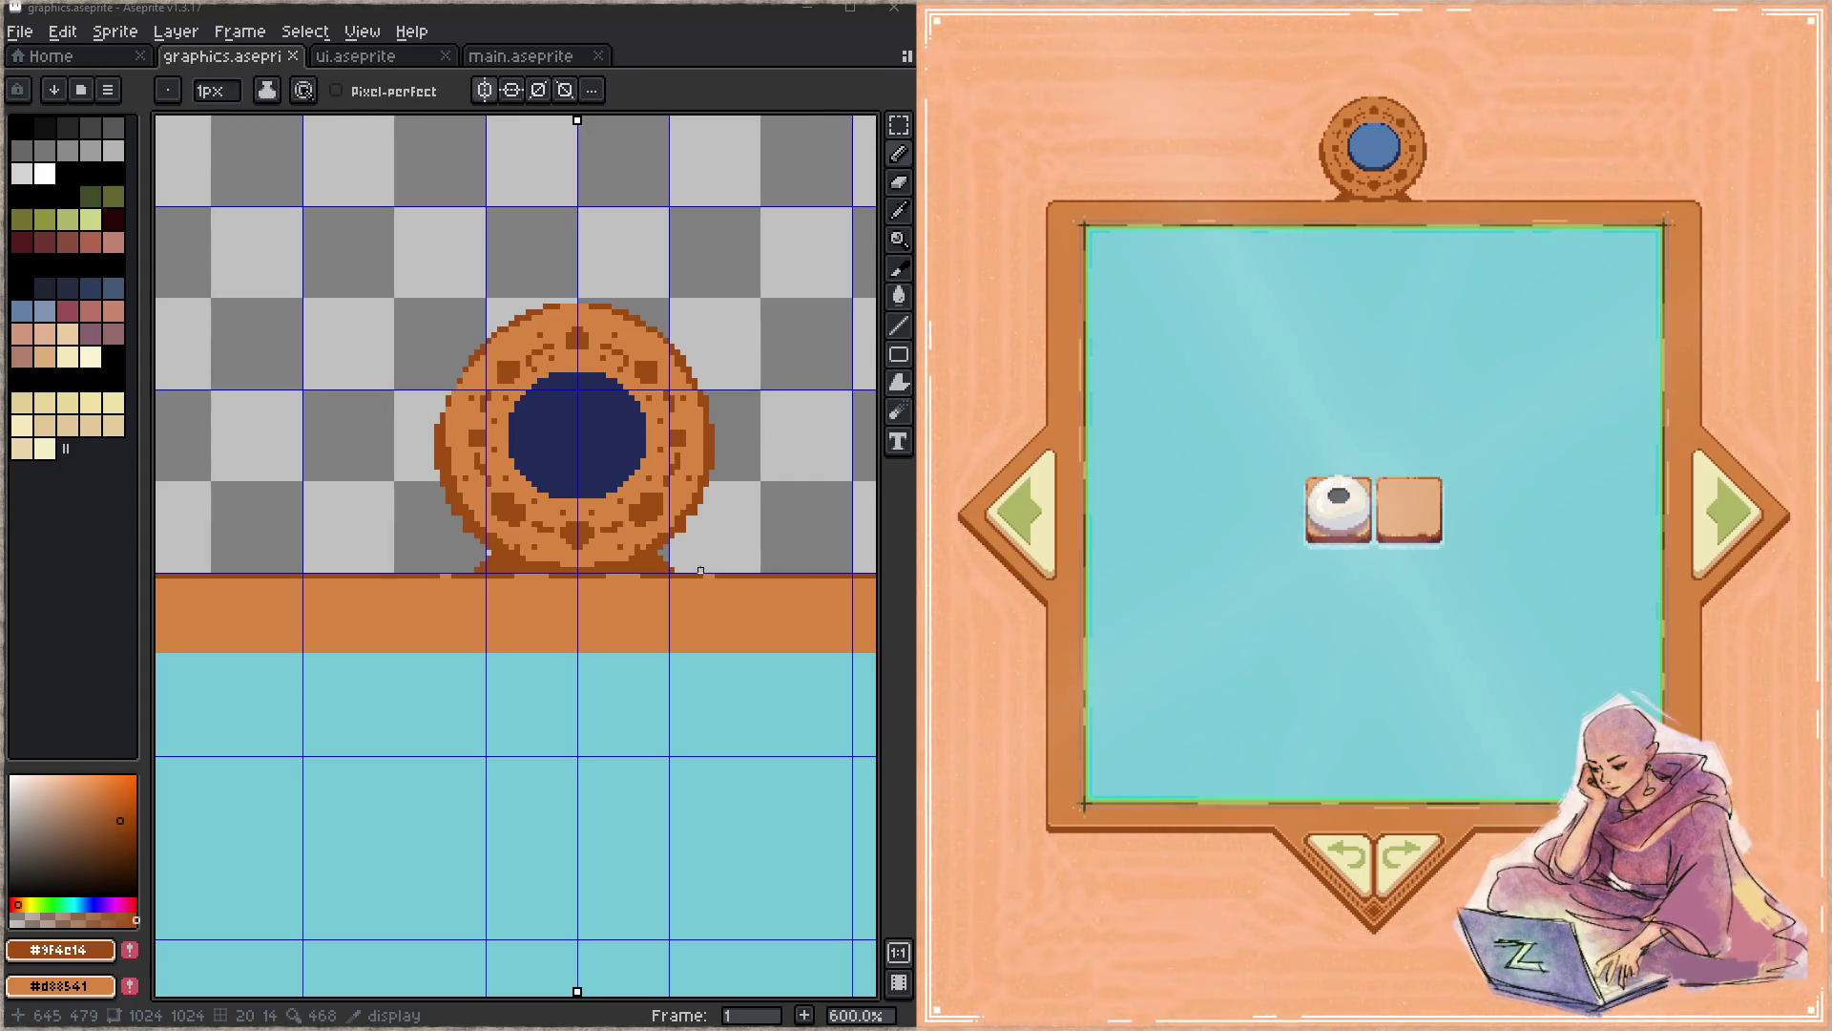
pyautogui.hscroll(-3, 497, 621)
pyautogui.scroll(-2, 467, 499)
pyautogui.hscroll(-1, 466, 499)
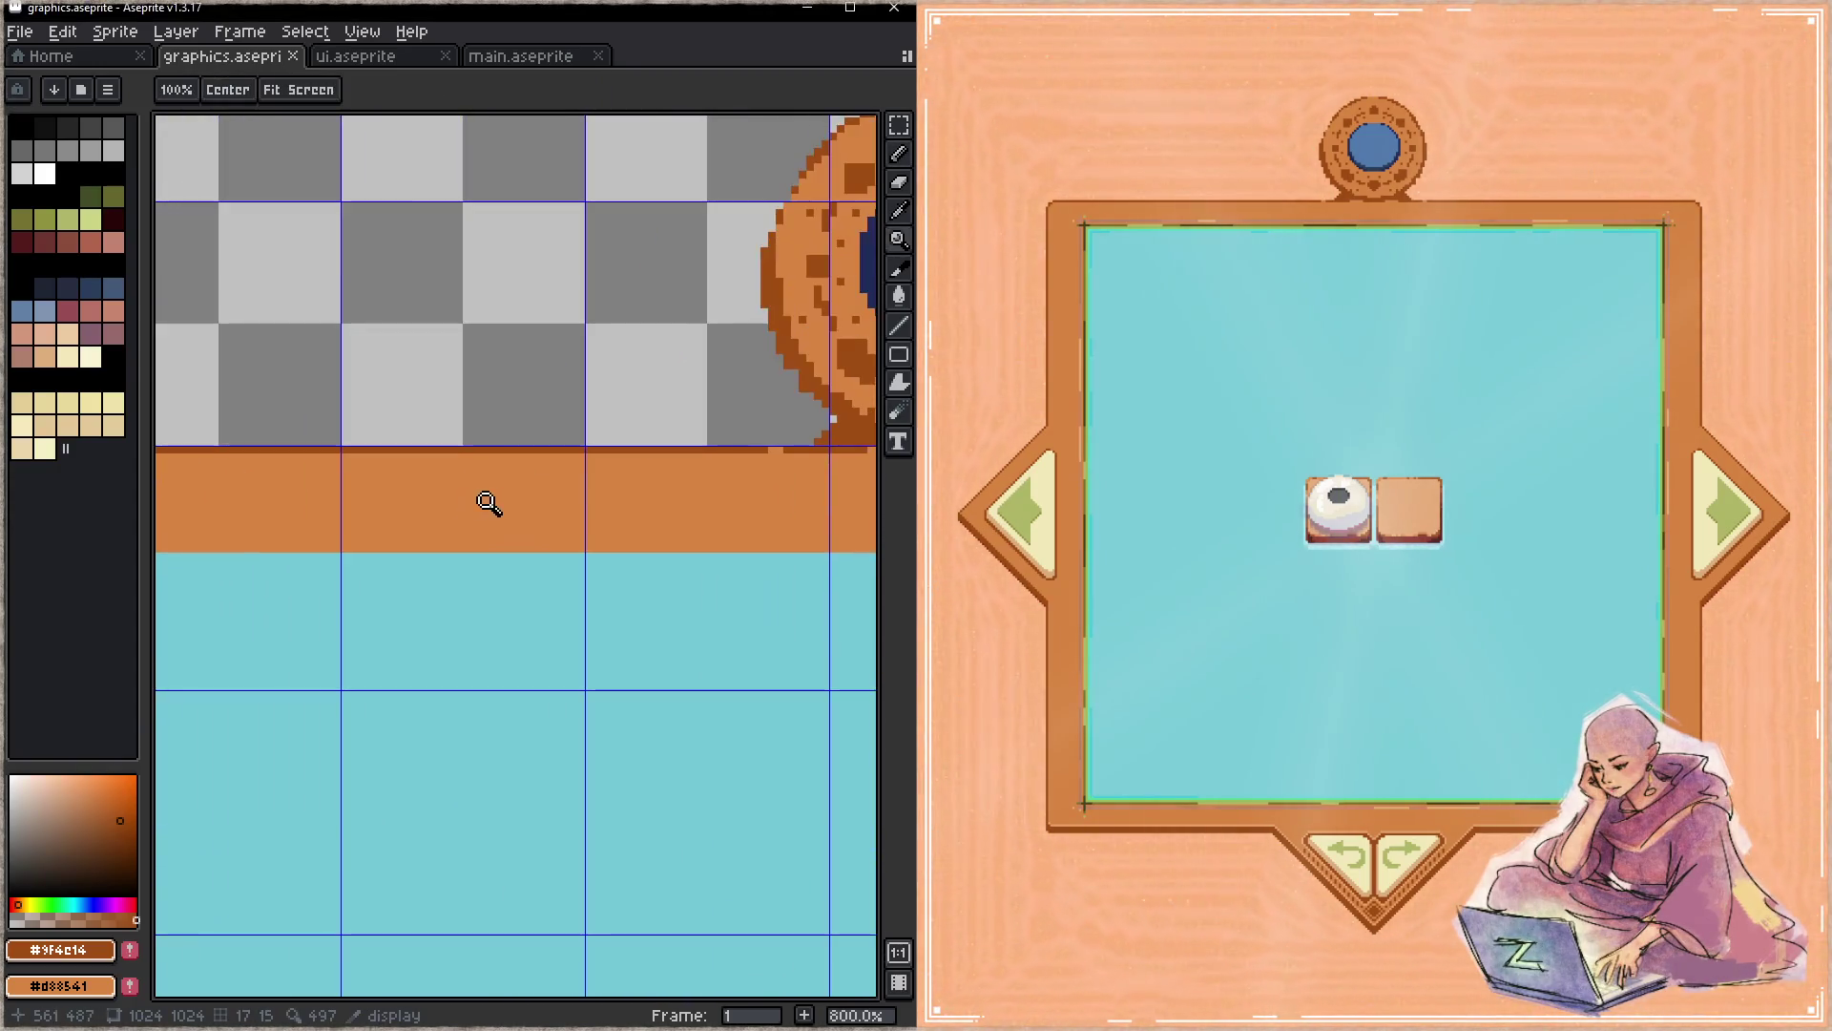
# - Paint three round orange bumps along the frame's top border using the frame's orange, and save
pyautogui.keyDown('alt'); pyautogui.click(472, 488); pyautogui.keyUp('alt')
pyautogui.scroll(1, 435, 495)
pyautogui.scroll(-1, 533, 544)
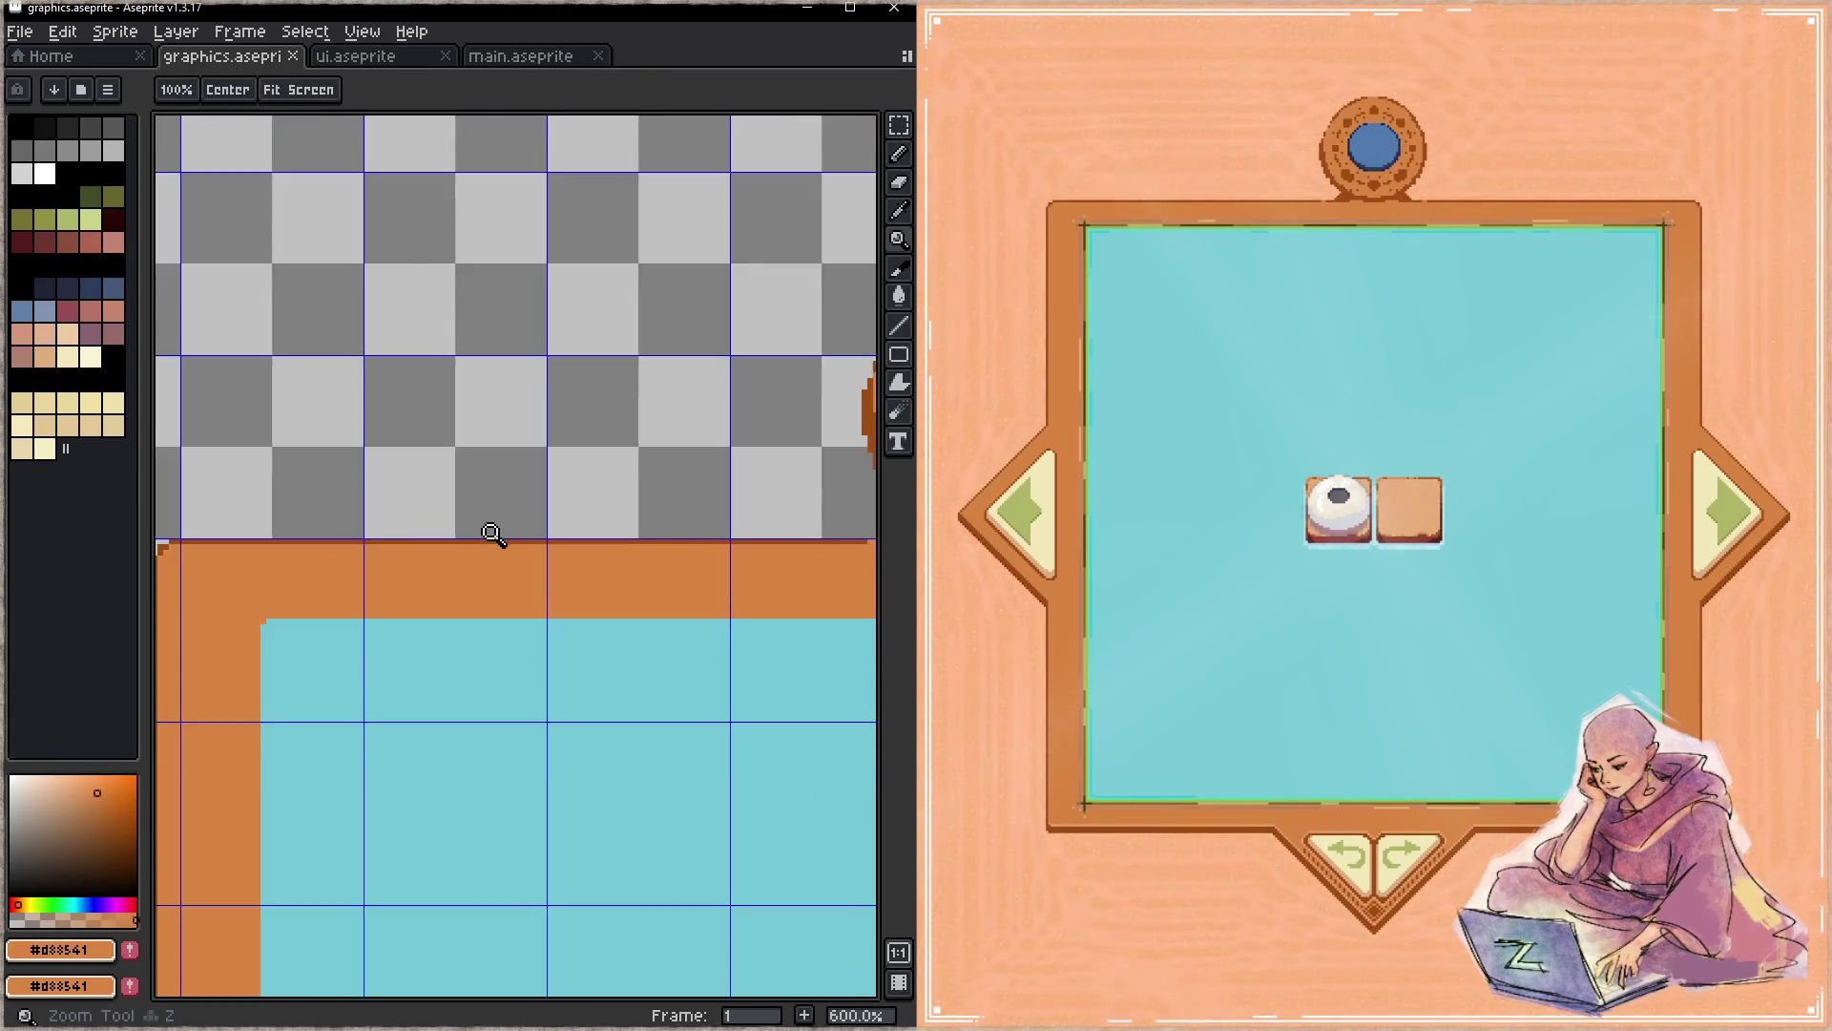
pyautogui.scroll(-1, 491, 531)
pyautogui.scroll(-1, 459, 540)
pyautogui.hscroll(1, 486, 530)
pyautogui.scroll(14, 376, 517)
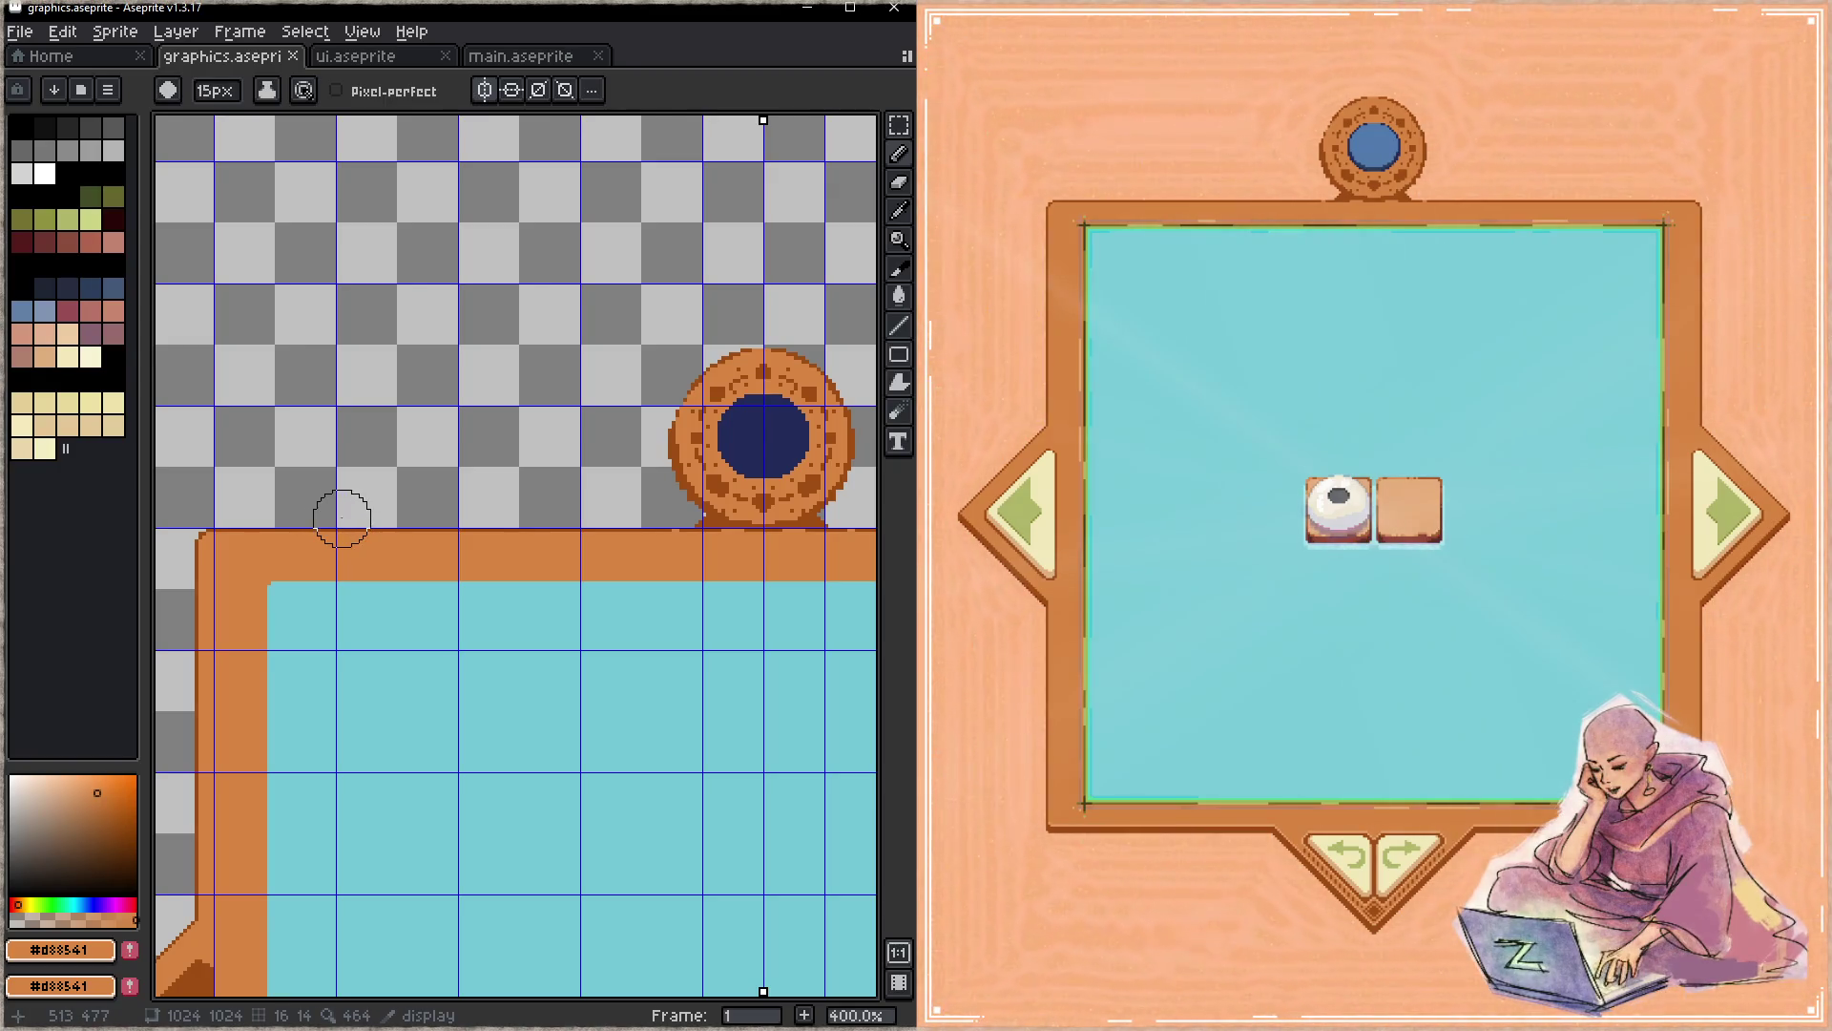
pyautogui.click(338, 504)
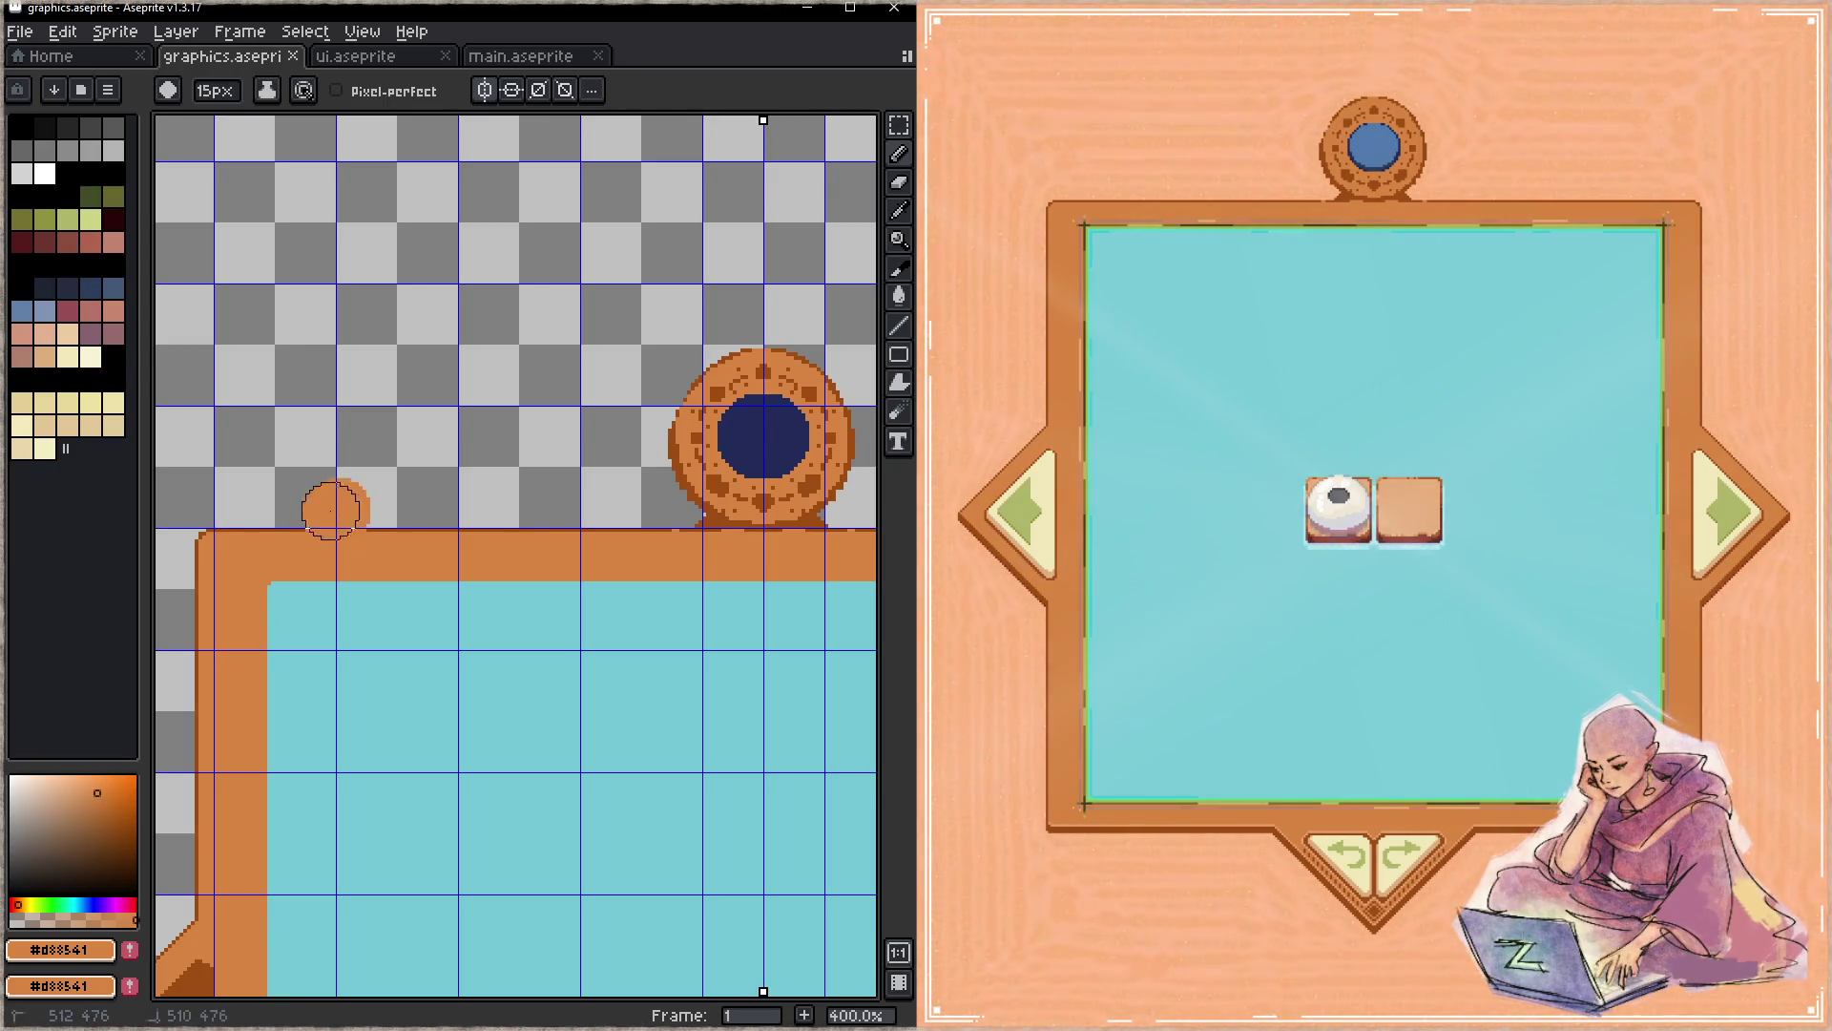
pyautogui.click(463, 504)
pyautogui.click(582, 503)
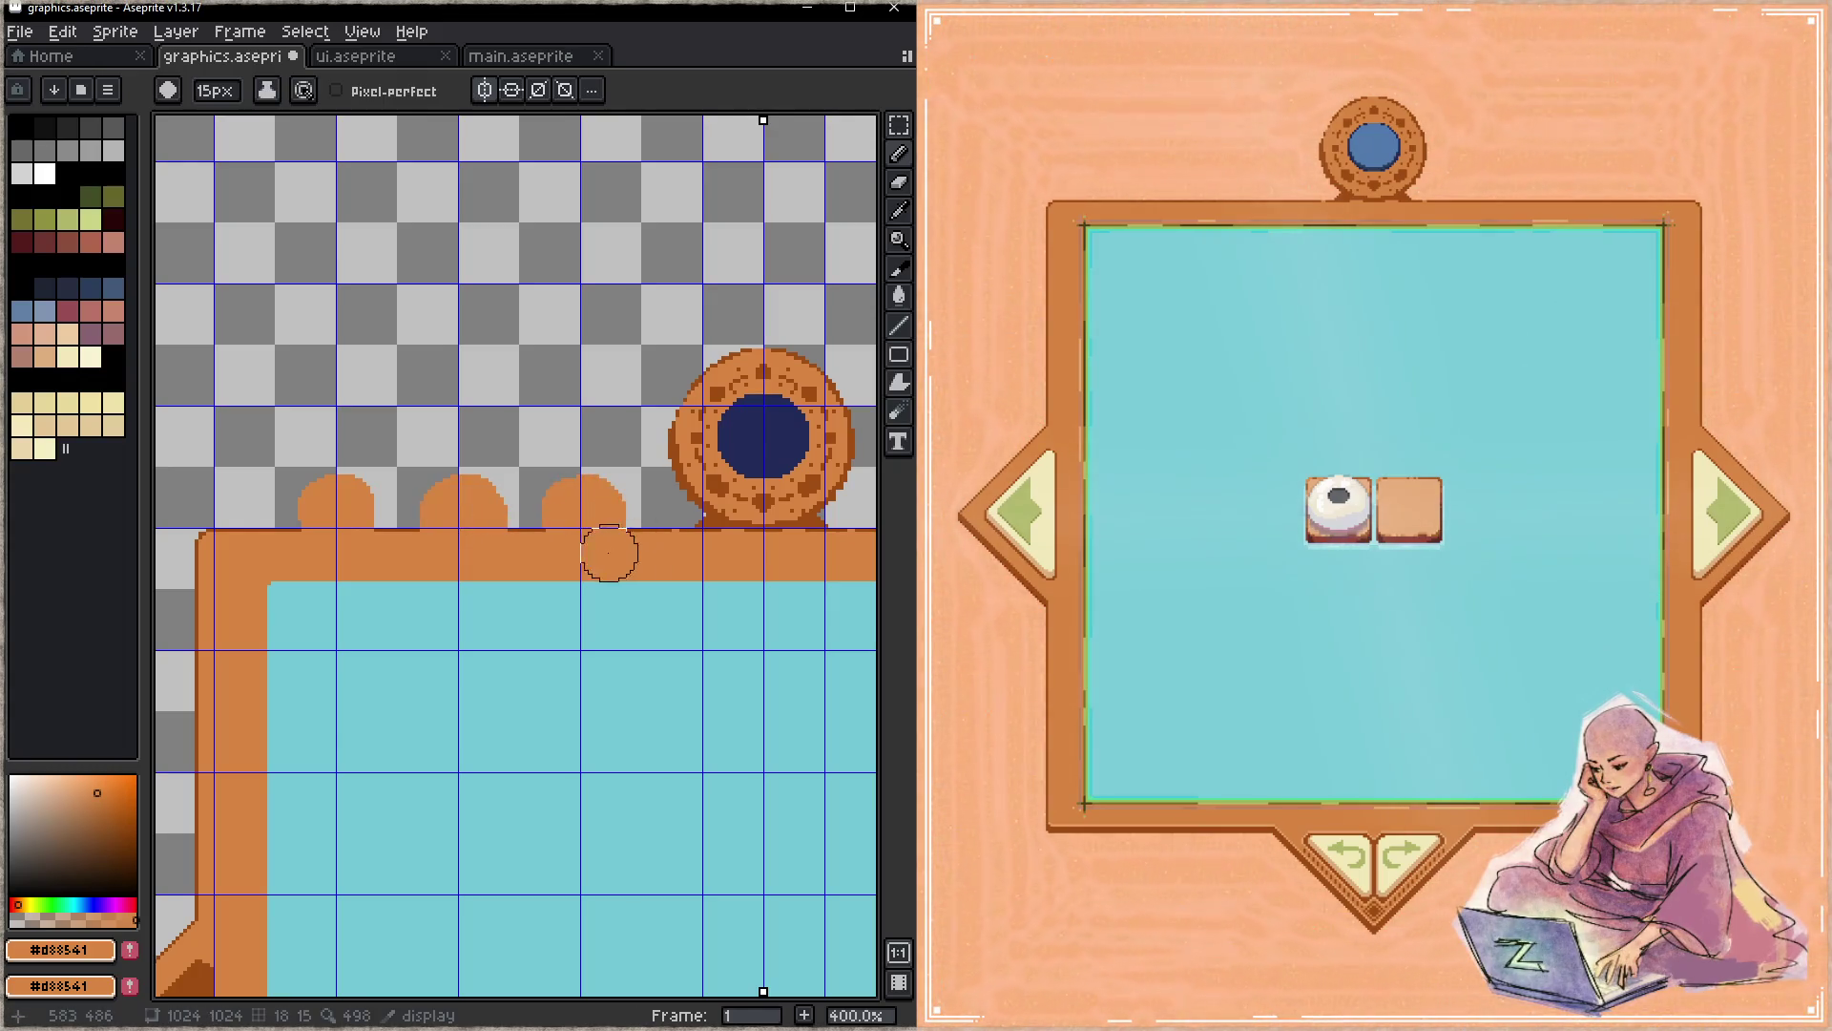
pyautogui.hotkey('ctrl', 's')
# - Add another orange bump near the frame's left corner and save again
pyautogui.moveTo(727, 560); pyautogui.dragTo(387, 537)
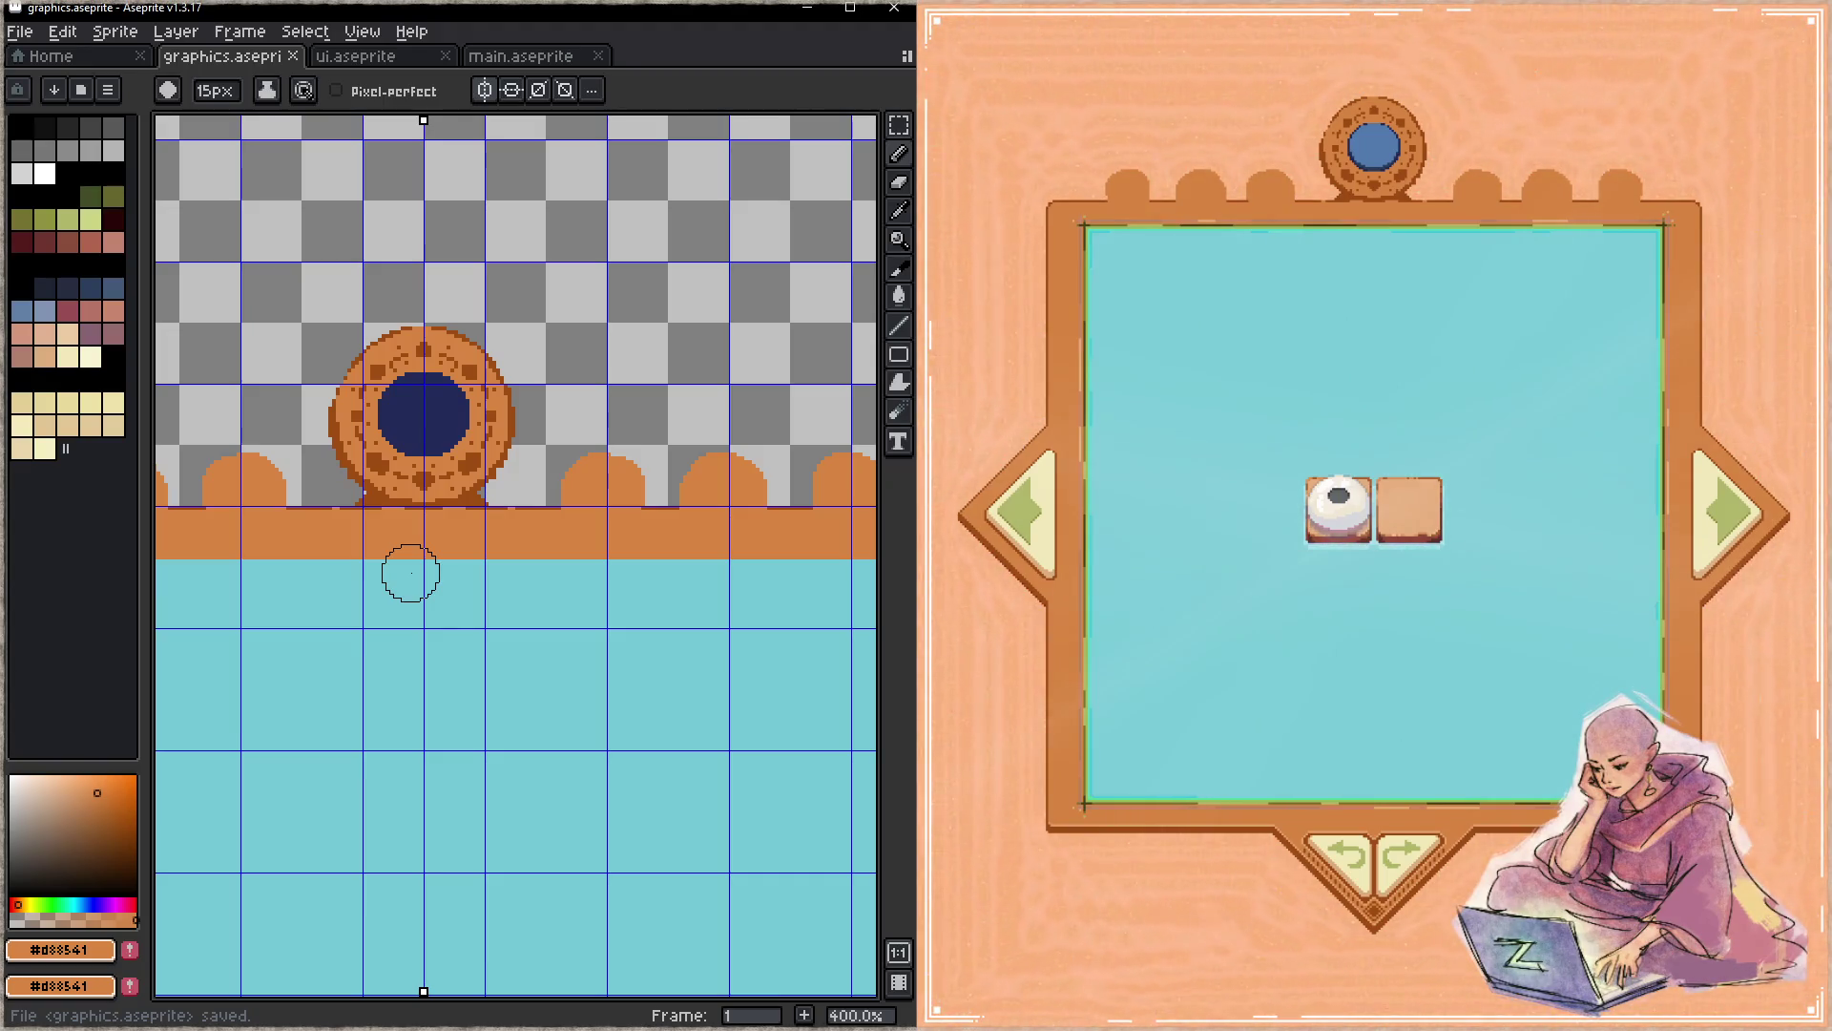
pyautogui.moveTo(350, 475); pyautogui.dragTo(703, 475)
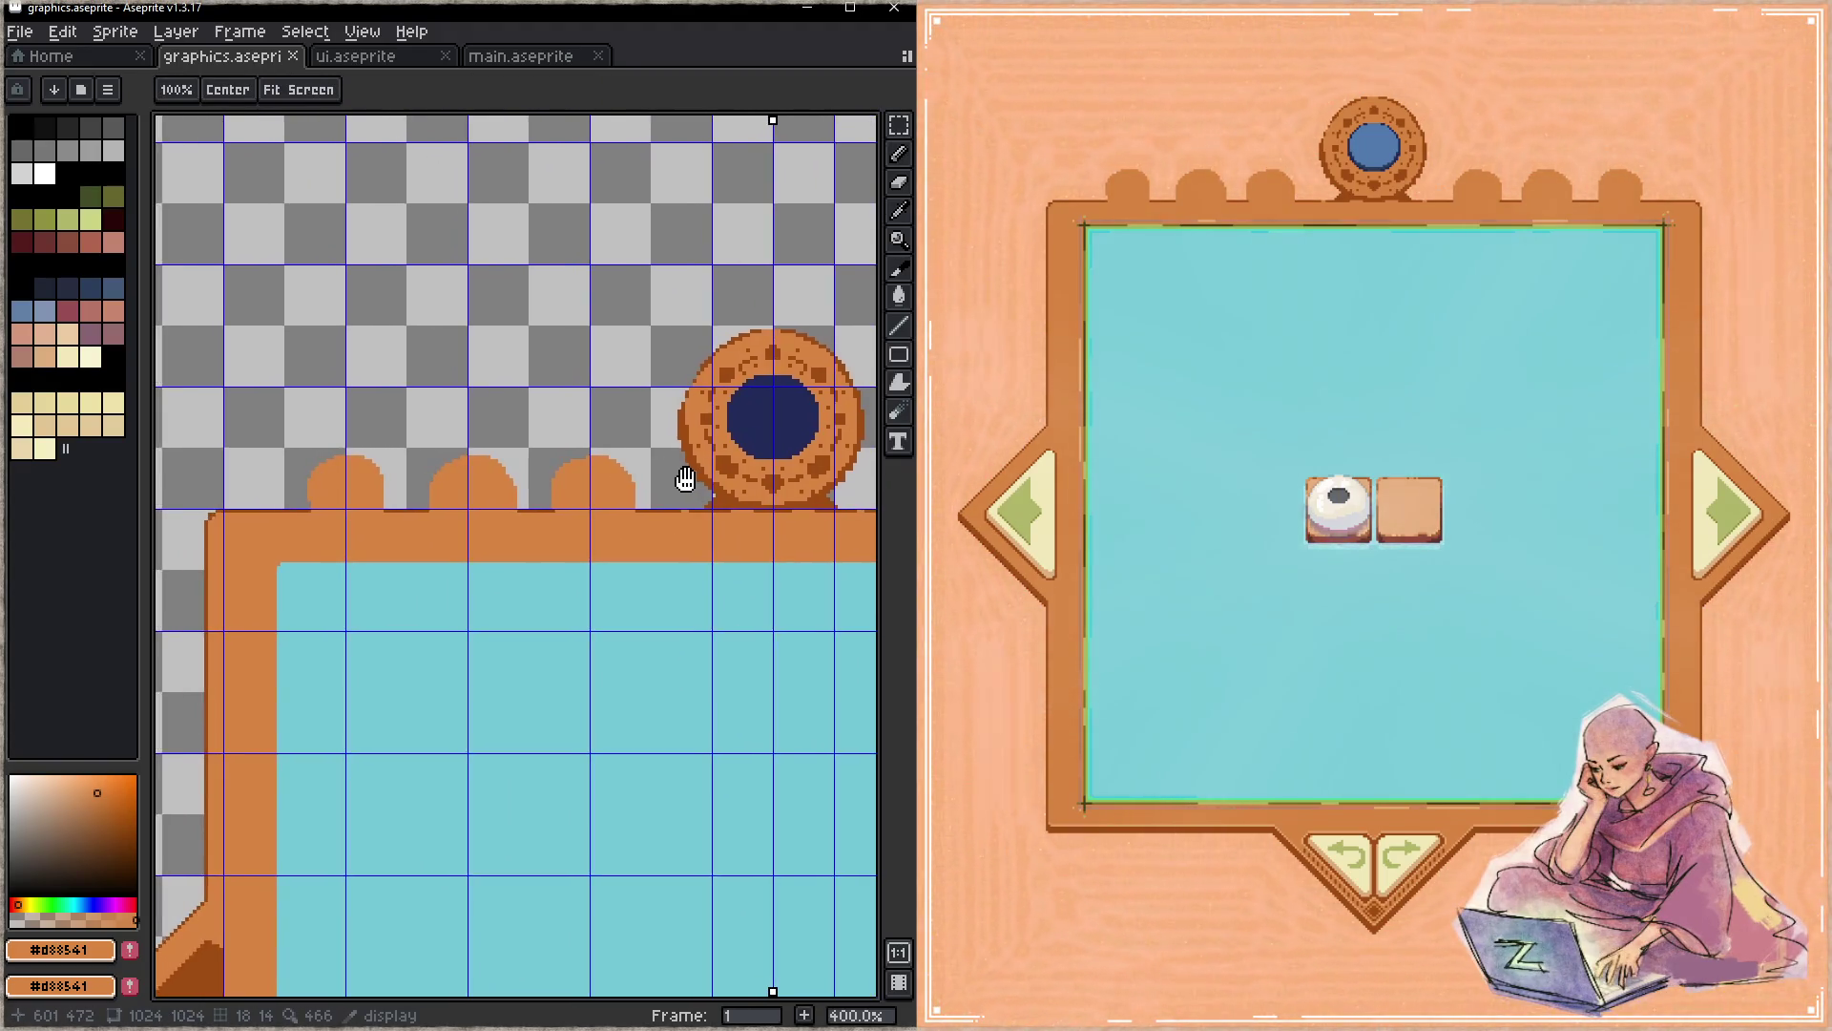
pyautogui.click(232, 490)
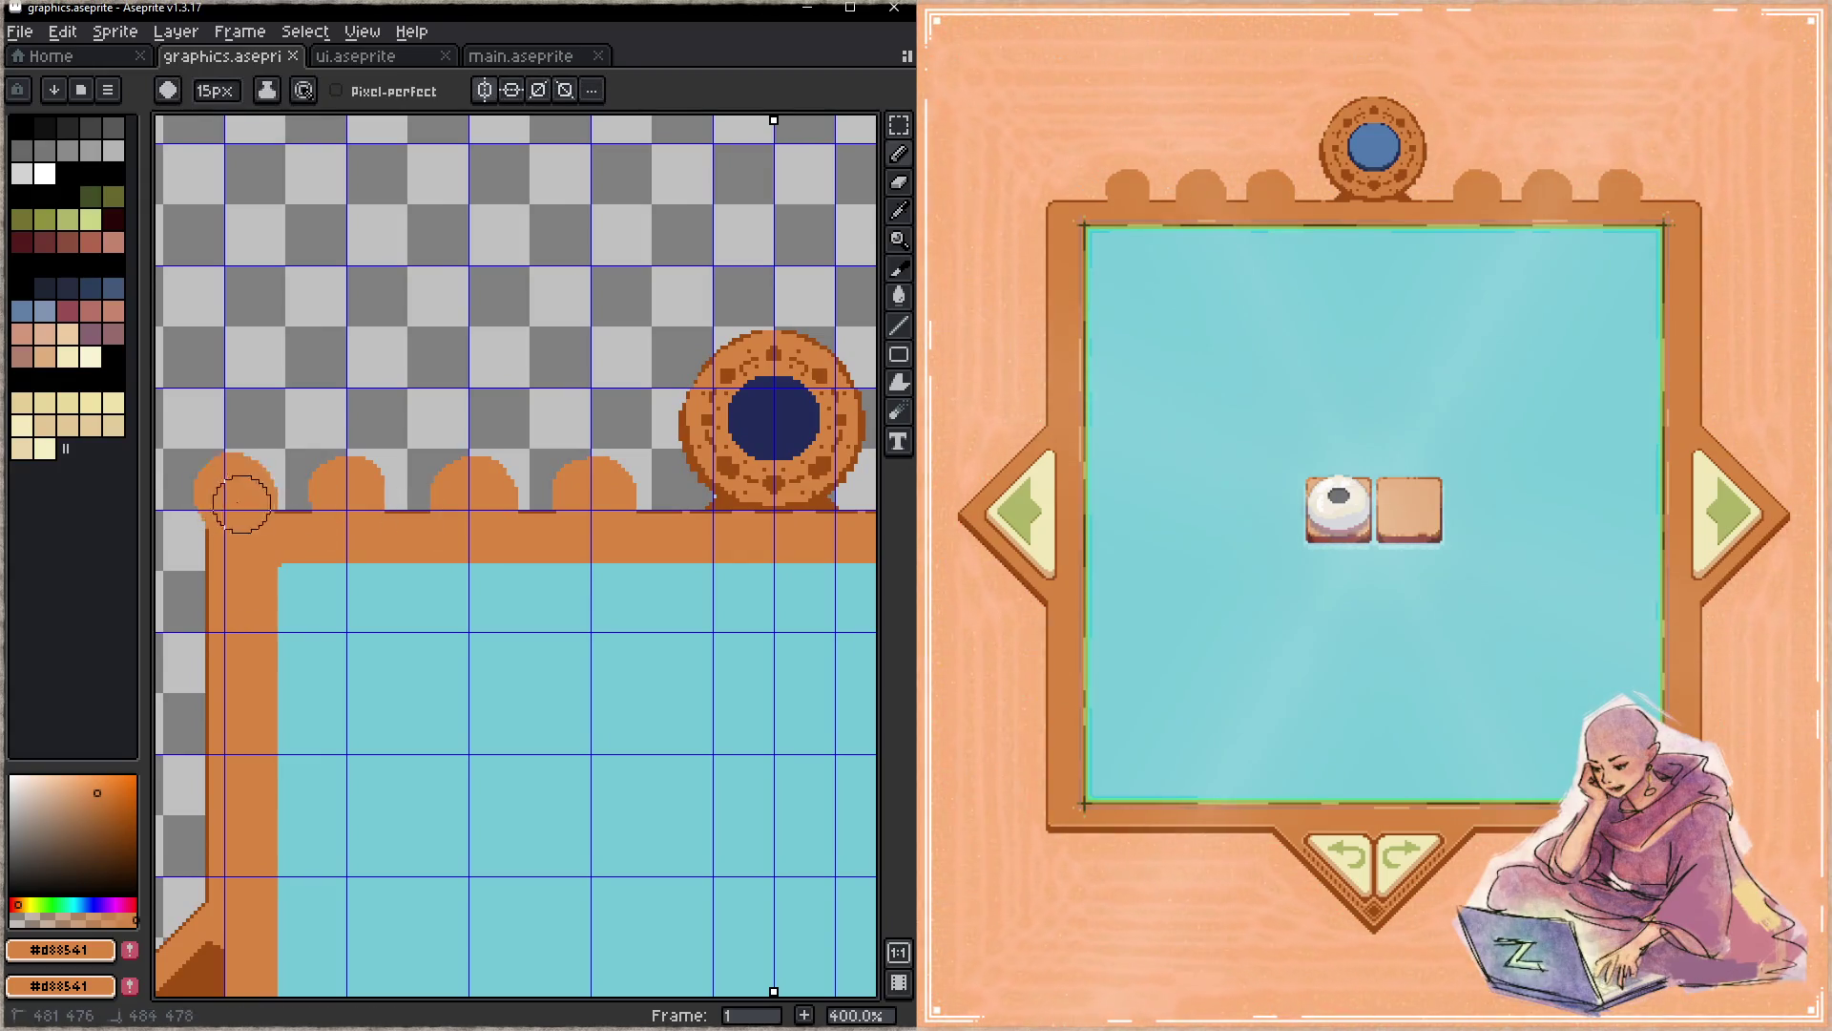
pyautogui.hotkey('ctrl', 's')
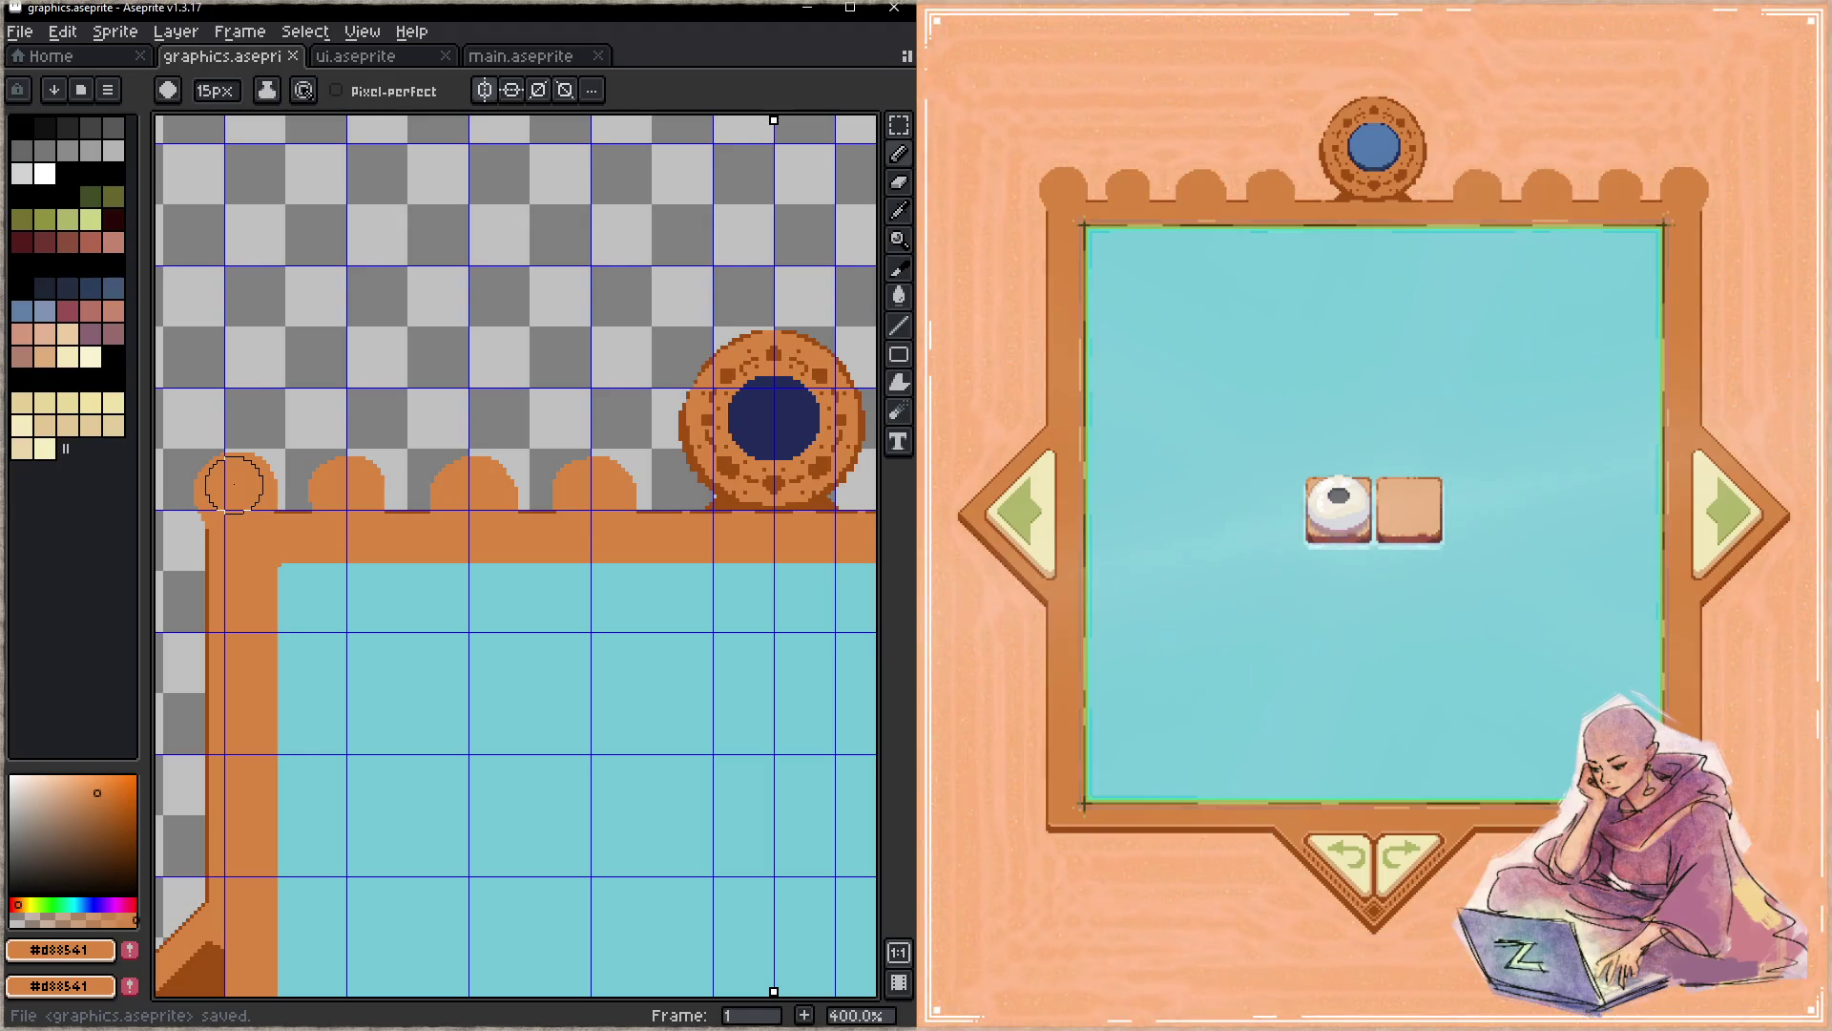
# - Undo the painted bumps and paint a raised orange band along the frame's top edge, then save
pyautogui.press('h')
pyautogui.moveTo(592, 503); pyautogui.dragTo(600, 432)
pyautogui.hotkey('ctrl', 'z')
pyautogui.hotkey('ctrl', 'z')
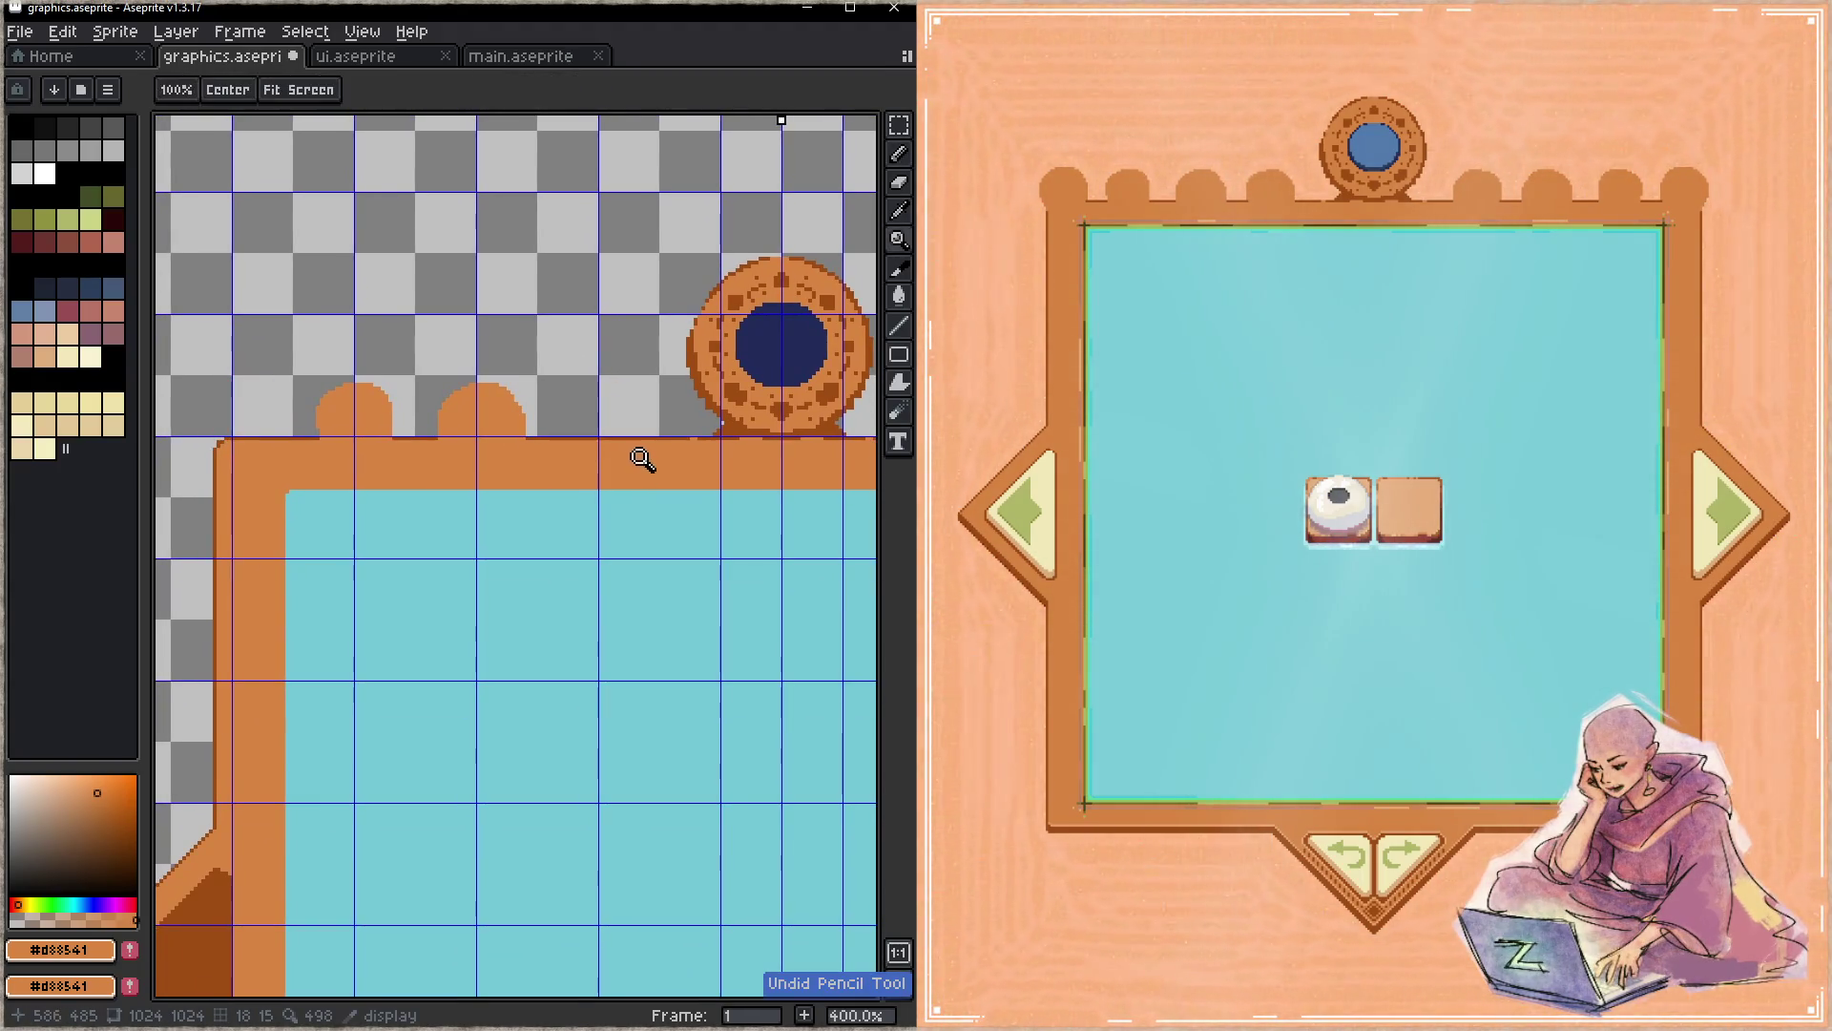
pyautogui.hotkey('ctrl', 'z')
pyautogui.hotkey('ctrl', 'z')
pyautogui.press('Tab')
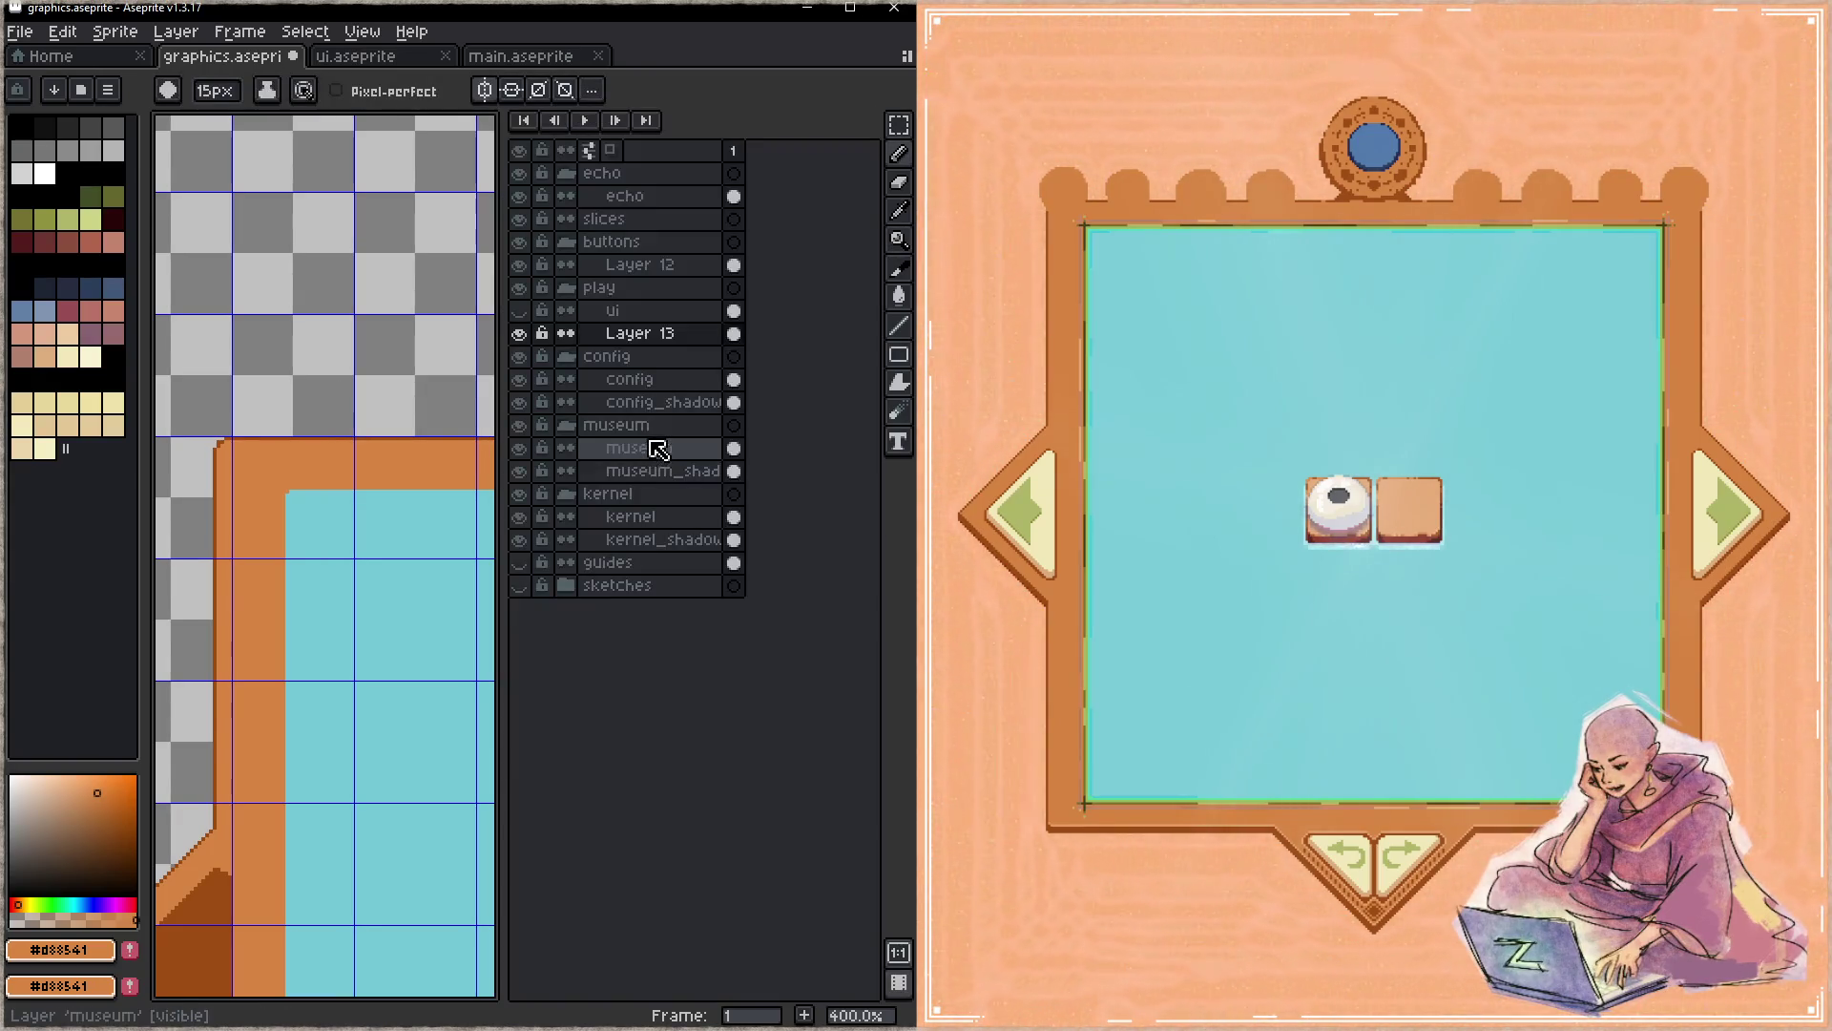
pyautogui.press('Tab')
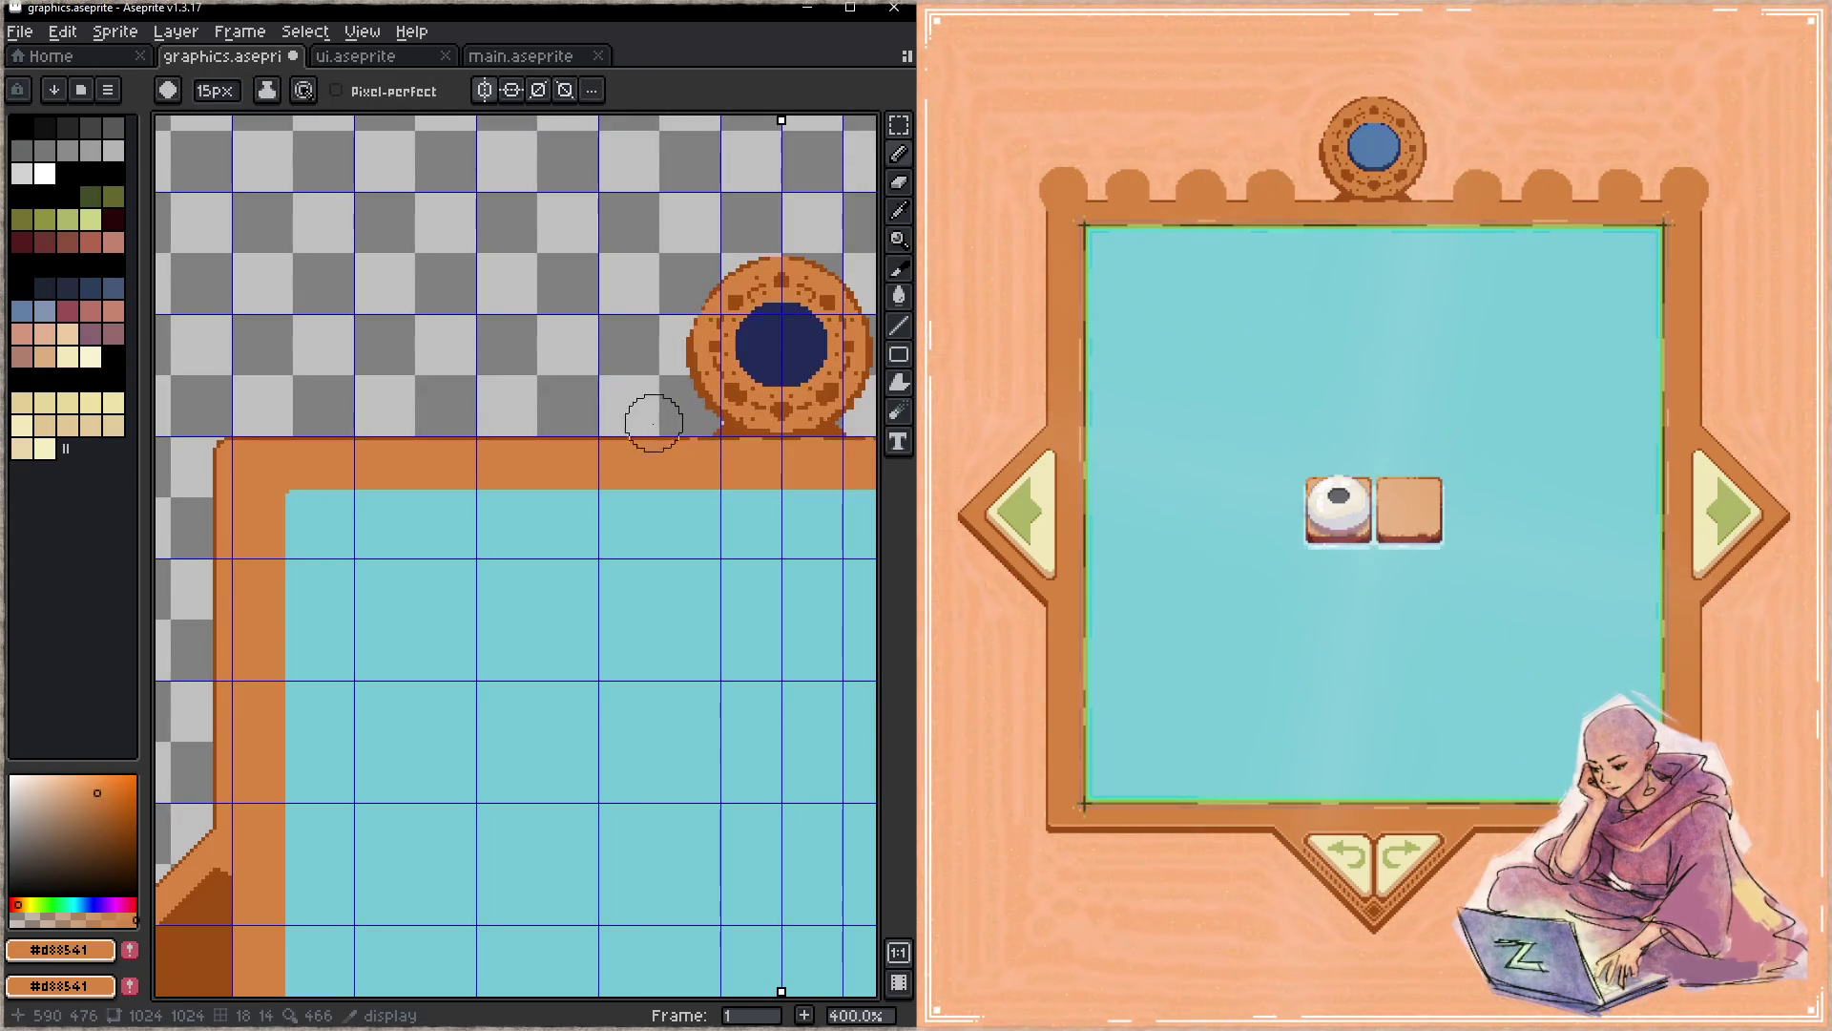
pyautogui.moveTo(627, 412)
pyautogui.mouseDown()
pyautogui.moveTo(463, 430)
pyautogui.moveTo(601, 430)
pyautogui.mouseUp()
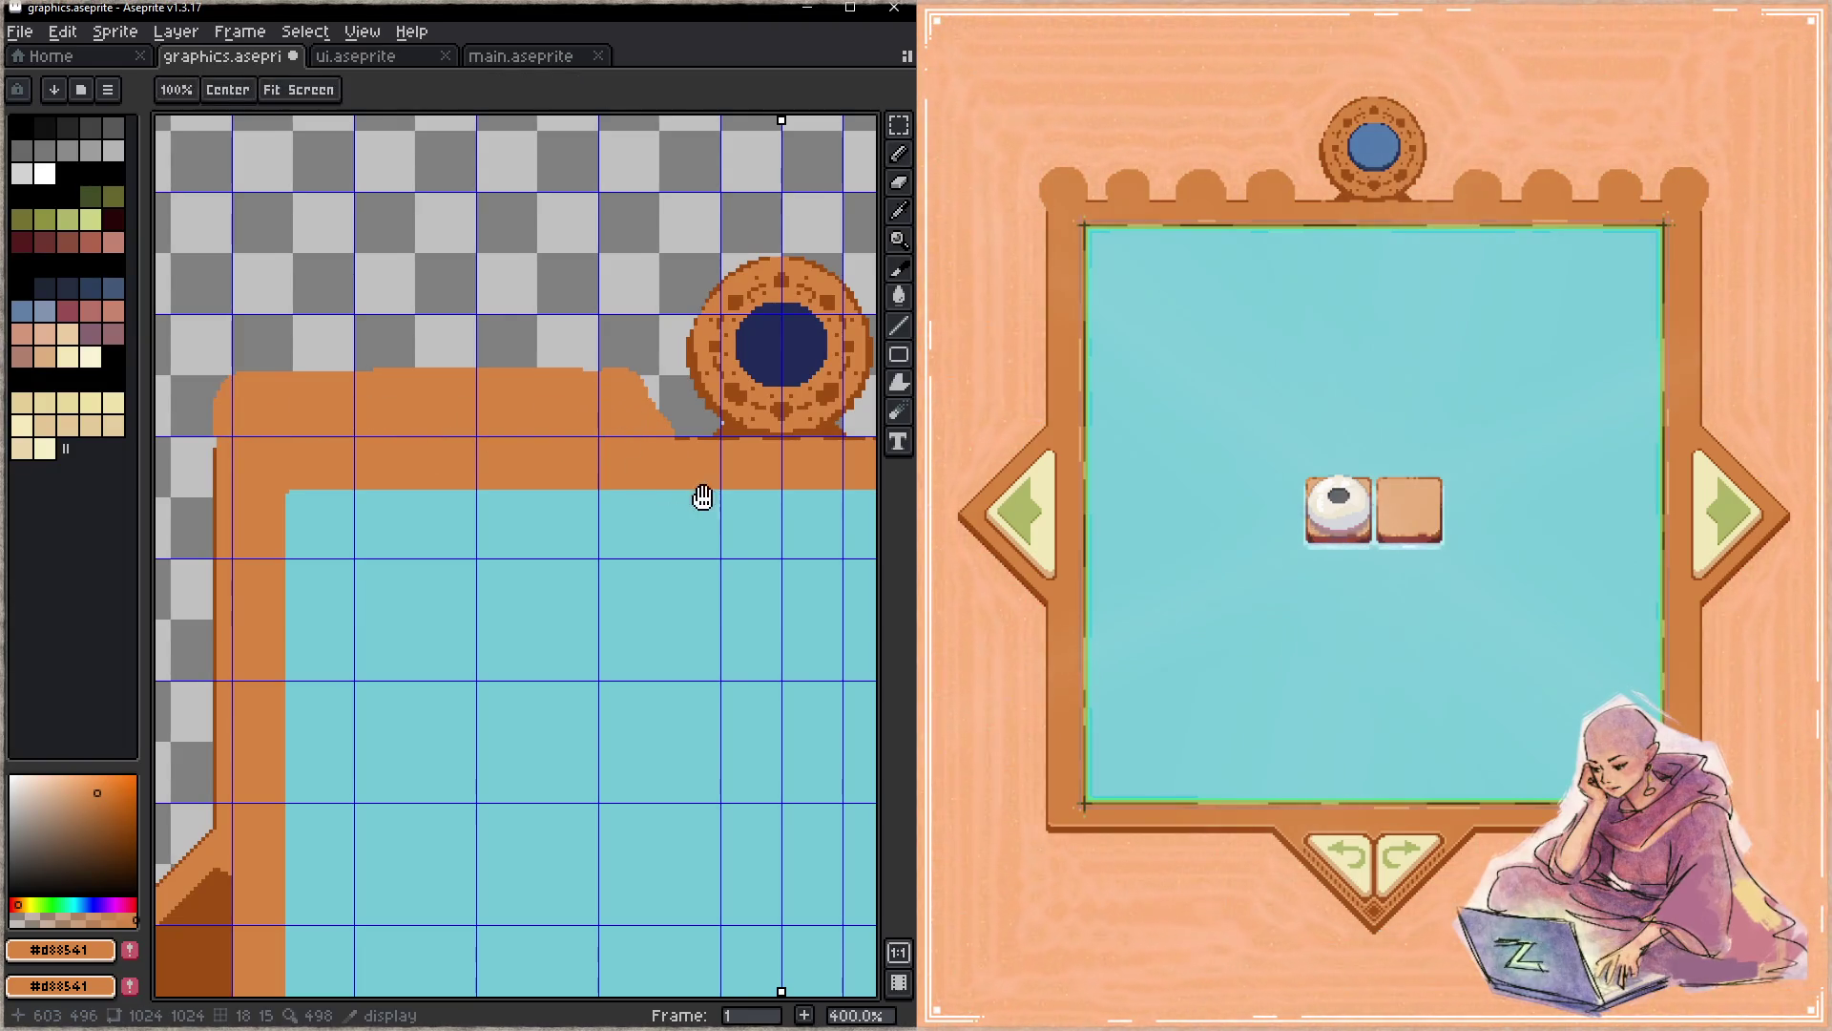
pyautogui.hotkey('ctrl', 's')
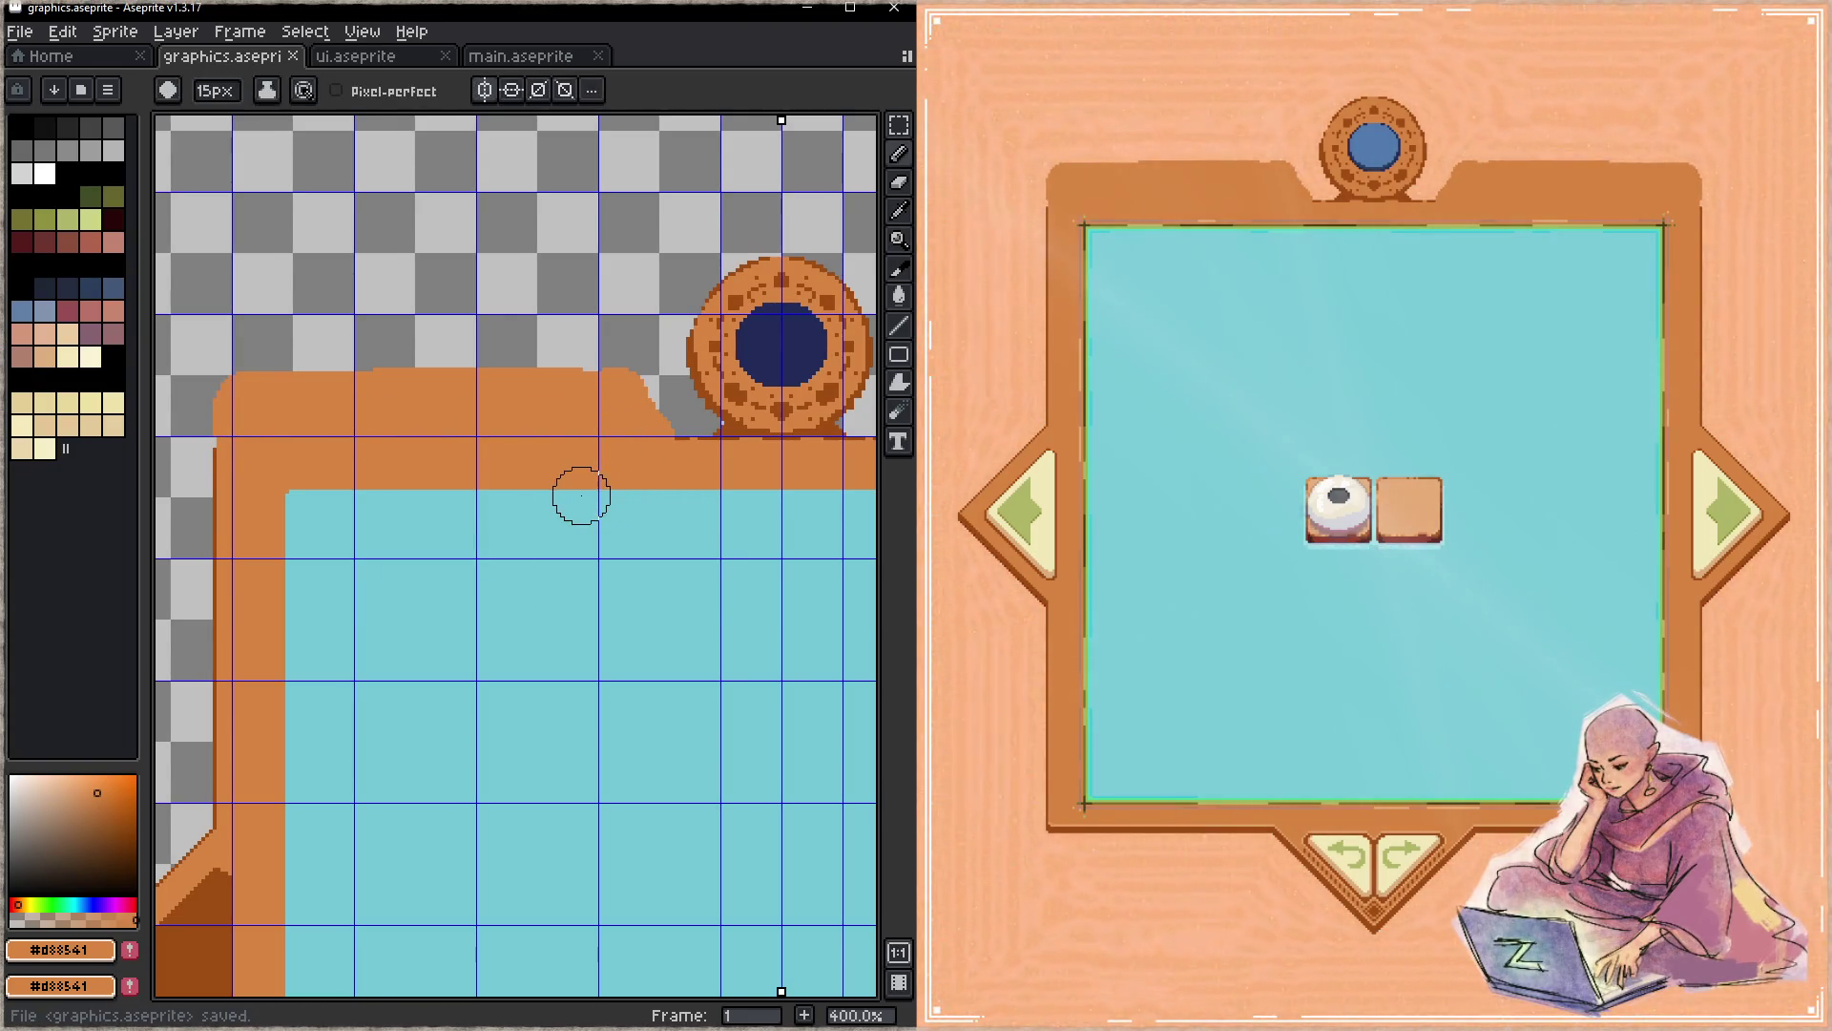
# - Erase the band's top flat and trim its slanted end beside the medallion, saving the sprite
pyautogui.press('e')
pyautogui.press('+')
pyautogui.press('+')
pyautogui.moveTo(643, 365); pyautogui.dragTo(225, 372)
pyautogui.hotkey('ctrl', 's')
pyautogui.press('-')
pyautogui.press('-')
pyautogui.moveTo(676, 430); pyautogui.dragTo(634, 375)
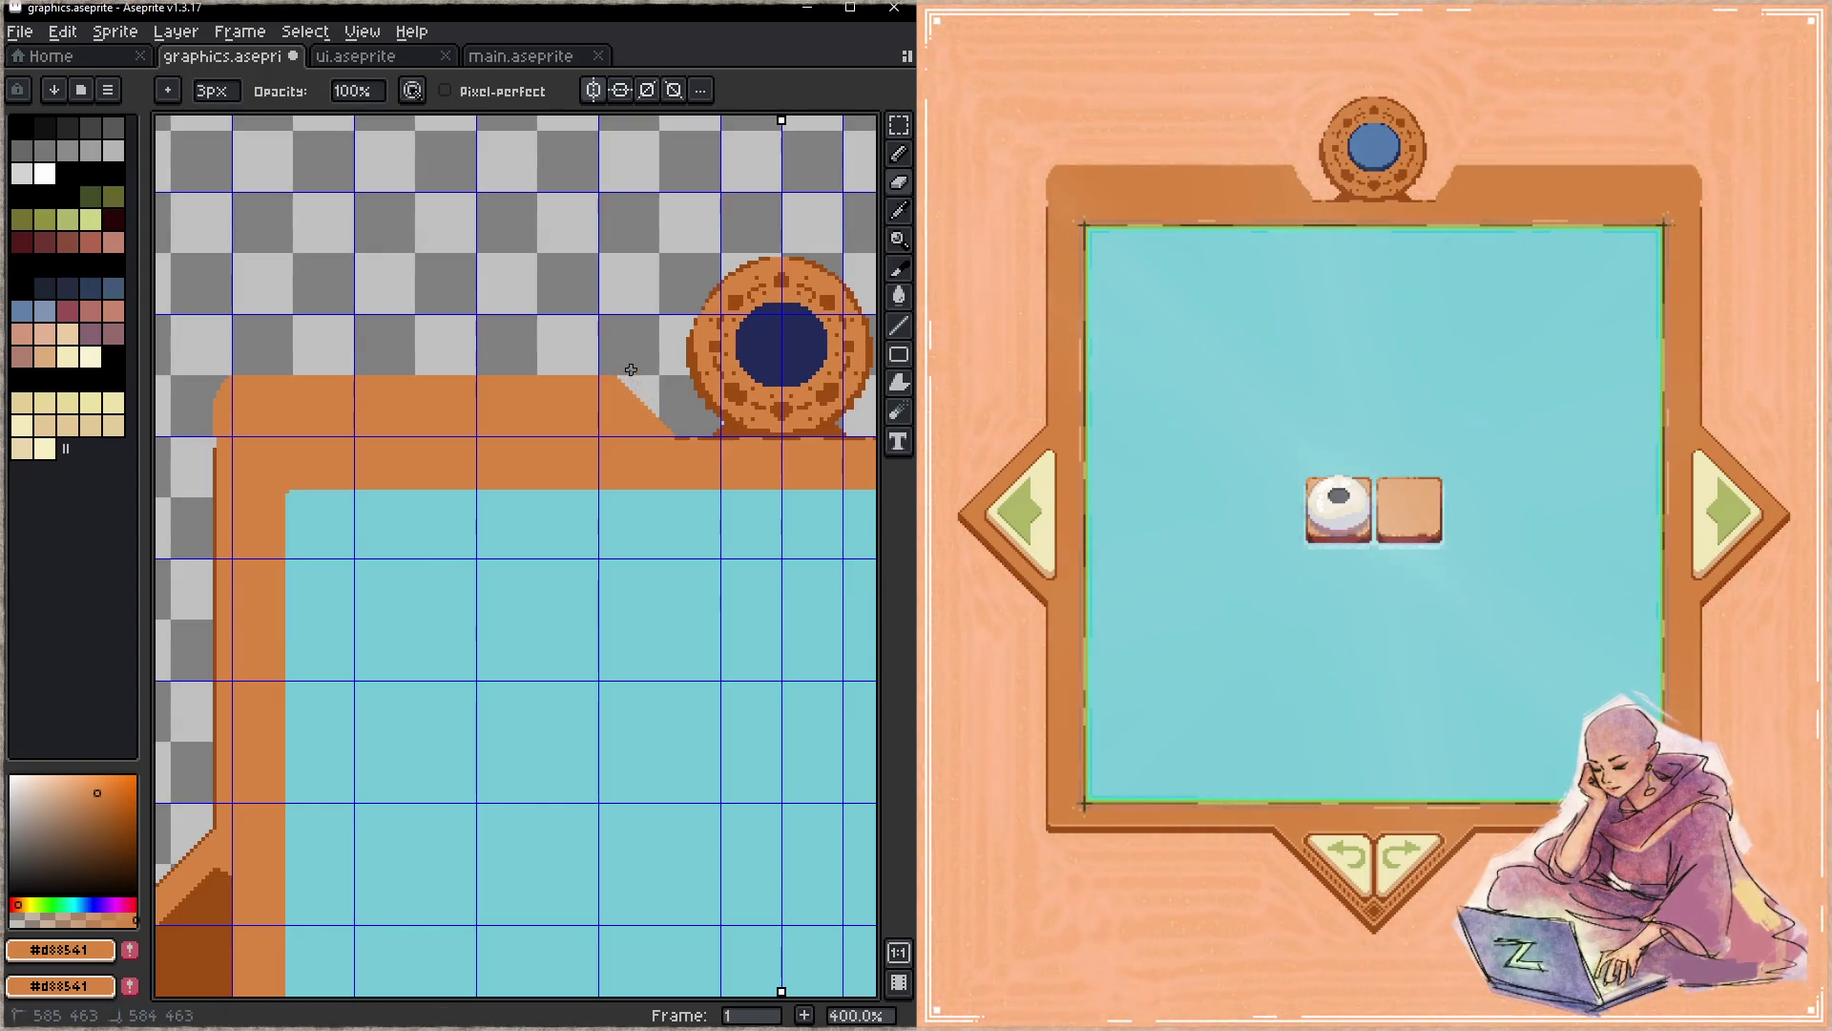
pyautogui.hotkey('ctrl', 's')
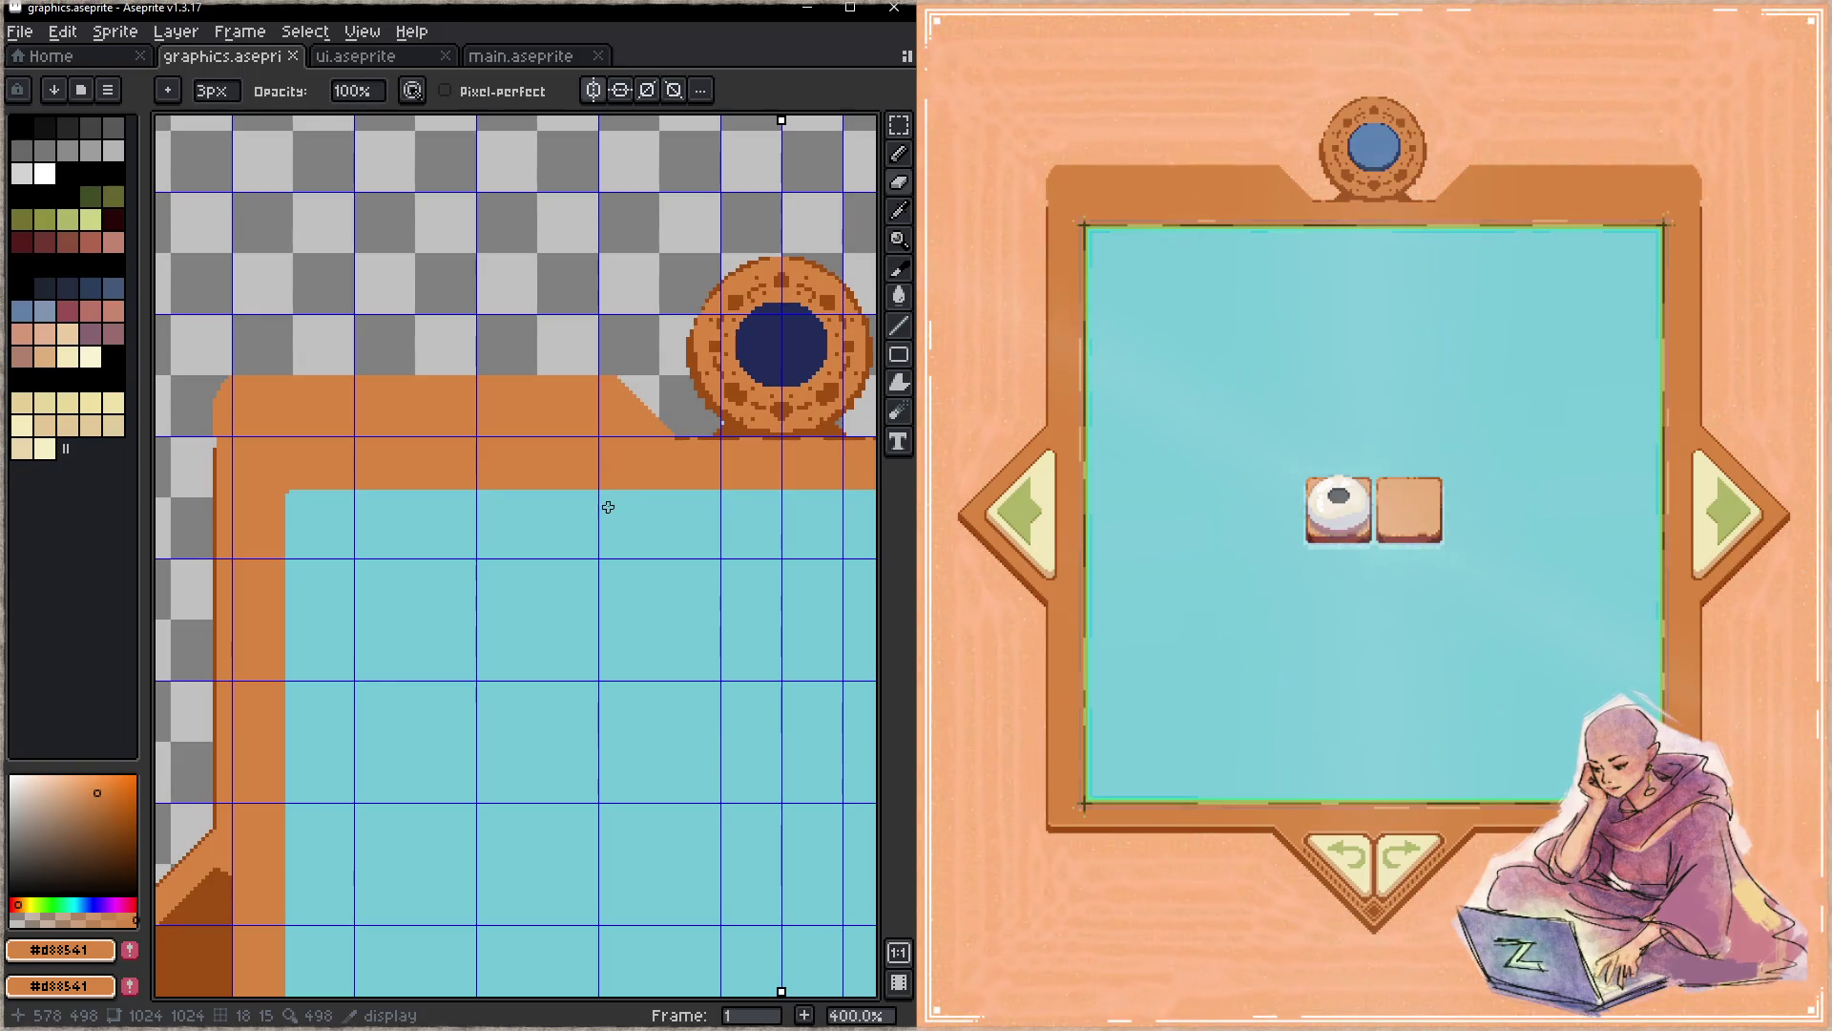
pyautogui.press('b')
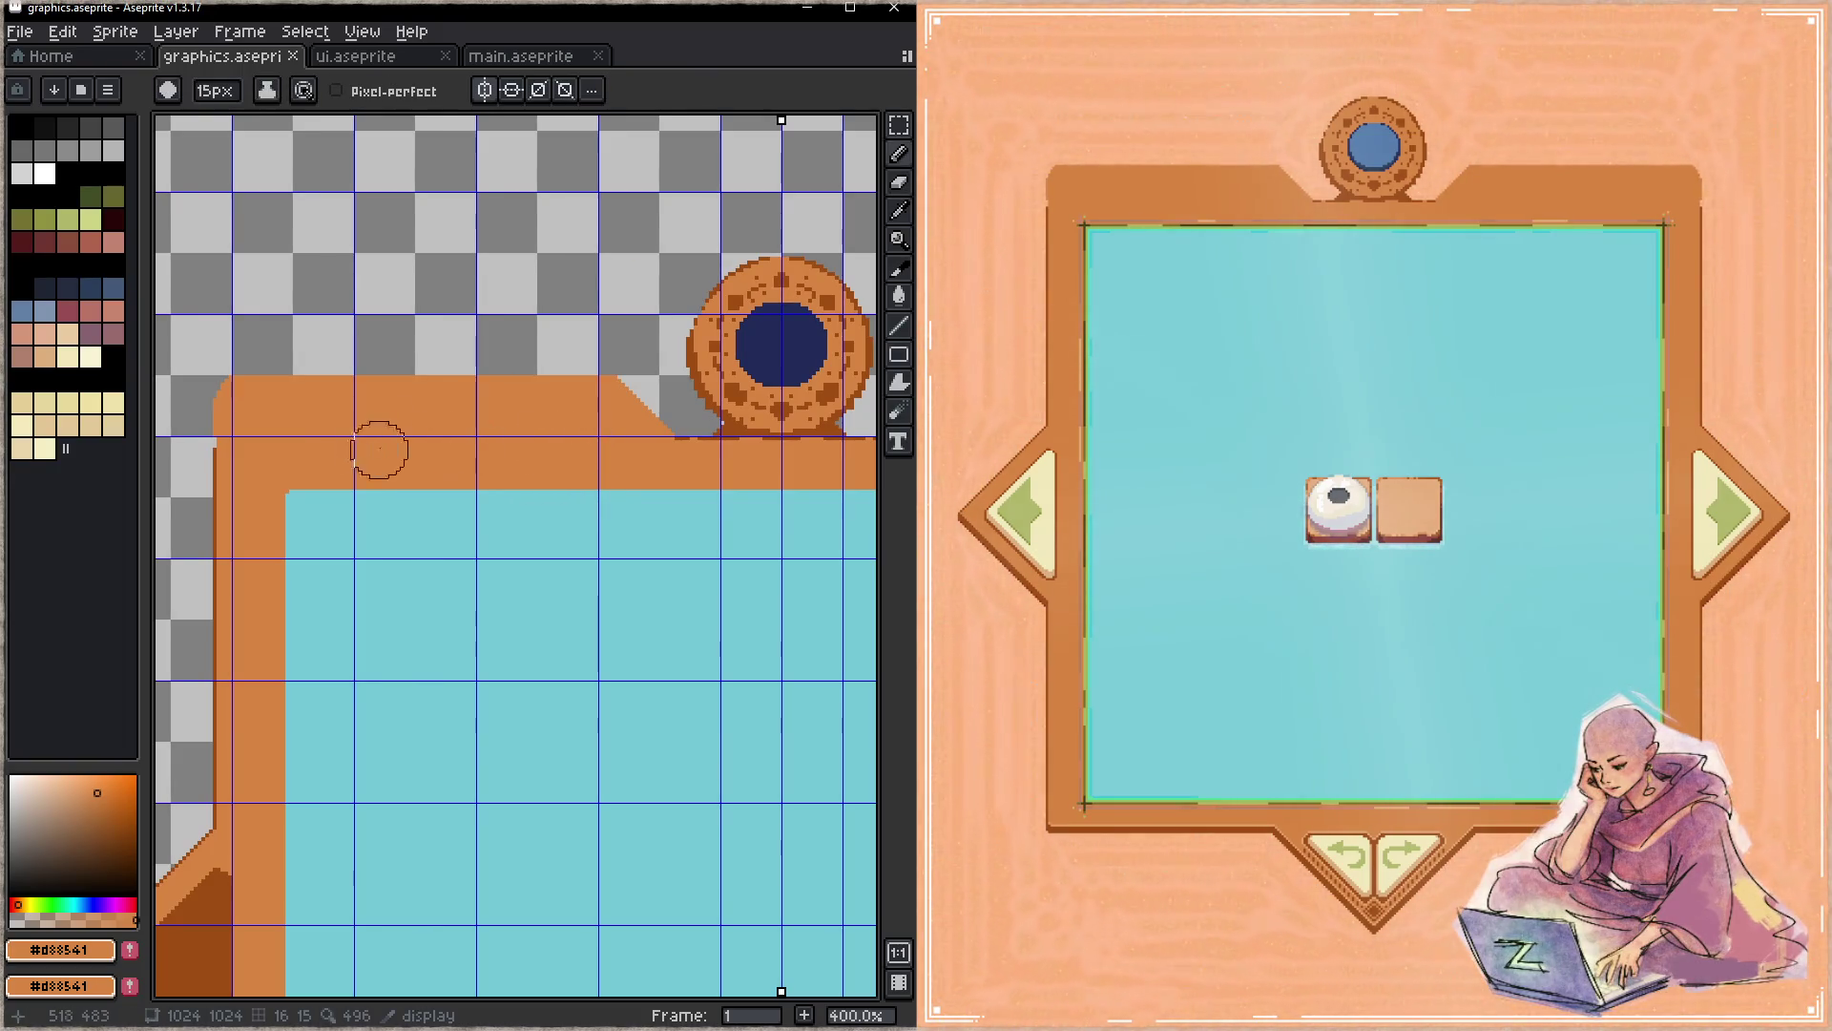
# - Pick dark brown and try a few dots on the band, undoing two misplaced ones
pyautogui.keyDown('alt'); pyautogui.click(733, 432); pyautogui.keyUp('alt')
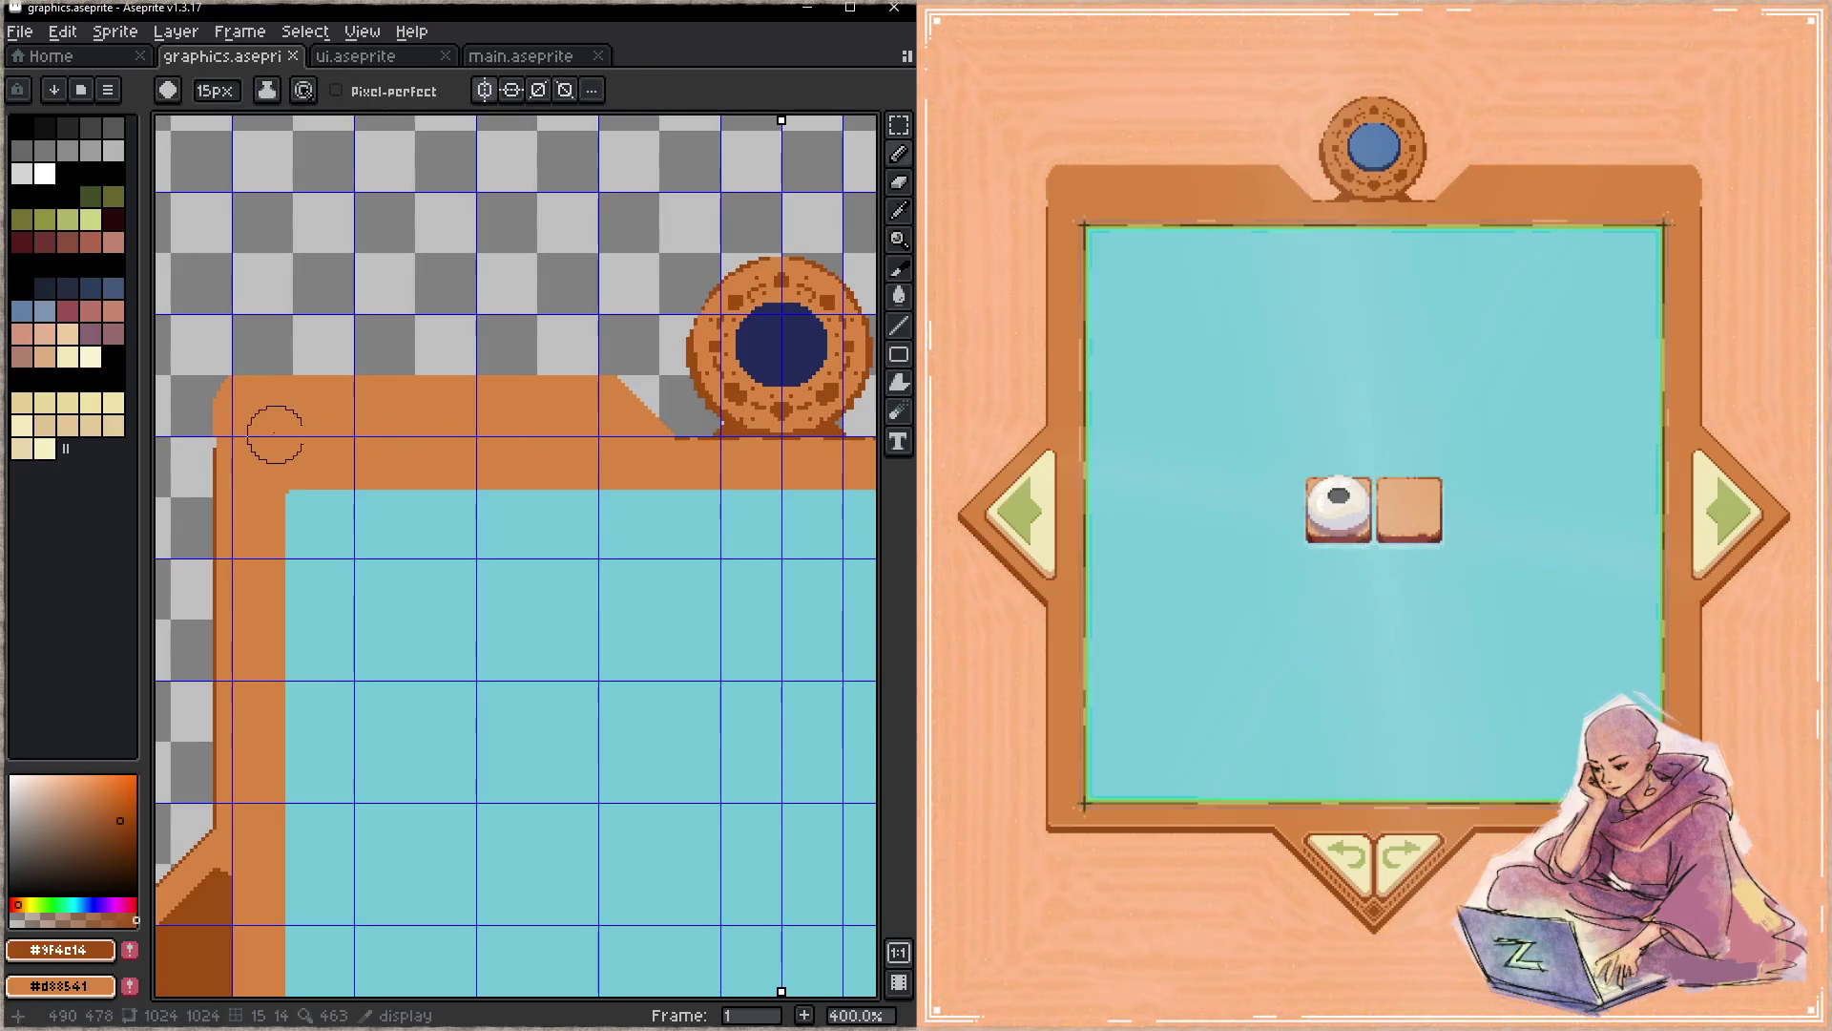
pyautogui.click(314, 434)
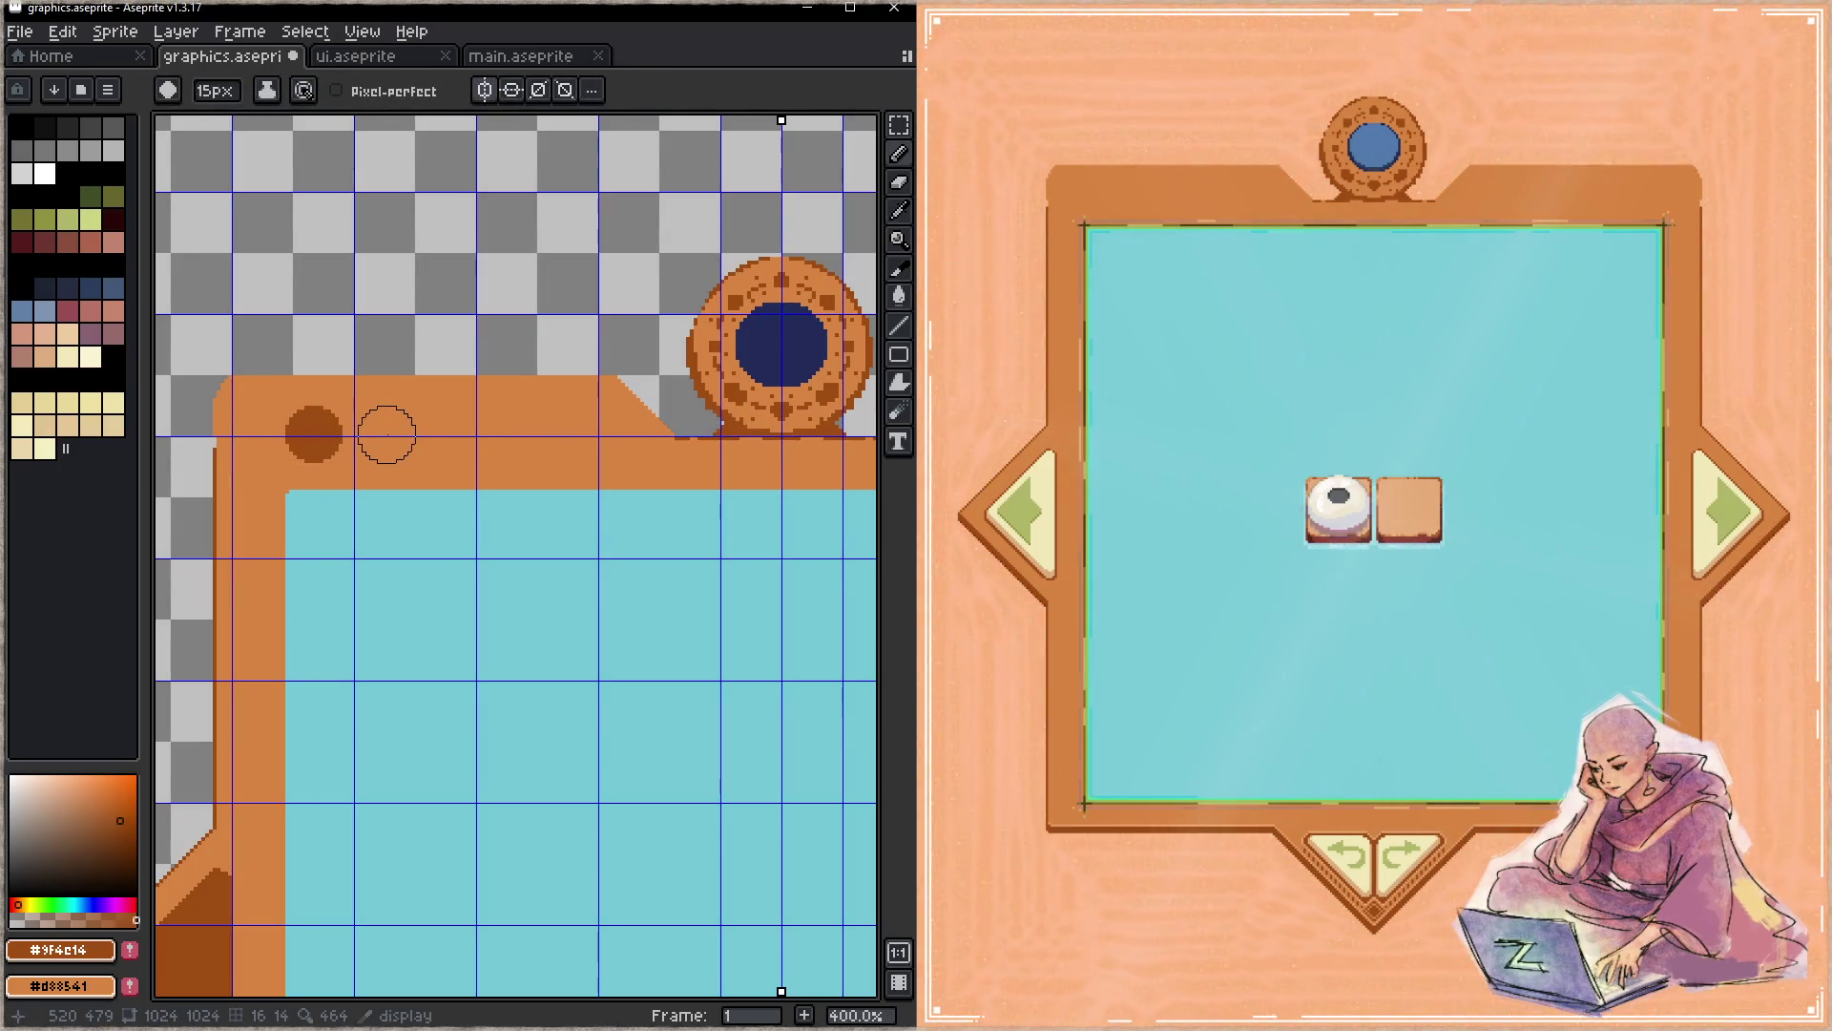
pyautogui.click(389, 434)
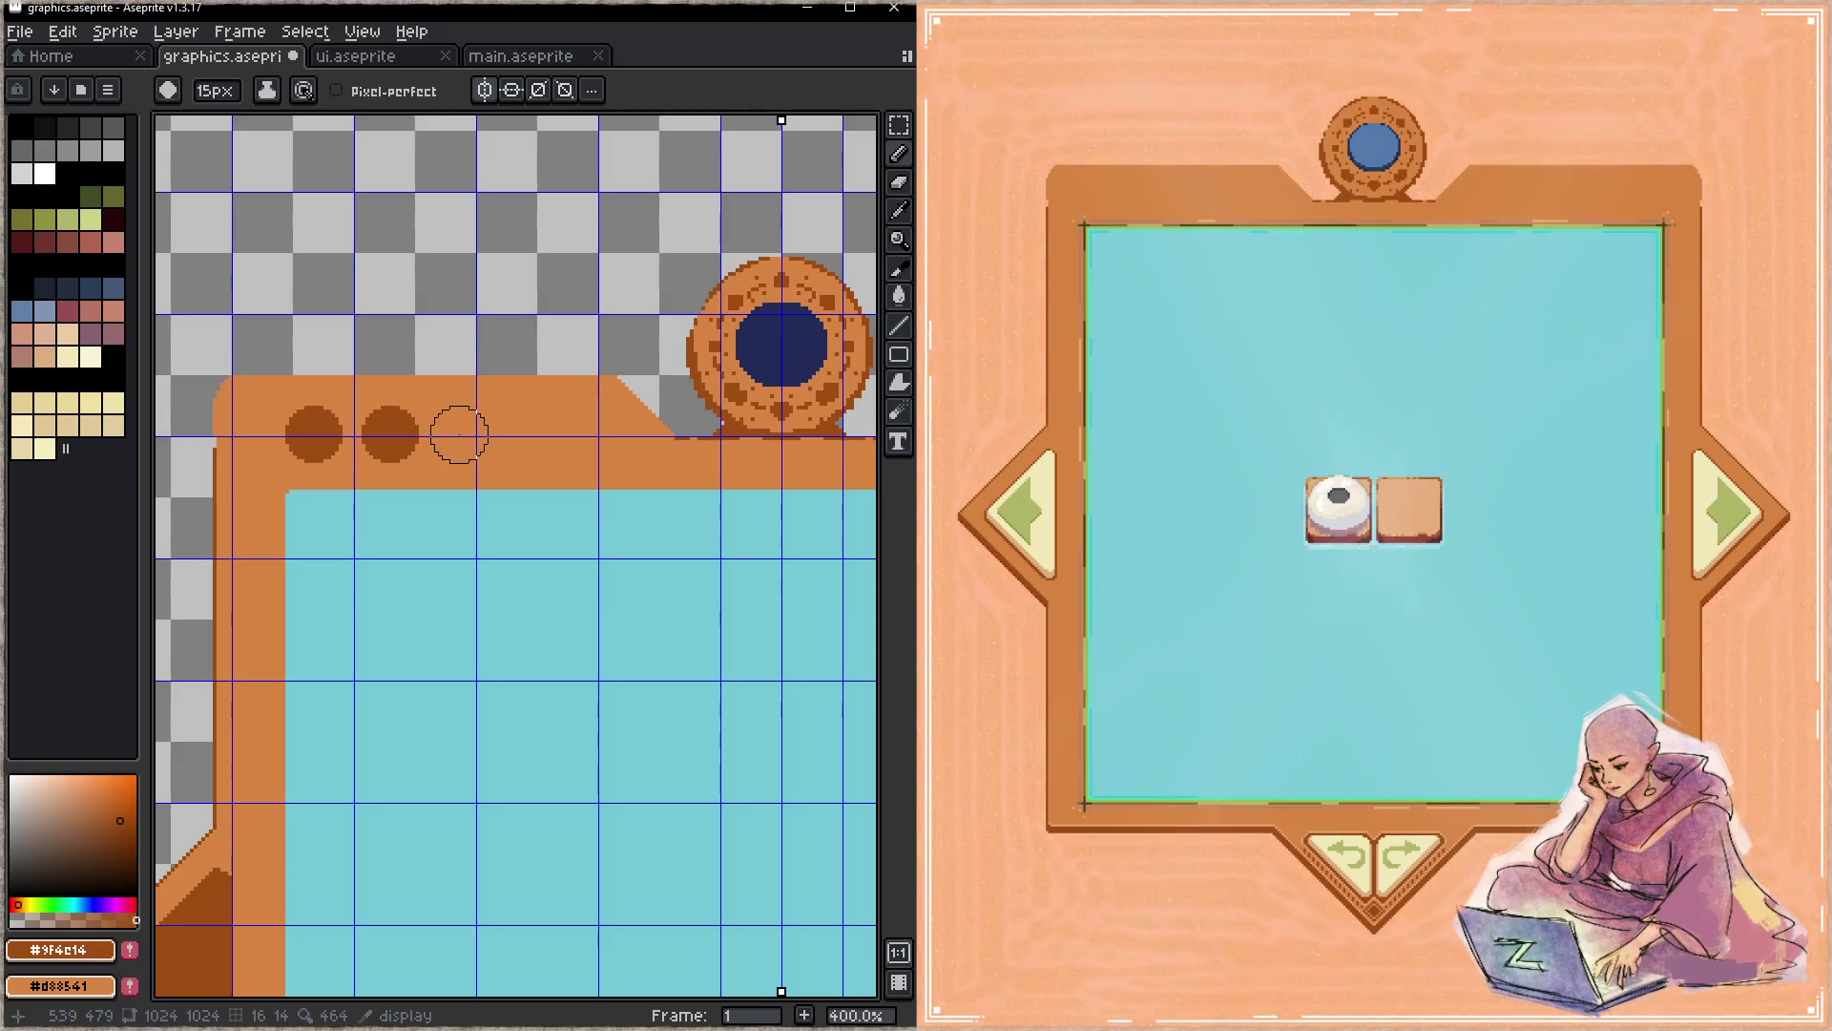
pyautogui.click(457, 434)
pyautogui.hotkey('ctrl', 'z')
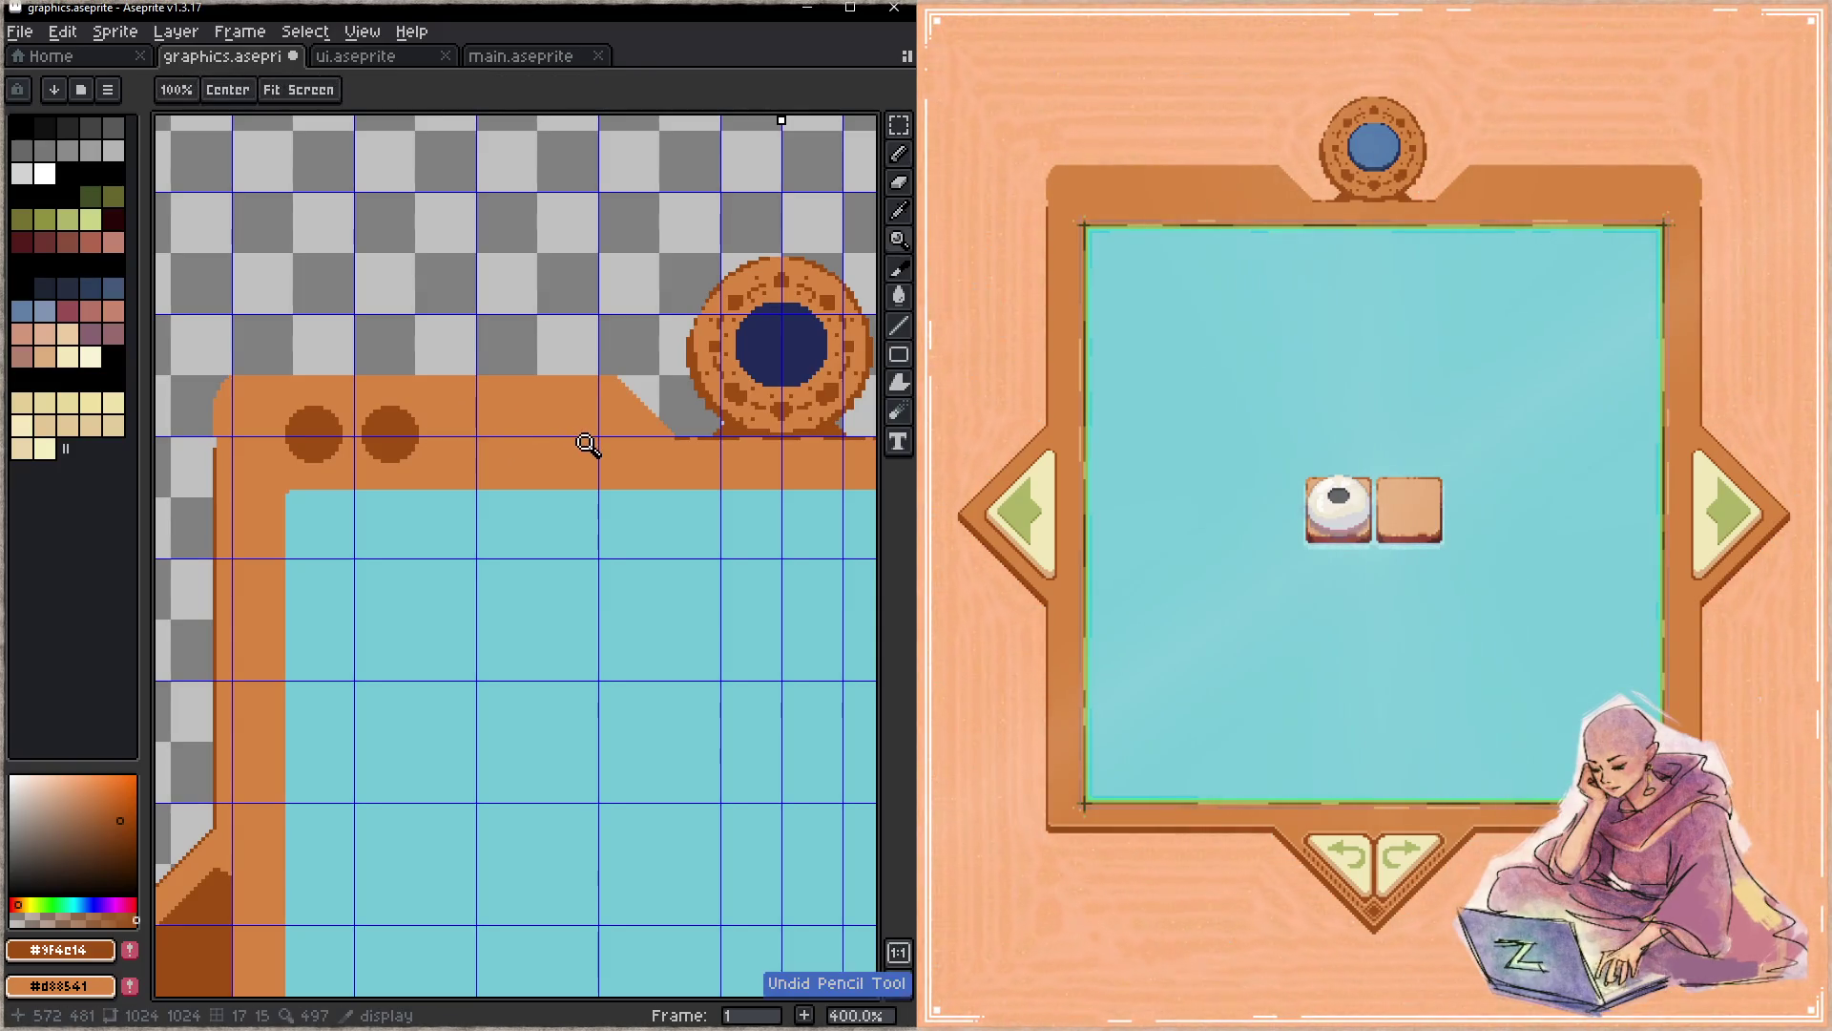
pyautogui.hotkey('ctrl', 'z')
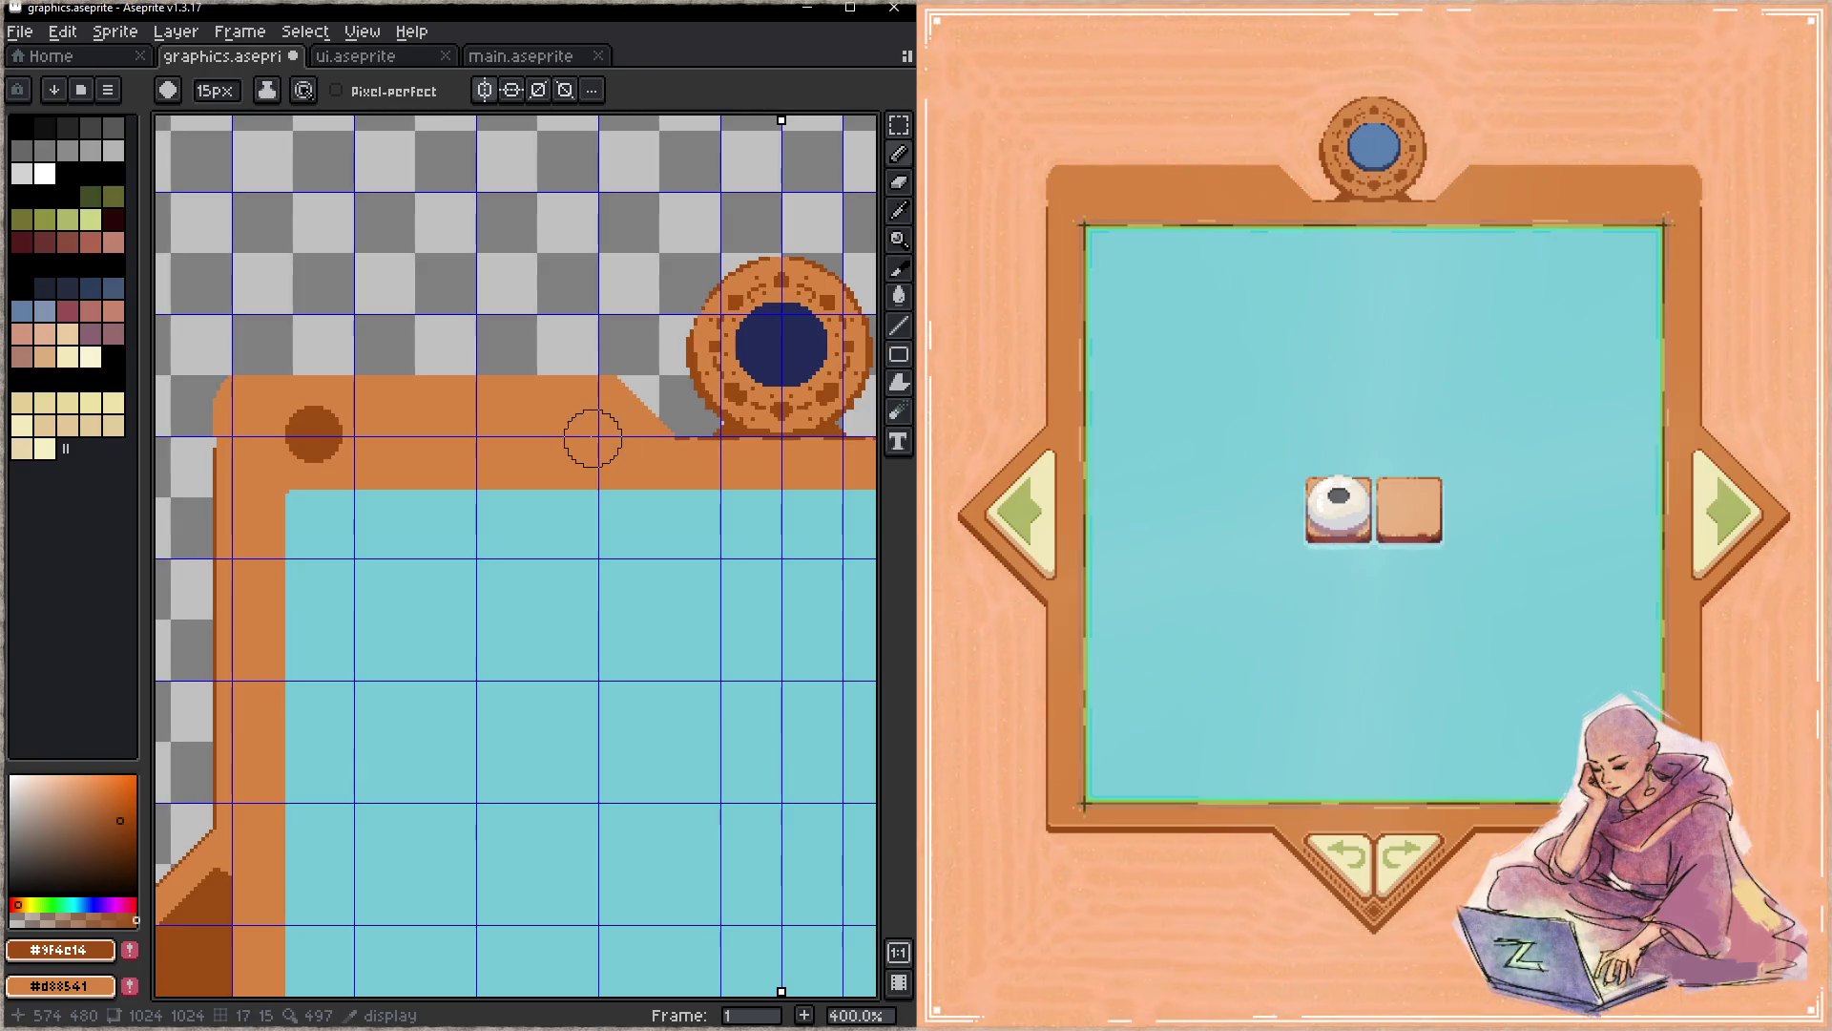
# - Complete the row of four evenly spaced dark brown dots along the band and save
pyautogui.click(593, 436)
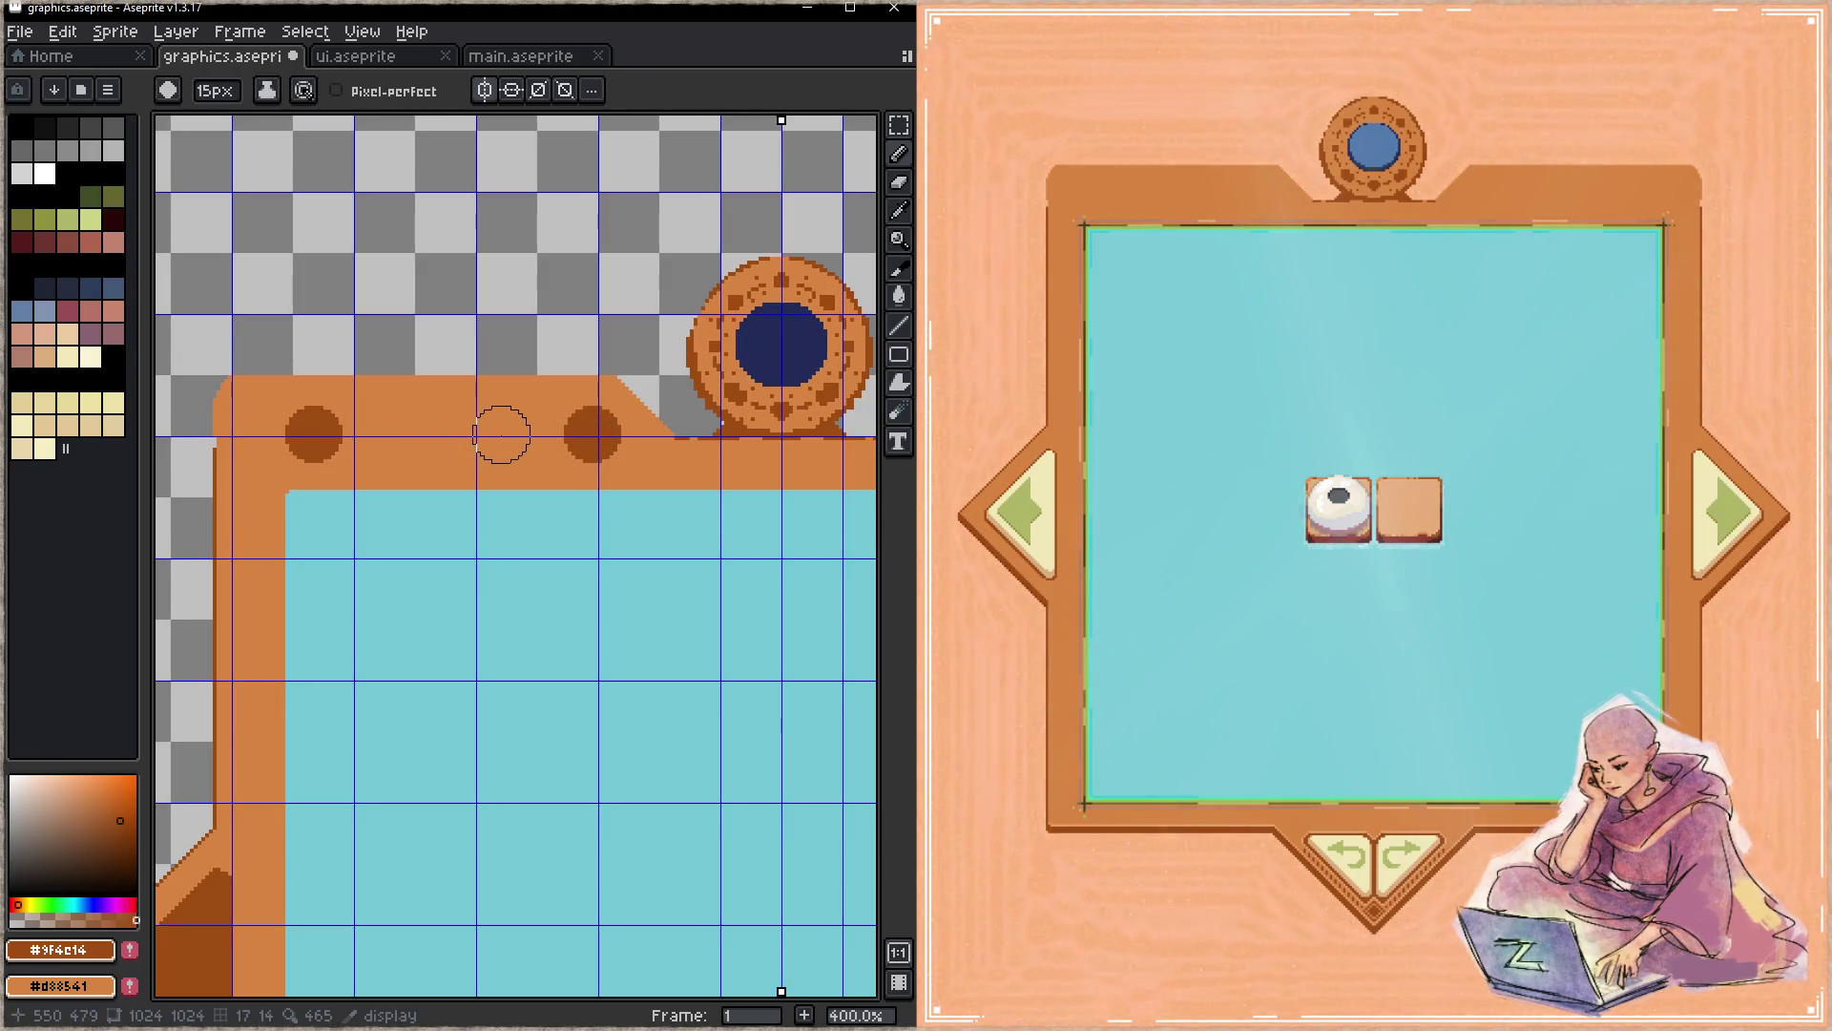
pyautogui.click(501, 436)
pyautogui.click(409, 434)
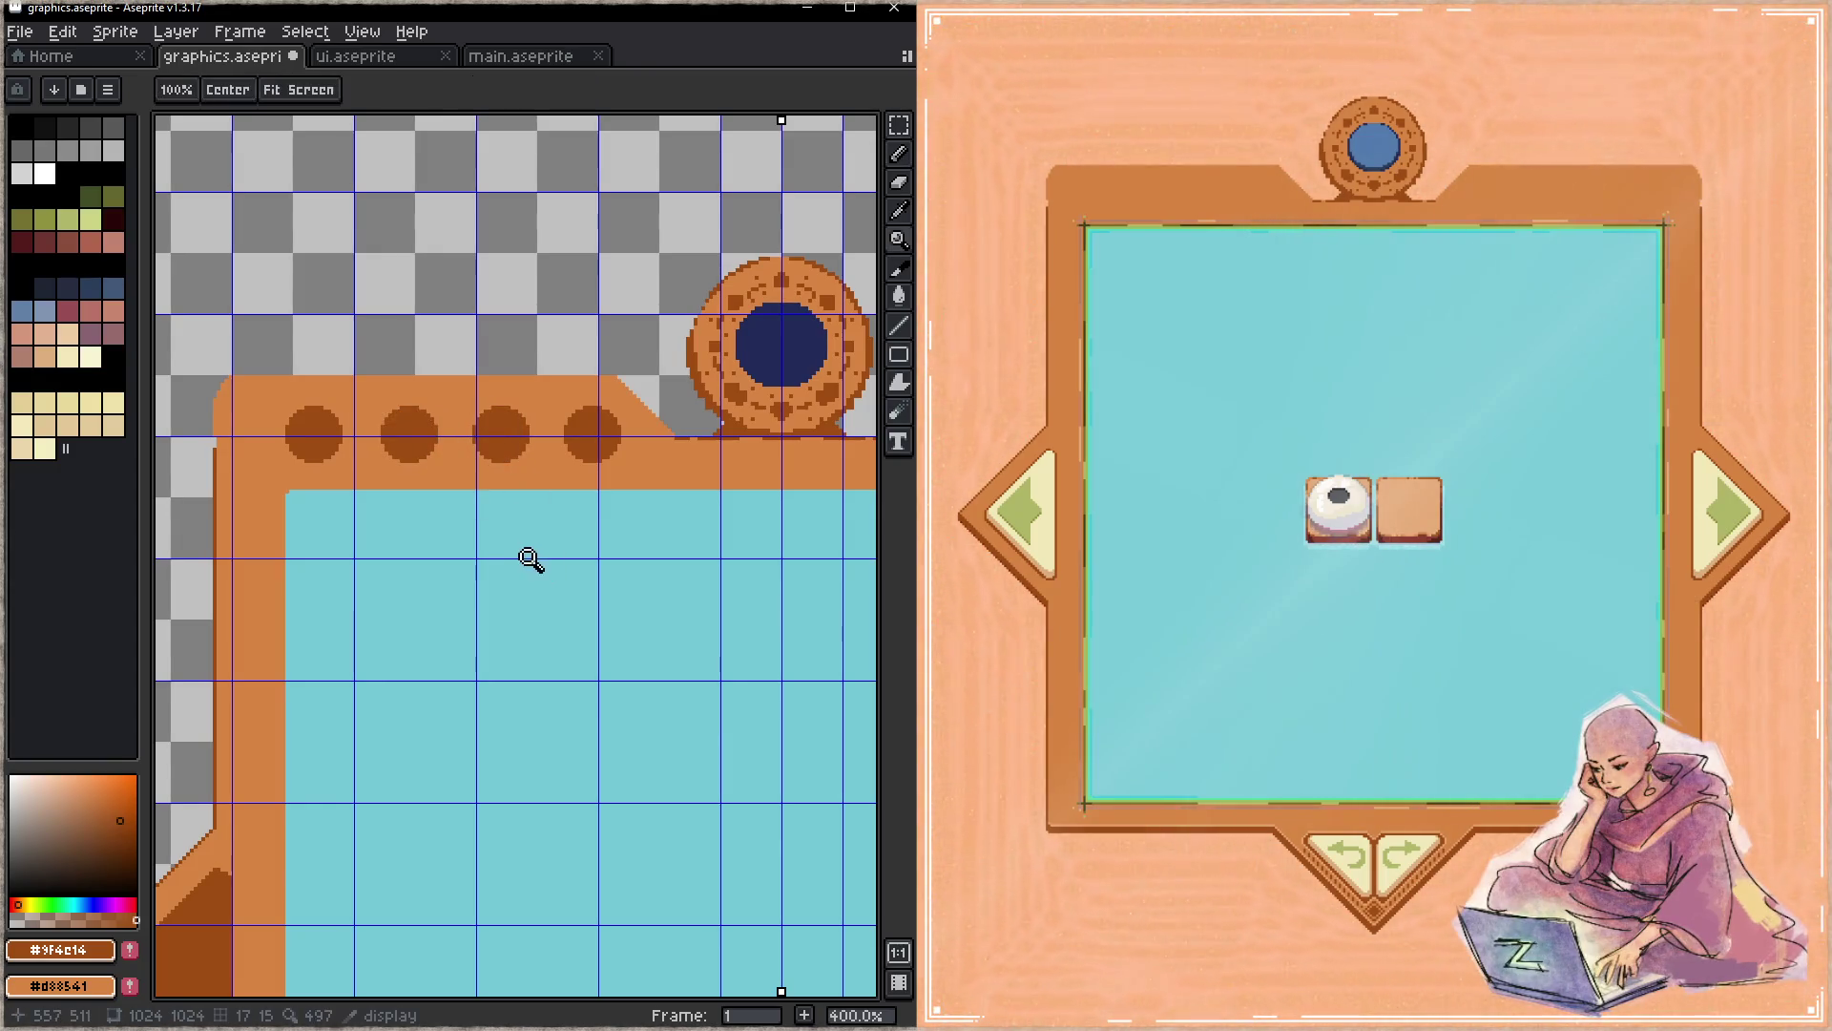
pyautogui.hotkey('ctrl', 's')
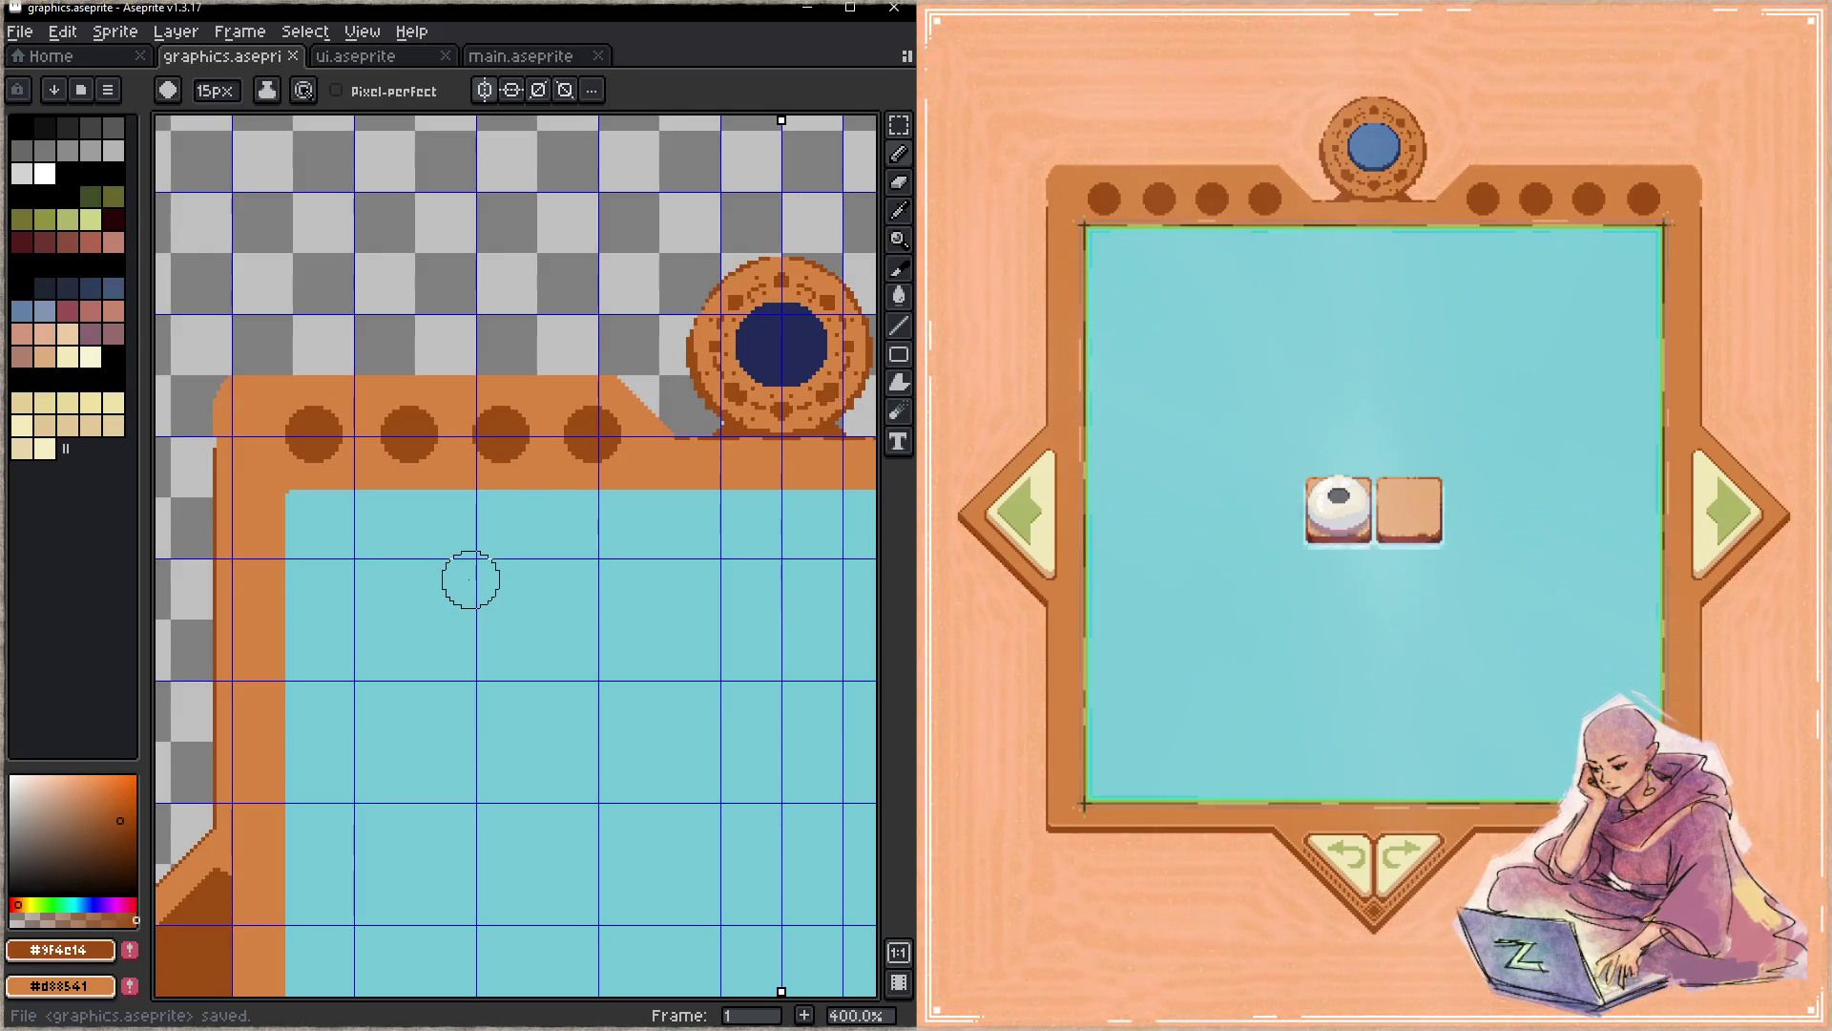
# - Open play.aseprite from the recent files and bring the green frame square into view
pyautogui.click(519, 57)
pyautogui.scroll(-4, 504, 422)
pyautogui.scroll(1, 542, 387)
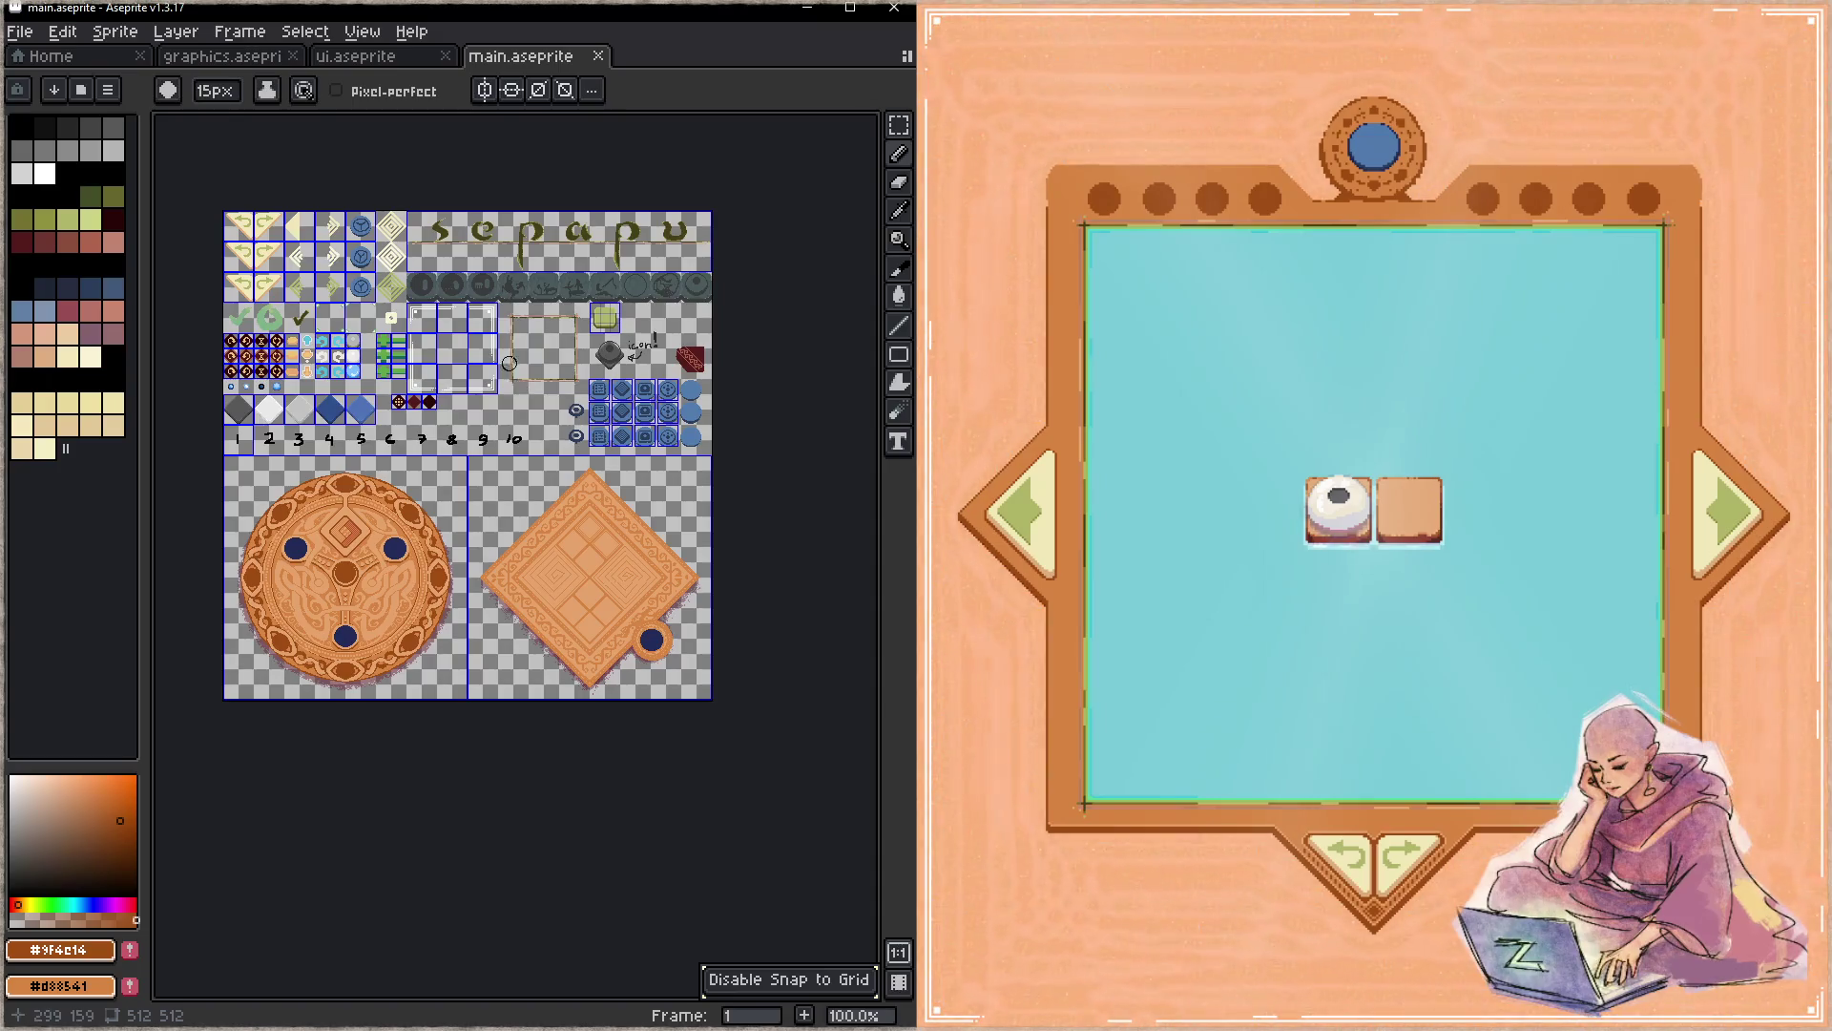
pyautogui.scroll(1, 509, 362)
pyautogui.scroll(1, 487, 414)
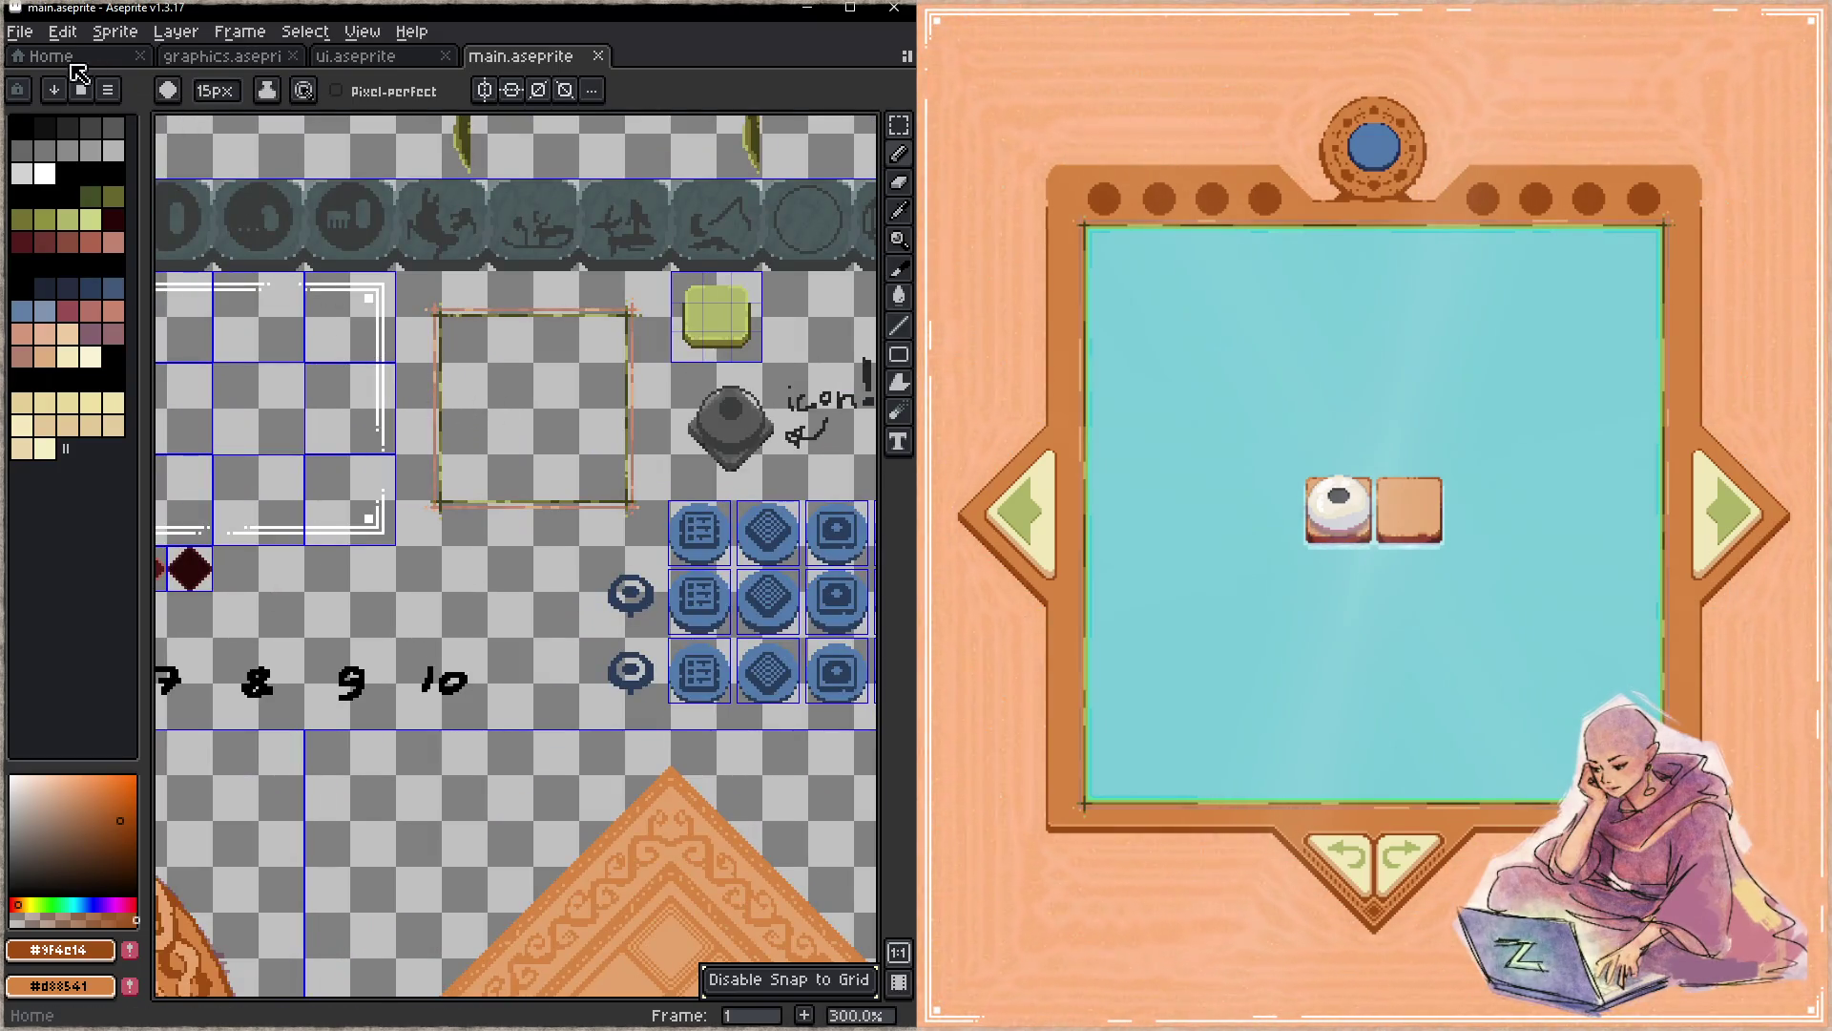
pyautogui.click(57, 57)
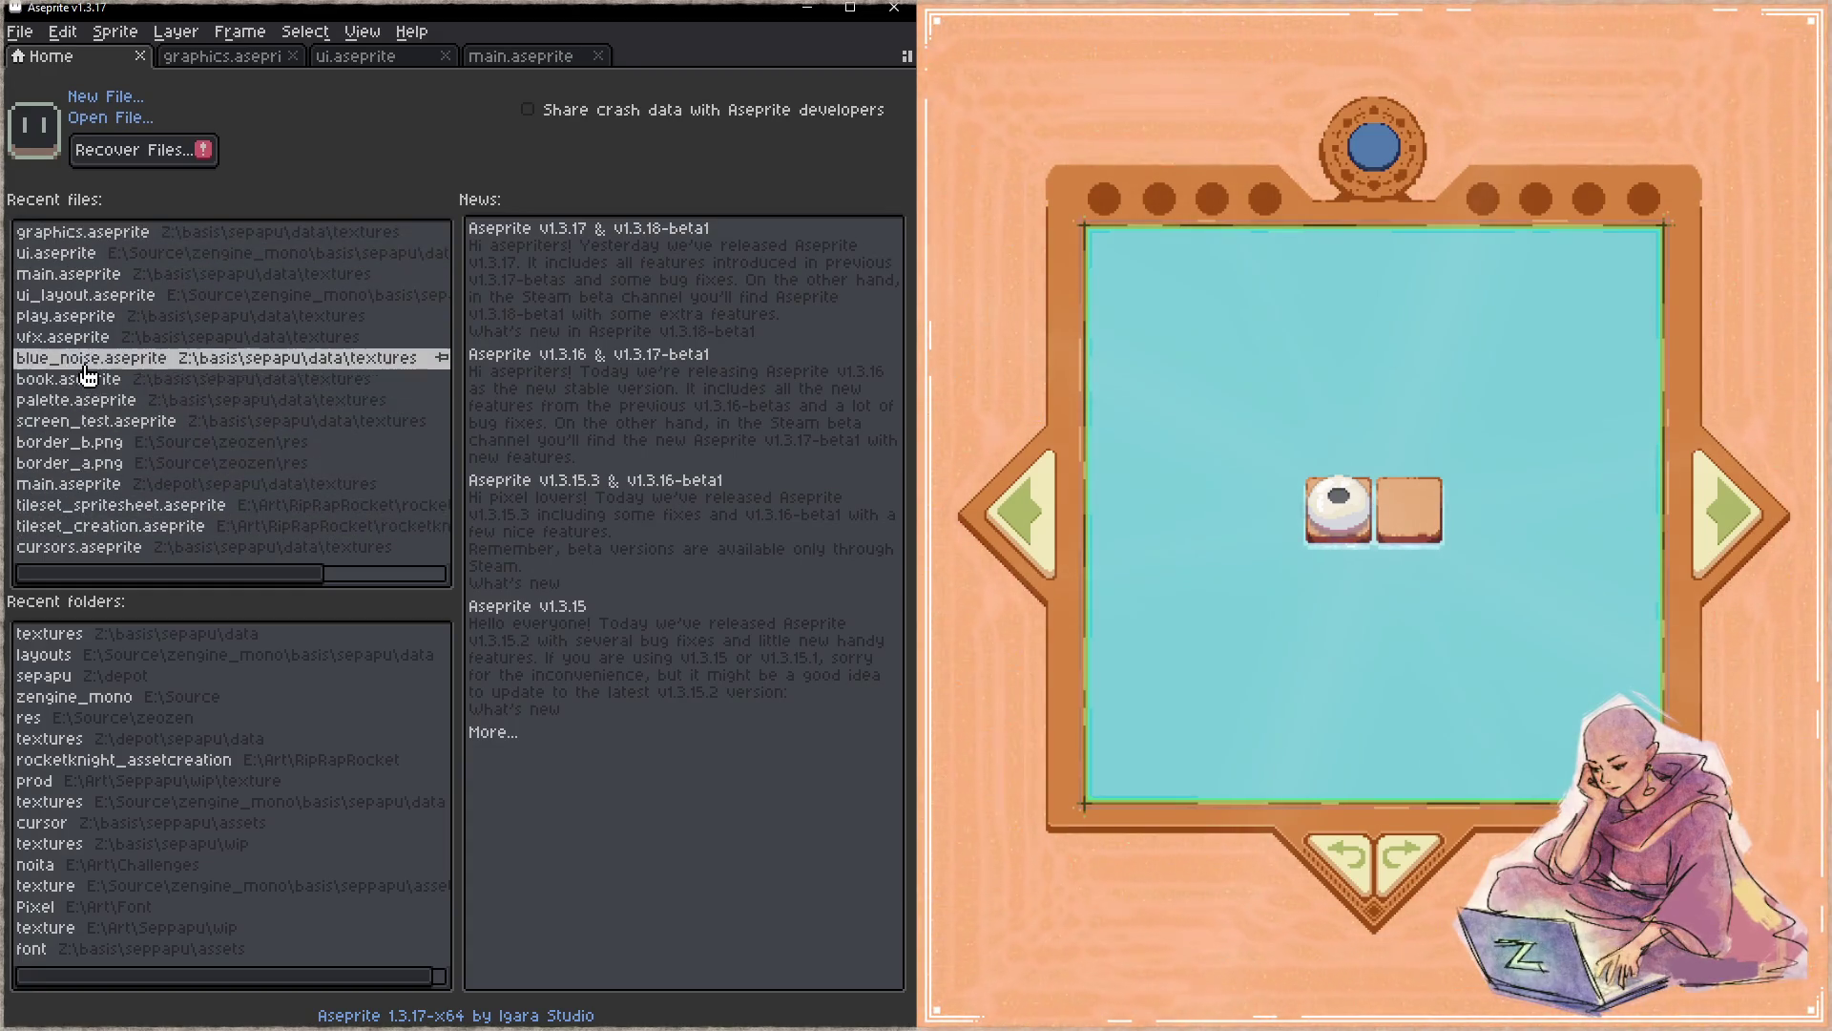
pyautogui.click(64, 314)
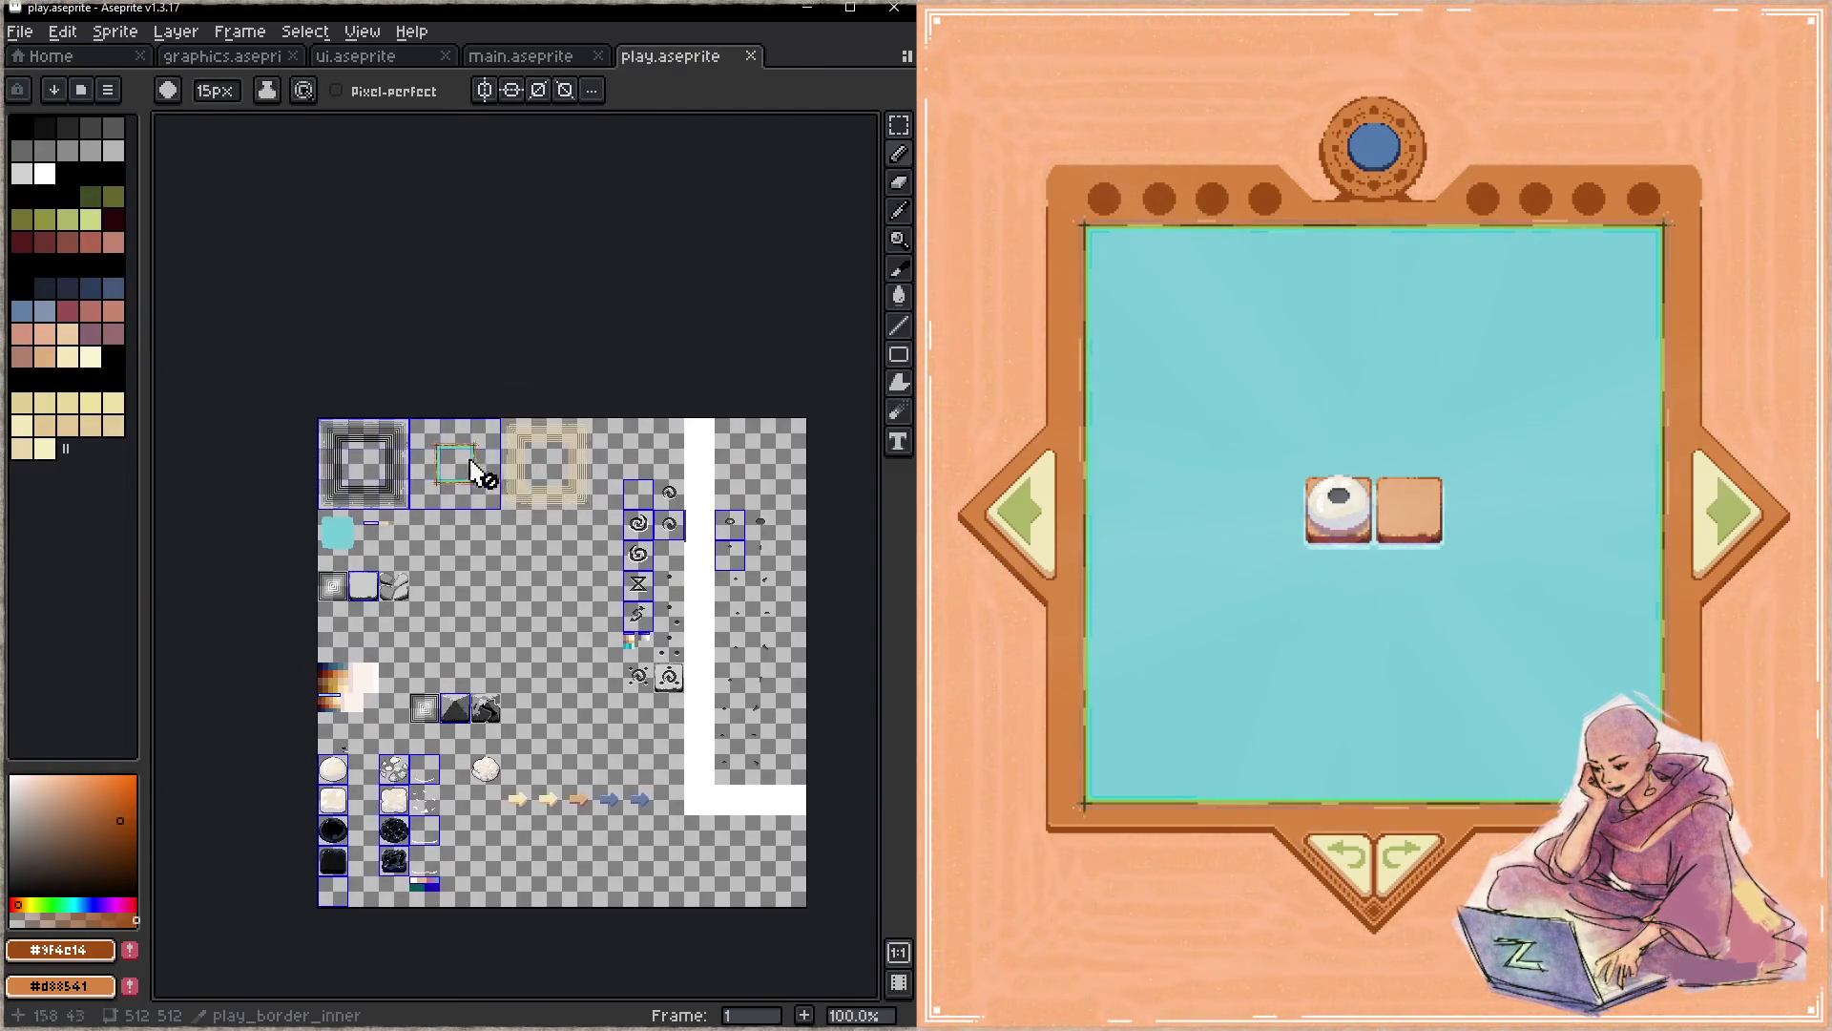
pyautogui.scroll(3, 473, 471)
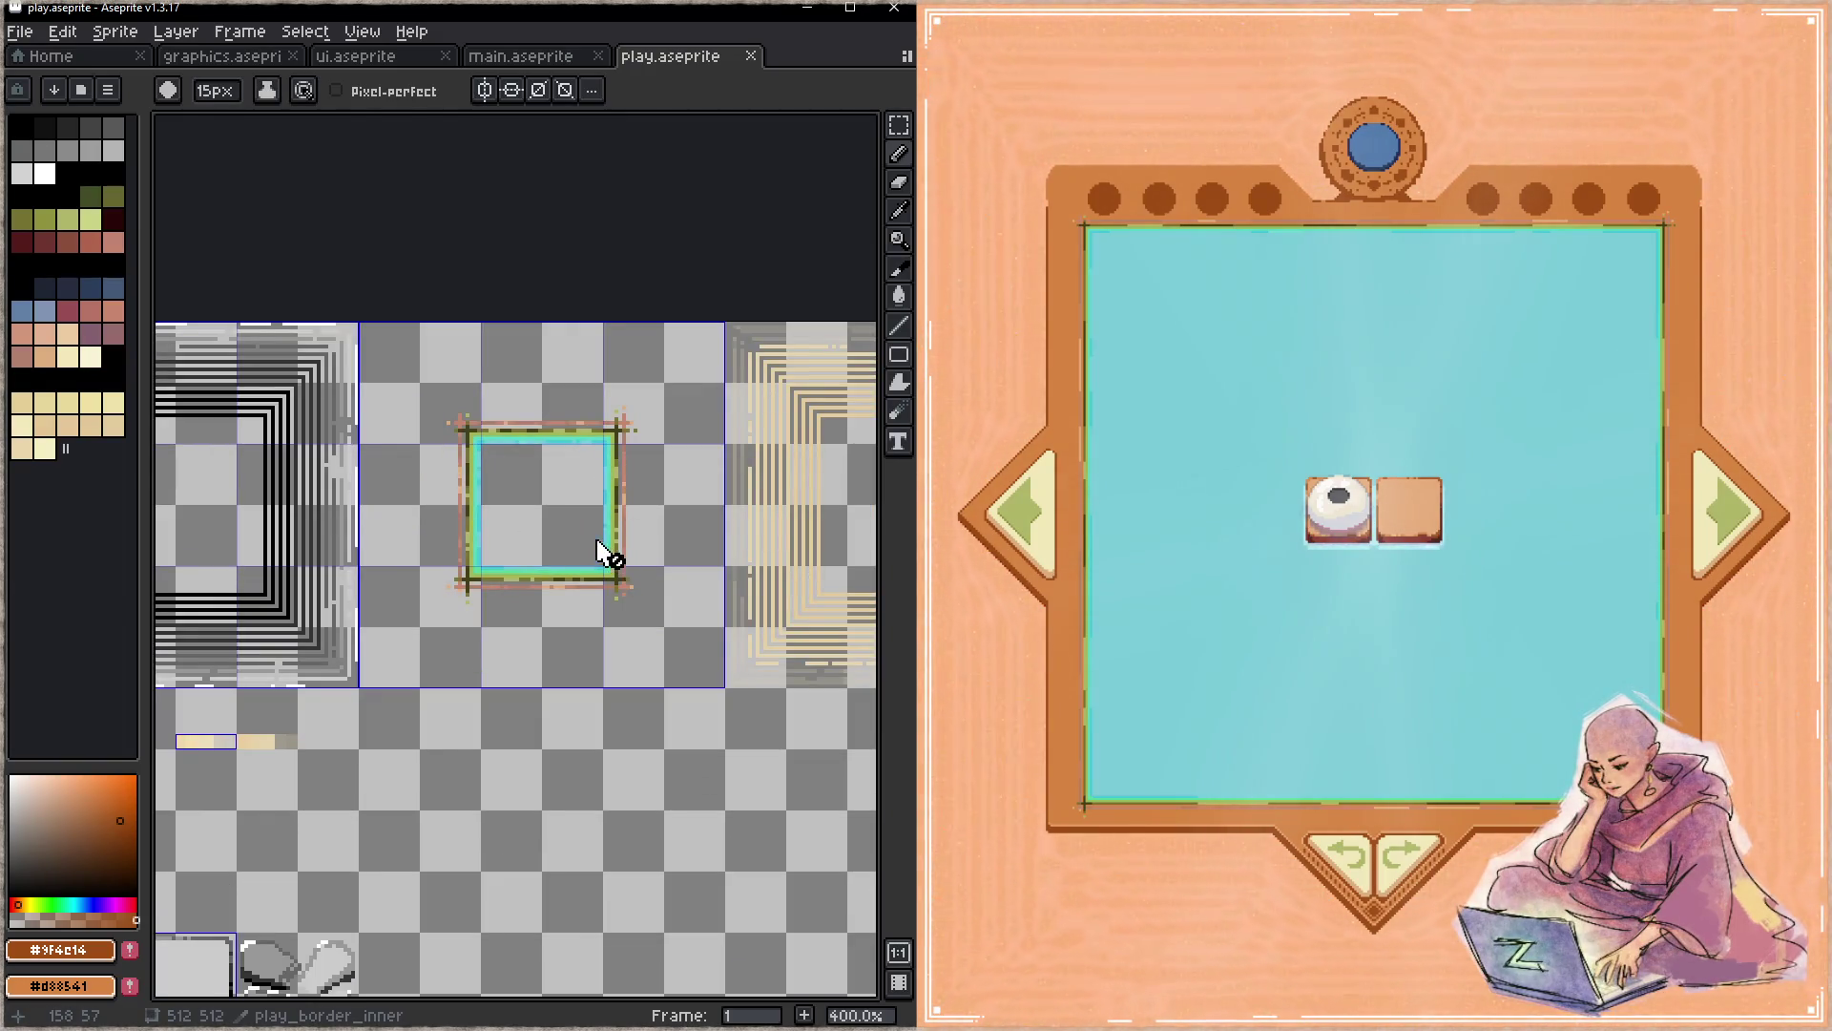
pyautogui.moveTo(580, 541); pyautogui.dragTo(544, 456)
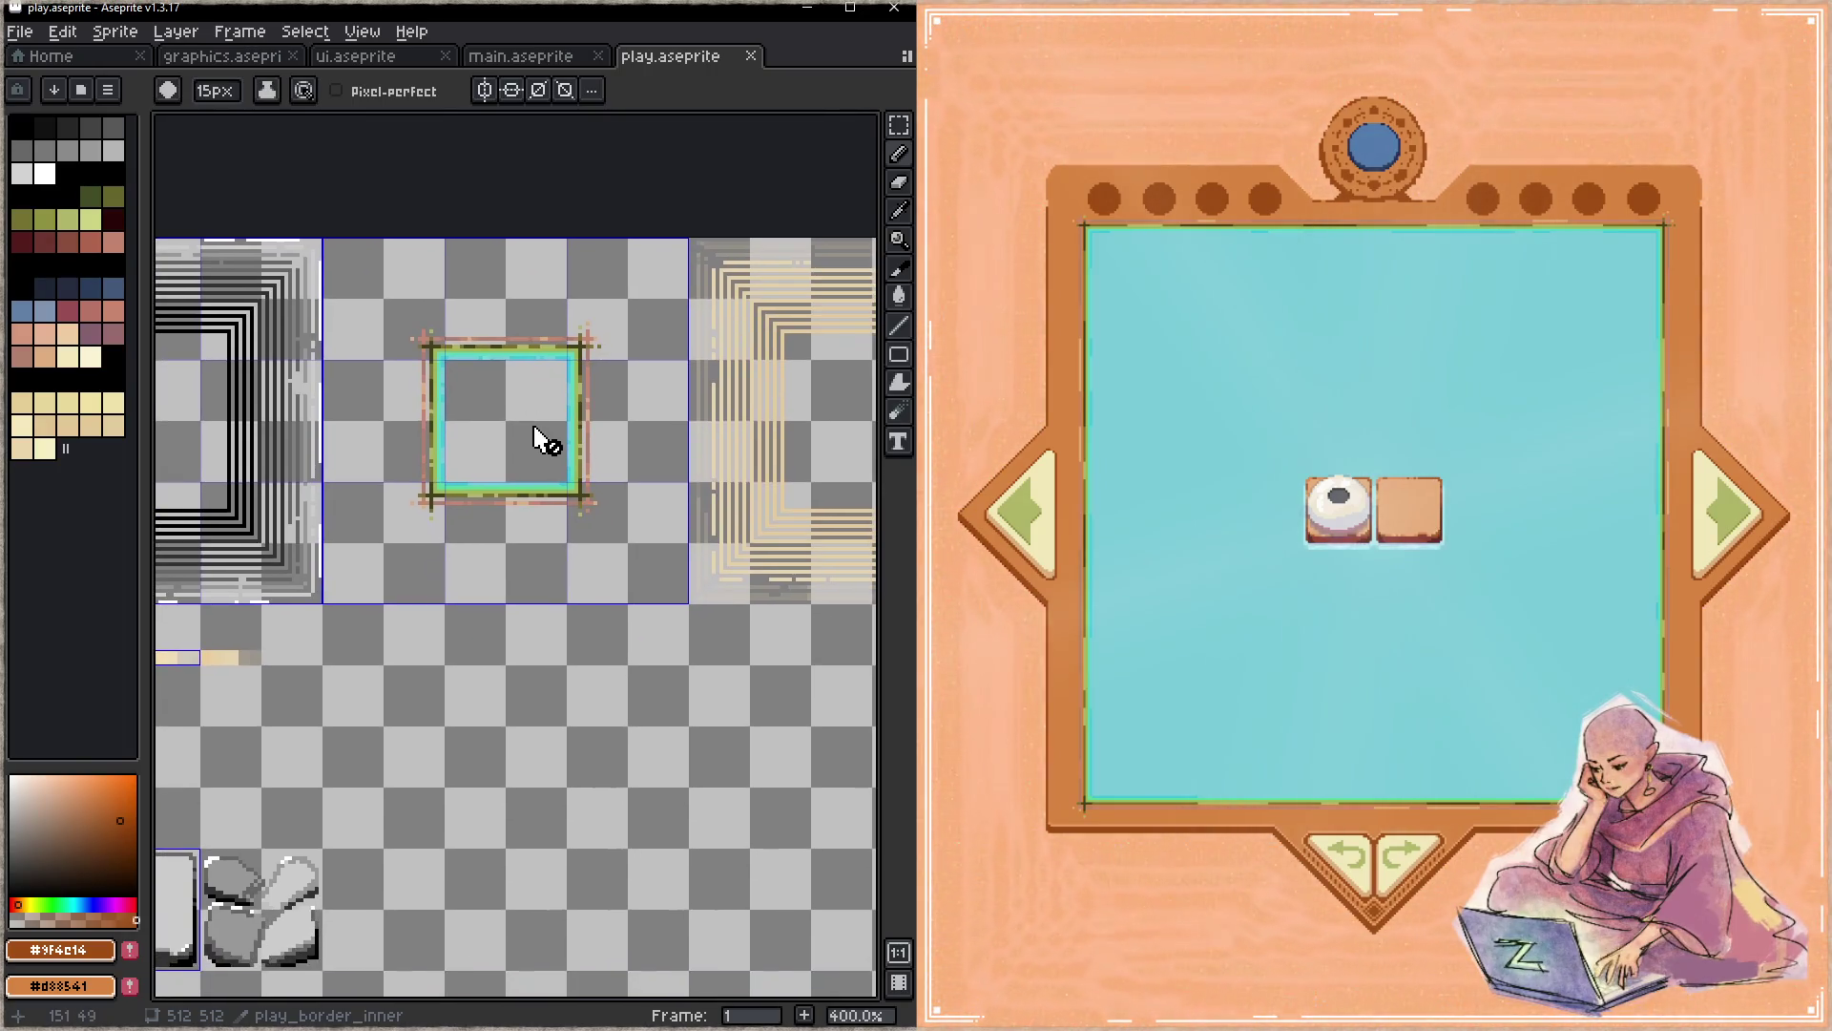
# - Marquee-select the green frame square, move it down and right, commit and save play.aseprite
pyautogui.press('m')
pyautogui.moveTo(396, 273); pyautogui.dragTo(651, 563)
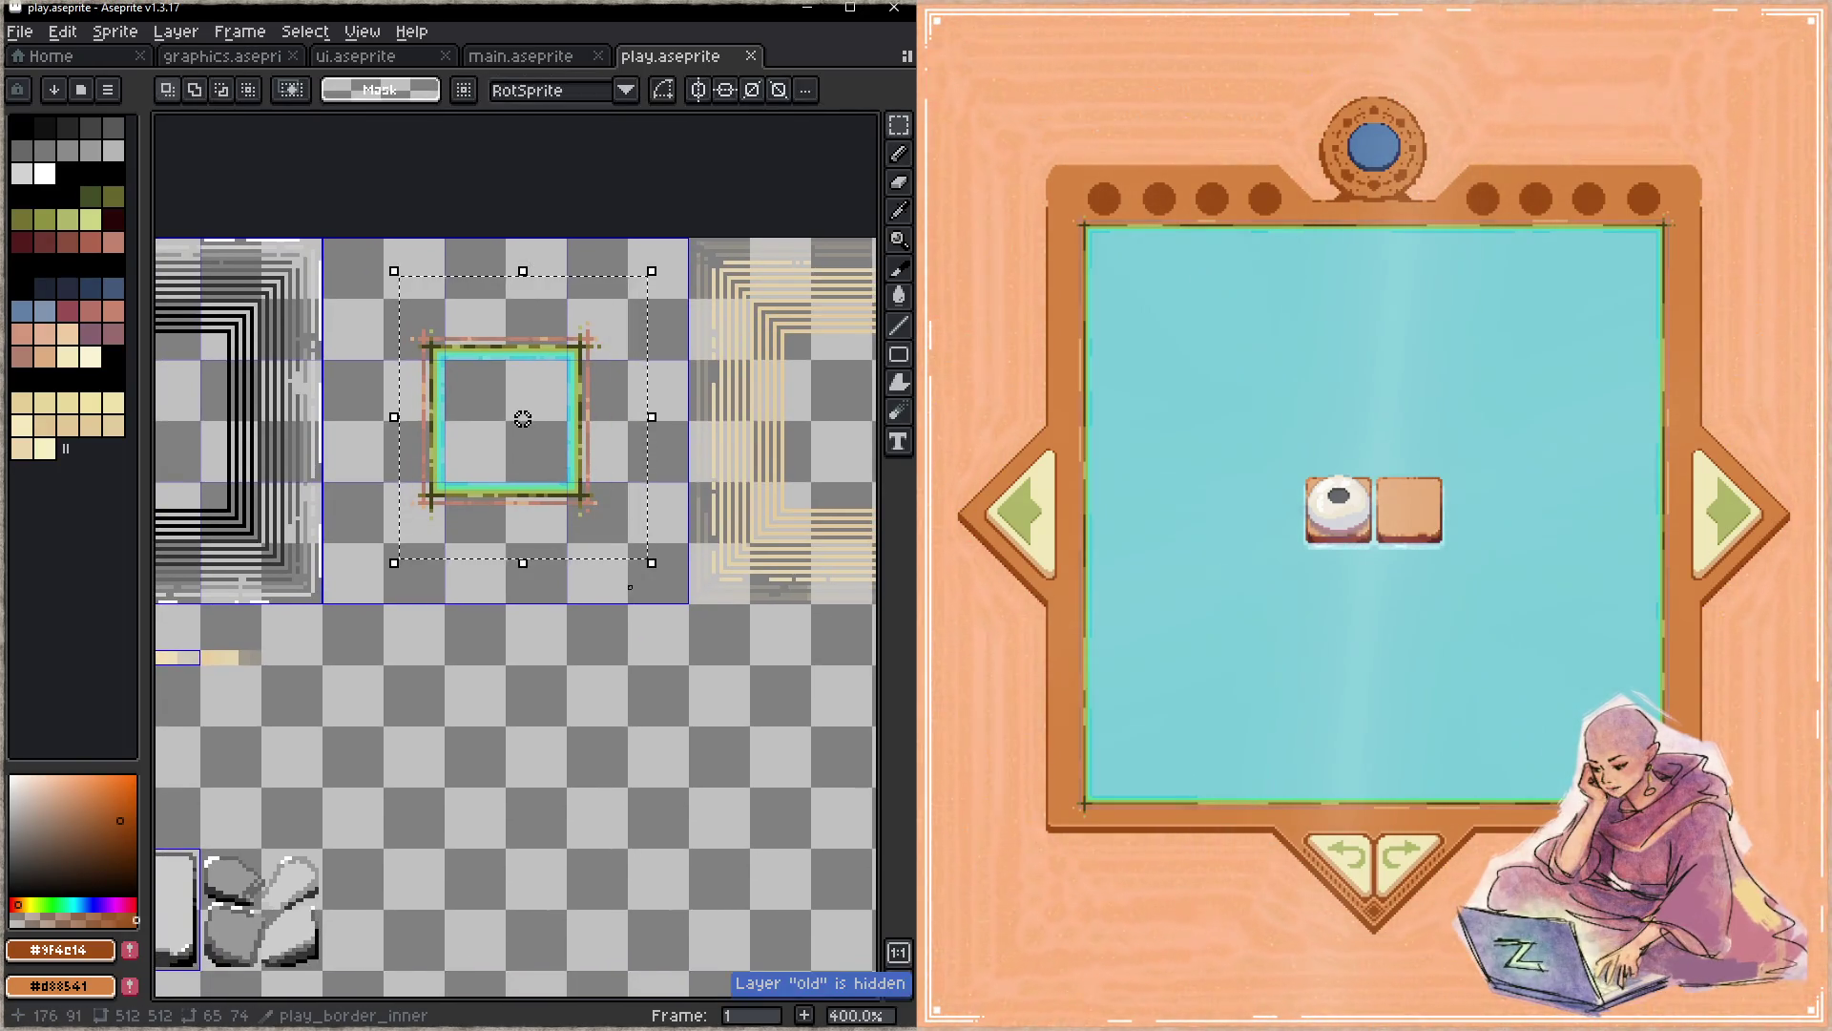
pyautogui.press('Tab')
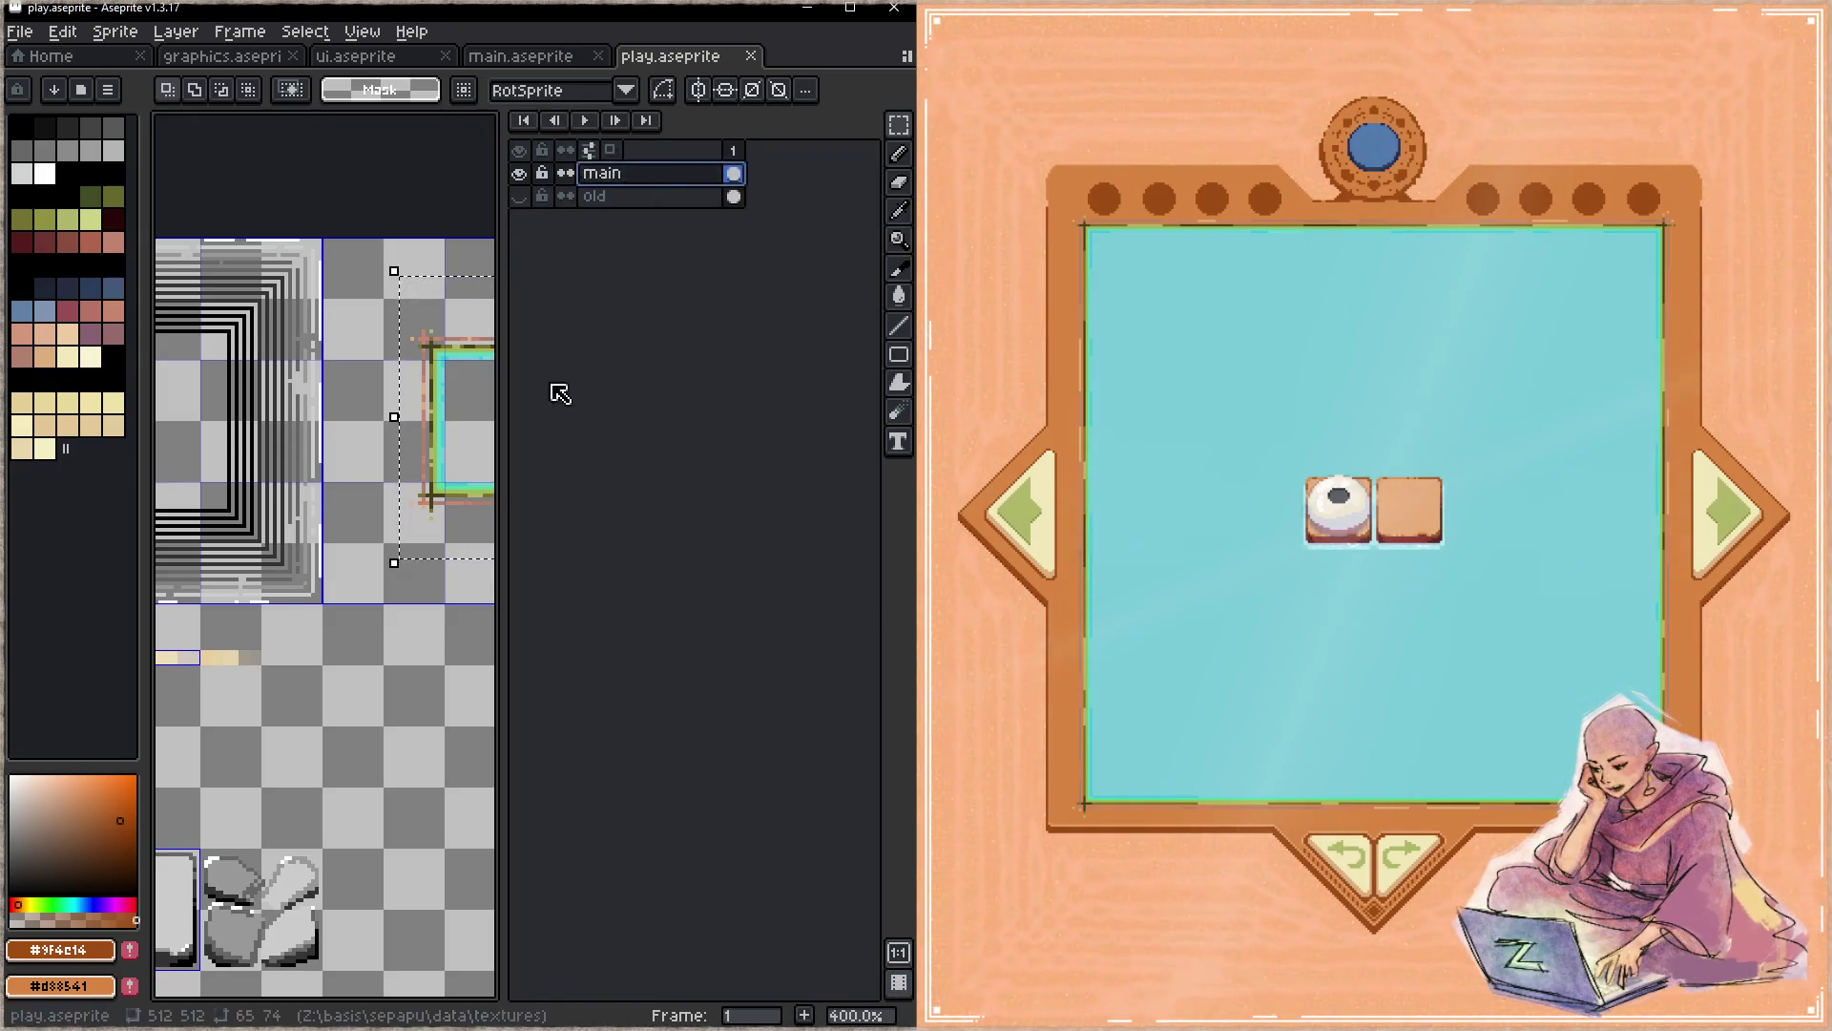
pyautogui.press('Tab')
pyautogui.moveTo(593, 560)
pyautogui.mouseDown()
pyautogui.moveTo(614, 452)
pyautogui.moveTo(594, 418)
pyautogui.mouseUp()
pyautogui.moveTo(505, 286)
pyautogui.mouseDown()
pyautogui.moveTo(658, 683)
pyautogui.moveTo(537, 594)
pyautogui.mouseUp()
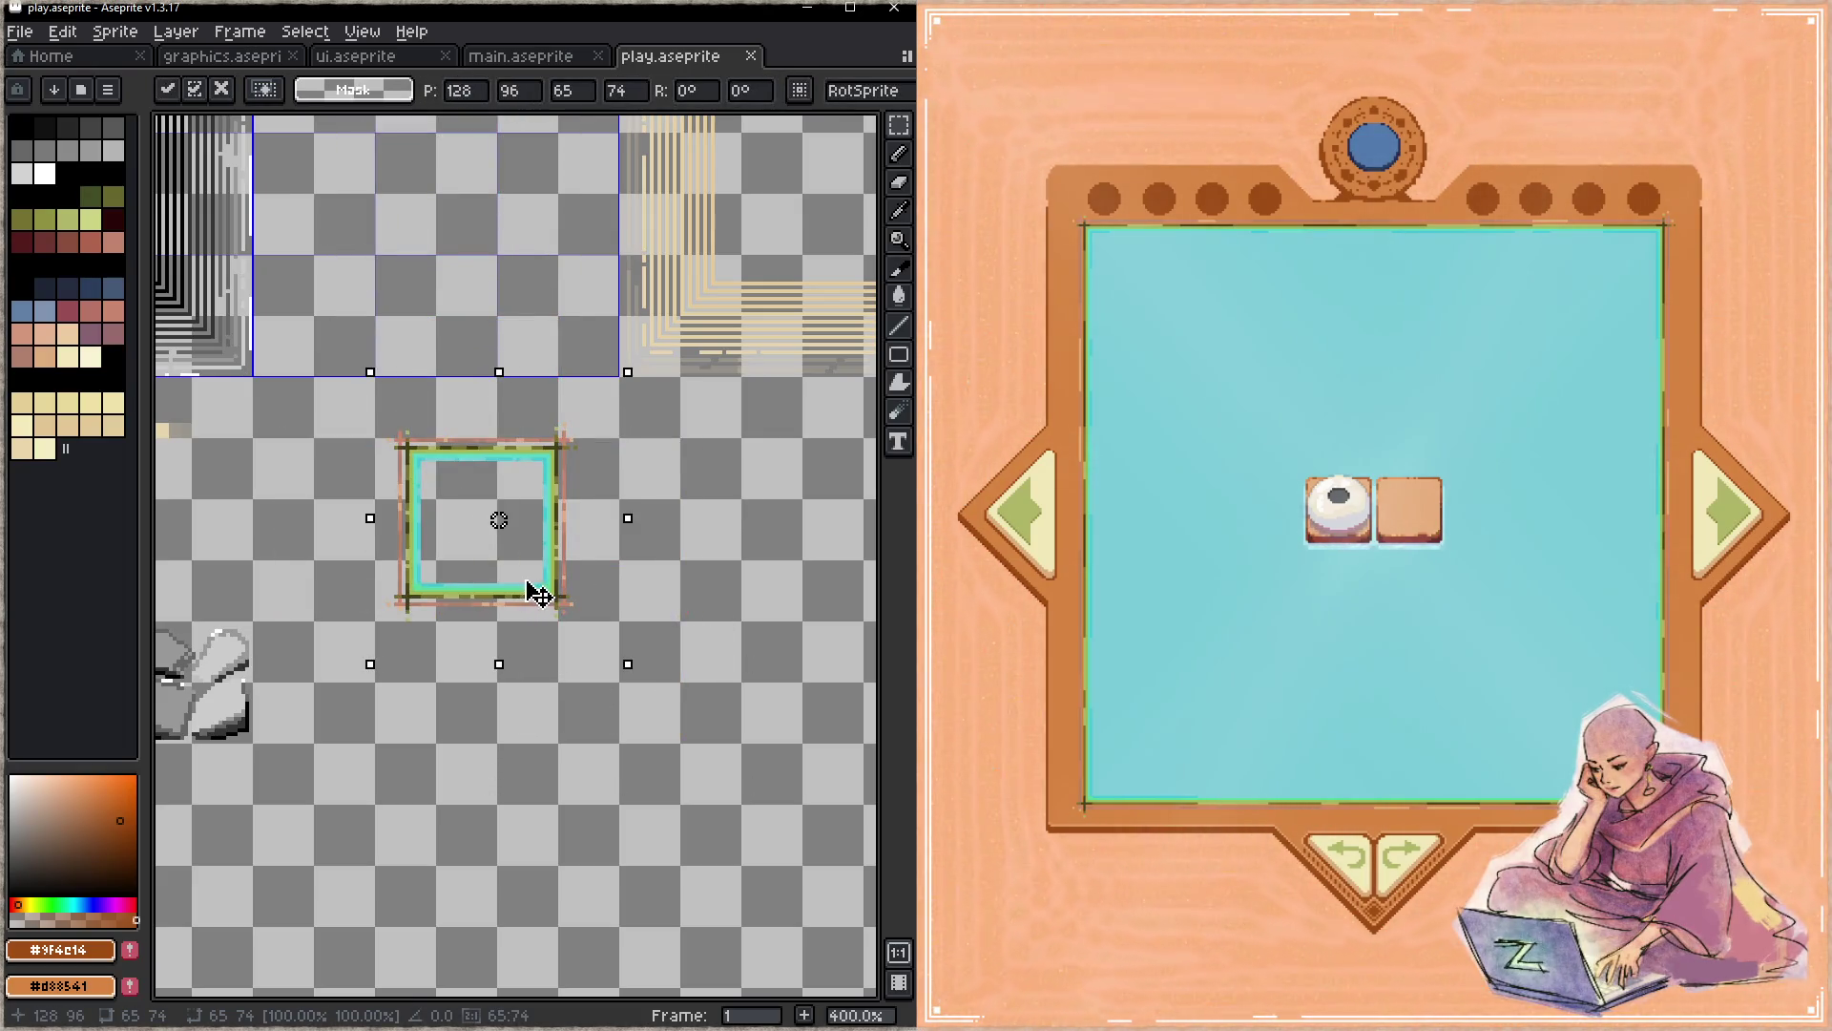
pyautogui.scroll(3, 597, 449)
pyautogui.press('Return')
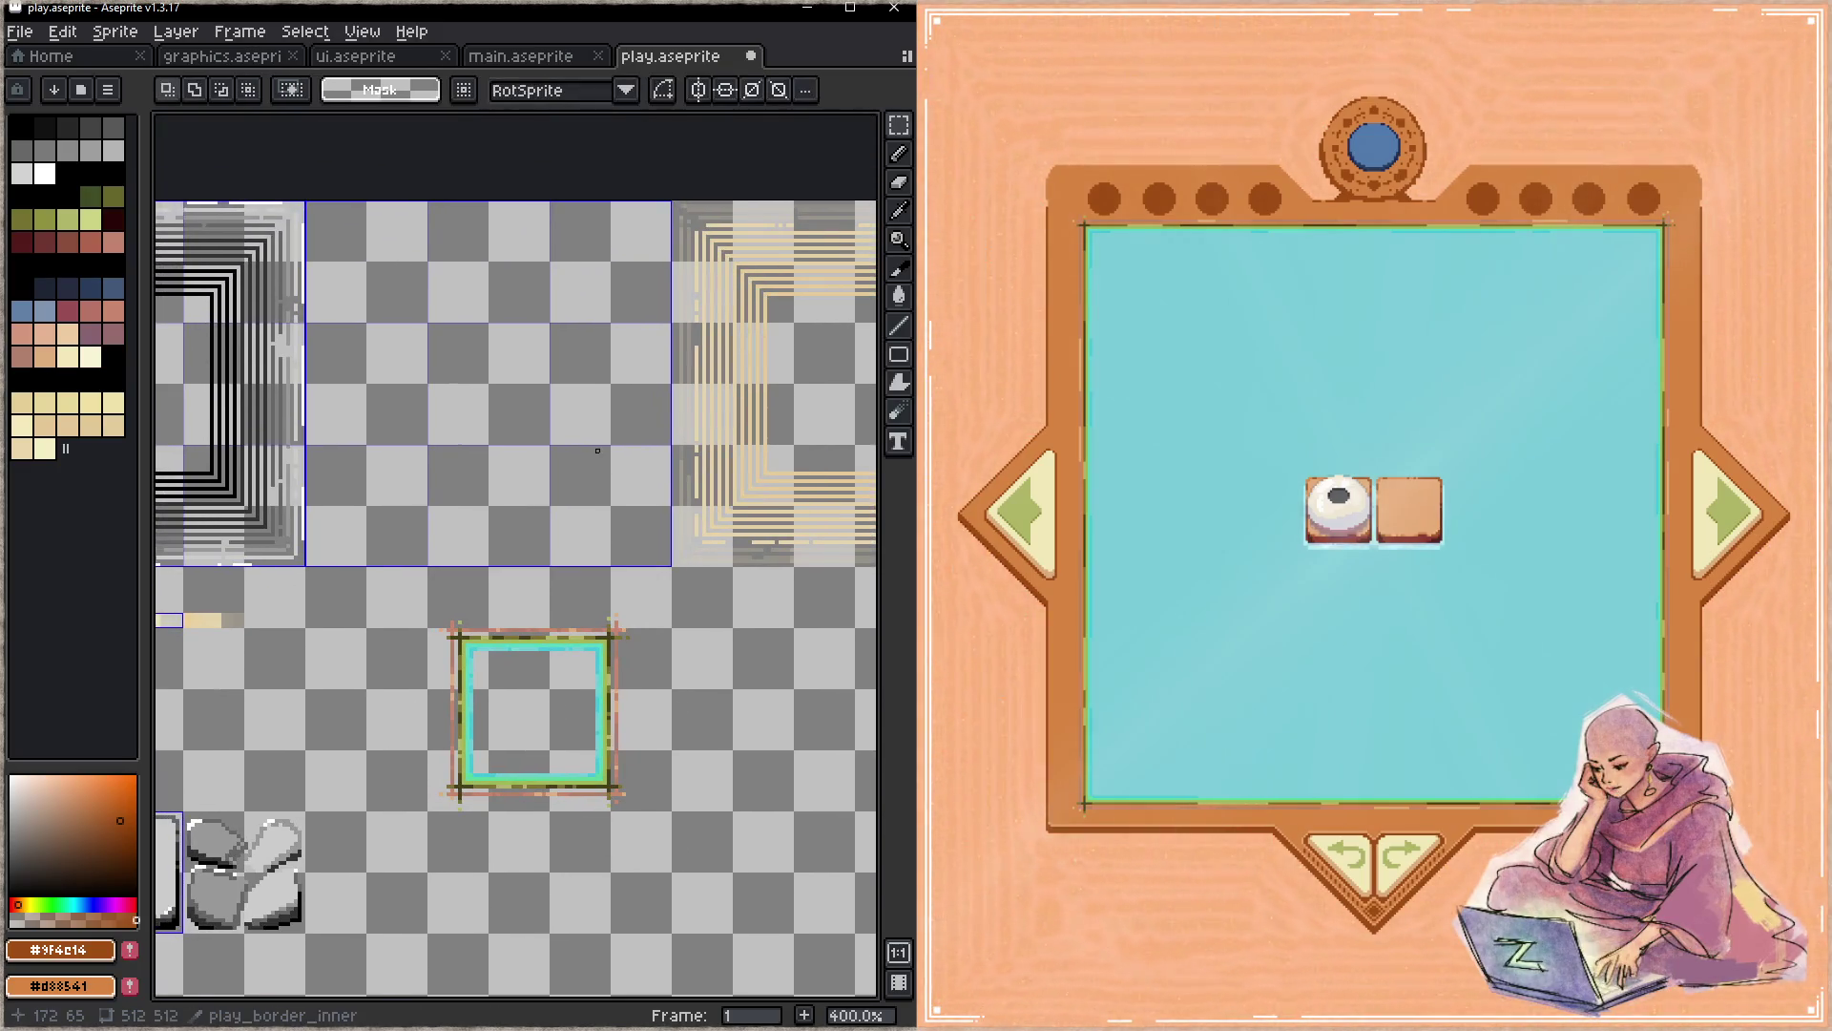
pyautogui.hotkey('ctrl', 's')
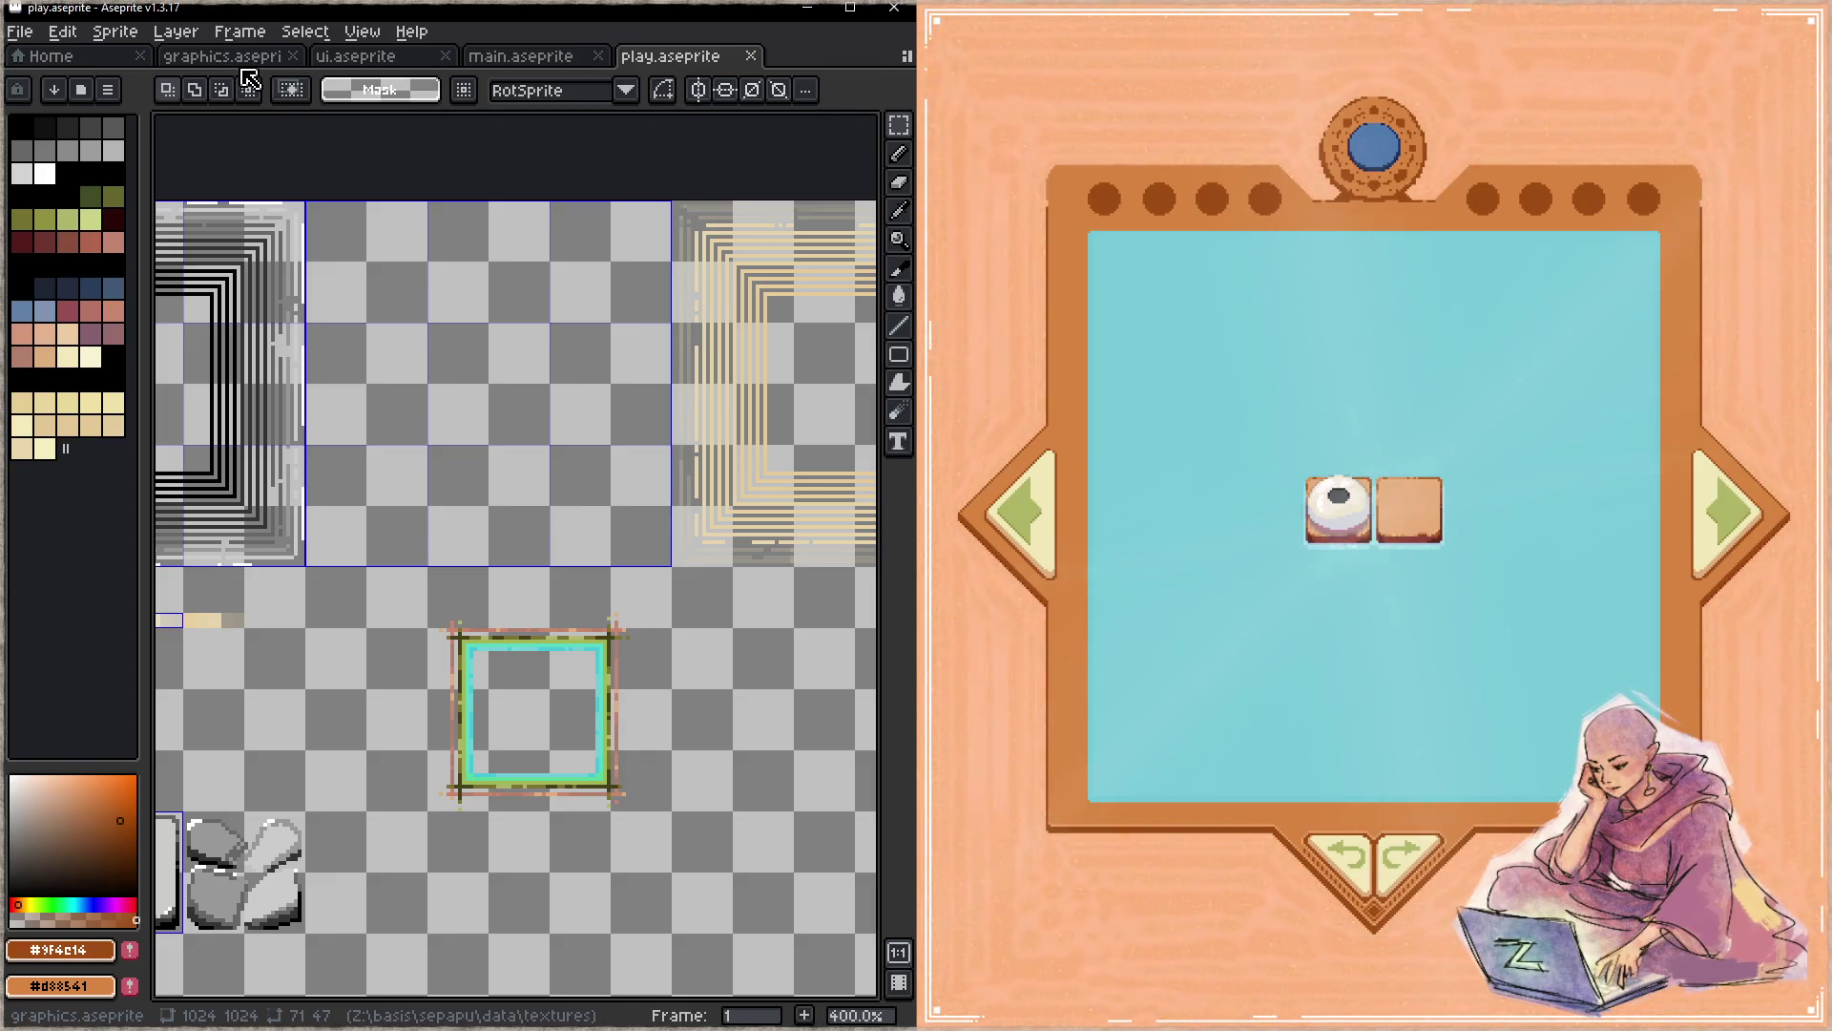
# - Copy the green frame square into graphics.aseprite on a new layer named border above Layer 14
pyautogui.moveTo(382, 583); pyautogui.dragTo(712, 871)
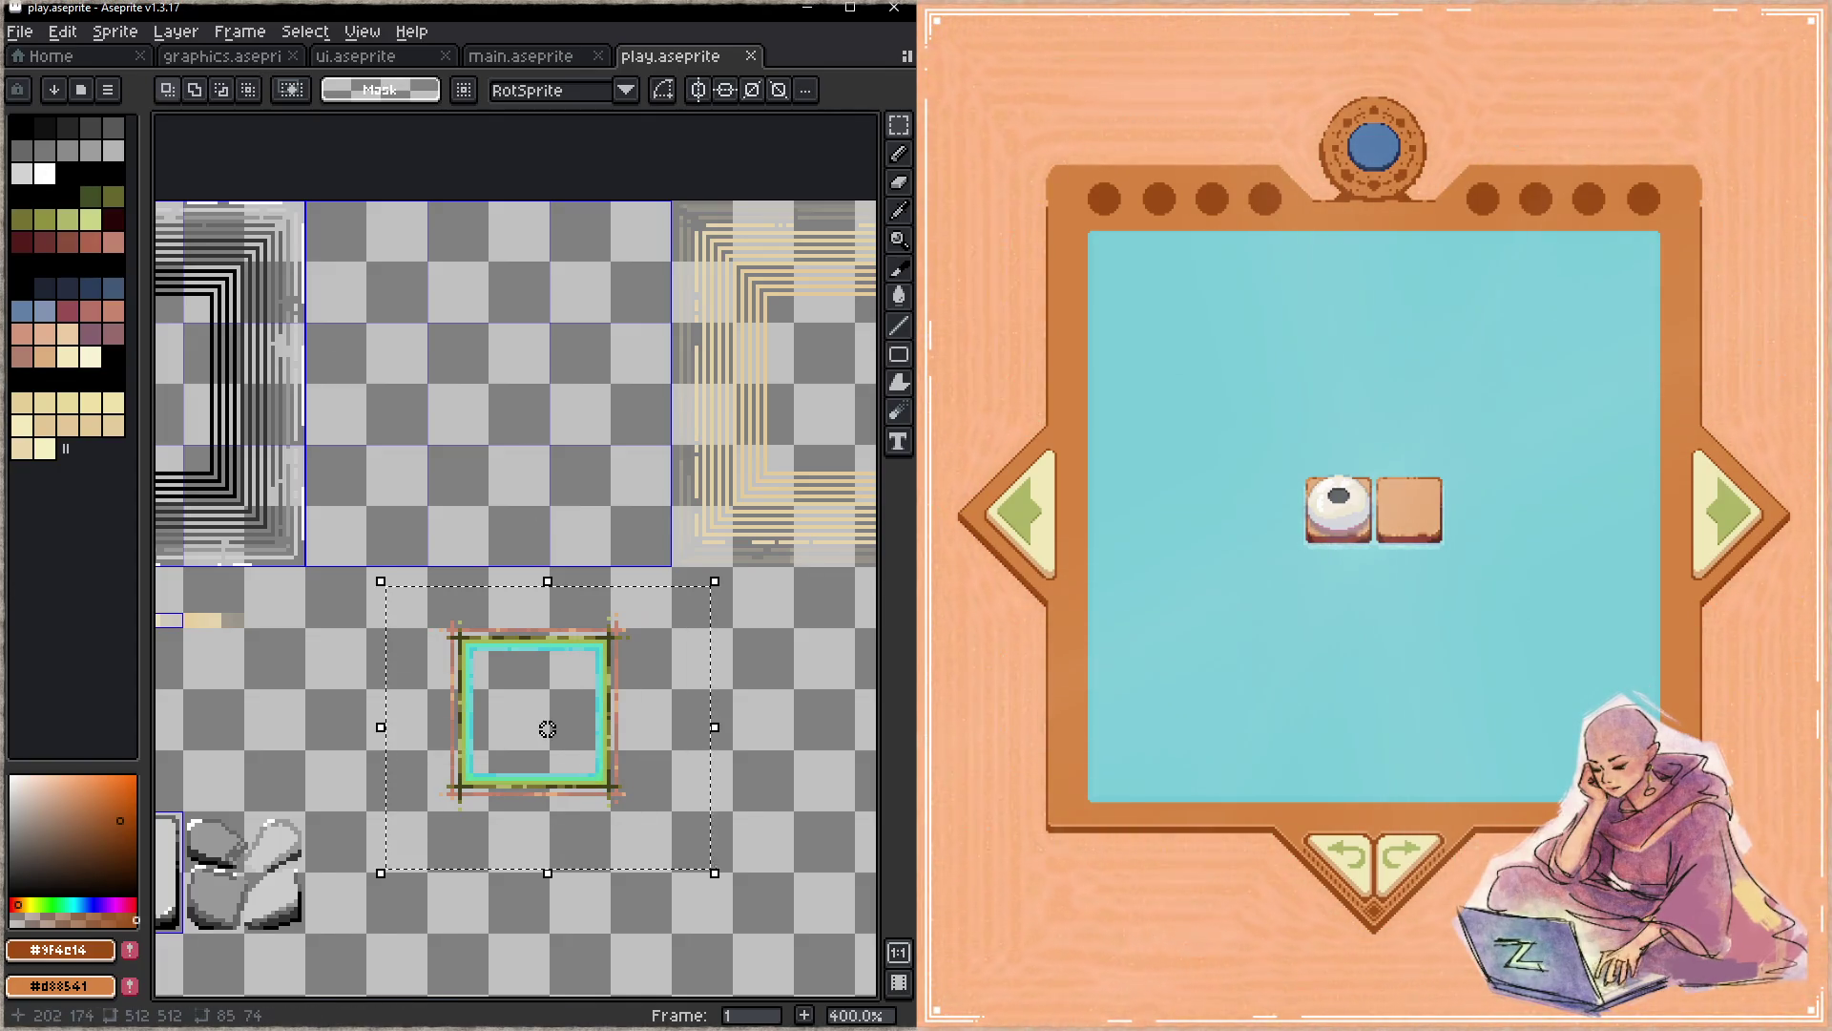
pyautogui.click(230, 55)
pyautogui.scroll(-2, 565, 347)
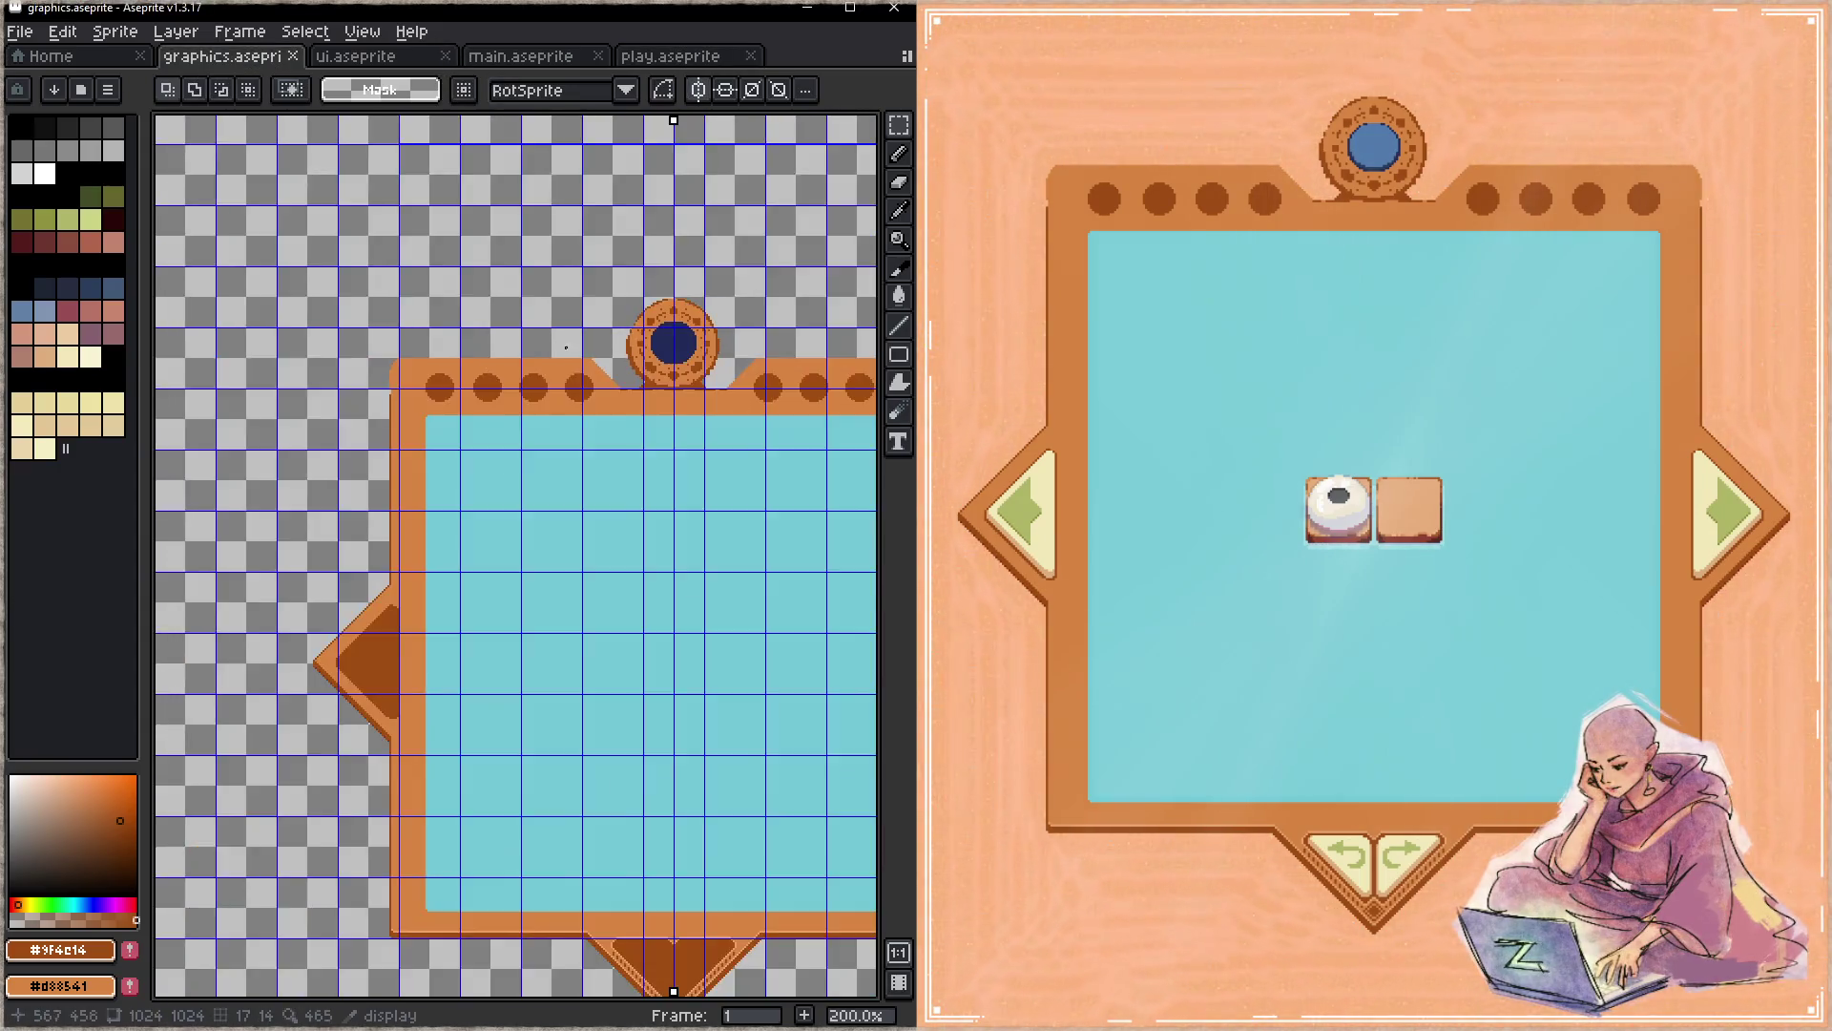
pyautogui.press('Tab')
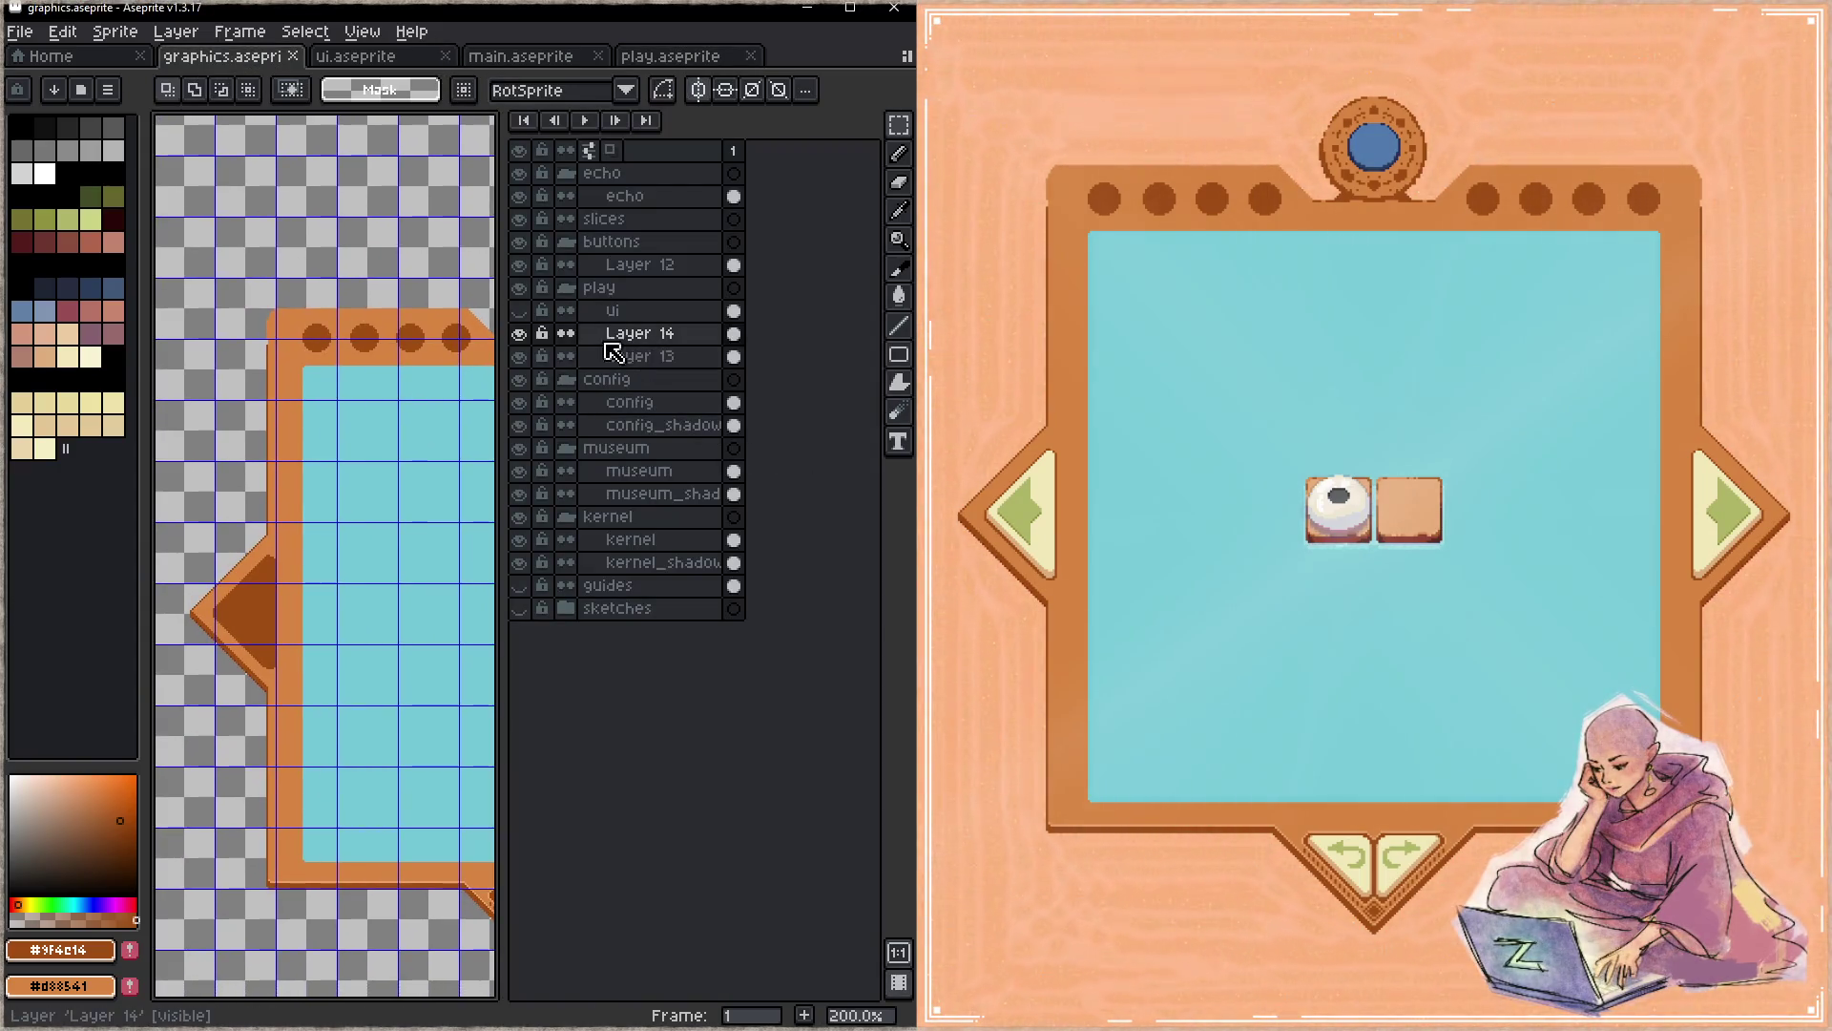
pyautogui.hotkey('shift', 'n')
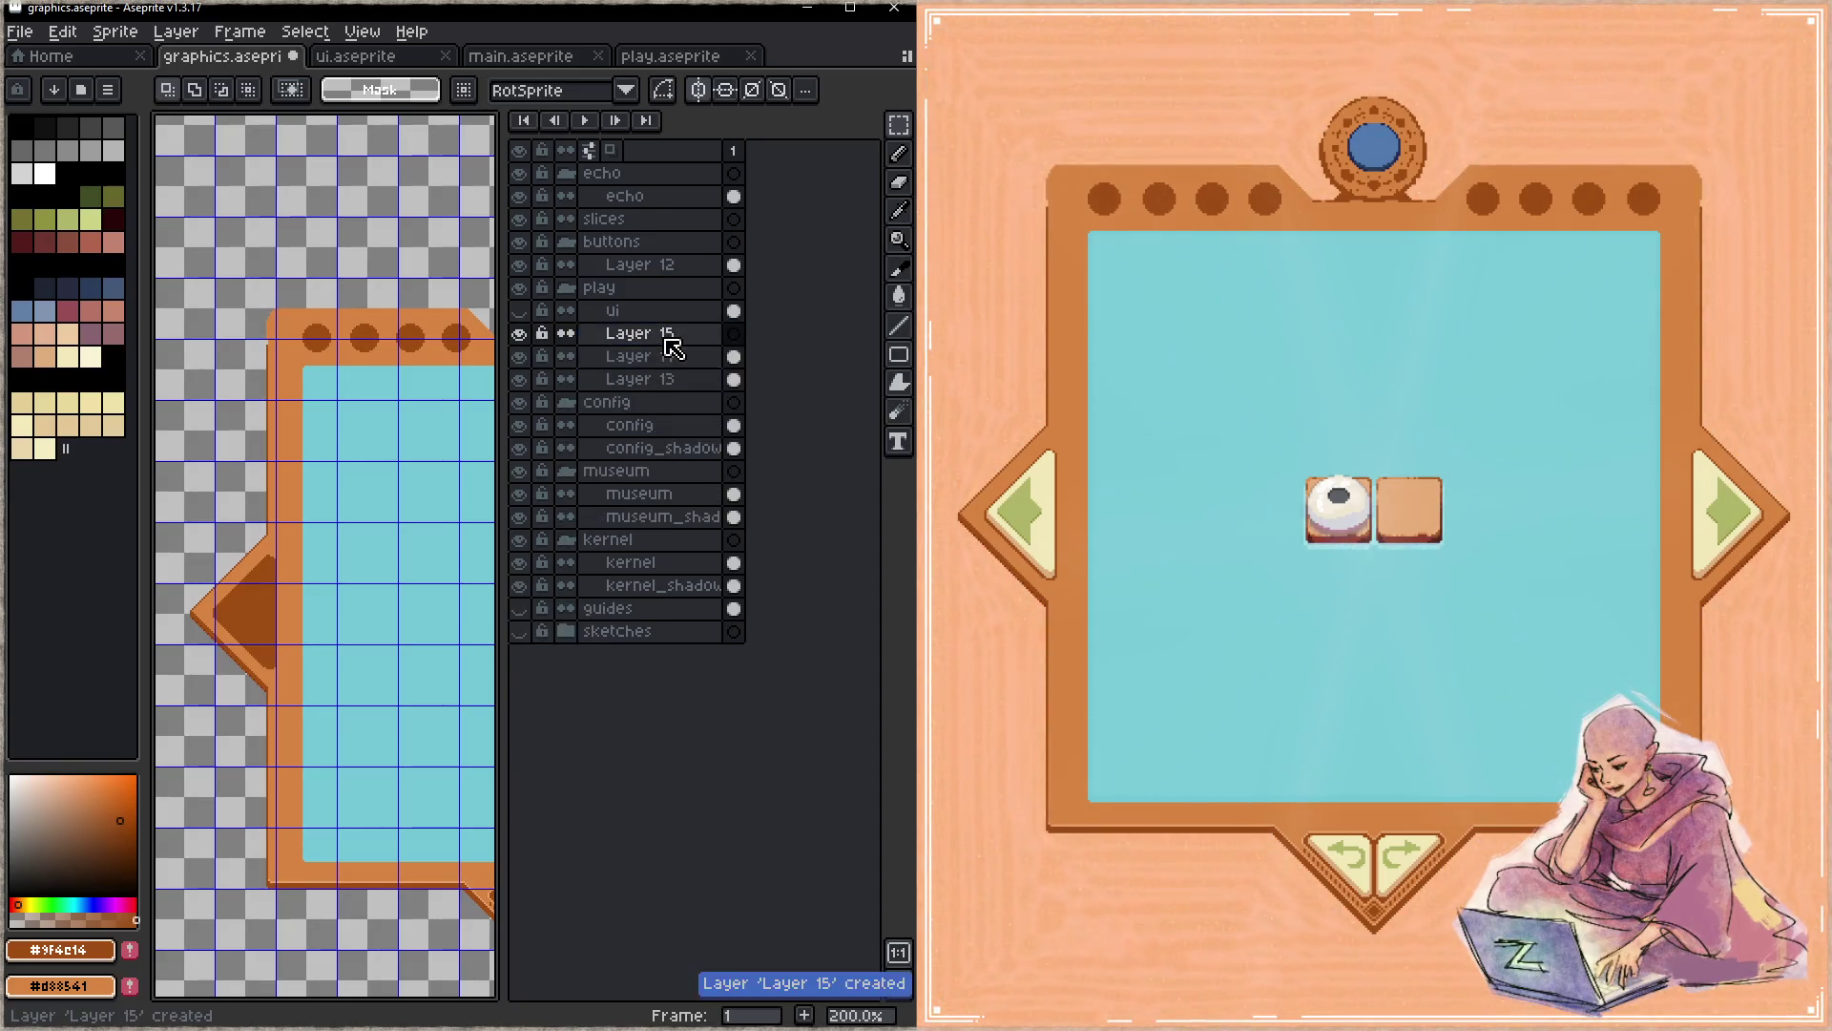
pyautogui.doubleClick(671, 347)
pyautogui.write('border')
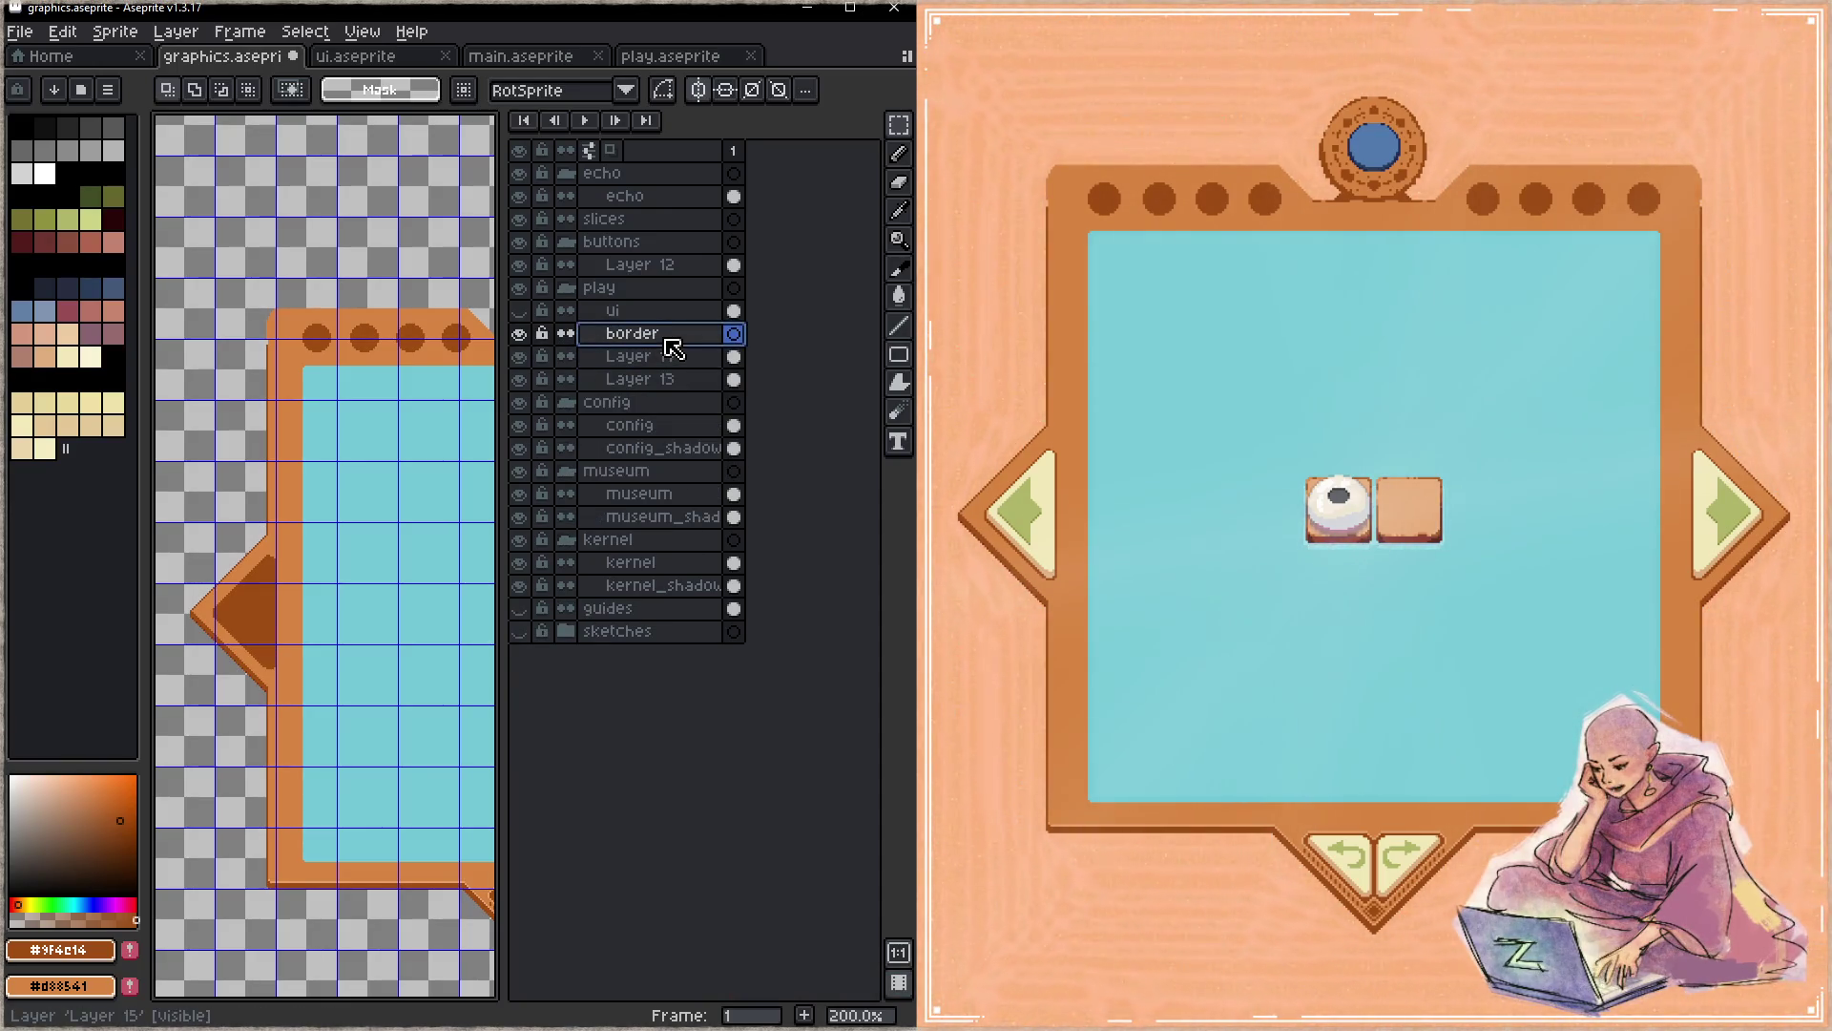
pyautogui.press('Return')
pyautogui.scroll(-1, 348, 327)
pyautogui.hotkey('ctrl', 'v')
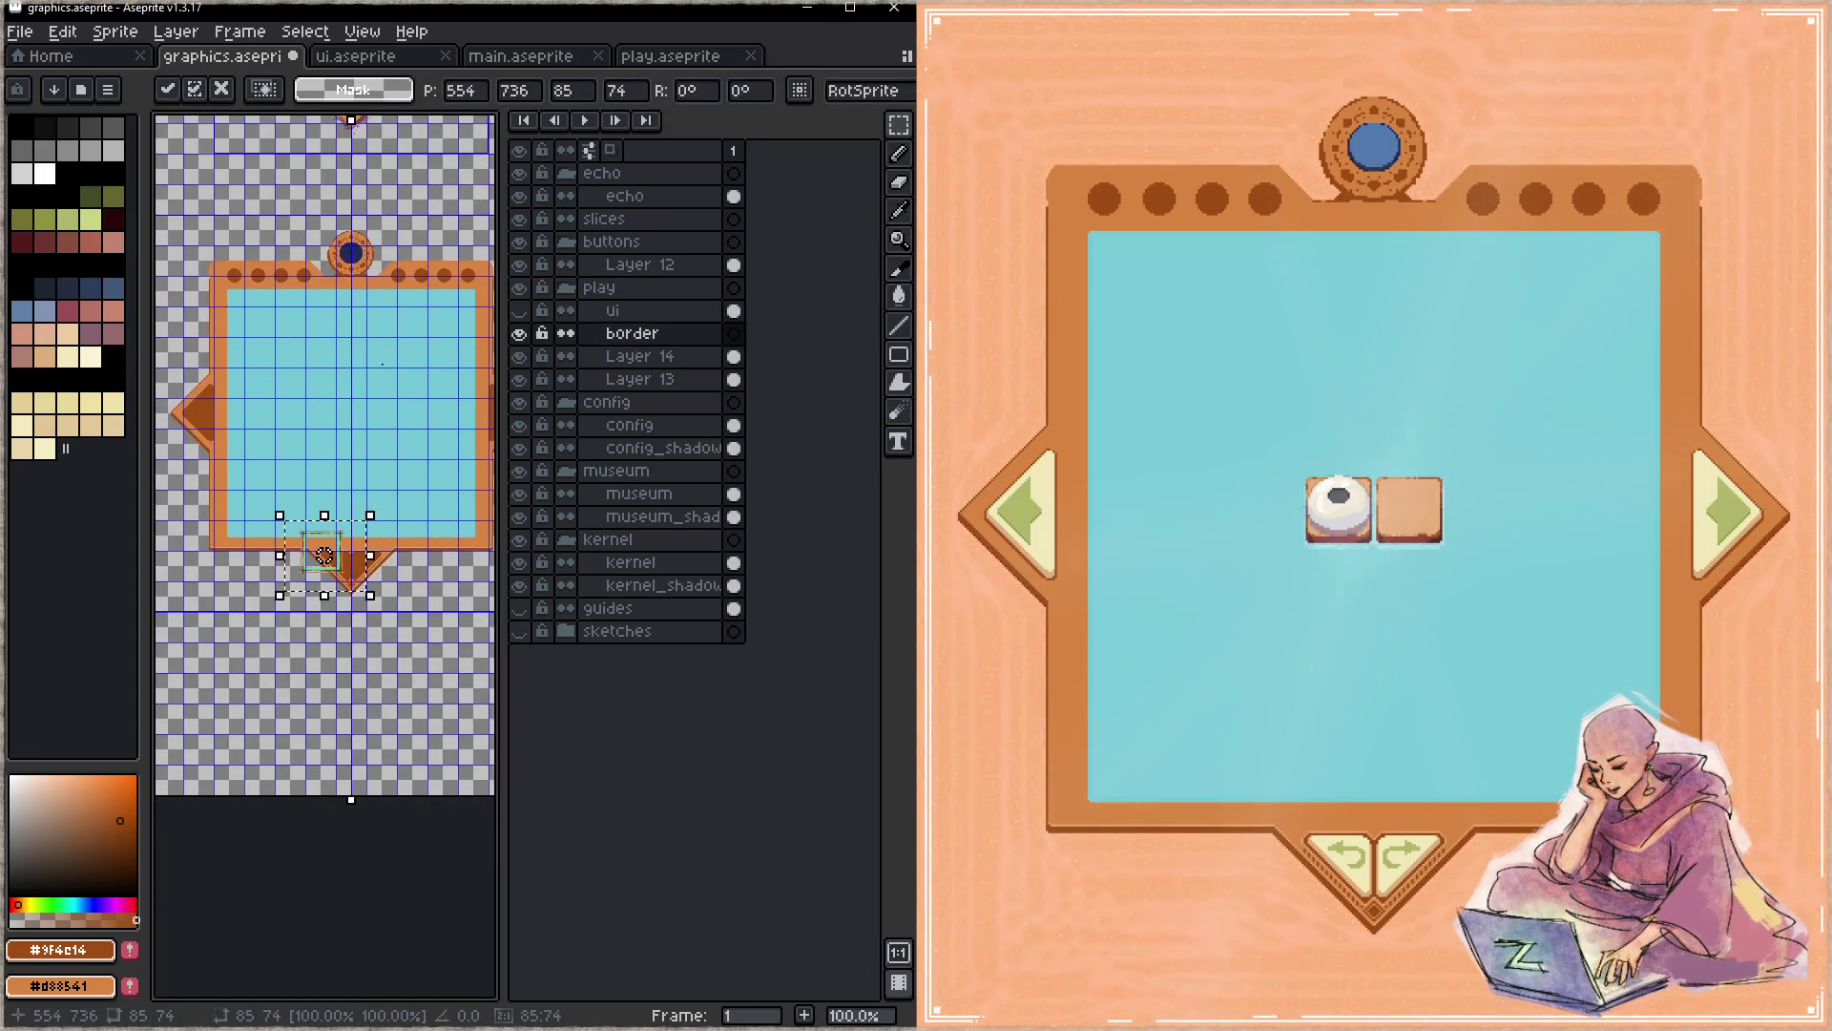
# - Move the pasted frame to the board's top-left, discard the accidental resize and paste it again
pyautogui.moveTo(358, 559)
pyautogui.mouseDown()
pyautogui.moveTo(241, 315)
pyautogui.moveTo(287, 315)
pyautogui.moveTo(271, 335)
pyautogui.moveTo(244, 320)
pyautogui.moveTo(290, 360)
pyautogui.moveTo(267, 339)
pyautogui.moveTo(295, 336)
pyautogui.moveTo(275, 345)
pyautogui.mouseUp()
pyautogui.scroll(5, 249, 332)
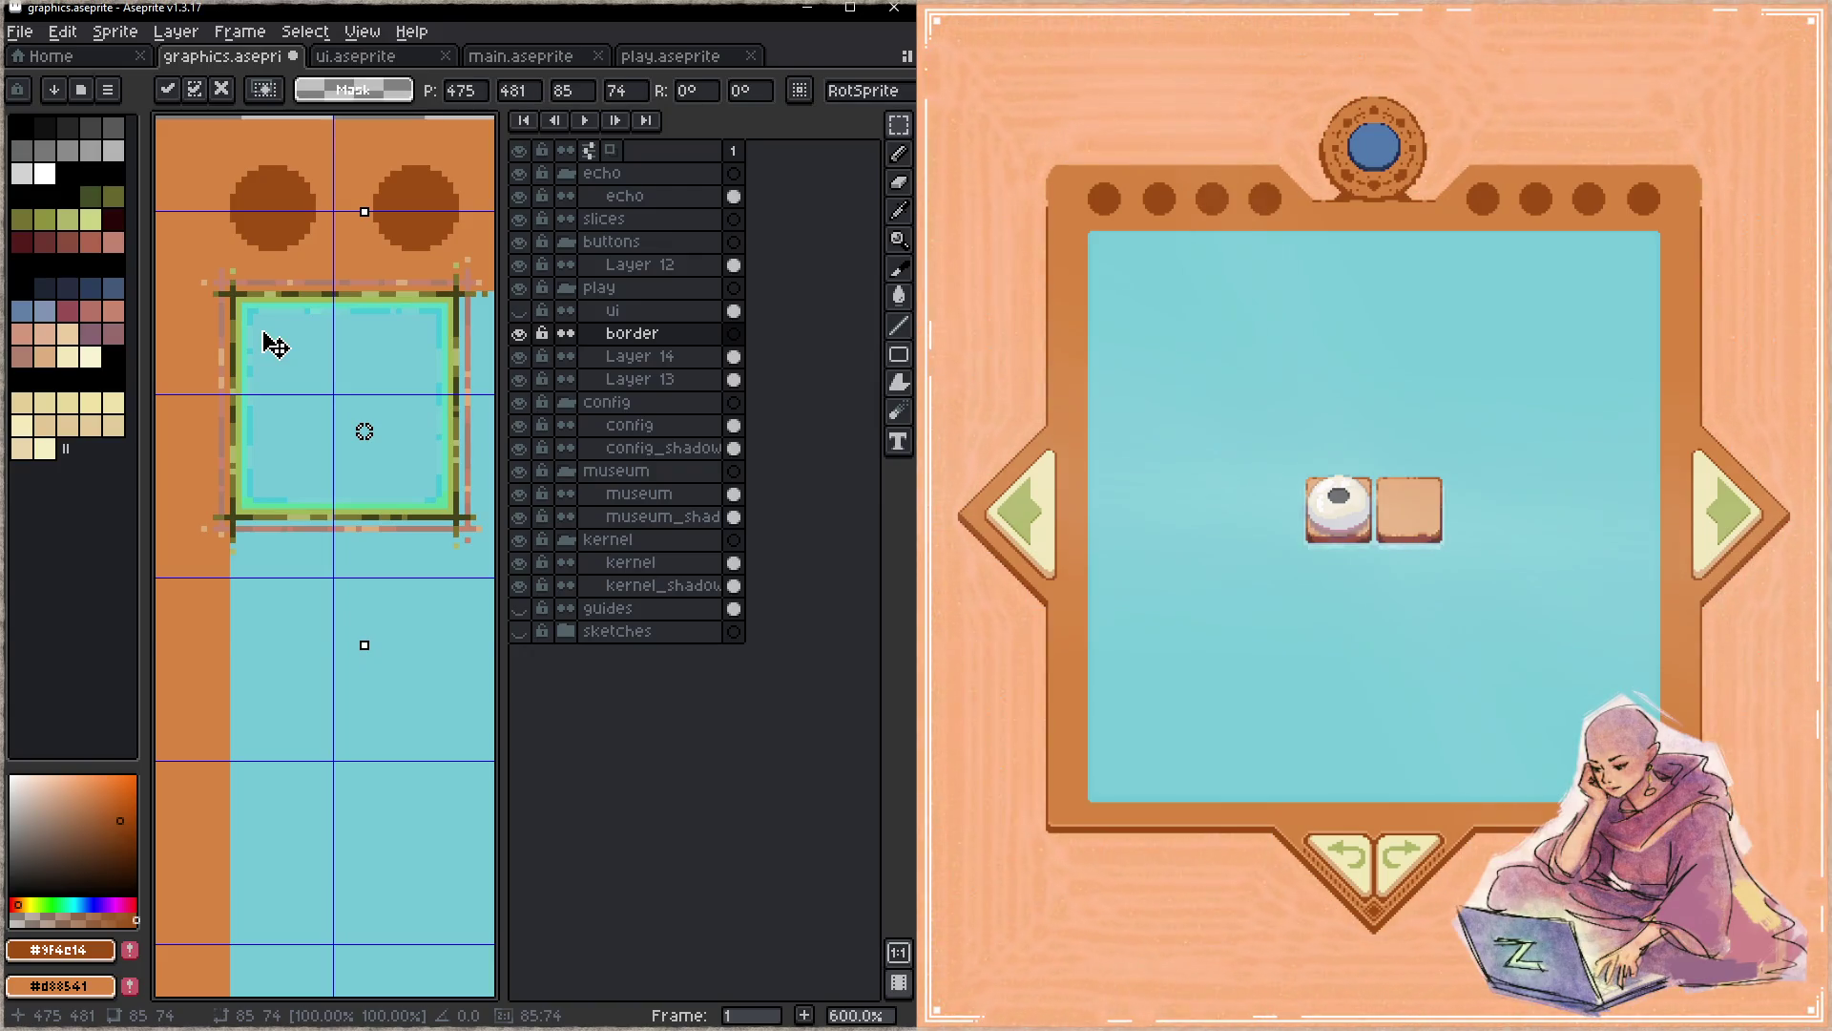
pyautogui.scroll(-1, 275, 346)
pyautogui.scroll(-1, 372, 430)
pyautogui.scroll(-1, 344, 423)
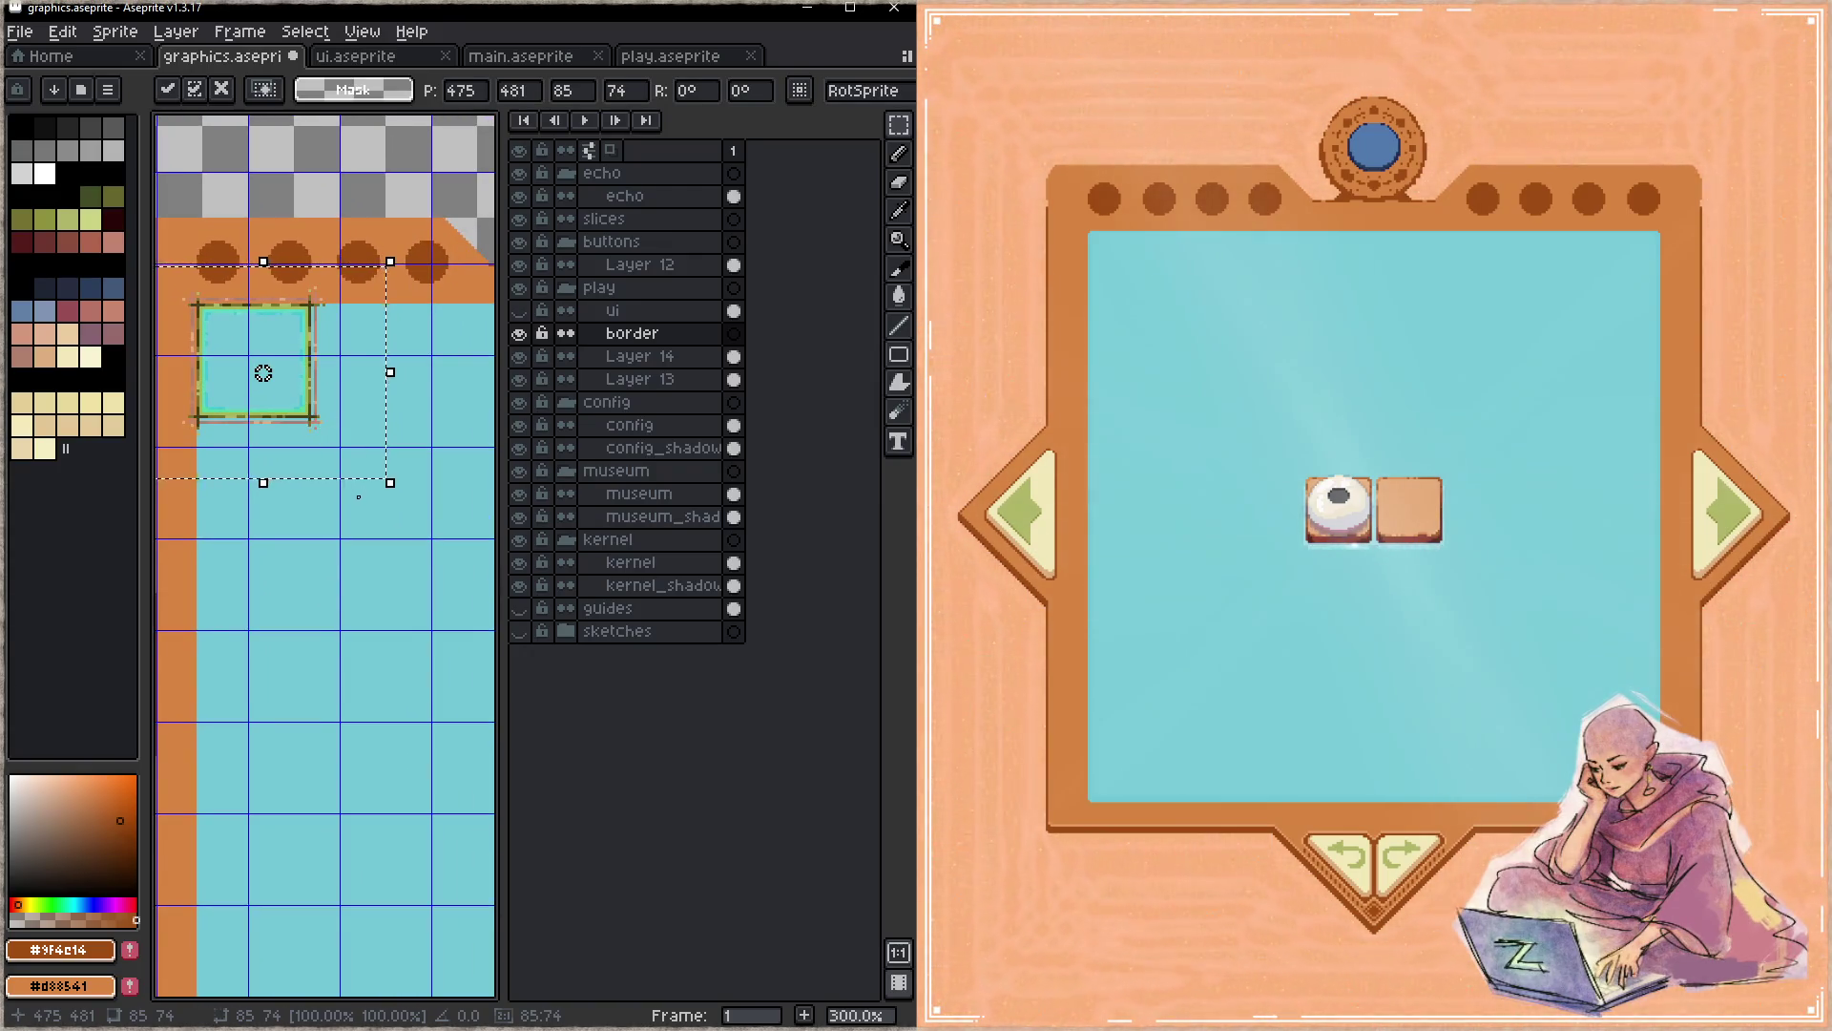
pyautogui.scroll(-1, 359, 496)
pyautogui.scroll(-1, 274, 392)
pyautogui.moveTo(275, 394); pyautogui.dragTo(392, 503)
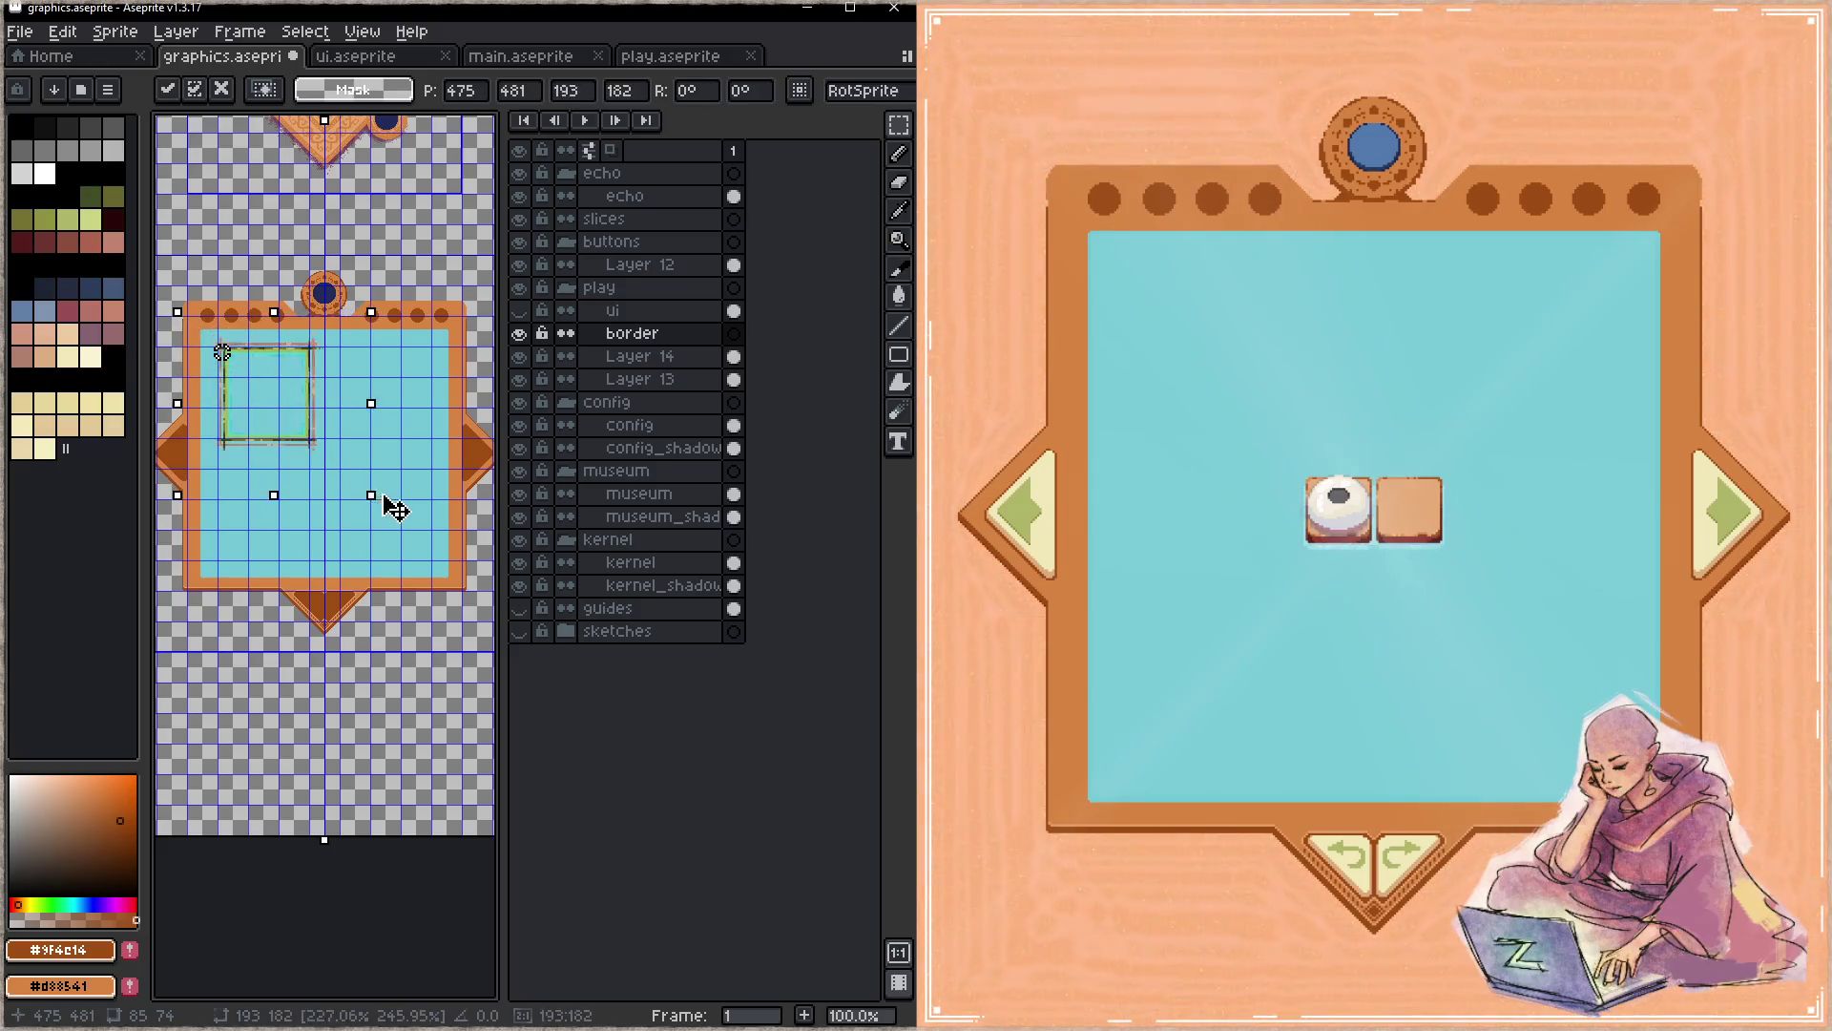
pyautogui.press('Return')
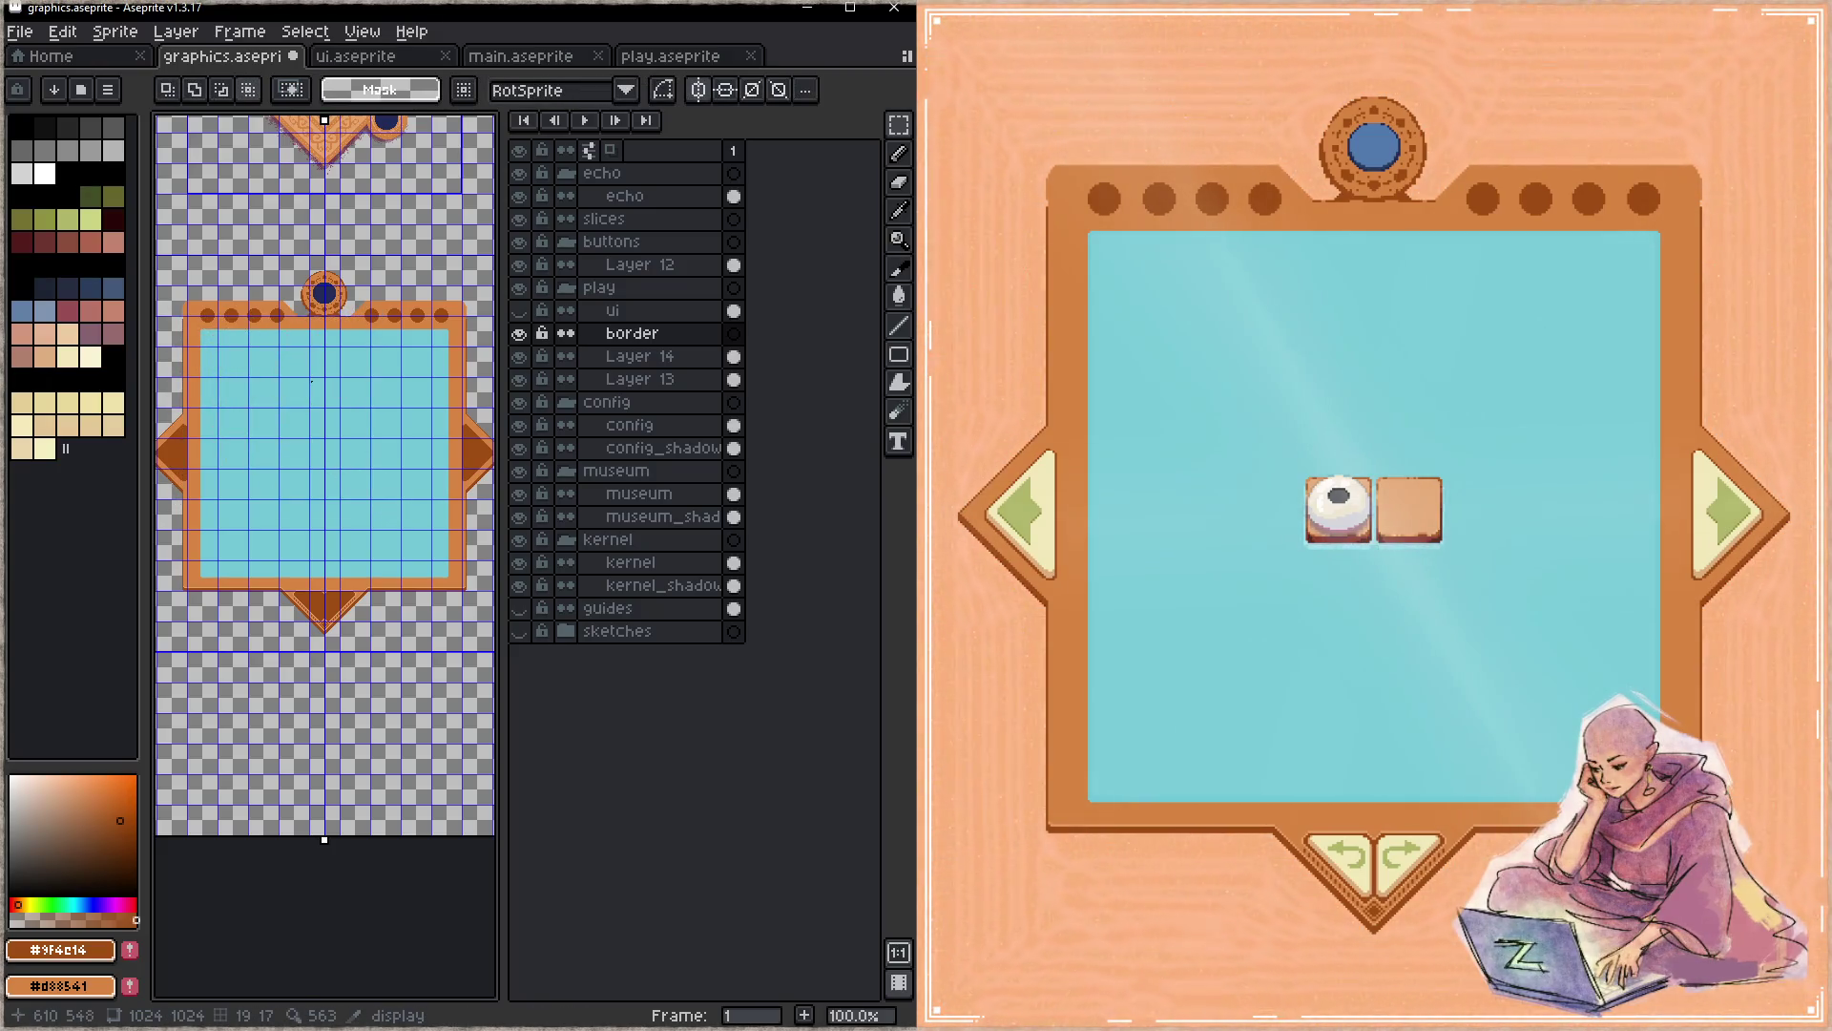
pyautogui.scroll(-1, 276, 374)
pyautogui.scroll(1, 277, 374)
pyautogui.hotkey('ctrl', 'v')
pyautogui.scroll(1, 344, 273)
pyautogui.scroll(-2, 303, 219)
# - Nudge the pasted frame into the blue area's top-left corner and commit, then select its right half
pyautogui.moveTo(327, 250)
pyautogui.mouseDown()
pyautogui.moveTo(319, 471)
pyautogui.moveTo(286, 410)
pyautogui.mouseUp()
pyautogui.scroll(3, 279, 422)
pyautogui.scroll(2, 277, 359)
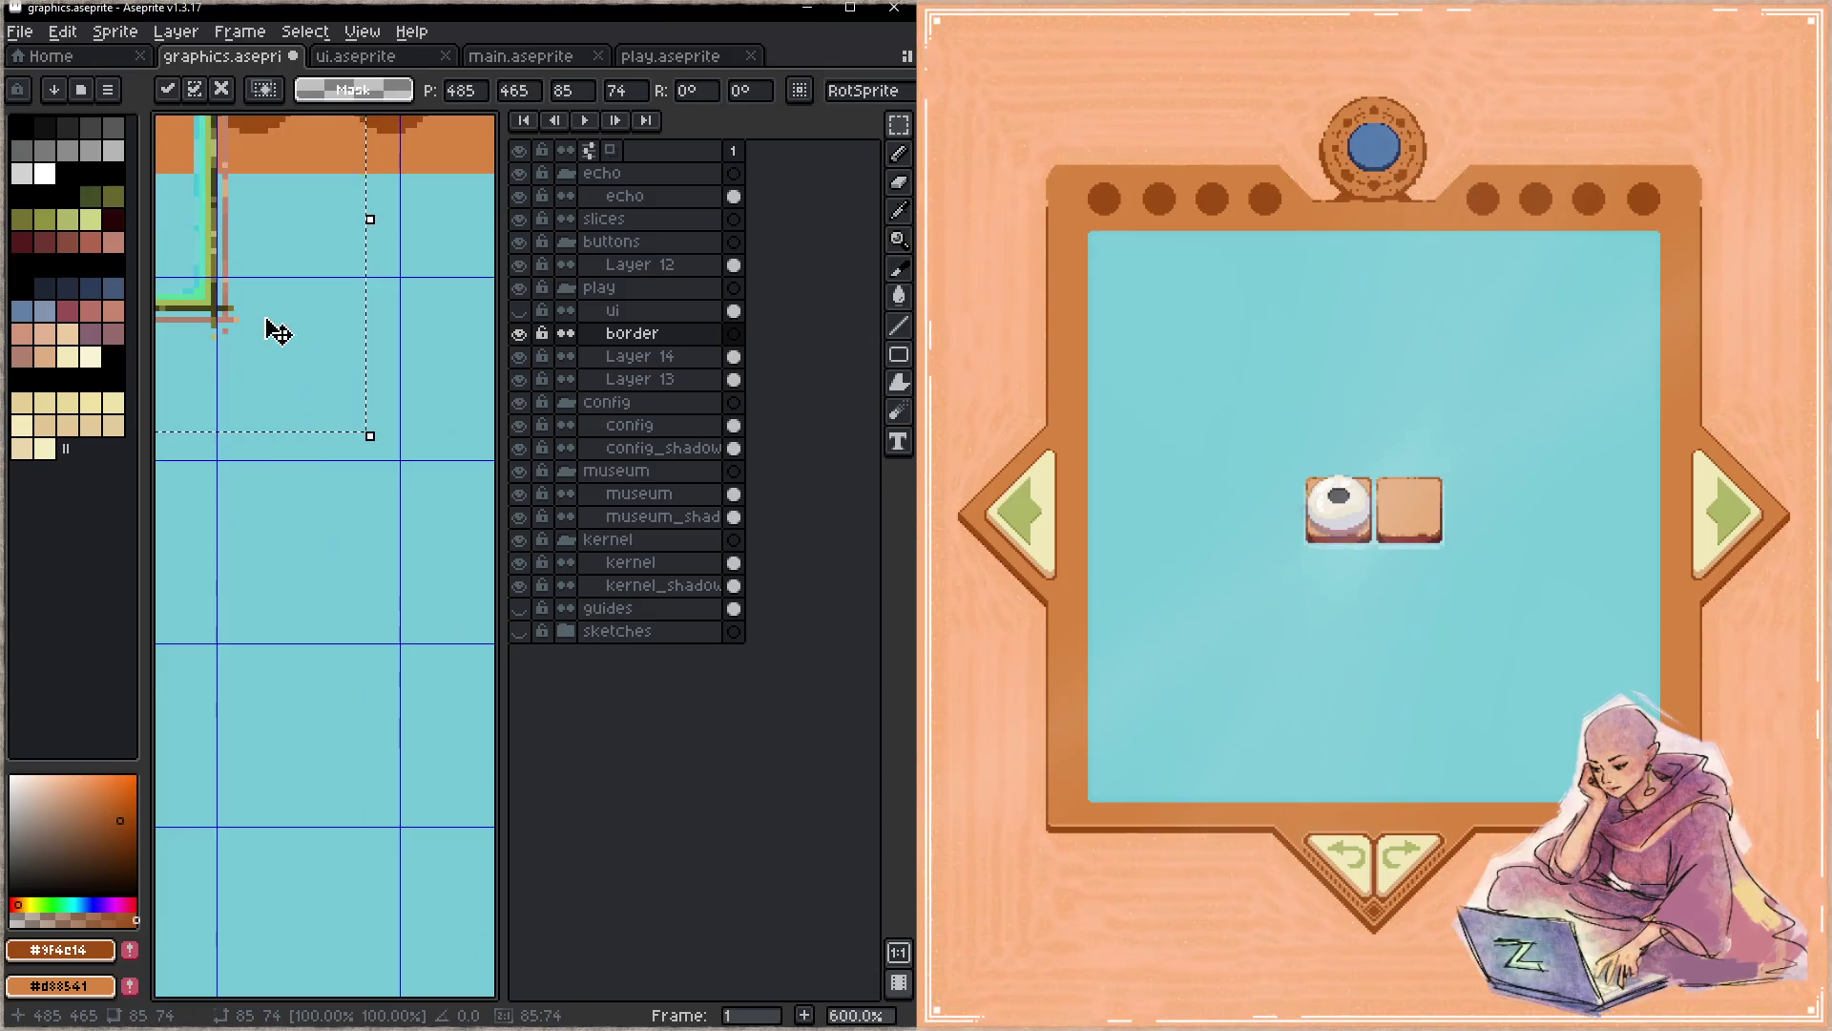
pyautogui.scroll(-1, 487, 520)
pyautogui.scroll(-1, 488, 519)
pyautogui.press('Tab')
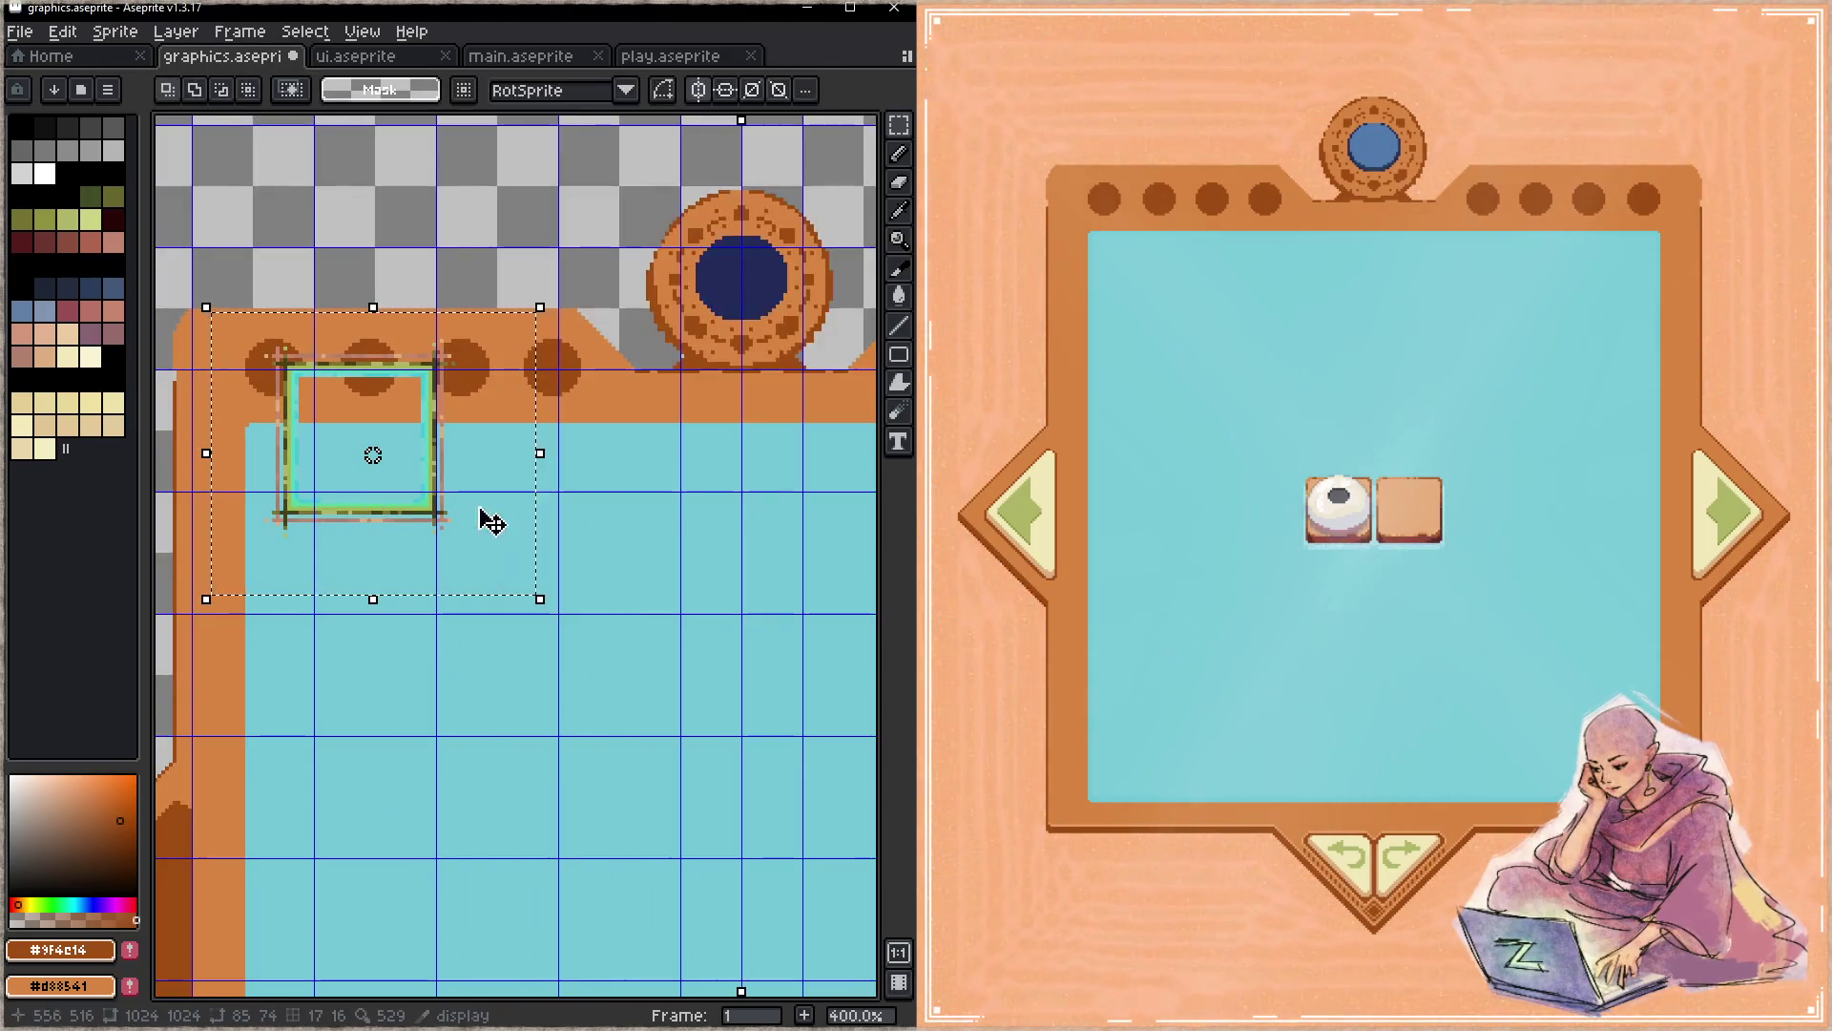
pyautogui.moveTo(445, 520); pyautogui.dragTo(411, 583)
pyautogui.press('Tab')
pyautogui.press('Tab')
pyautogui.scroll(2, 308, 487)
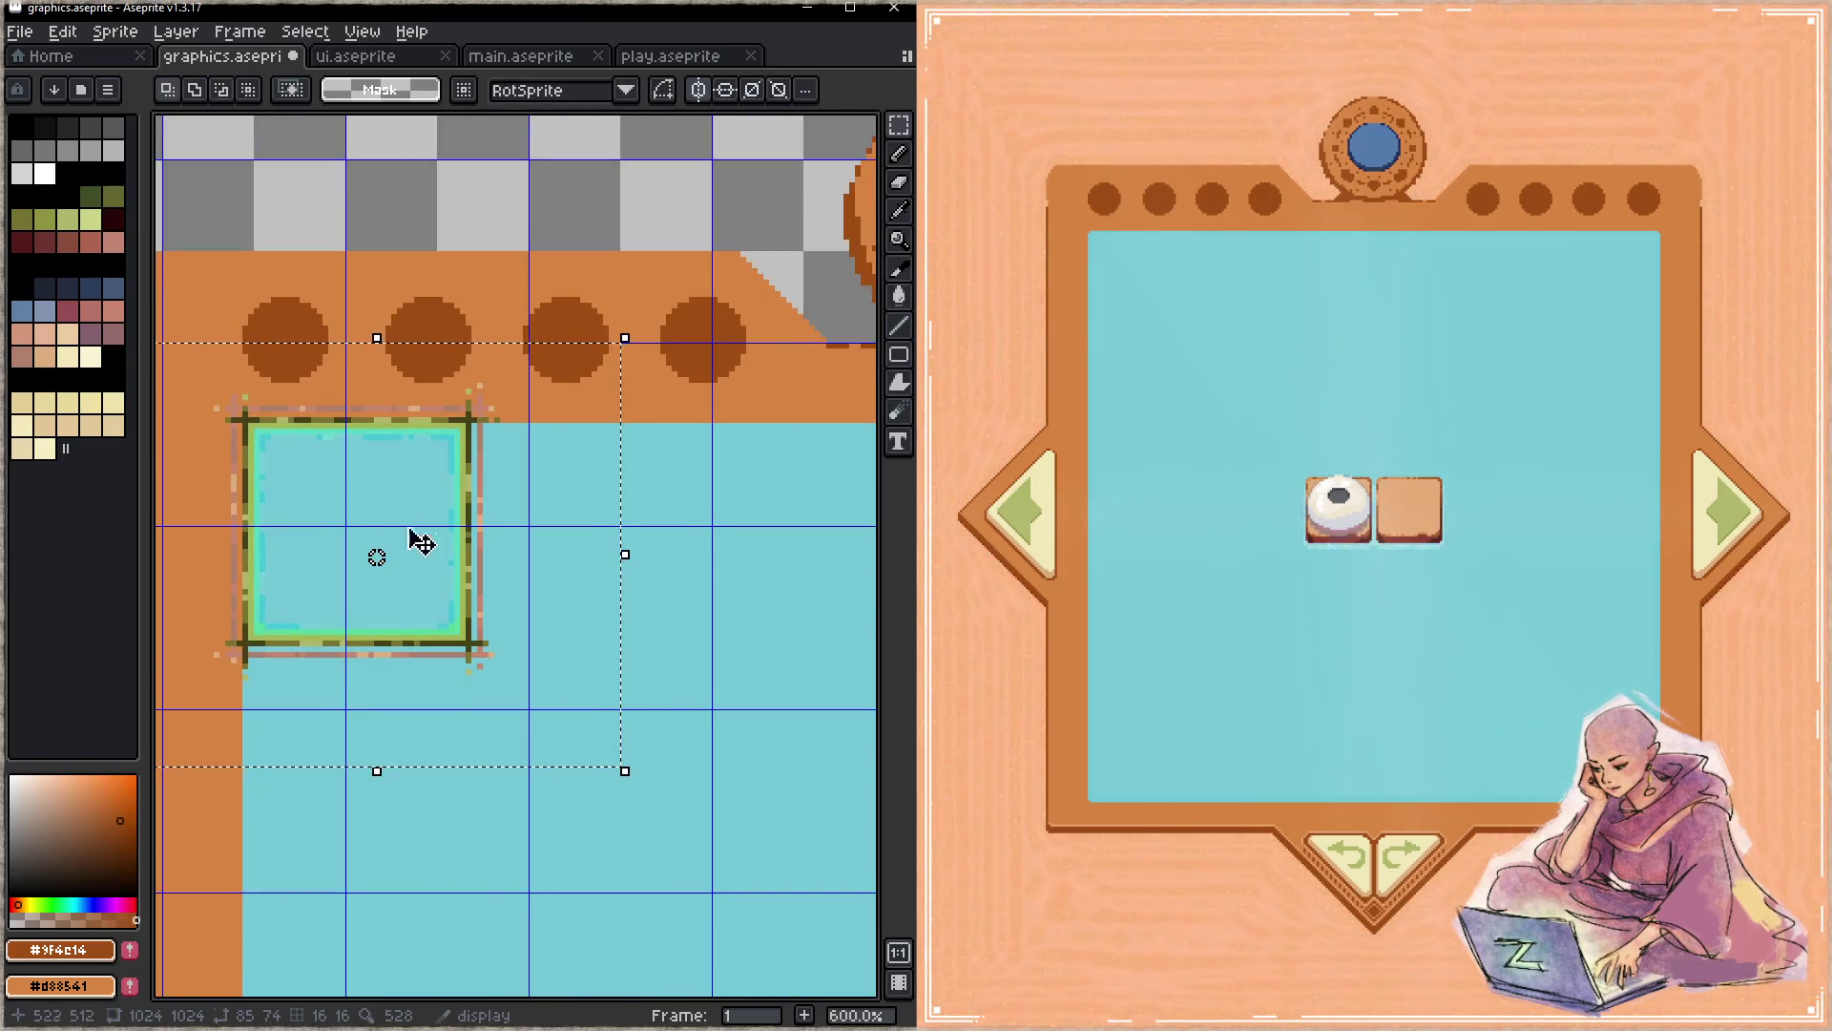
pyautogui.moveTo(459, 556); pyautogui.dragTo(463, 573)
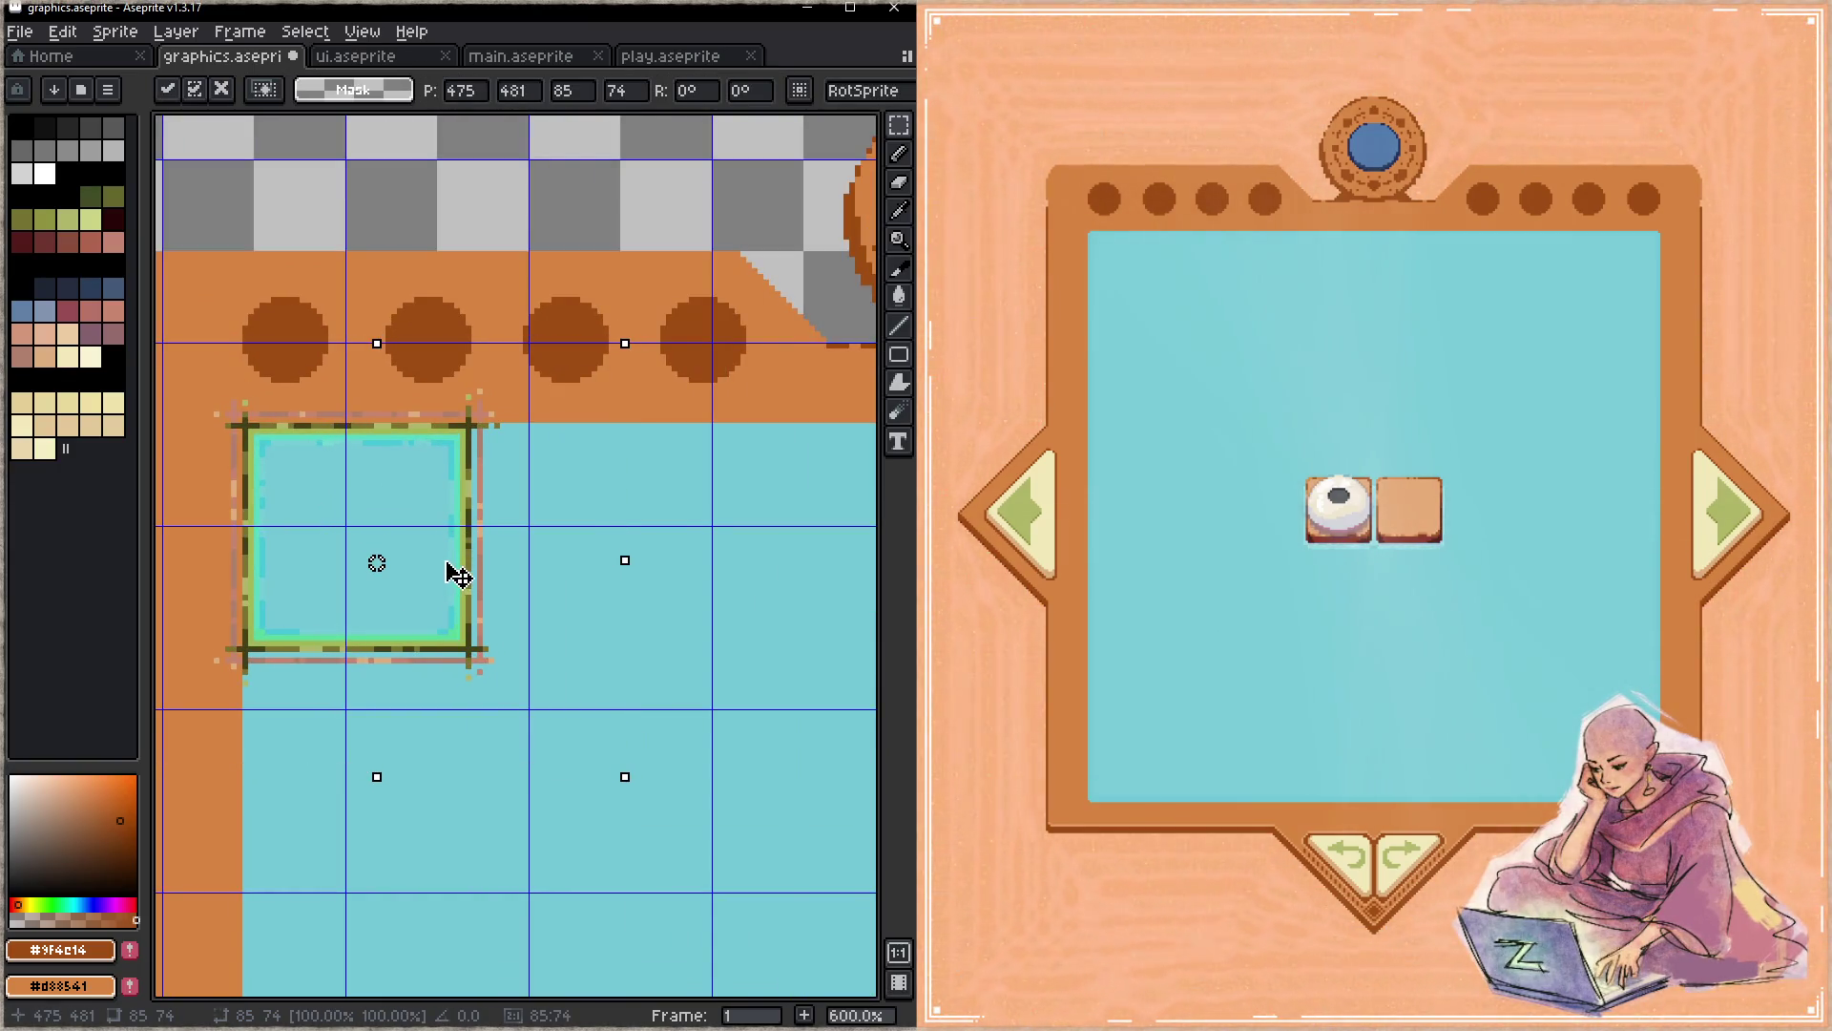
pyautogui.scroll(-3, 519, 572)
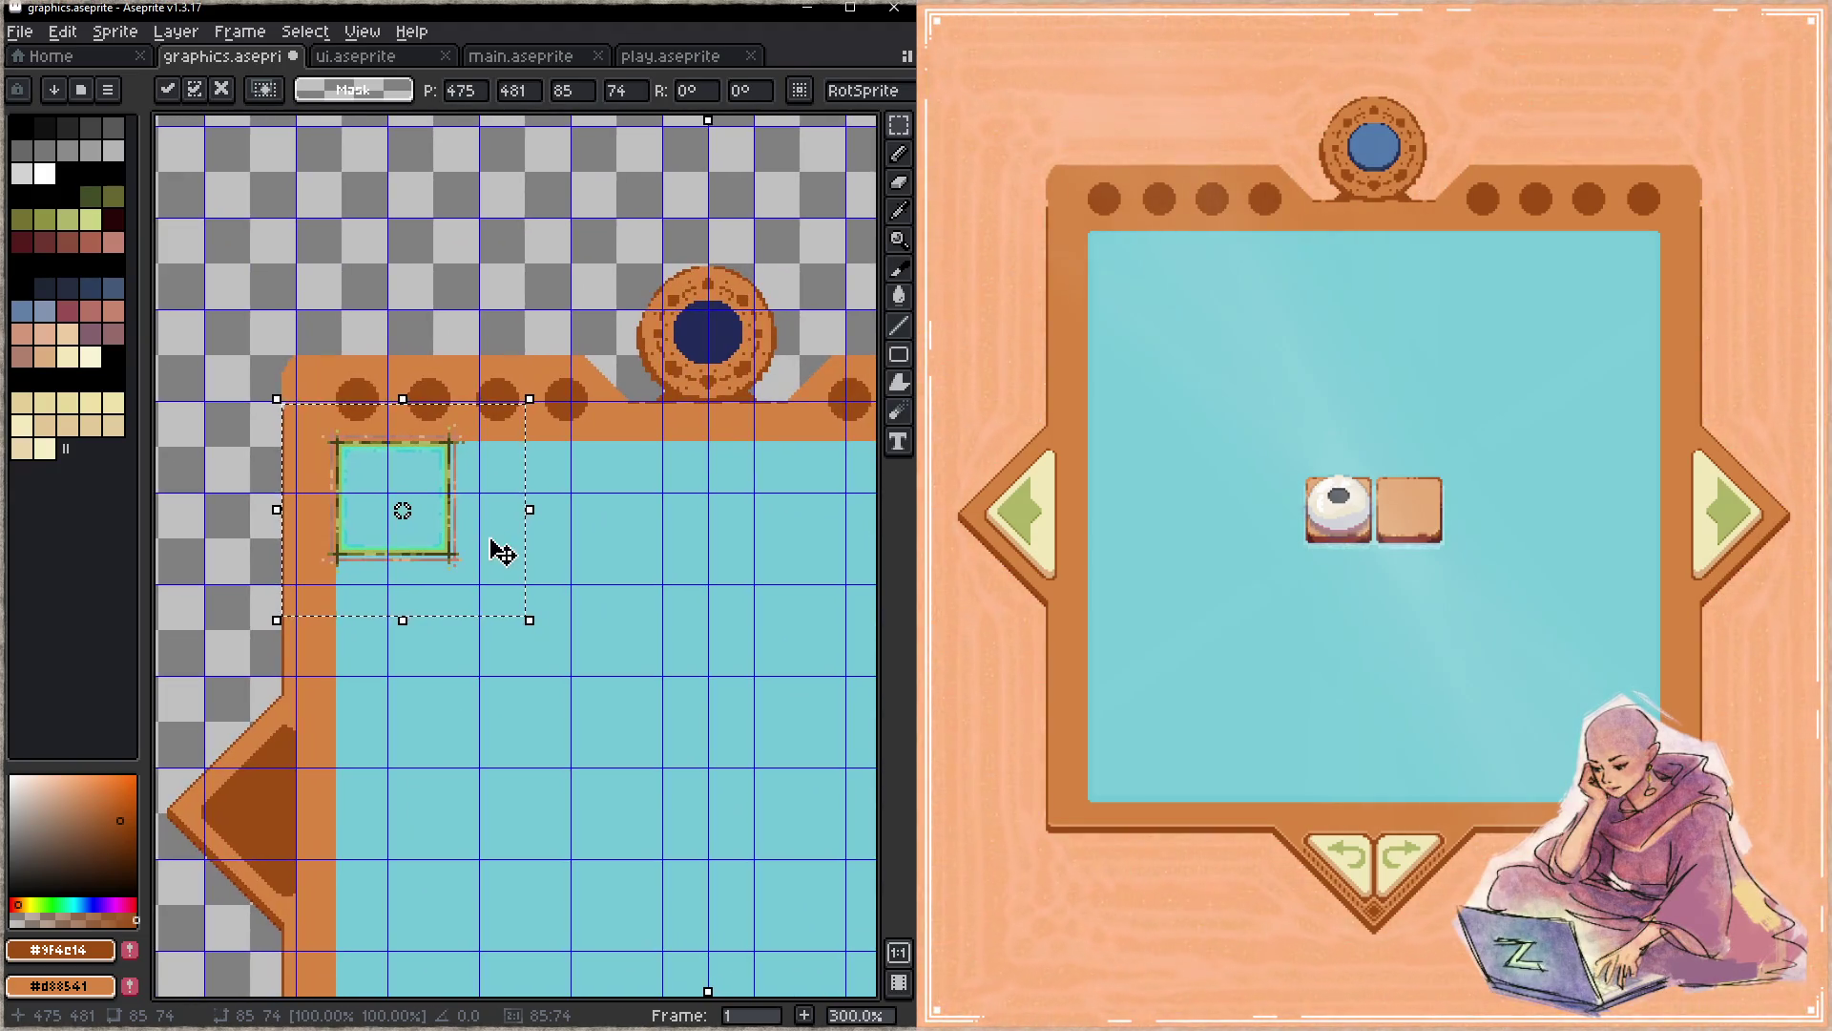
pyautogui.press('Return')
pyautogui.moveTo(482, 525)
pyautogui.mouseDown()
pyautogui.moveTo(614, 653)
pyautogui.moveTo(306, 593)
pyautogui.moveTo(593, 560)
pyautogui.mouseUp()
pyautogui.scroll(-1, 421, 520)
# - Move the frame's right half to the blue area's right edge, commit, then drag the corner marks toward the bottom
pyautogui.click(448, 505)
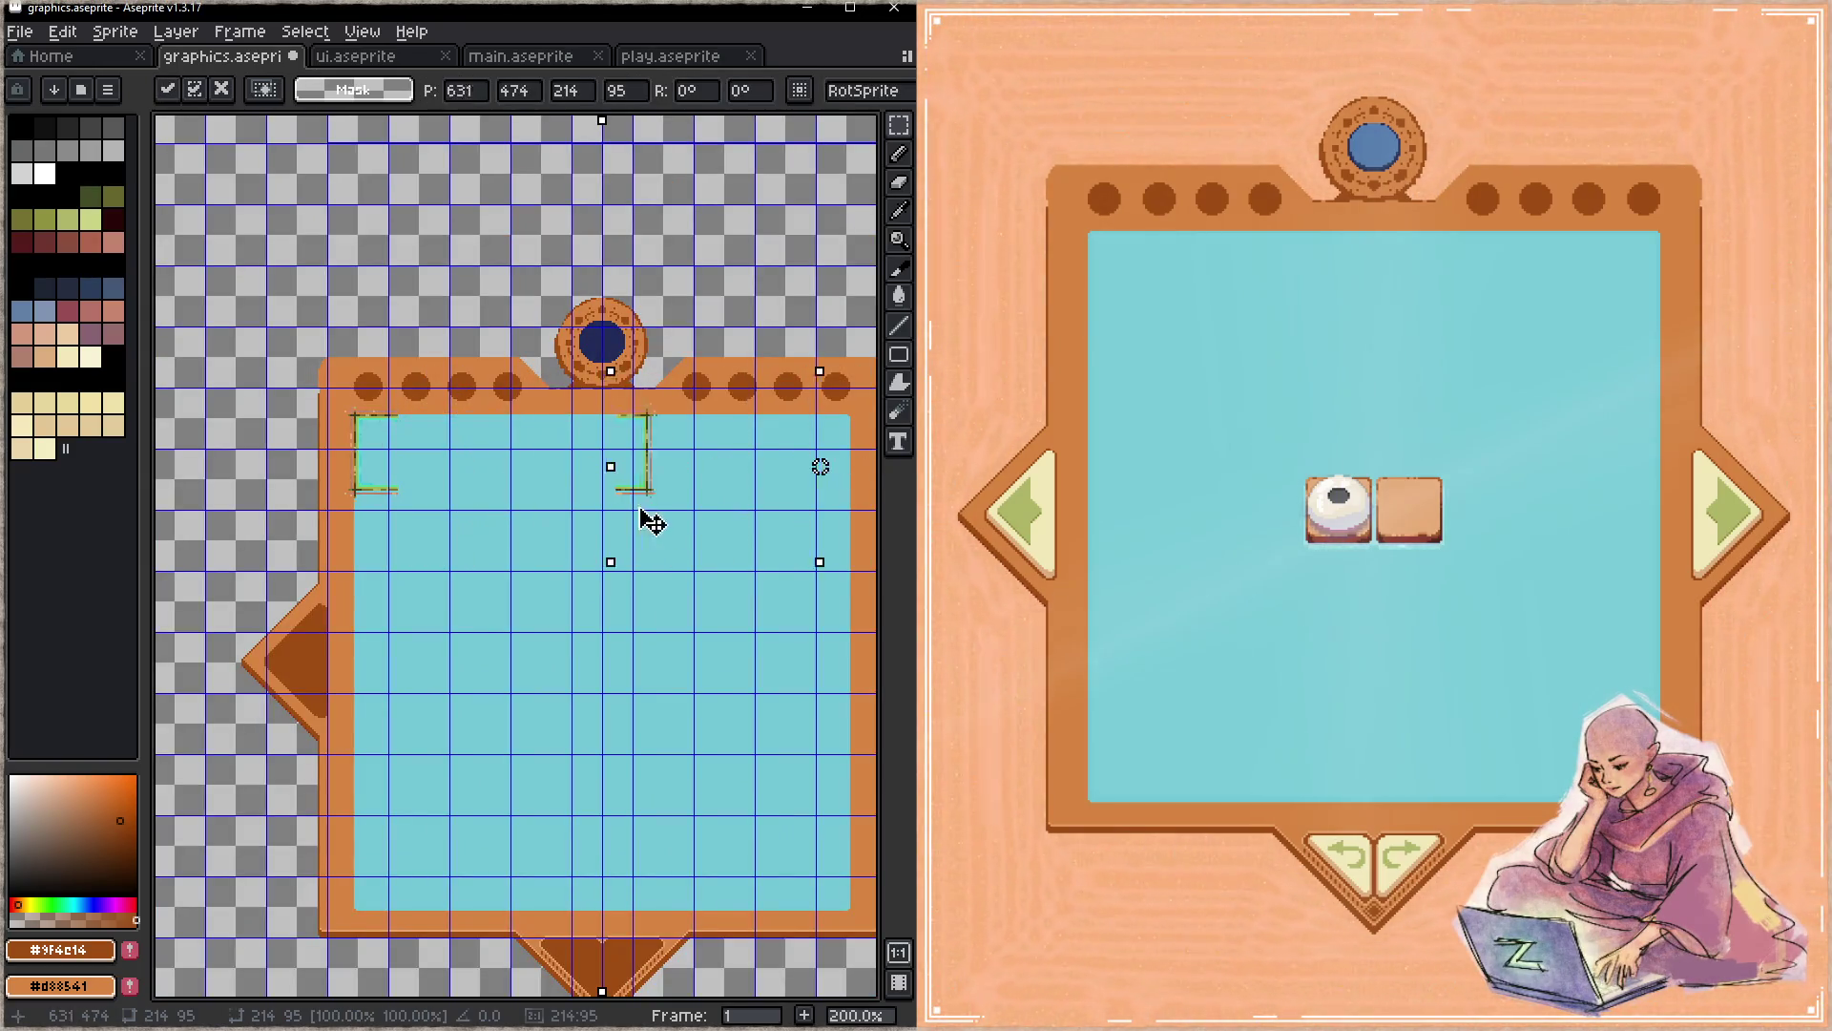
pyautogui.moveTo(448, 504)
pyautogui.mouseDown()
pyautogui.moveTo(842, 527)
pyautogui.moveTo(530, 525)
pyautogui.mouseUp()
pyautogui.scroll(3, 808, 468)
pyautogui.scroll(-1, 809, 468)
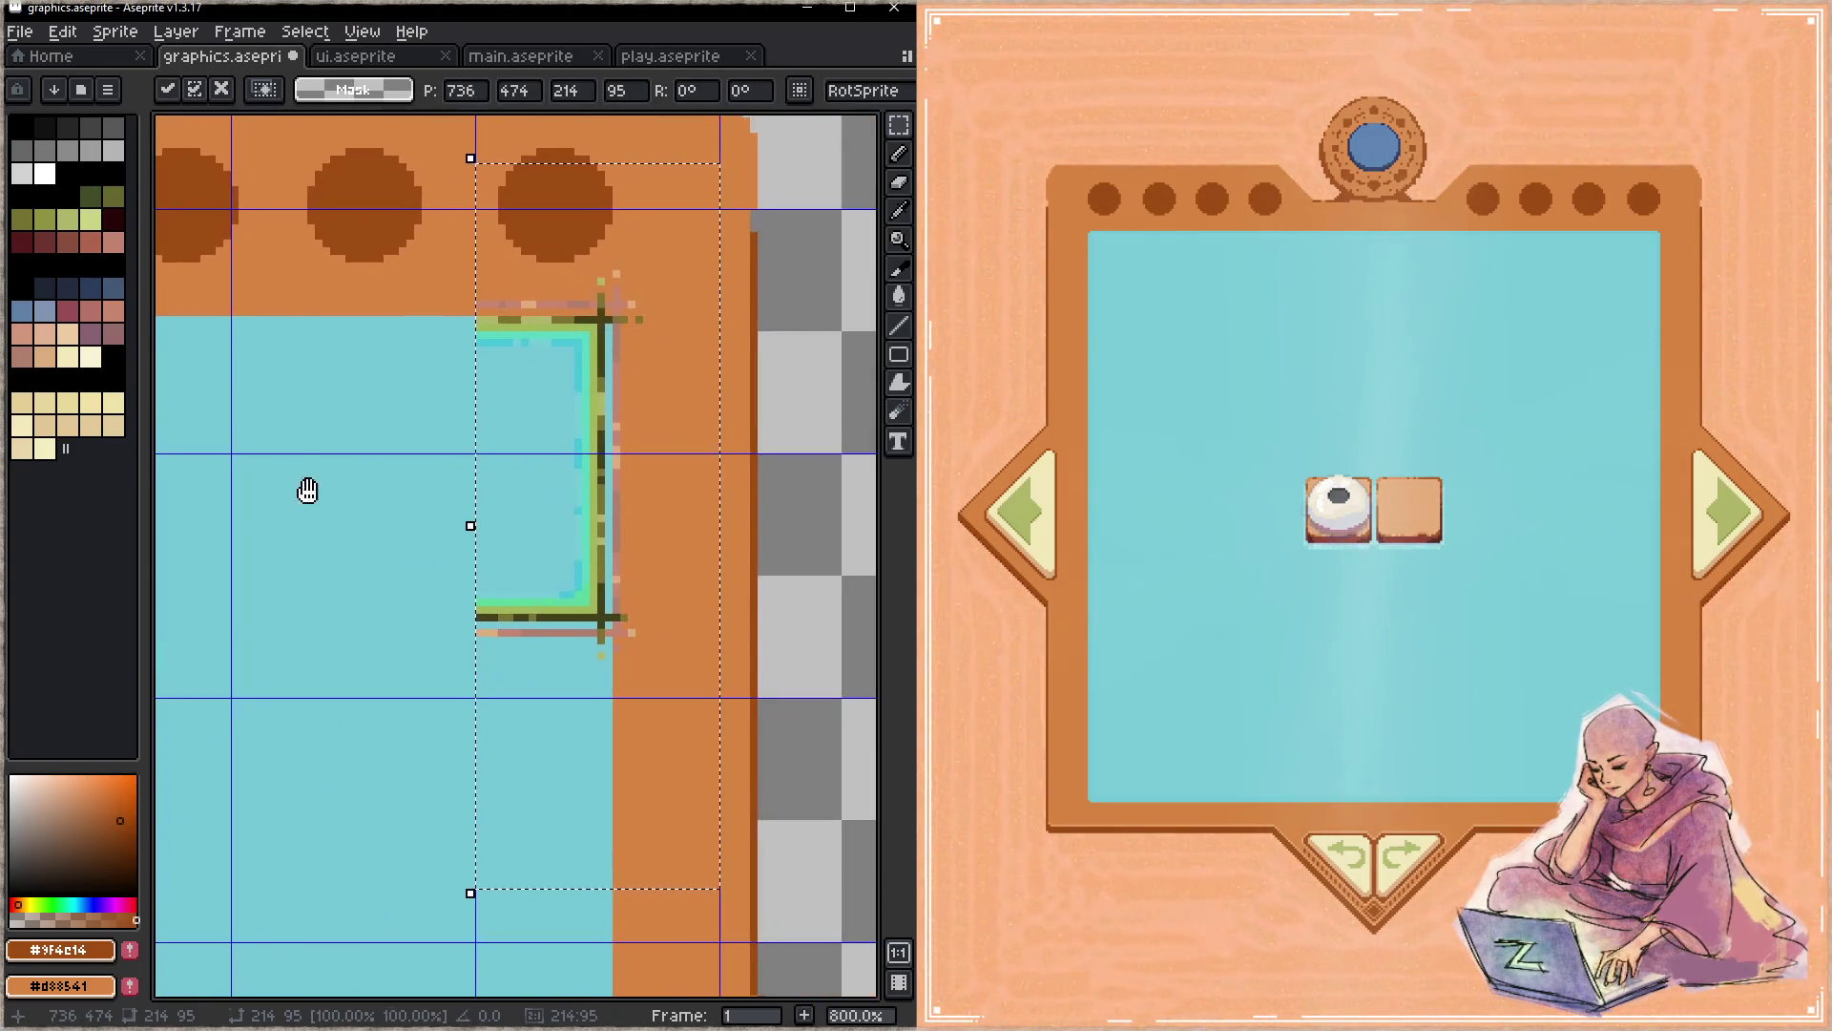
pyautogui.moveTo(545, 612); pyautogui.dragTo(556, 618)
pyautogui.scroll(-1, 529, 616)
pyautogui.scroll(-1, 496, 559)
pyautogui.scroll(-1, 496, 560)
pyautogui.press('Return')
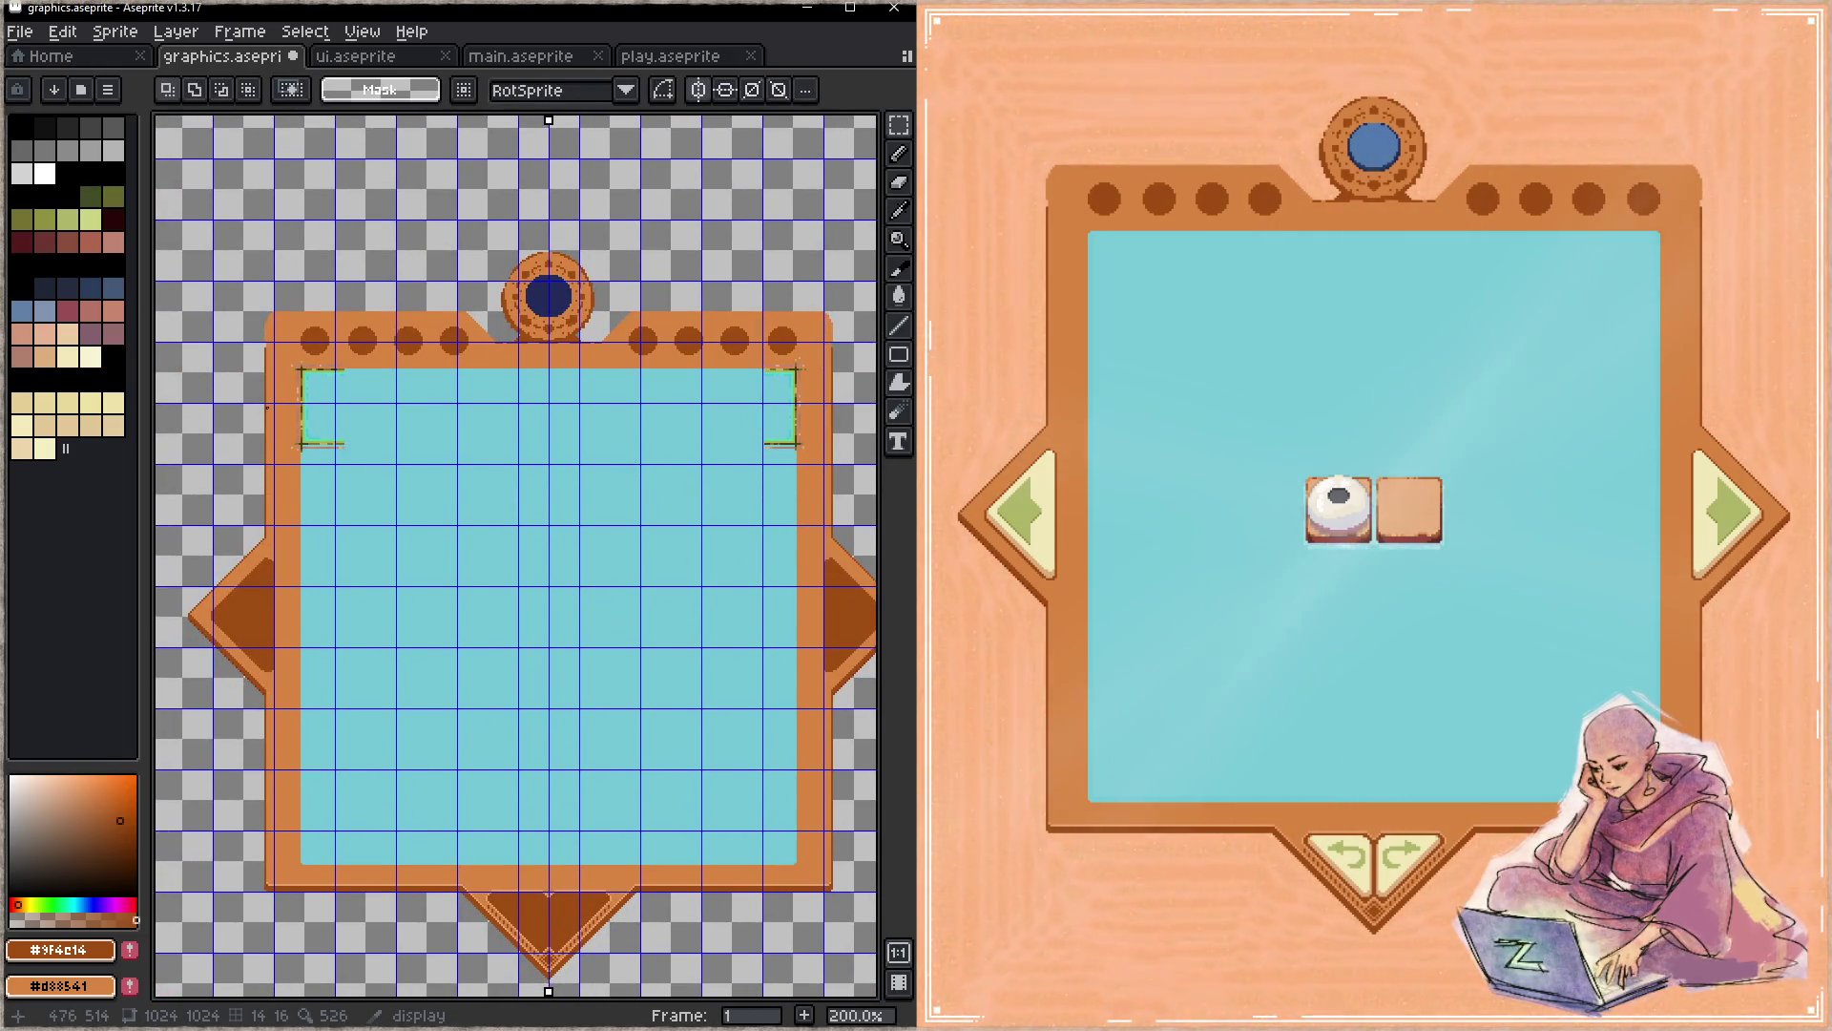
pyautogui.moveTo(430, 479)
pyautogui.mouseDown()
pyautogui.moveTo(448, 881)
pyautogui.moveTo(444, 803)
pyautogui.mouseUp()
pyautogui.scroll(3, 286, 867)
pyautogui.scroll(4, 301, 859)
pyautogui.scroll(-5, 428, 792)
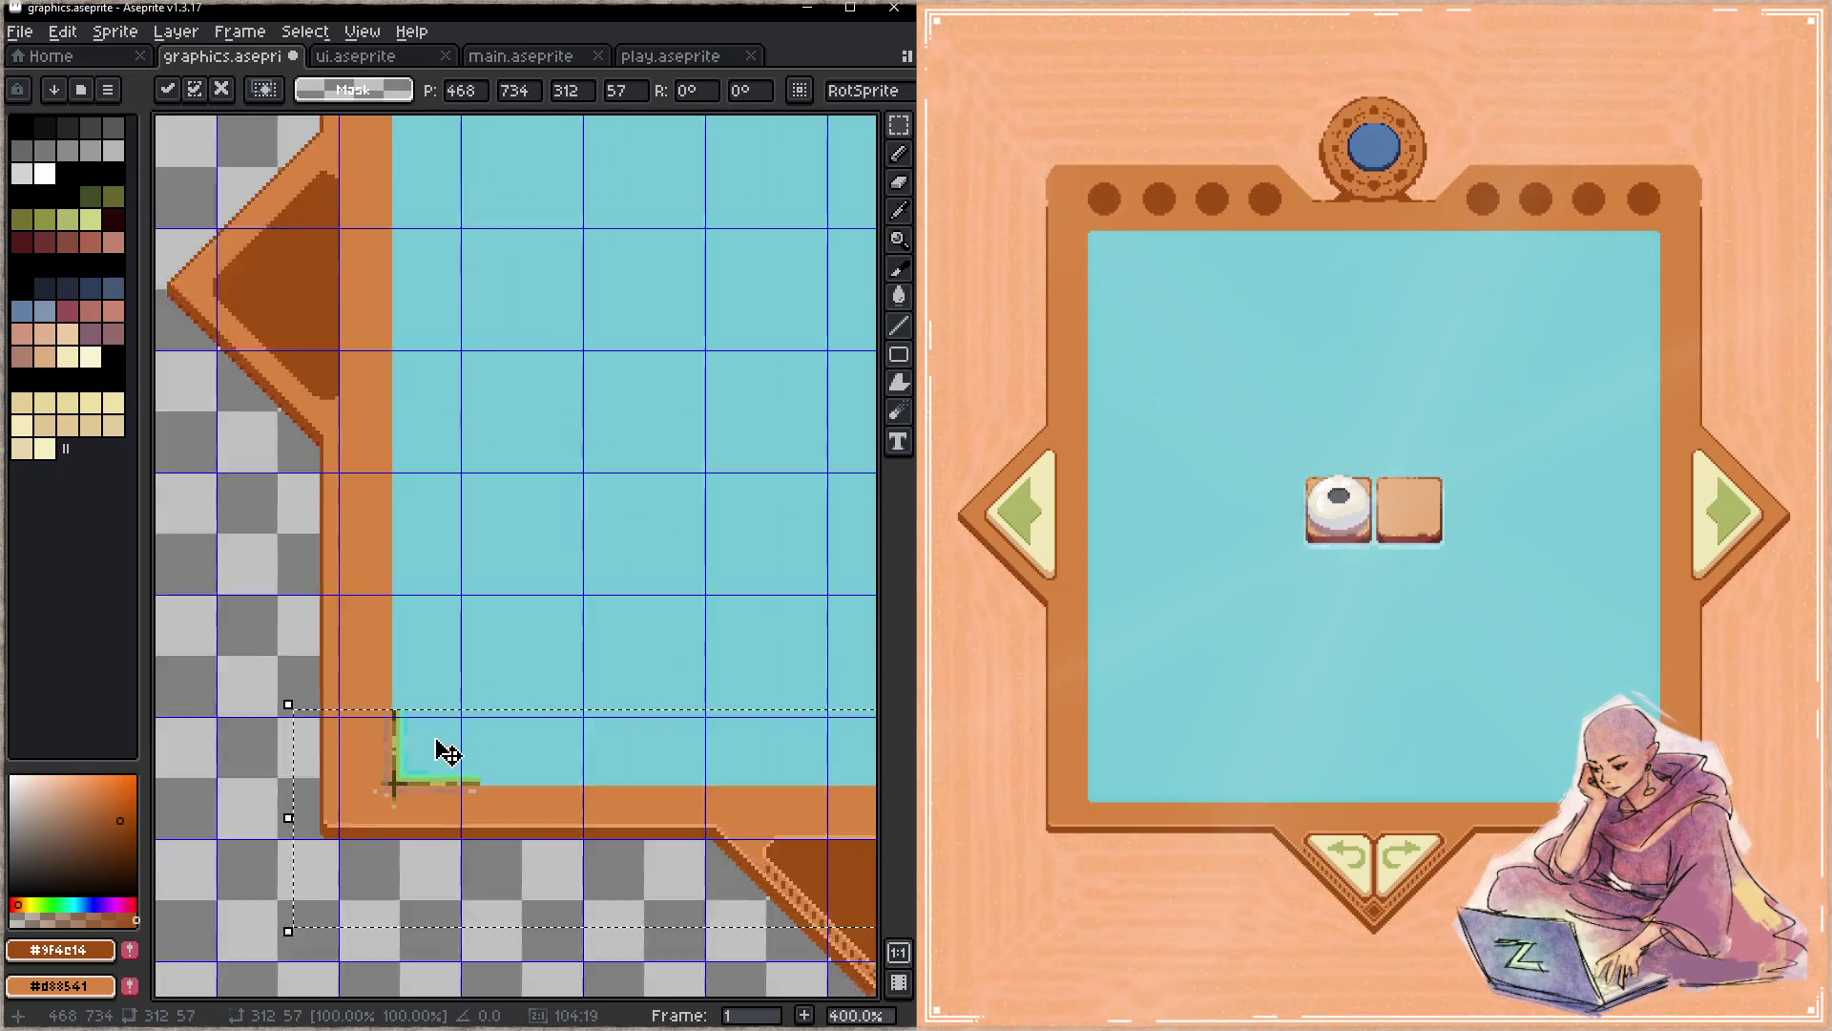
pyautogui.scroll(-1, 442, 756)
pyautogui.scroll(-1, 441, 757)
pyautogui.scroll(-1, 440, 723)
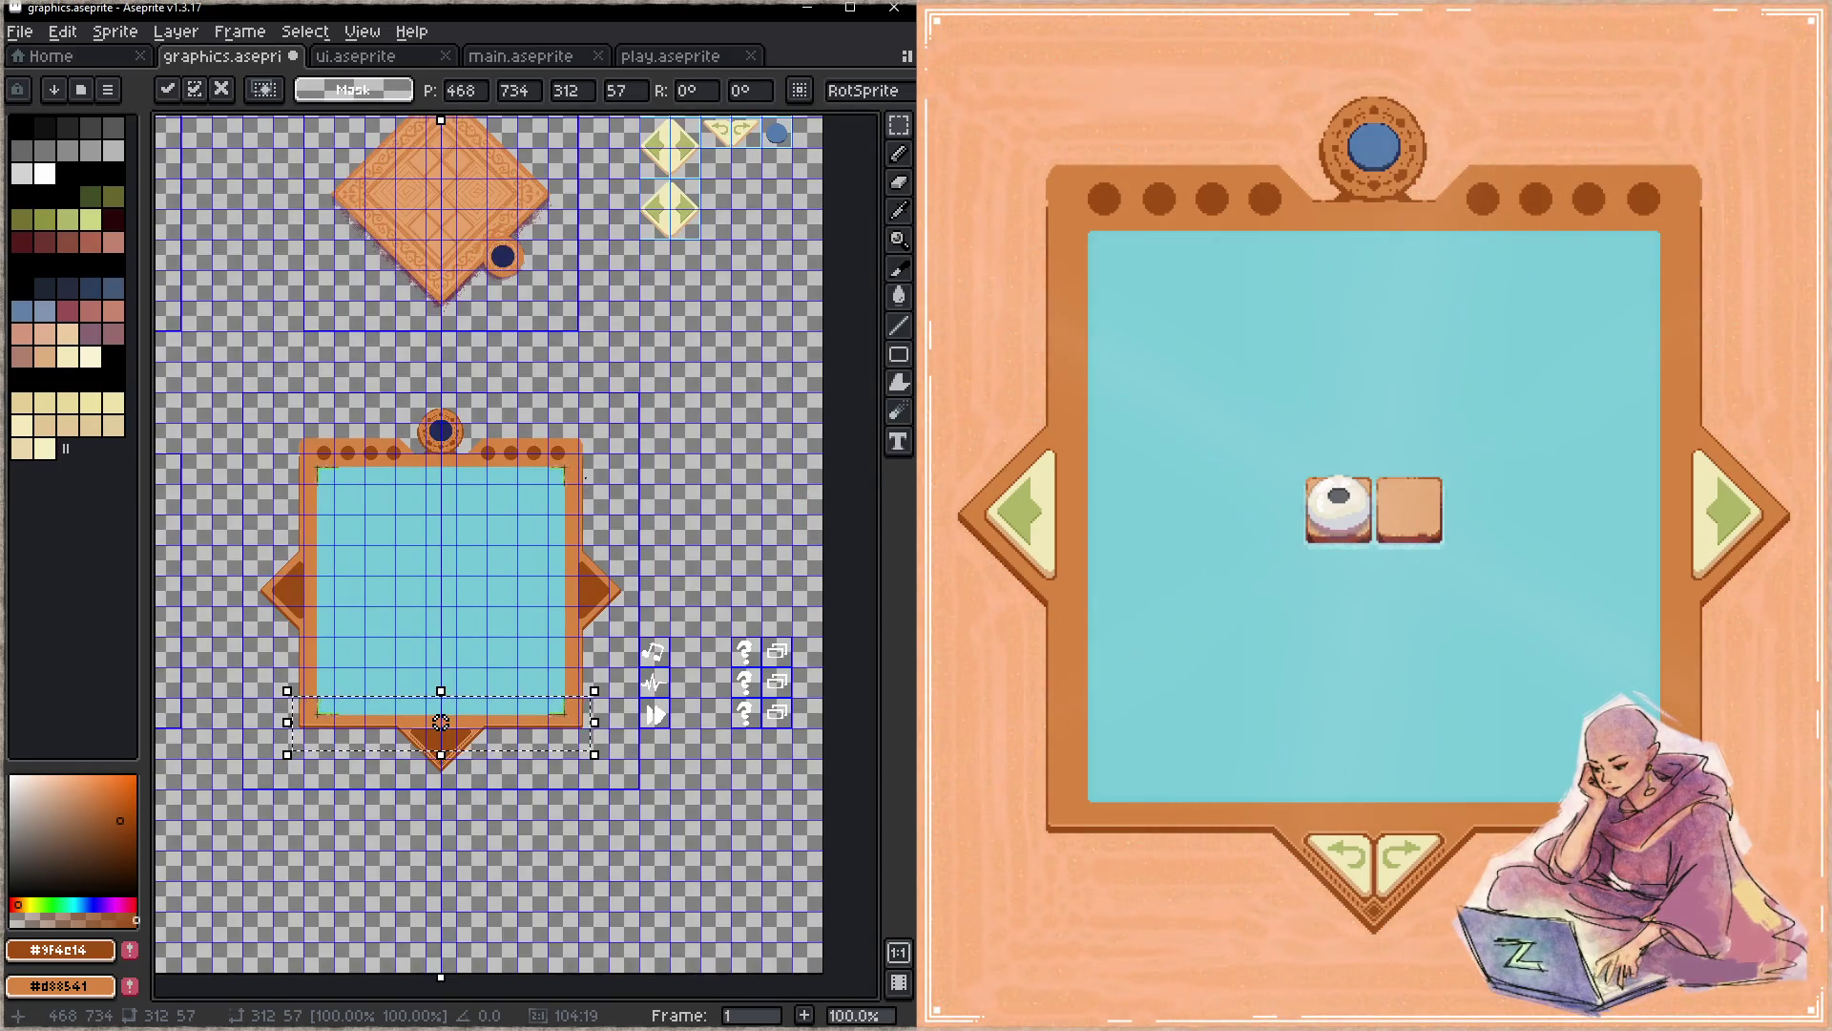
# - Stretch the thin top strip down the board's full height and commit, undoing a stray bottom selection
pyautogui.moveTo(314, 512); pyautogui.dragTo(576, 479)
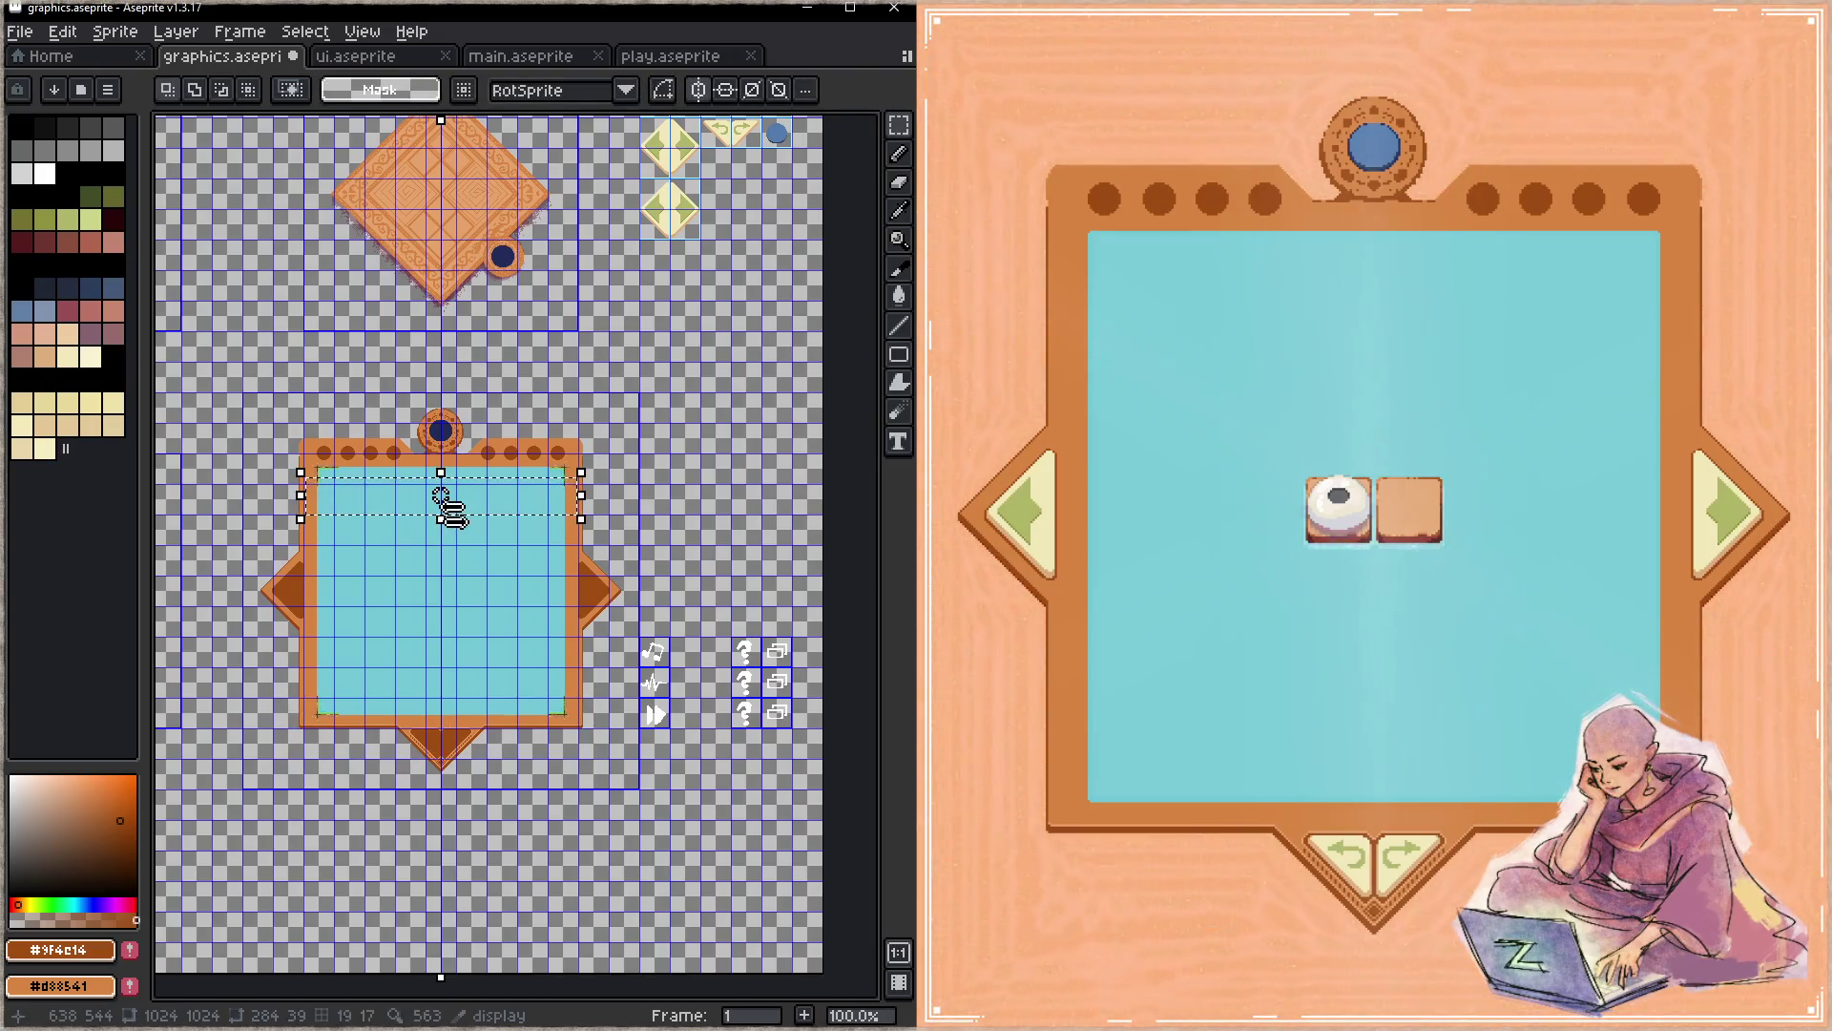
pyautogui.moveTo(441, 512)
pyautogui.mouseDown()
pyautogui.moveTo(438, 882)
pyautogui.moveTo(444, 802)
pyautogui.mouseUp()
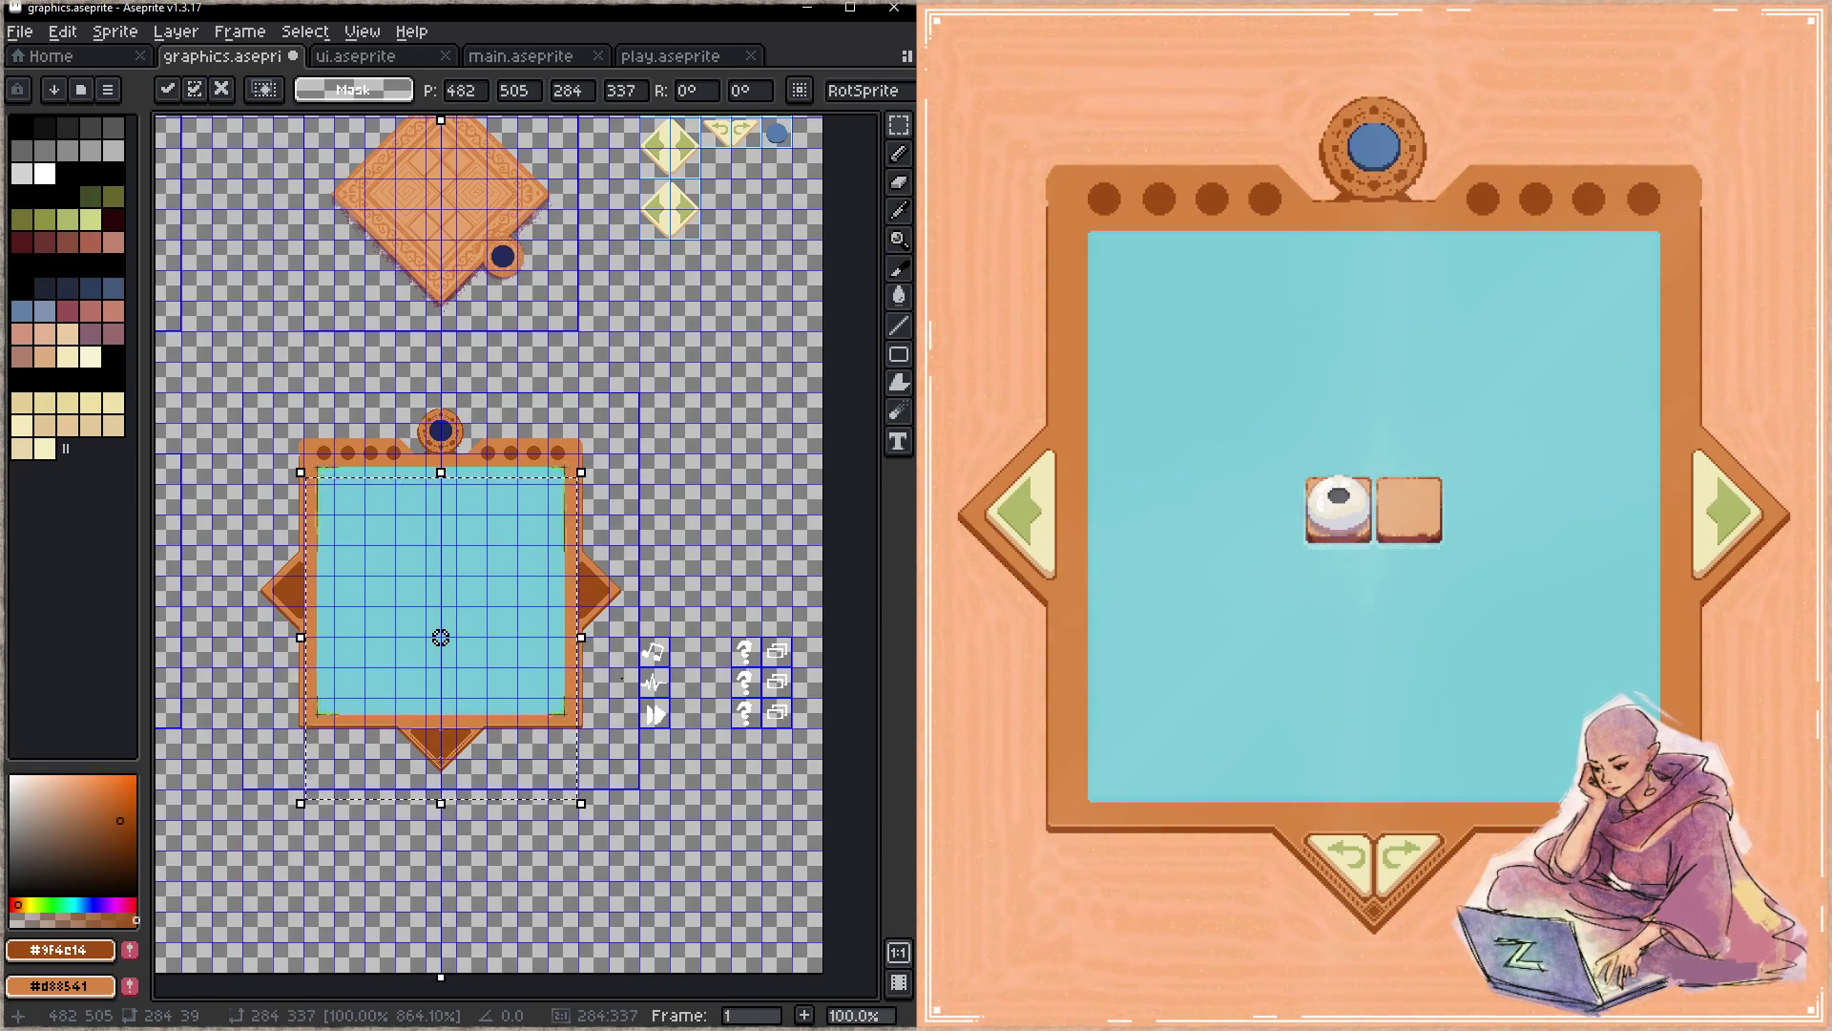
pyautogui.press('Return')
pyautogui.moveTo(318, 667); pyautogui.dragTo(562, 713)
pyautogui.hotkey('ctrl', 'z')
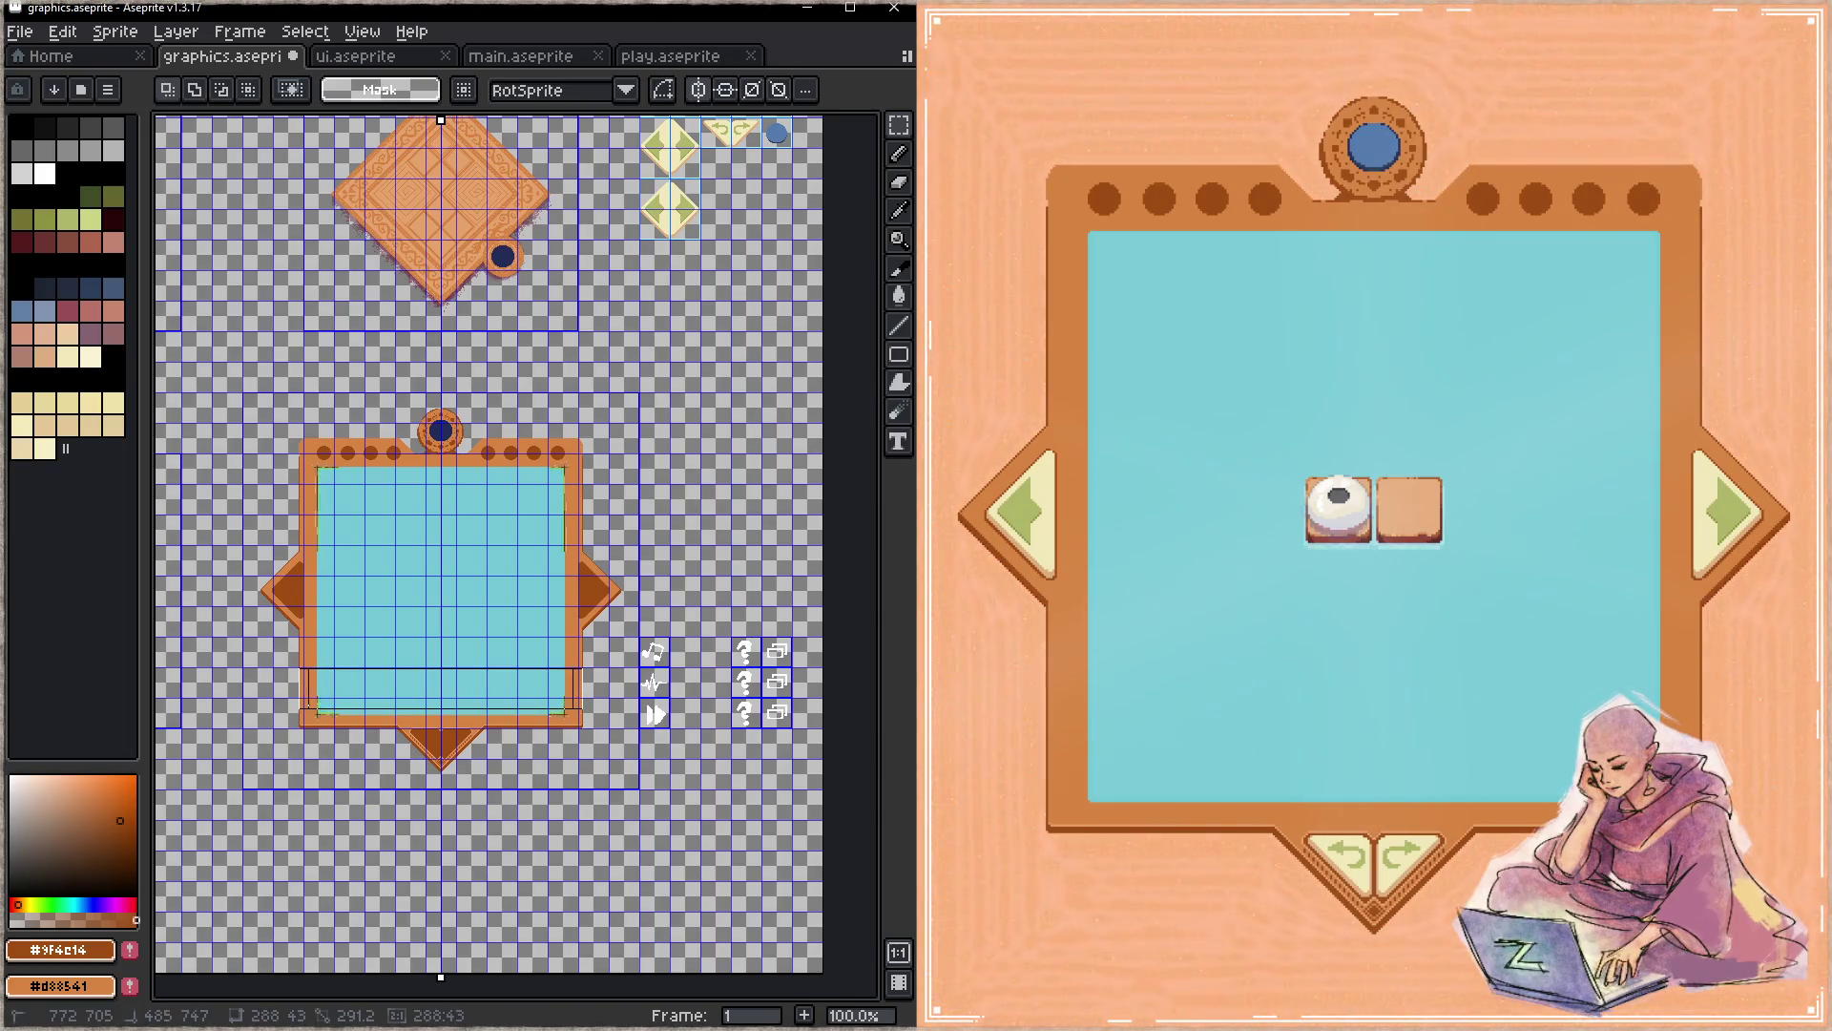
# - Stretch the selection's top edge upward, adjust narrow strips over the frame's side edges and drop the selection
pyautogui.click(438, 655)
pyautogui.moveTo(458, 485); pyautogui.dragTo(449, 207)
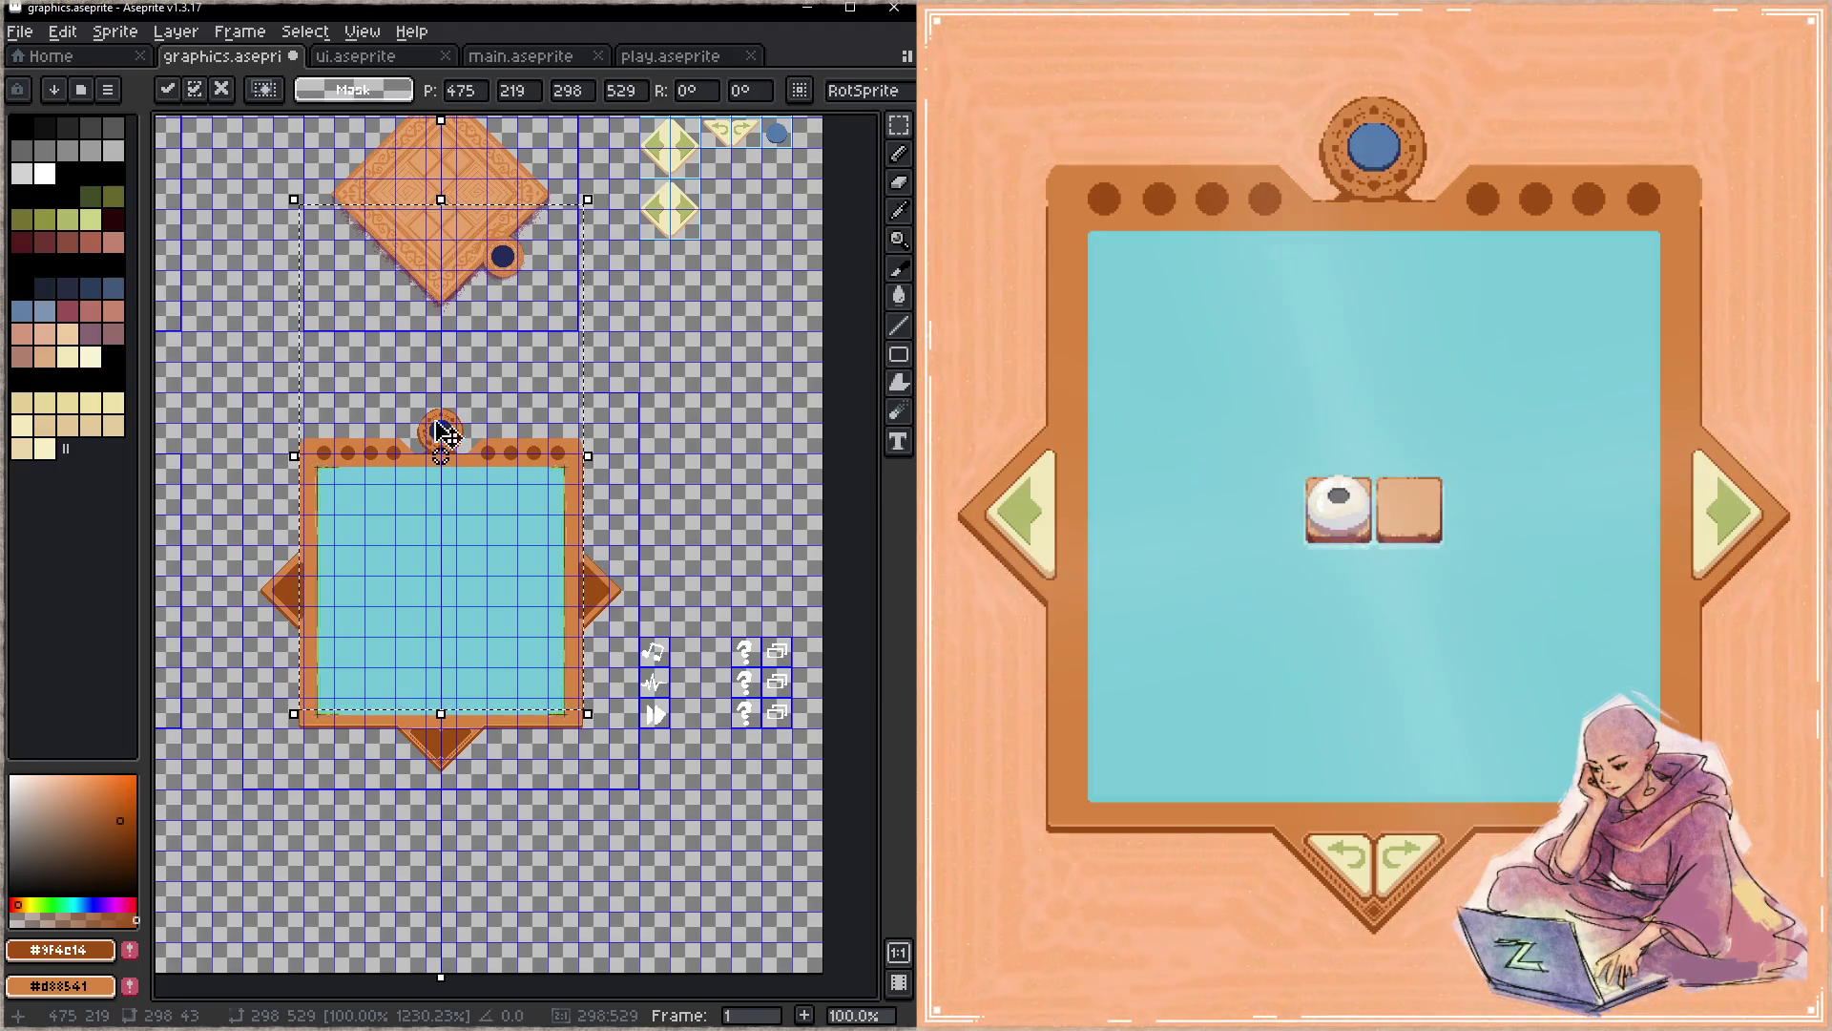
pyautogui.press('Return')
pyautogui.moveTo(355, 444); pyautogui.dragTo(327, 746)
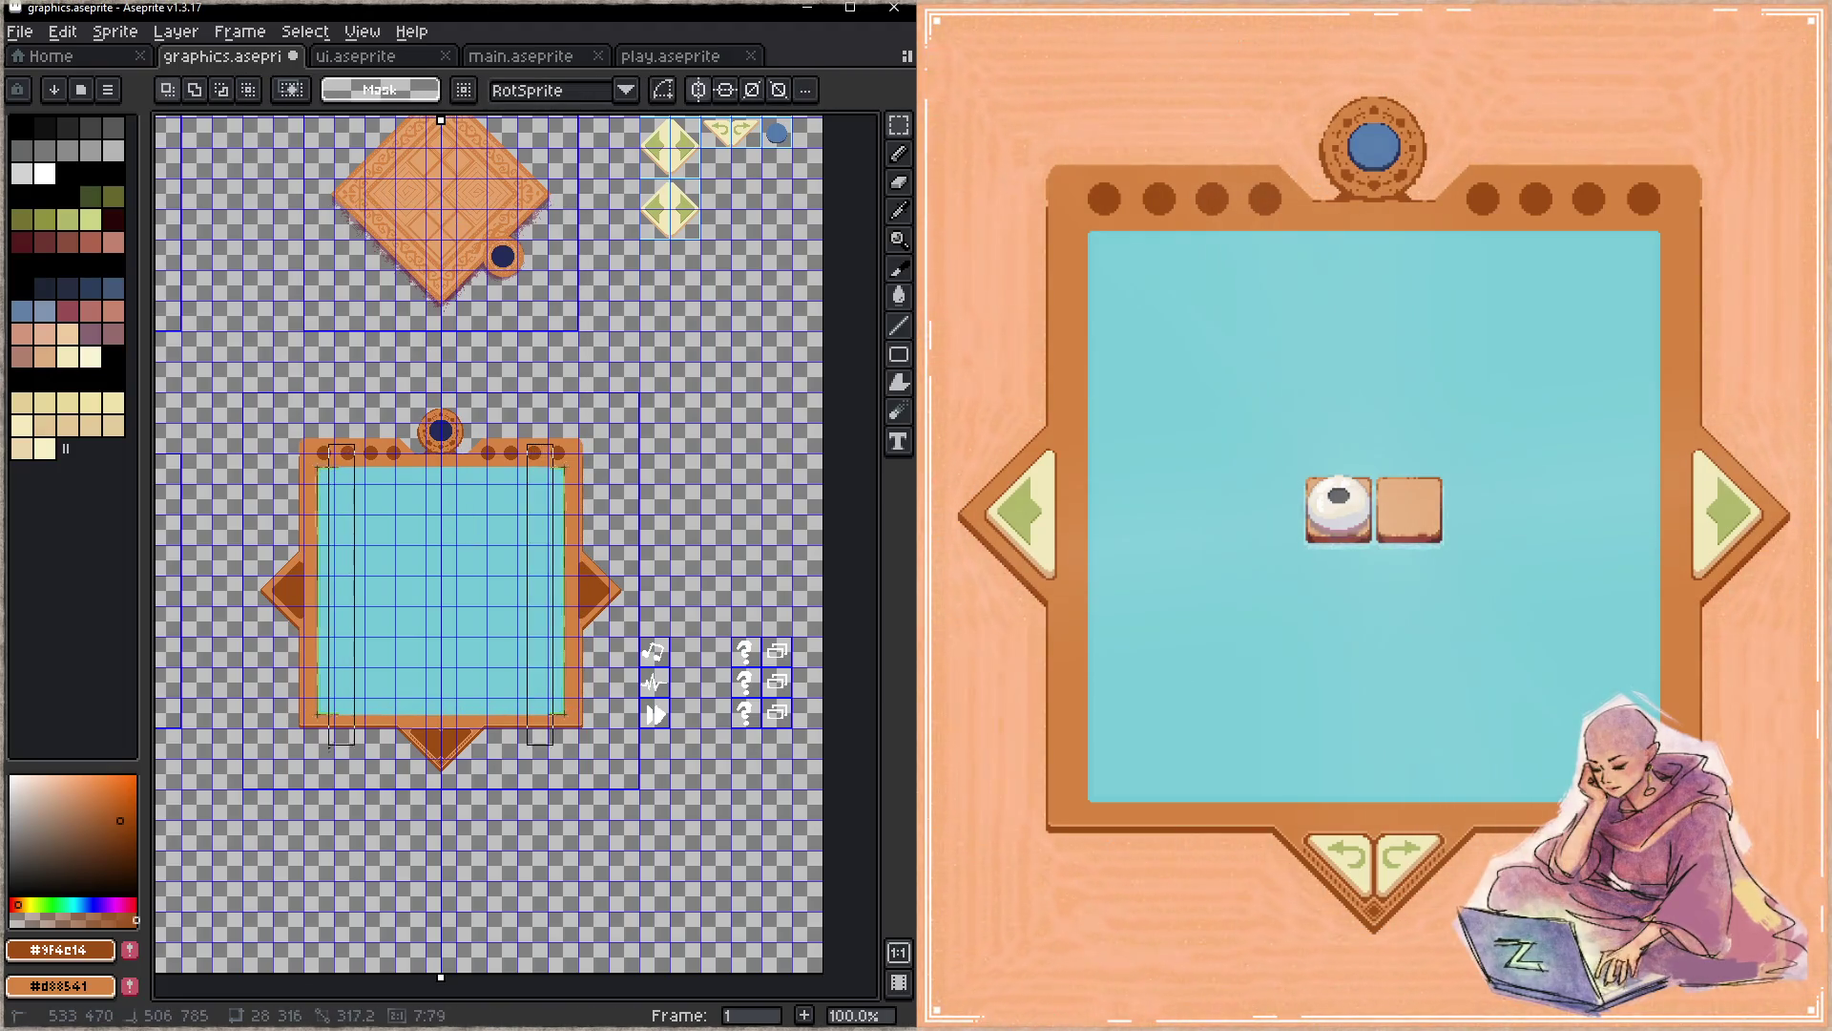
pyautogui.click(558, 594)
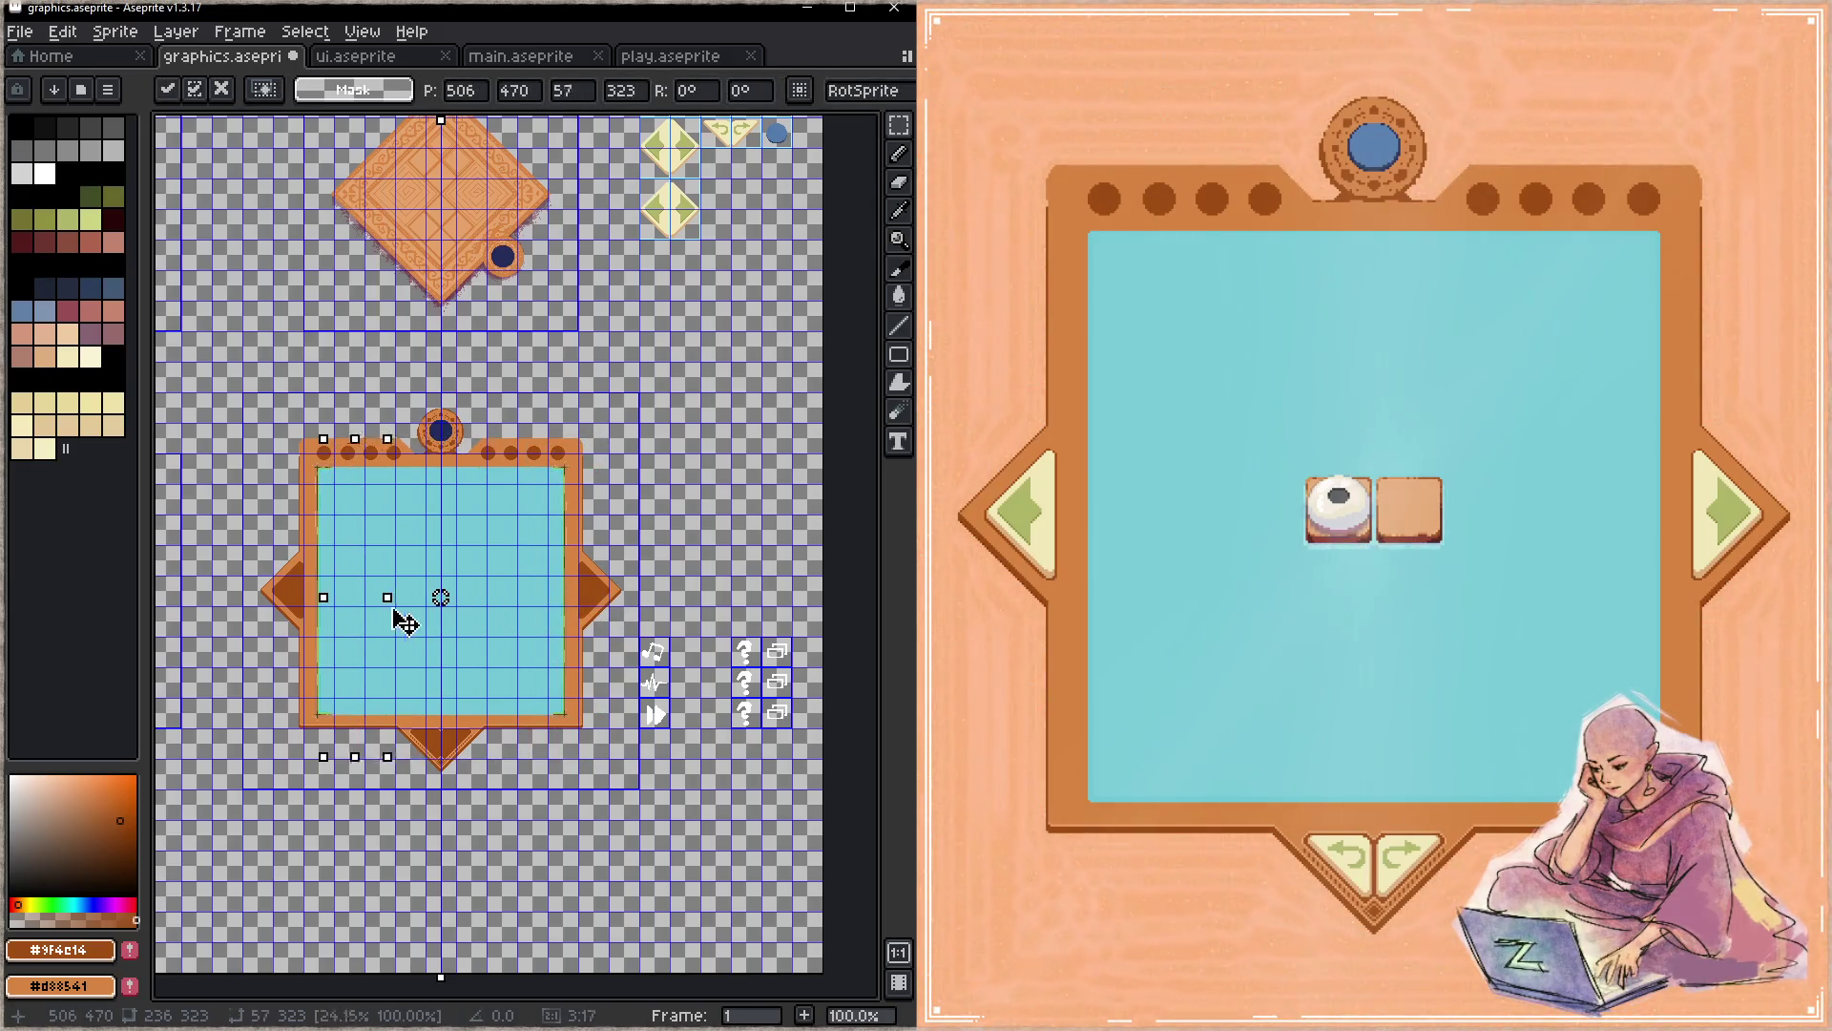
pyautogui.press('Return')
pyautogui.hotkey('ctrl', 'd')
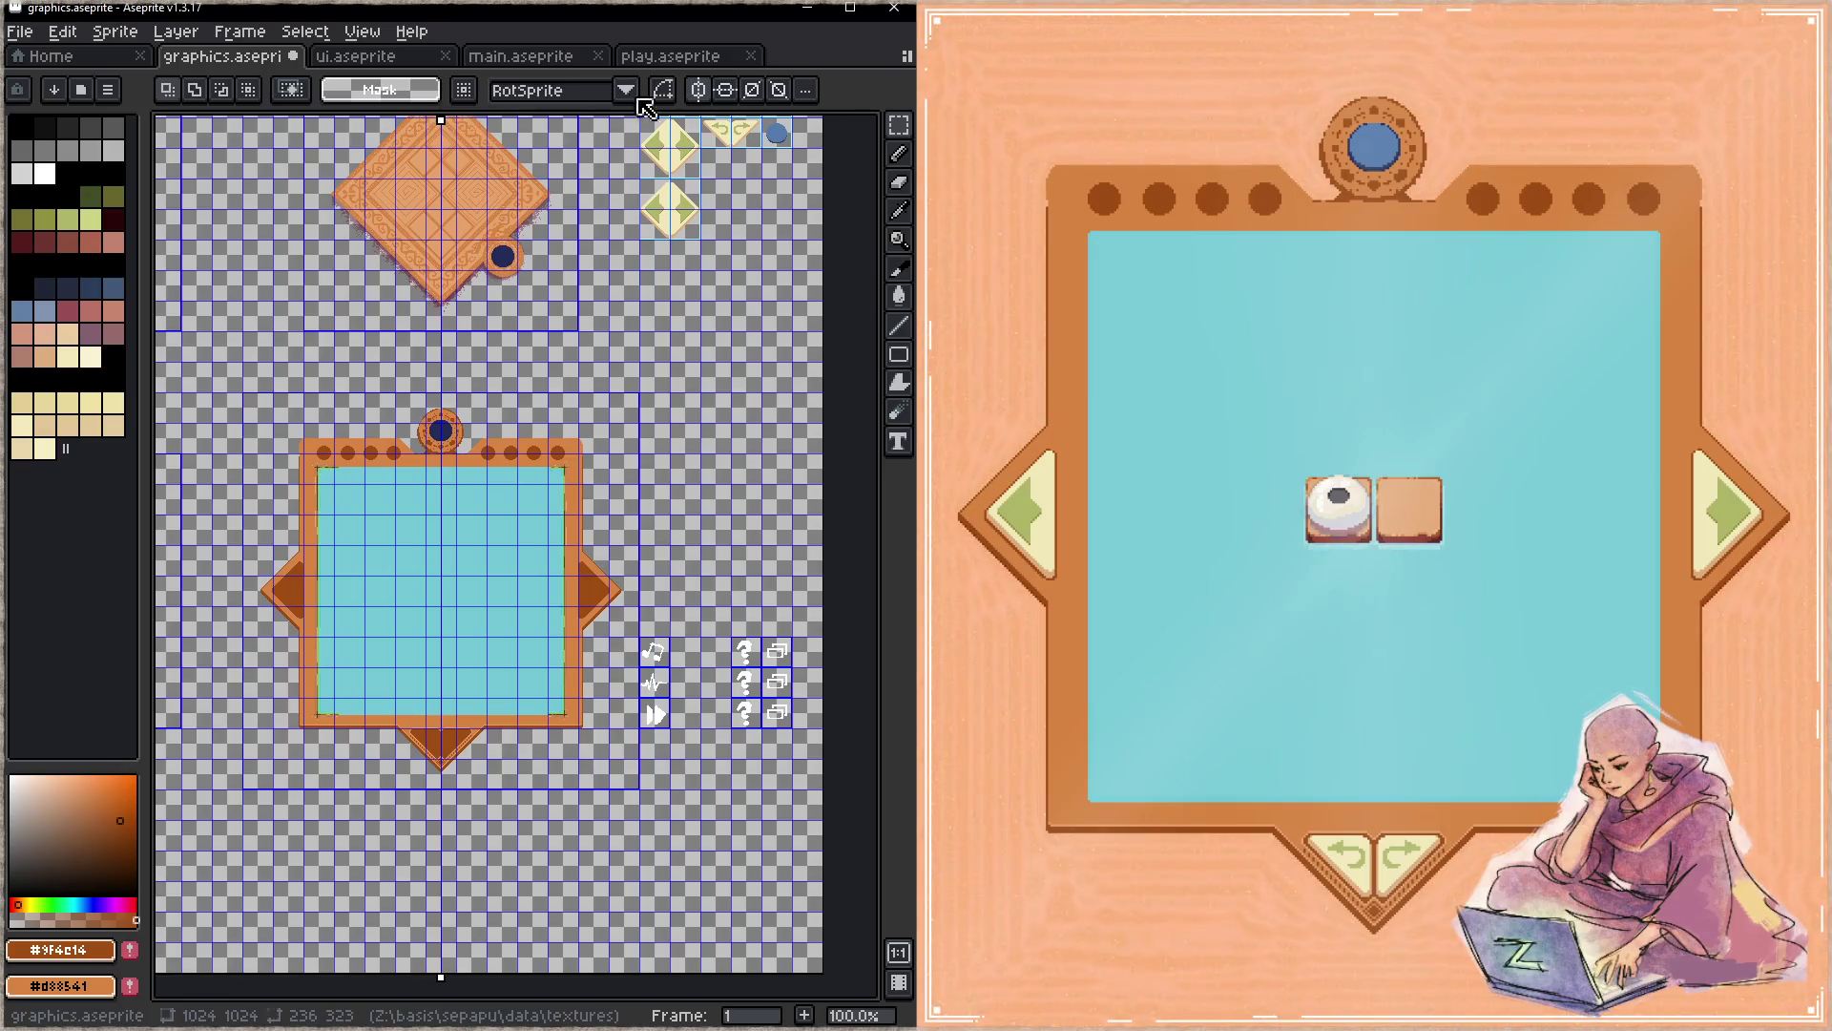
pyautogui.scroll(1, 351, 635)
# - Stretch the board's left columns and widen a tall strip of the blue panel, committing each
pyautogui.moveTo(406, 805); pyautogui.dragTo(303, 219)
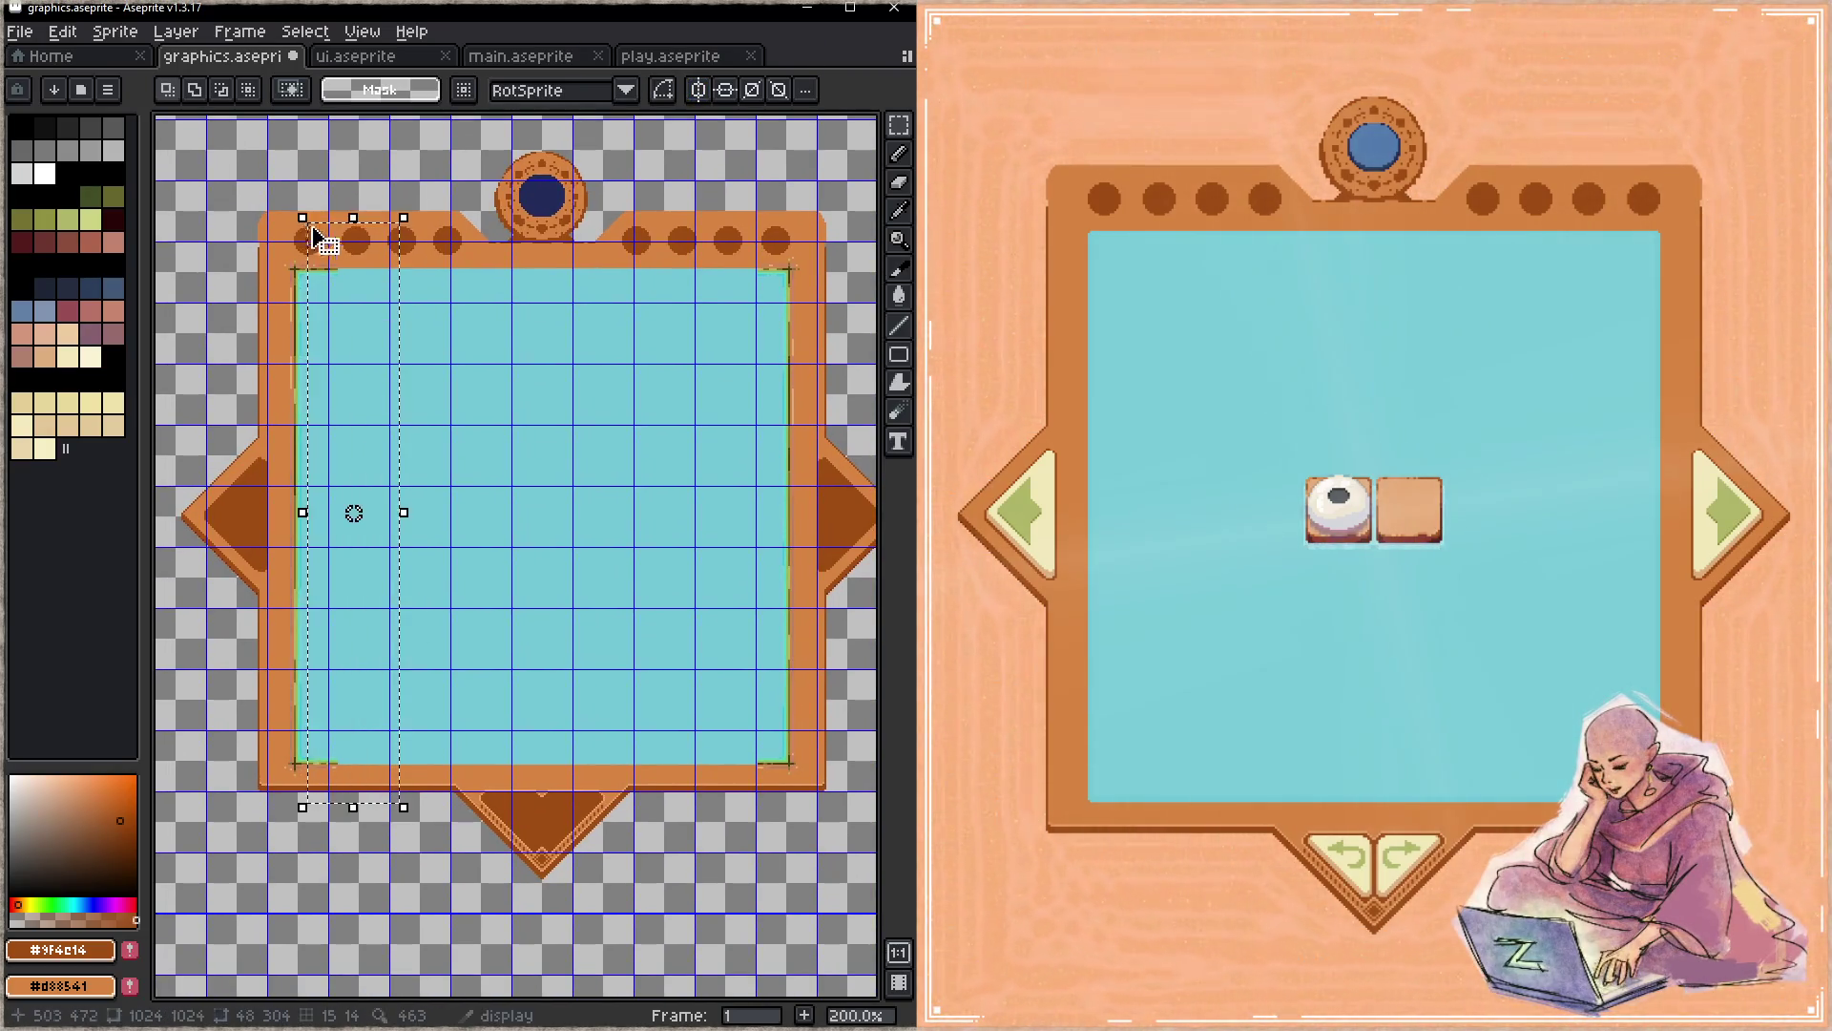
pyautogui.moveTo(402, 511); pyautogui.dragTo(889, 476)
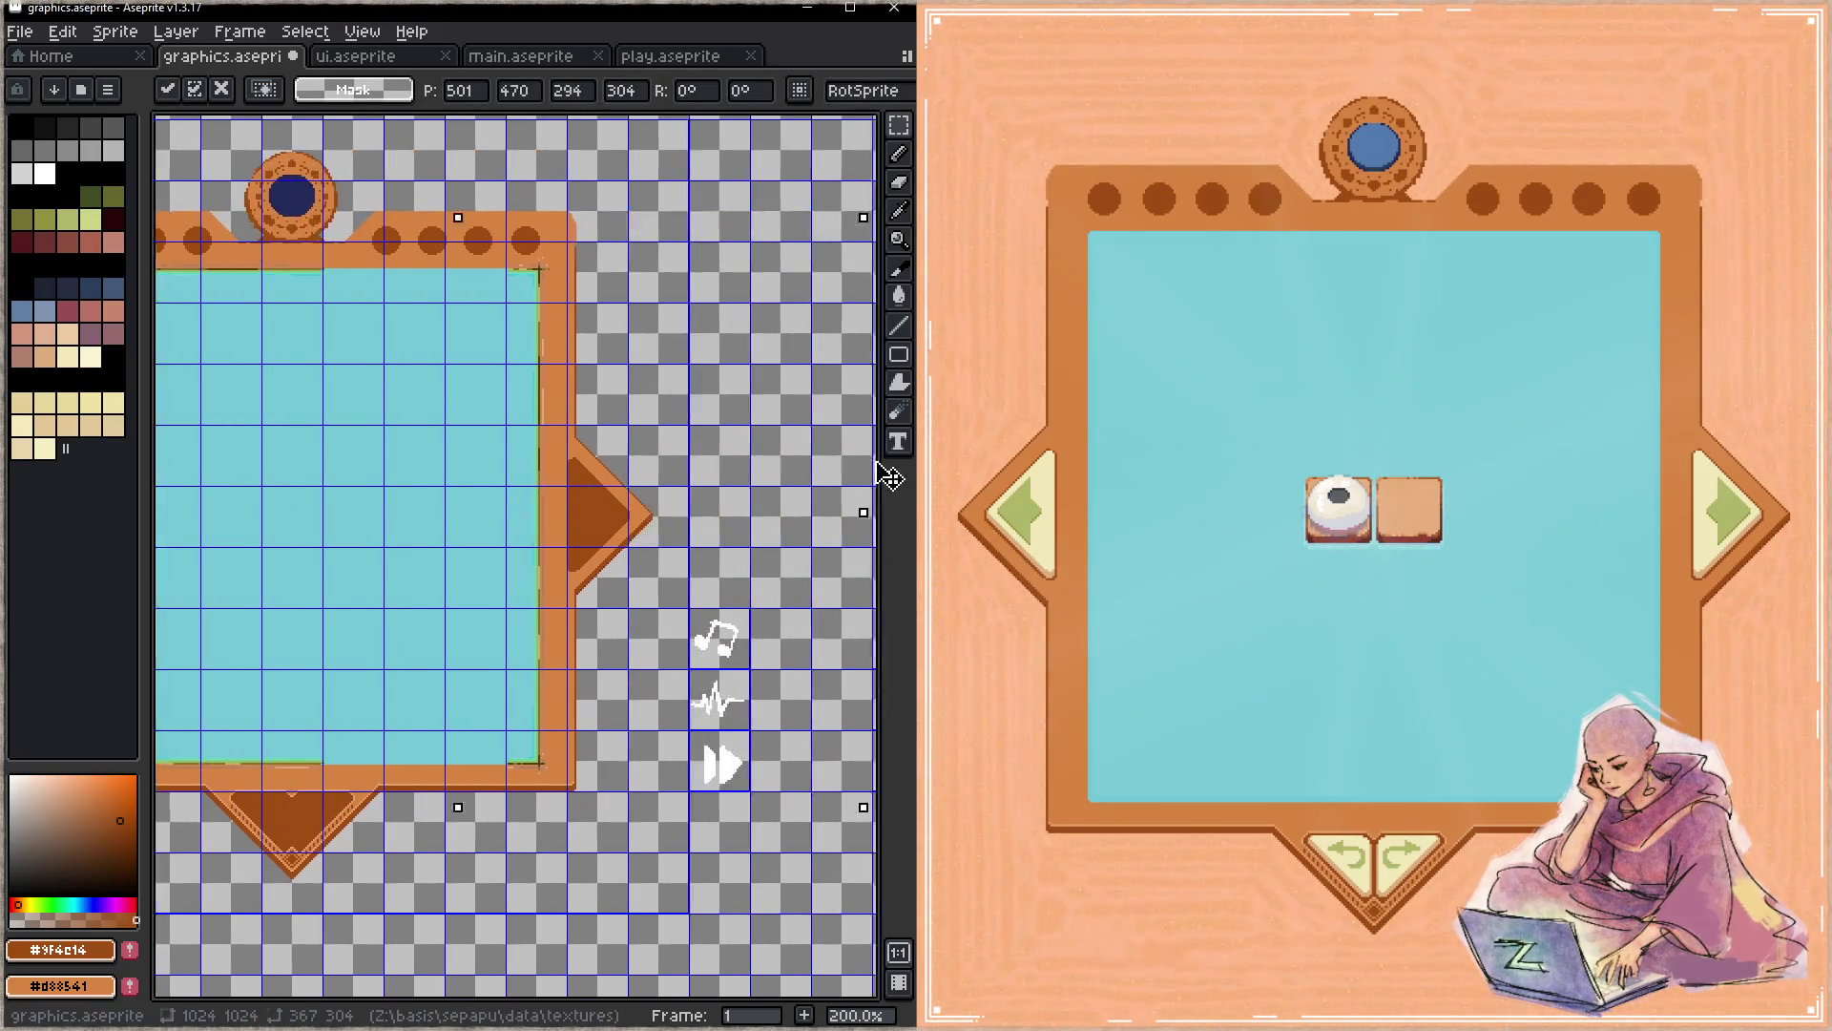
pyautogui.click(348, 512)
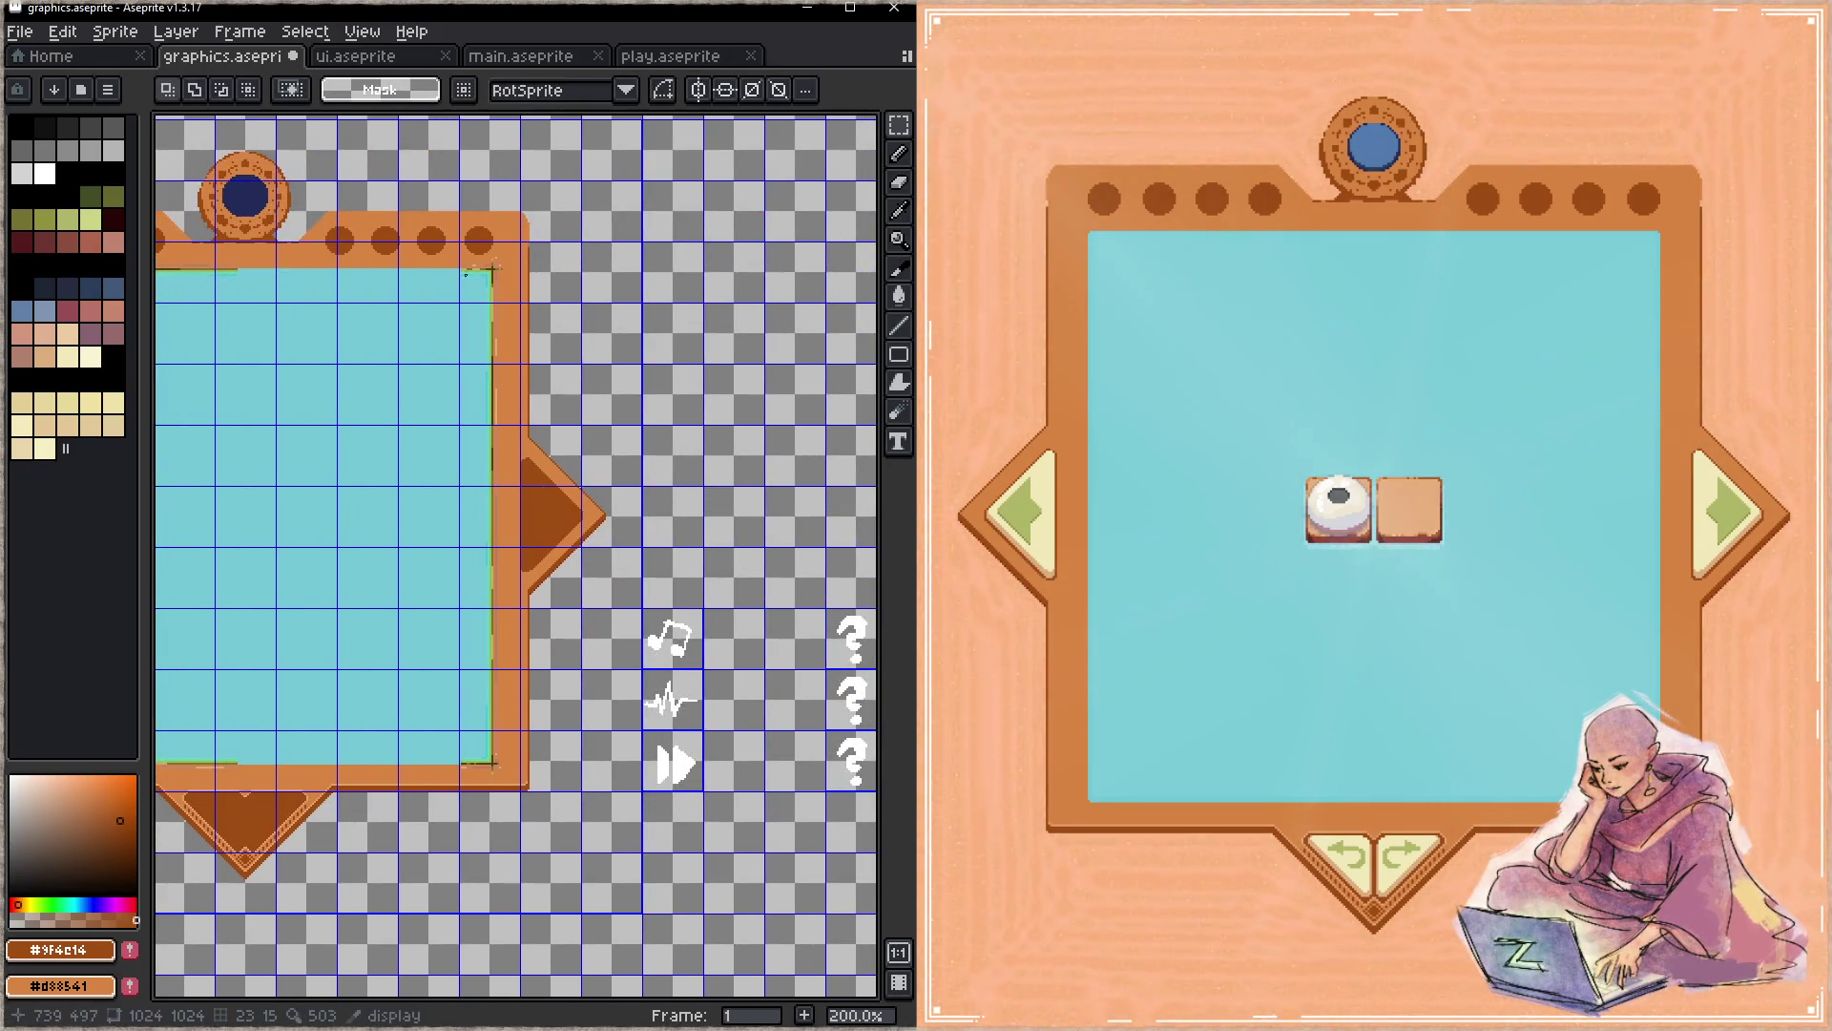
pyautogui.moveTo(488, 240); pyautogui.dragTo(373, 853)
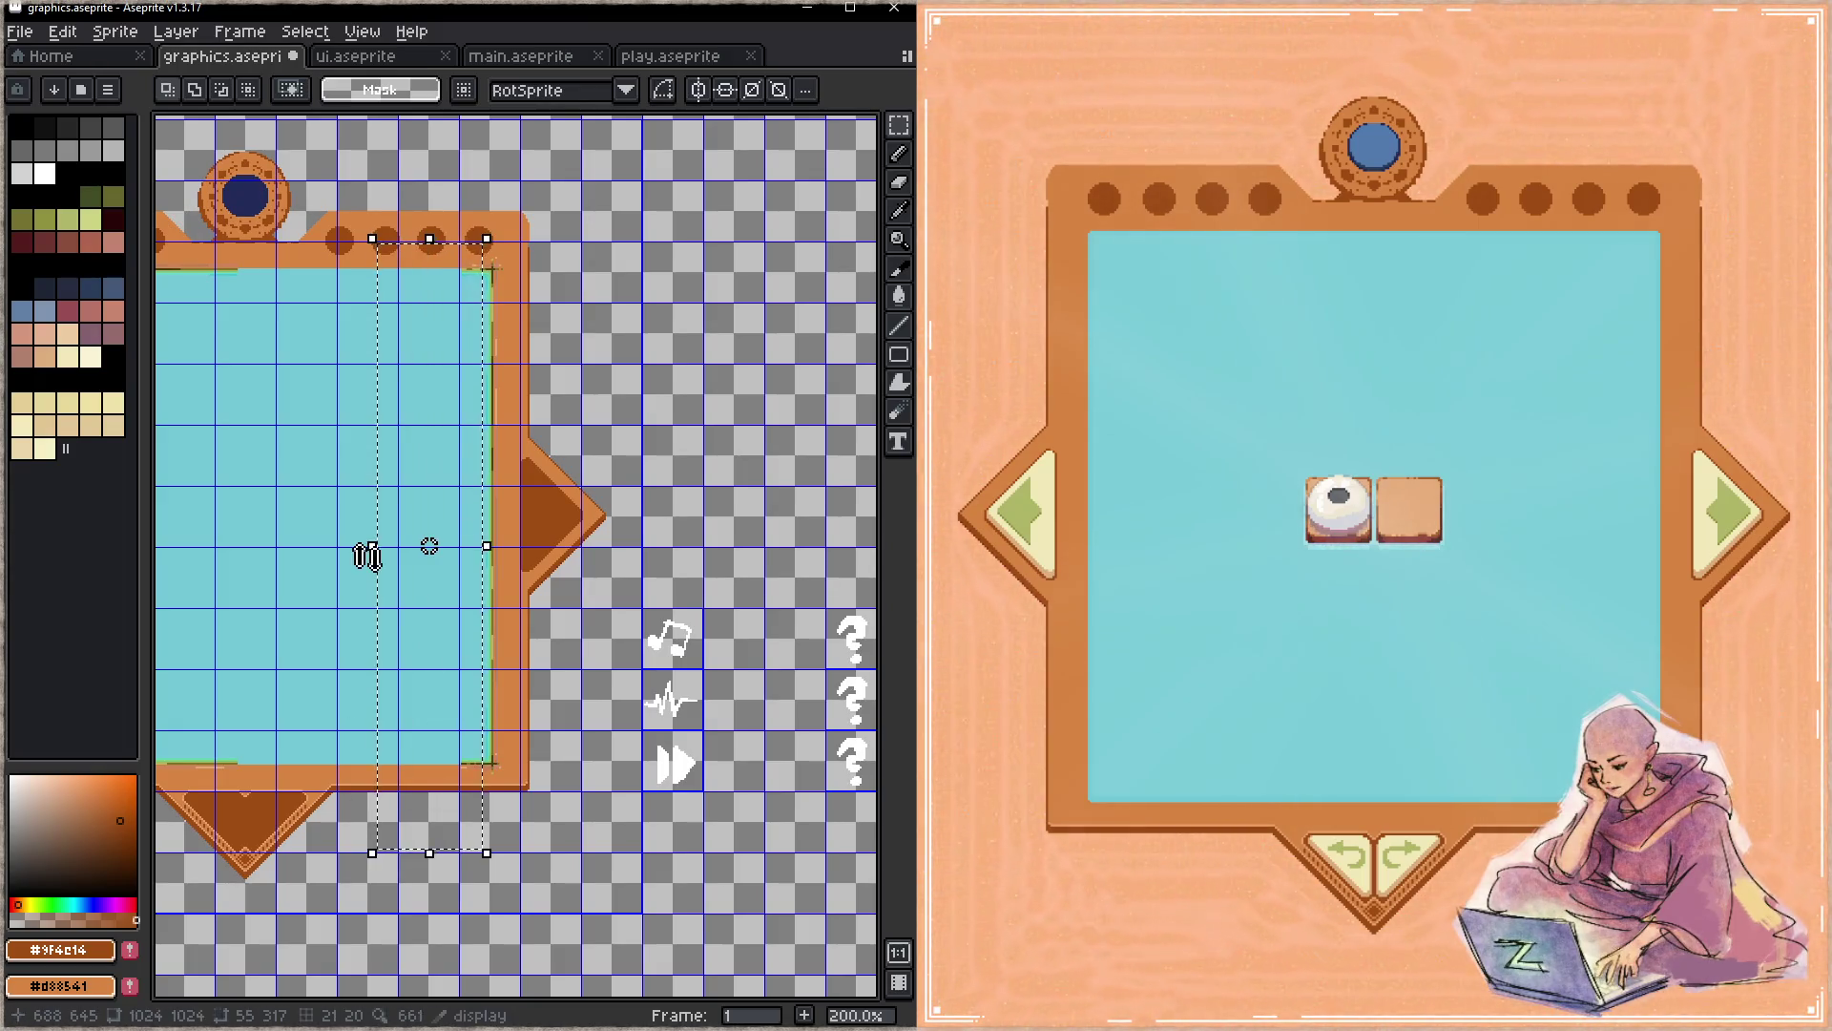
pyautogui.click(375, 556)
pyautogui.moveTo(375, 556); pyautogui.dragTo(179, 580)
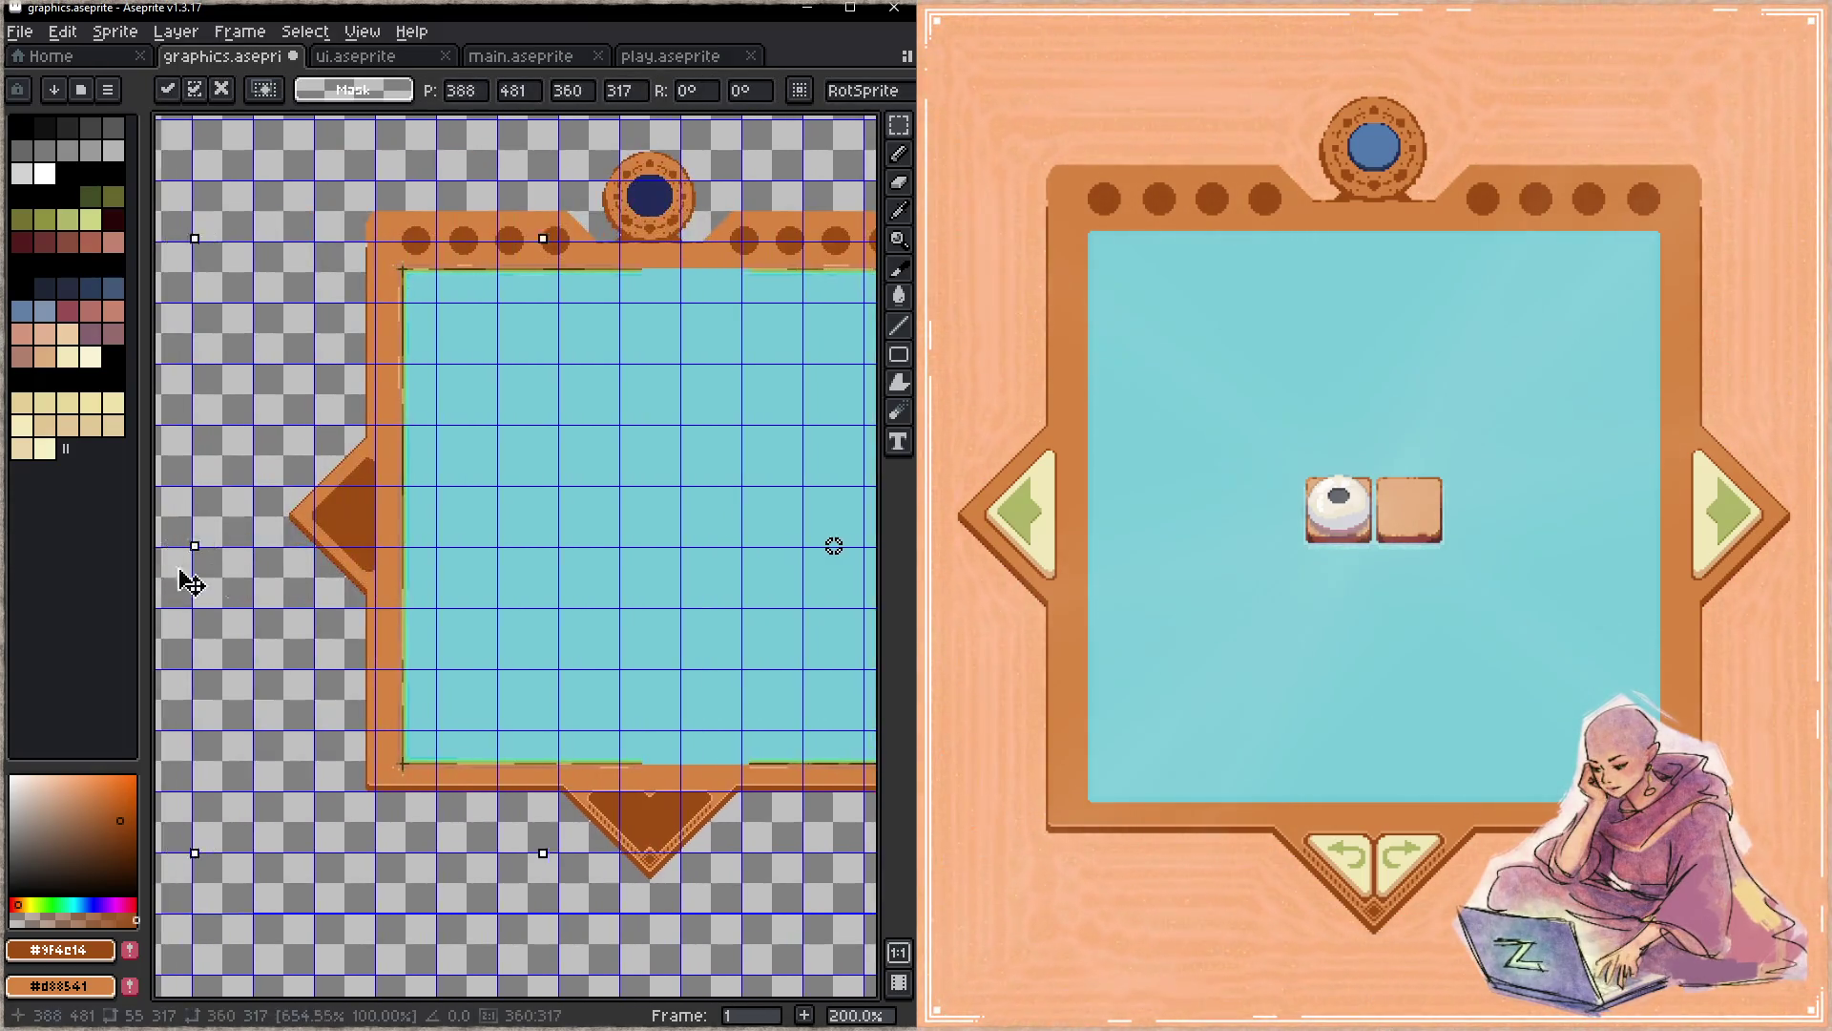
pyautogui.scroll(-4, 741, 536)
pyautogui.scroll(1, 739, 536)
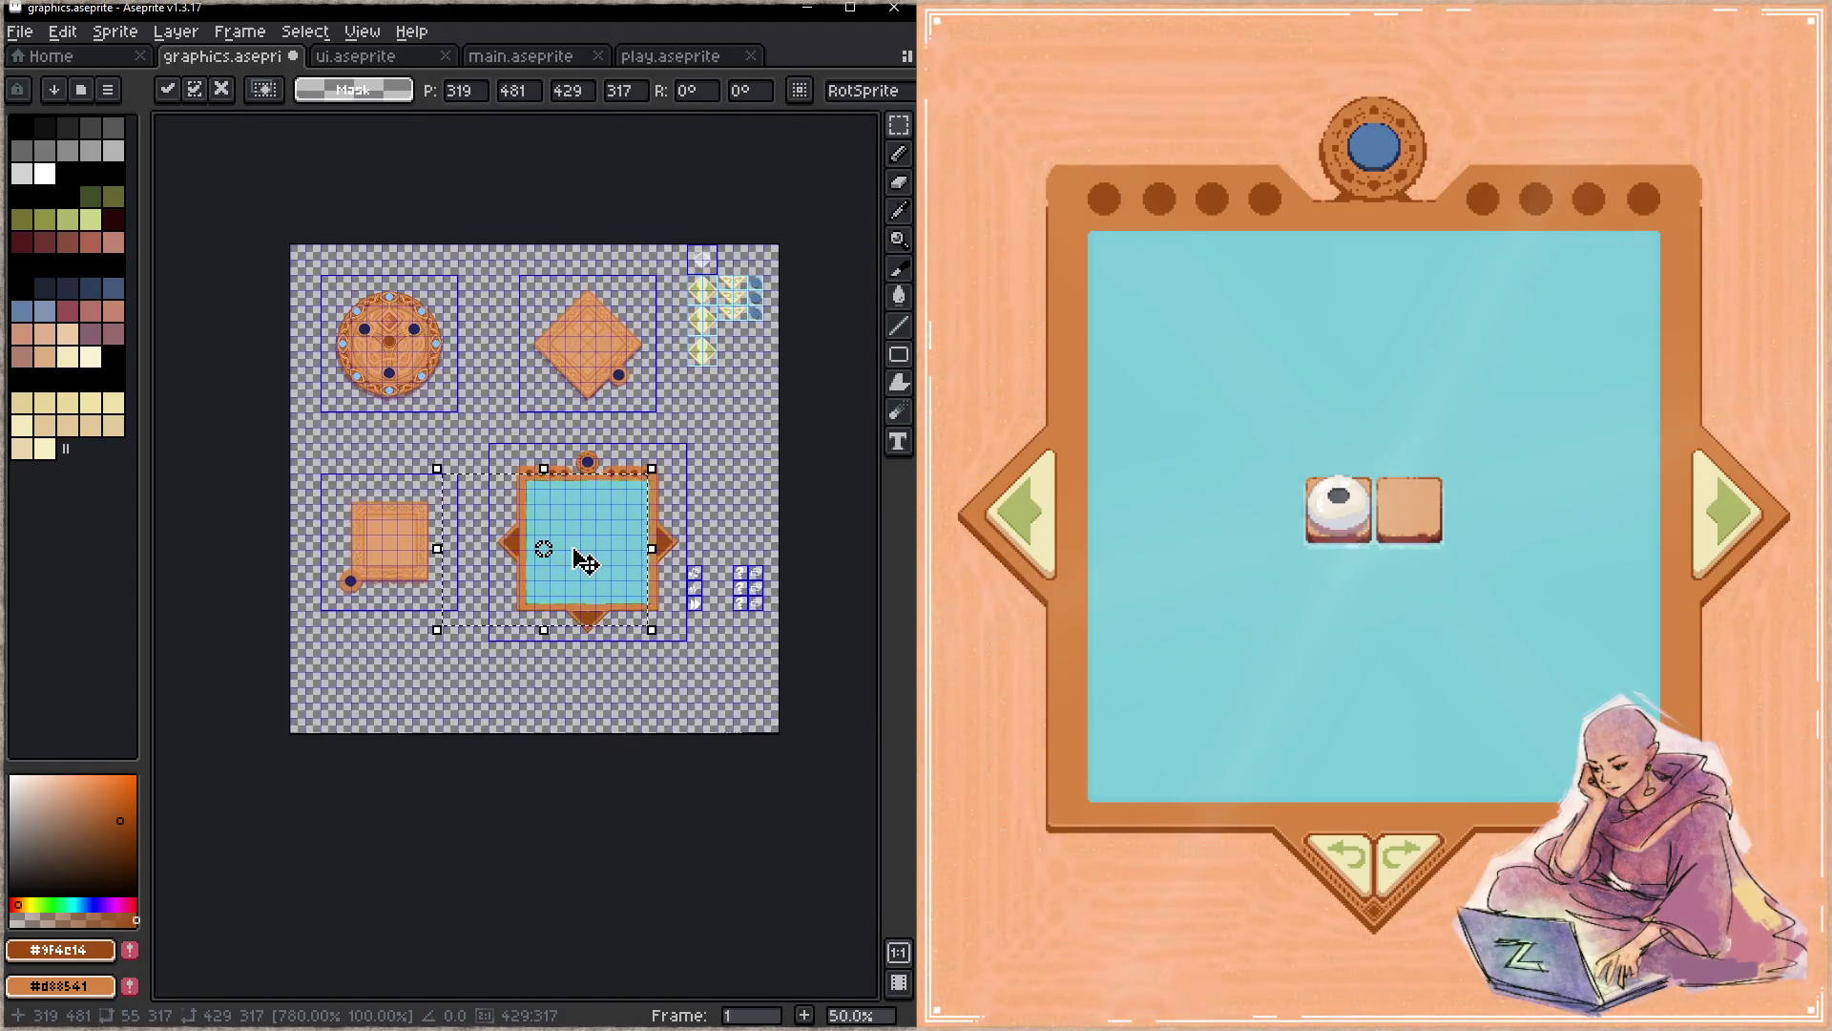
pyautogui.scroll(2, 586, 553)
pyautogui.hotkey('ctrl', 'd')
# - Widen a strip on the panel's right side leftward, commit and save the sprite sheet
pyautogui.moveTo(701, 393); pyautogui.dragTo(641, 717)
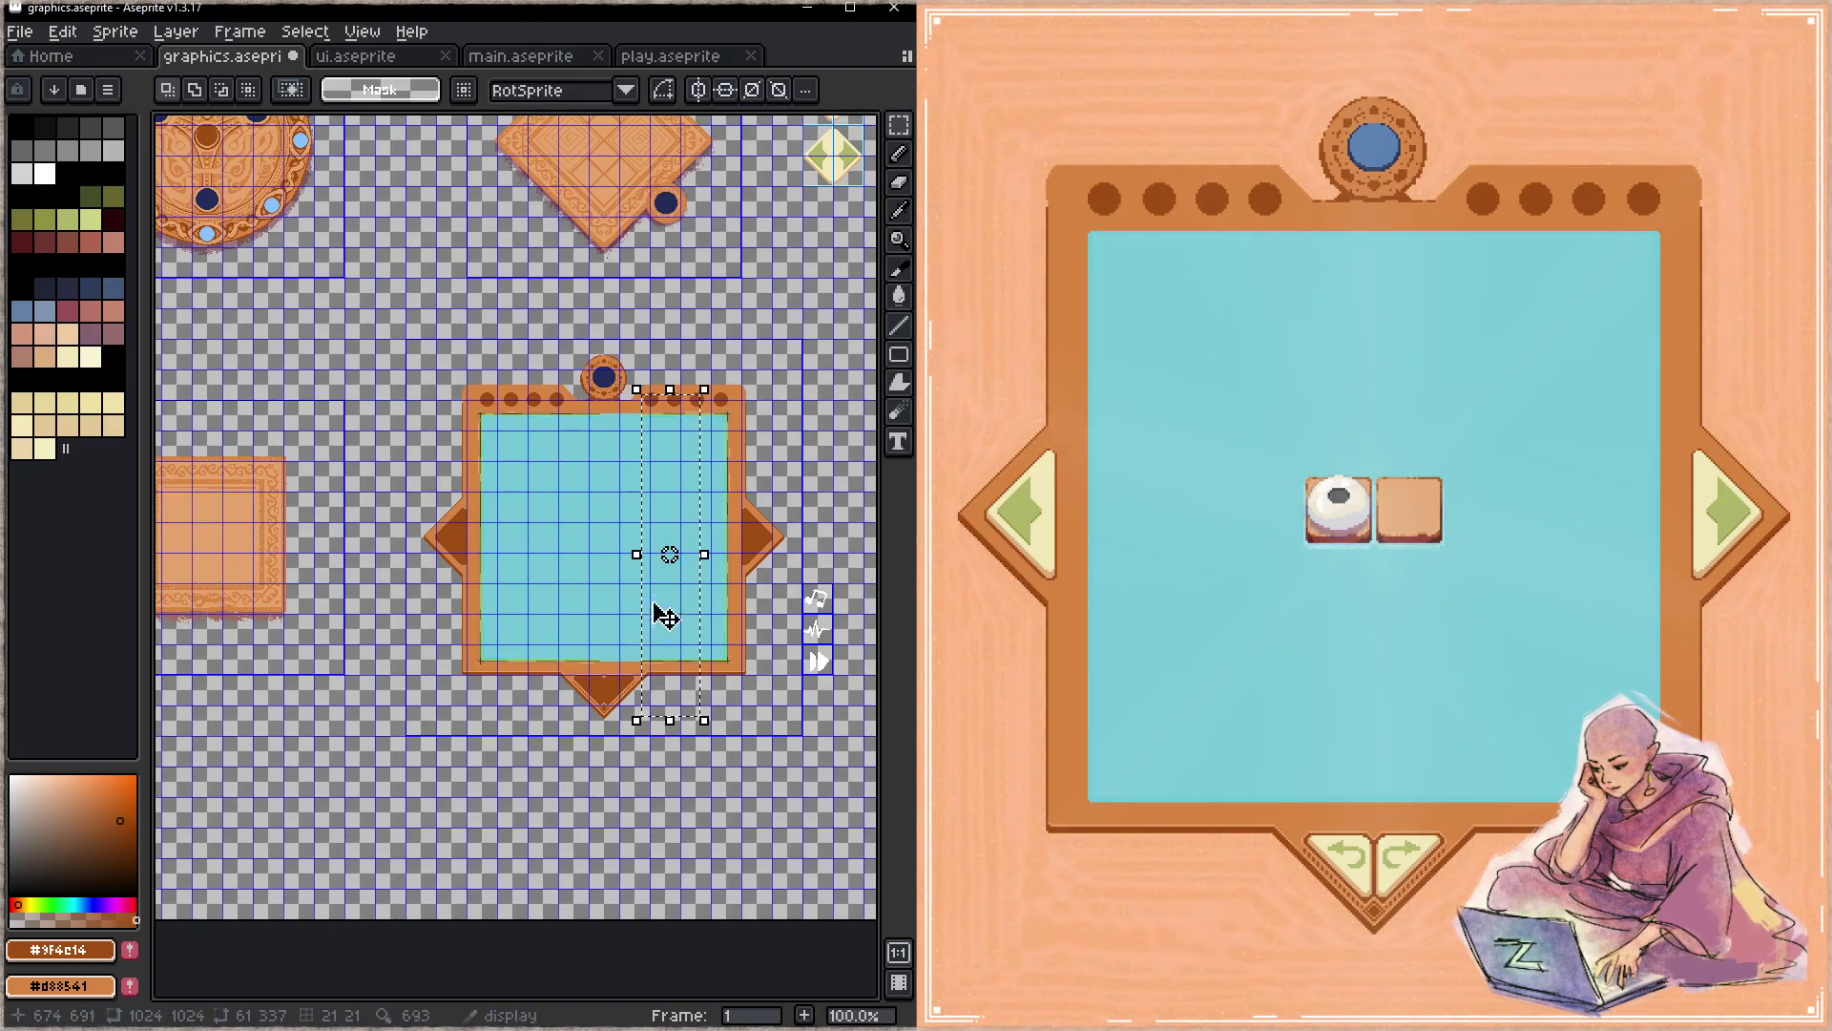
pyautogui.moveTo(634, 555)
pyautogui.mouseDown()
pyautogui.moveTo(576, 555)
pyautogui.moveTo(614, 490)
pyautogui.mouseUp()
pyautogui.hotkey('ctrl', 'd')
pyautogui.scroll(1, 665, 544)
pyautogui.hotkey('ctrl', 's')
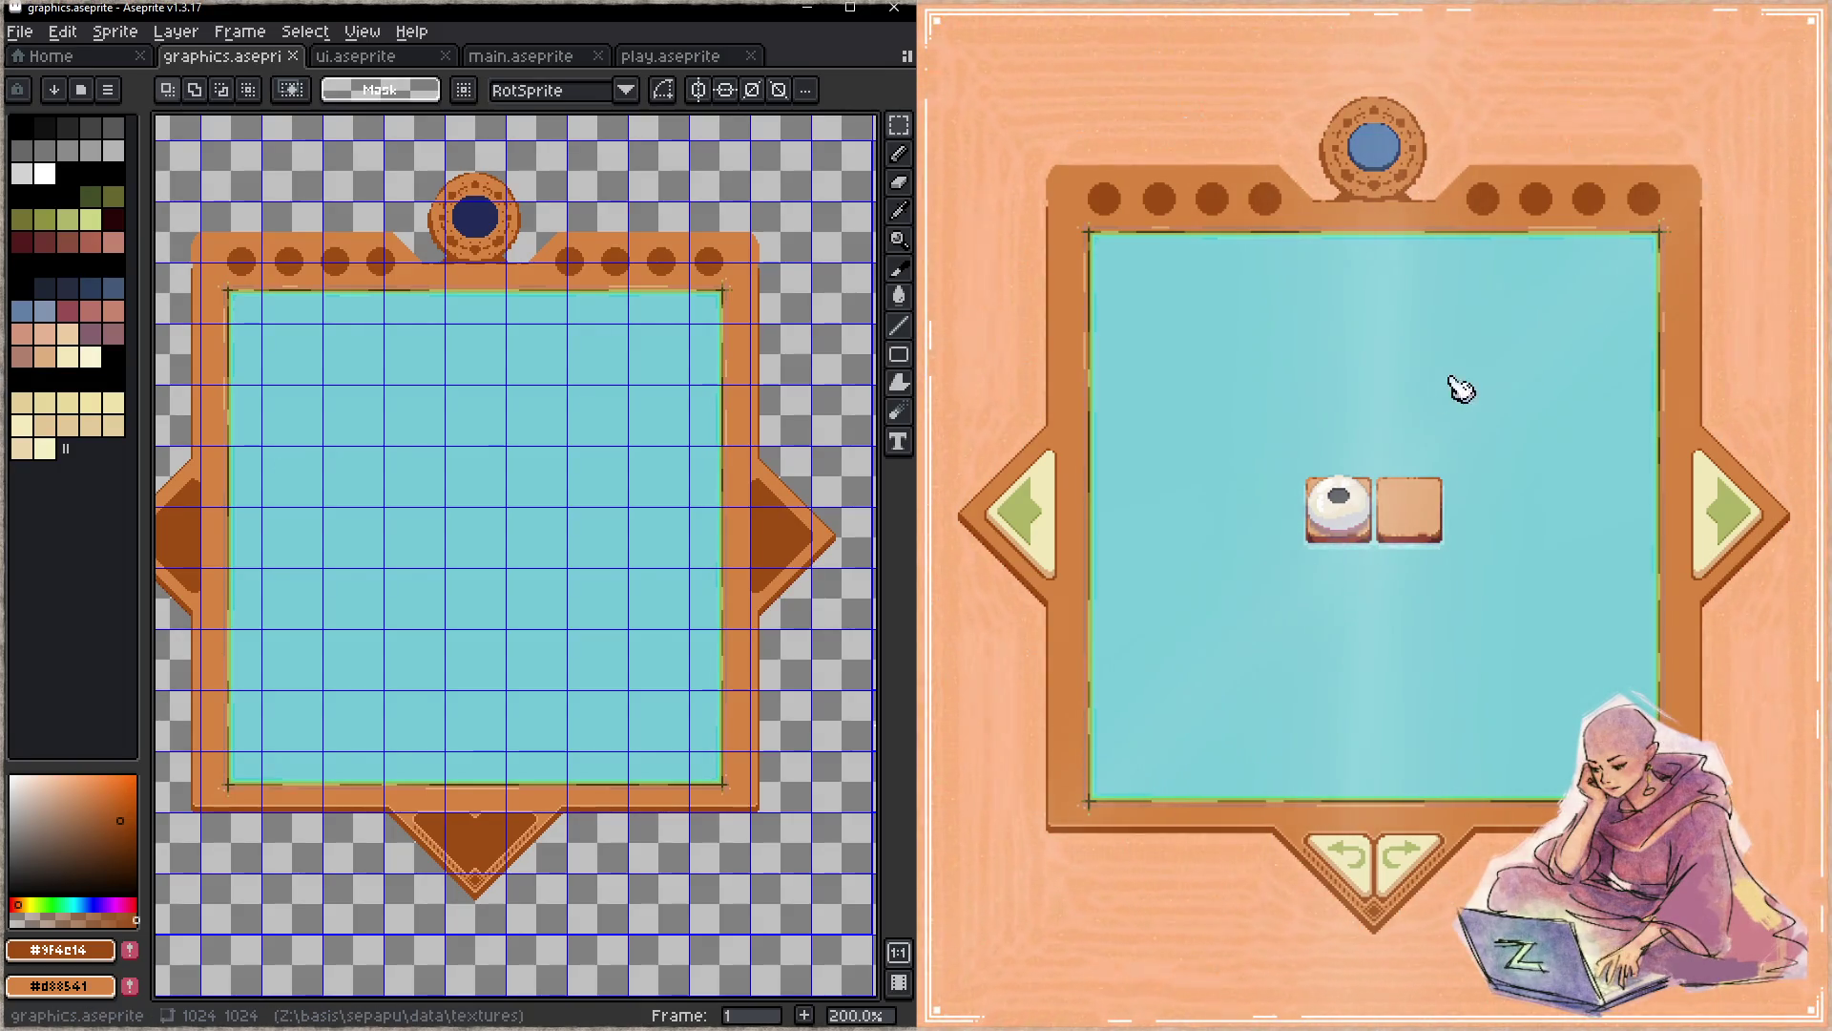
pyautogui.click(1039, 494)
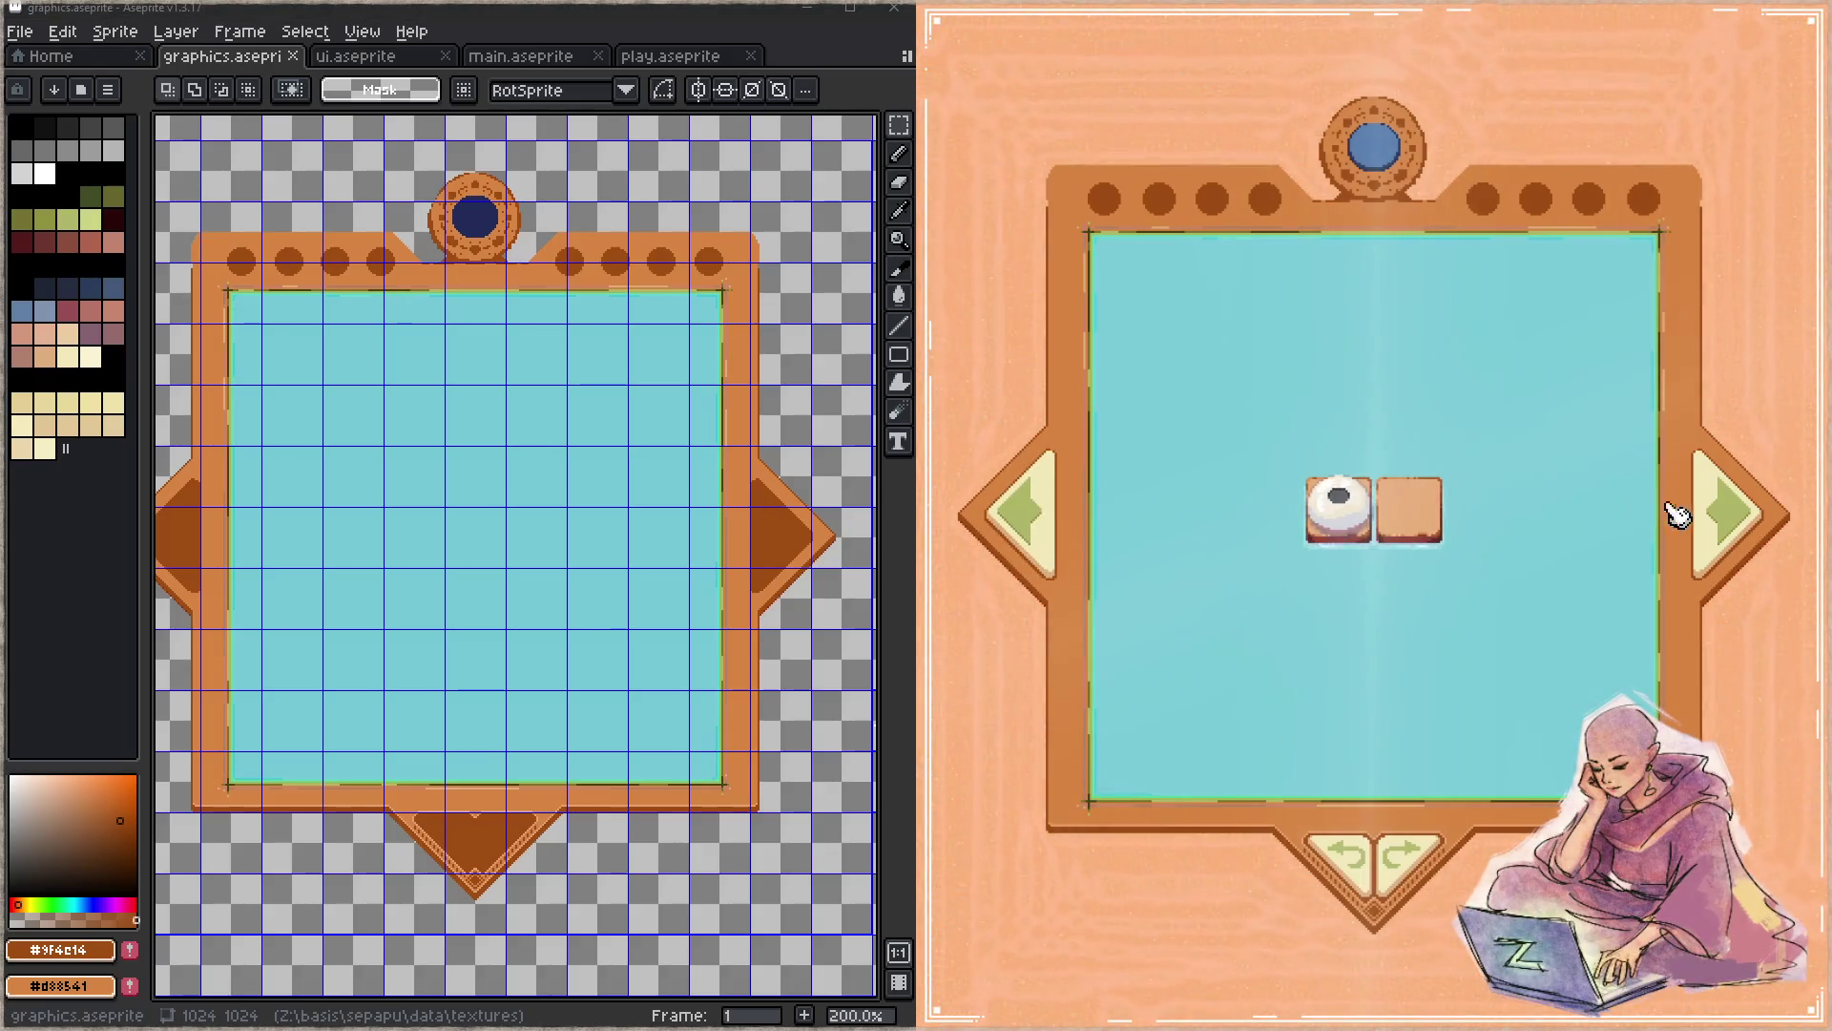
pyautogui.click(1717, 517)
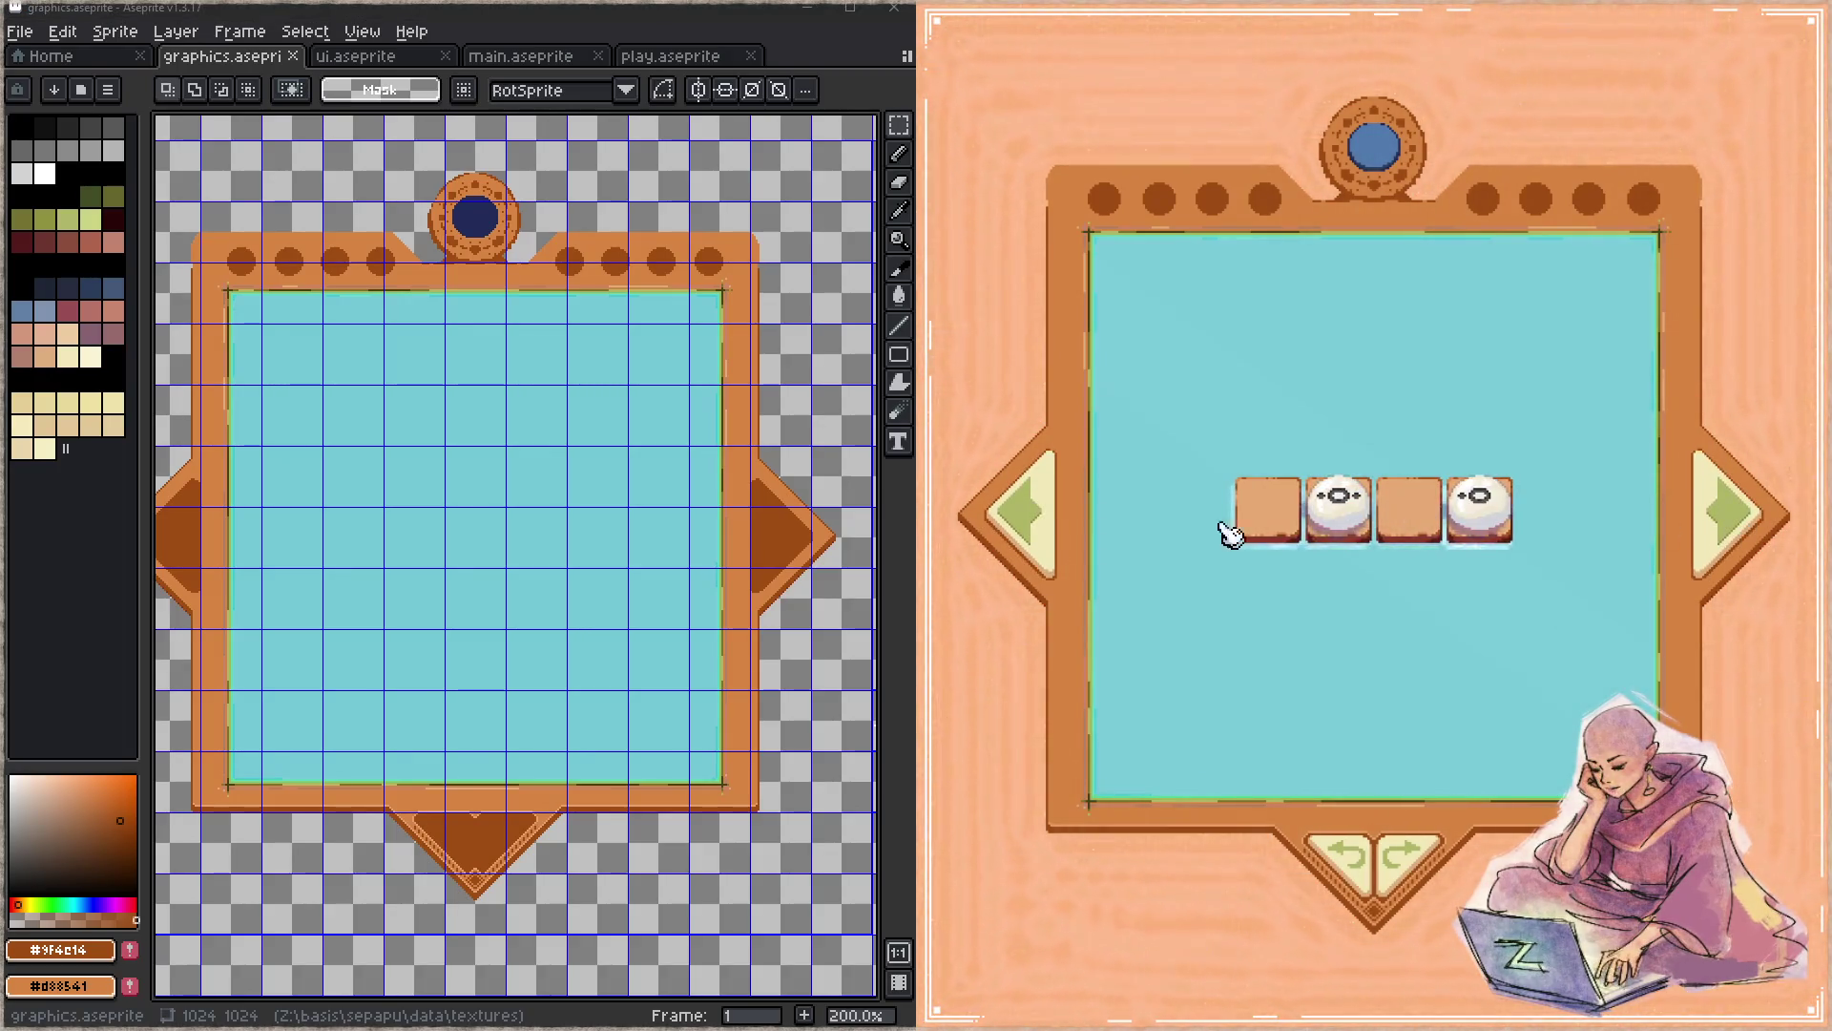
pyautogui.click(1053, 530)
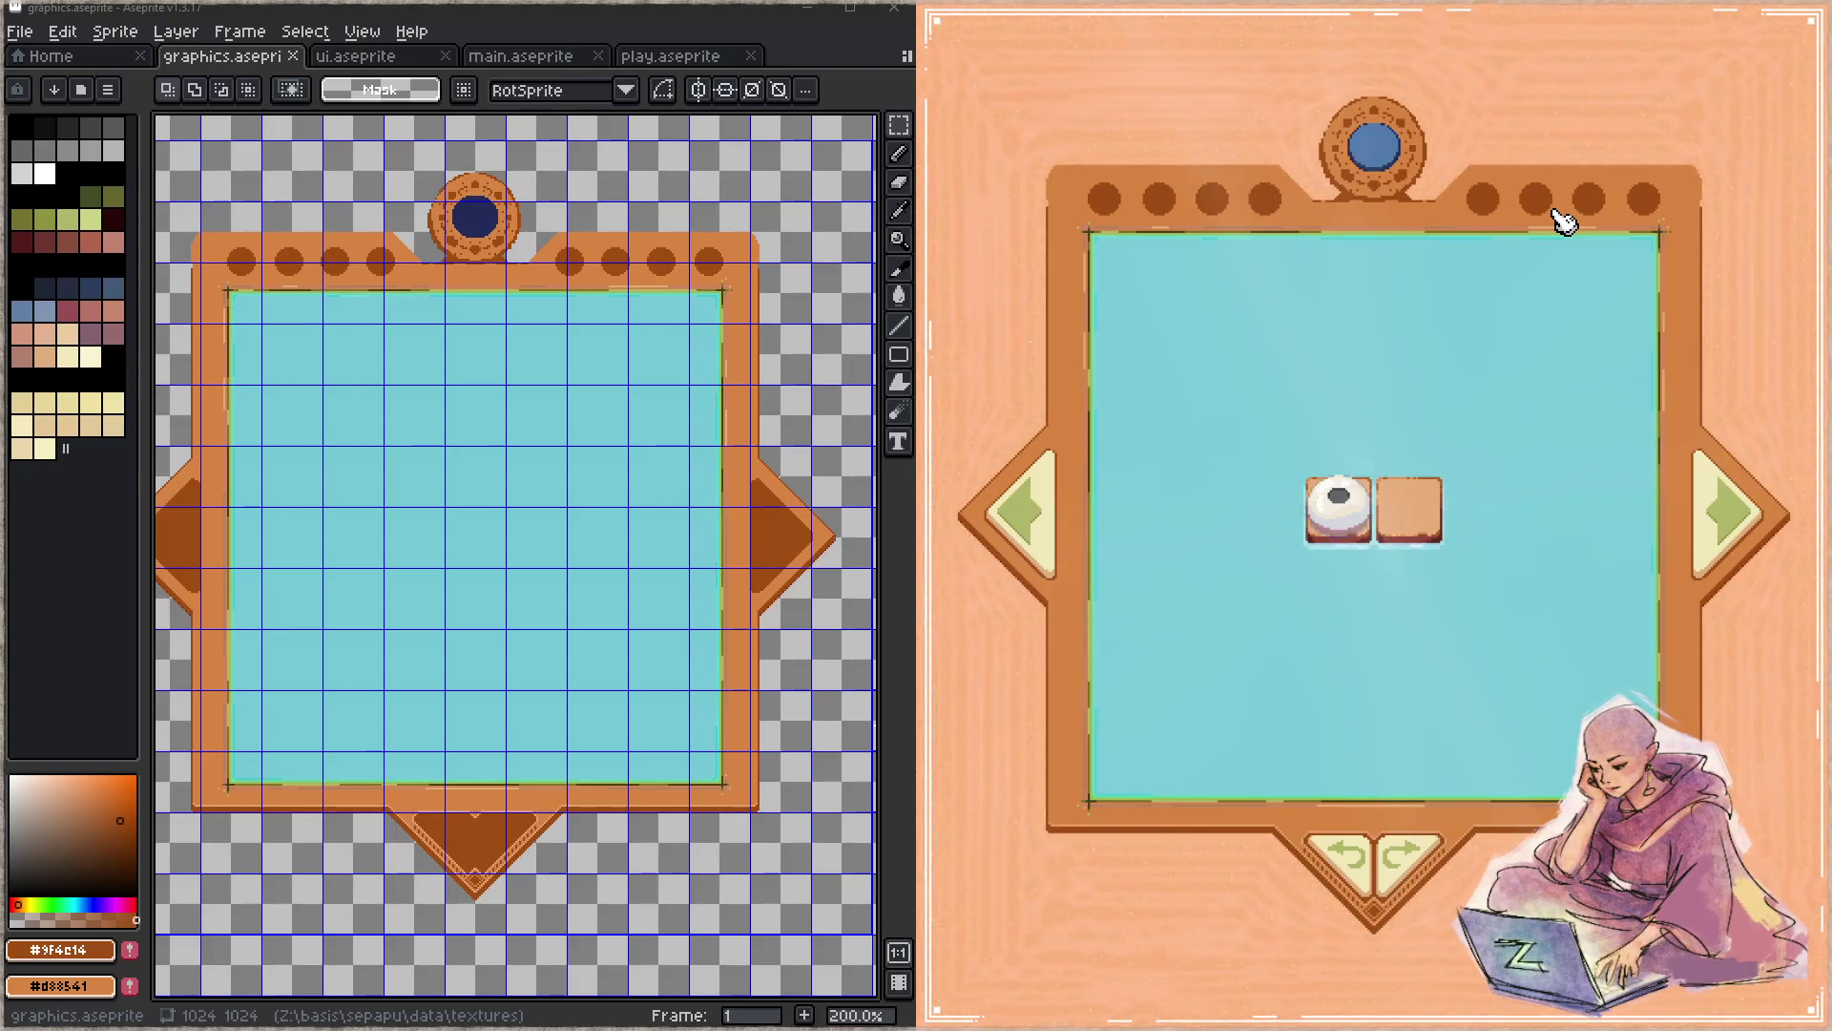
pyautogui.click(1389, 152)
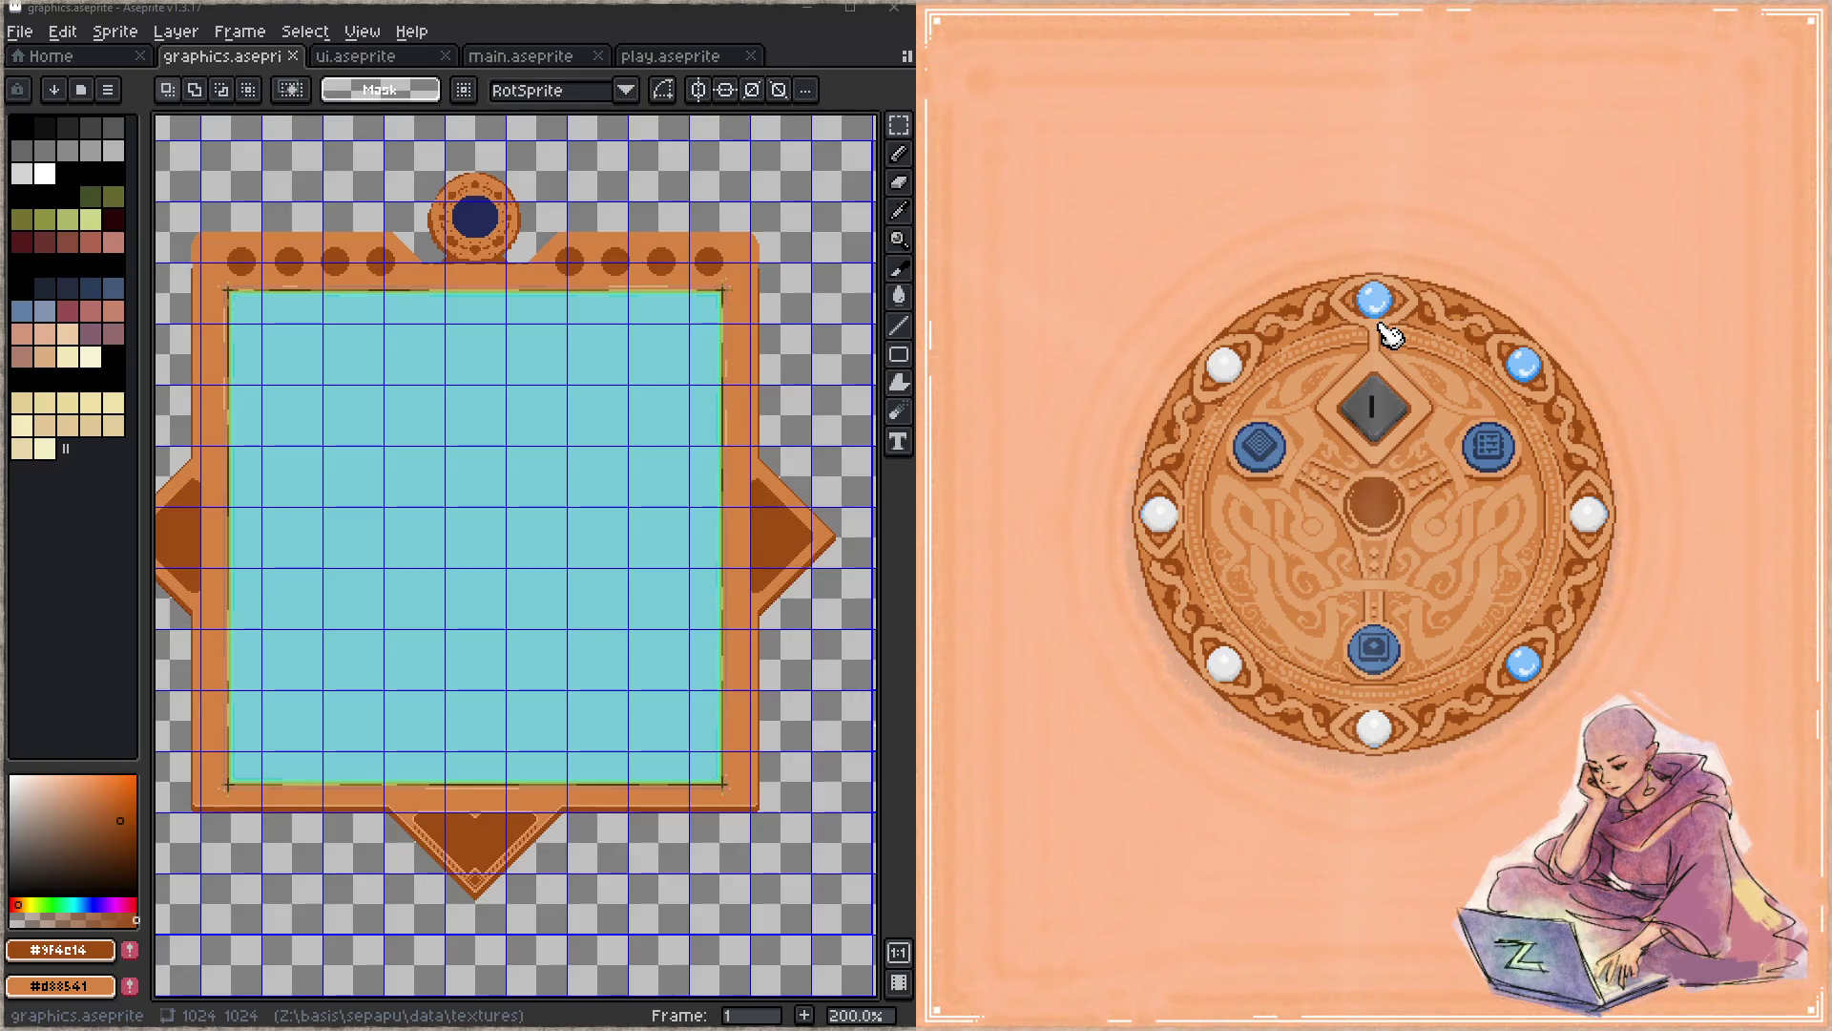
pyautogui.click(1378, 647)
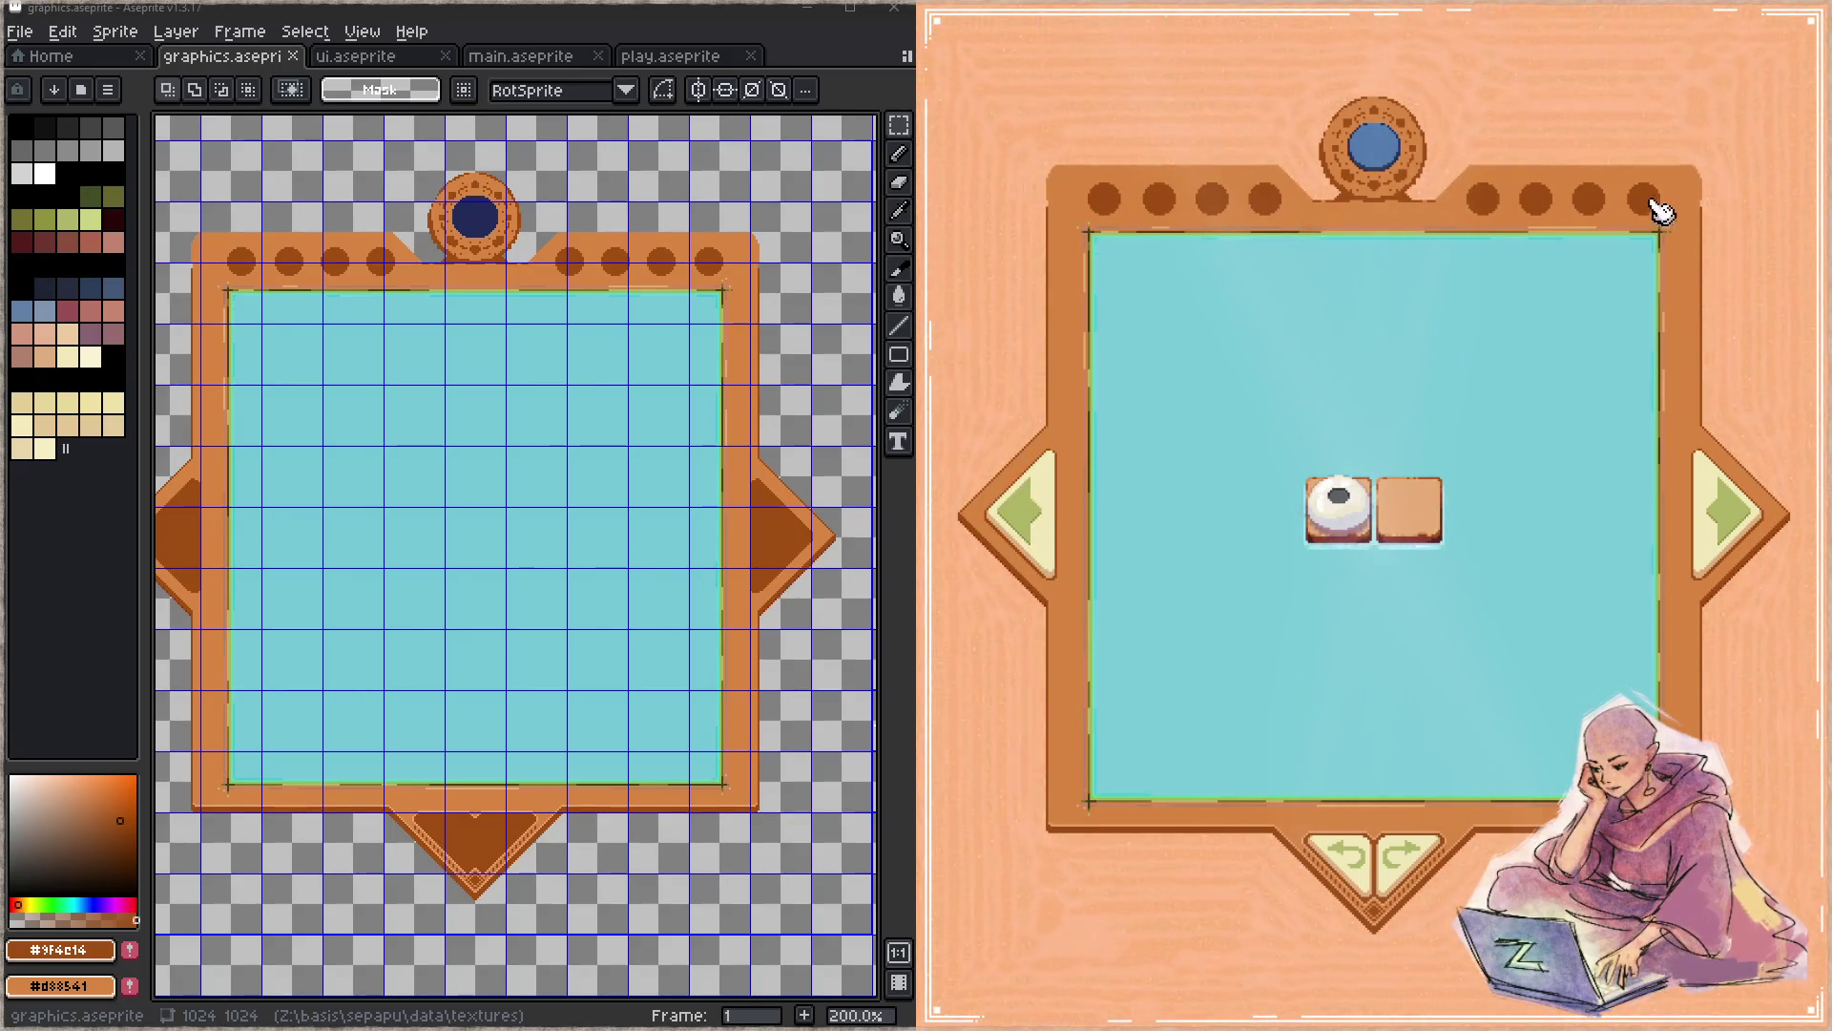
pyautogui.click(1754, 522)
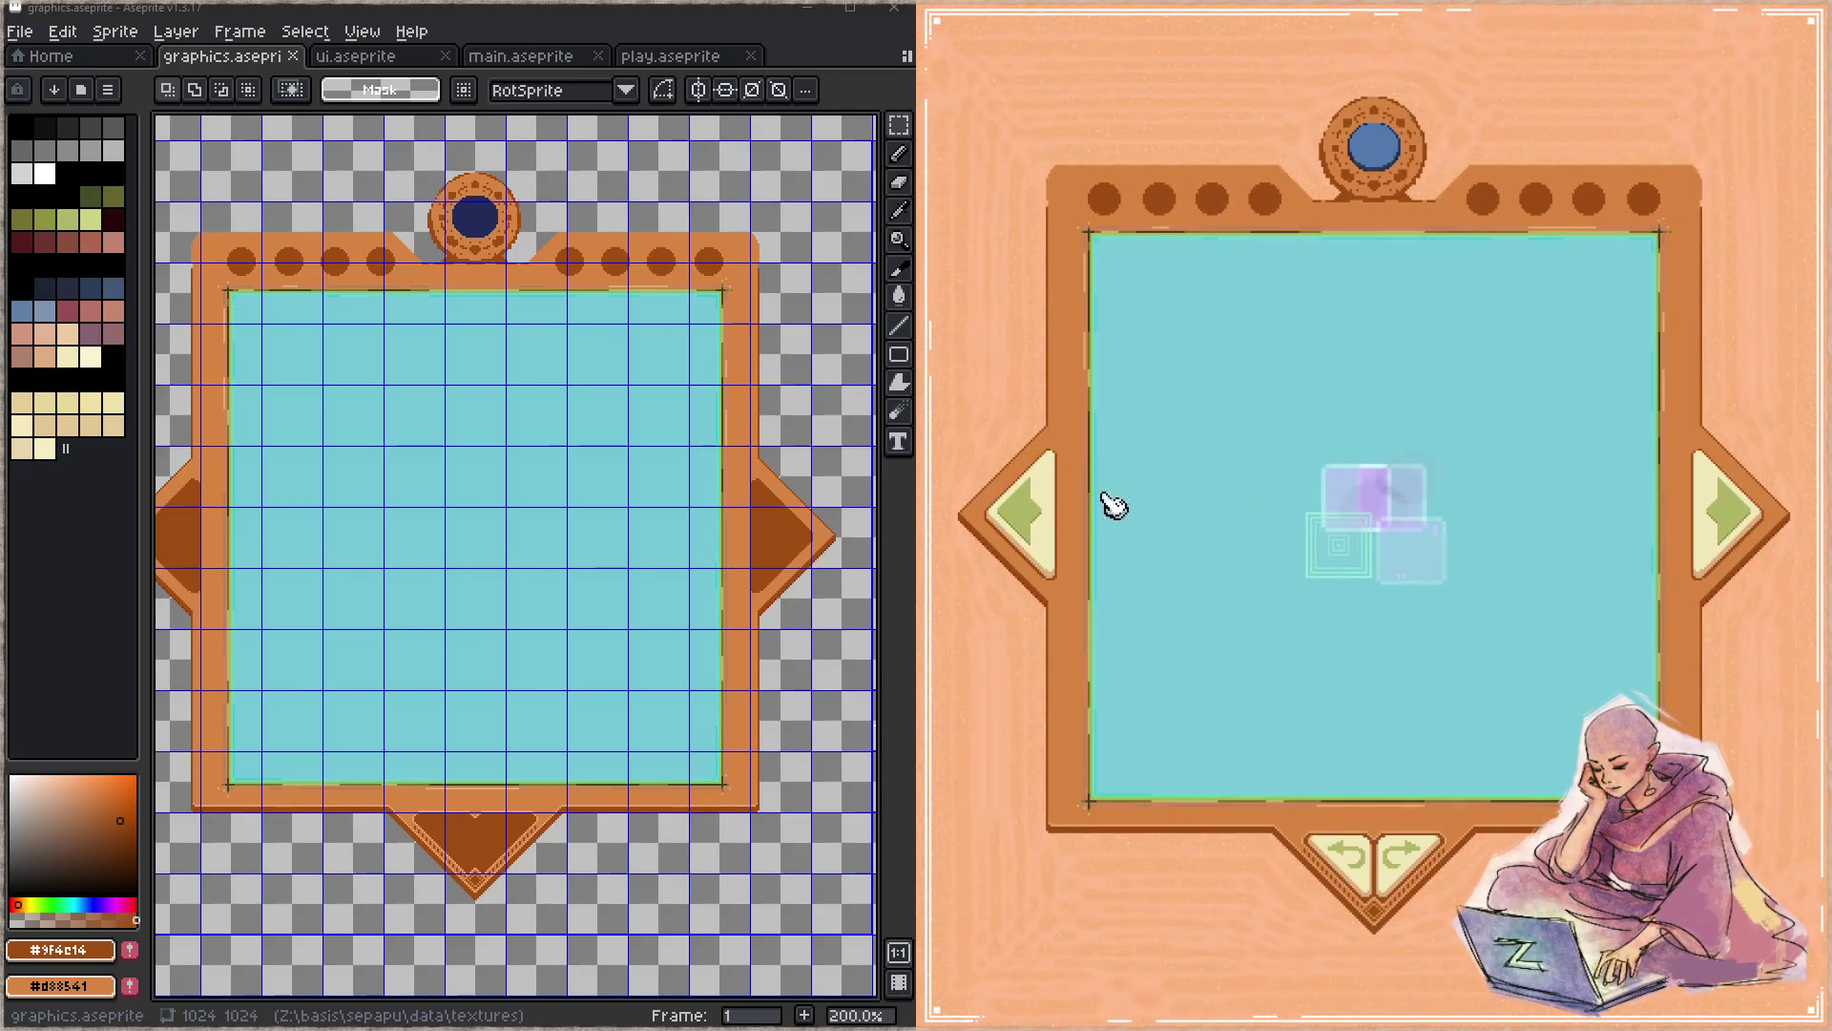
pyautogui.click(1038, 527)
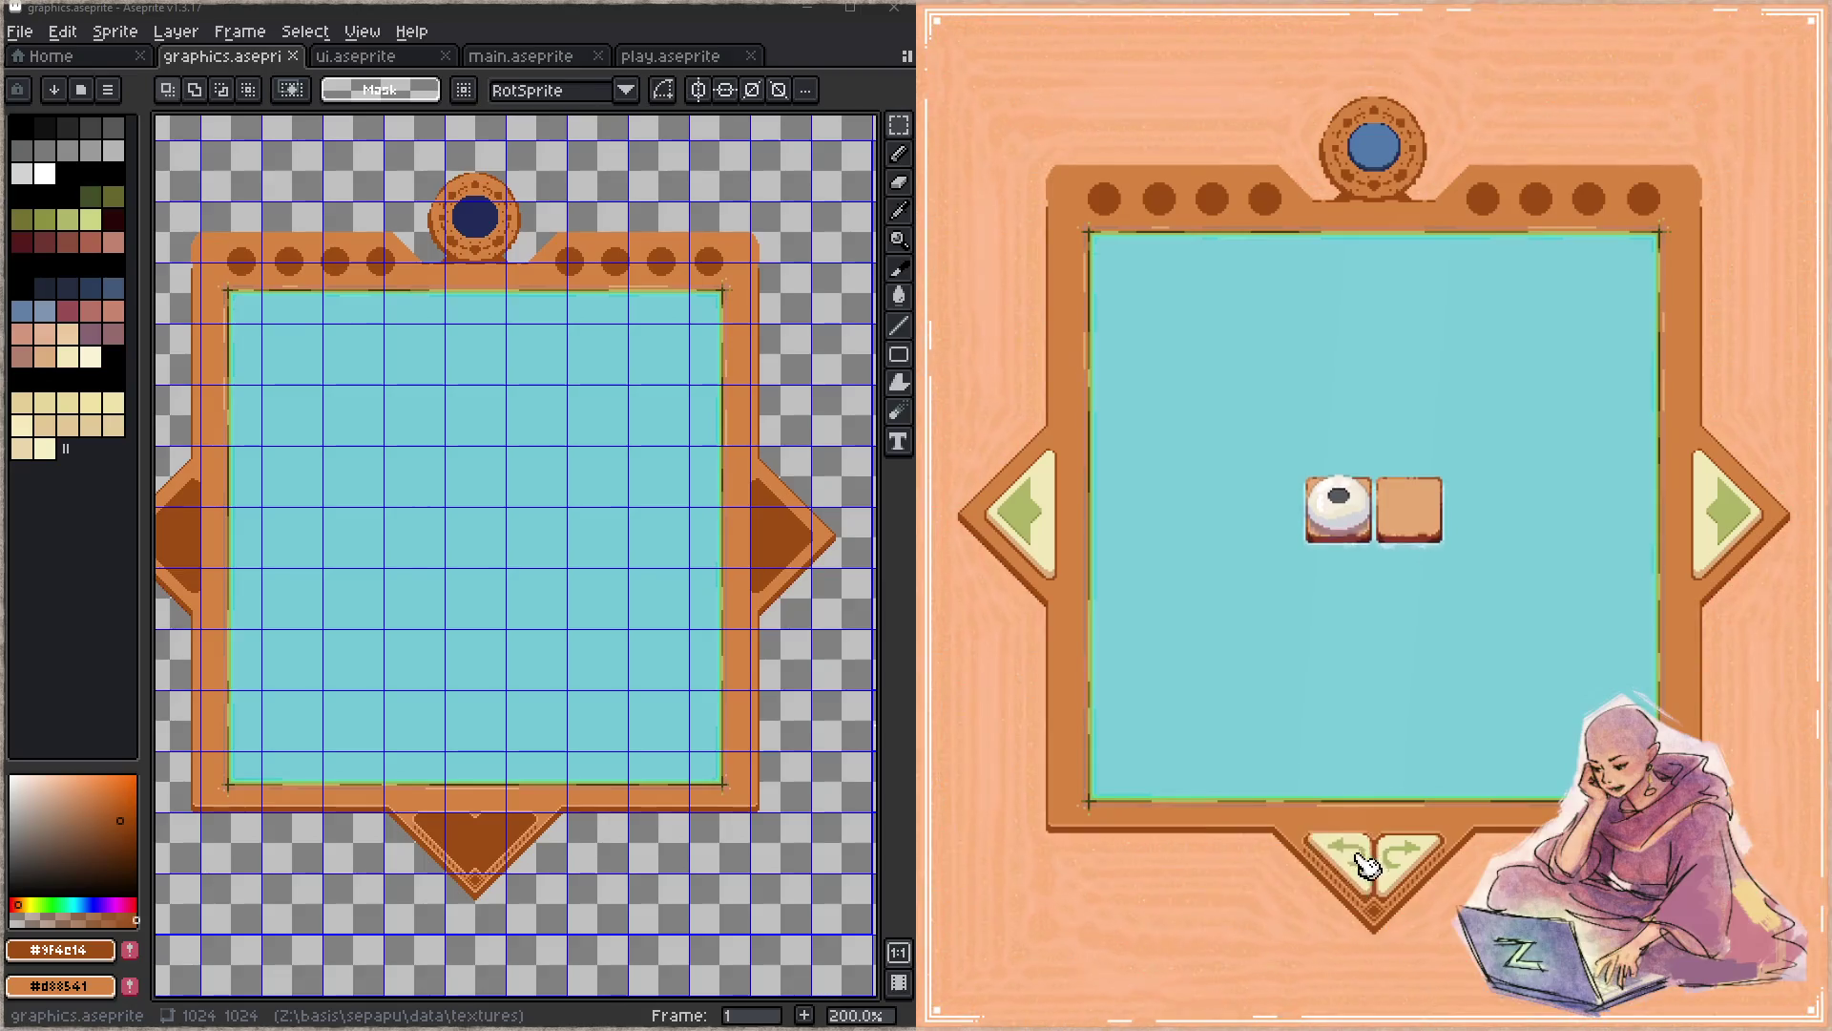
pyautogui.click(1395, 856)
pyautogui.click(1343, 860)
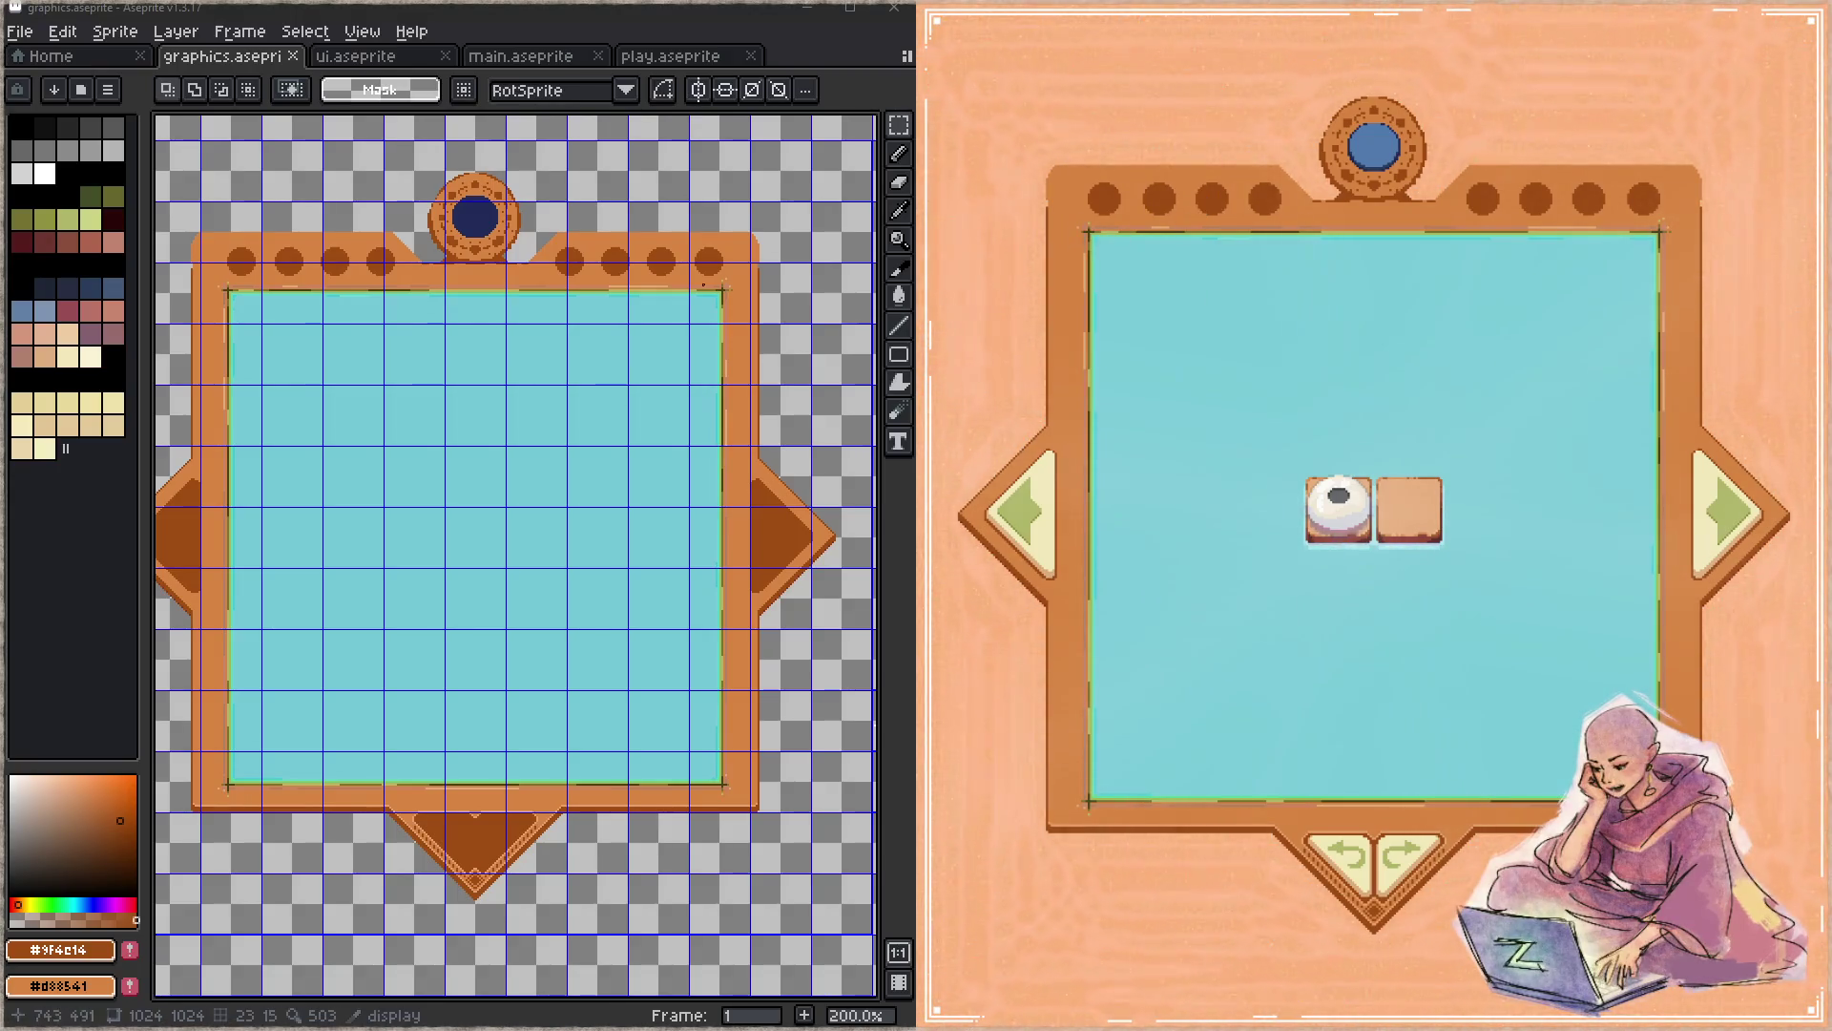
pyautogui.moveTo(716, 280); pyautogui.dragTo(649, 346)
pyautogui.scroll(3, 653, 349)
pyautogui.scroll(1, 657, 375)
pyautogui.scroll(1, 637, 379)
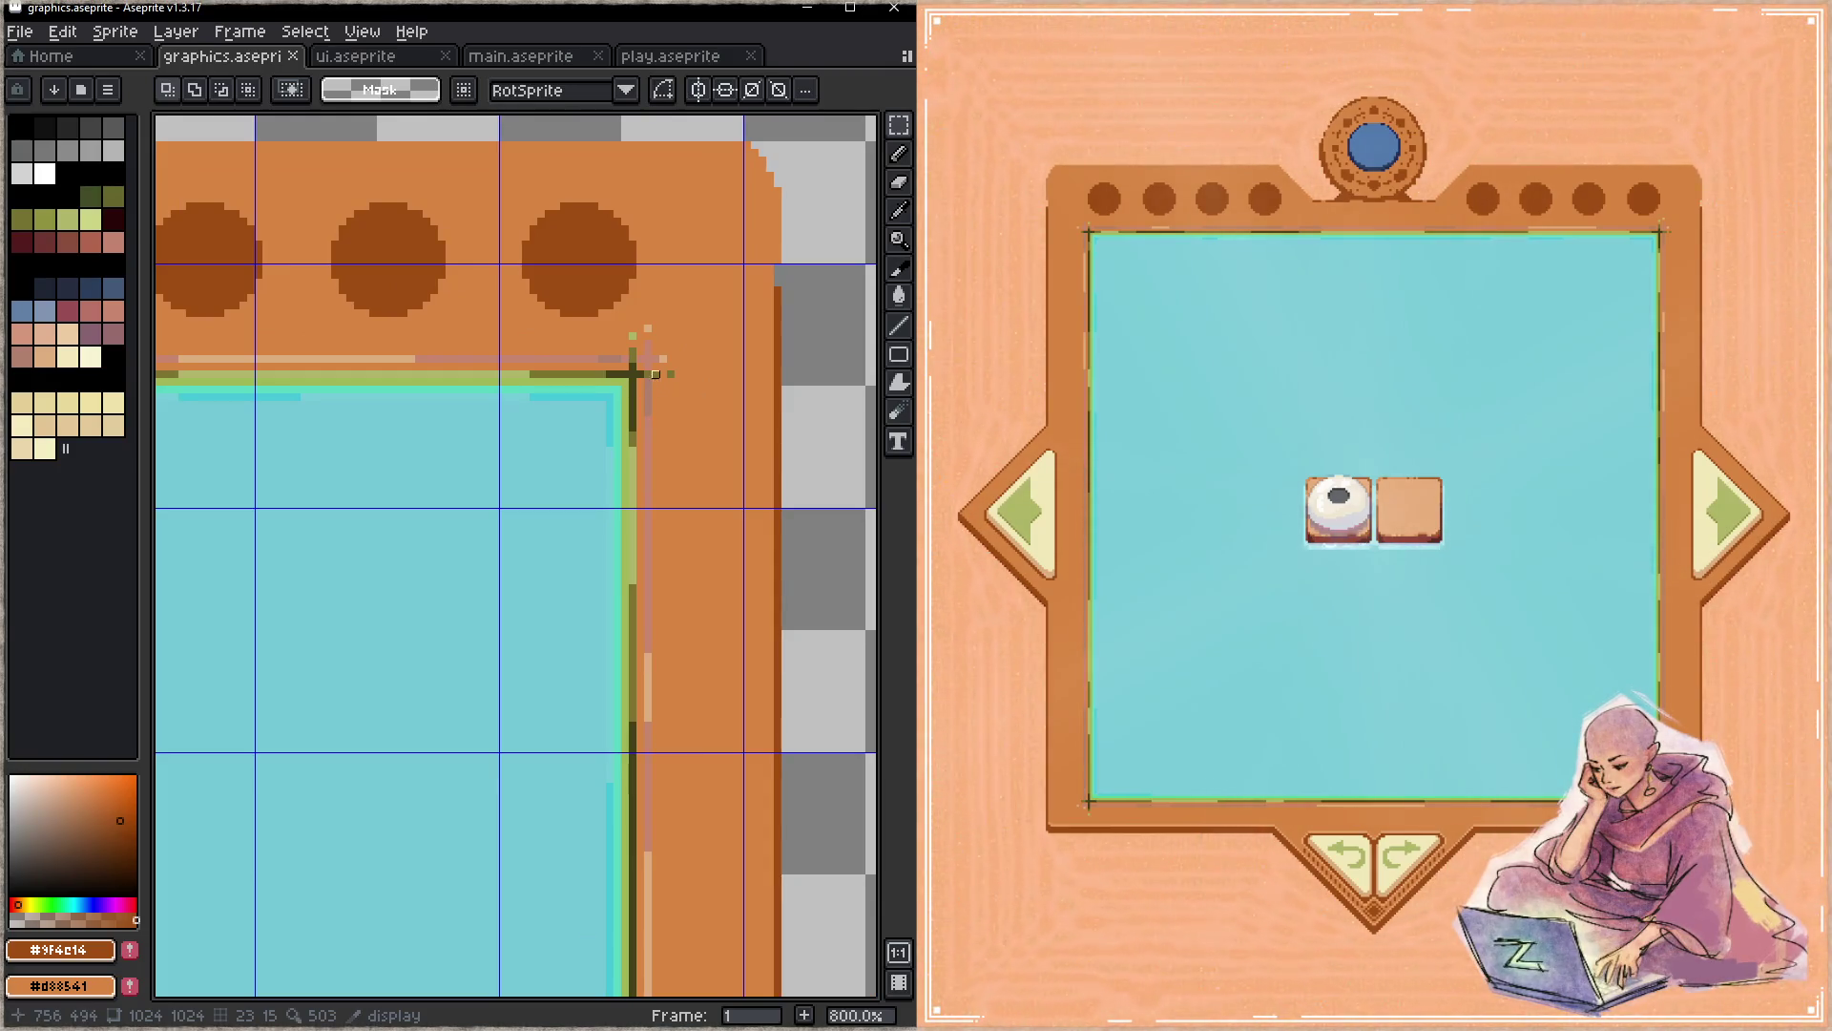
pyautogui.scroll(-4, 647, 352)
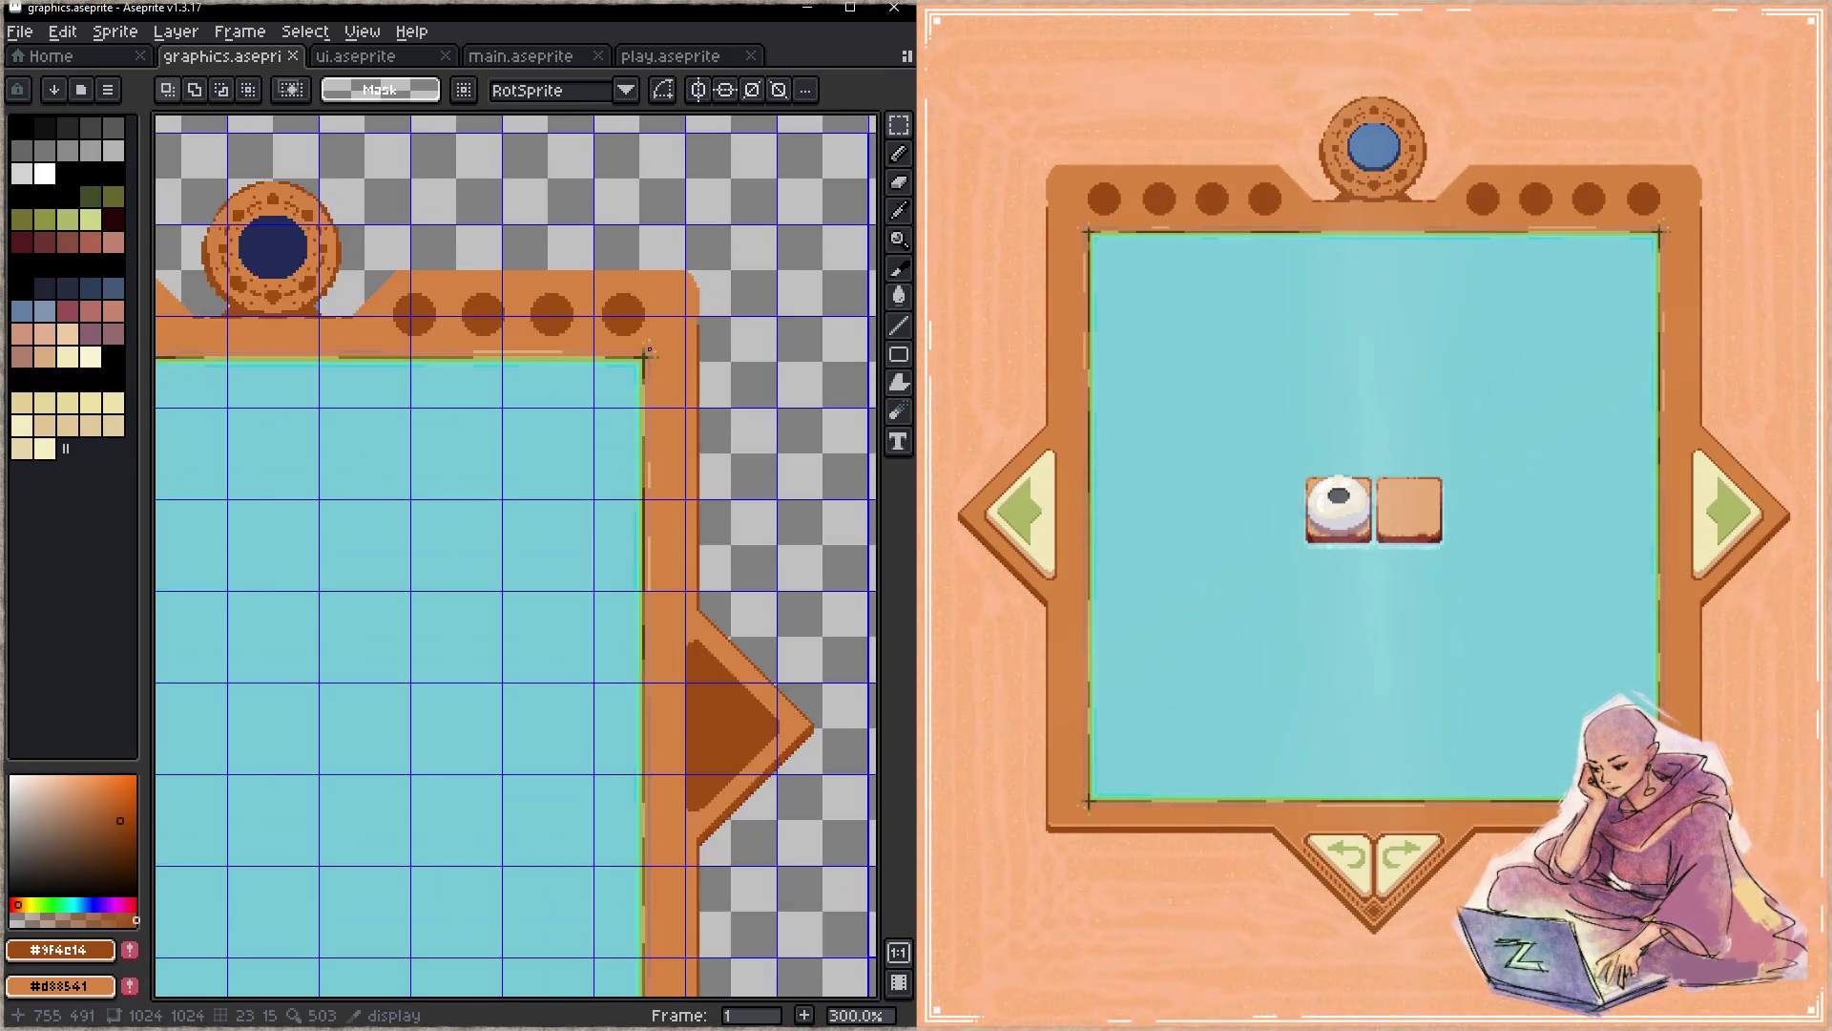
pyautogui.press('Tab')
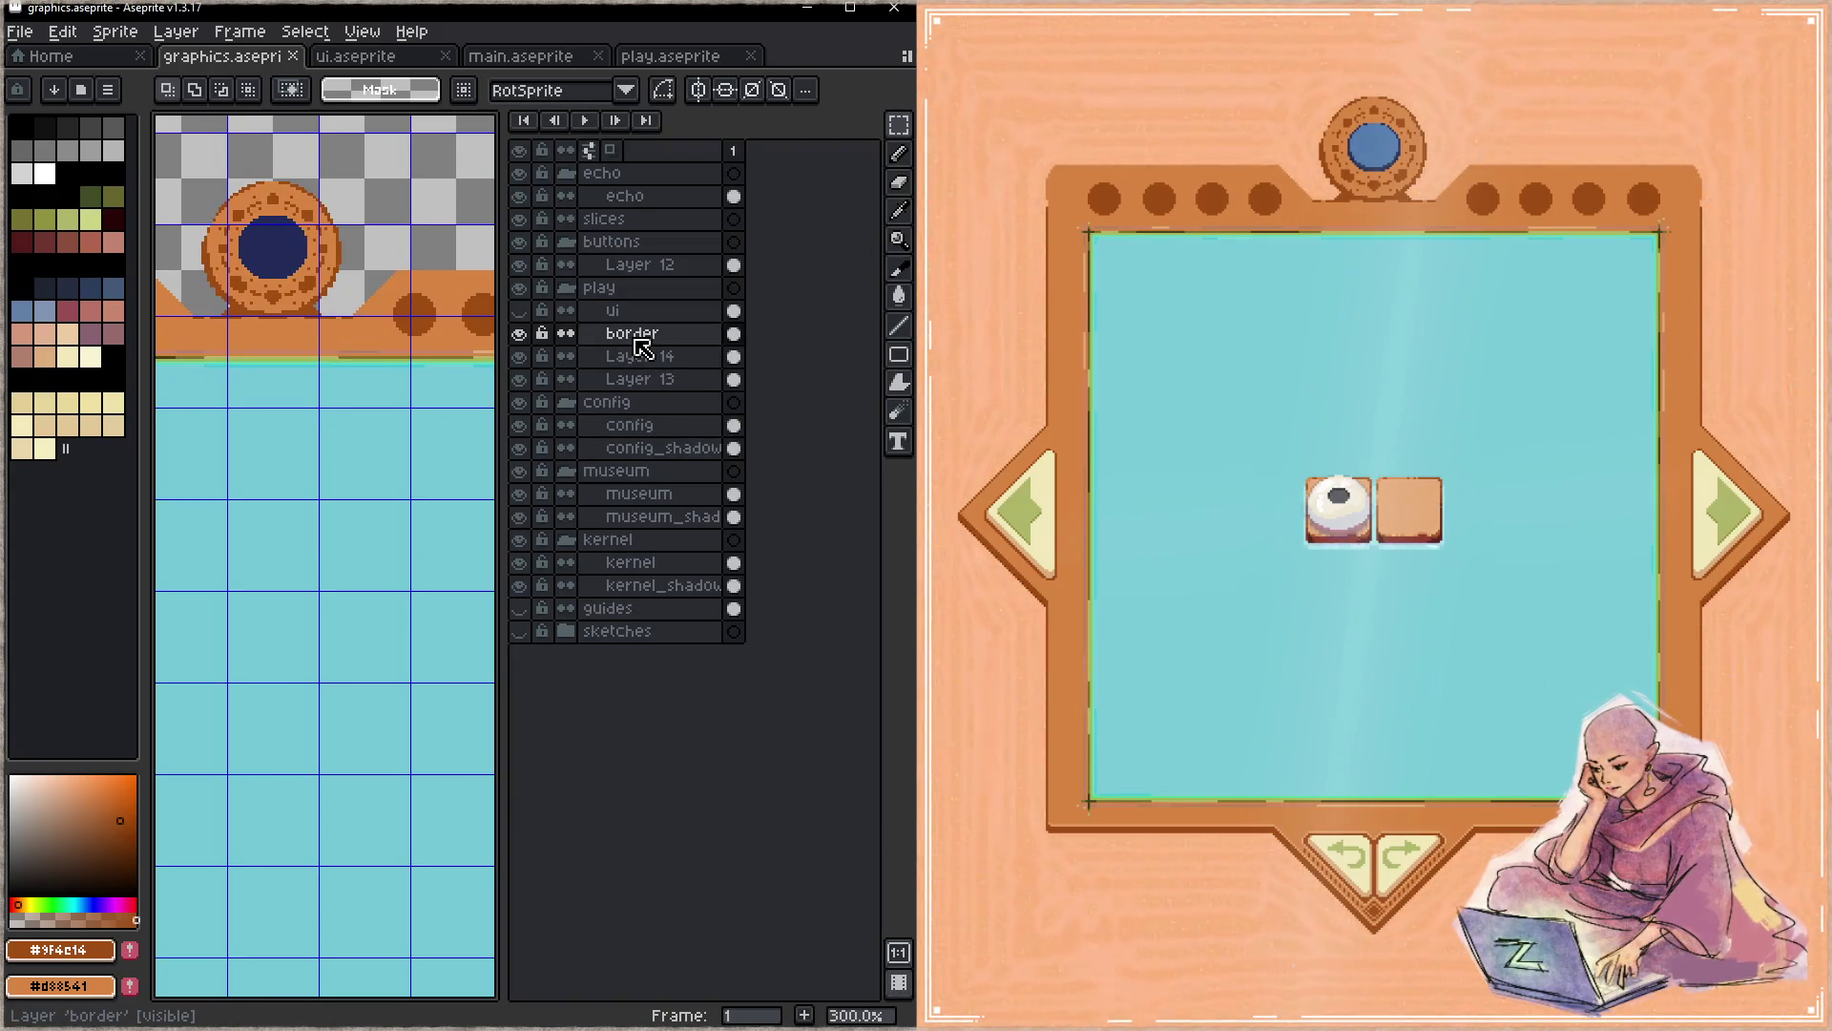
pyautogui.press('Tab')
pyautogui.scroll(-3, 640, 348)
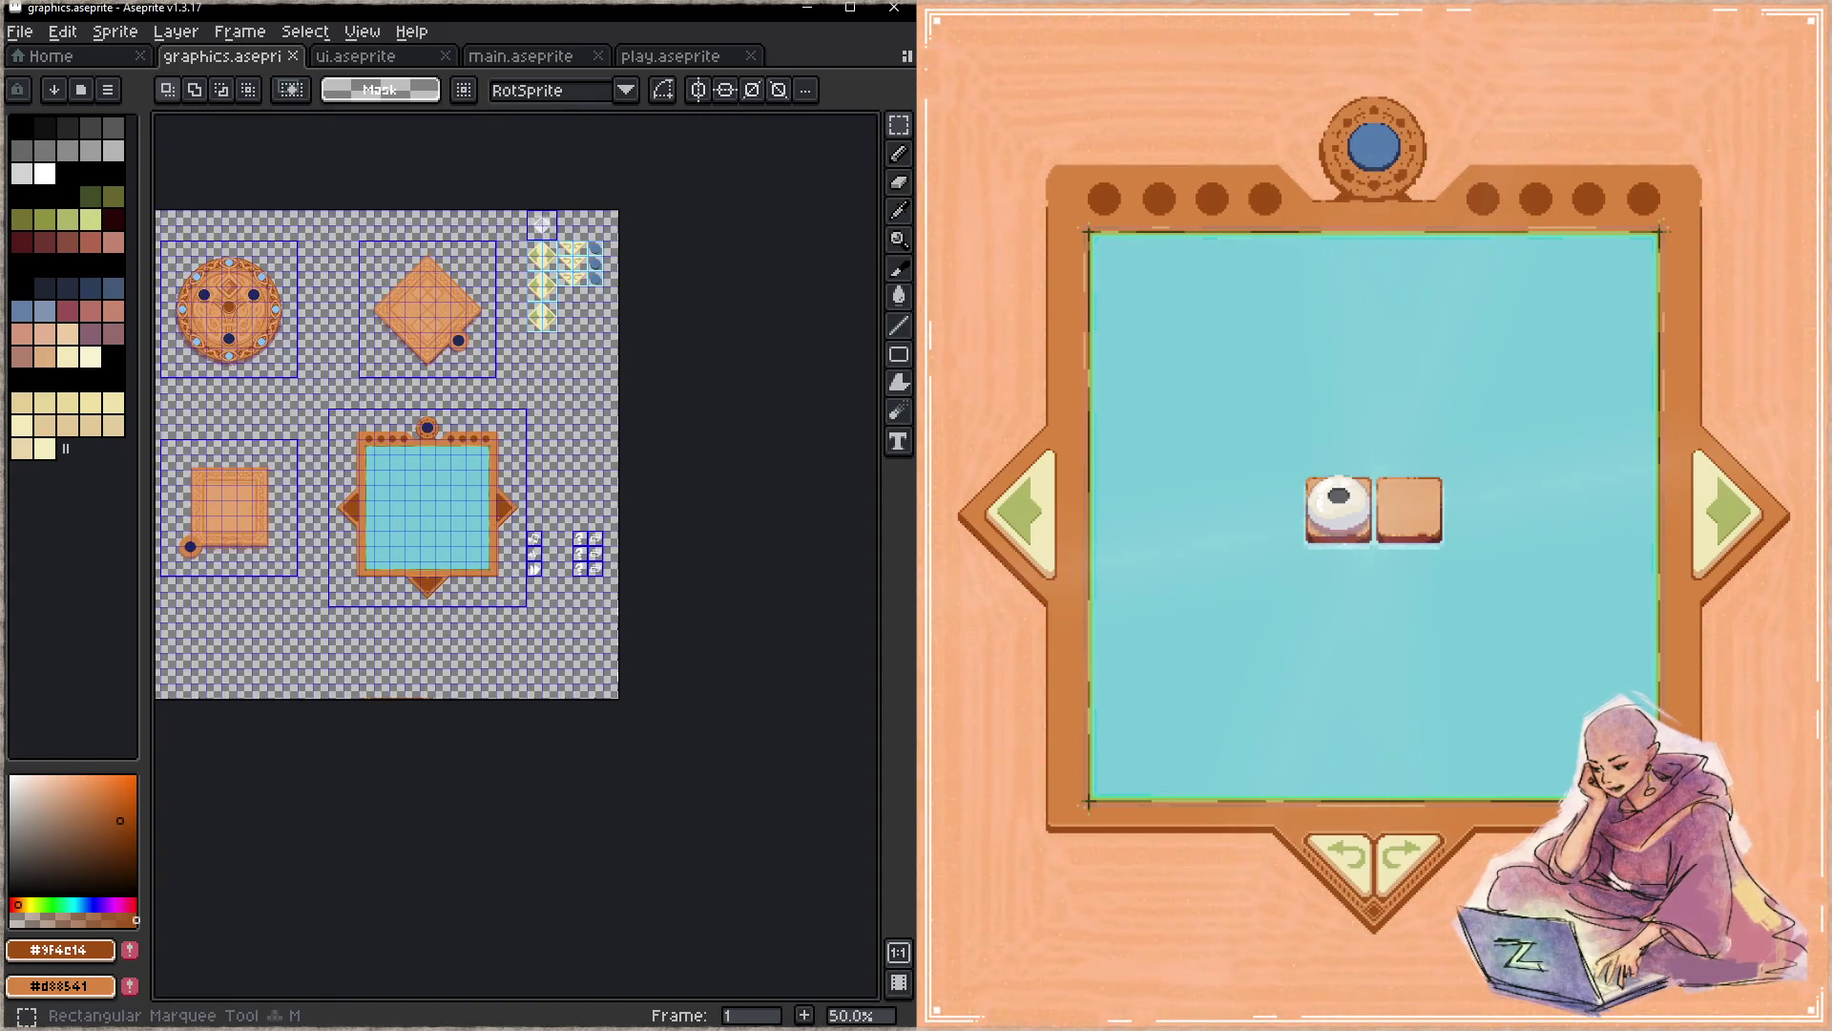
pyautogui.scroll(1, 610, 552)
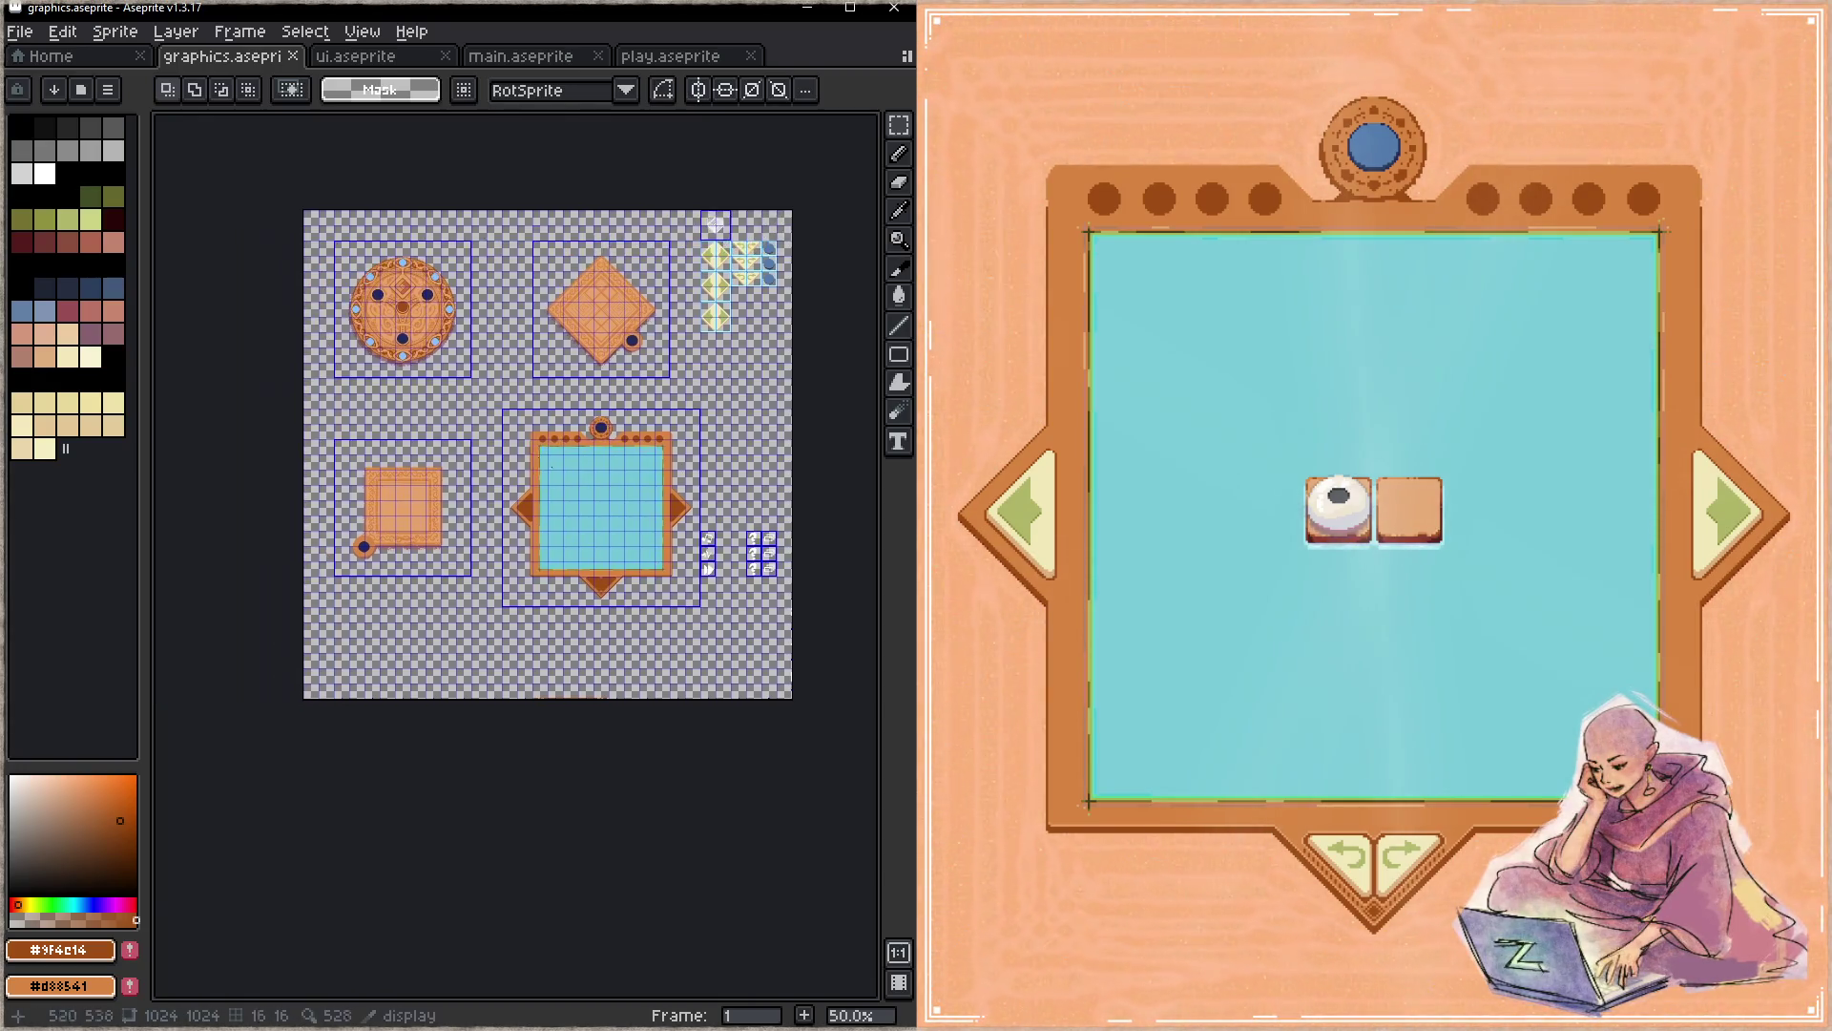
pyautogui.scroll(1, 612, 551)
pyautogui.moveTo(400, 323); pyautogui.dragTo(746, 653)
pyautogui.hotkey('ctrl', 'd')
pyautogui.click(899, 980)
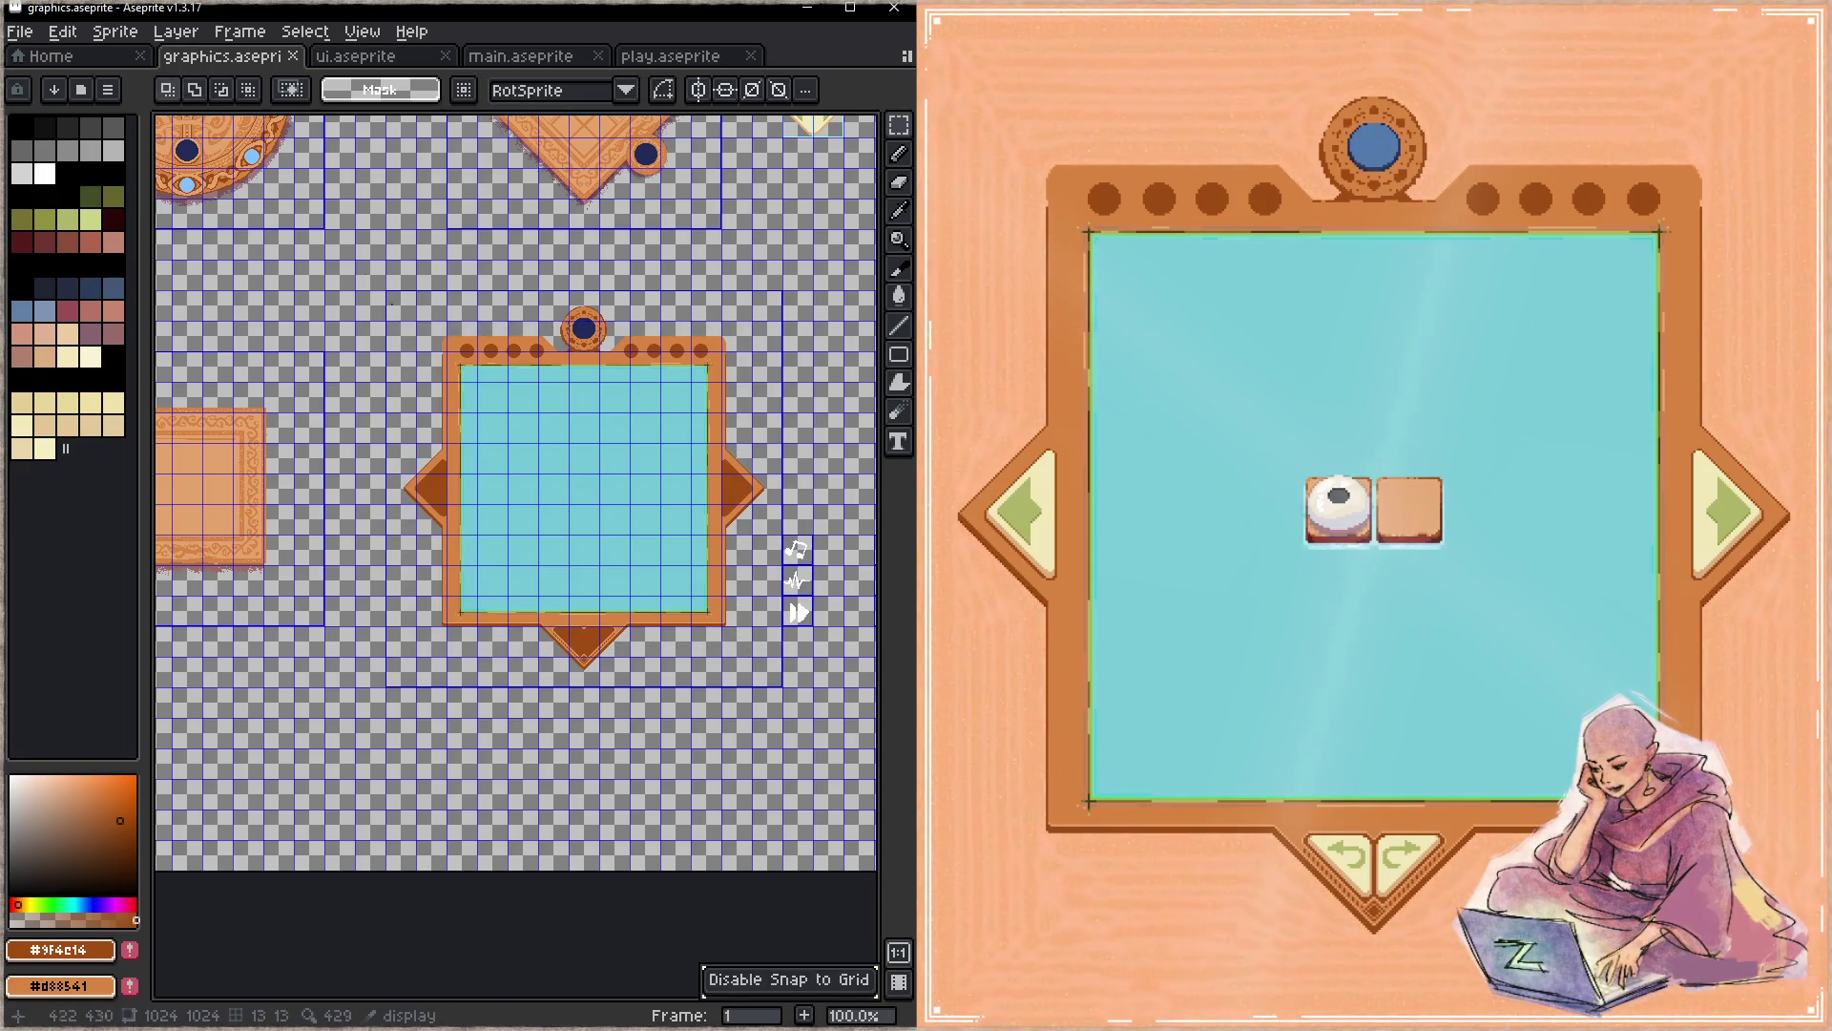
pyautogui.moveTo(460, 343); pyautogui.dragTo(750, 657)
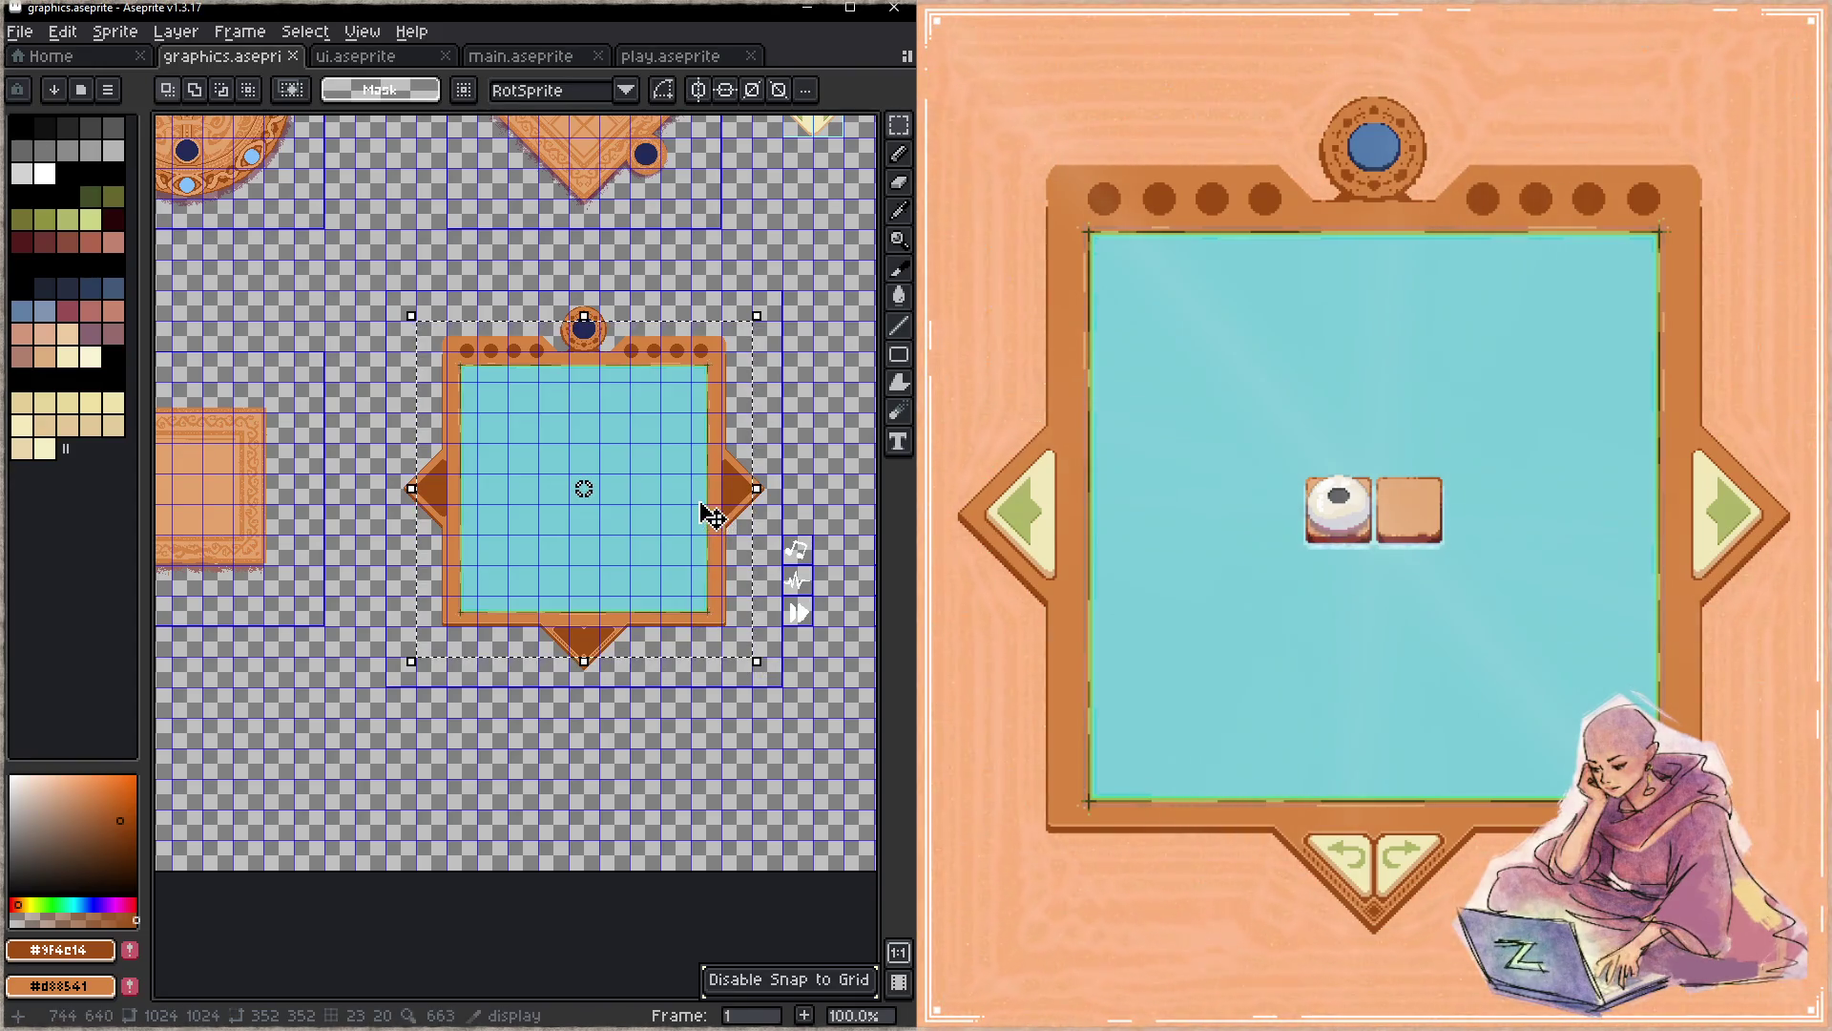
pyautogui.moveTo(707, 512); pyautogui.dragTo(344, 513)
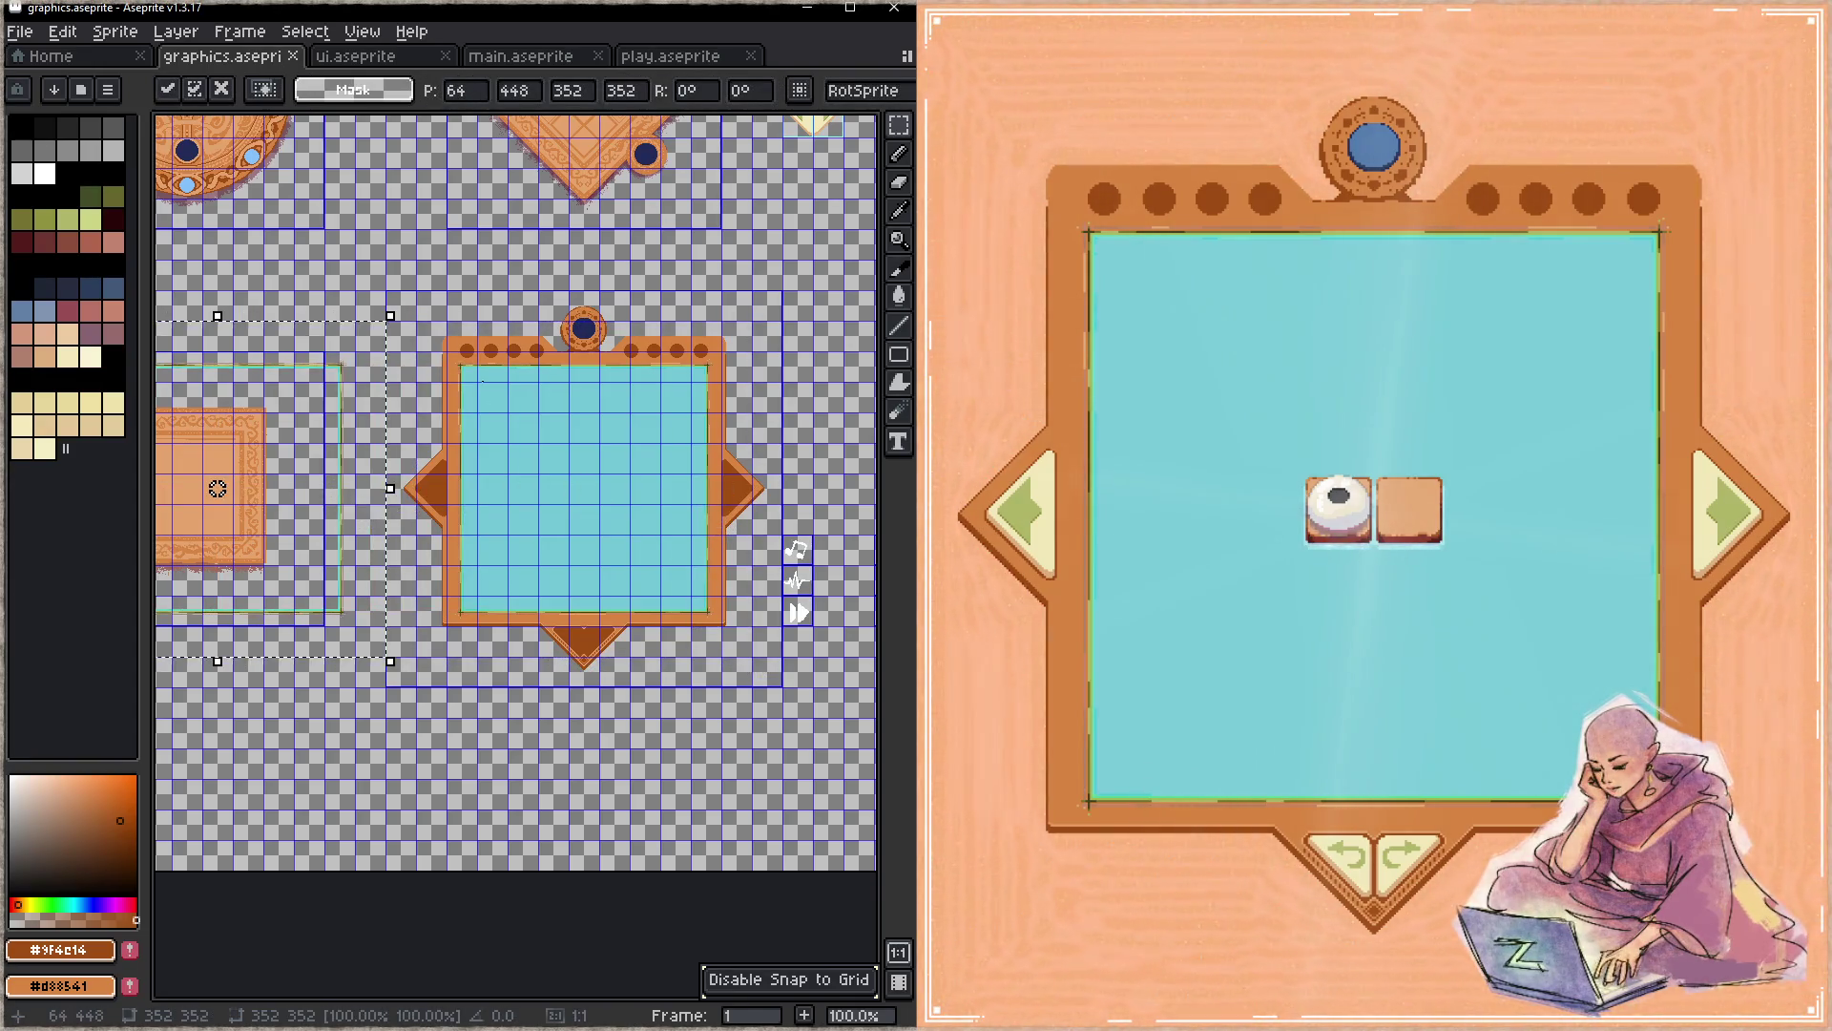
pyautogui.scroll(4, 429, 370)
pyautogui.press('Return')
pyautogui.scroll(1, 428, 370)
pyautogui.press('e')
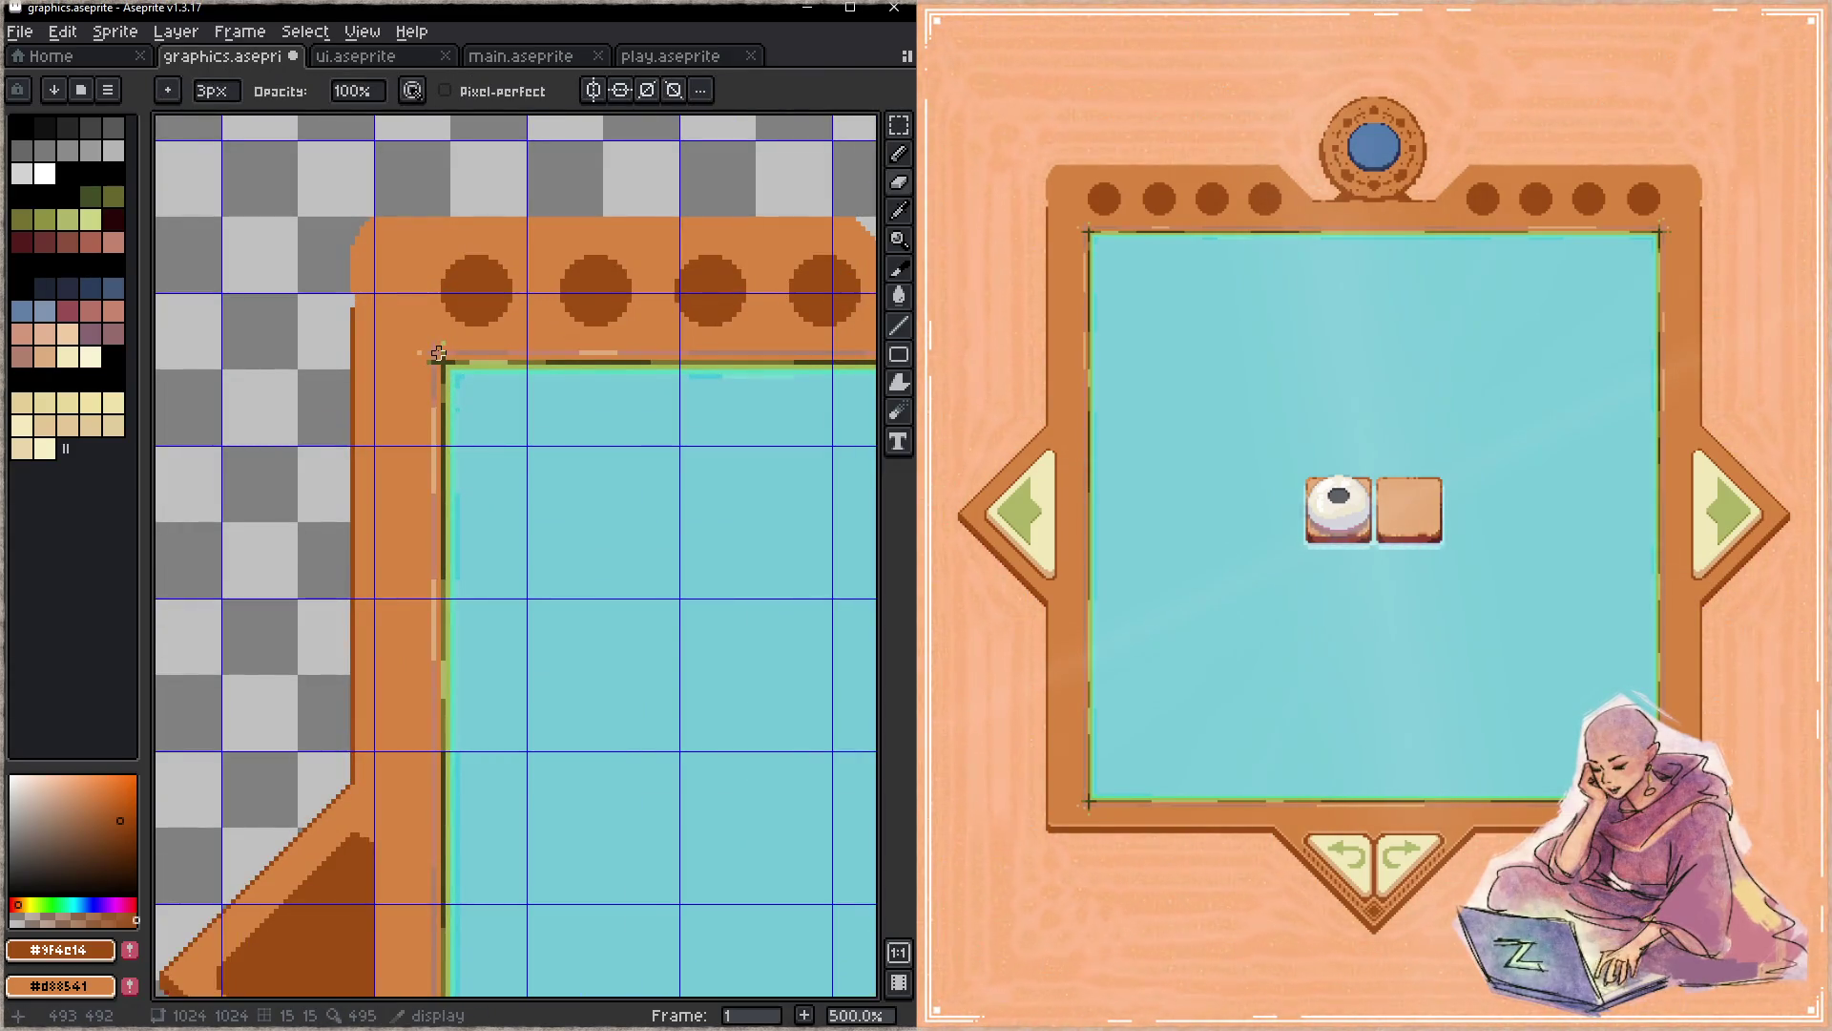
# - Zoom out to show the whole board sprite and save graphics.aseprite
pyautogui.press('m')
pyautogui.moveTo(439, 354)
pyautogui.mouseDown()
pyautogui.moveTo(438, 994)
pyautogui.moveTo(491, 795)
pyautogui.moveTo(442, 781)
pyautogui.moveTo(711, 788)
pyautogui.moveTo(687, 192)
pyautogui.moveTo(161, 416)
pyautogui.mouseUp()
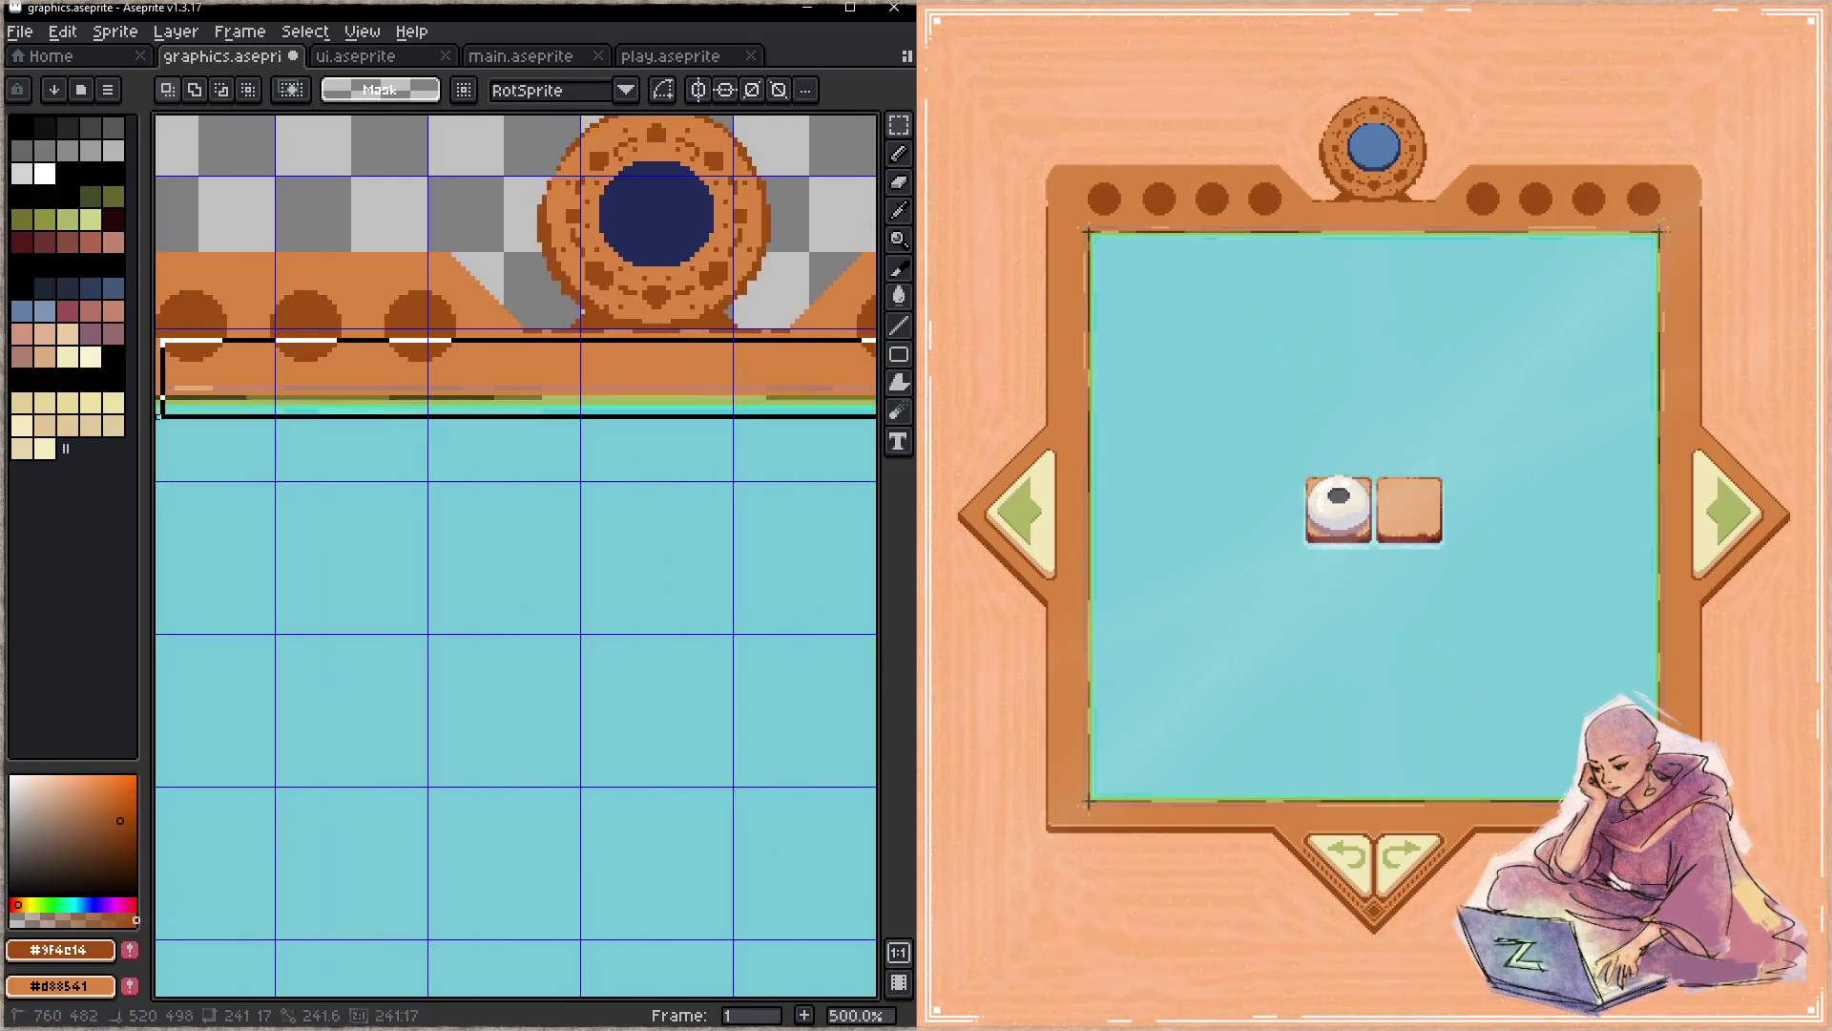
pyautogui.moveTo(160, 415); pyautogui.dragTo(442, 469)
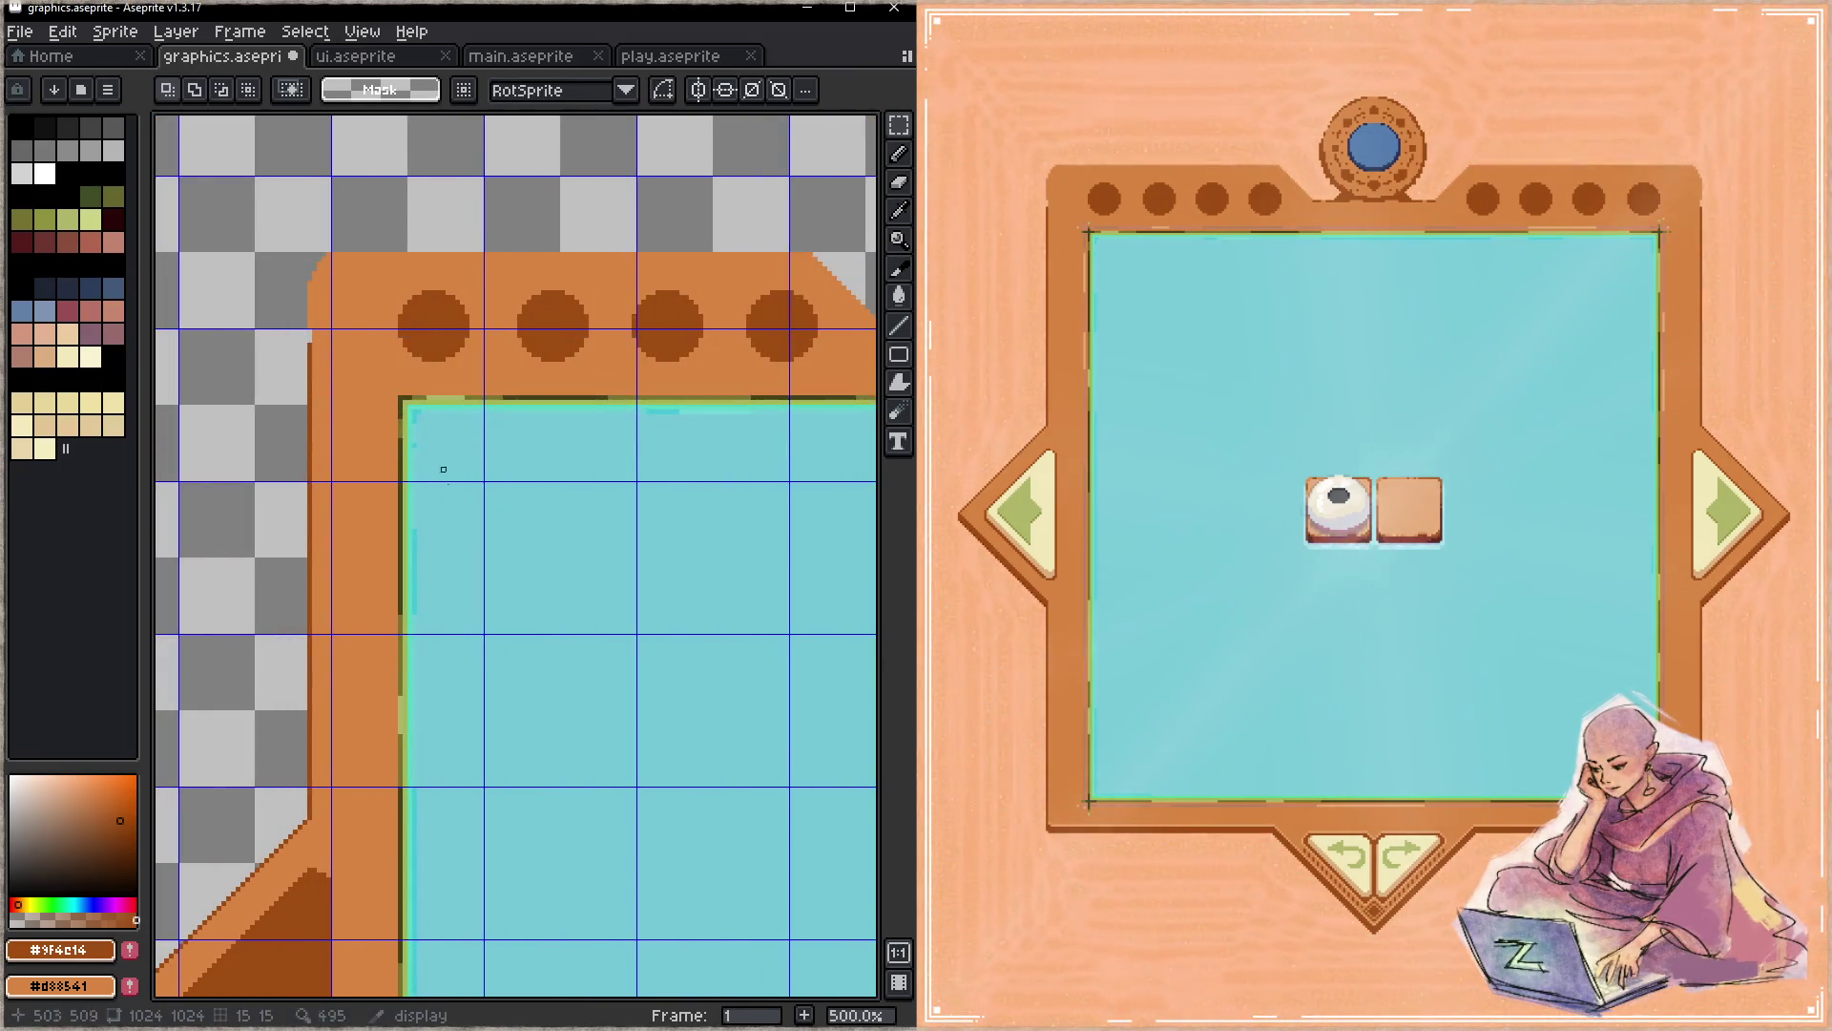
pyautogui.scroll(-3, 443, 468)
pyautogui.moveTo(573, 601); pyautogui.dragTo(487, 320)
pyautogui.scroll(-1, 531, 403)
pyautogui.hotkey('ctrl', 's')
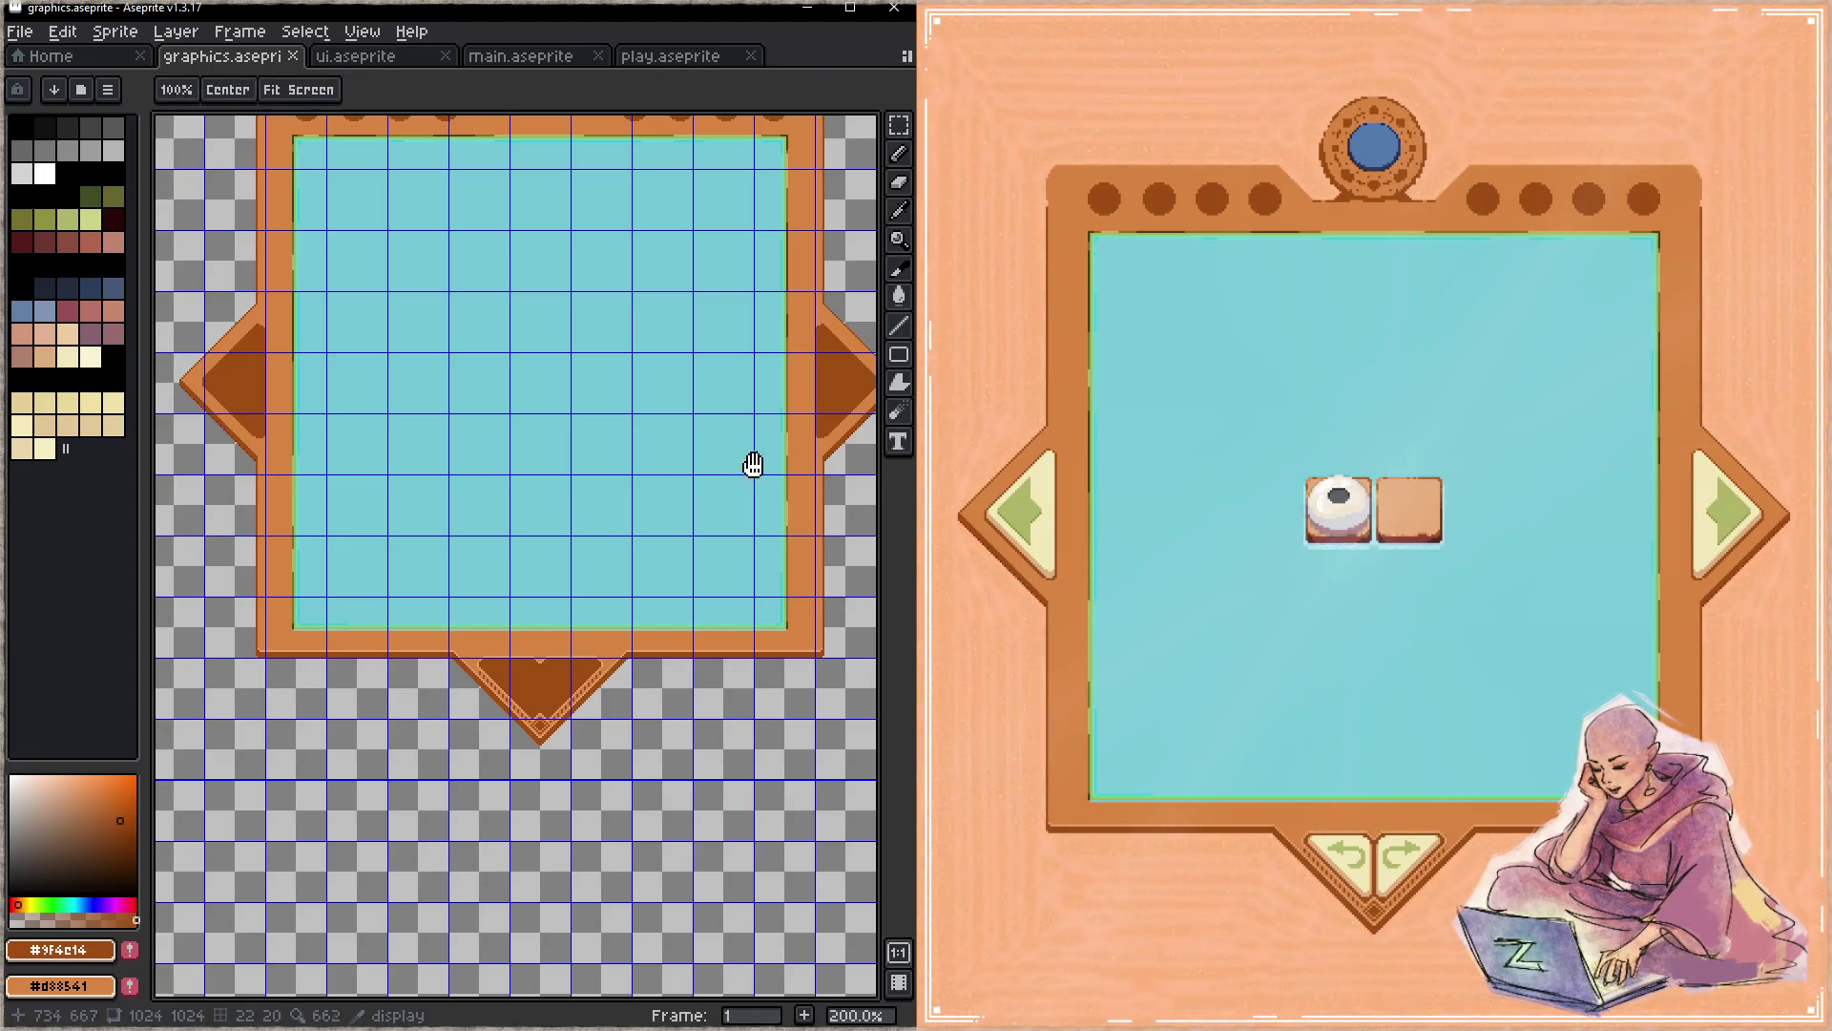
# - Zoom into the frame's top-right corner and extend its right edge upward in orange
pyautogui.moveTo(749, 458); pyautogui.dragTo(563, 584)
pyautogui.press('z')
pyautogui.click(668, 482)
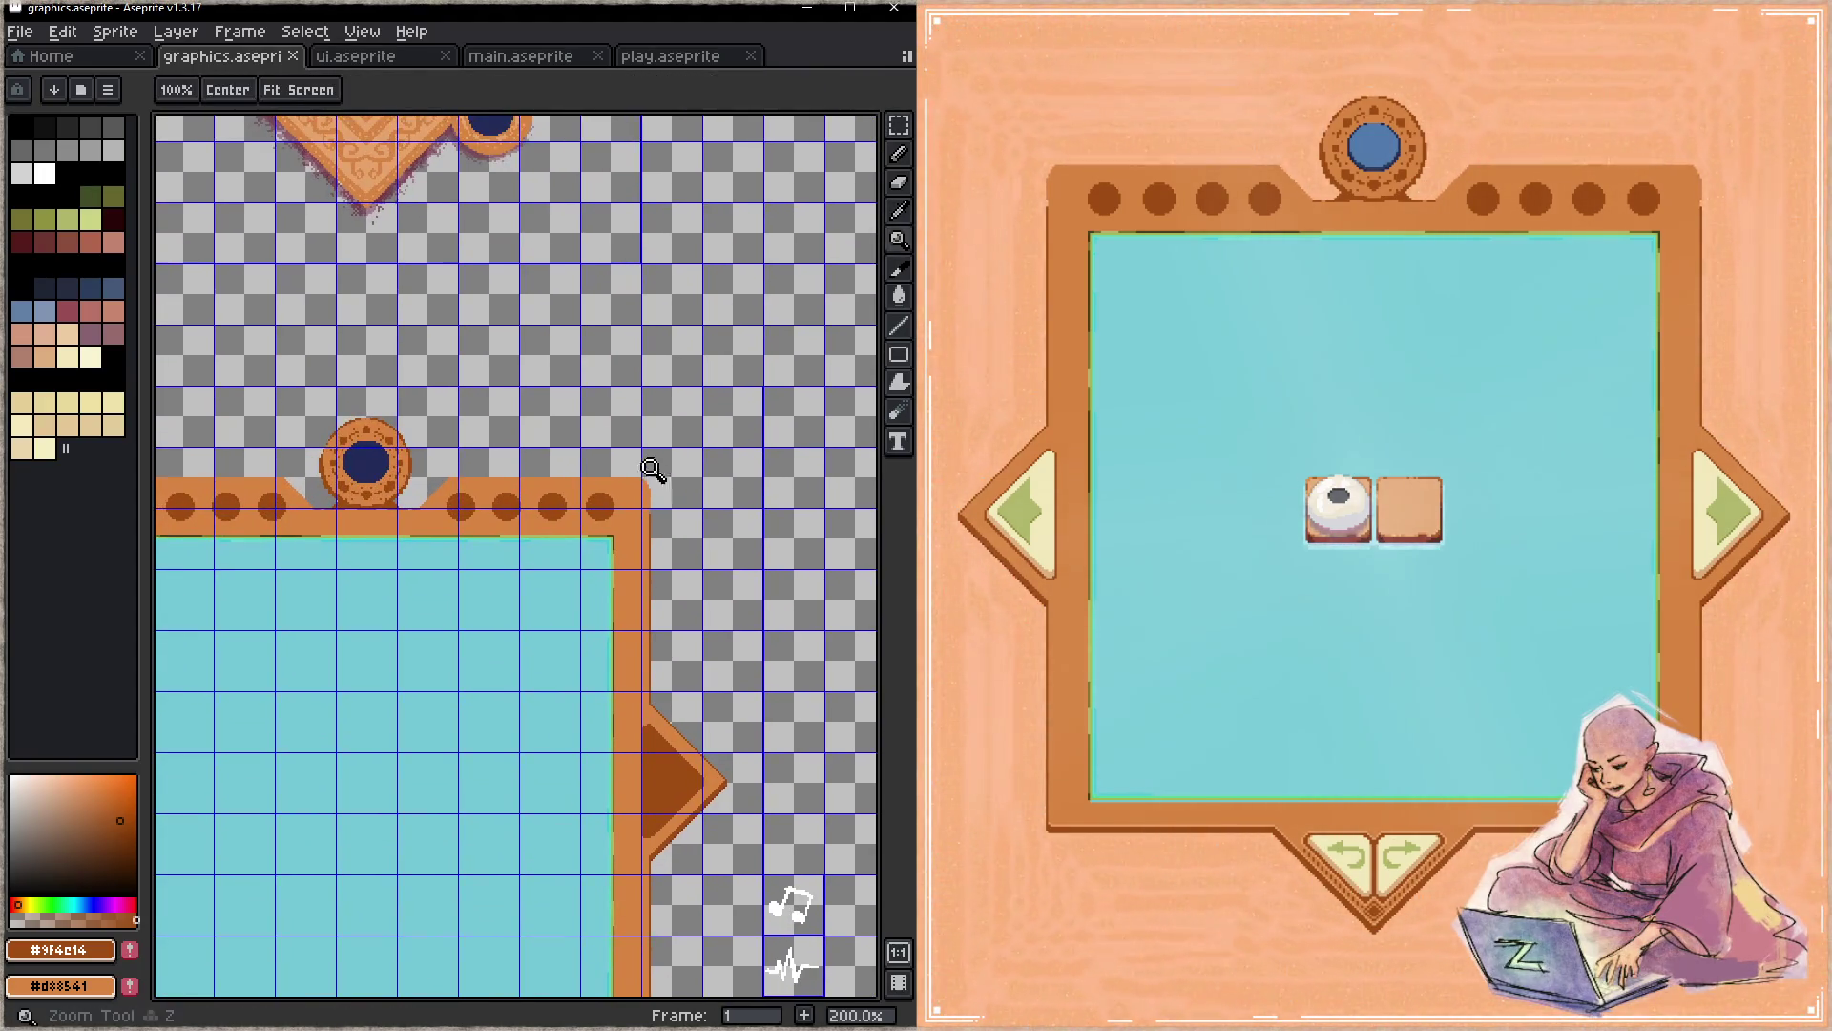
pyautogui.click(709, 488)
pyautogui.press('b')
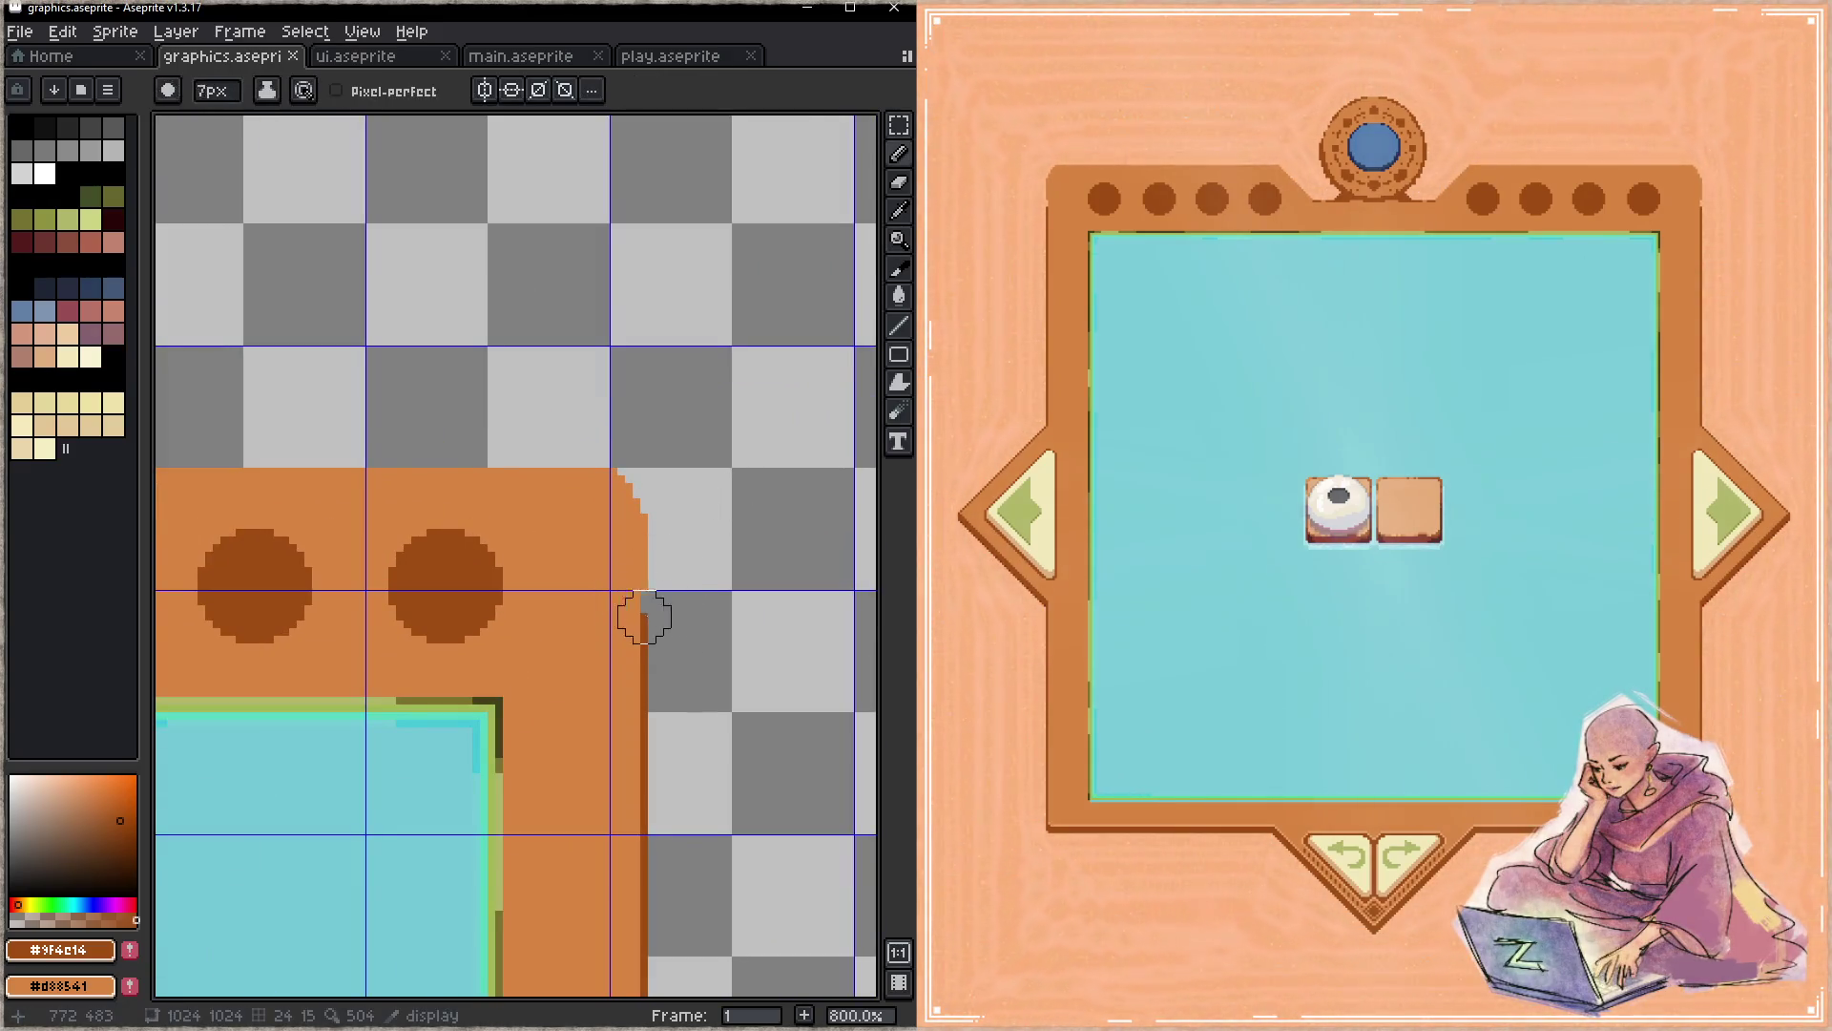
pyautogui.moveTo(643, 618); pyautogui.dragTo(643, 521)
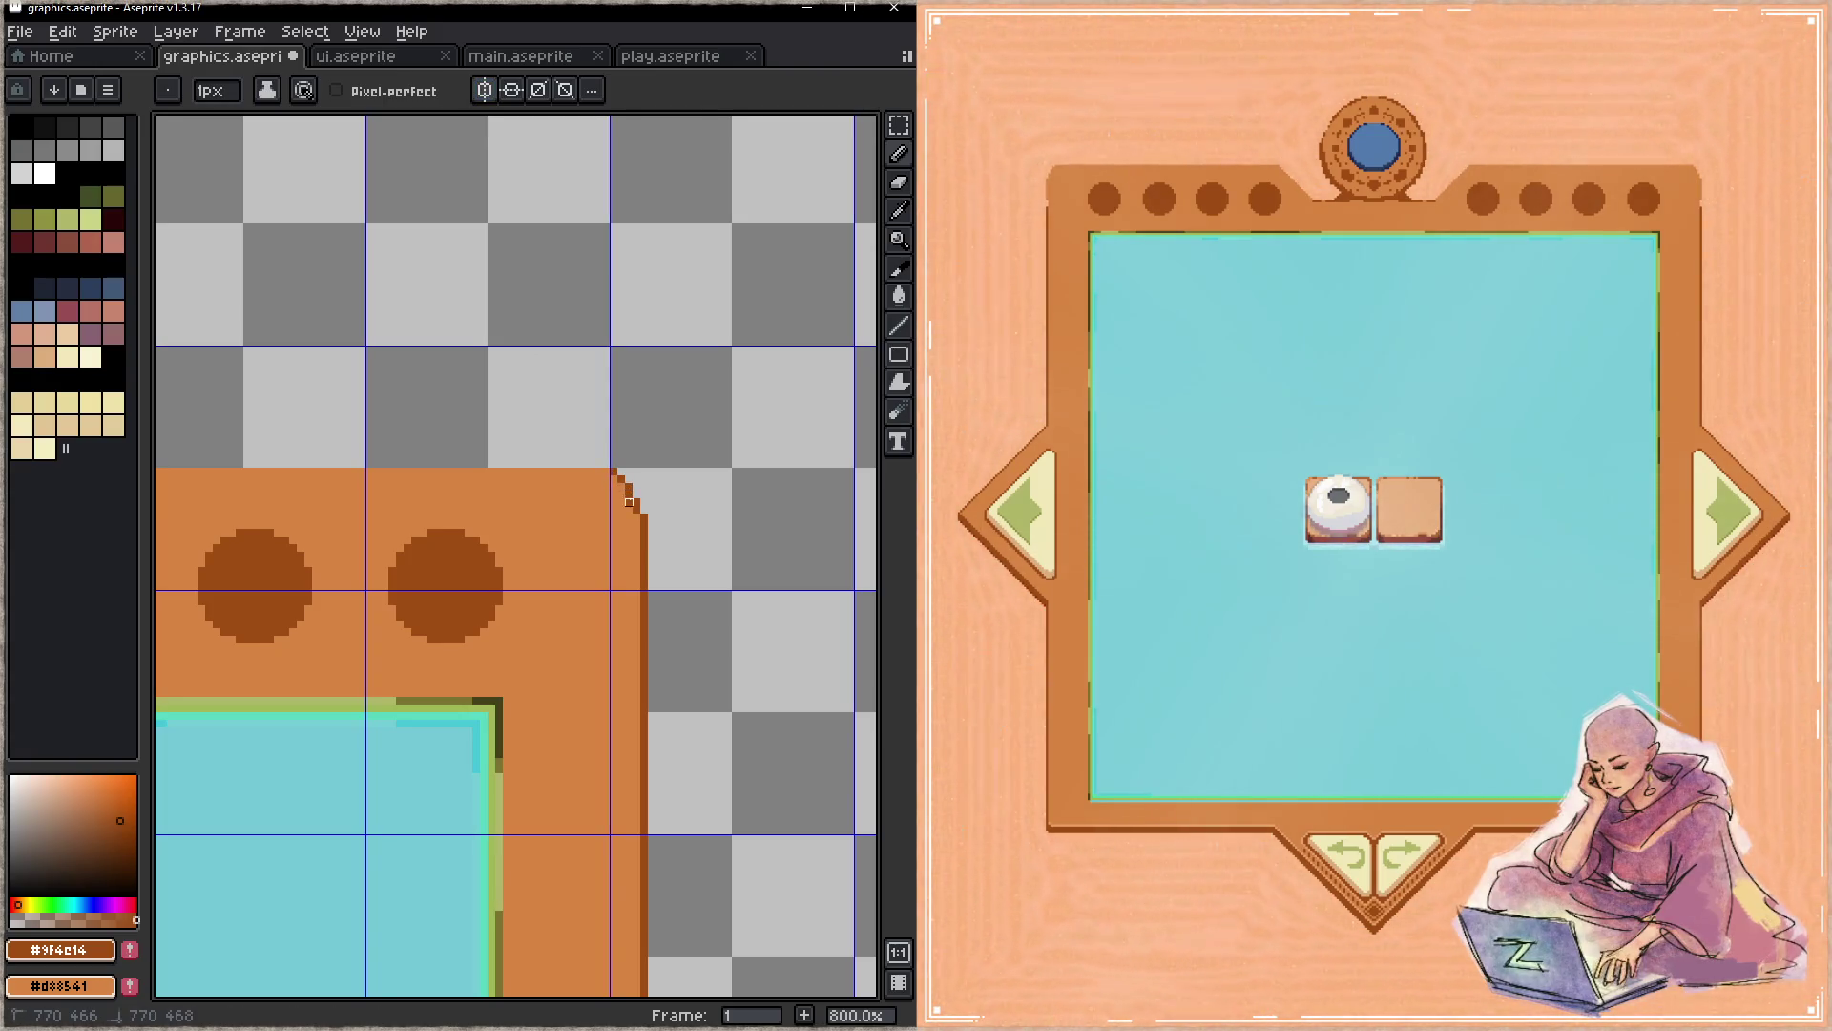
# - Outline the corner's diagonal edge in dark brown sampled from the canvas
pyautogui.keyDown('alt'); pyautogui.click(631, 508); pyautogui.keyUp('alt')
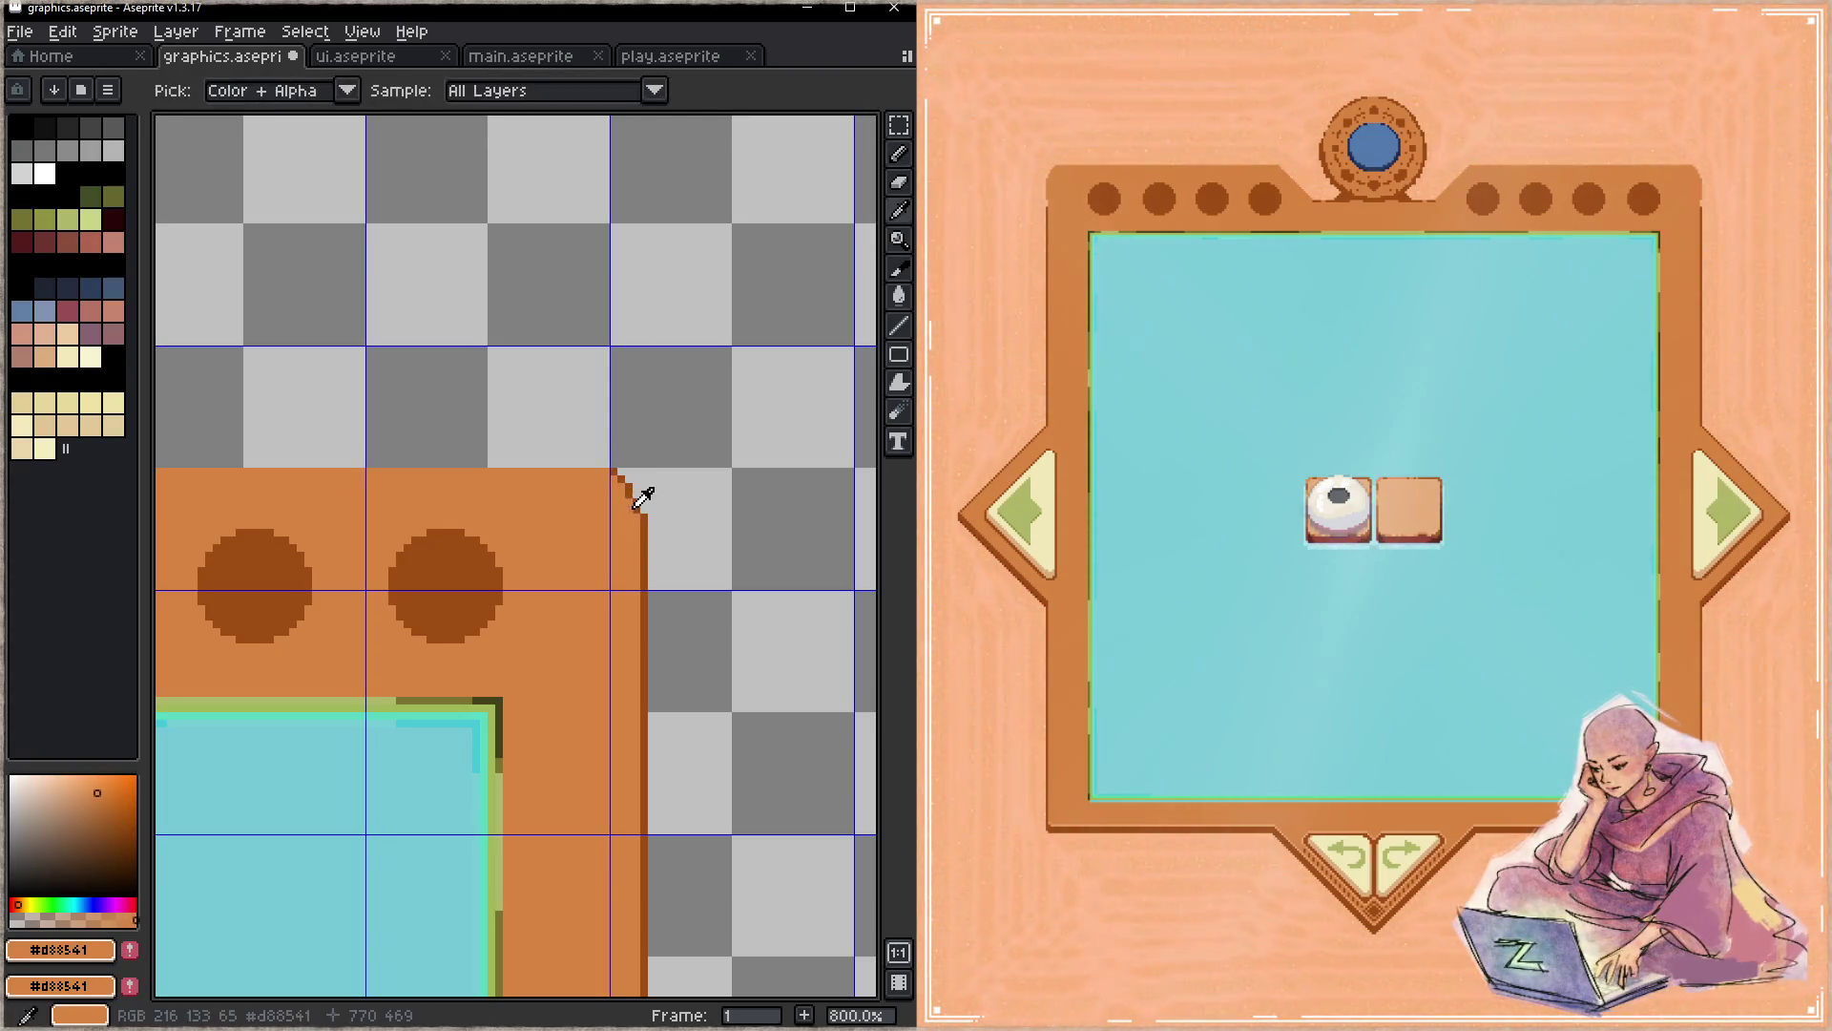
pyautogui.keyDown('alt'); pyautogui.click(626, 485); pyautogui.keyUp('alt')
pyautogui.moveTo(618, 476); pyautogui.dragTo(642, 512)
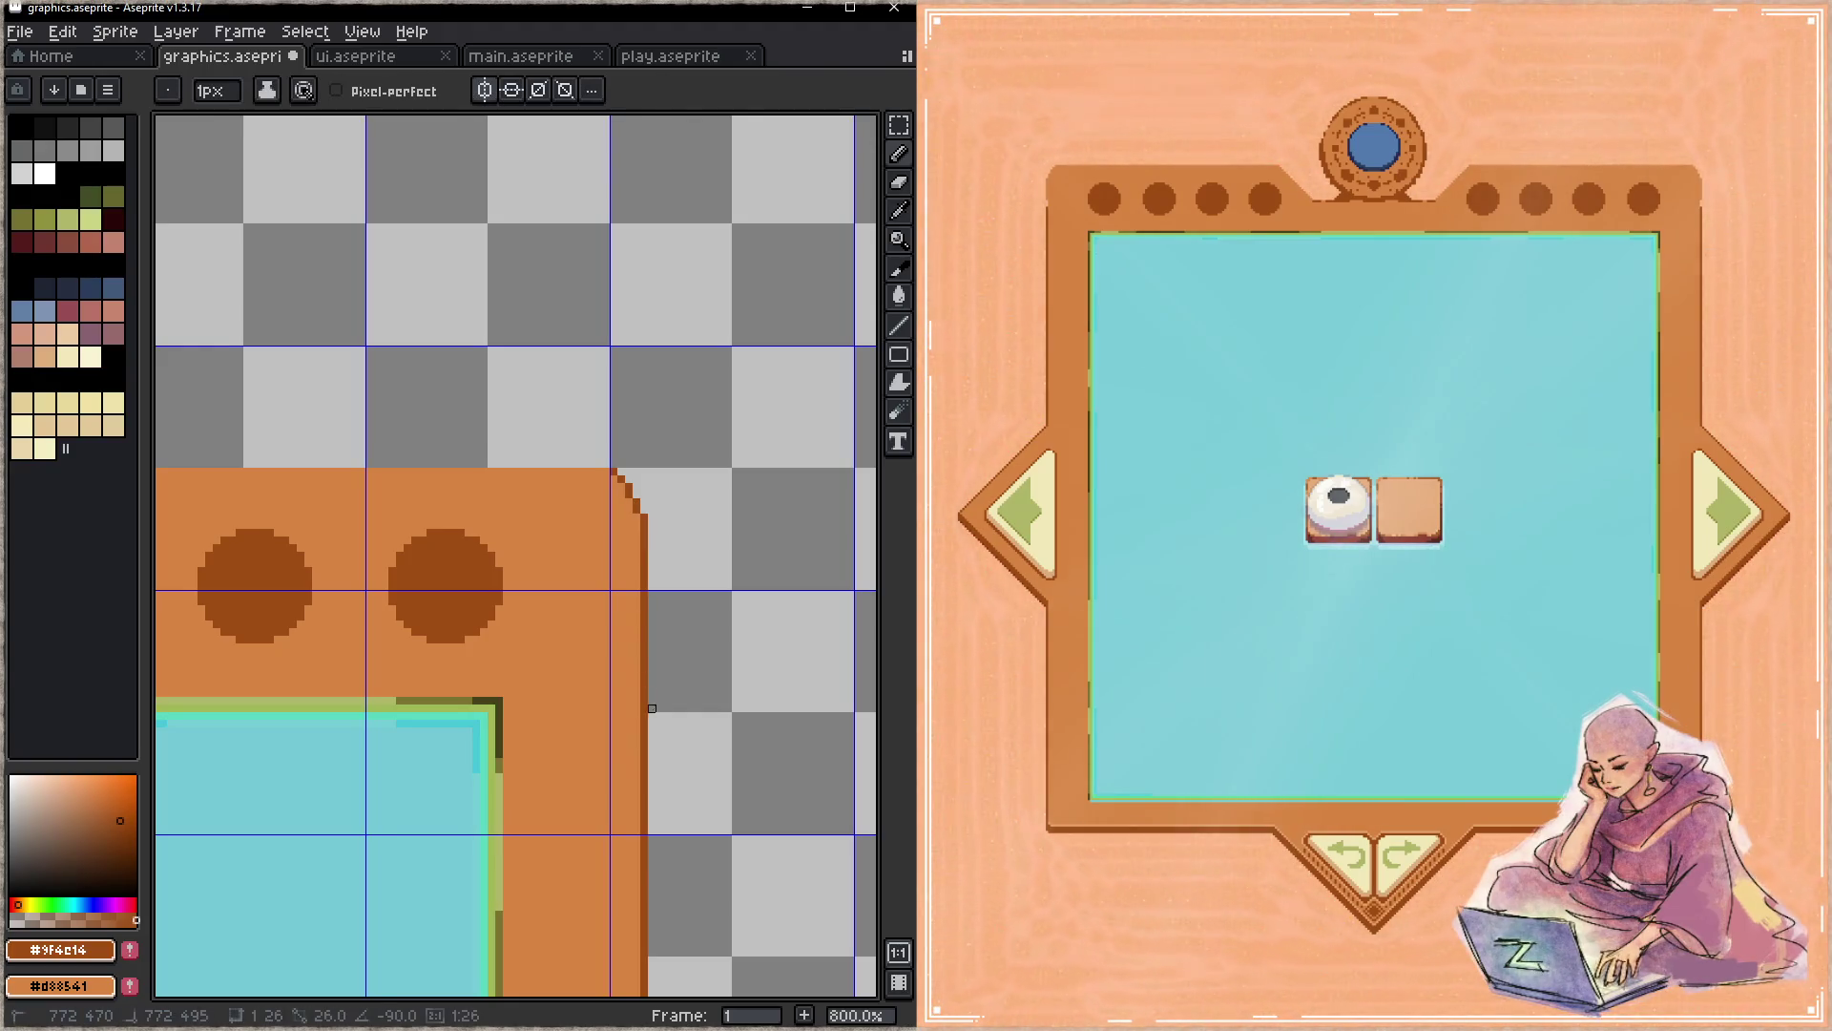
pyautogui.press('space')
pyautogui.scroll(-3, 659, 659)
pyautogui.scroll(-1, 655, 535)
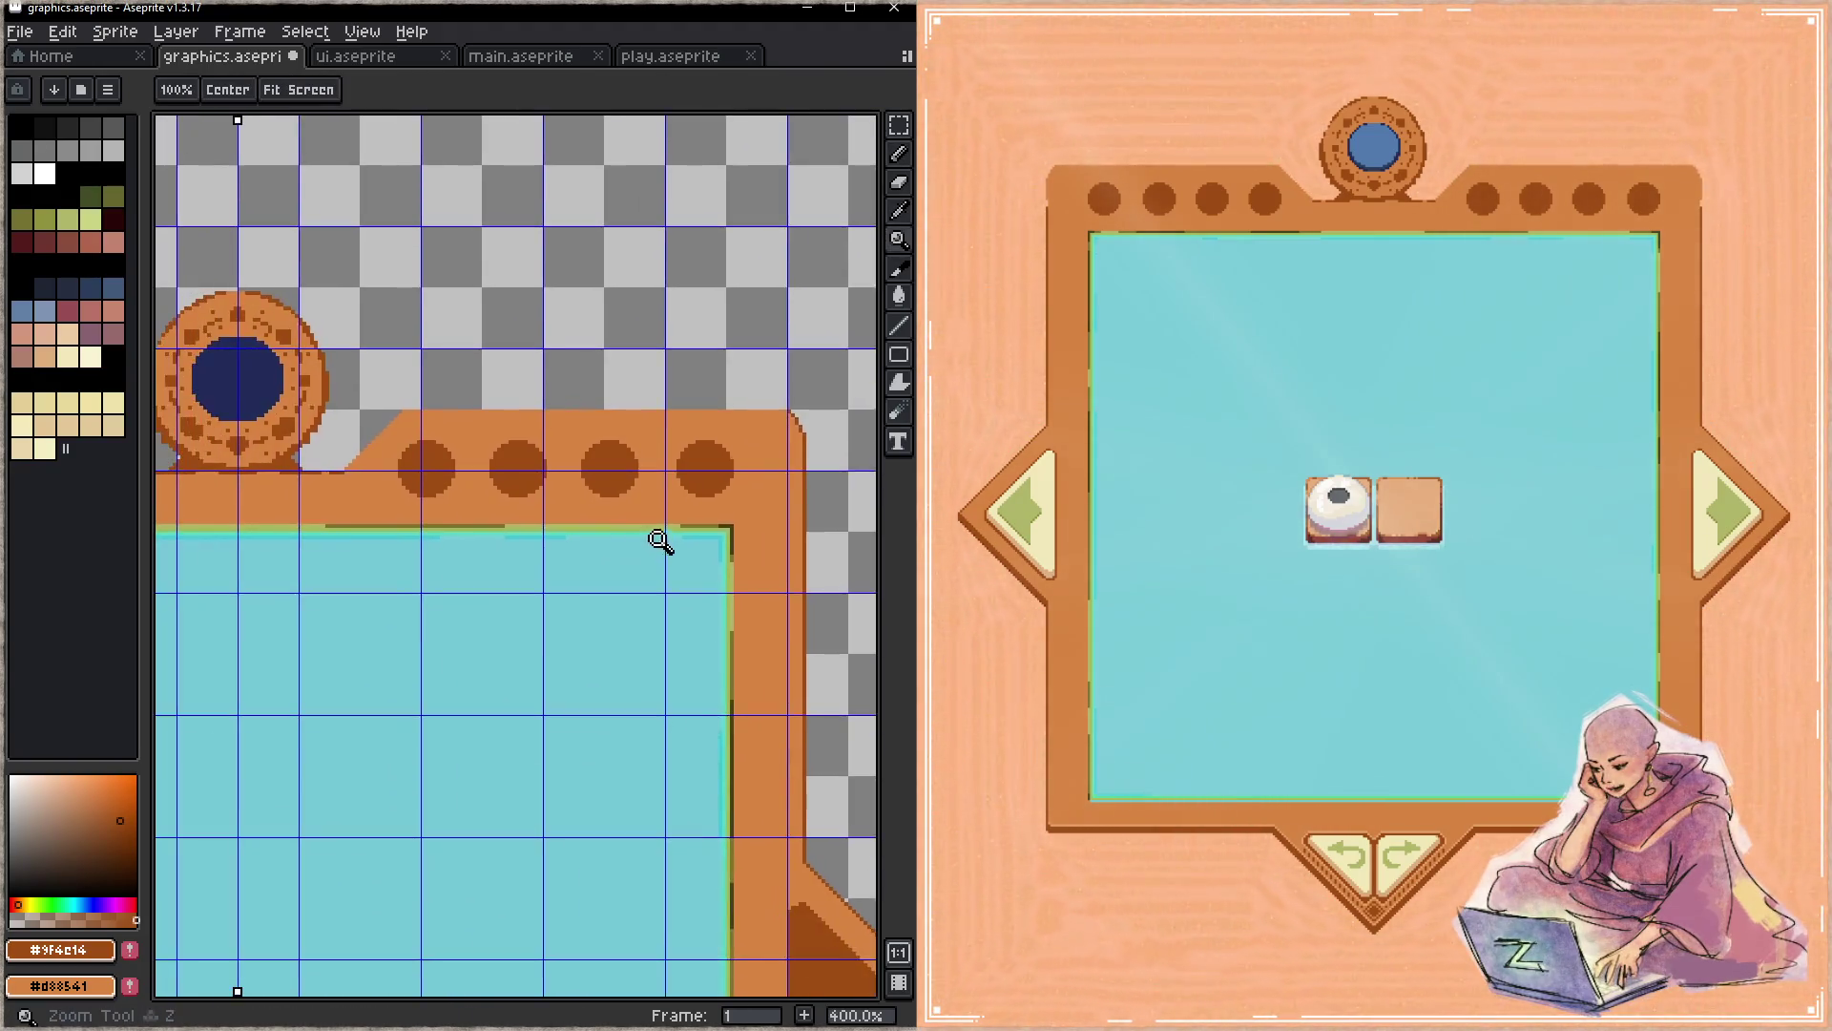
pyautogui.scroll(-2, 593, 577)
pyautogui.press('z')
pyautogui.scroll(4, 541, 546)
pyautogui.hscroll(2, 541, 546)
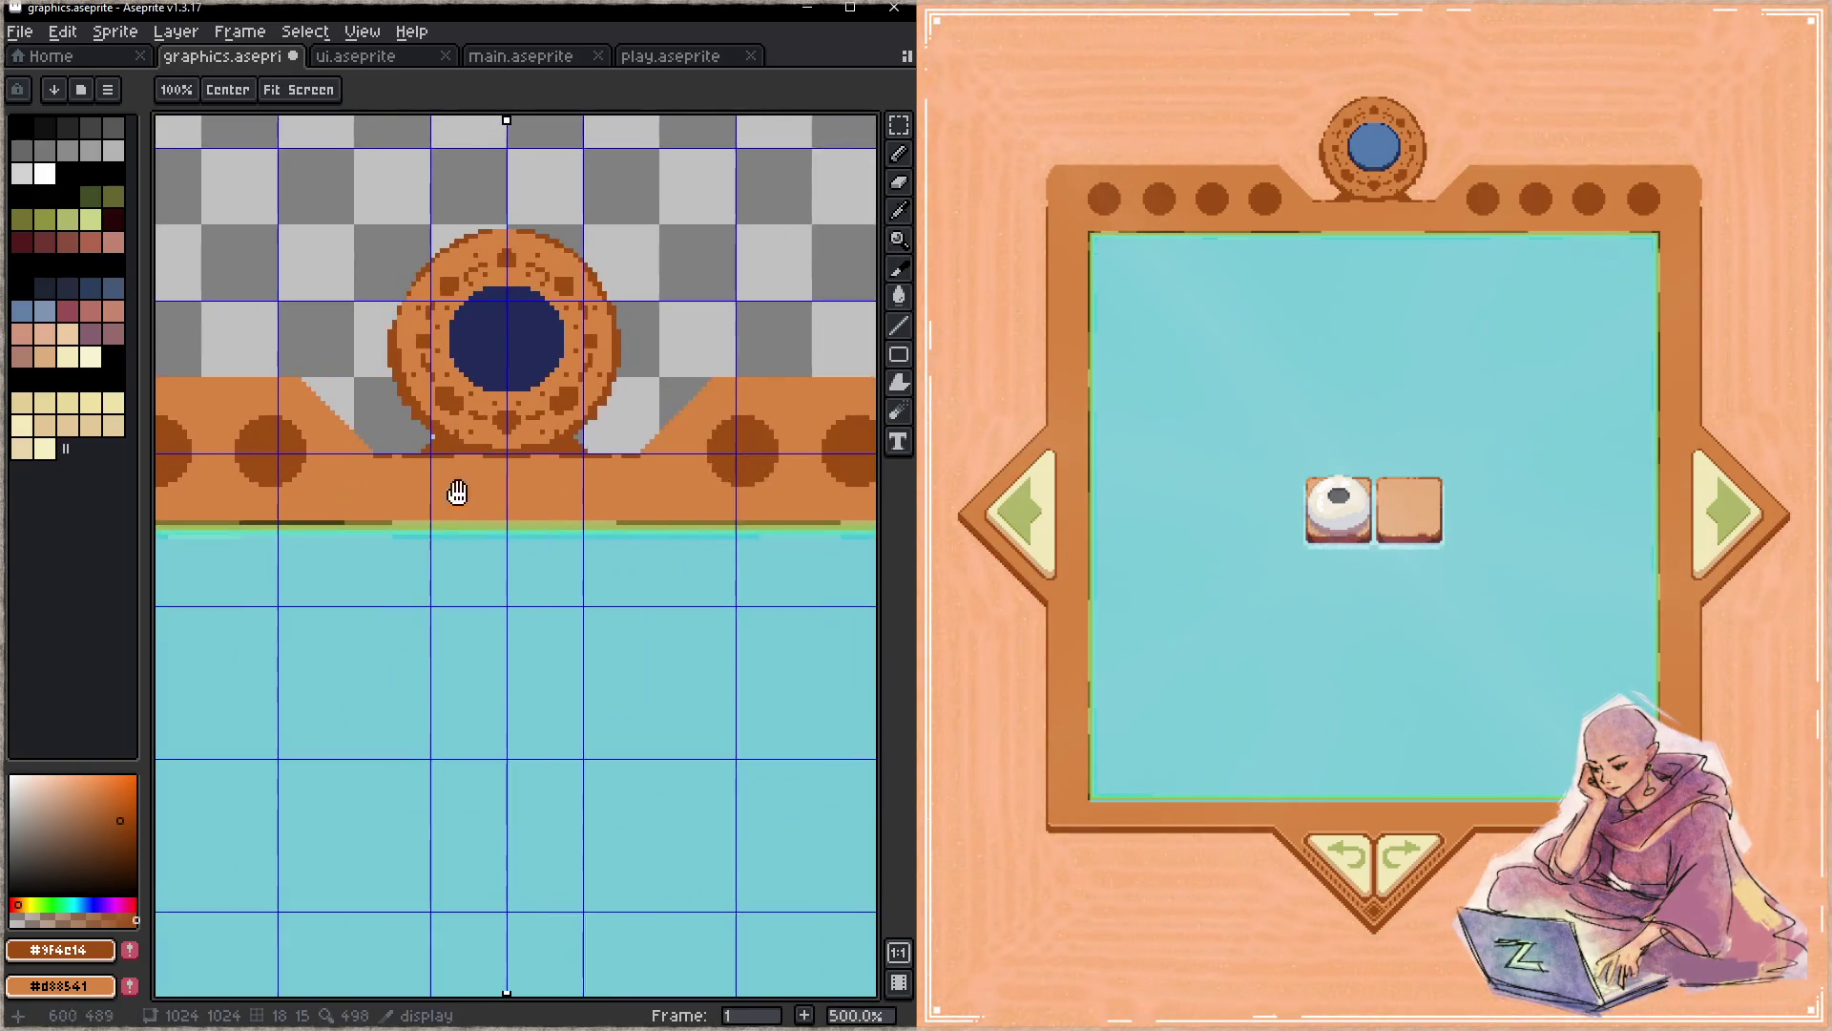
pyautogui.hscroll(3, 459, 492)
pyautogui.scroll(1, 458, 491)
pyautogui.press('b')
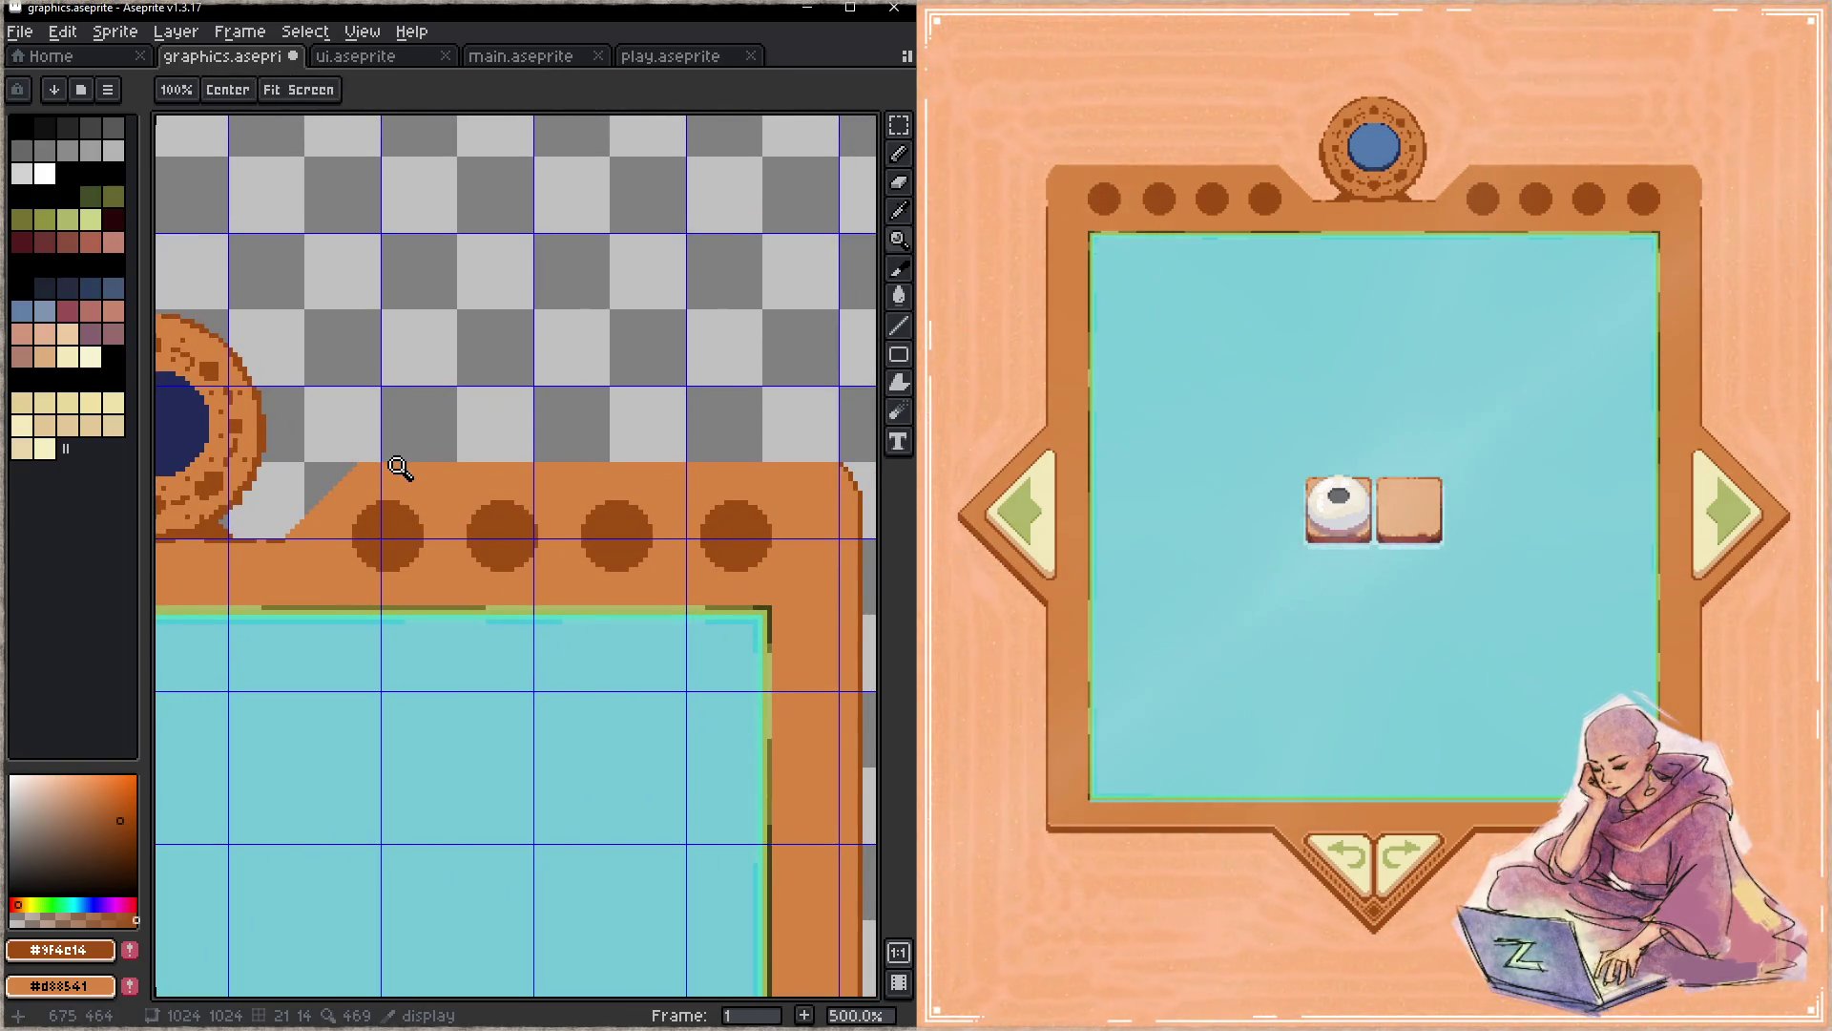
# - With the grid hidden, draw a dark brown line along the top edge and corner step, then save
pyautogui.hotkey('ctrl', "'")
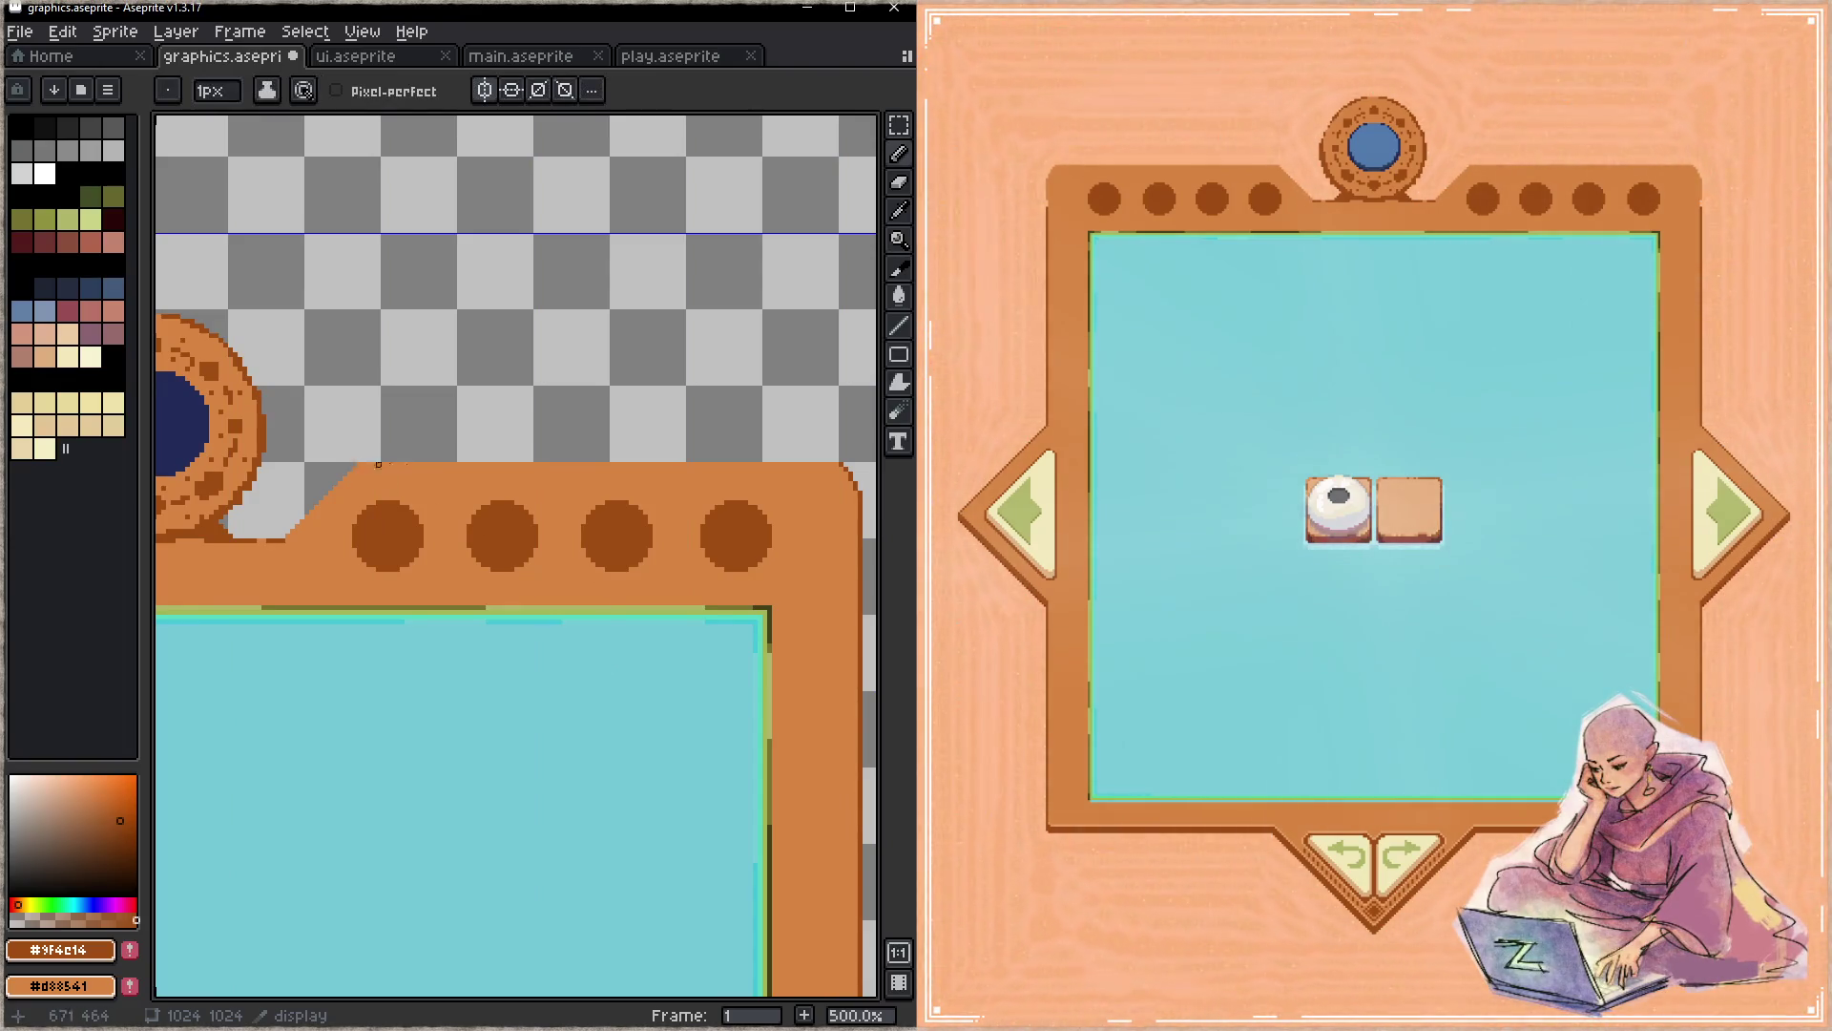
pyautogui.moveTo(842, 462); pyautogui.dragTo(550, 484)
pyautogui.keyDown('shift'); pyautogui.click(367, 462); pyautogui.keyUp('shift')
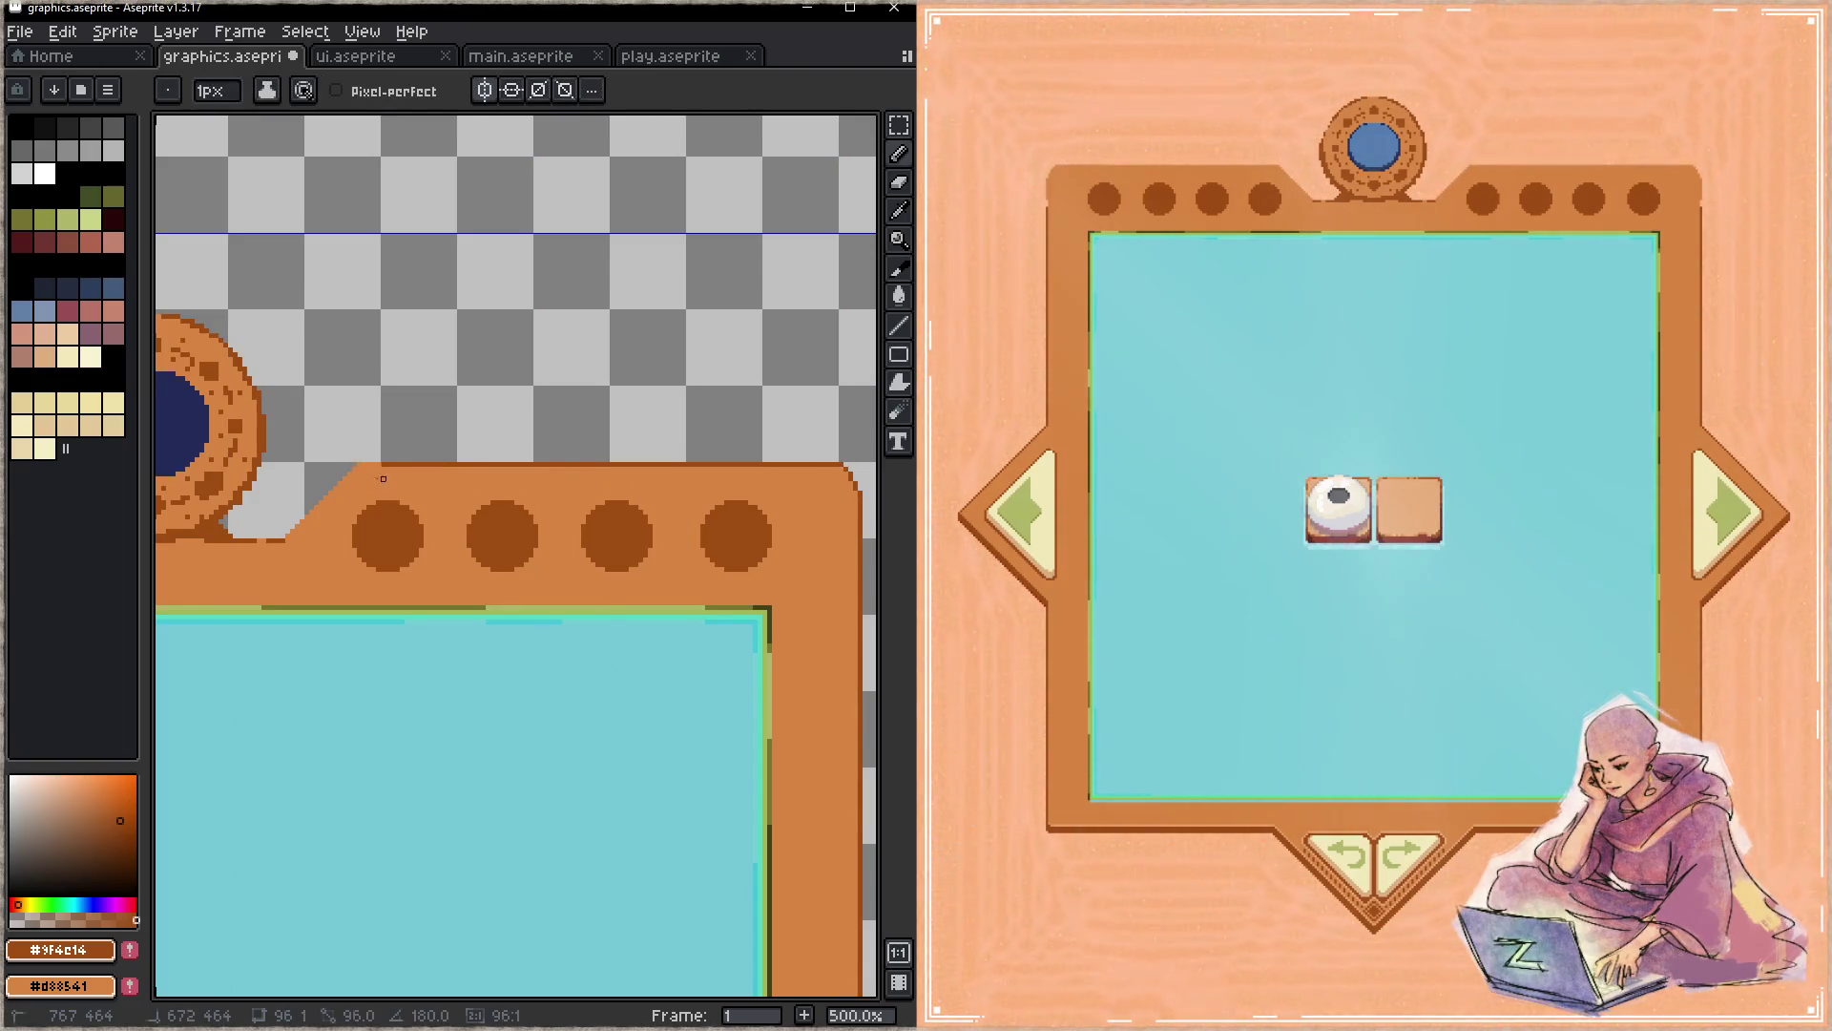
pyautogui.keyDown('shift'); pyautogui.click(286, 542); pyautogui.keyUp('shift')
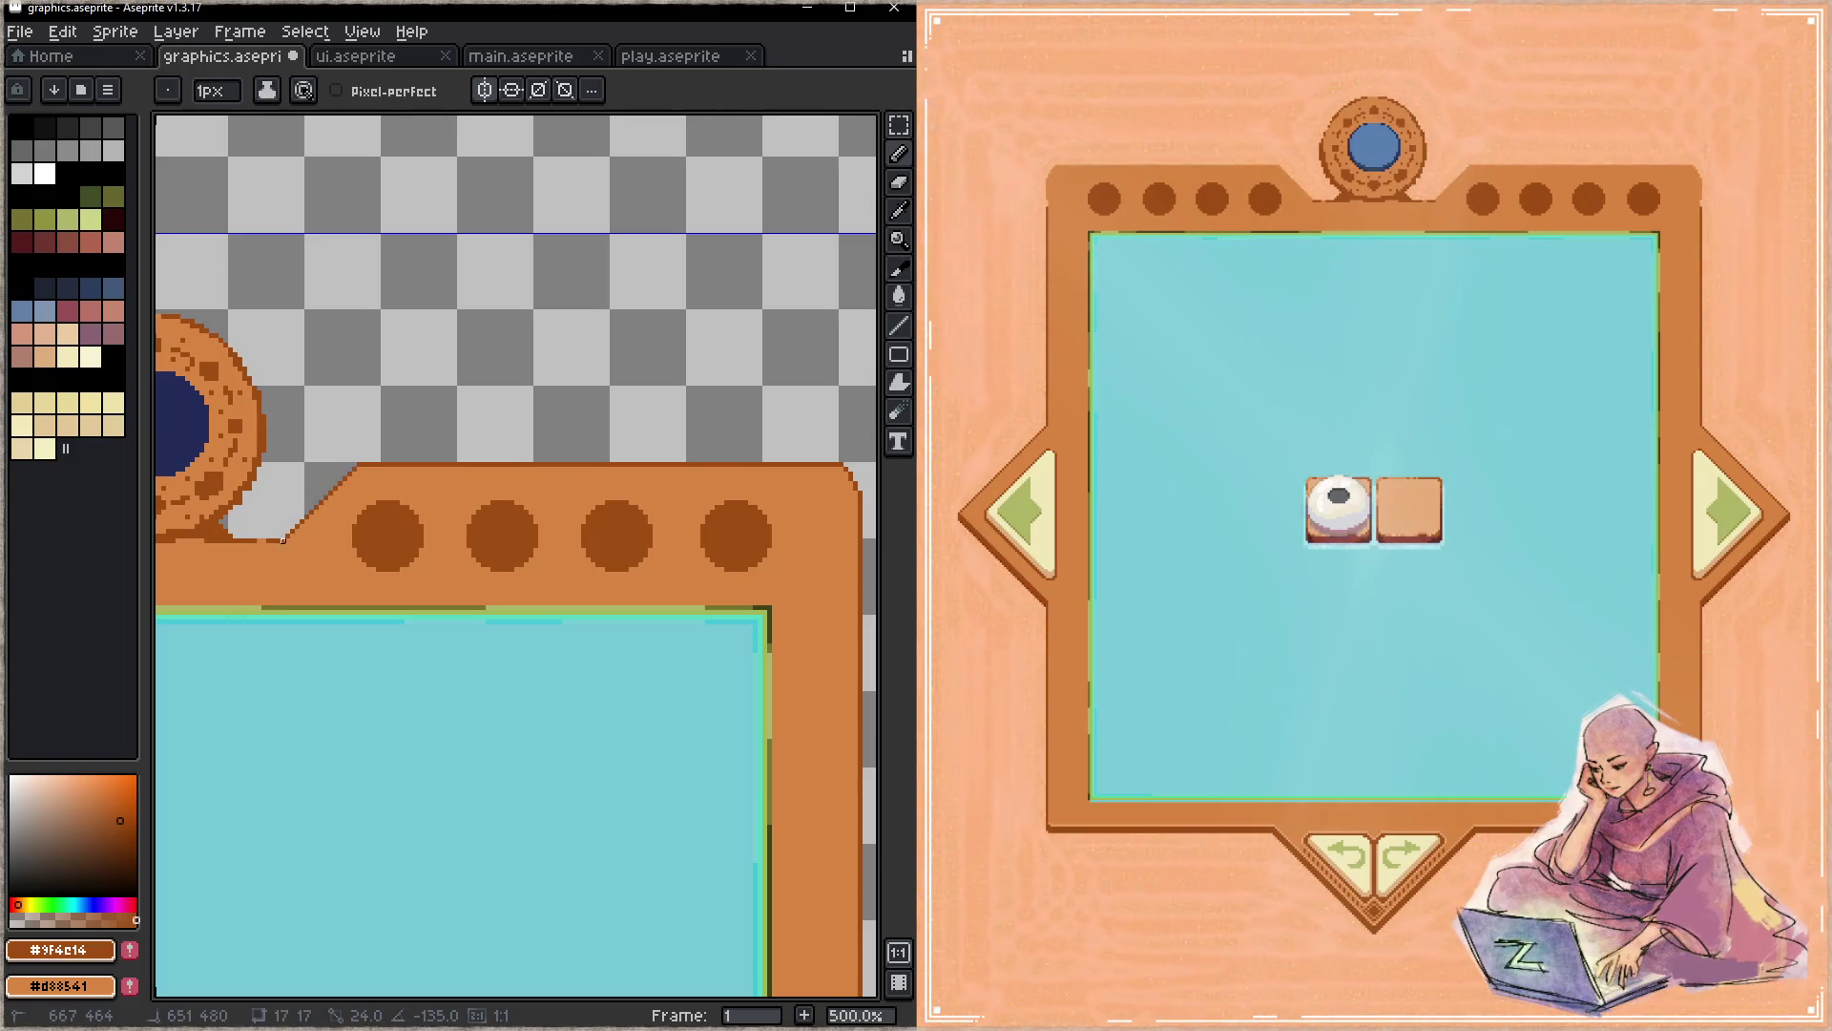
pyautogui.hotkey('ctrl', 's')
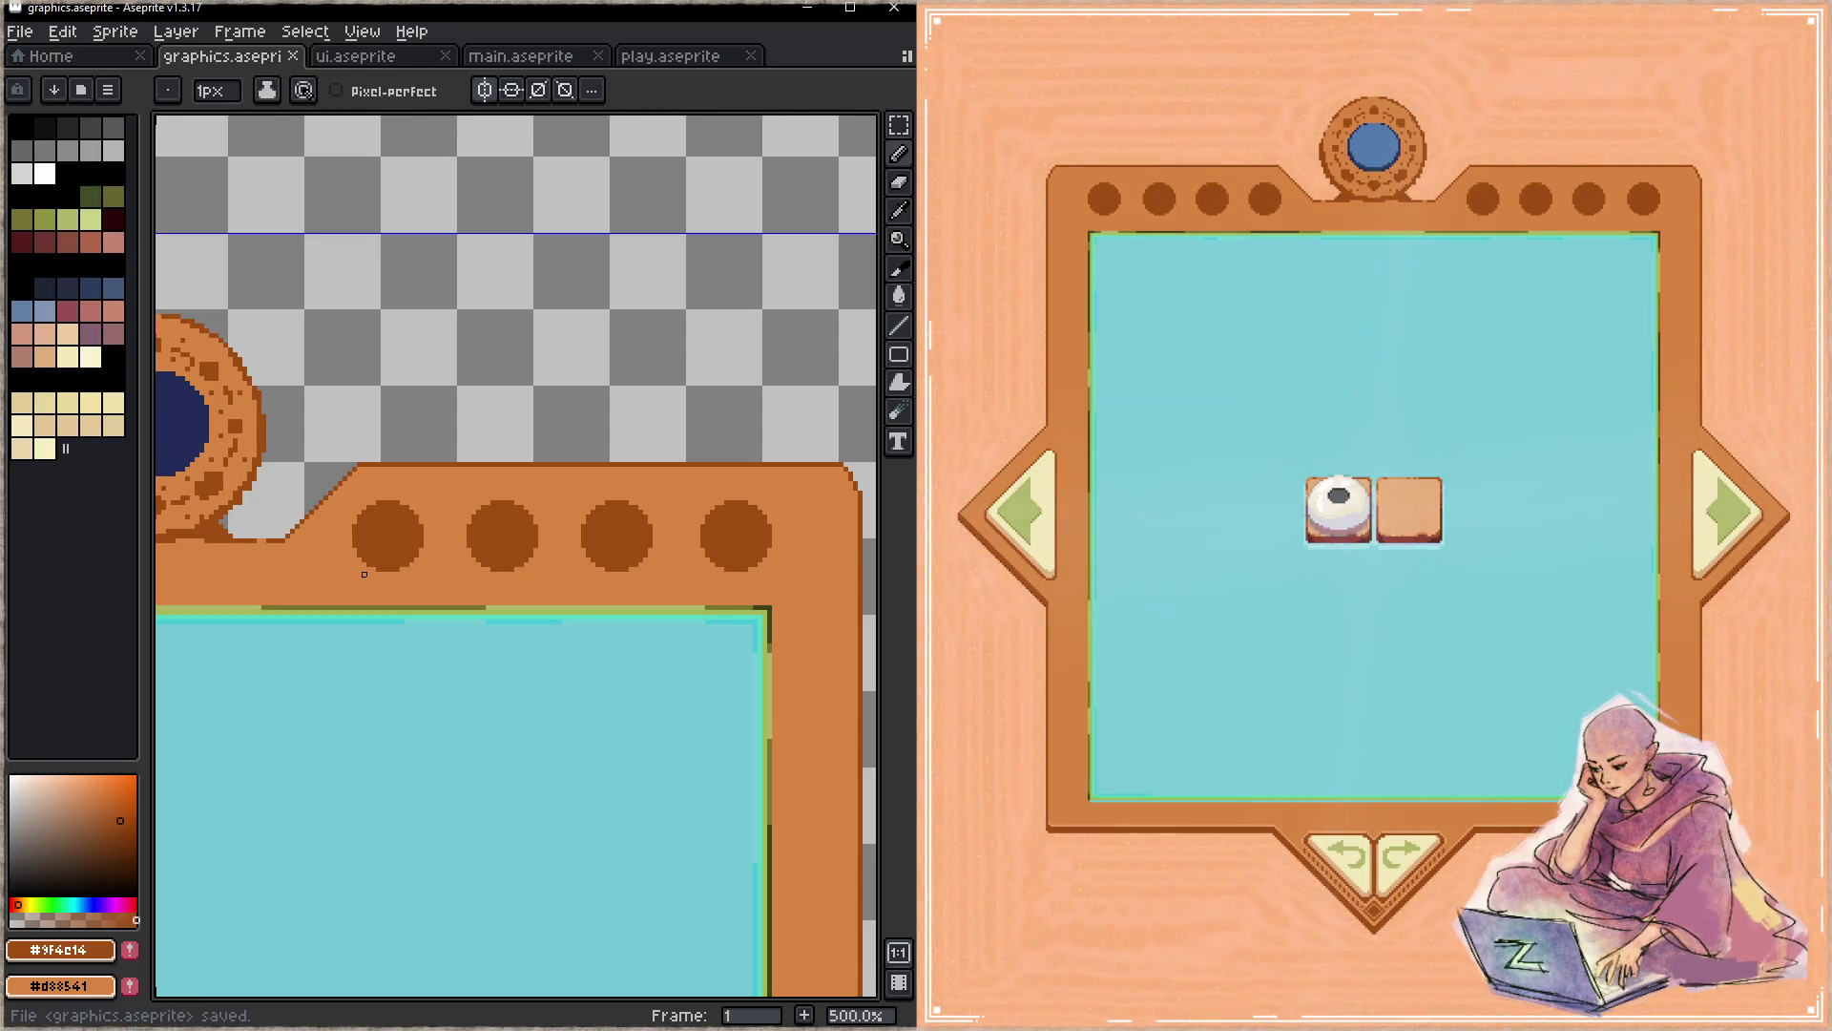
# - Add a new layer above Layer 14 inside the play group
pyautogui.press('z')
pyautogui.moveTo(577, 410); pyautogui.dragTo(643, 418)
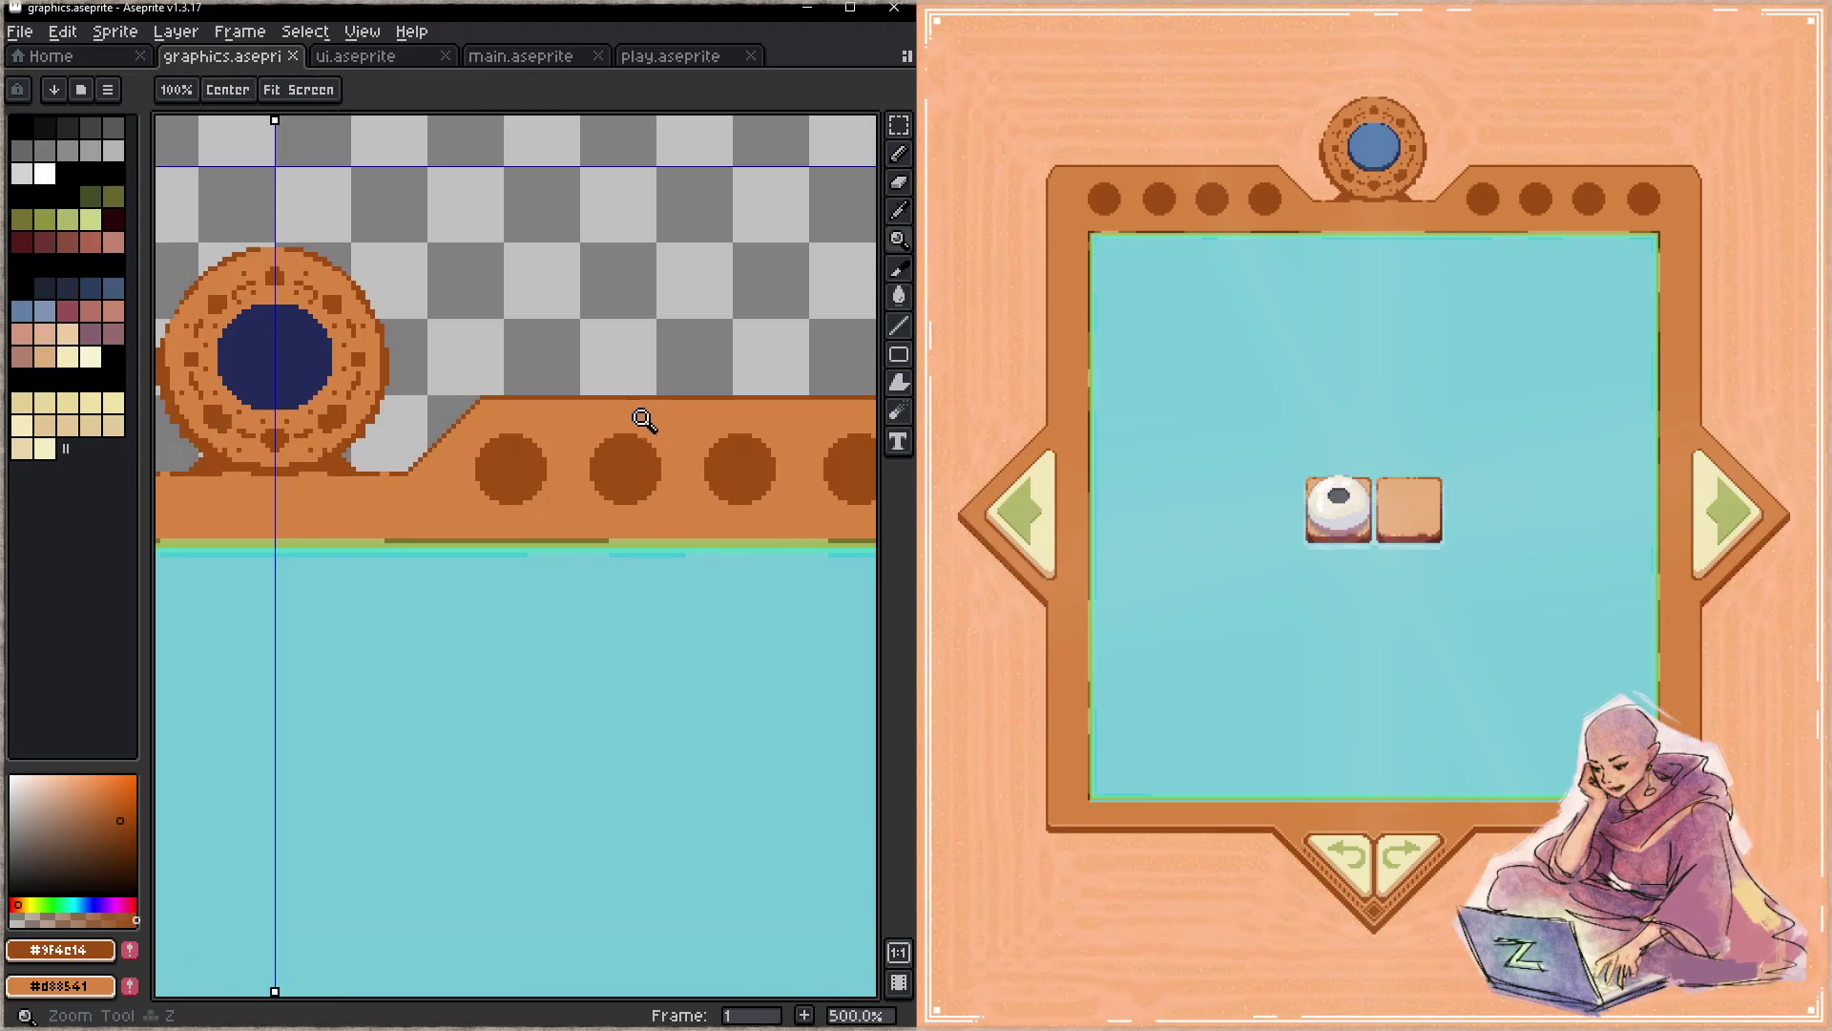
pyautogui.scroll(-2, 643, 419)
pyautogui.scroll(-1, 594, 438)
pyautogui.press('Tab')
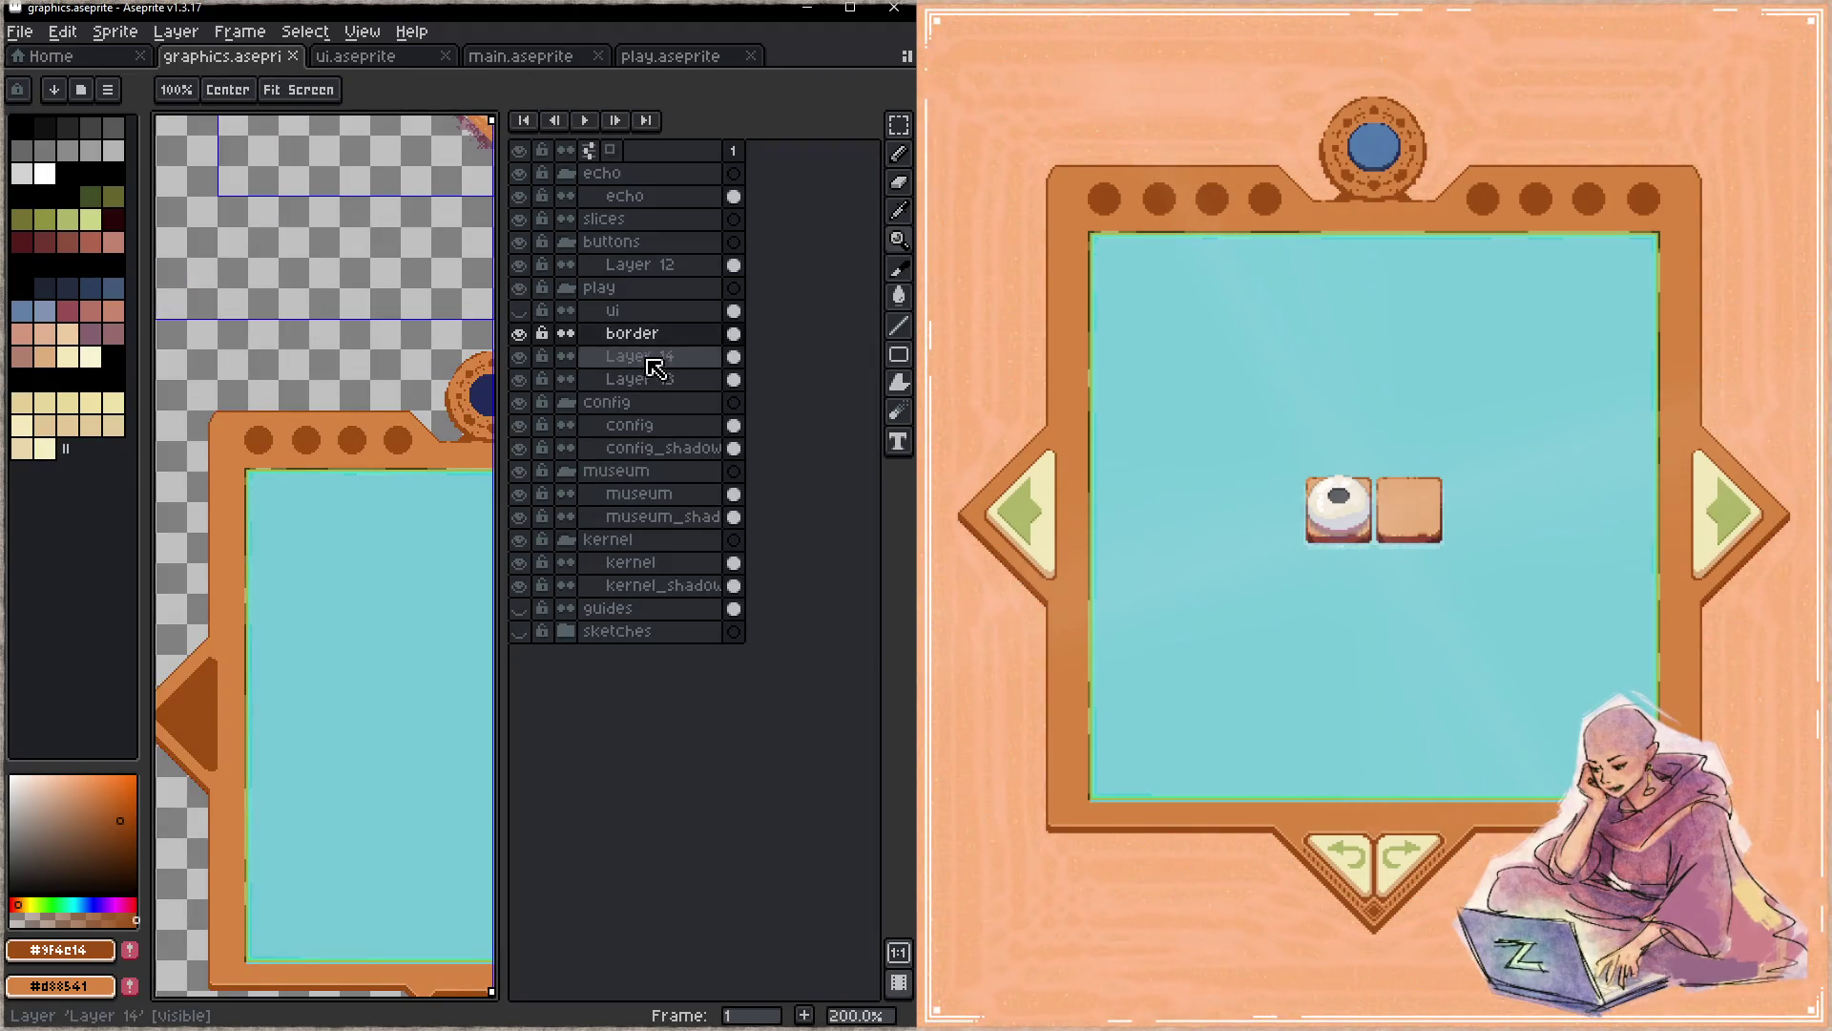
pyautogui.click(658, 355)
pyautogui.hotkey('shift', 'n')
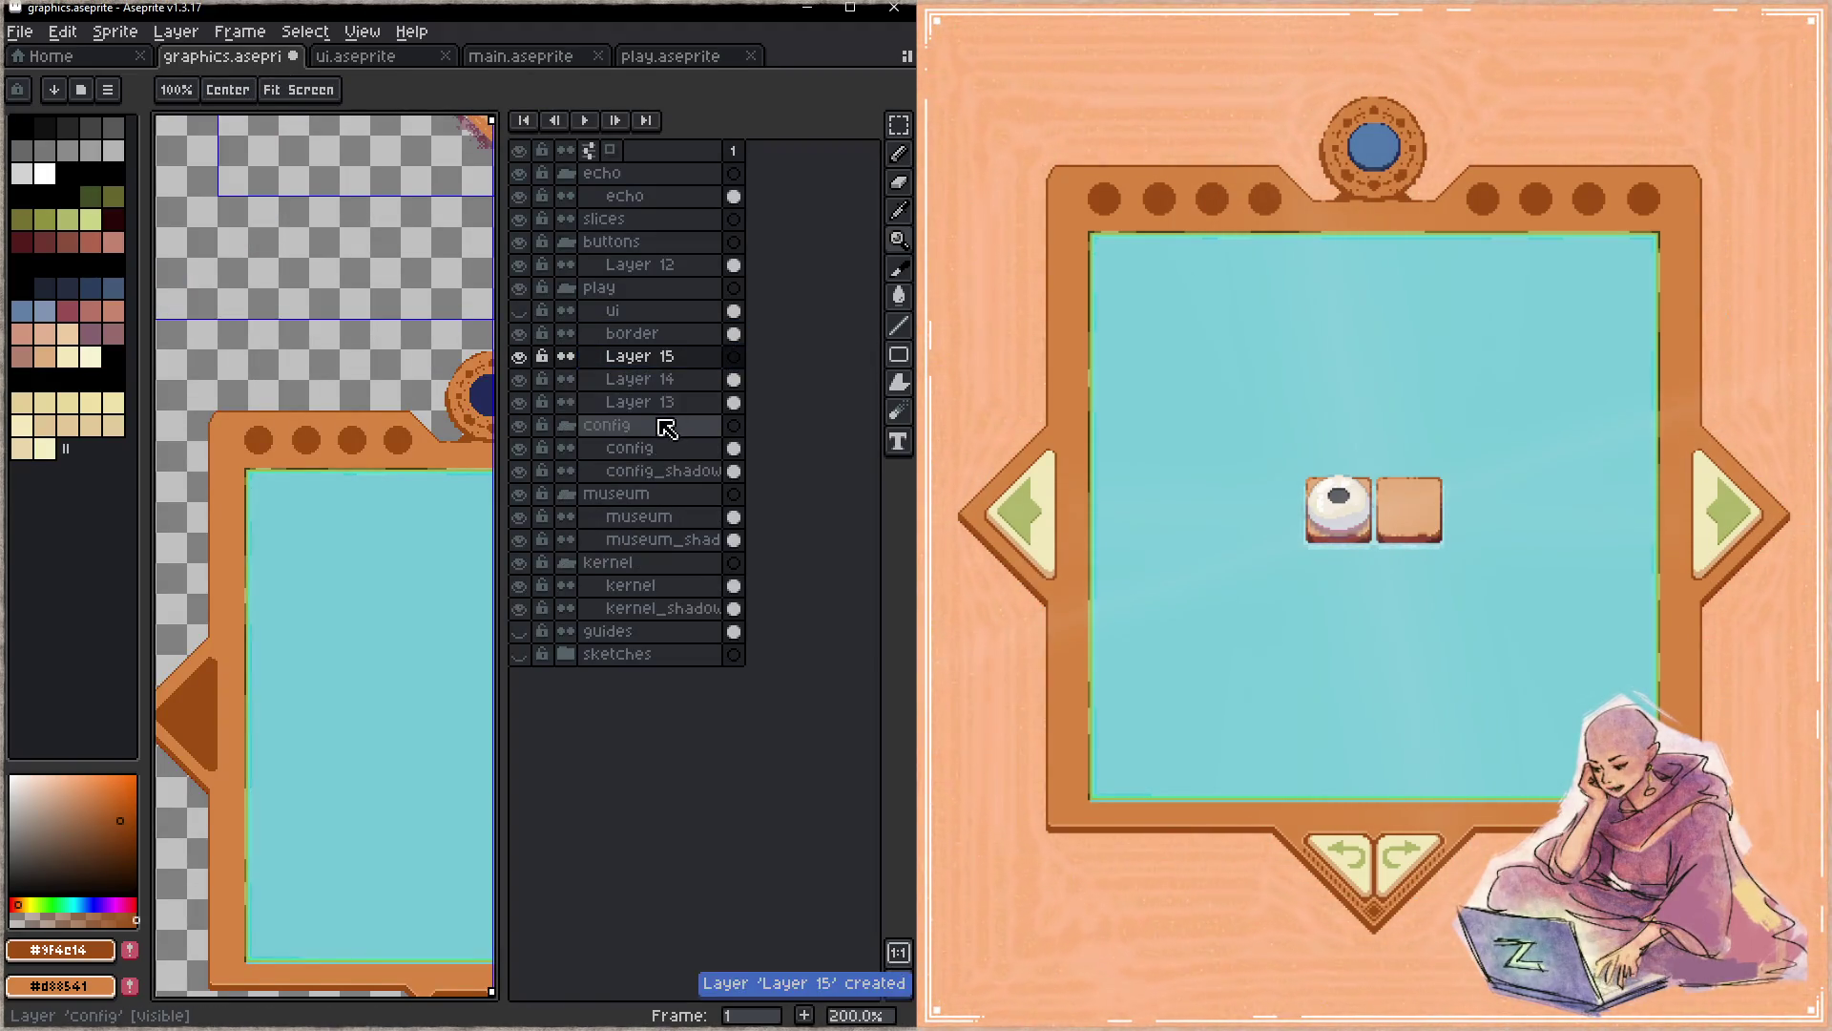
pyautogui.press('Tab')
# - Paint over the dark dots along the frame's top bar in orange with the Pencil
pyautogui.press('b')
pyautogui.scroll(5, 743, 432)
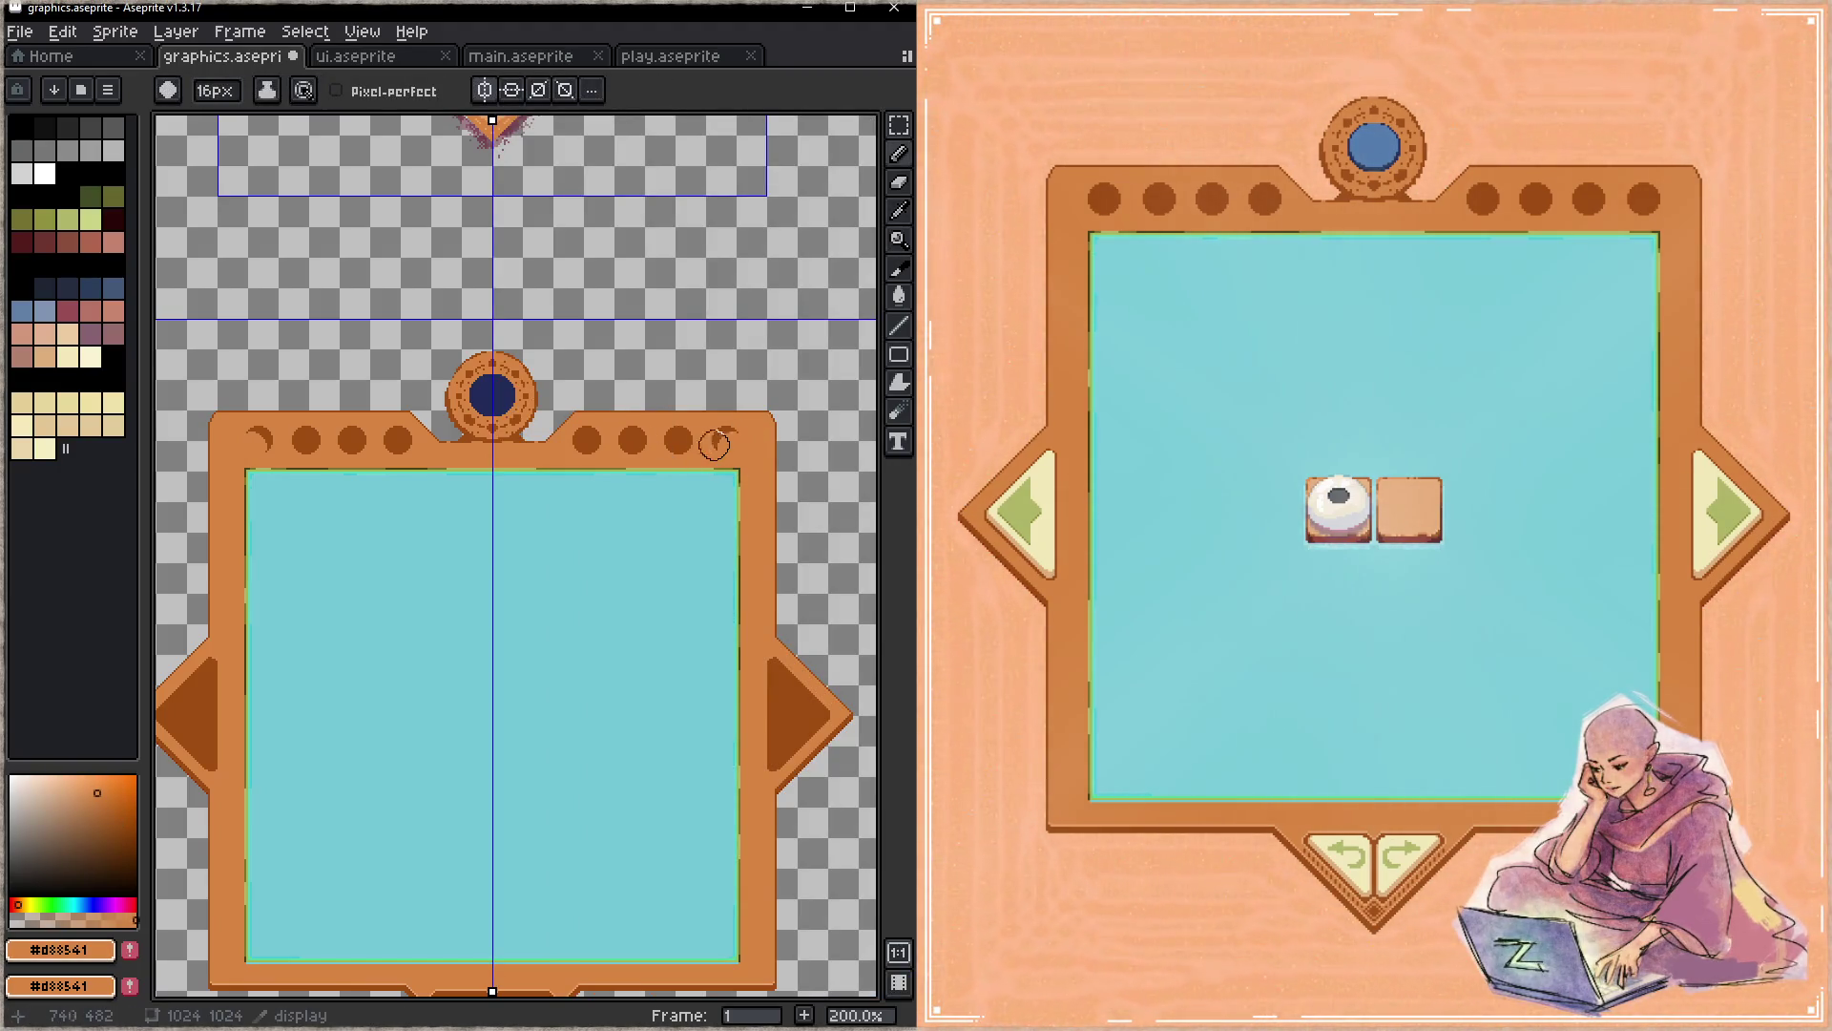
pyautogui.moveTo(715, 444); pyautogui.dragTo(338, 446)
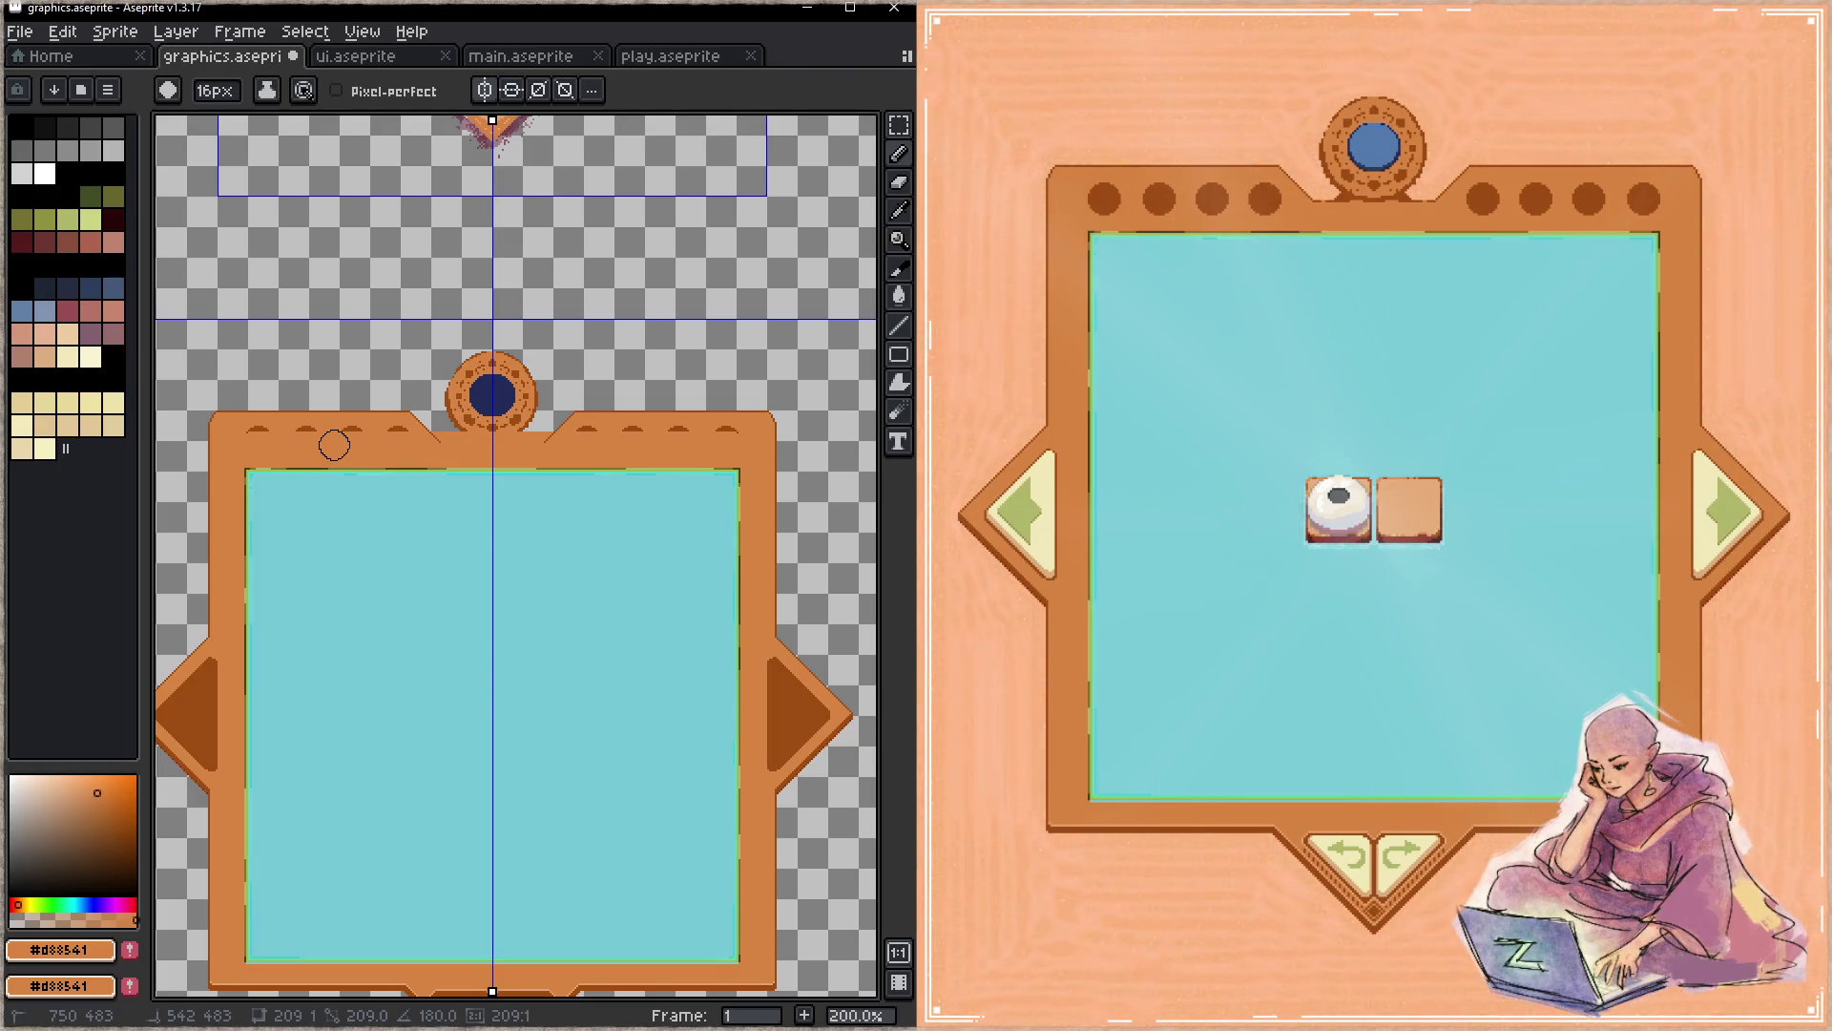
pyautogui.moveTo(334, 446); pyautogui.dragTo(244, 438)
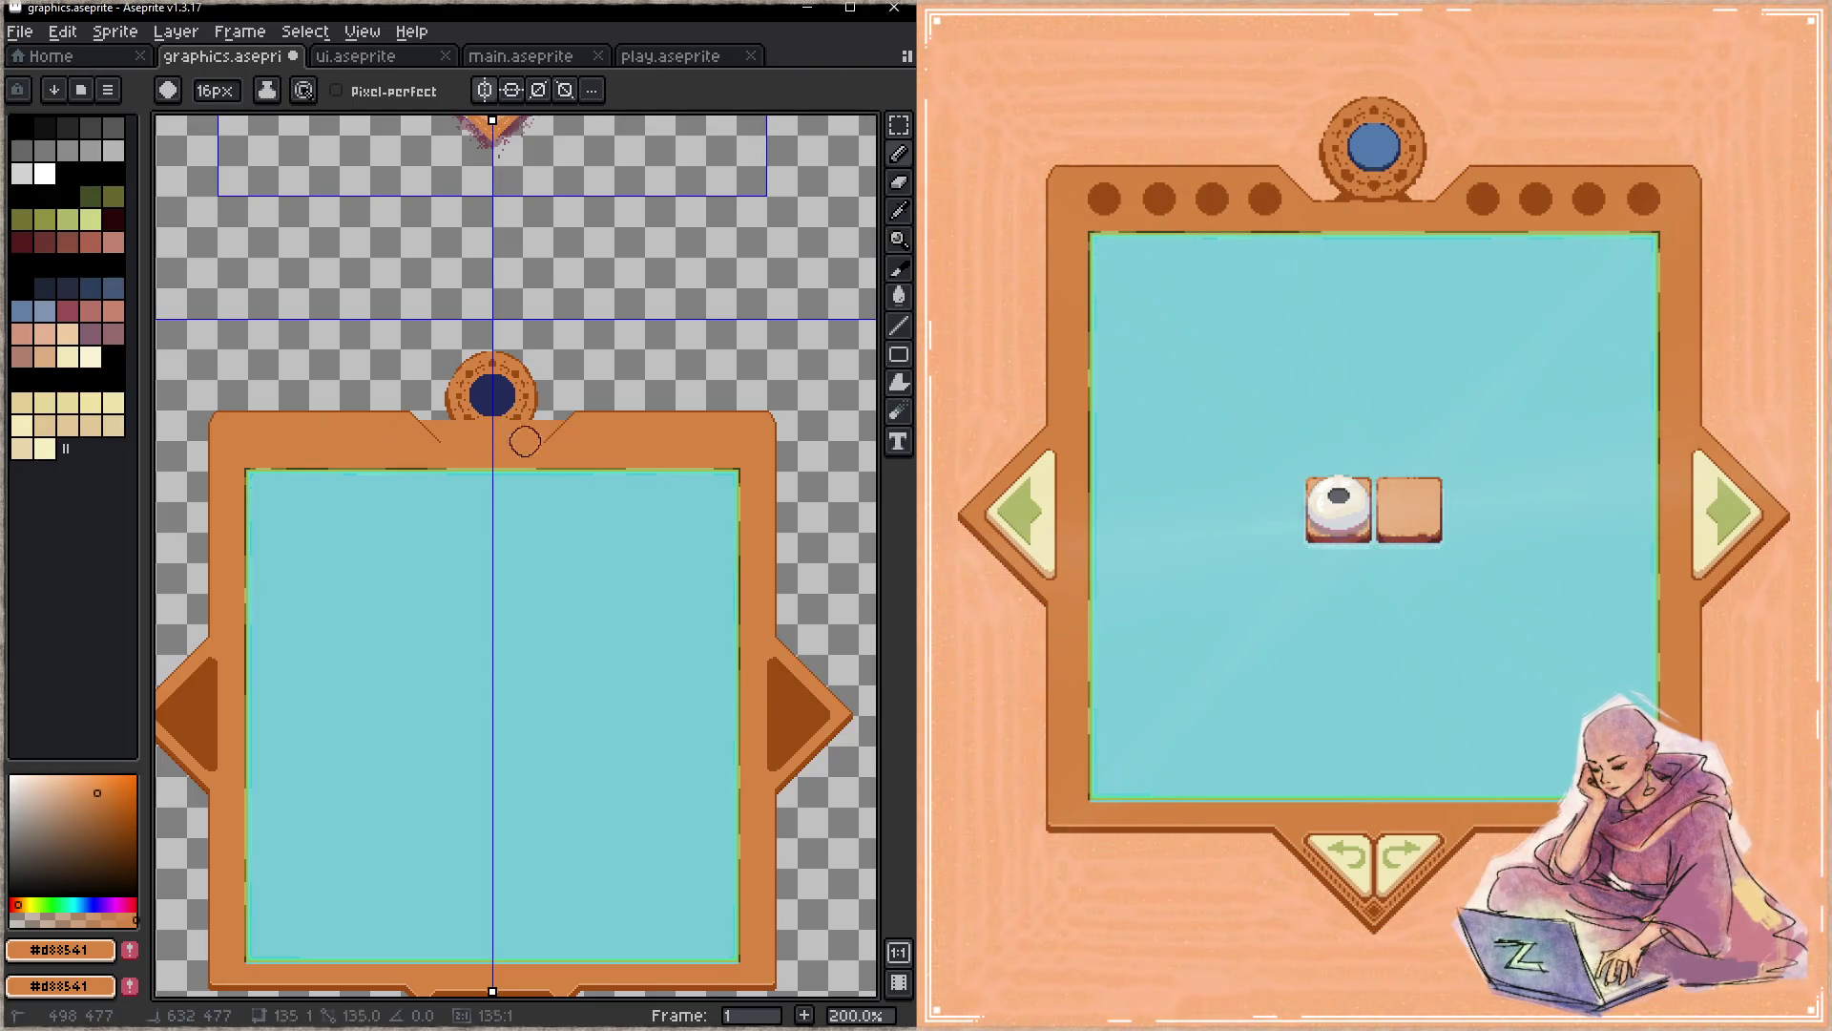
pyautogui.press('Tab')
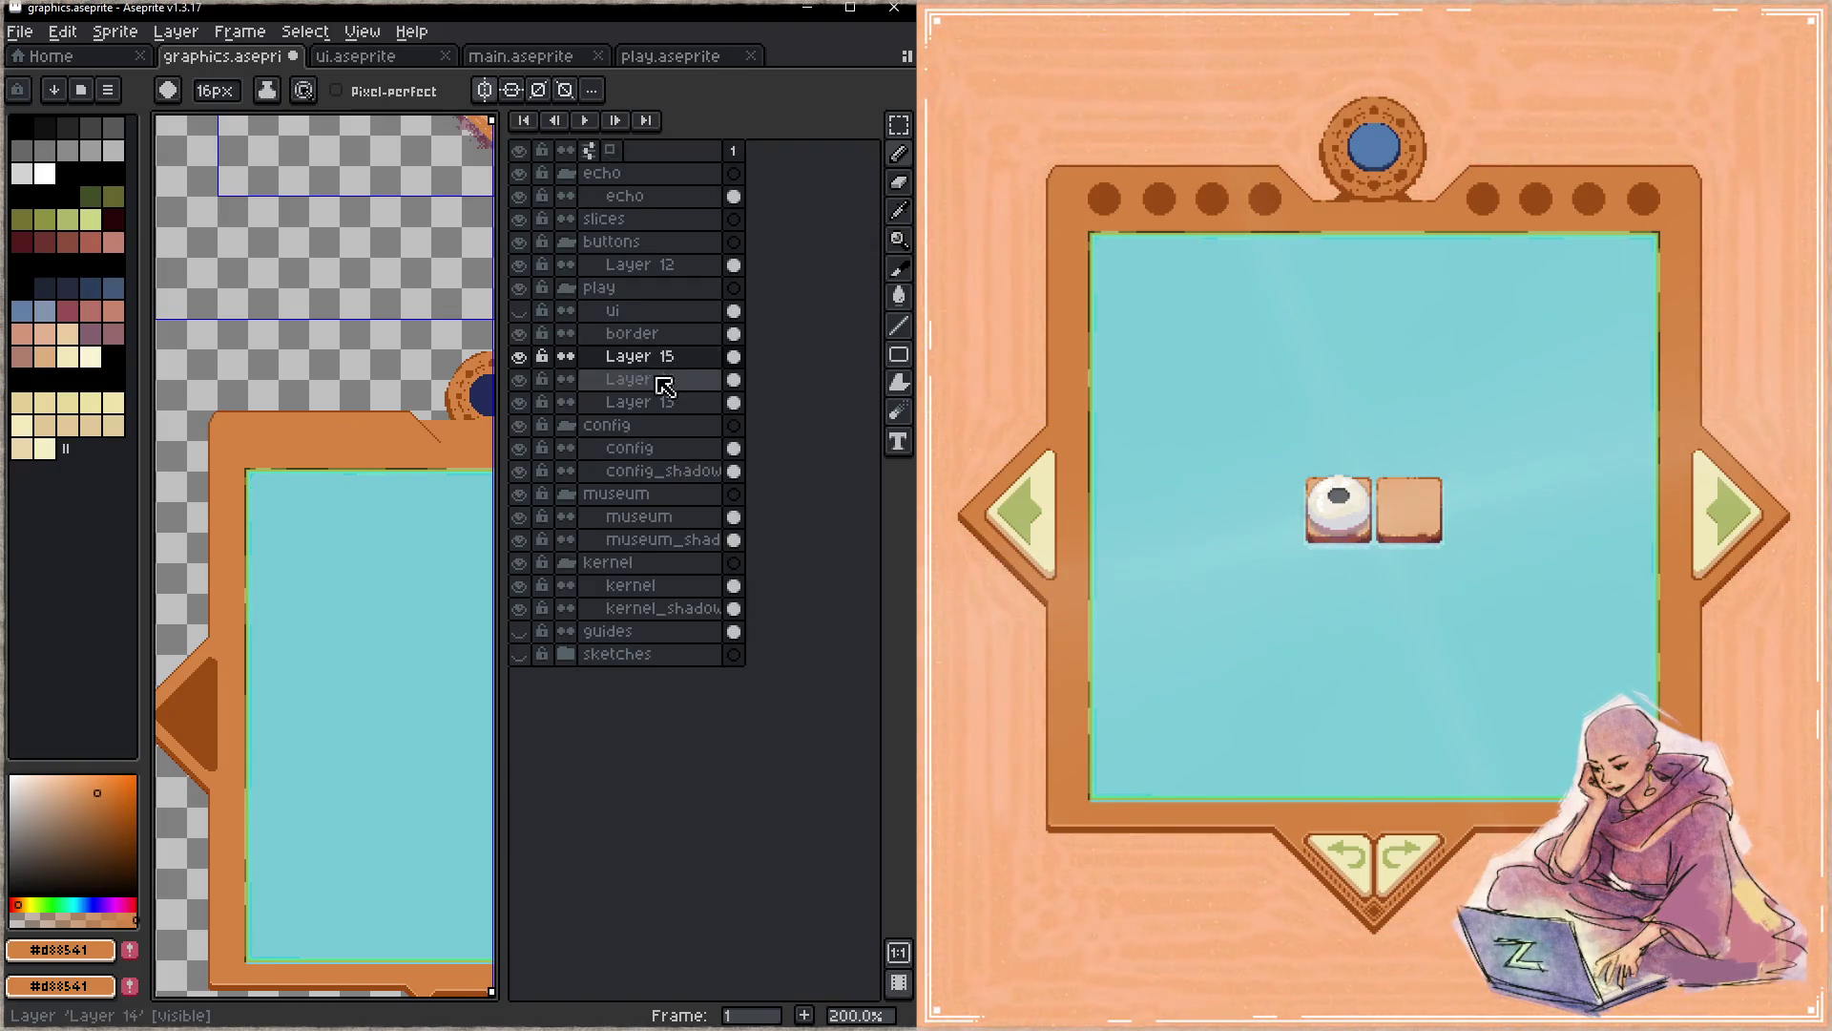
# - Select the round medallion on its layer, move it up above the top bar, and save
pyautogui.click(664, 387)
pyautogui.press('Tab')
pyautogui.press('m')
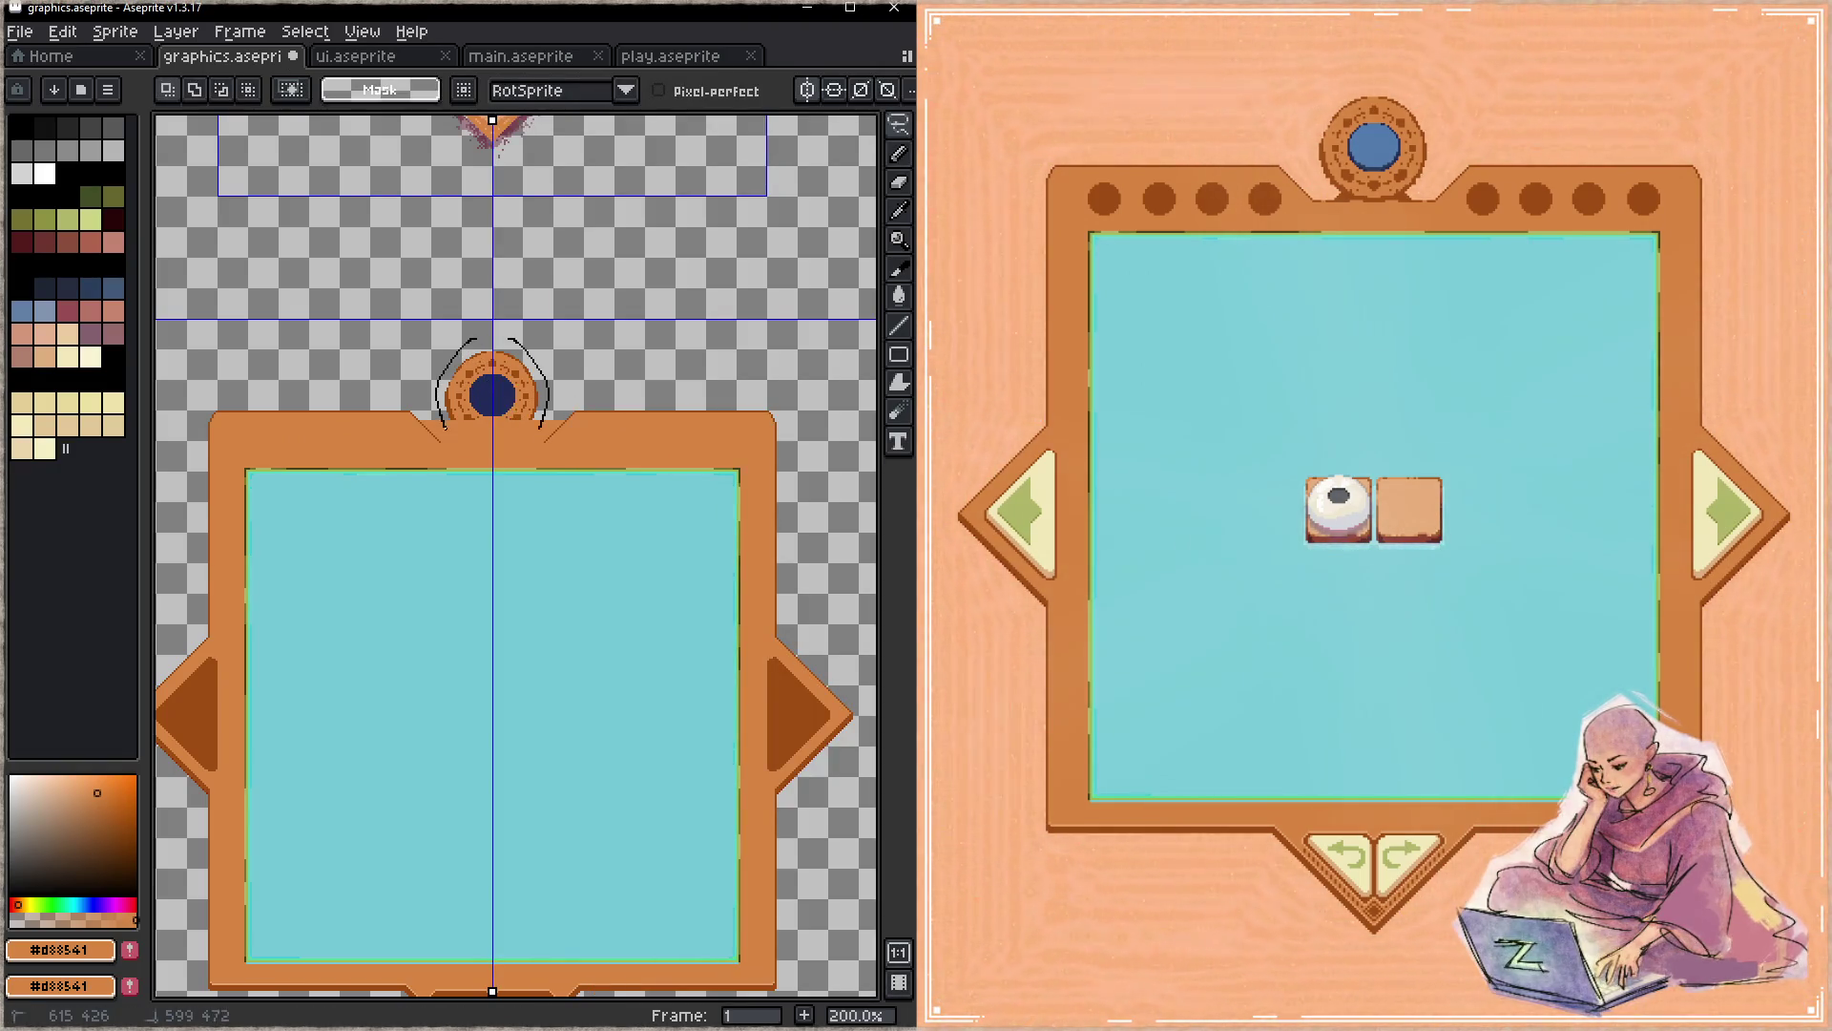
pyautogui.moveTo(428, 311); pyautogui.dragTo(556, 440)
pyautogui.press('Return')
pyautogui.press('Tab')
pyautogui.keyDown('ctrl'); pyautogui.click(653, 414); pyautogui.keyUp('ctrl')
pyautogui.press('Tab')
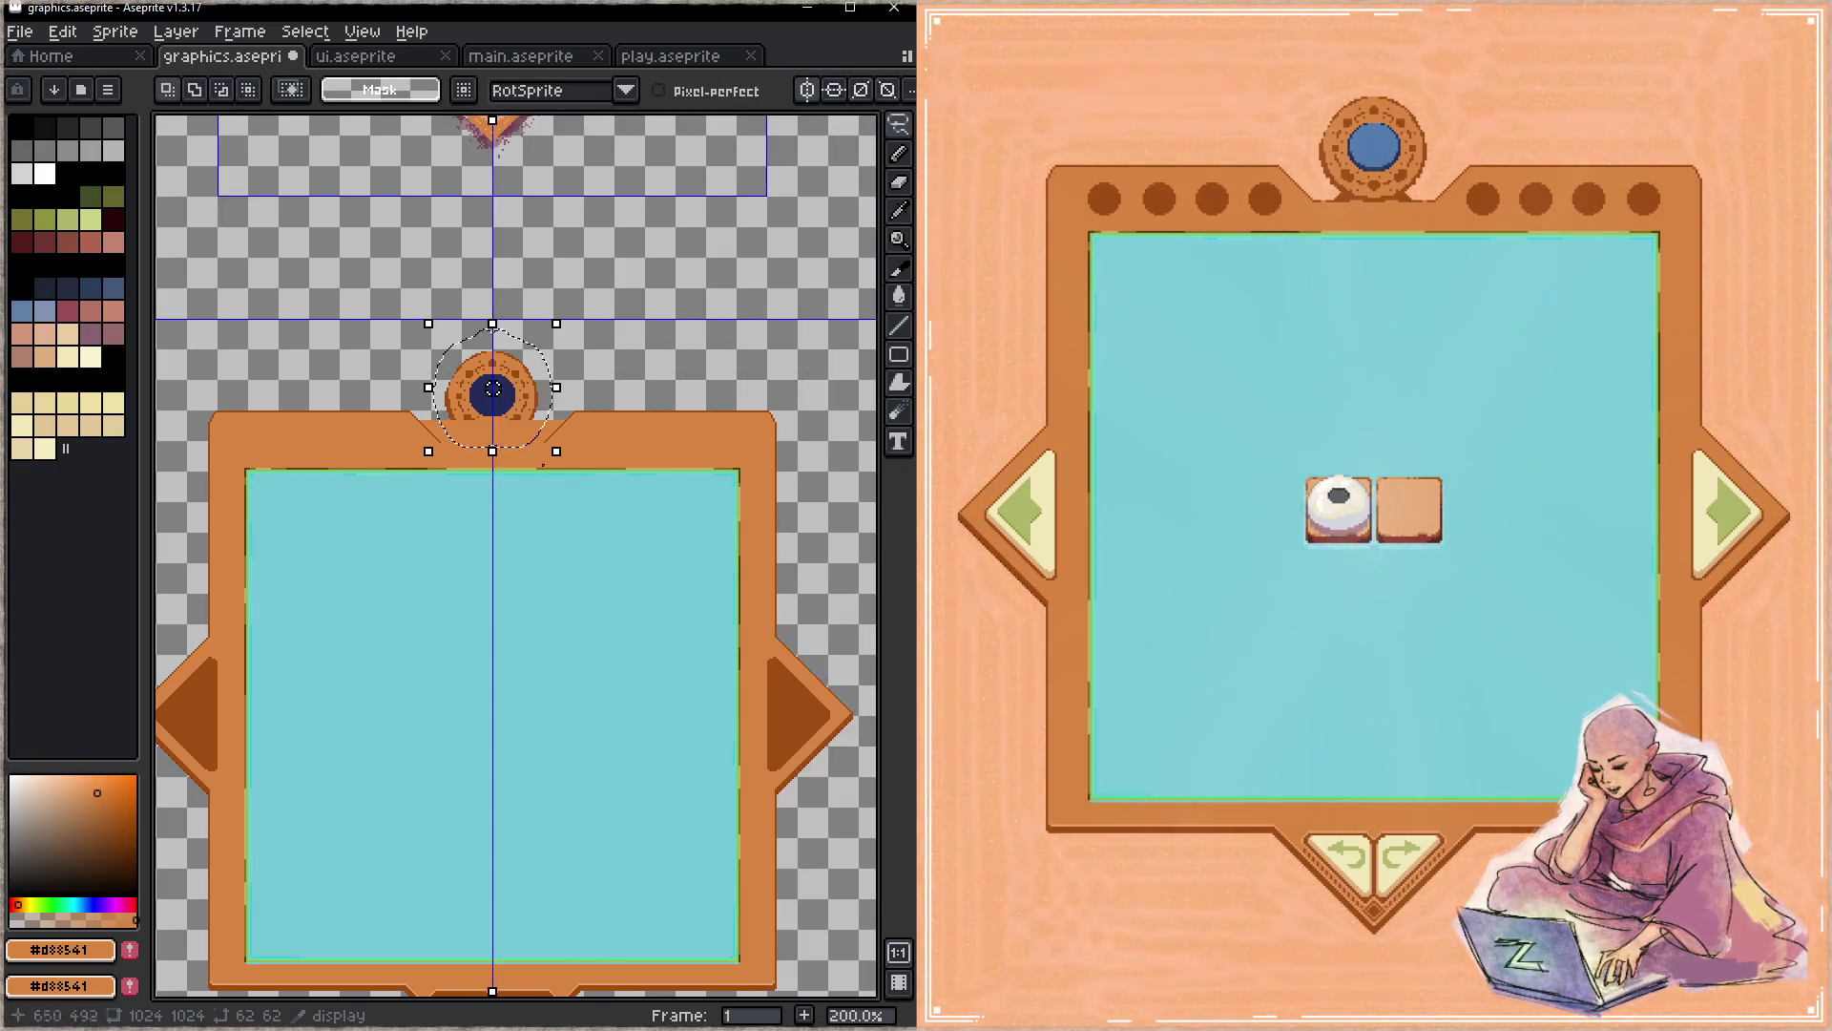
pyautogui.moveTo(524, 420); pyautogui.dragTo(523, 414)
pyautogui.press('Up')
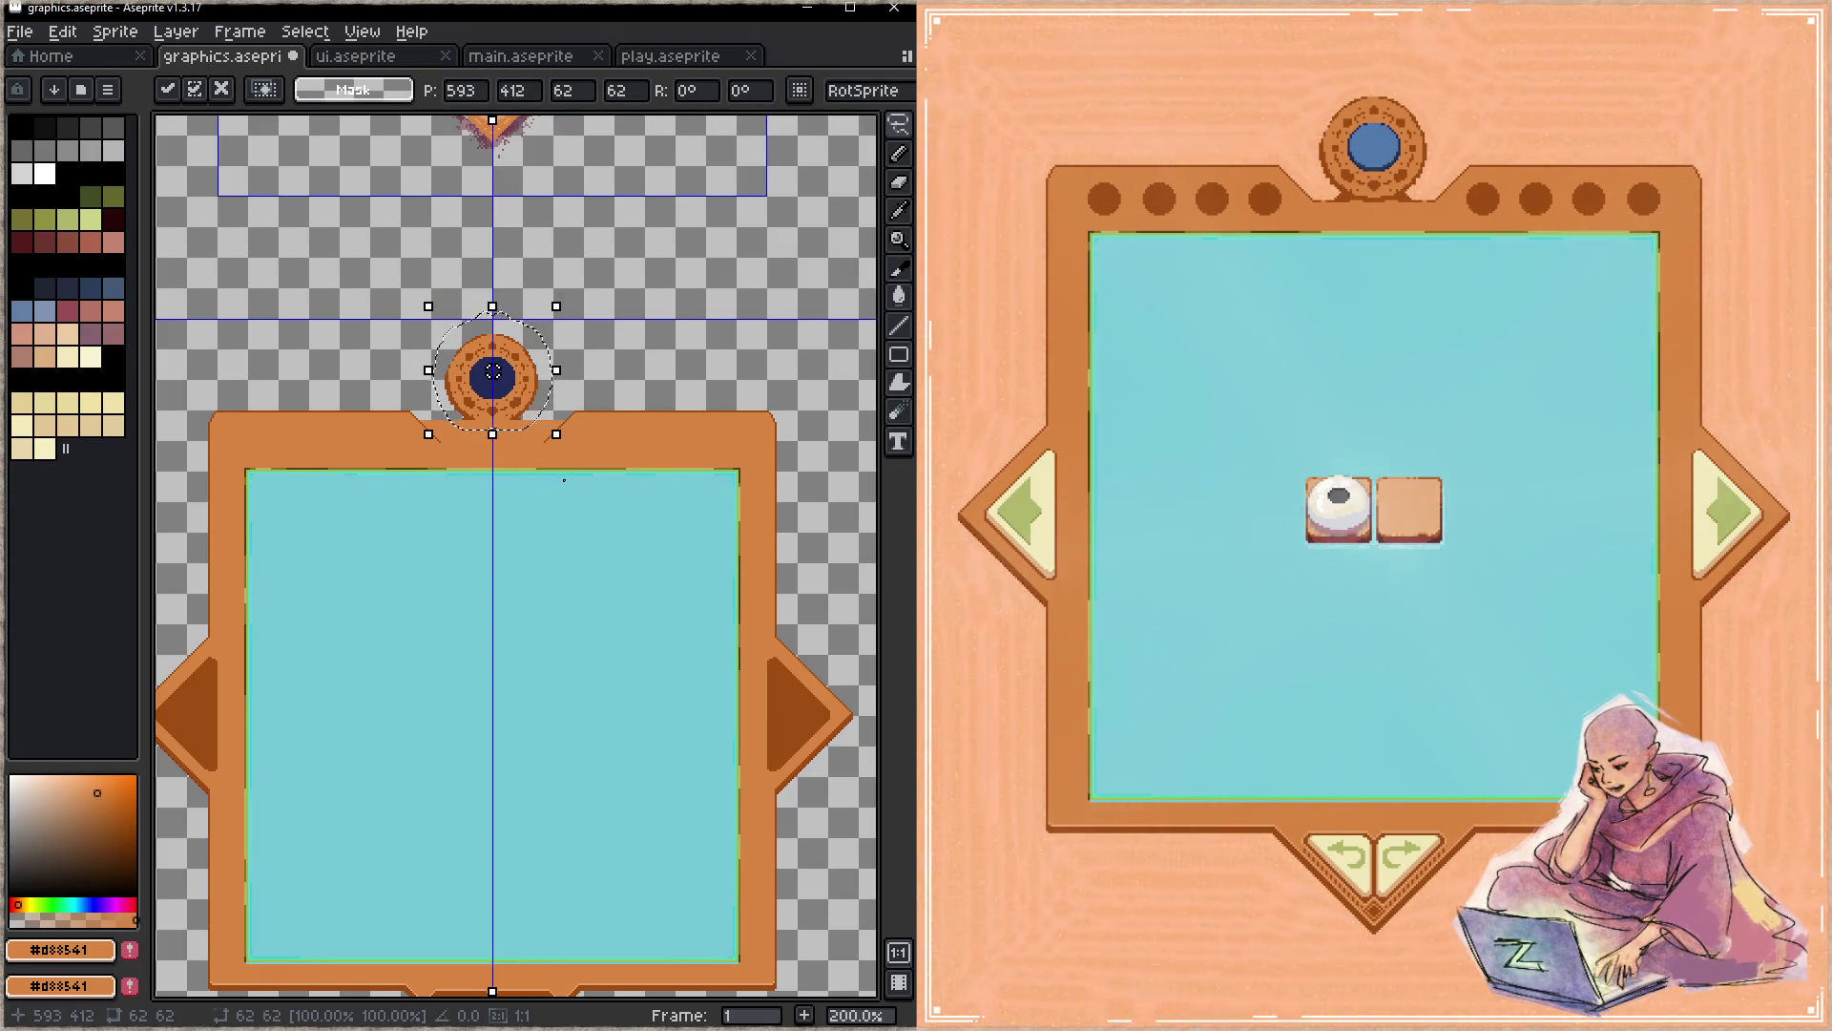
pyautogui.click(549, 479)
pyautogui.hotkey('ctrl', 's')
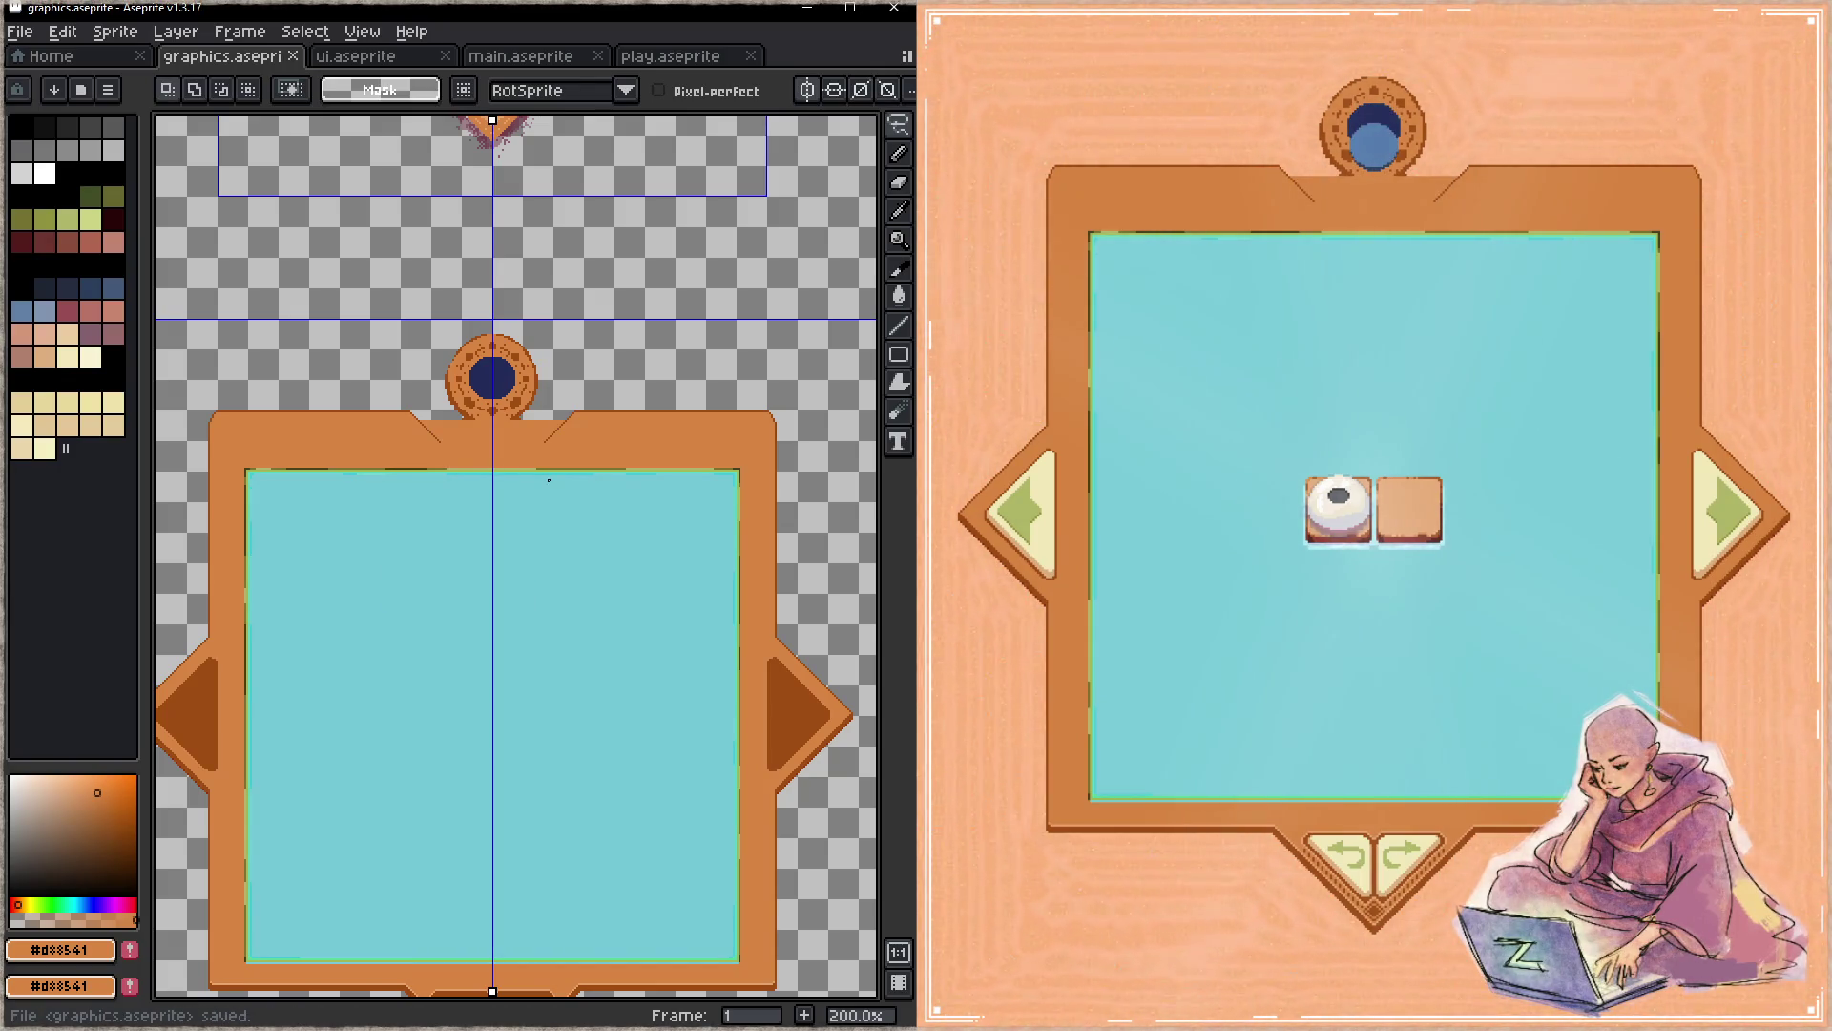
# - Ellipse-select the medallion ring, nudge it up one more pixel, save, and switch to ui.aseprite
pyautogui.moveTo(432, 321); pyautogui.dragTo(560, 446)
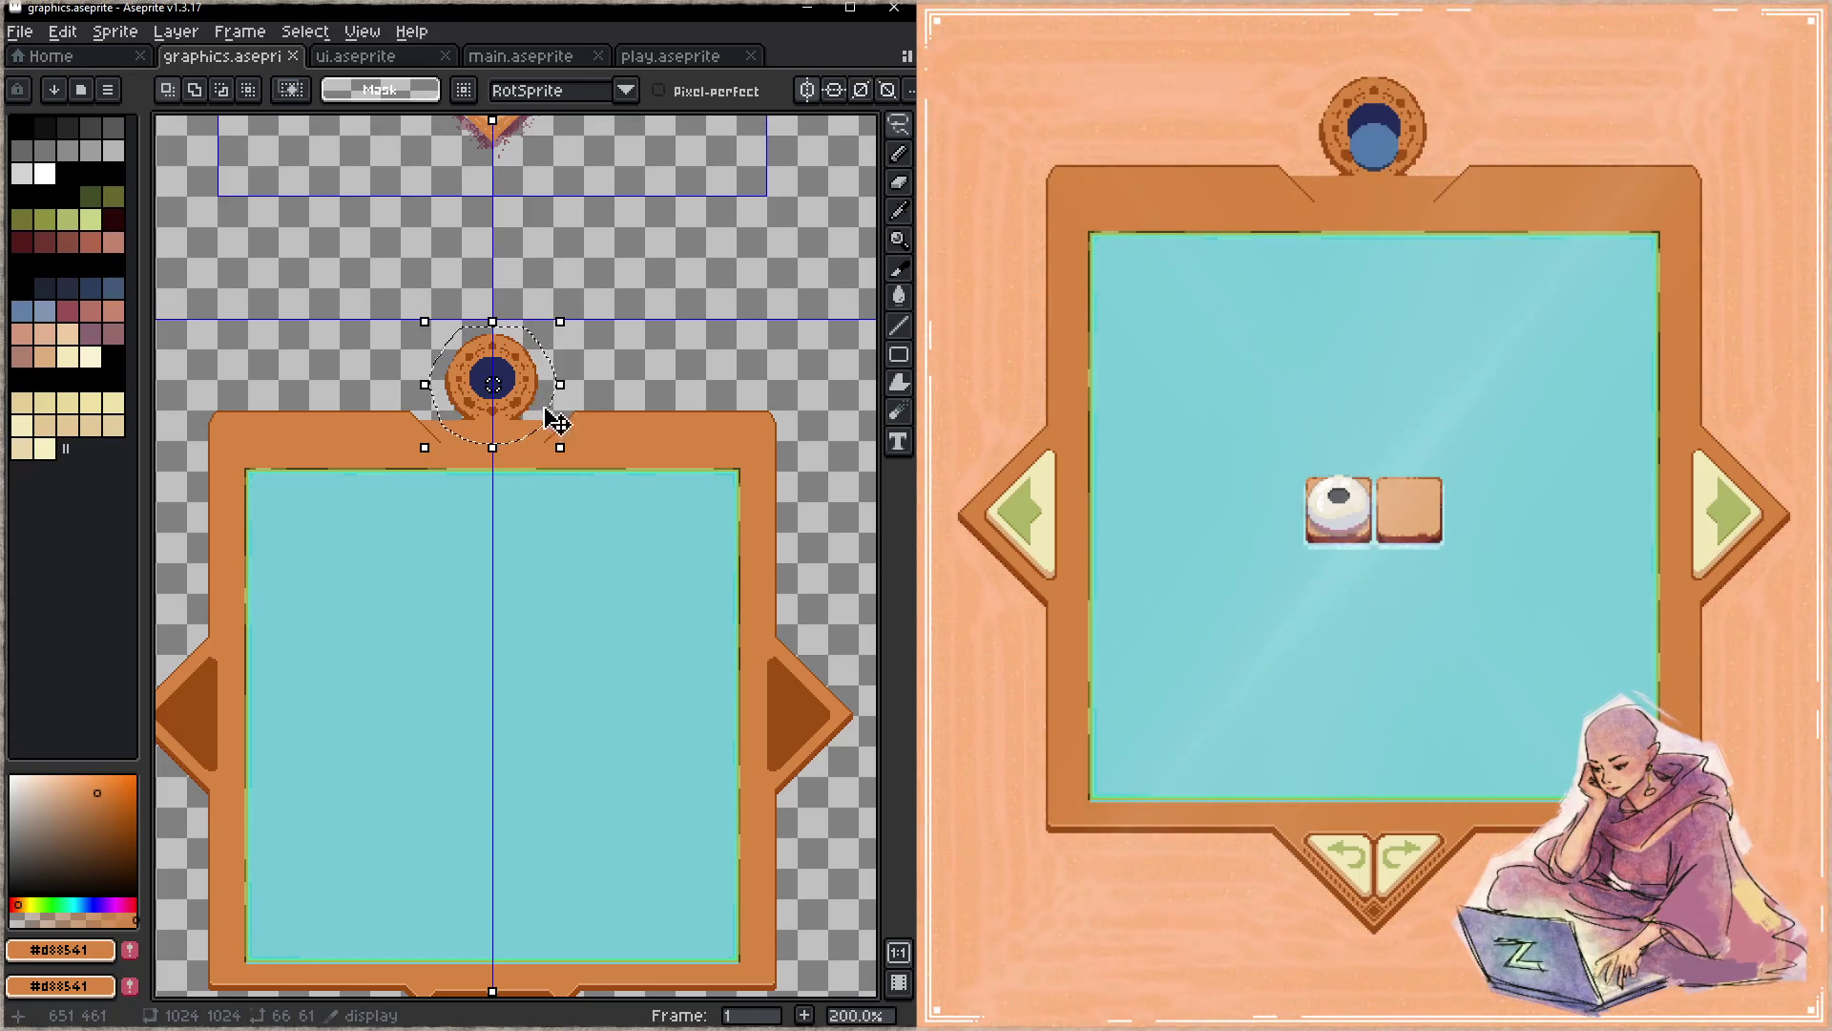
pyautogui.press('Up')
pyautogui.press('Up')
pyautogui.press('Up')
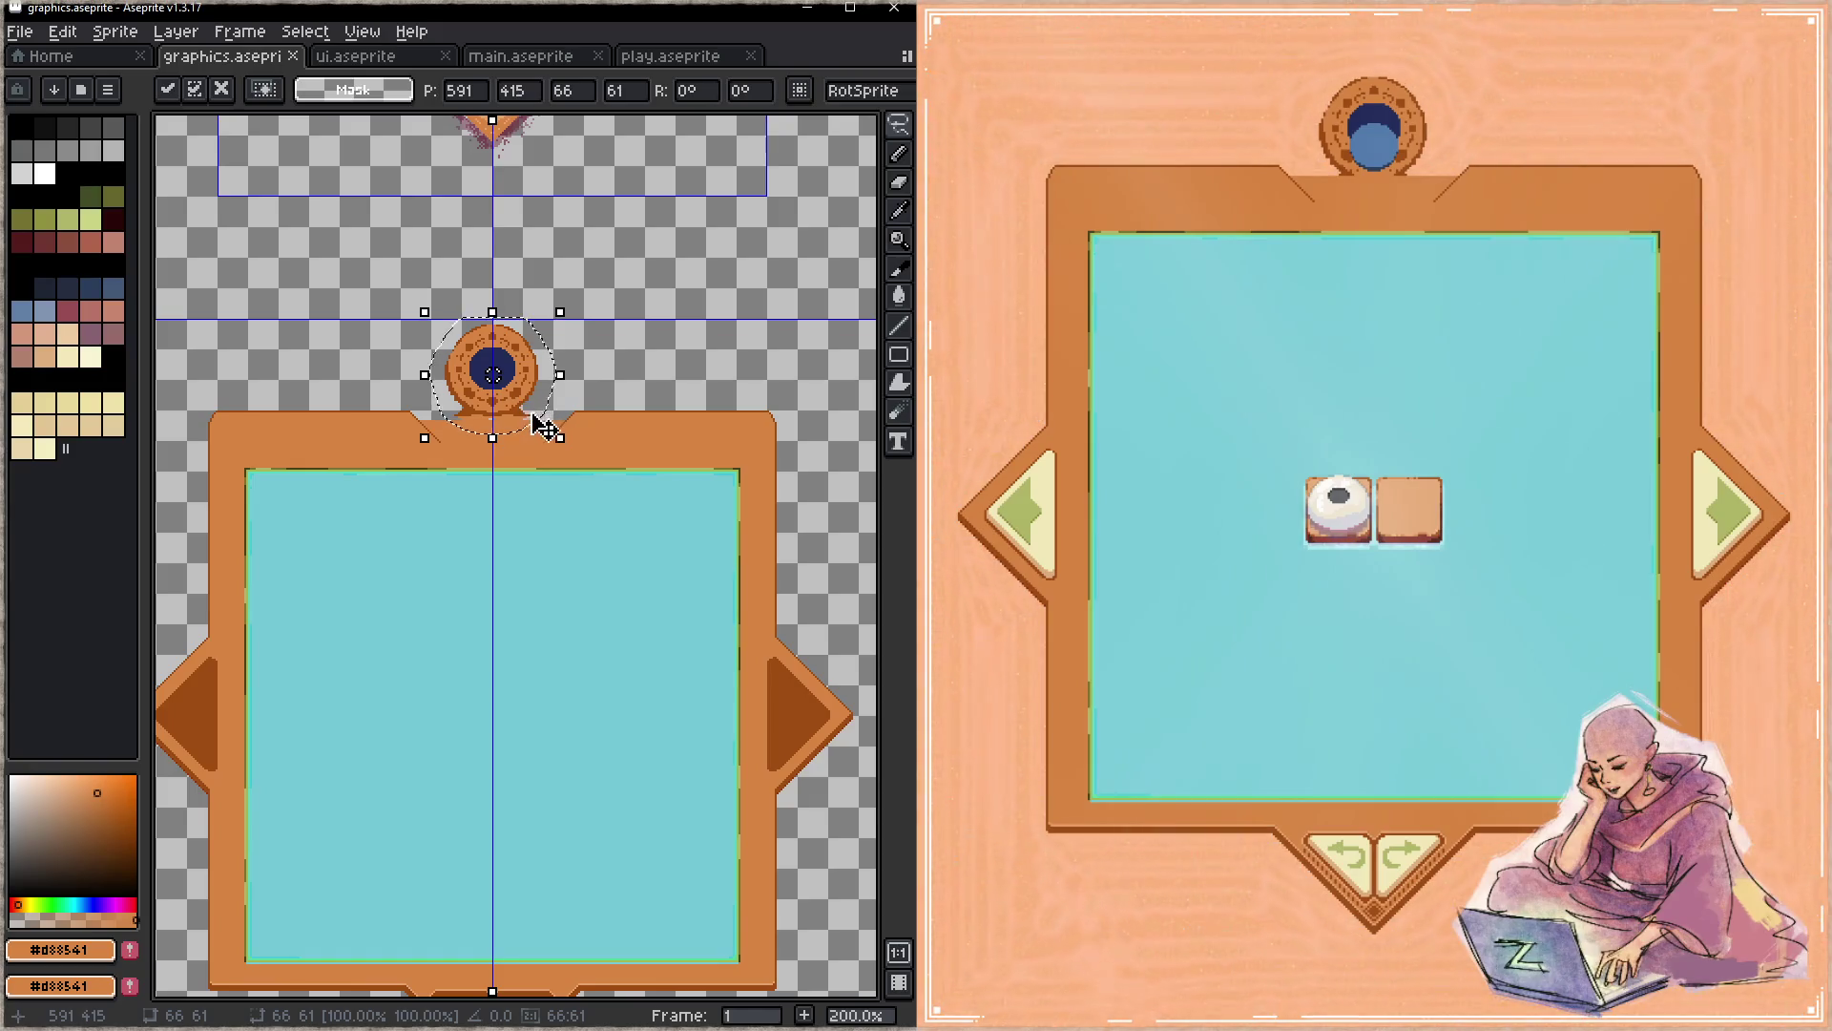
pyautogui.hotkey('ctrl', 'd')
pyautogui.hotkey('ctrl', 's')
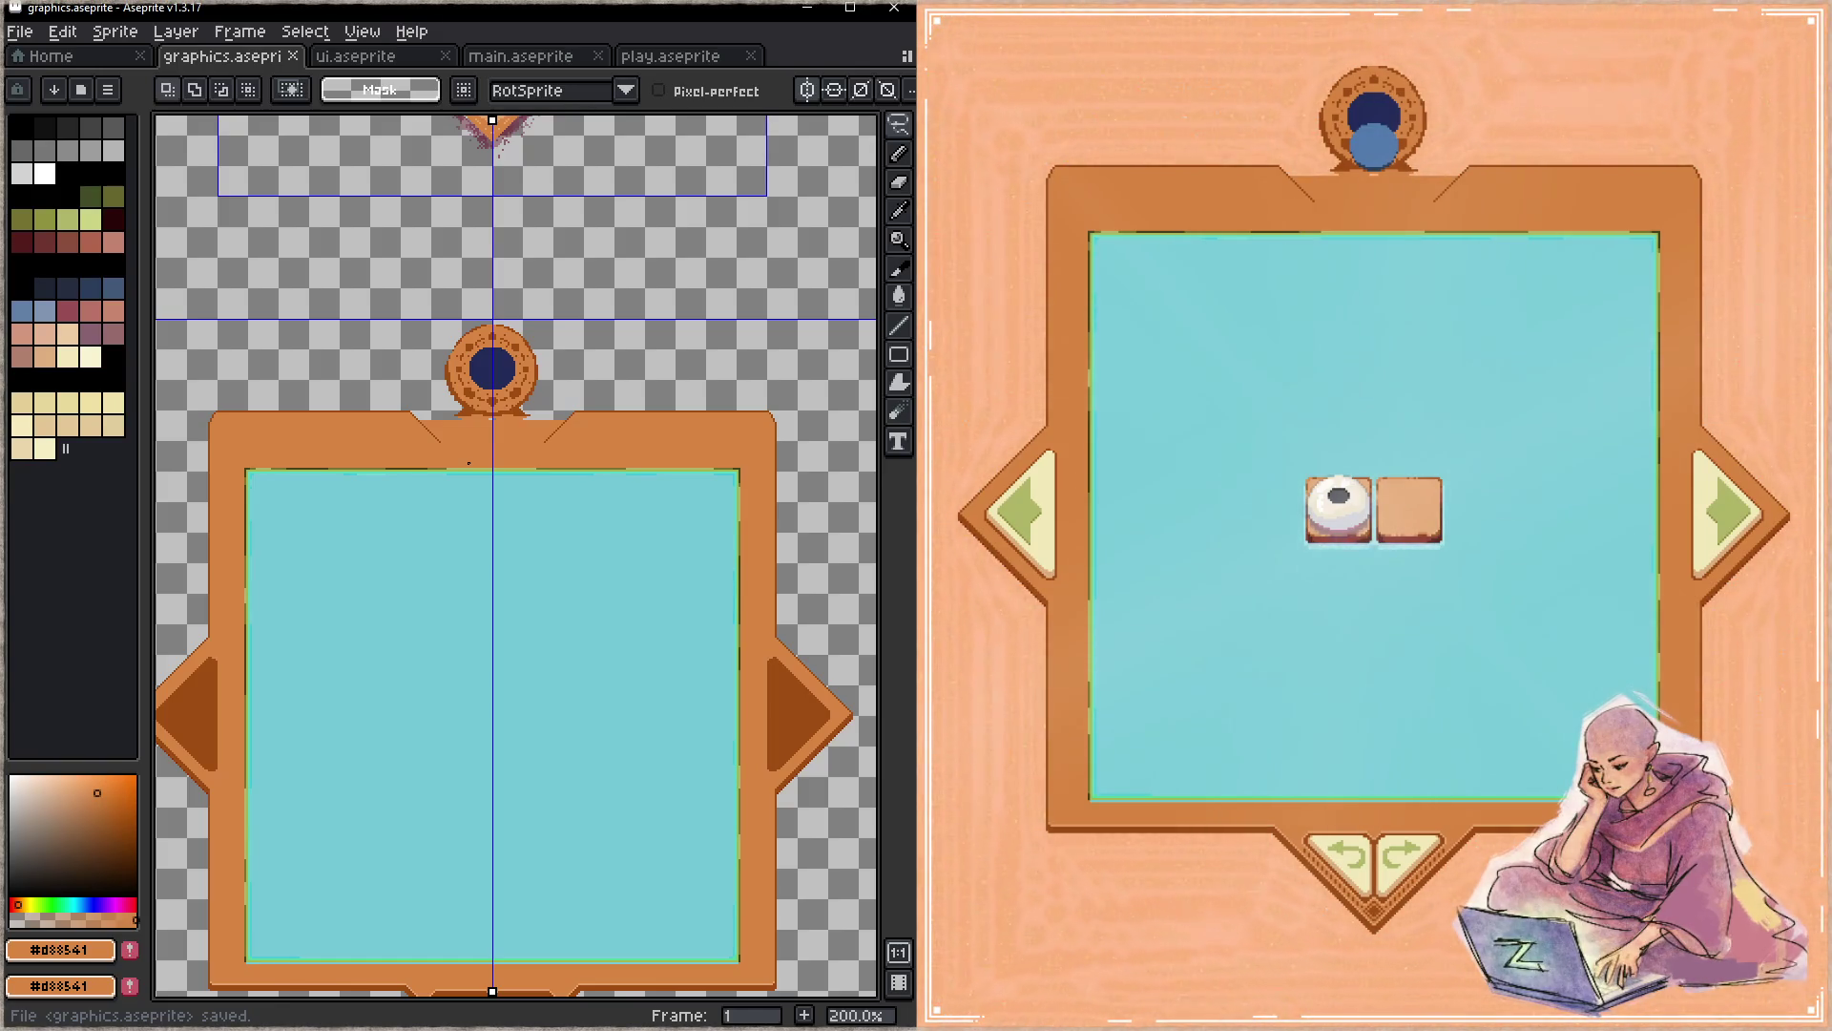
pyautogui.click(355, 54)
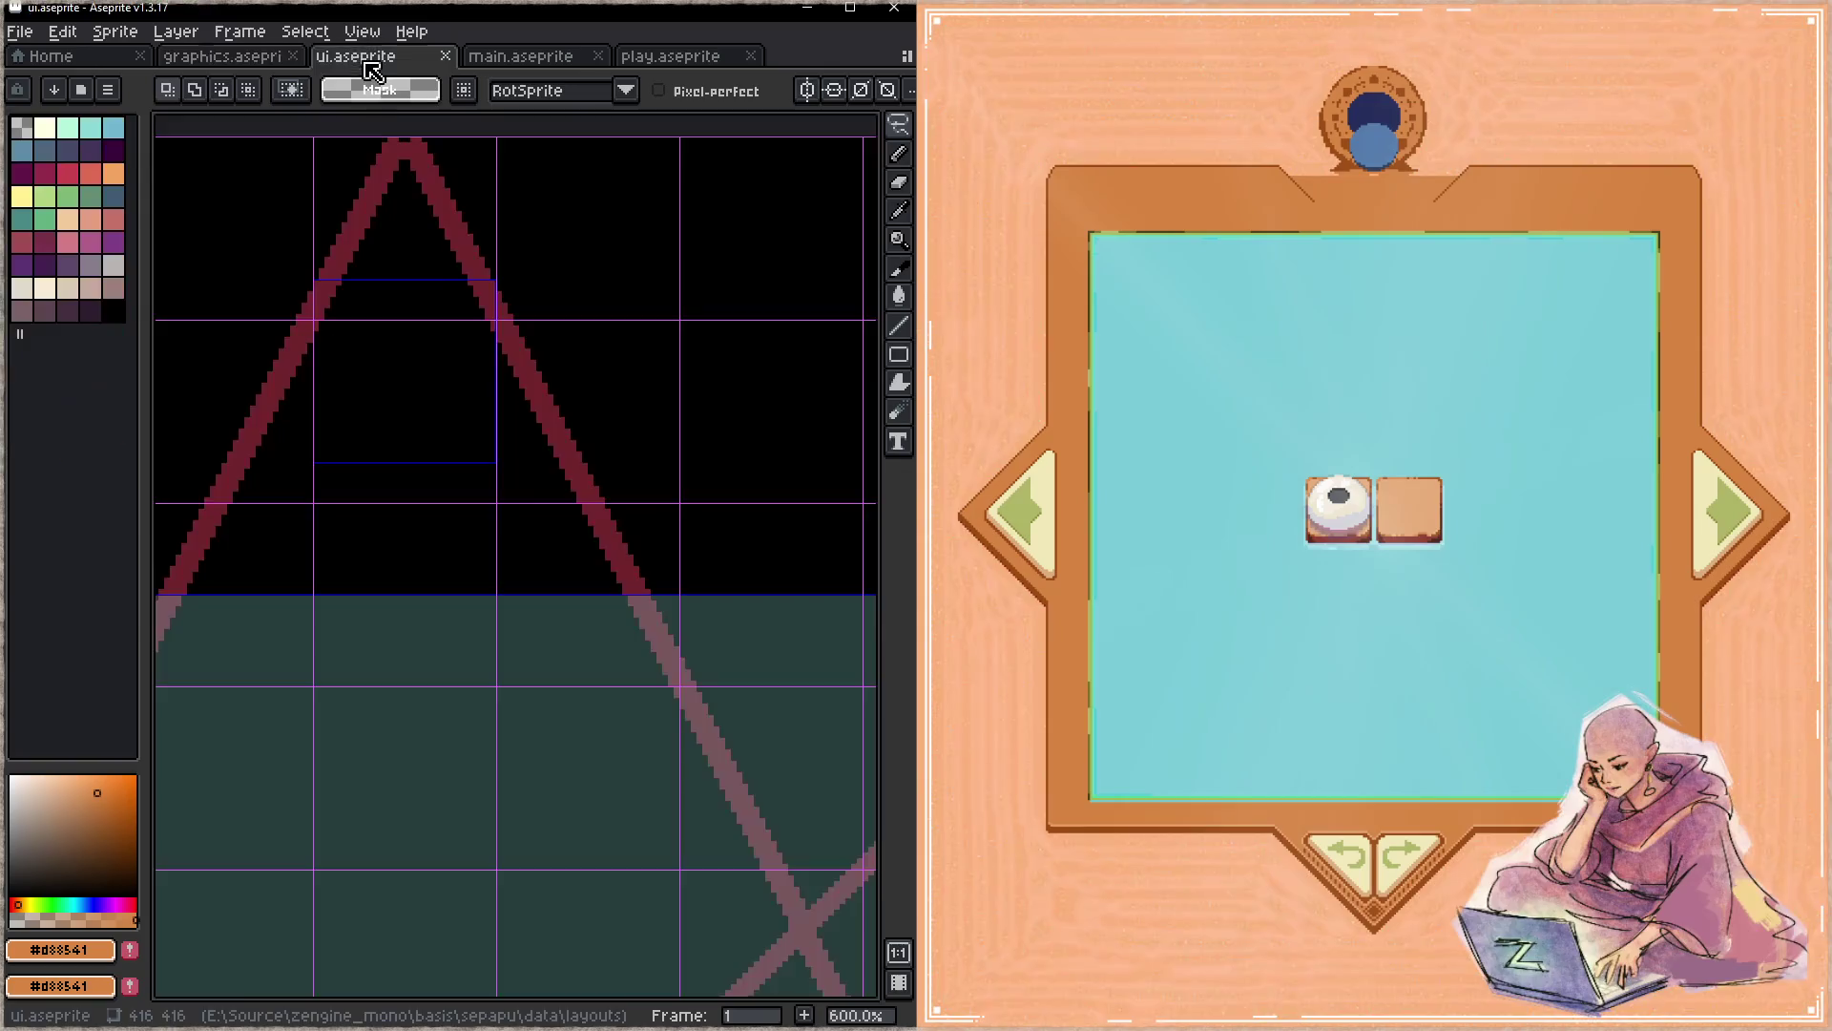
pyautogui.press('c')
pyautogui.moveTo(450, 425); pyautogui.dragTo(451, 369)
pyautogui.hotkey('ctrl', 's')
pyautogui.hotkey('ctrl', 's')
pyautogui.hotkey('ctrl', 's')
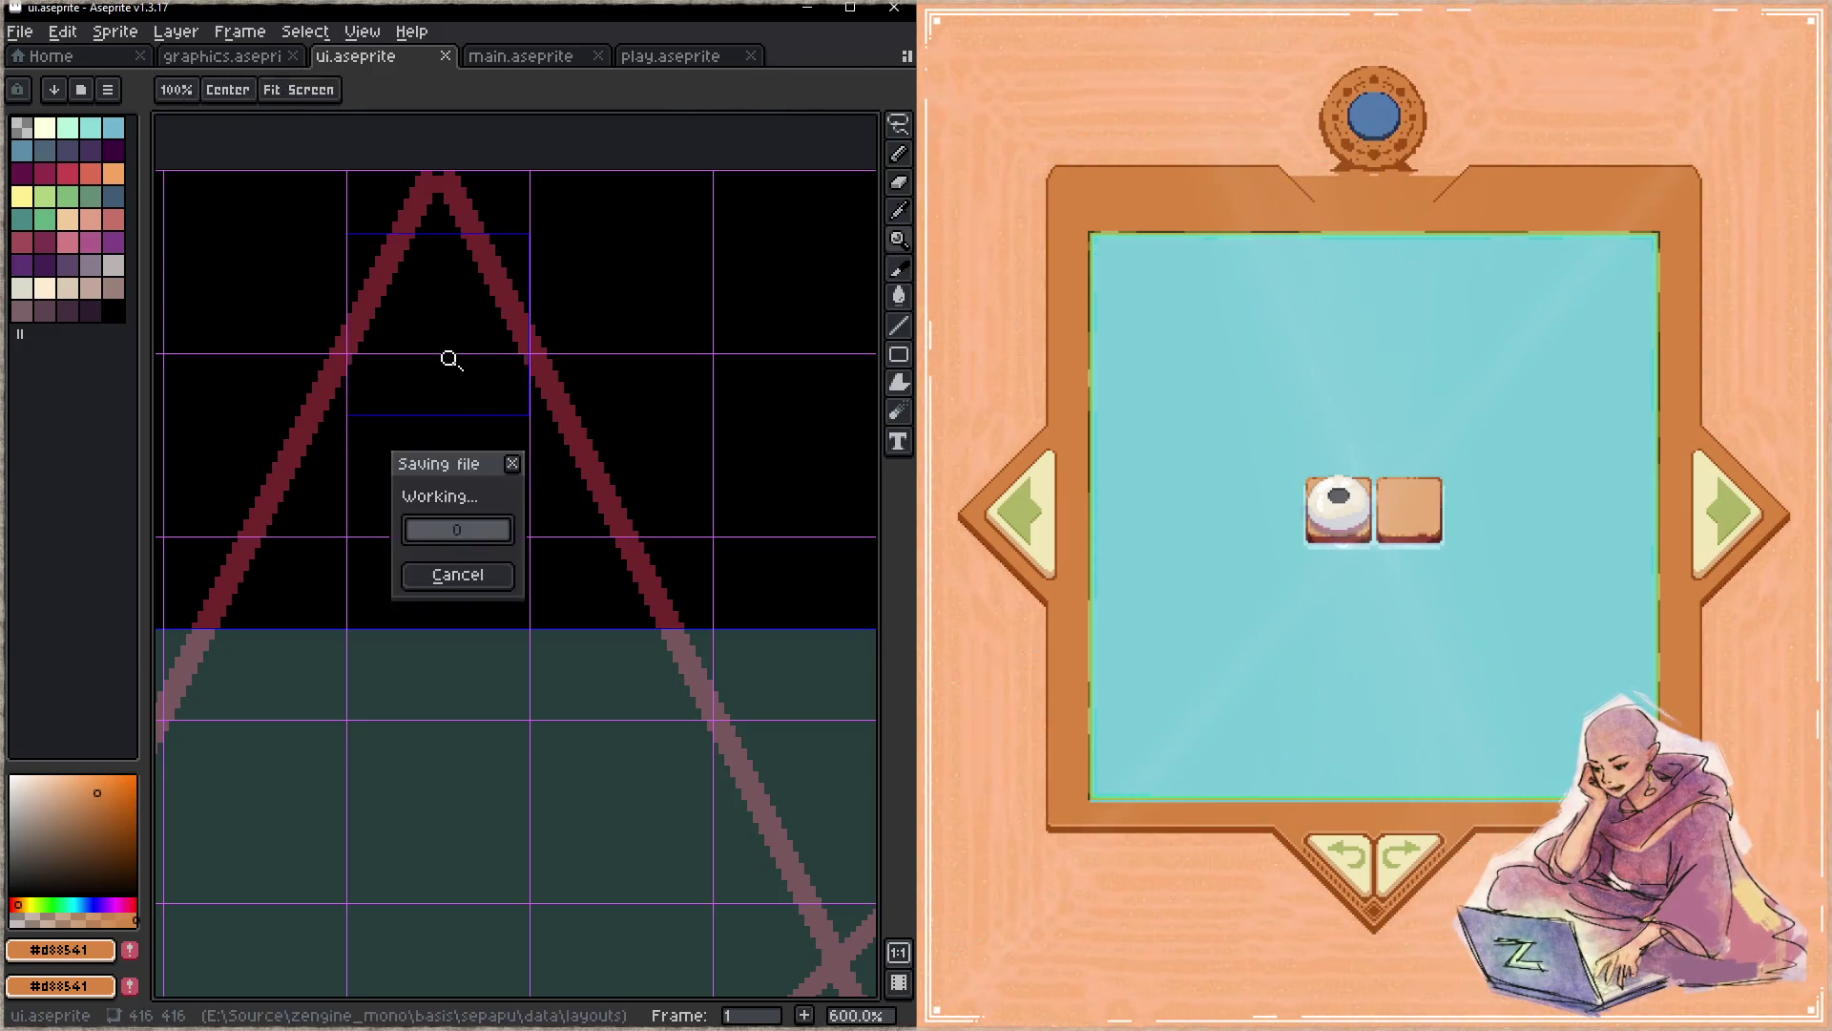
pyautogui.click(223, 56)
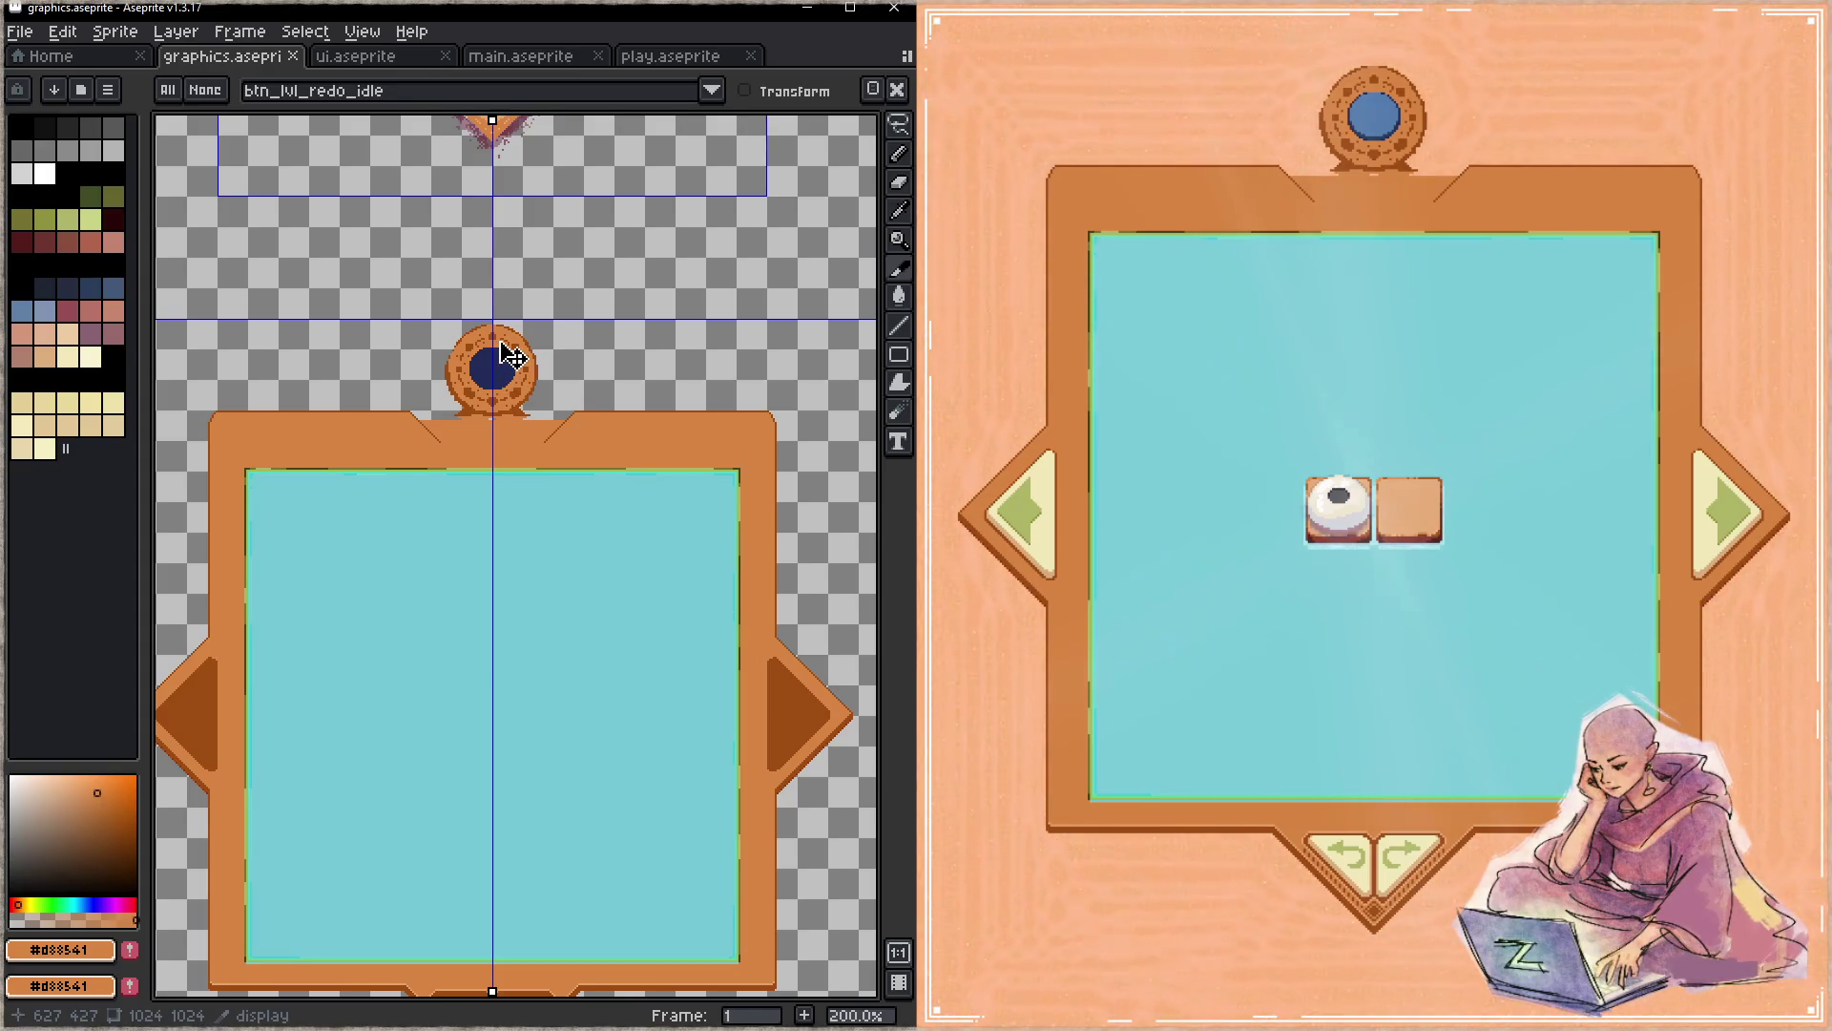
# - Step to the next level and back in the running game to check the board
pyautogui.click(1168, 383)
pyautogui.click(1717, 538)
pyautogui.click(1029, 521)
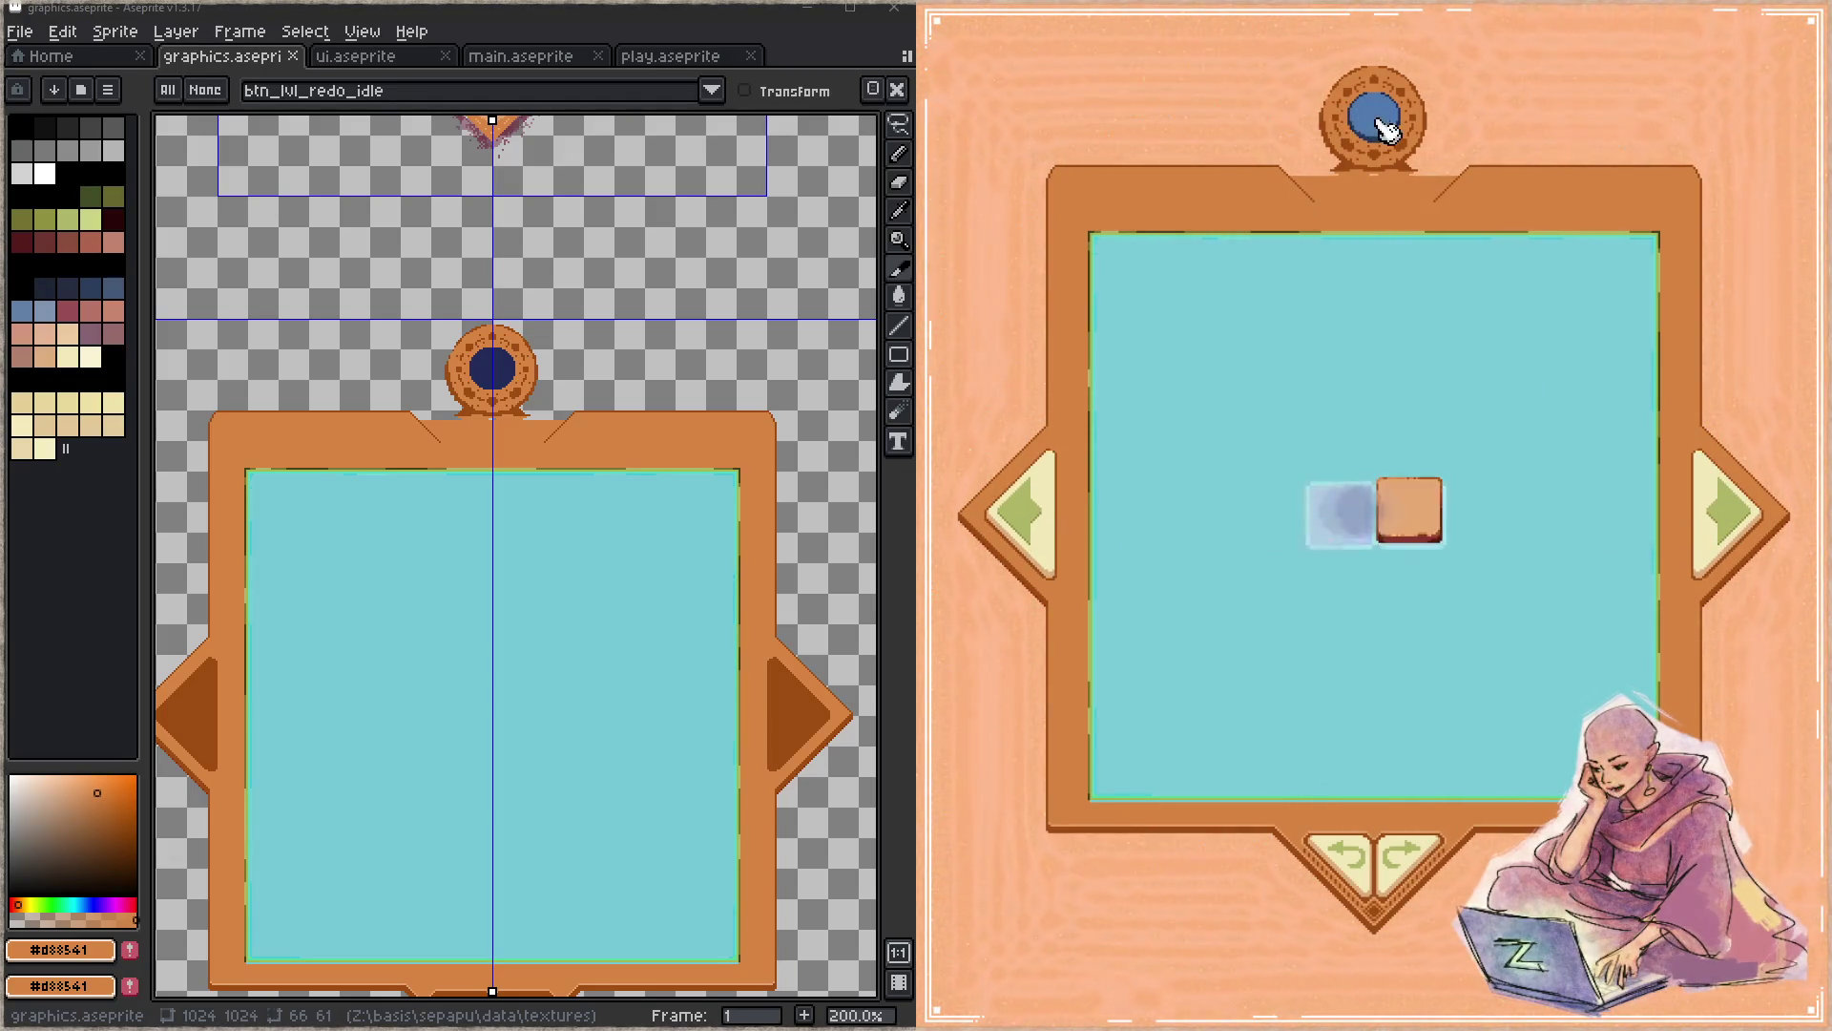
# - Paint mirrored dark brown Pencil dots on the frame's top bar beside the medallion
pyautogui.moveTo(510, 424); pyautogui.dragTo(525, 389)
pyautogui.press('b')
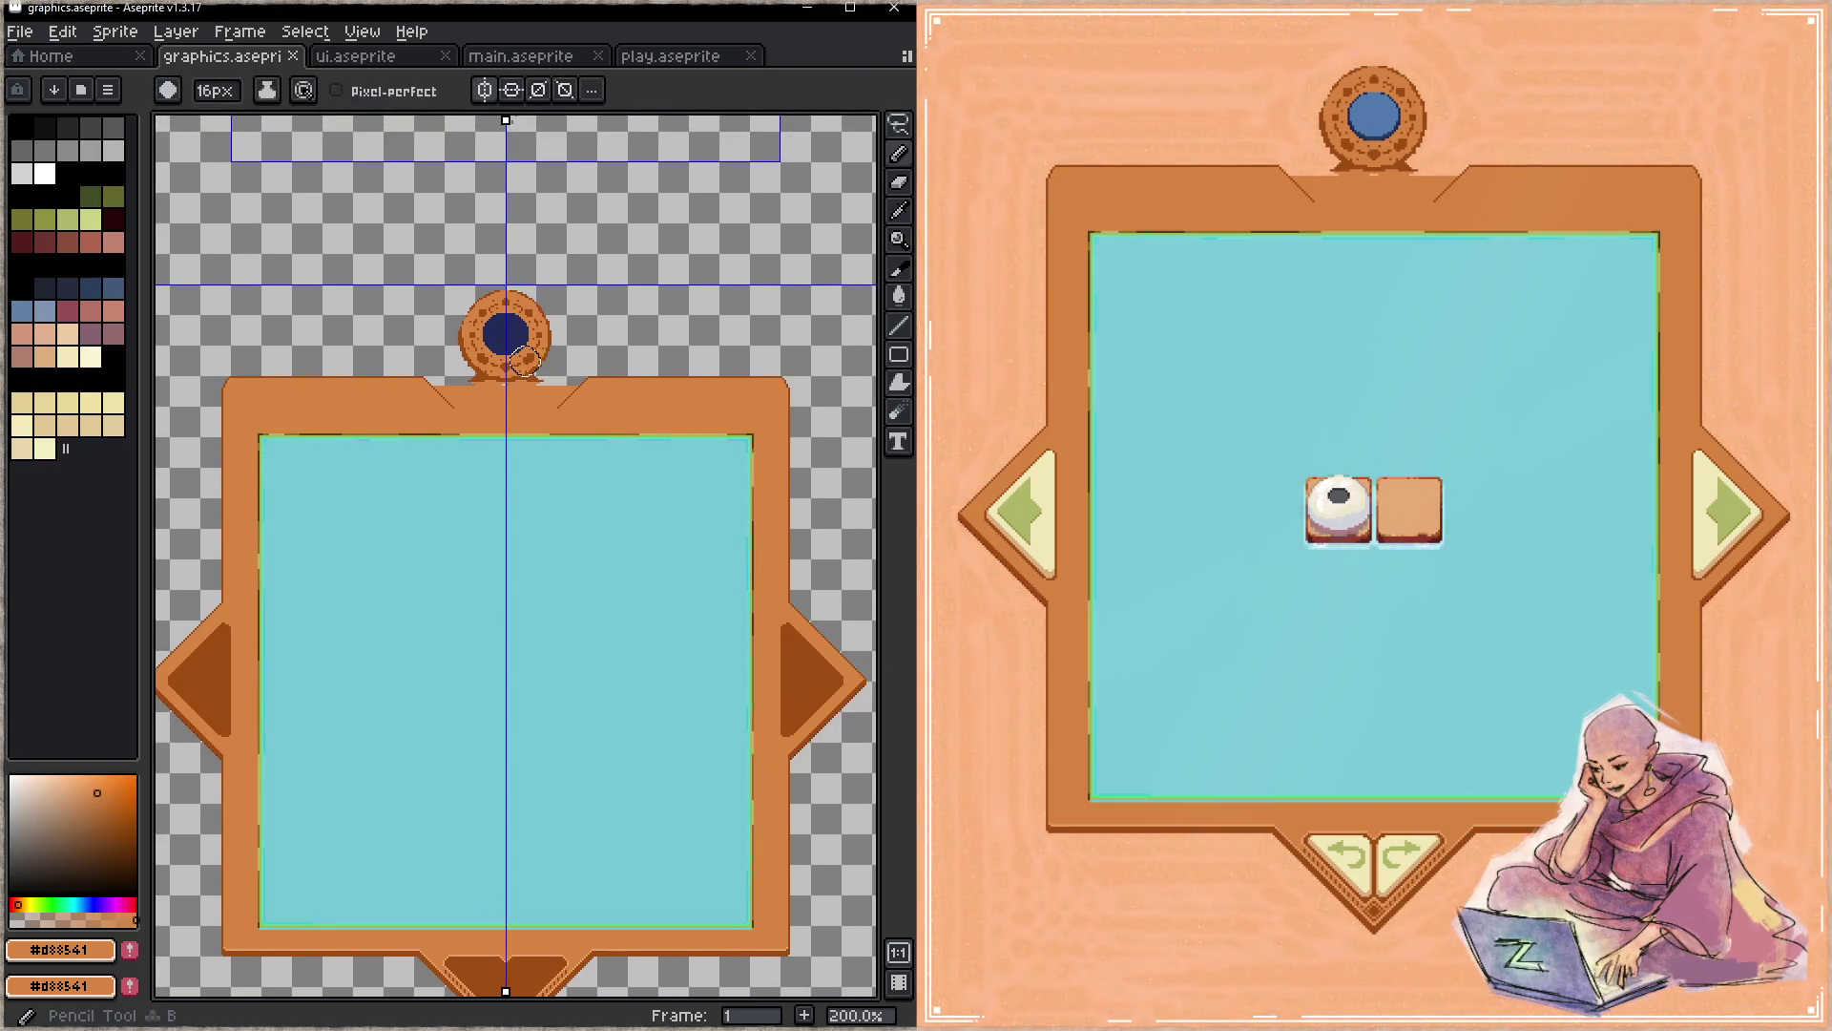
pyautogui.keyDown('alt'); pyautogui.click(233, 664); pyautogui.keyUp('alt')
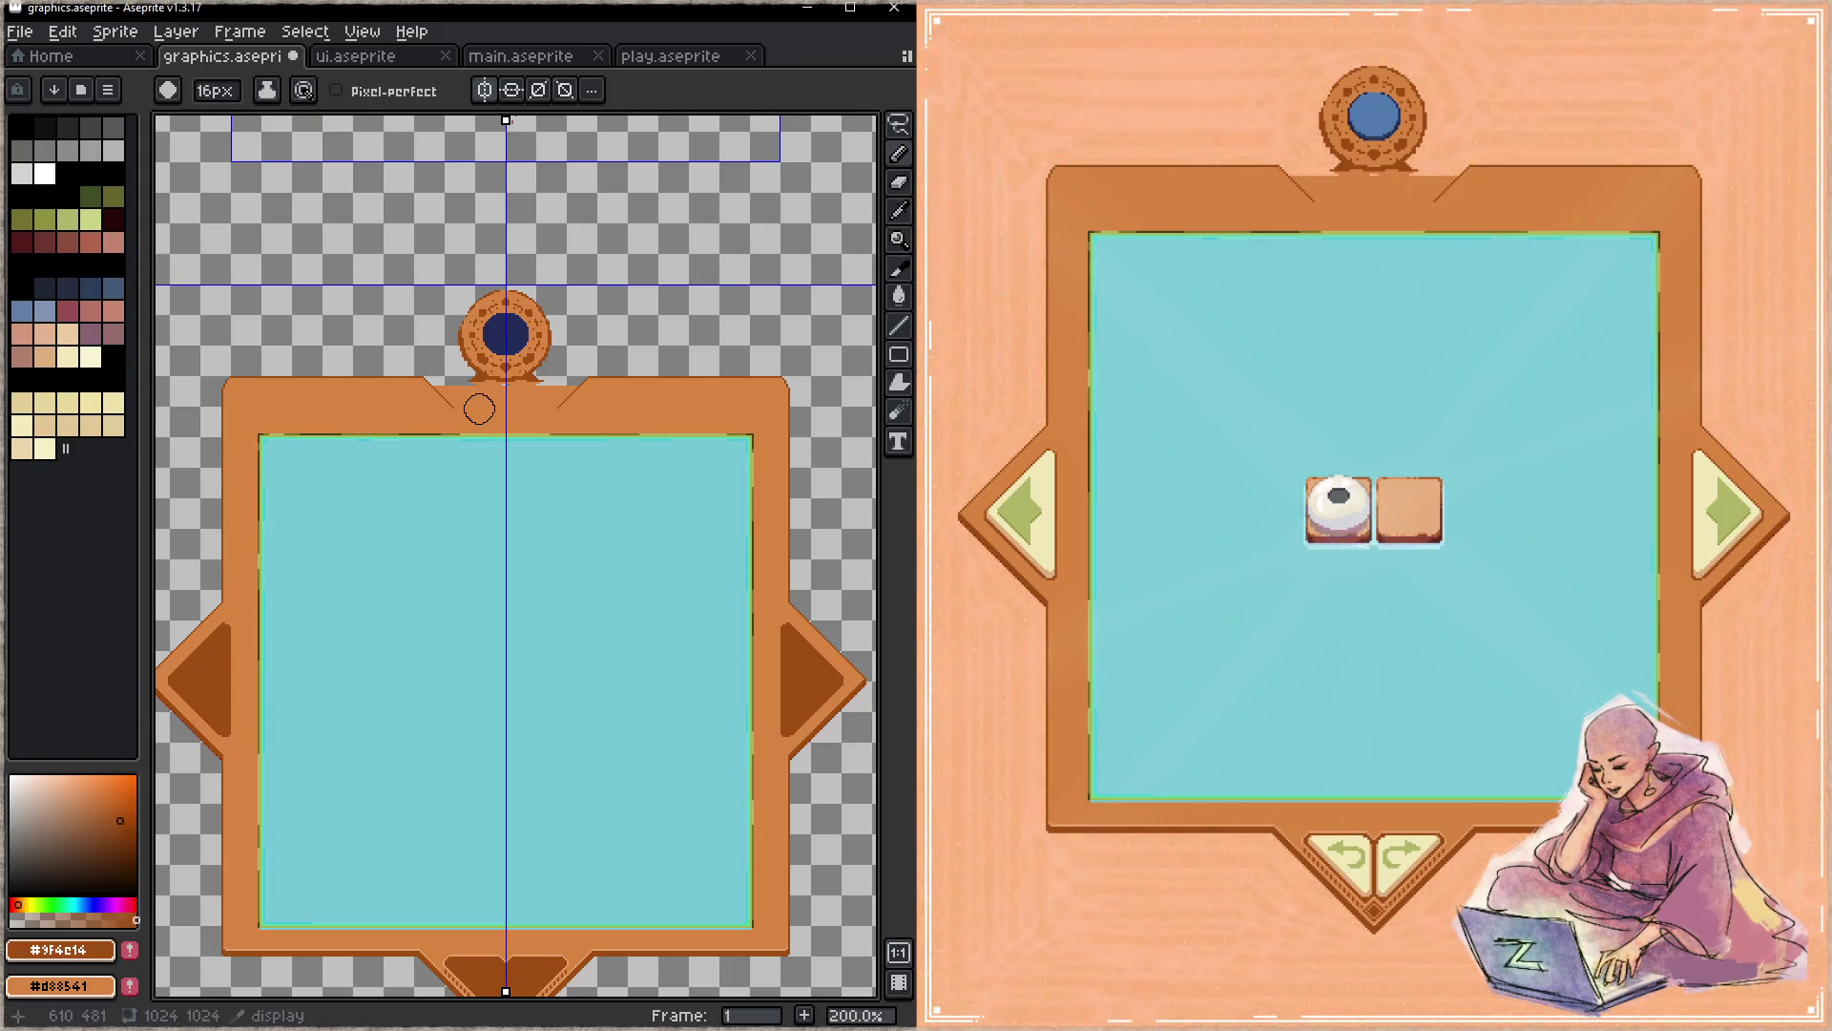
pyautogui.click(480, 410)
pyautogui.press('Tab')
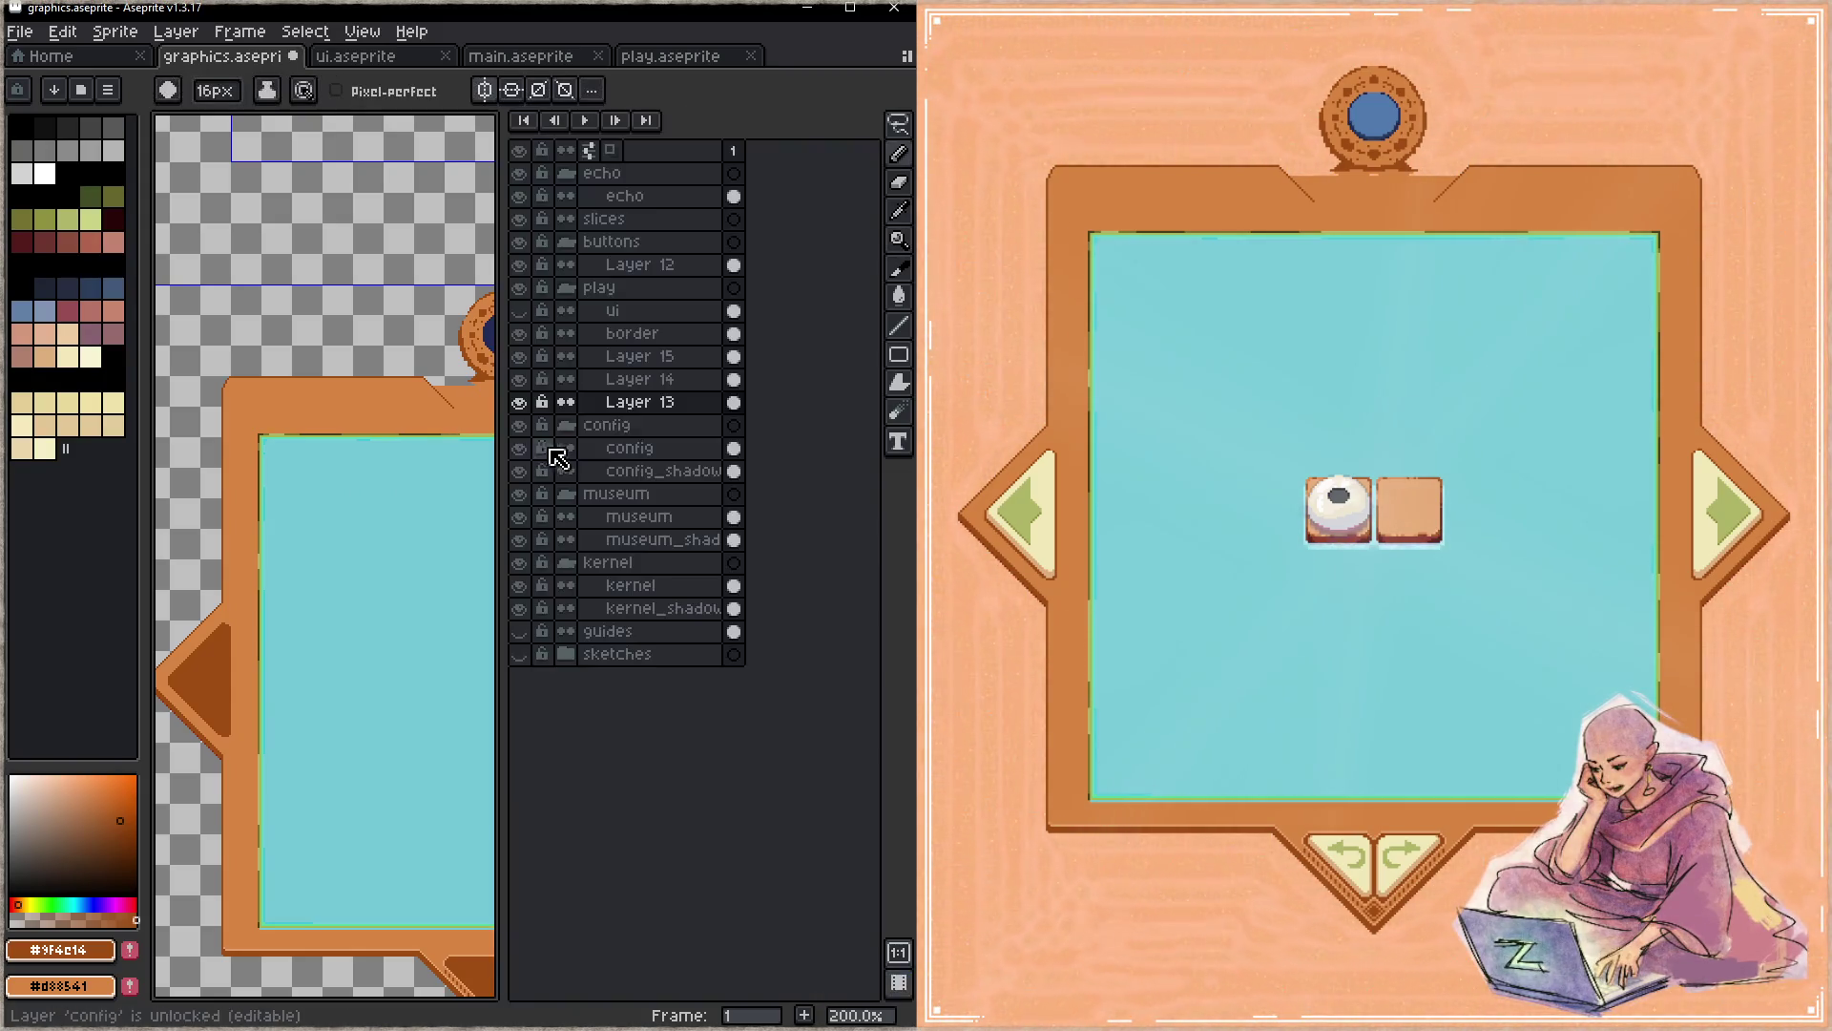
pyautogui.press('Tab')
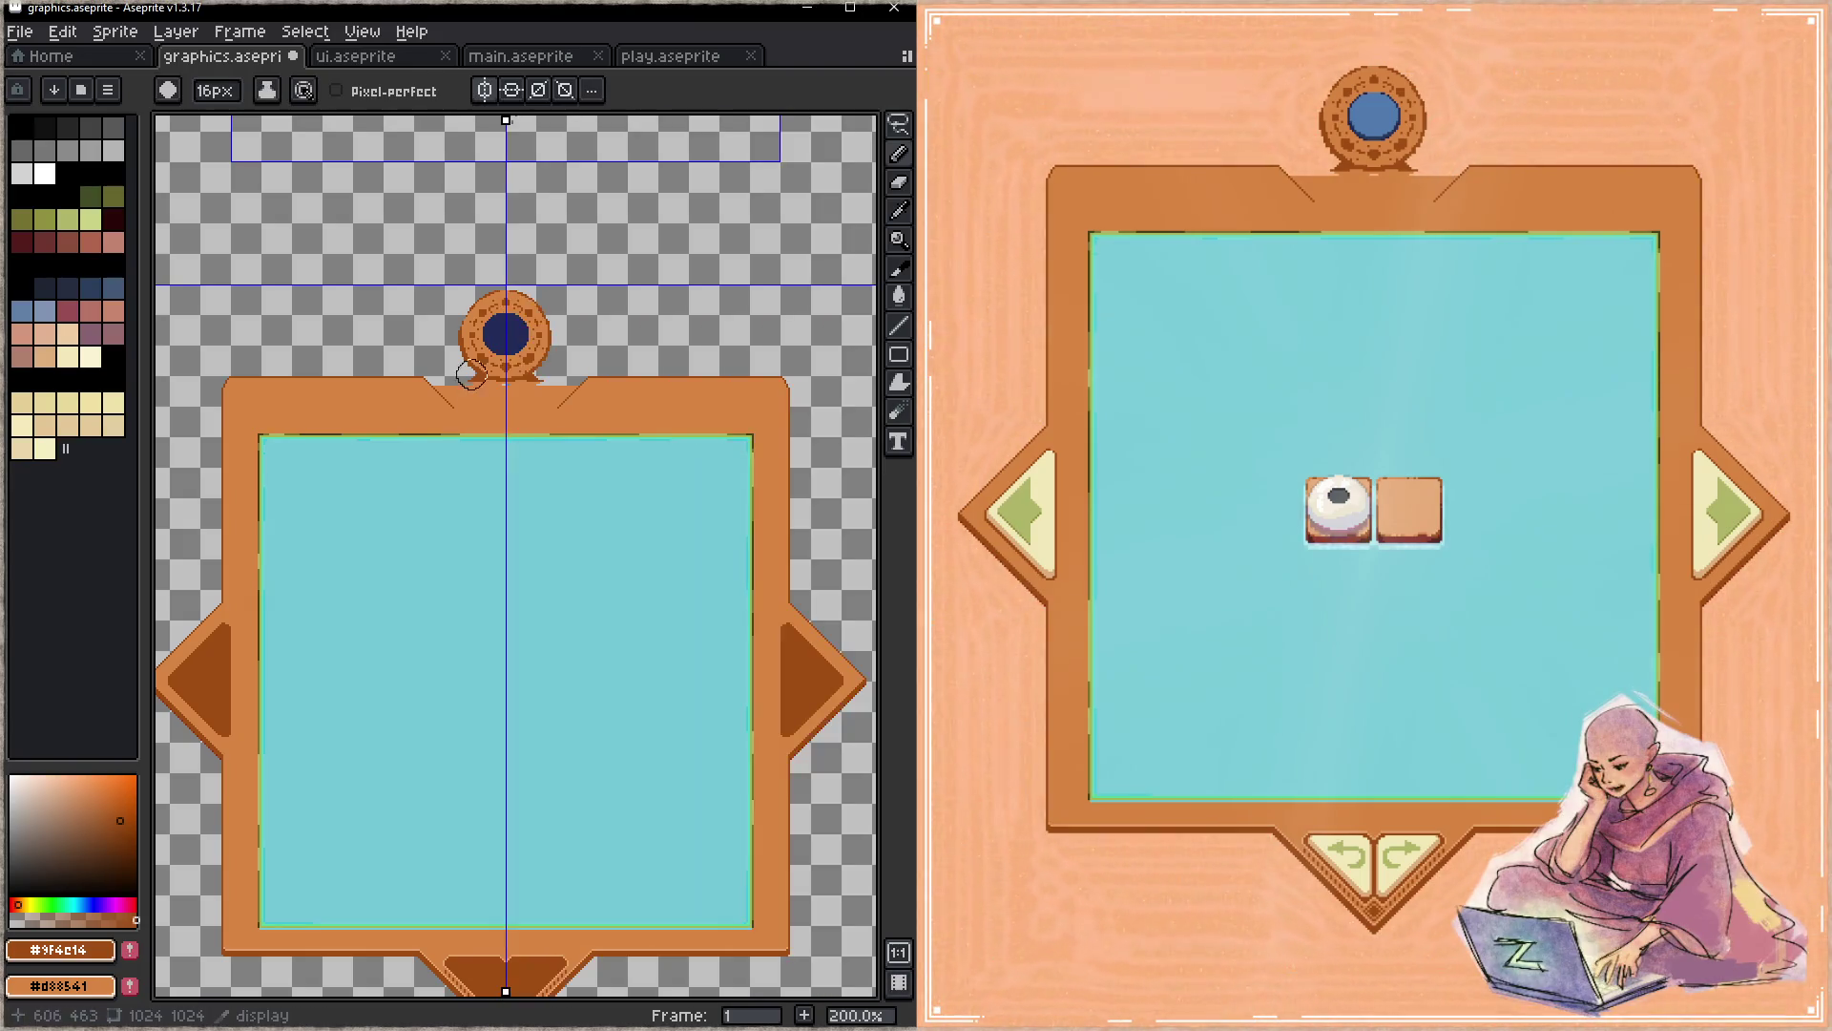
pyautogui.click(474, 408)
pyautogui.click(536, 409)
pyautogui.click(407, 409)
# - Add an outer dot pair, then undo the dot pairs to restart the spacing
pyautogui.click(344, 408)
pyautogui.press('z')
pyautogui.hotkey('ctrl', 'z')
pyautogui.hotkey('ctrl', 'z')
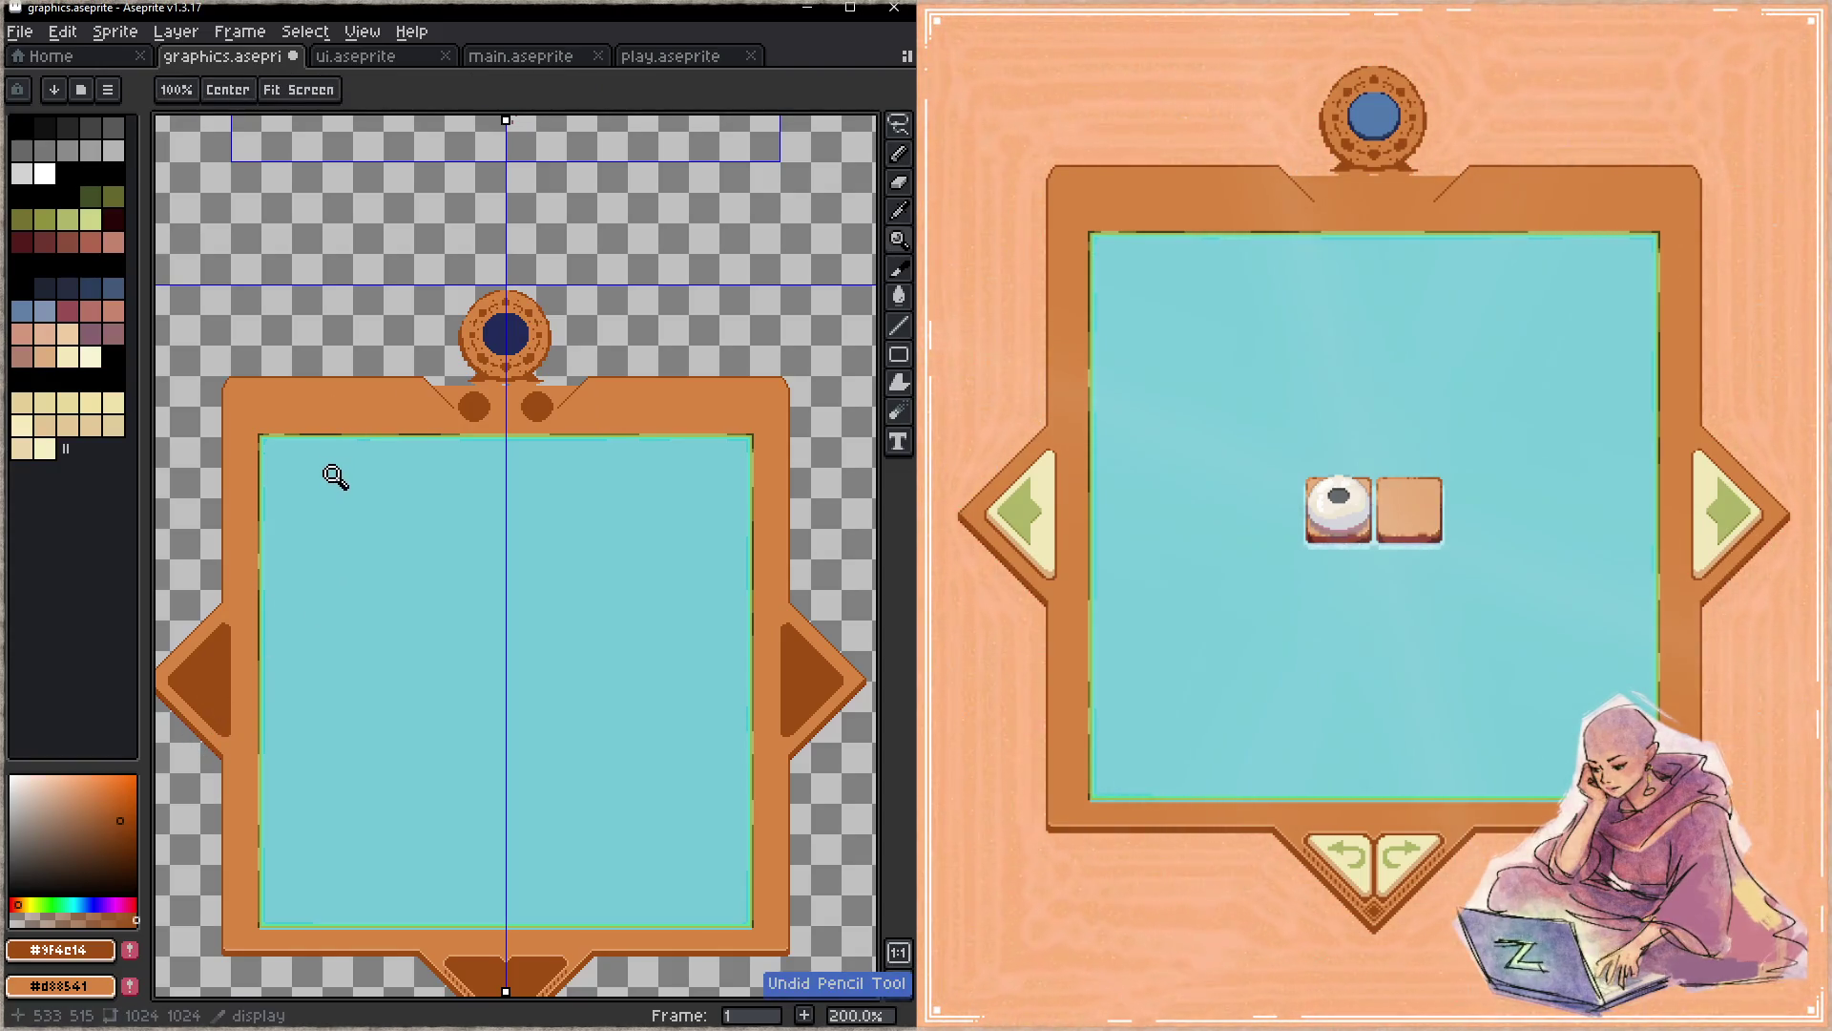
pyautogui.hotkey('ctrl', 'z')
pyautogui.press('b')
# - Try several dot-pair spacings along the top bar, undoing each uneven attempt
pyautogui.click(283, 405)
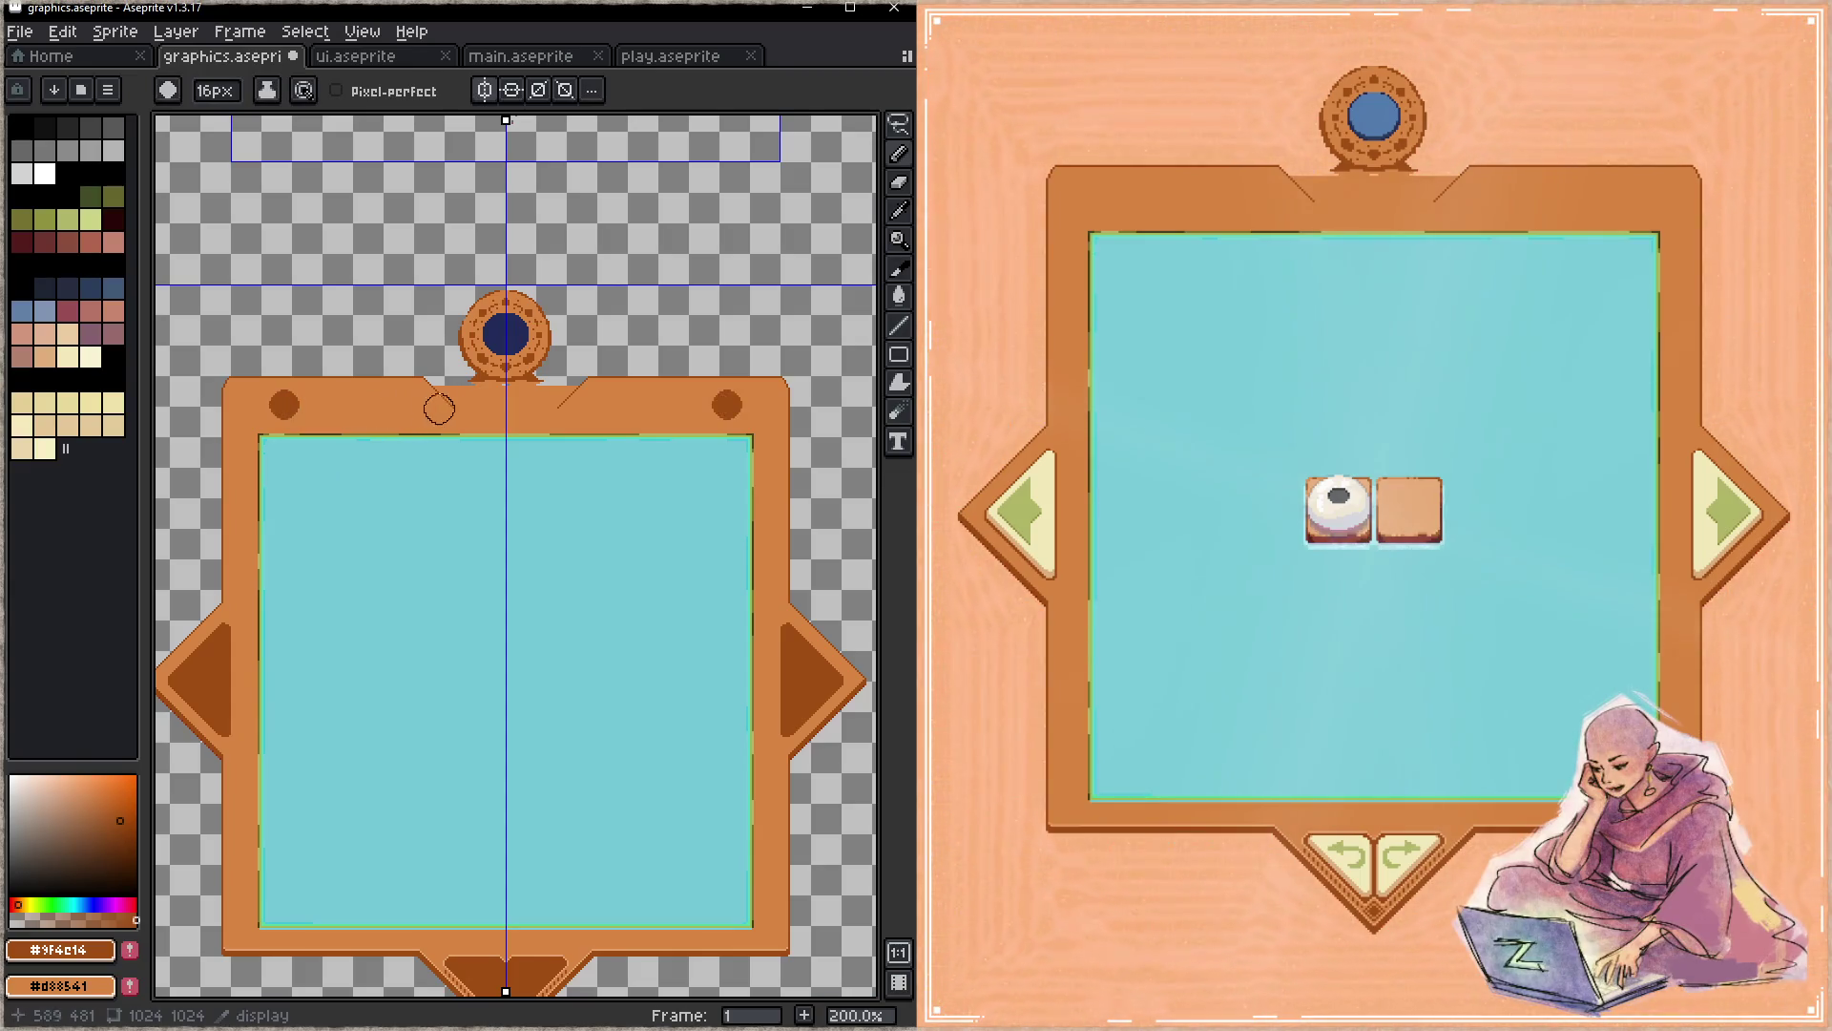
pyautogui.click(456, 406)
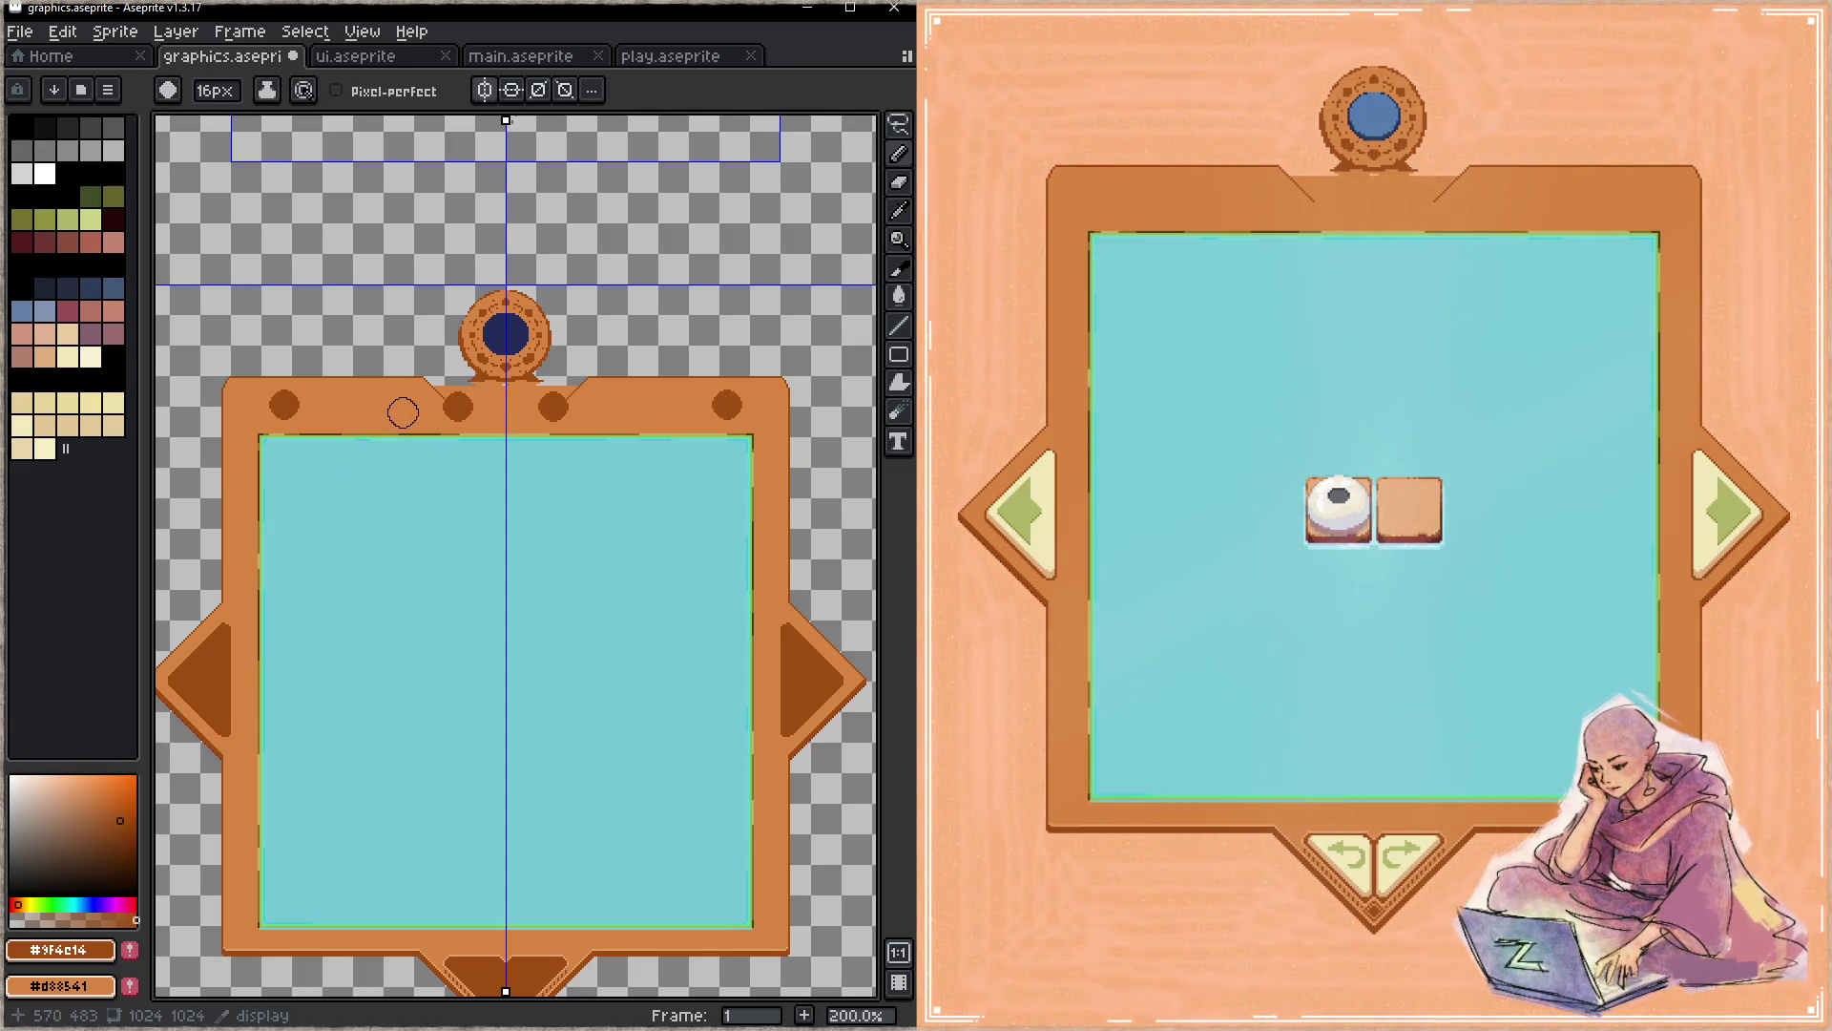
pyautogui.hotkey('ctrl', 'z')
pyautogui.click(440, 409)
pyautogui.click(391, 409)
pyautogui.hotkey('ctrl', 'z')
pyautogui.hotkey('ctrl', 'z')
pyautogui.click(459, 406)
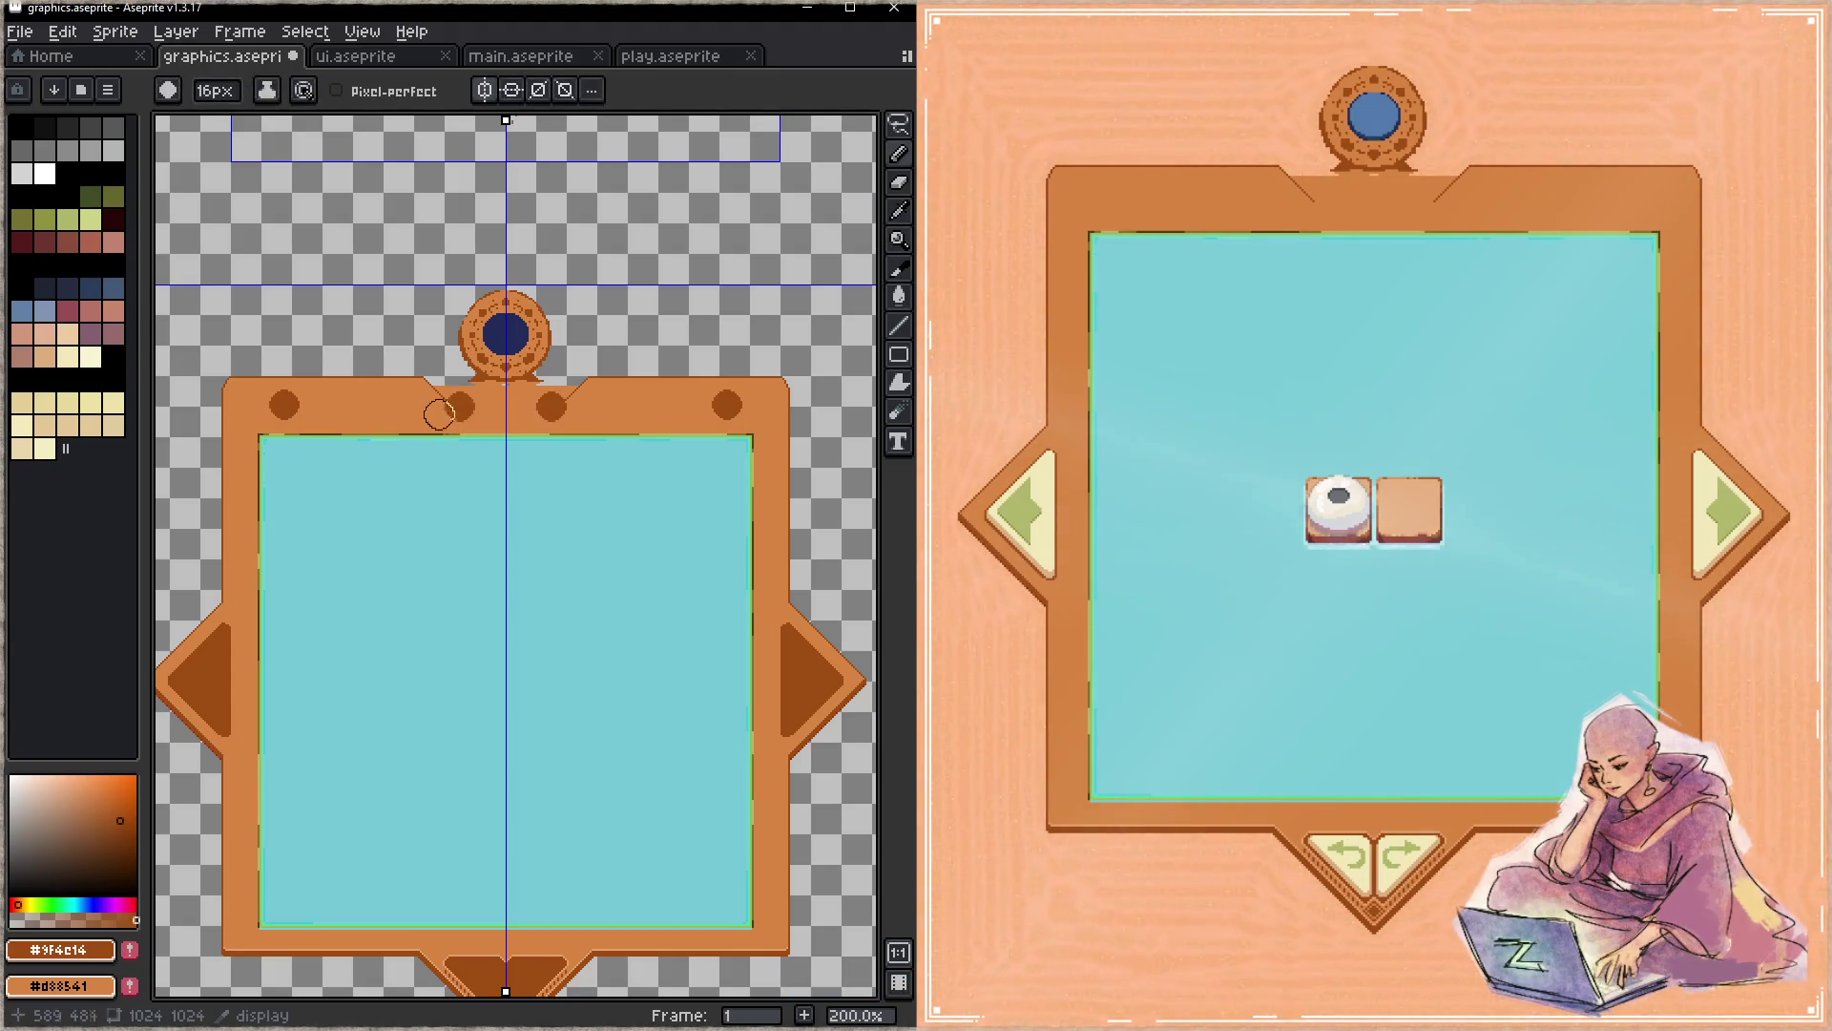
pyautogui.click(400, 408)
pyautogui.click(342, 406)
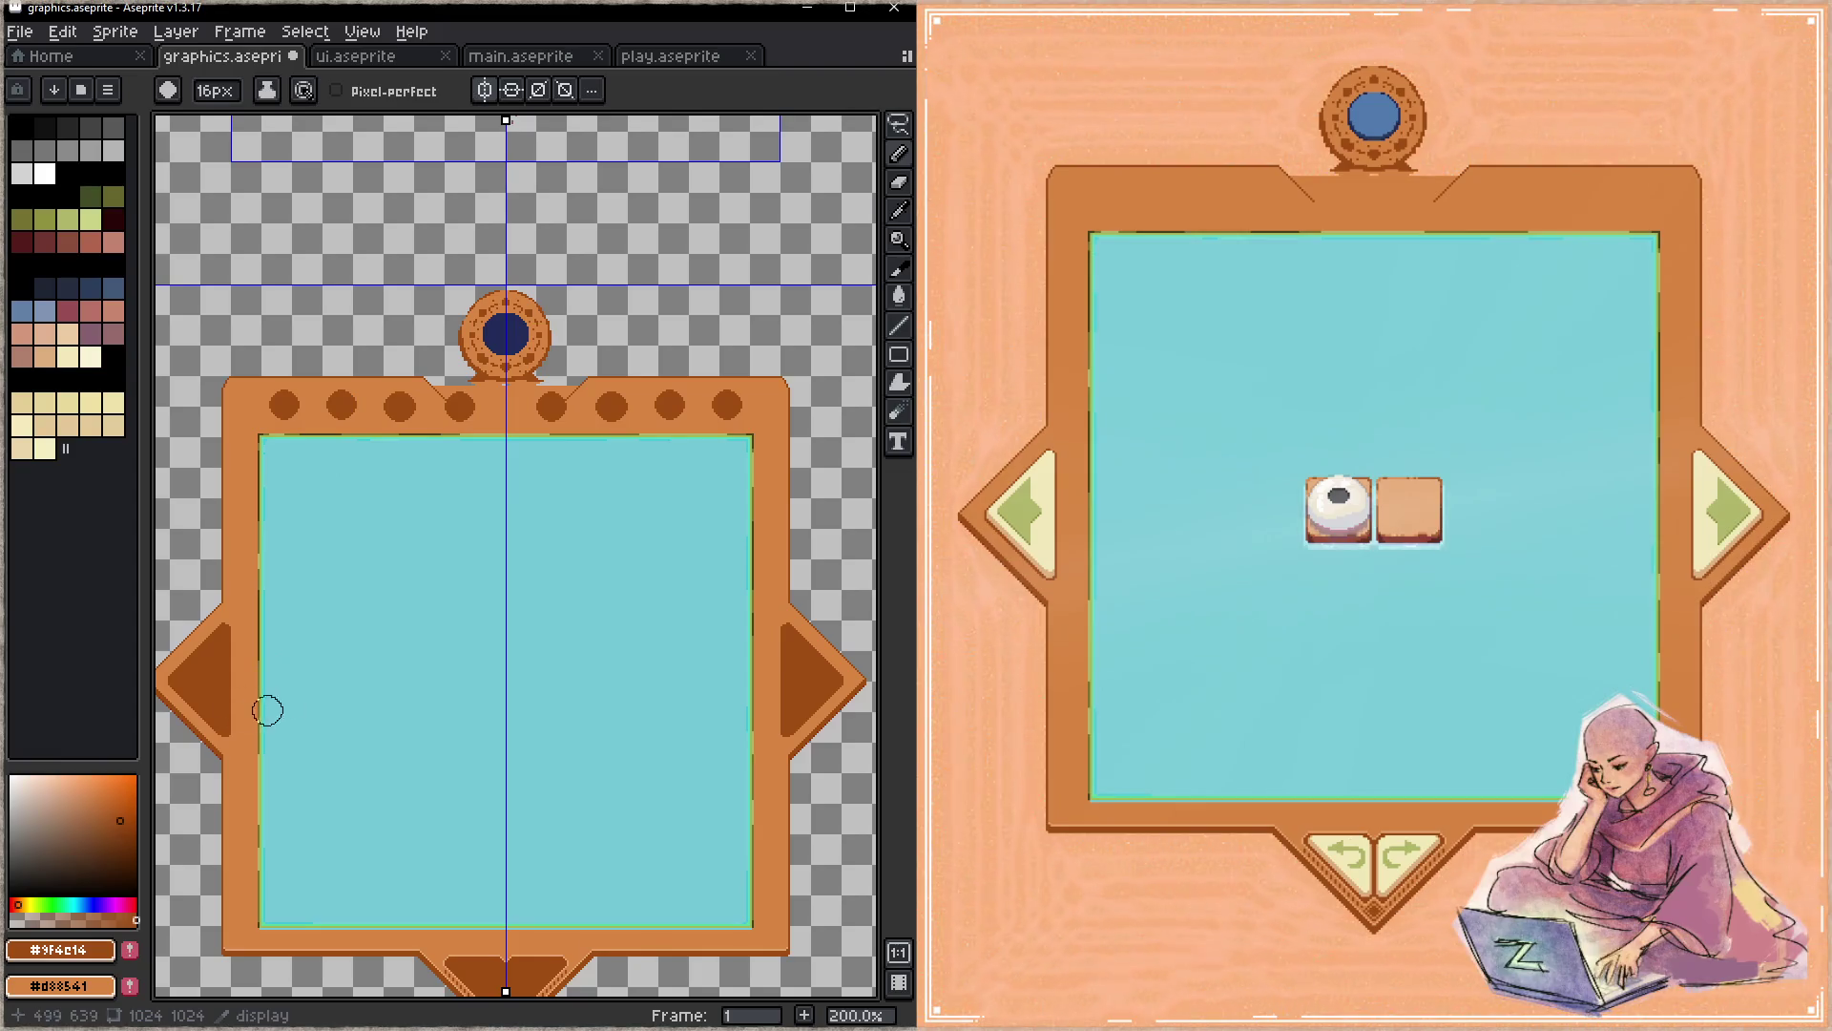
pyautogui.hotkey('ctrl', 'z')
pyautogui.hotkey('ctrl', 'z')
pyautogui.hotkey('ctrl', 'z')
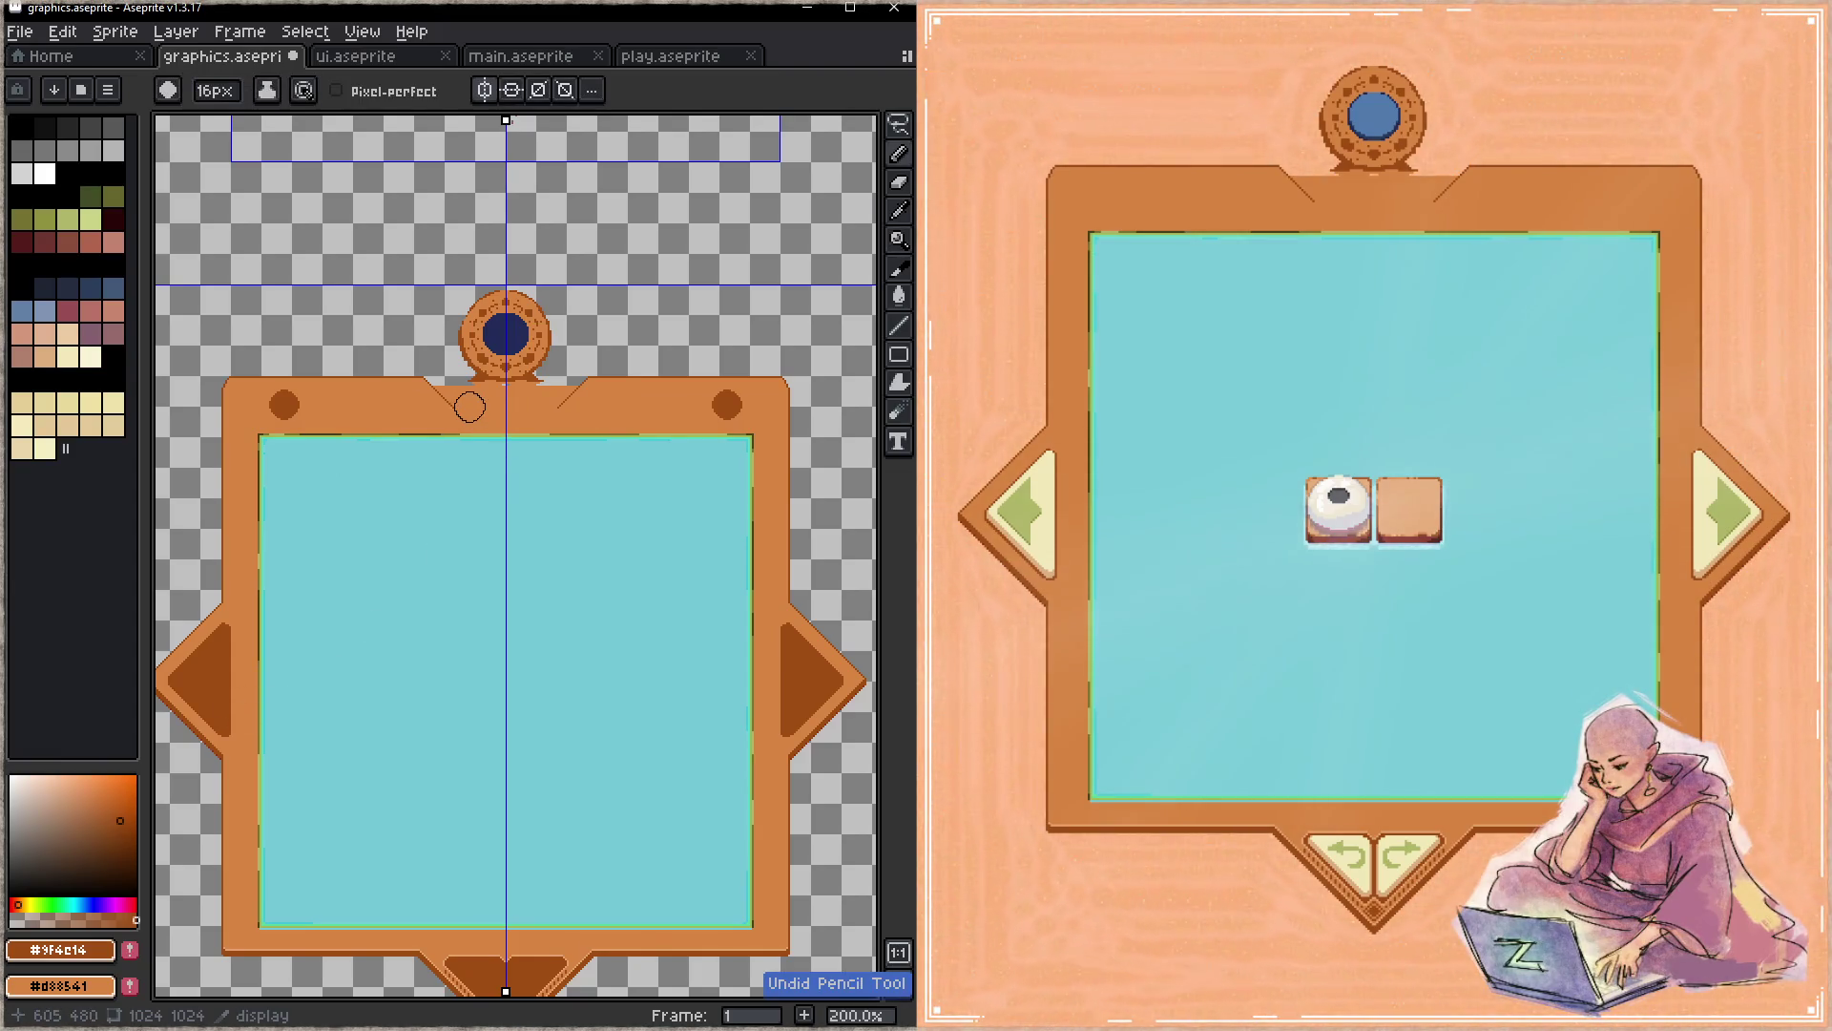
# - Paint the inner, middle and outer dot pairs evenly spaced for eight dots, and save
pyautogui.click(468, 408)
pyautogui.click(401, 406)
pyautogui.click(343, 406)
pyautogui.hotkey('ctrl', 's')
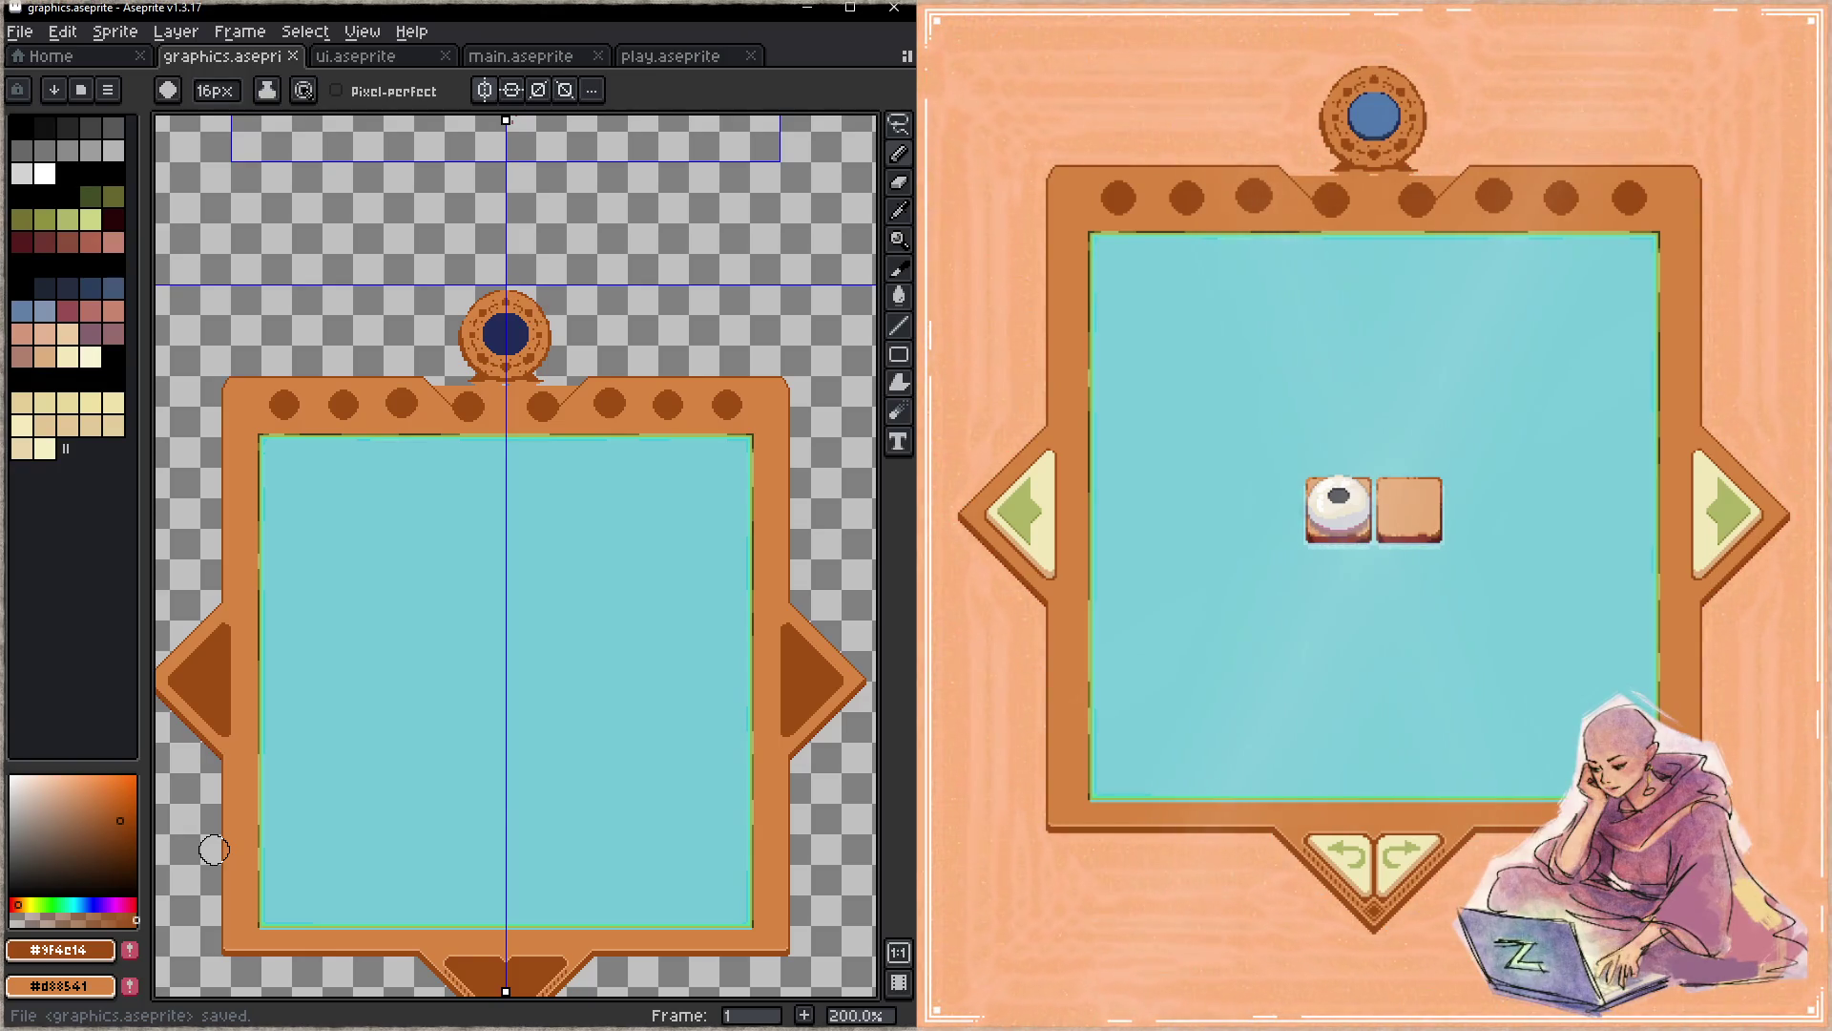
# - On Layer 15, erase the notches in the frame's top edge with a 1px brush
pyautogui.press('Tab')
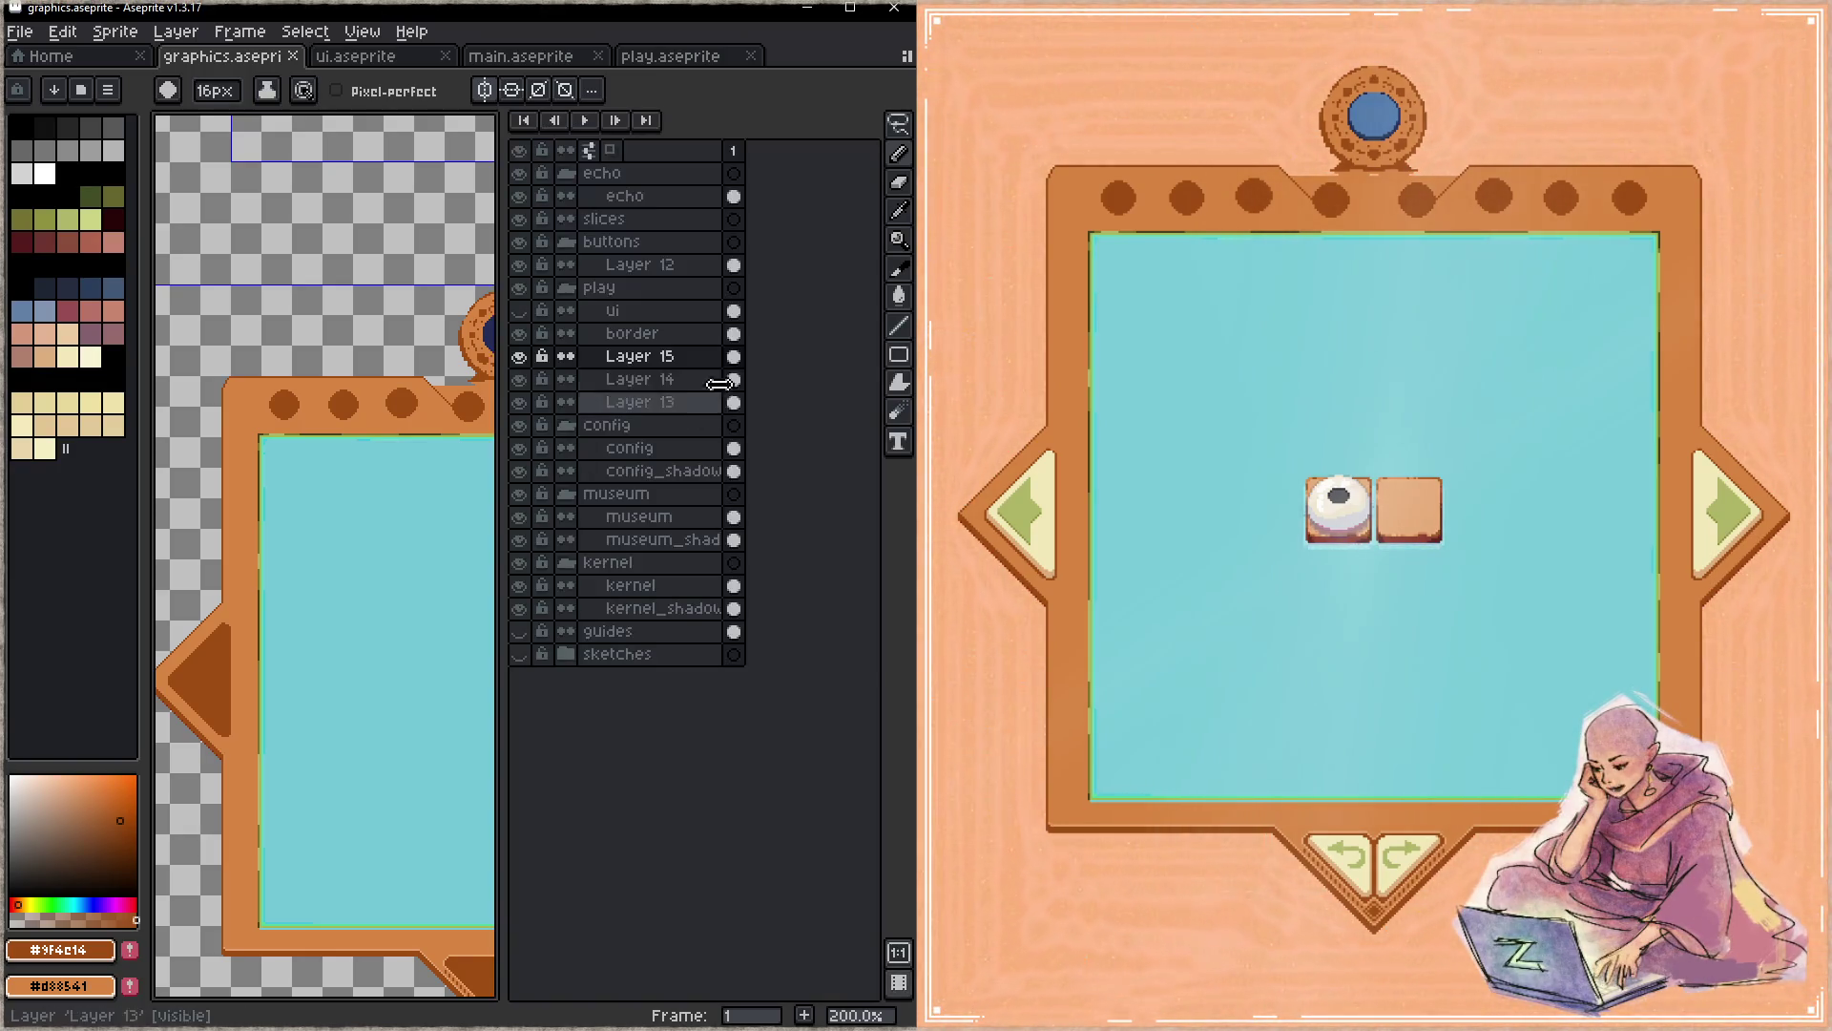
pyautogui.click(673, 356)
pyautogui.press('Tab')
pyautogui.press('b')
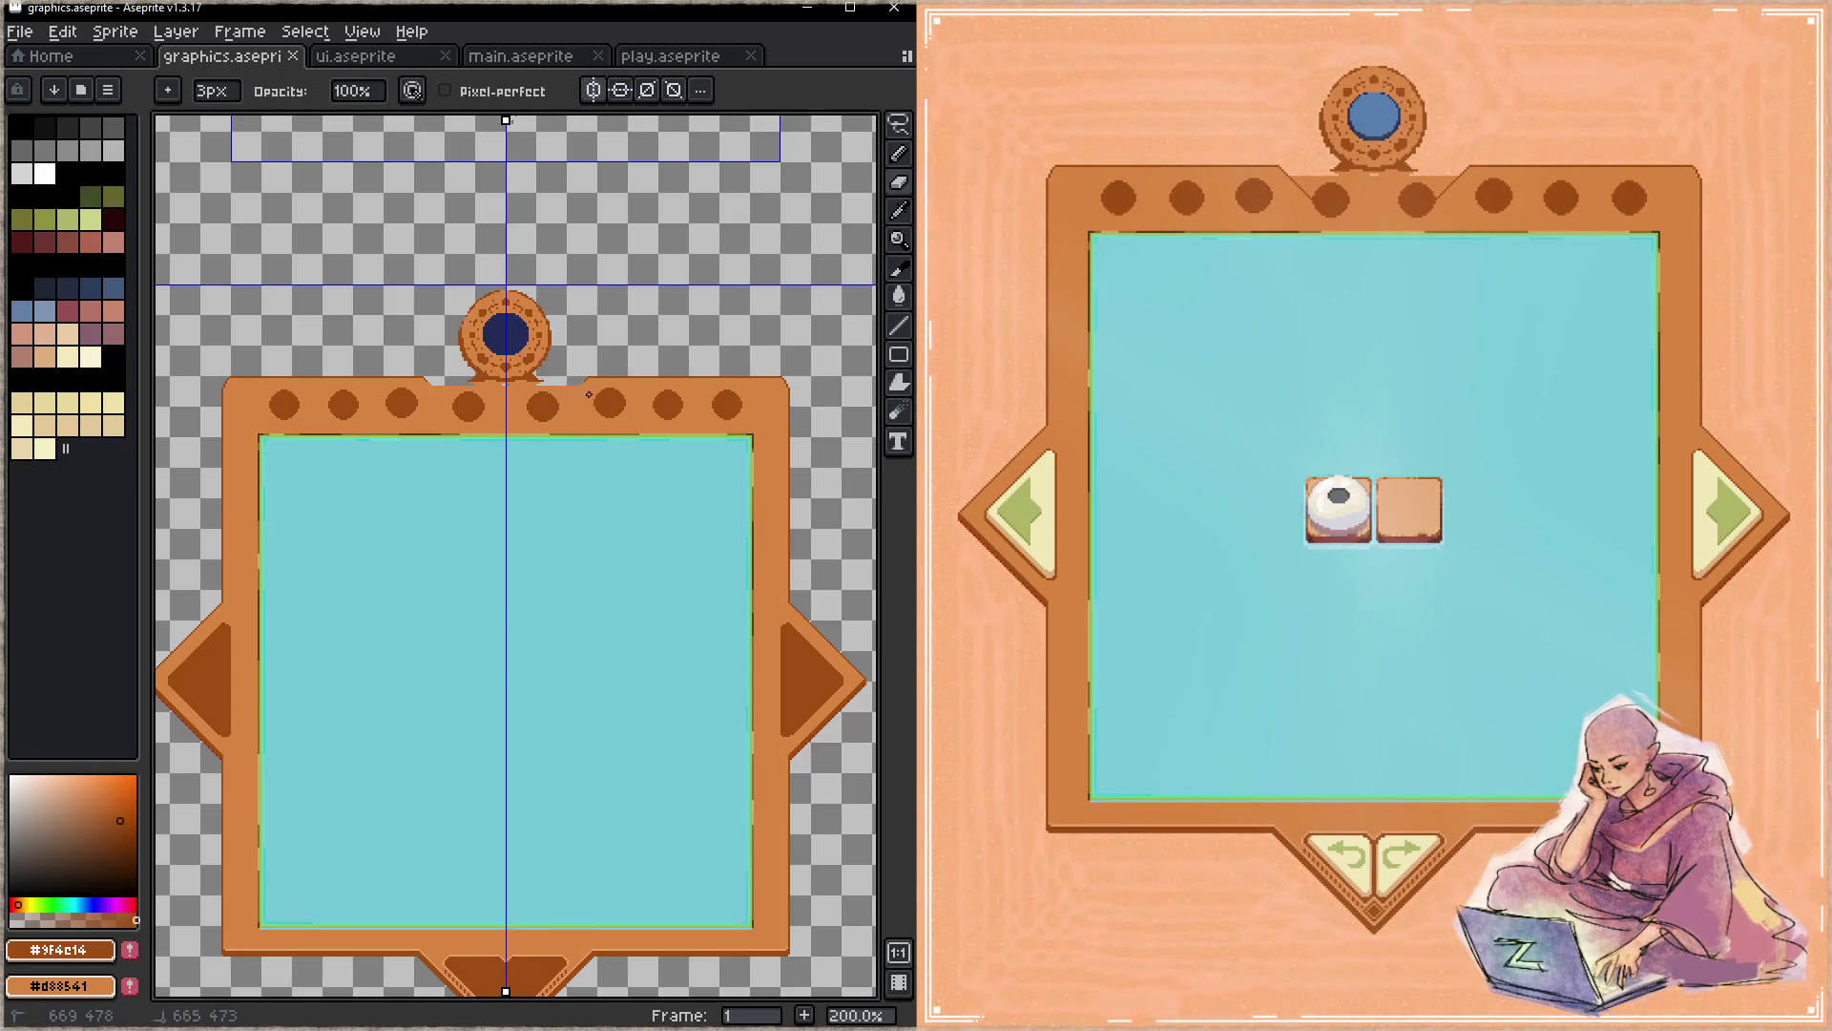
pyautogui.press('Tab')
pyautogui.click(668, 359)
pyautogui.press('Tab')
pyautogui.press('alt')
pyautogui.press('-')
pyautogui.press('-')
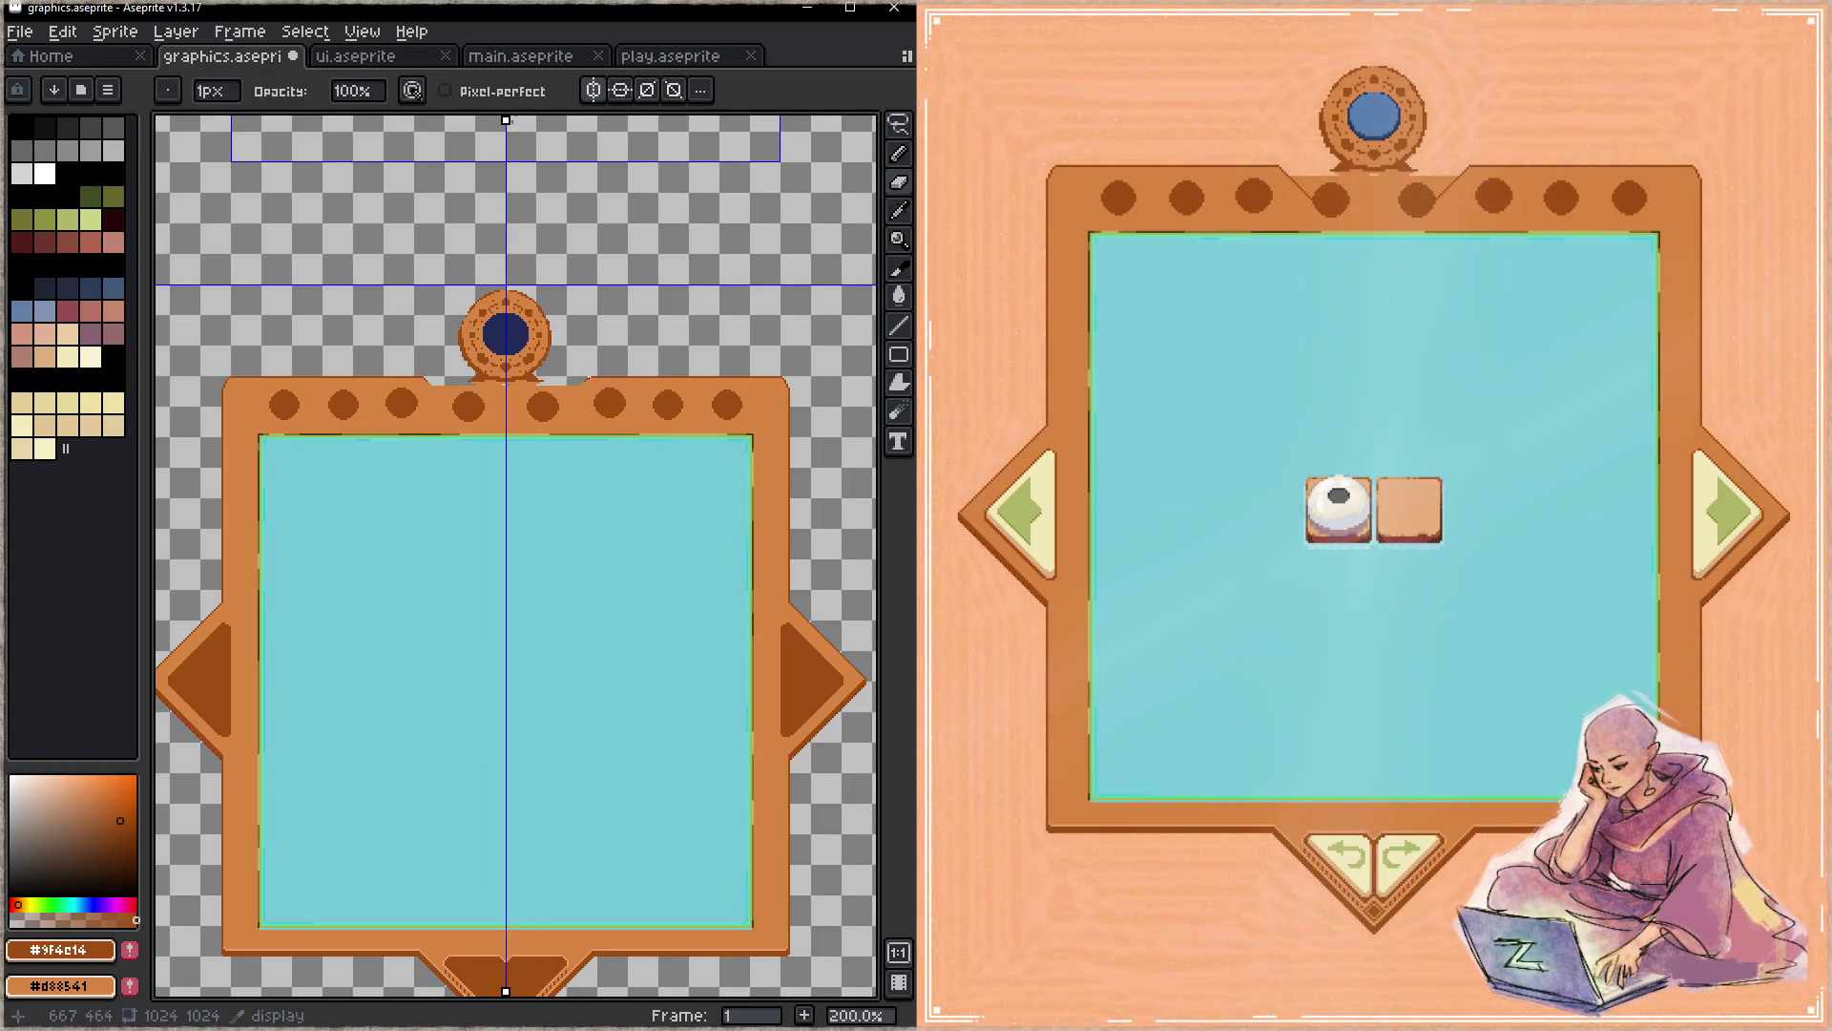
pyautogui.press('e')
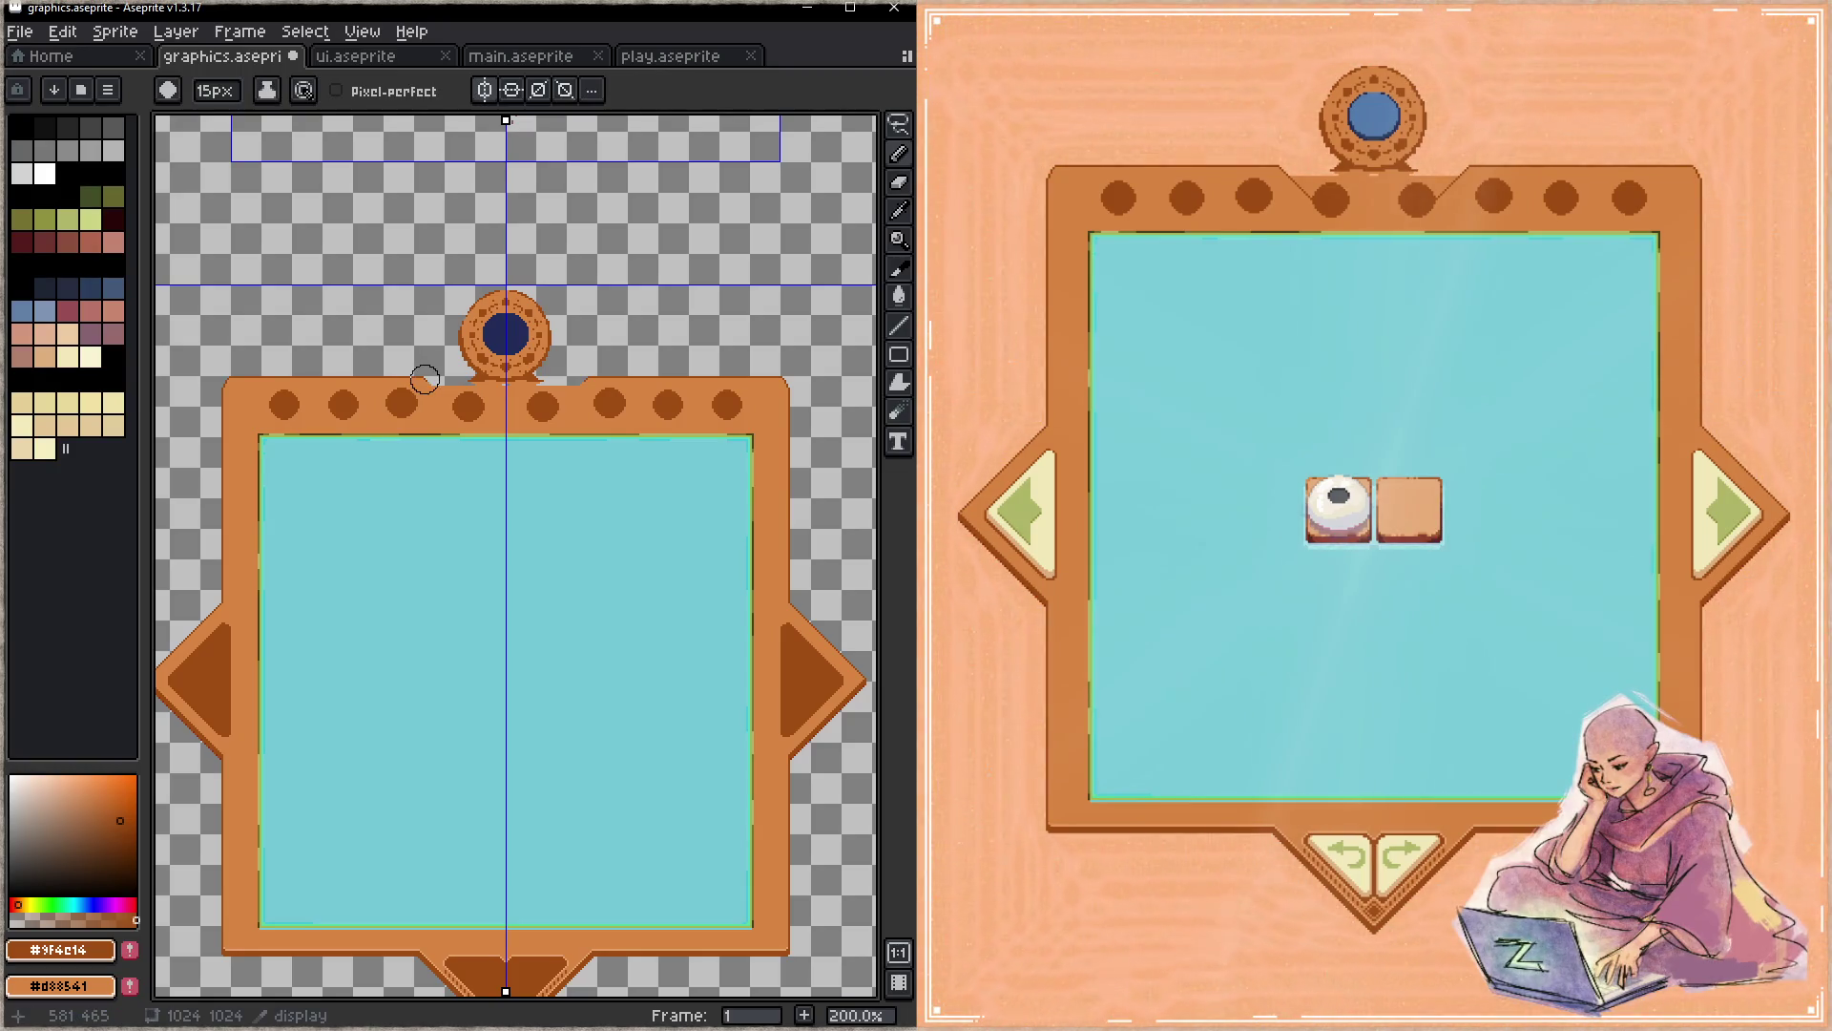
# - Refill the edge with the sampled frame orange using Pencil and Paint Bucket, and save
pyautogui.press('i')
pyautogui.press('b')
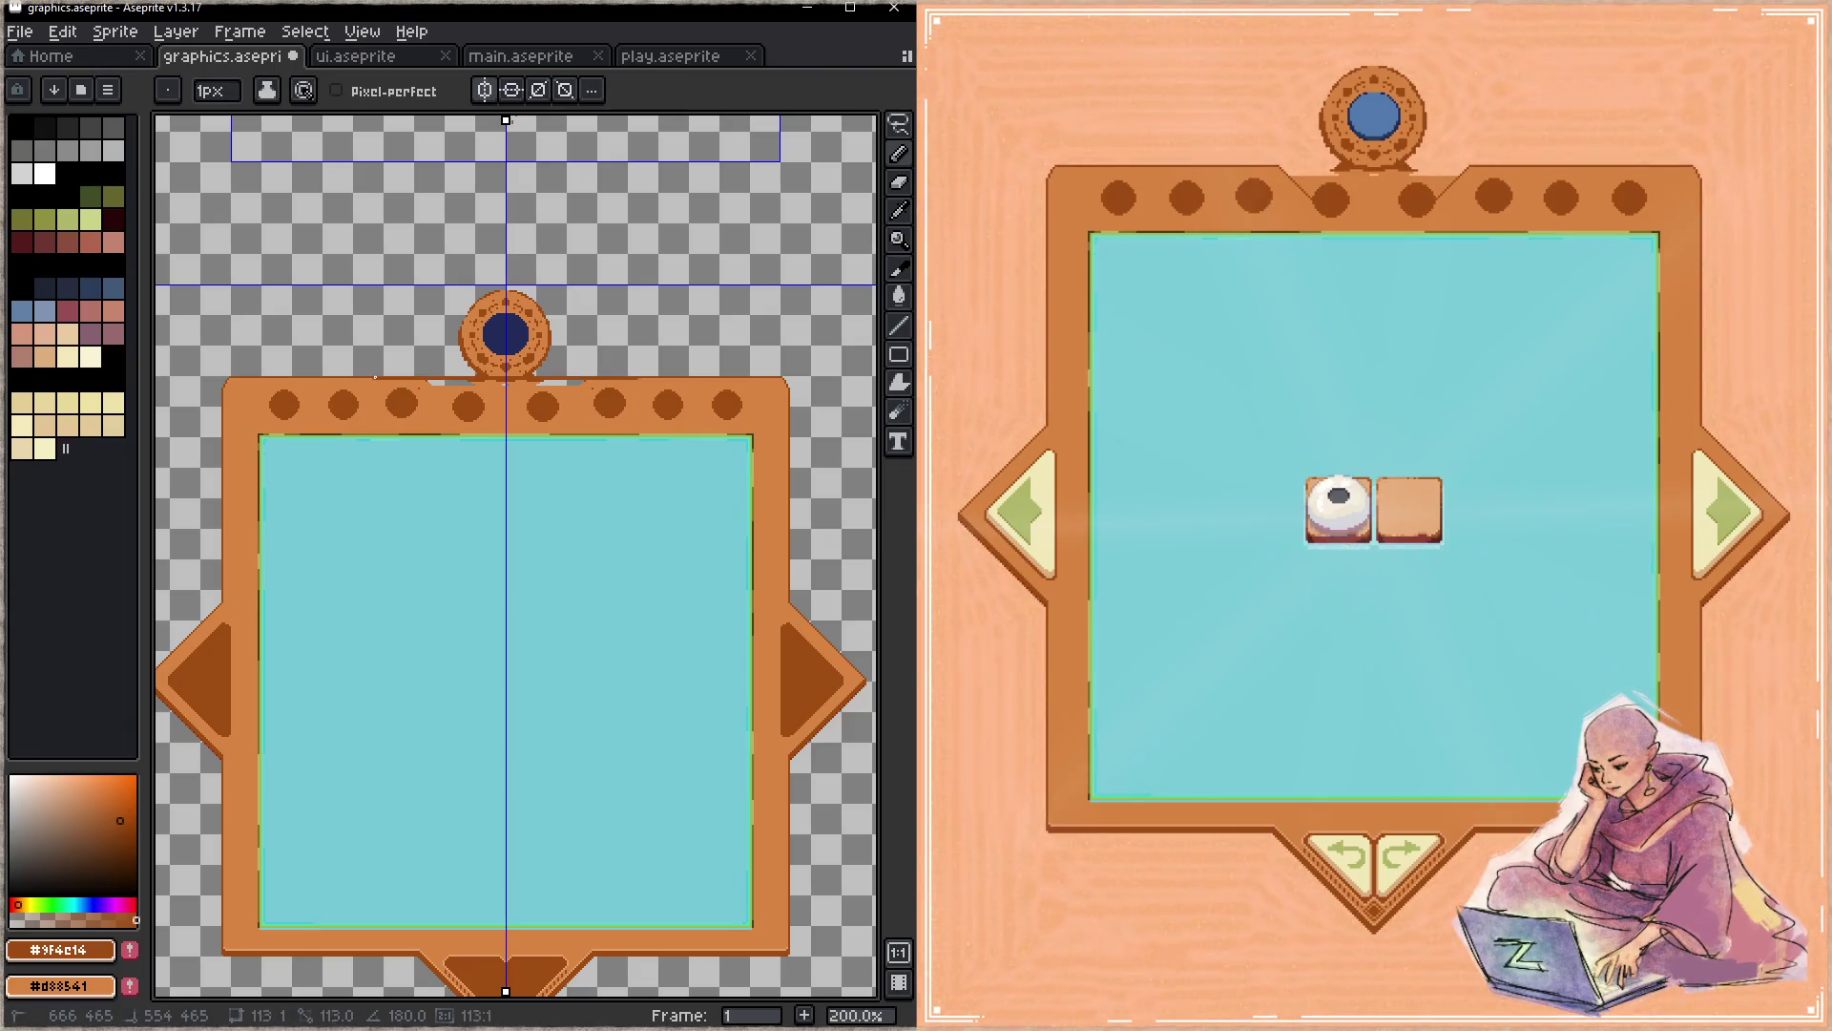
pyautogui.keyDown('alt'); pyautogui.click(418, 381); pyautogui.keyUp('alt')
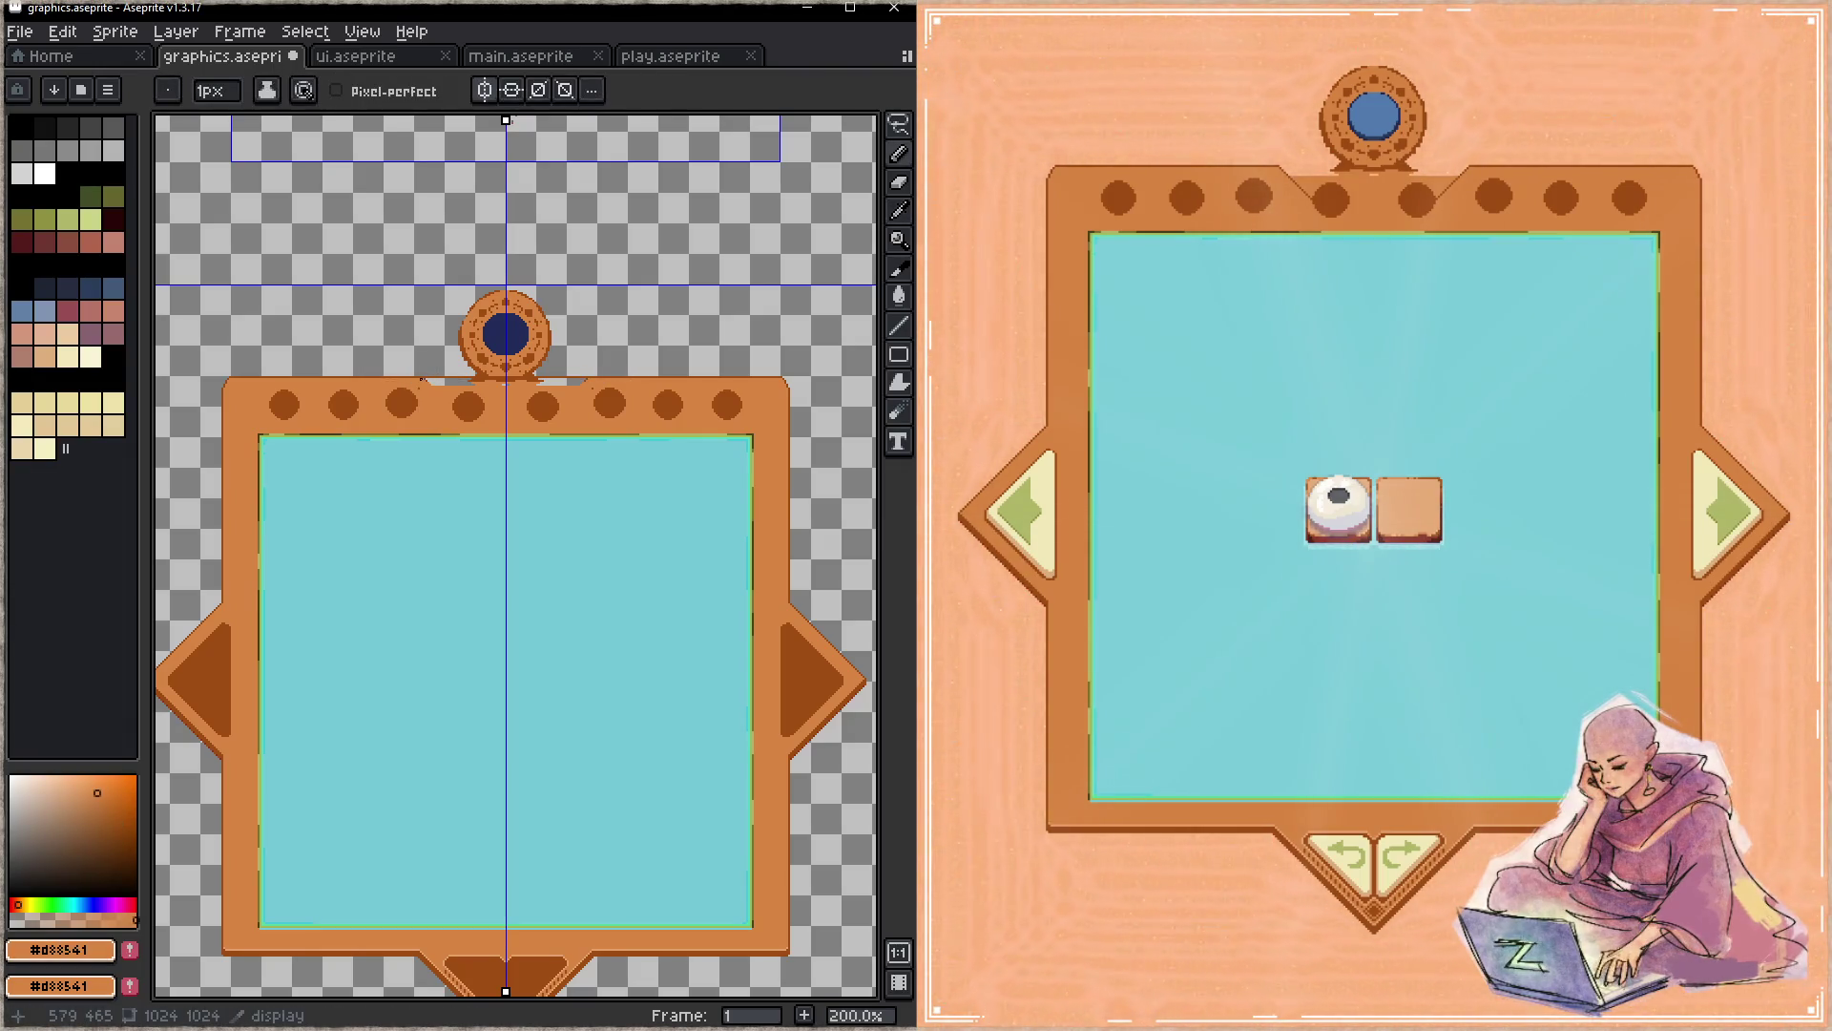
pyautogui.press('g')
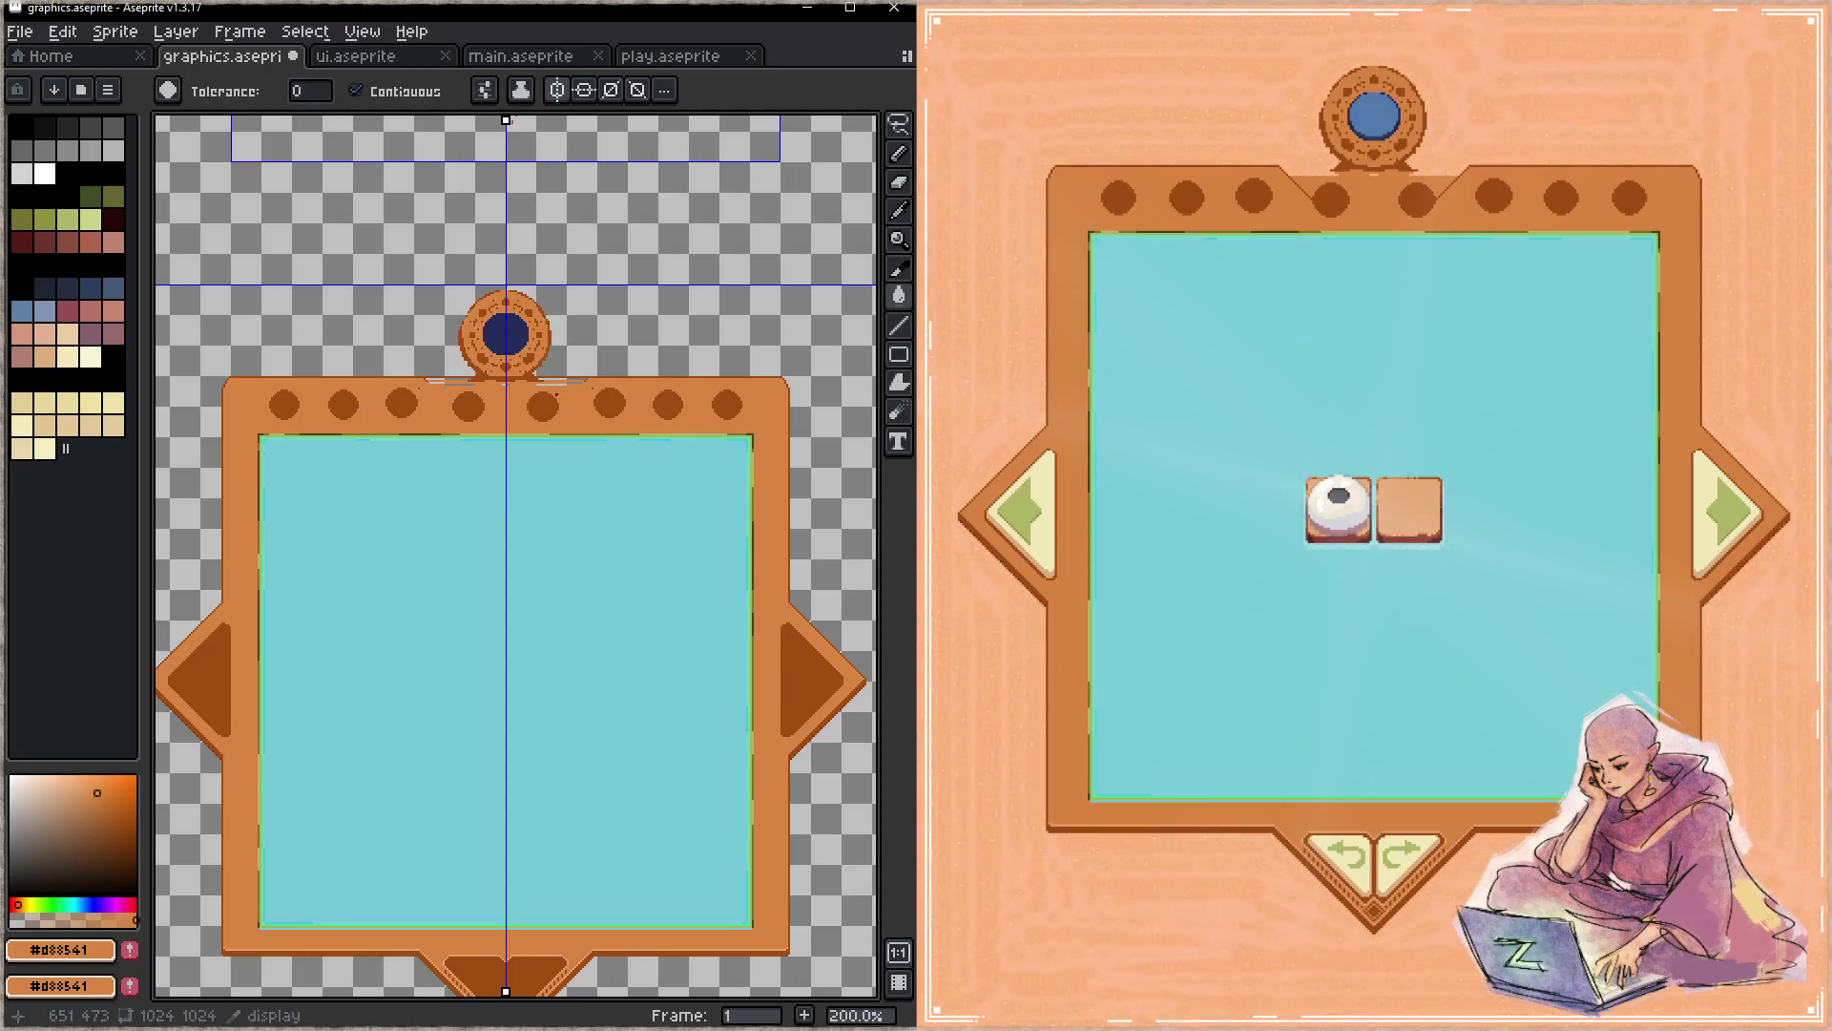
pyautogui.scroll(8, 558, 396)
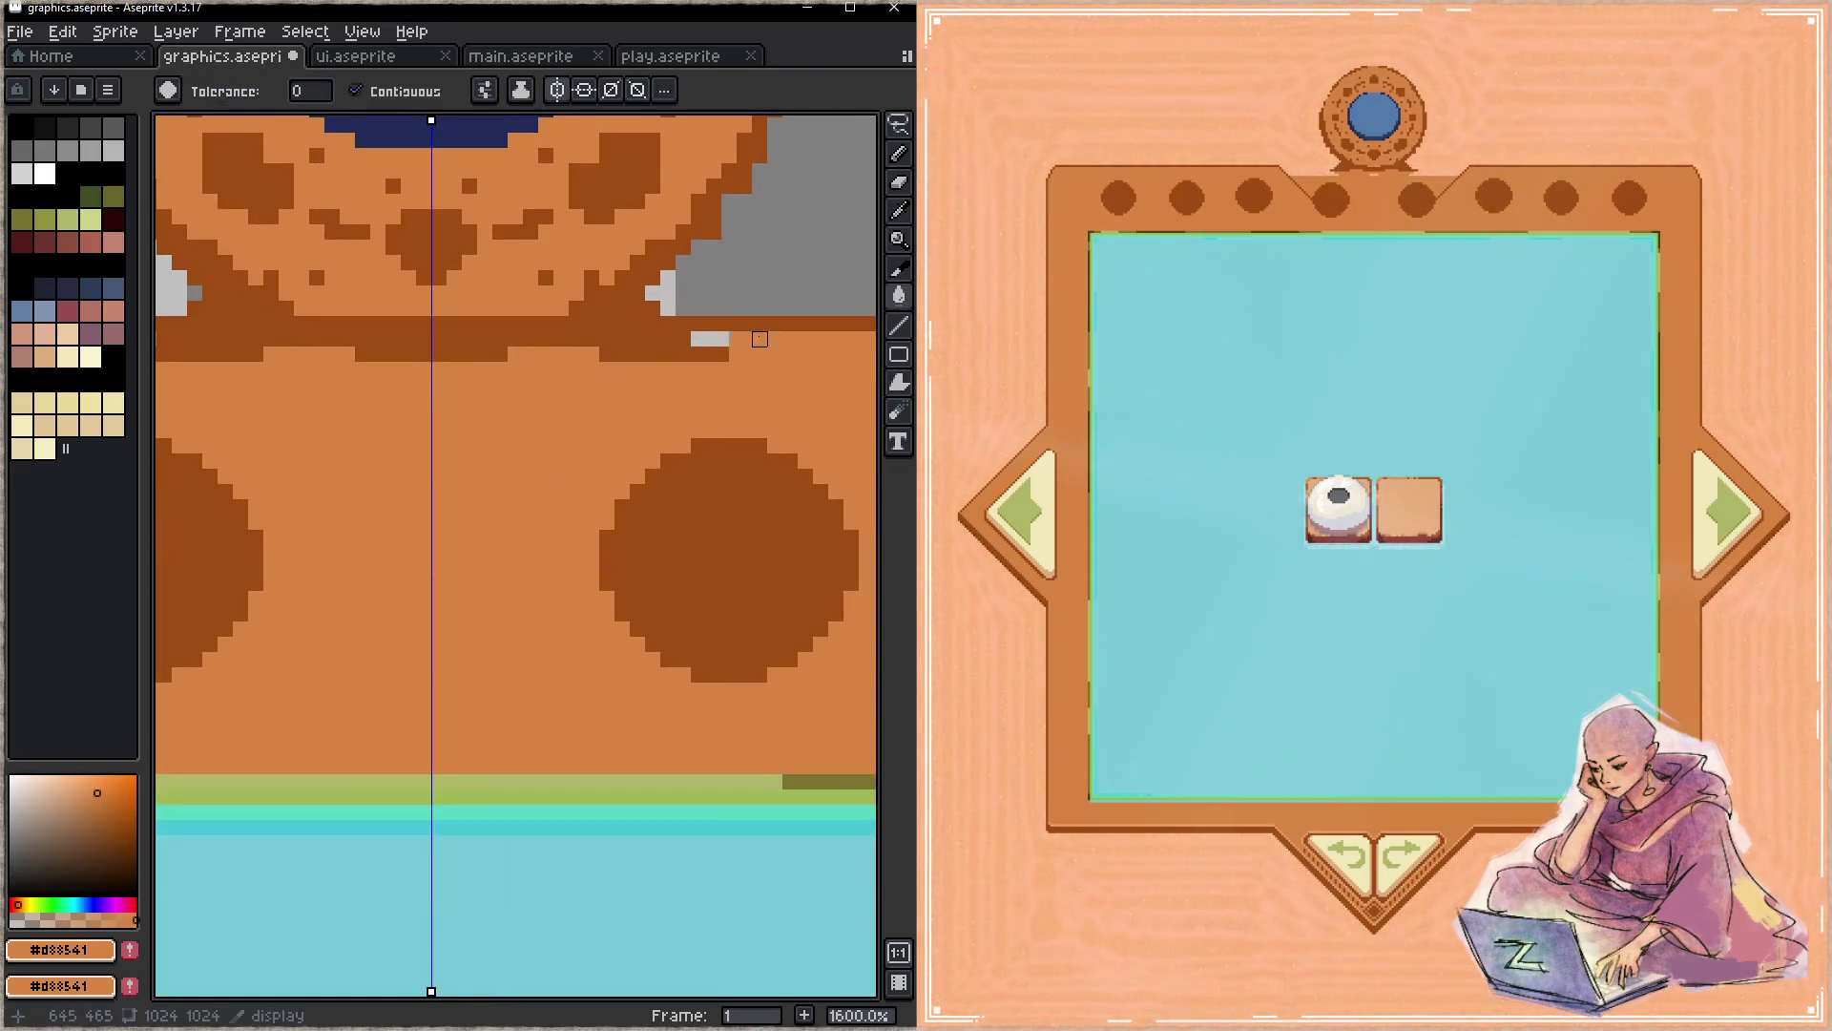
pyautogui.scroll(-3, 585, 389)
pyautogui.scroll(-1, 638, 397)
pyautogui.scroll(-1, 619, 407)
pyautogui.press('b')
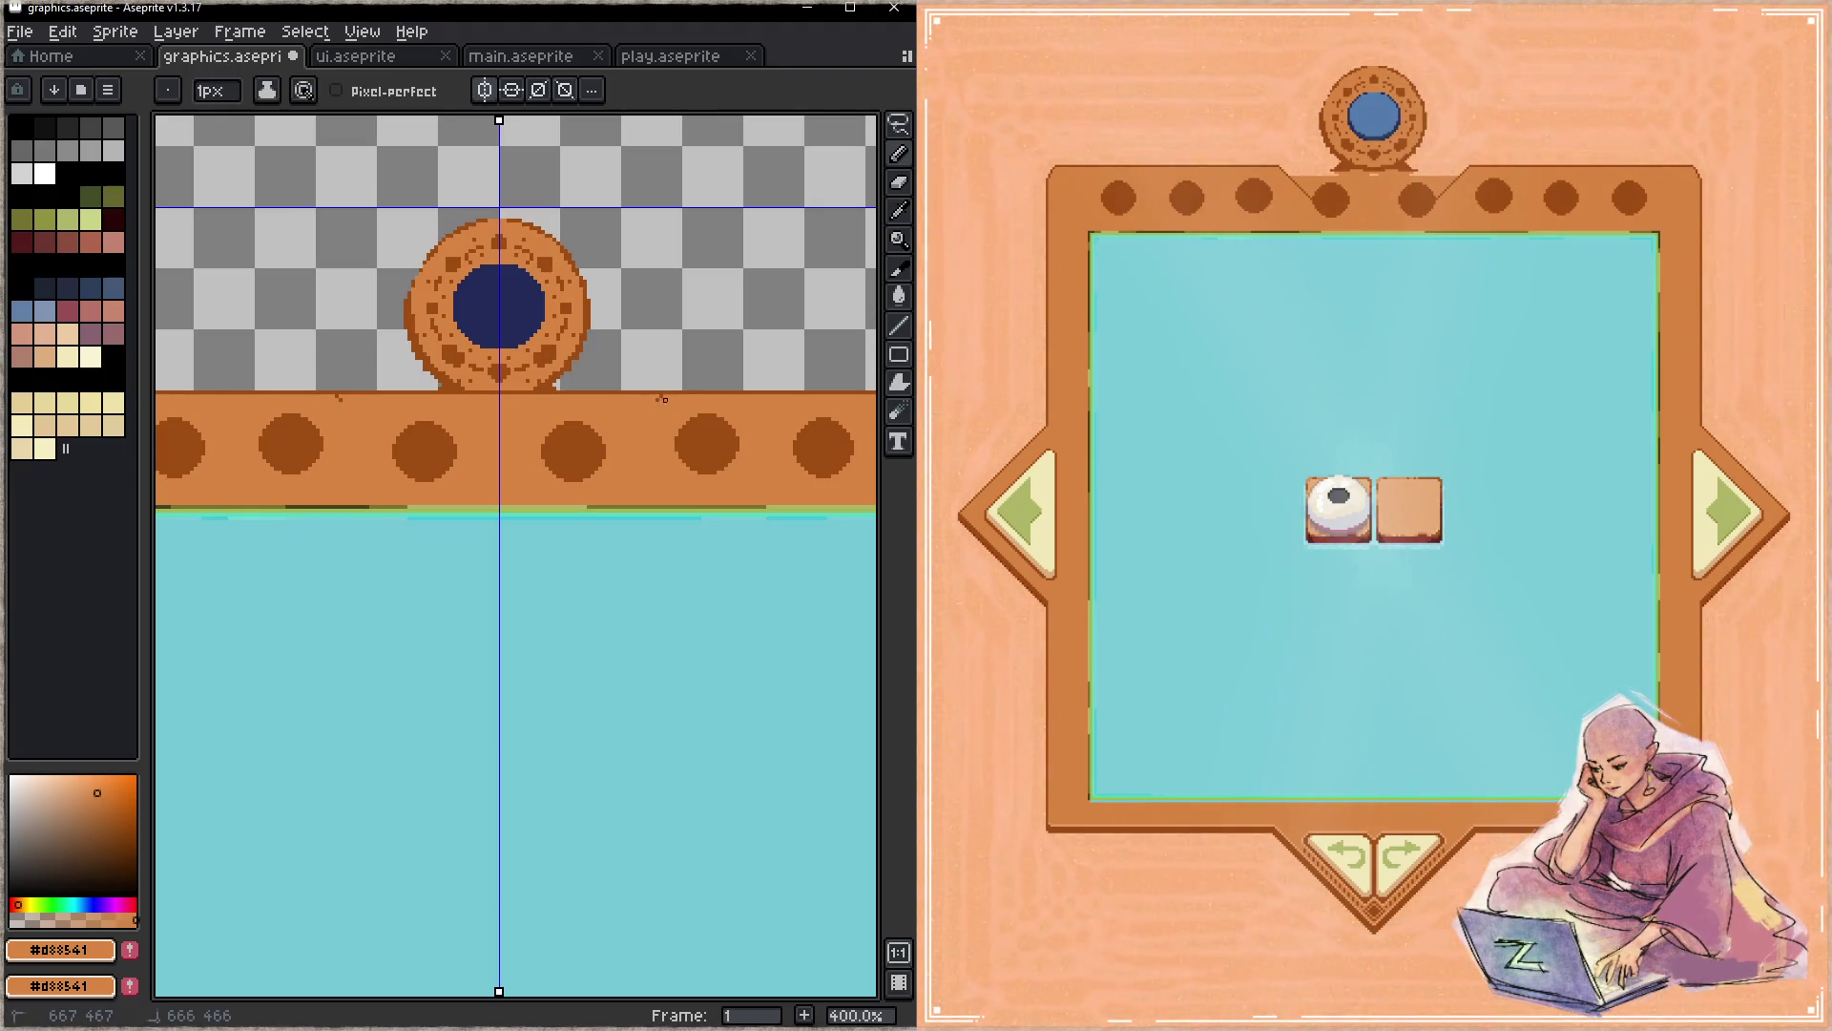
pyautogui.hotkey('ctrl', 's')
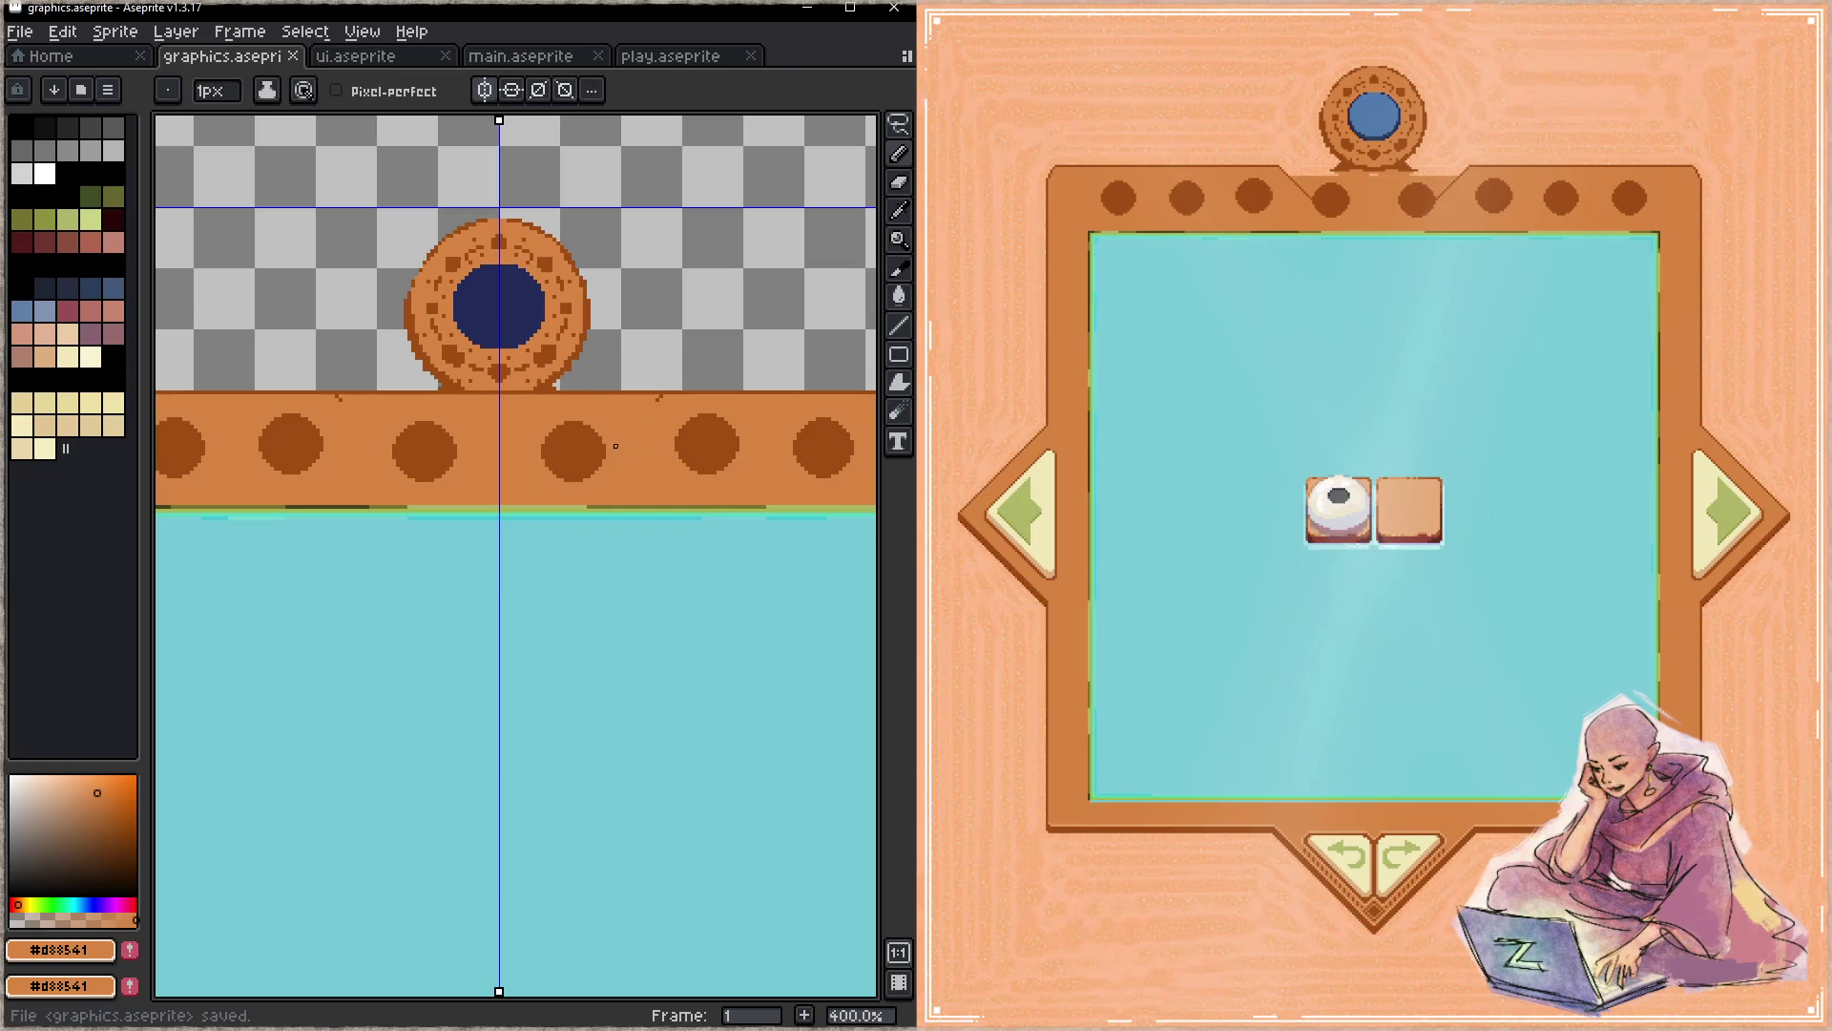
# - Make the border layer active again and save the sprite sheet
pyautogui.press('Tab')
pyautogui.press('Tab')
pyautogui.press('e')
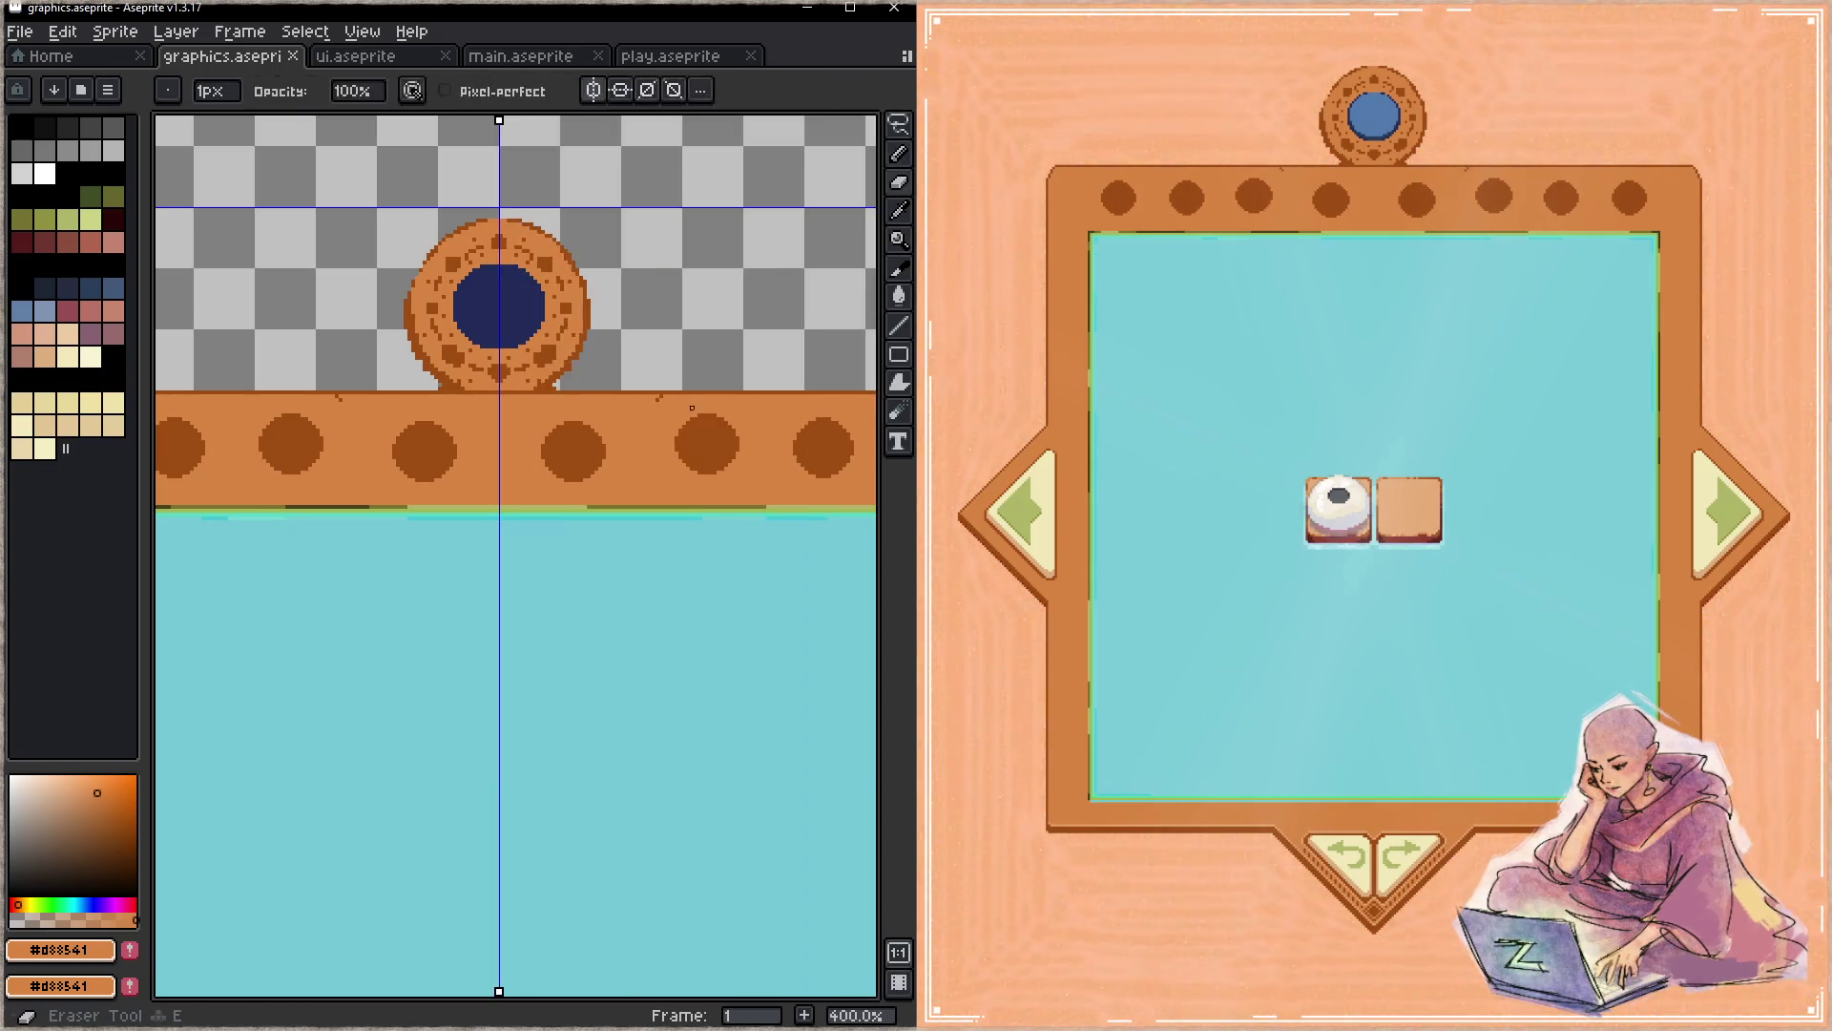
pyautogui.press('Tab')
pyautogui.click(667, 361)
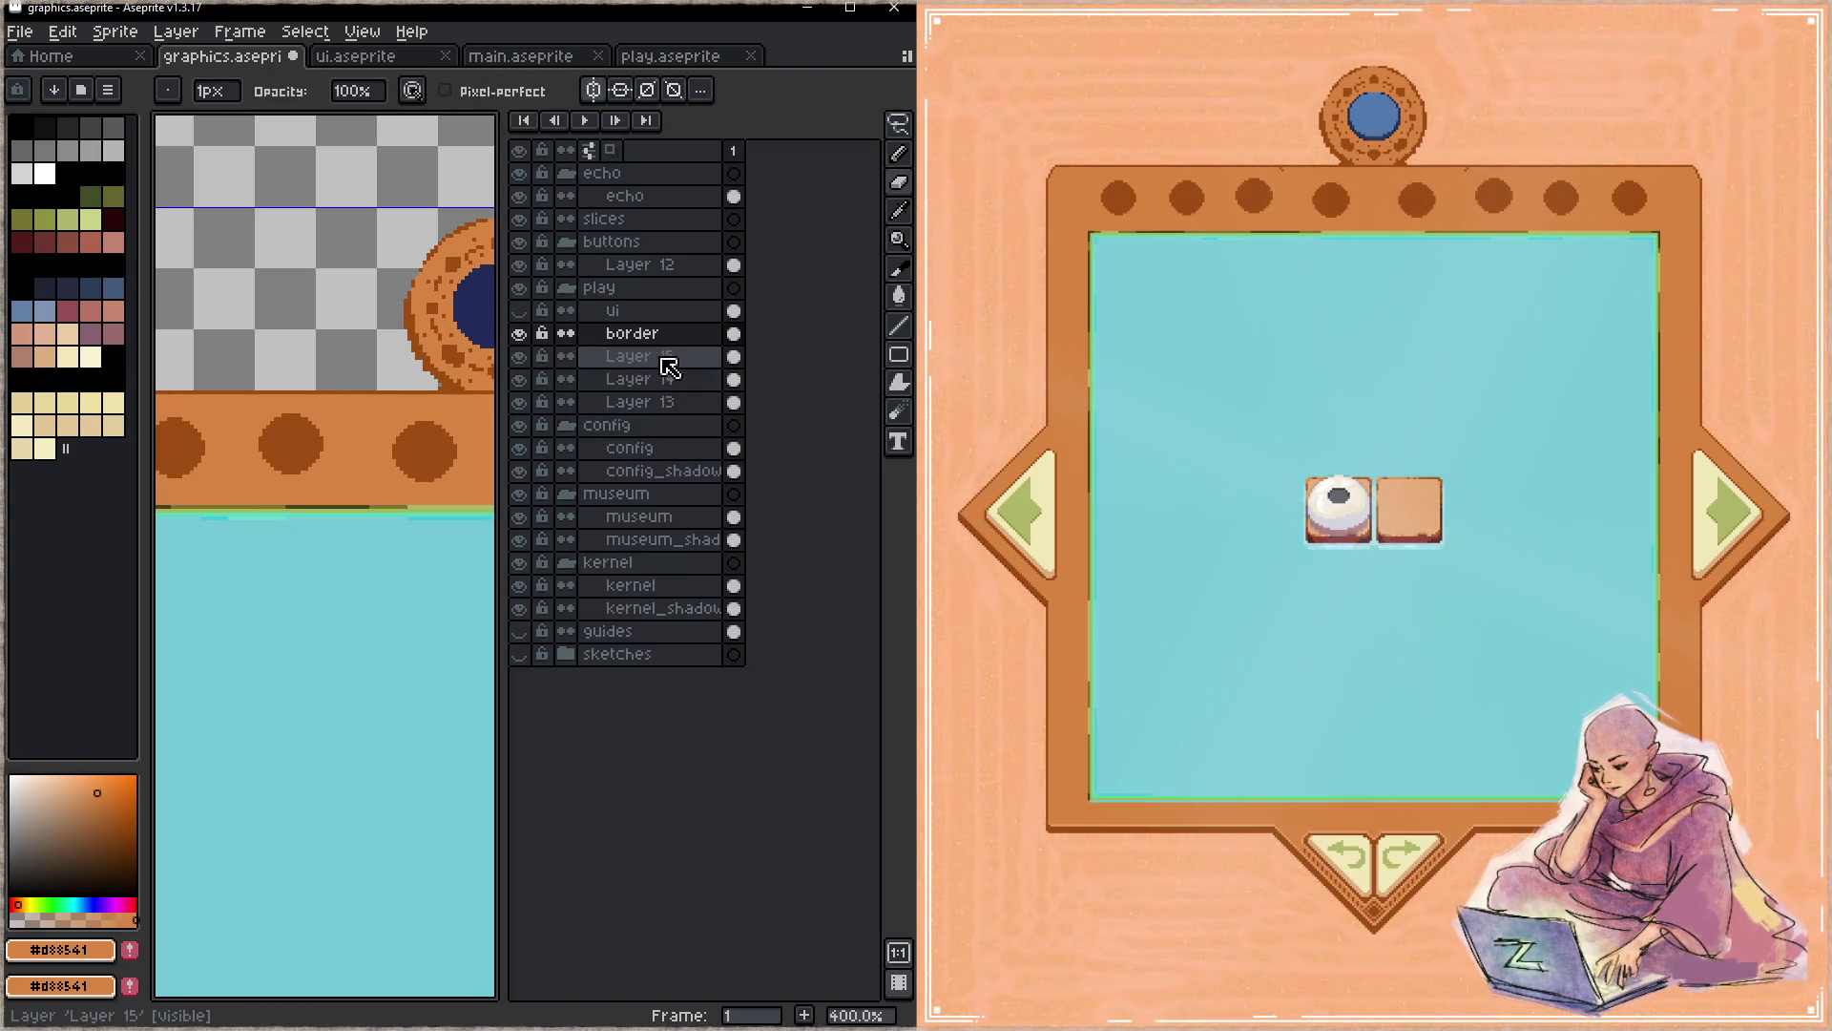
pyautogui.press('Tab')
pyautogui.hotkey('ctrl', 's')
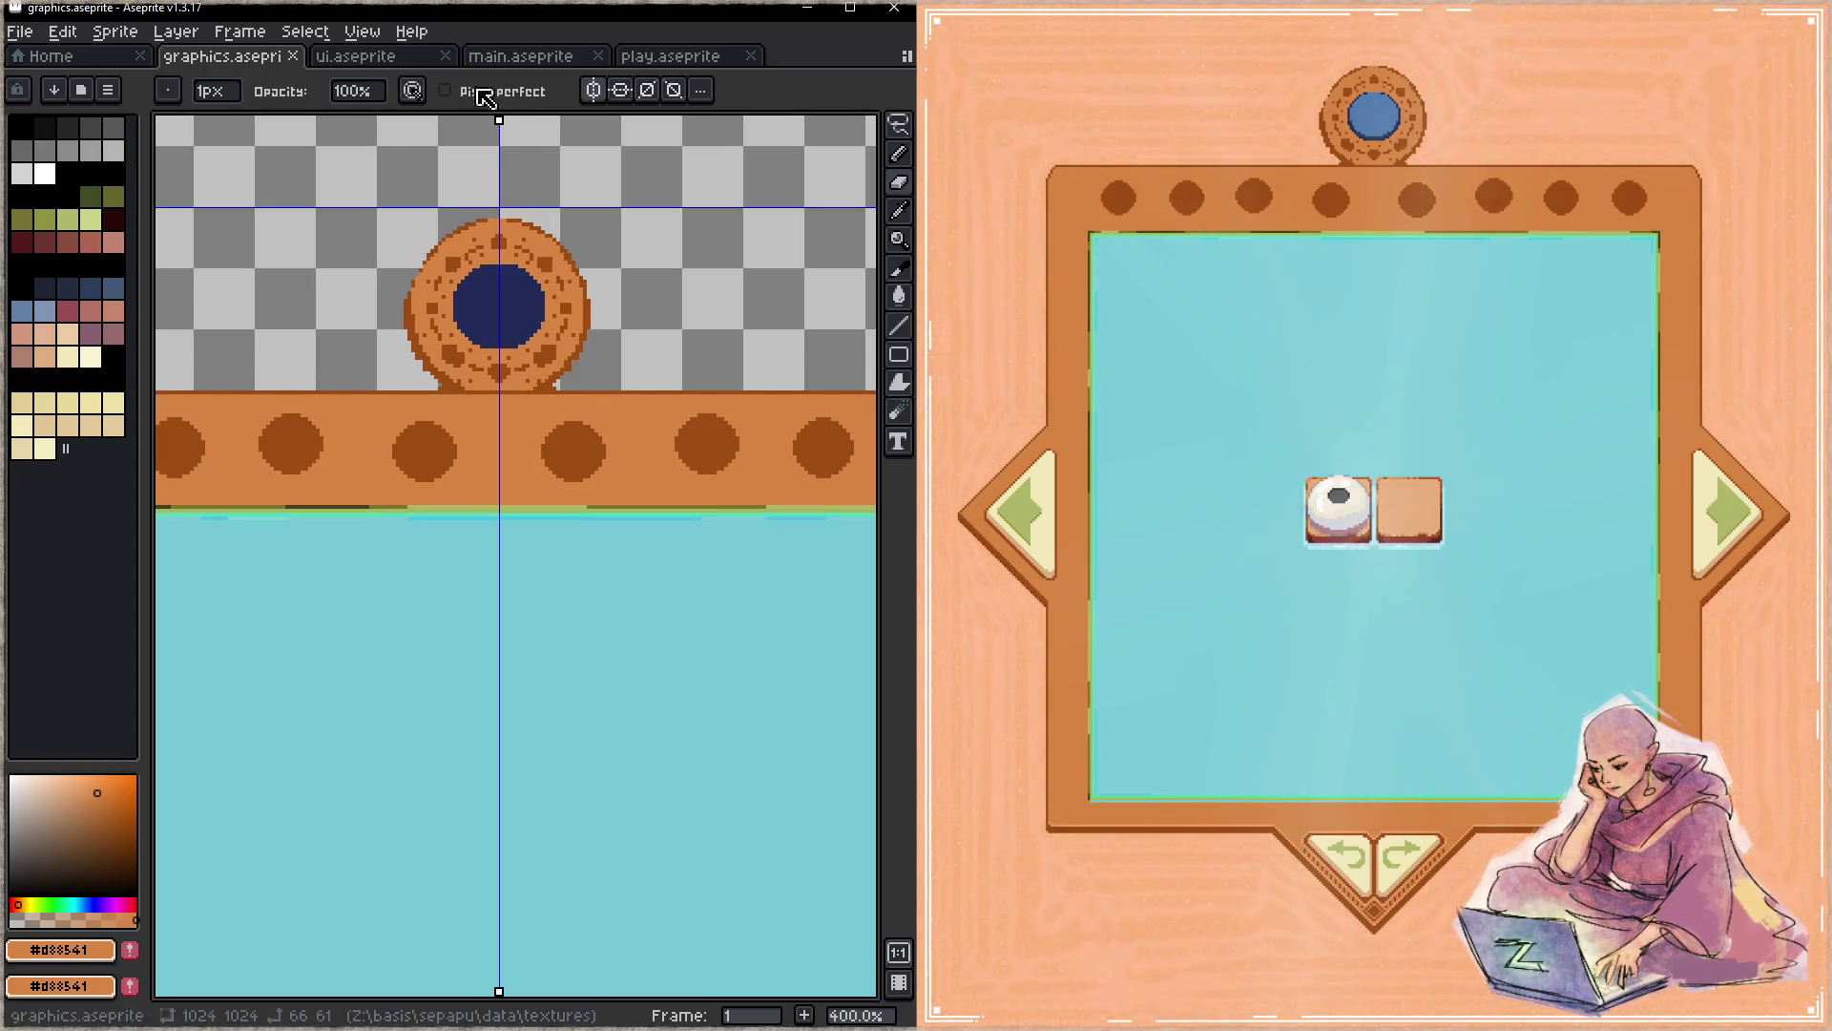
pyautogui.scroll(-5, 572, 518)
pyautogui.scroll(1, 595, 496)
# - Toggle the border and ui layers' visibility and hide the play group's board artwork
pyautogui.keyDown('ctrl'); pyautogui.click(579, 516); pyautogui.keyUp('ctrl')
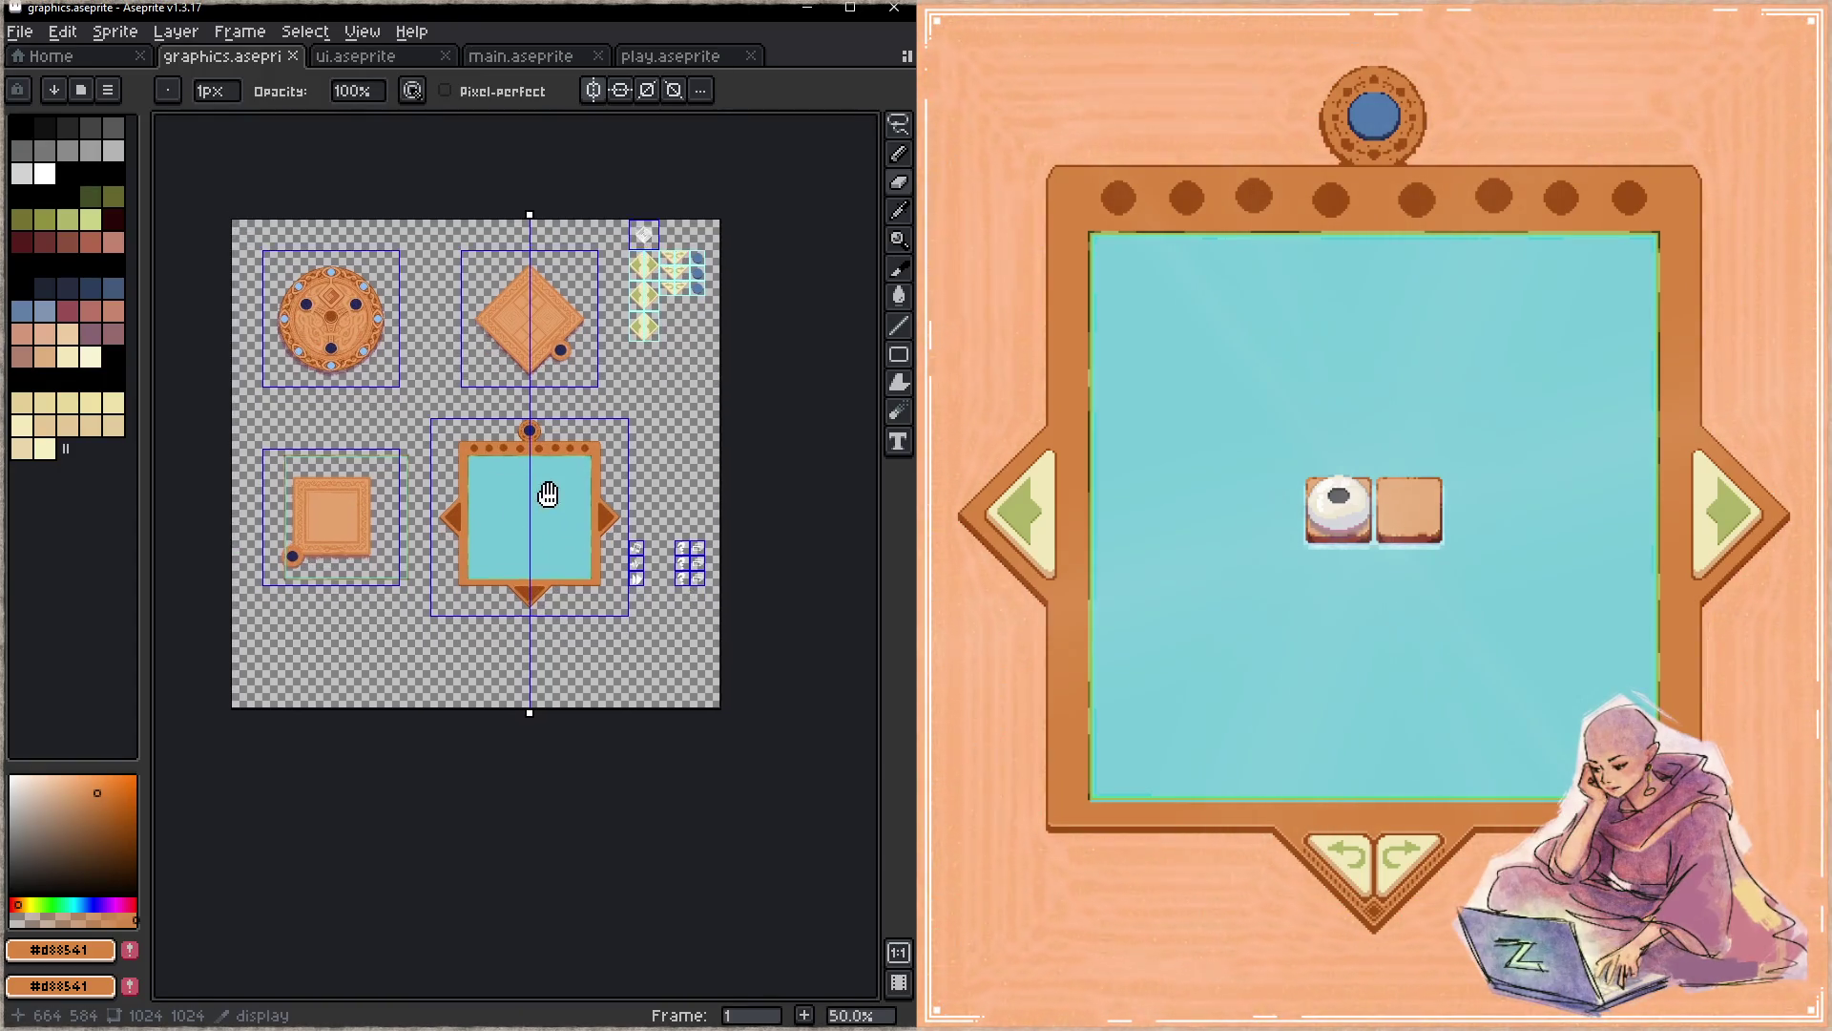
pyautogui.press('Tab')
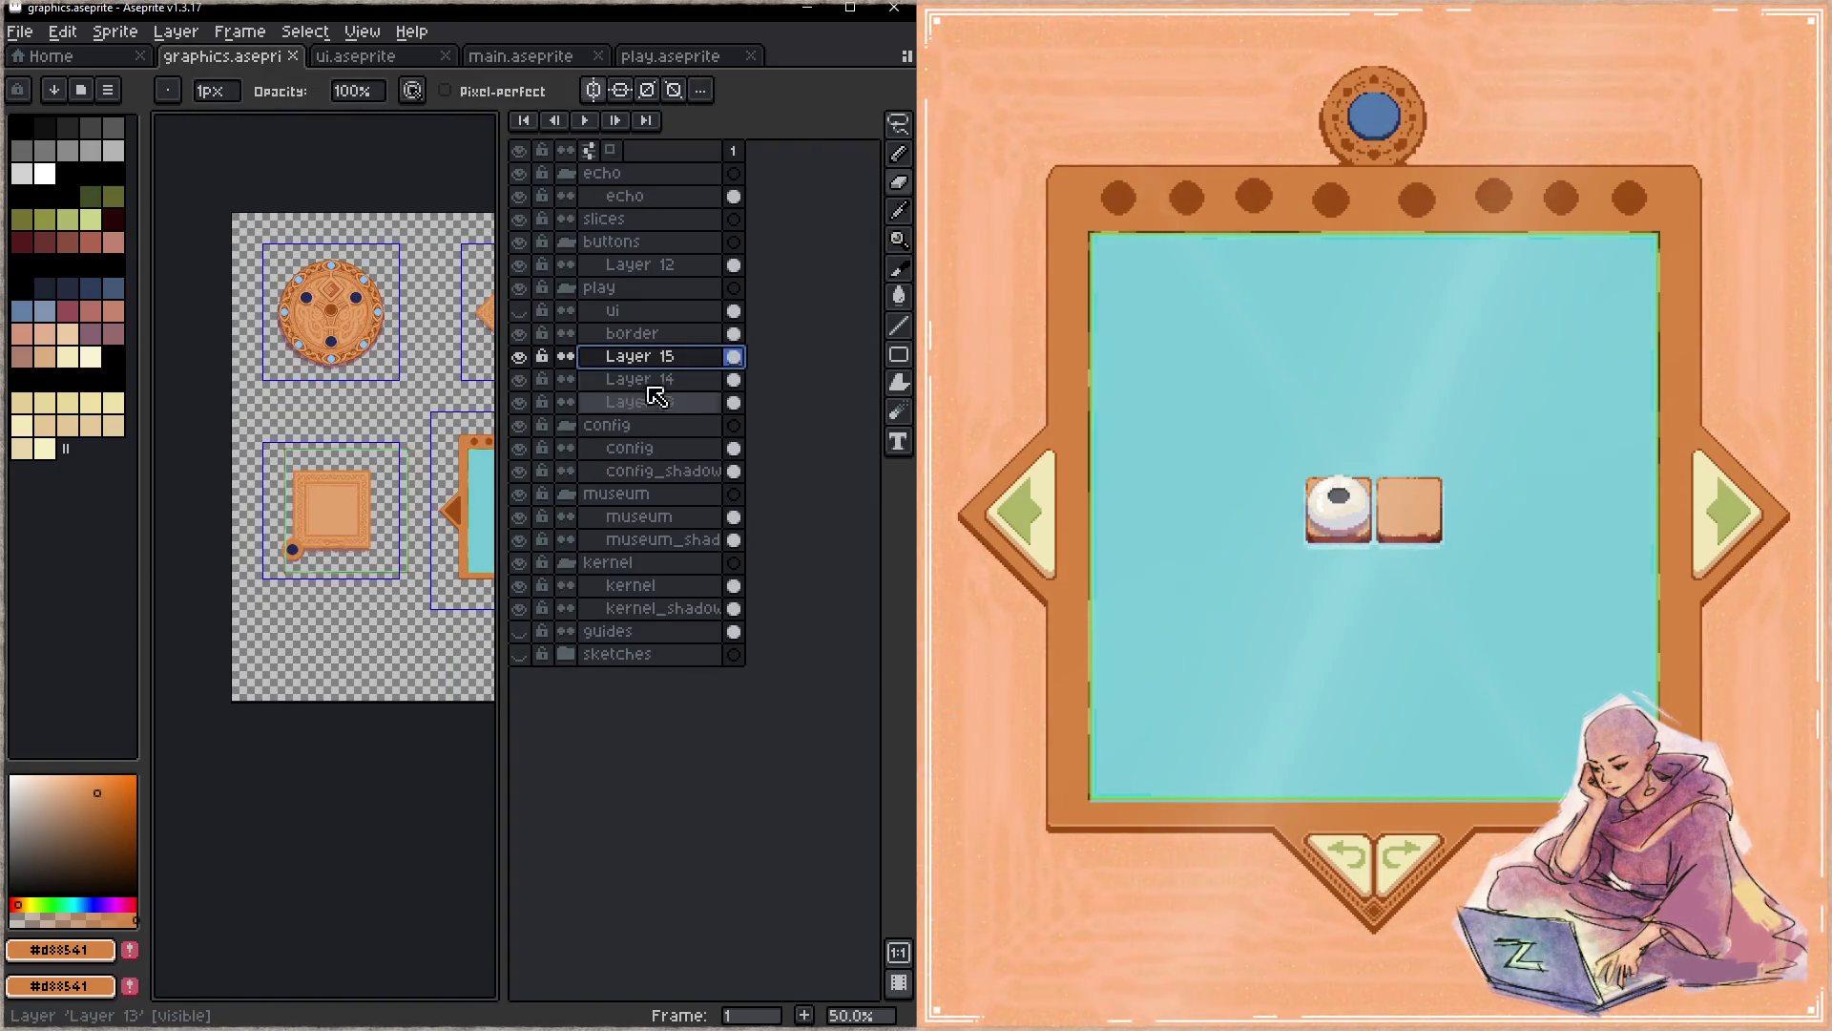
pyautogui.click(520, 334)
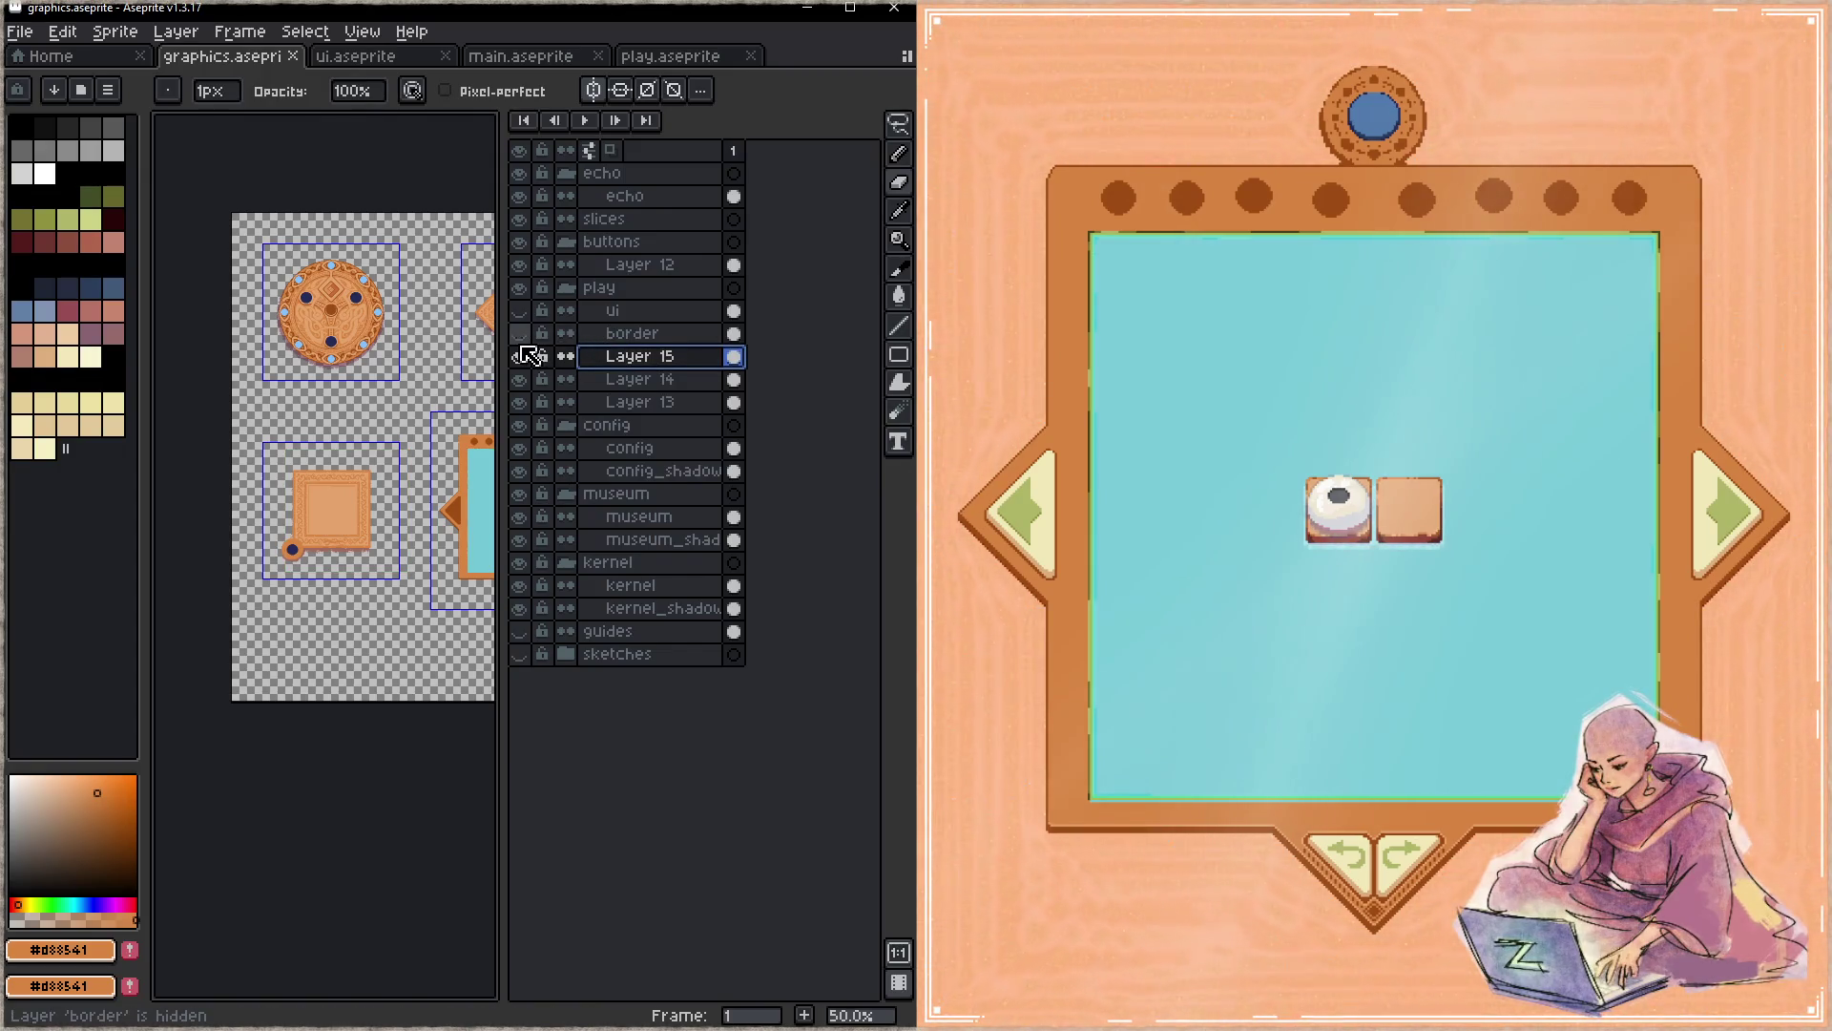
pyautogui.click(519, 333)
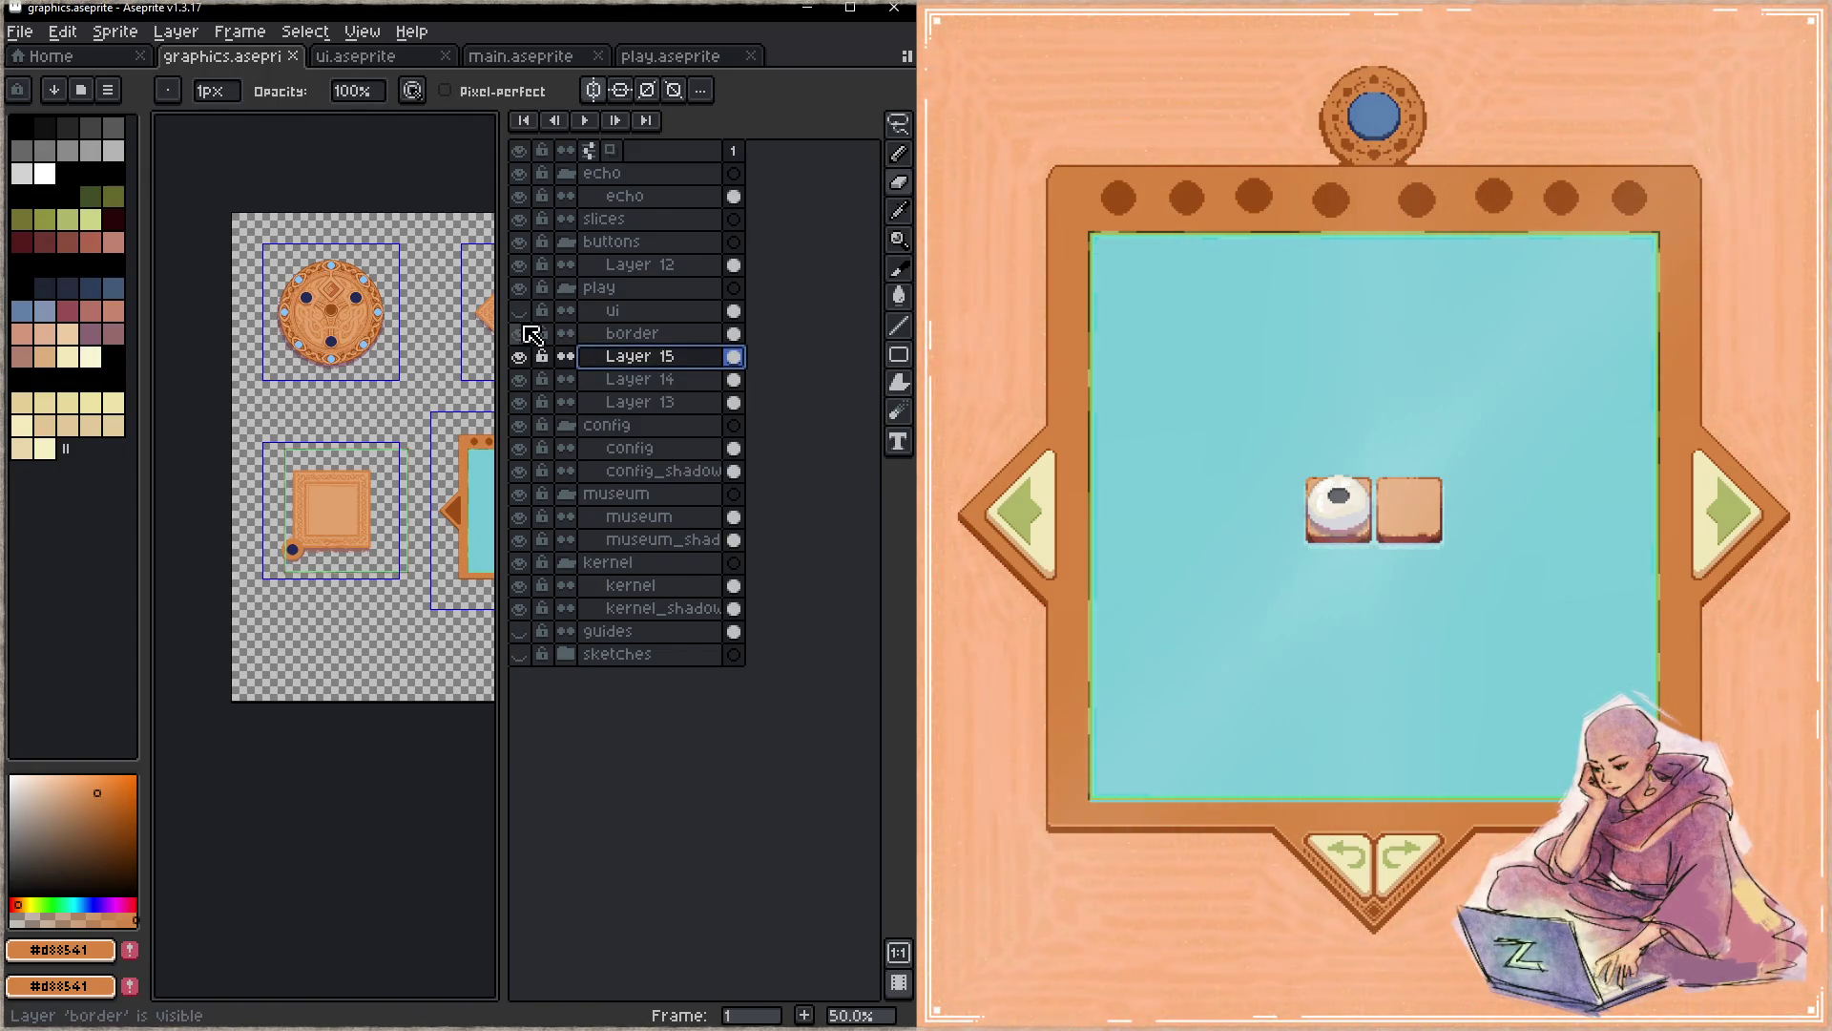
pyautogui.click(520, 310)
pyautogui.click(520, 287)
pyautogui.click(519, 288)
pyautogui.scroll(1, 408, 510)
# - Save, re-show the play group, and hide Layer 13, Layer 14 and Layer 15 inside it
pyautogui.moveTo(407, 510); pyautogui.dragTo(363, 499)
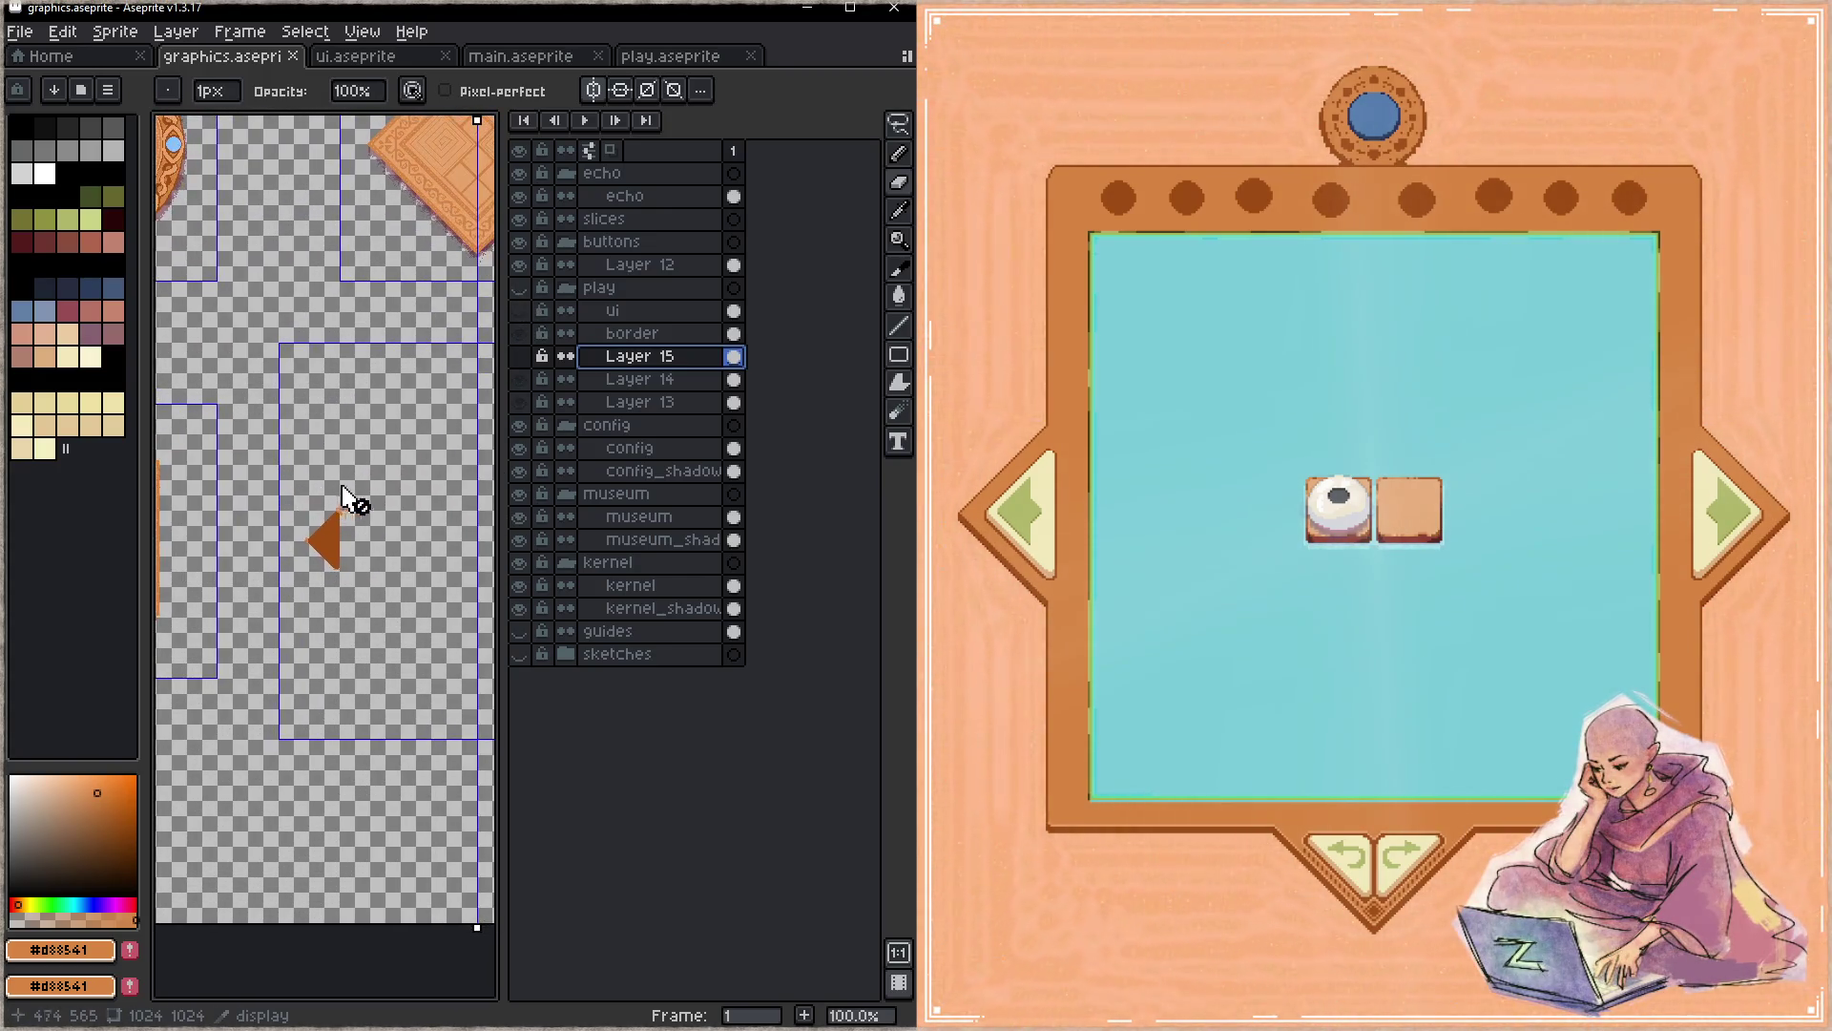
pyautogui.press('Tab')
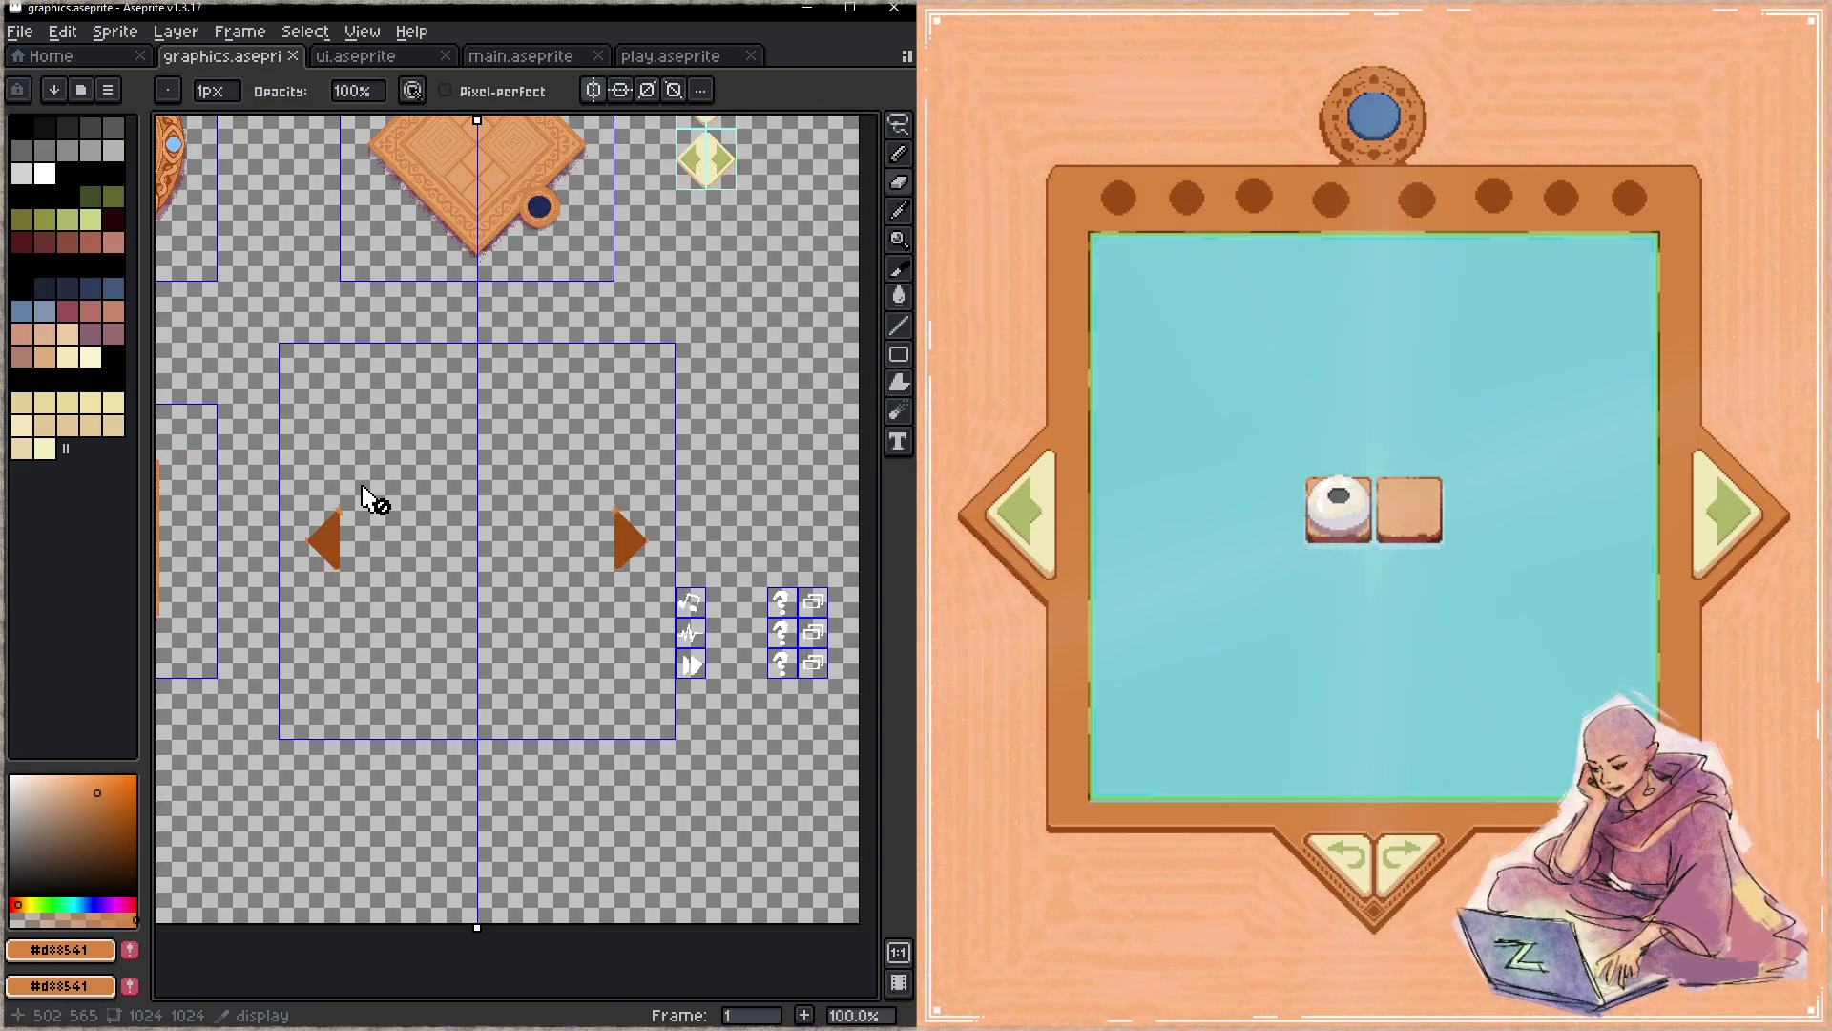
pyautogui.hotkey('ctrl', 's')
pyautogui.press('Tab')
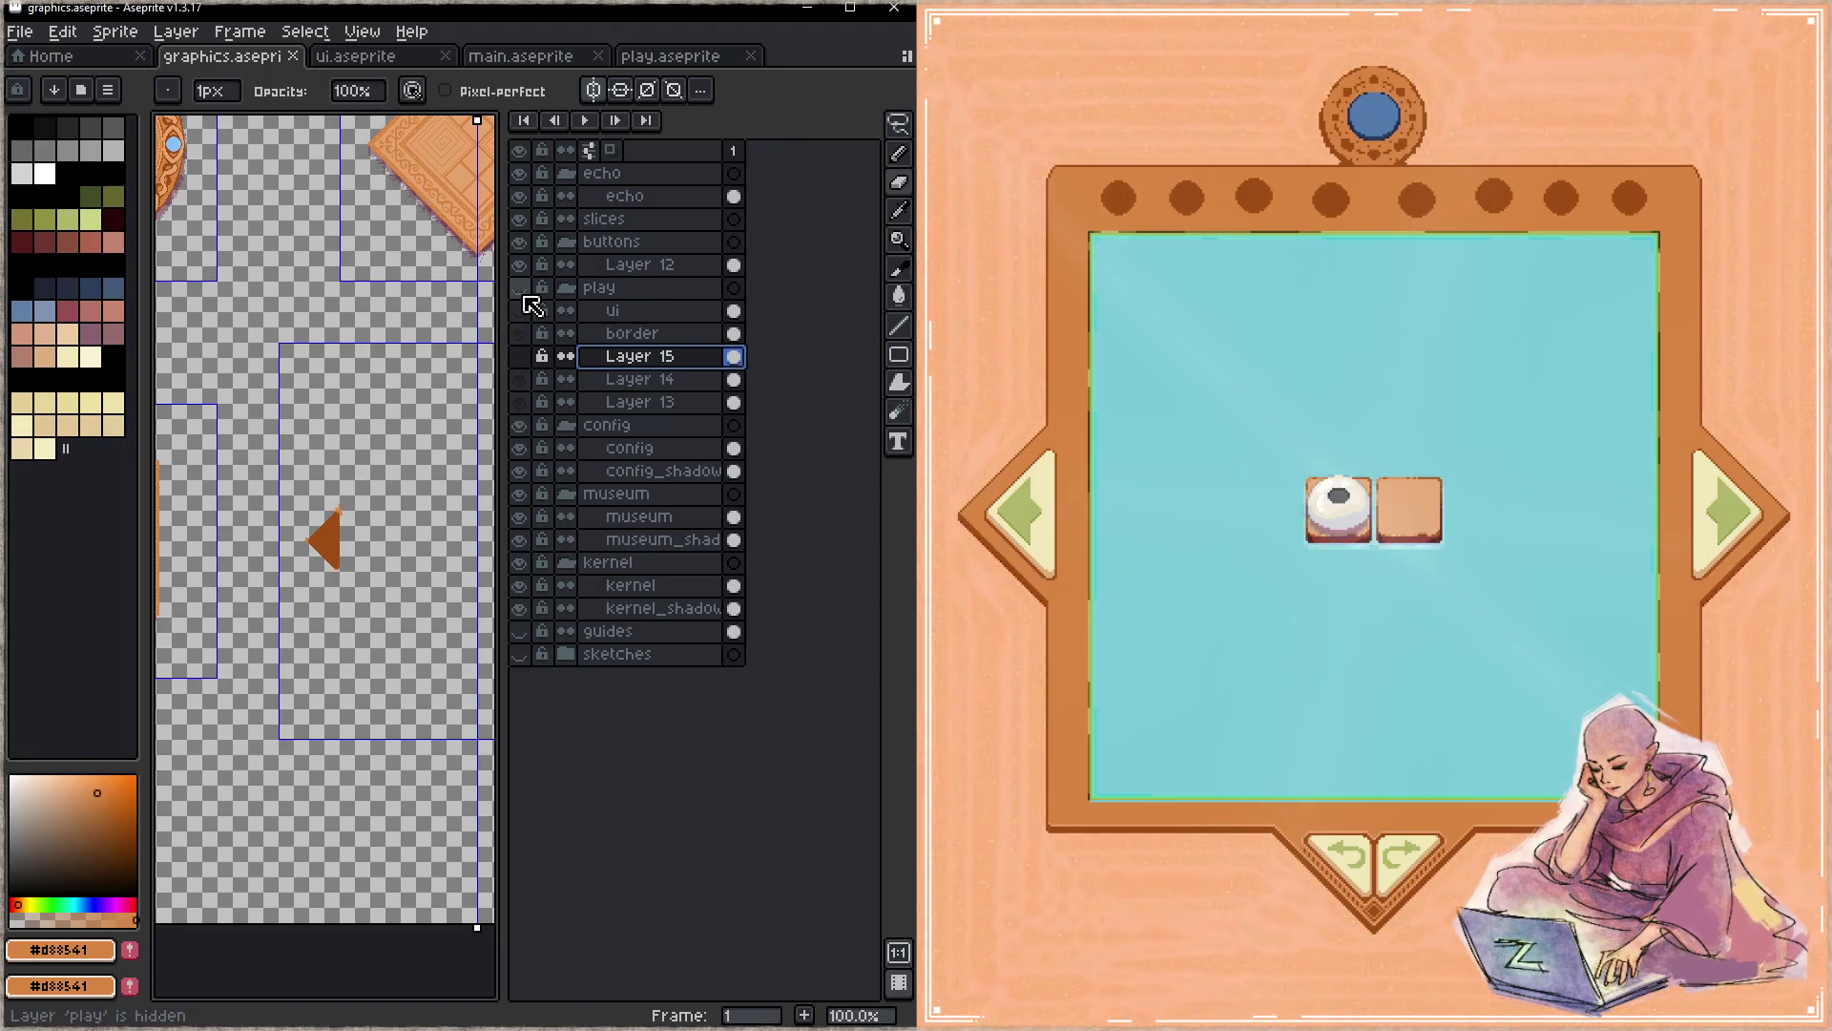
pyautogui.click(526, 298)
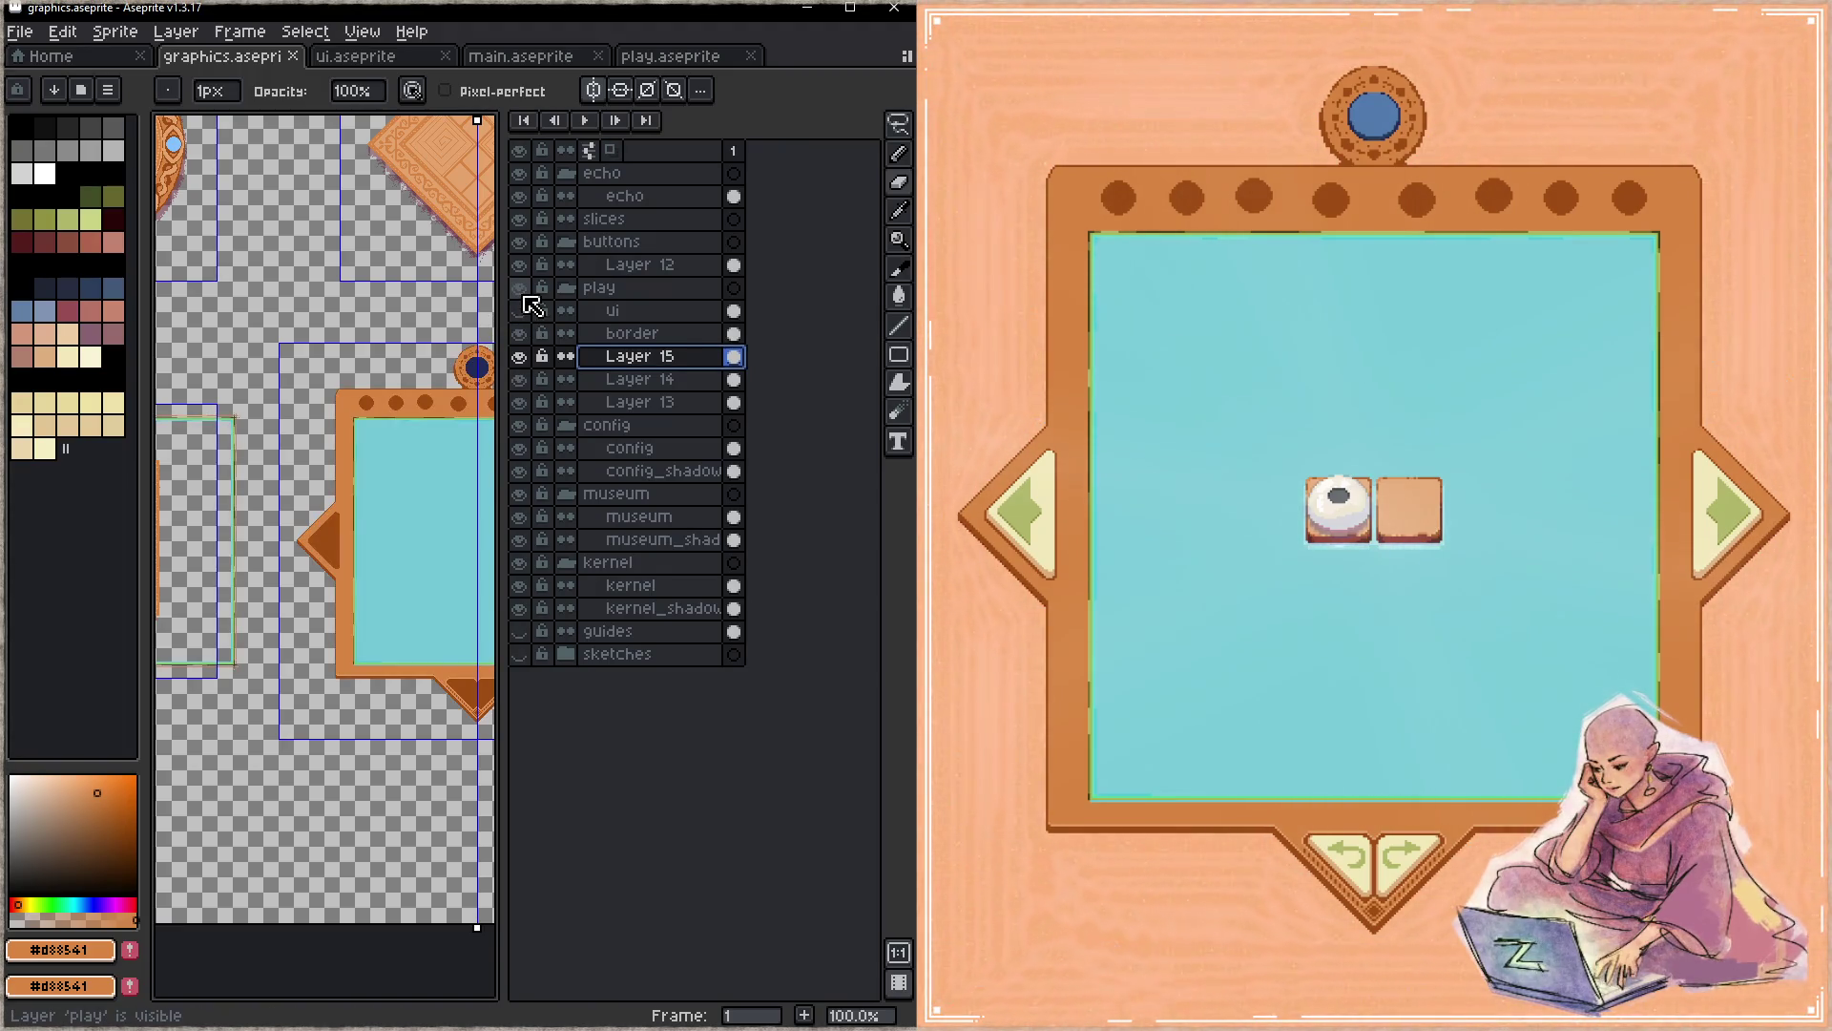
pyautogui.moveTo(520, 356); pyautogui.dragTo(520, 401)
# - Save graphics.aseprite, page through three game levels on the frameless board, and bring up the code editor
pyautogui.hotkey('ctrl', 's')
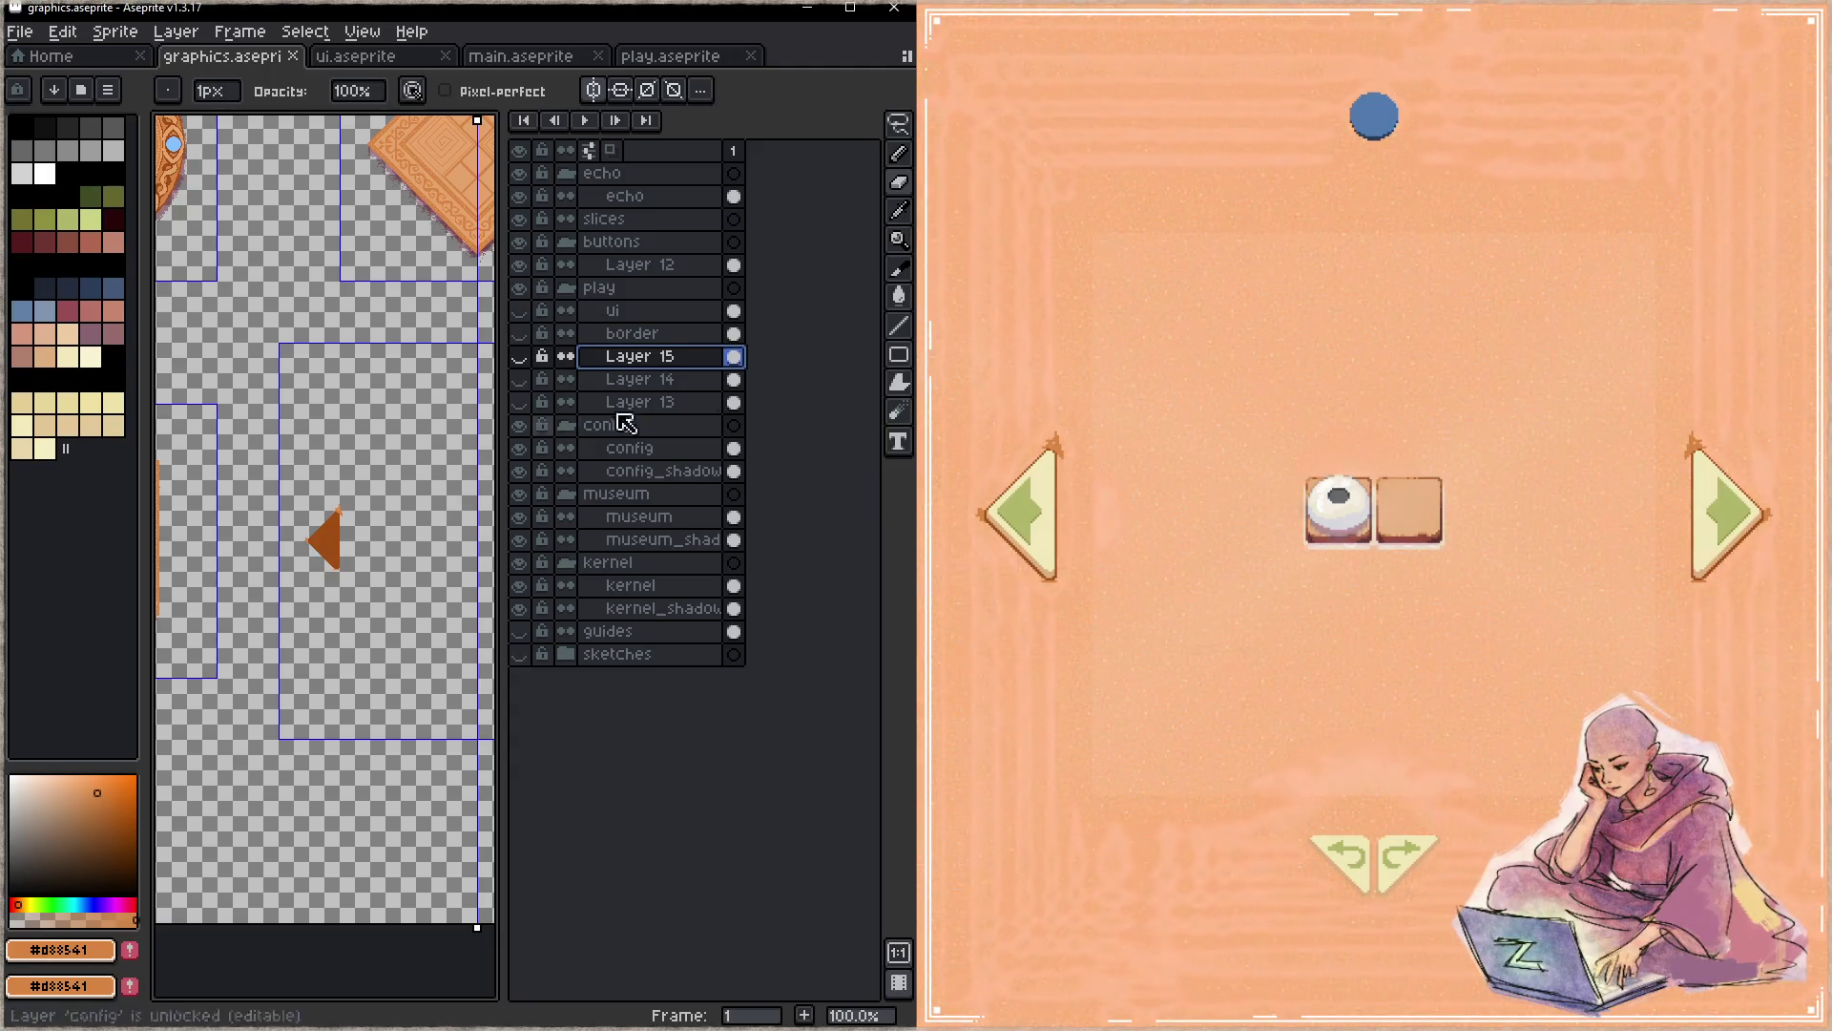
pyautogui.click(1715, 521)
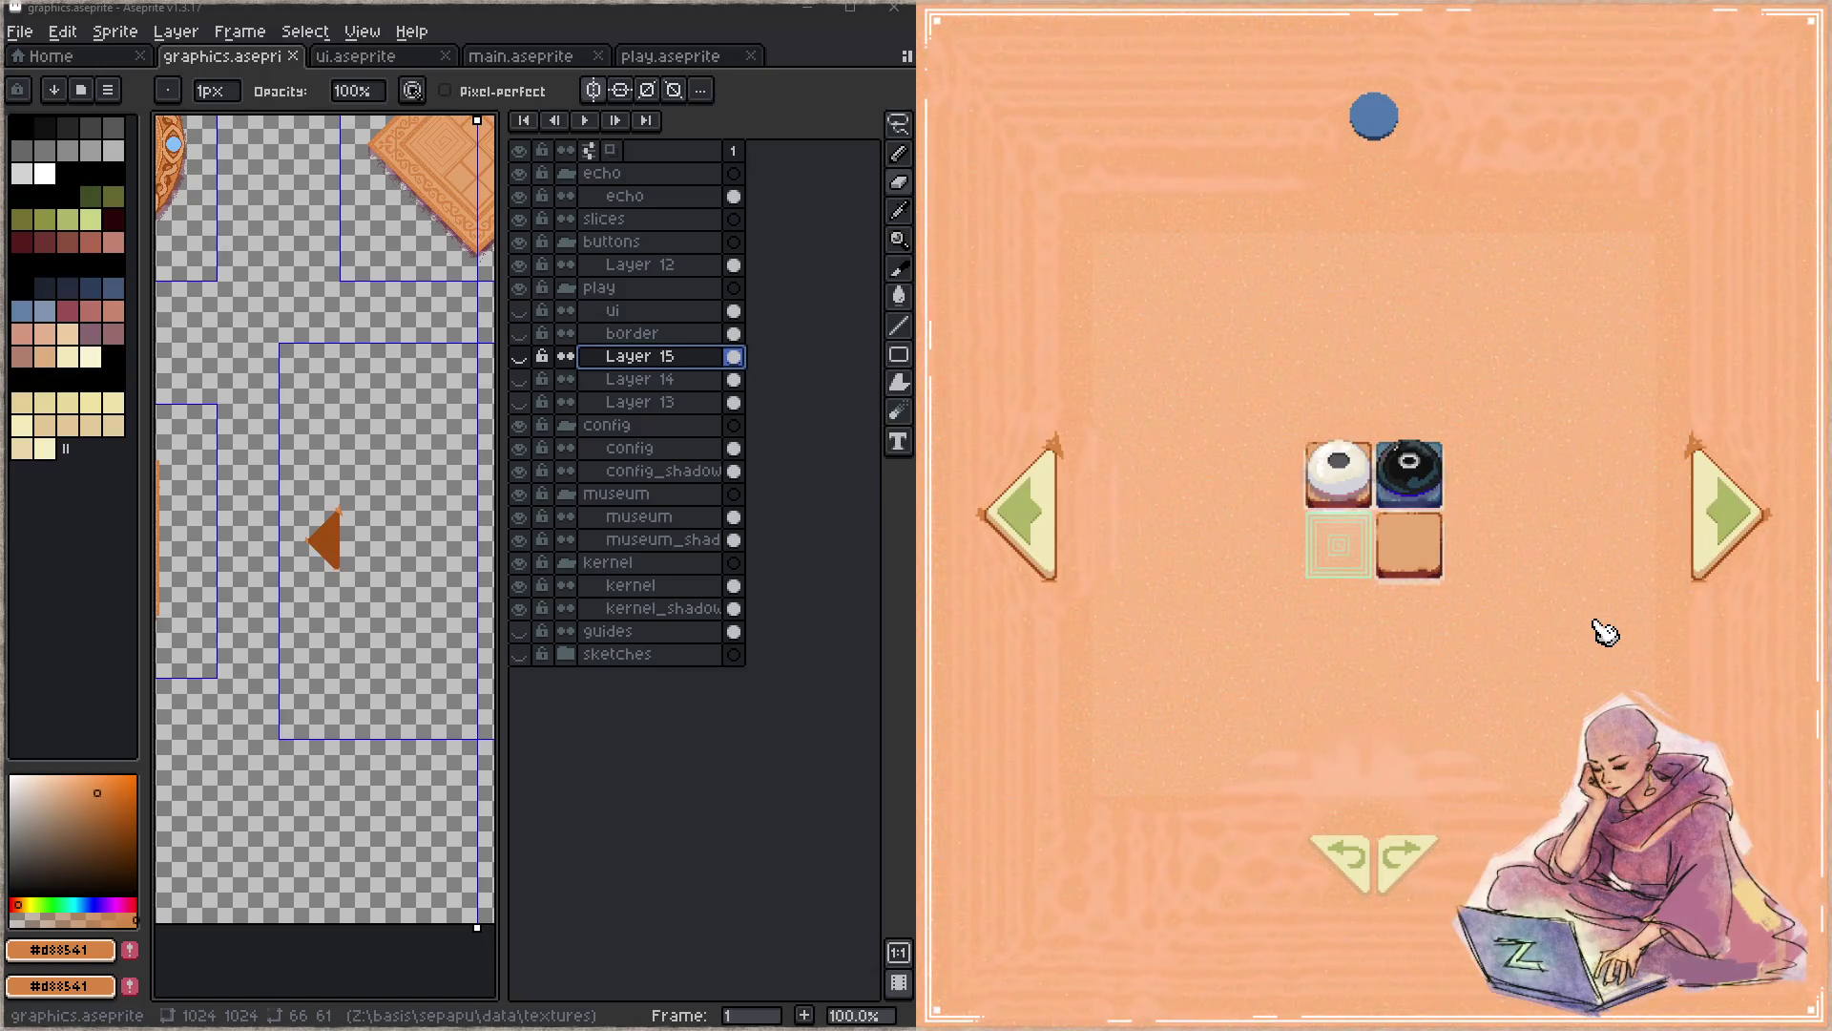
pyautogui.click(1722, 556)
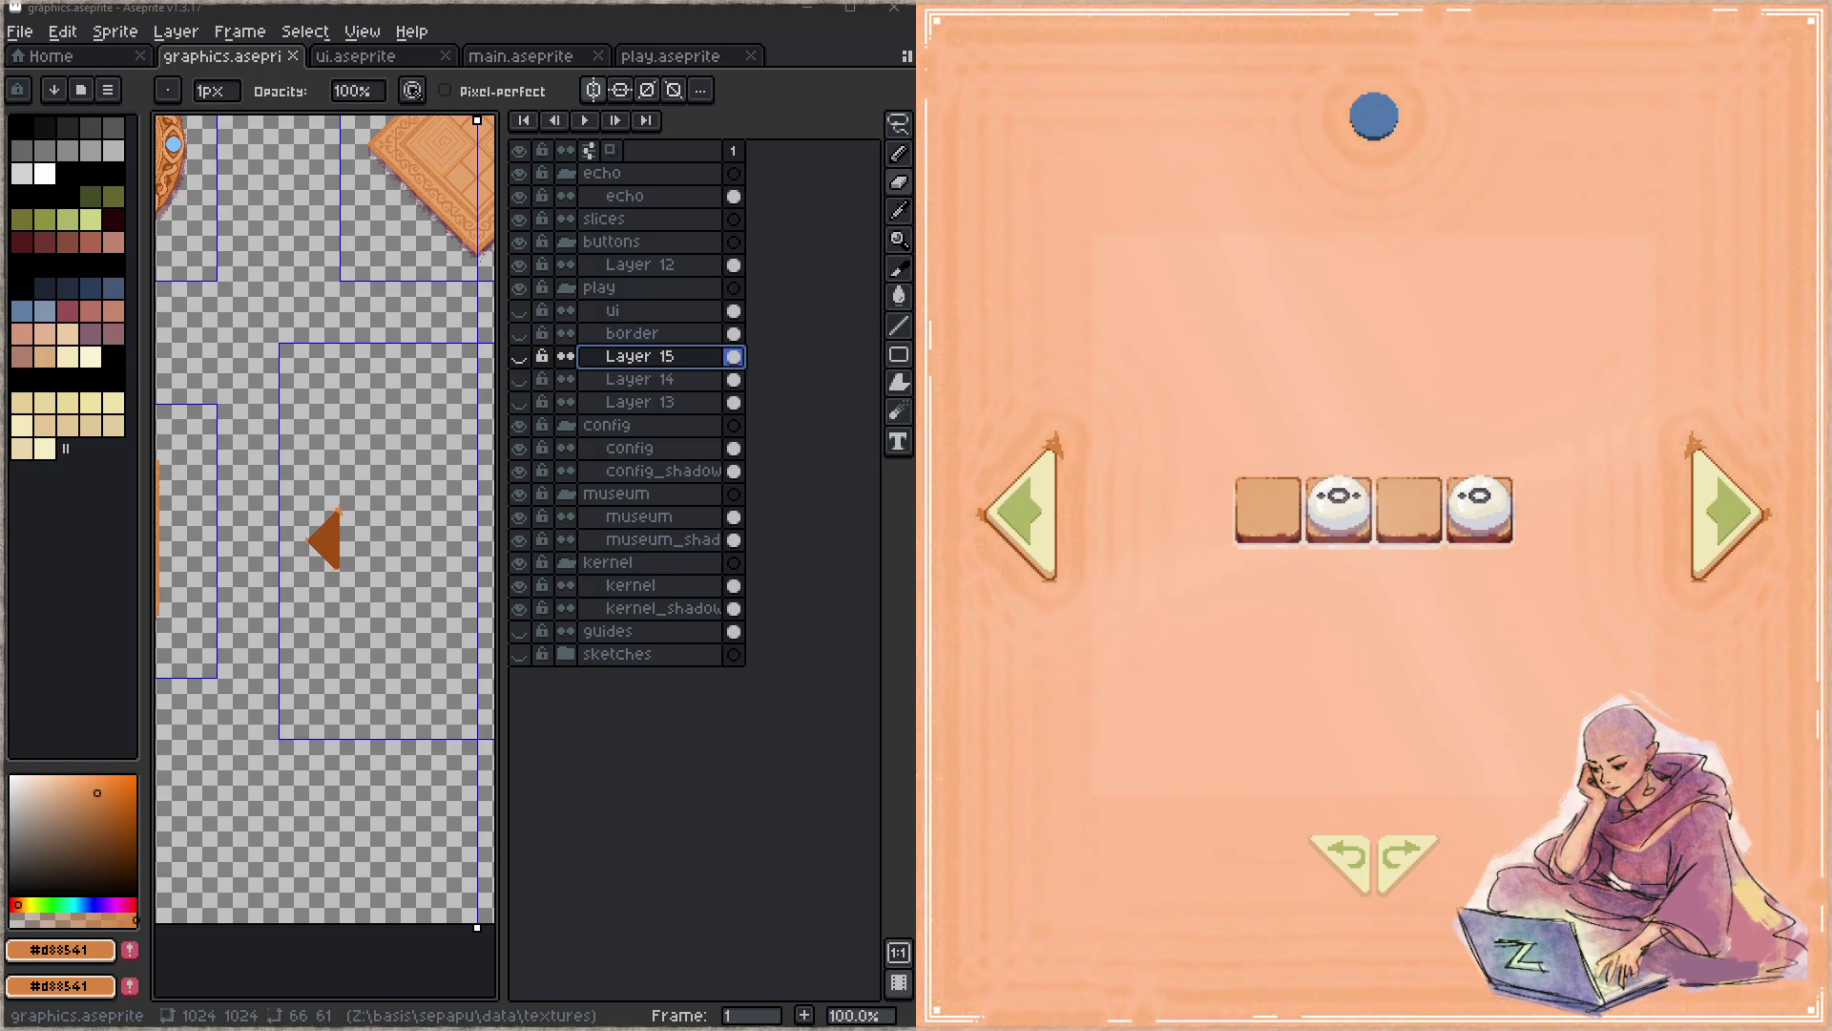
pyautogui.click(1709, 531)
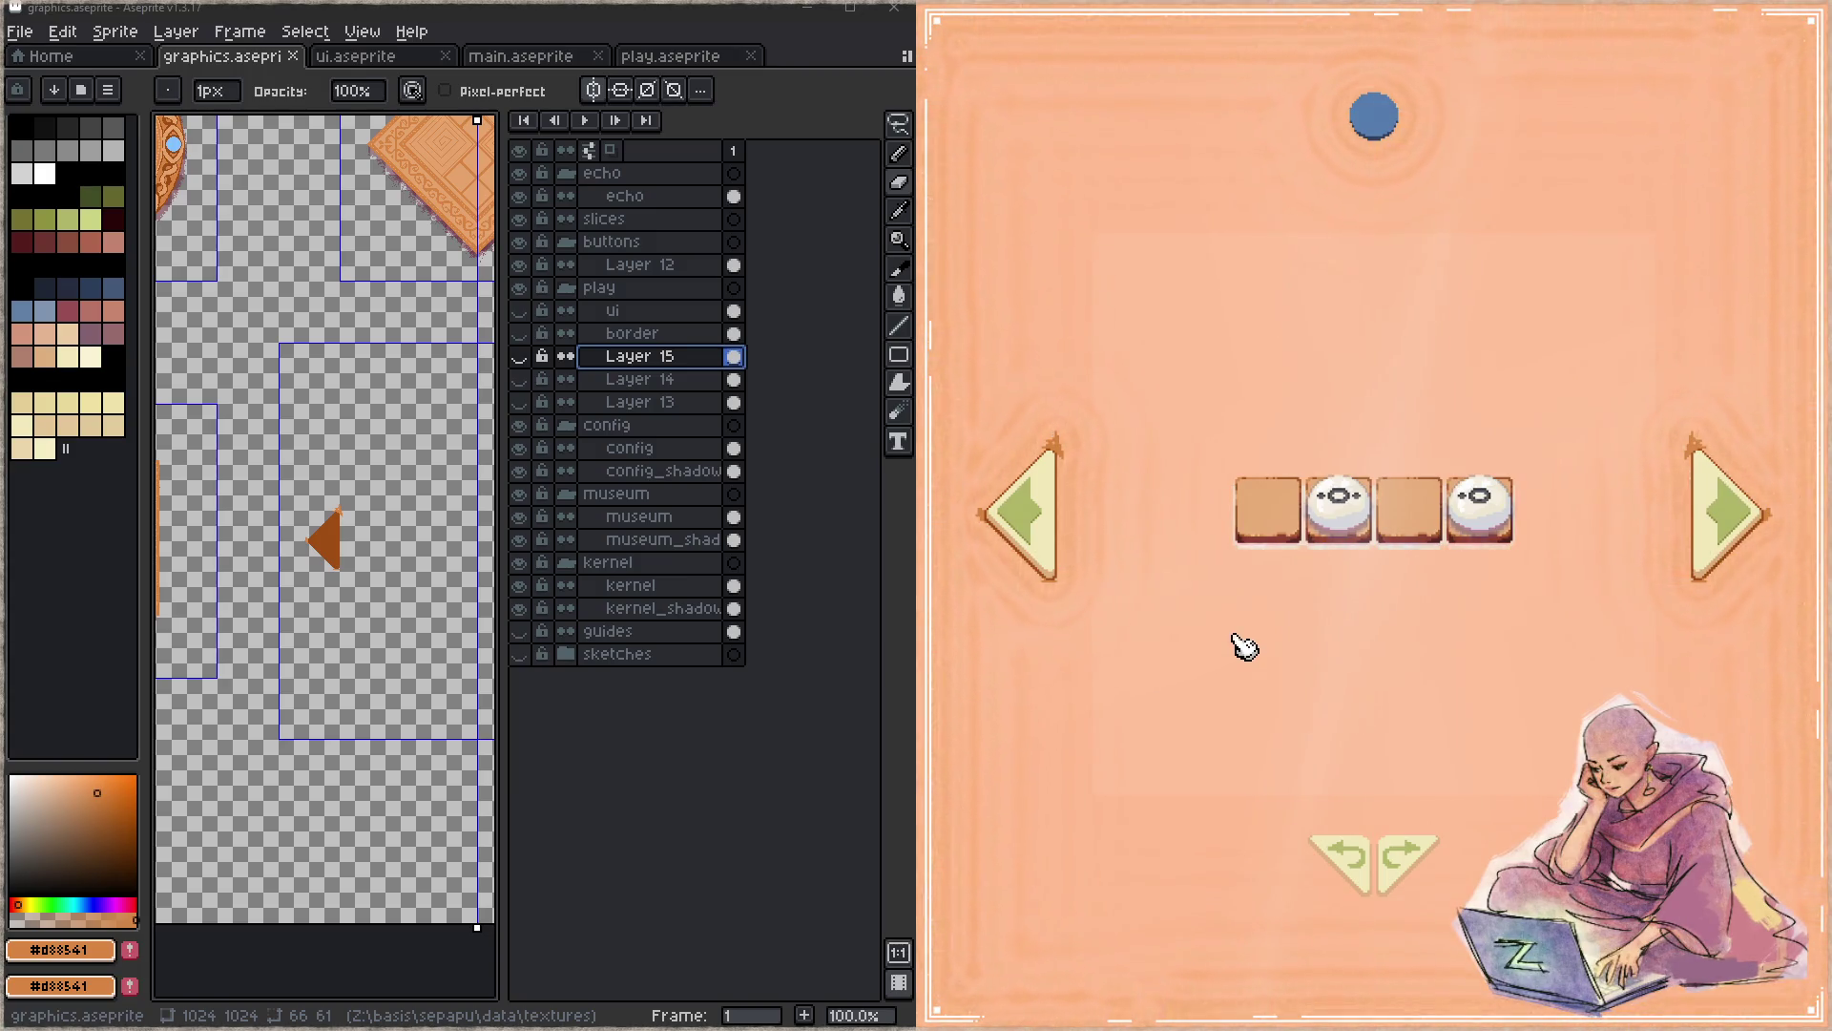
pyautogui.hotkey('alt', 'Tab')
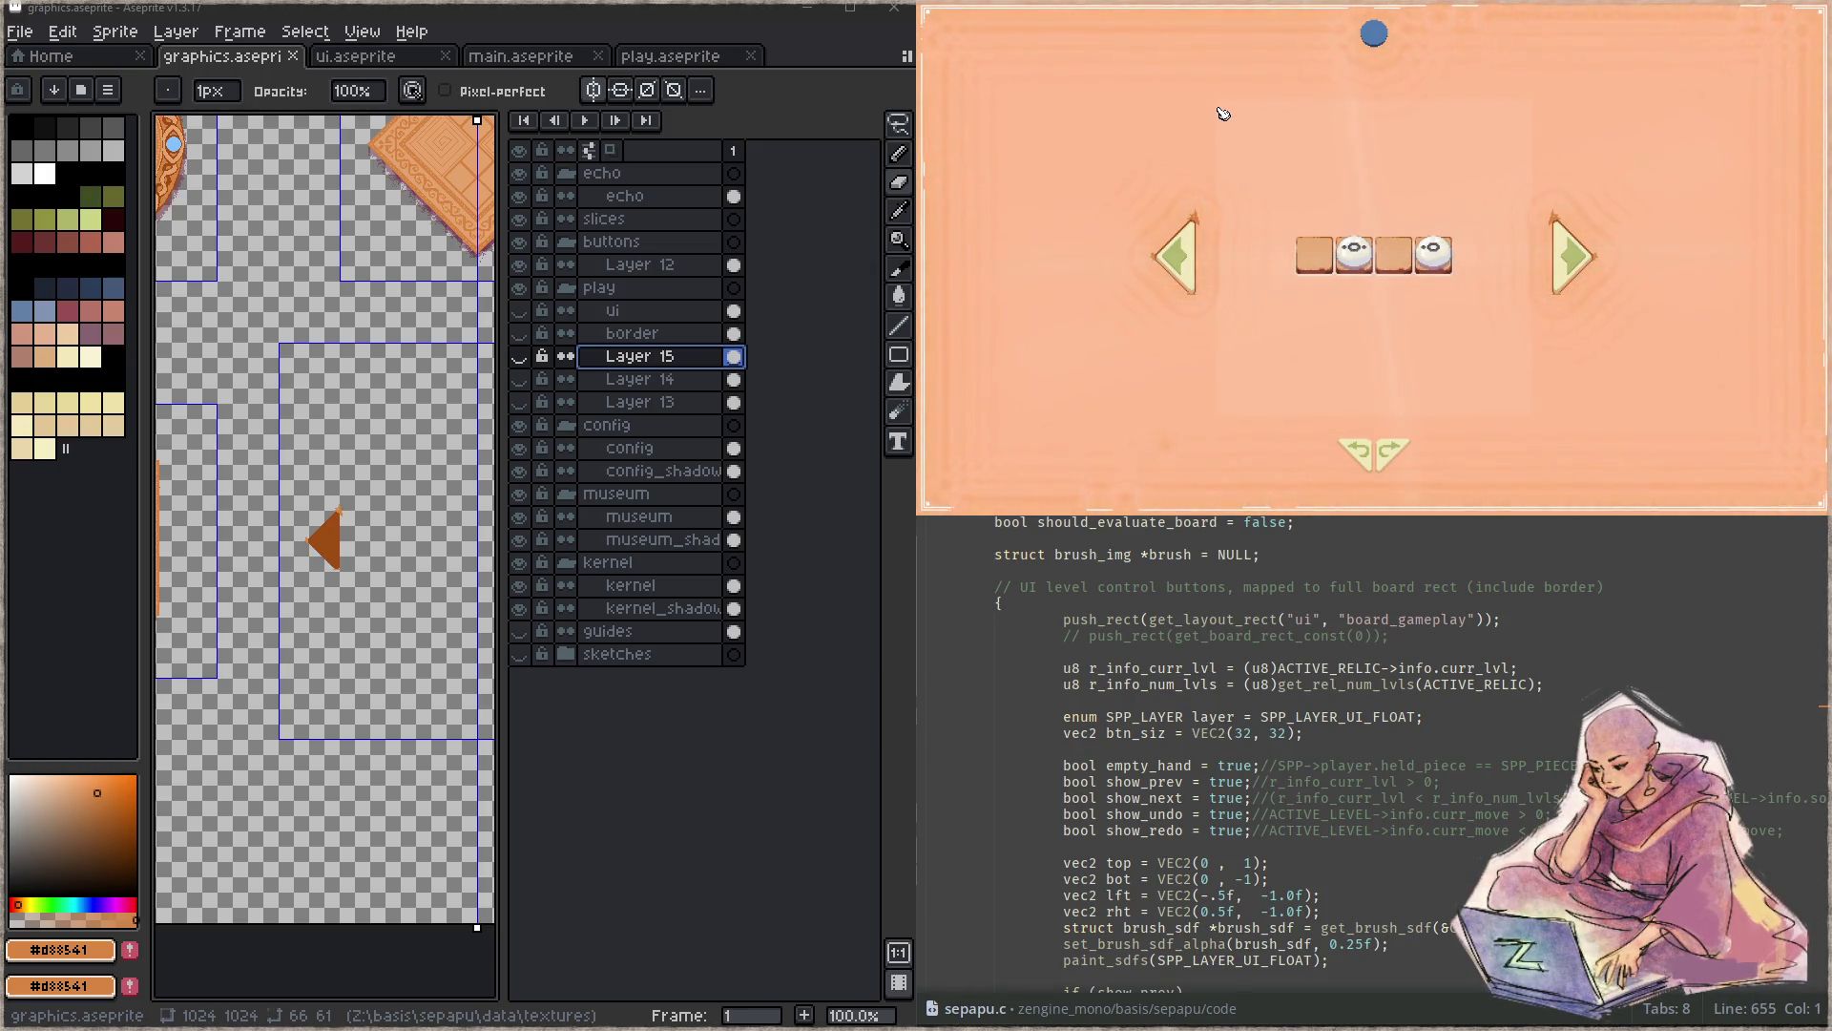
# - Close the game preview and start a project-wide search for draw_board from sepapu.c
pyautogui.press('Escape')
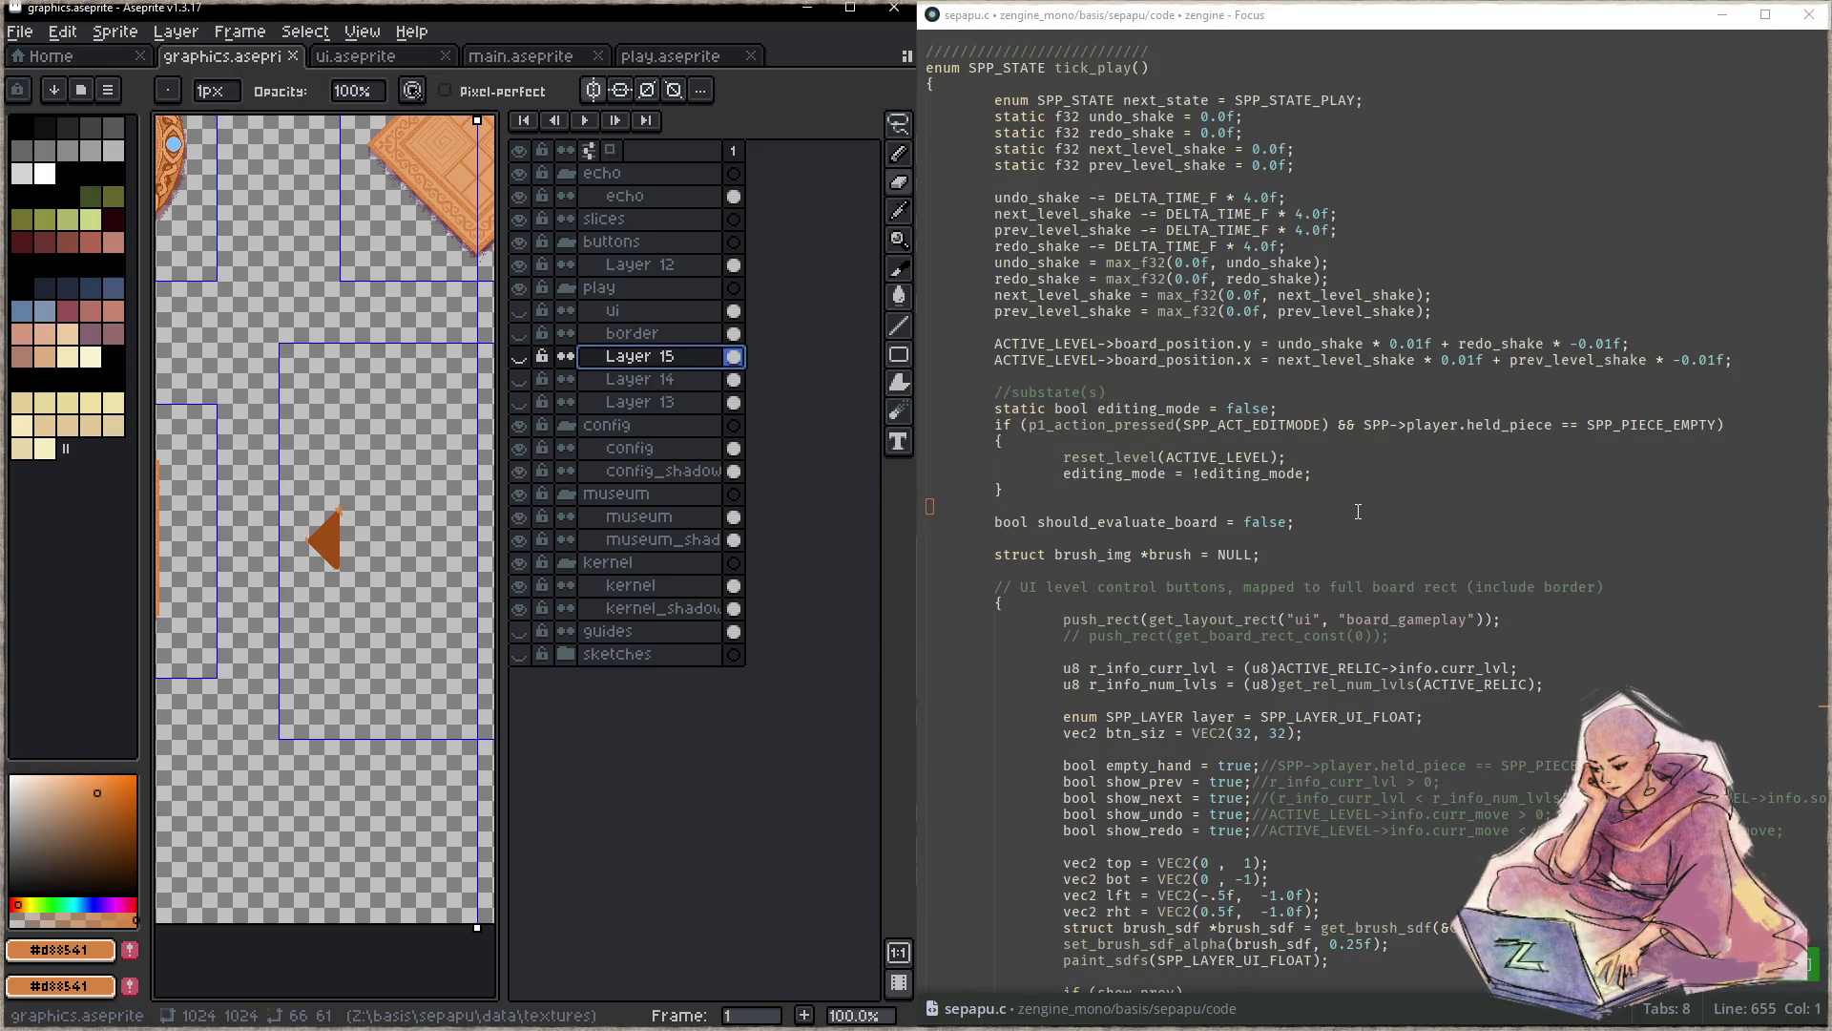
pyautogui.scroll(-5, 1360, 488)
pyautogui.scroll(-3, 1357, 512)
pyautogui.scroll(-4, 1360, 488)
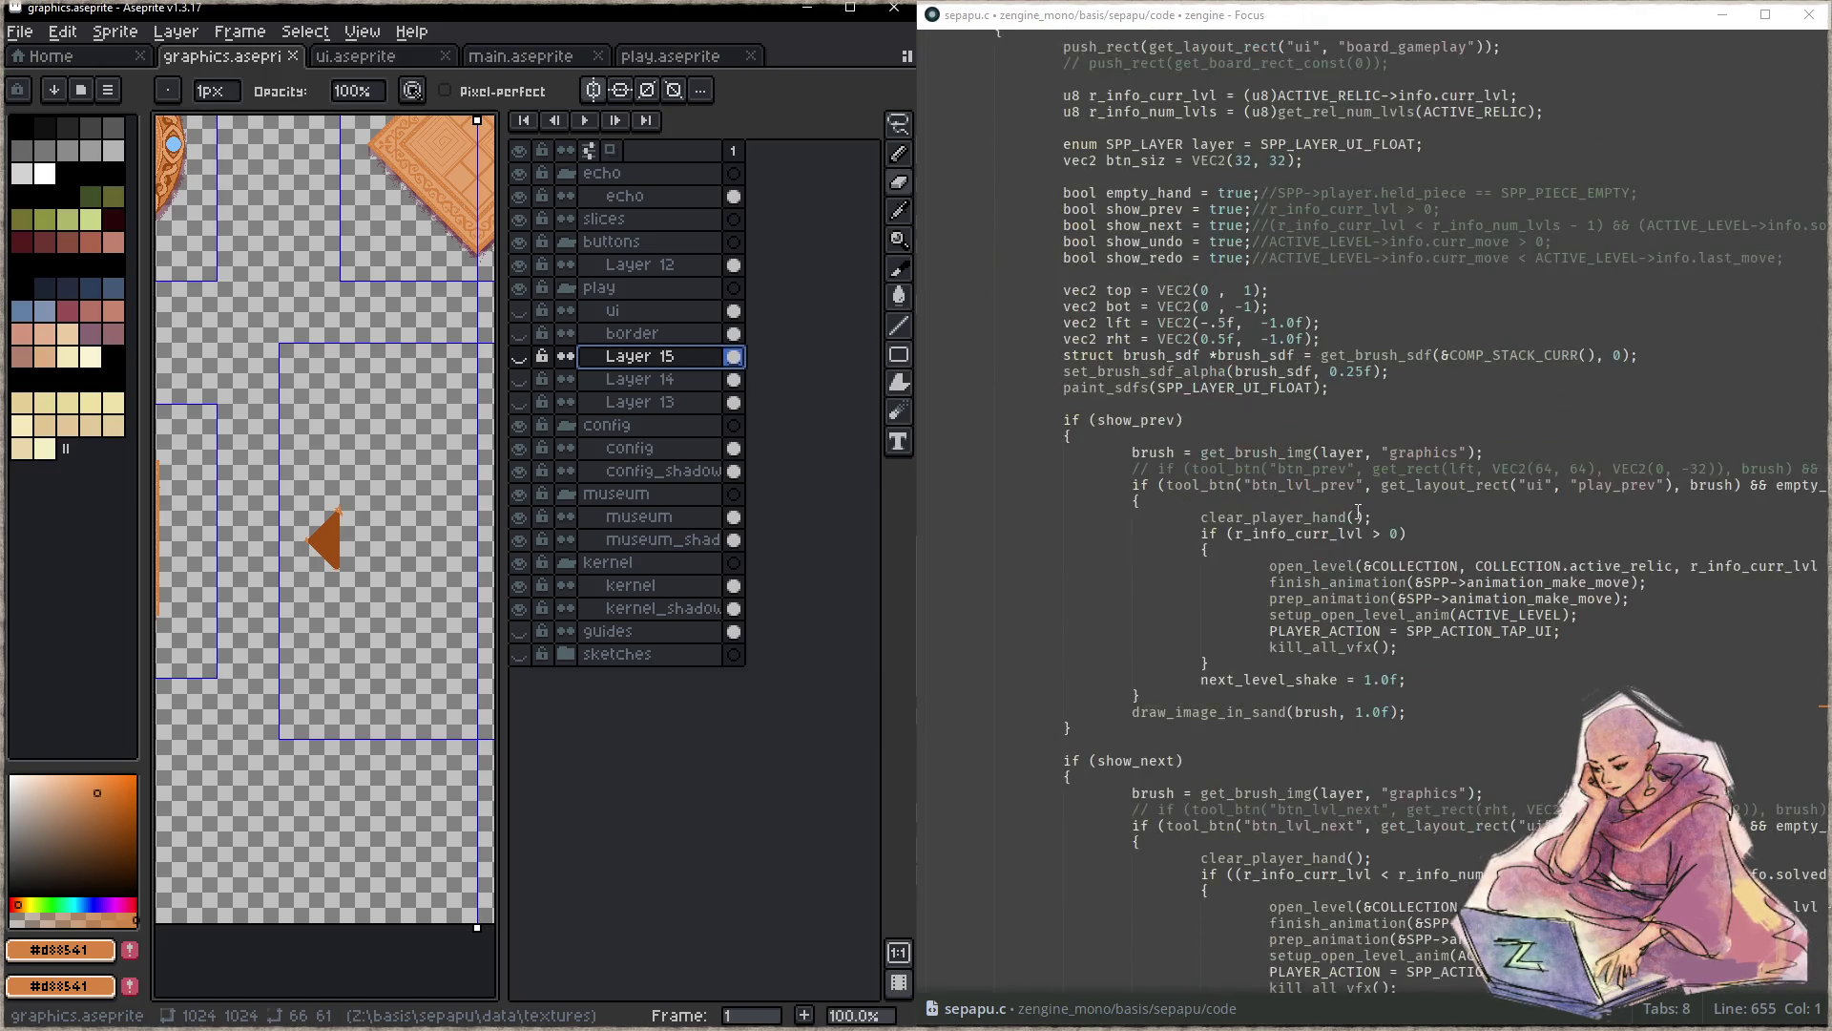
pyautogui.click(1385, 425)
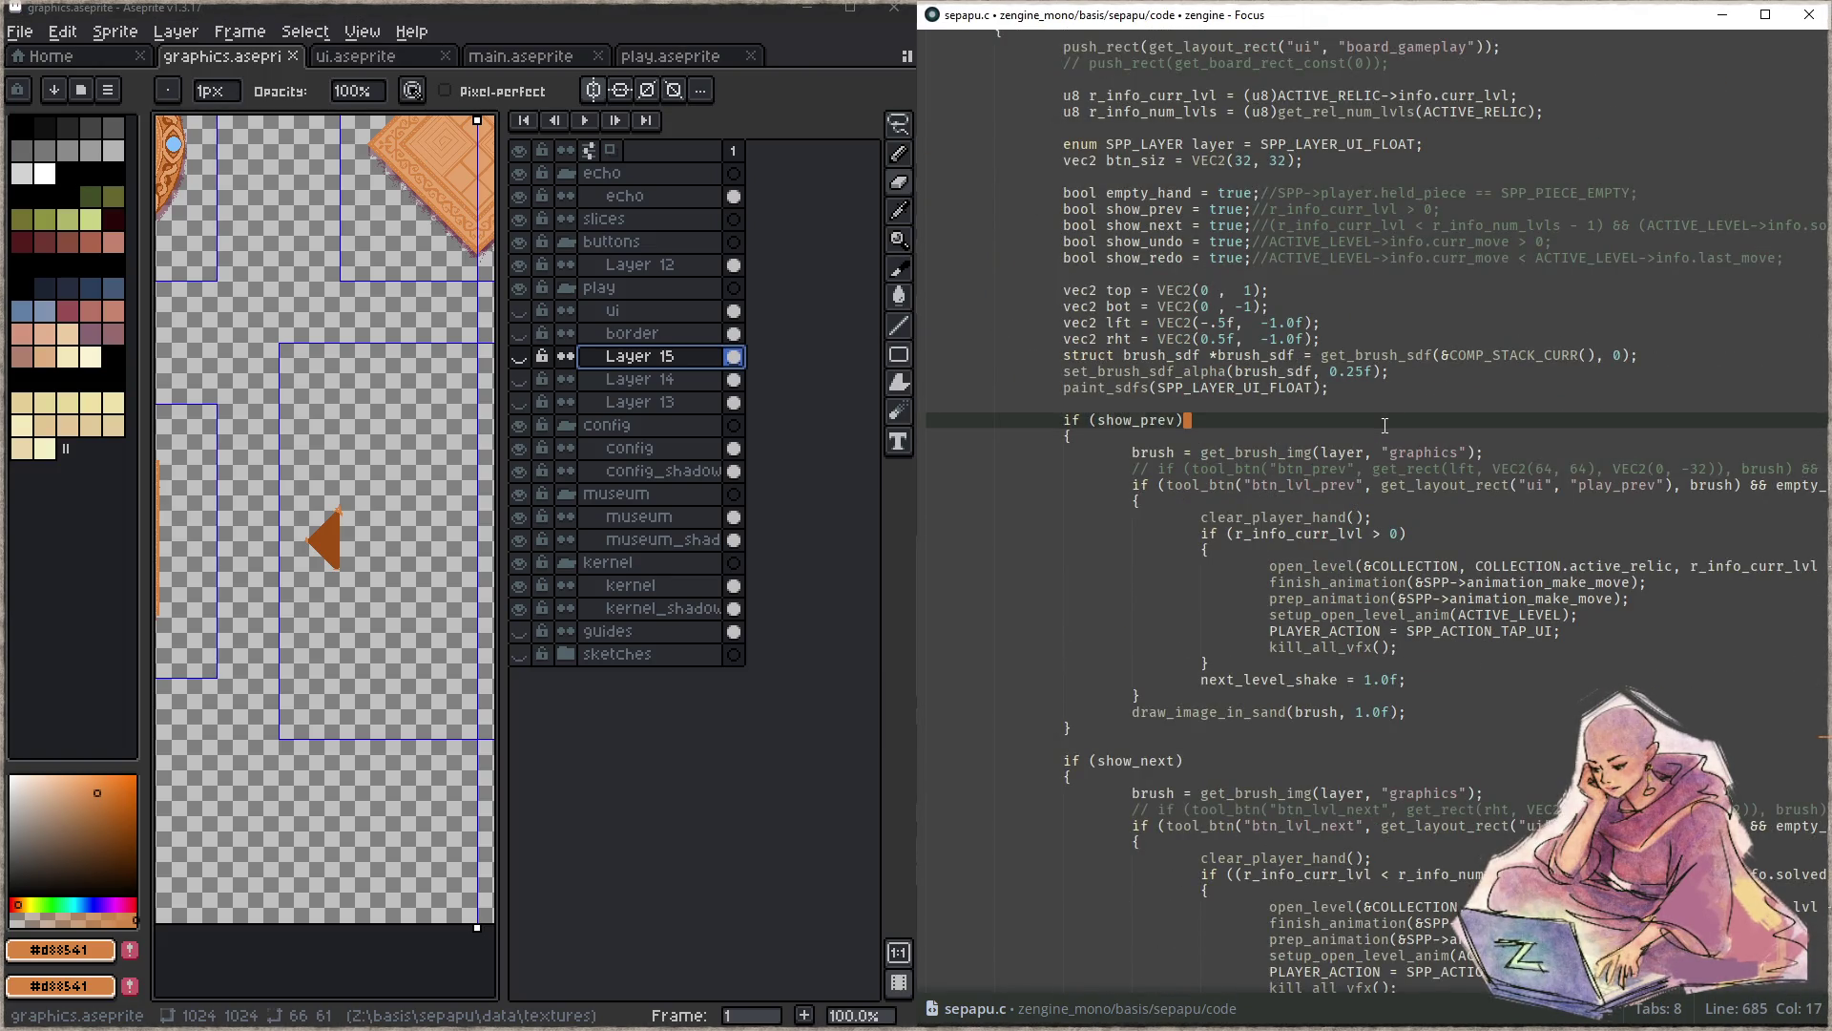
pyautogui.hotkey('ctrl', 'shift', 'f')
pyautogui.write('draw_board')
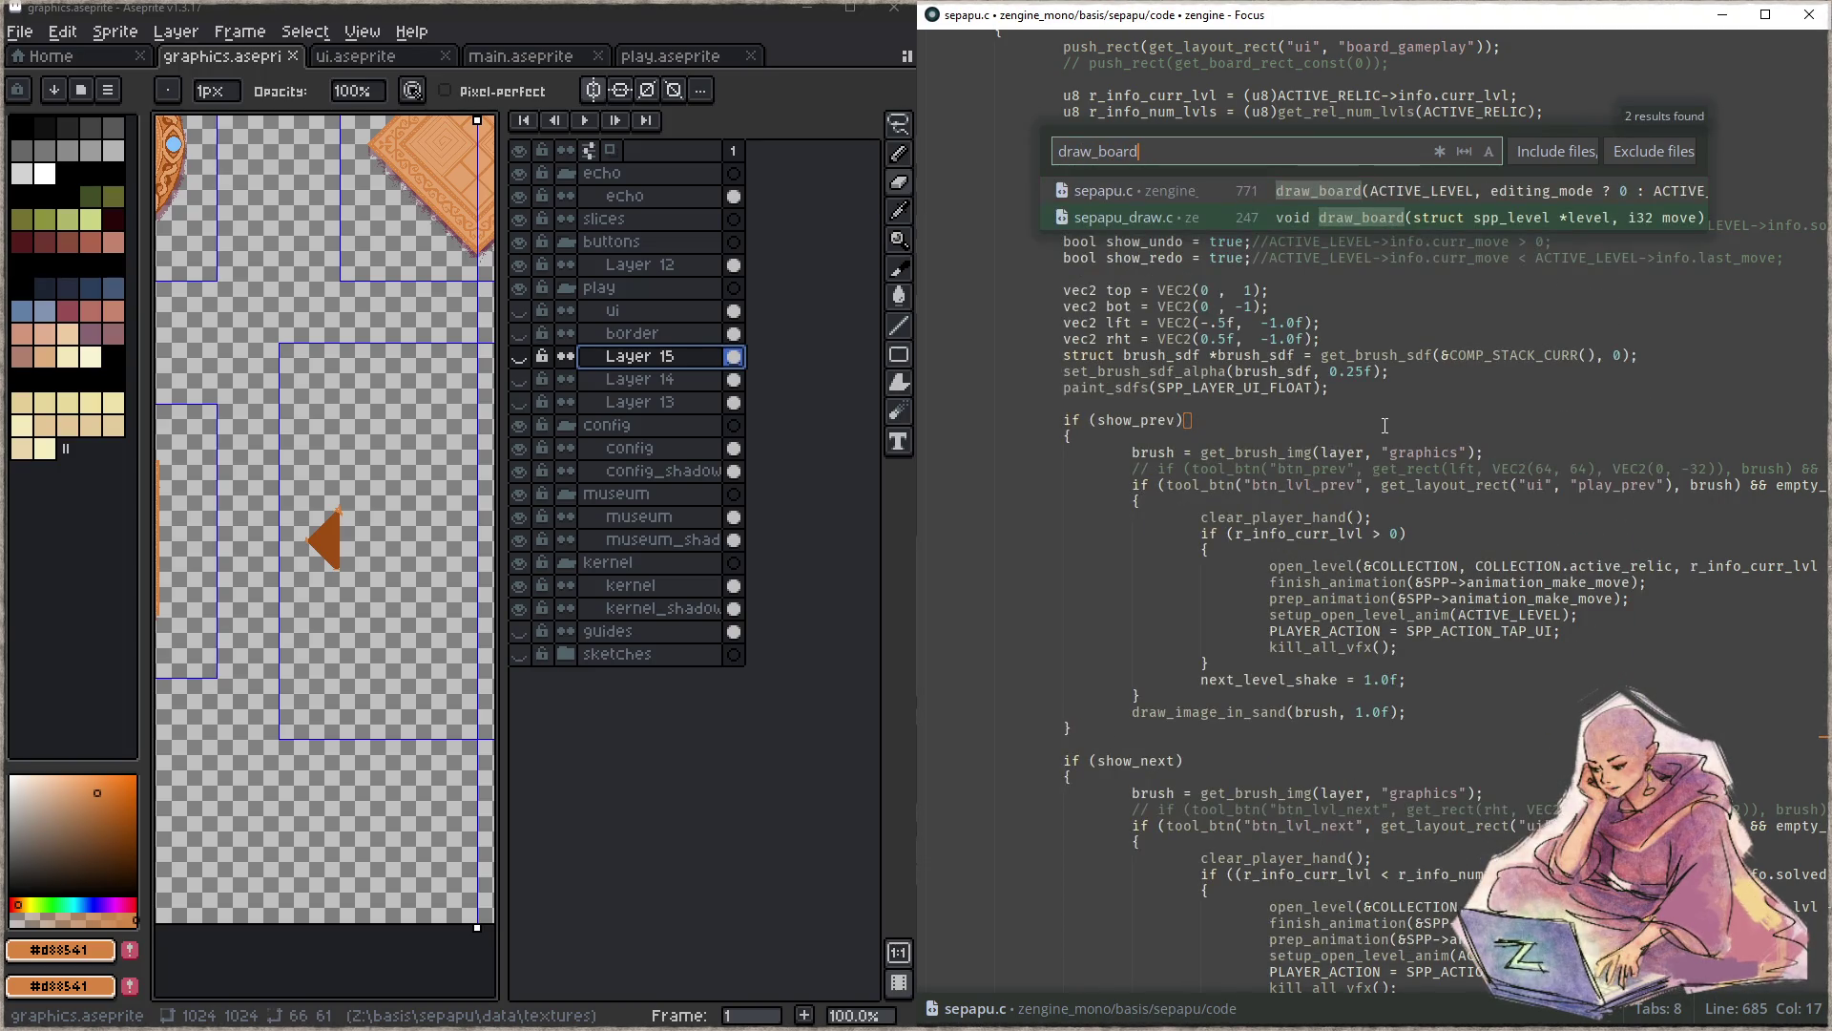
# - Jump to void draw_board in sepapu_draw.c and place the caret after draw_image_in_sand
pyautogui.press('Return')
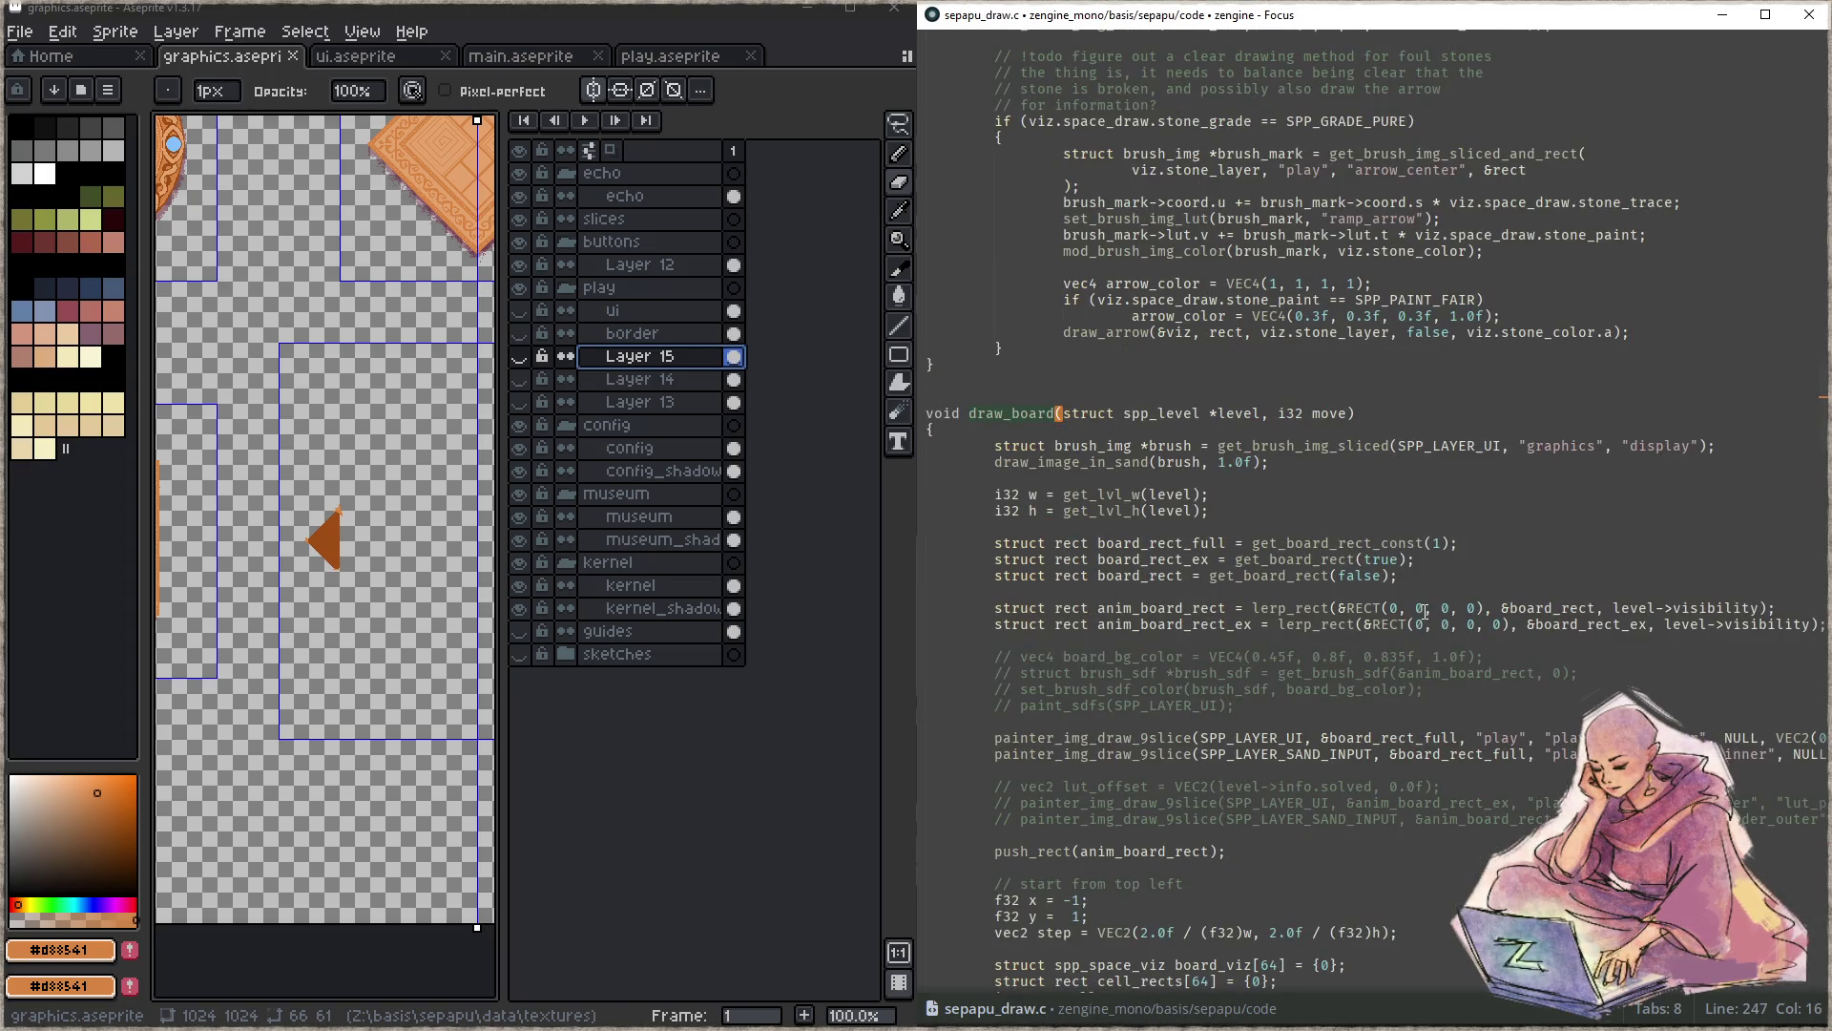
pyautogui.scroll(-2, 1457, 557)
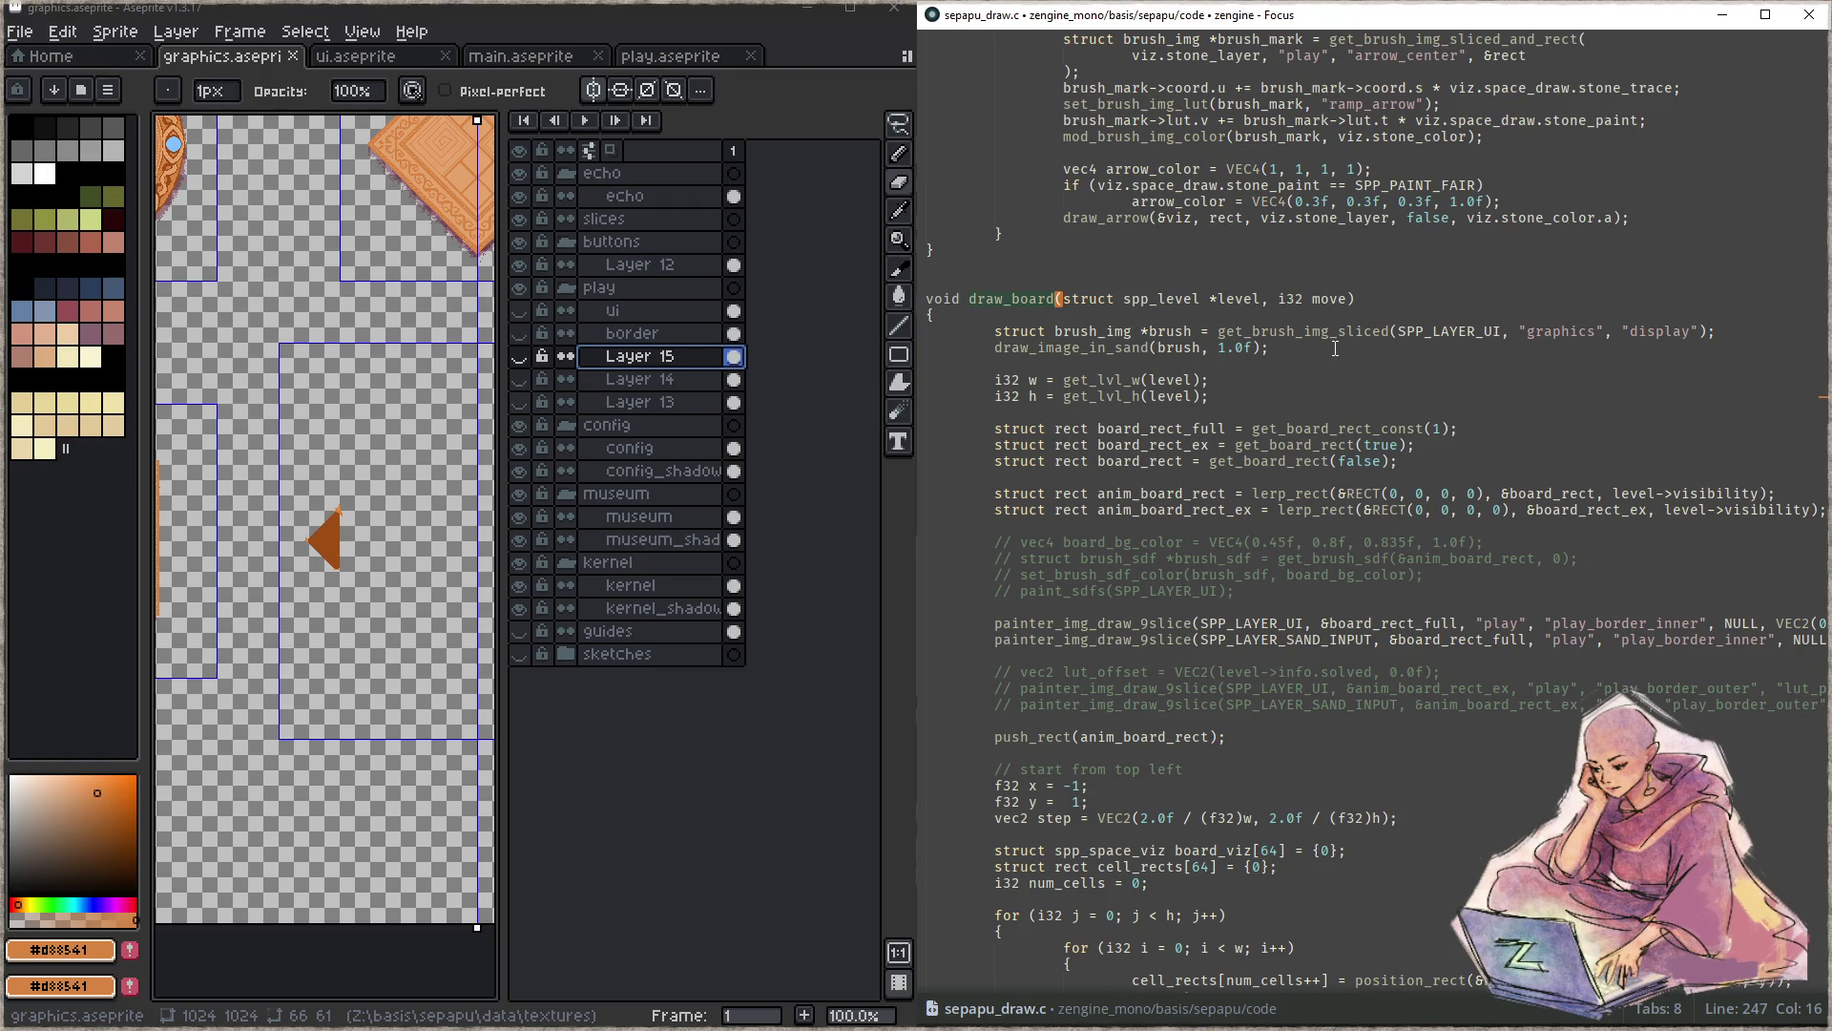
pyautogui.click(1334, 348)
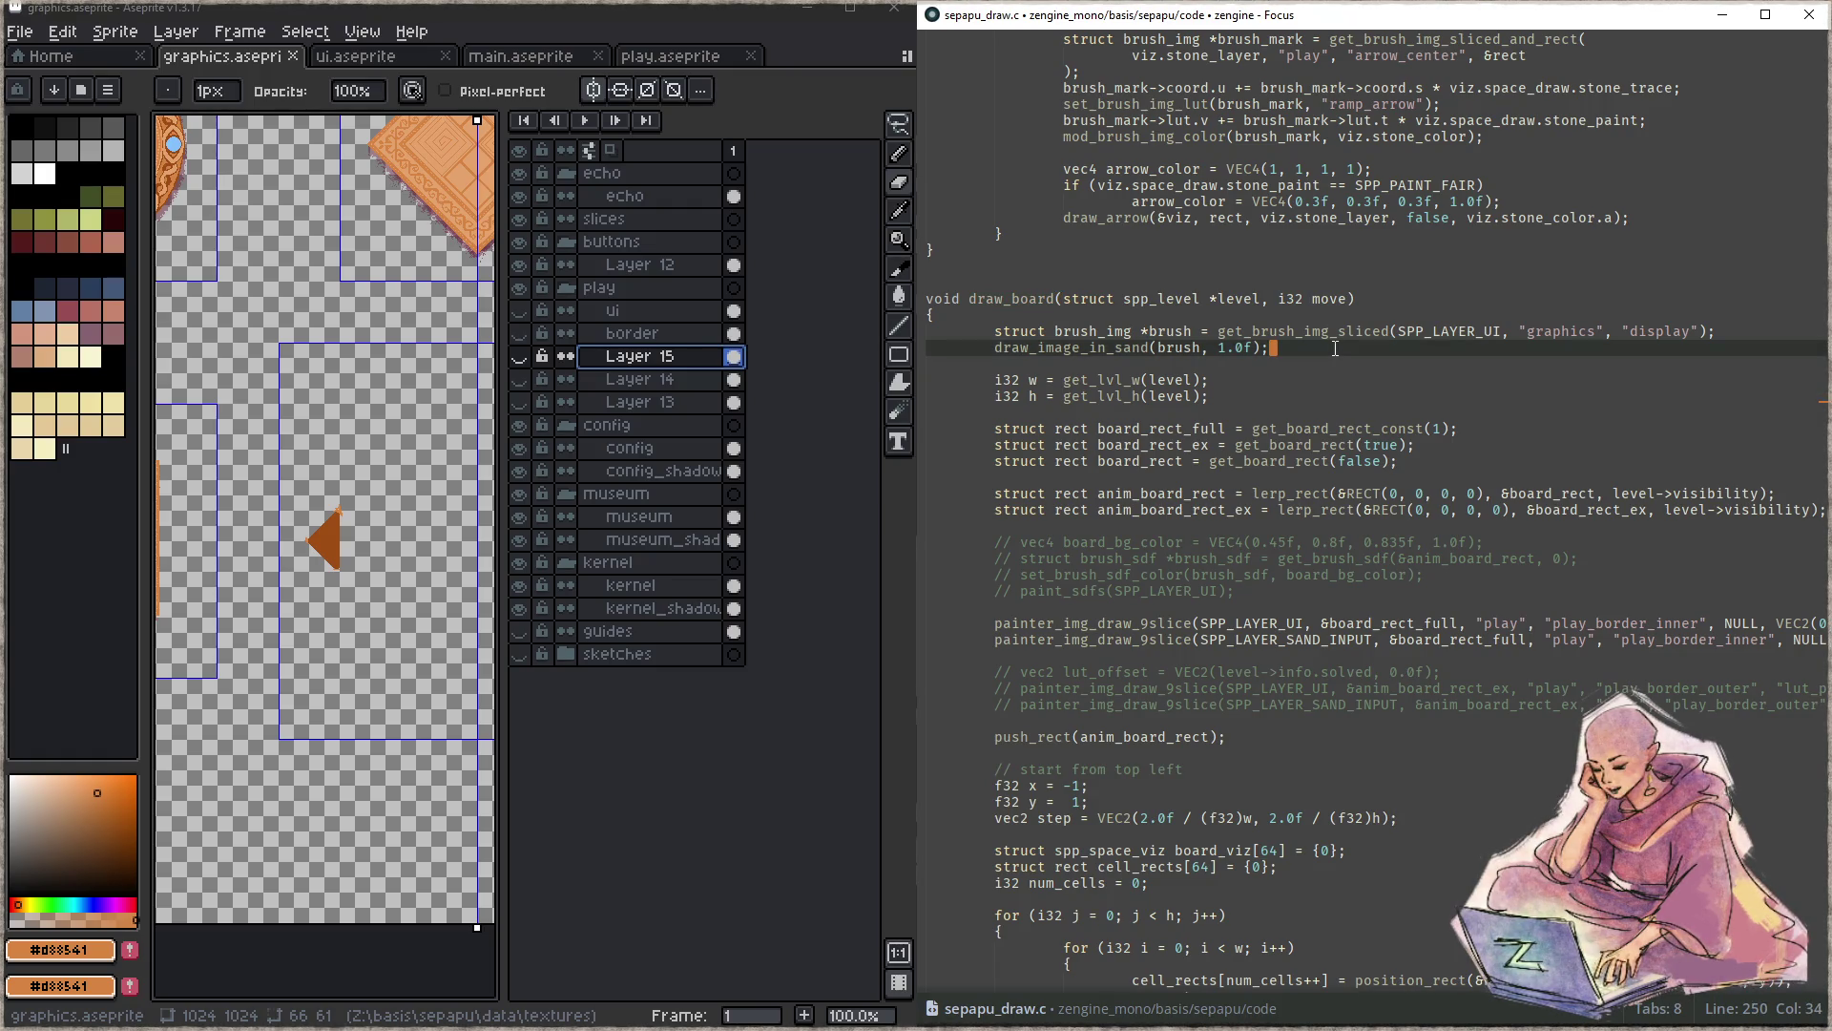
# - Comment out the draw_image_in_sand line, then search the project for draw_board again
pyautogui.hotkey('ctrl', '/')
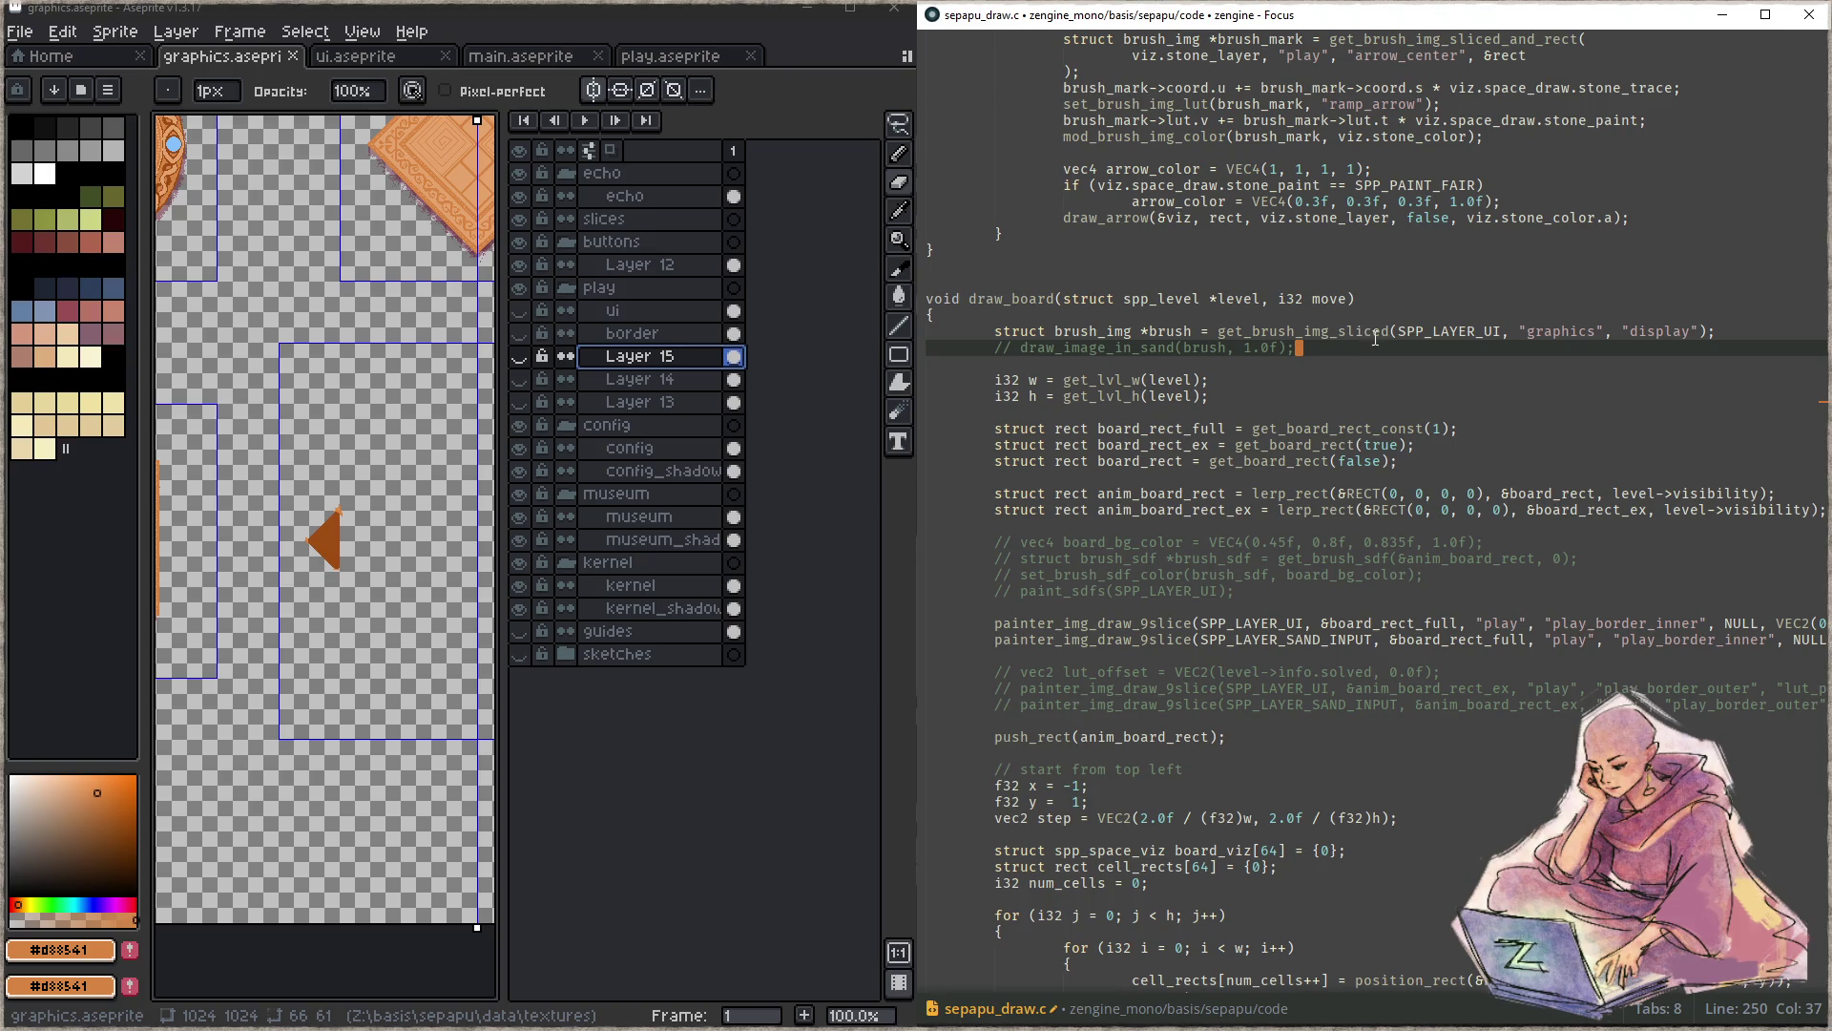
pyautogui.scroll(-2, 1374, 336)
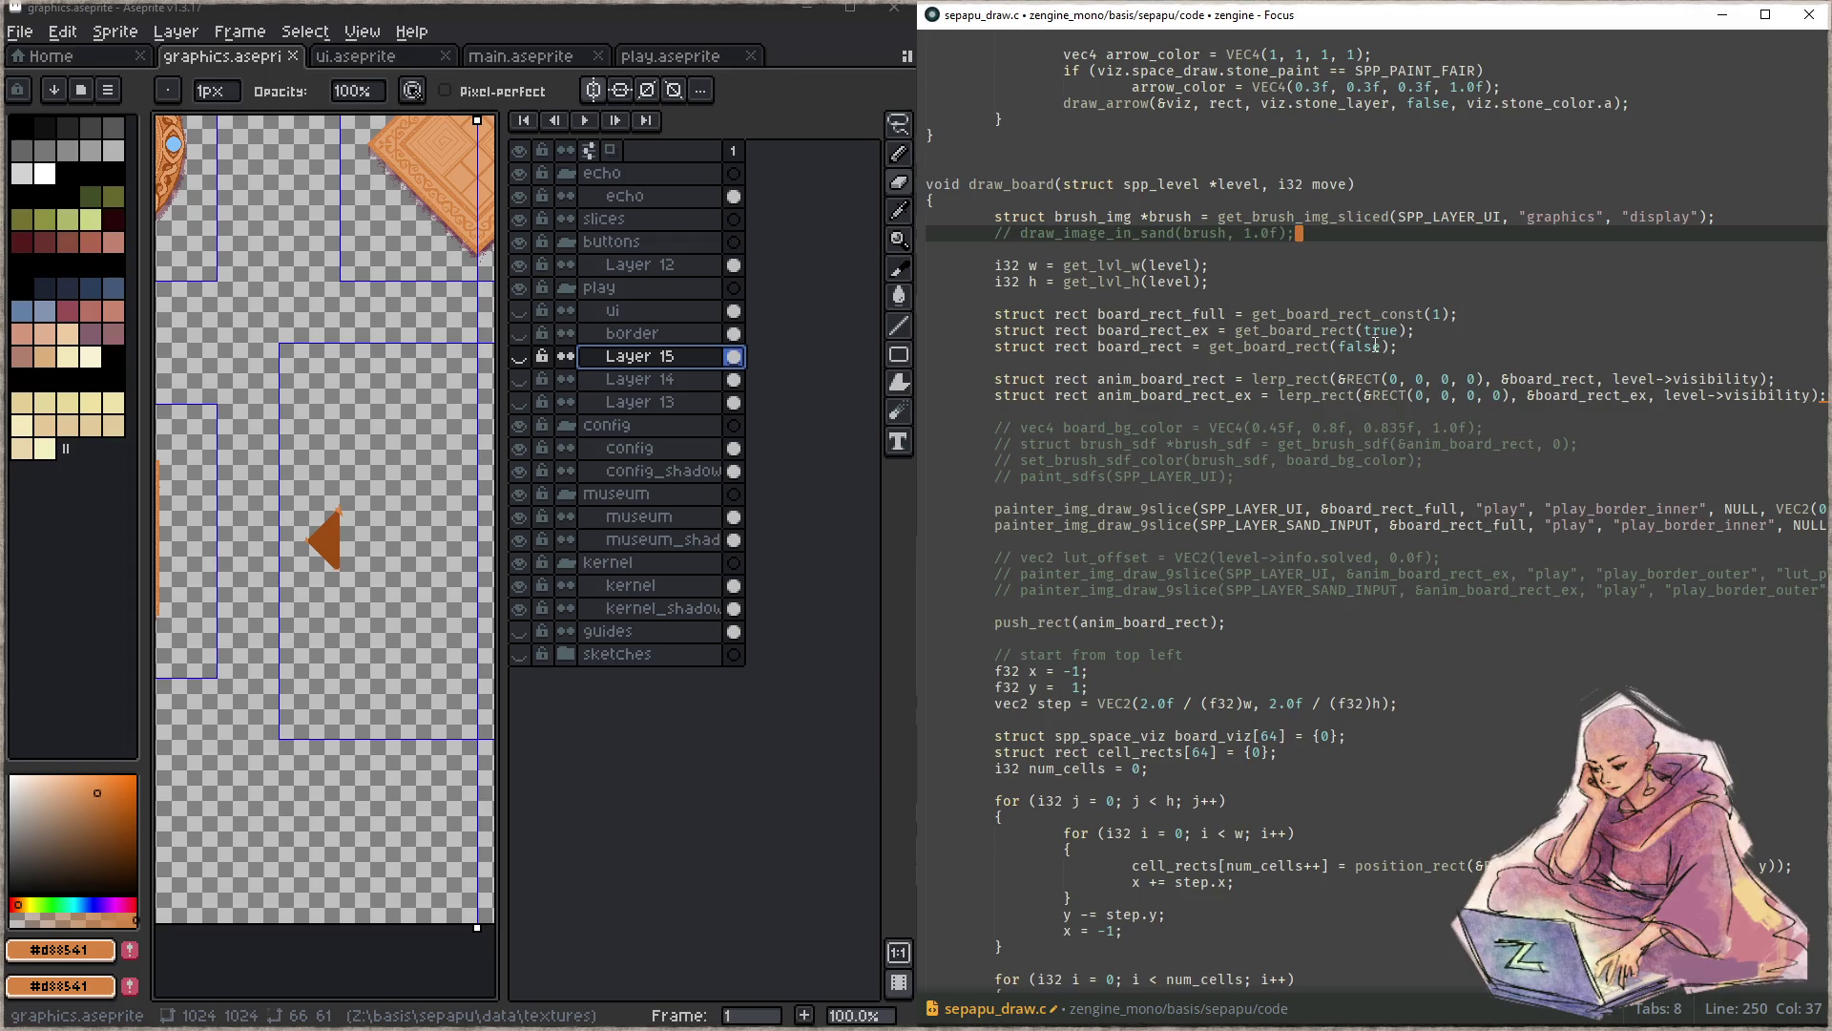
pyautogui.scroll(-3, 1376, 345)
pyautogui.scroll(-3, 1367, 348)
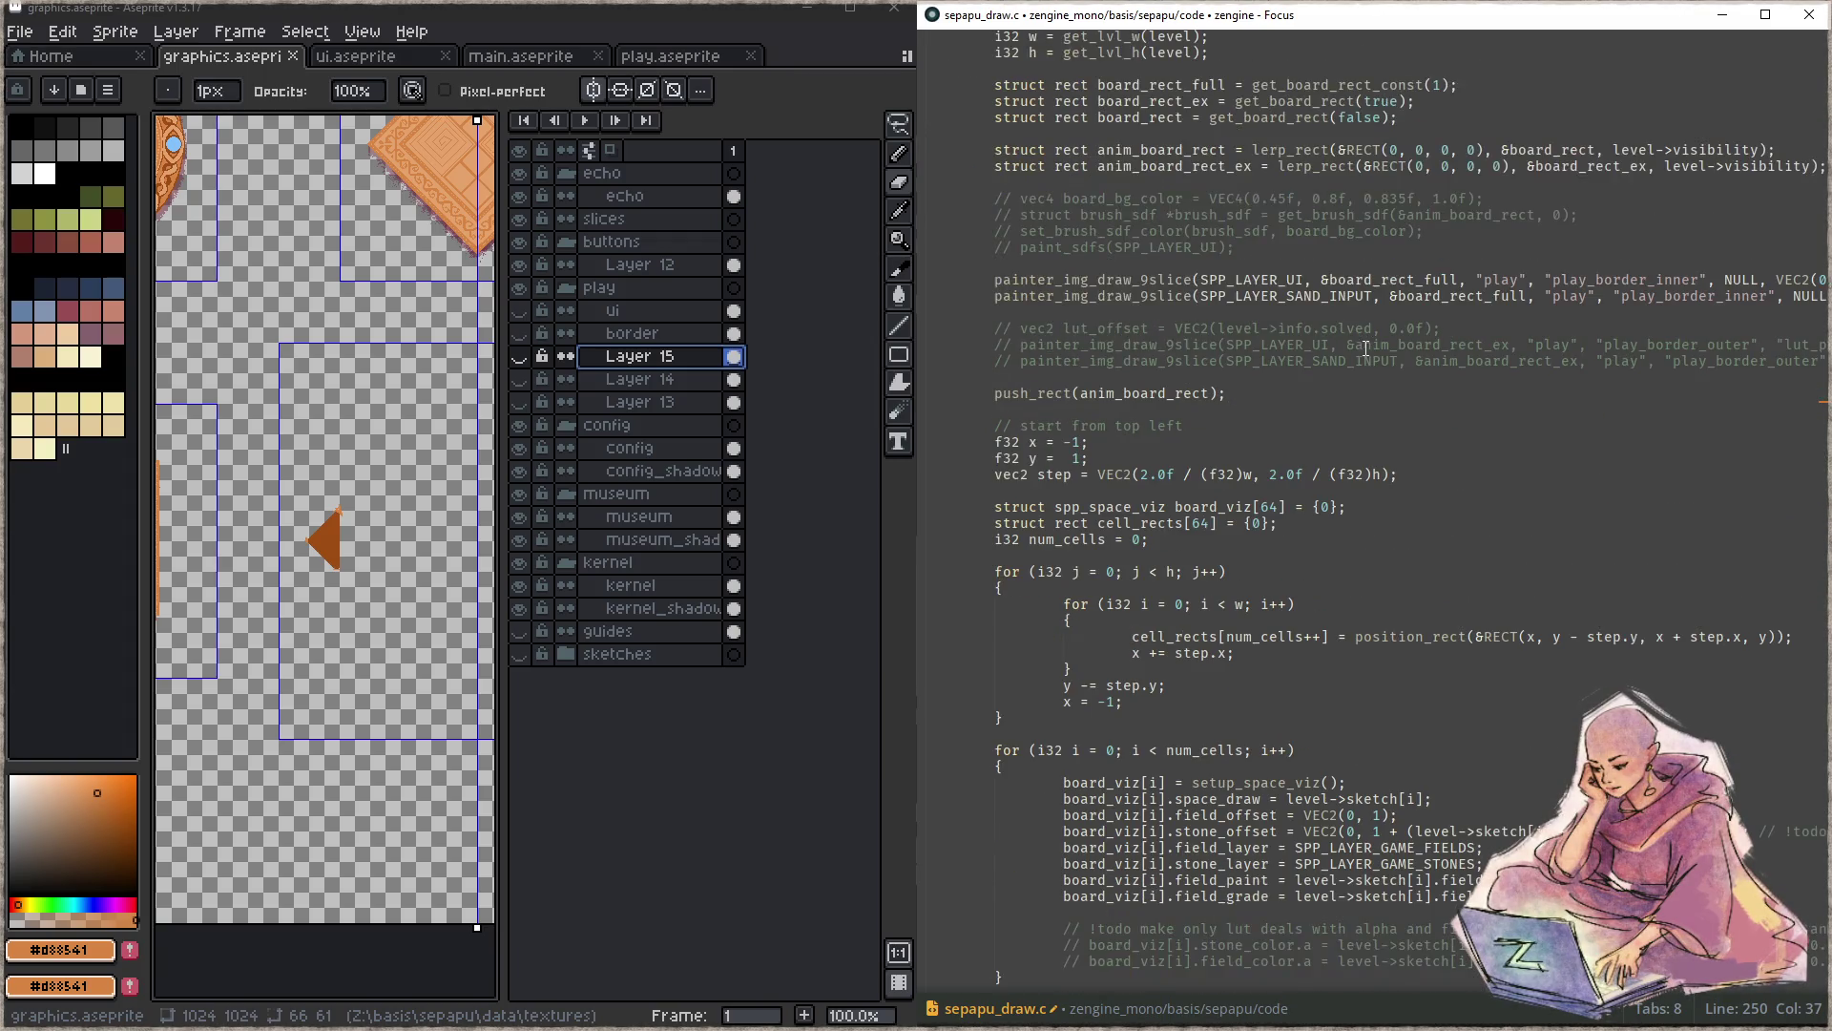
pyautogui.scroll(-6, 1367, 347)
pyautogui.scroll(-3, 1365, 347)
pyautogui.scroll(-3, 1366, 348)
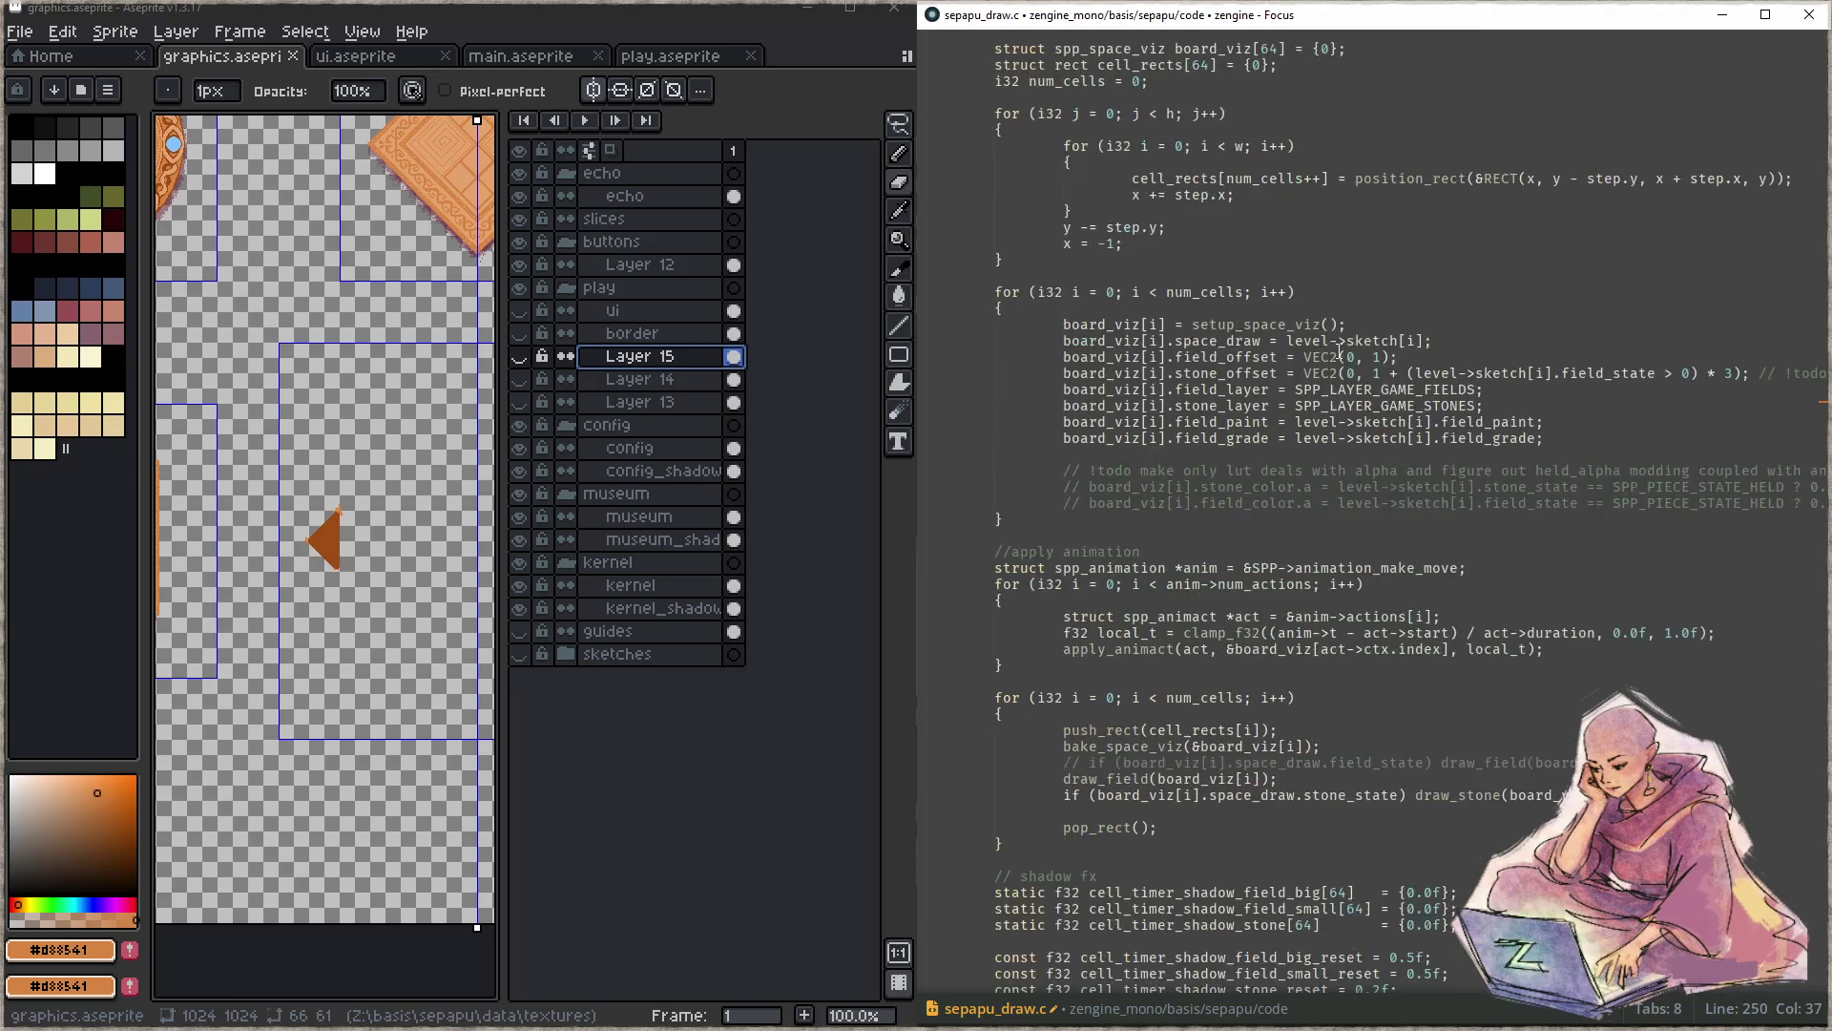
pyautogui.scroll(20, 1318, 341)
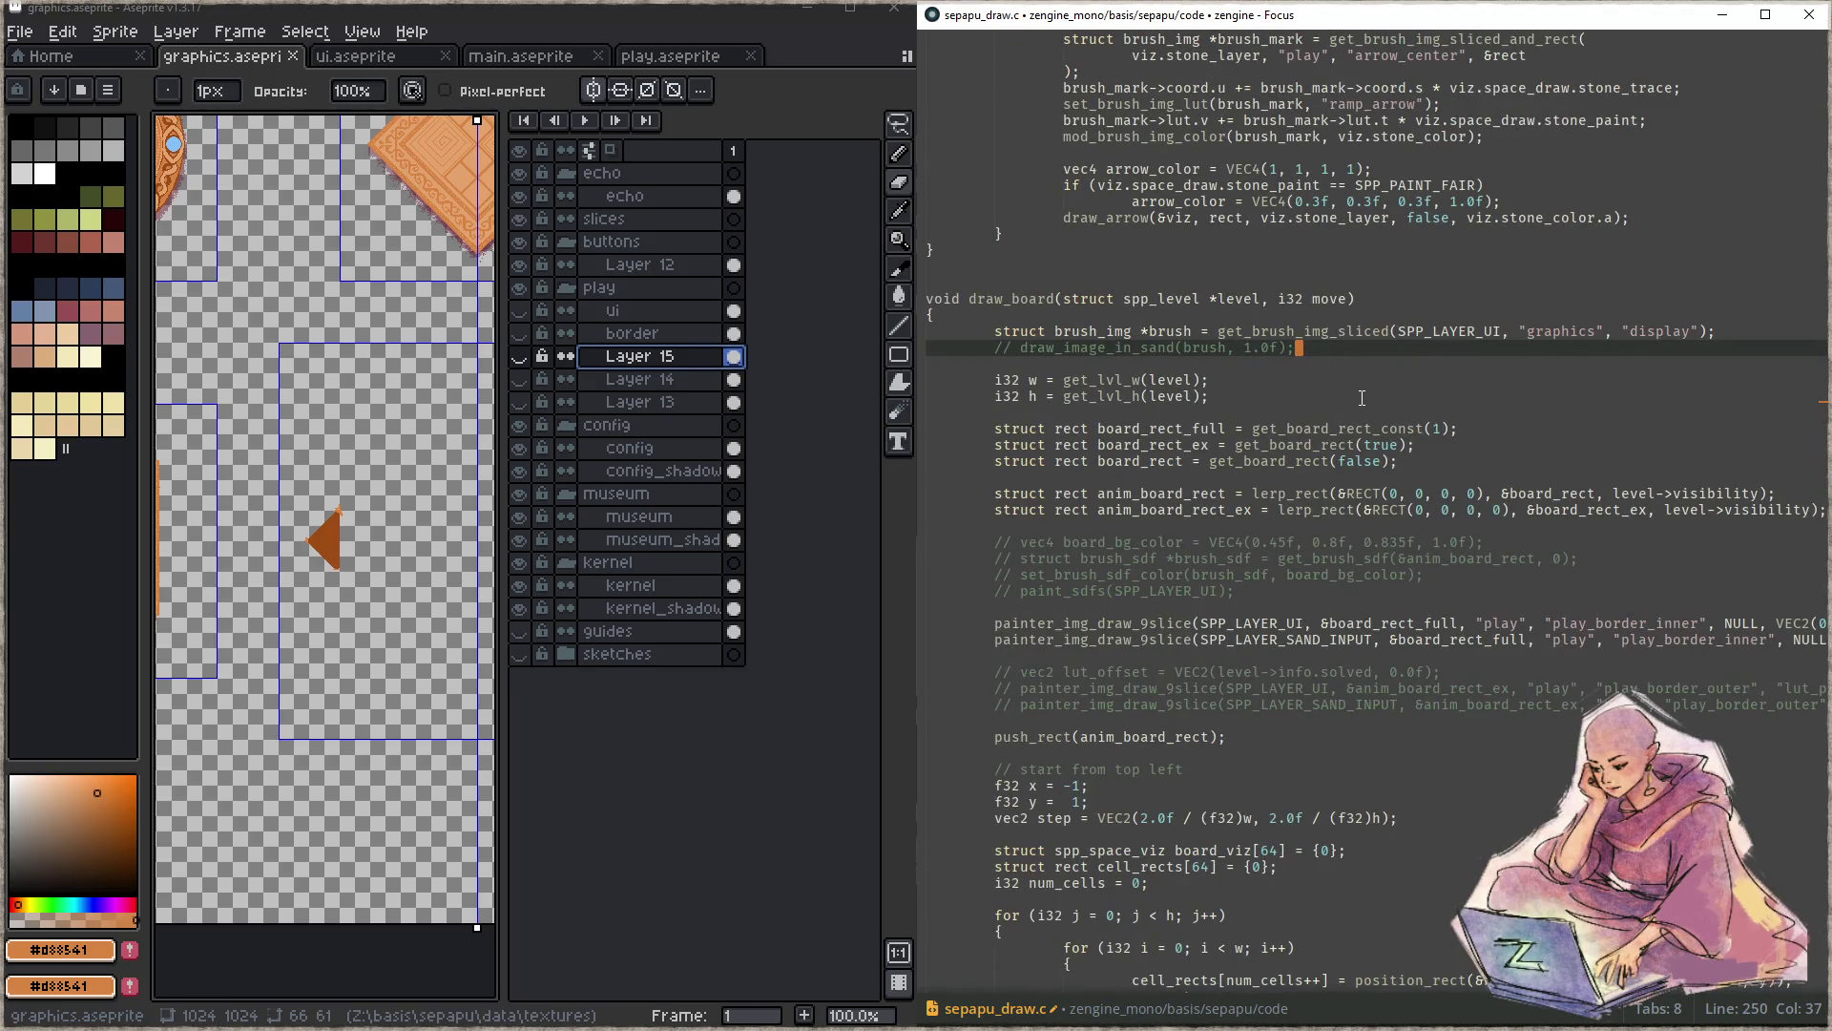
pyautogui.click(1061, 298)
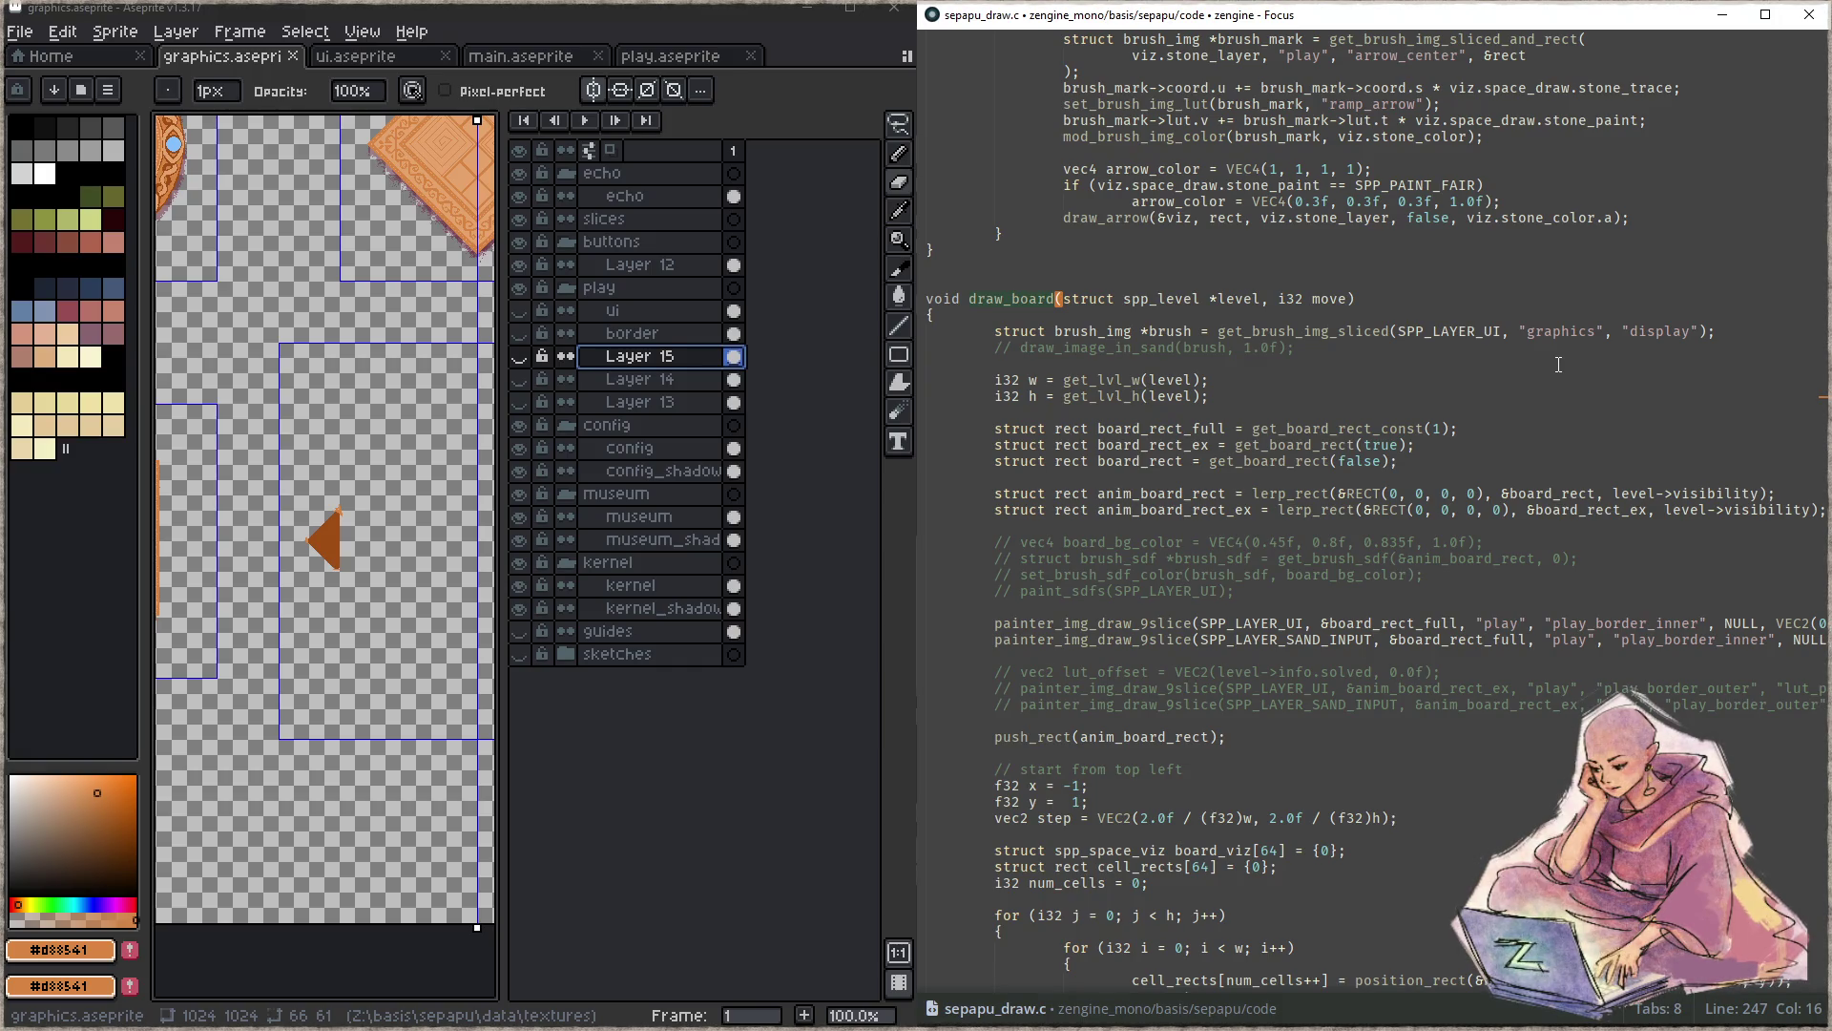
pyautogui.hotkey('ctrl', 'shift', 'f')
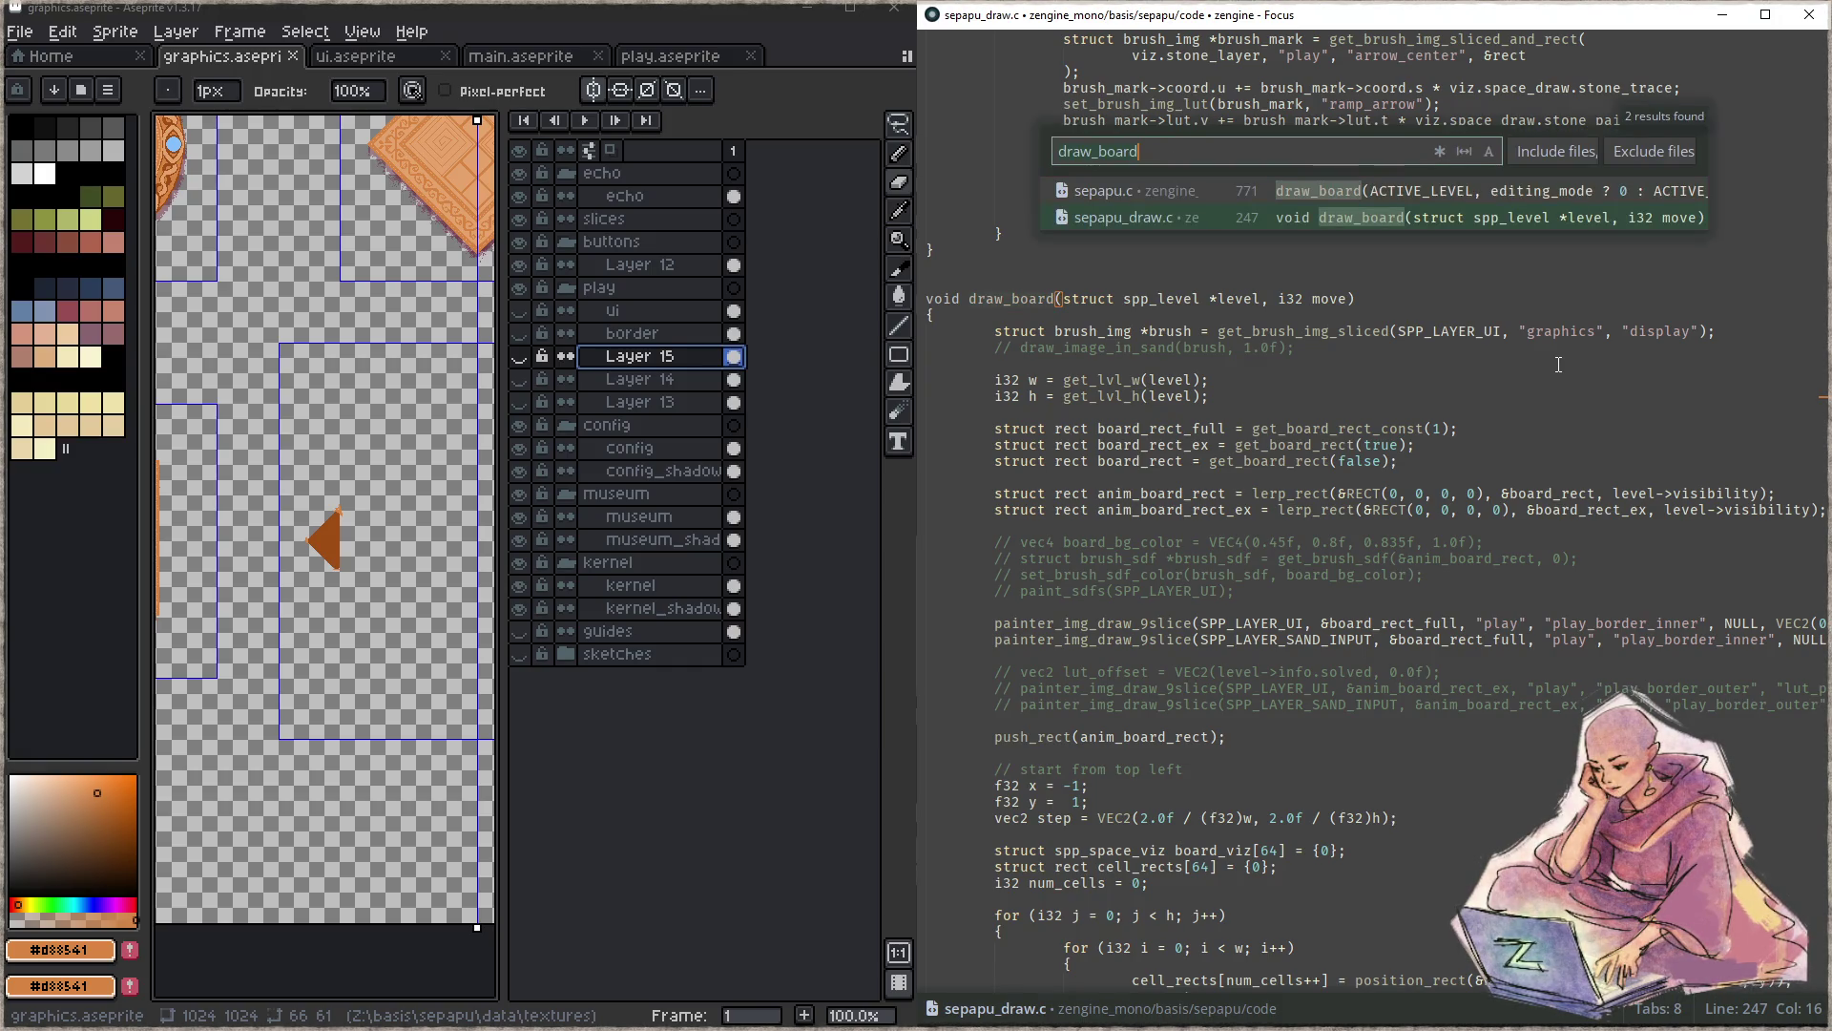
# - Jump to the draw_board call in sepapu.c's tick_play and build and launch the game
pyautogui.press('Up')
pyautogui.press('Return')
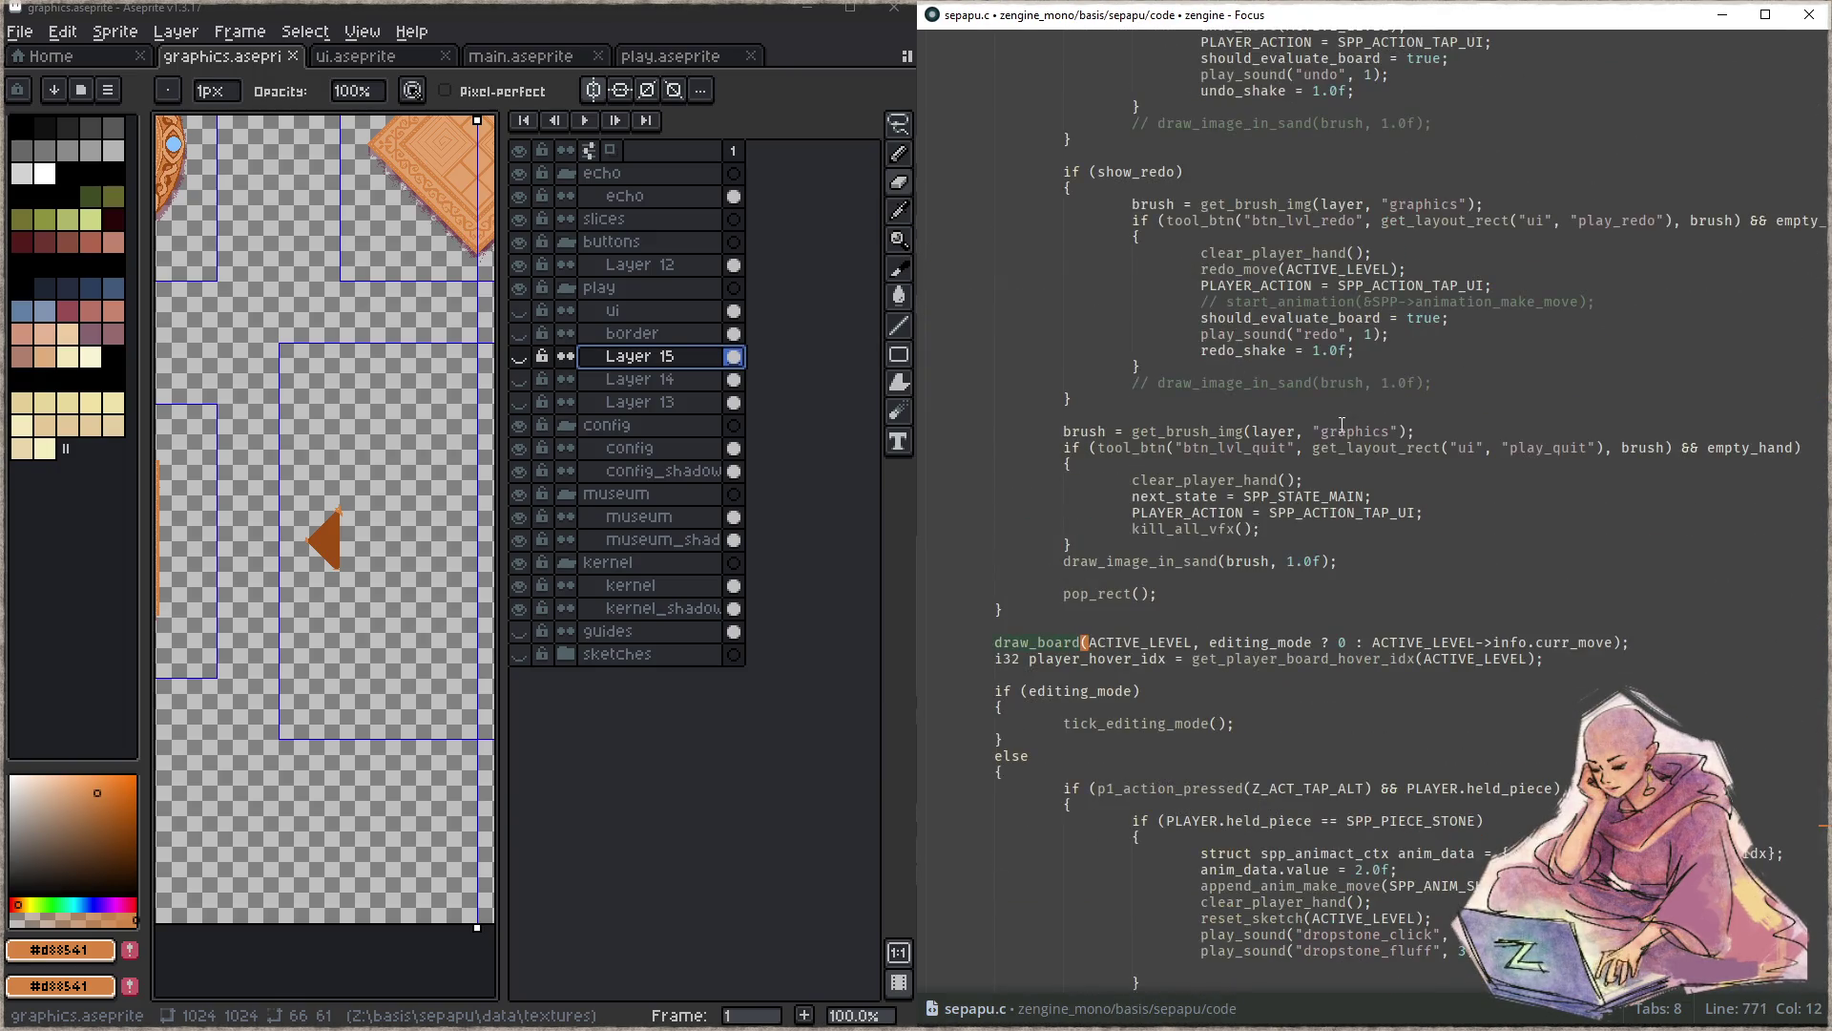
pyautogui.scroll(5, 1341, 430)
pyautogui.scroll(5, 1340, 523)
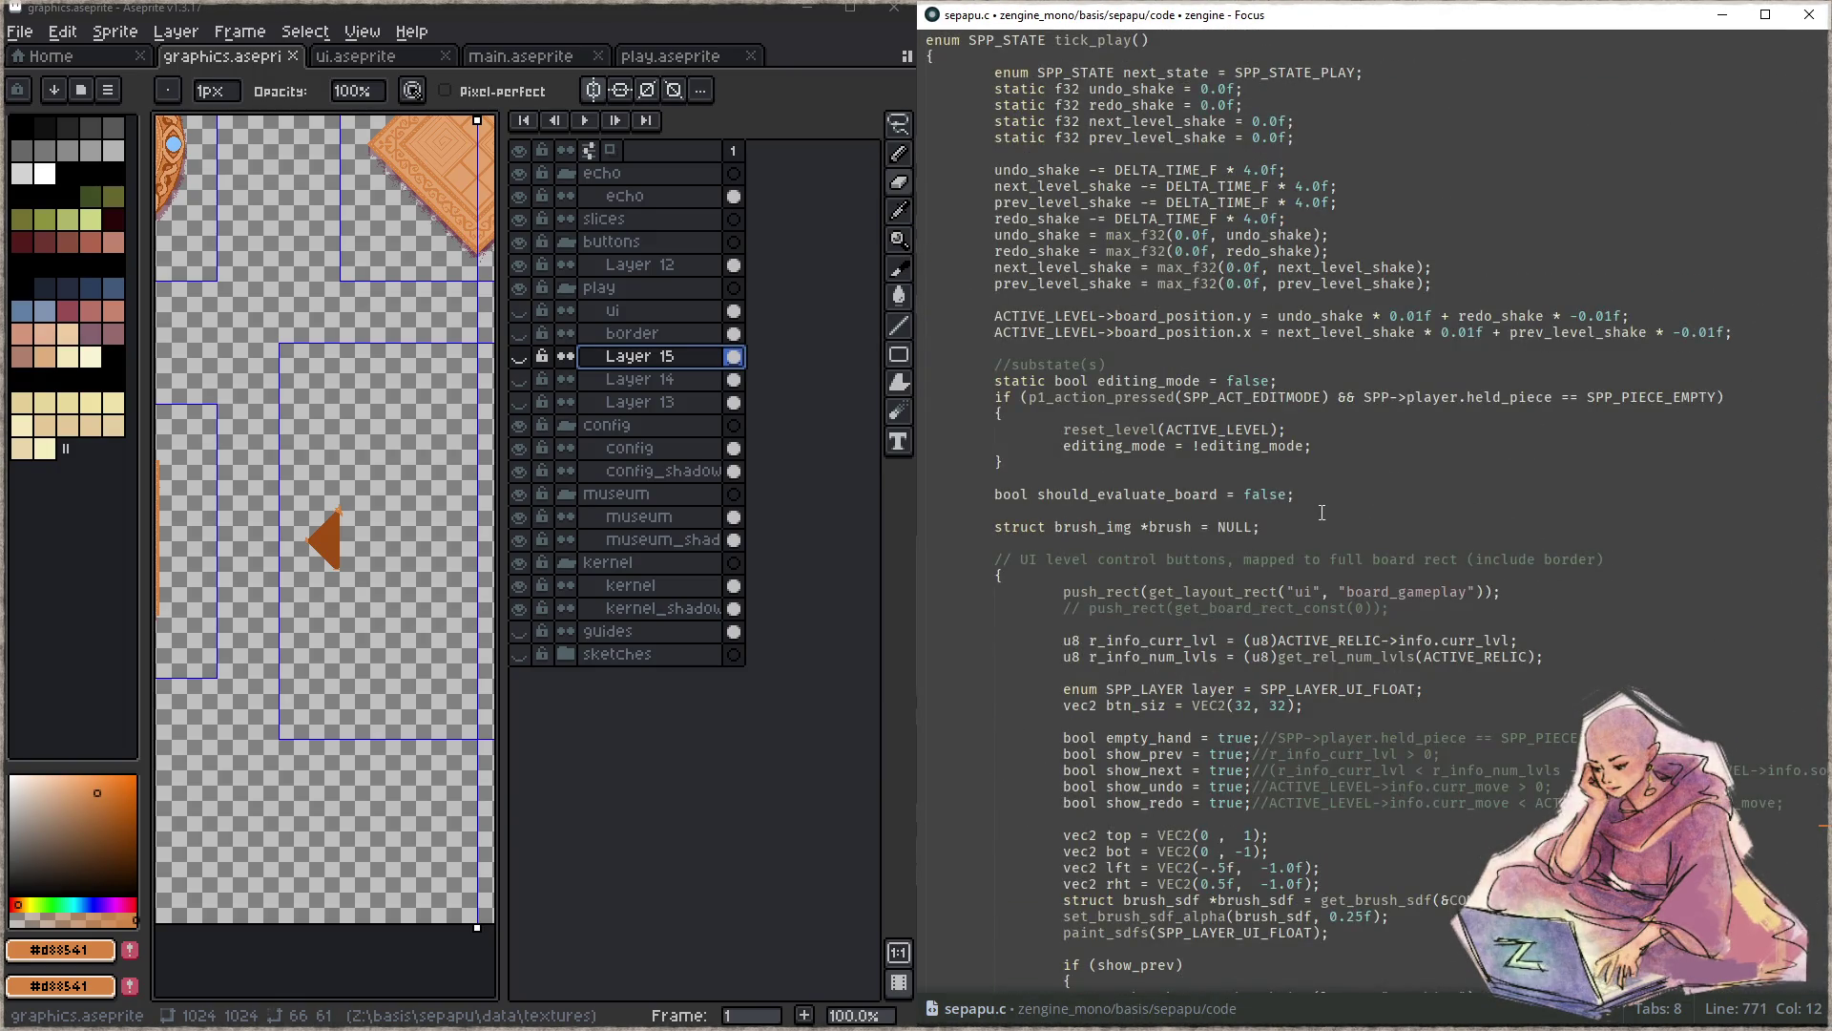
pyautogui.scroll(2, 1321, 510)
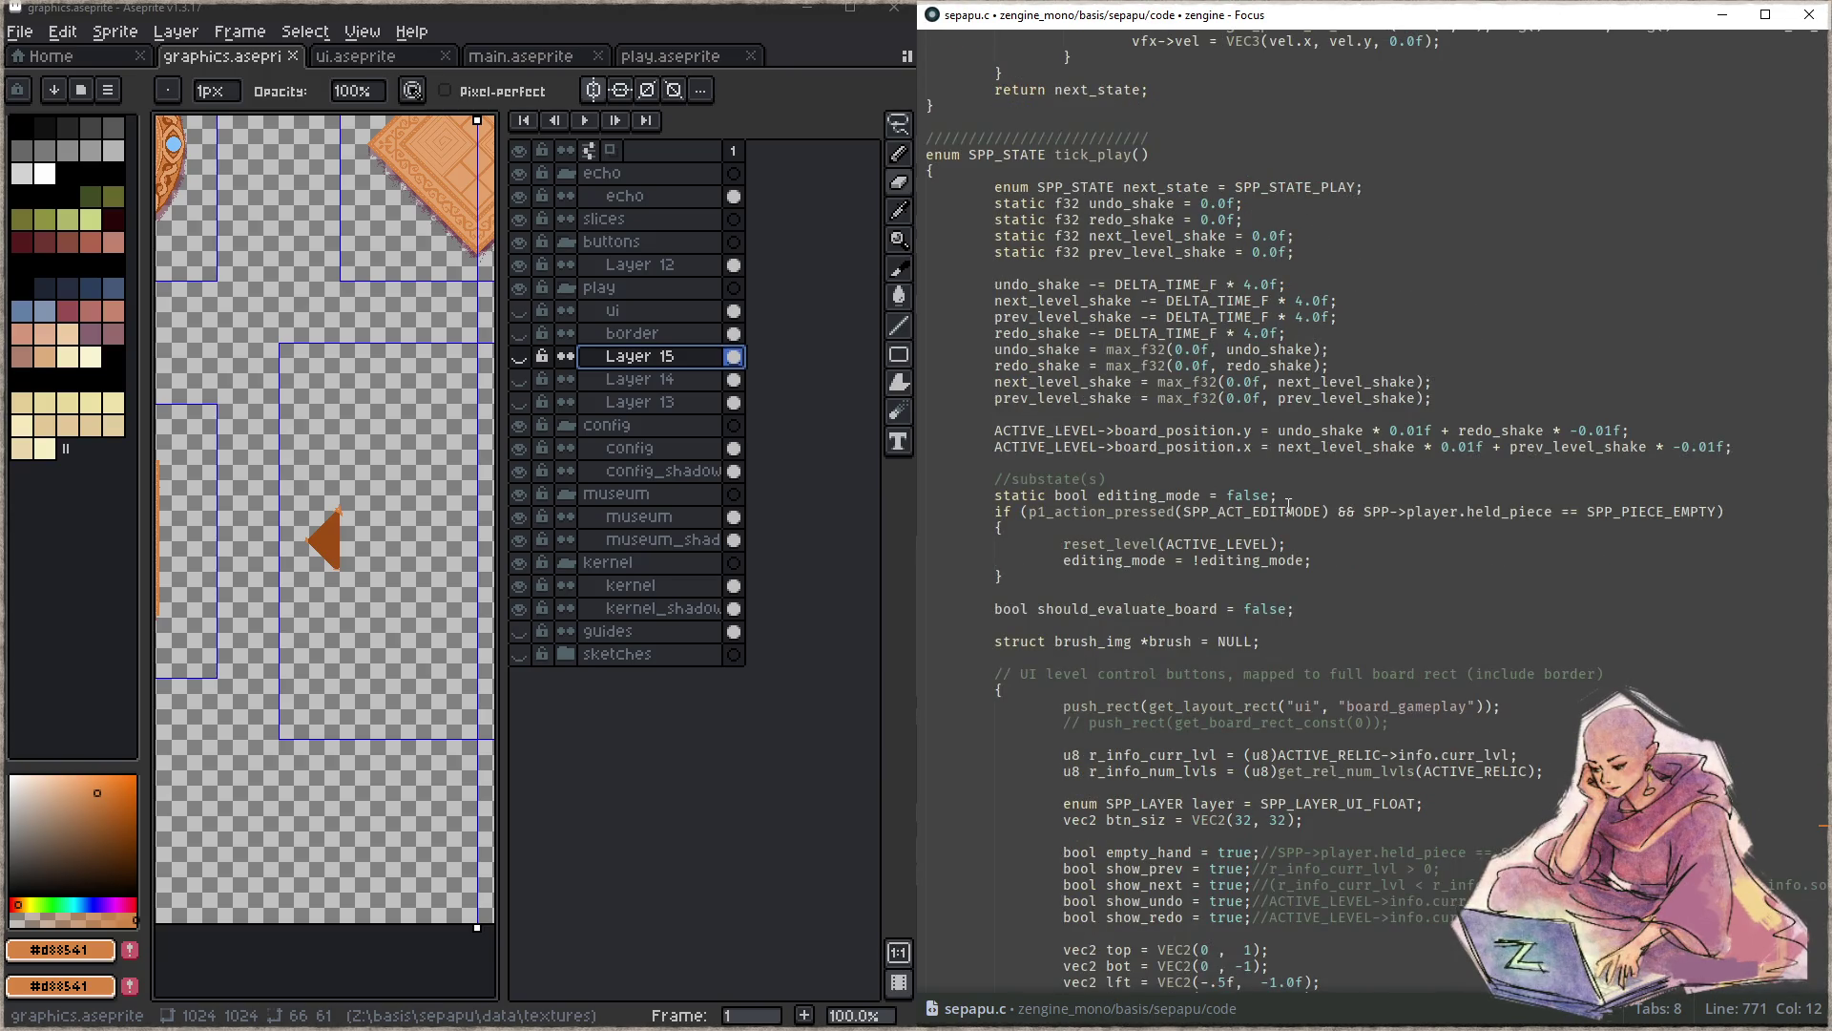
pyautogui.scroll(-3, 1289, 504)
pyautogui.scroll(-3, 1286, 504)
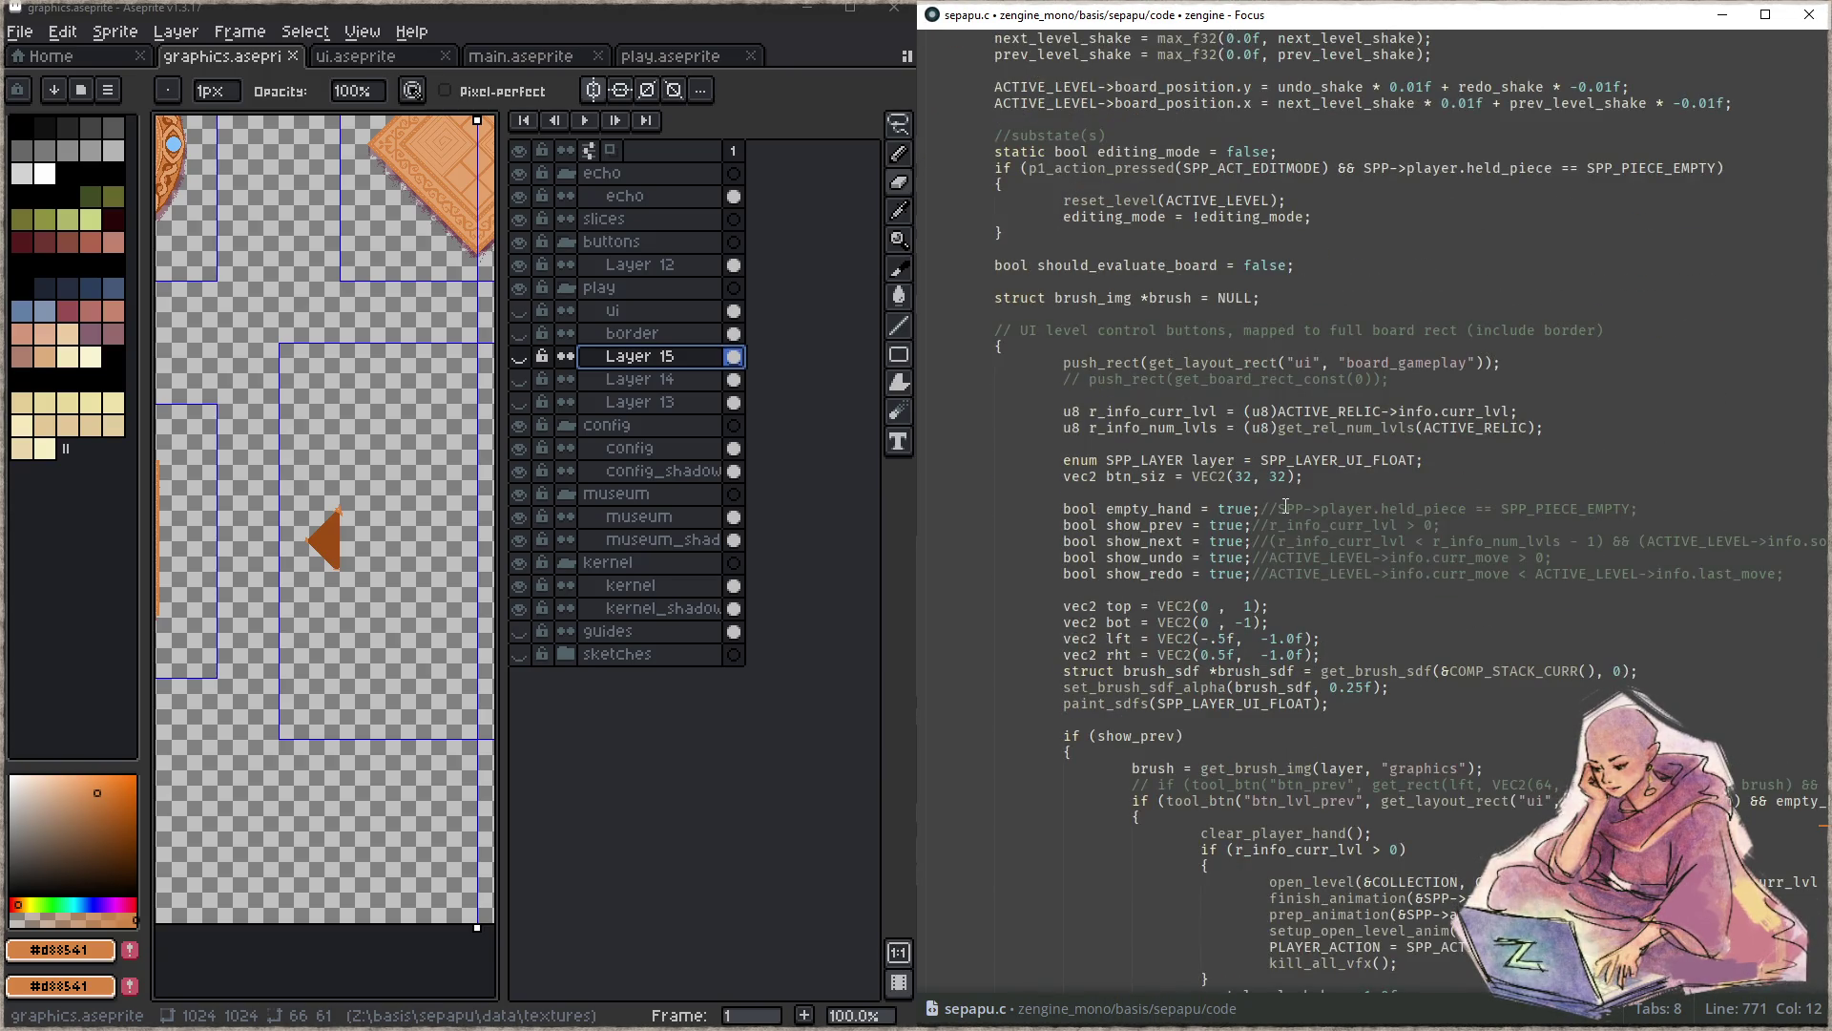
pyautogui.click(1314, 542)
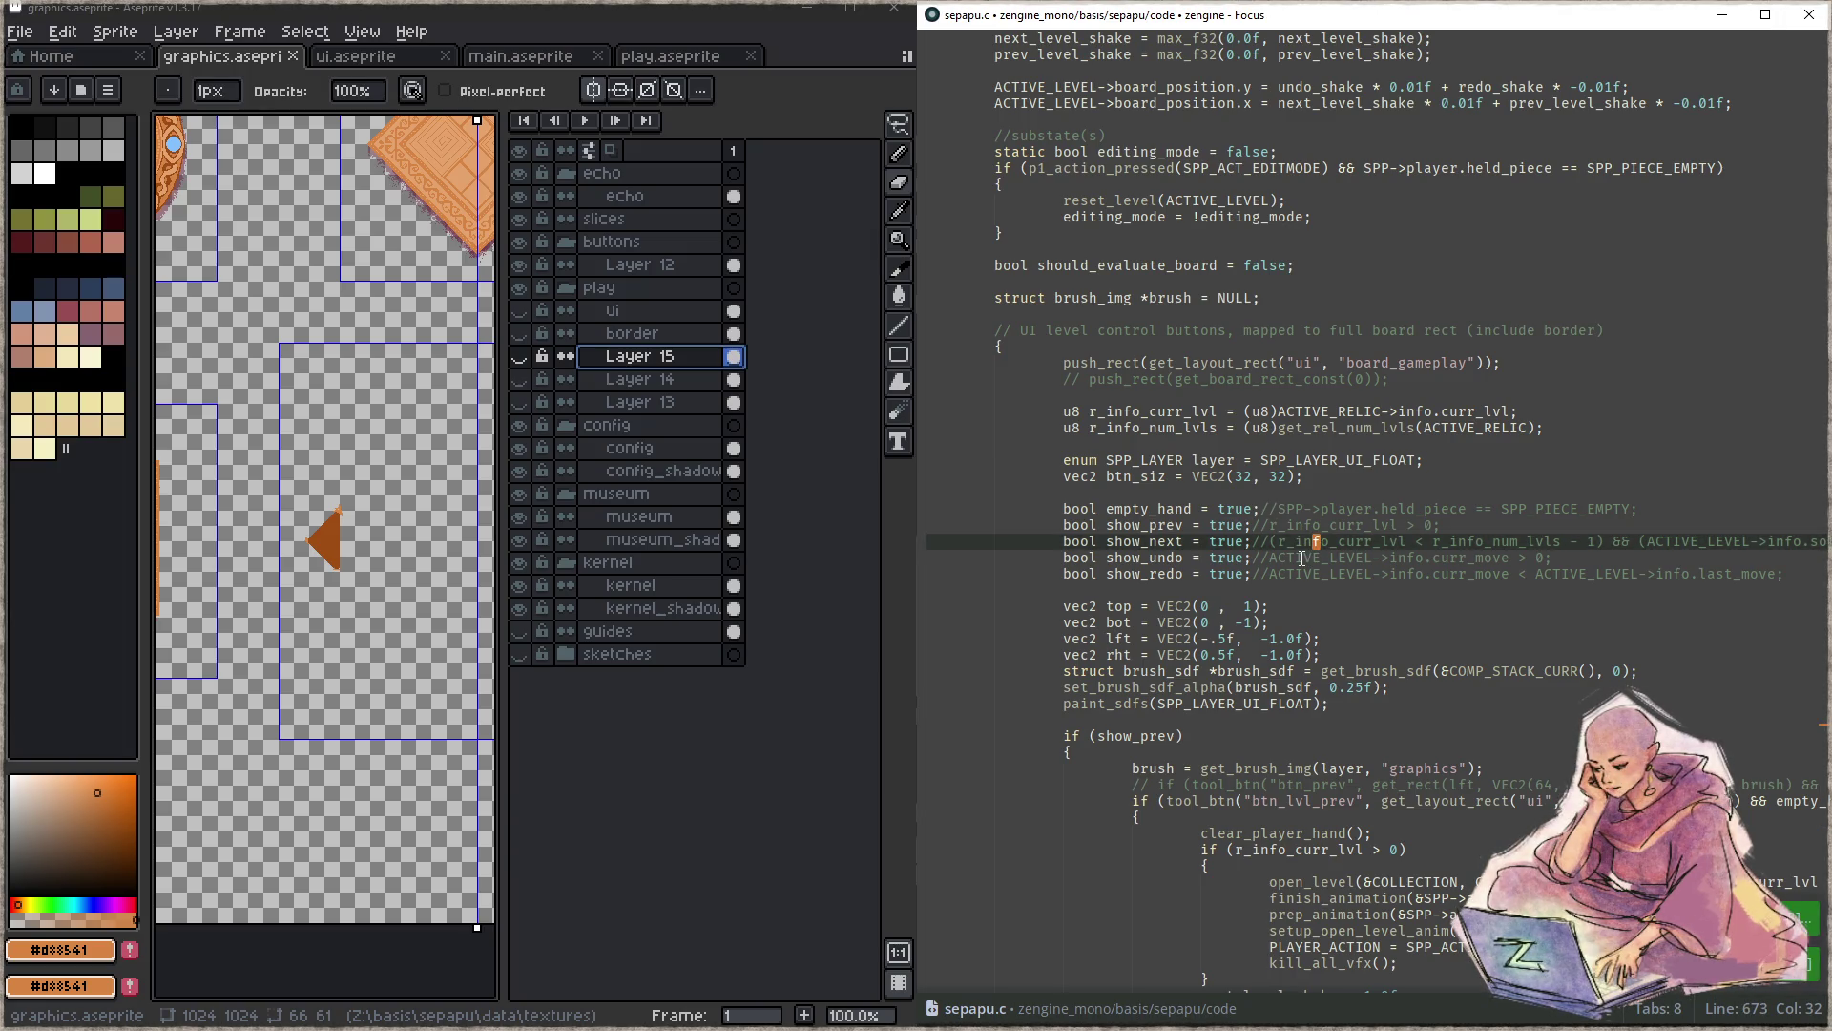
pyautogui.press('F5')
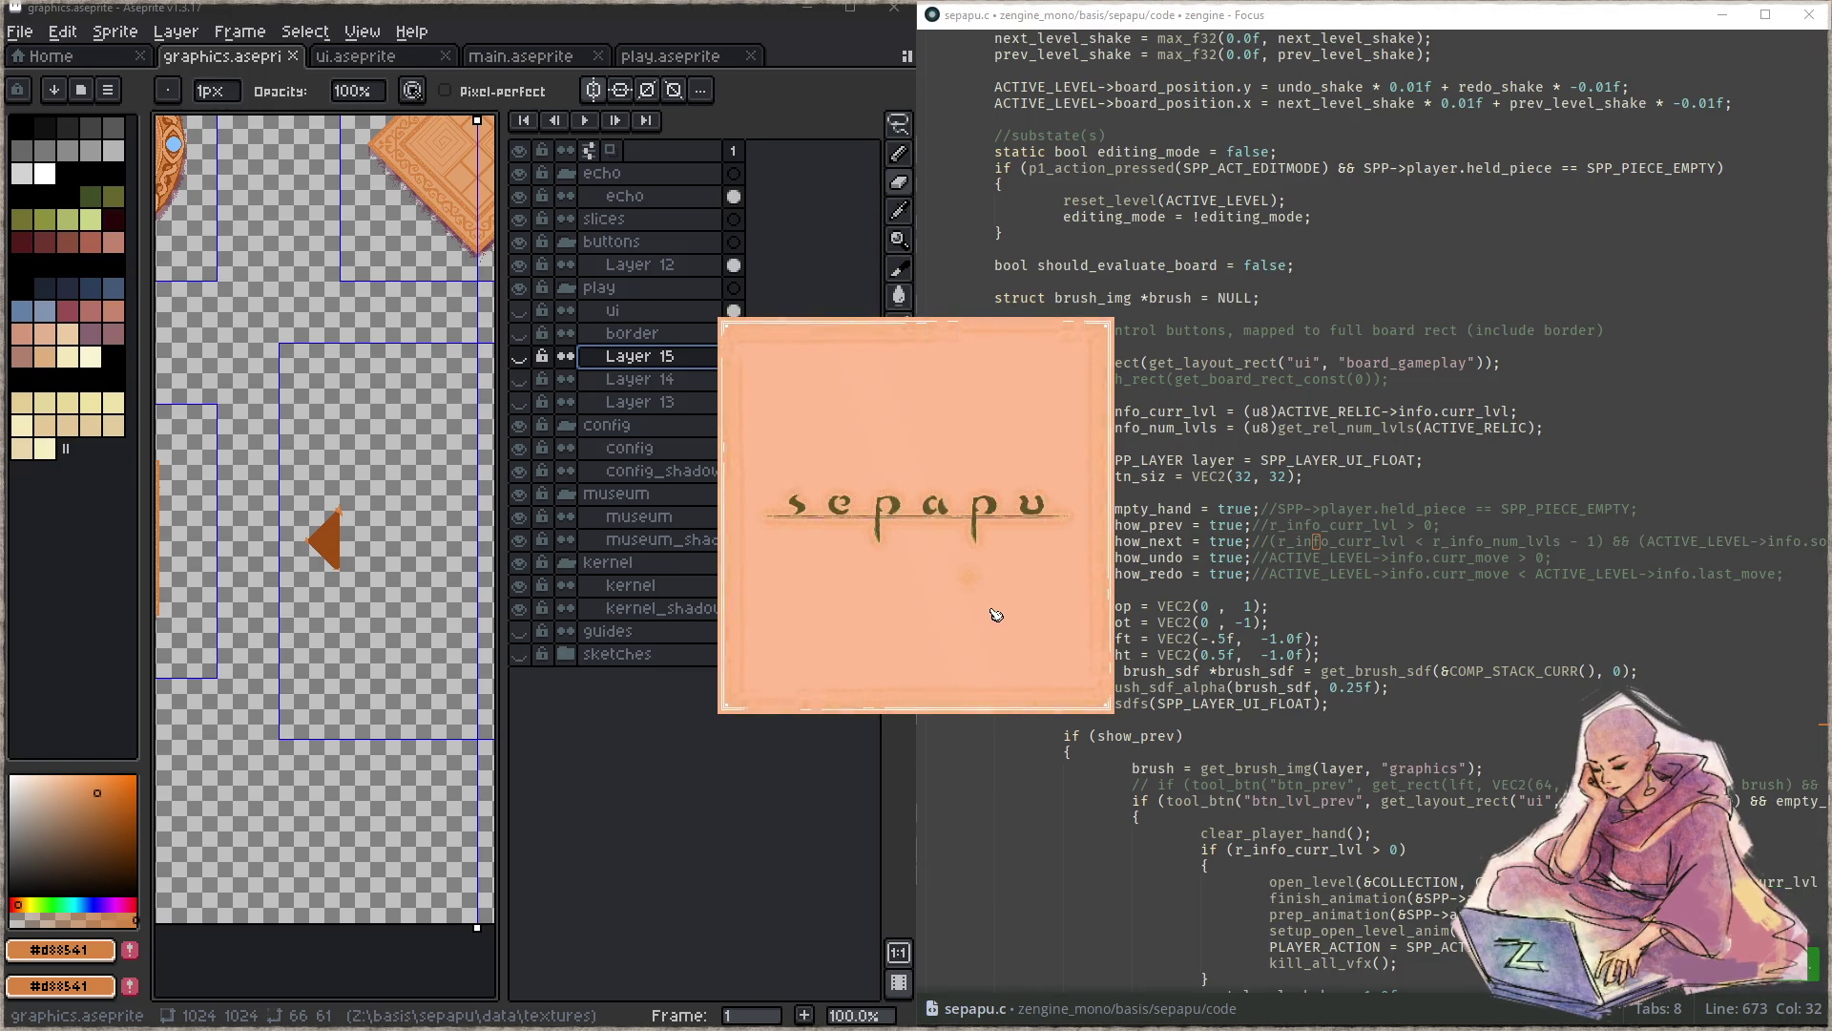
# - Skip the title screen to view the frameless board, then close the game with Escape
pyautogui.click(920, 578)
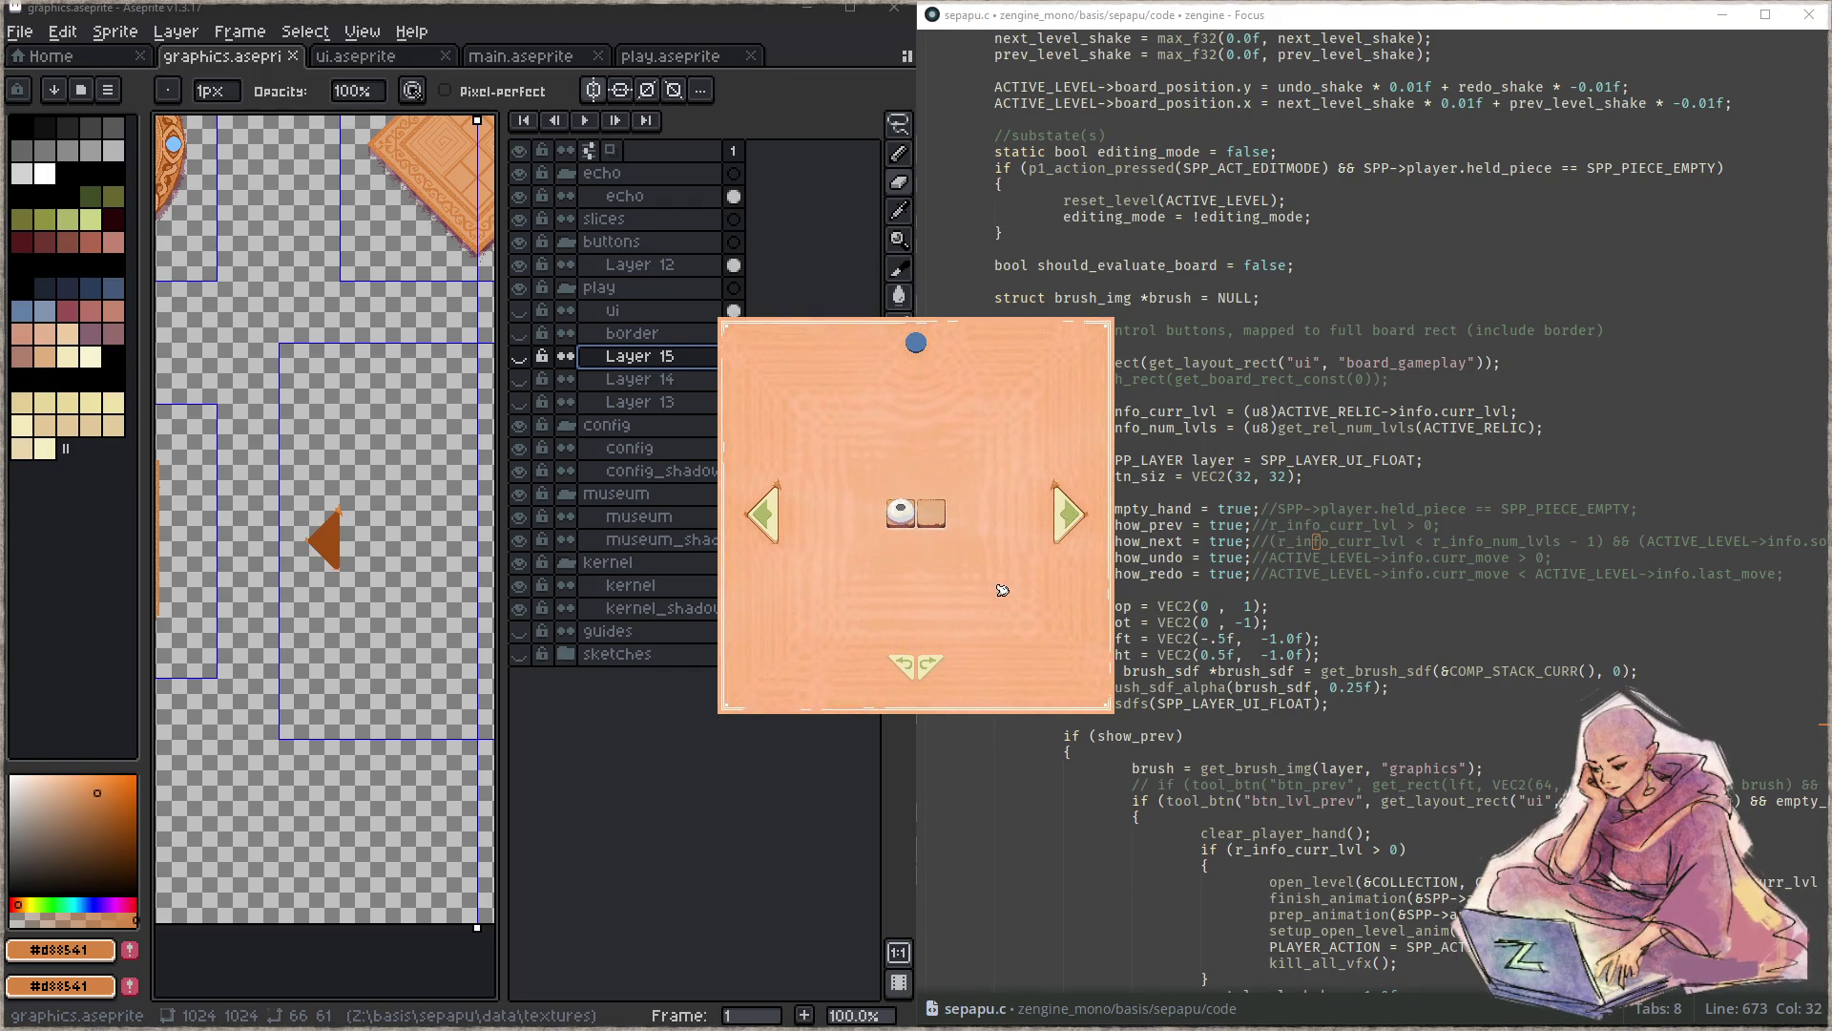
pyautogui.press('Escape')
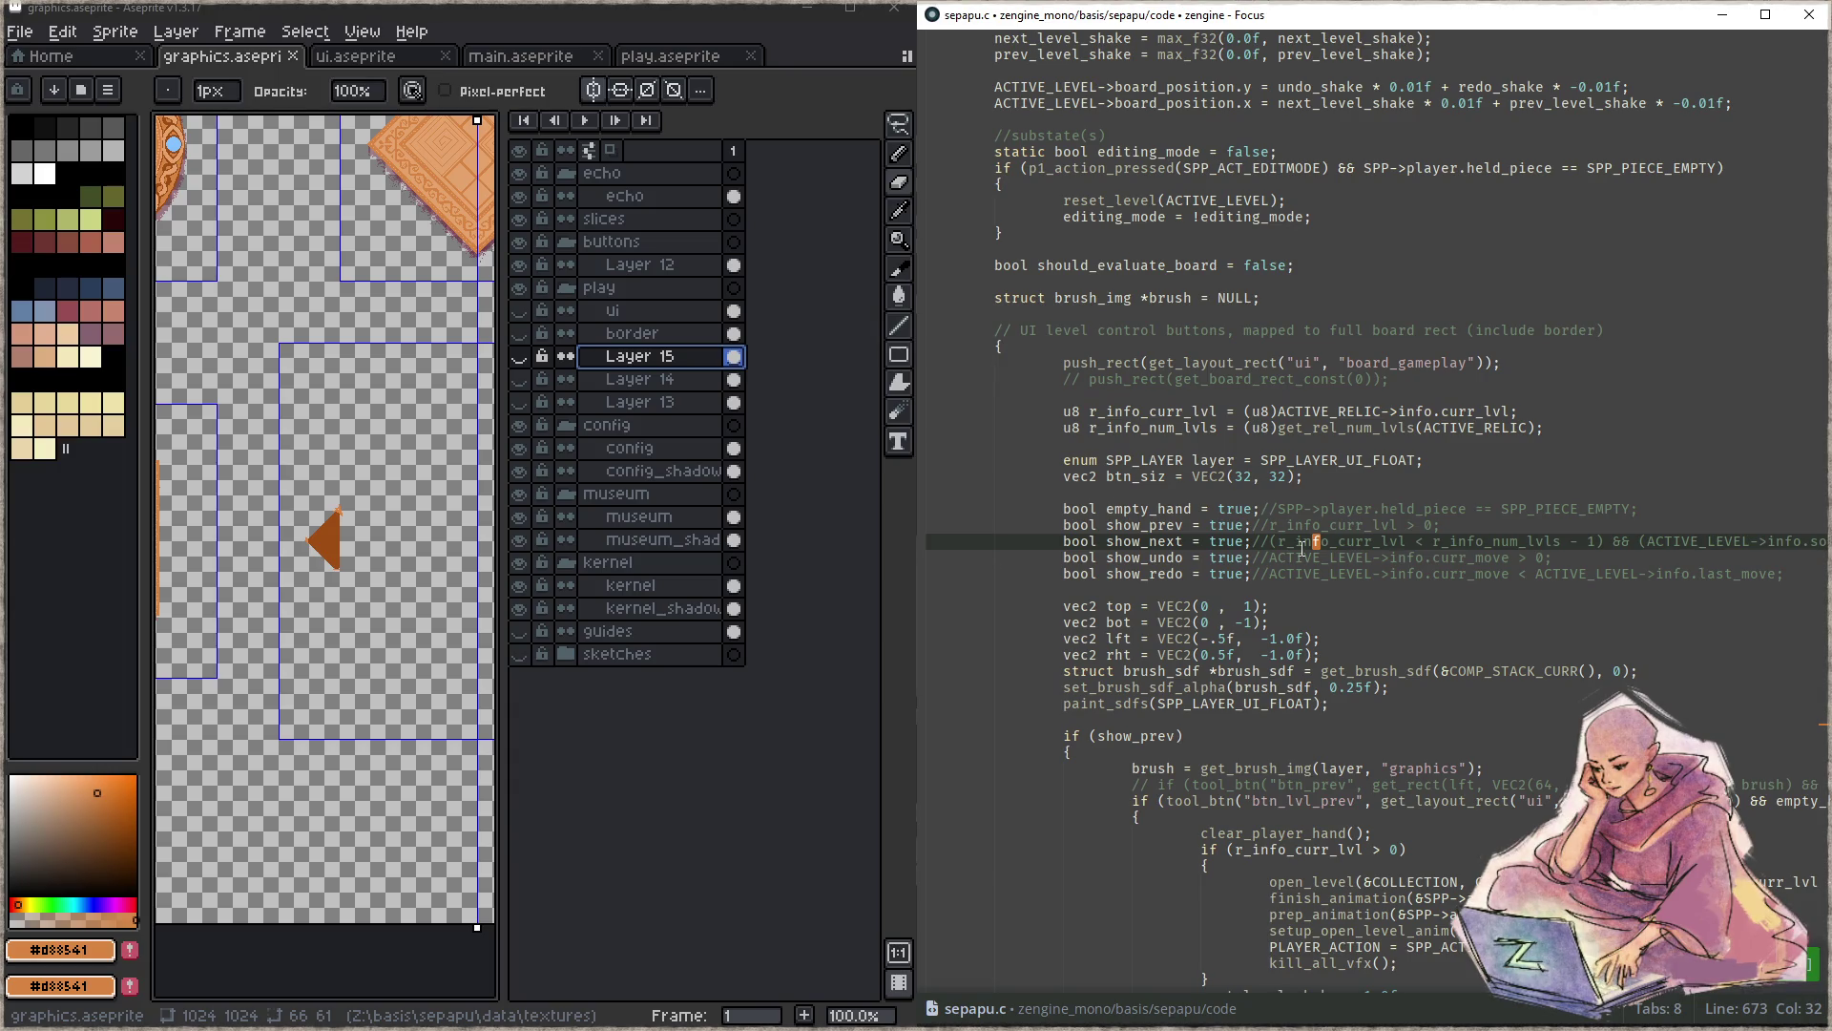
# - Select the three brush_sdf debug lines below show_redo and comment them out
pyautogui.click(1377, 575)
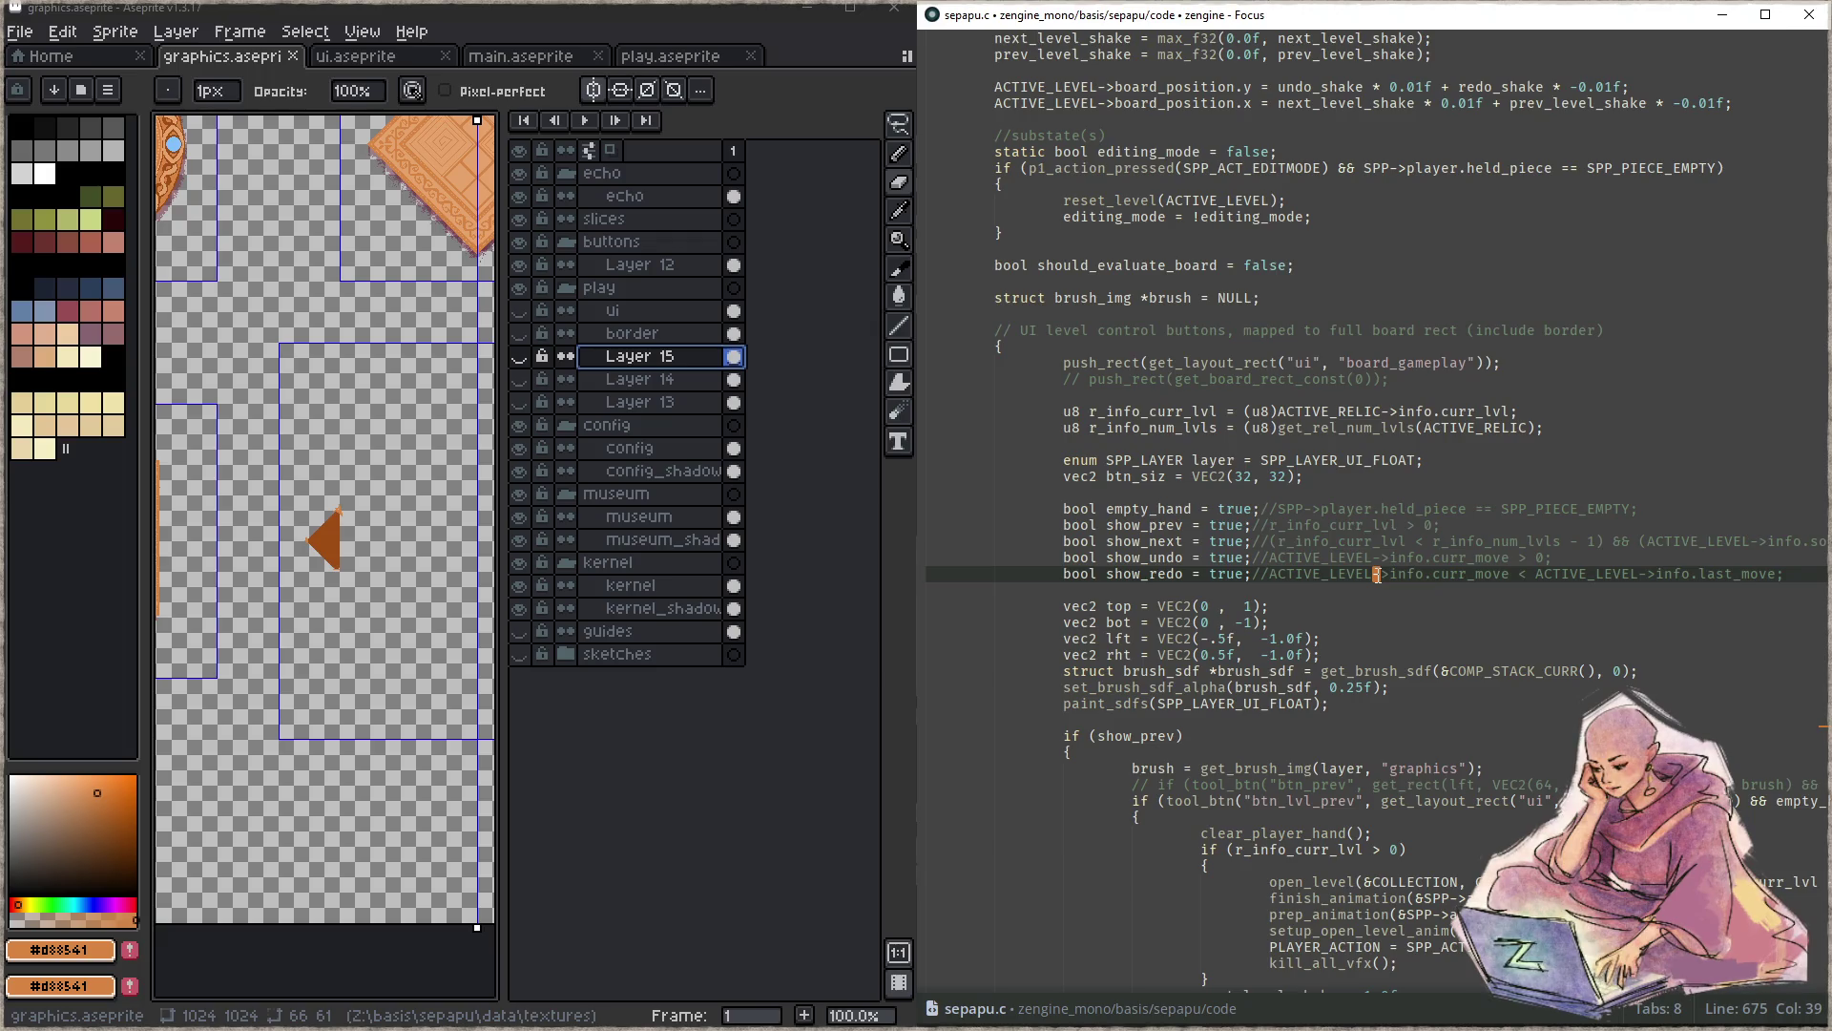
pyautogui.press('Down')
pyautogui.press('Down')
pyautogui.press('Down')
pyautogui.press('Down')
pyautogui.press('Down')
pyautogui.press('Down')
pyautogui.press('Down')
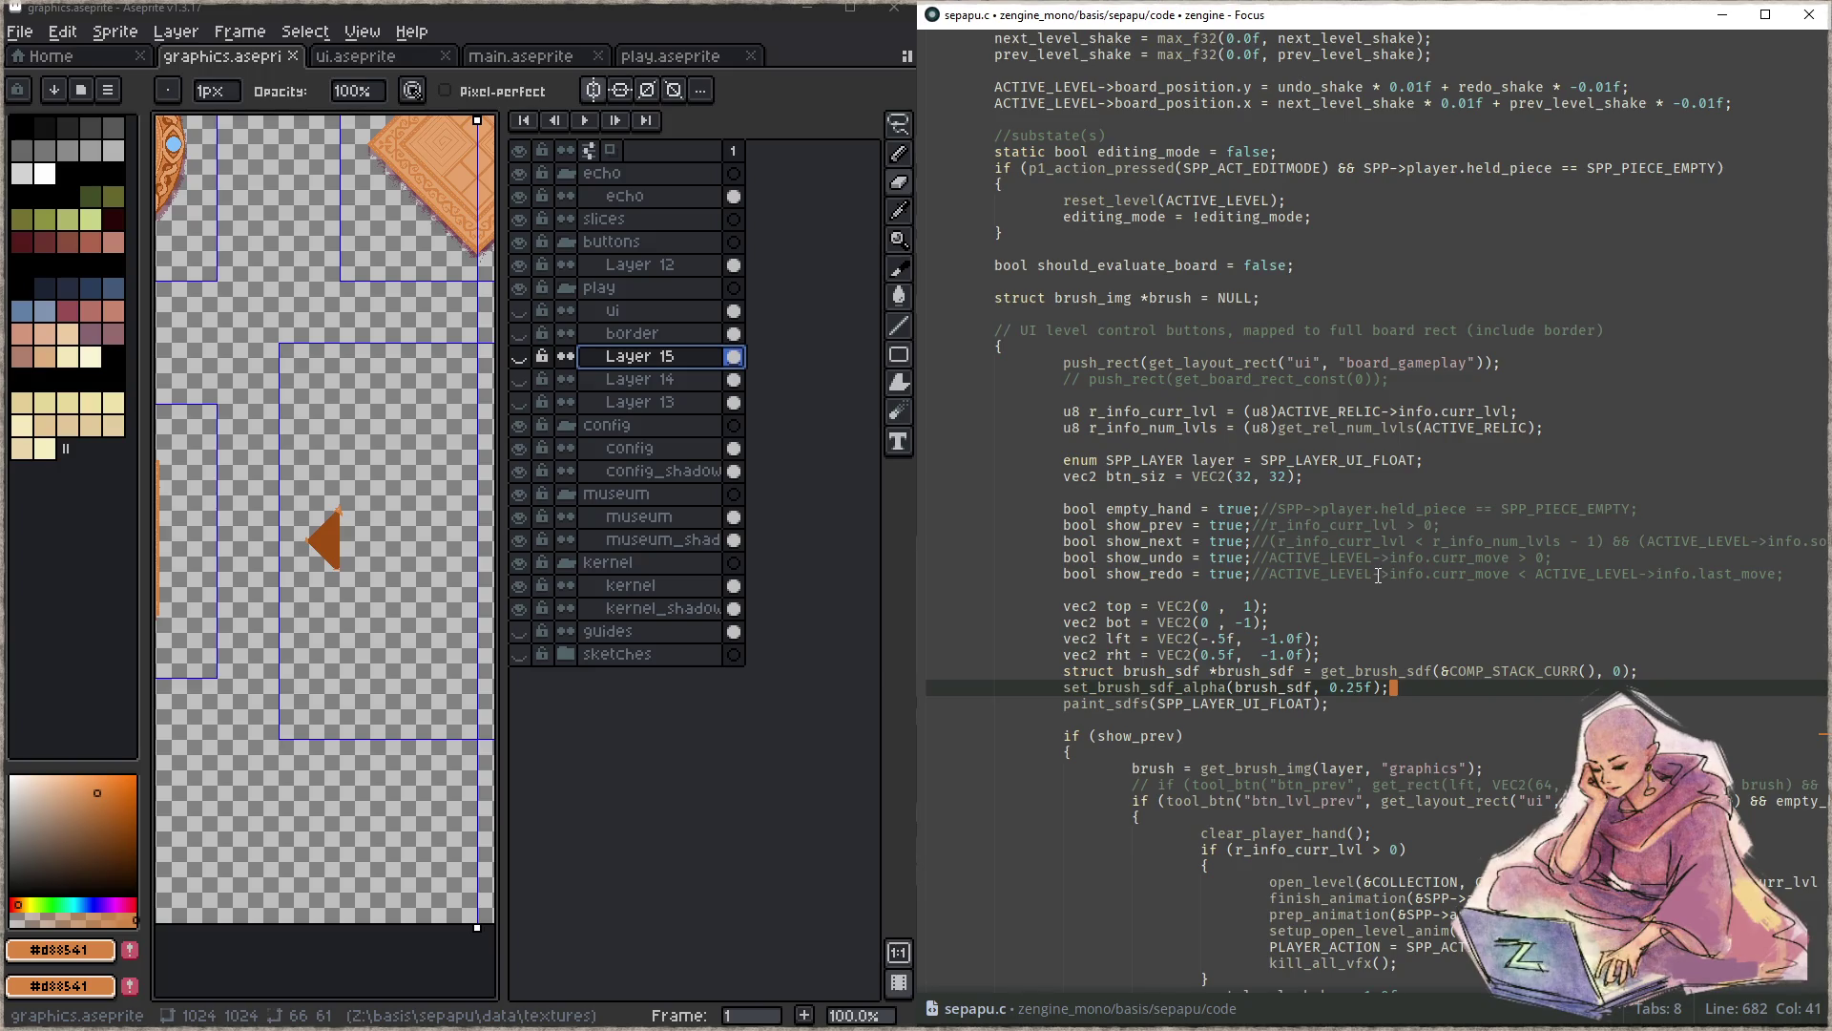
pyautogui.hotkey('ctrl', 's')
pyautogui.press('Up')
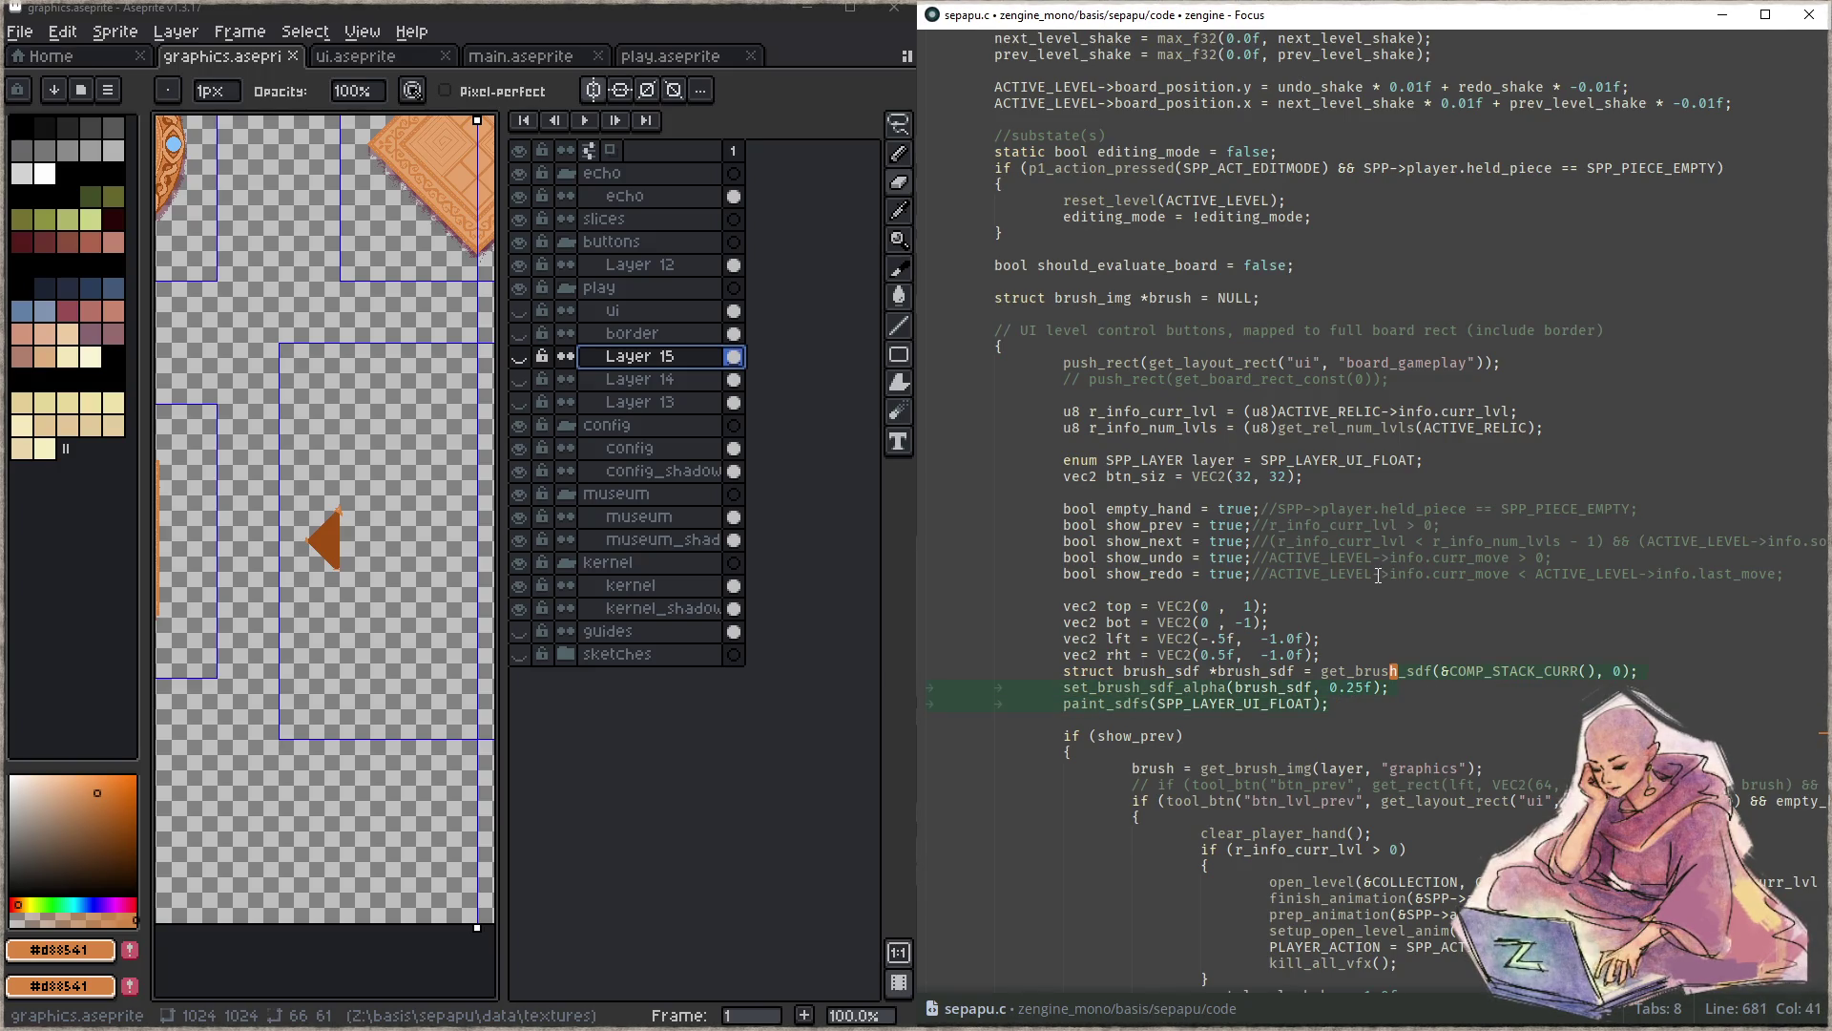
pyautogui.press('Home')
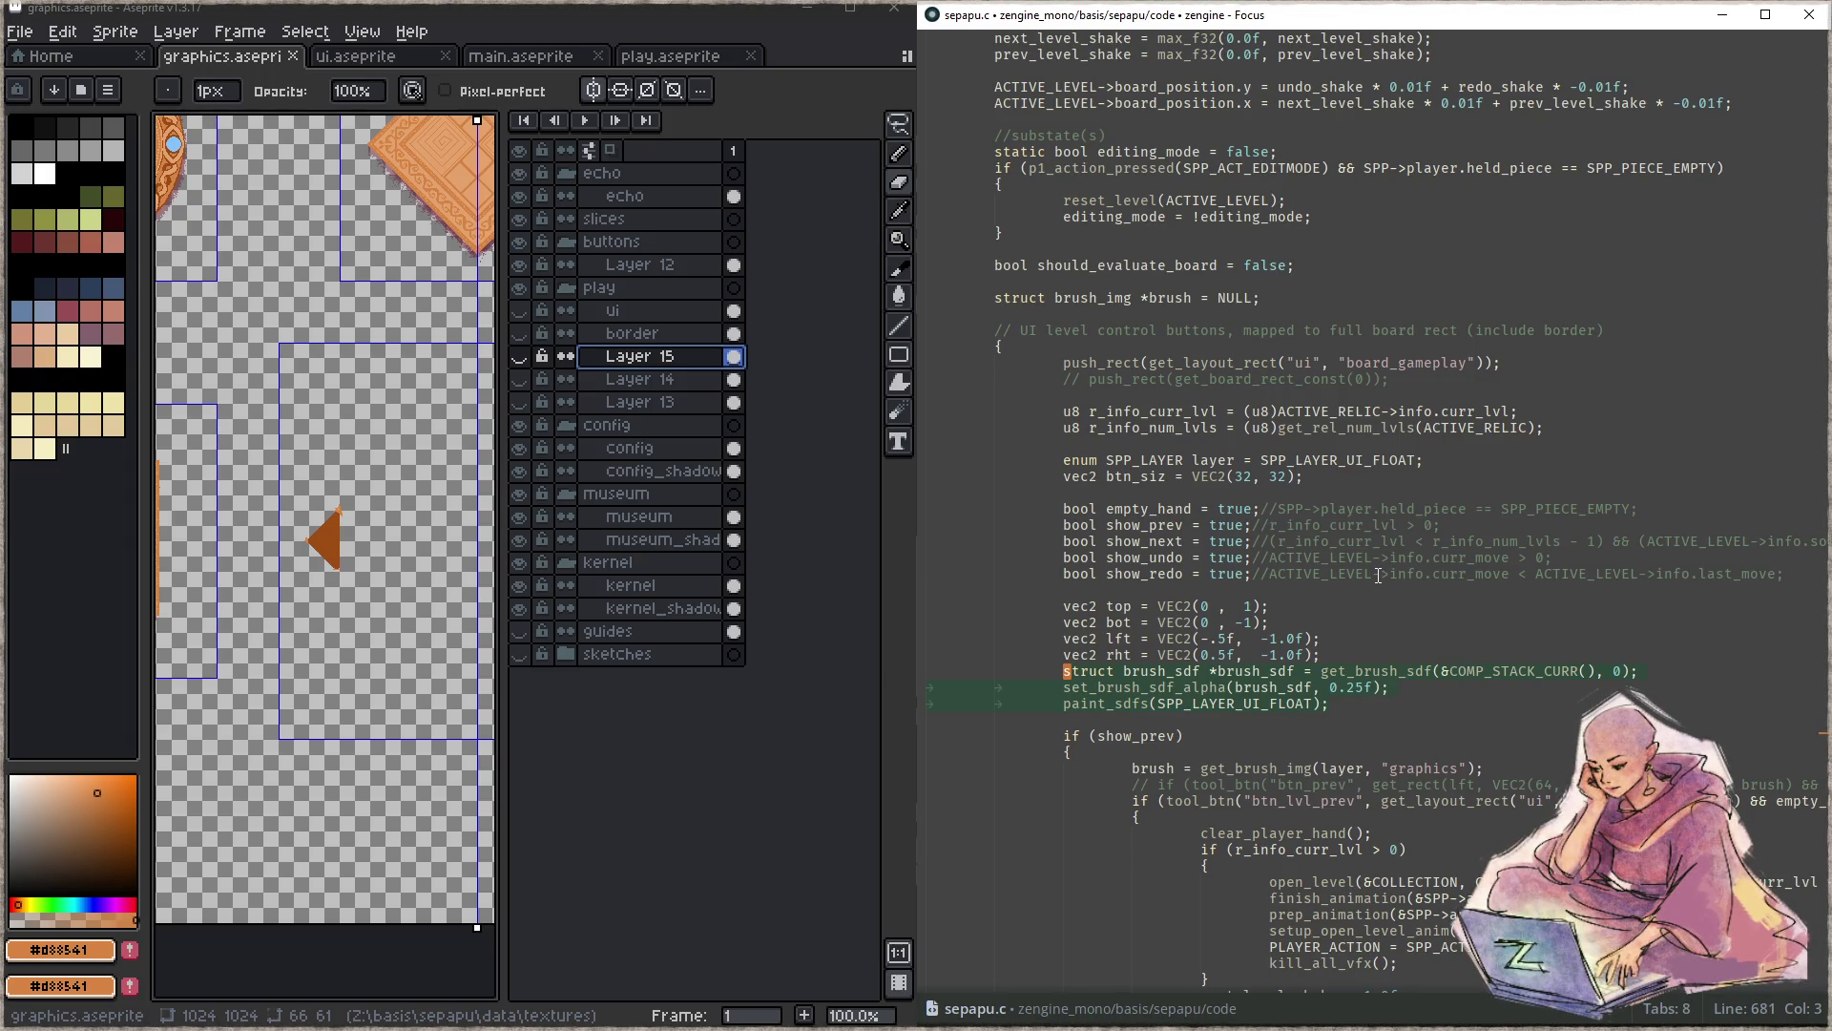
pyautogui.hotkey('ctrl', '/')
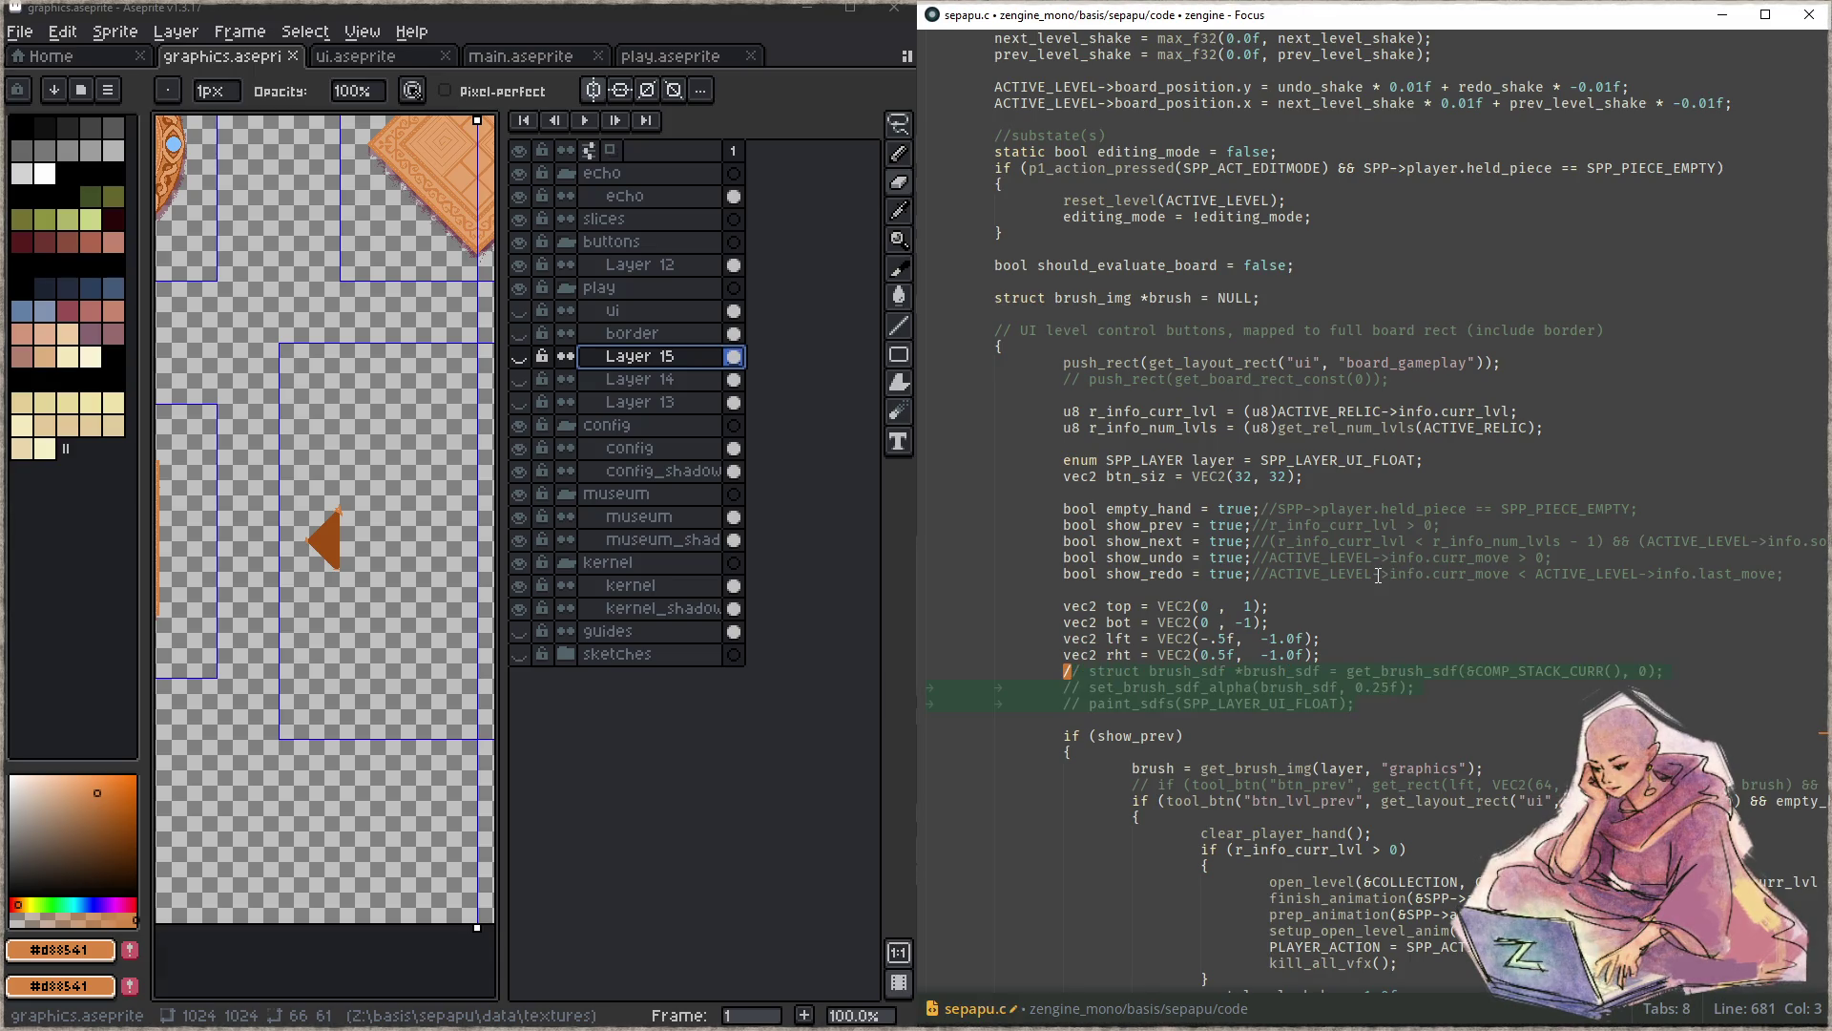
# - Add a '// !todo move into dbg_visualize' line, then cut the commented block out
pyautogui.press('Return')
pyautogui.press('Return')
pyautogui.press('Up')
pyautogui.write('// !todo move into ')
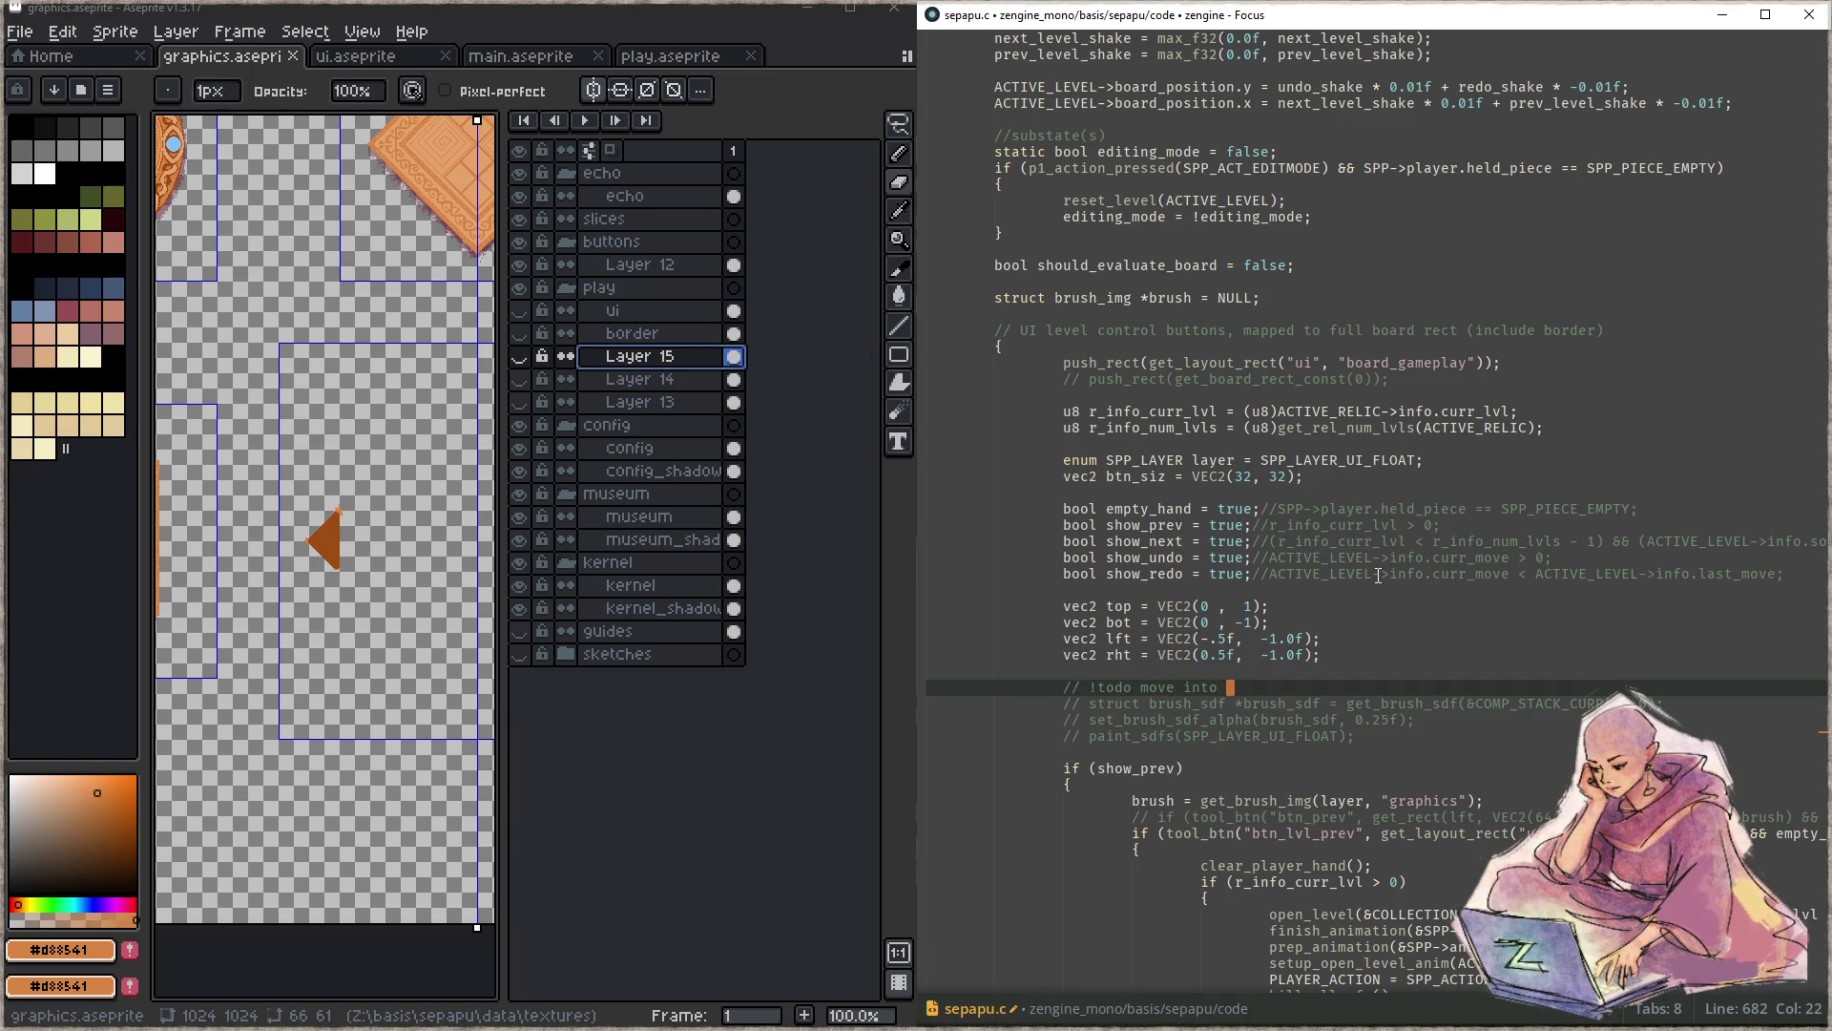
pyautogui.write('dbg_visualize')
pyautogui.hotkey('shift', 'Down')
pyautogui.hotkey('shift', 'Down')
pyautogui.hotkey('shift', 'Home')
pyautogui.press('Delete')
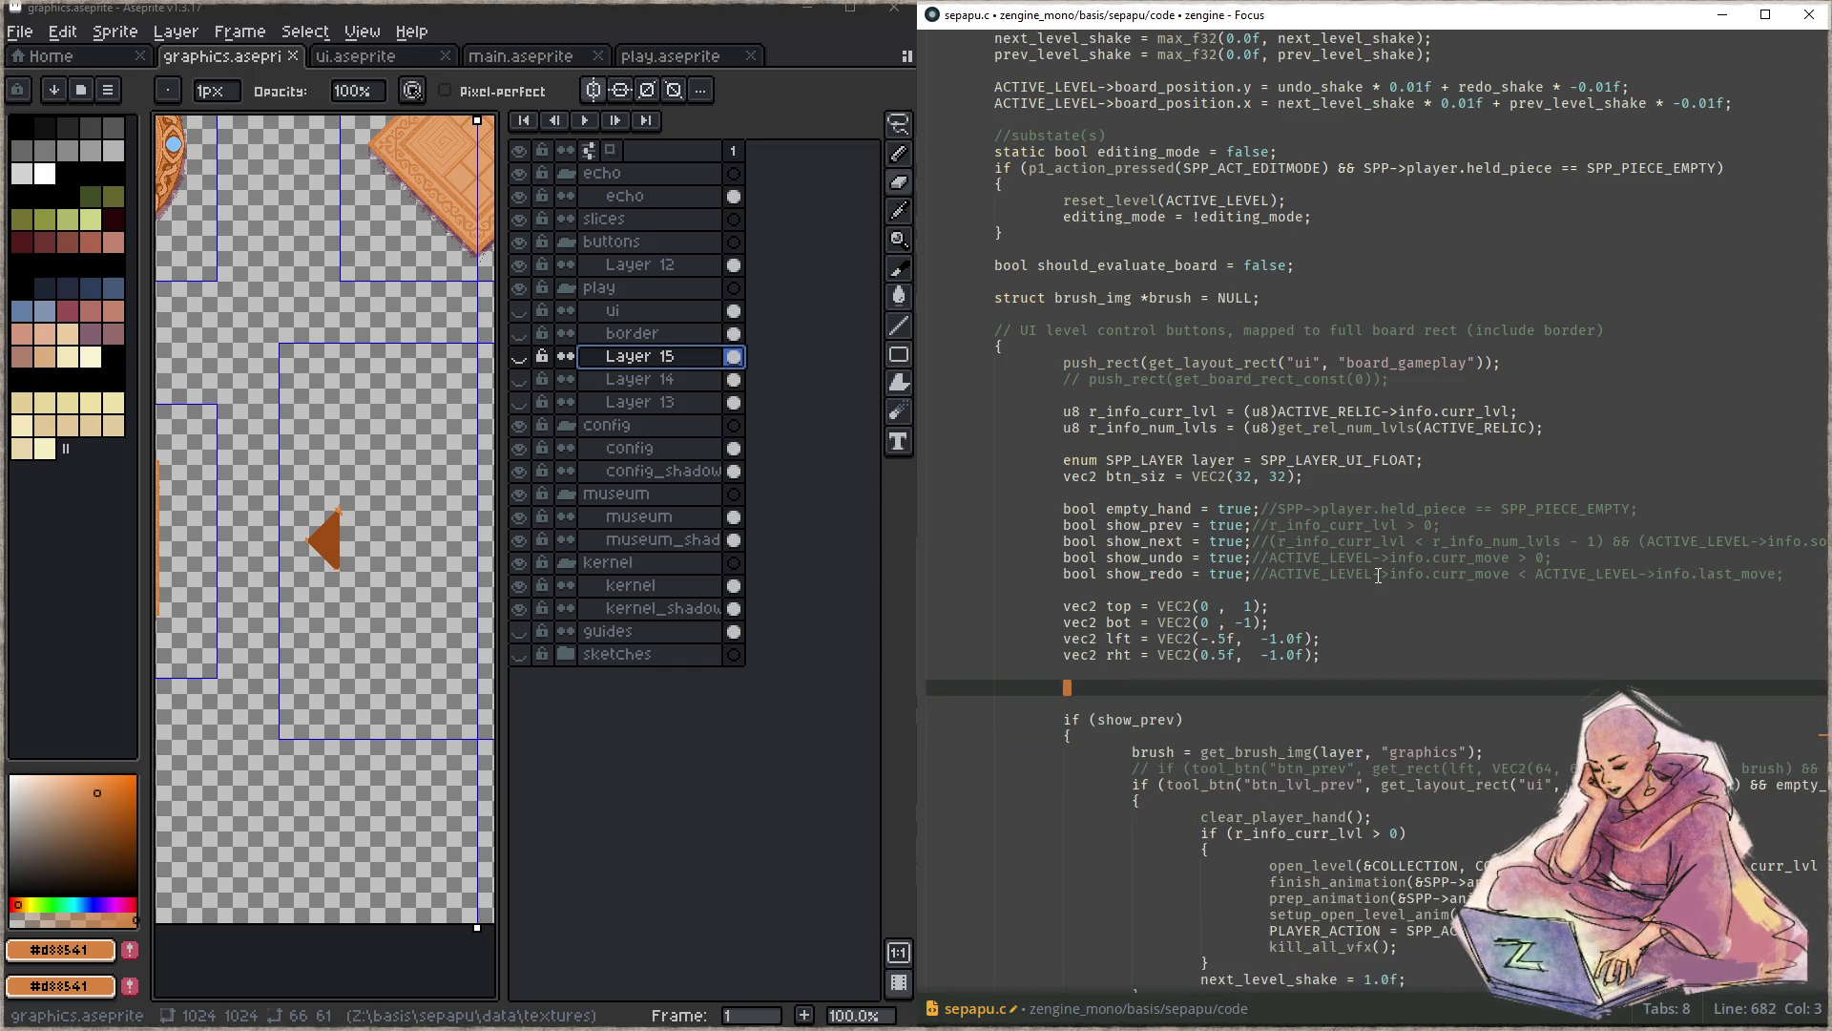
# - Open zComp.c and then z.h by name to review the engine module includes
pyautogui.hotkey('ctrl', 'p')
pyautogui.write('zcomp')
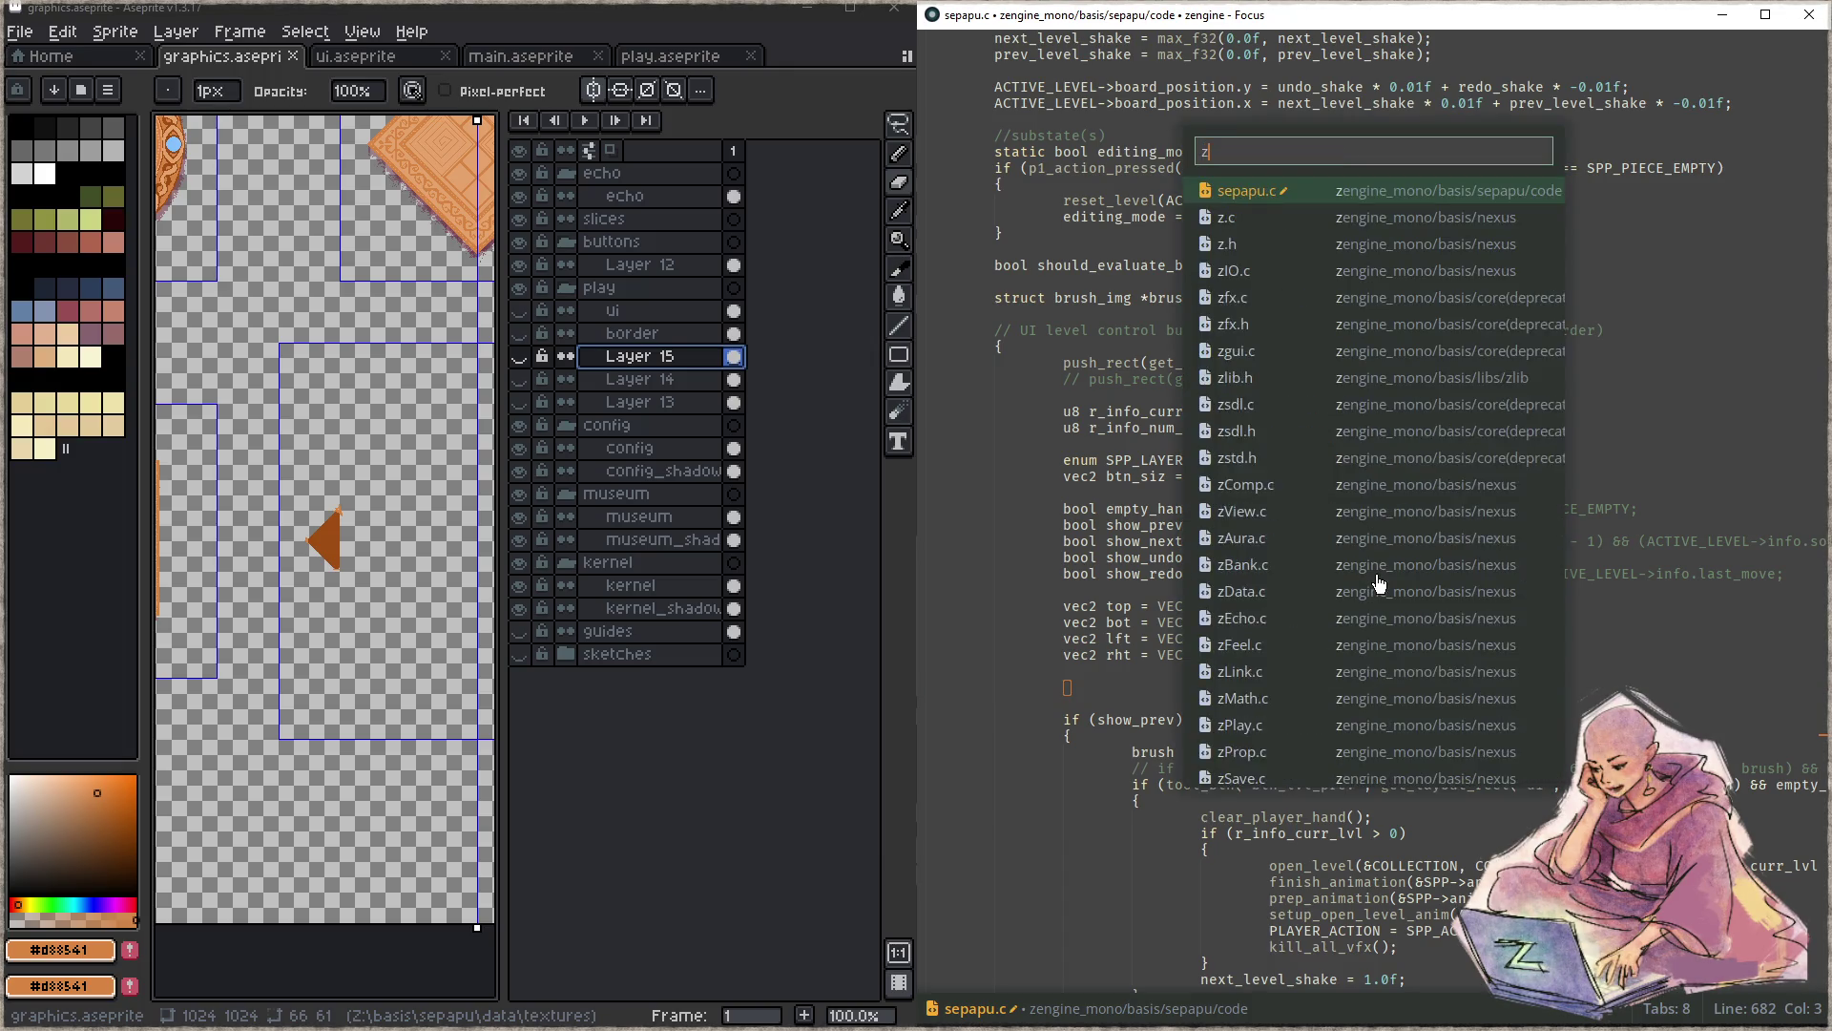
pyautogui.press('Return')
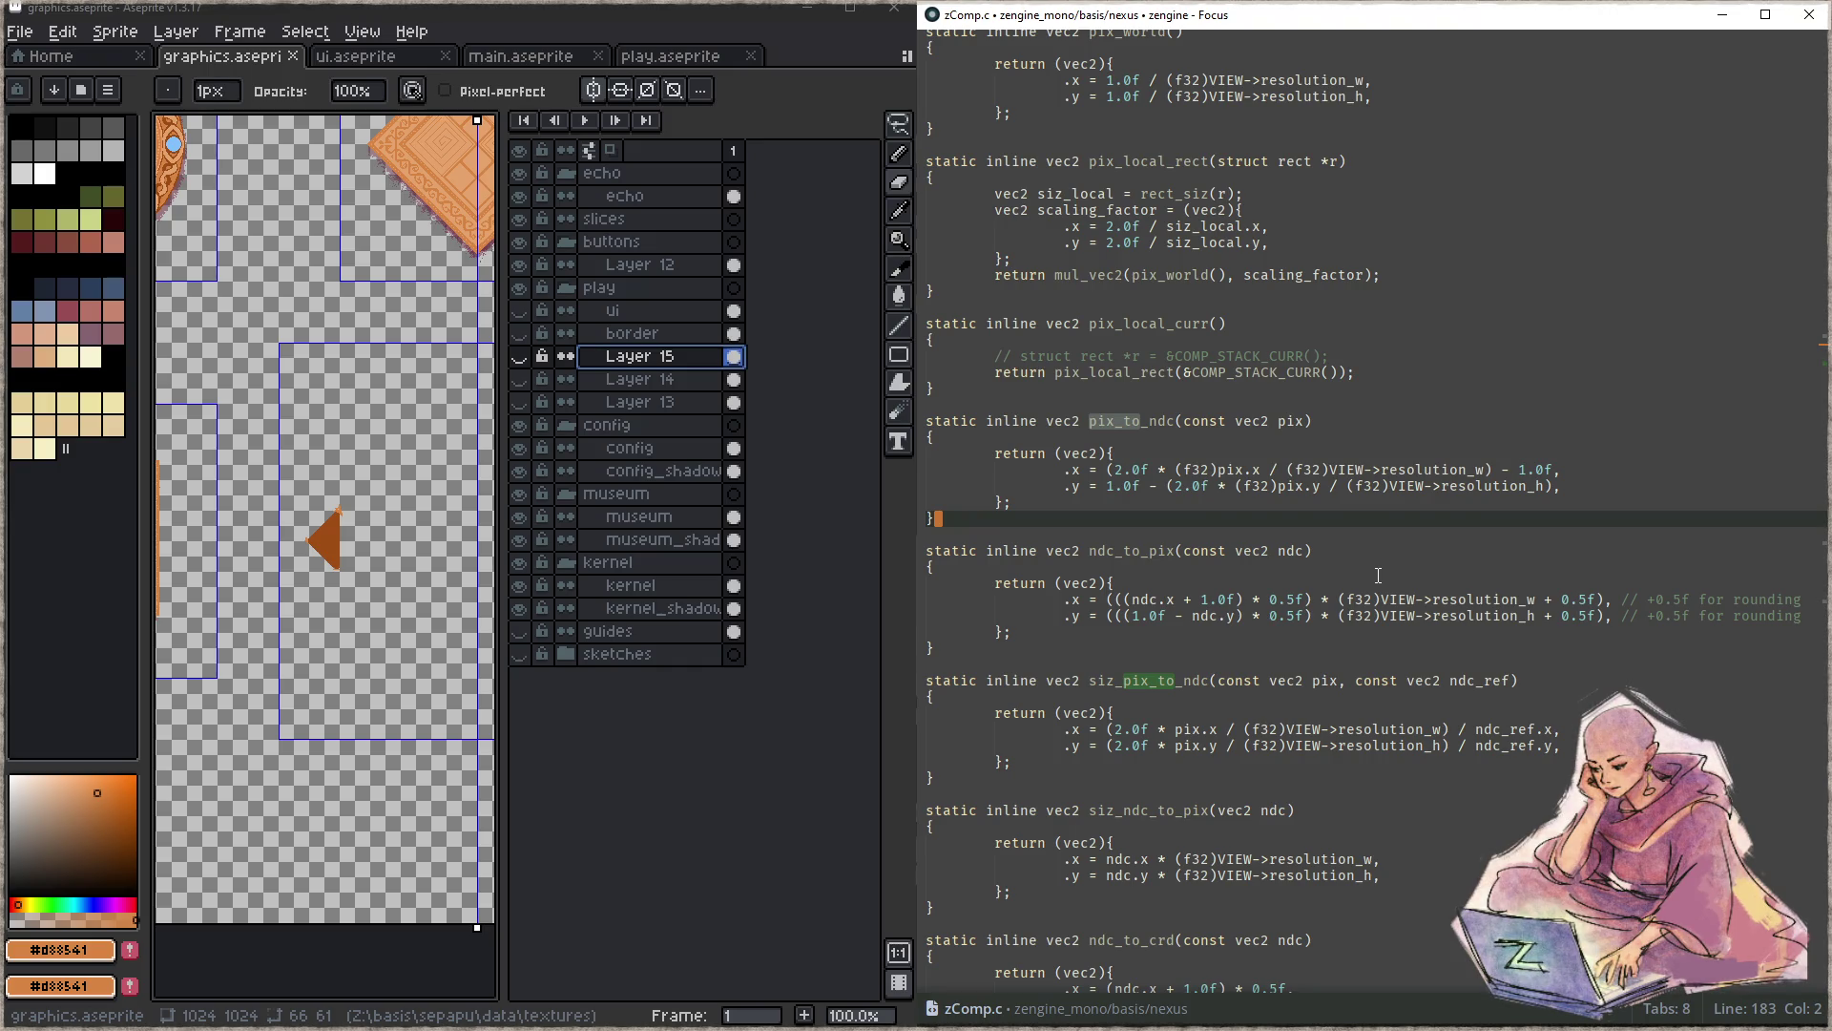
pyautogui.hotkey('ctrl', 'p')
pyautogui.write('z.h')
pyautogui.press('Return')
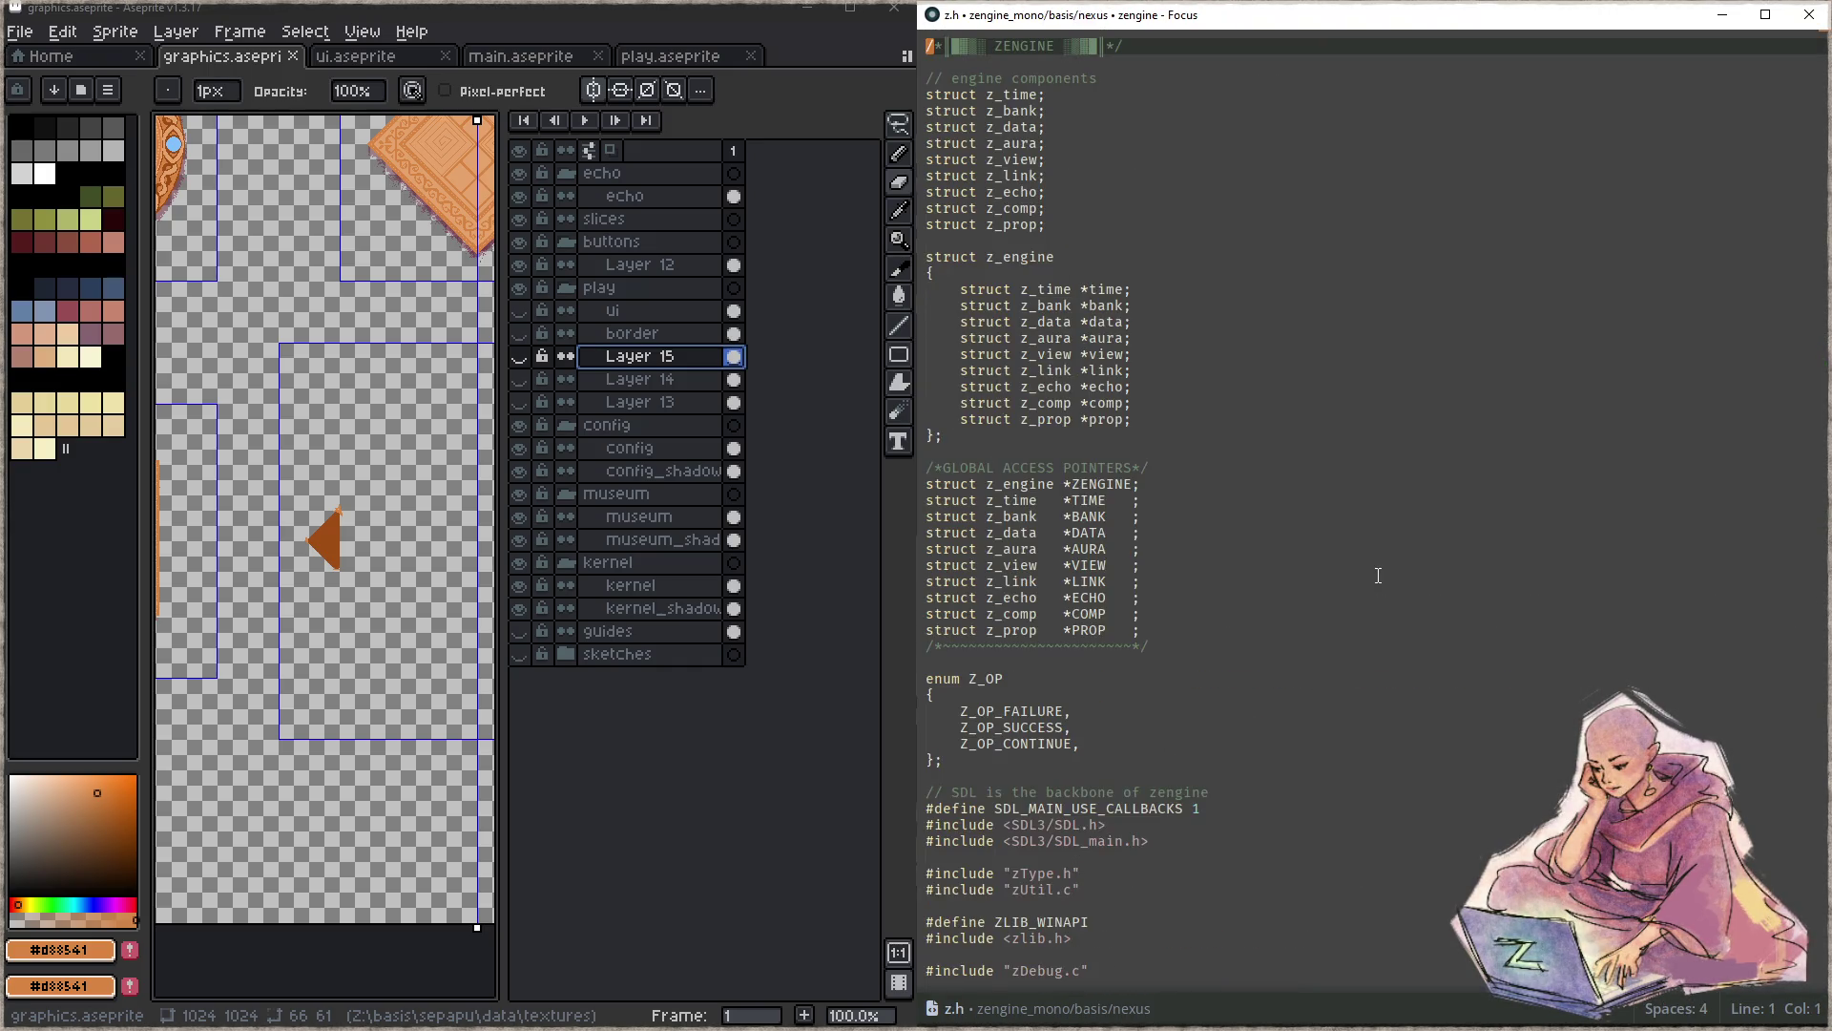
pyautogui.scroll(-15, 1201, 398)
pyautogui.scroll(-4, 1201, 399)
pyautogui.scroll(-5, 1200, 398)
pyautogui.scroll(-6, 1204, 397)
pyautogui.scroll(11, 1208, 395)
pyautogui.scroll(9, 1208, 395)
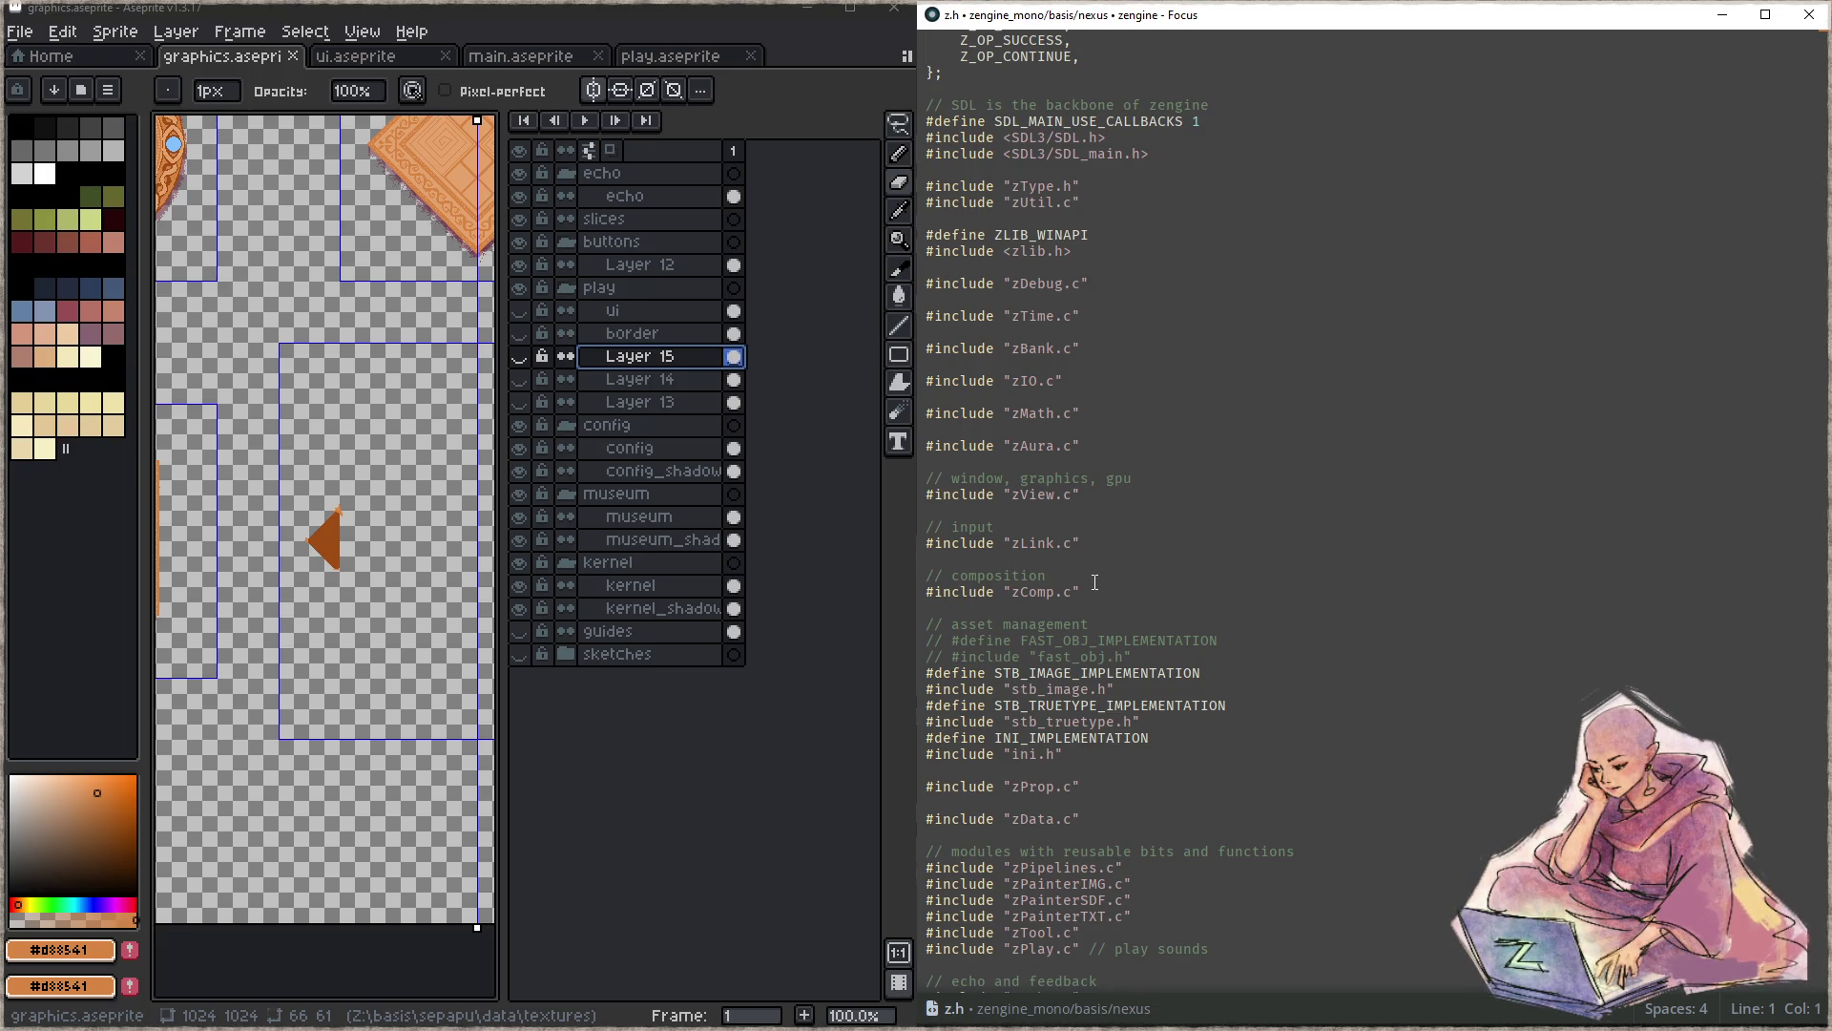
pyautogui.scroll(-2, 1094, 581)
pyautogui.scroll(-2, 1094, 582)
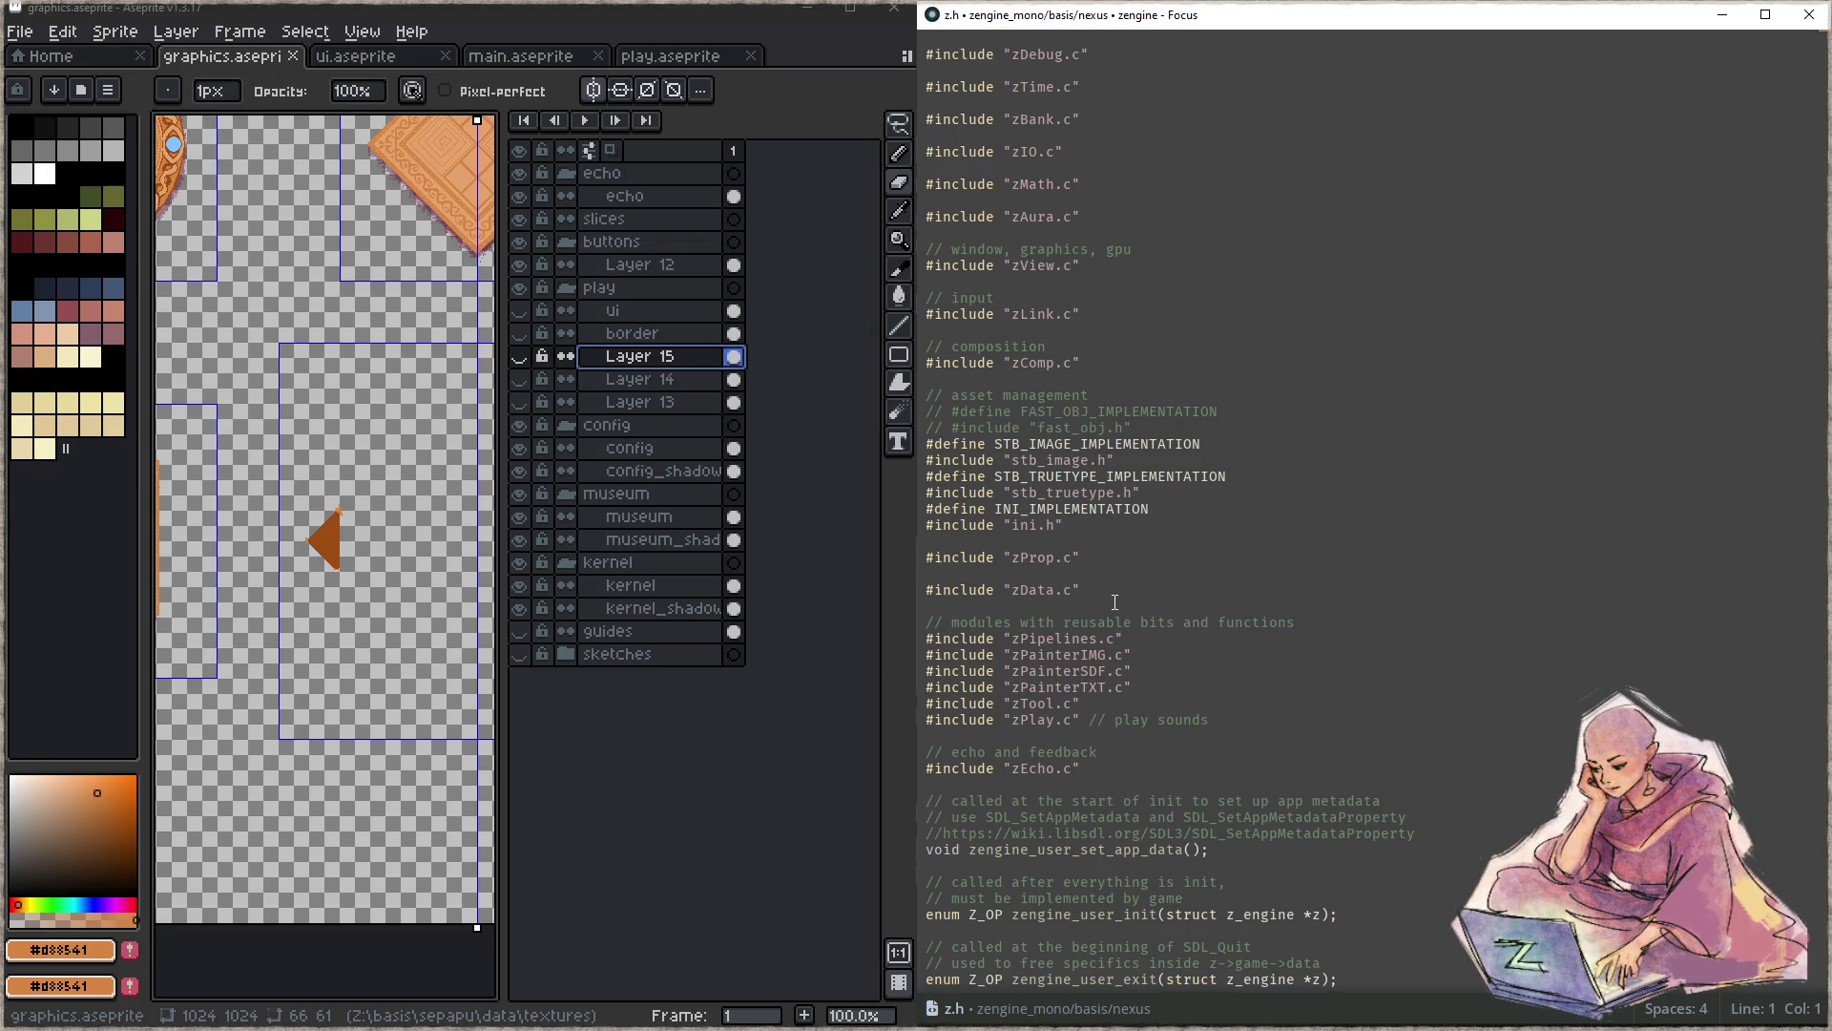
# - Open zPainterSDF.c, add an '// extras' section at the end and paste the cut debug block
pyautogui.click(1217, 553)
pyautogui.hotkey('ctrl', 'p')
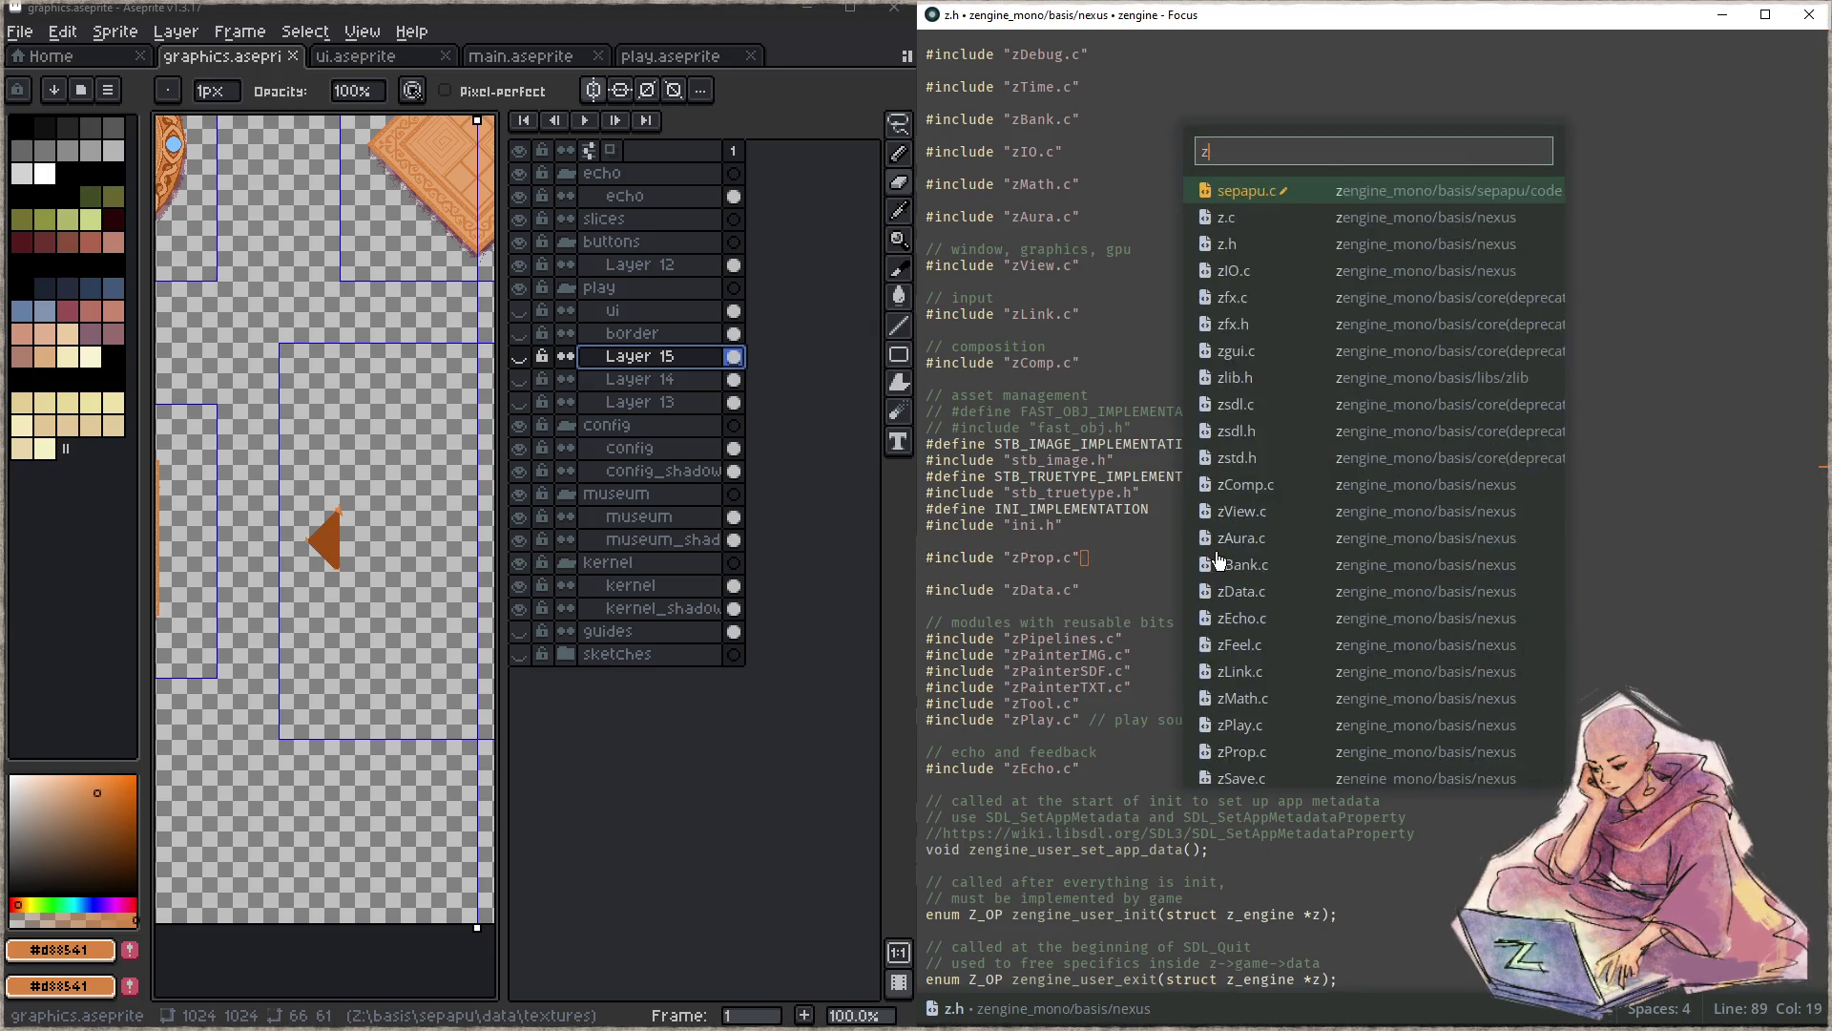
pyautogui.write('zpainter')
pyautogui.press('Down')
pyautogui.press('Return')
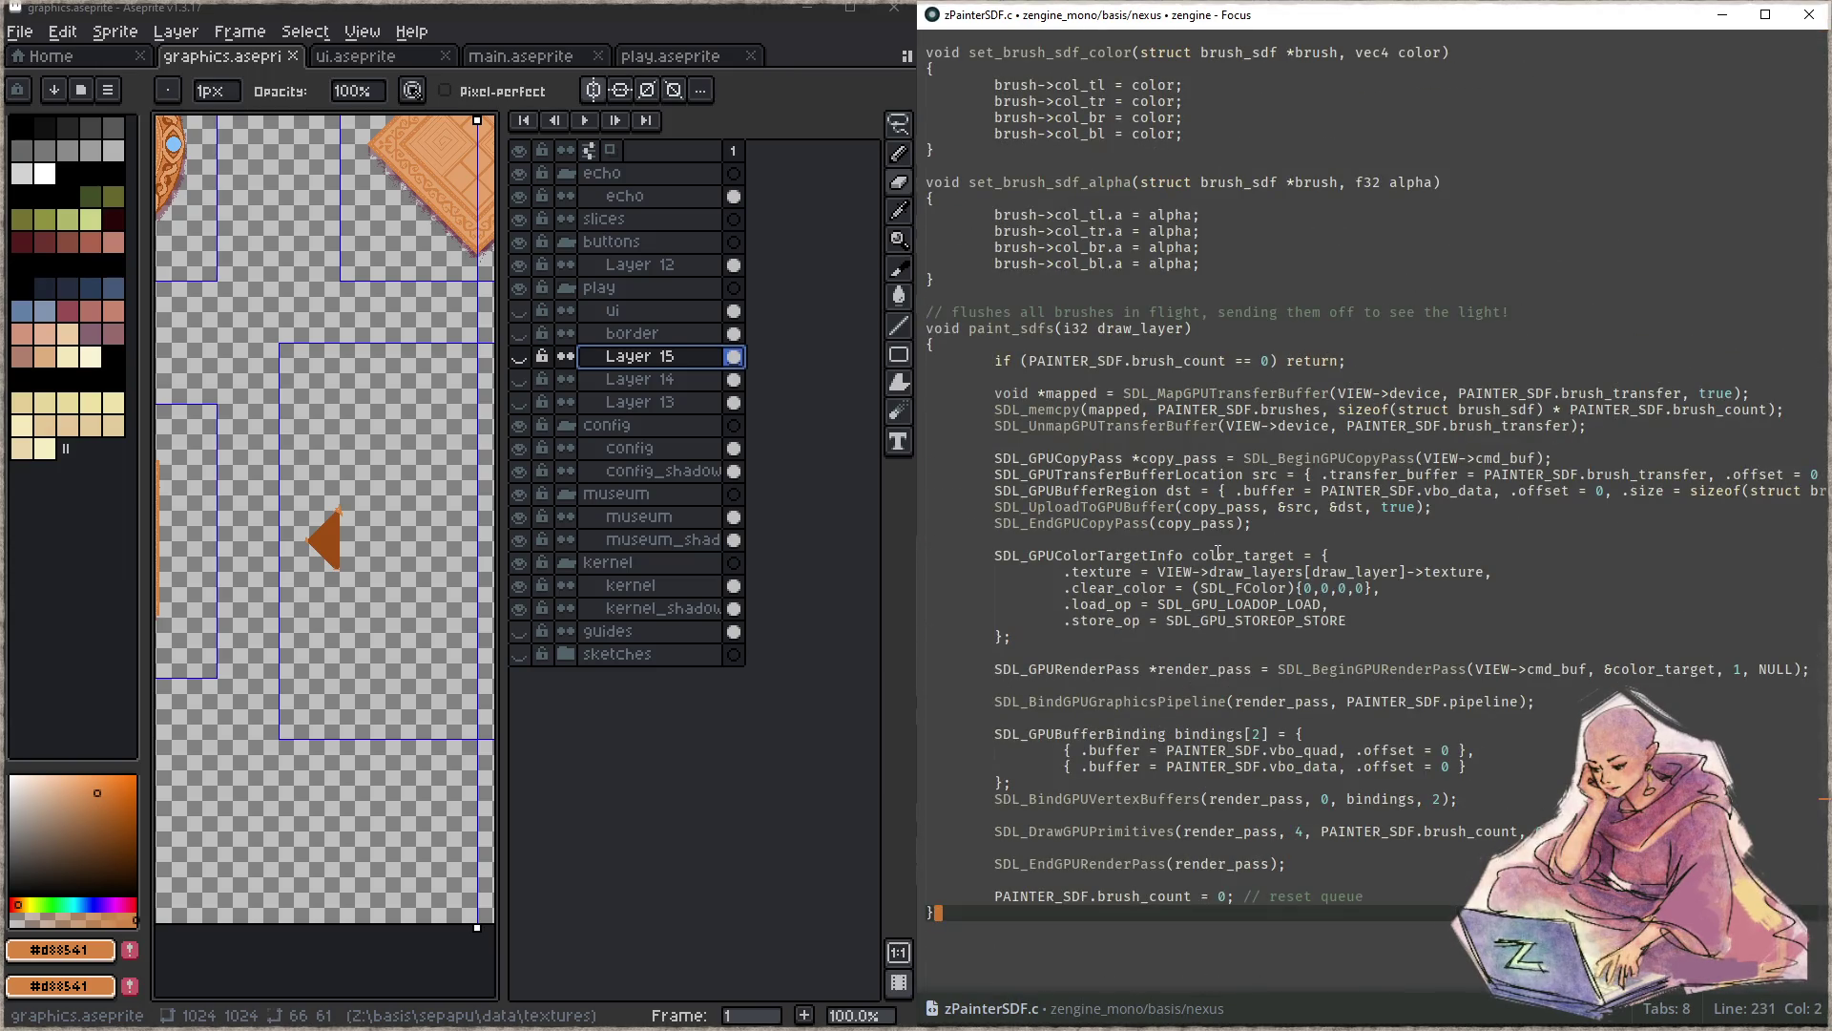
pyautogui.press('Return')
pyautogui.press('Return')
pyautogui.press('Return')
pyautogui.write('// extras')
pyautogui.press('Return')
pyautogui.hotkey('ctrl', 'v')
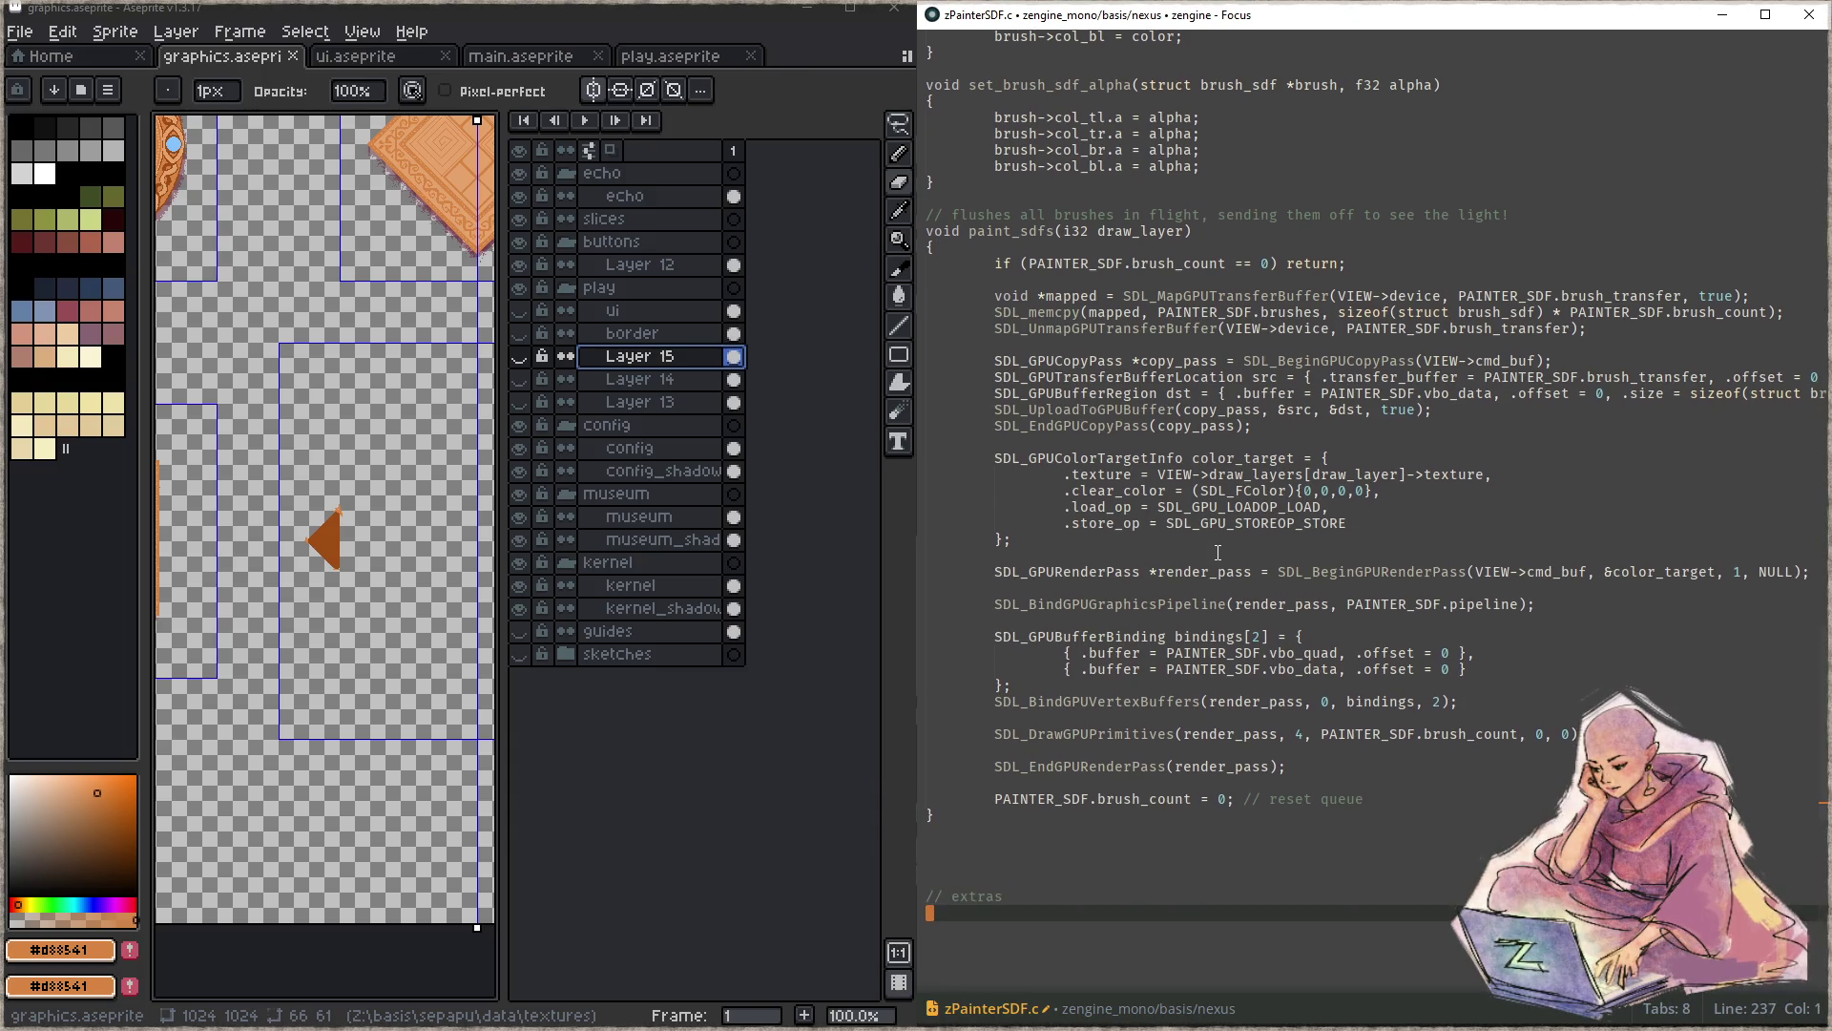
# - Above the pasted block, start typing the signature 'void painter_sdf_viz_comp('
pyautogui.press('Up')
pyautogui.press('Up')
pyautogui.press('Up')
pyautogui.press('Up')
pyautogui.press('Return')
pyautogui.write('p')
pyautogui.press('BackSpace')
pyautogui.write('void ')
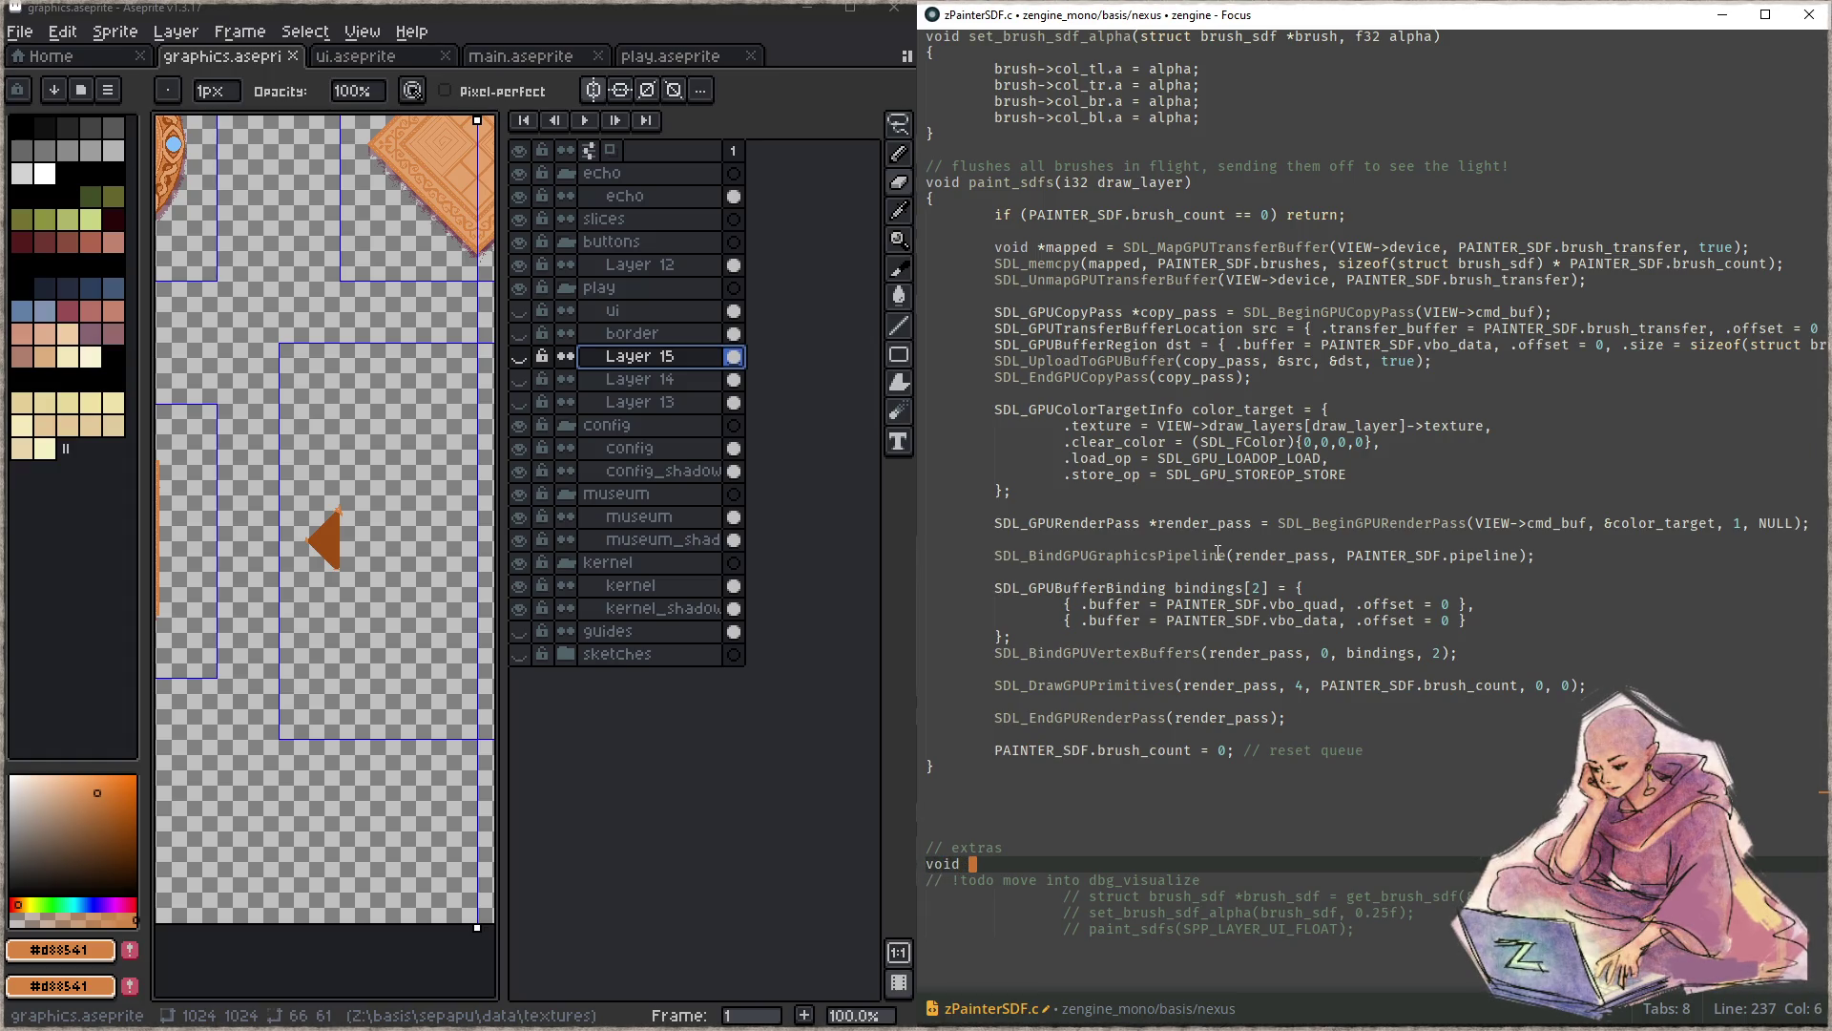
pyautogui.write('visualize')
pyautogui.press('BackSpace')
pyautogui.press('BackSpace')
pyautogui.press('BackSpace')
pyautogui.press('BackSpace')
pyautogui.press('BackSpace')
pyautogui.write('painter_sdf_viz_curr_rect')
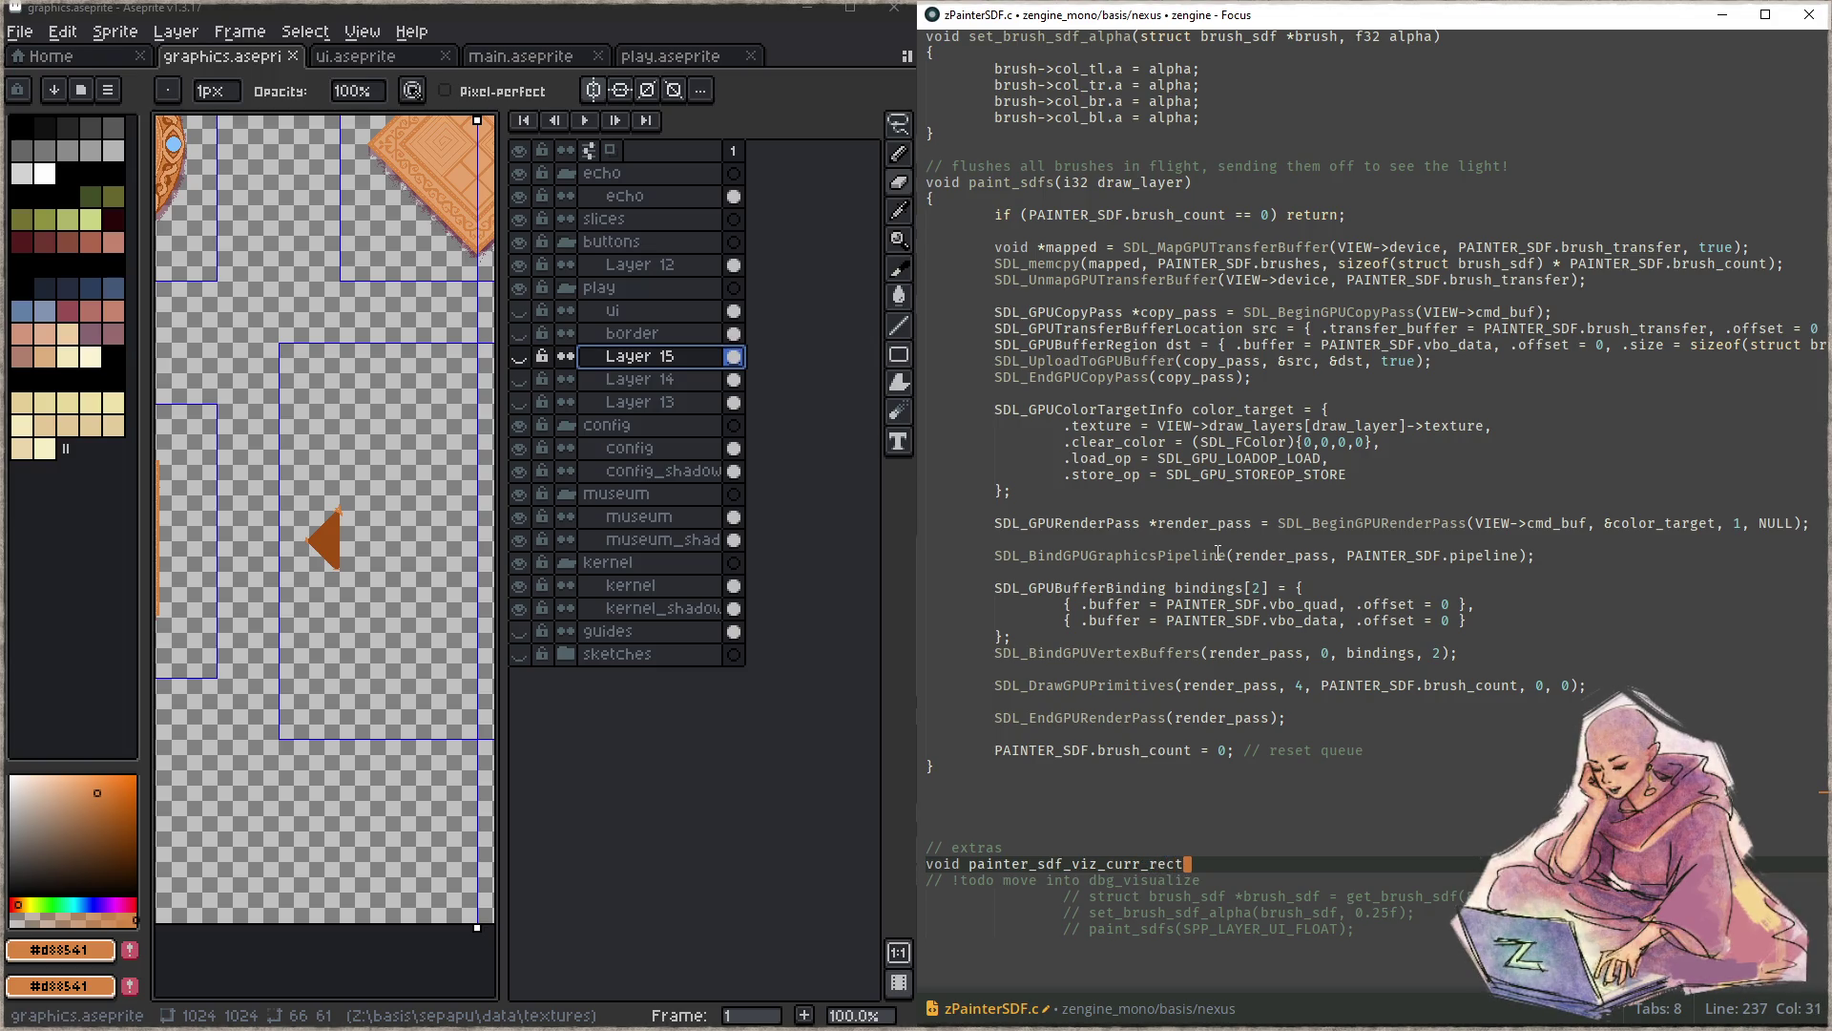
pyautogui.press('BackSpace')
pyautogui.press('BackSpace')
pyautogui.press('BackSpace')
pyautogui.press('BackSpace')
pyautogui.press('BackSpace')
pyautogui.press('BackSpace')
pyautogui.press('BackSpace')
pyautogui.press('BackSpace')
pyautogui.write('omp')
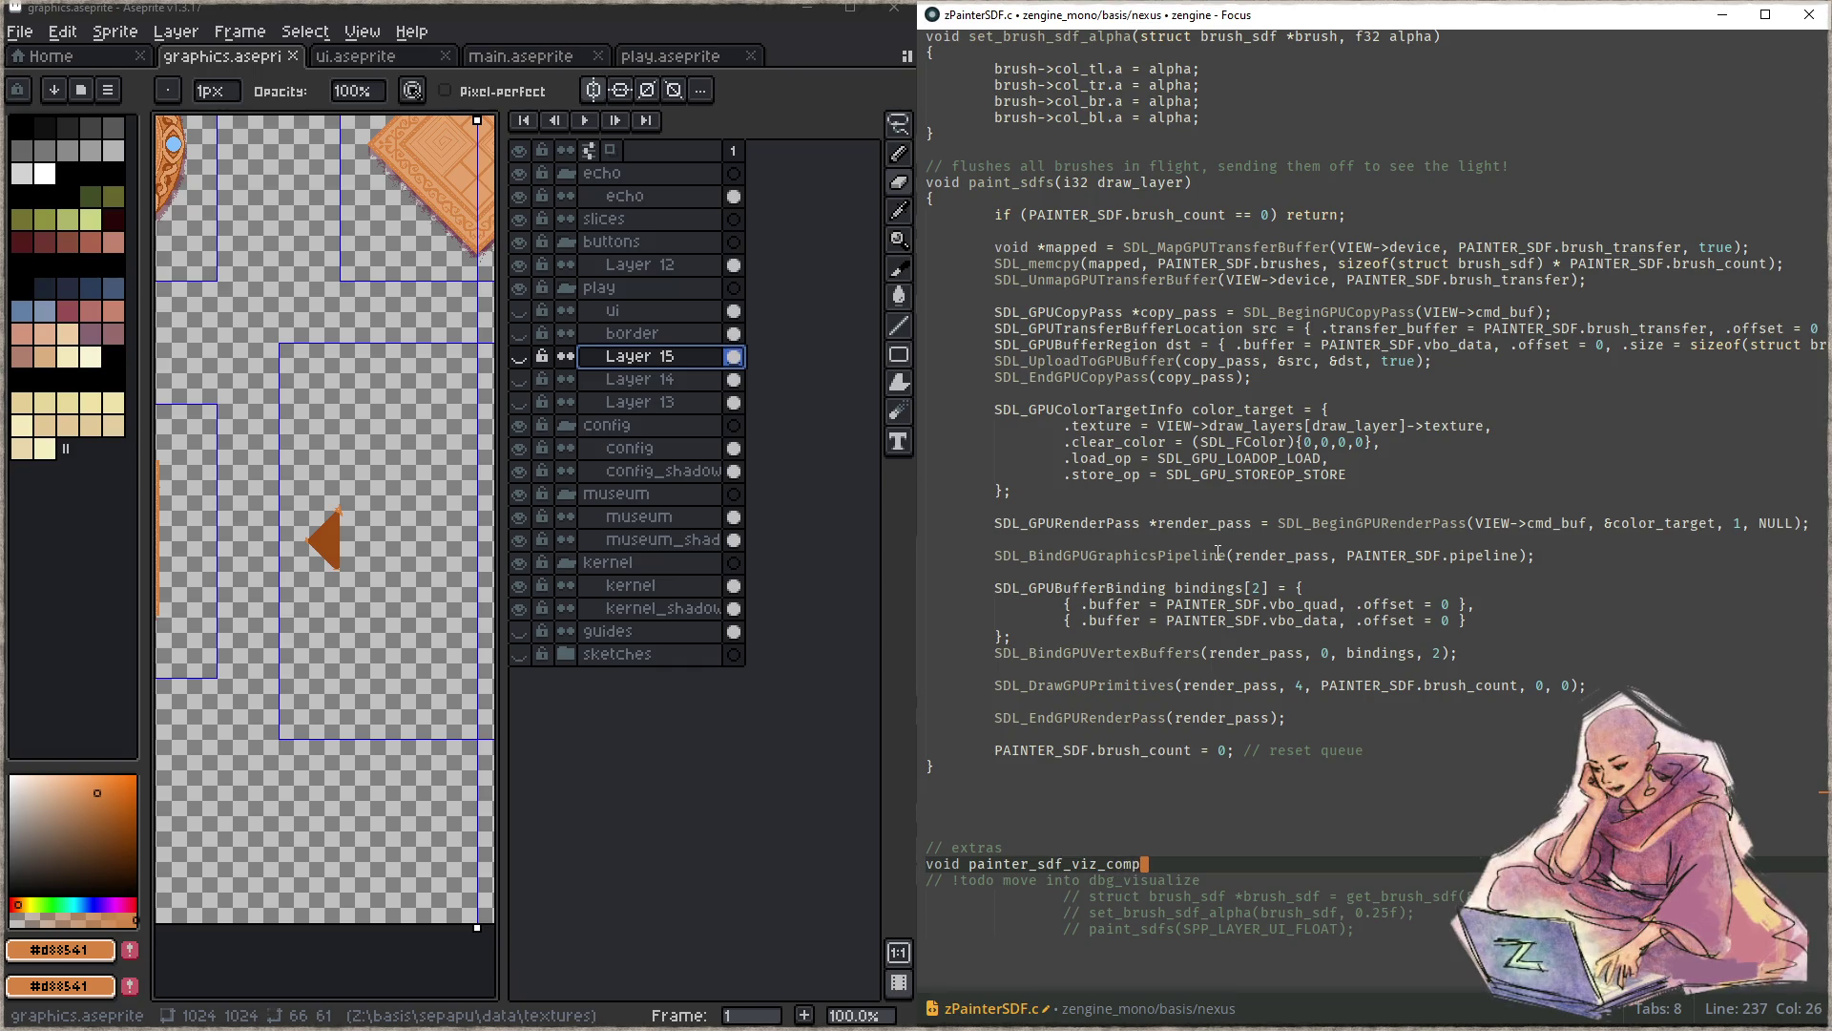
pyautogui.write('()')
# - Finish the '(i32 layer)' signature with braces and move the commented lines into the body
pyautogui.press('Left')
pyautogui.write('i32 layer')
pyautogui.press('End')
pyautogui.press('Return')
pyautogui.write('{')
pyautogui.press('Return')
pyautogui.press('Return')
pyautogui.write('}')
pyautogui.press('Down')
pyautogui.press('Down')
pyautogui.hotkey('shift', 'Down')
pyautogui.hotkey('shift', 'Down')
pyautogui.hotkey('shift', 'End')
pyautogui.hotkey('alt', 'Up')
pyautogui.hotkey('alt', 'Up')
pyautogui.hotkey('alt', 'Up')
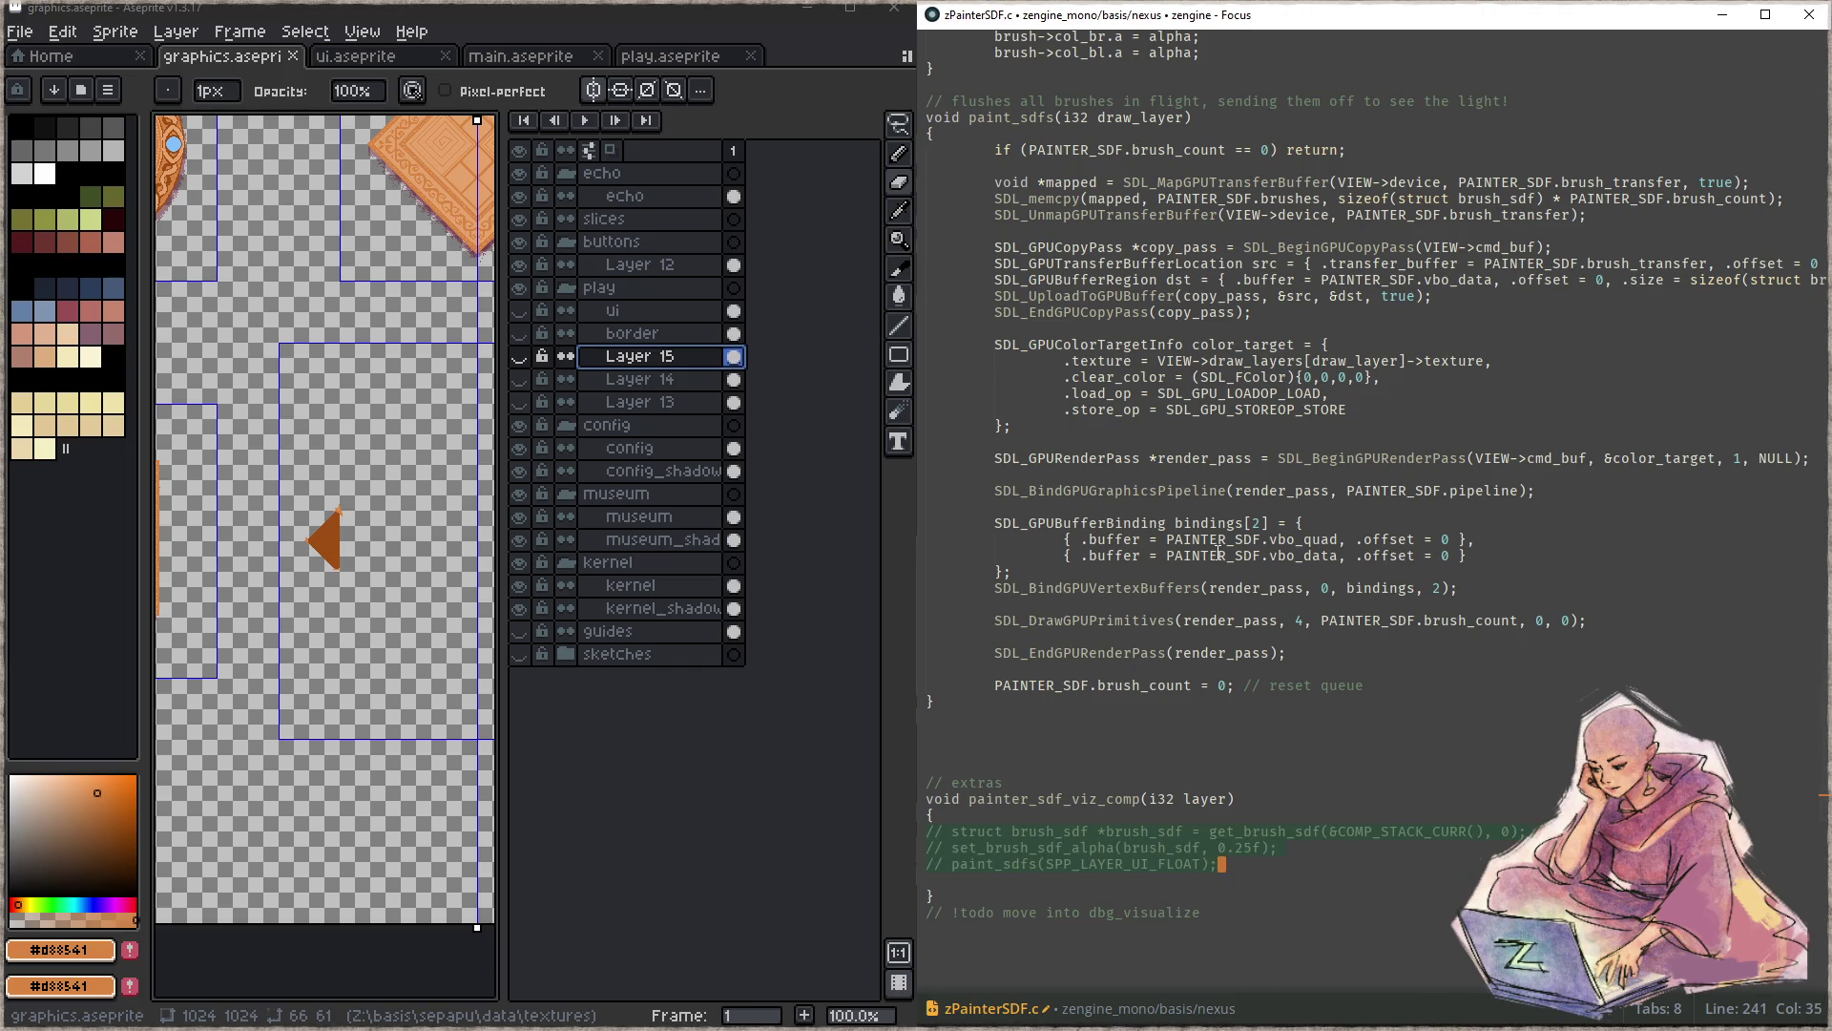
# - Delete the todo line, uncomment the debug lines and build, failing on SPP_LAYER_UI_FLOAT
pyautogui.press('Down')
pyautogui.press('Down')
pyautogui.press('Down')
pyautogui.hotkey('ctrl', 'shift', 'k')
pyautogui.press('Up')
pyautogui.press('Up')
pyautogui.hotkey('alt', 'shift', 'Up')
pyautogui.hotkey('alt', 'shift', 'Up')
pyautogui.hotkey('ctrl', '/')
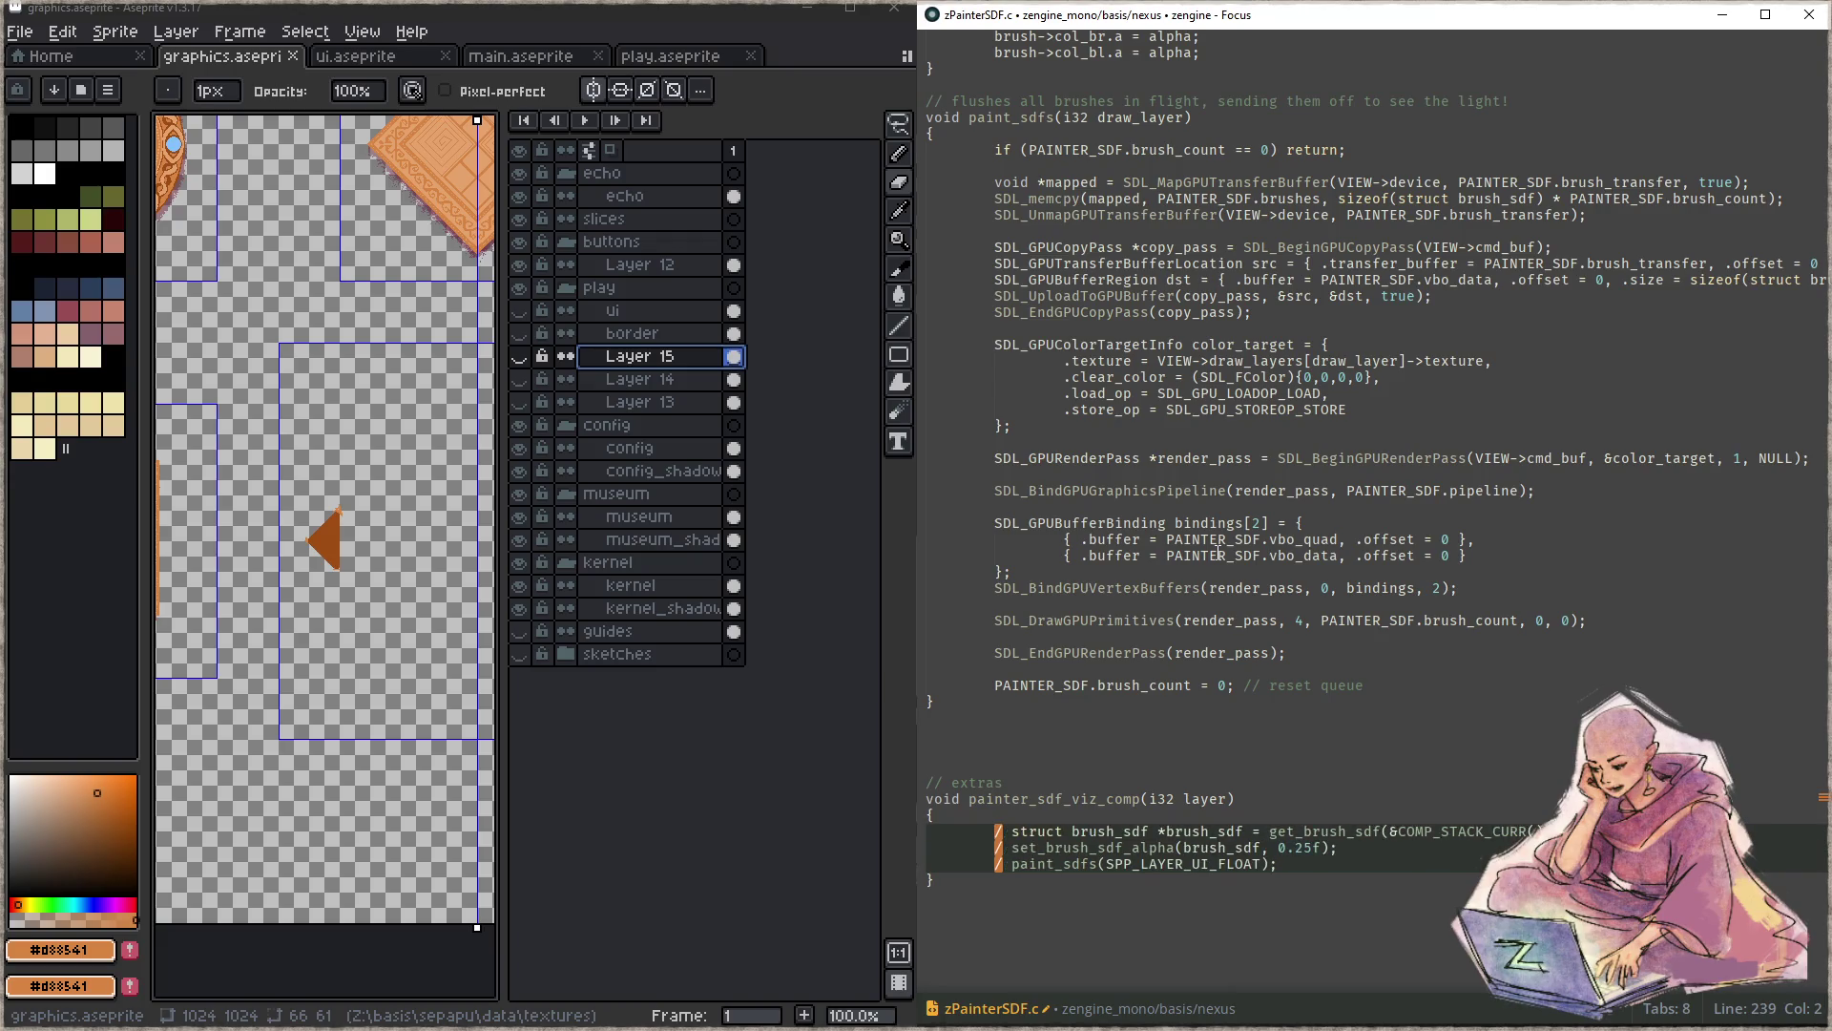
pyautogui.press('Escape')
pyautogui.press('Up')
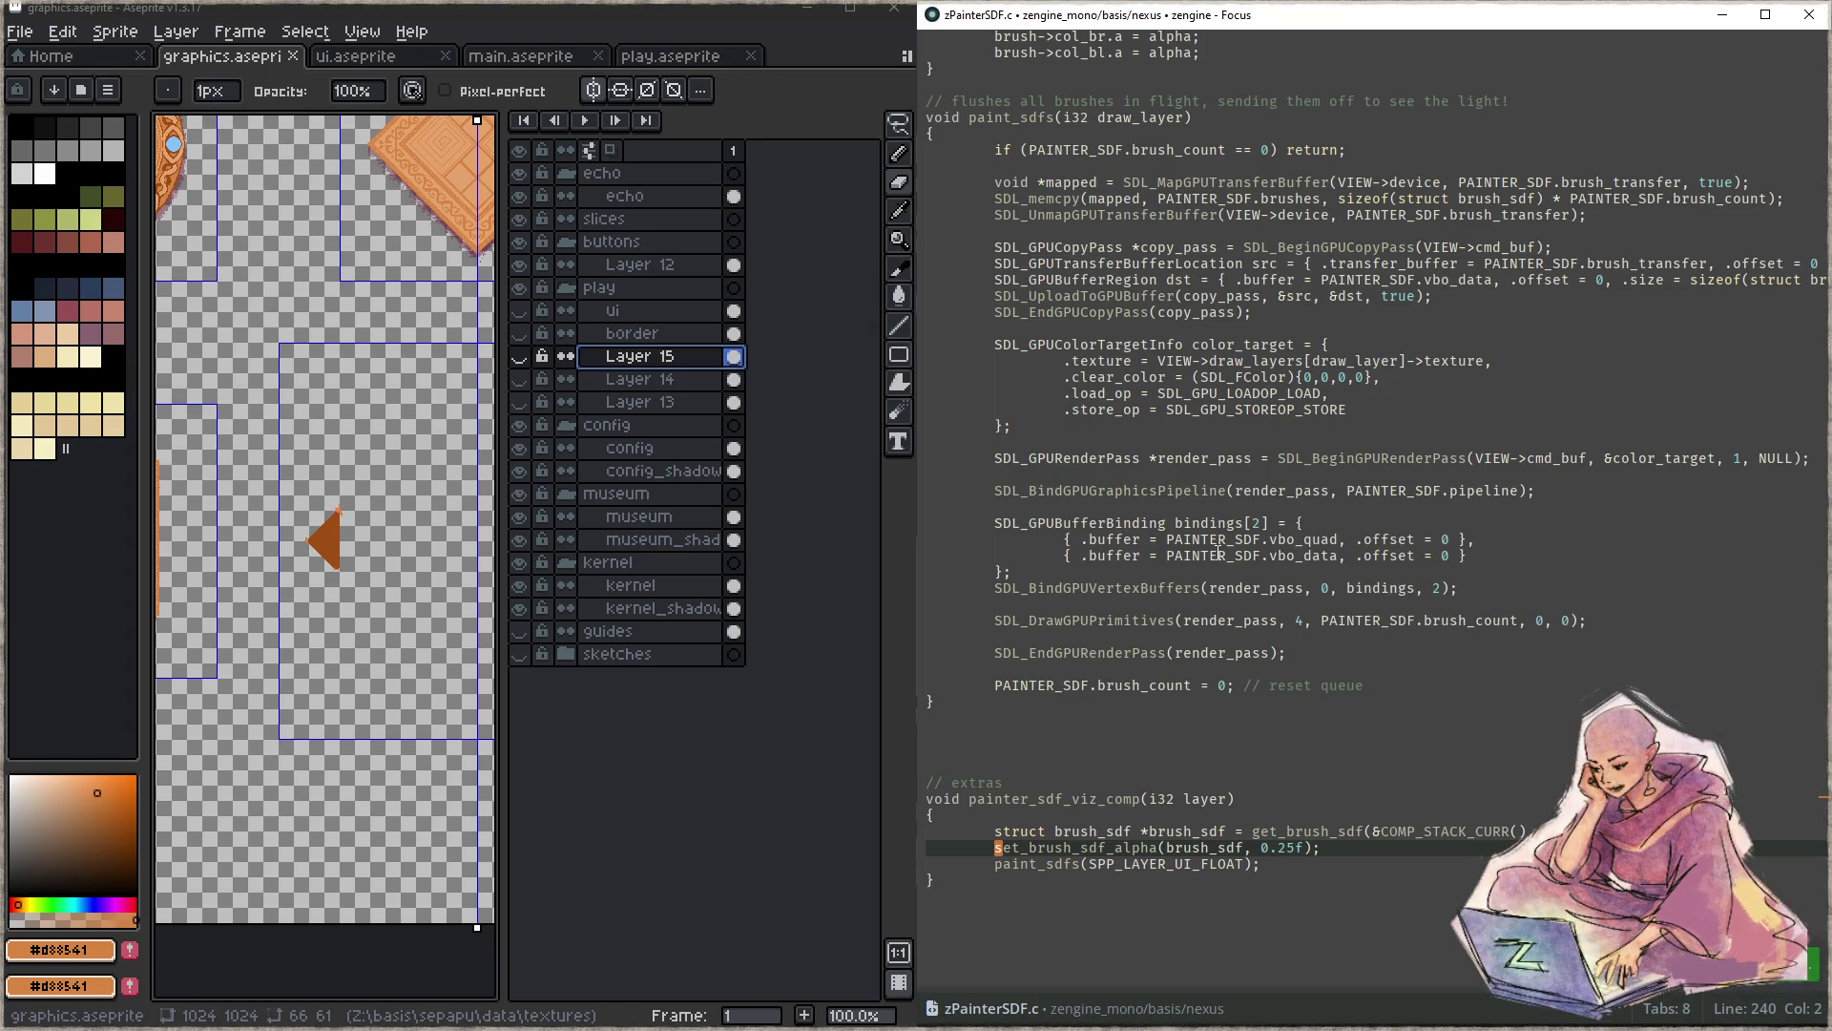
pyautogui.press('F5')
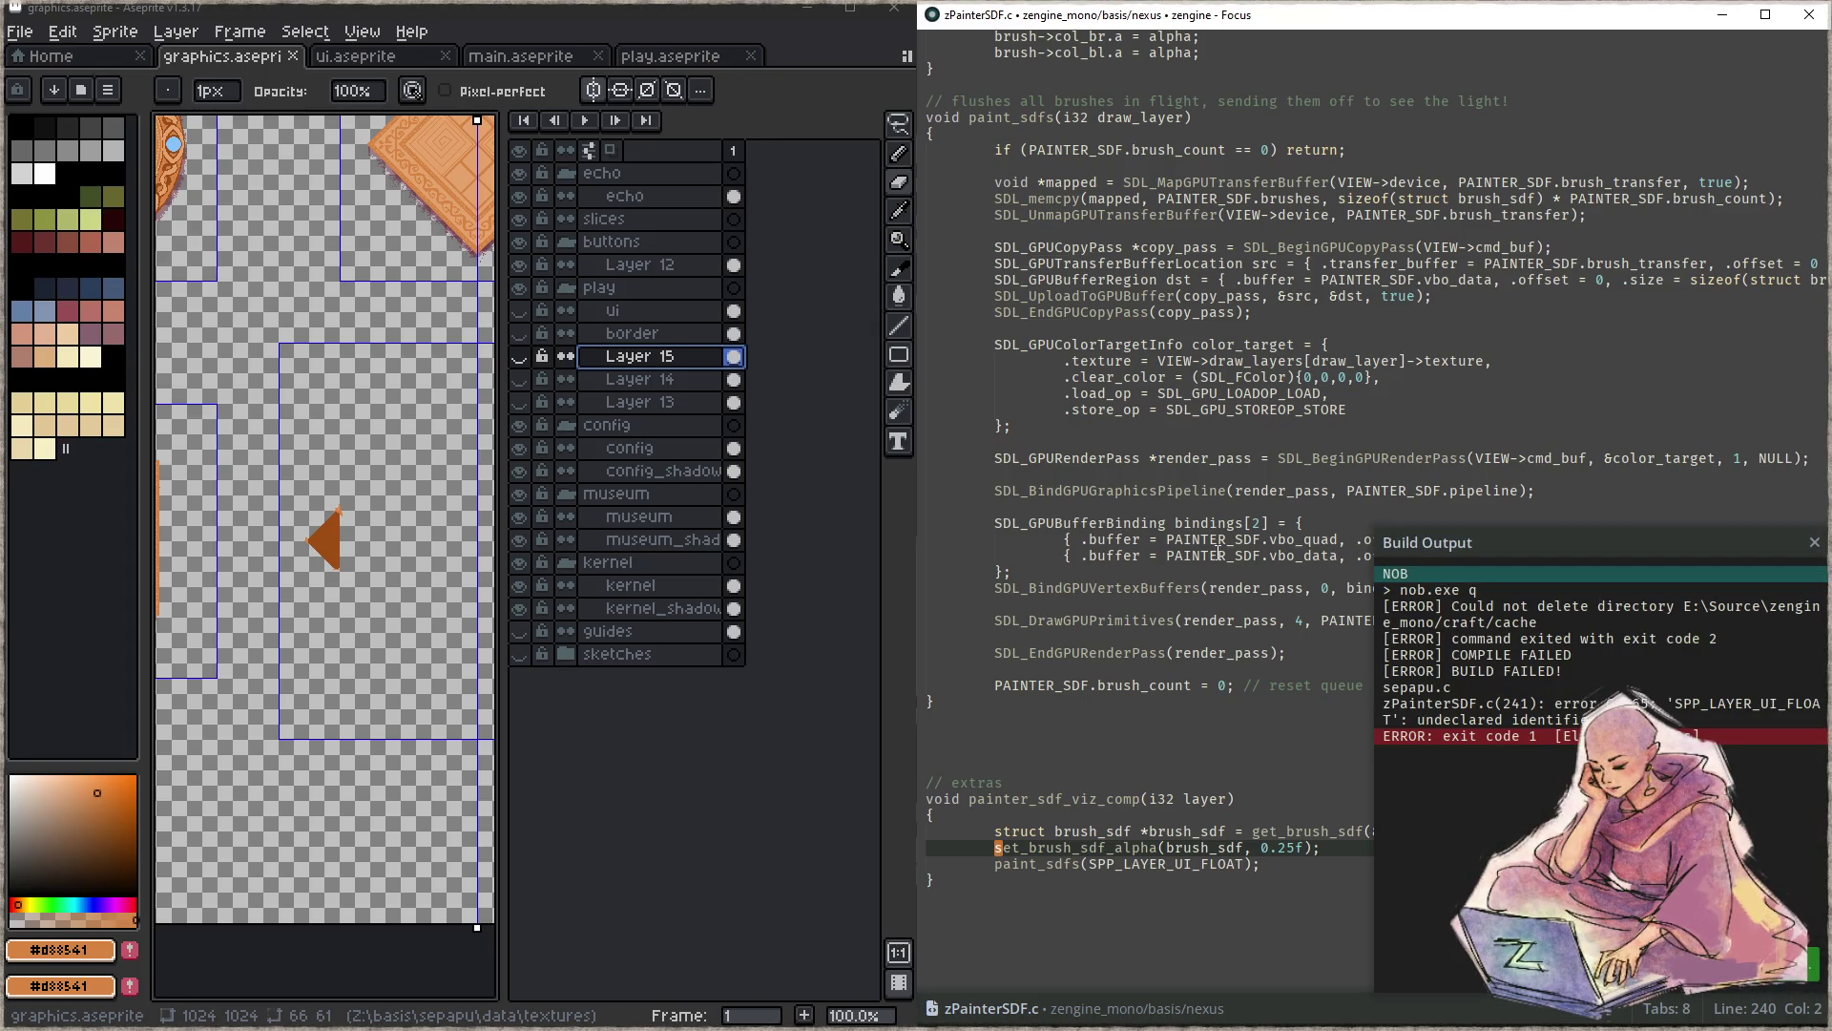
# - Replace SPP_LAYER_UI_FLOAT with the layer parameter in paint_sdfs, rebuild and launch the game
pyautogui.press('Down')
pyautogui.press('End')
pyautogui.press('Left')
pyautogui.hotkey('ctrl', 'BackSpace')
pyautogui.write('layer')
pyautogui.press('F5')
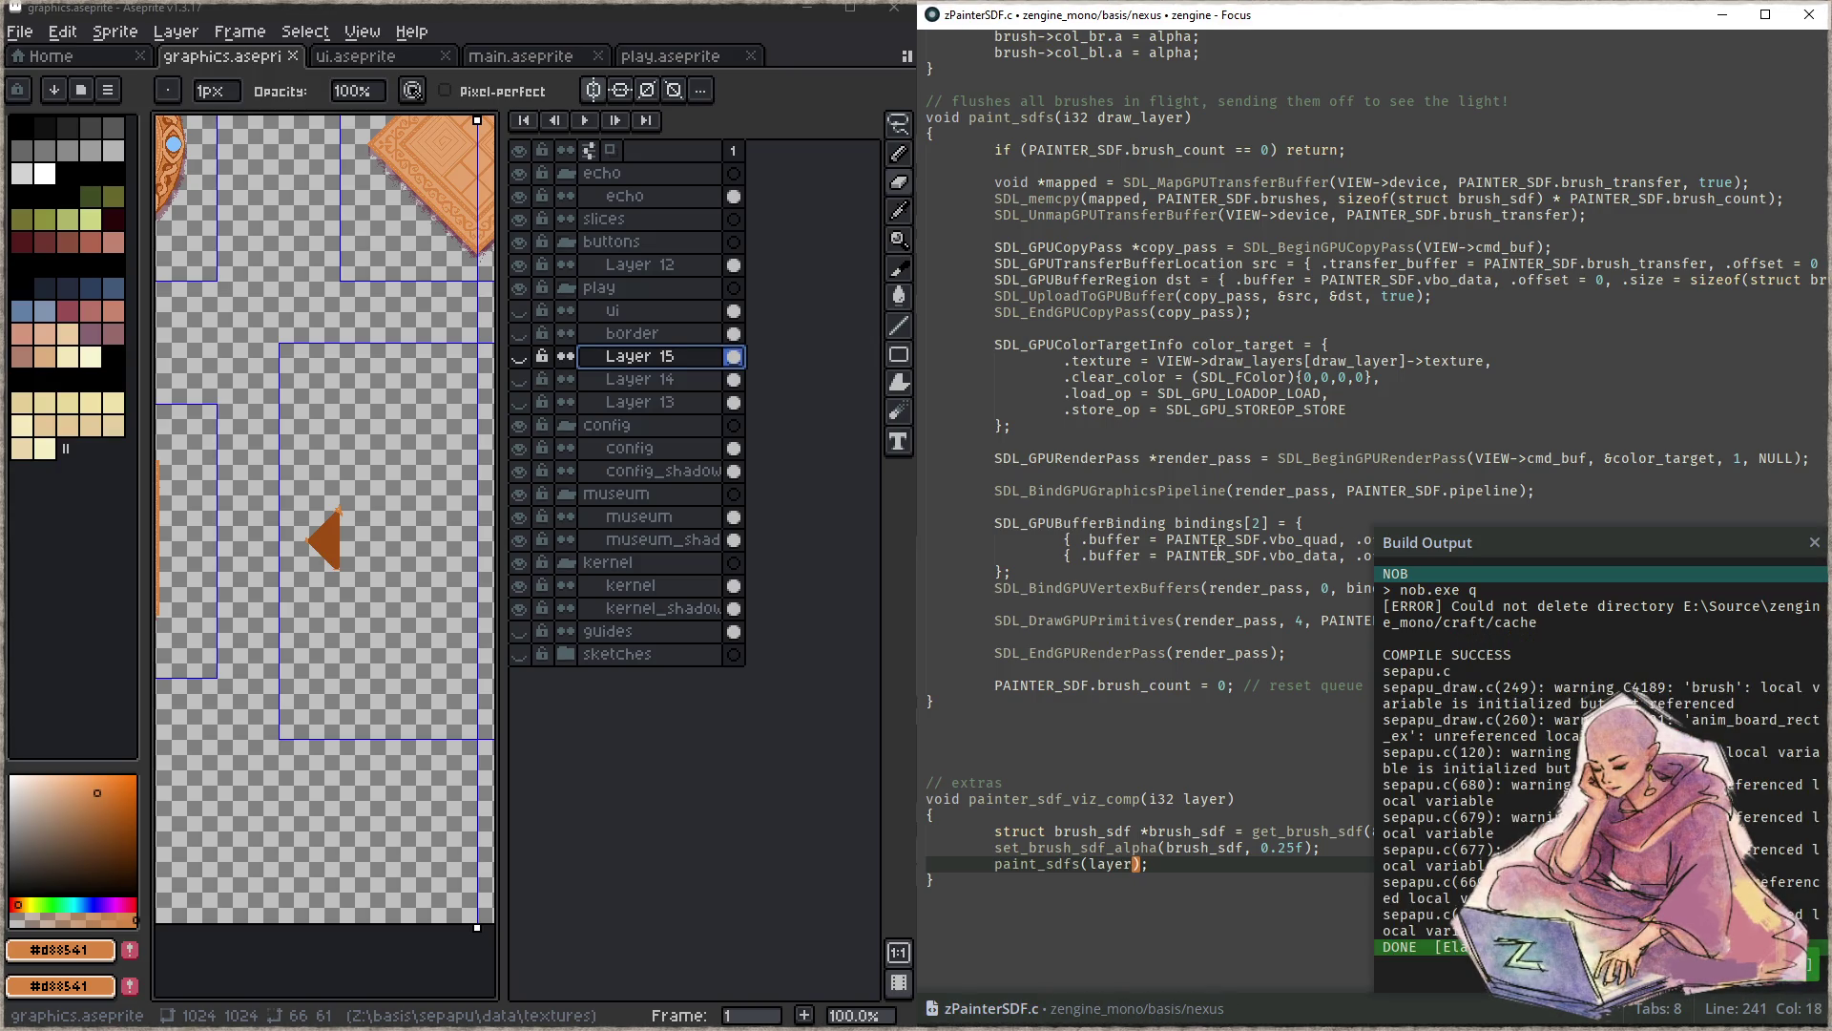
pyautogui.press('F6')
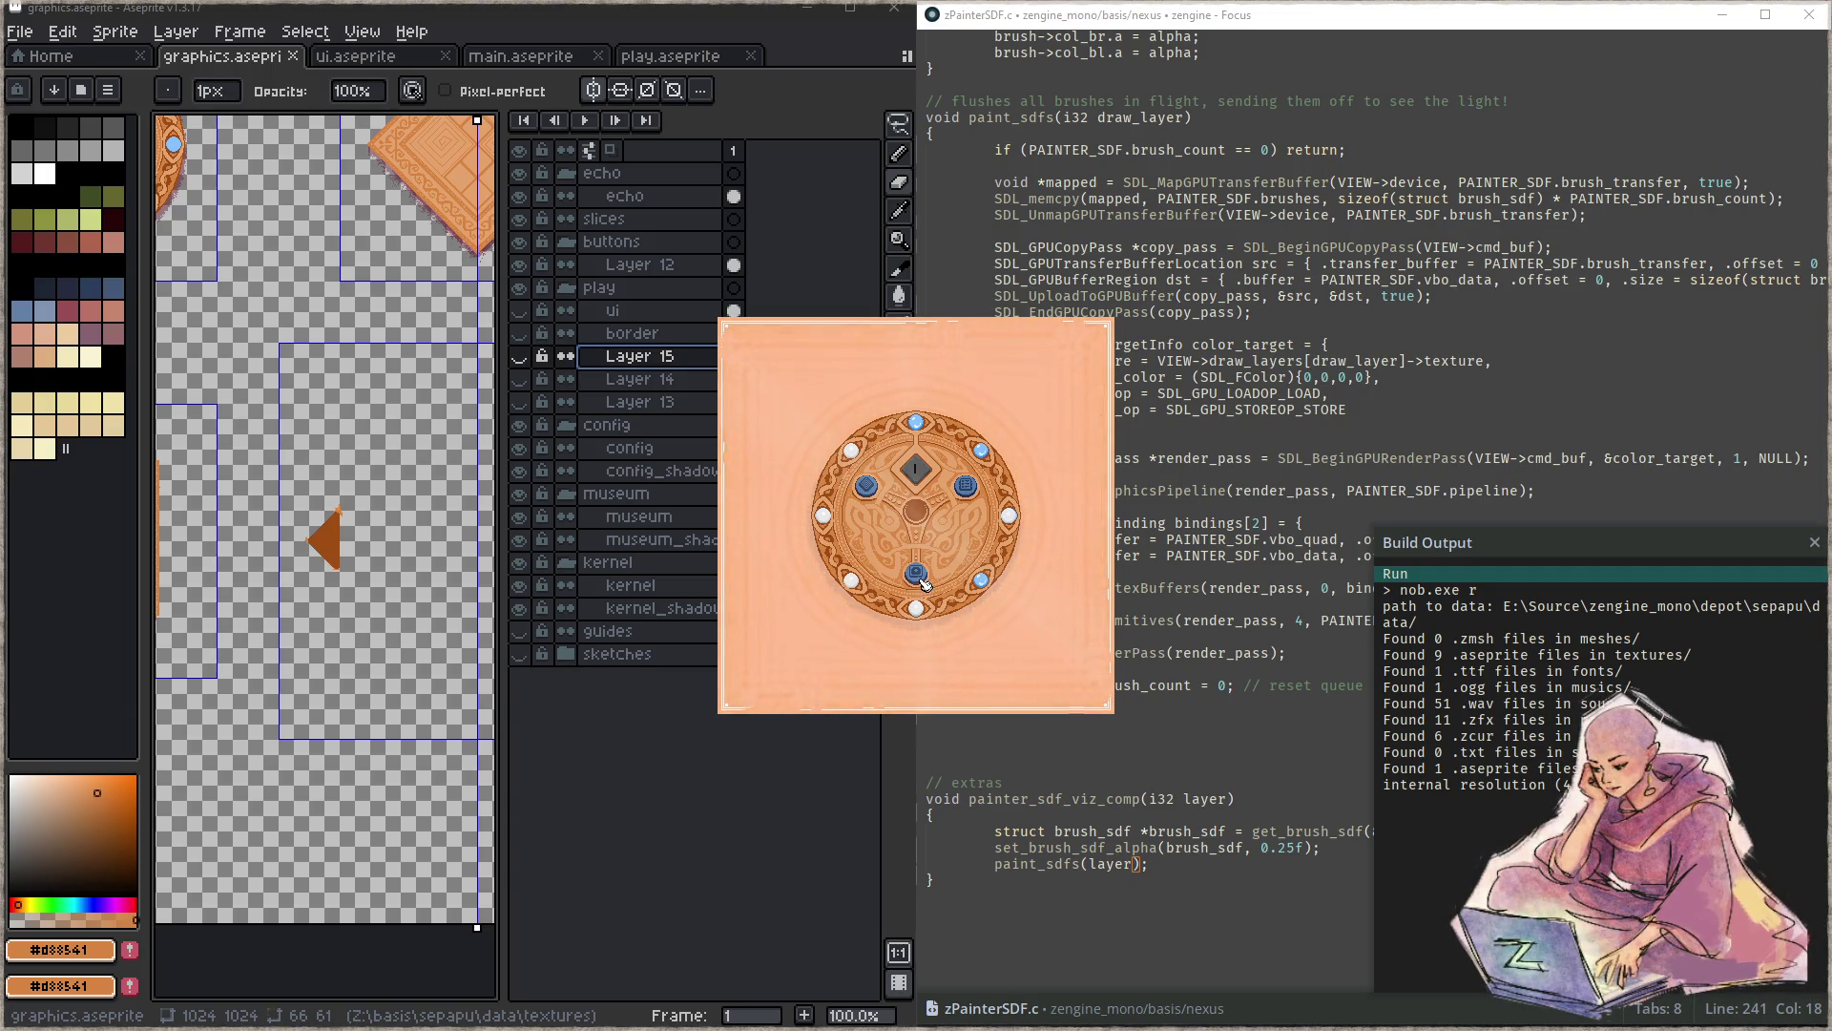
# - Enter a level from the medallion, advance two levels, and snap the game window to the right half
pyautogui.click(917, 577)
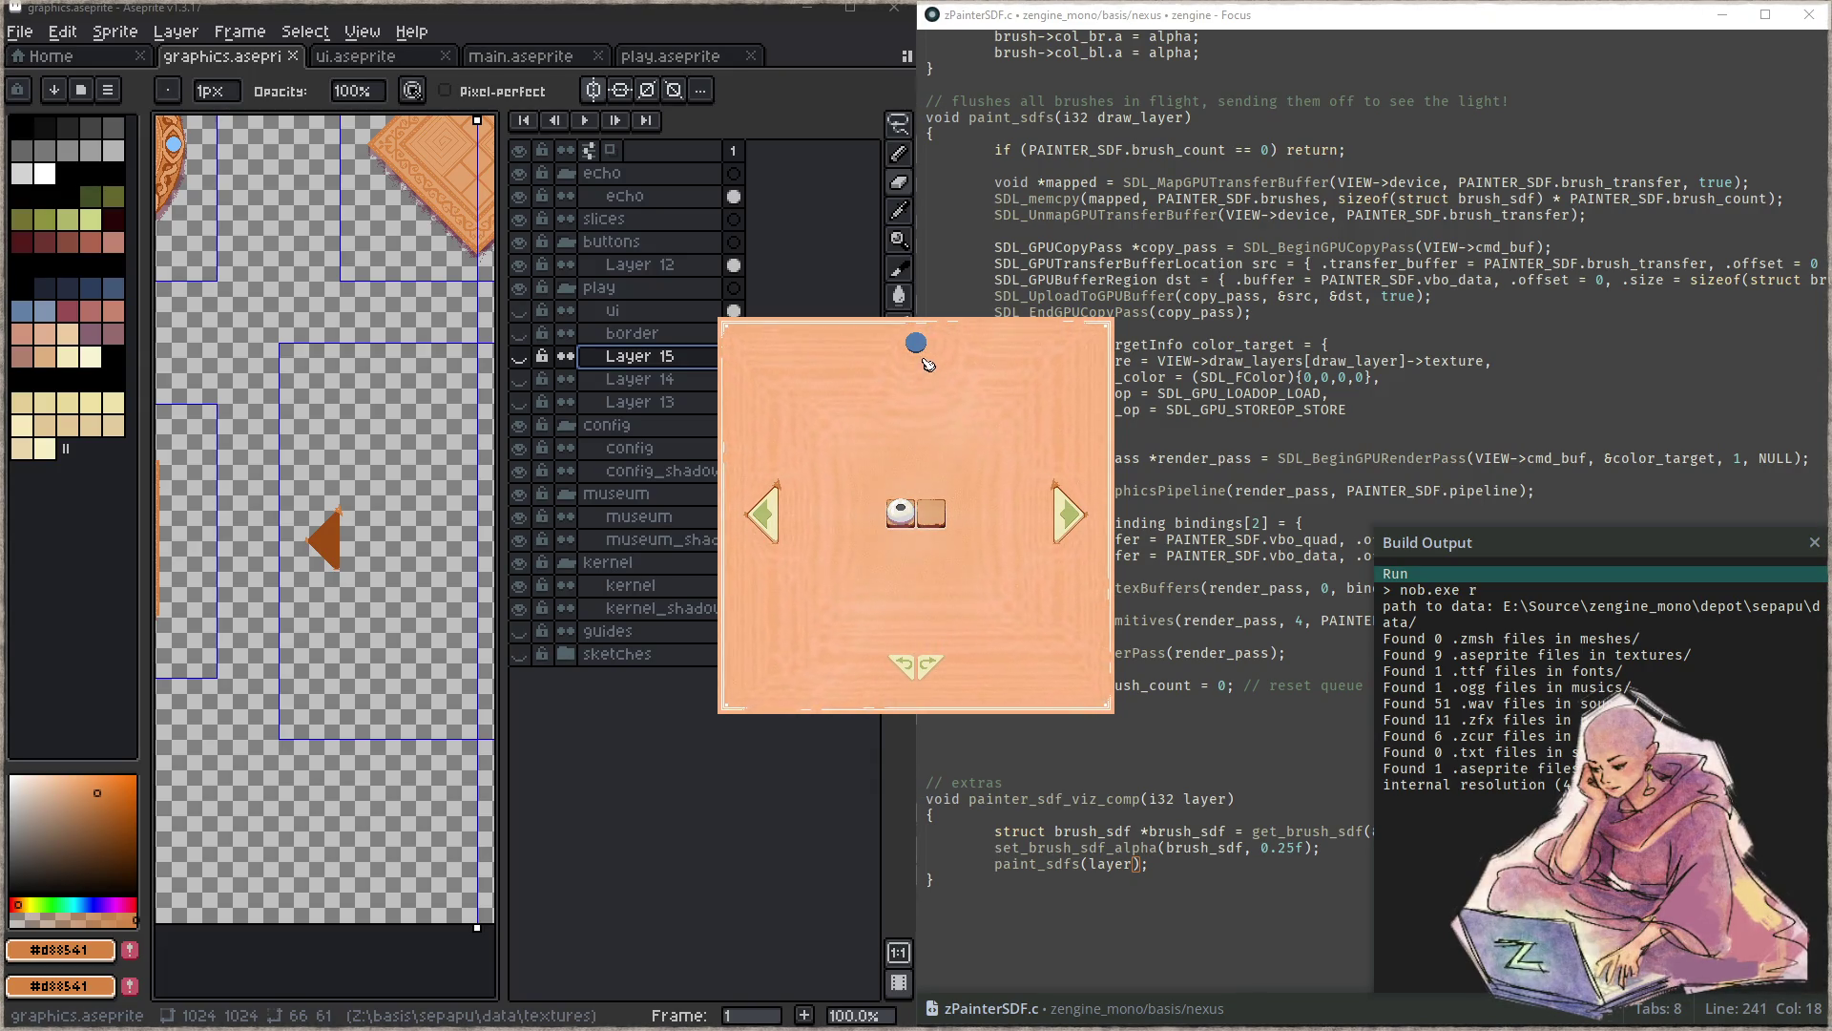
pyautogui.click(1061, 533)
pyautogui.click(1061, 536)
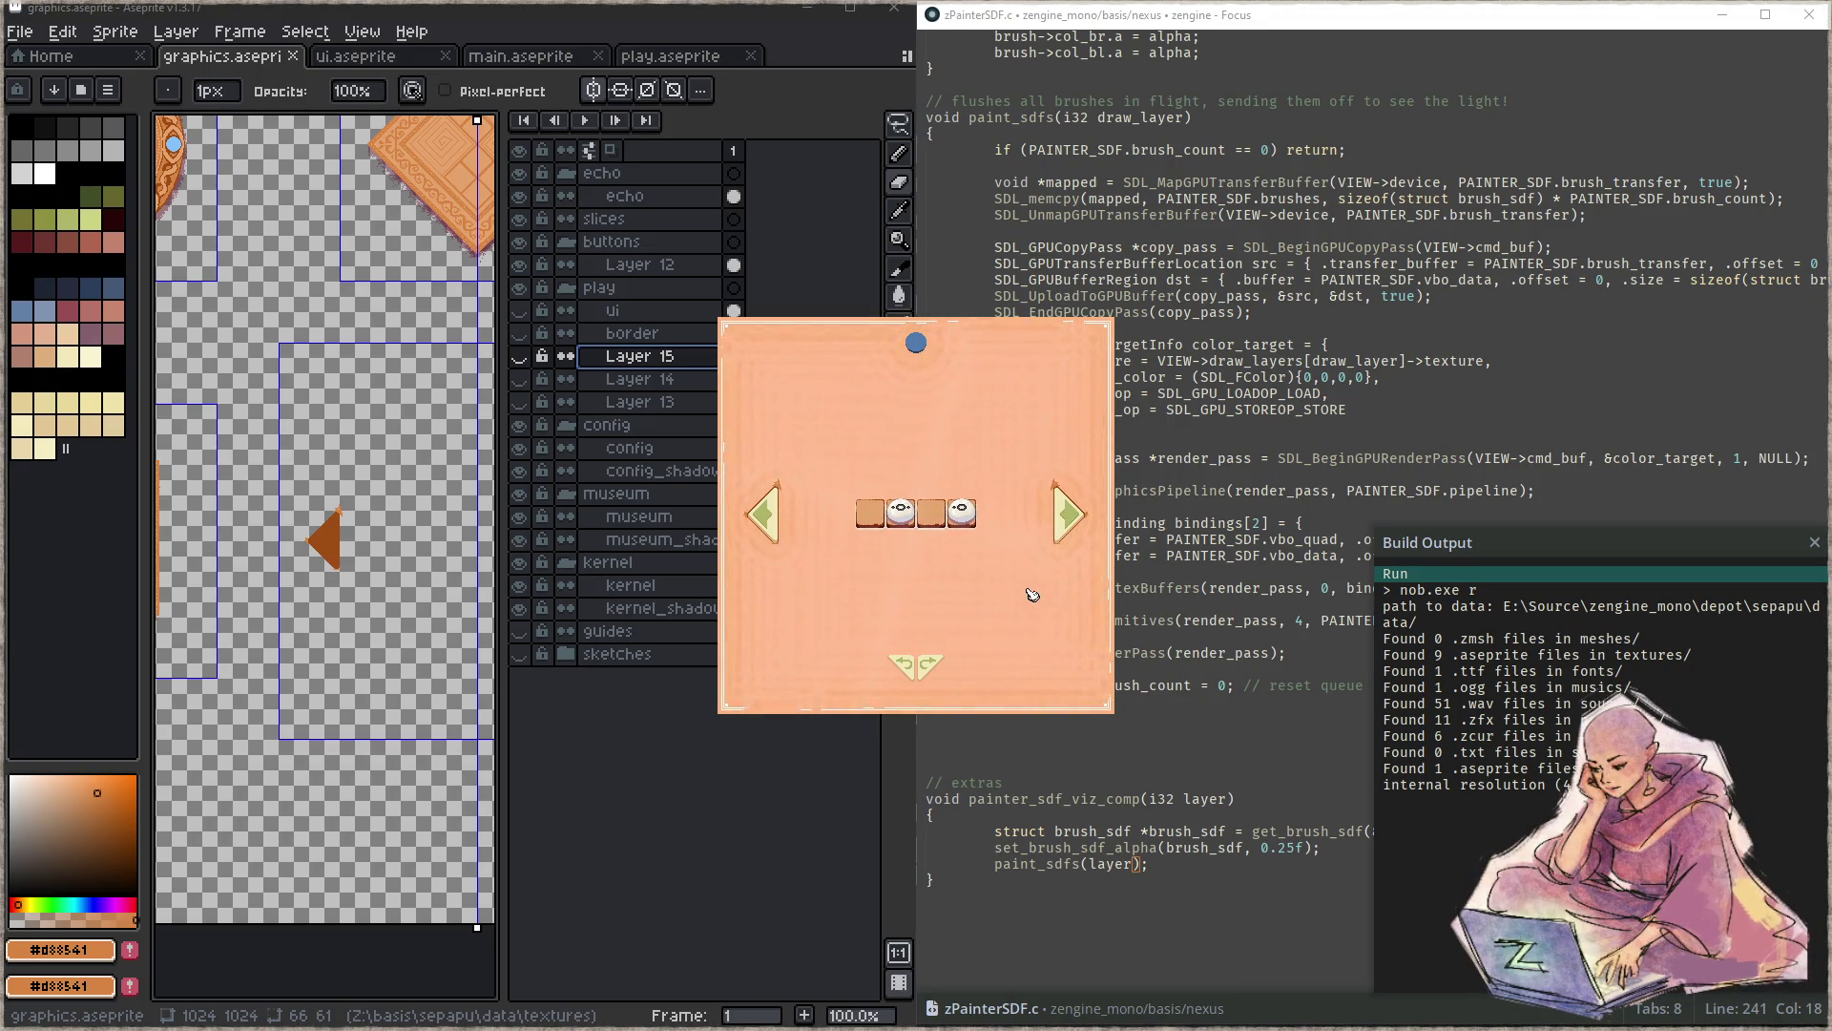
pyautogui.press('super+Right')
pyautogui.press('Escape')
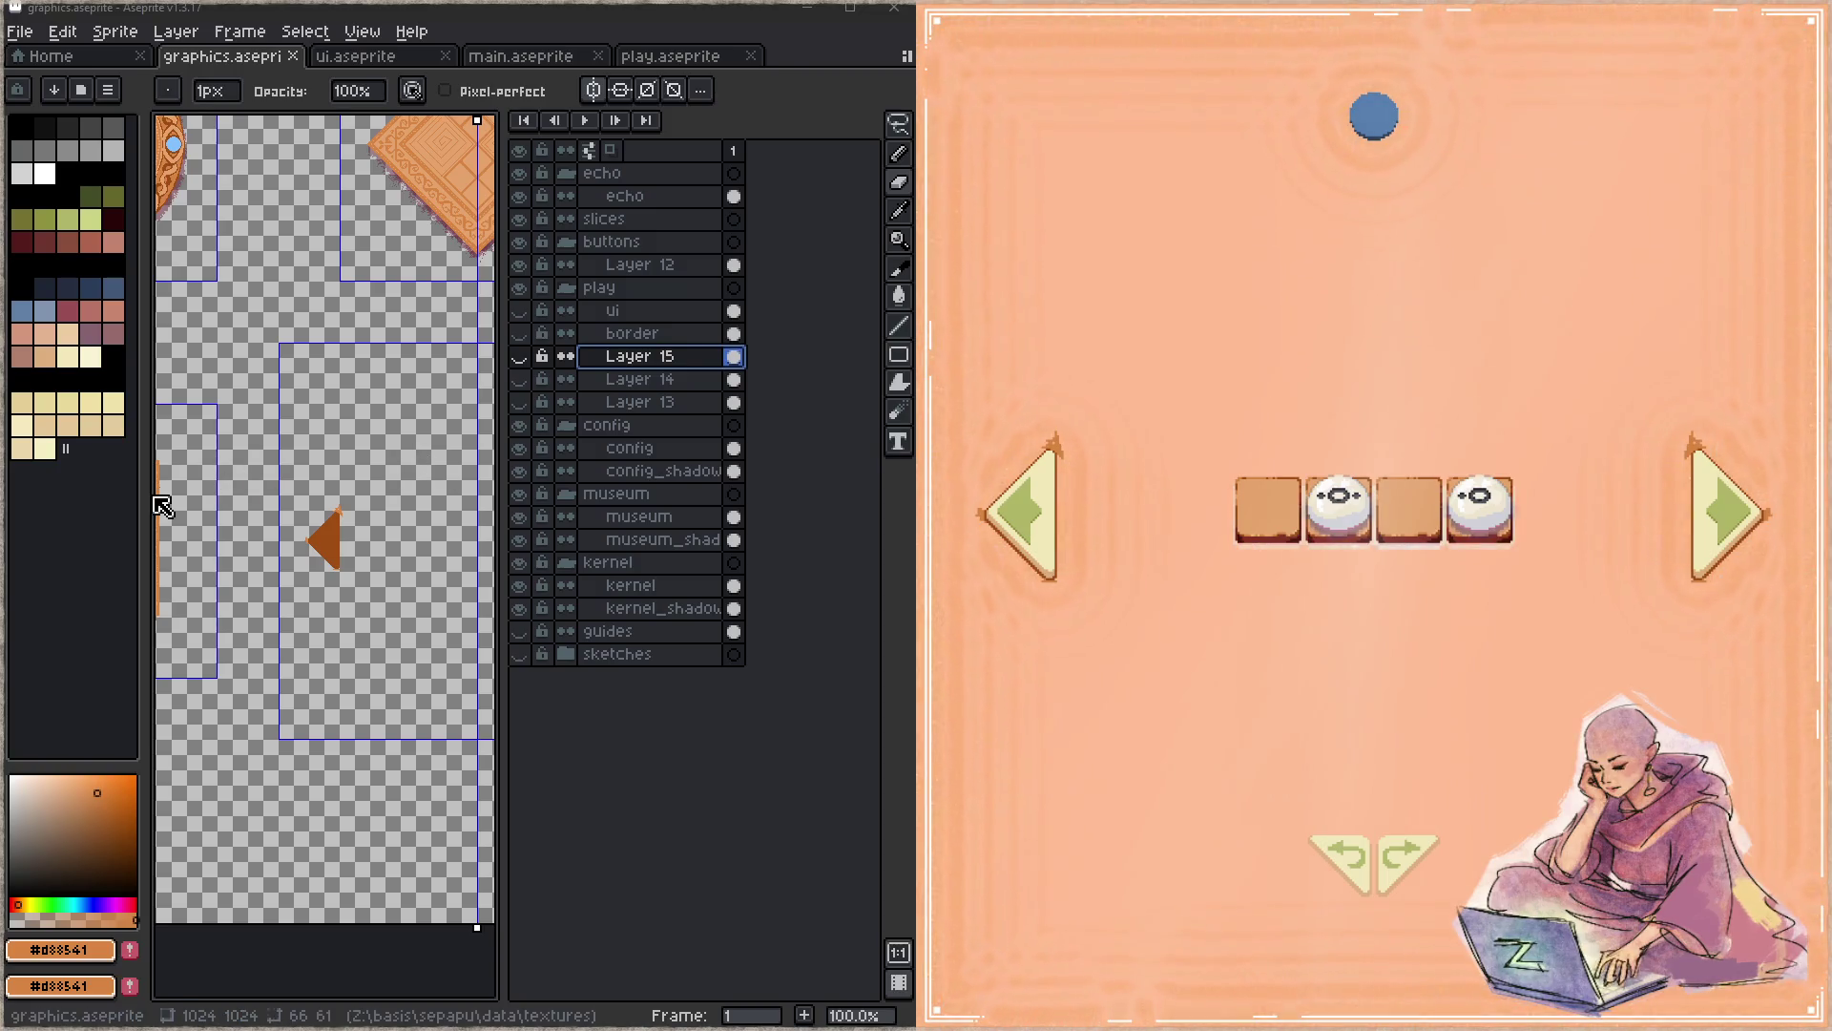
# - Drag the palette and Layers splitters to widen the canvas, then show Layer 15
pyautogui.moveTo(148, 538); pyautogui.dragTo(114, 530)
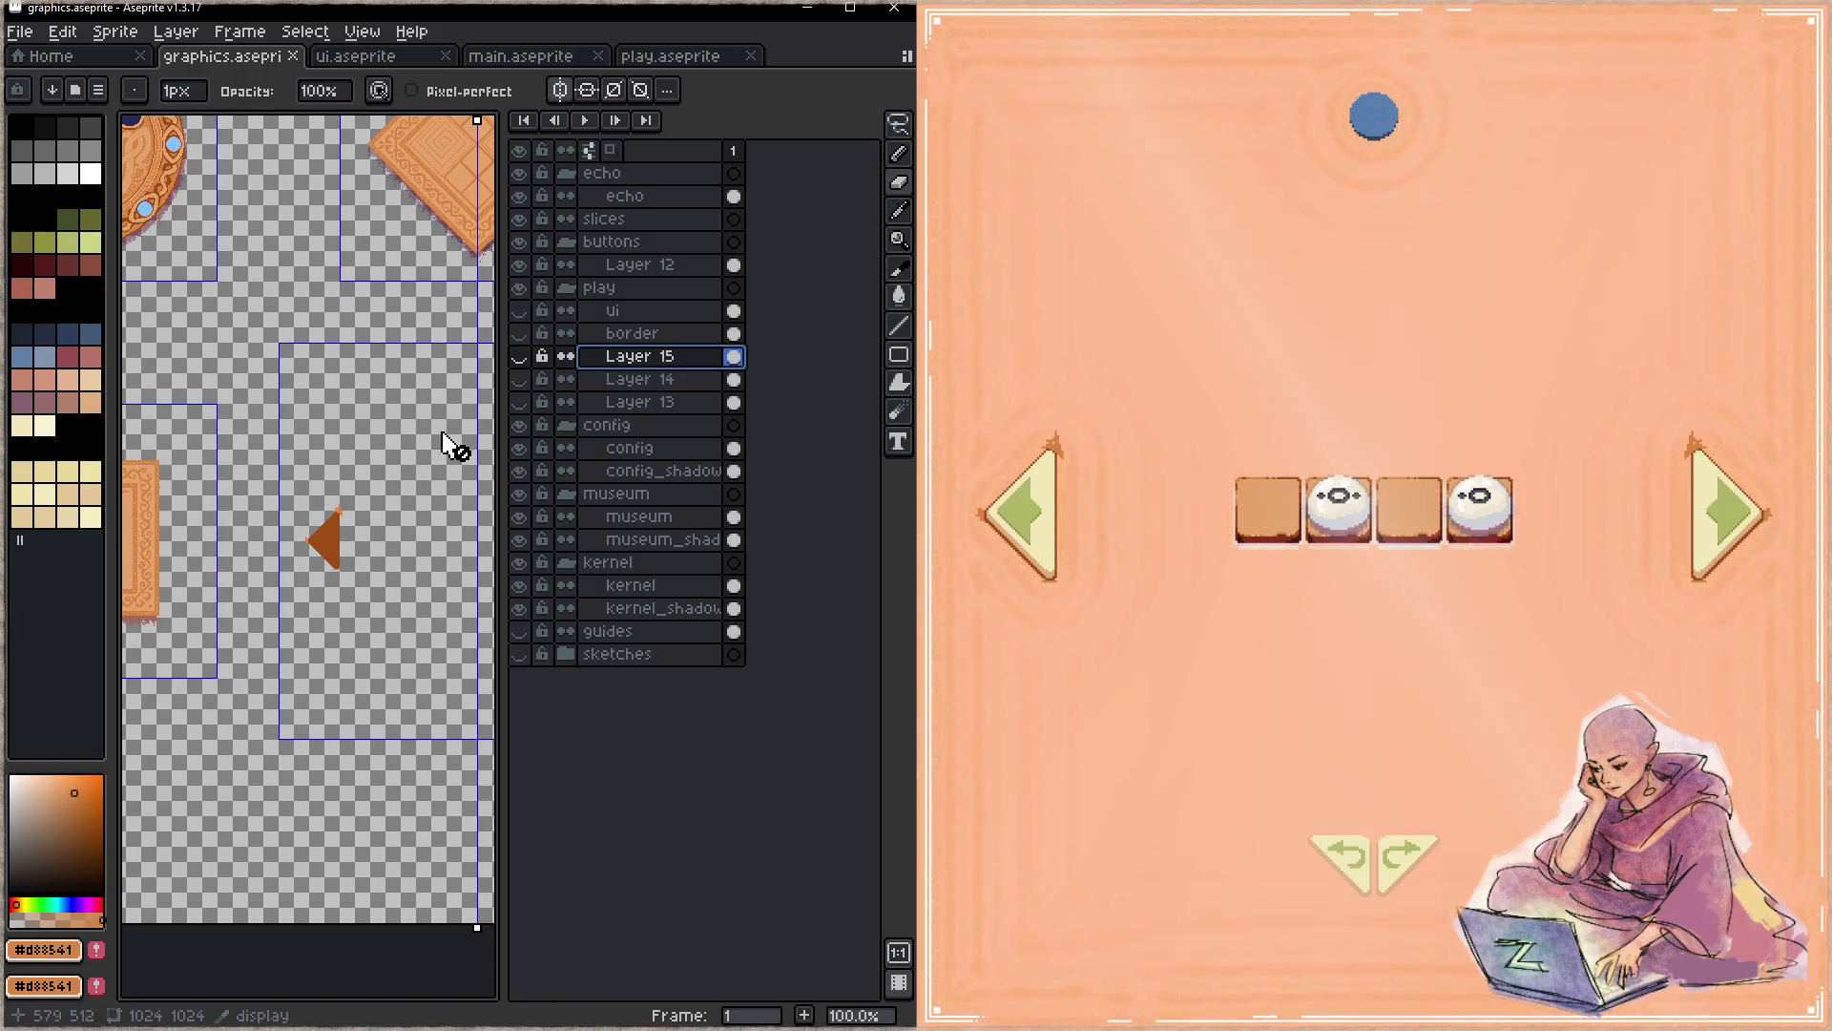
pyautogui.moveTo(502, 487); pyautogui.dragTo(630, 474)
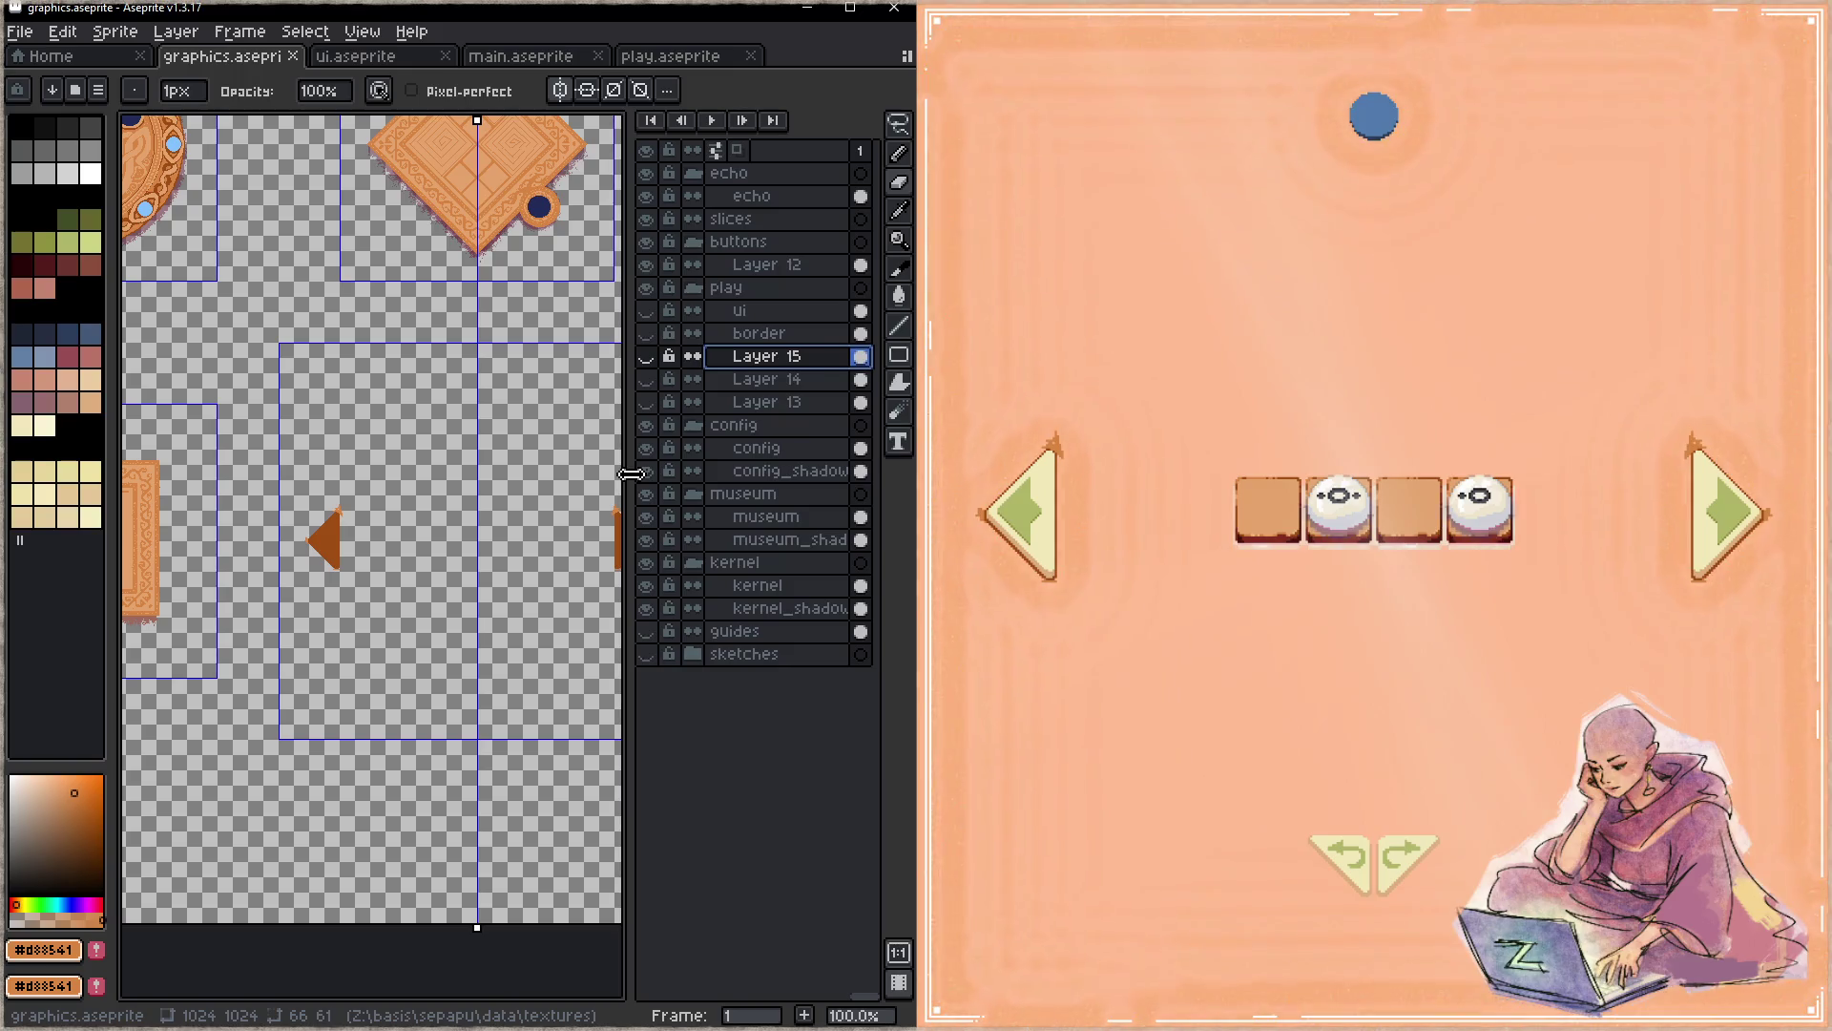
pyautogui.click(648, 356)
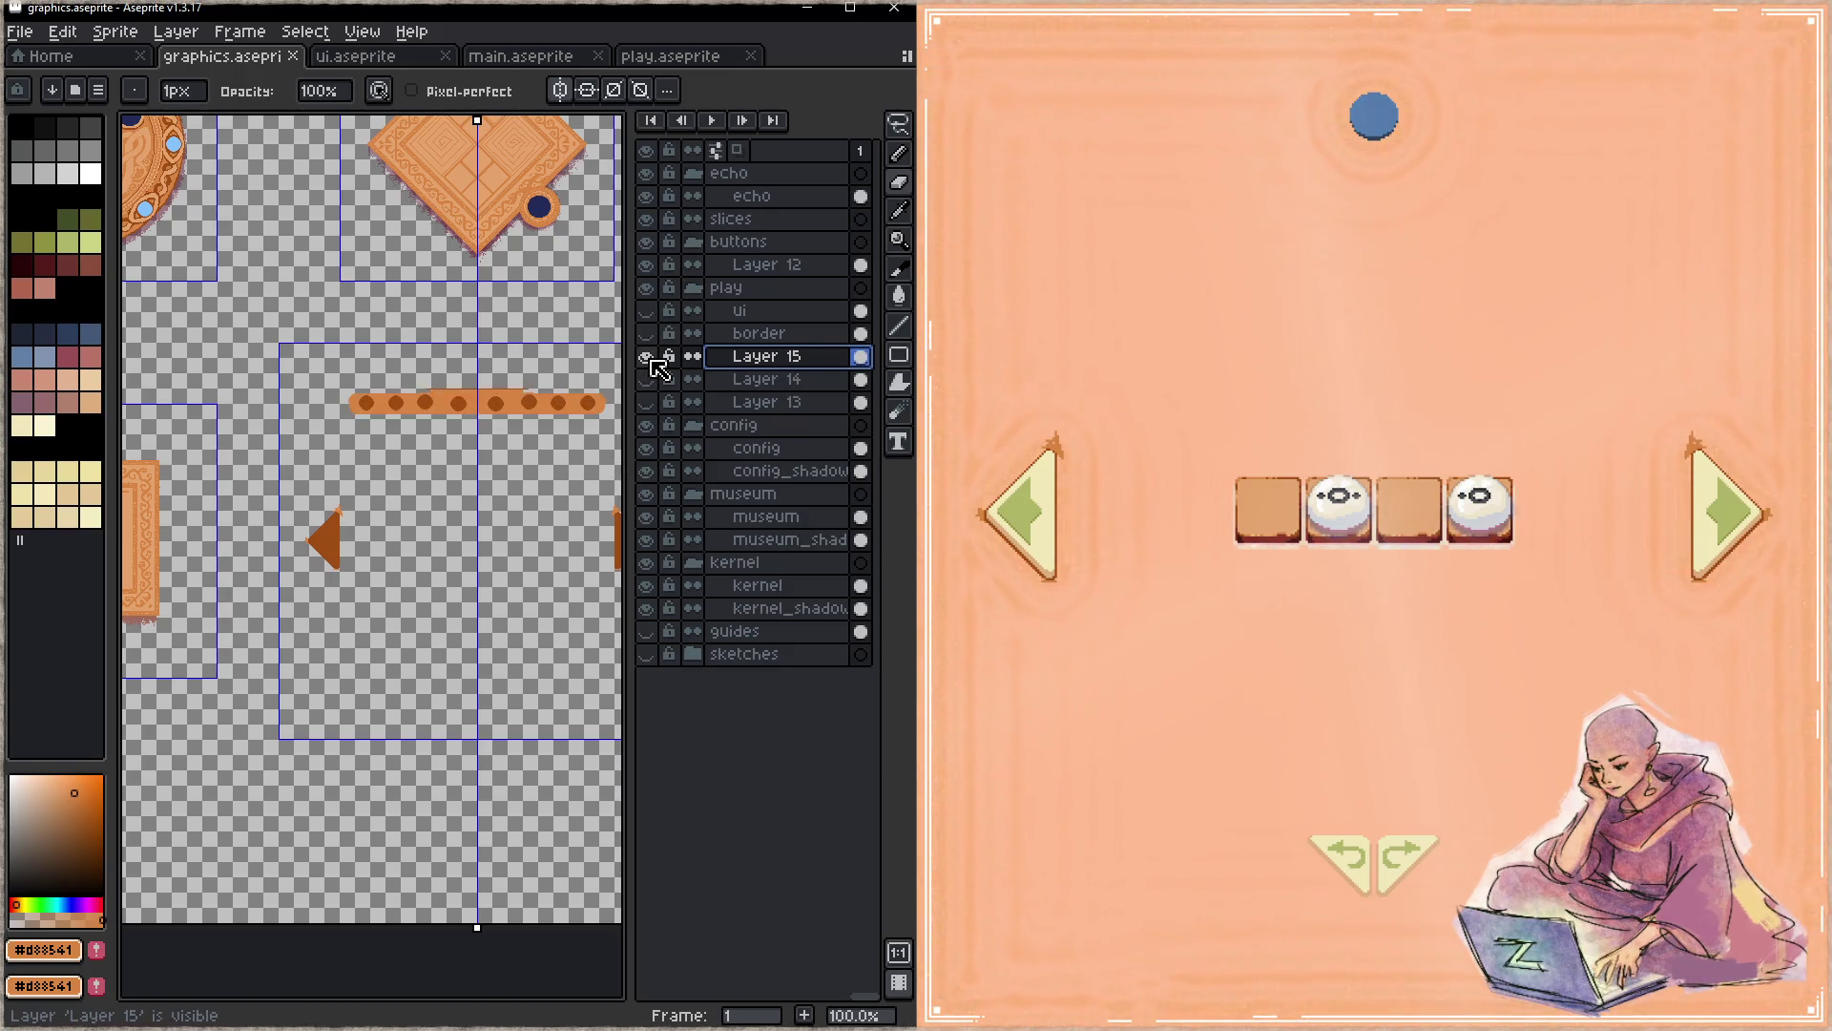
# - Hide Layers 15 and 14, then lasso-select the medallion ring on Layer 13
pyautogui.click(648, 357)
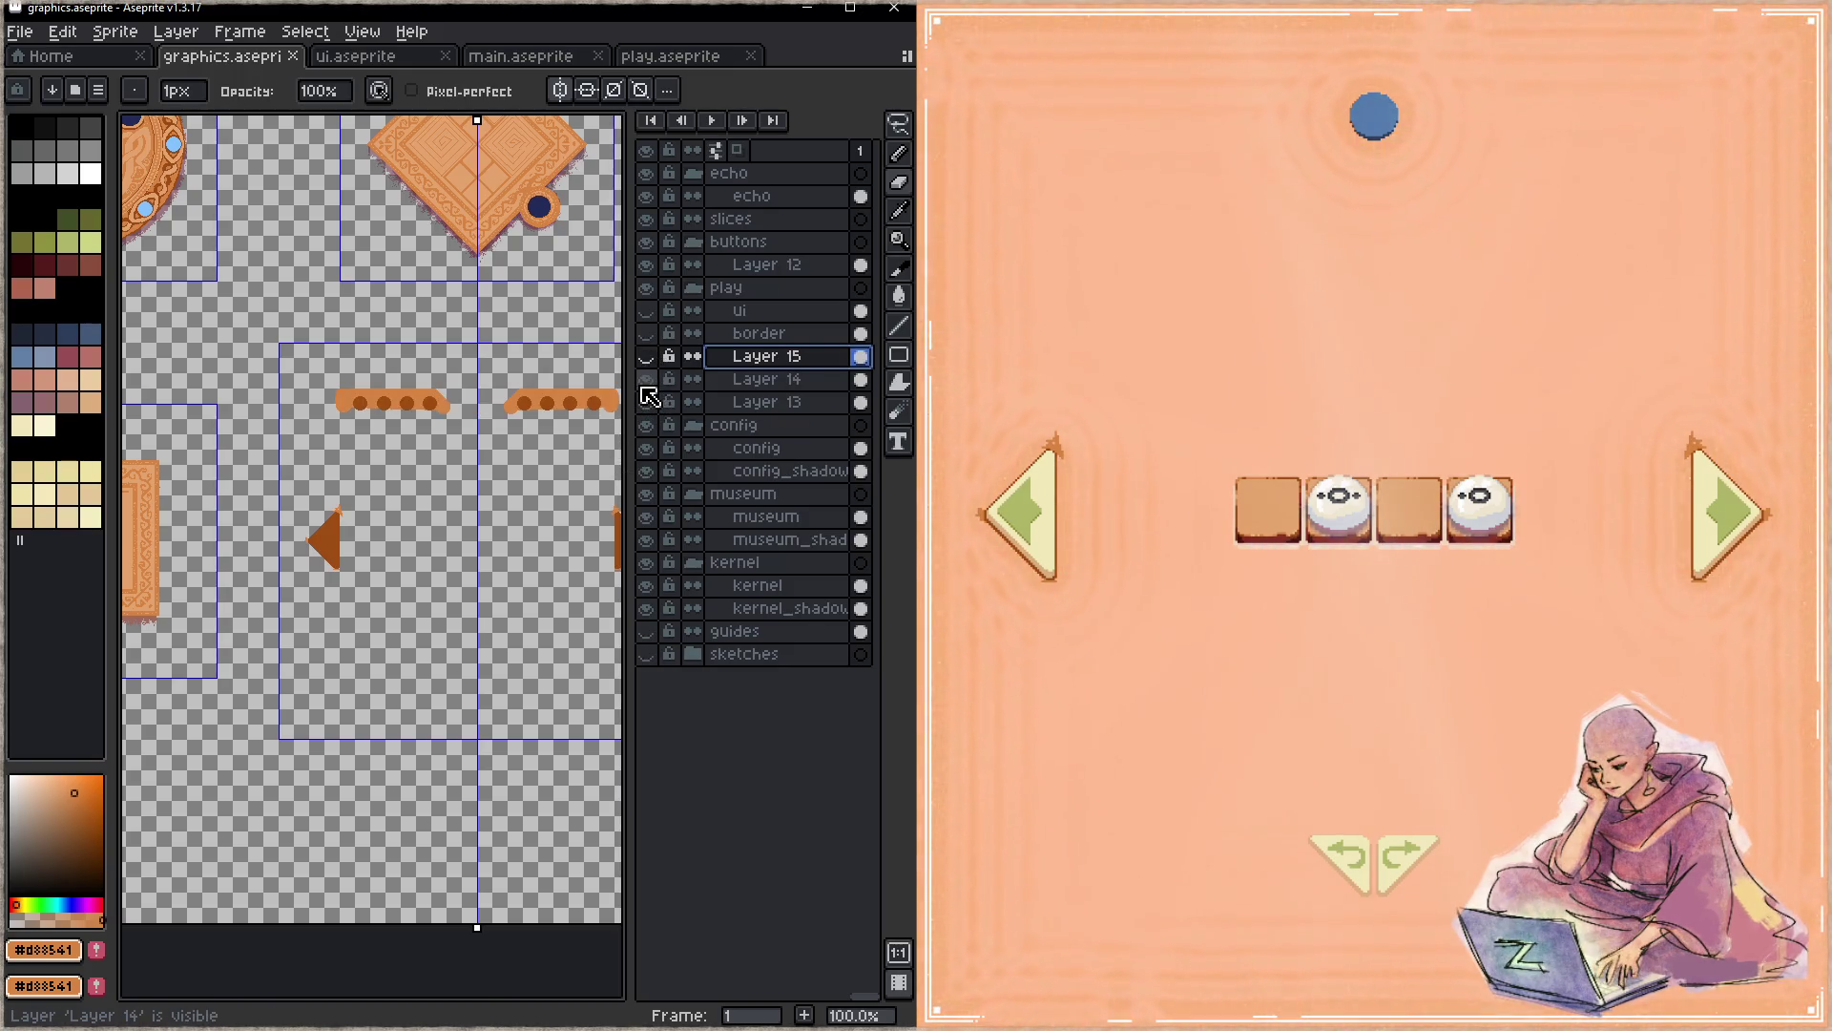
pyautogui.click(647, 380)
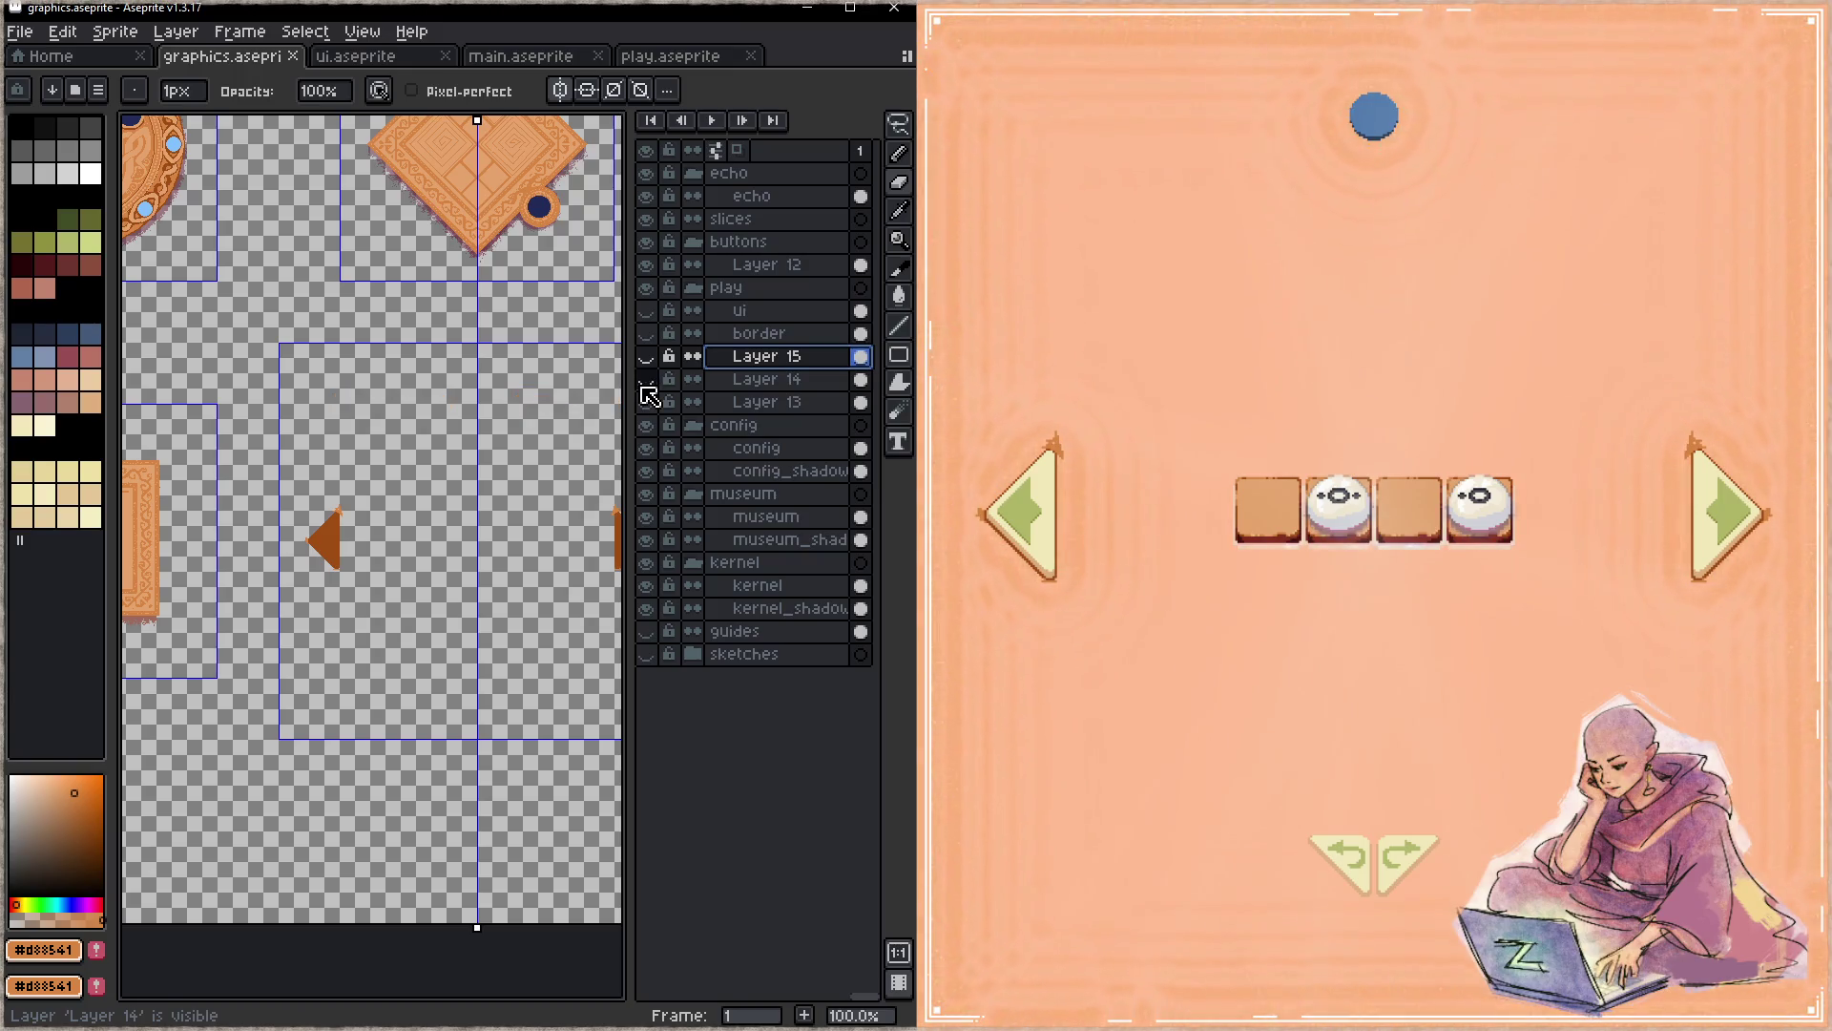
pyautogui.click(758, 403)
pyautogui.scroll(1, 483, 411)
pyautogui.scroll(2, 456, 409)
pyautogui.scroll(2, 455, 406)
pyautogui.press('q')
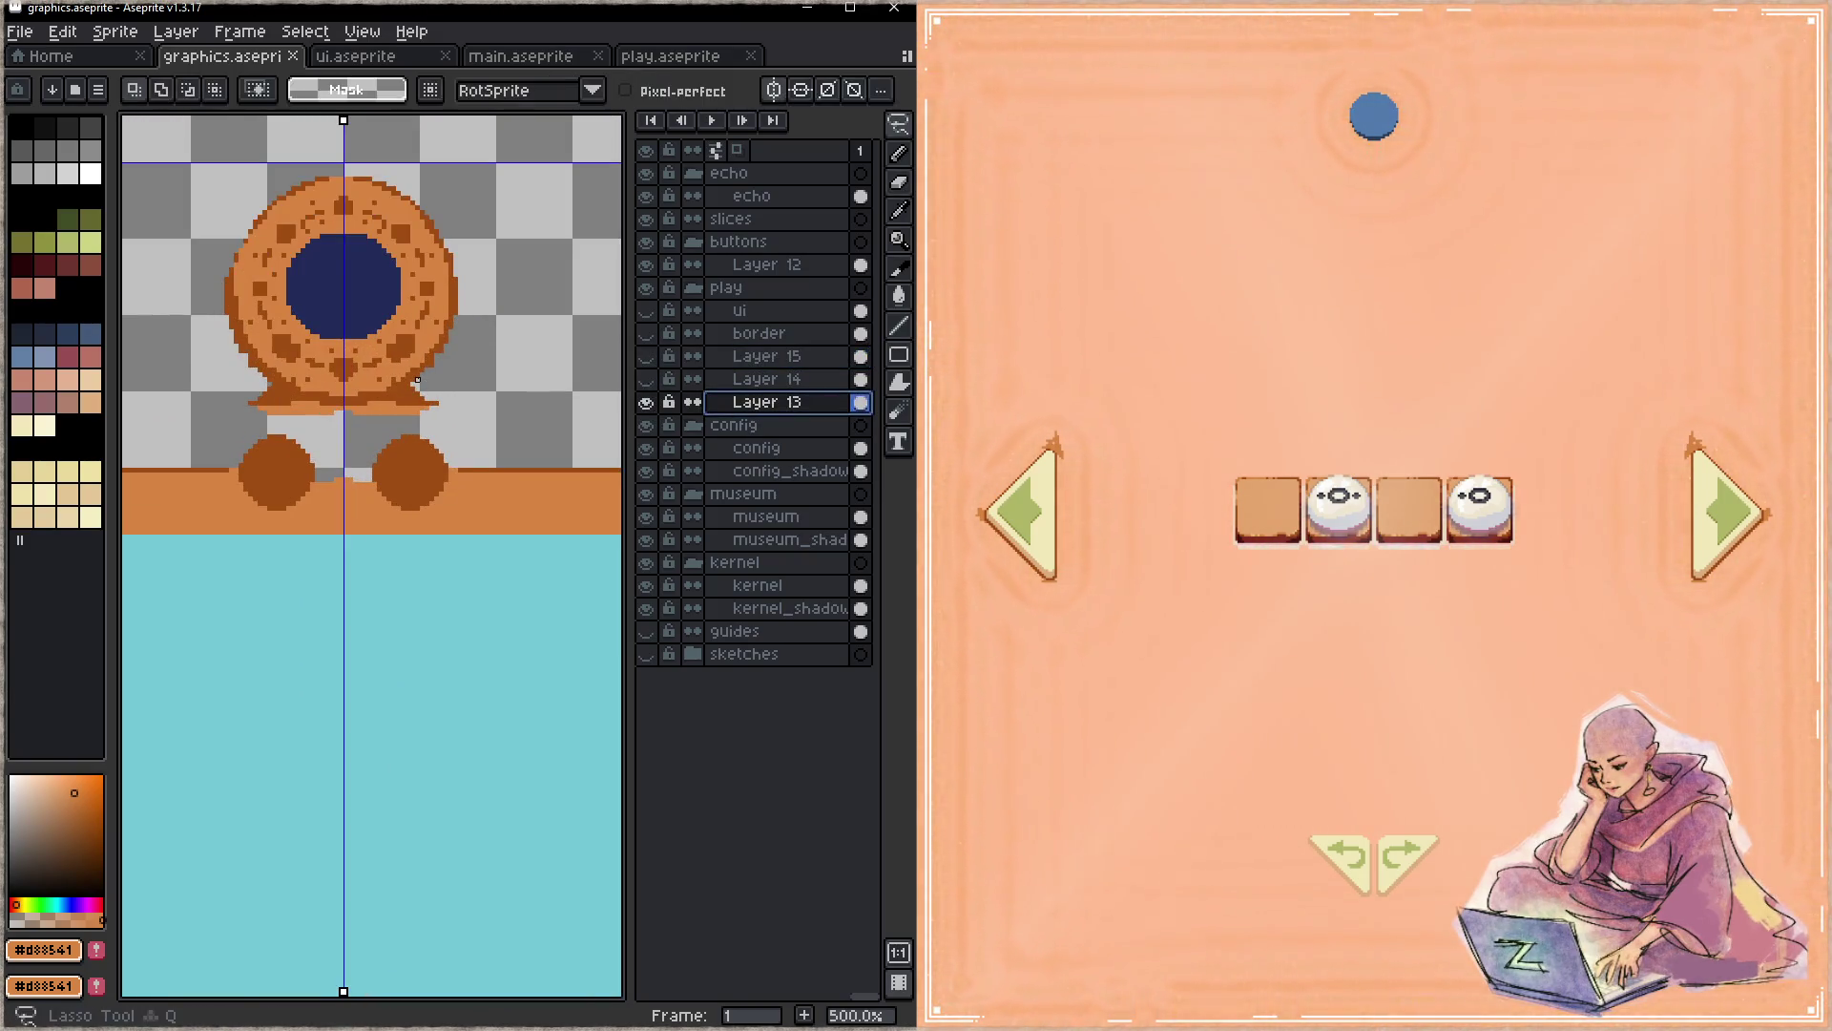
pyautogui.moveTo(267, 380)
pyautogui.mouseDown()
pyautogui.moveTo(419, 379)
pyautogui.moveTo(343, 146)
pyautogui.mouseUp()
pyautogui.scroll(-3, 494, 246)
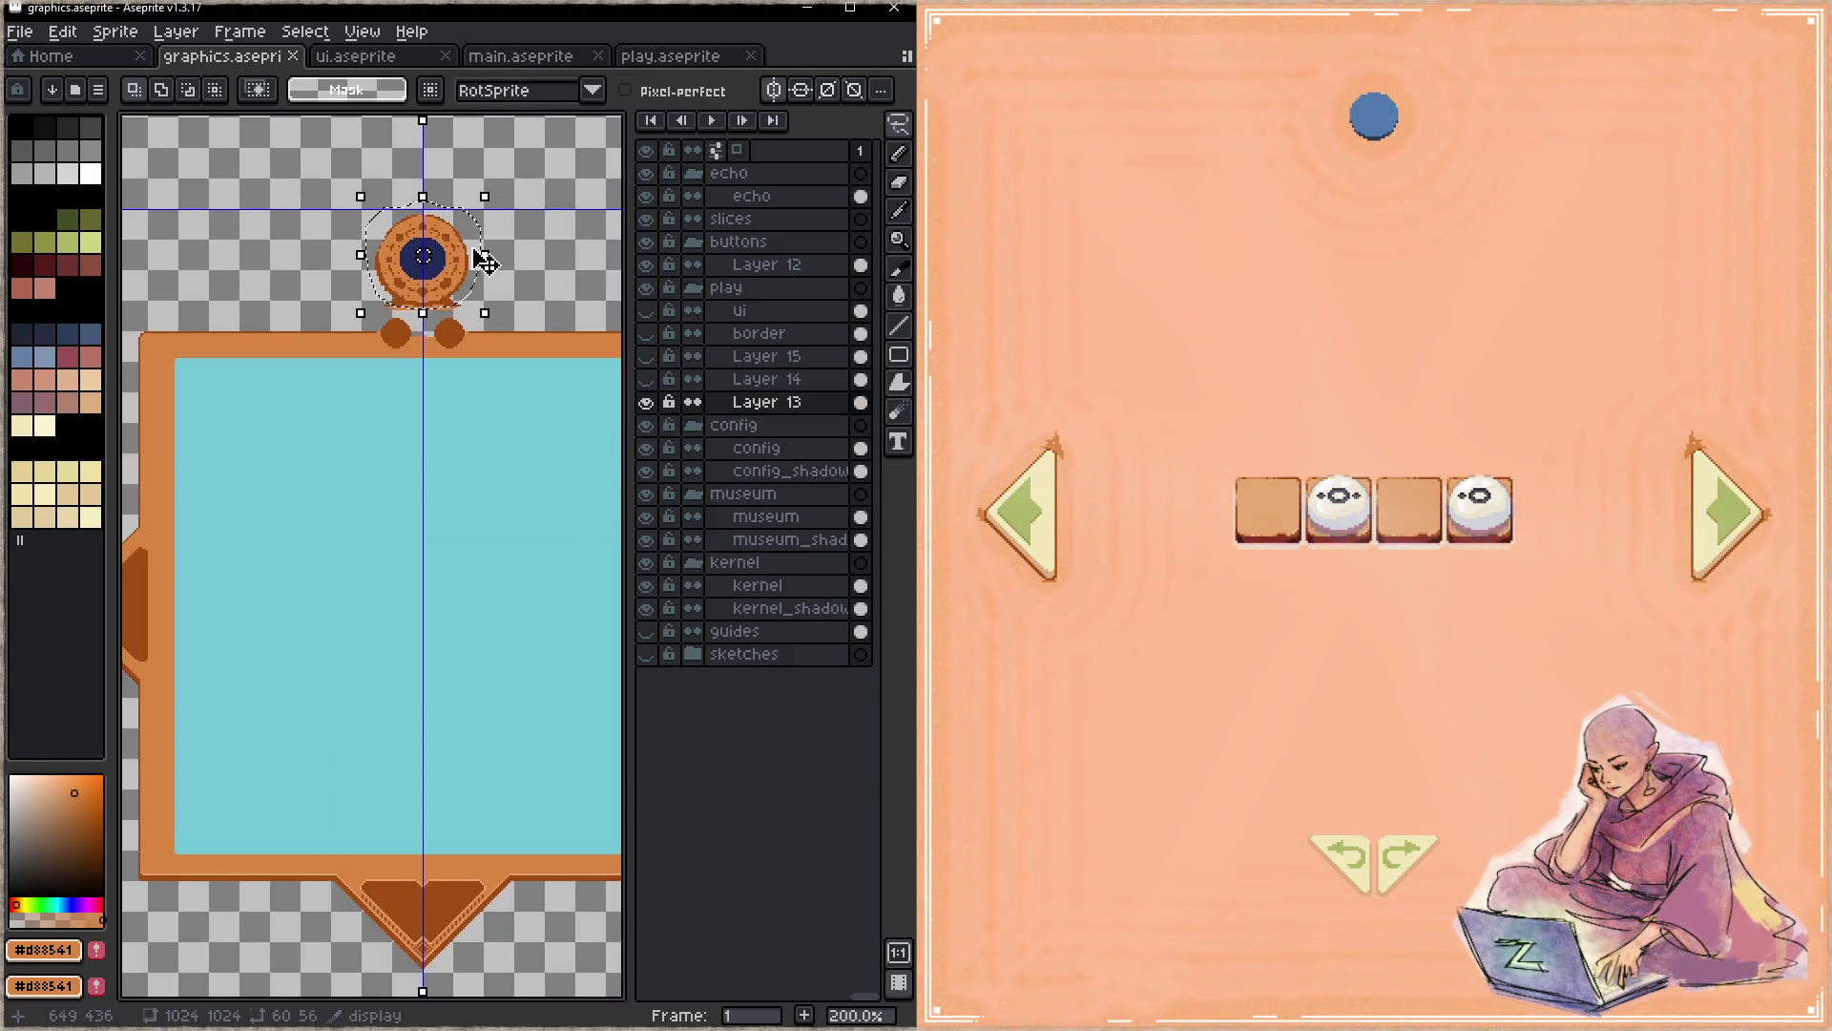
# - Hide the border and Layers 13–15 and add a new empty layer to the play group
pyautogui.moveTo(645, 402); pyautogui.dragTo(645, 334)
pyautogui.hotkey('shift', 'n')
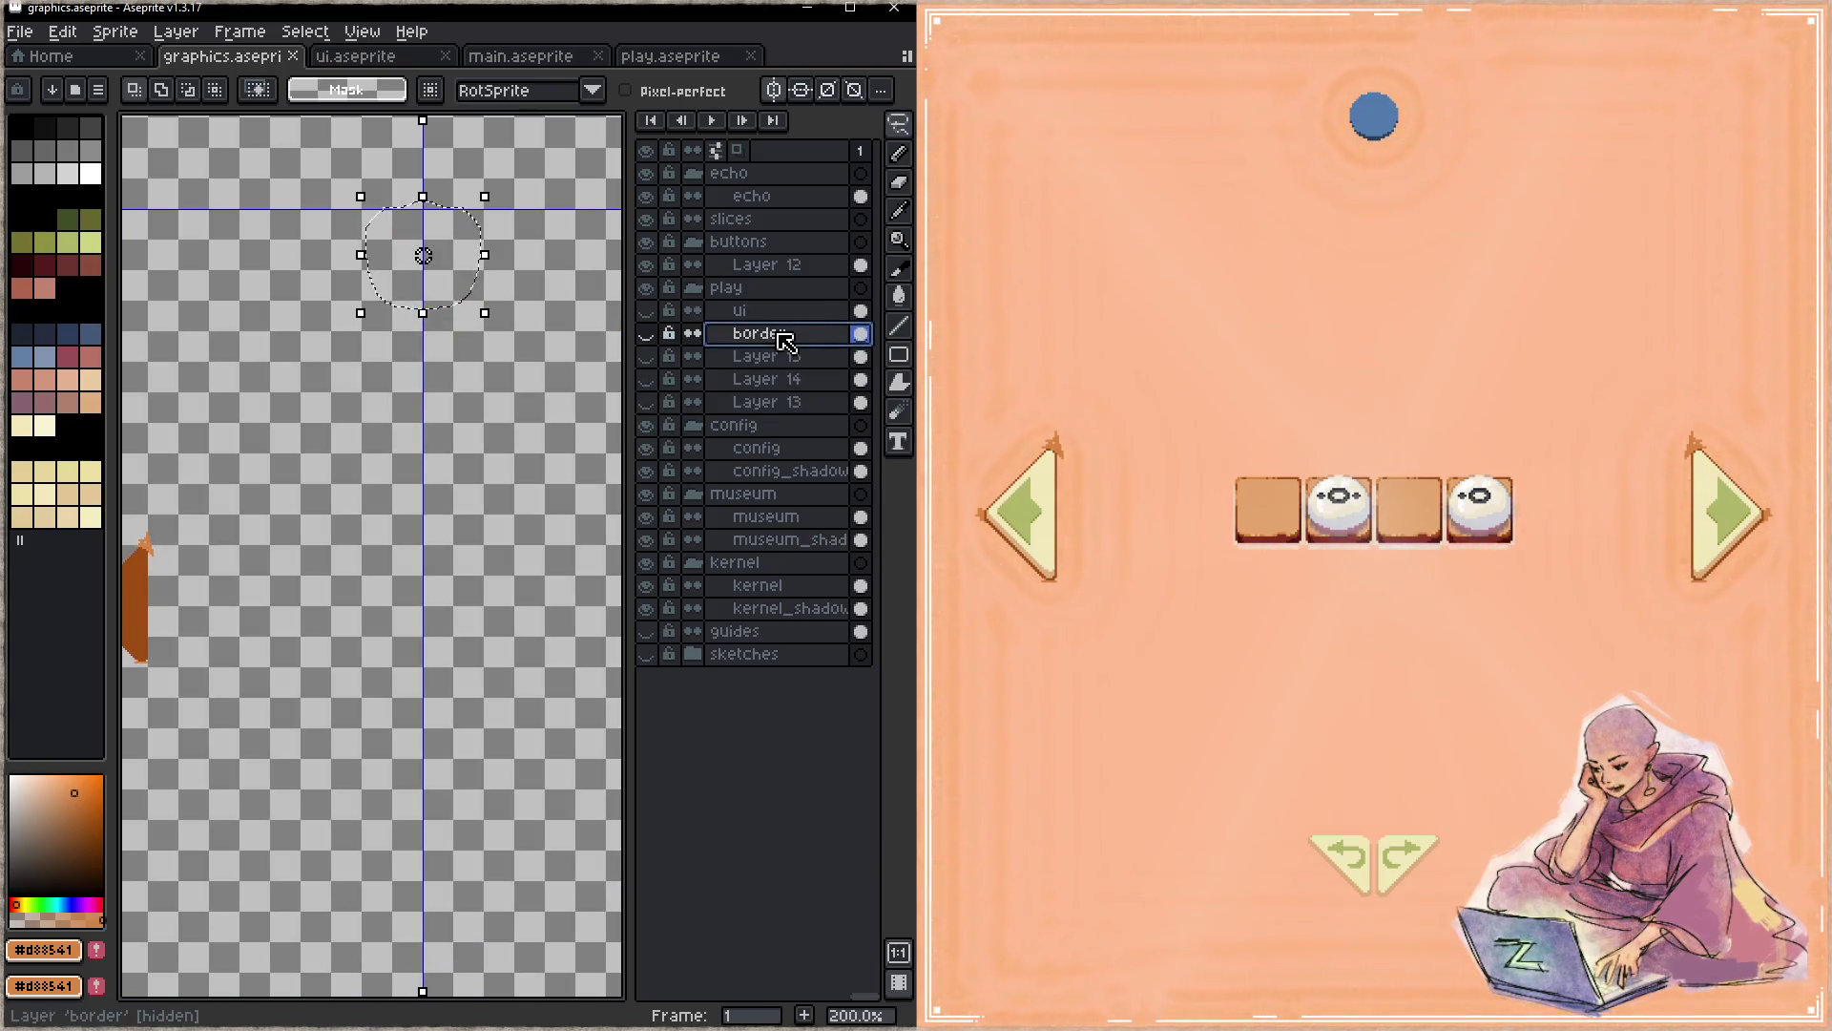
# - Name the new layer 'minimal', paste the medallion onto it and save
pyautogui.doubleClick(783, 334)
pyautogui.write('minimal')
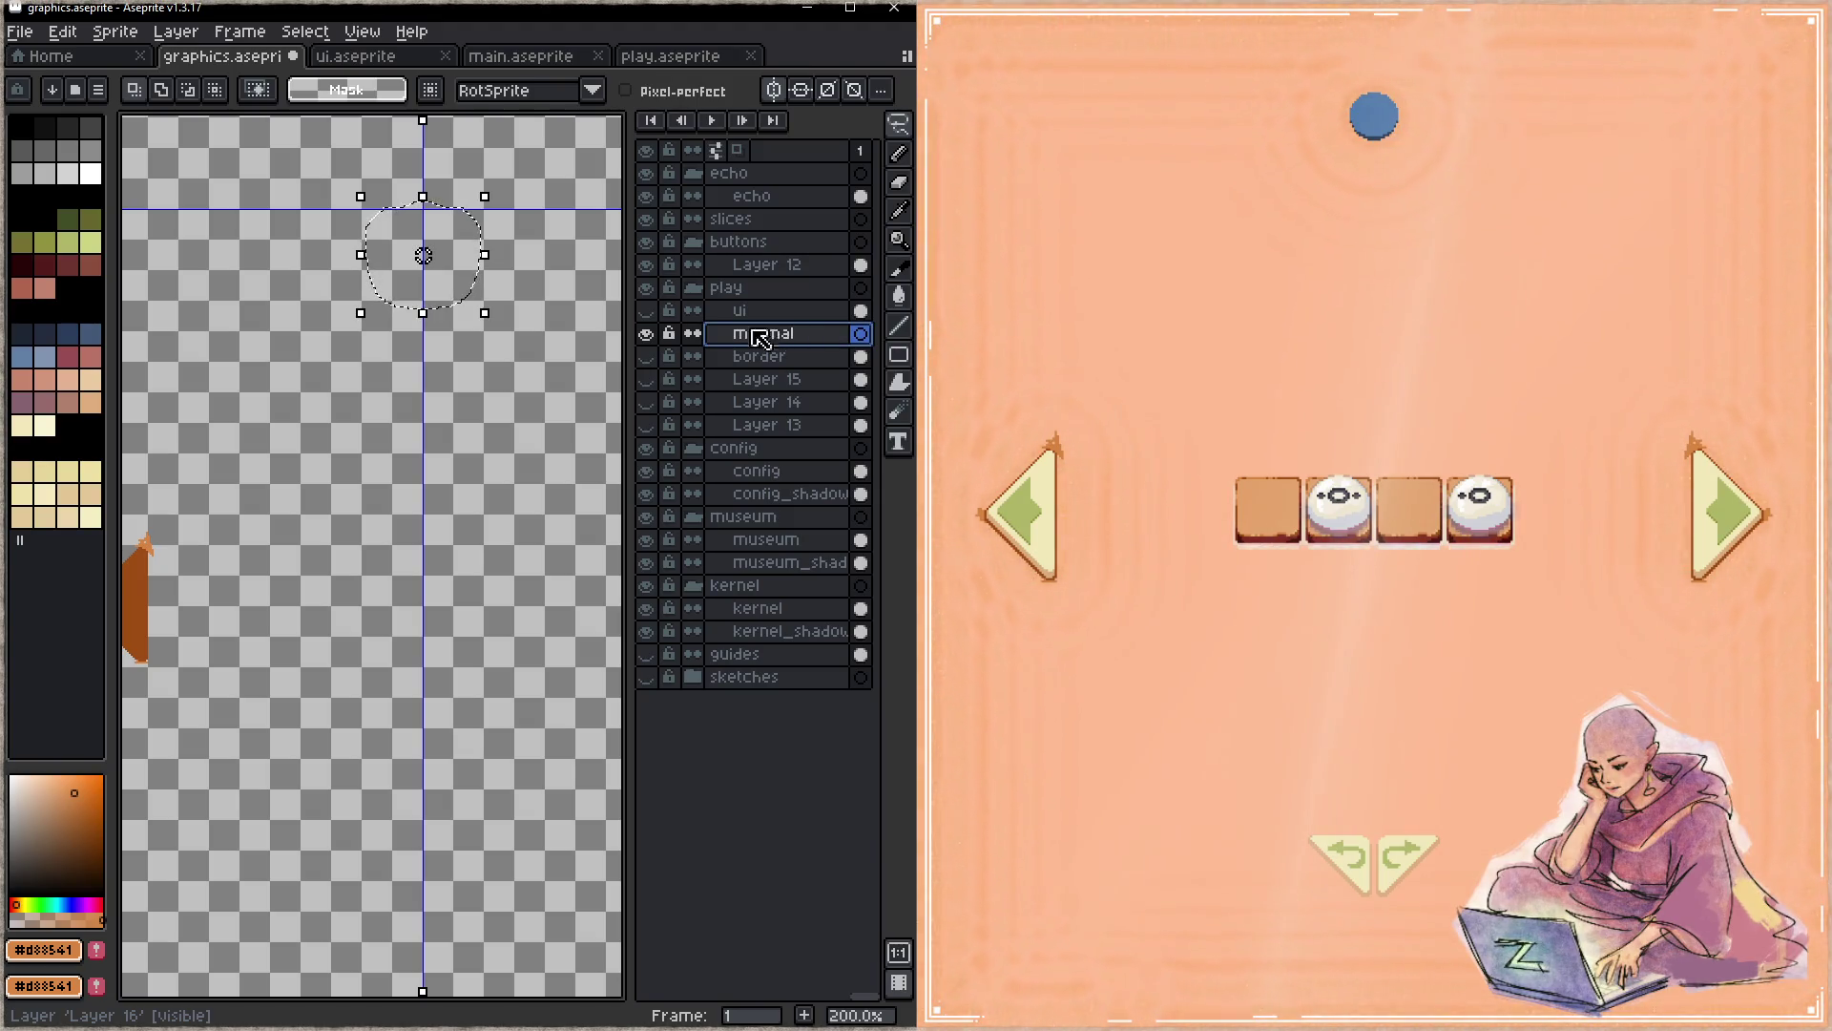
pyautogui.press('Return')
pyautogui.hotkey('ctrl', 'v')
pyautogui.press('Return')
pyautogui.scroll(-3, 530, 383)
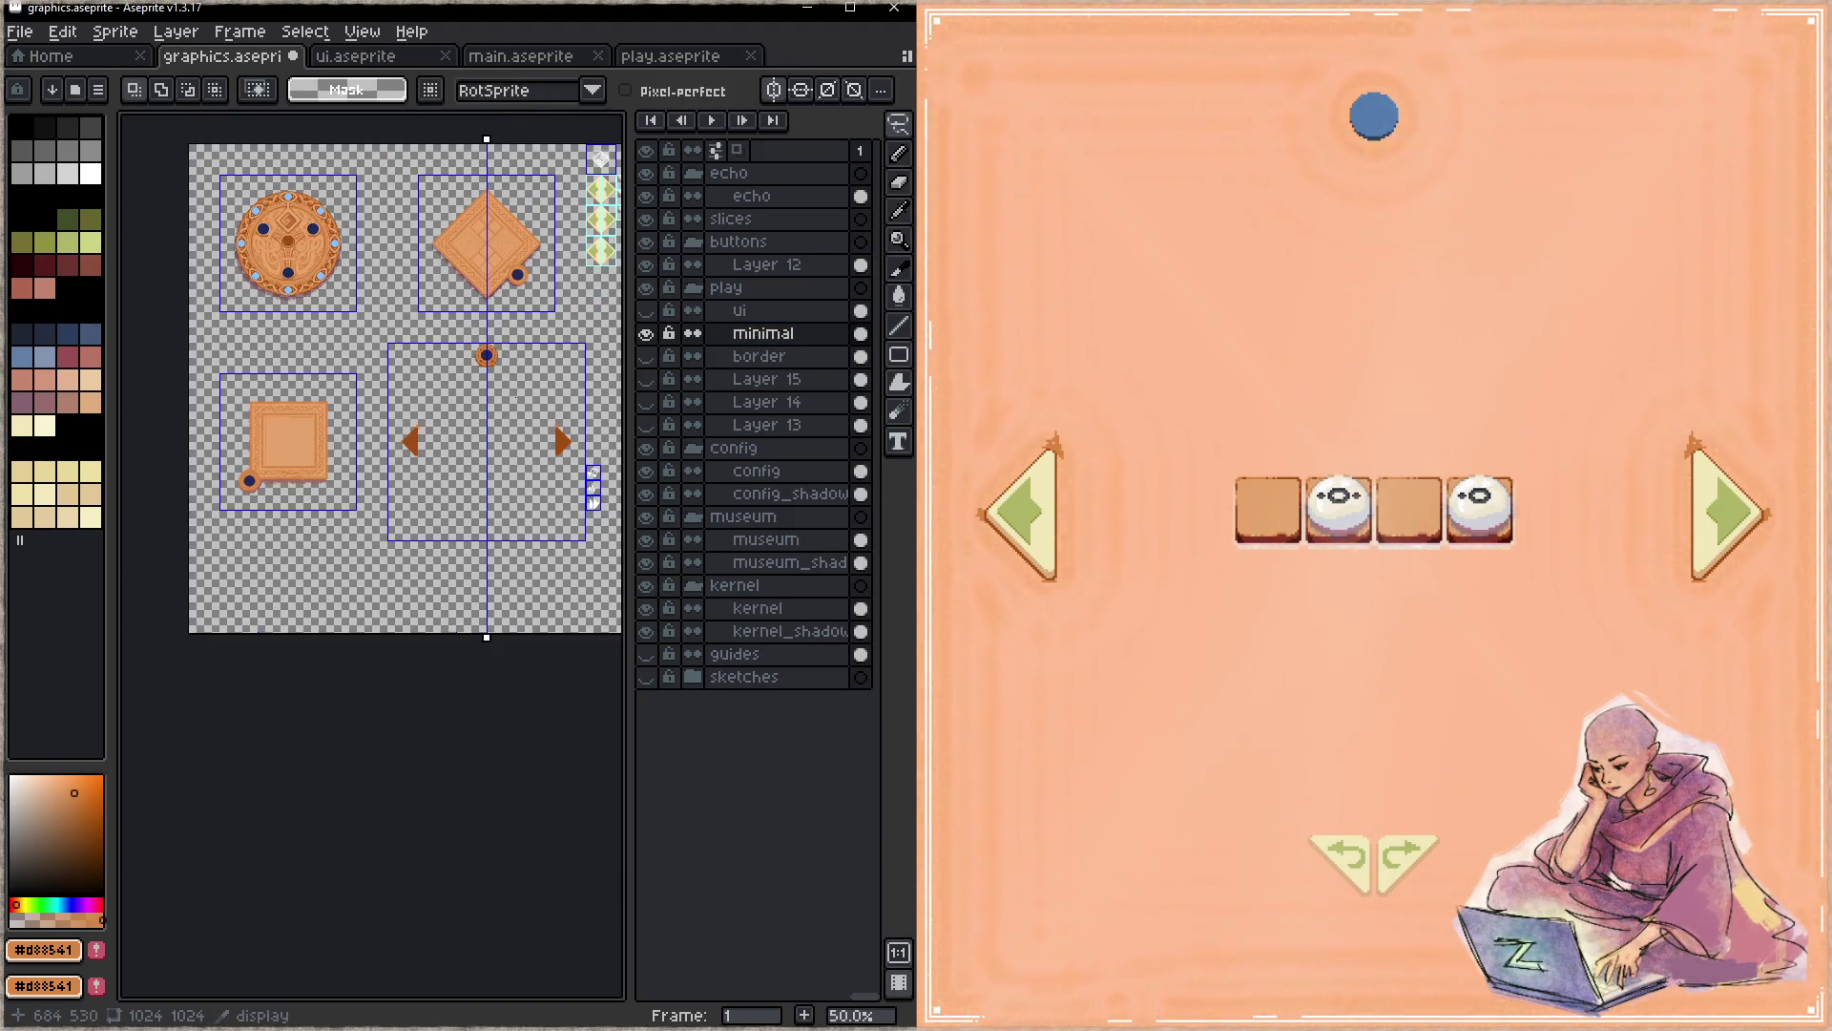
pyautogui.scroll(2, 465, 437)
pyautogui.hotkey('ctrl', 's')
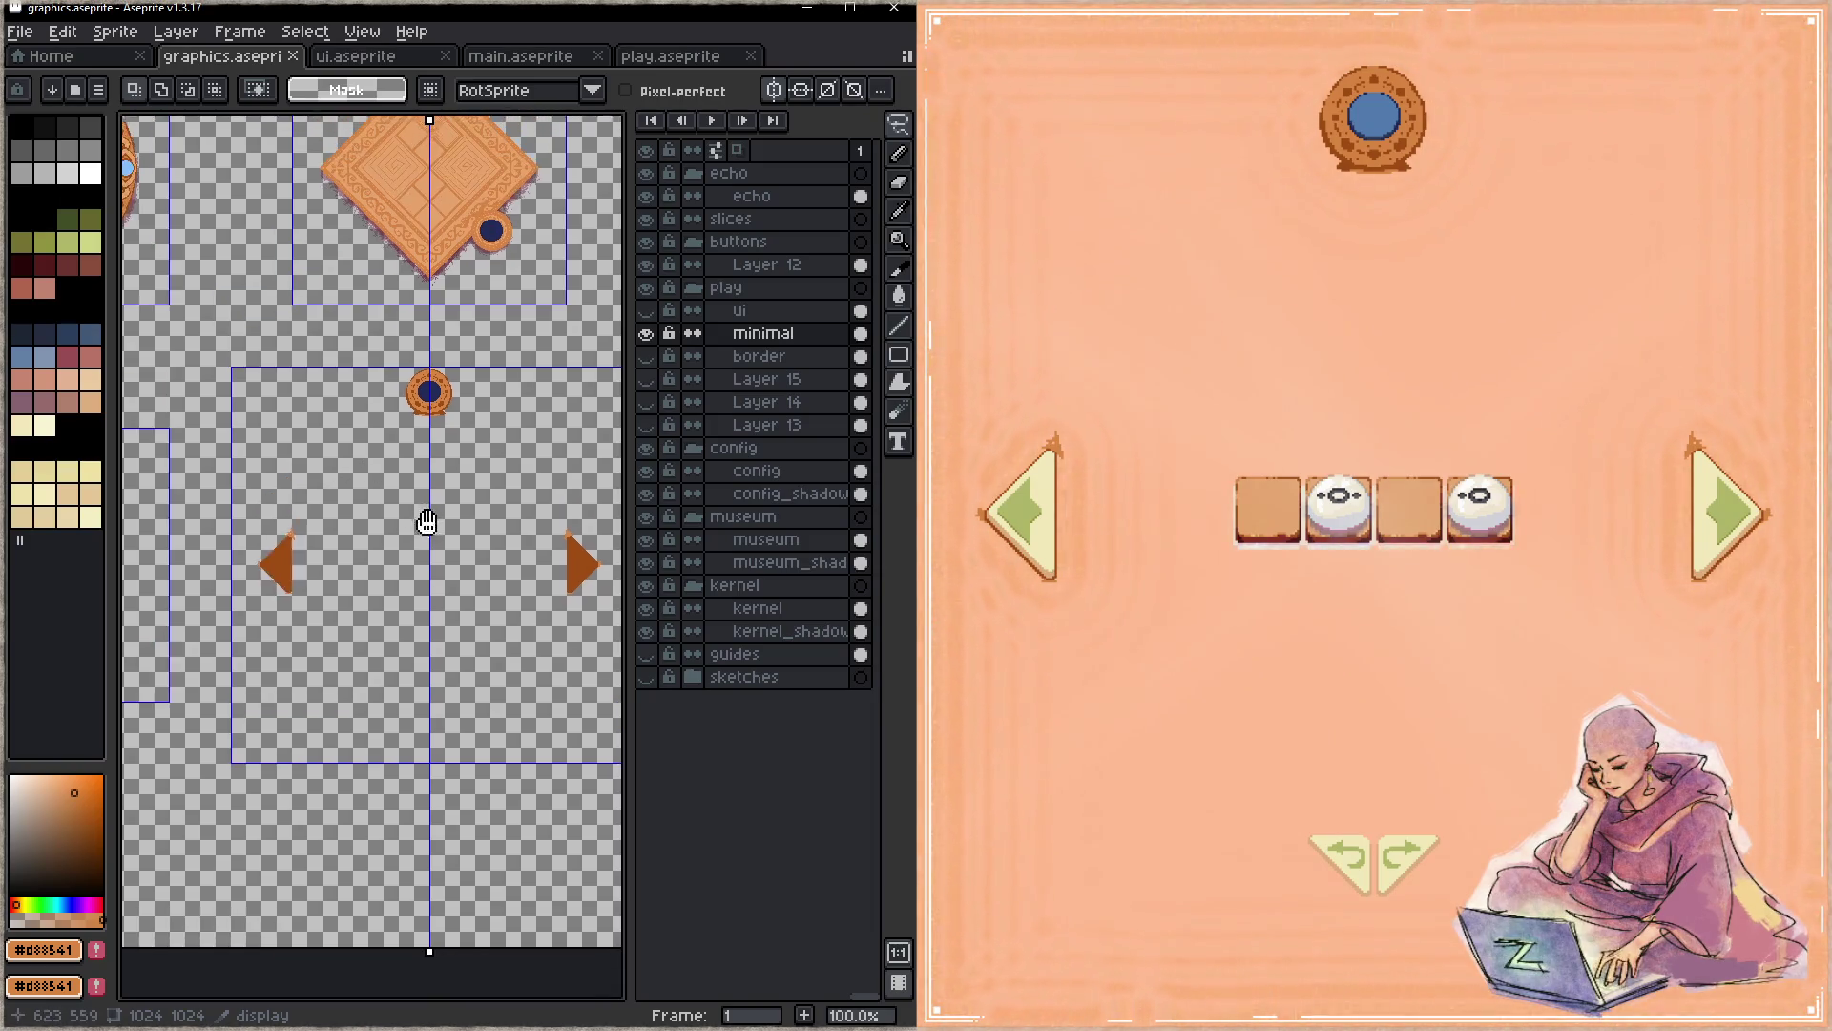
# - Draw a short white line down from the medallion and bring the game into focus
pyautogui.moveTo(492, 311)
pyautogui.mouseDown()
pyautogui.moveTo(448, 565)
pyautogui.moveTo(298, 602)
pyautogui.moveTo(492, 520)
pyautogui.moveTo(382, 532)
pyautogui.mouseUp()
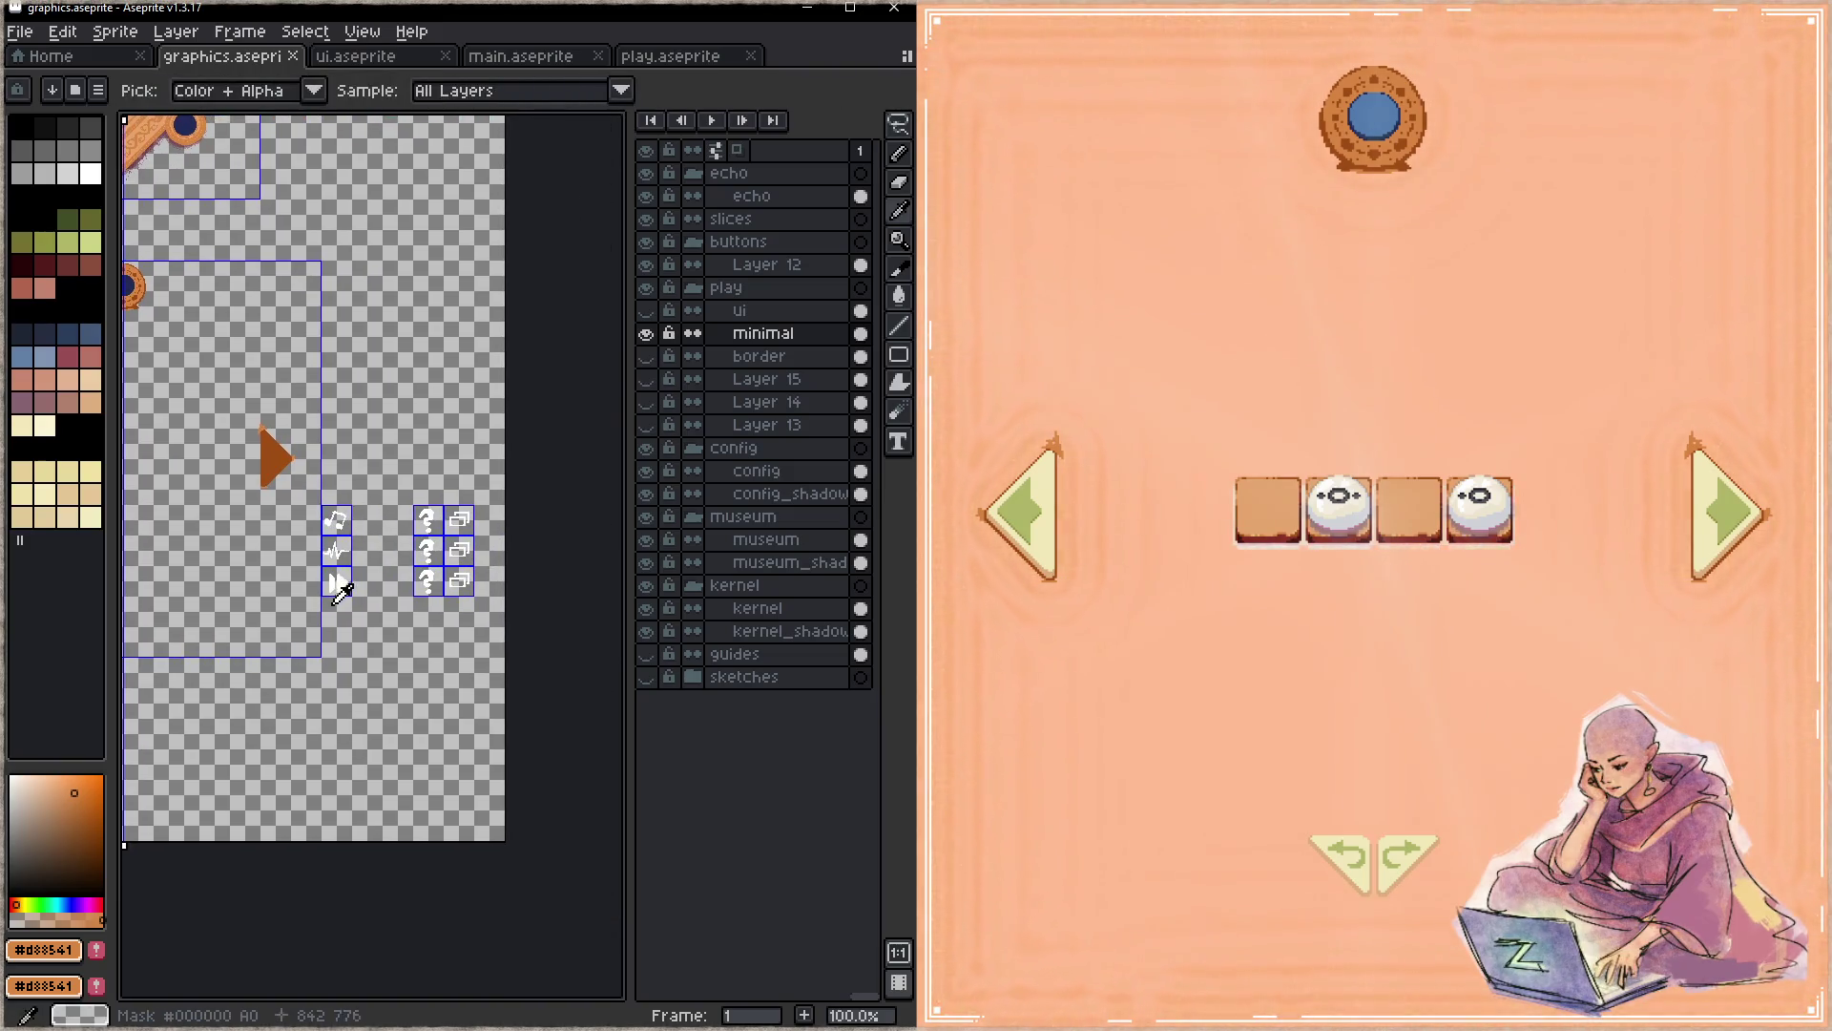
pyautogui.scroll(1, 438, 421)
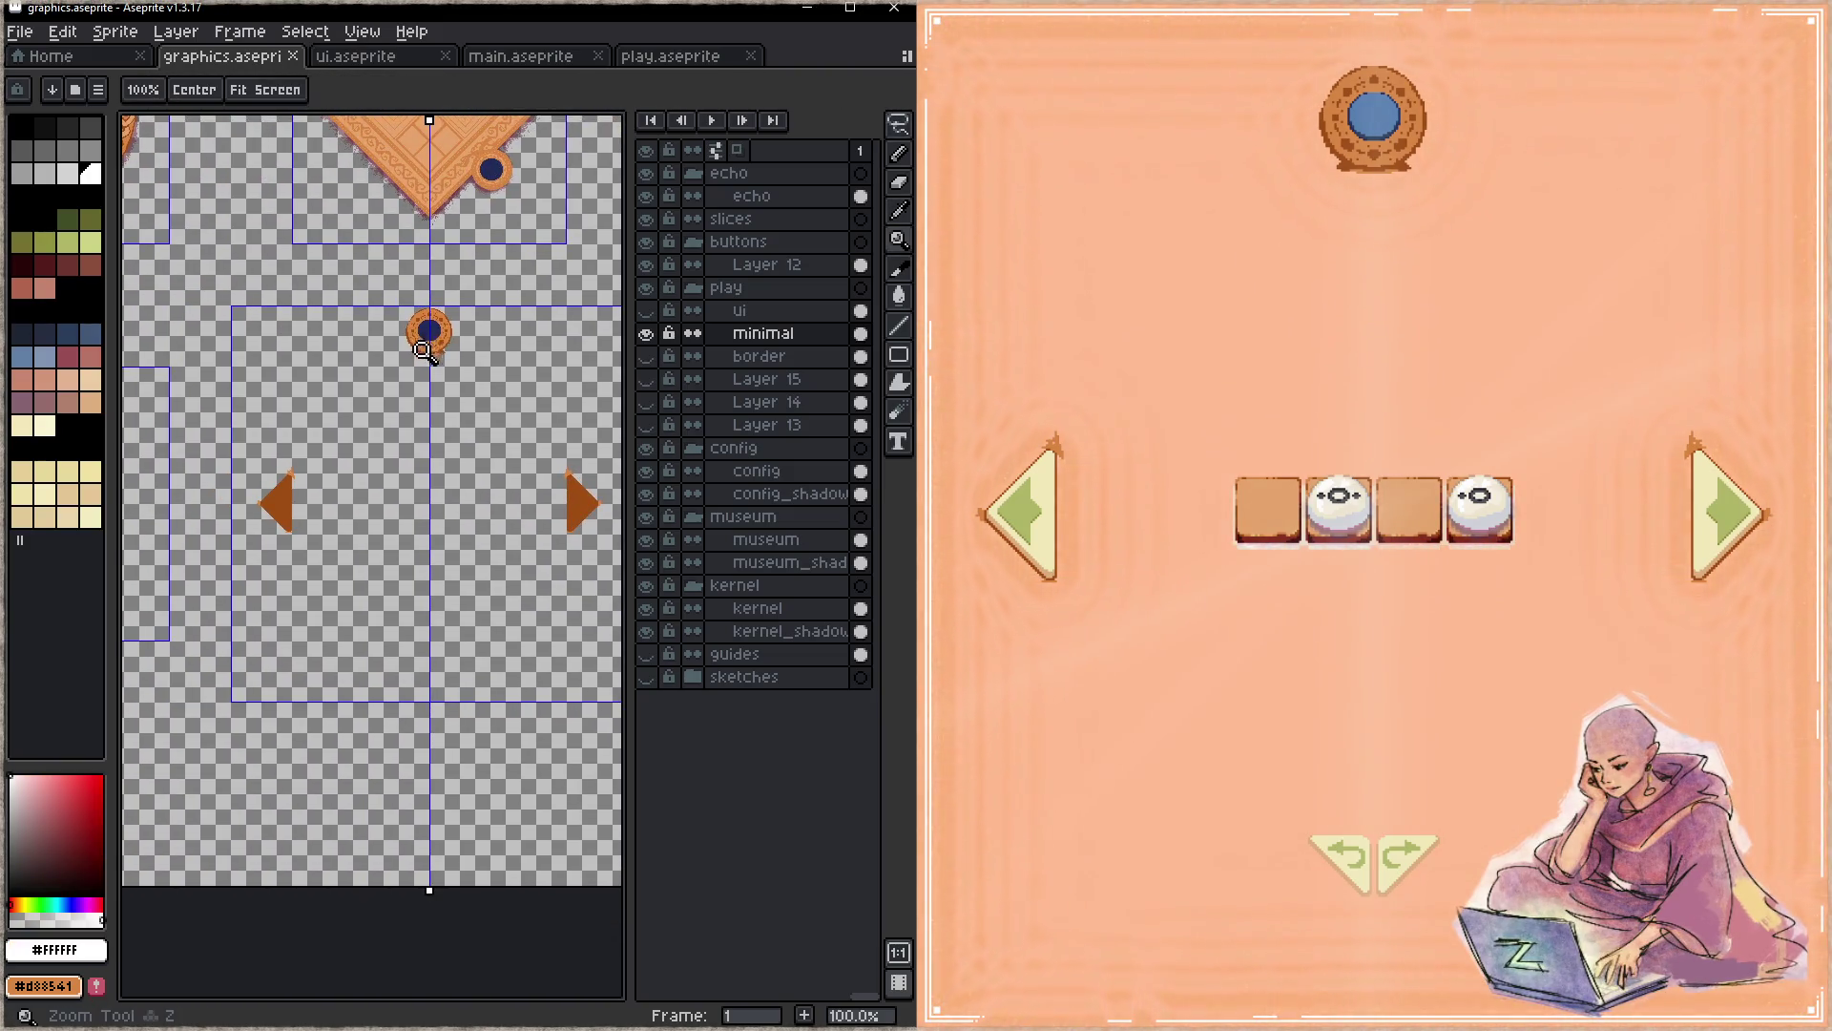
pyautogui.scroll(1, 448, 355)
pyautogui.moveTo(441, 369)
pyautogui.mouseDown()
pyautogui.moveTo(454, 432)
pyautogui.moveTo(444, 400)
pyautogui.mouseUp()
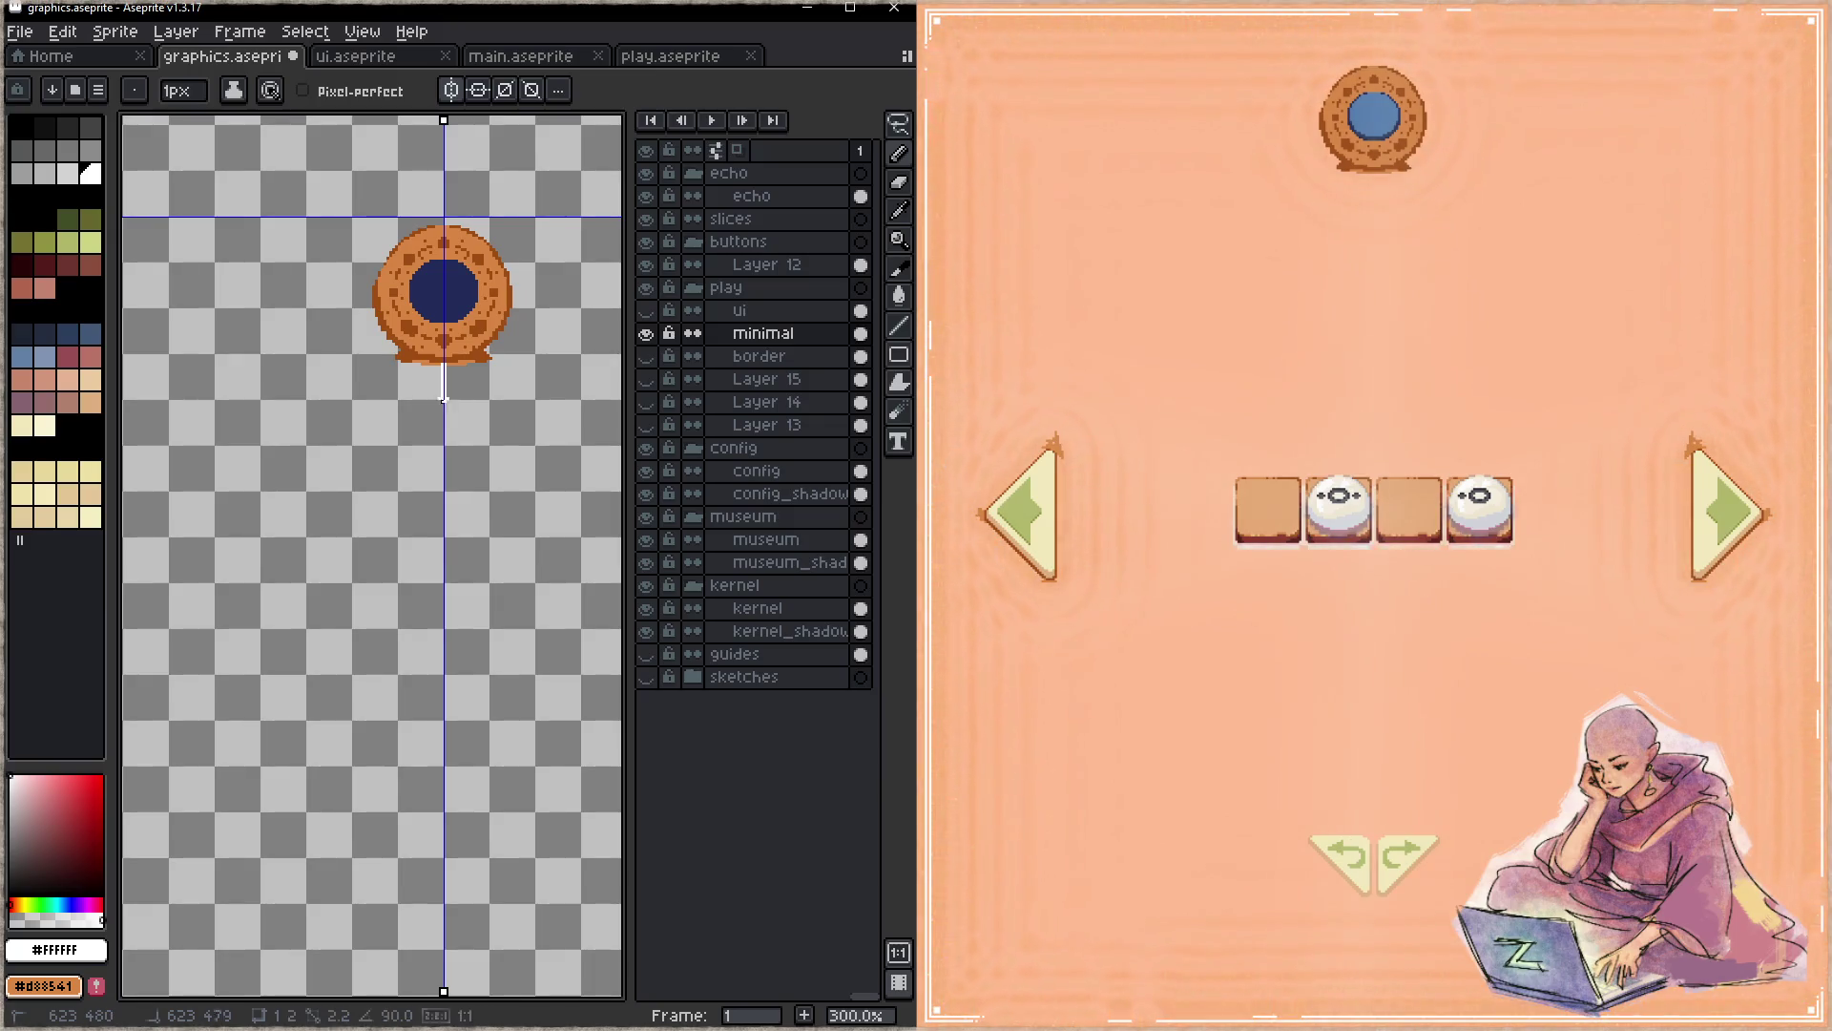
pyautogui.click(1123, 812)
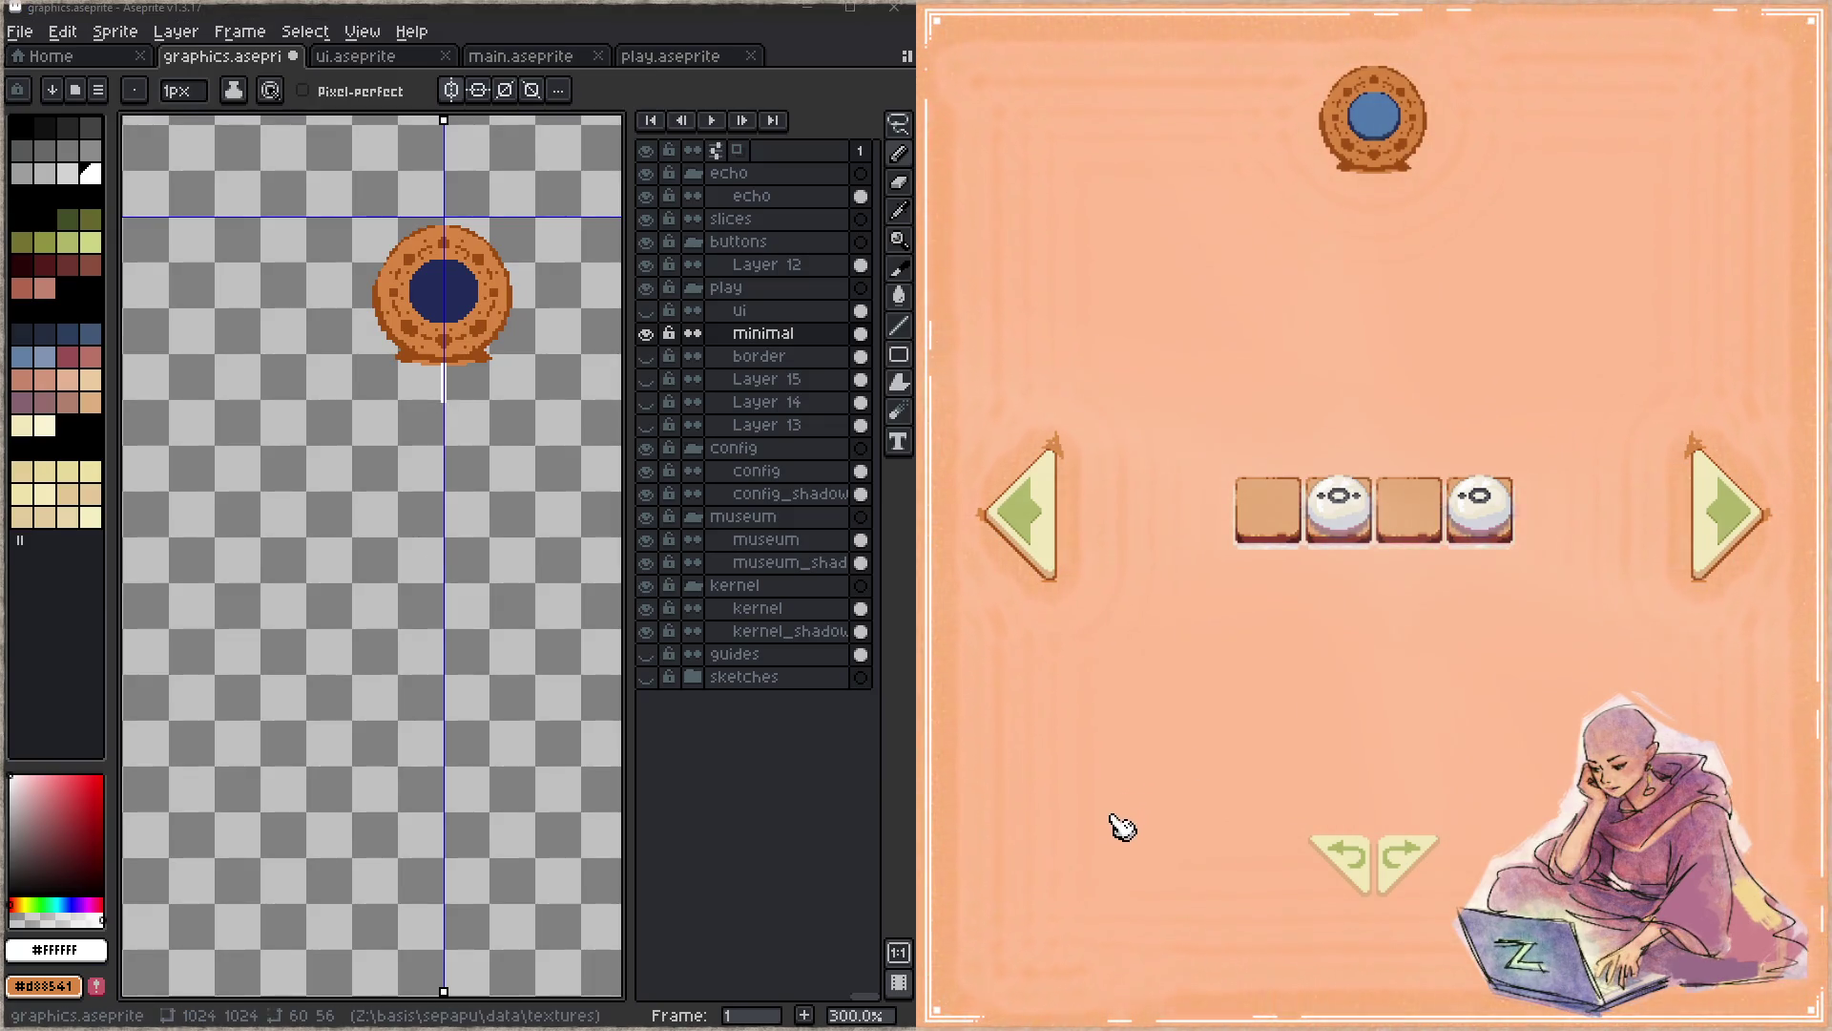
# - Grow the game's board to an eight-by-eight grid using the debug HUD controls
pyautogui.press('F1')
pyautogui.click(1063, 932)
pyautogui.click(1063, 931)
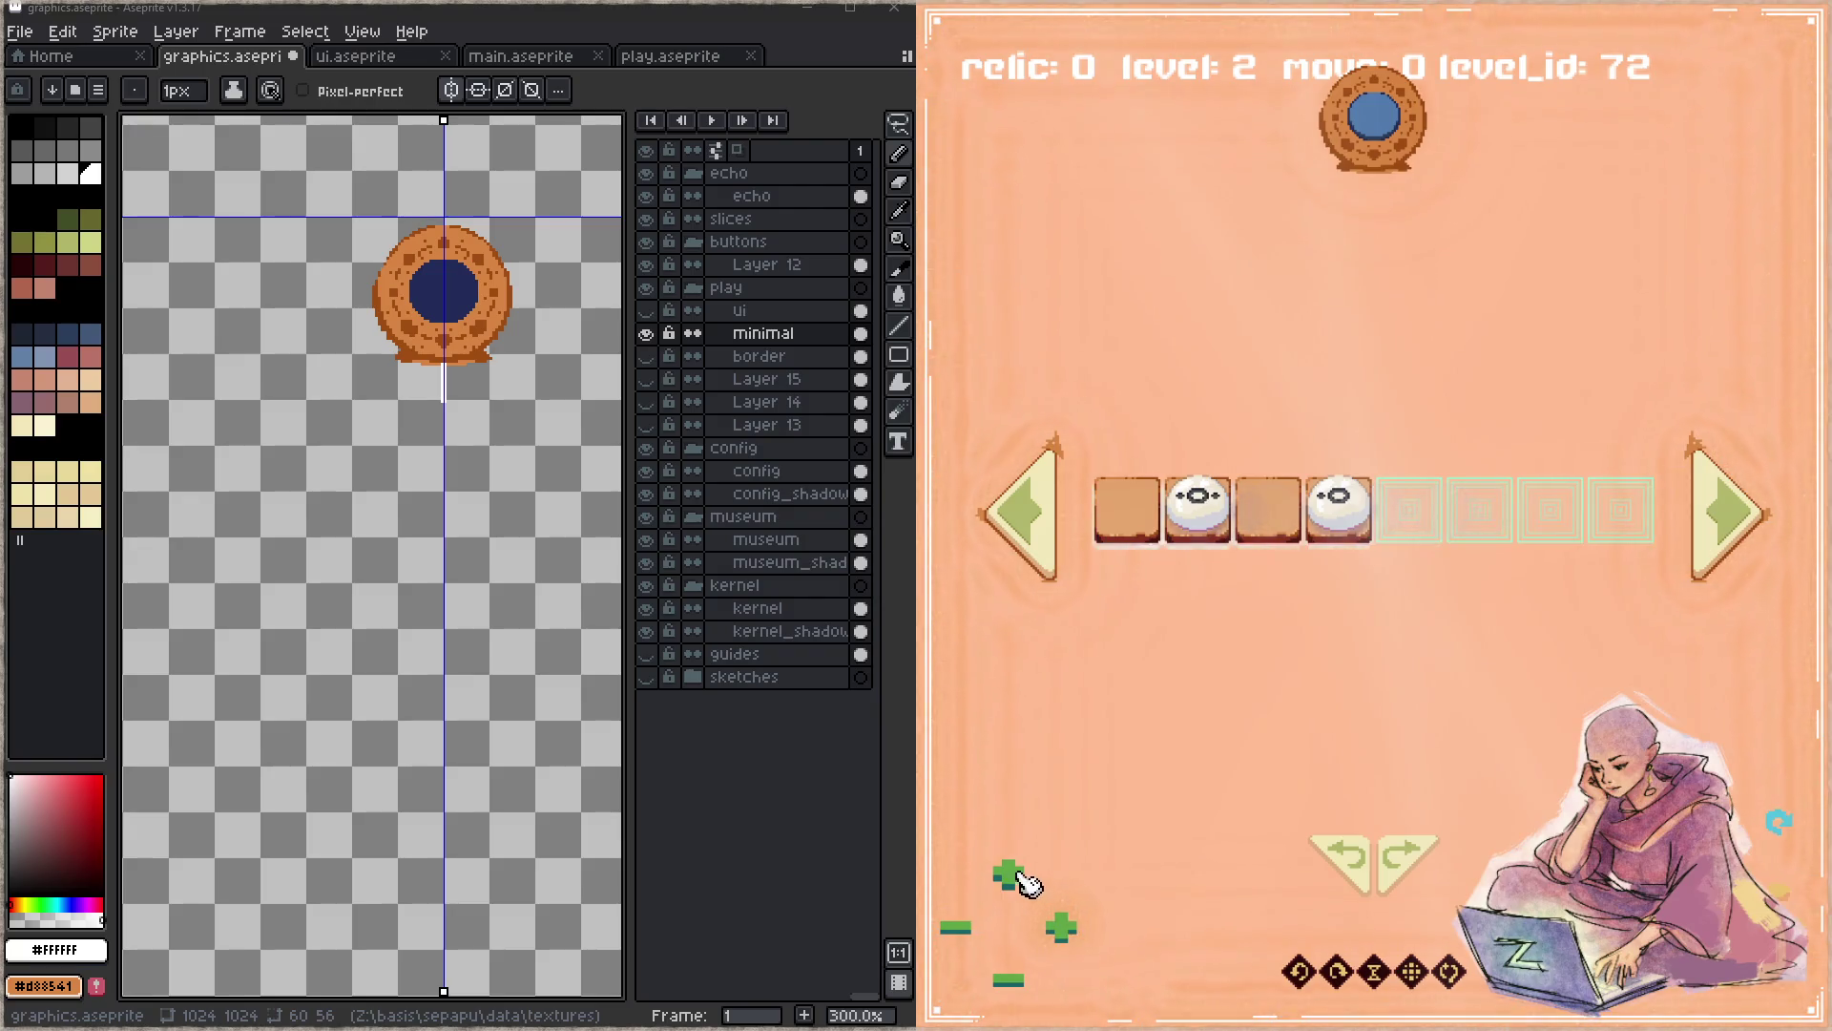
pyautogui.click(1009, 877)
pyautogui.click(1010, 876)
pyautogui.click(1009, 876)
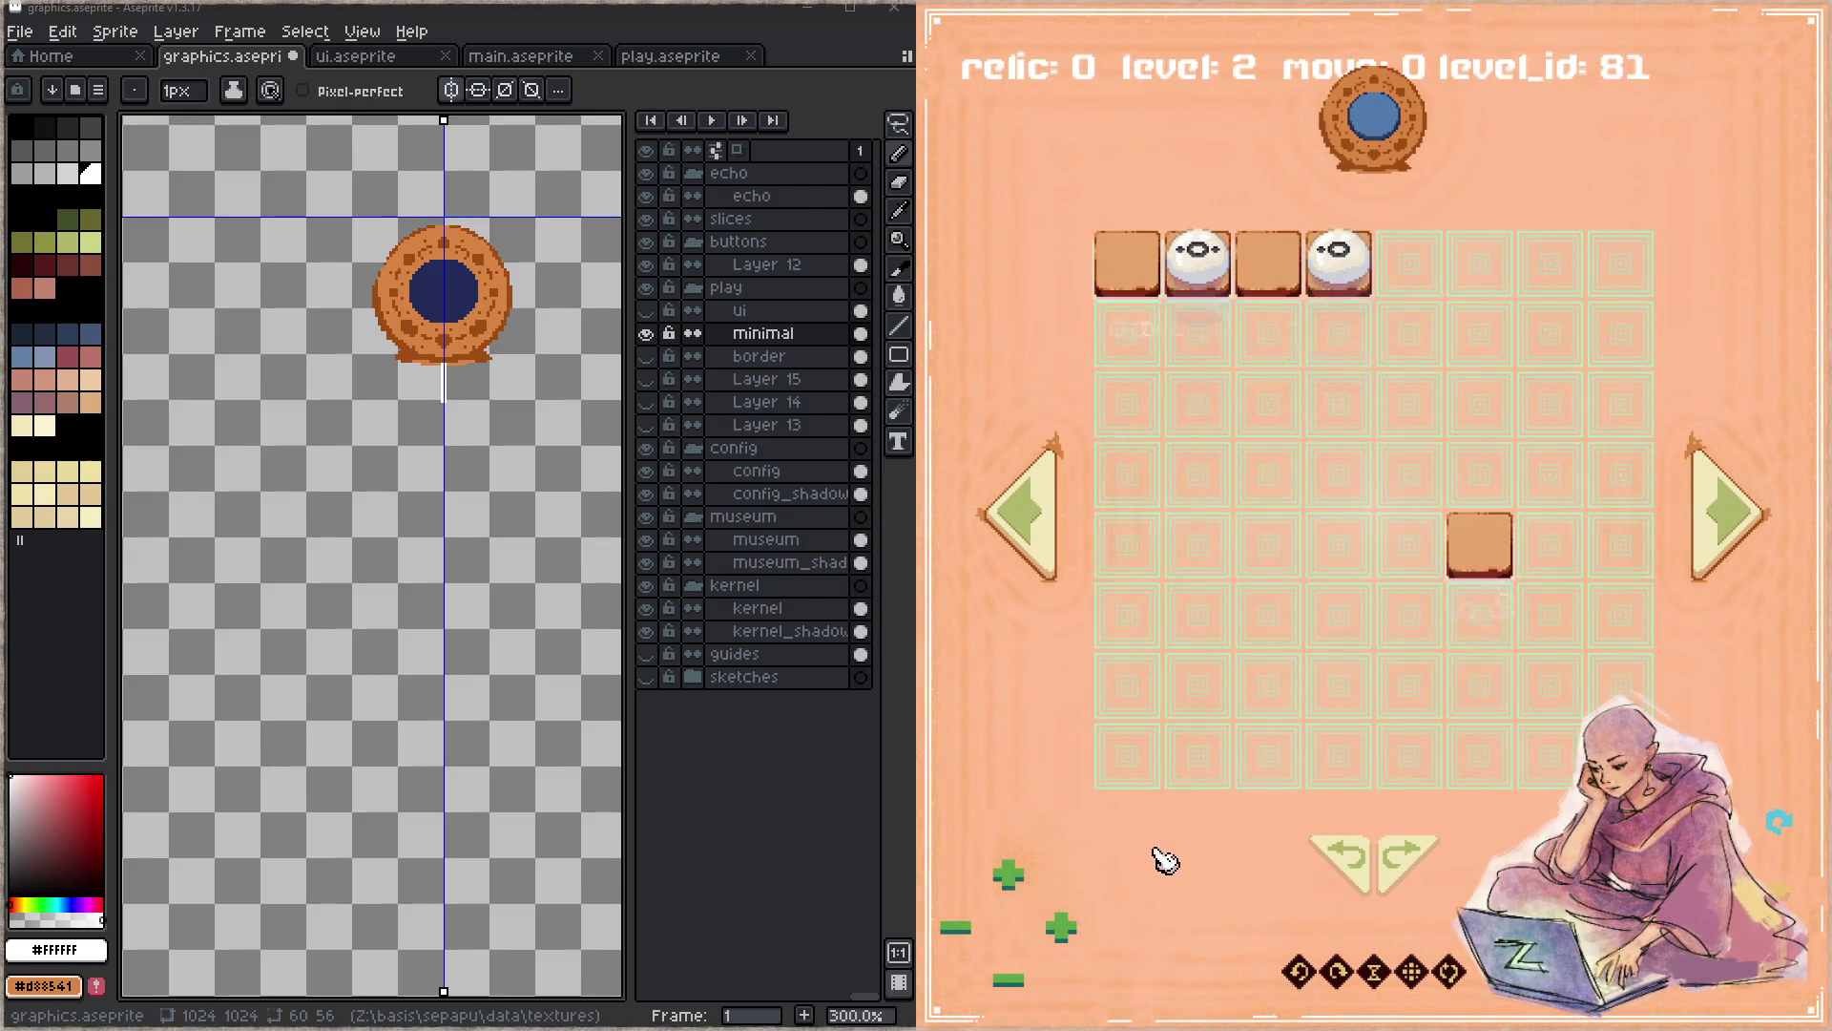
pyautogui.press('F1')
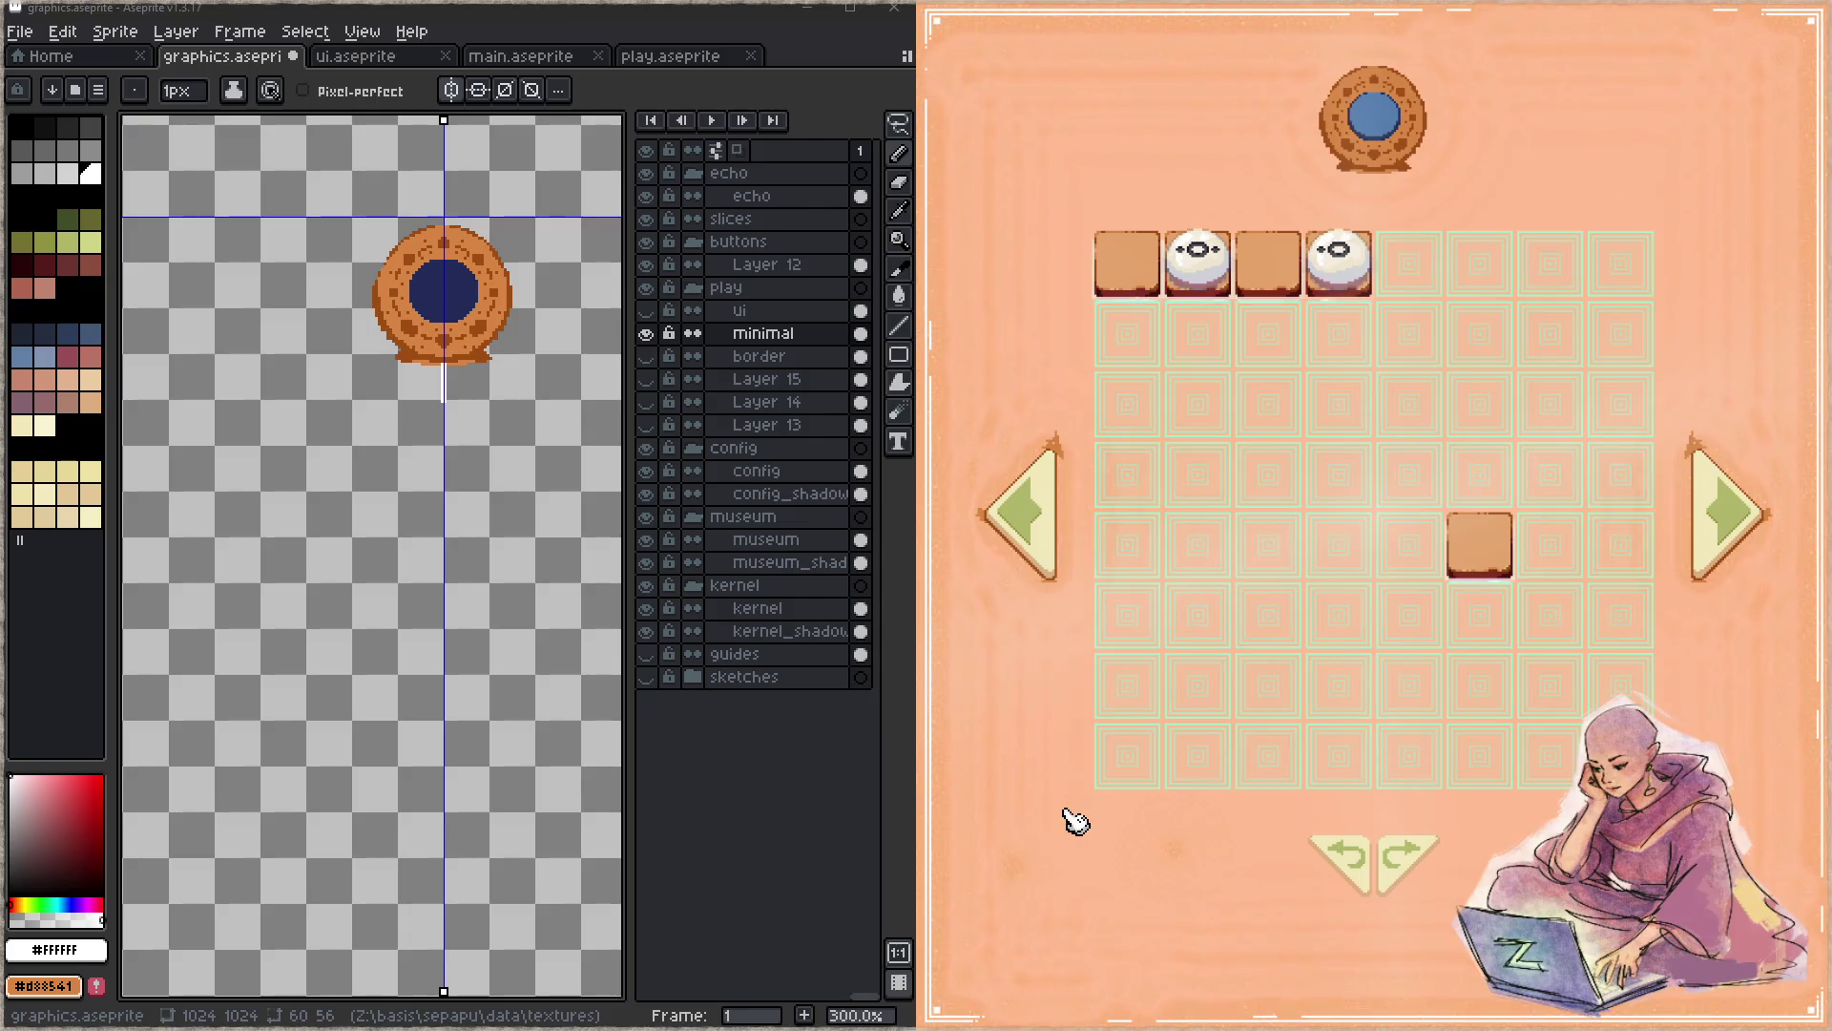
# - Back in Aseprite, extend the white line down to the board
pyautogui.click(496, 301)
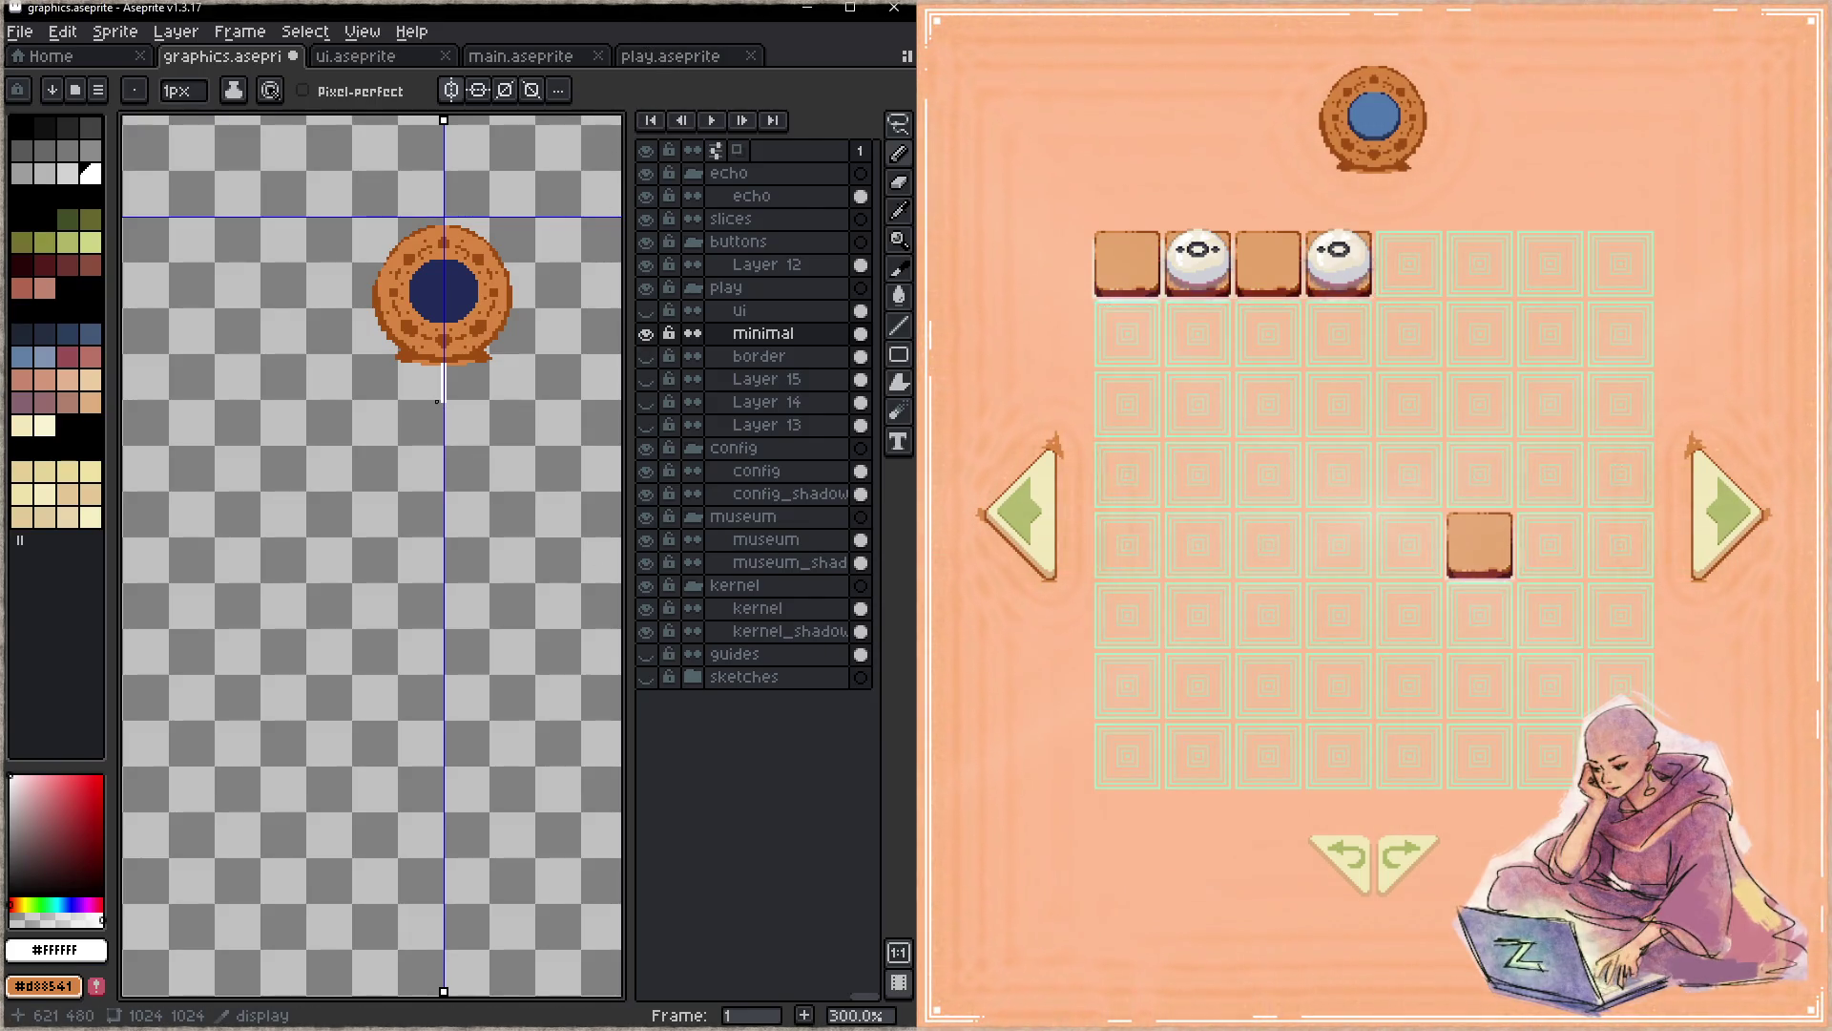
pyautogui.moveTo(445, 415); pyautogui.dragTo(444, 535)
# - Save, erase part of the white line and pan to the board's left triangle
pyautogui.hotkey('ctrl', 's')
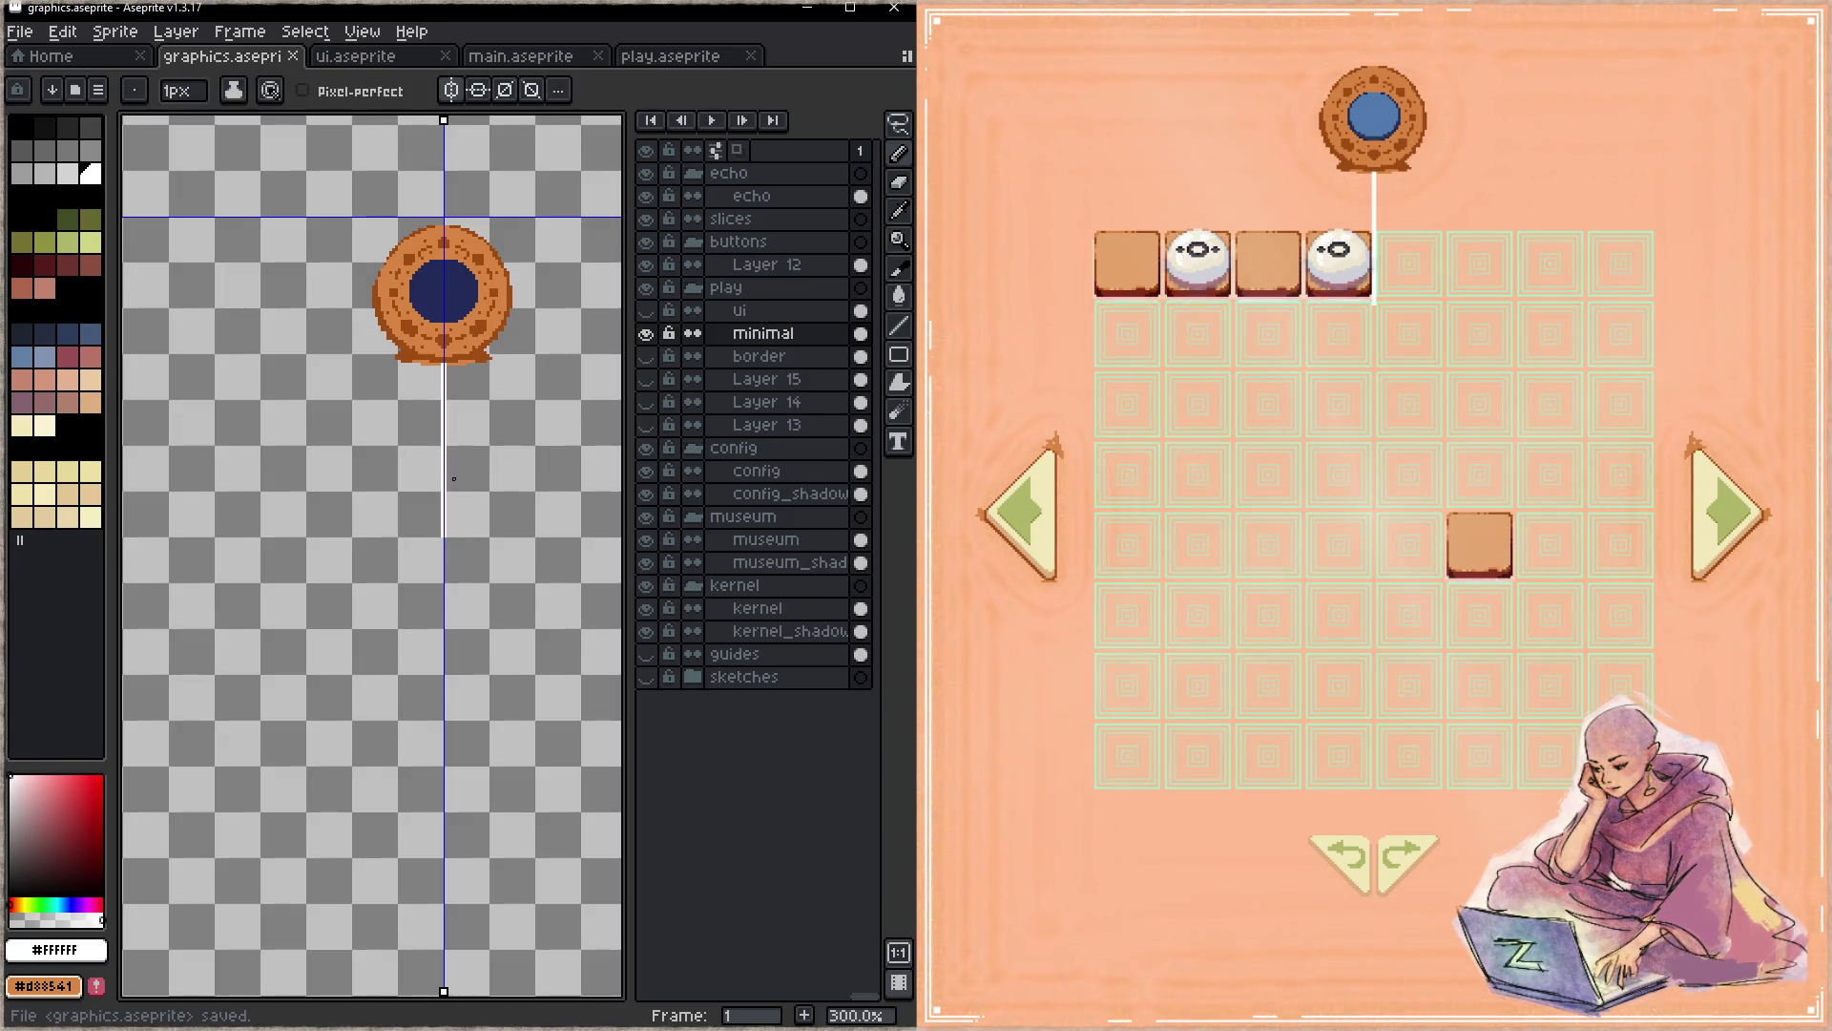
pyautogui.press('b')
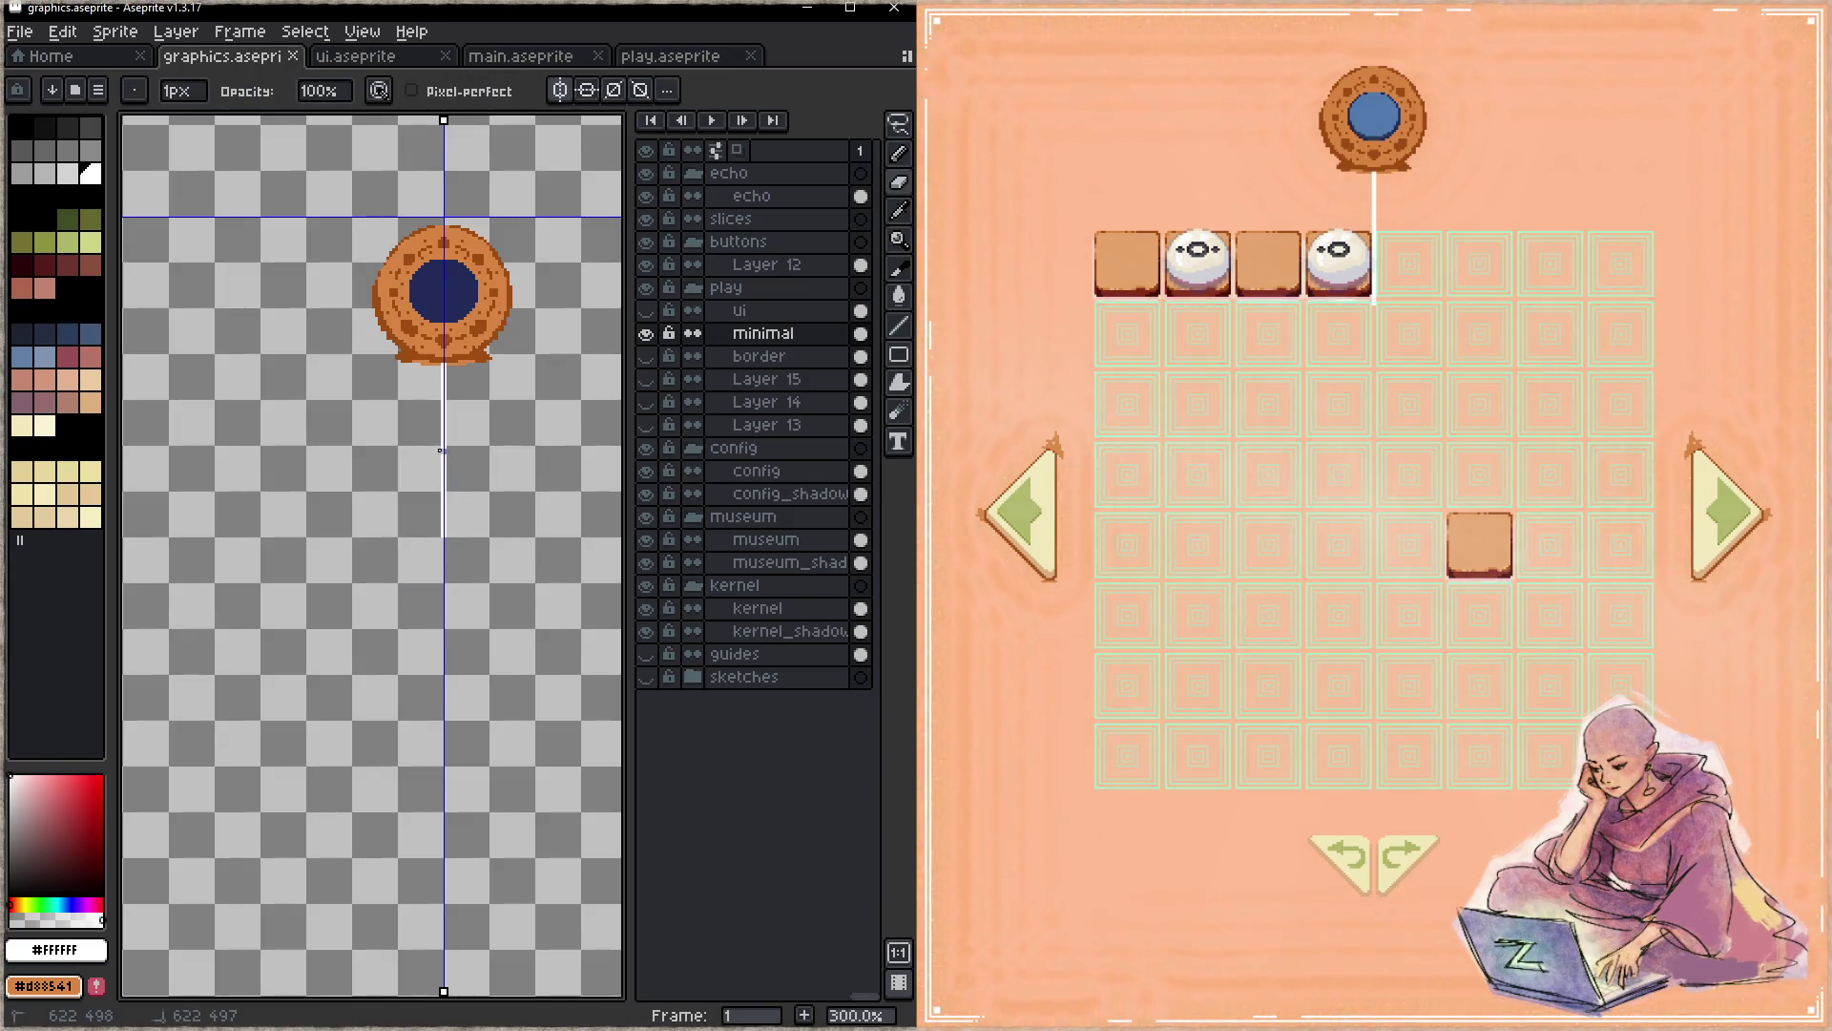
pyautogui.moveTo(448, 455); pyautogui.dragTo(445, 509)
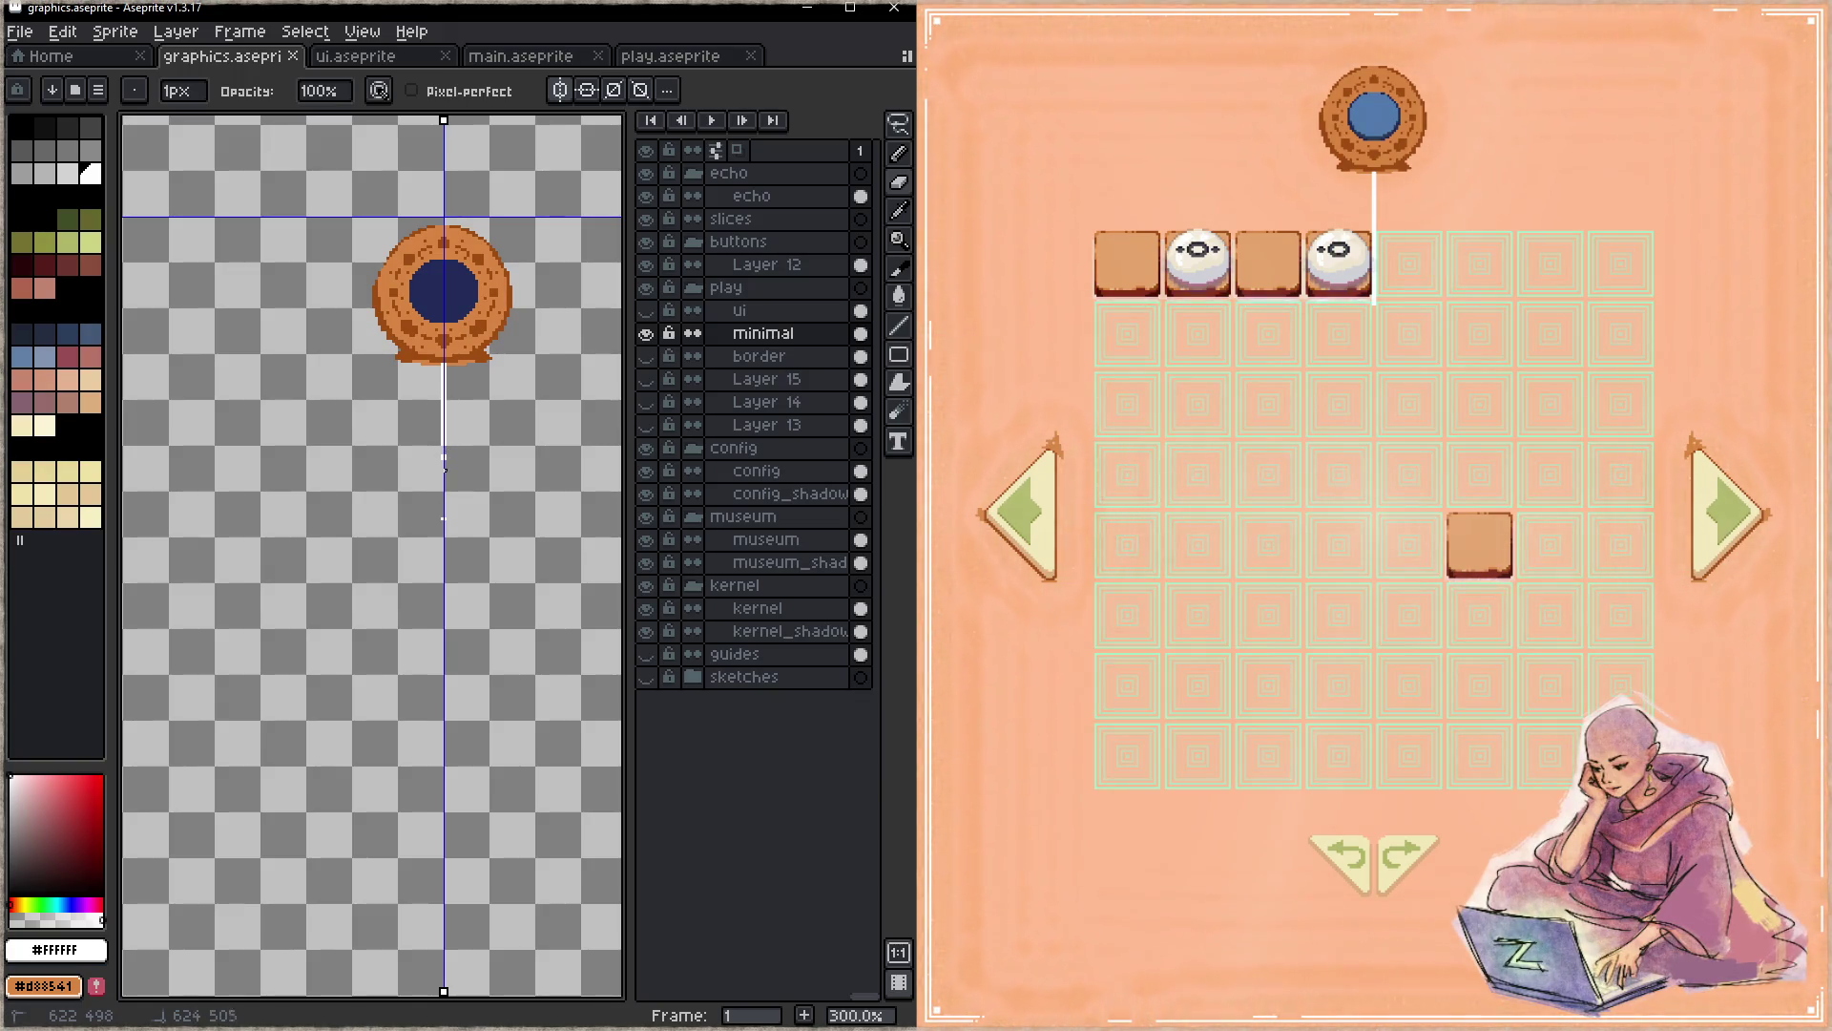
pyautogui.press('i')
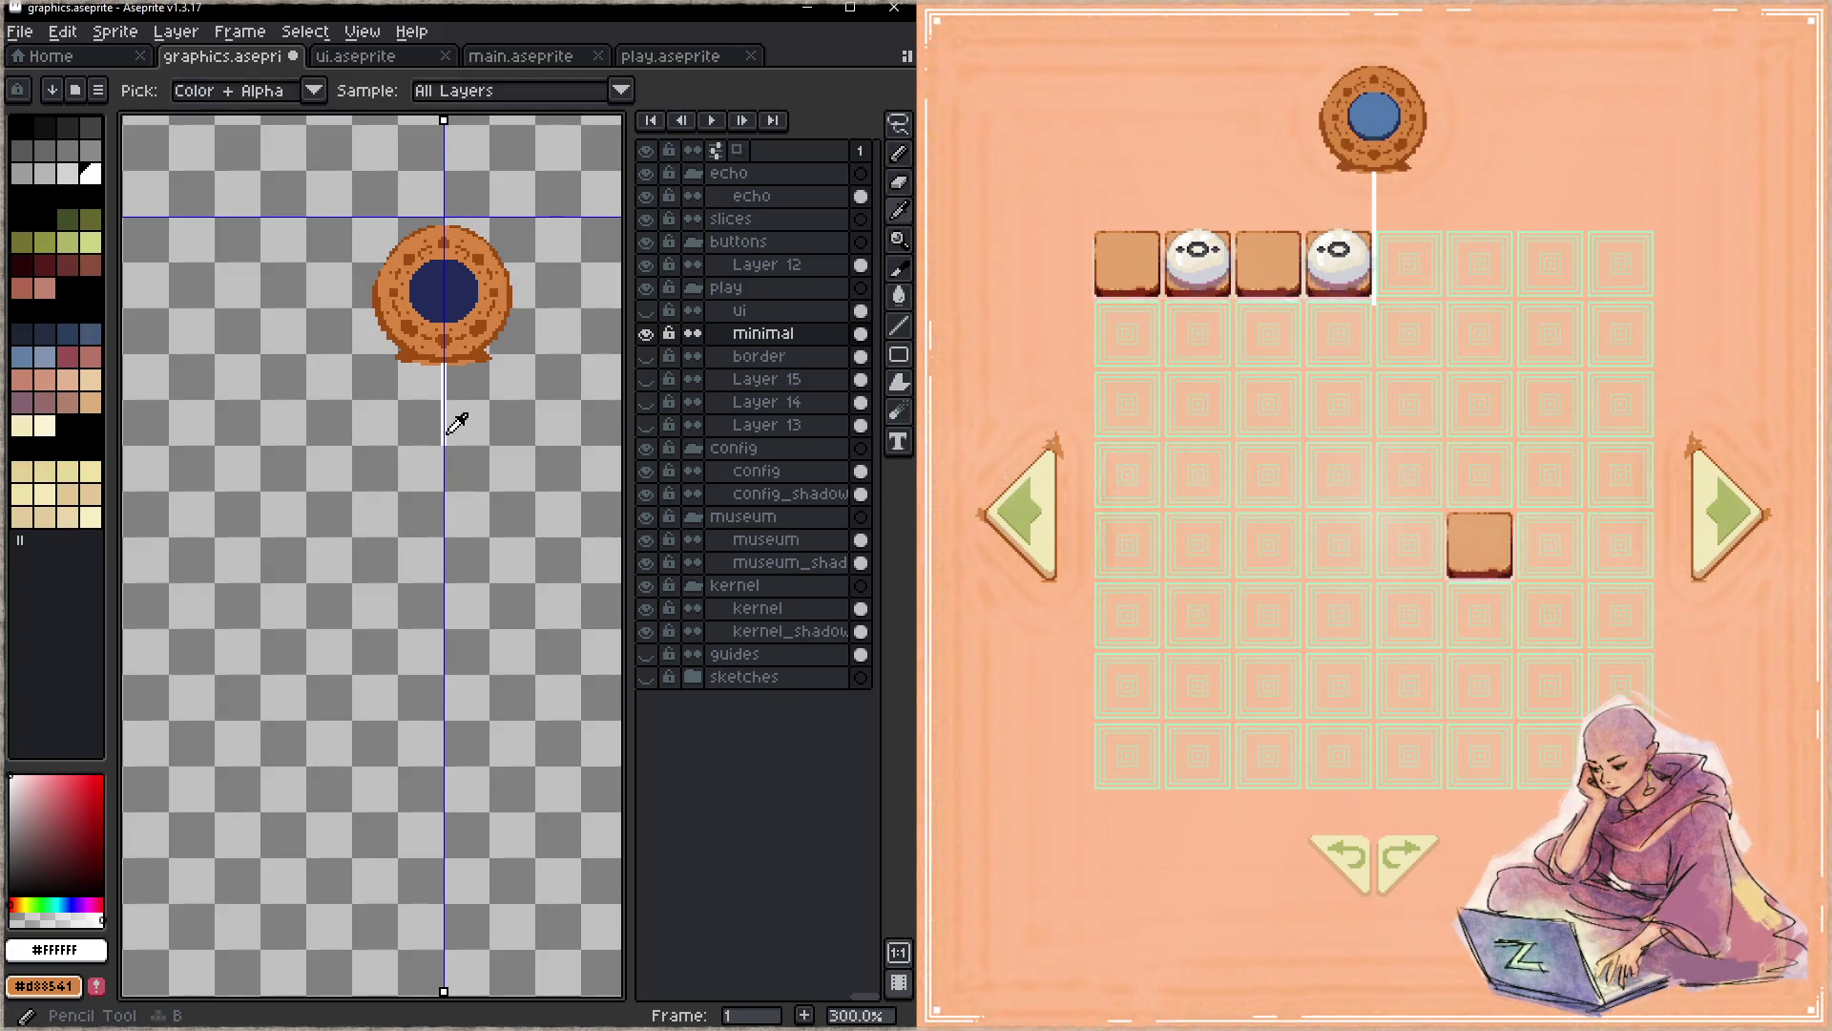
pyautogui.press('b')
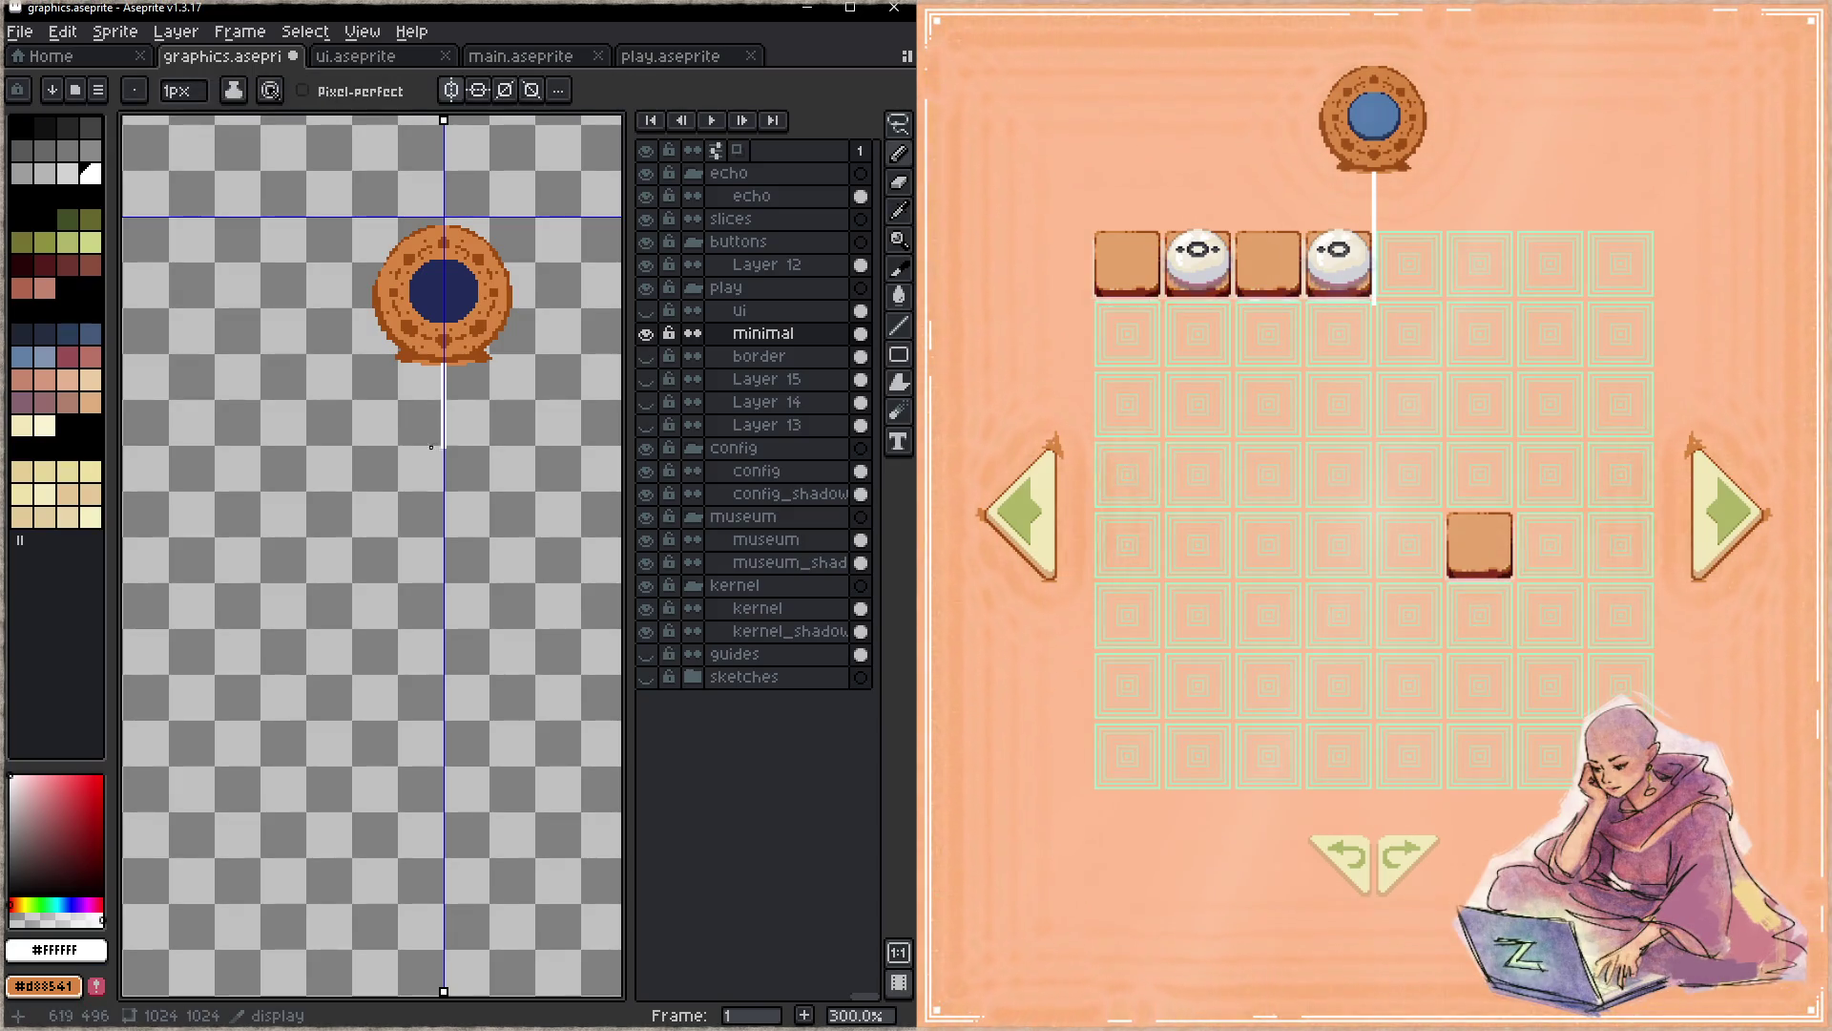
pyautogui.press('h')
pyautogui.moveTo(287, 507); pyautogui.dragTo(492, 491)
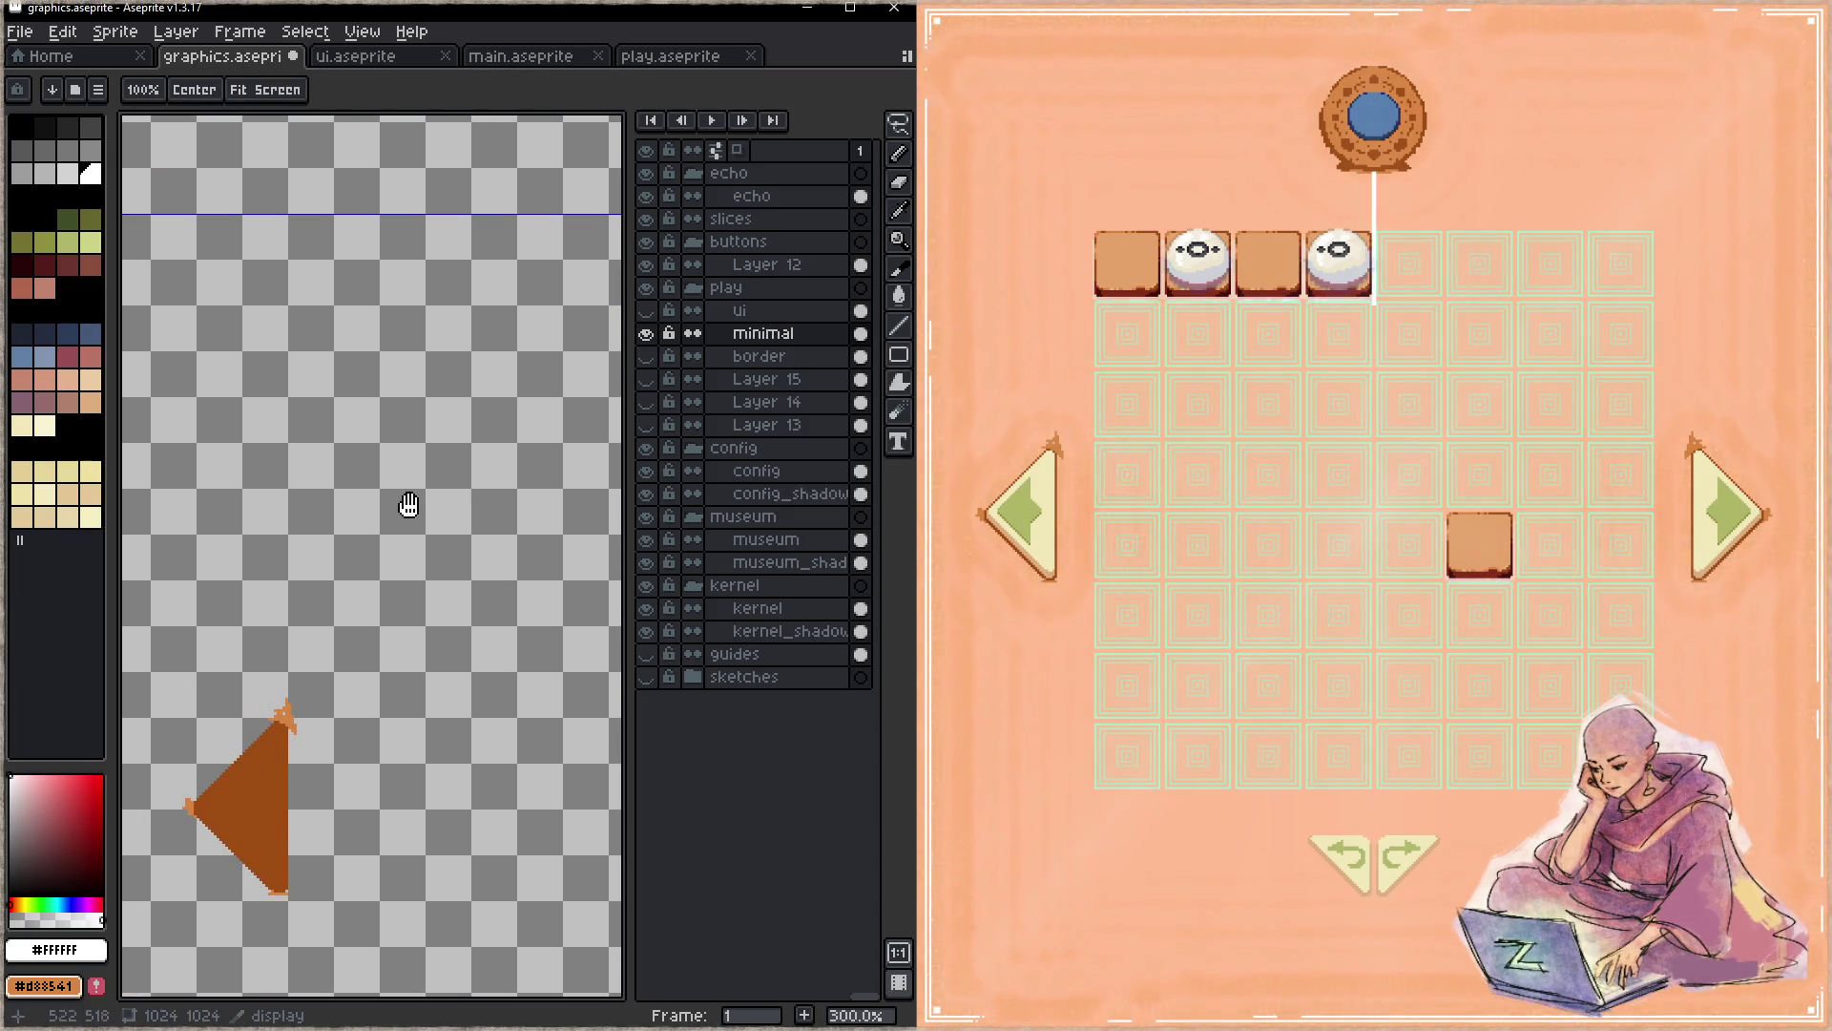
pyautogui.press('b')
pyautogui.hotkey('ctrl', 's')
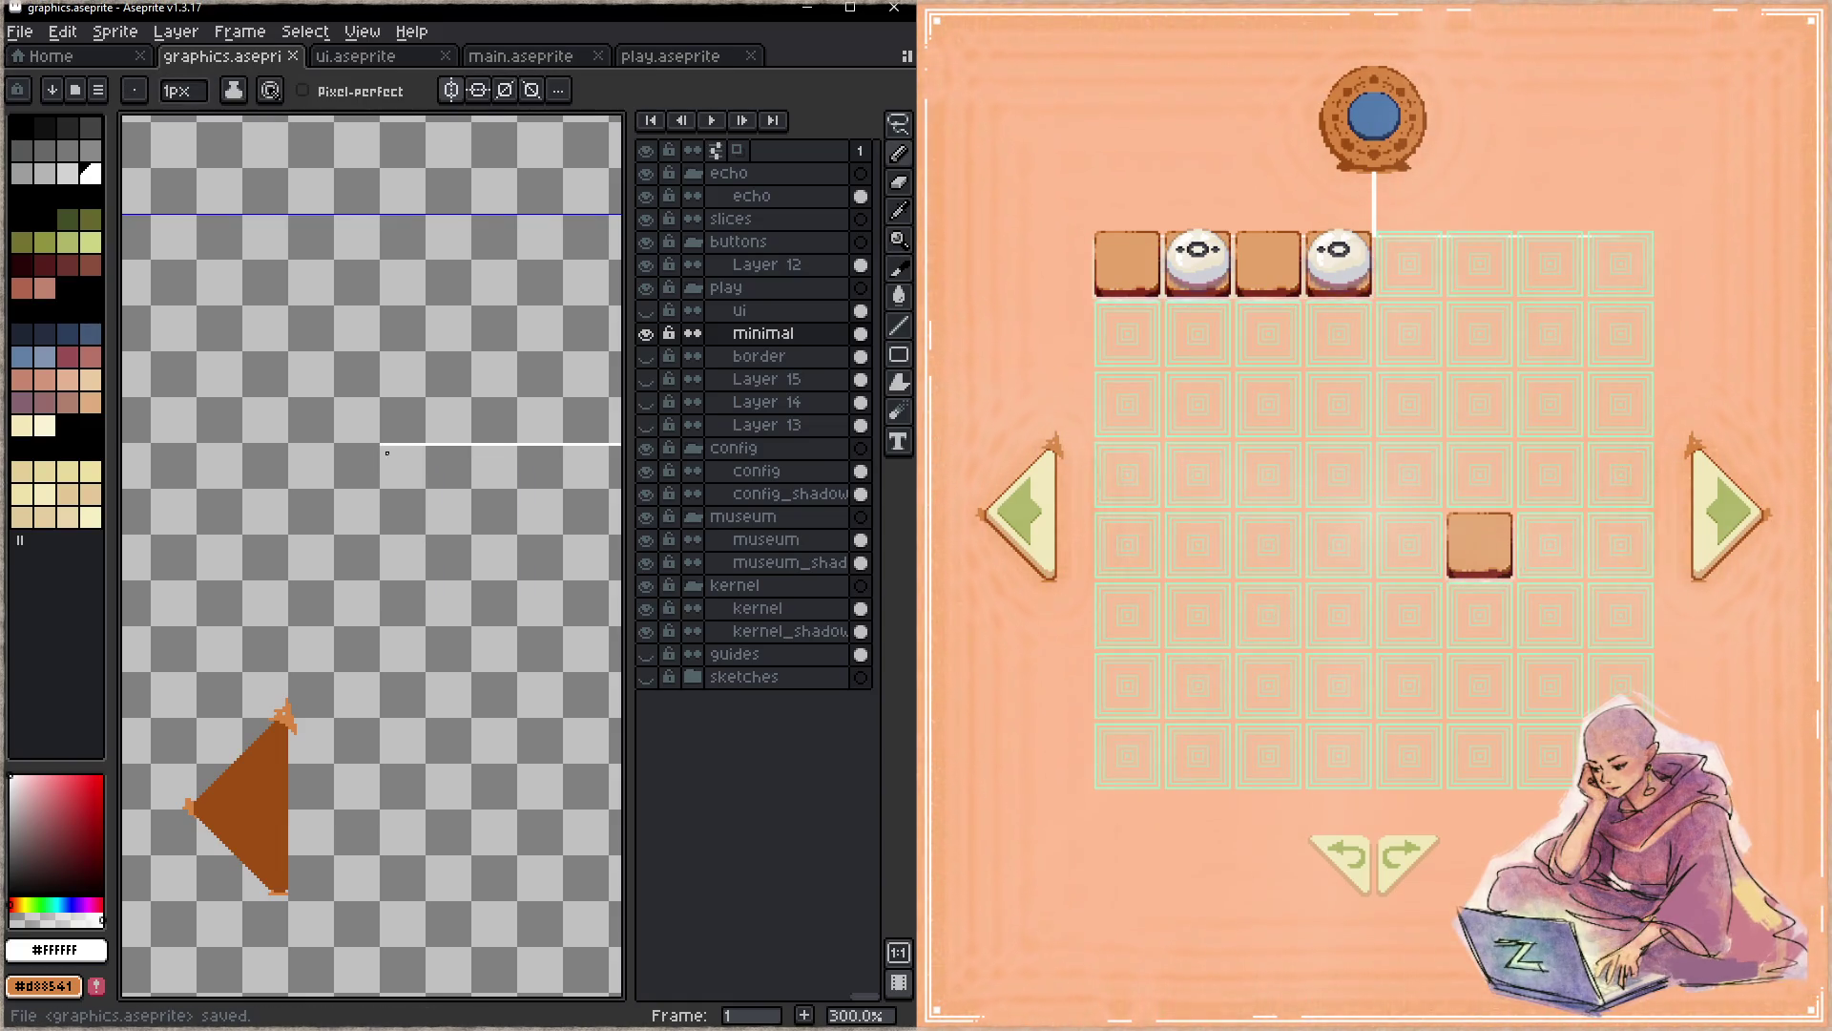
# - Try a white diagonal corner stroke, preview it in game, then undo it
pyautogui.moveTo(298, 433); pyautogui.dragTo(356, 493)
pyautogui.hotkey('ctrl', 's')
pyautogui.hotkey('ctrl', 'z')
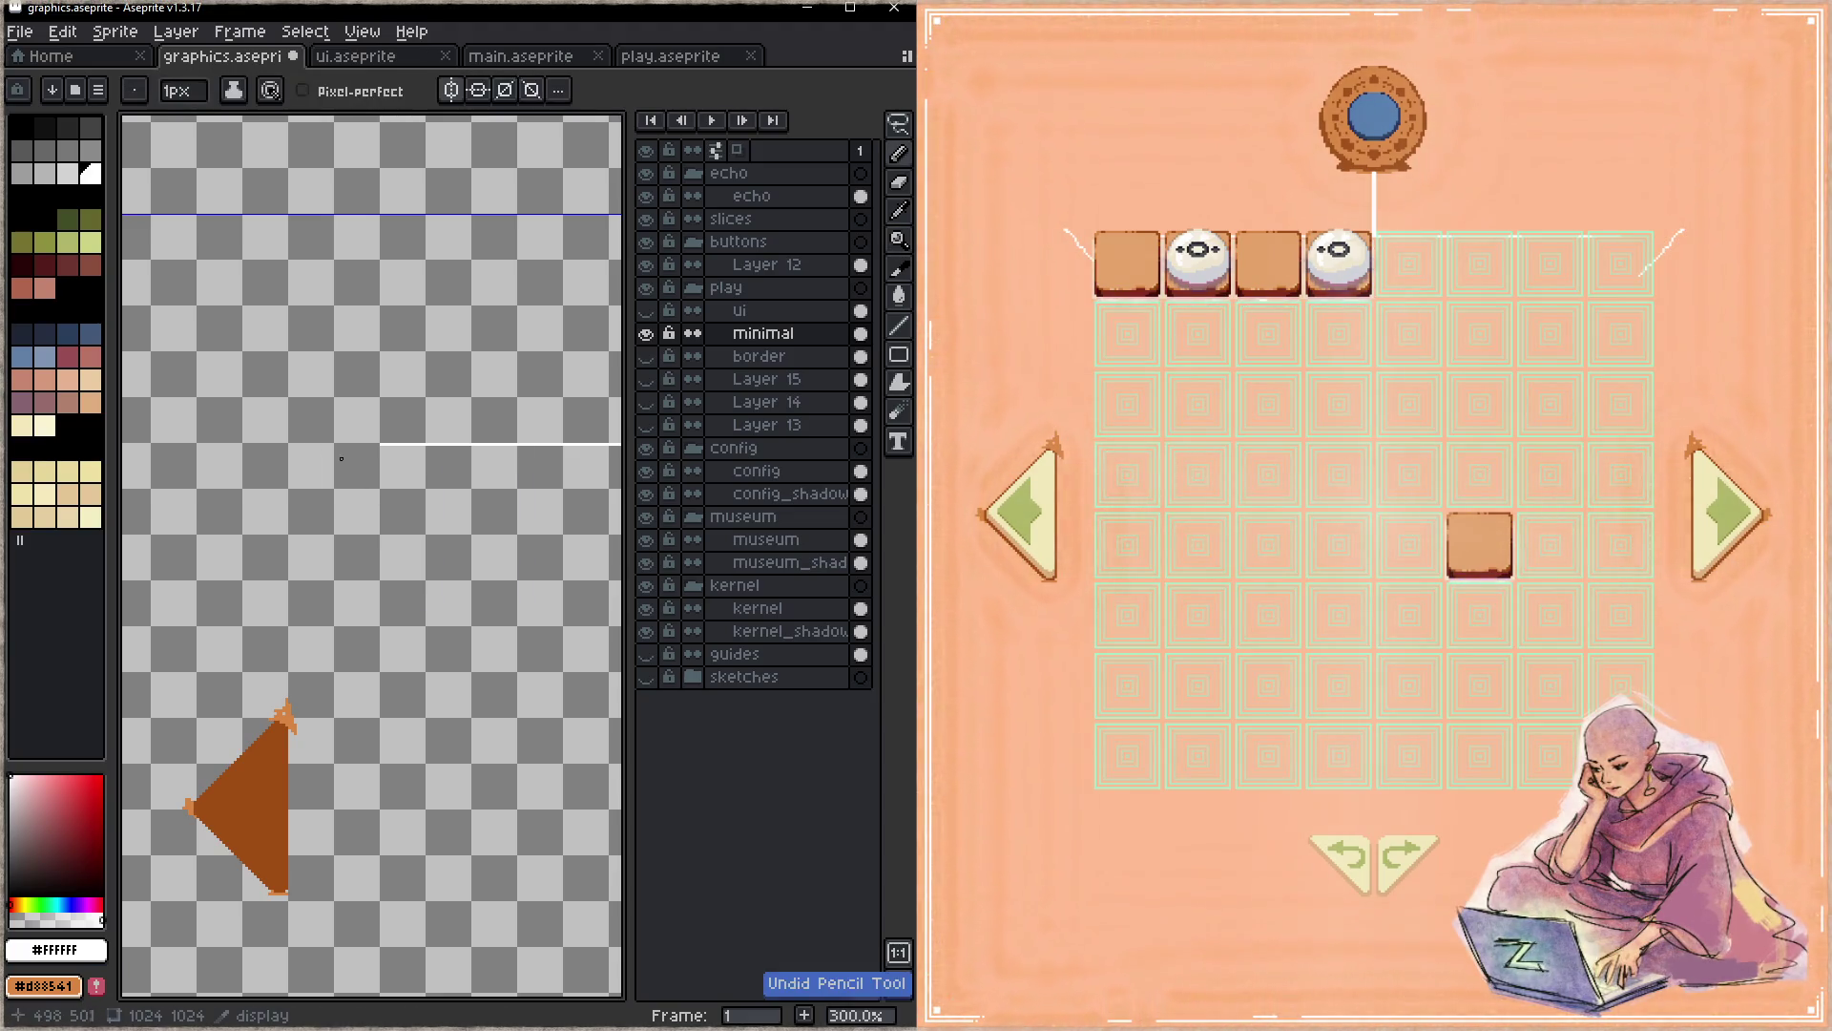
pyautogui.hotkey('ctrl', 's')
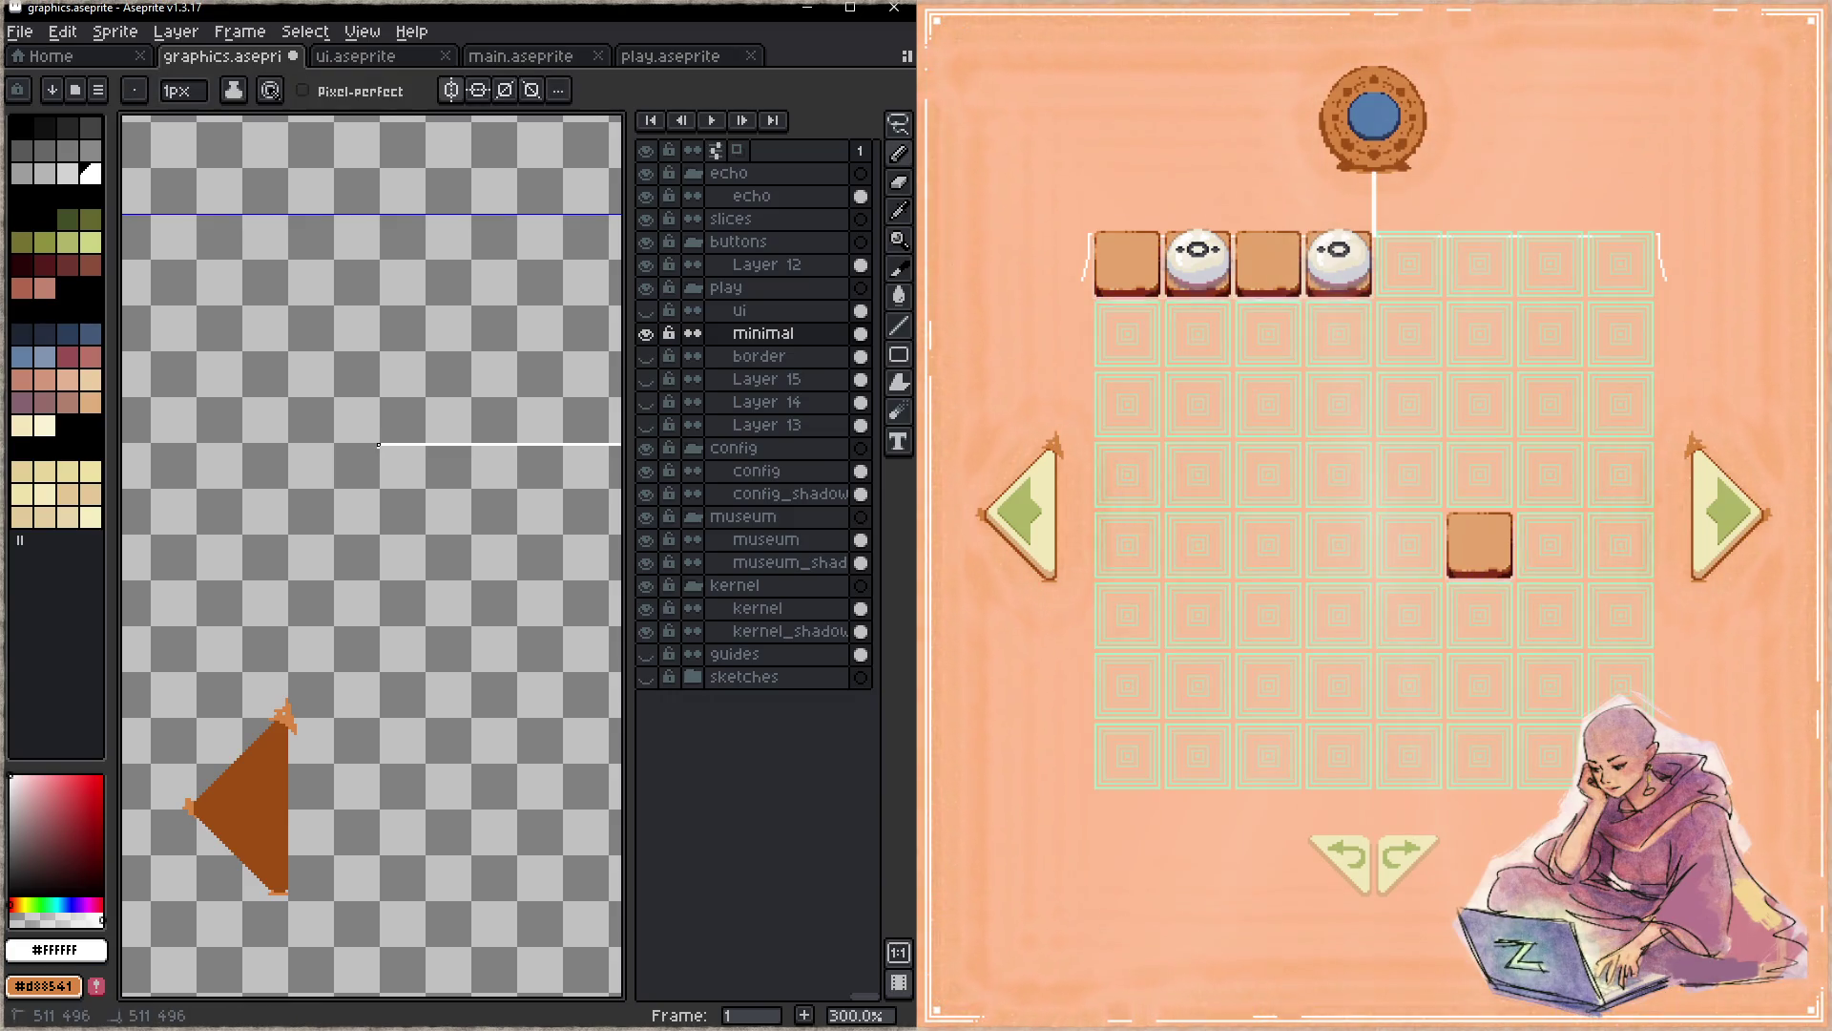
# - Draw a white line down the board's left side from the horizontal line's end and save
pyautogui.keyDown('shift'); pyautogui.click(335, 444); pyautogui.keyUp('shift')
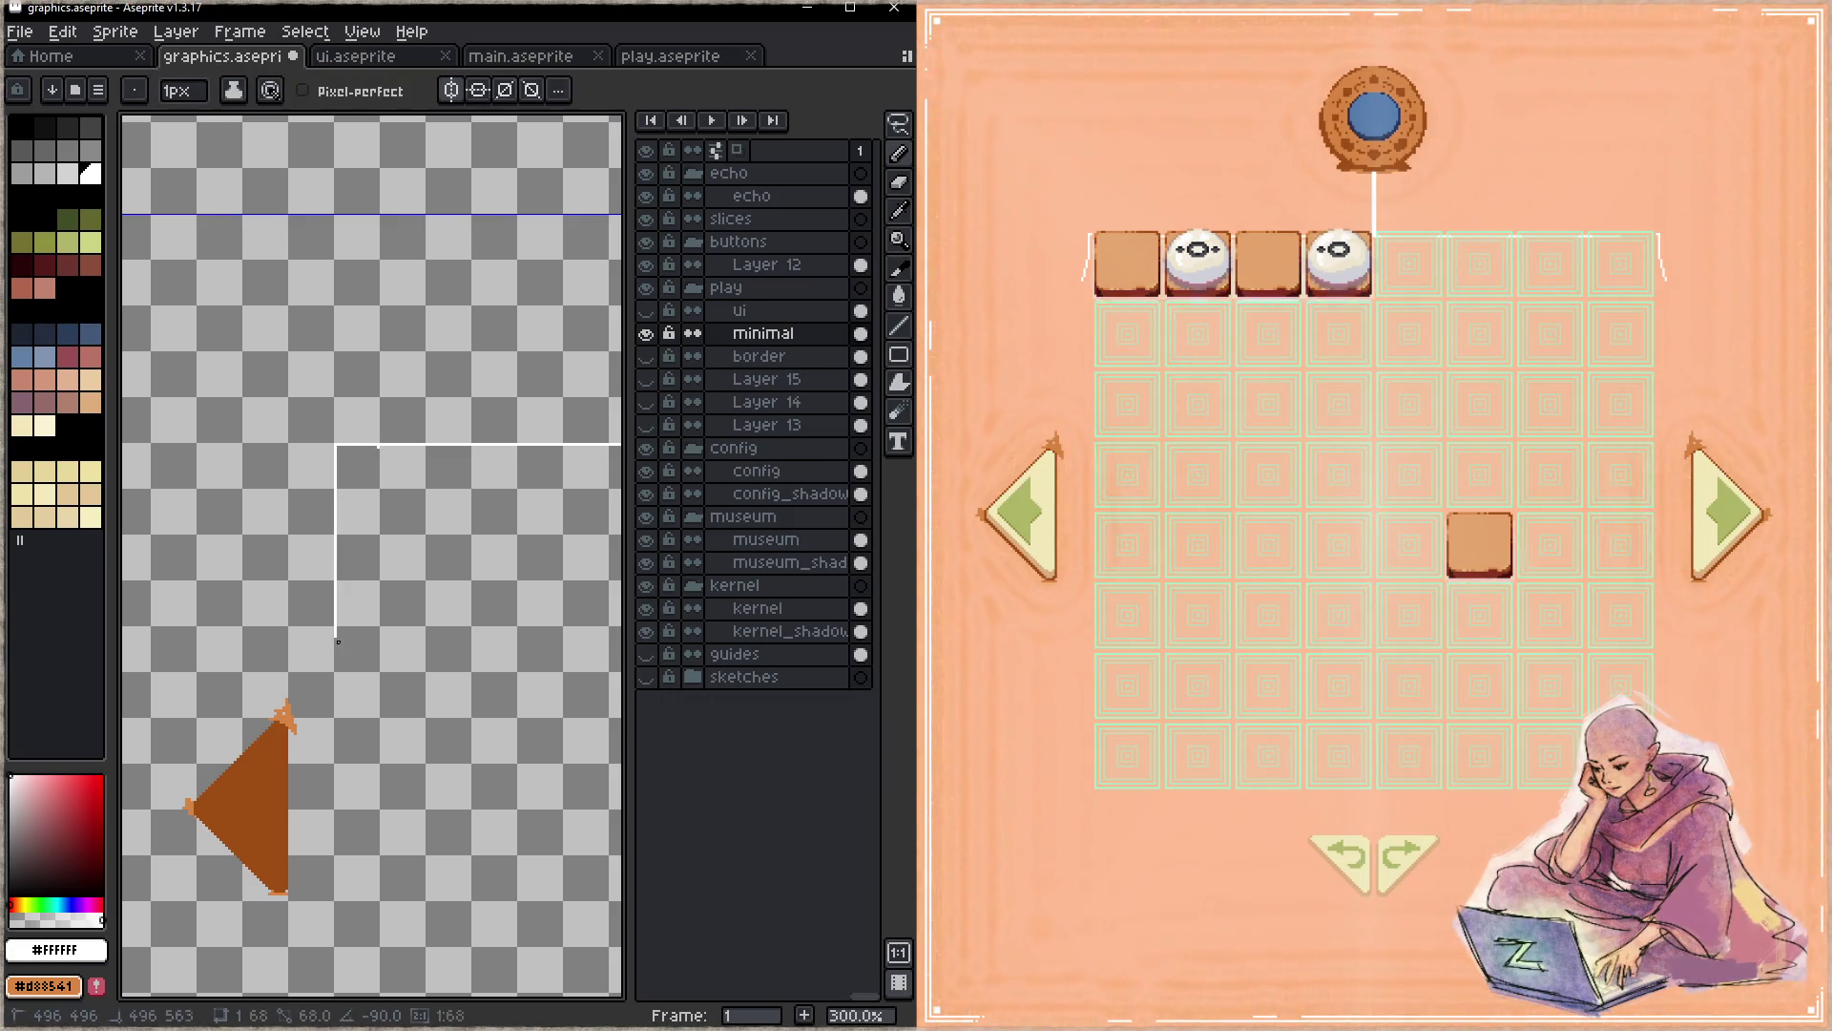
pyautogui.keyDown('shift'); pyautogui.click(335, 857); pyautogui.keyUp('shift')
pyautogui.moveTo(437, 788); pyautogui.dragTo(395, 229)
pyautogui.hotkey('ctrl', 's')
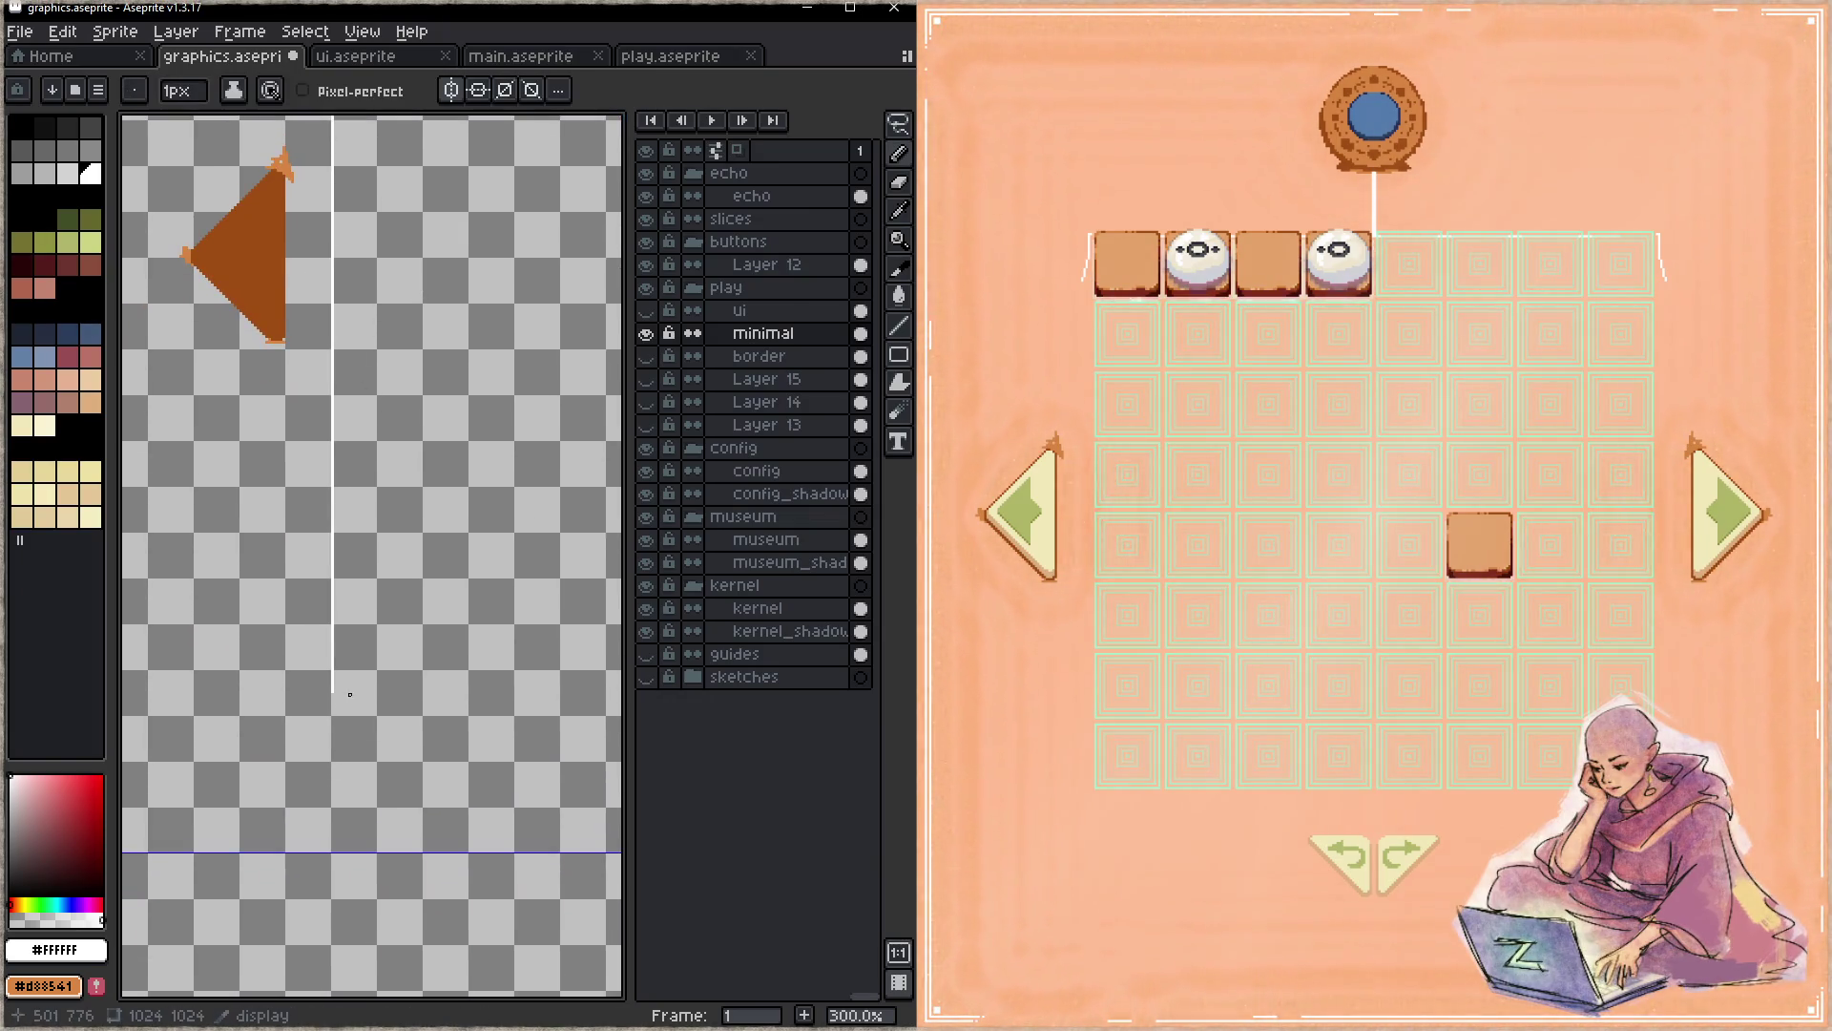
pyautogui.moveTo(382, 749); pyautogui.dragTo(284, 703)
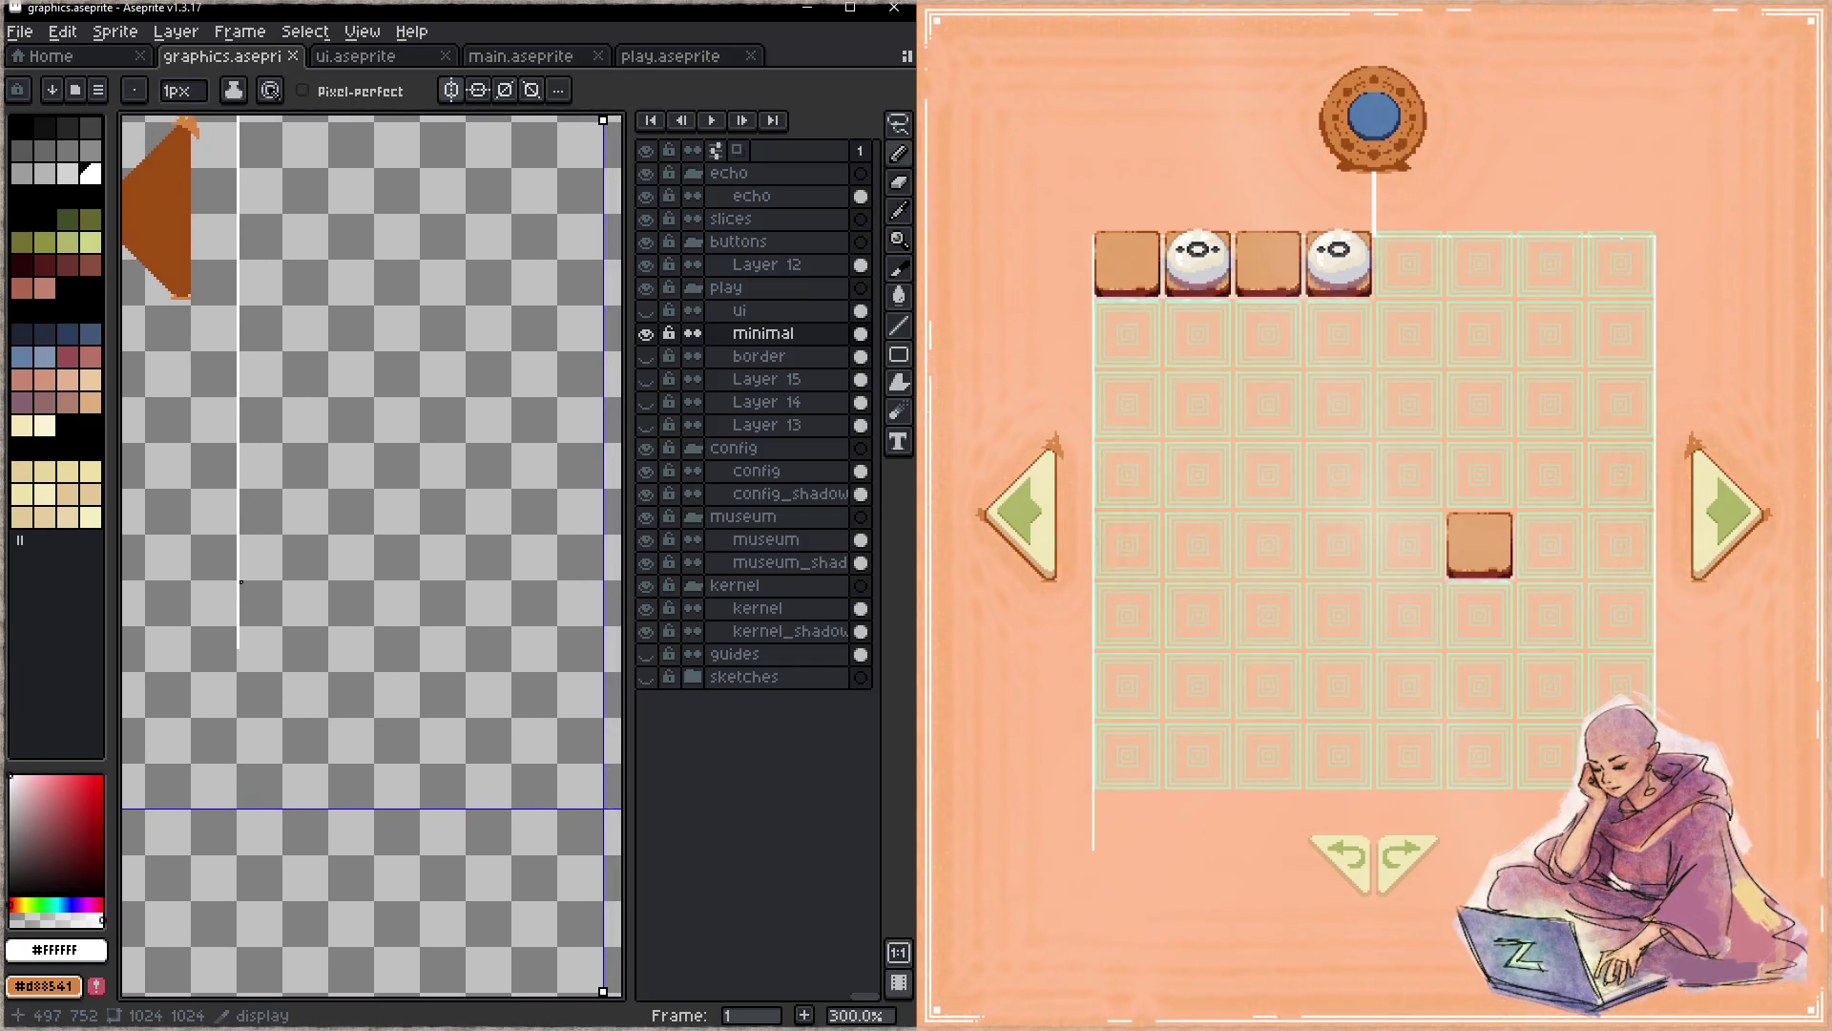
# - Pan across the right triangle and medallion, saving to refresh the game preview
pyautogui.moveTo(524, 625)
pyautogui.mouseDown()
pyautogui.moveTo(254, 626)
pyautogui.moveTo(300, 618)
pyautogui.mouseUp()
pyautogui.hotkey('ctrl', 's')
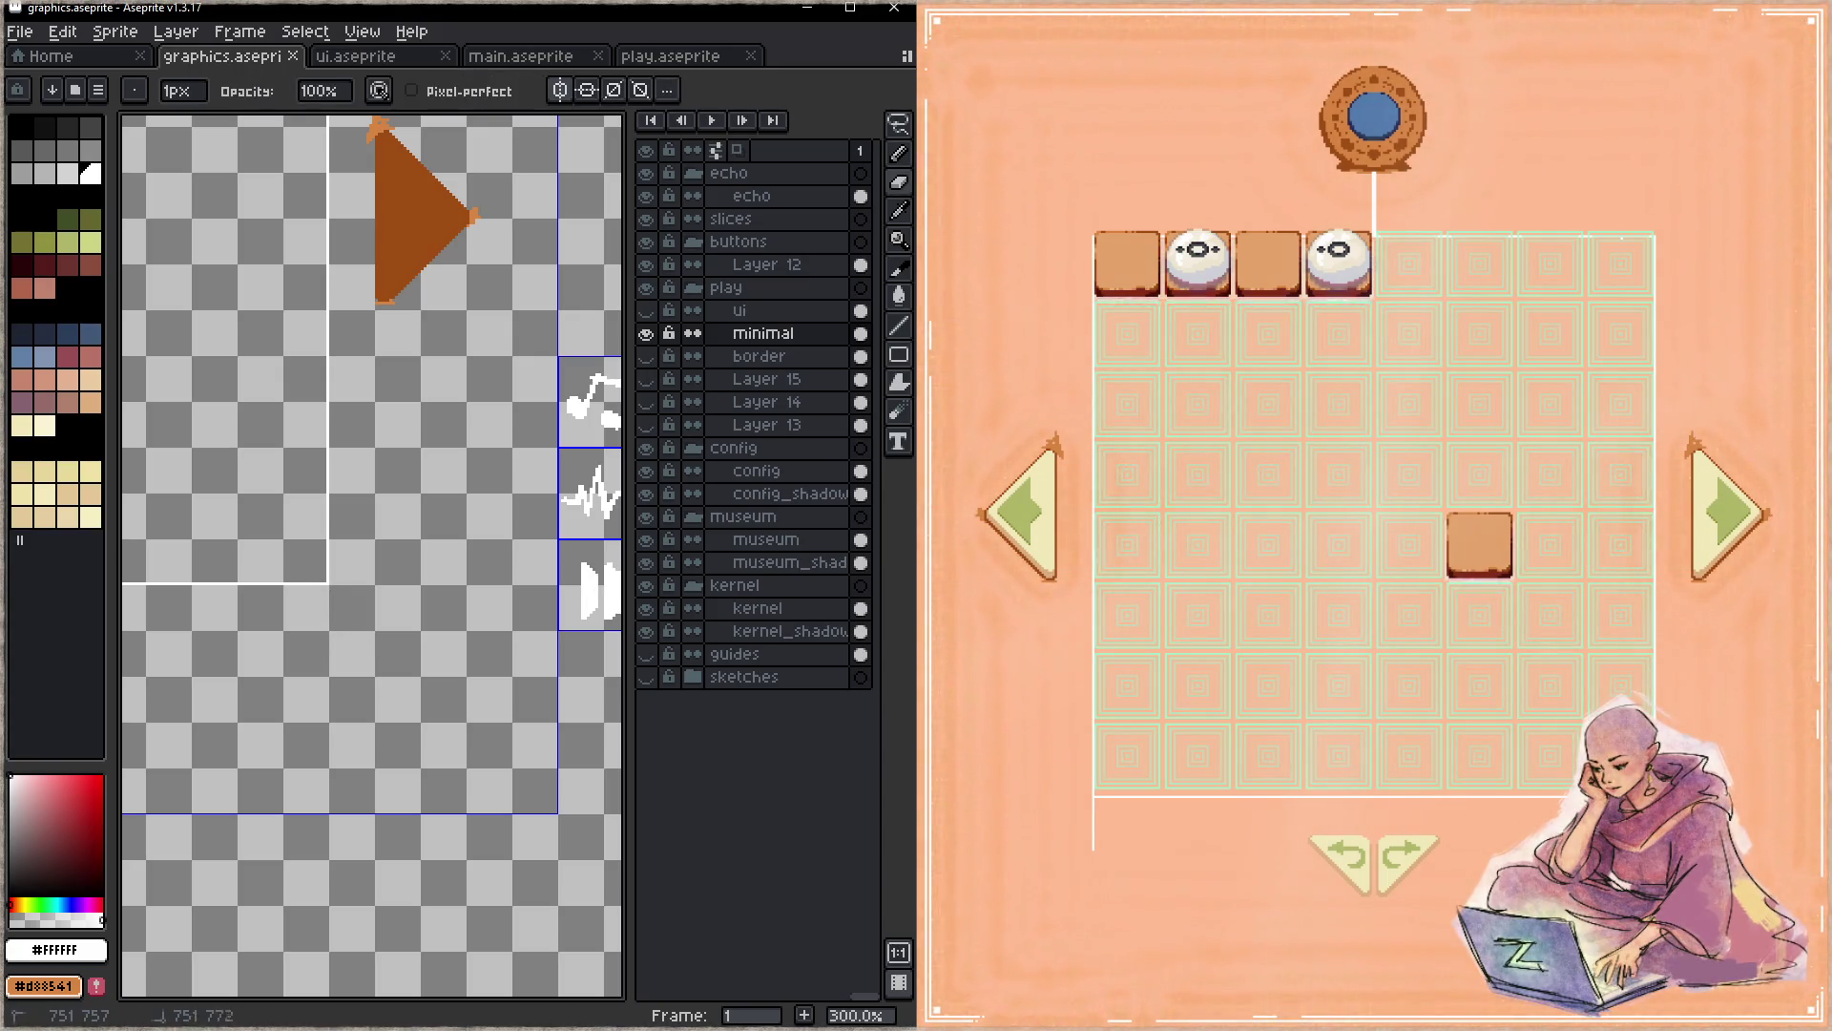
pyautogui.press('space')
pyautogui.moveTo(239, 197)
pyautogui.mouseDown()
pyautogui.moveTo(349, 525)
pyautogui.moveTo(360, 819)
pyautogui.mouseUp()
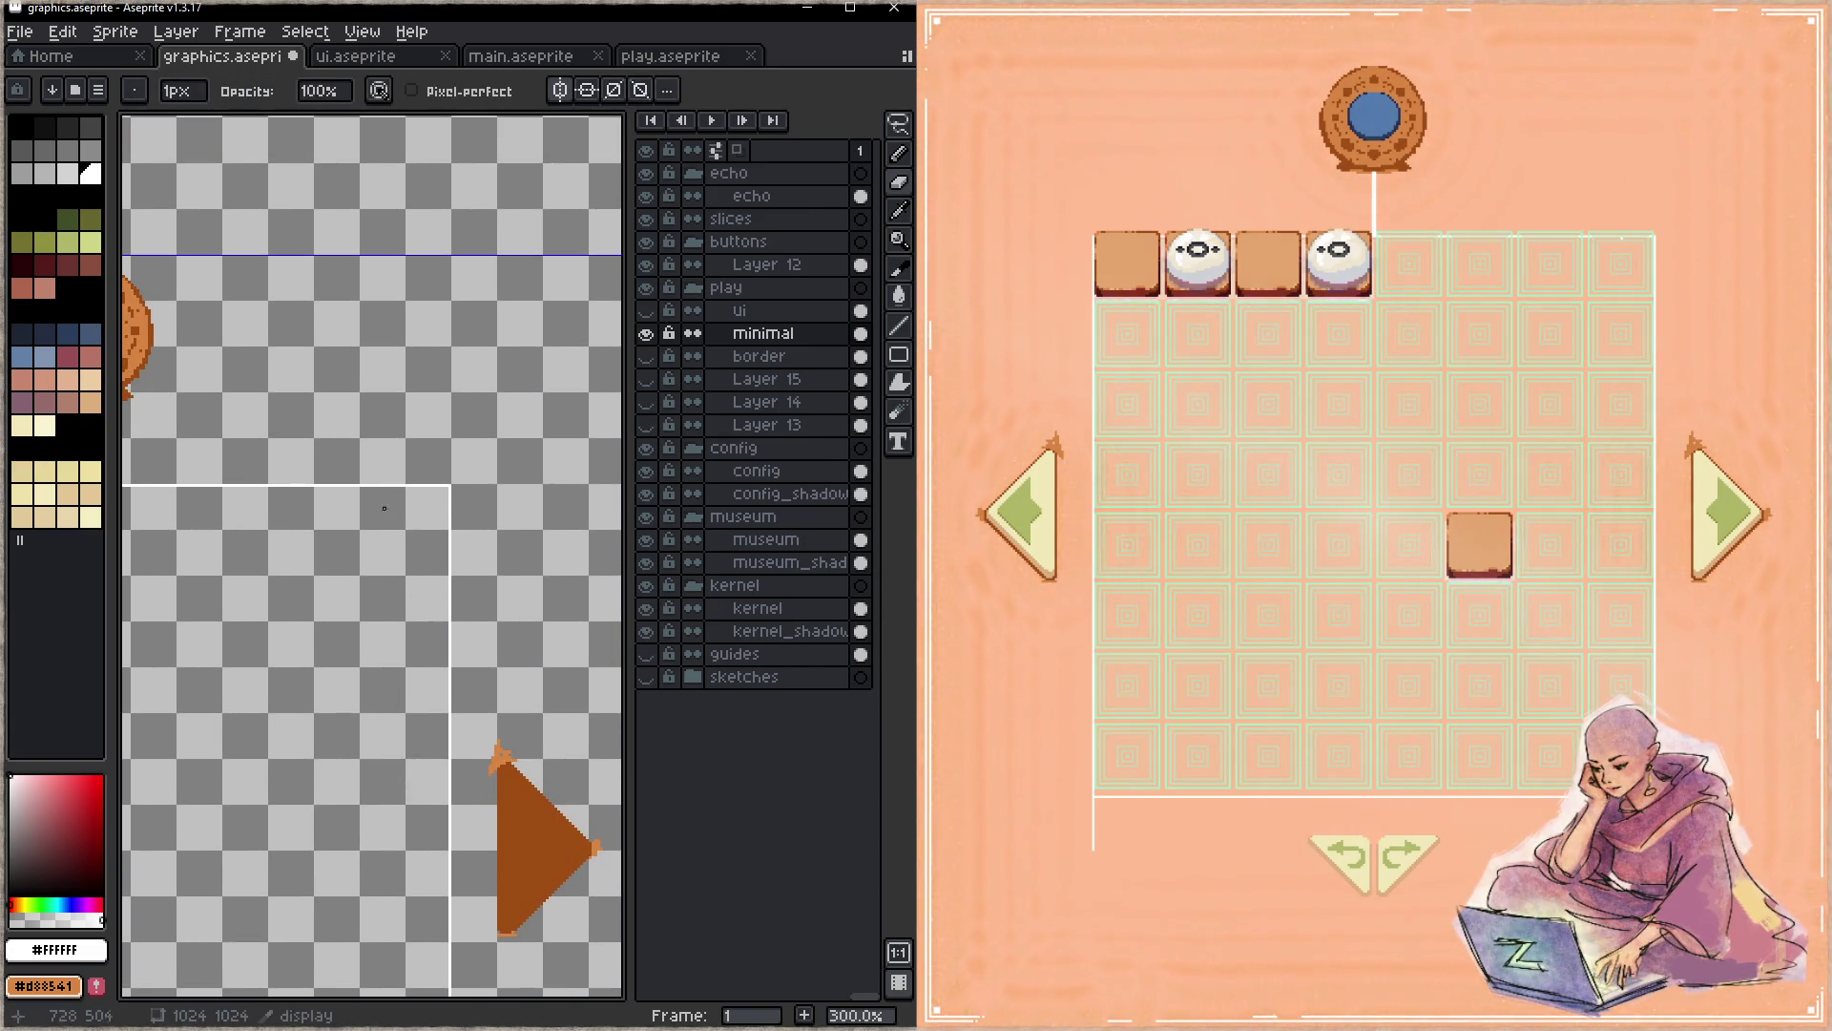
pyautogui.press('space')
pyautogui.moveTo(412, 487); pyautogui.dragTo(519, 508)
pyautogui.hotkey('ctrl', 's')
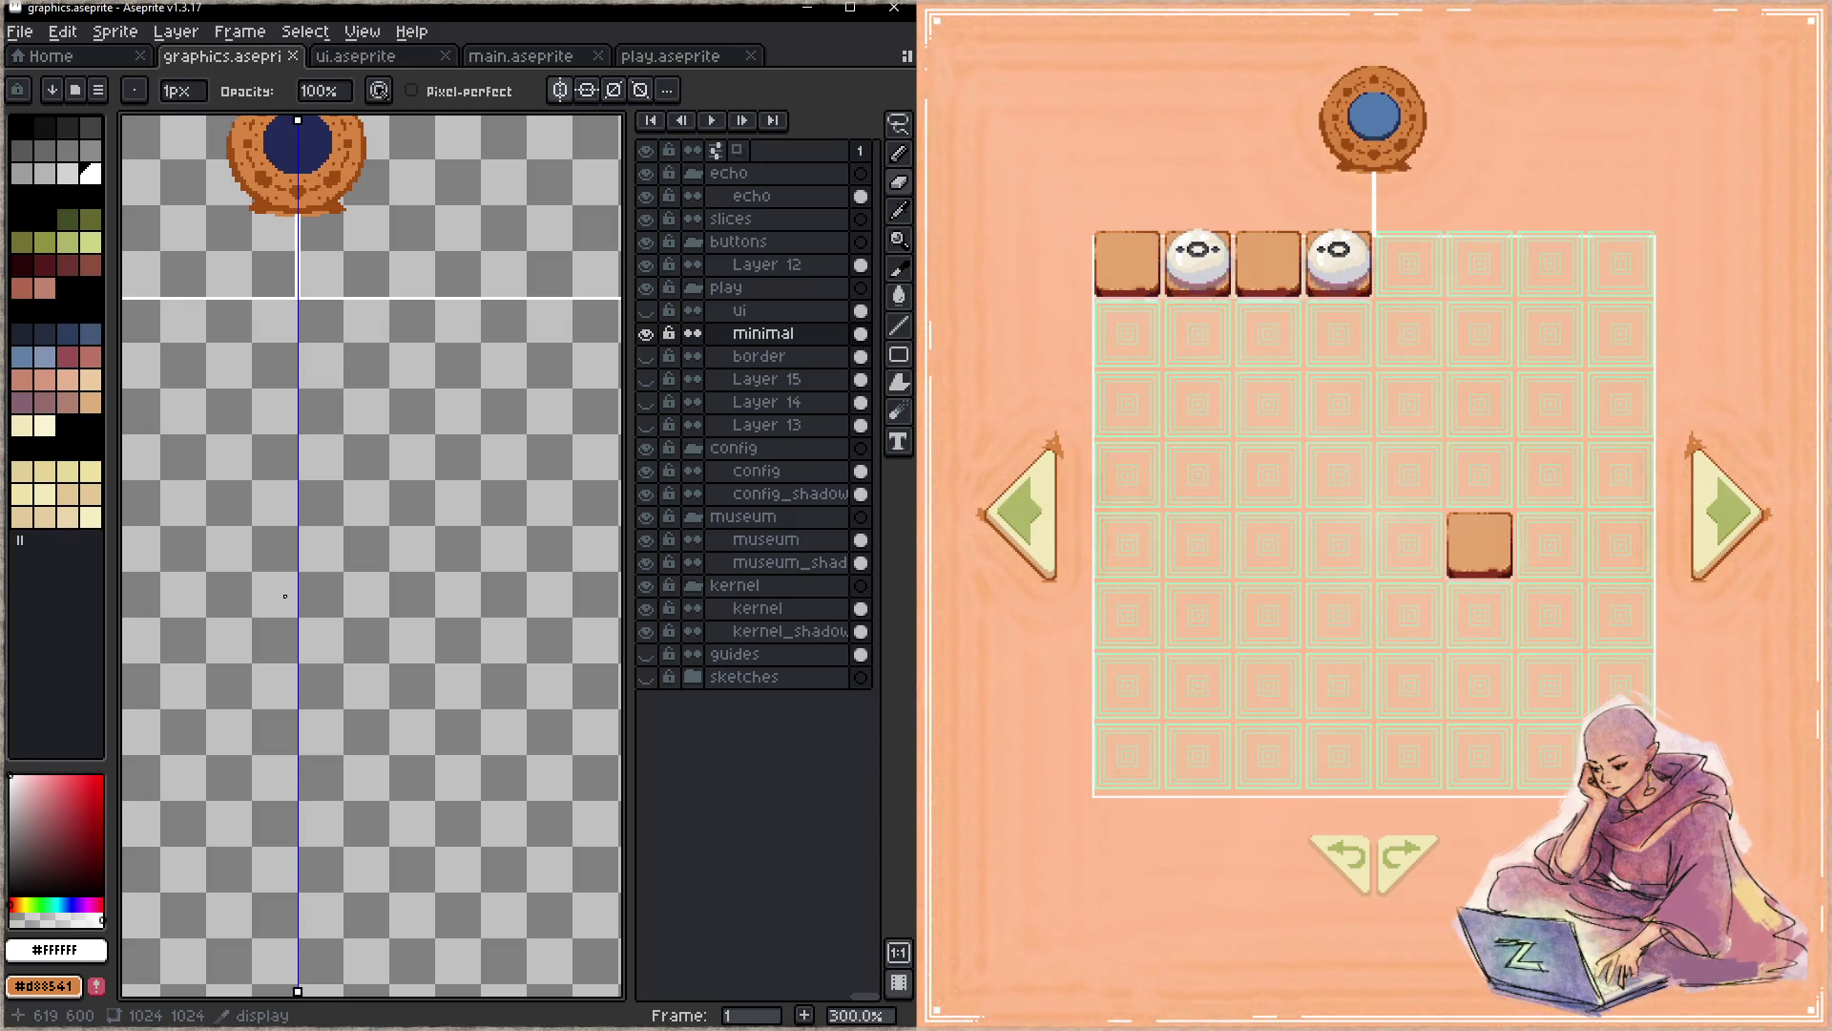
# - Add white outline lines along the frame's right side and bottom, then save
pyautogui.moveTo(500, 500); pyautogui.dragTo(319, 541)
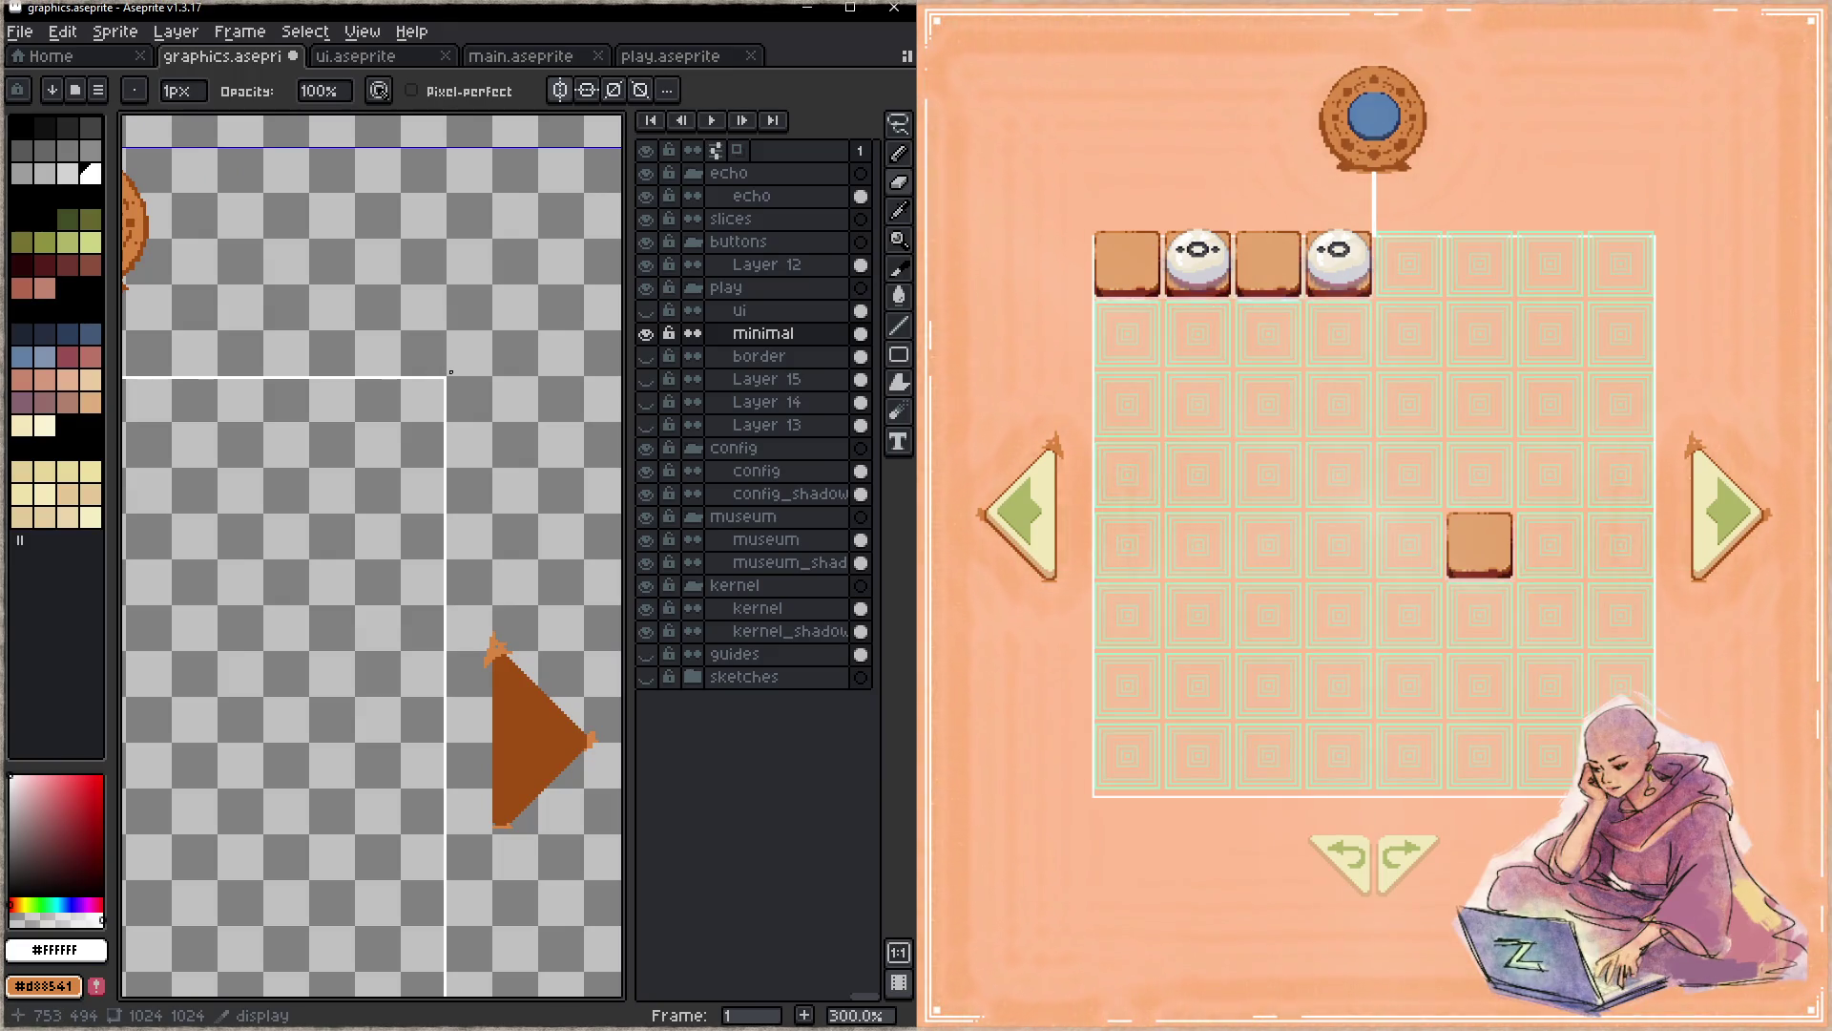
pyautogui.press('e')
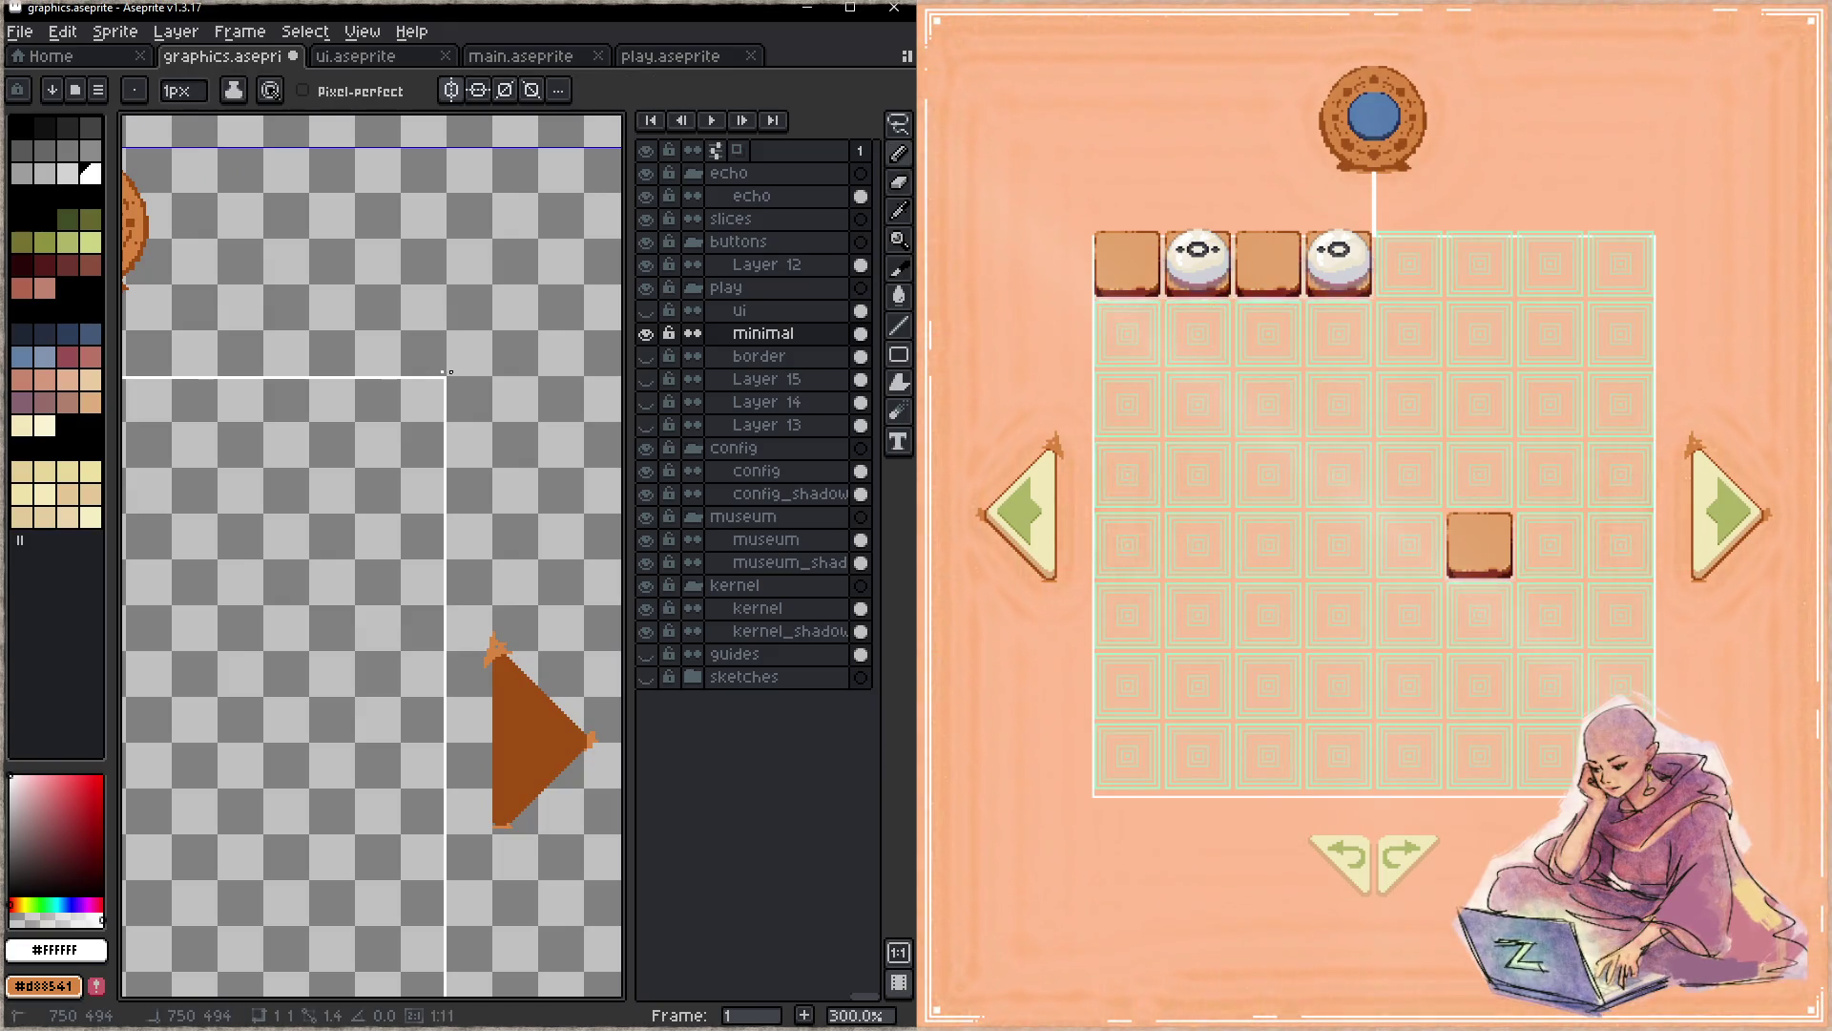
pyautogui.moveTo(447, 377)
pyautogui.mouseDown()
pyautogui.moveTo(451, 949)
pyautogui.moveTo(449, 534)
pyautogui.moveTo(449, 713)
pyautogui.moveTo(463, 699)
pyautogui.mouseUp()
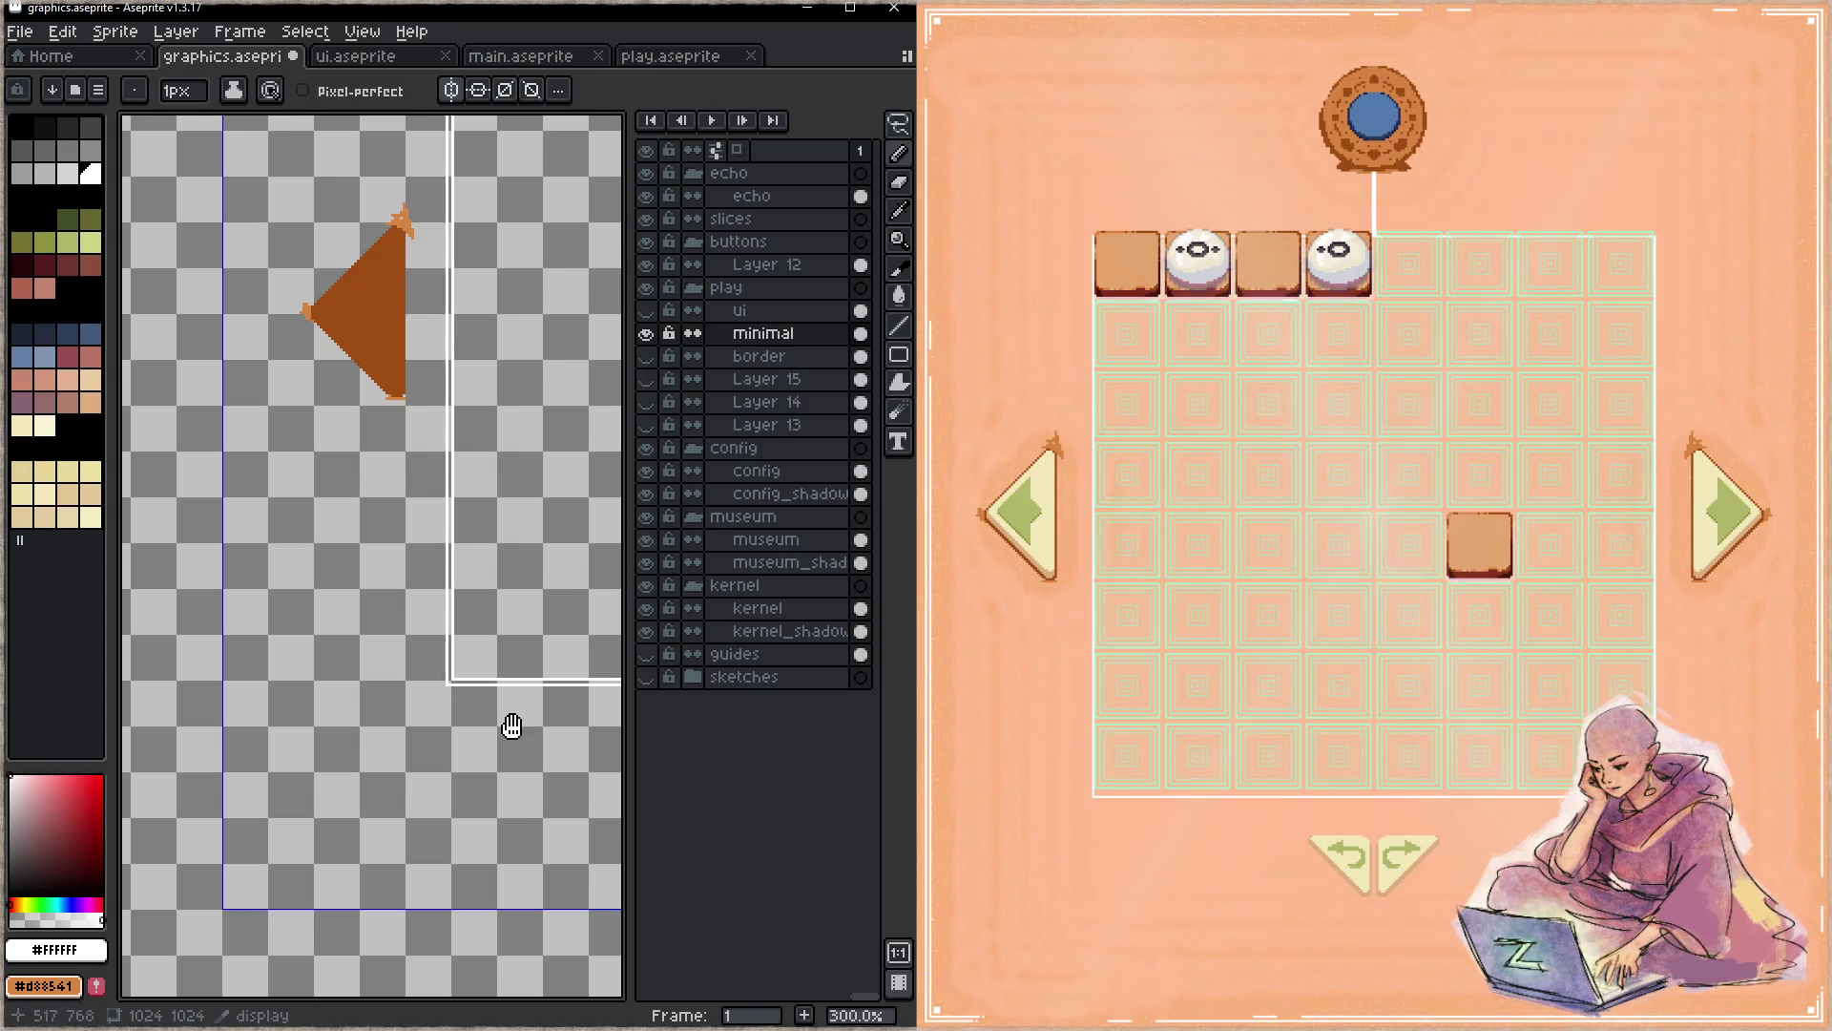
pyautogui.moveTo(511, 728); pyautogui.dragTo(401, 678)
pyautogui.hotkey('ctrl', 's')
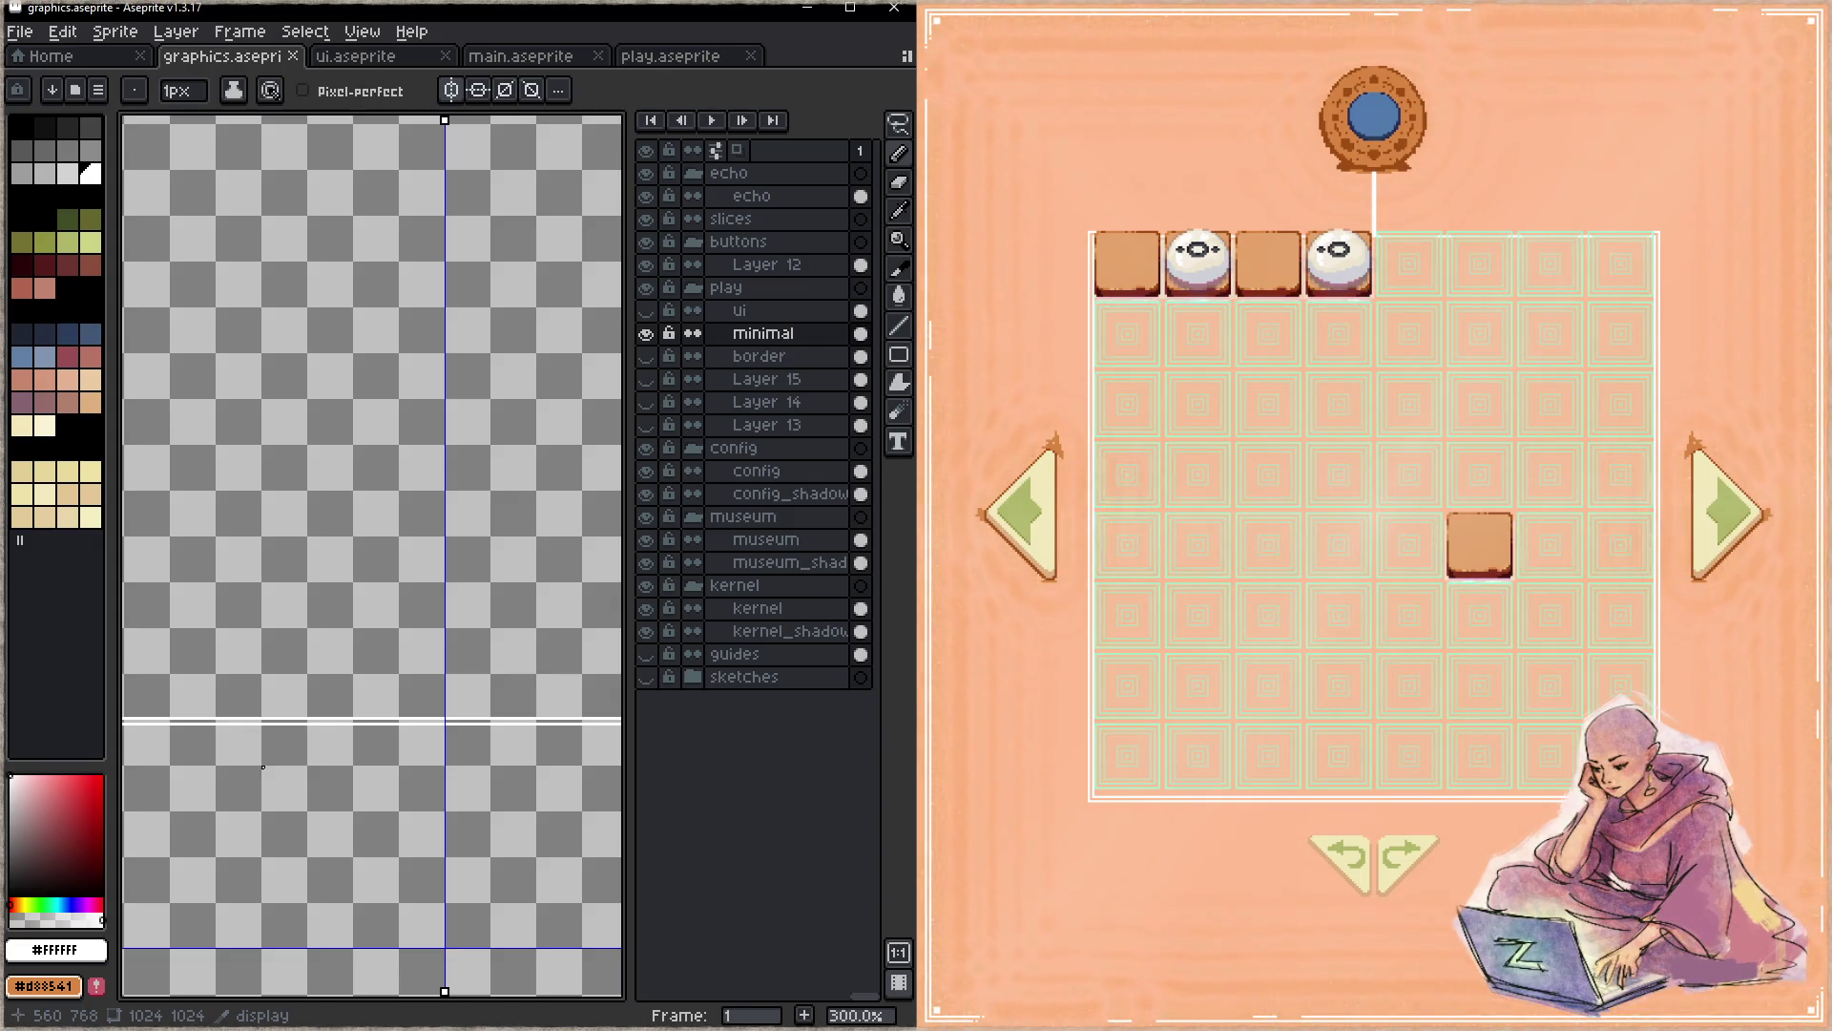
pyautogui.press('h')
pyautogui.moveTo(593, 478)
pyautogui.mouseDown()
pyautogui.moveTo(462, 505)
pyautogui.moveTo(491, 654)
pyautogui.mouseUp()
# - Check layer contents, then lasso and delete the loose orange triangle on Layer 12
pyautogui.press('b')
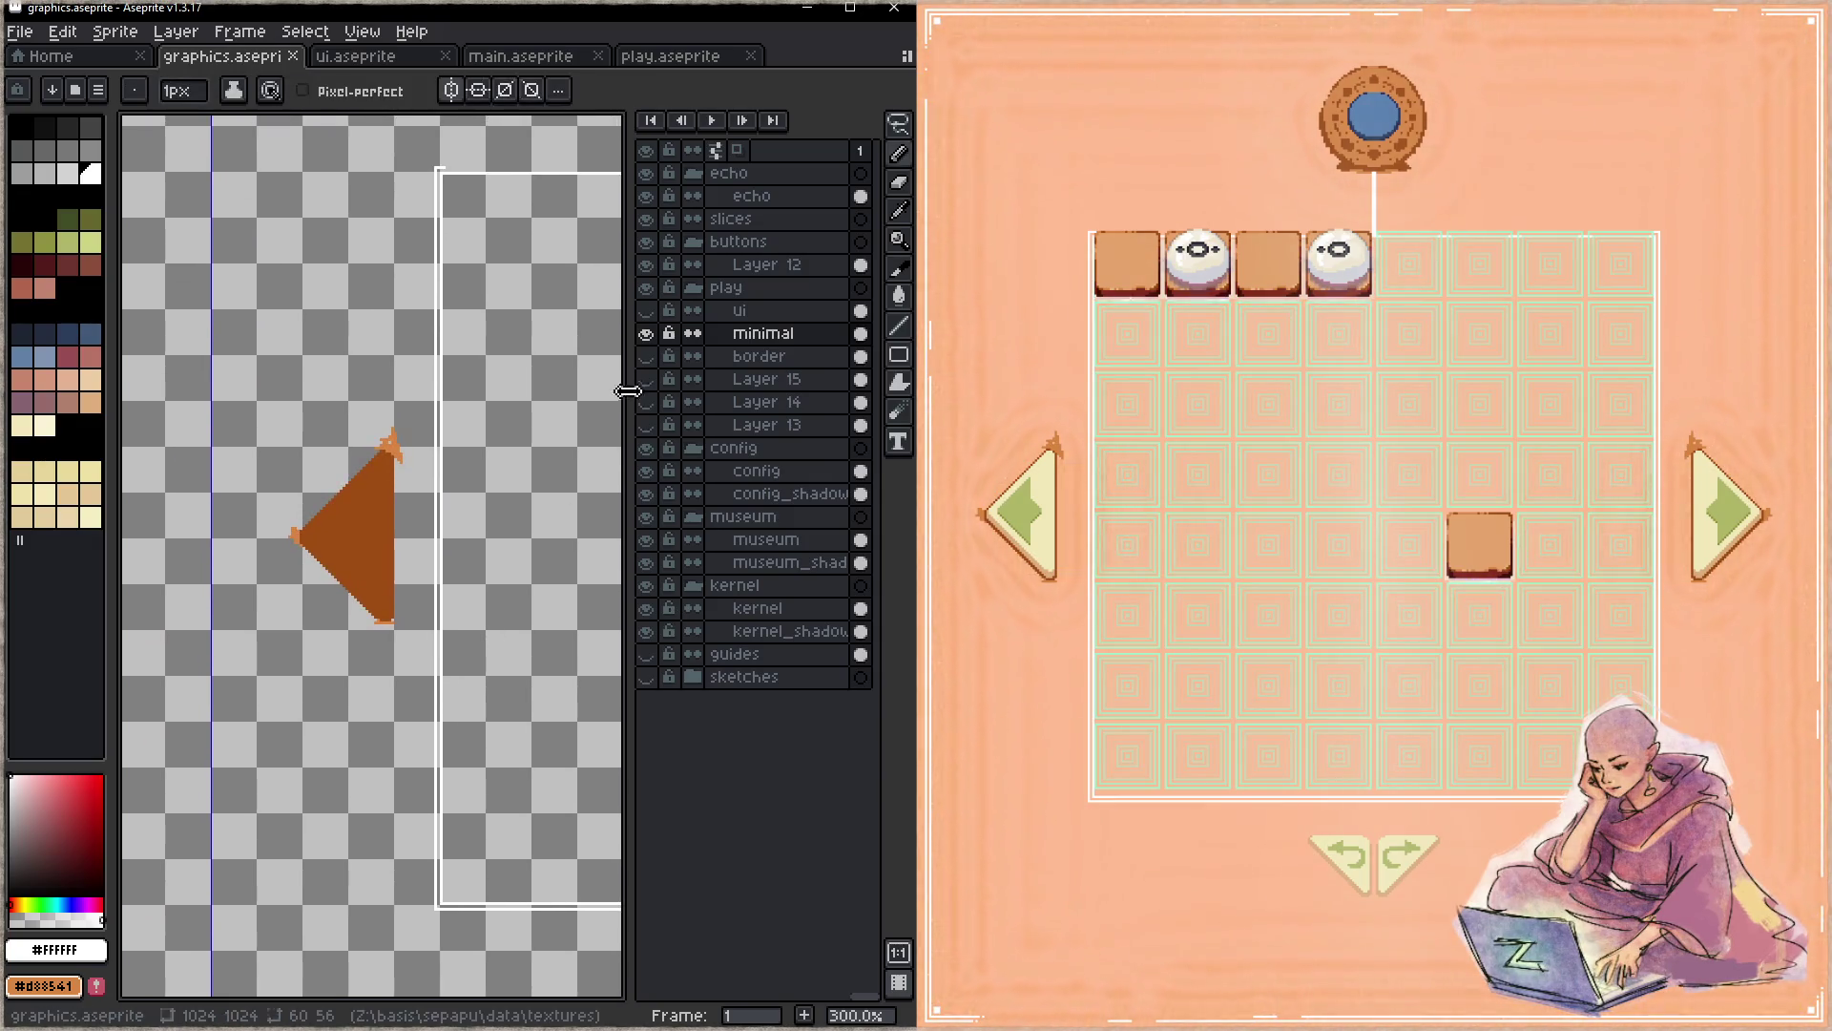
pyautogui.click(650, 342)
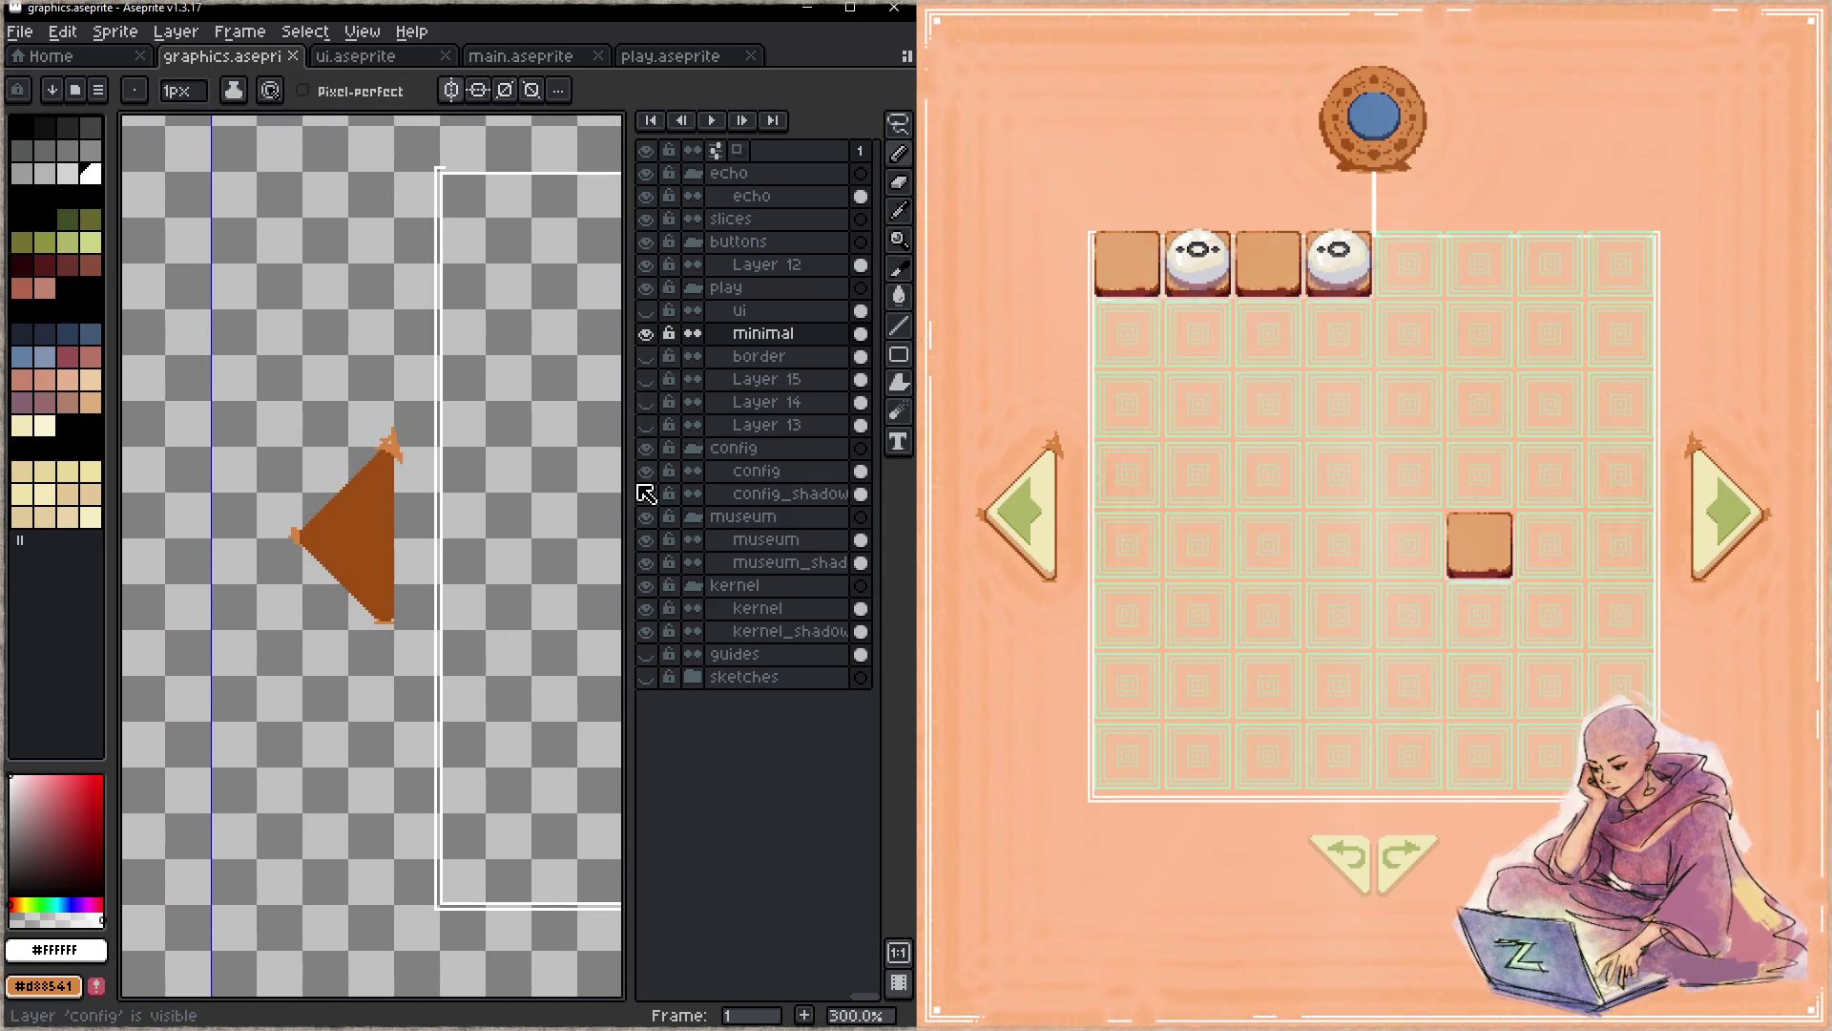
pyautogui.click(648, 264)
pyautogui.click(765, 266)
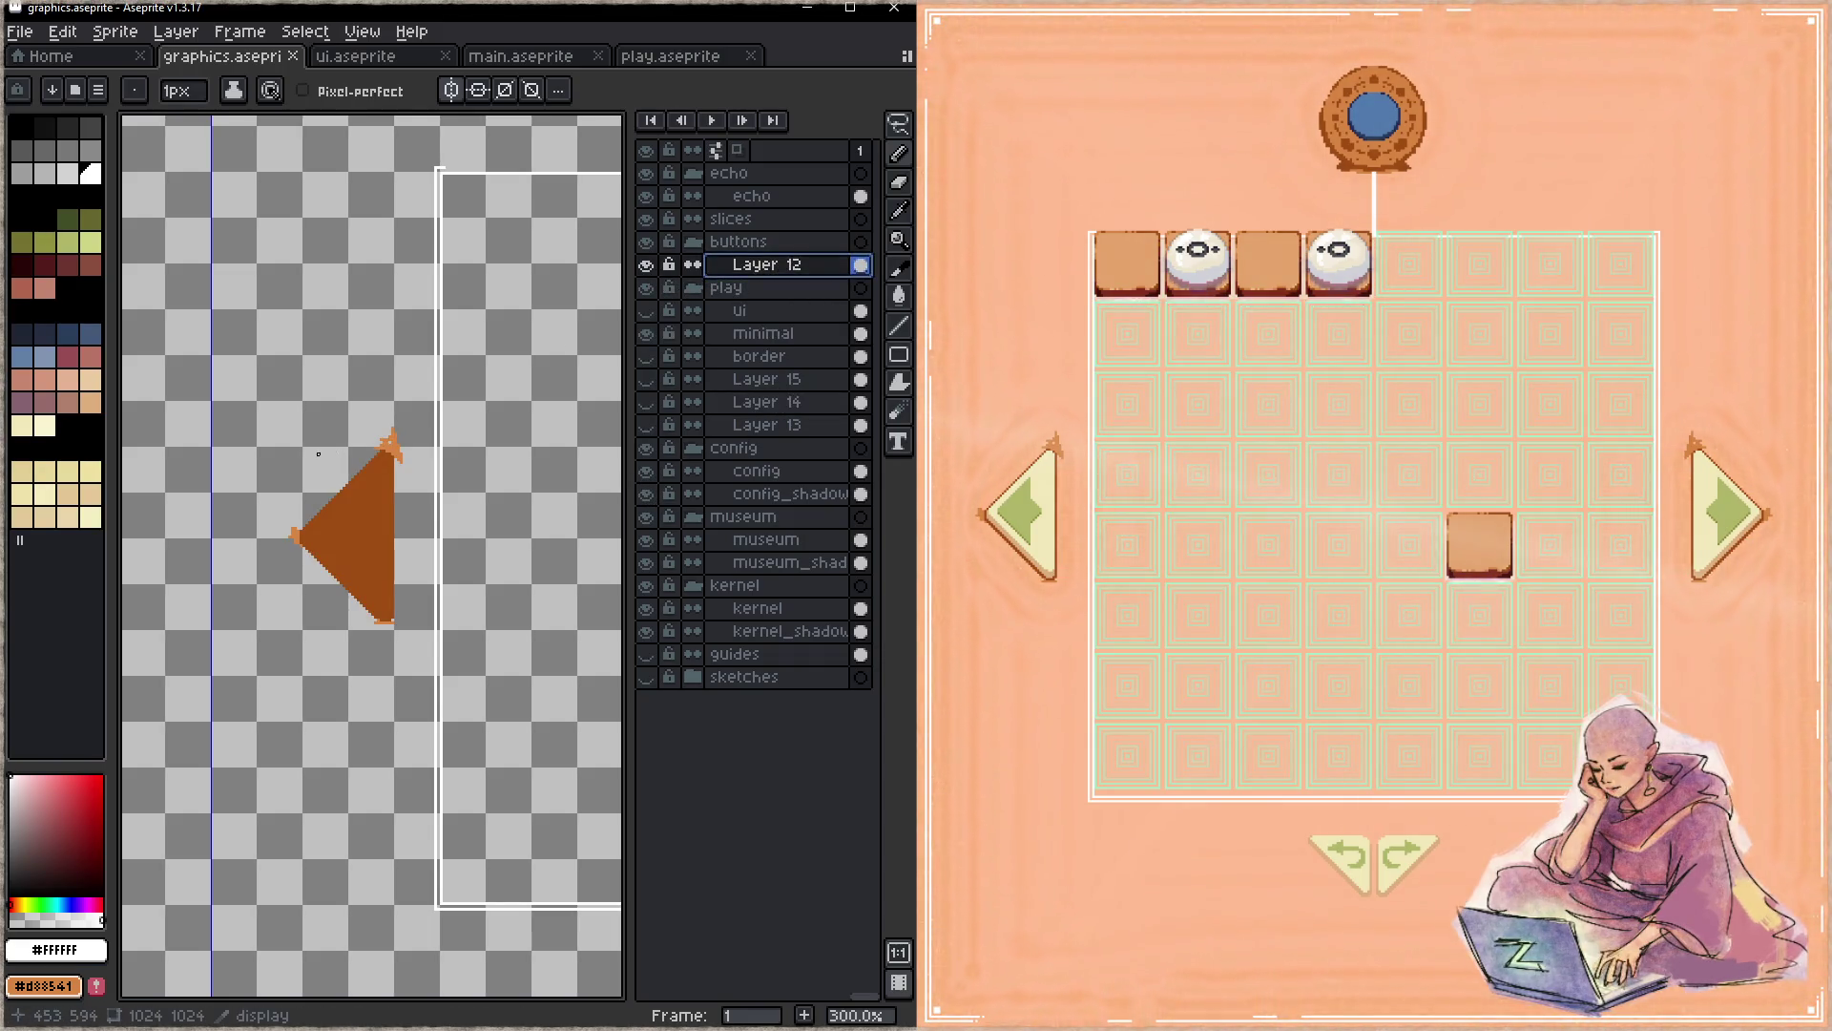
pyautogui.press('q')
pyautogui.moveTo(333, 435)
pyautogui.mouseDown()
pyautogui.moveTo(336, 647)
pyautogui.moveTo(355, 399)
pyautogui.mouseUp()
pyautogui.press('Delete')
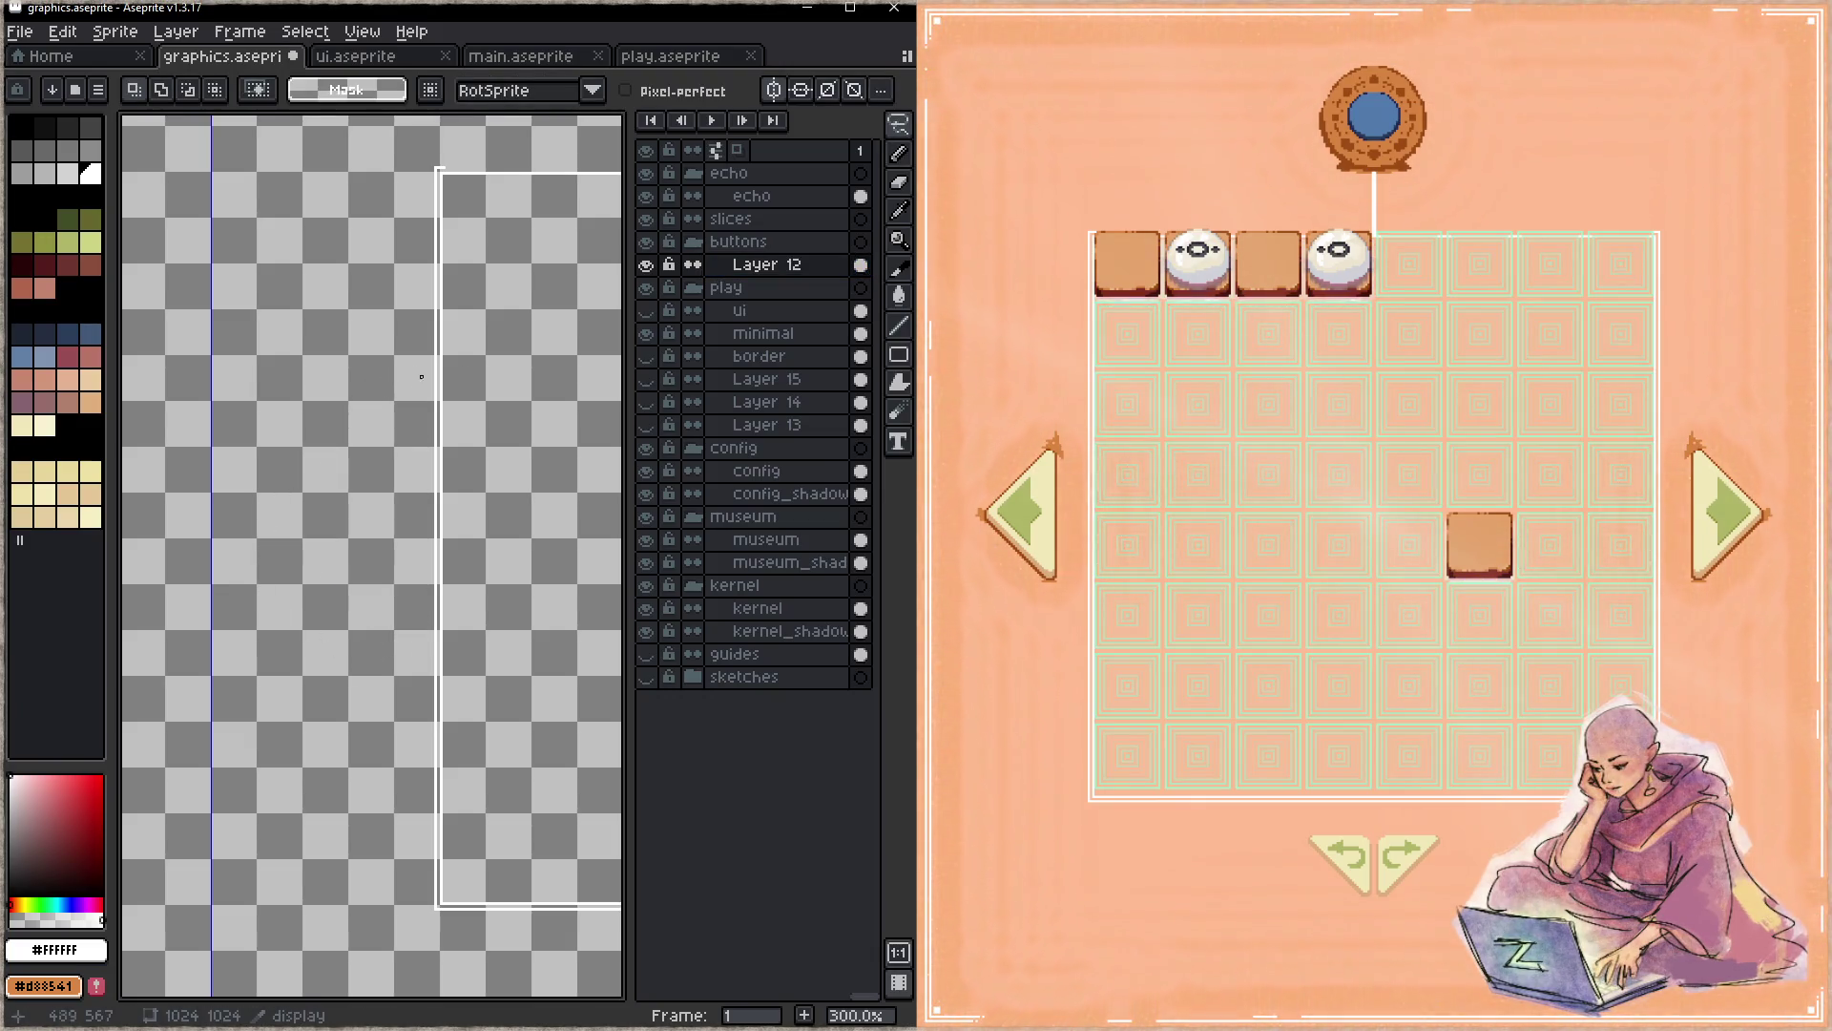
# - Reveal and select Layer 13's orange frame, picking up the brown triangle
pyautogui.click(652, 383)
pyautogui.click(647, 402)
pyautogui.click(647, 425)
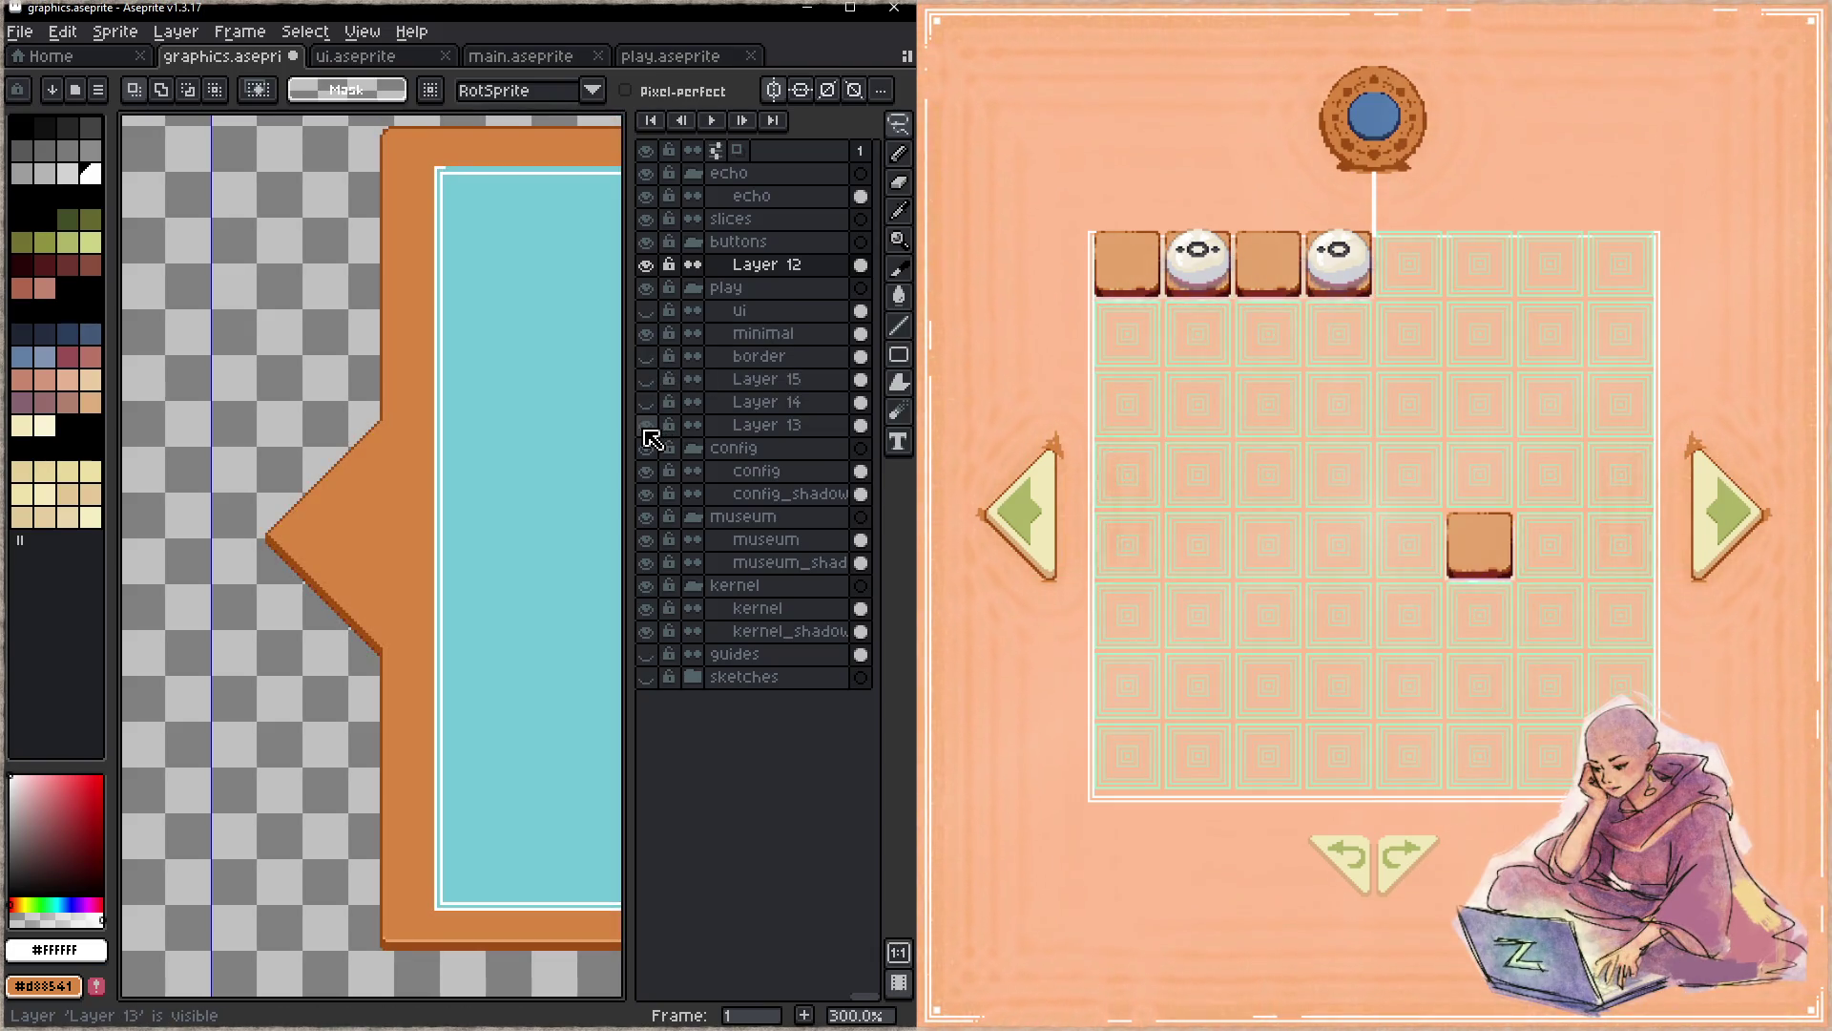
pyautogui.click(749, 426)
pyautogui.click(371, 521)
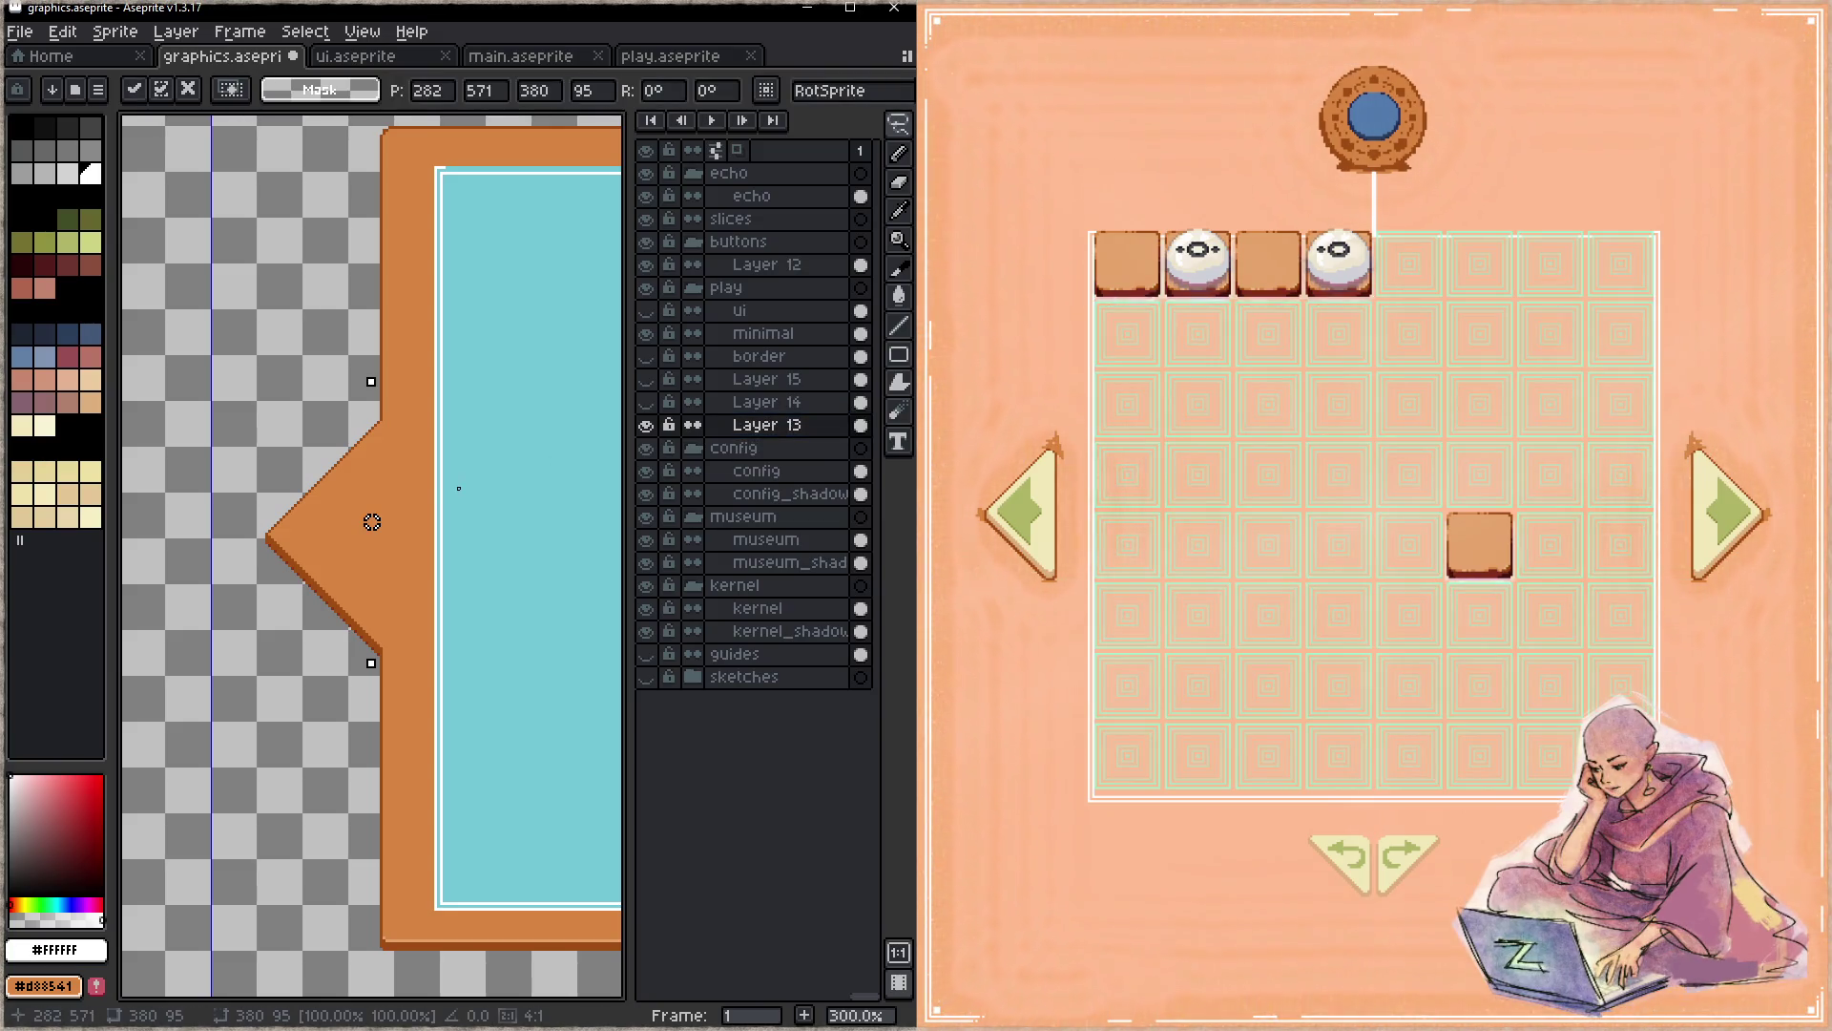
pyautogui.scroll(-3, 370, 521)
pyautogui.scroll(1, 420, 457)
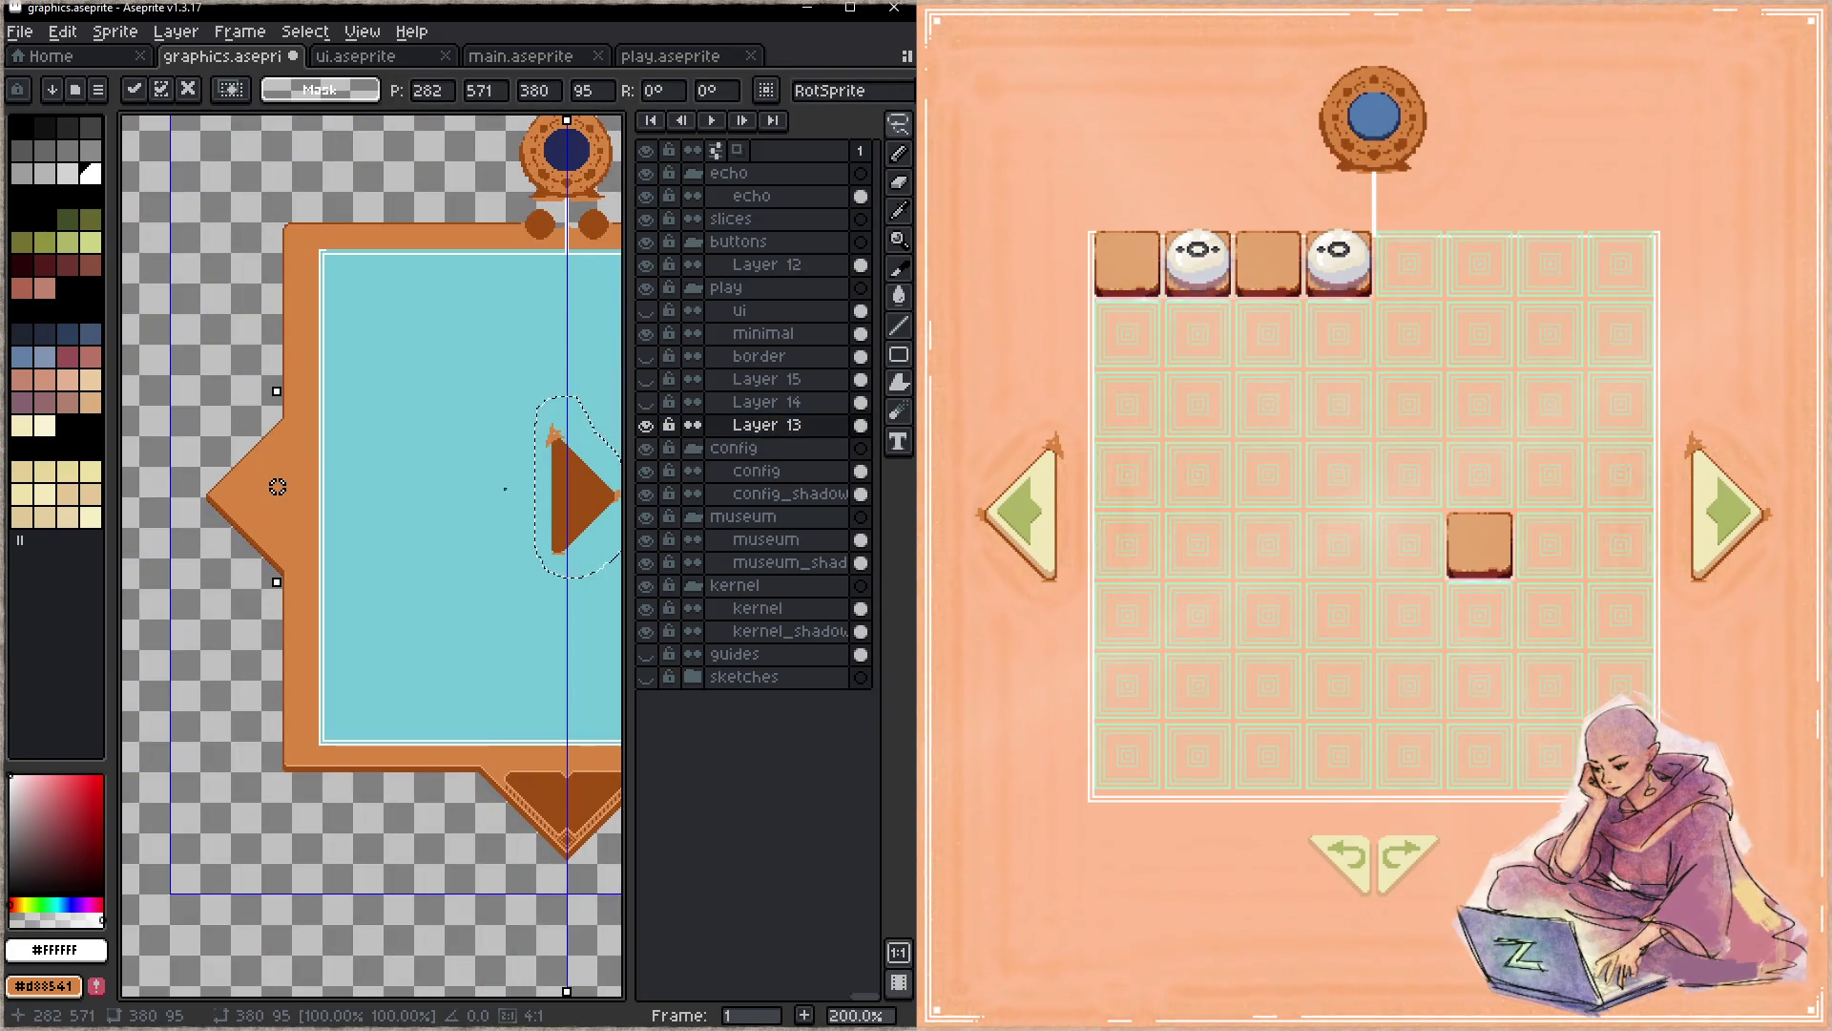
pyautogui.scroll(1, 205, 478)
# - Move the brown triangle to the frame's left notch, flip it to point left and commit
pyautogui.moveTo(198, 488); pyautogui.dragTo(514, 492)
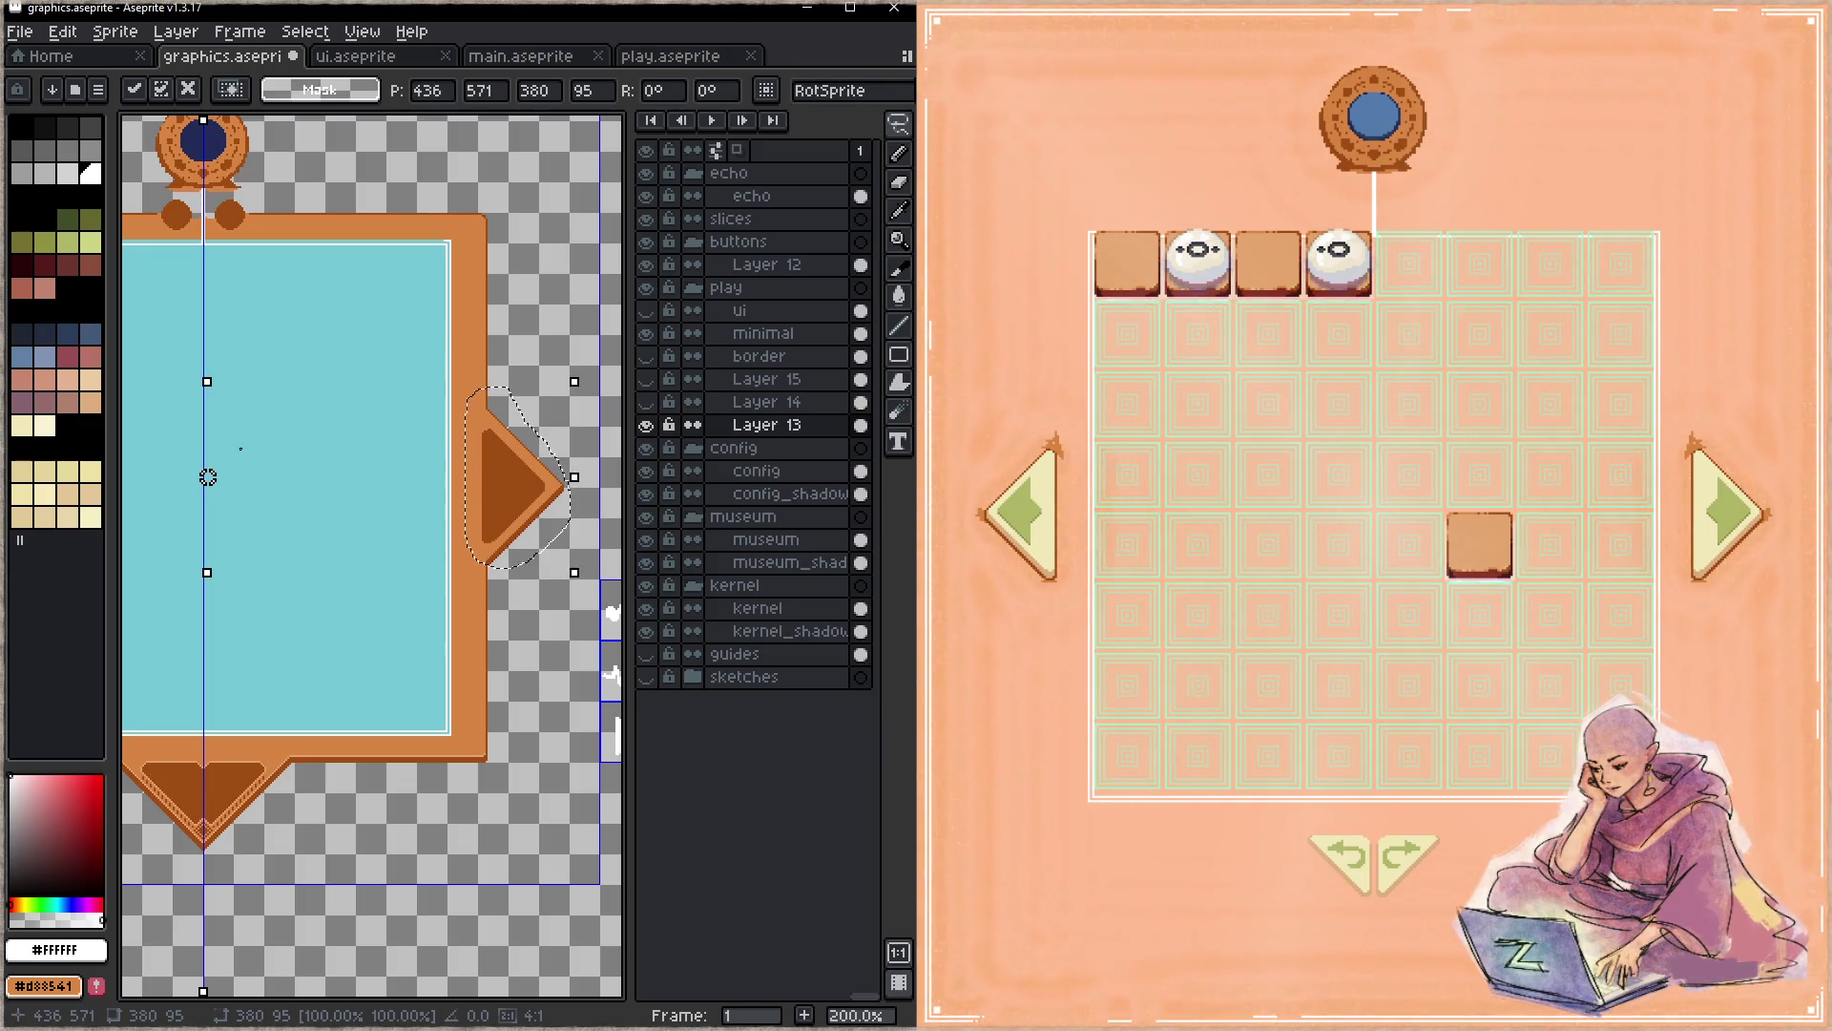
pyautogui.hotkey('shift', 'h')
pyautogui.moveTo(228, 443); pyautogui.dragTo(524, 442)
pyautogui.scroll(2, 225, 450)
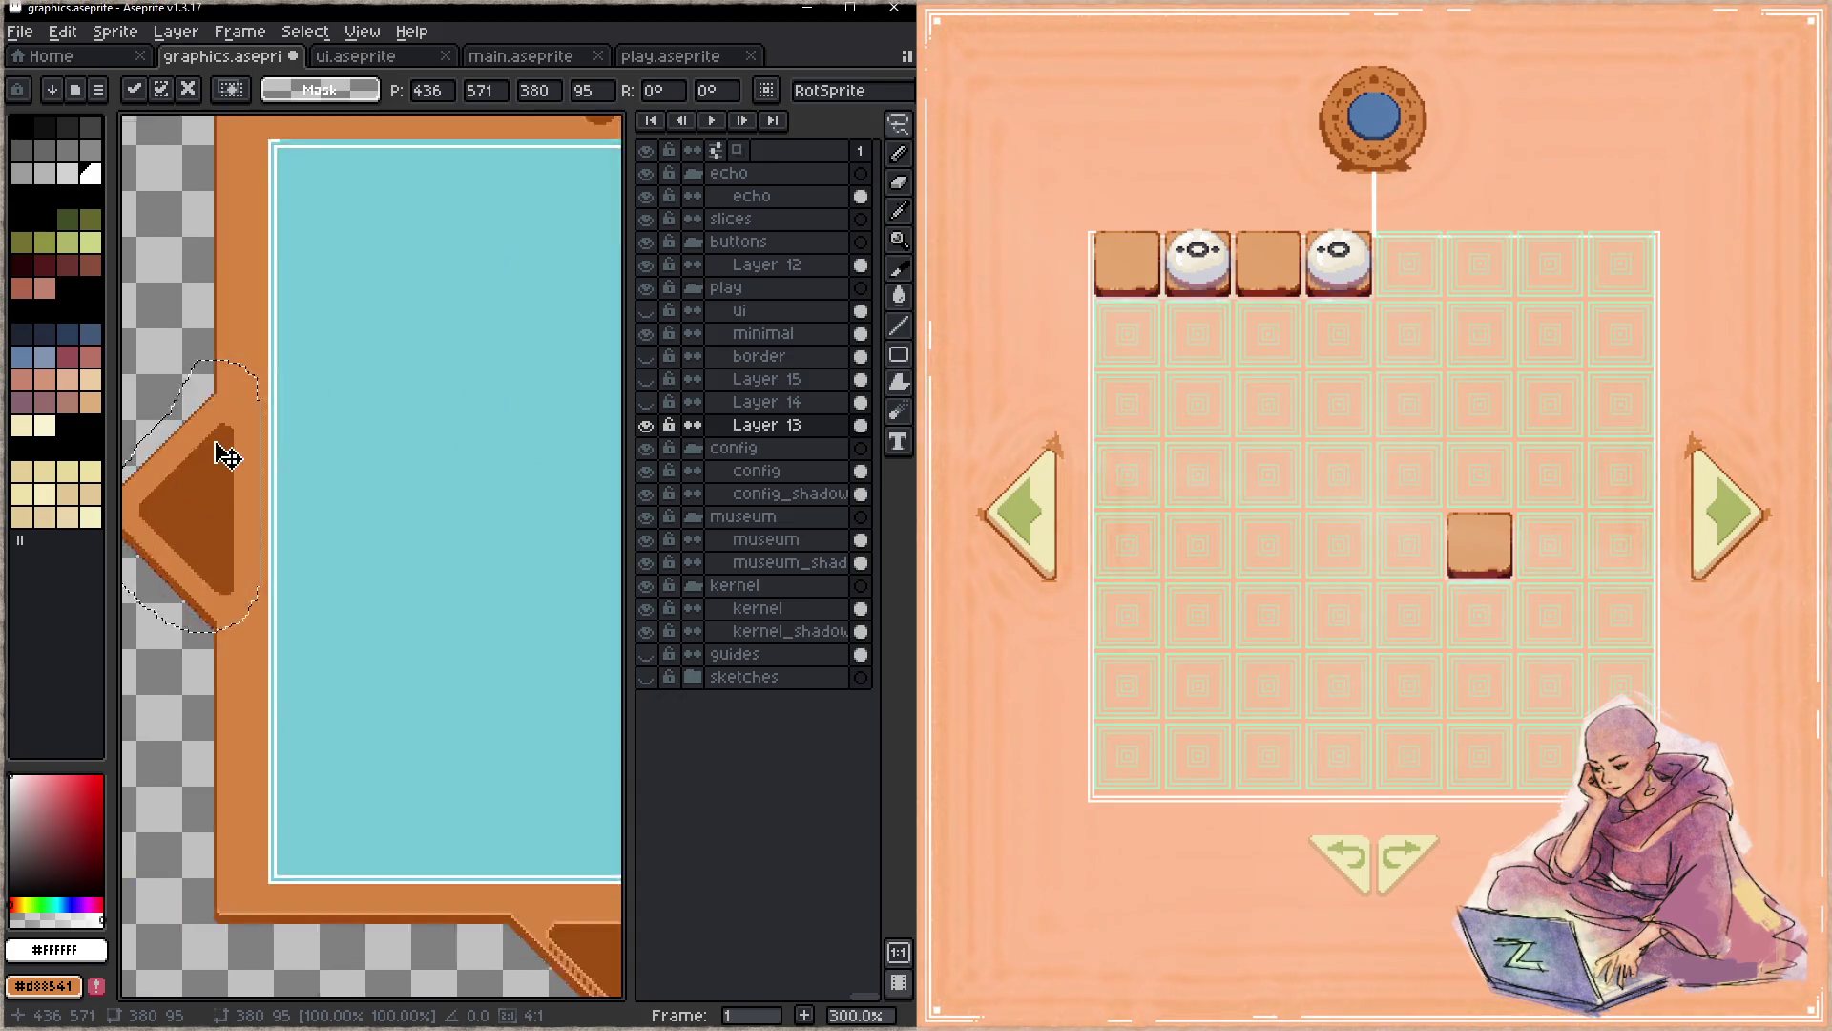
pyautogui.scroll(1, 224, 449)
pyautogui.press('Left')
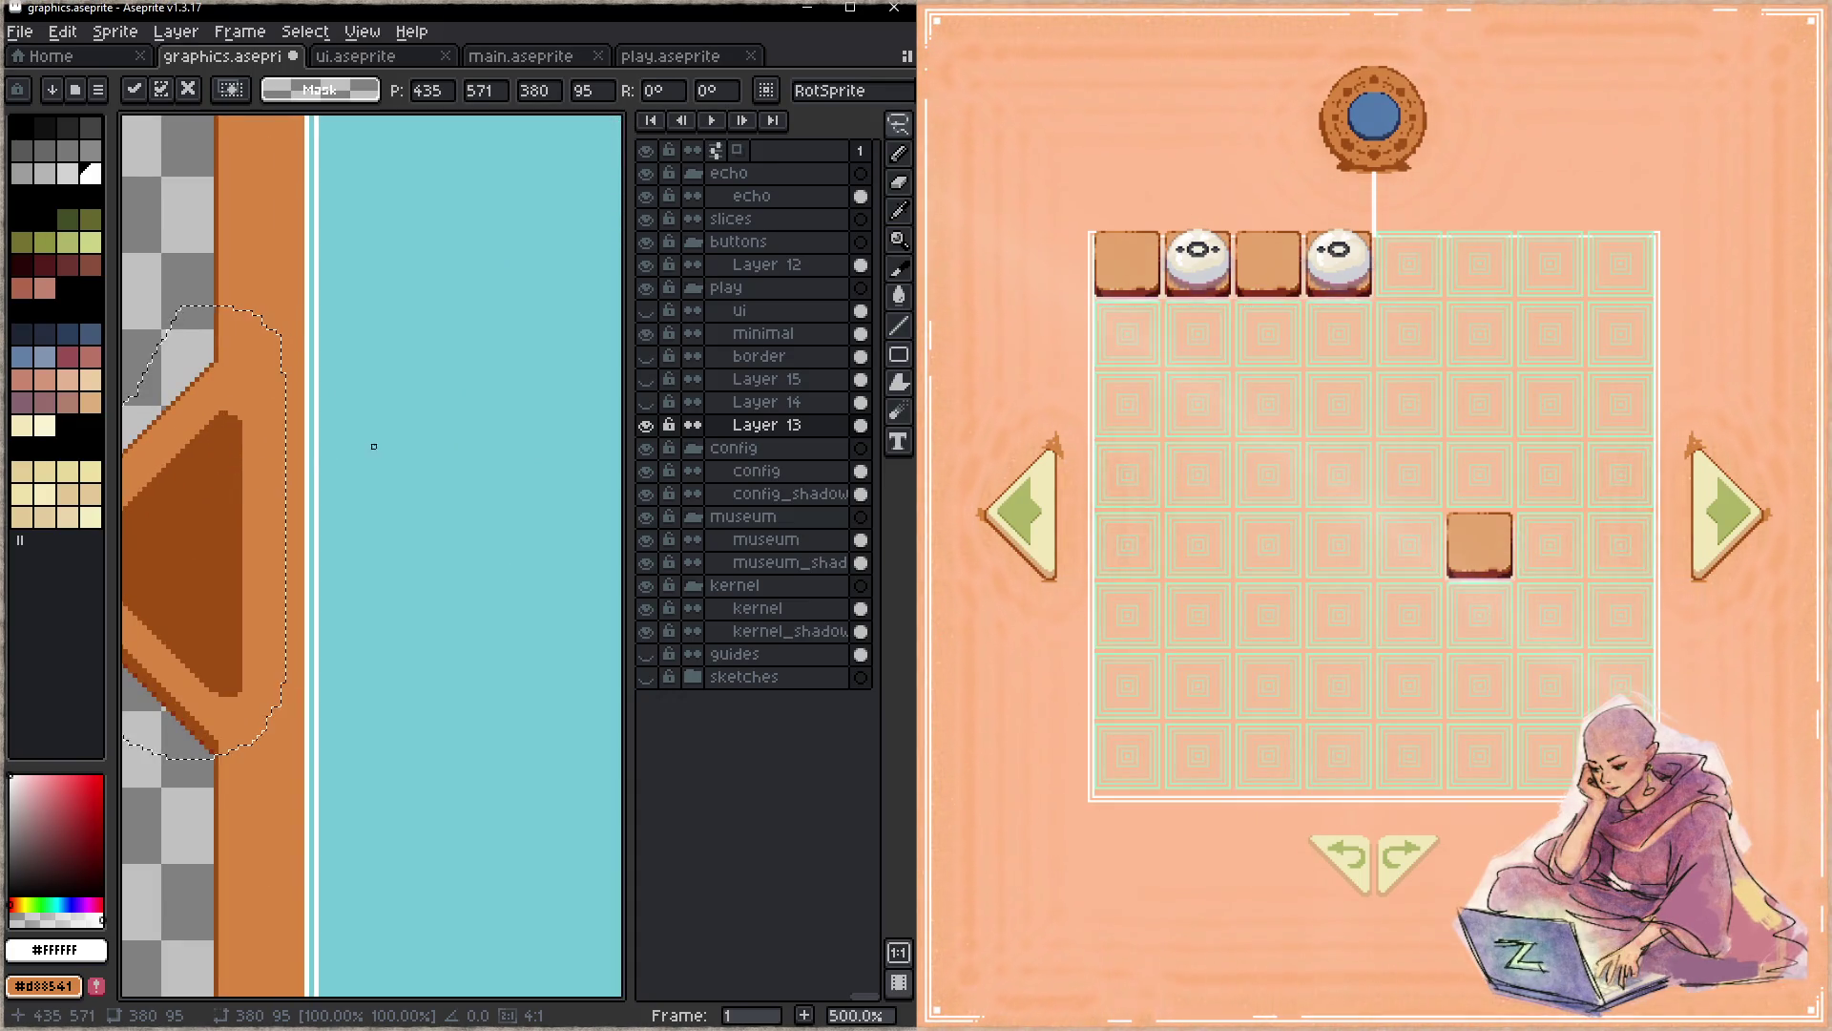
pyautogui.scroll(-3, 373, 443)
pyautogui.scroll(1, 123, 436)
pyautogui.hscroll(5, 124, 429)
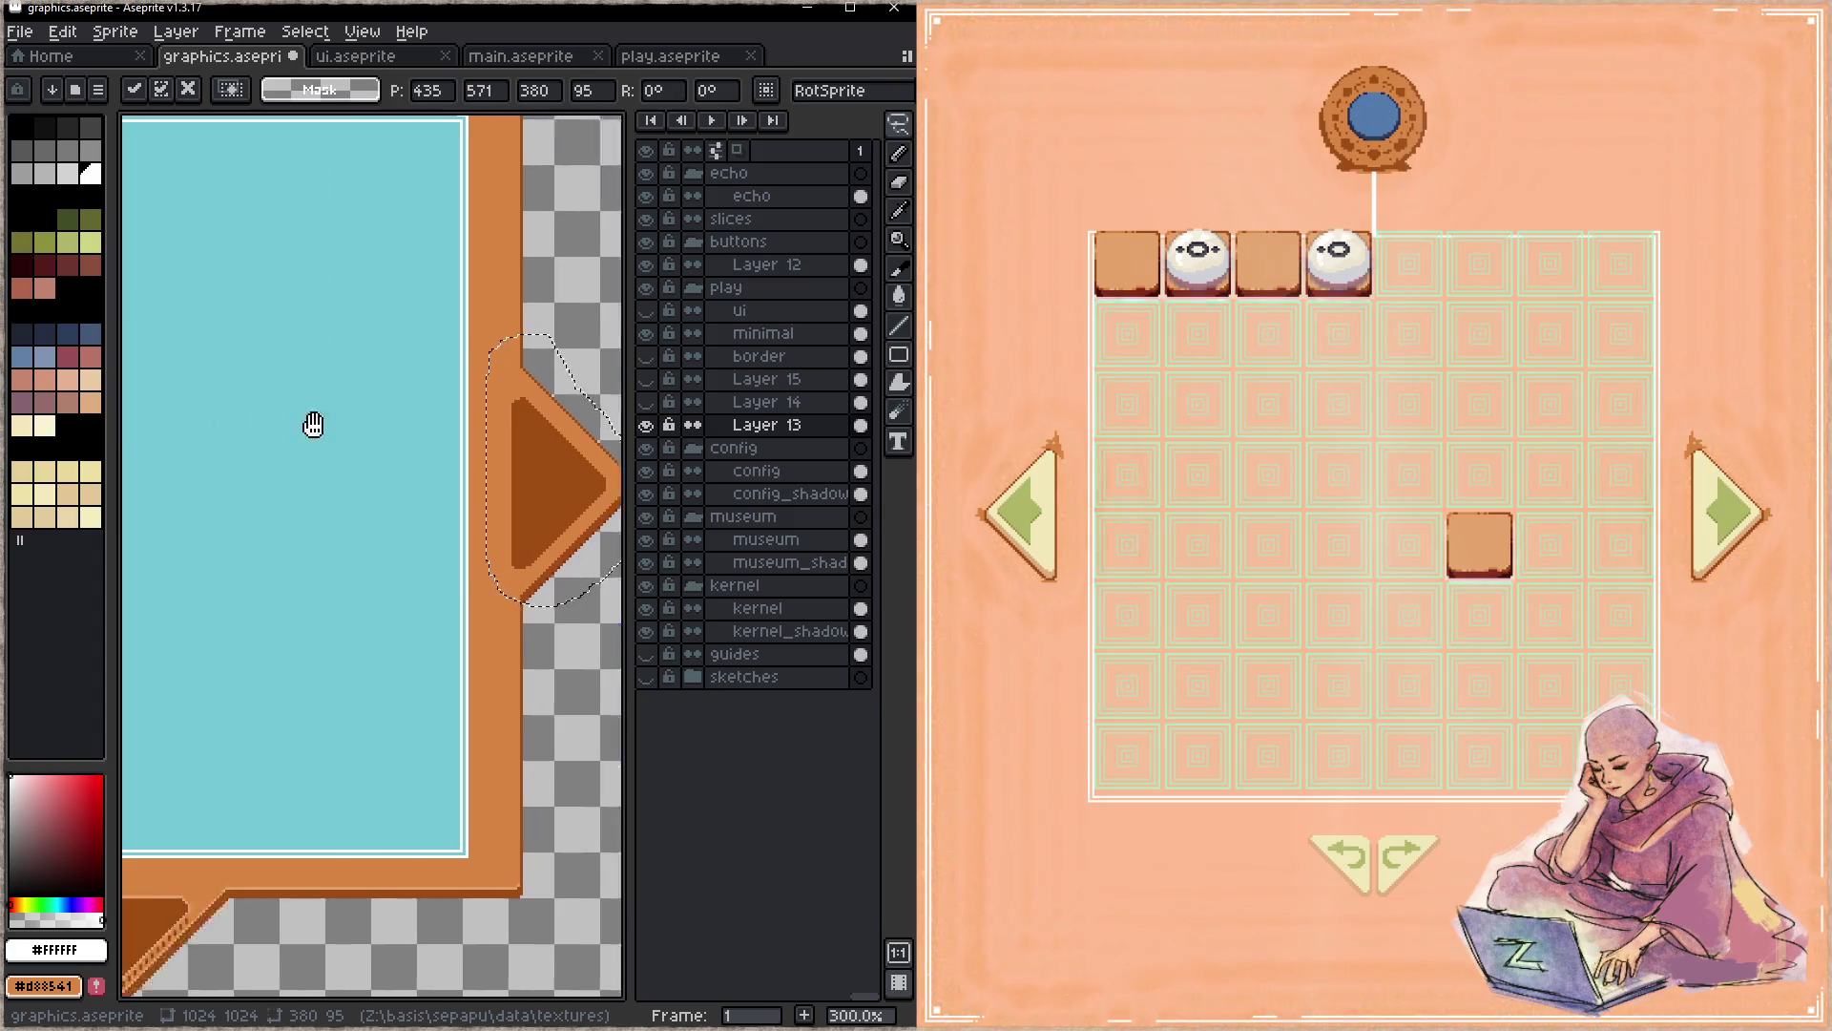
pyautogui.hscroll(-10, 315, 420)
pyautogui.hotkey('ctrl', 'd')
pyautogui.scroll(-2, 368, 415)
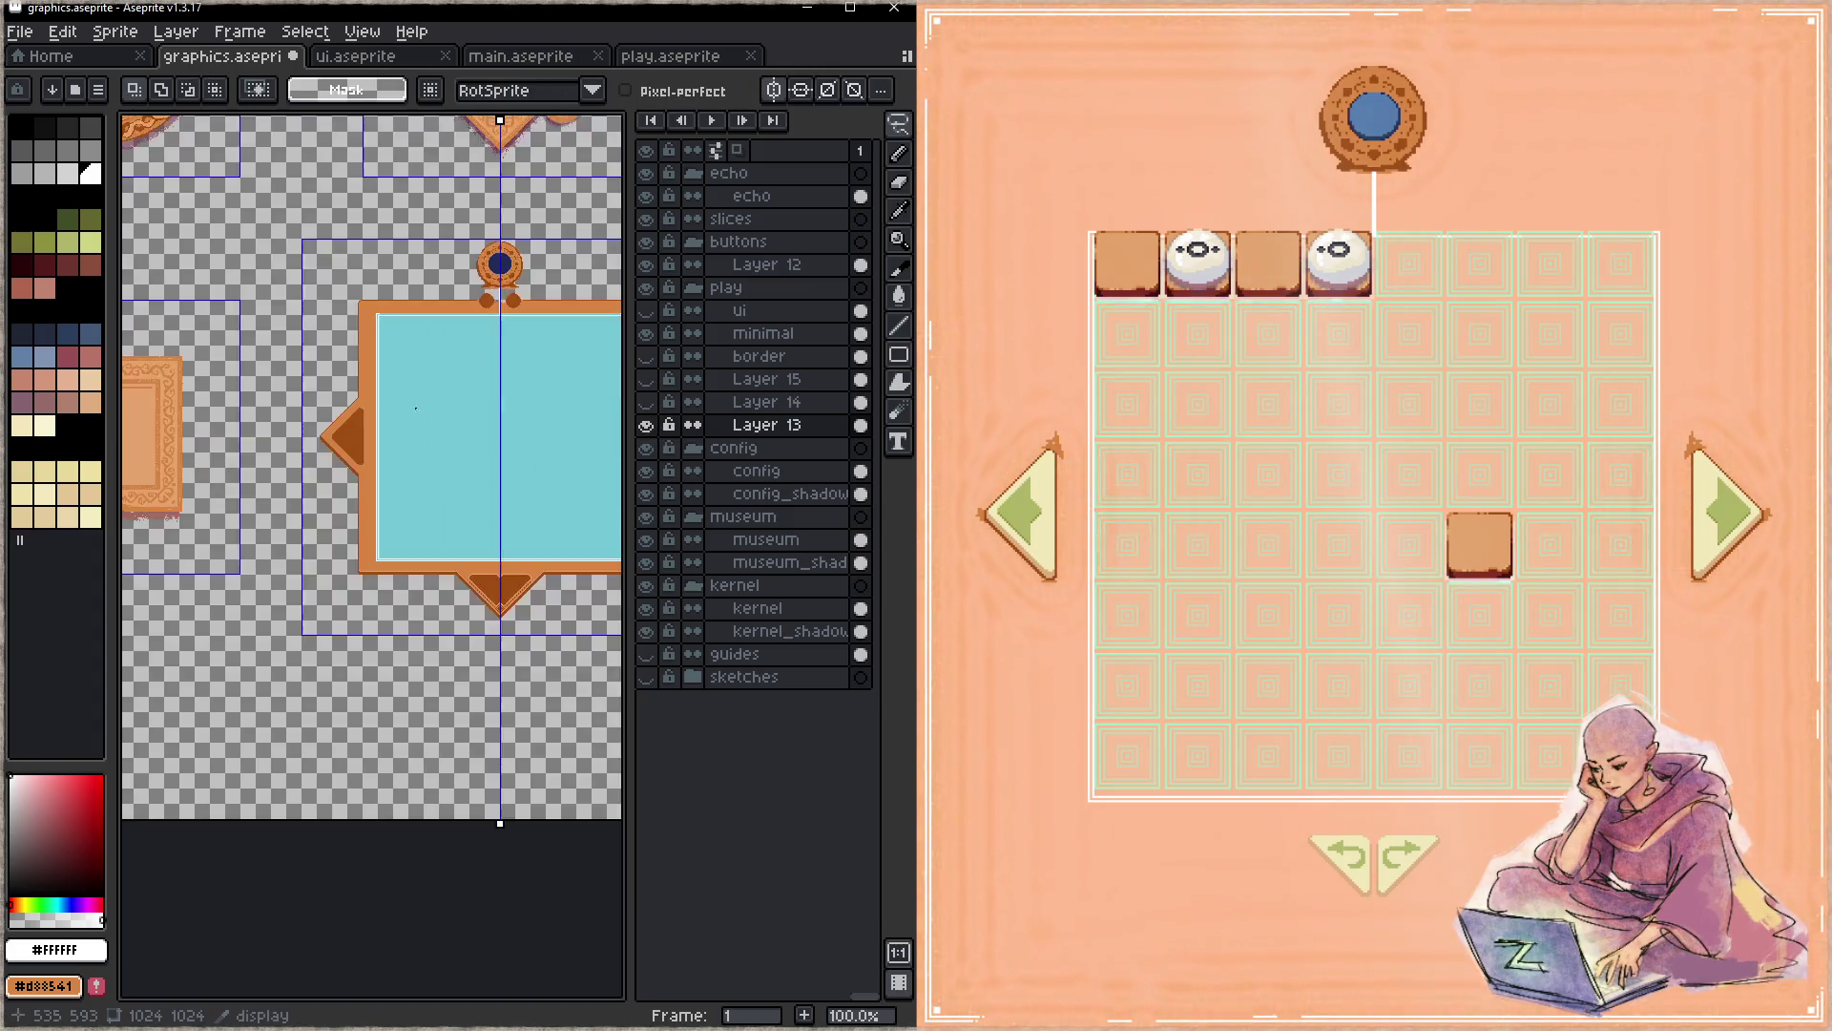
pyautogui.hscroll(3, 368, 415)
# - Hide Layer 13's orange frame, save, and return to the minimal layer
pyautogui.click(648, 427)
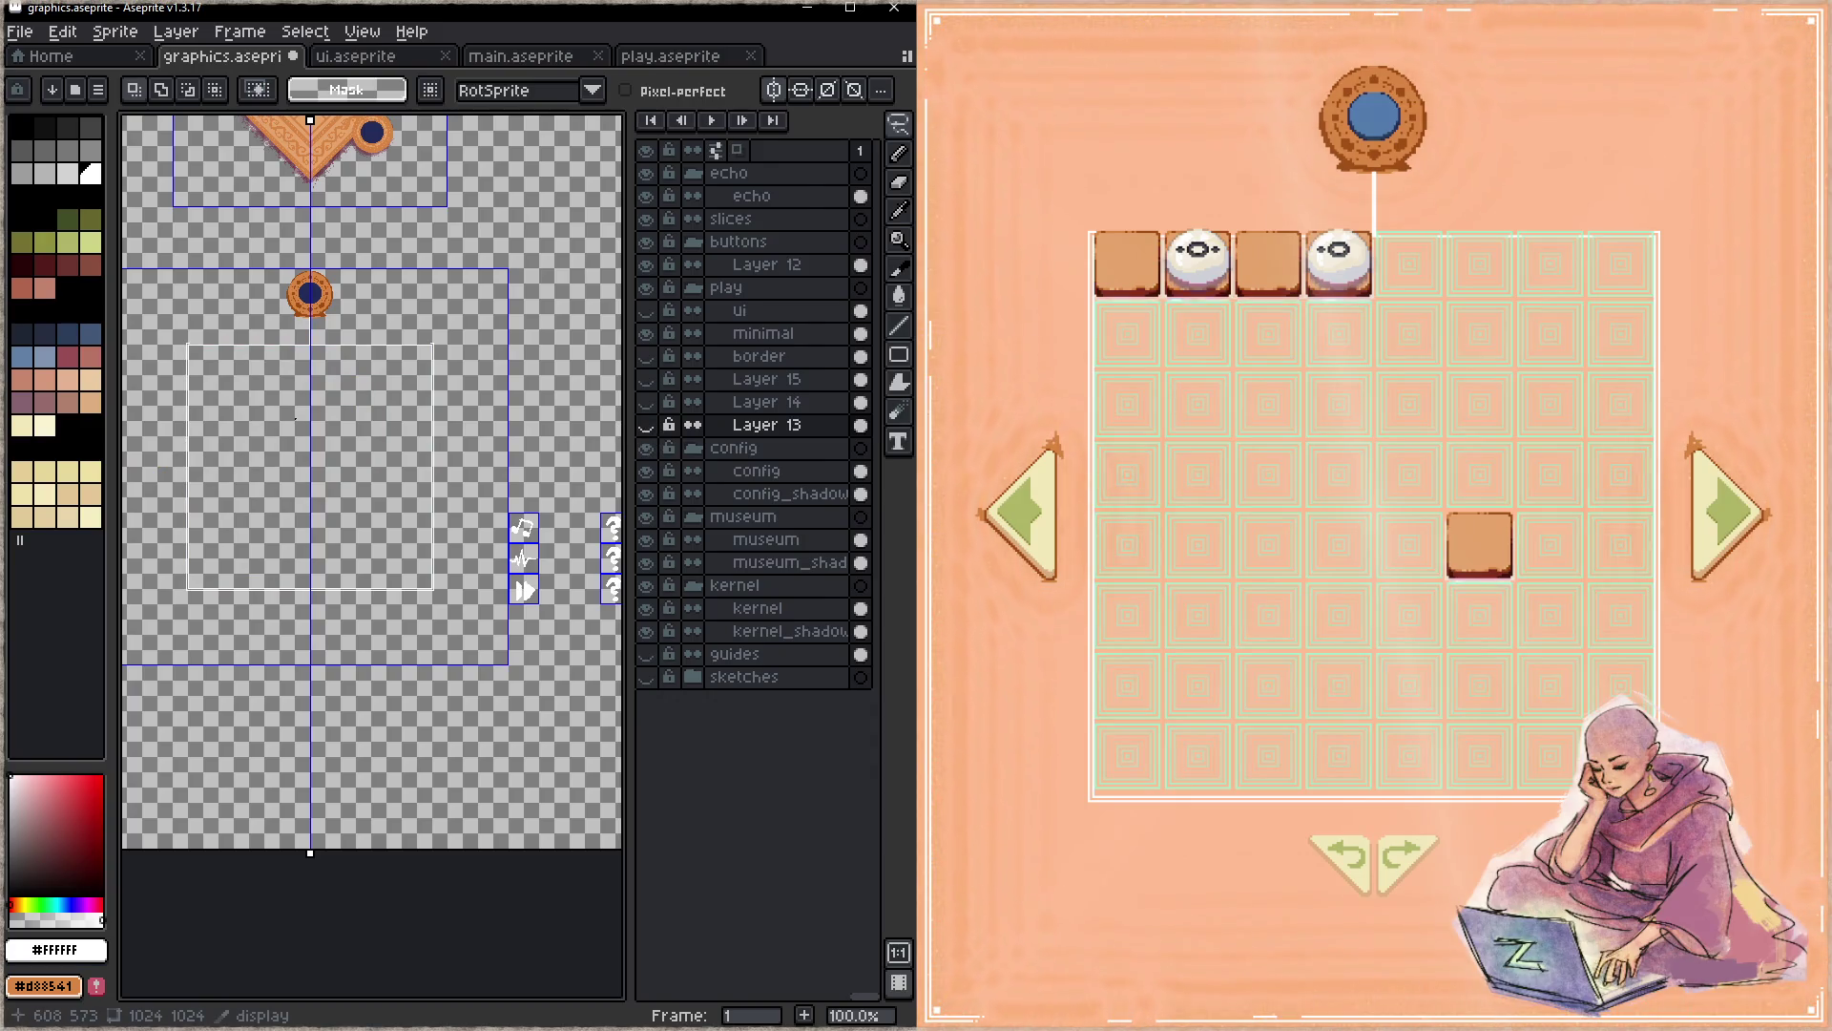
pyautogui.hotkey('ctrl', 's')
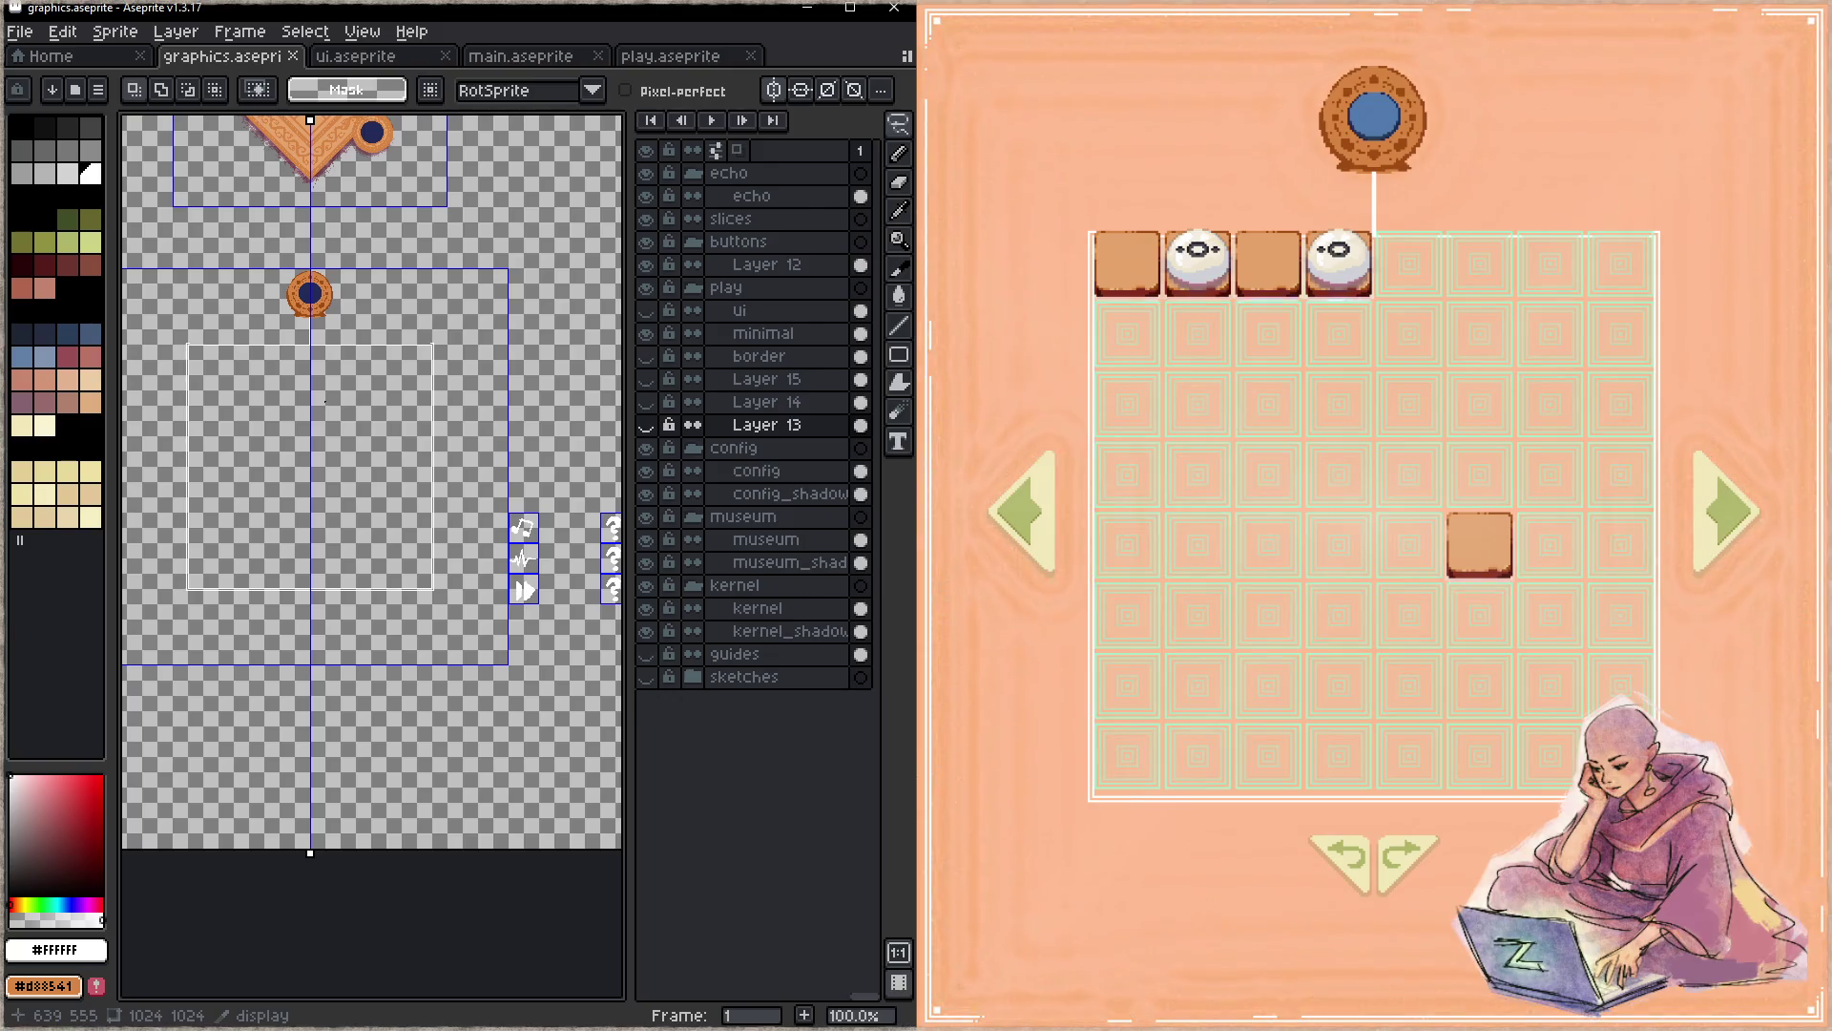
pyautogui.click(773, 334)
pyautogui.press('z')
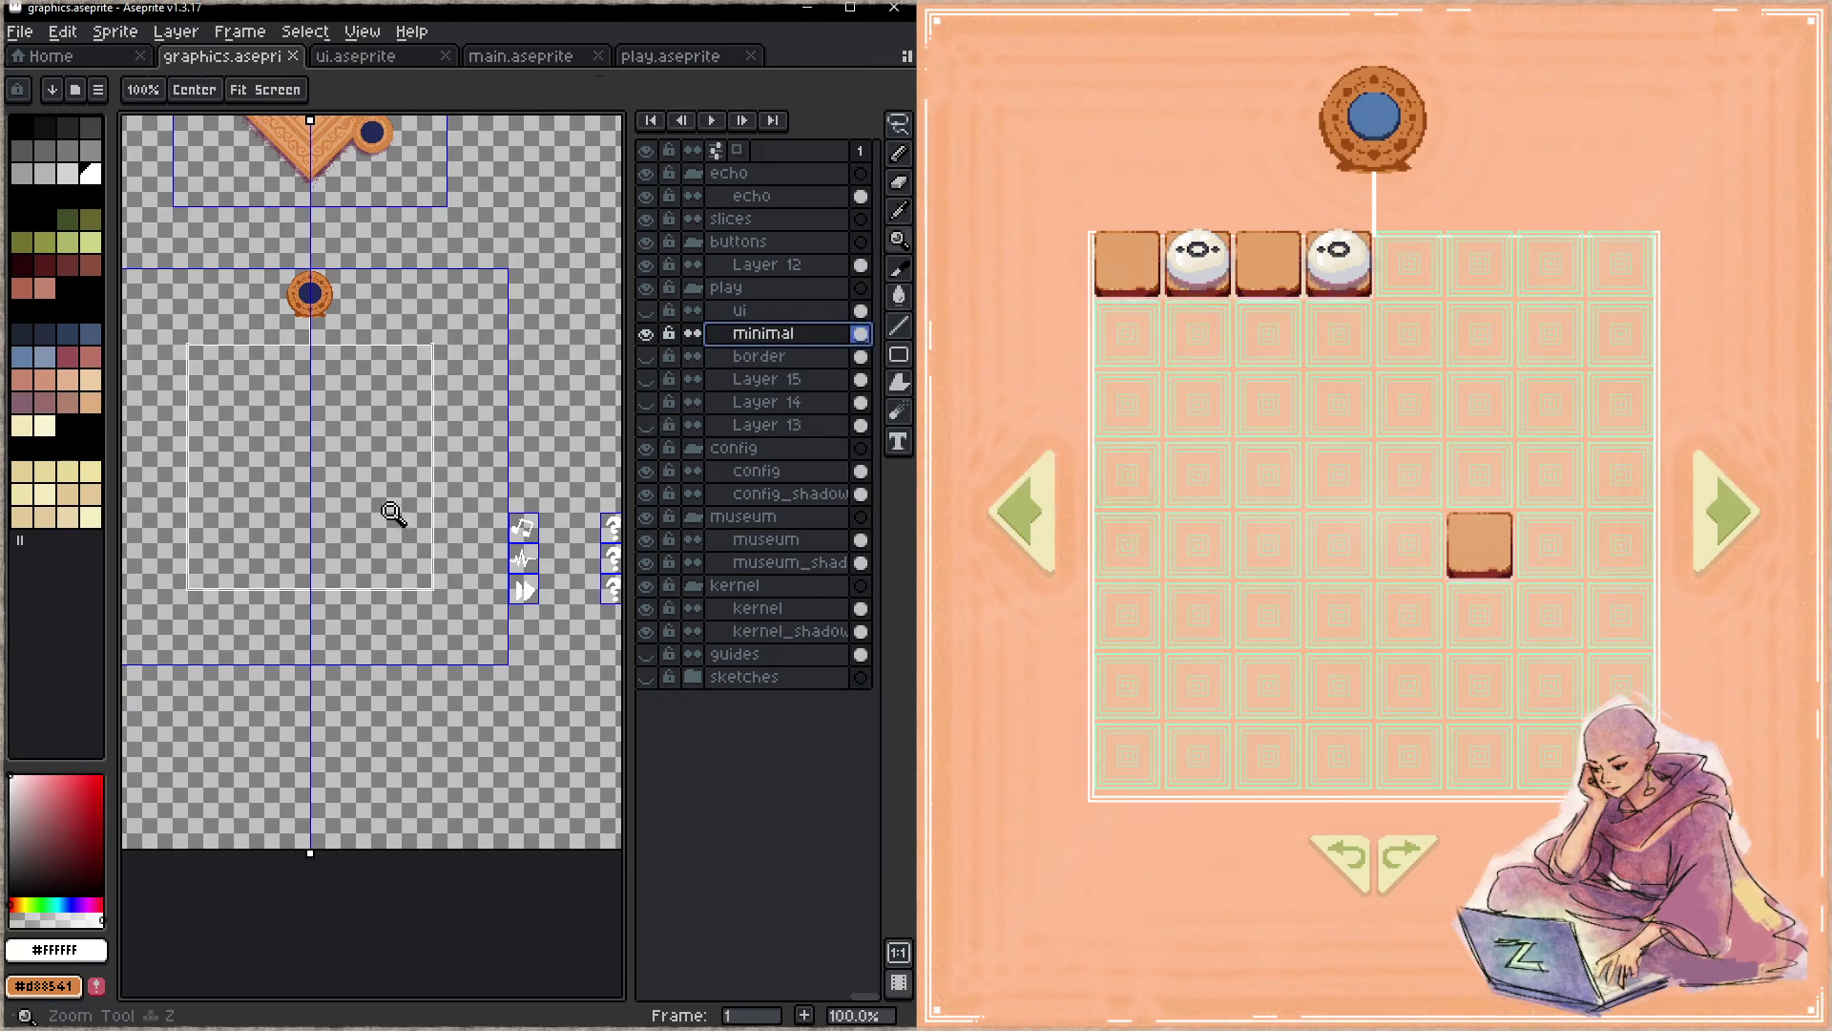
# - Zoom in with the pixel grid on and draw a white horizontal connector line from the outline
pyautogui.click(490, 441)
pyautogui.press('ctrl')
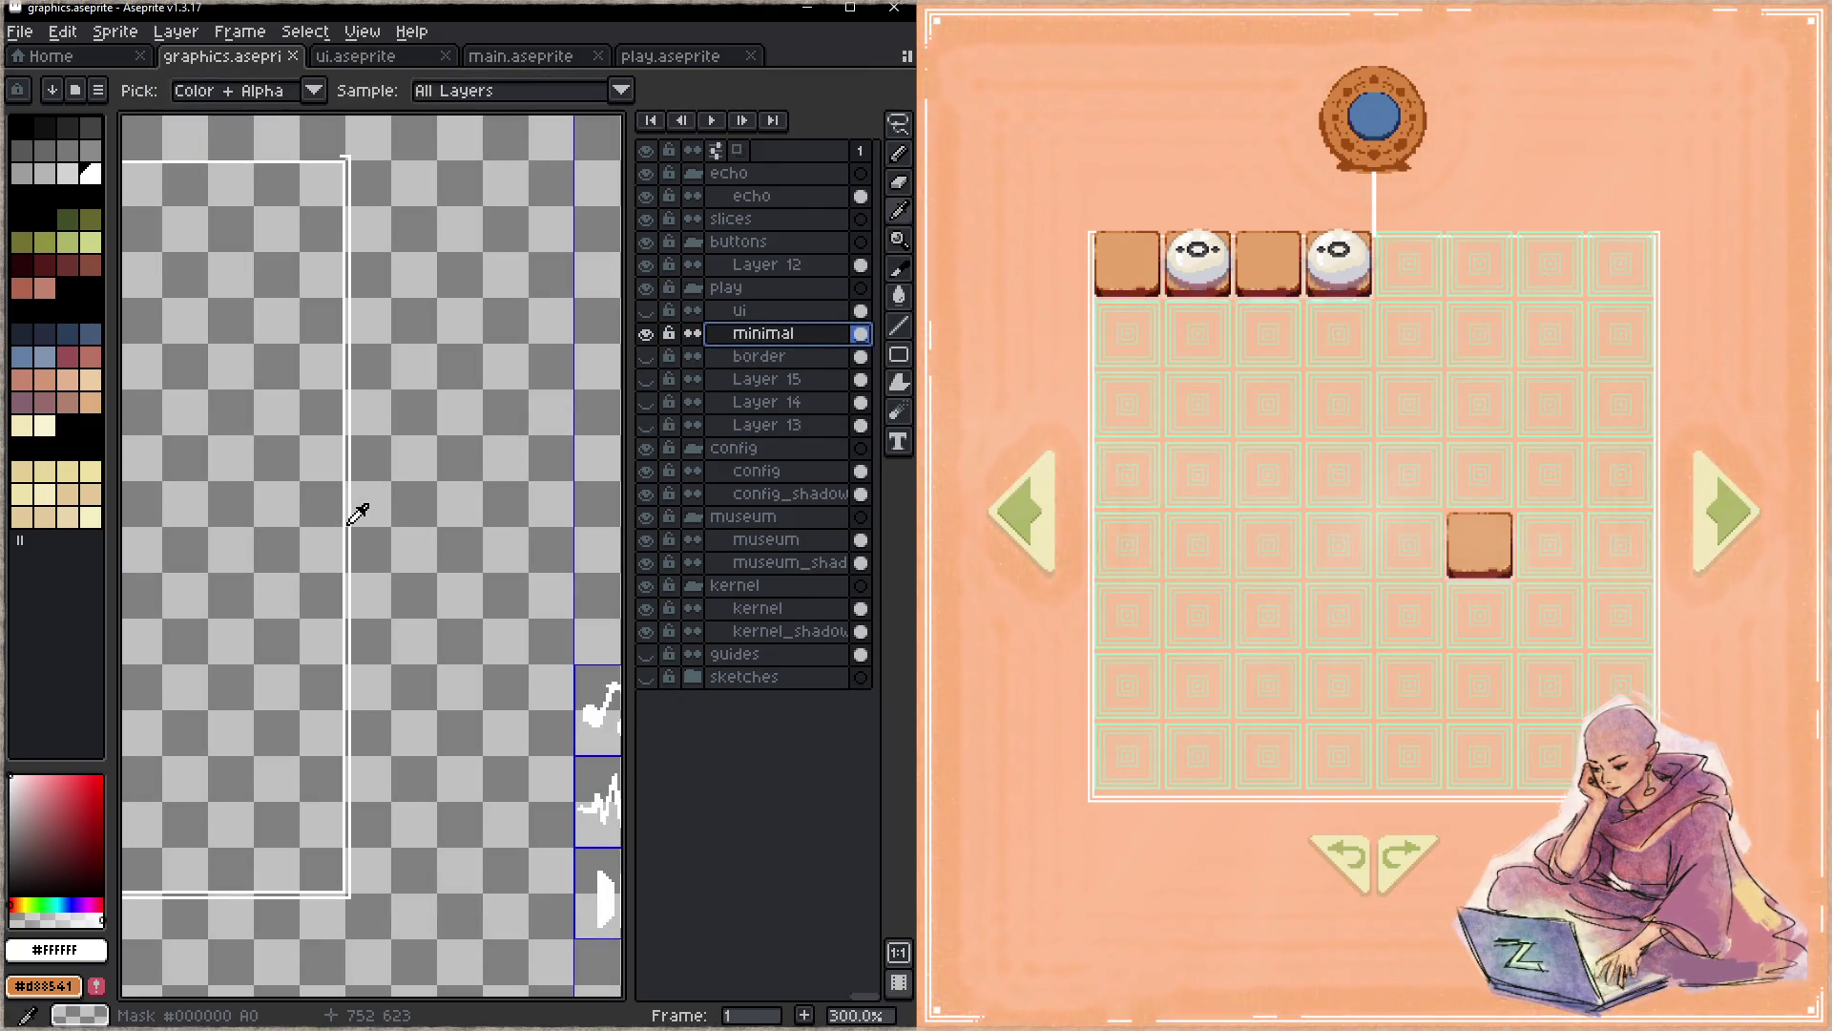
pyautogui.hotkey('ctrl', "'")
pyautogui.press('b')
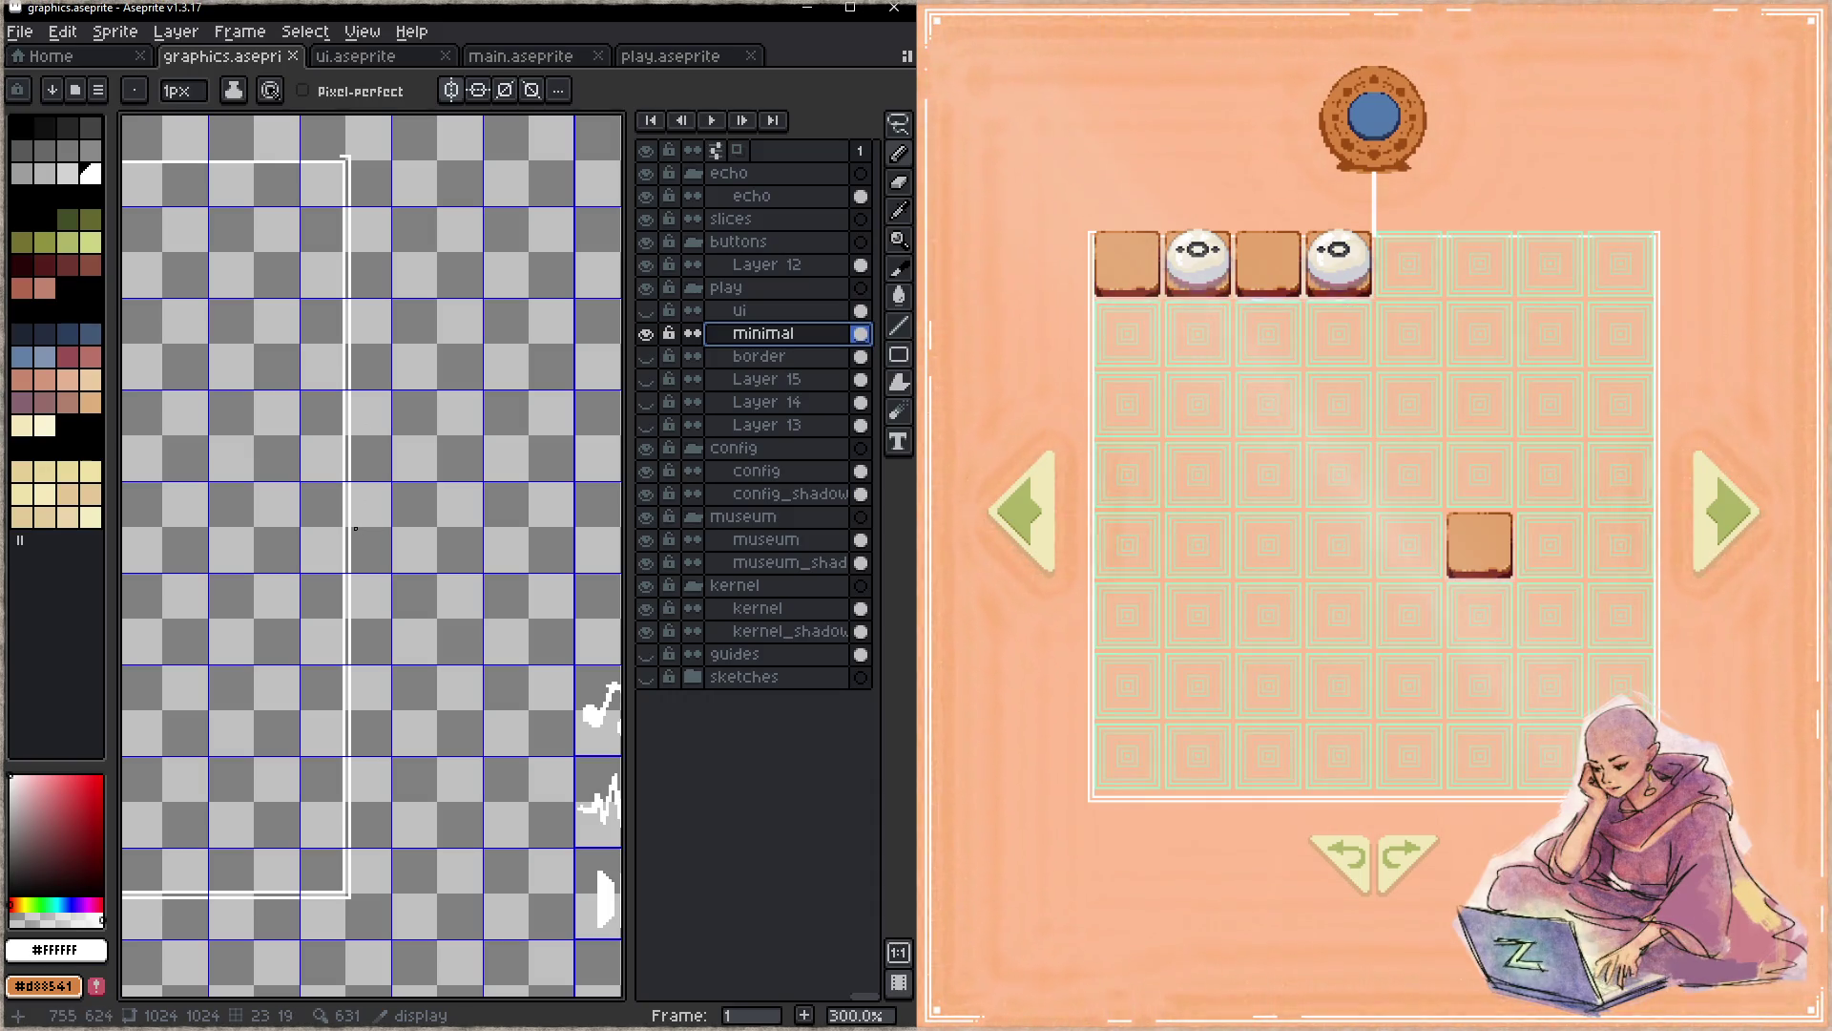
pyautogui.moveTo(352, 530); pyautogui.dragTo(481, 528)
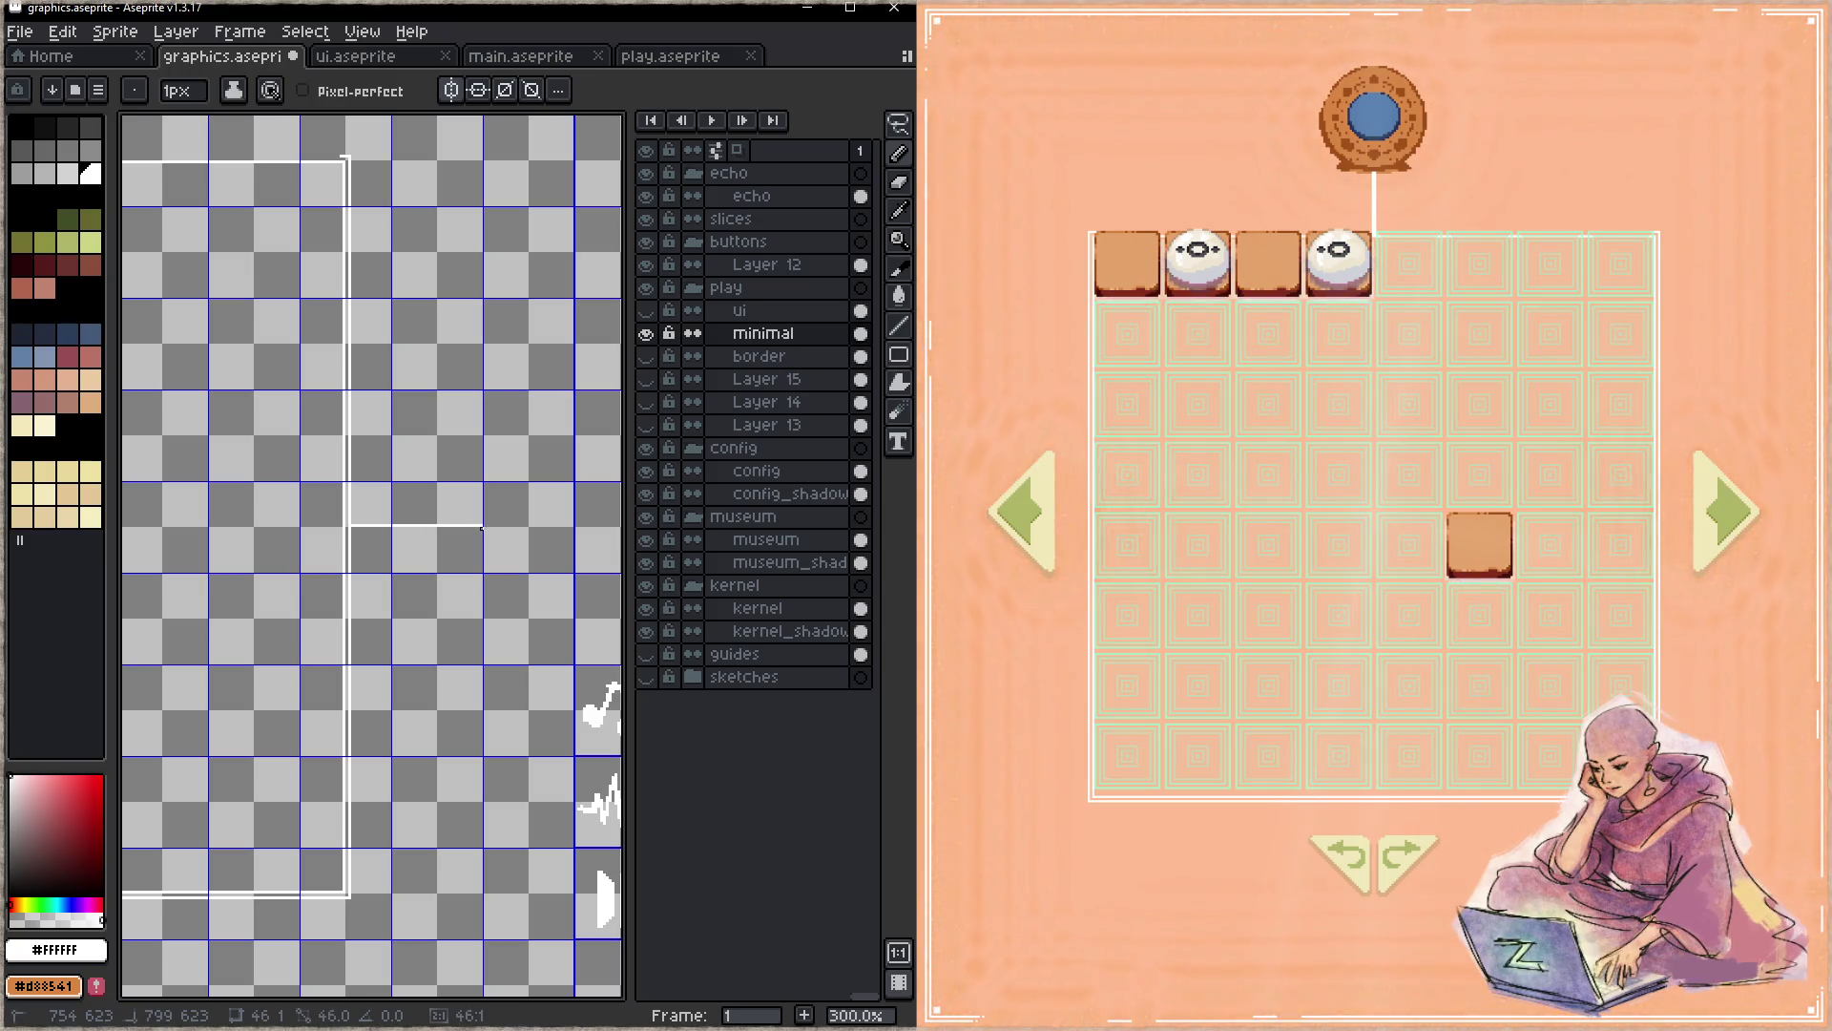
pyautogui.moveTo(481, 529)
pyautogui.mouseDown()
pyautogui.moveTo(354, 535)
pyautogui.moveTo(480, 529)
pyautogui.mouseUp()
# - Commit the connector line and save the sprite sheet
pyautogui.press('z')
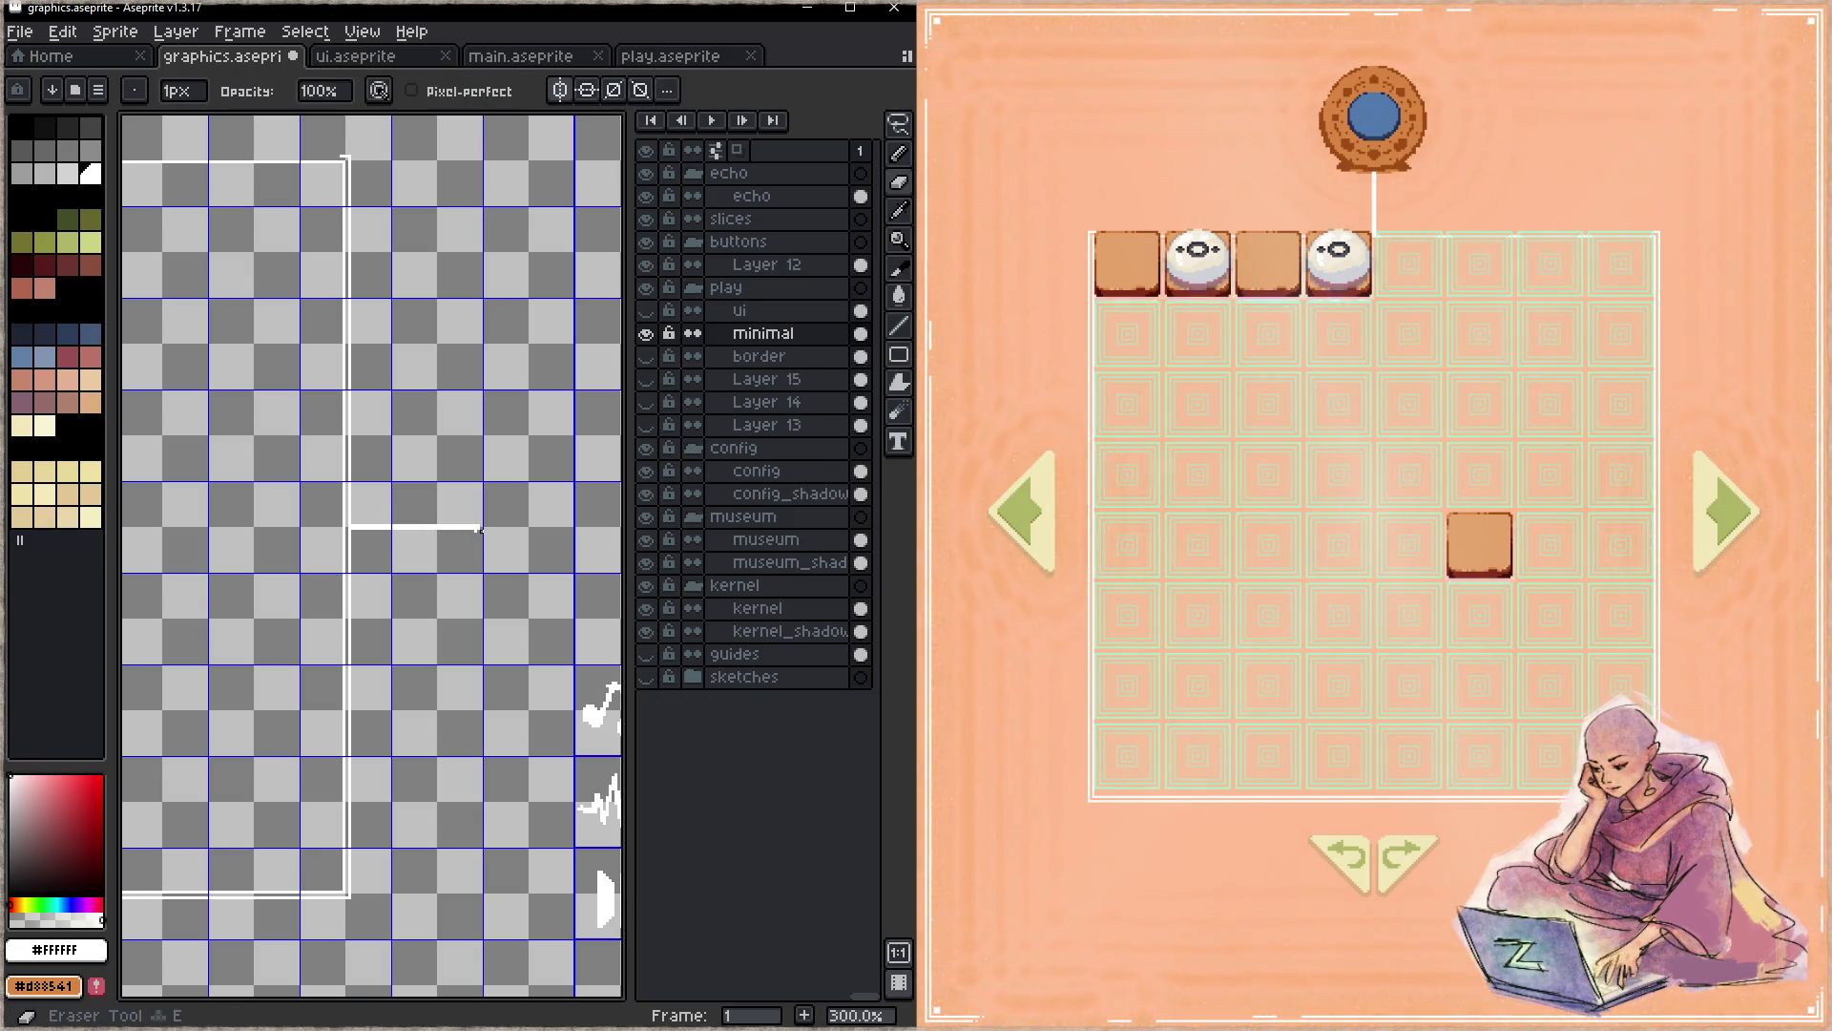
pyautogui.hotkey('ctrl', 's')
pyautogui.press('b')
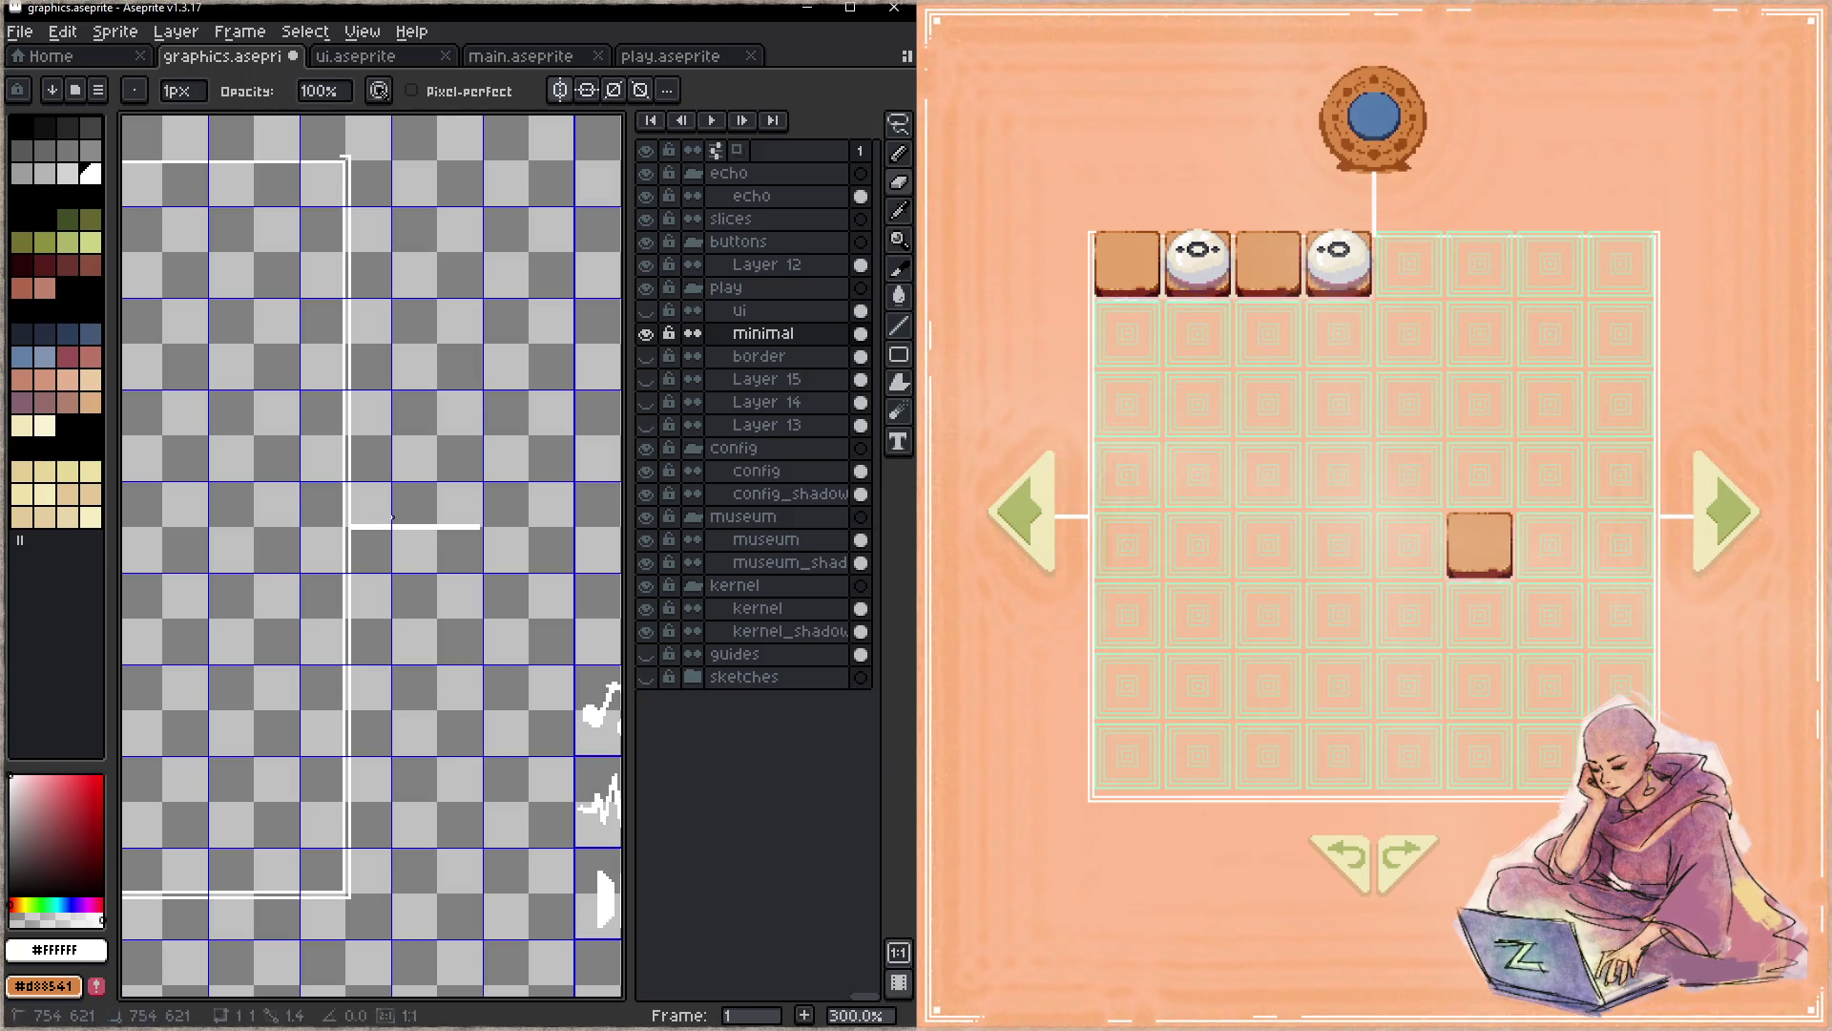
pyautogui.press('b')
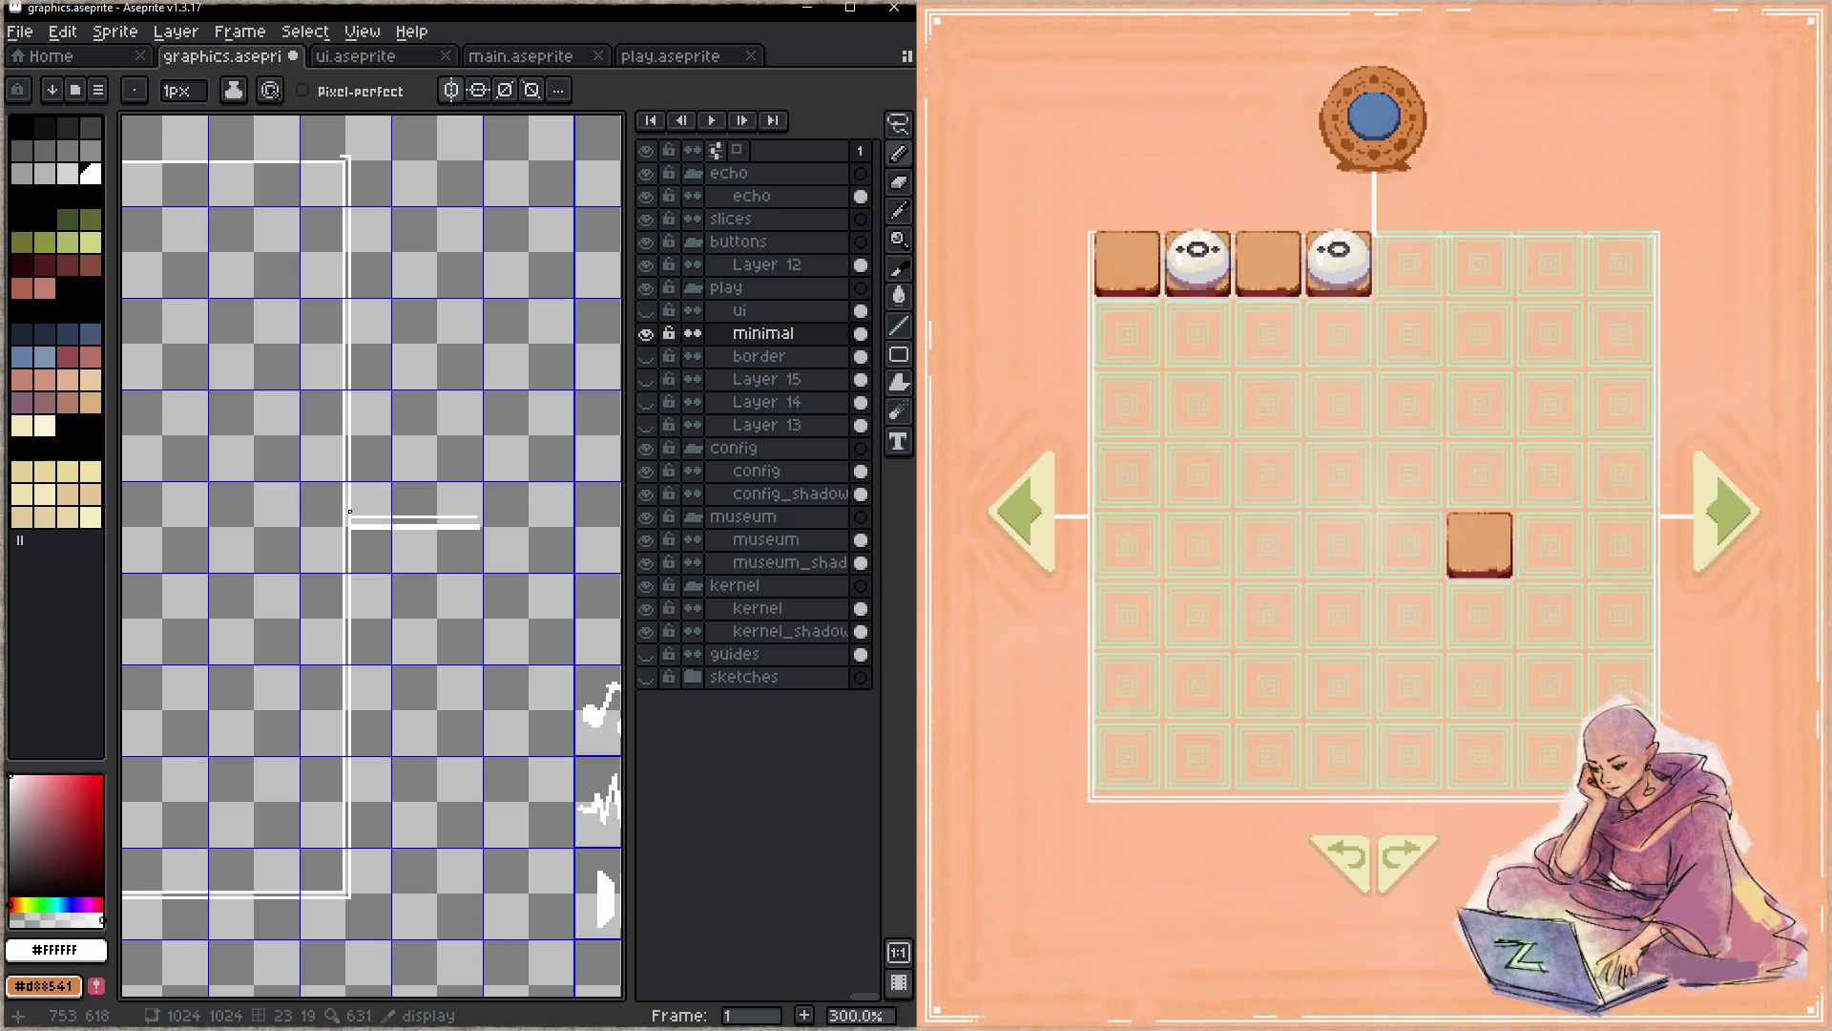
pyautogui.hotkey('ctrl', 's')
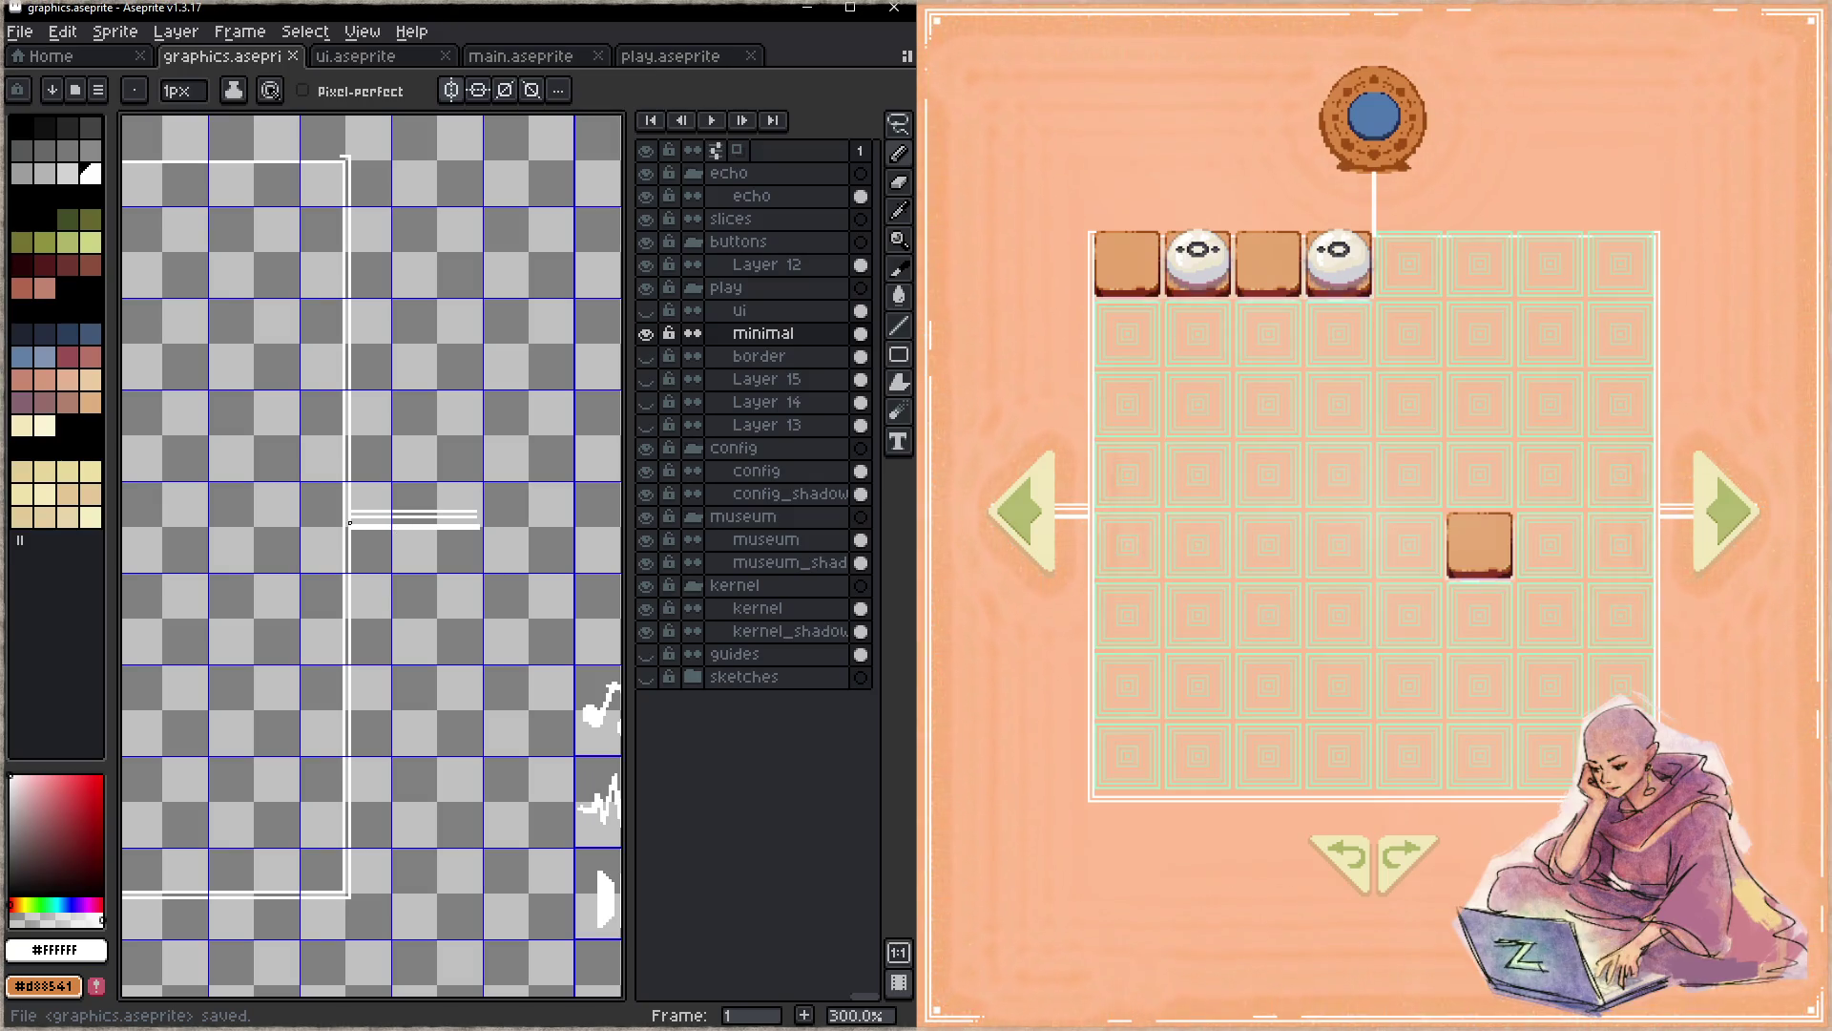
# - Extend the connector and draw more white lines below it, saving each time
pyautogui.keyDown('shift'); pyautogui.click(474, 520); pyautogui.keyUp('shift')
pyautogui.hotkey('ctrl', 's')
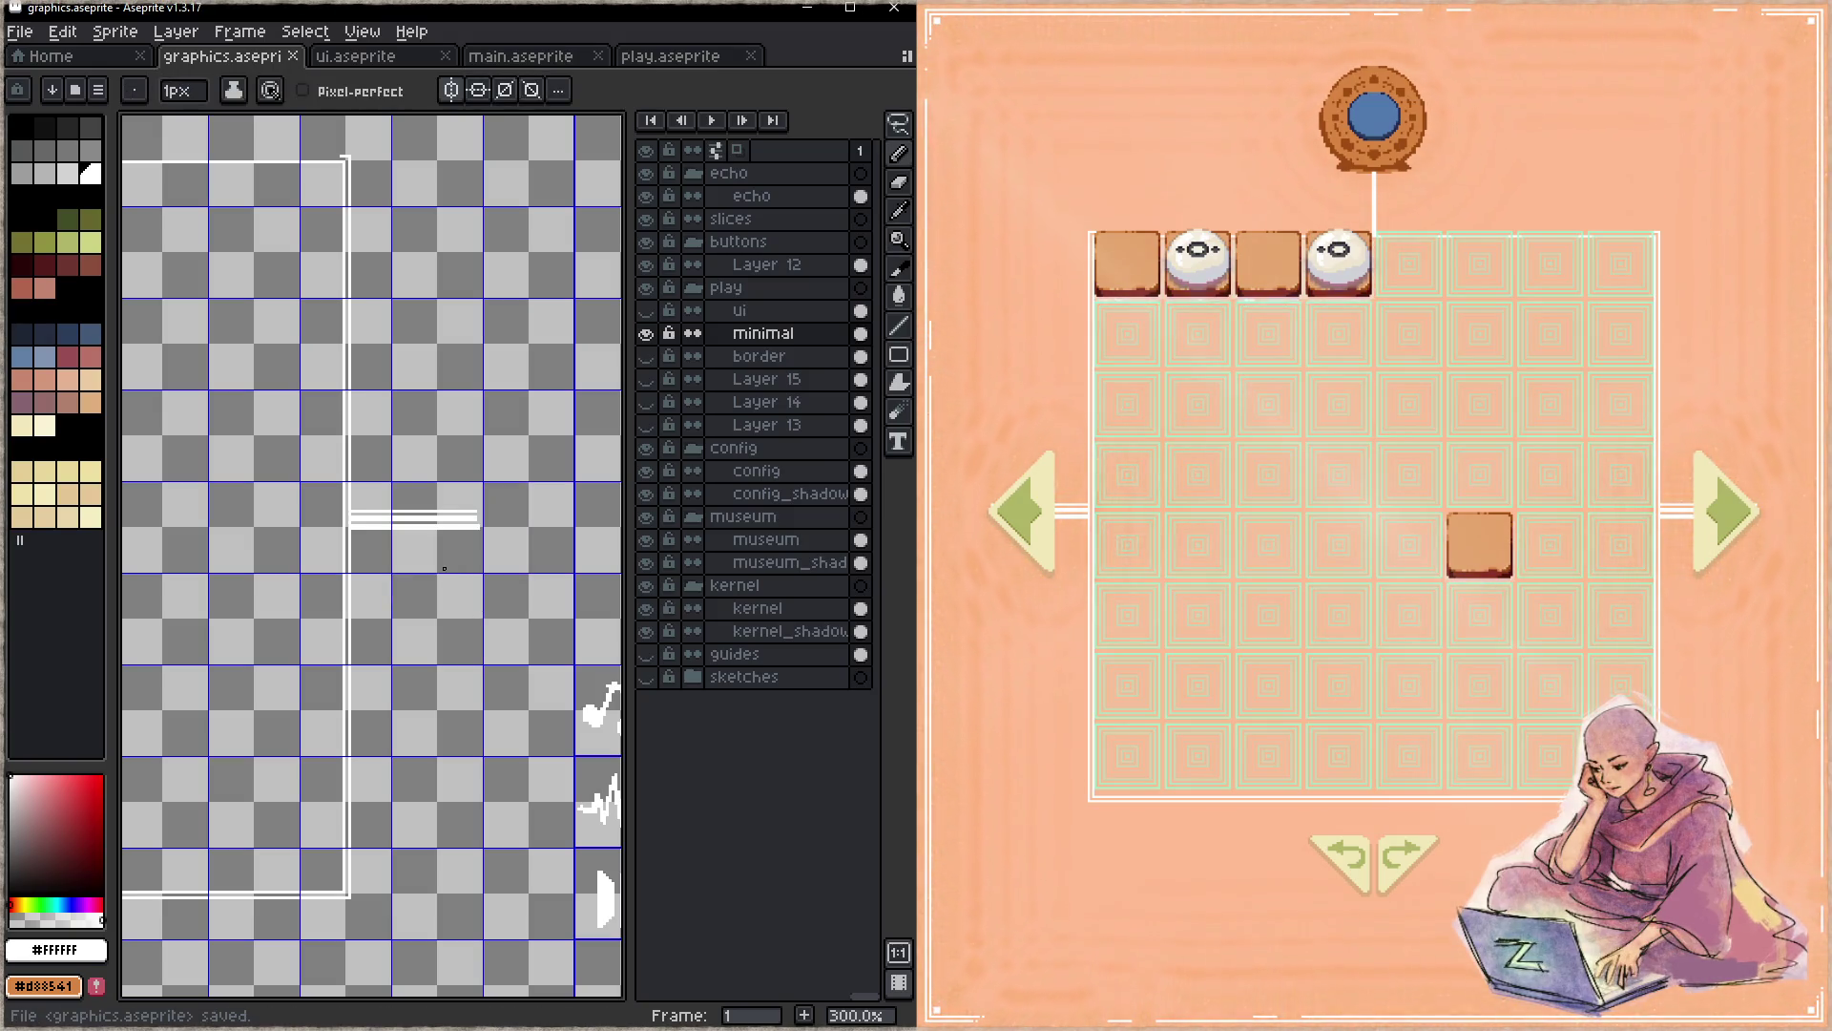
pyautogui.keyDown('shift'); pyautogui.click(348, 539); pyautogui.keyUp('shift')
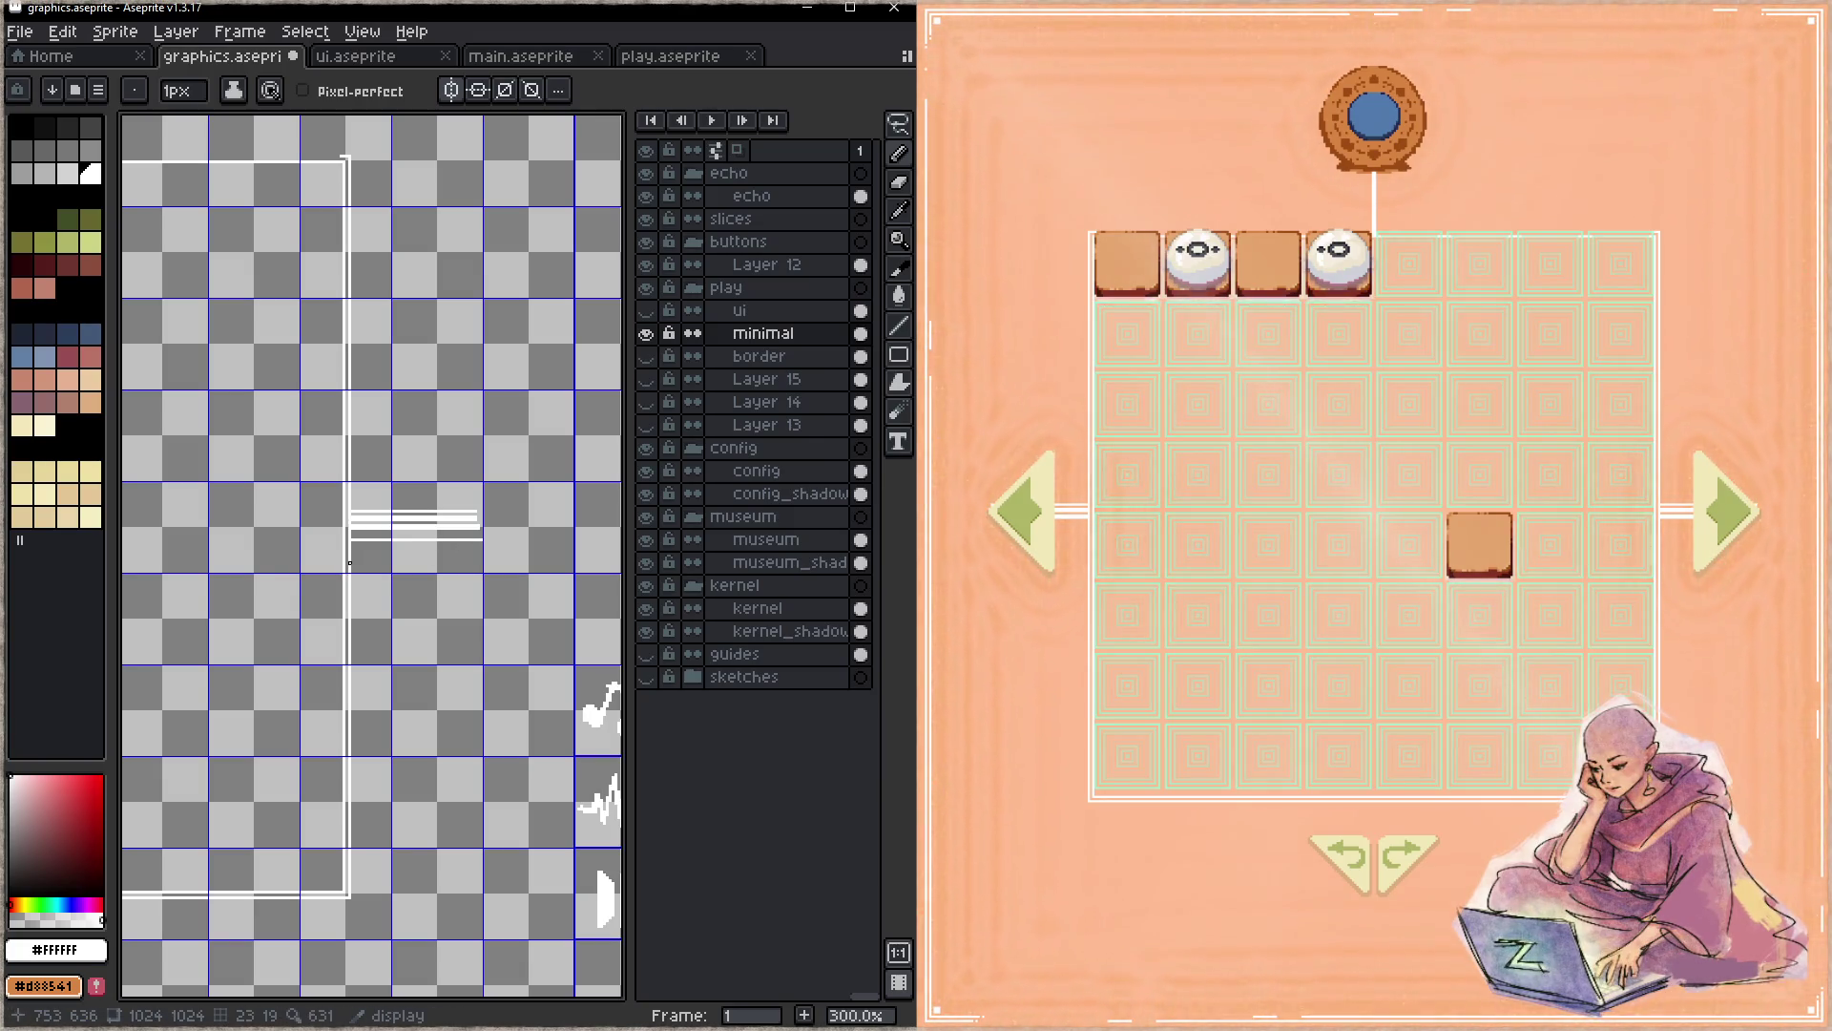
pyautogui.moveTo(349, 563); pyautogui.dragTo(487, 565)
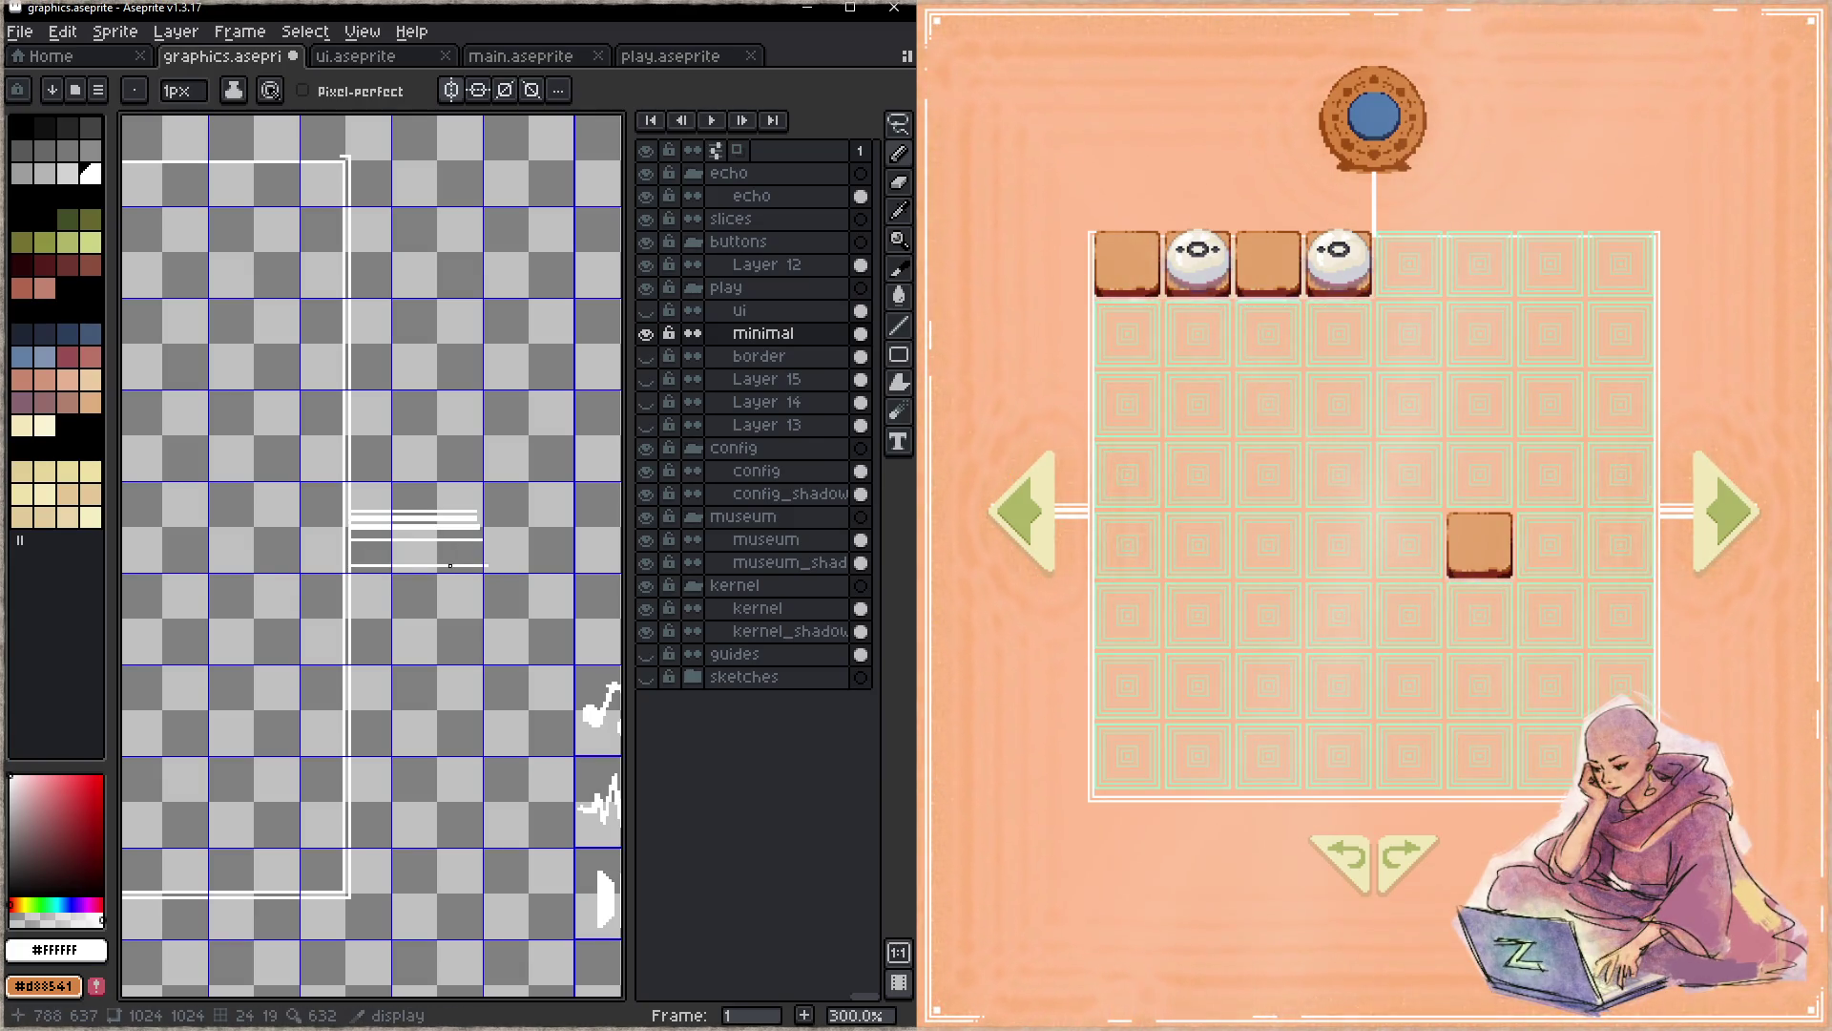
pyautogui.hotkey('ctrl', 's')
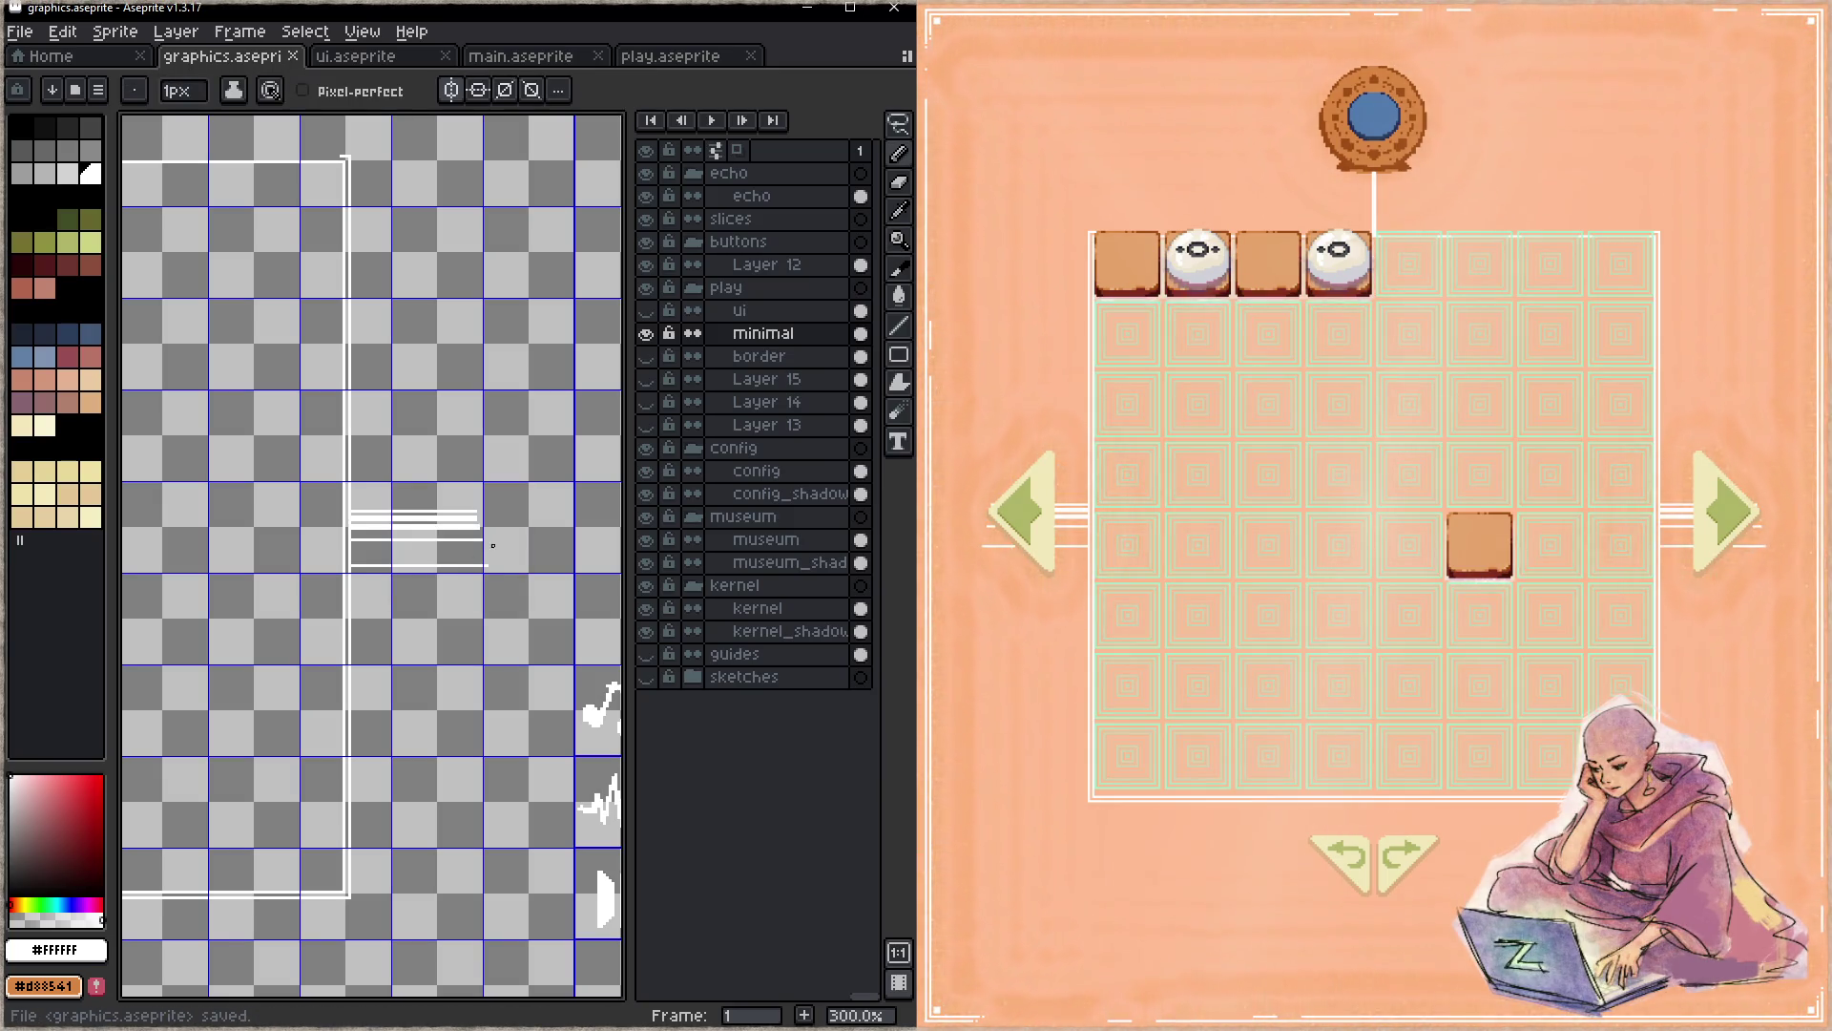
# - Erase the right end of the lower white line with an enlarged eraser and save
pyautogui.press('e')
pyautogui.press('+')
pyautogui.press('+')
pyautogui.press('+')
pyautogui.moveTo(476, 564); pyautogui.dragTo(479, 524)
pyautogui.hotkey('ctrl', 's')
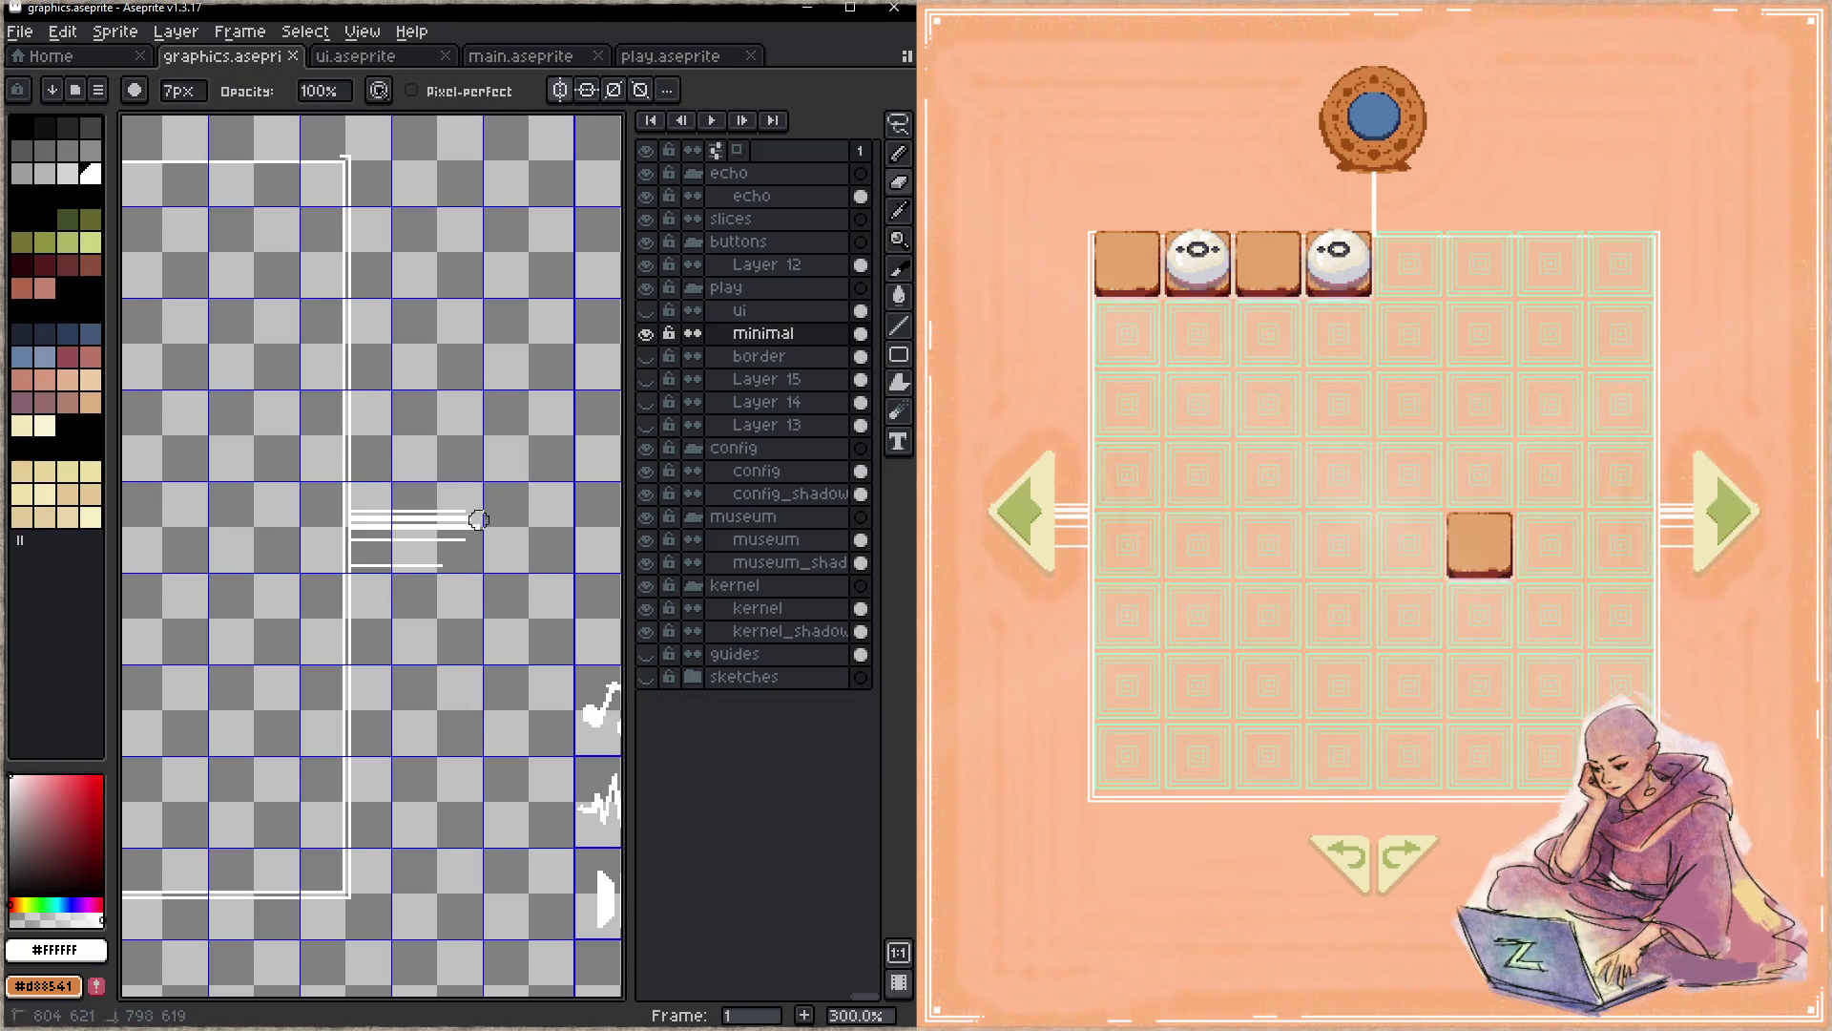
pyautogui.hotkey('ctrl', 's')
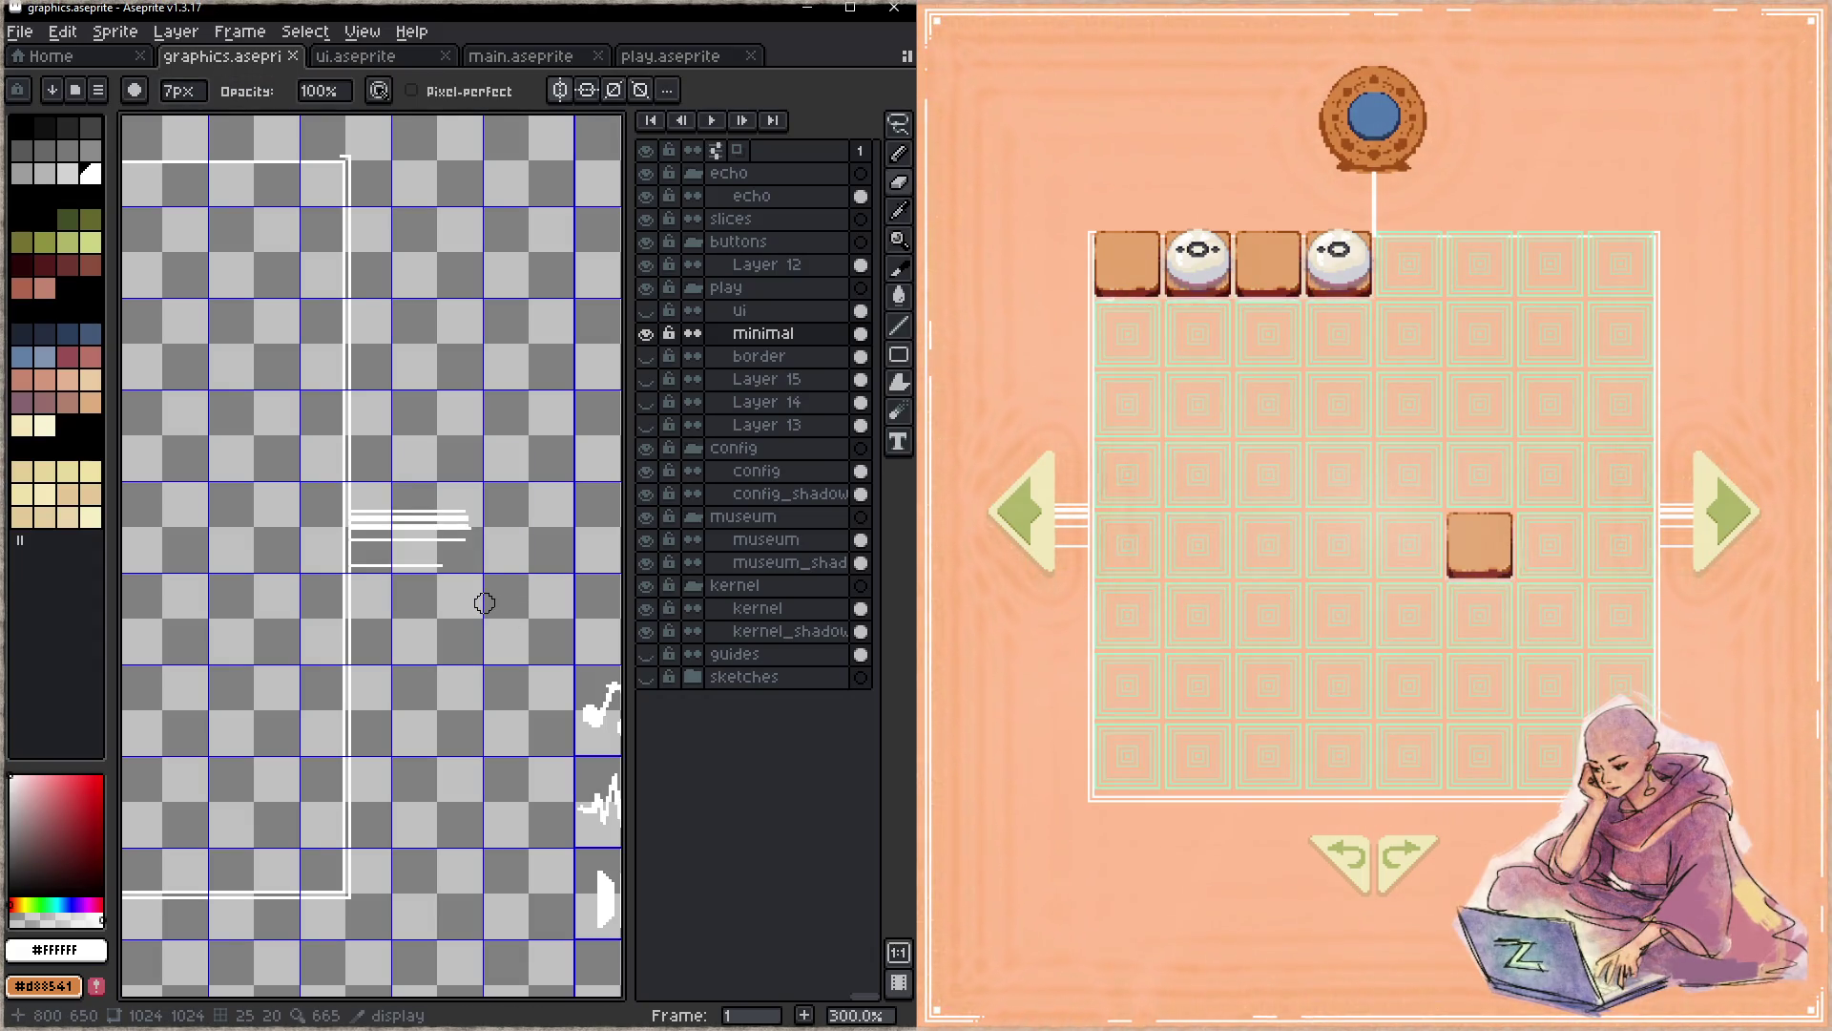
# - Erase the short white lines near the frame edge and undo a stray pencil stroke
pyautogui.moveTo(448, 567)
pyautogui.mouseDown()
pyautogui.moveTo(363, 567)
pyautogui.moveTo(361, 505)
pyautogui.mouseUp()
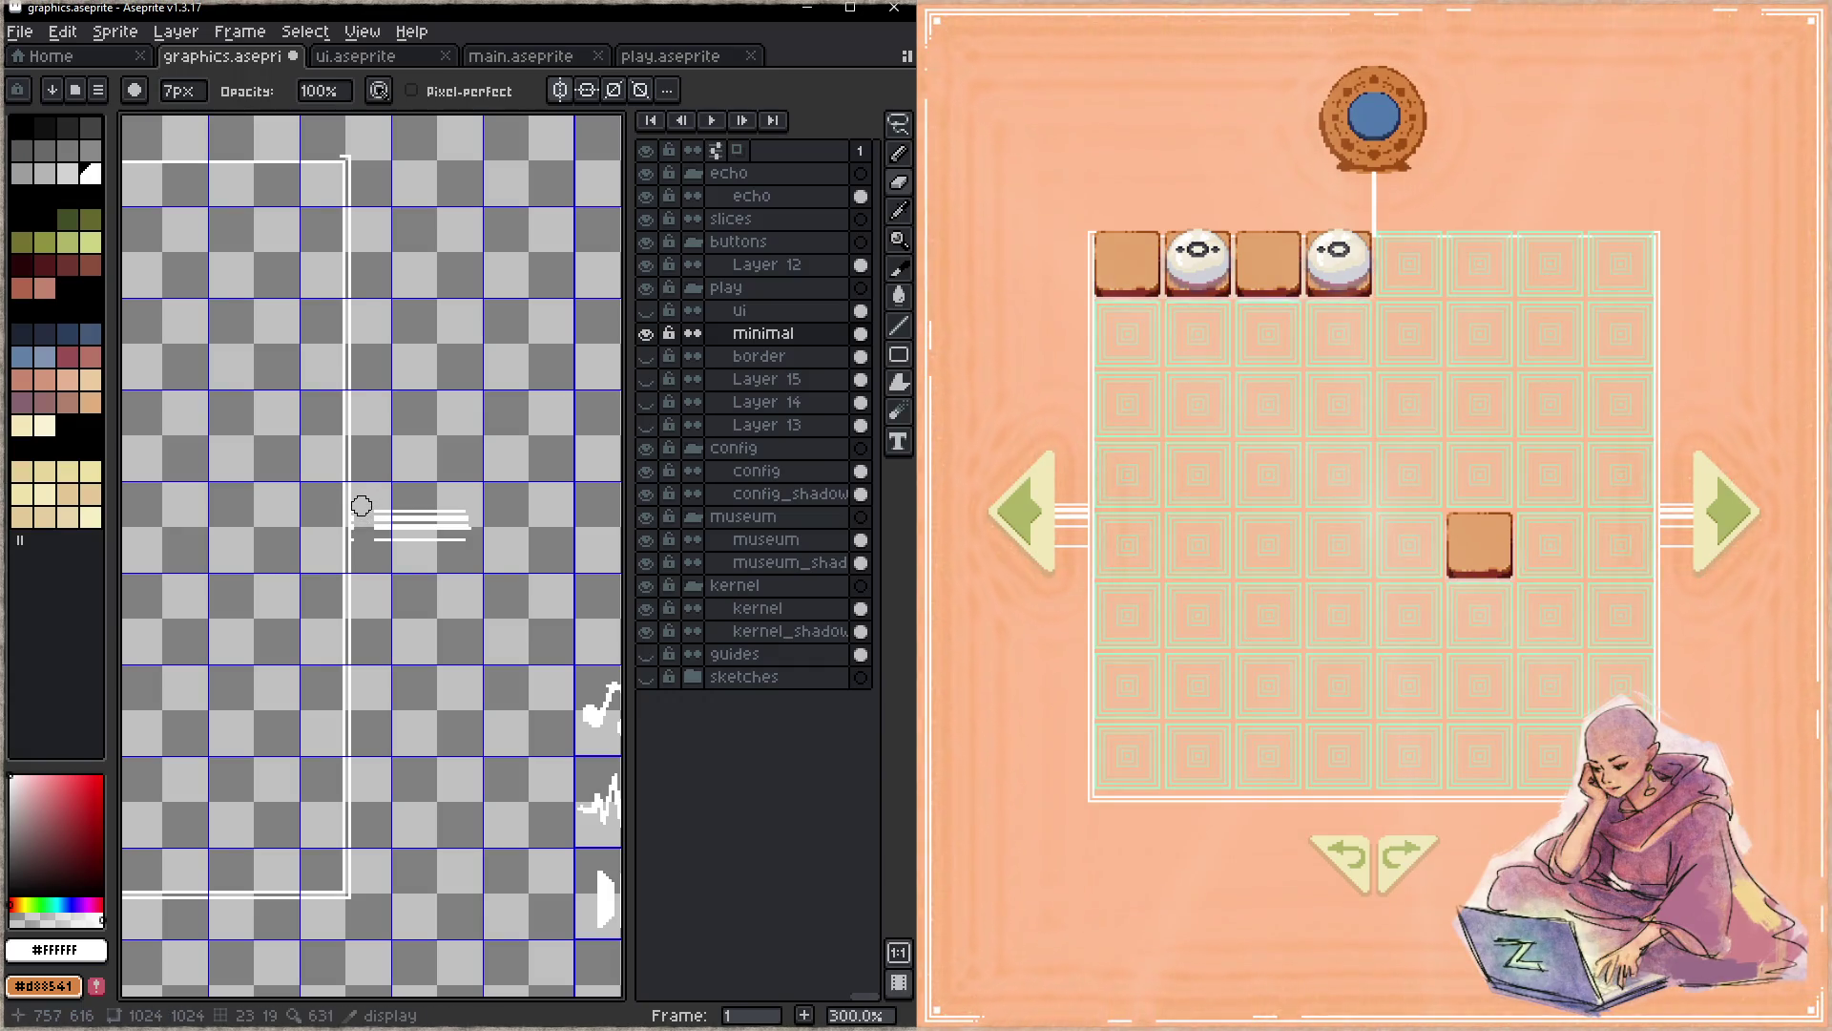
pyautogui.moveTo(367, 512)
pyautogui.mouseDown()
pyautogui.moveTo(429, 506)
pyautogui.moveTo(470, 532)
pyautogui.moveTo(368, 580)
pyautogui.mouseUp()
pyautogui.press('b')
pyautogui.hotkey('ctrl', 'z')
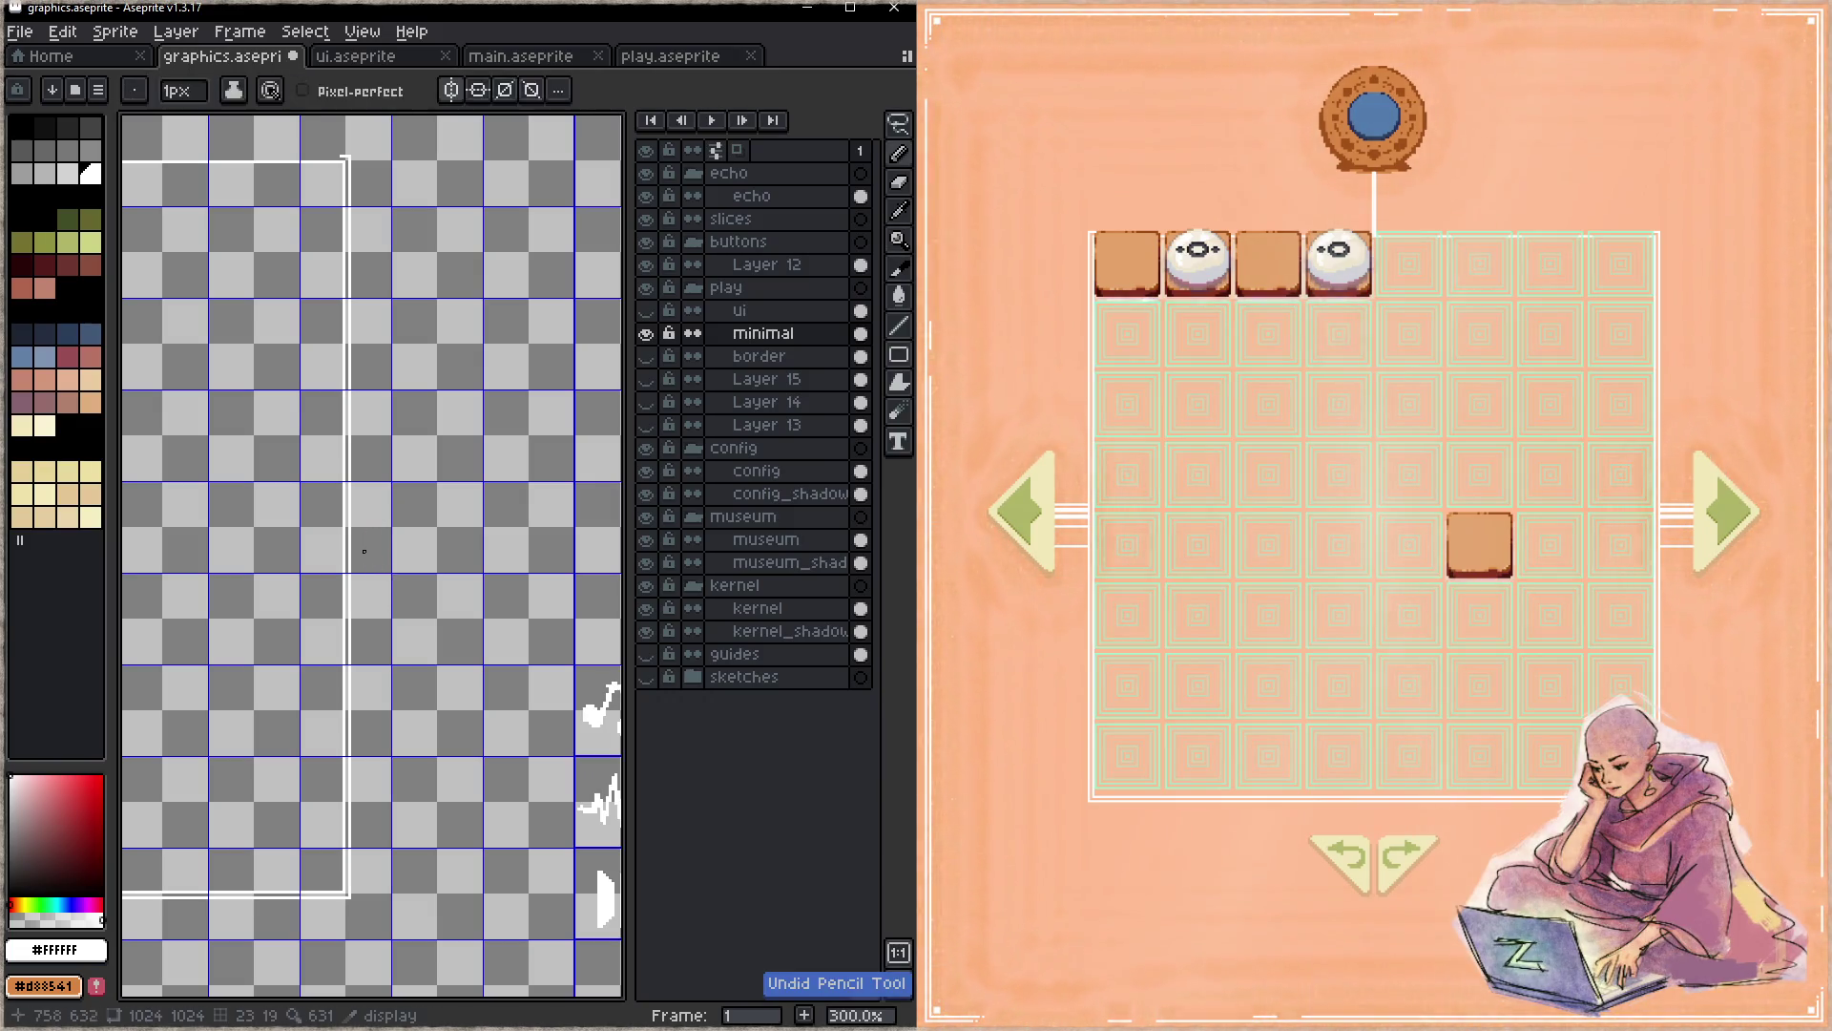
# - Draw a 1px white horizontal connector right from the frame edge and save
pyautogui.click(350, 529)
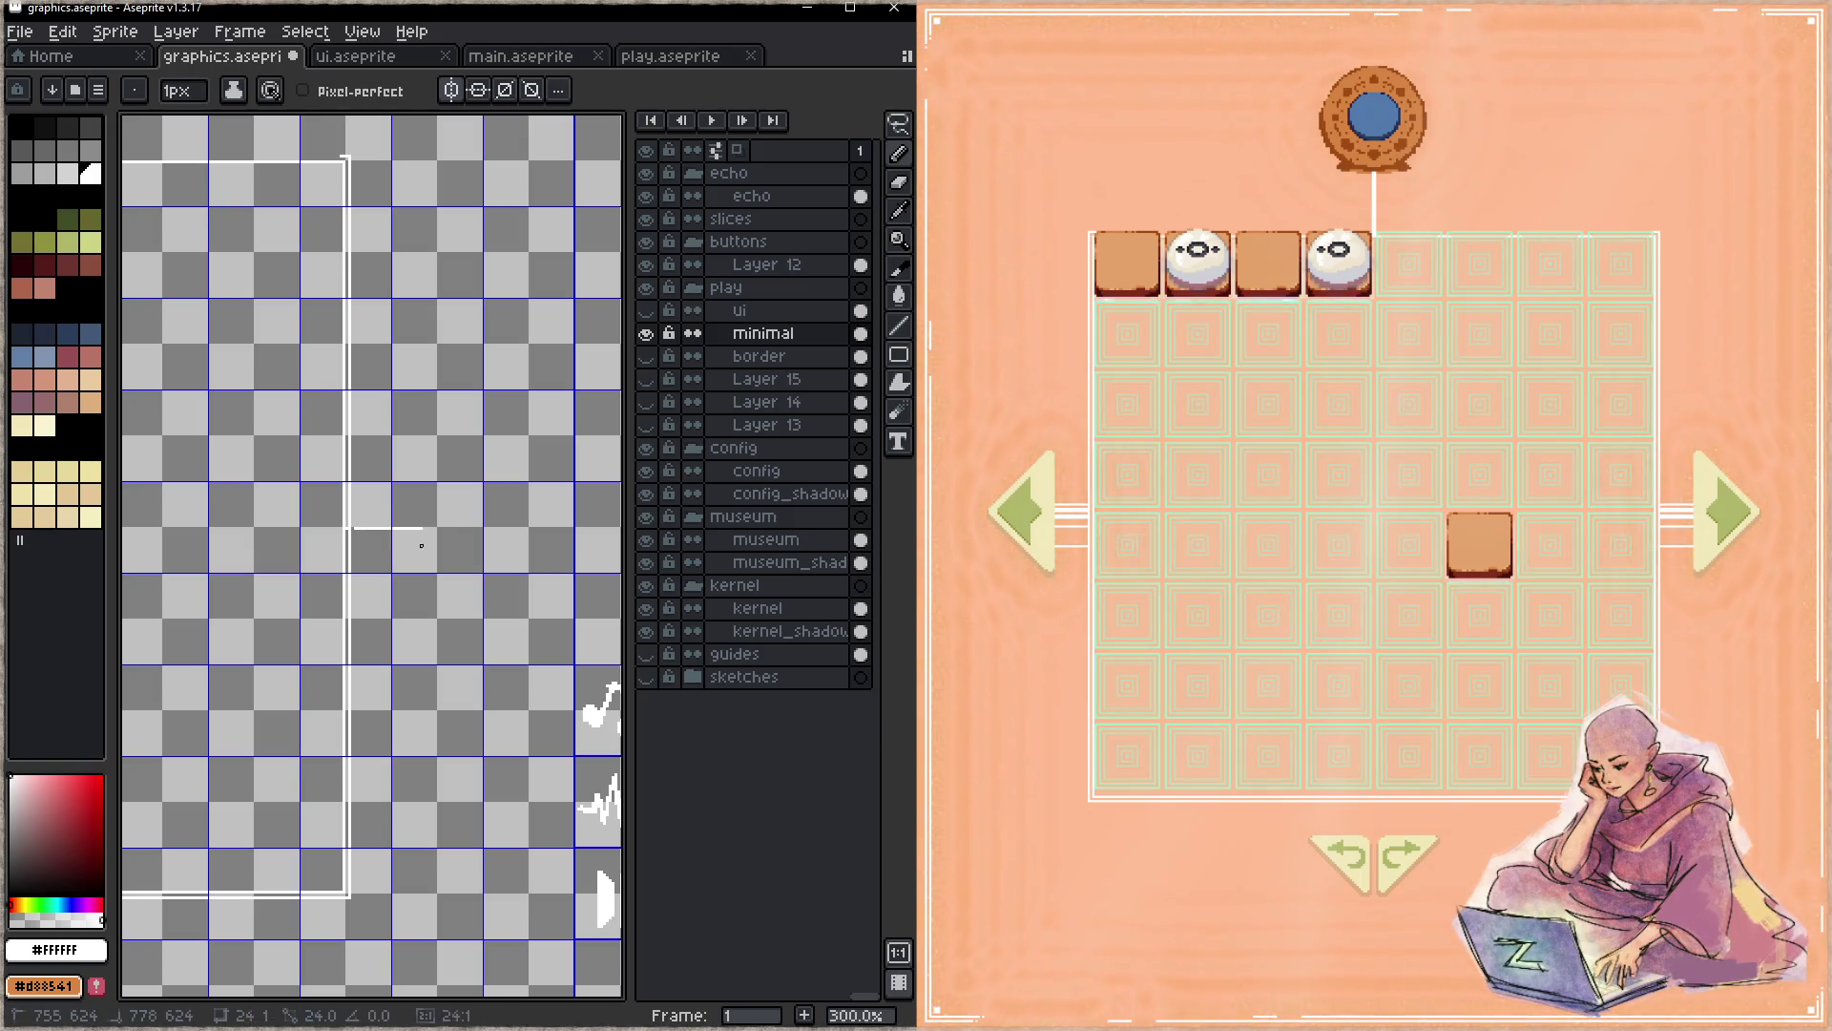
pyautogui.moveTo(464, 525); pyautogui.dragTo(351, 526)
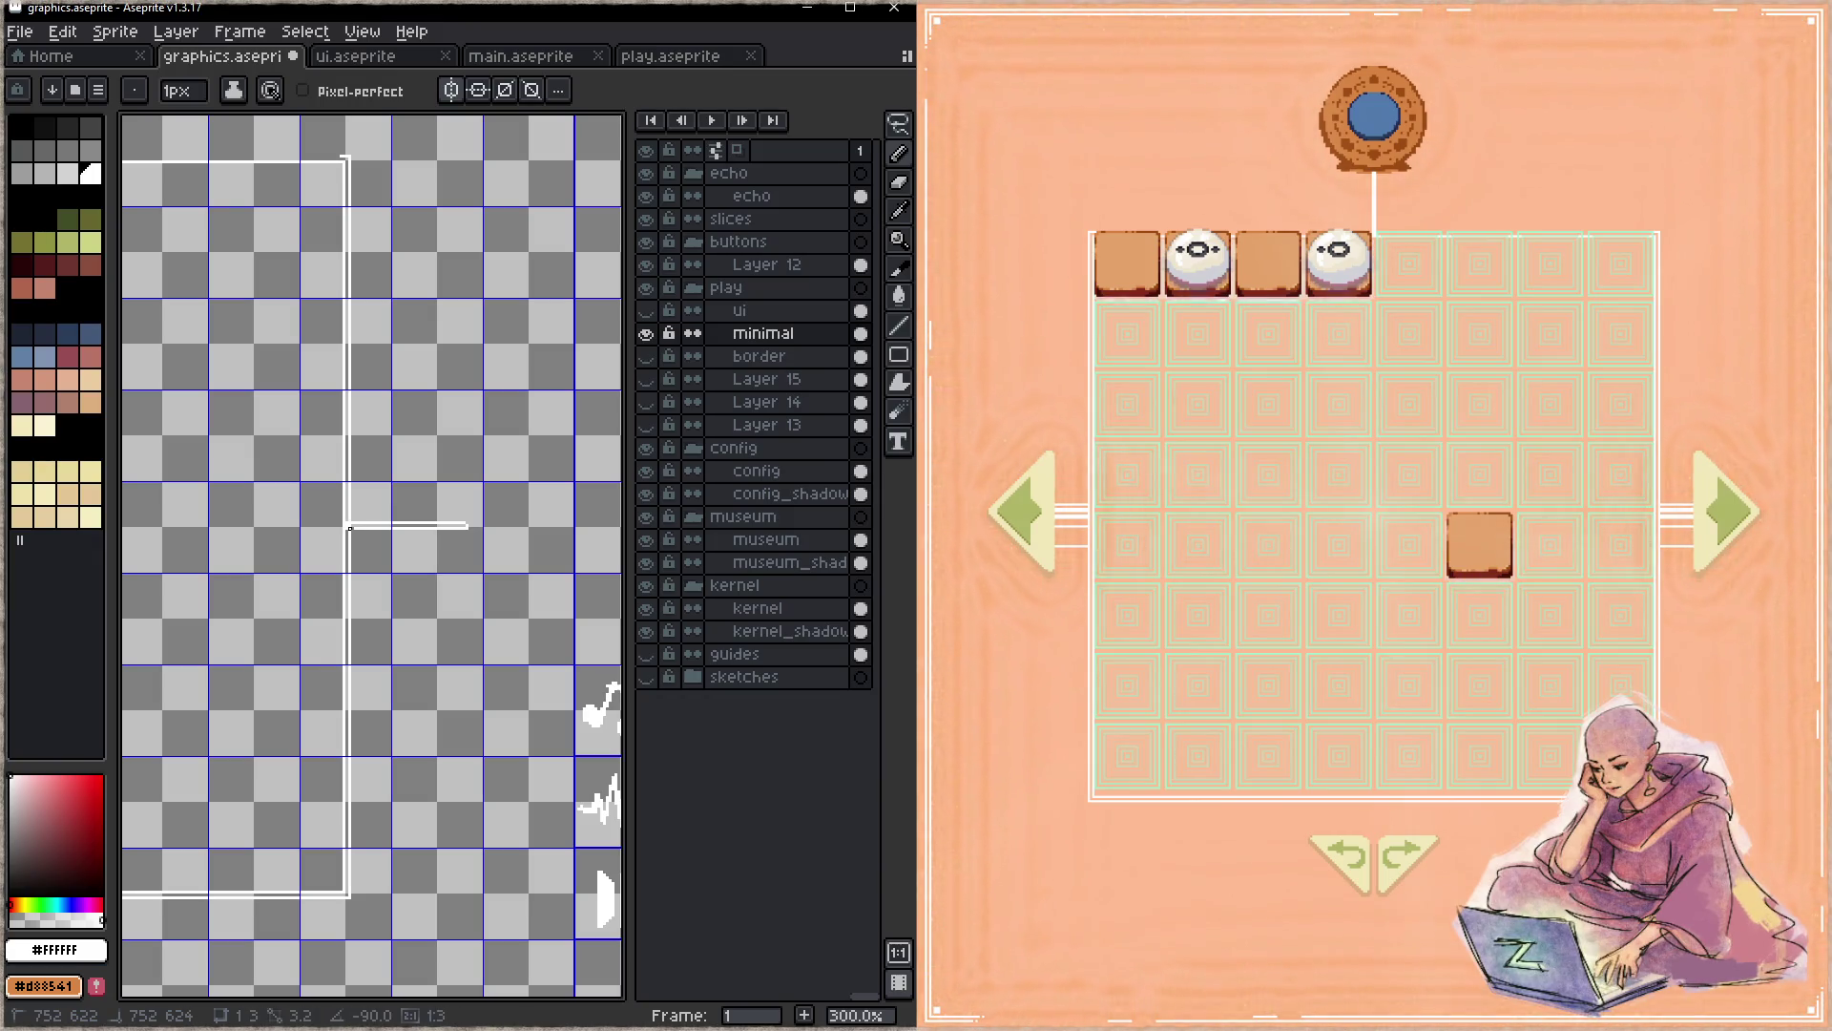
pyautogui.hotkey('ctrl', 's')
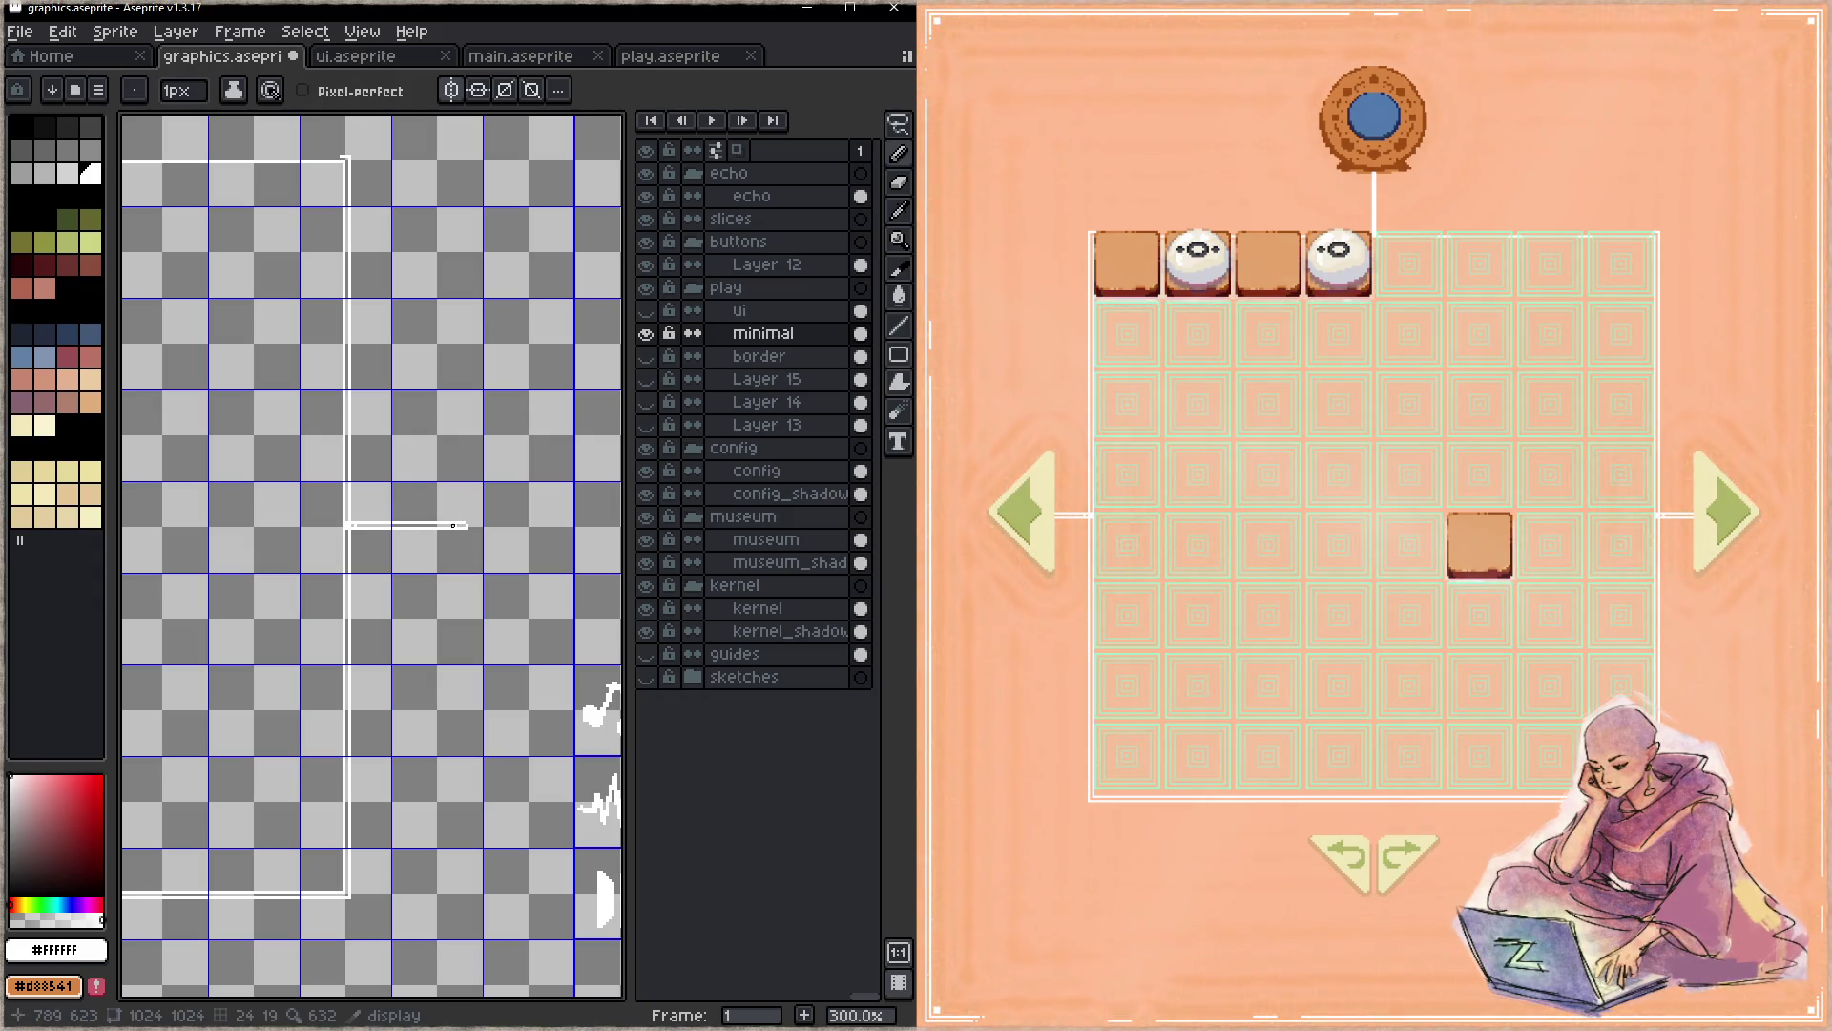
pyautogui.hotkey('ctrl', 's')
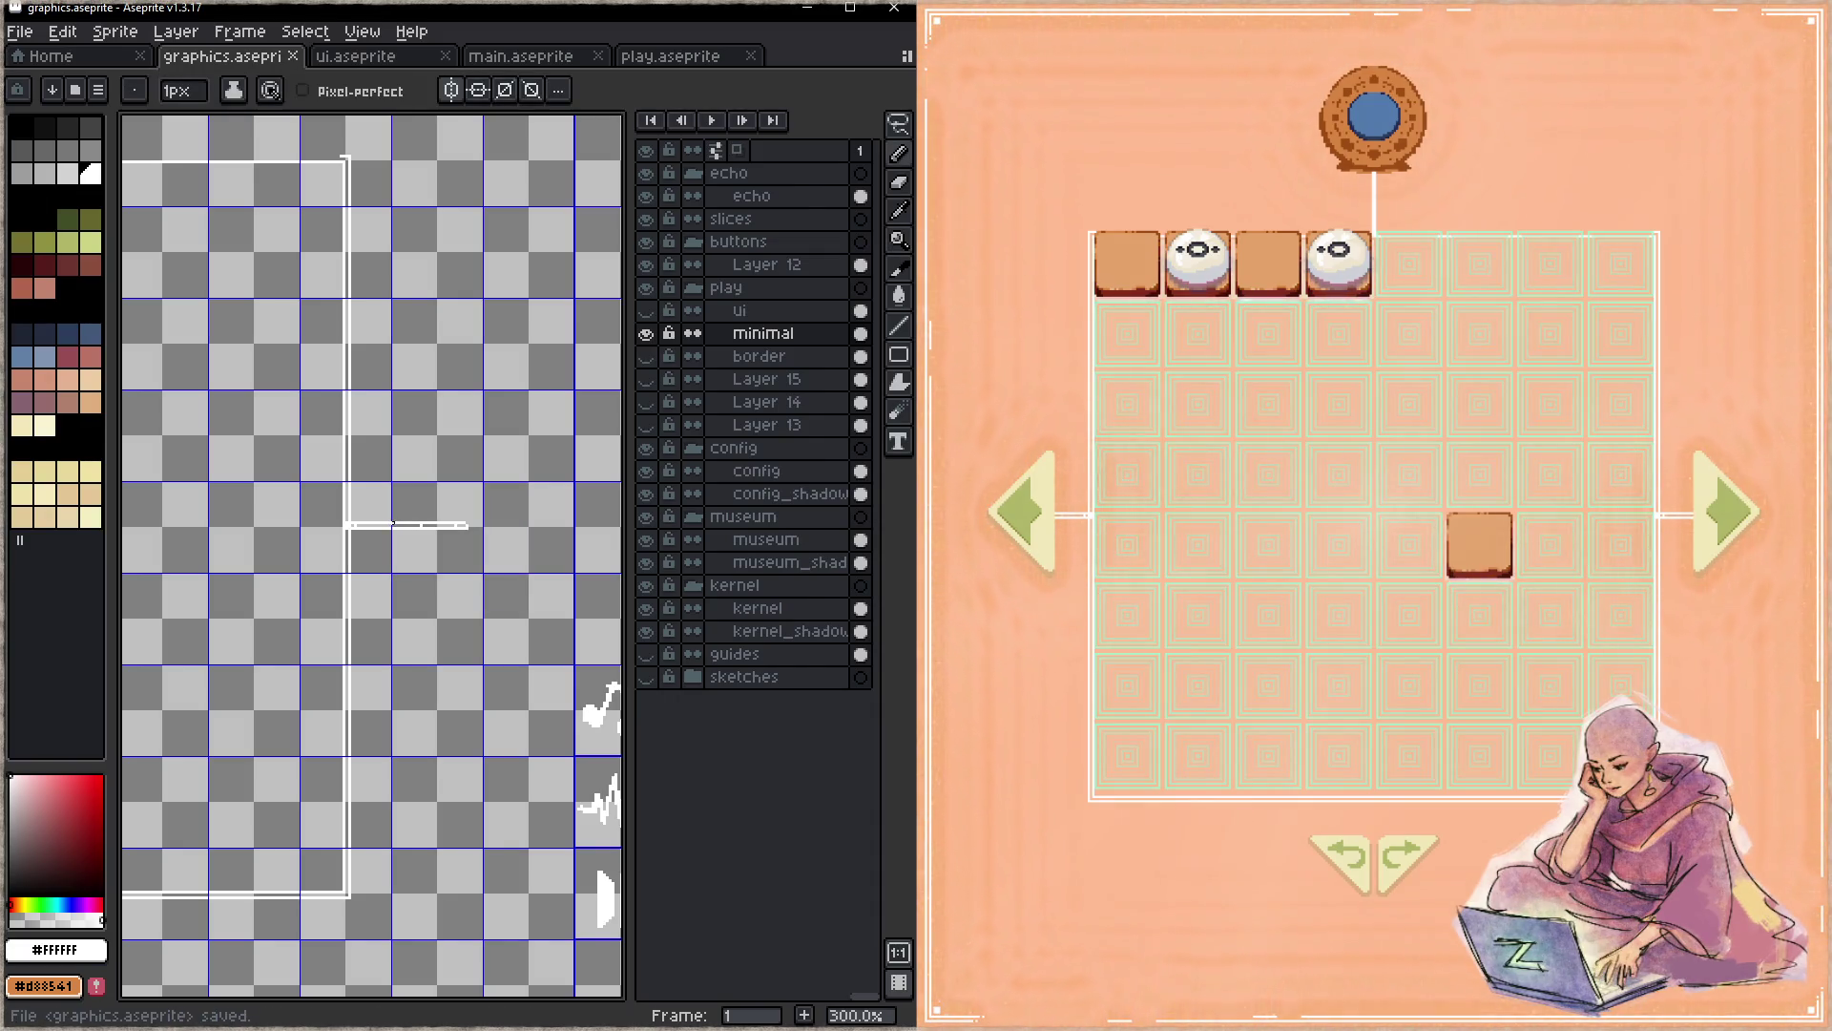
pyautogui.click(384, 525)
pyautogui.hotkey('ctrl', 's')
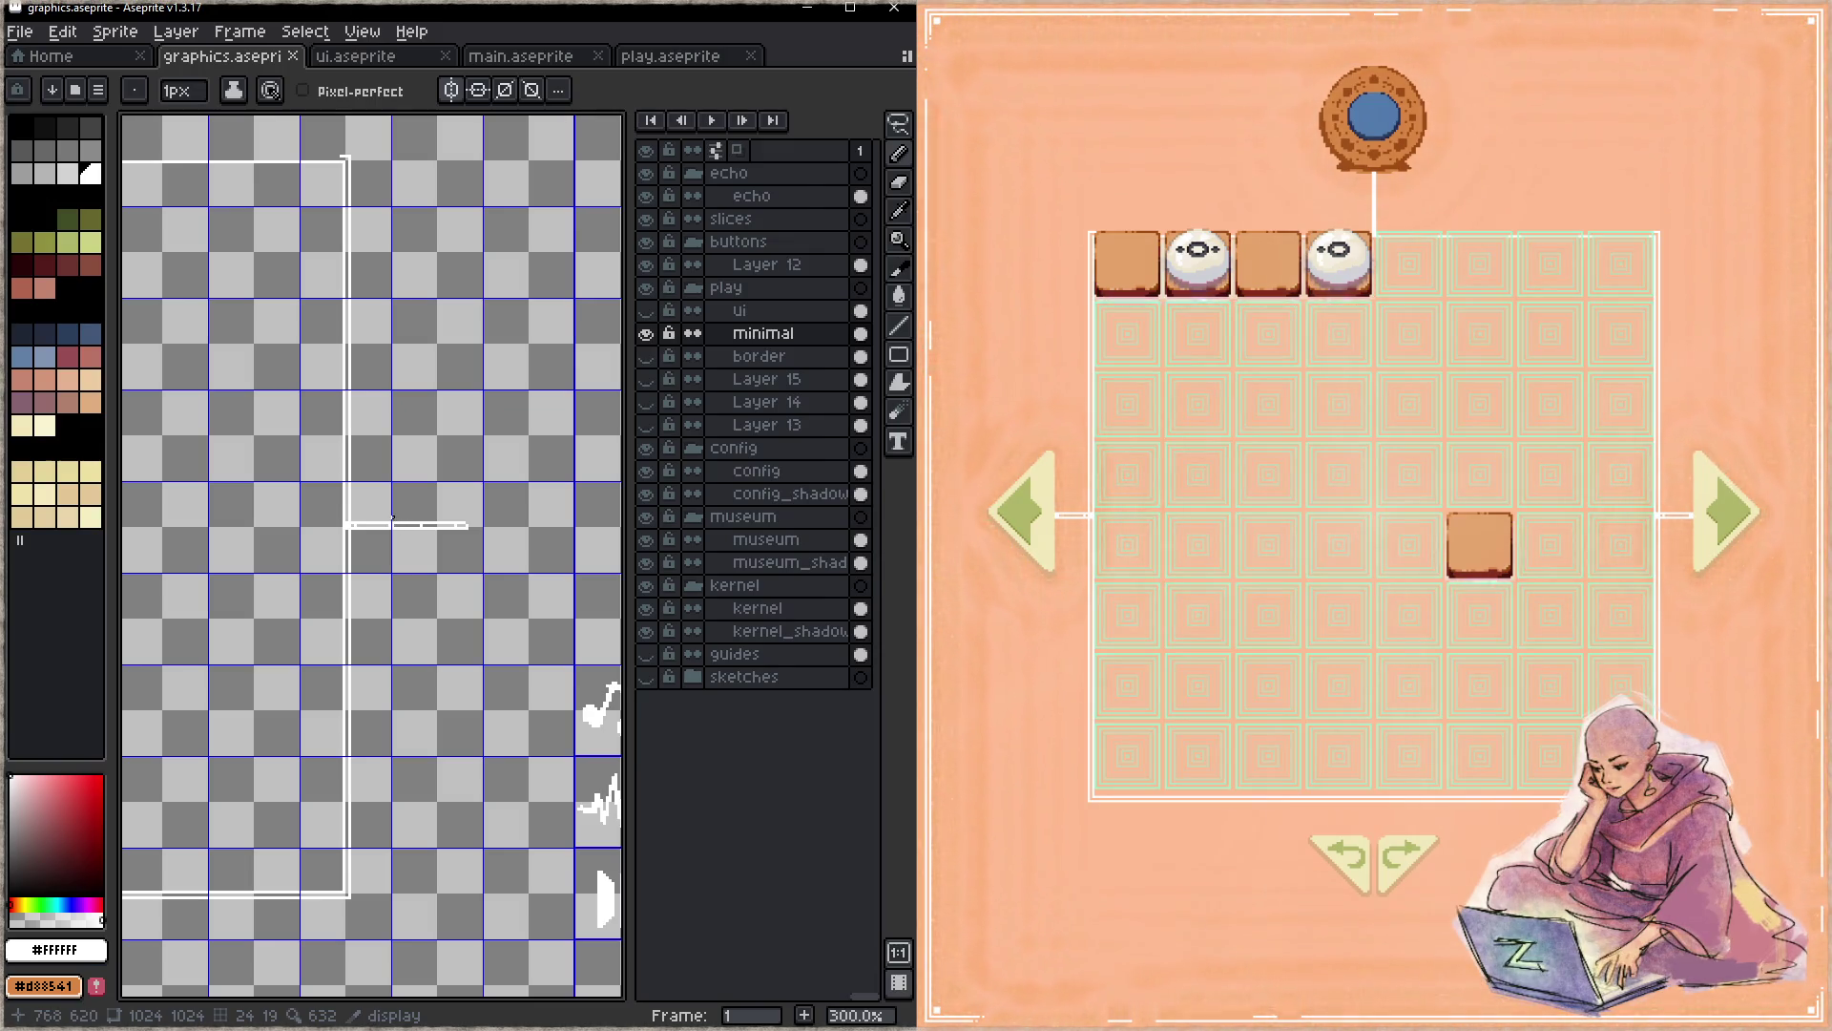
# - Add a vertical line below the connector and a diagonal stroke angling down from its end
pyautogui.moveTo(386, 525)
pyautogui.mouseDown()
pyautogui.moveTo(389, 481)
pyautogui.moveTo(382, 566)
pyautogui.mouseUp()
pyautogui.hotkey('ctrl', 's')
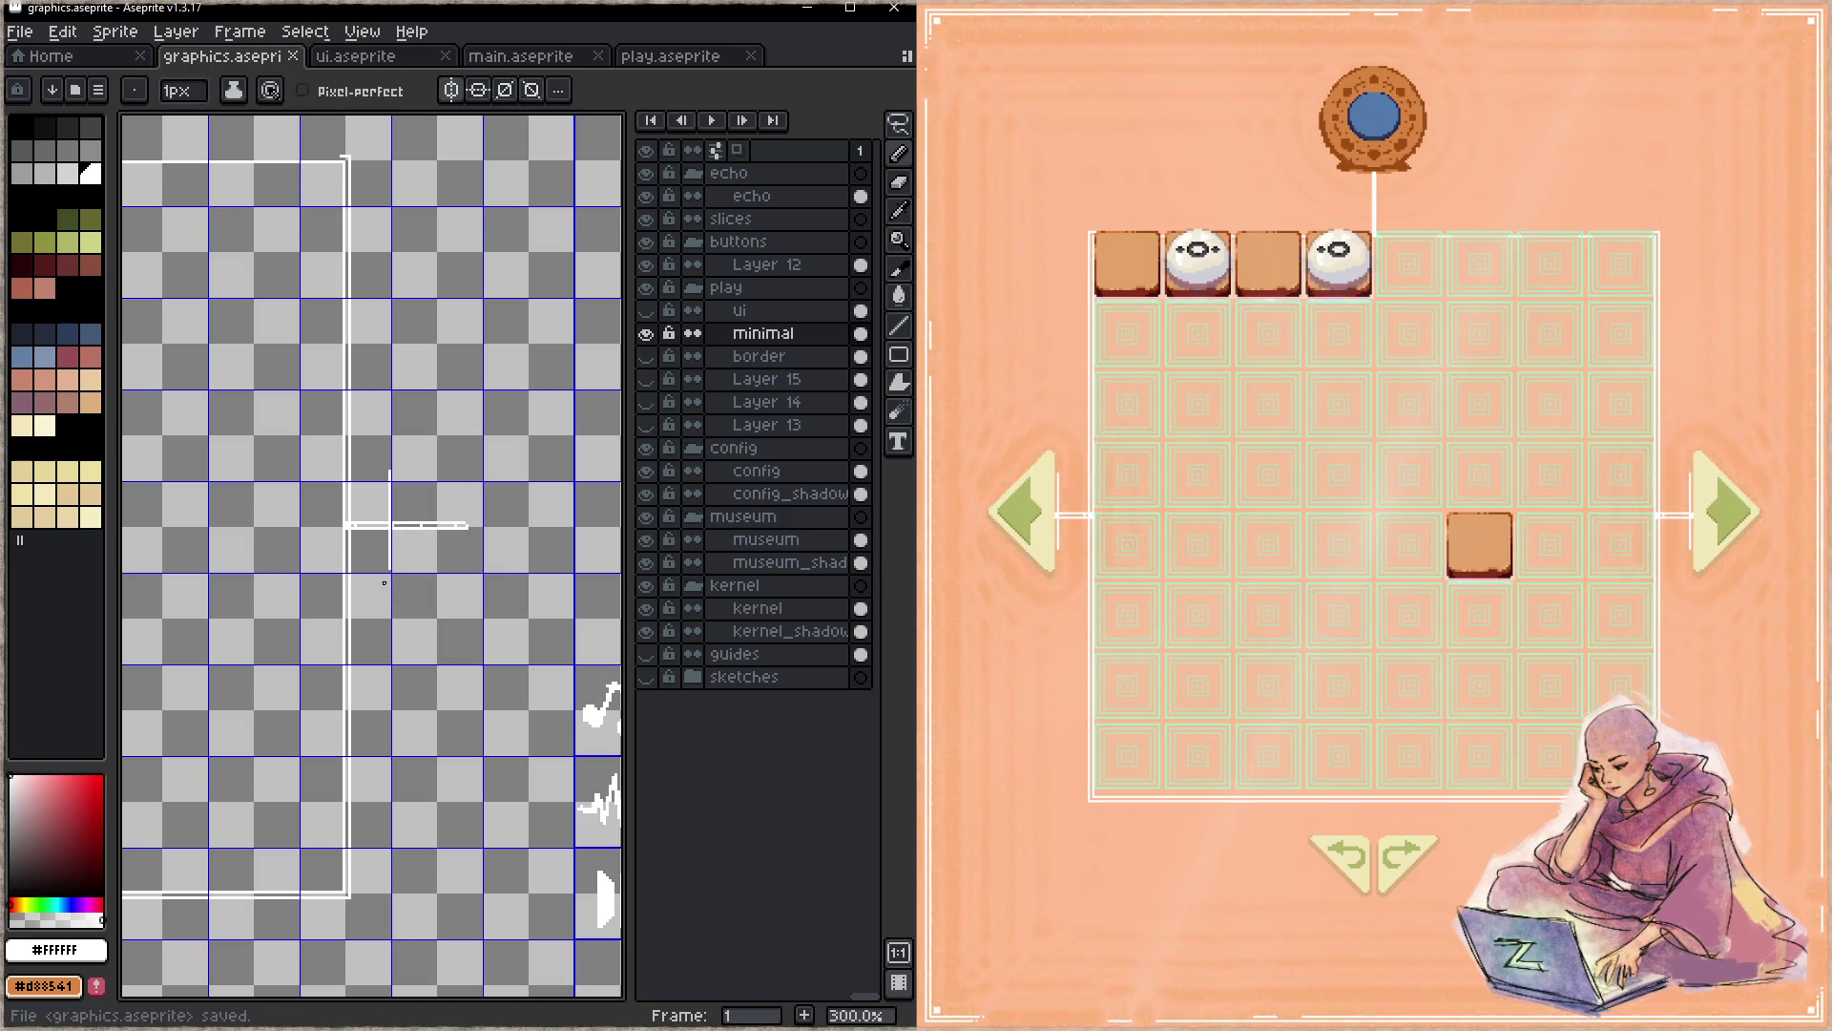
pyautogui.hotkey('ctrl', 'z')
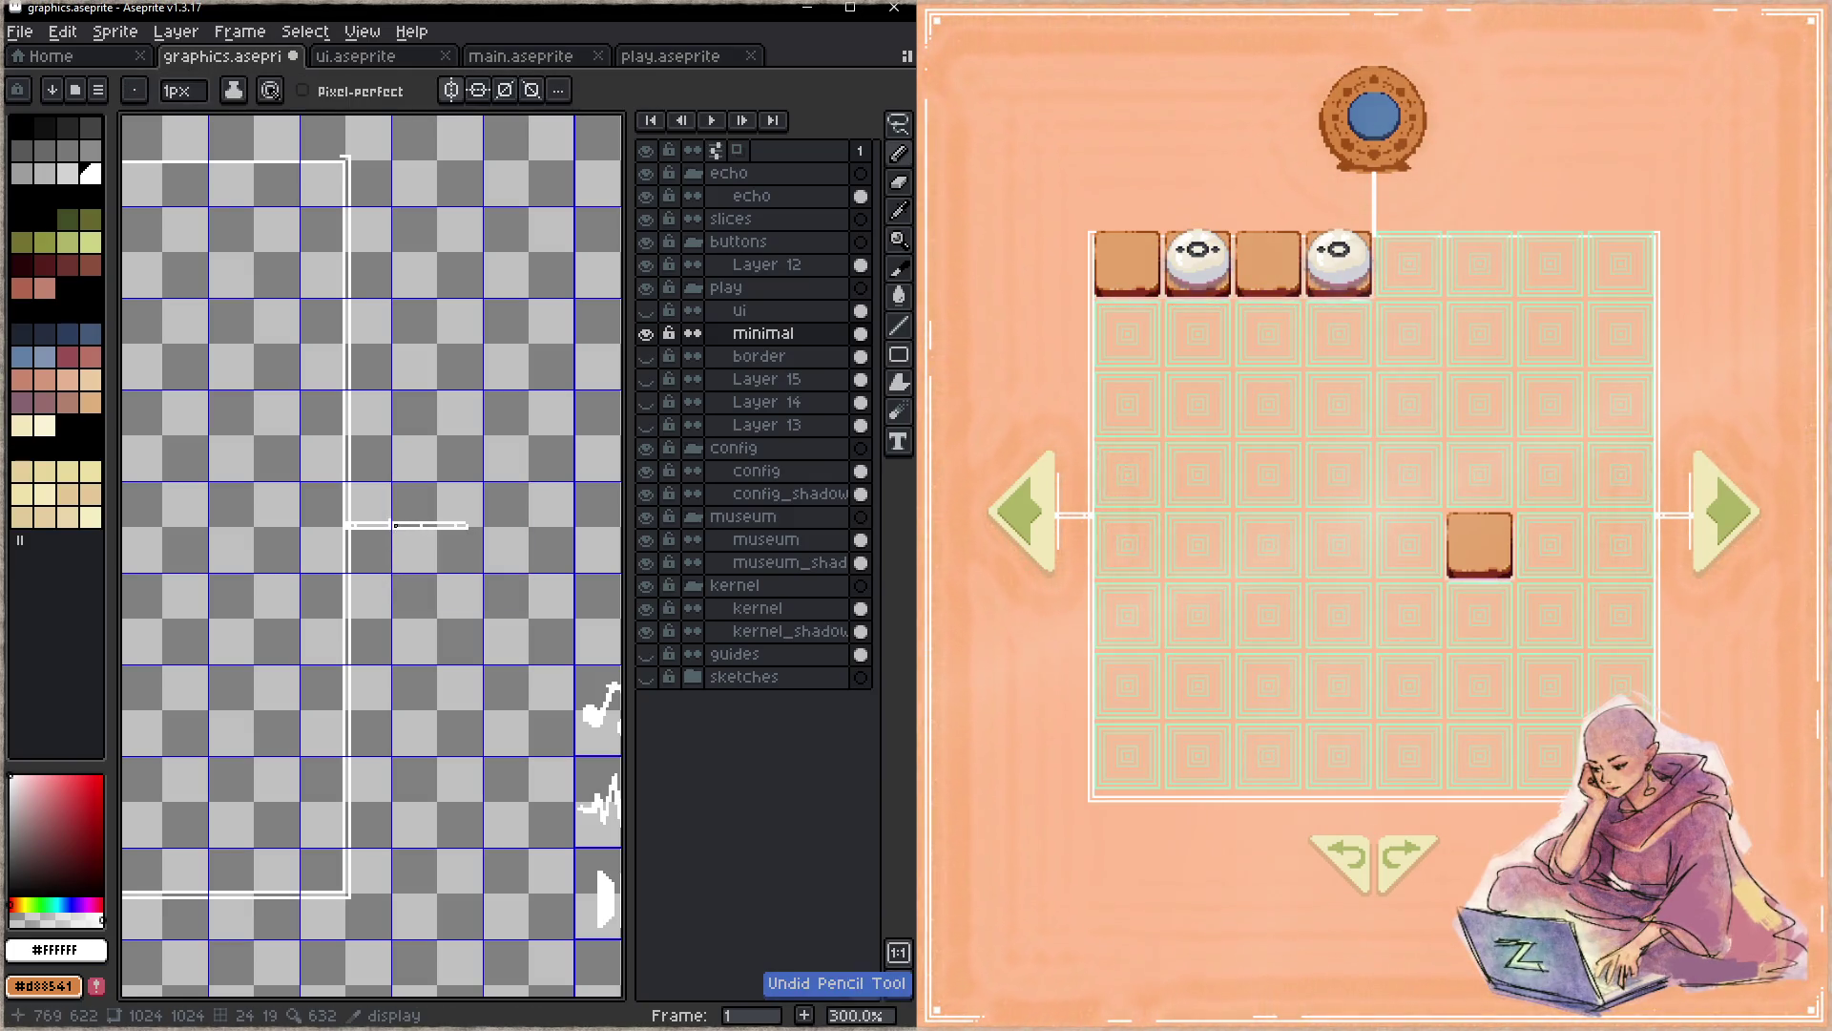
pyautogui.moveTo(392, 444); pyautogui.dragTo(394, 533)
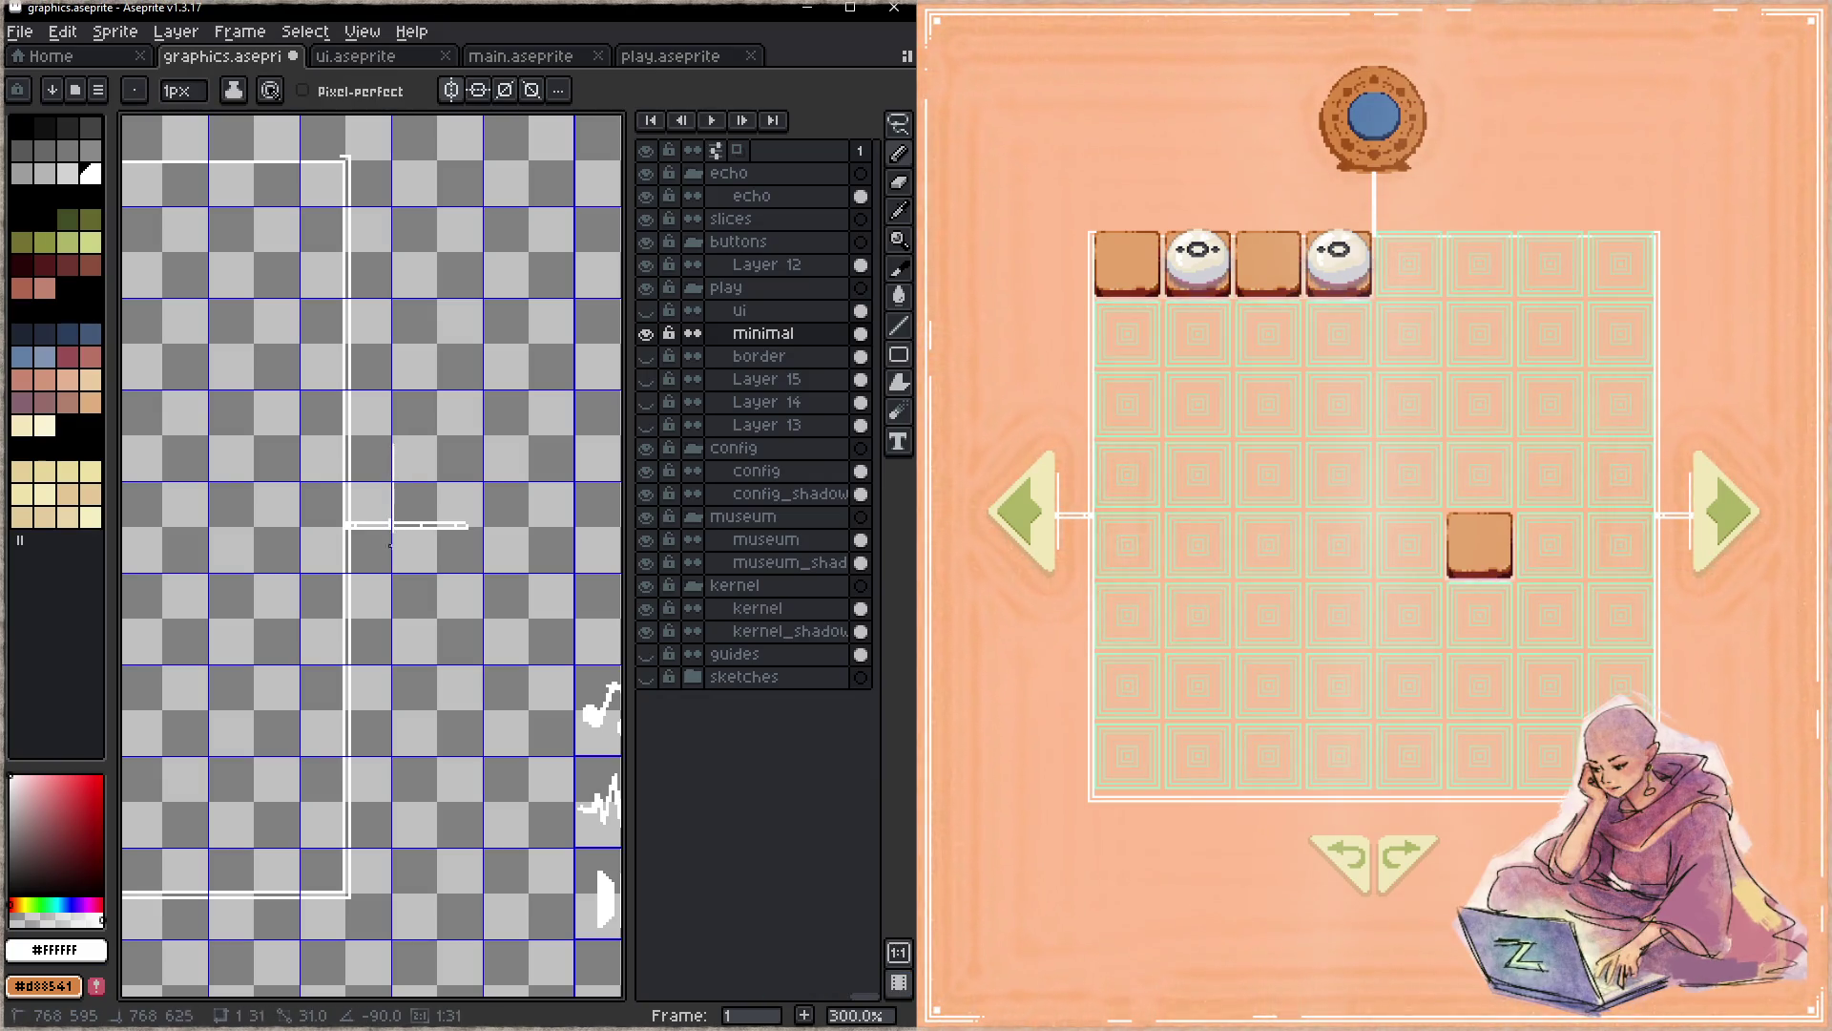
pyautogui.hotkey('ctrl', 's')
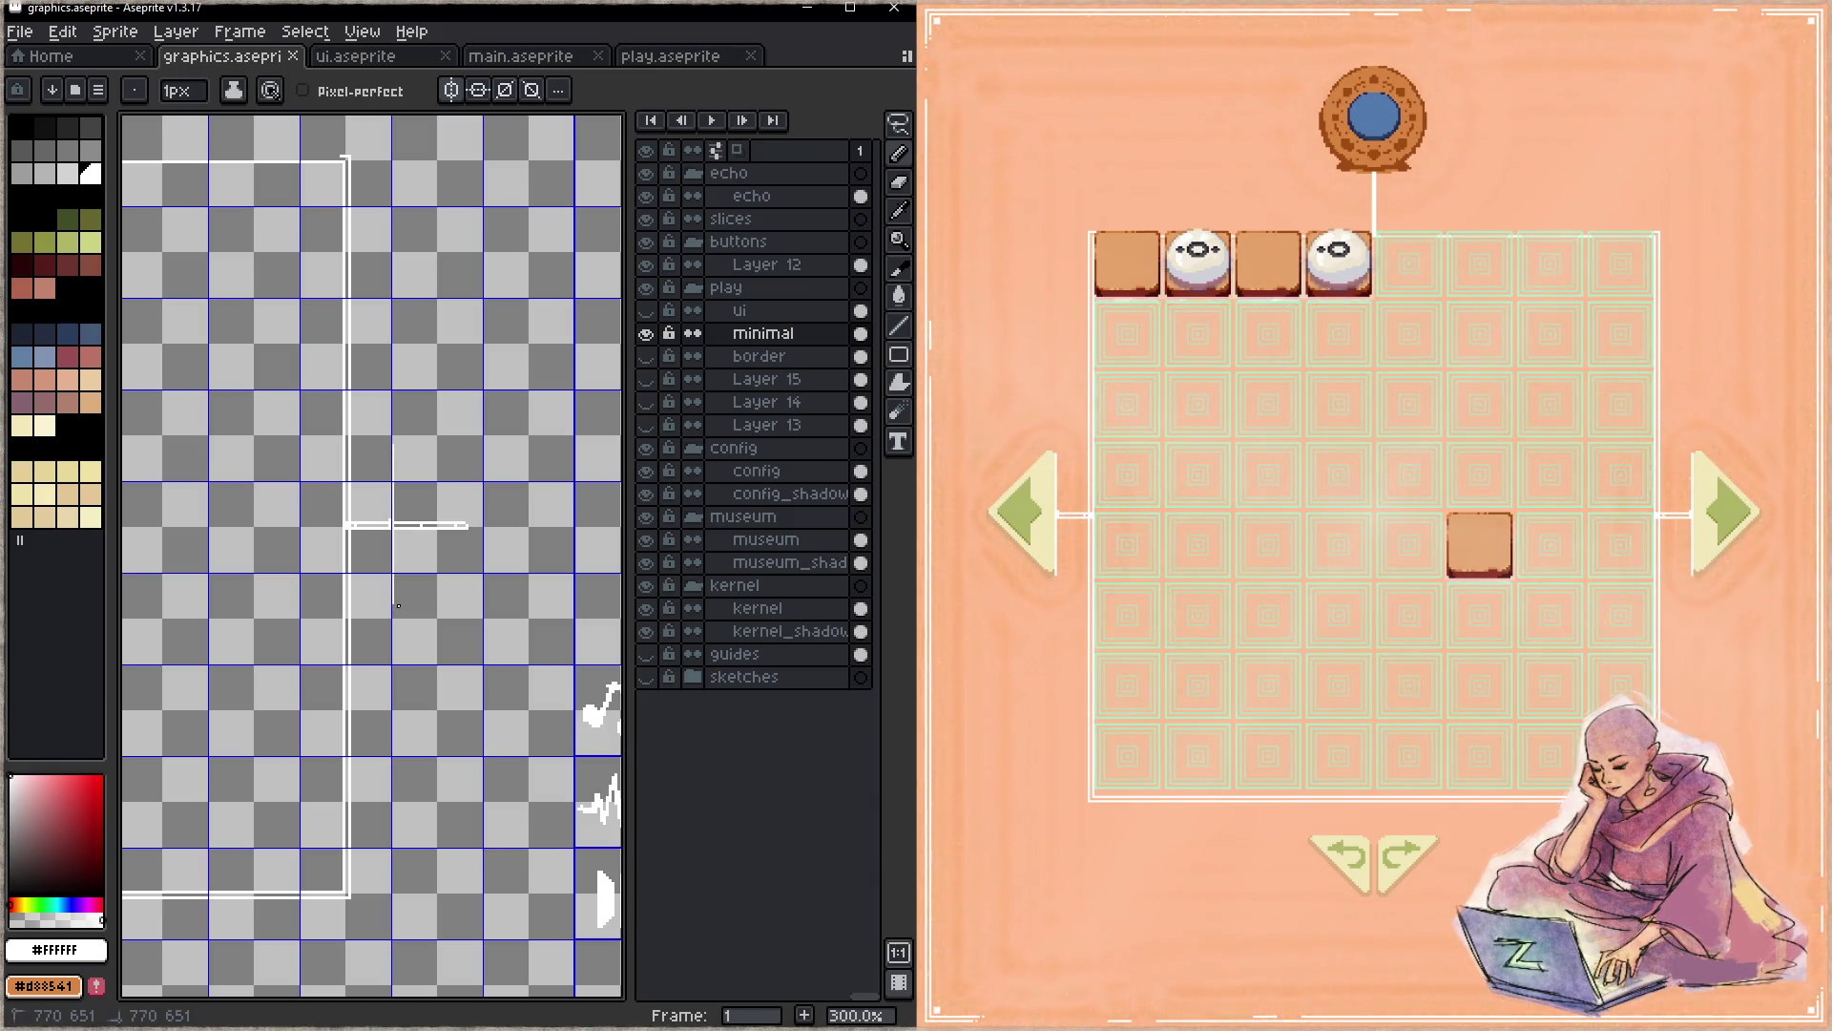
pyautogui.moveTo(395, 603); pyautogui.dragTo(462, 534)
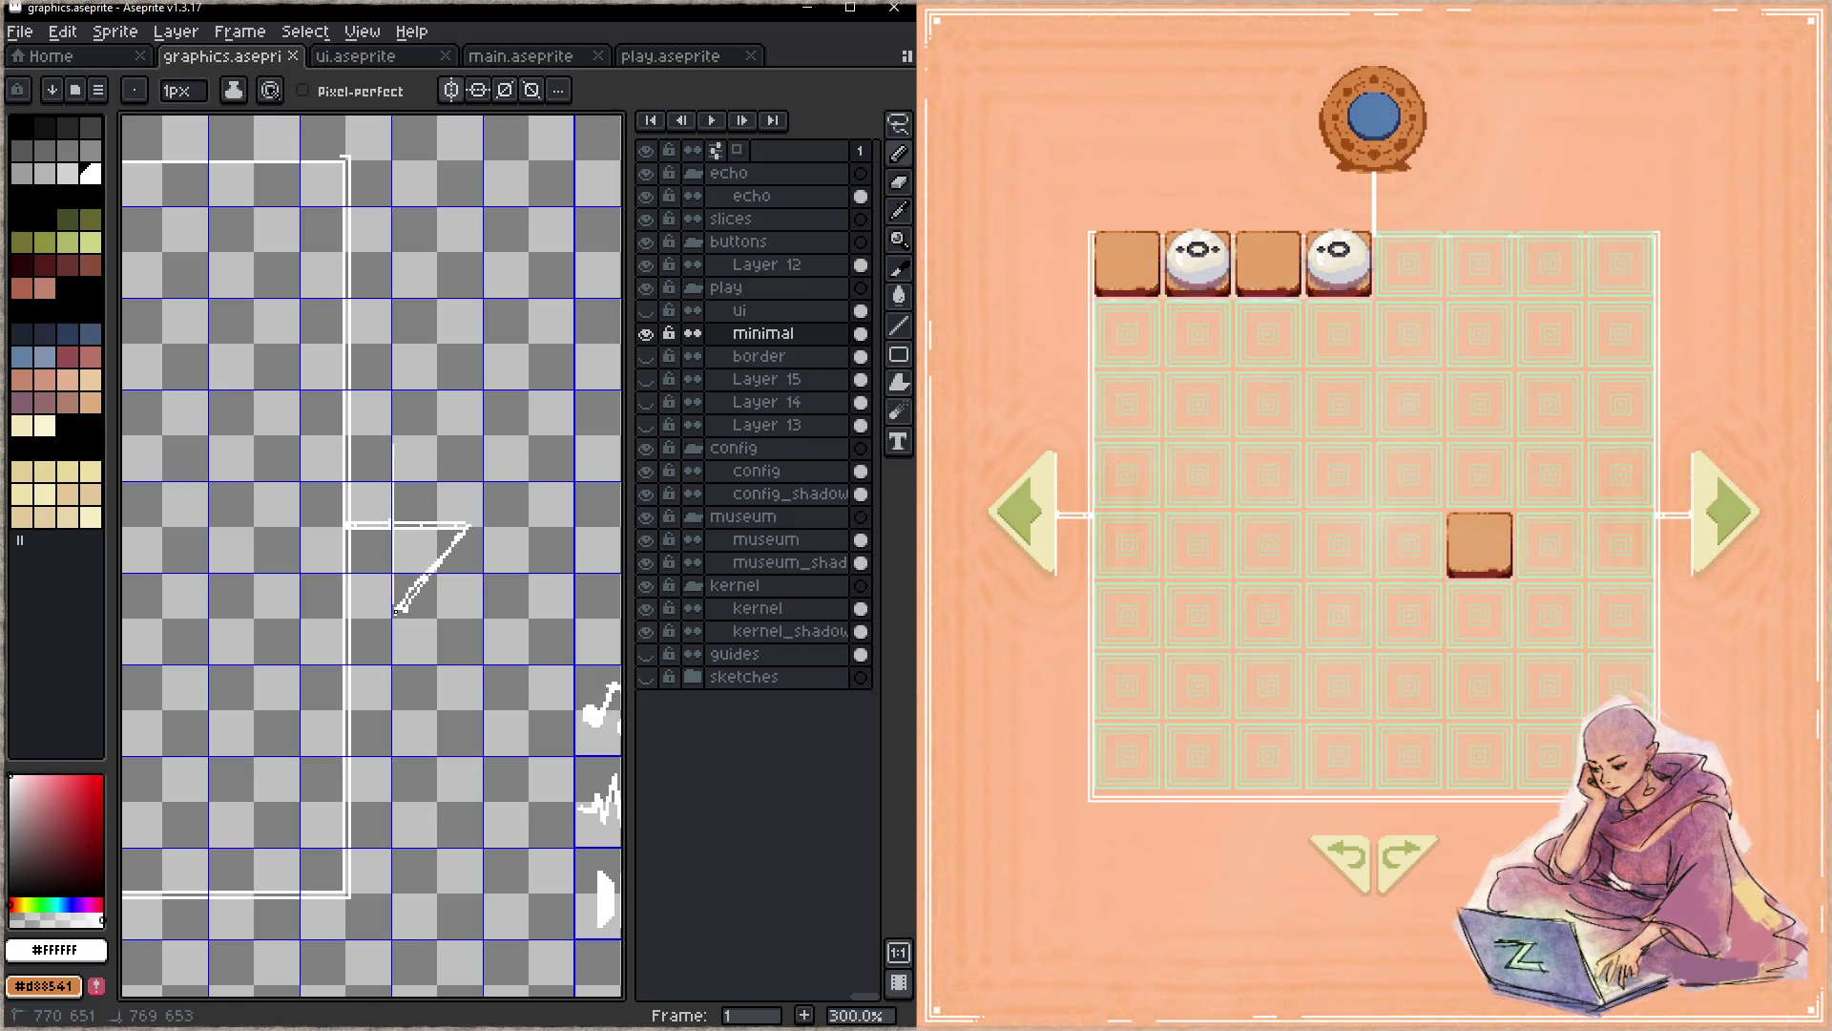
# - Rough in the diagonal arrow strokes below the connector and save the sprite
pyautogui.keyDown('shift'); pyautogui.click(403, 606); pyautogui.keyUp('shift')
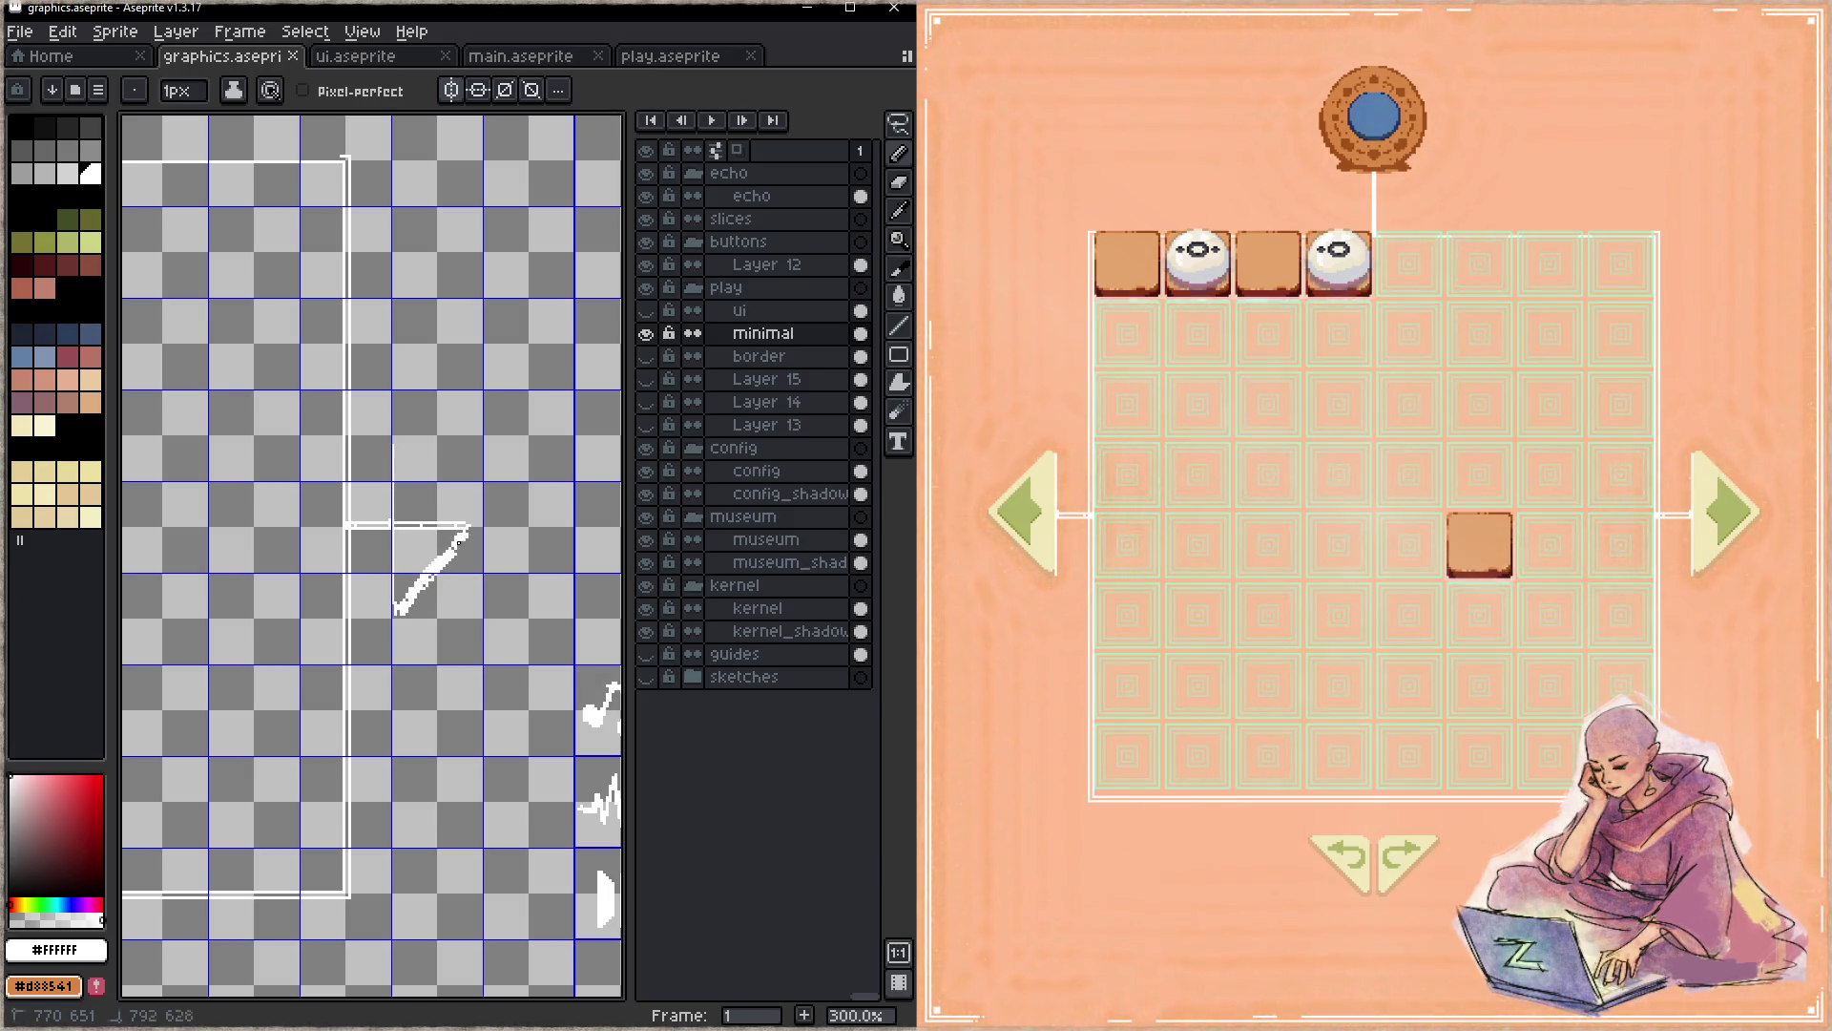
pyautogui.moveTo(460, 536); pyautogui.dragTo(404, 446)
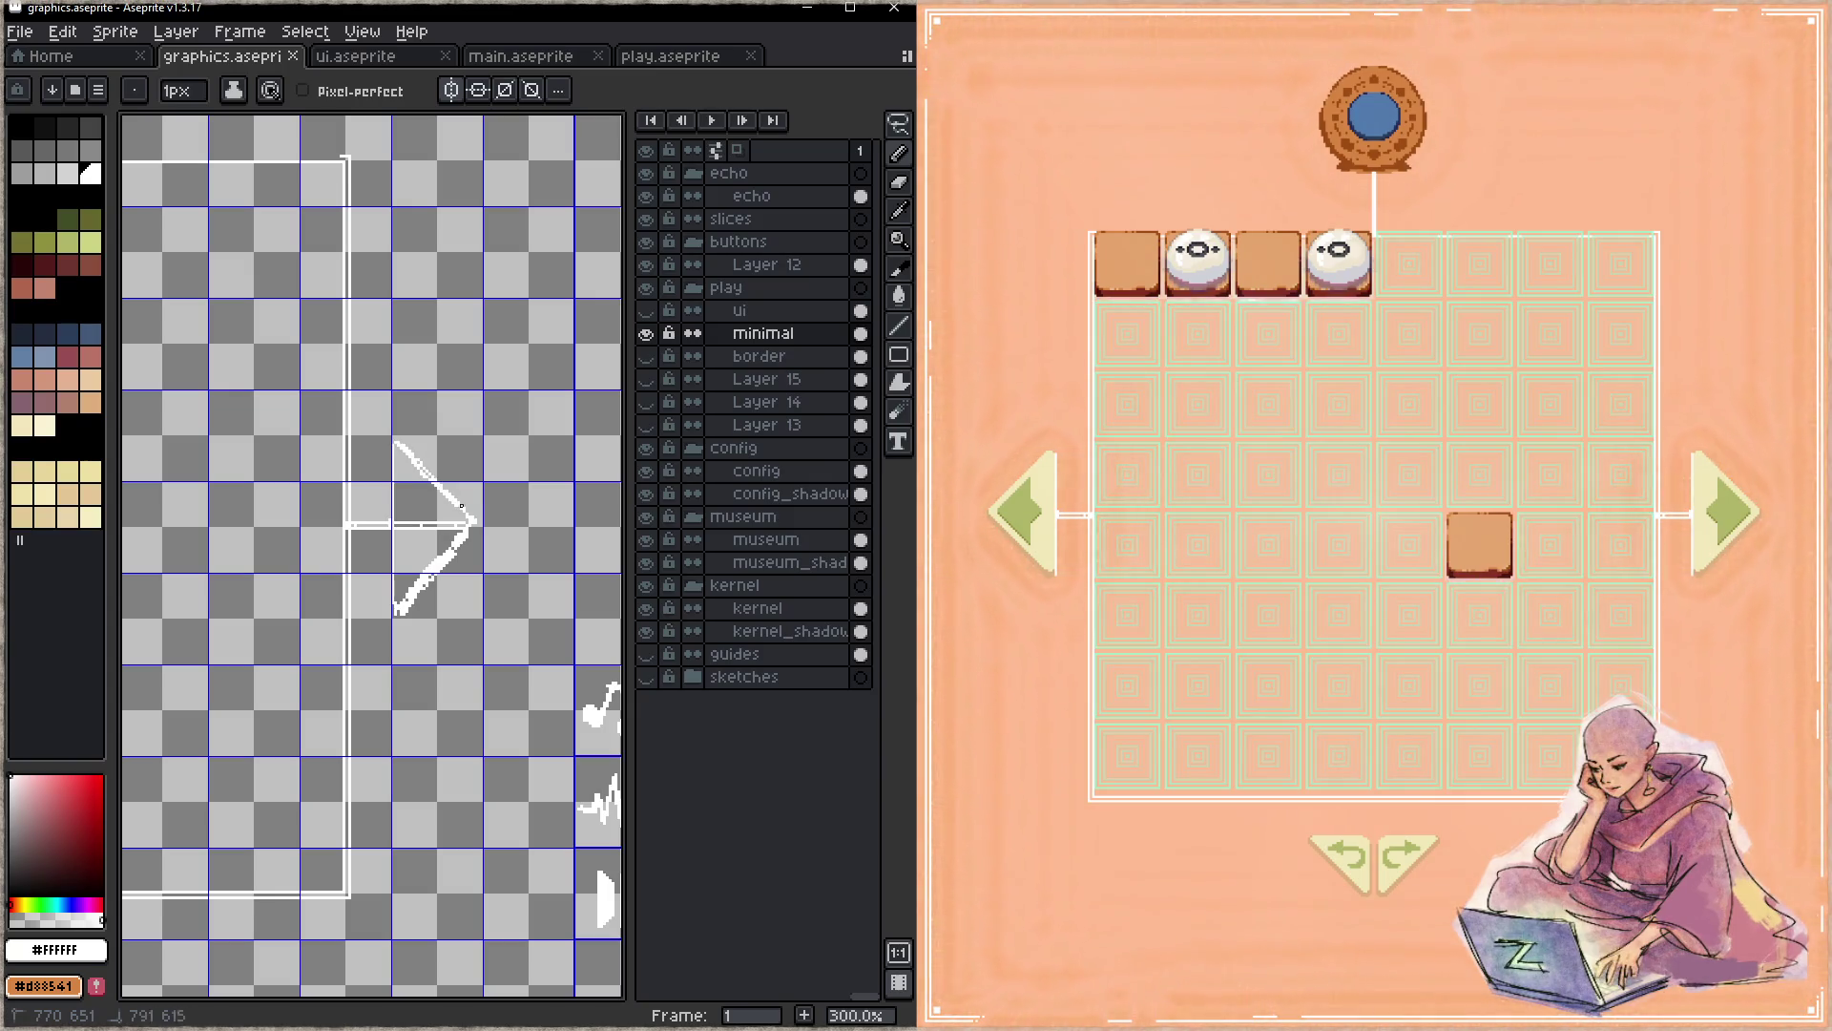
pyautogui.hotkey('ctrl', 's')
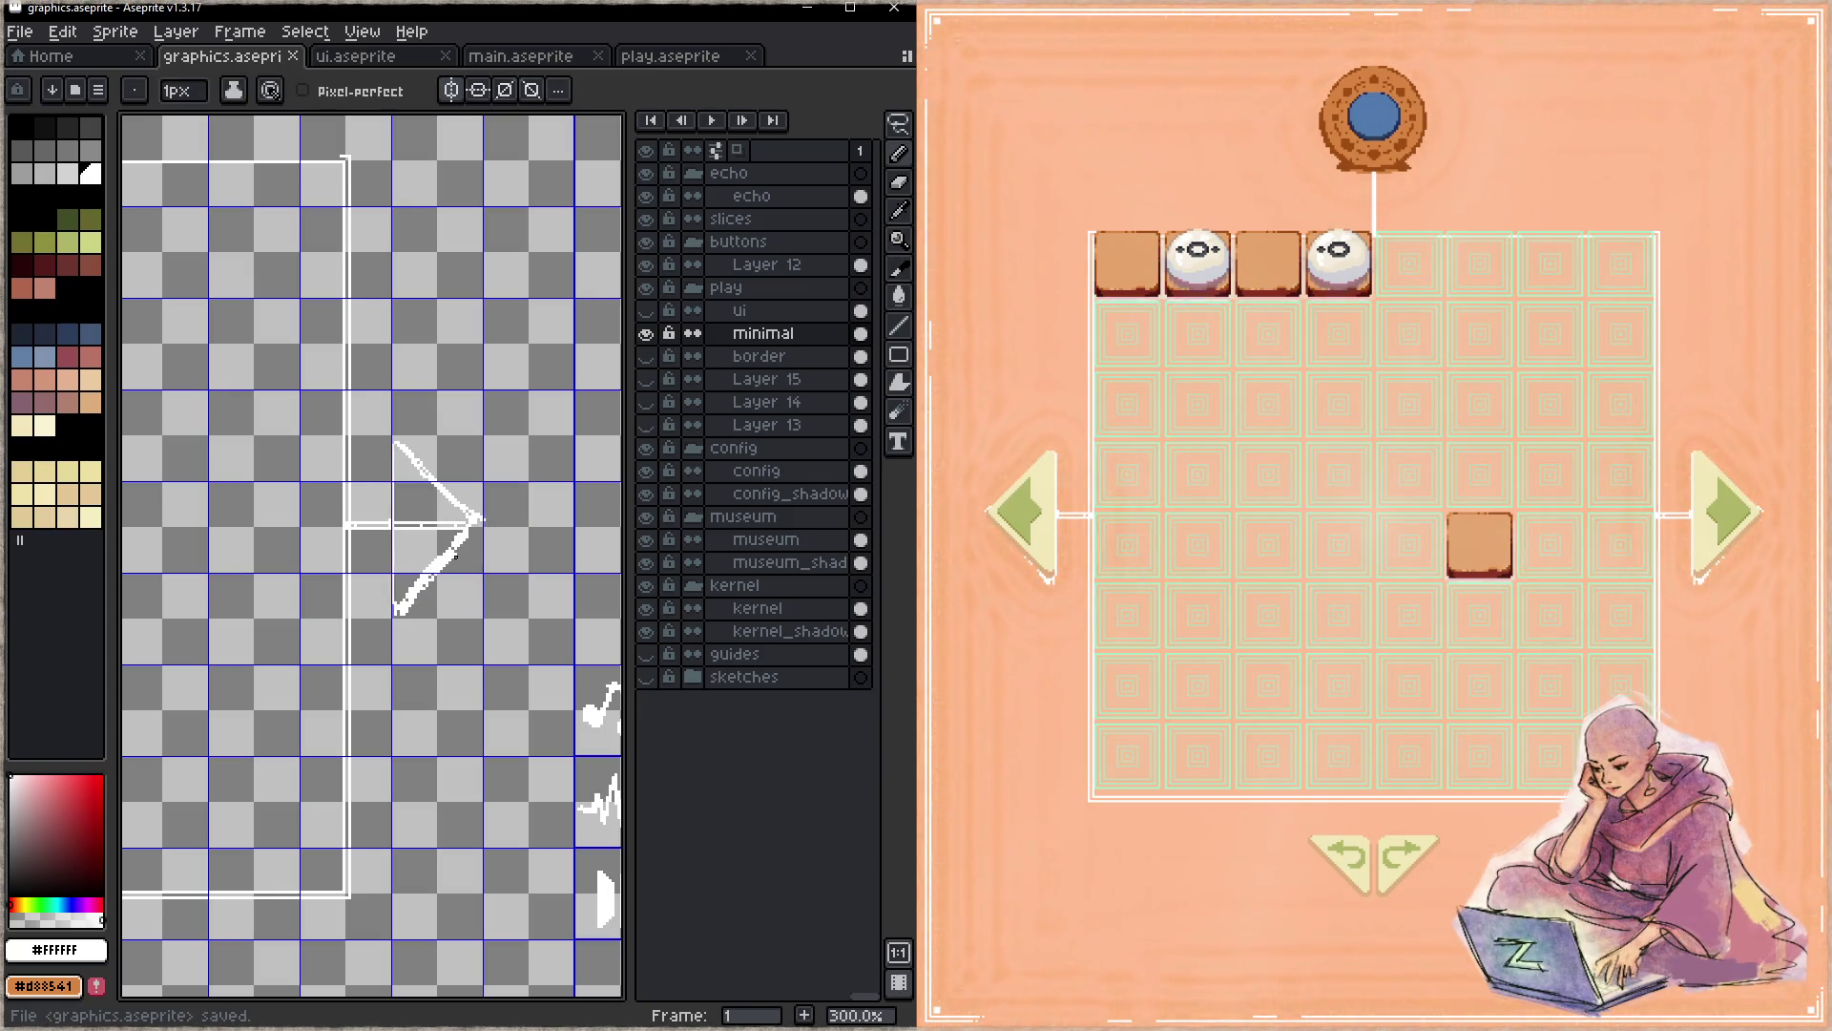
# - Undo the rough strokes, redraw one clean thin white diagonal rising up-right, and save
pyautogui.hotkey('ctrl', 'z')
pyautogui.hotkey('ctrl', 'z')
pyautogui.hotkey('ctrl', 'z')
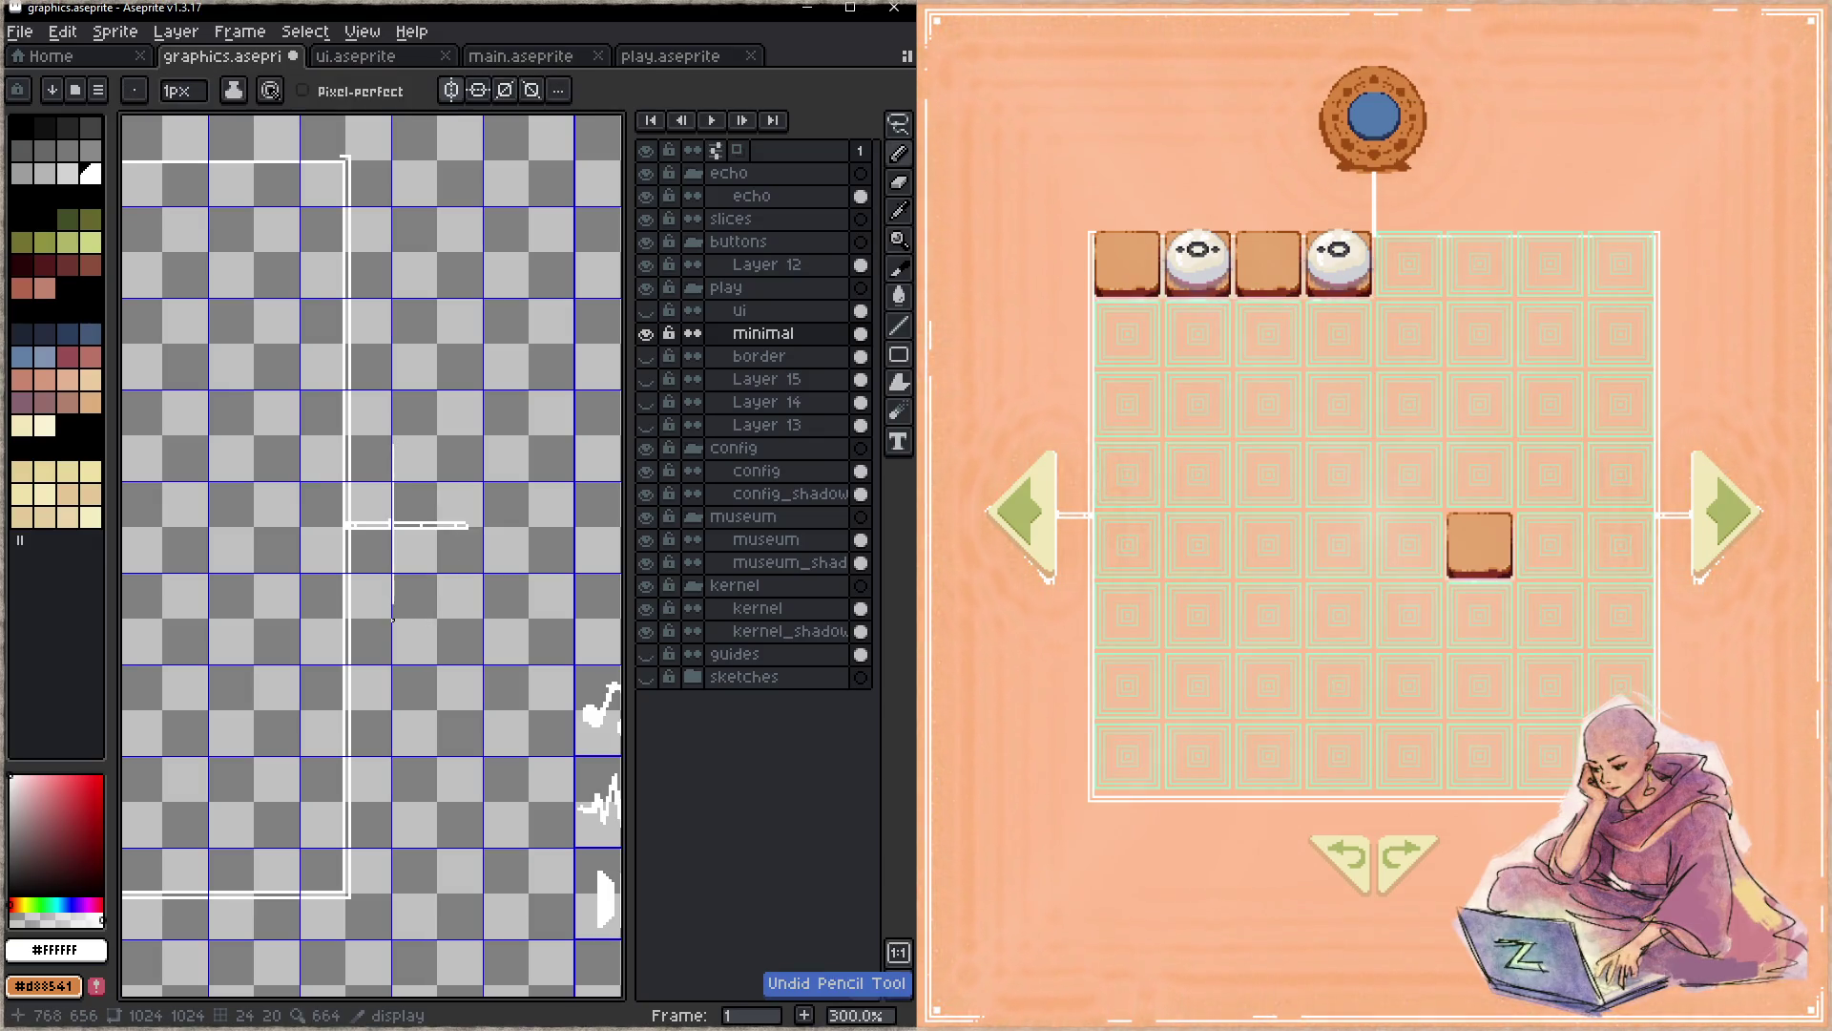
pyautogui.moveTo(392, 618); pyautogui.dragTo(482, 537)
pyautogui.hotkey('ctrl', 's')
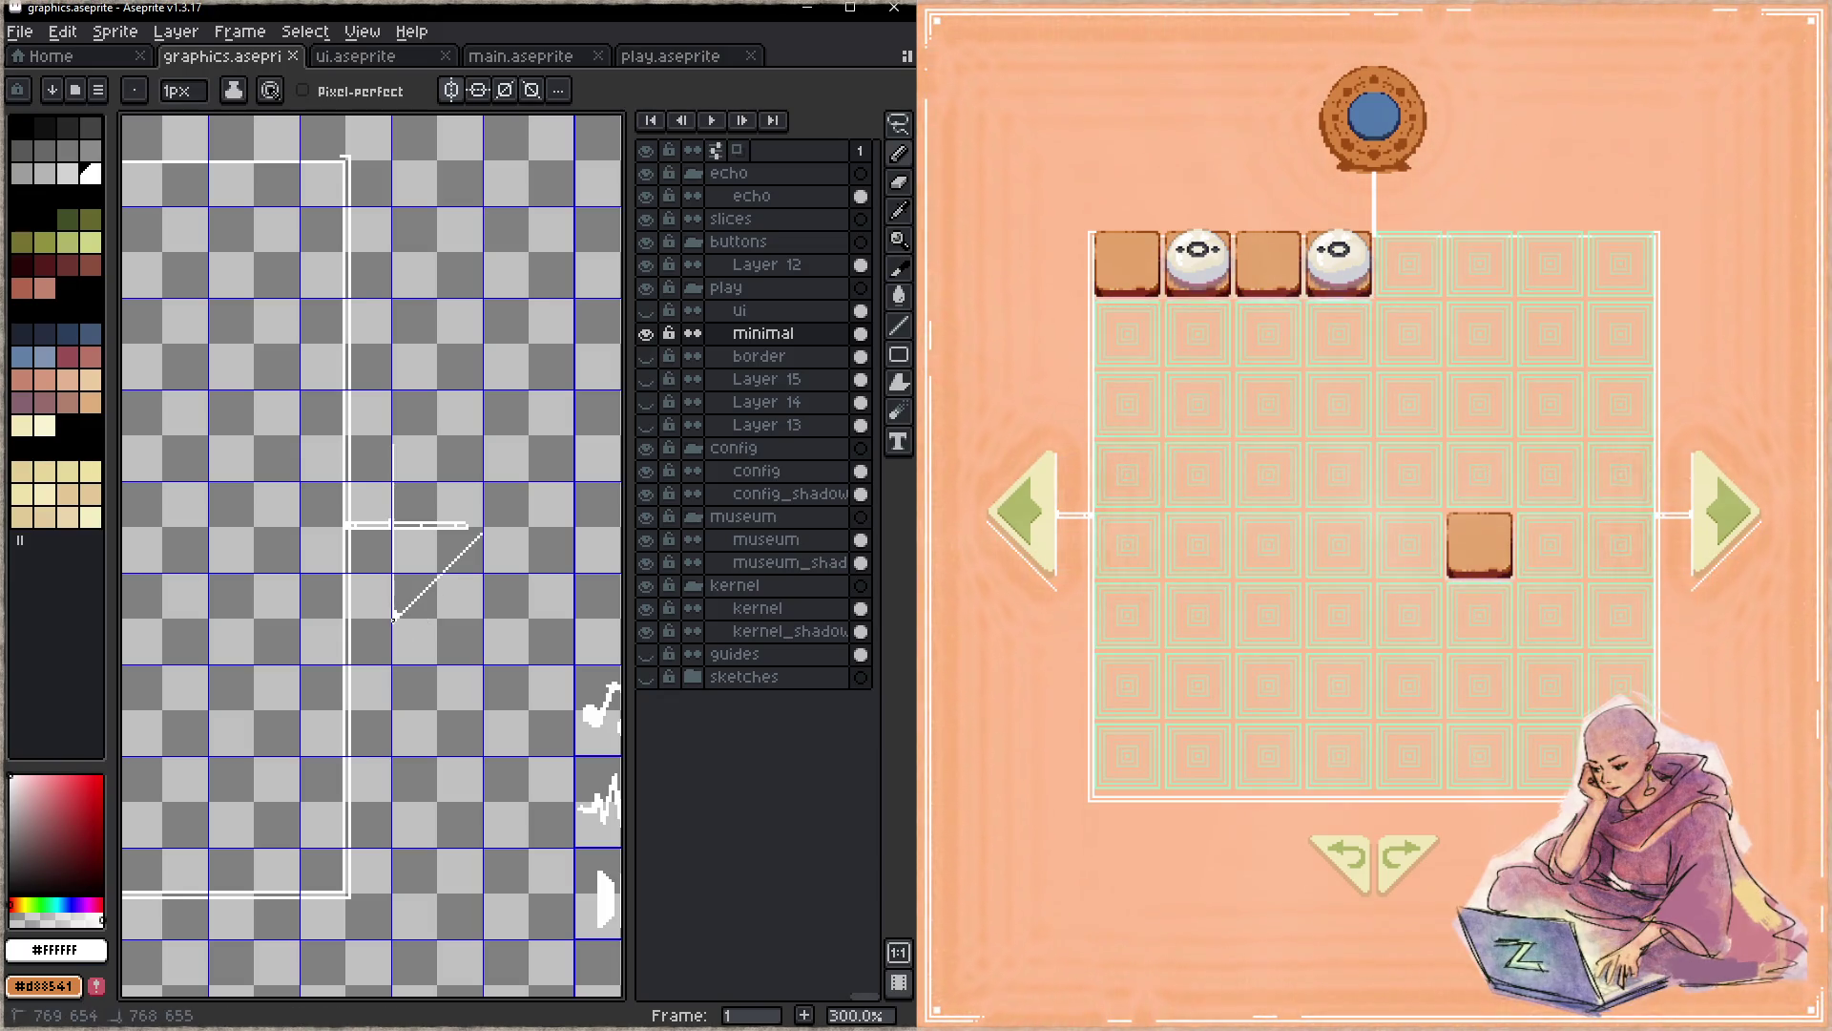
pyautogui.press('b')
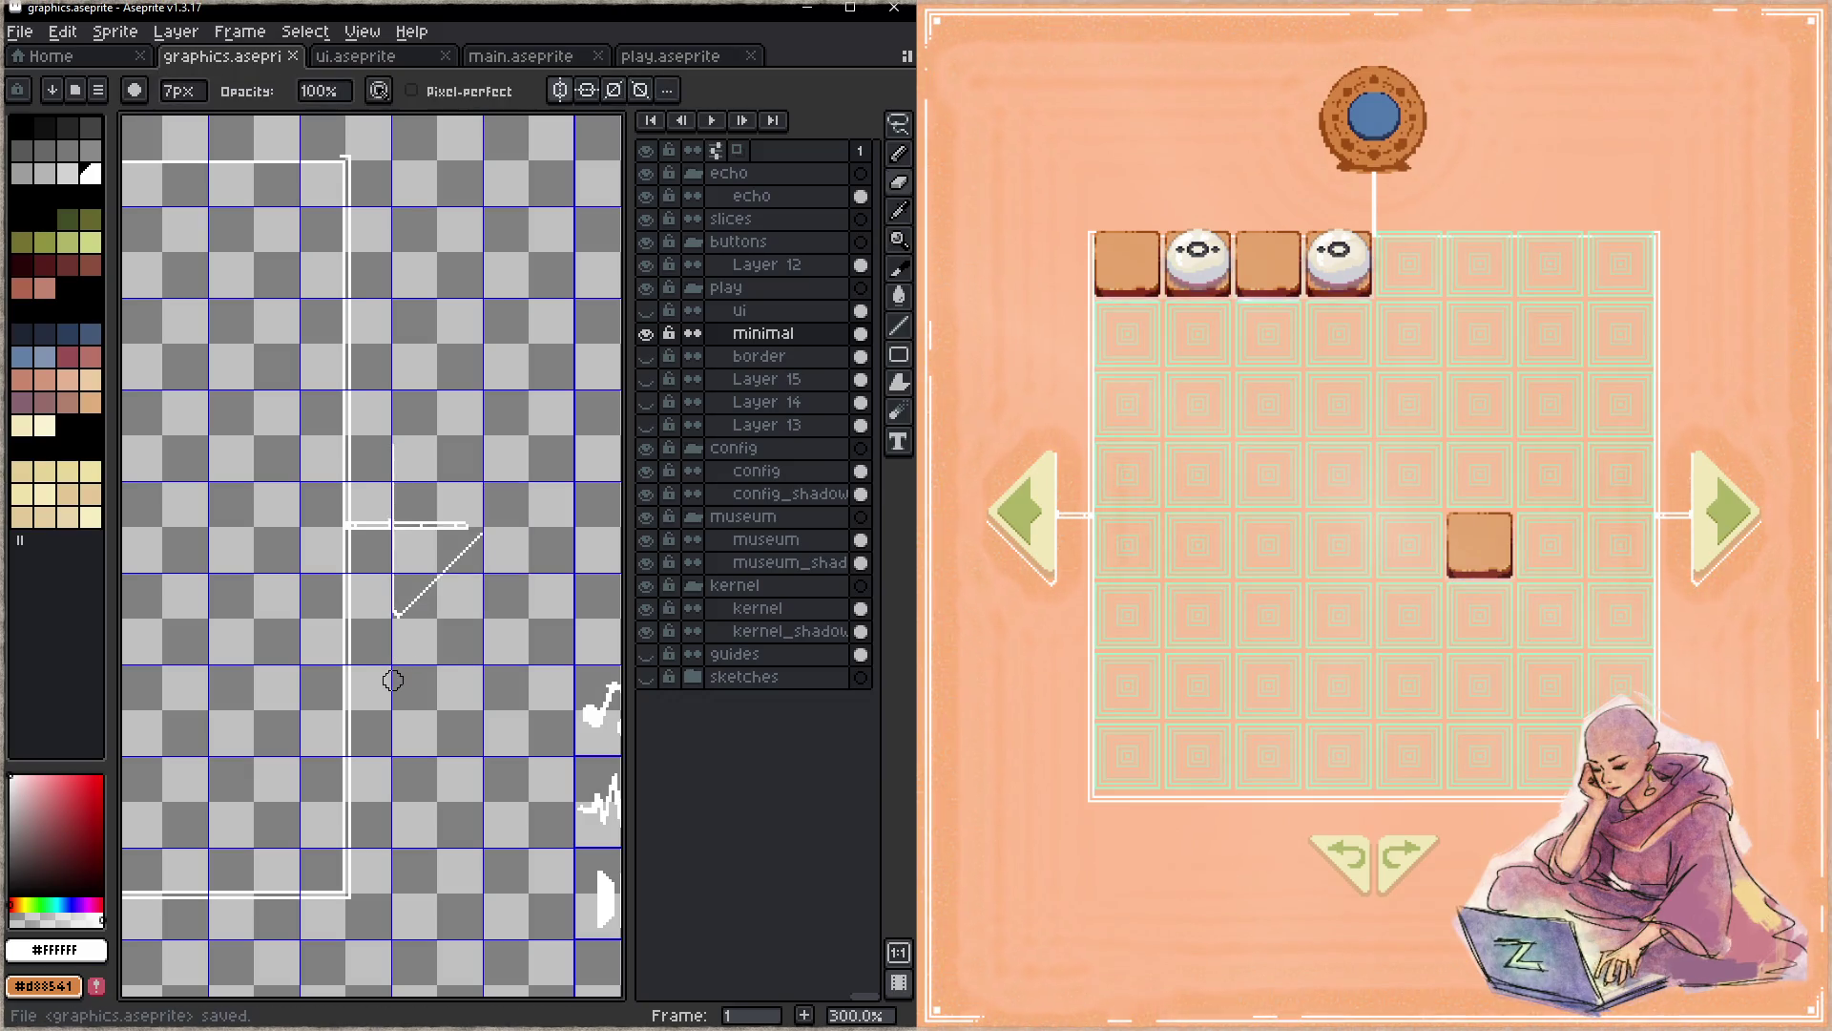
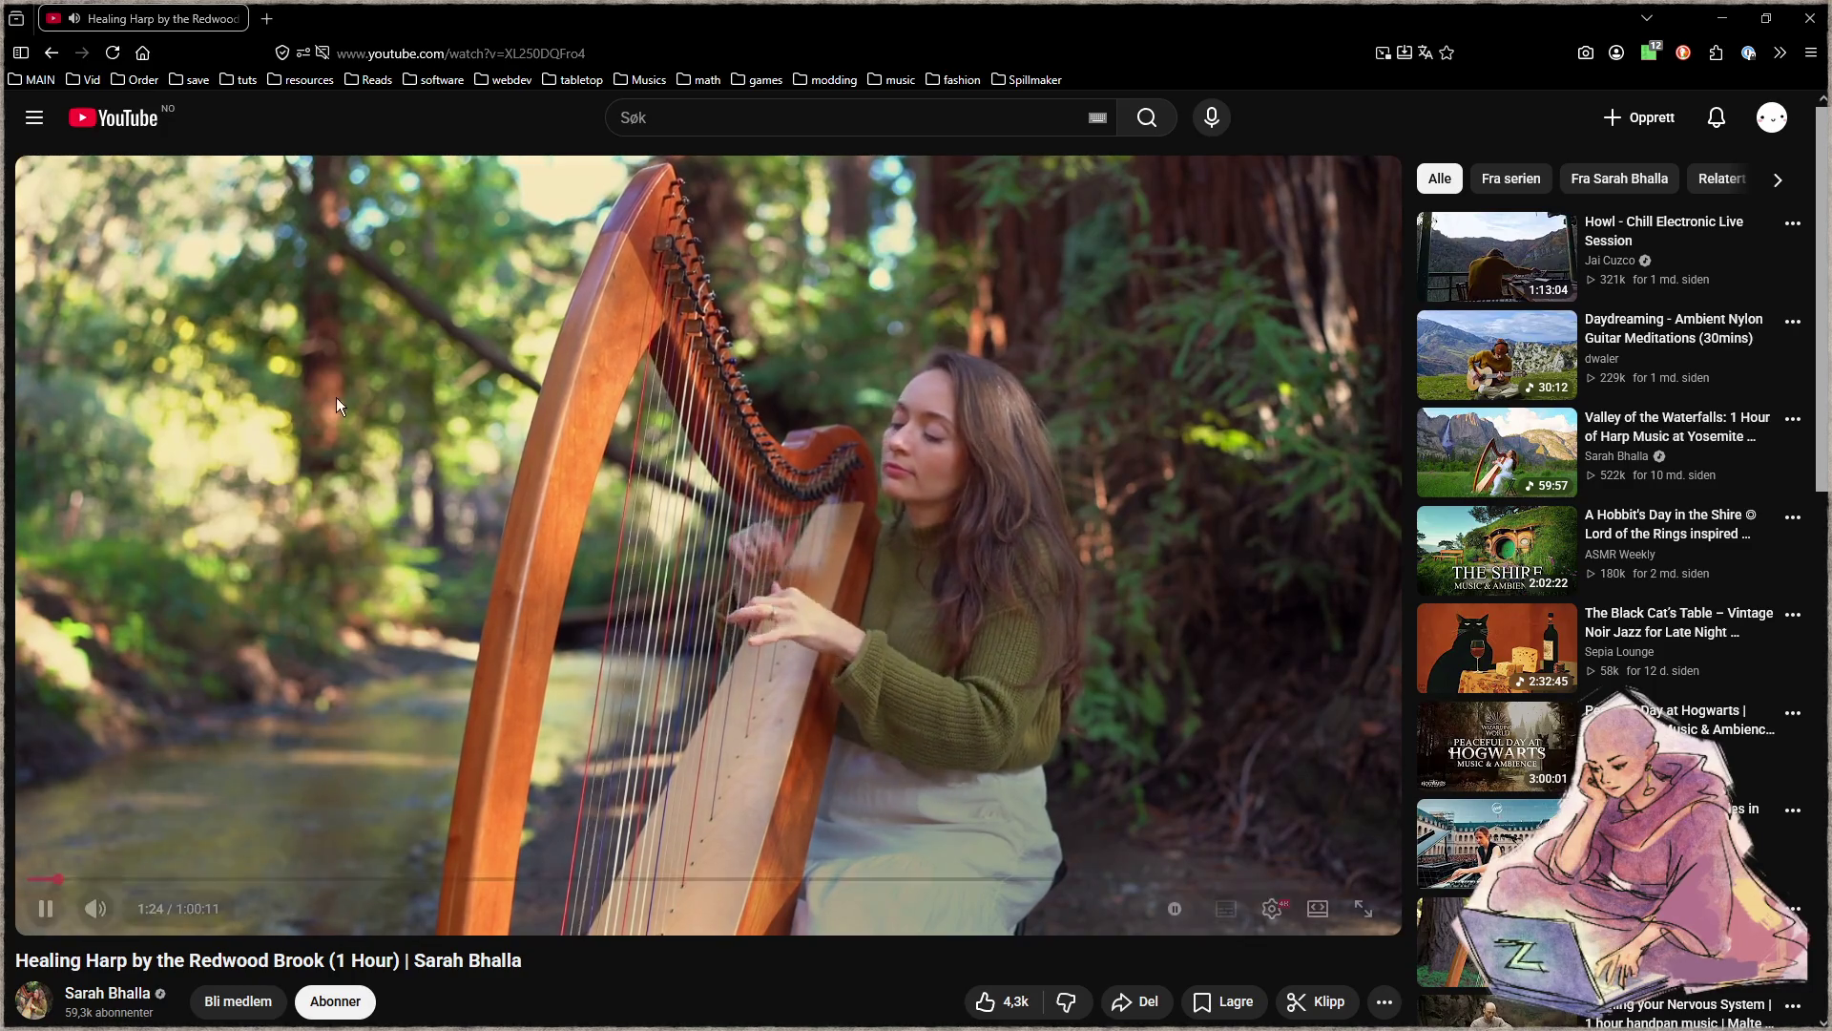
# - Minimize the browser so the Aseprite editor and game window are visible again
pyautogui.click(1706, 21)
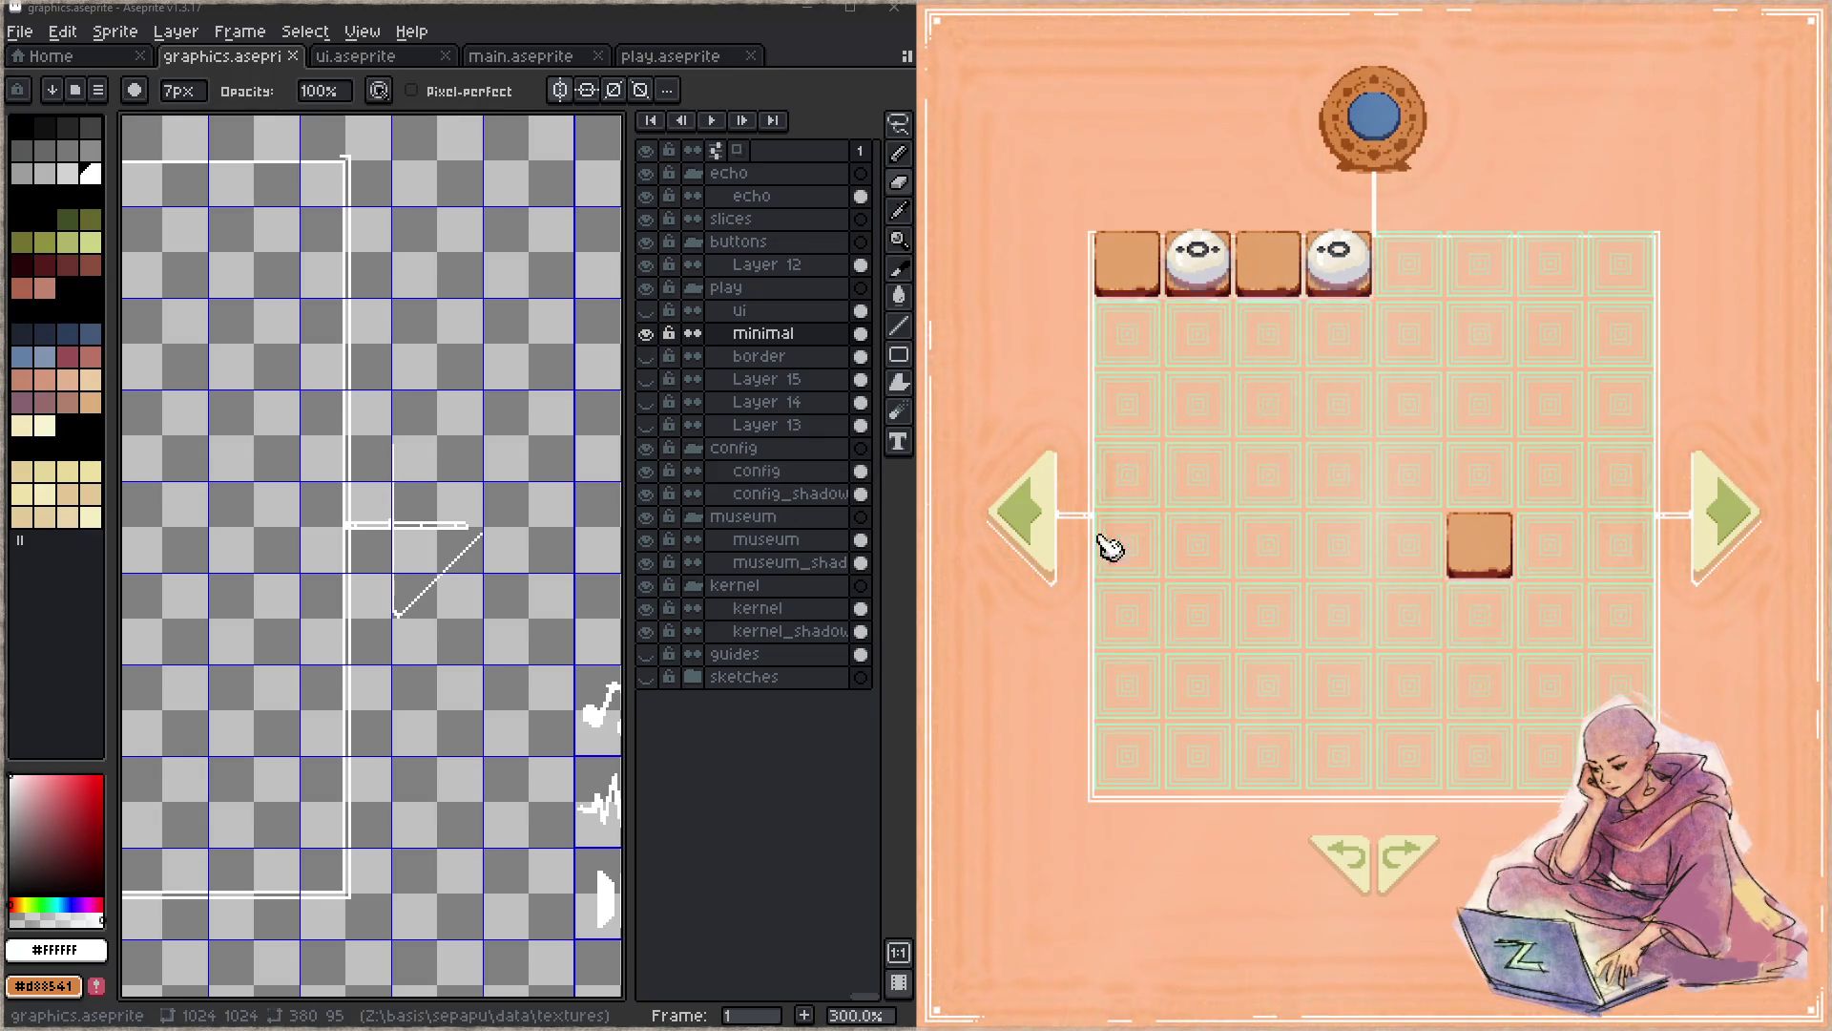
pyautogui.scroll(1, 535, 593)
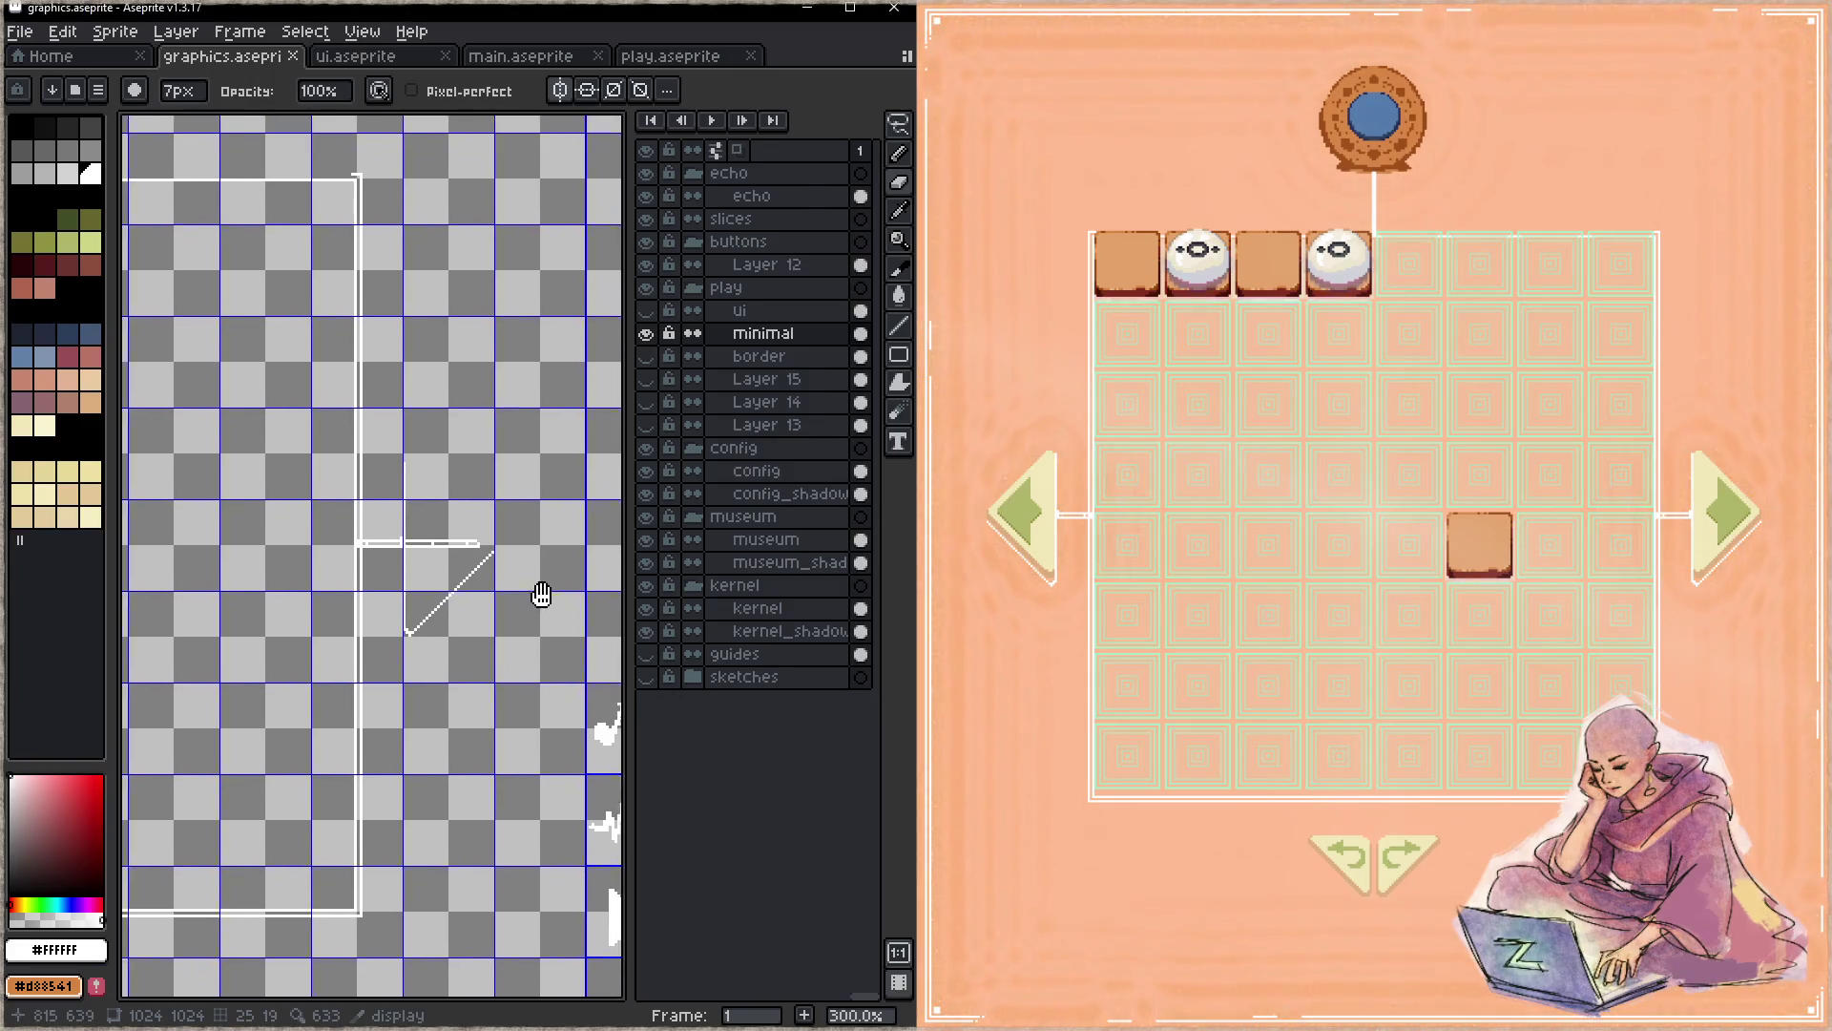
# - Finish and touch up the white diagonal edge of the arrowhead, saving after each fix
pyautogui.press('alt')
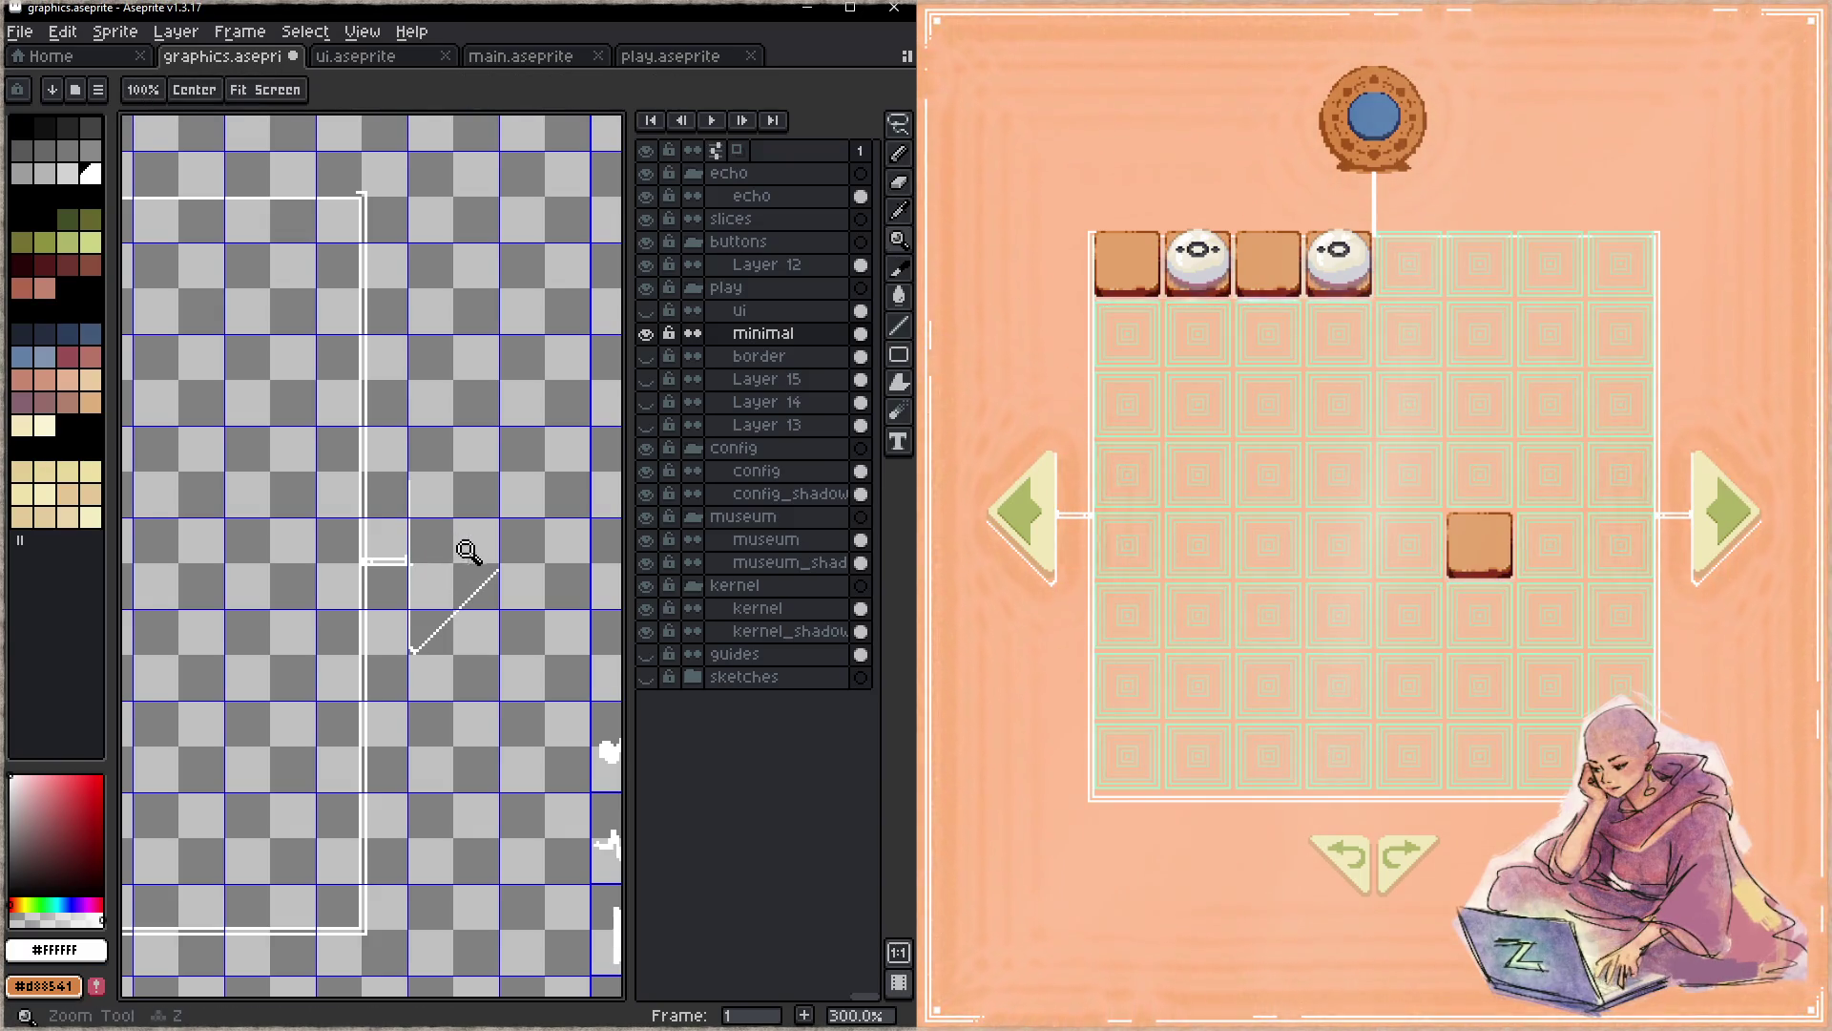
pyautogui.scroll(1, 459, 554)
pyautogui.scroll(1, 499, 545)
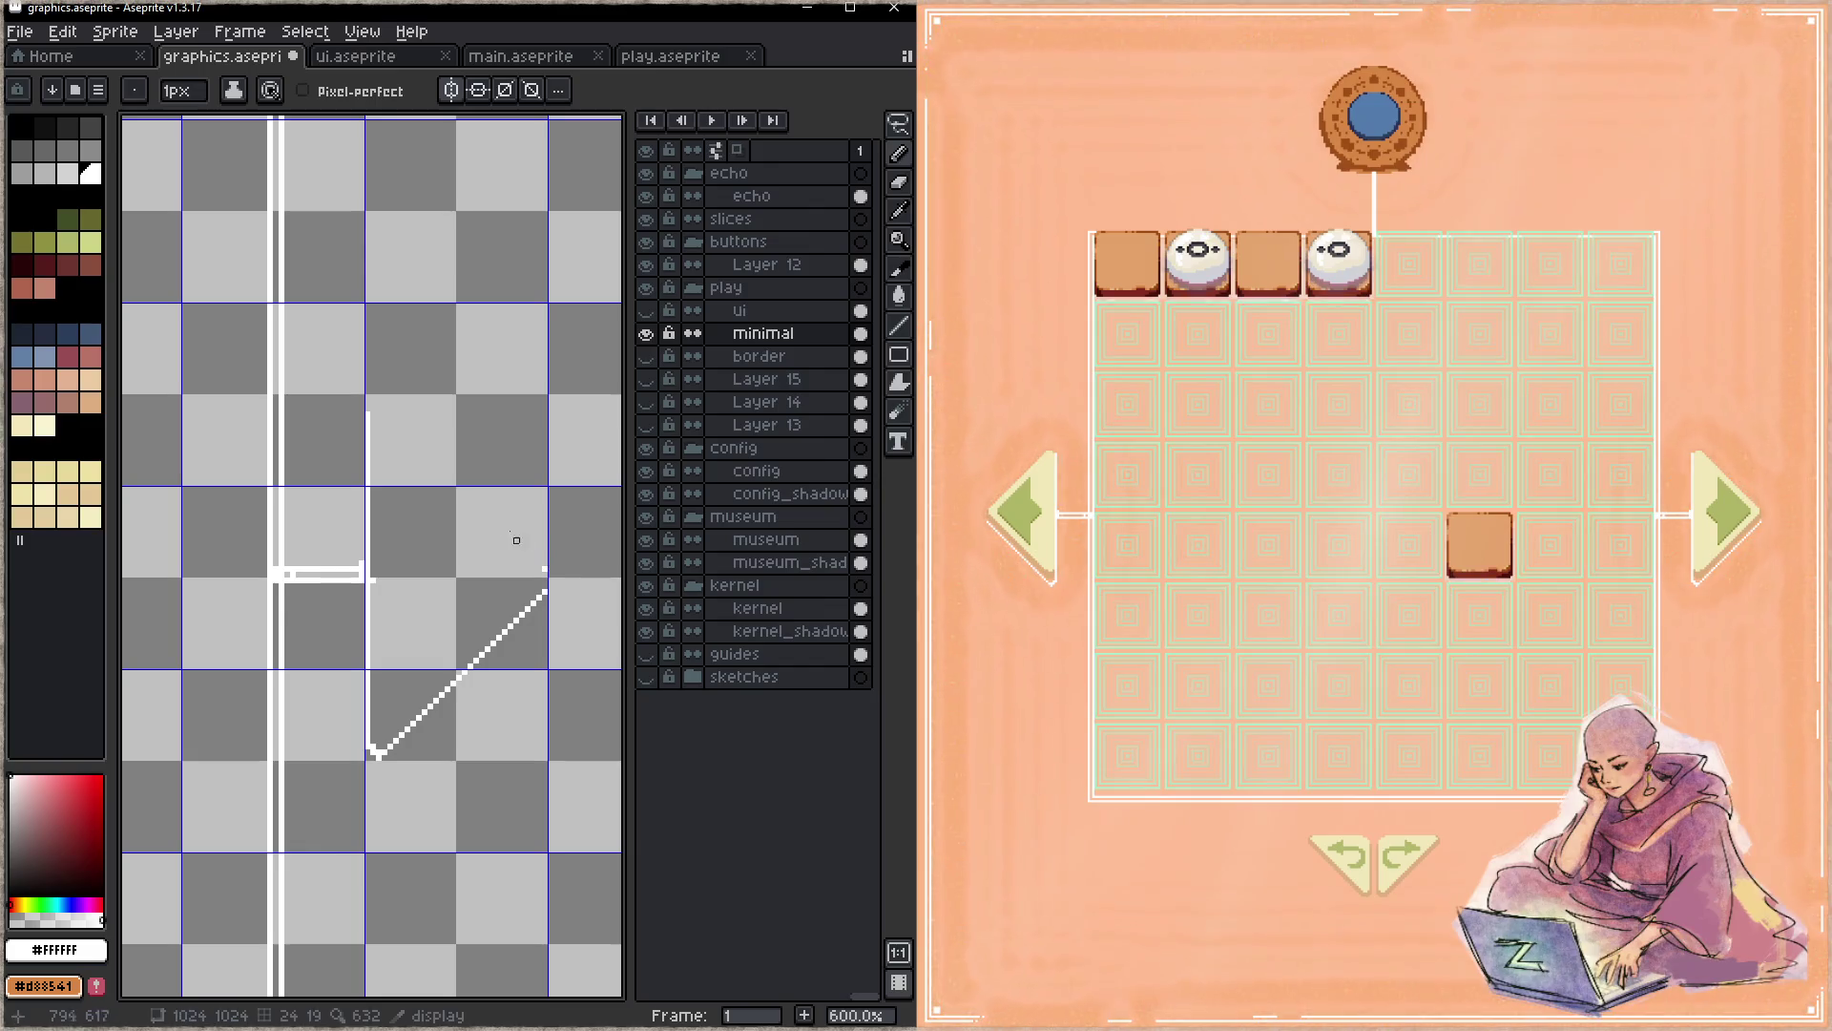
pyautogui.click(369, 403)
pyautogui.hotkey('ctrl', 's')
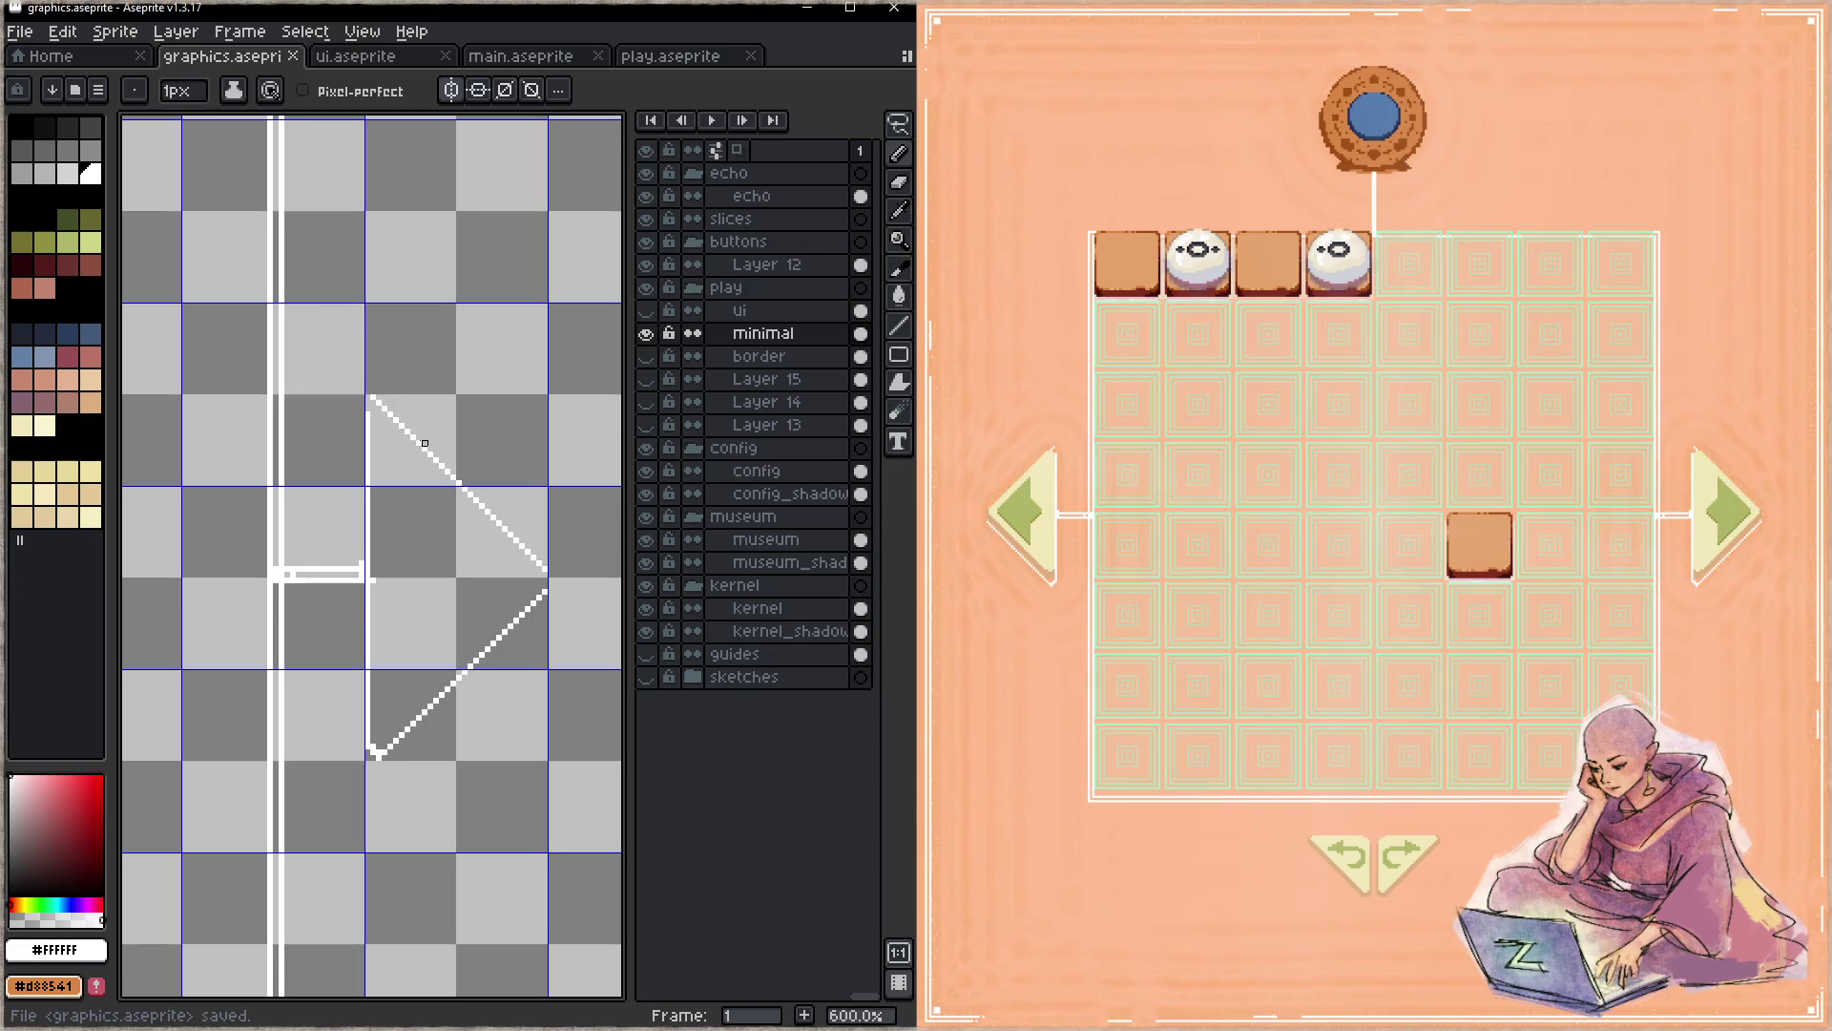
pyautogui.click(372, 405)
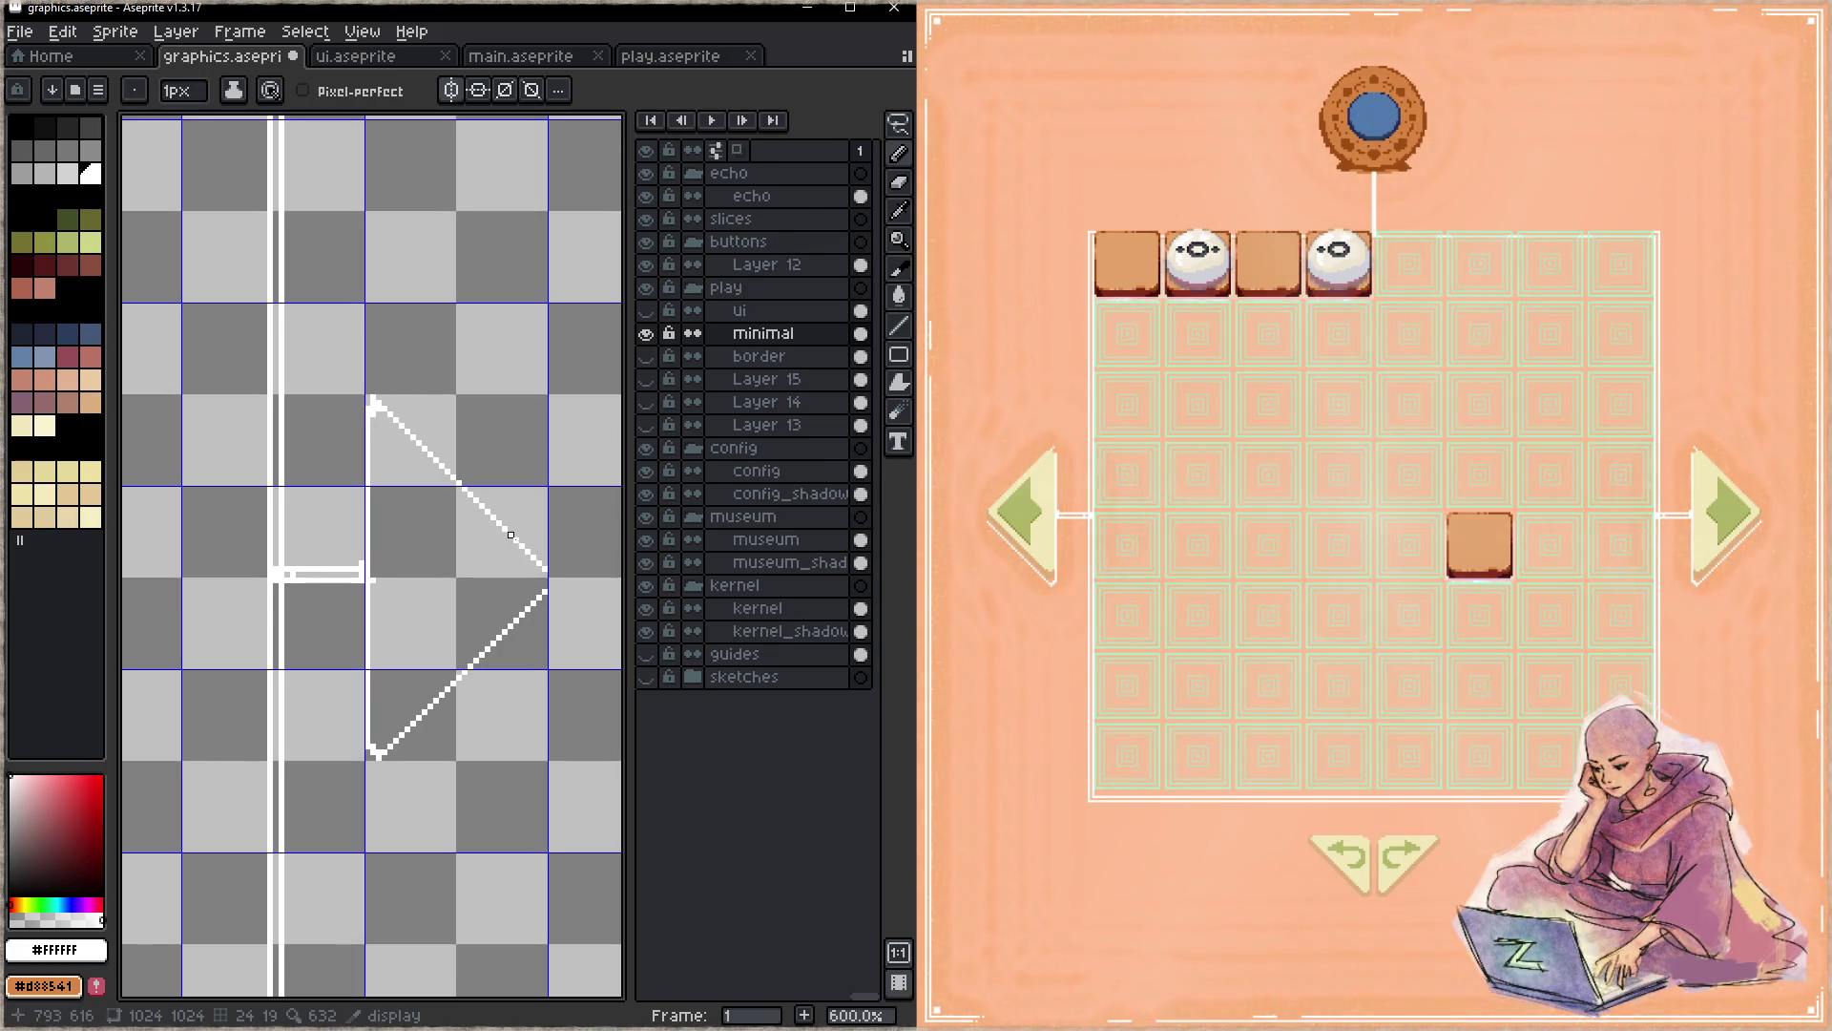
pyautogui.hotkey('ctrl', 's')
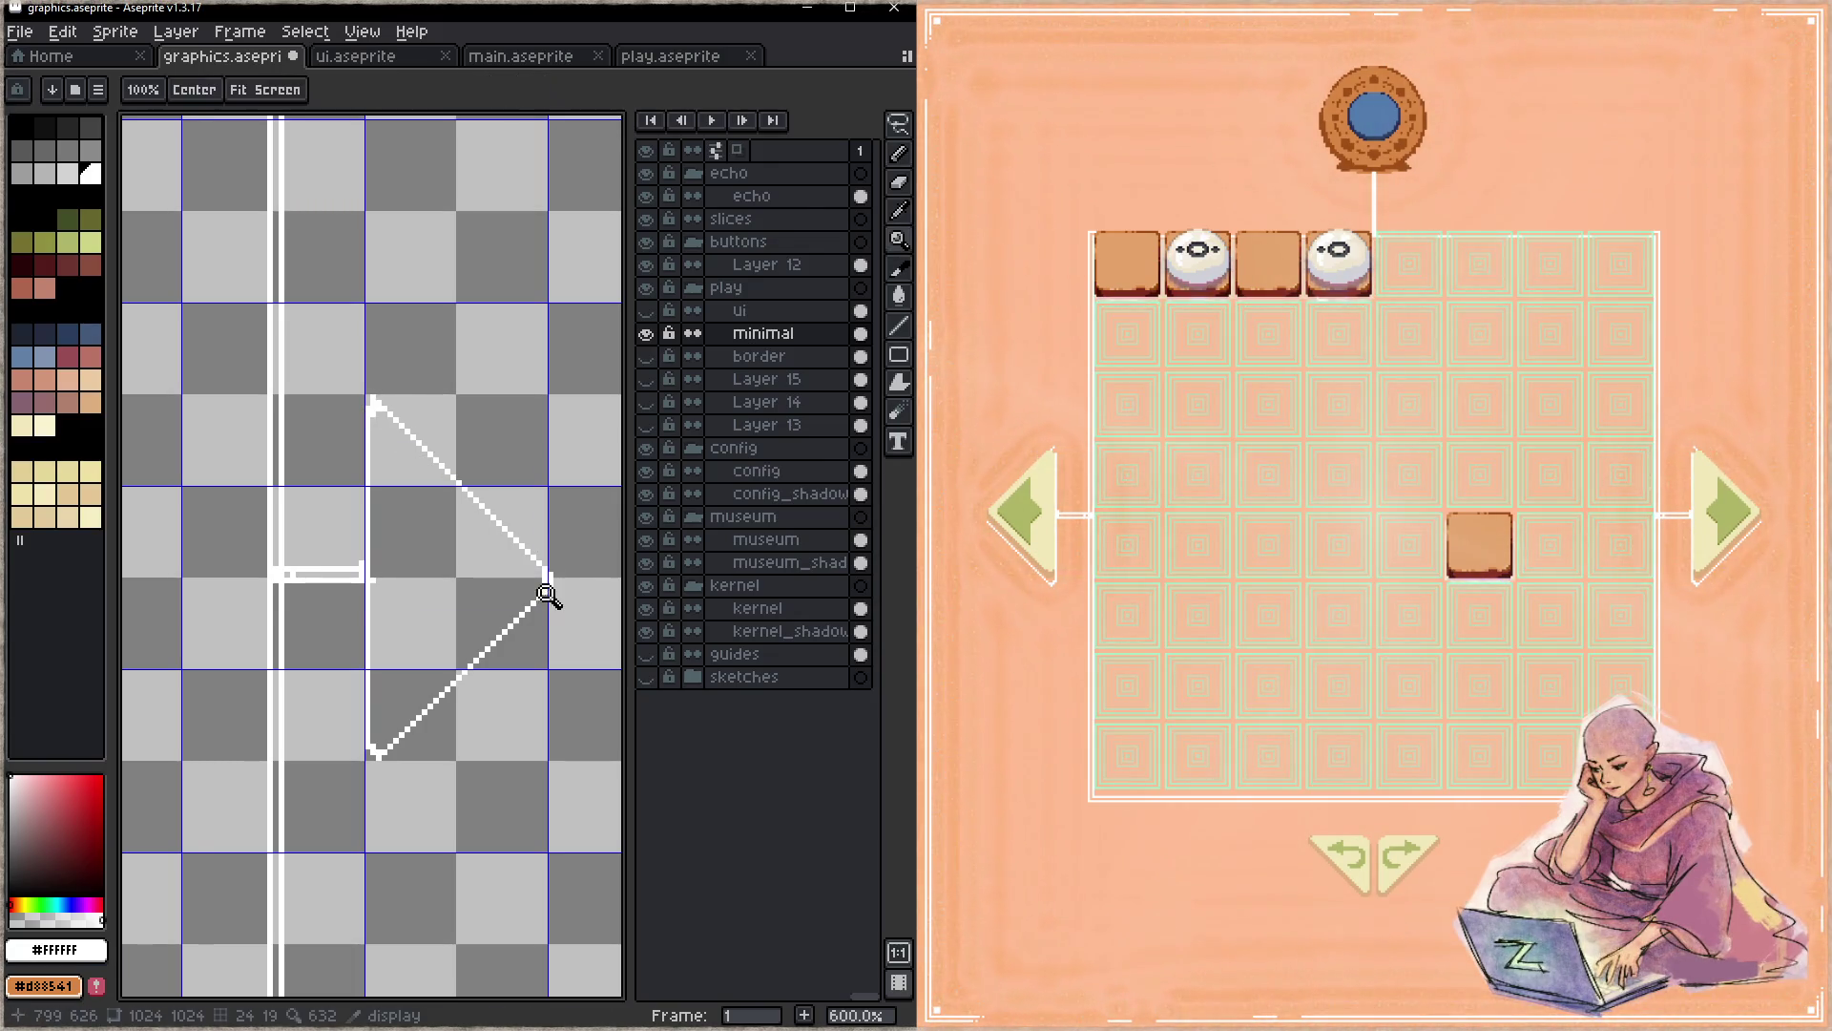
pyautogui.click(549, 621)
# - Draw the arrowhead's lower diagonal edge, redoing a bad stroke, and save the file
pyautogui.moveTo(545, 594); pyautogui.dragTo(390, 750)
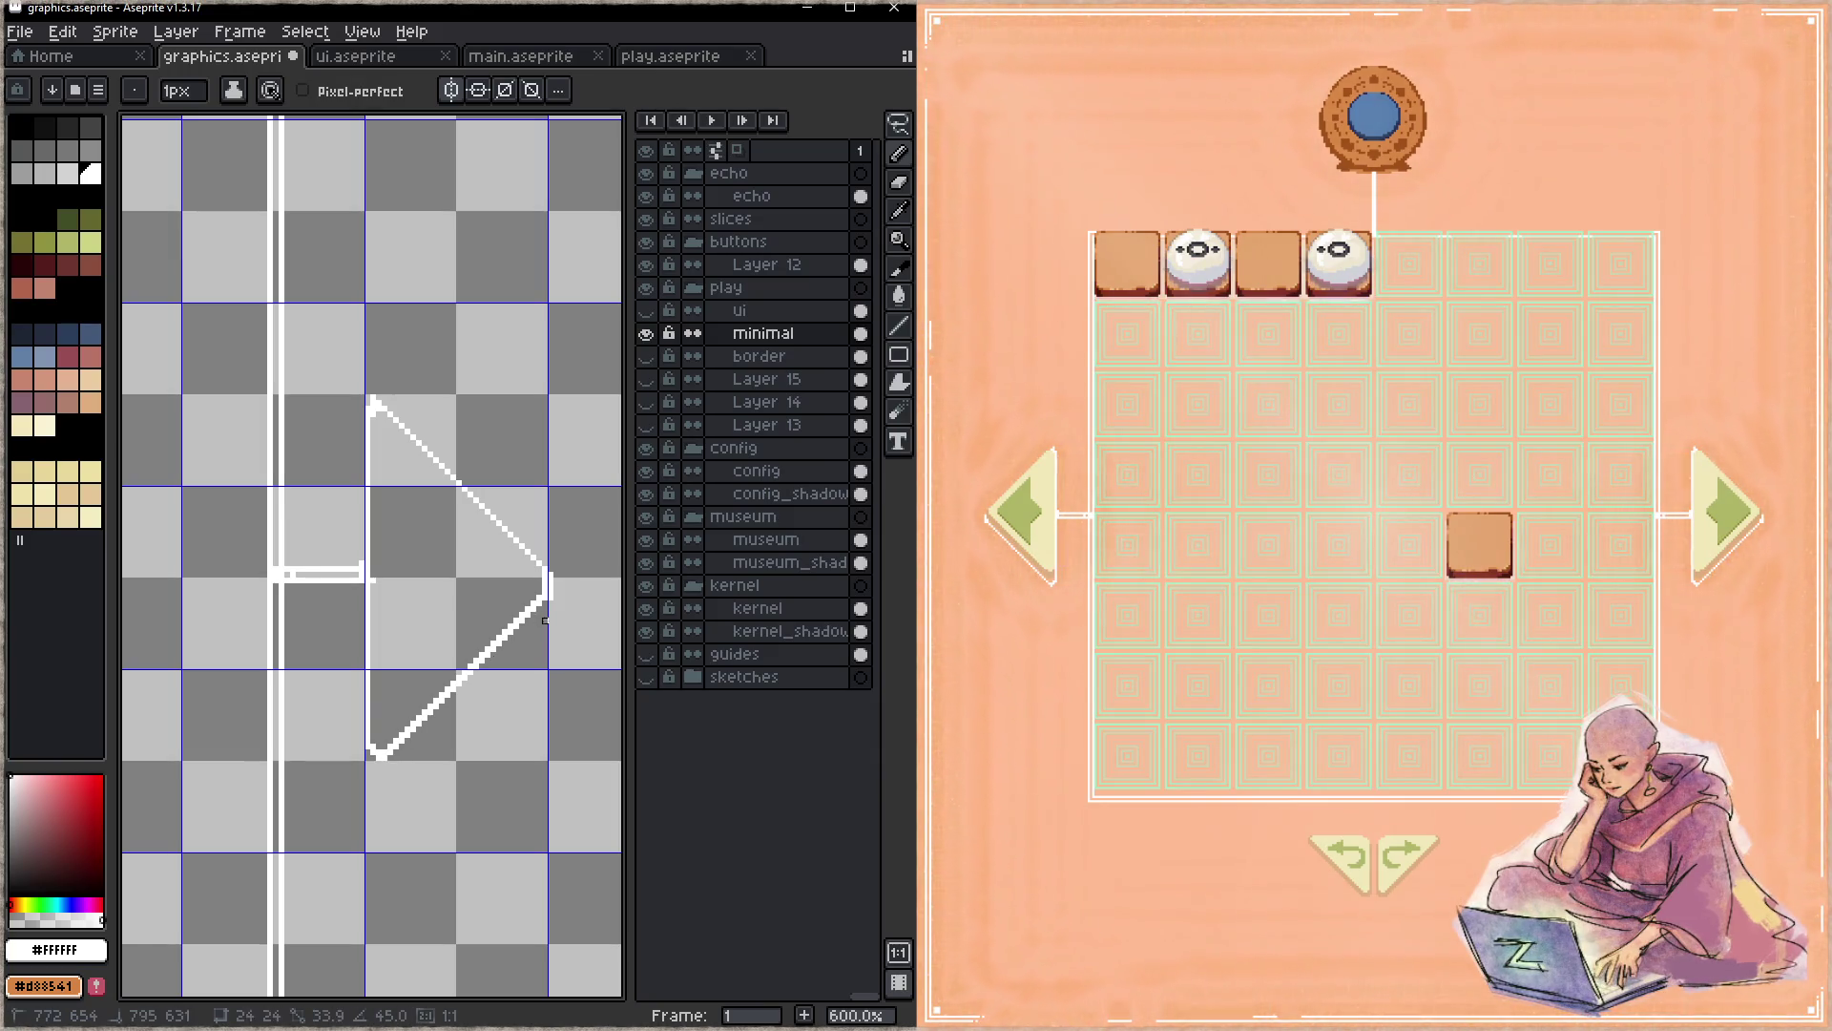
pyautogui.hotkey('ctrl', 'z')
pyautogui.moveTo(545, 603); pyautogui.dragTo(391, 760)
pyautogui.click(377, 760)
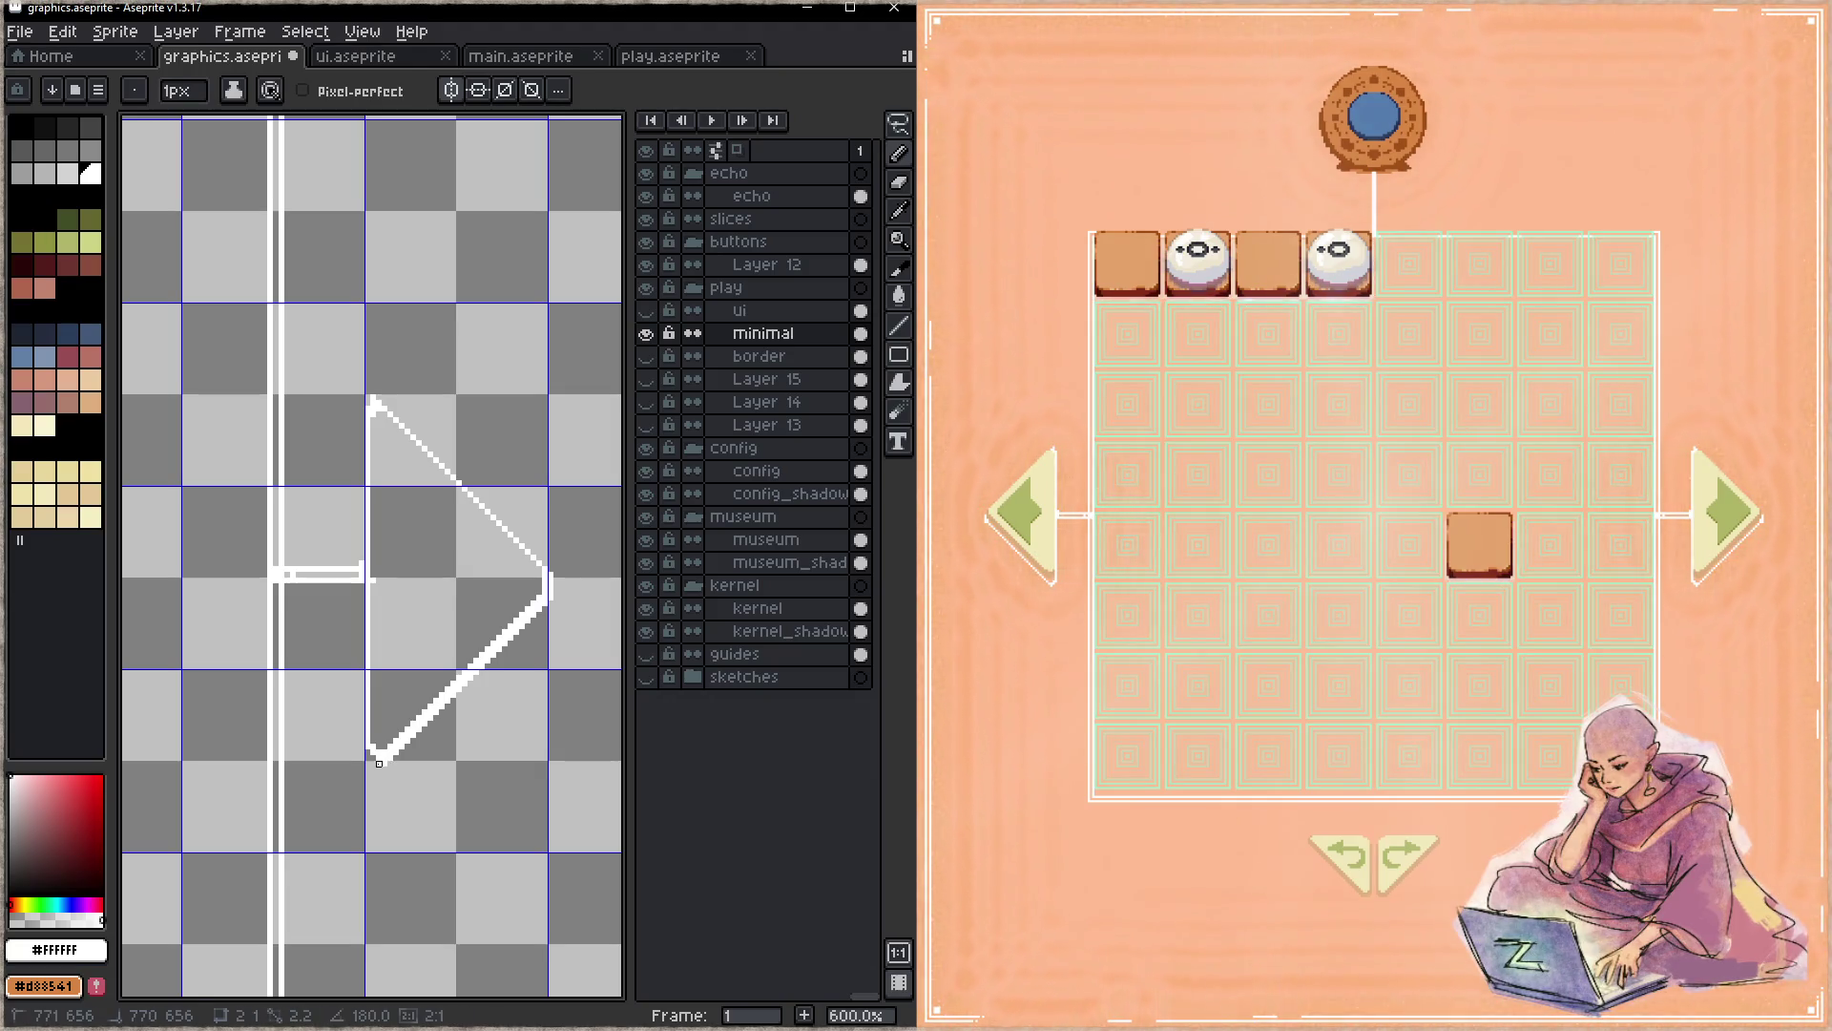
pyautogui.click(374, 759)
pyautogui.hotkey('ctrl', 's')
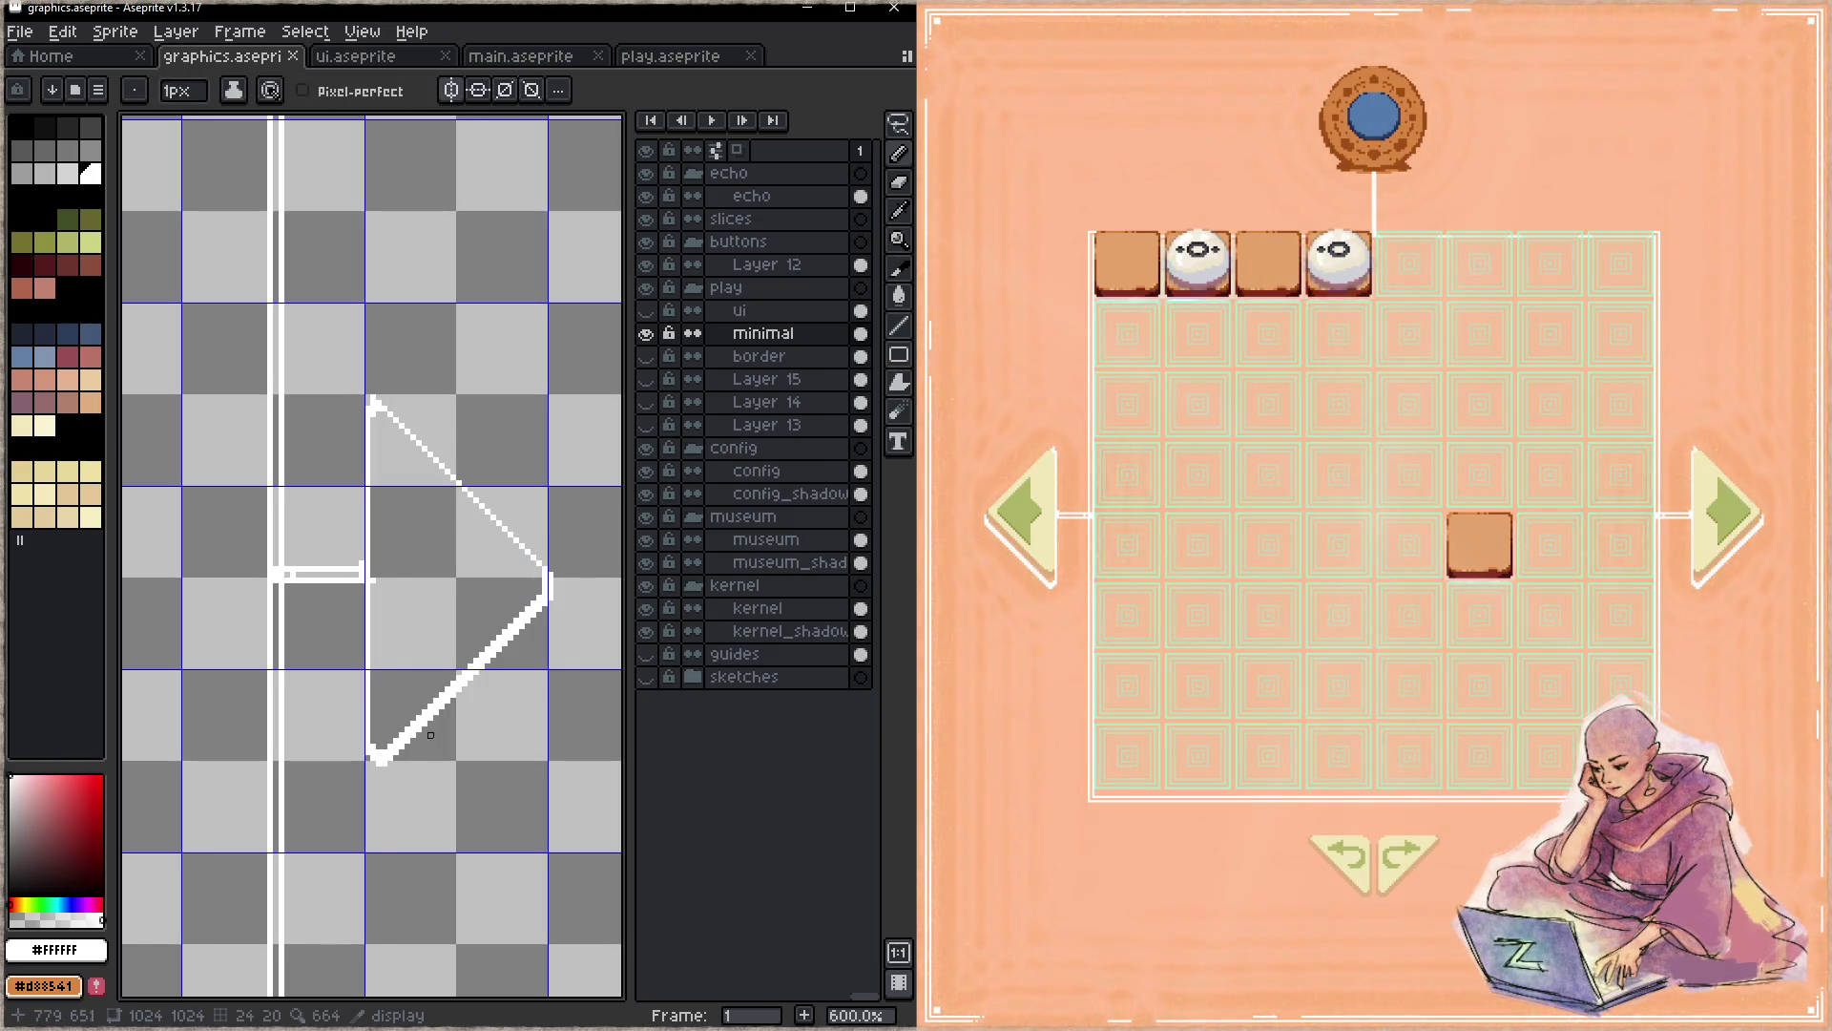
# - Close the triangle with its vertical back edge, save, and retrace the upper diagonal
pyautogui.moveTo(362, 748); pyautogui.dragTo(357, 416)
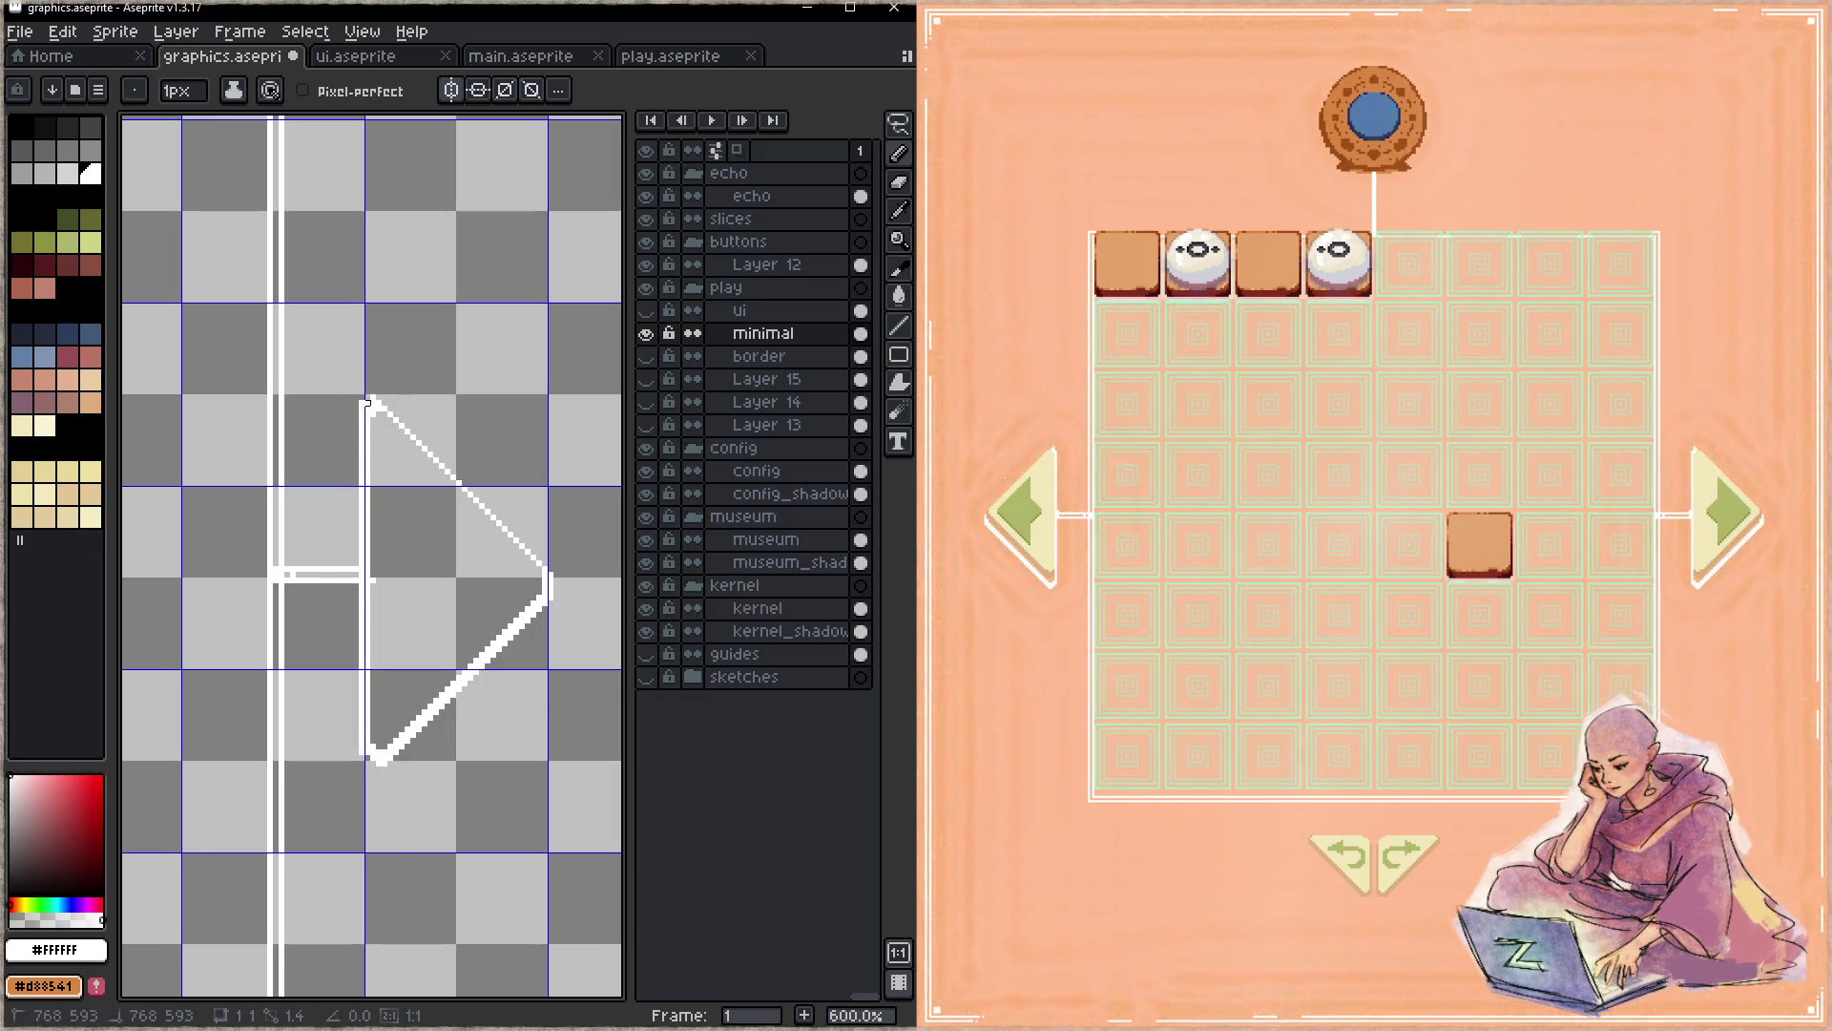
pyautogui.hotkey('ctrl', 's')
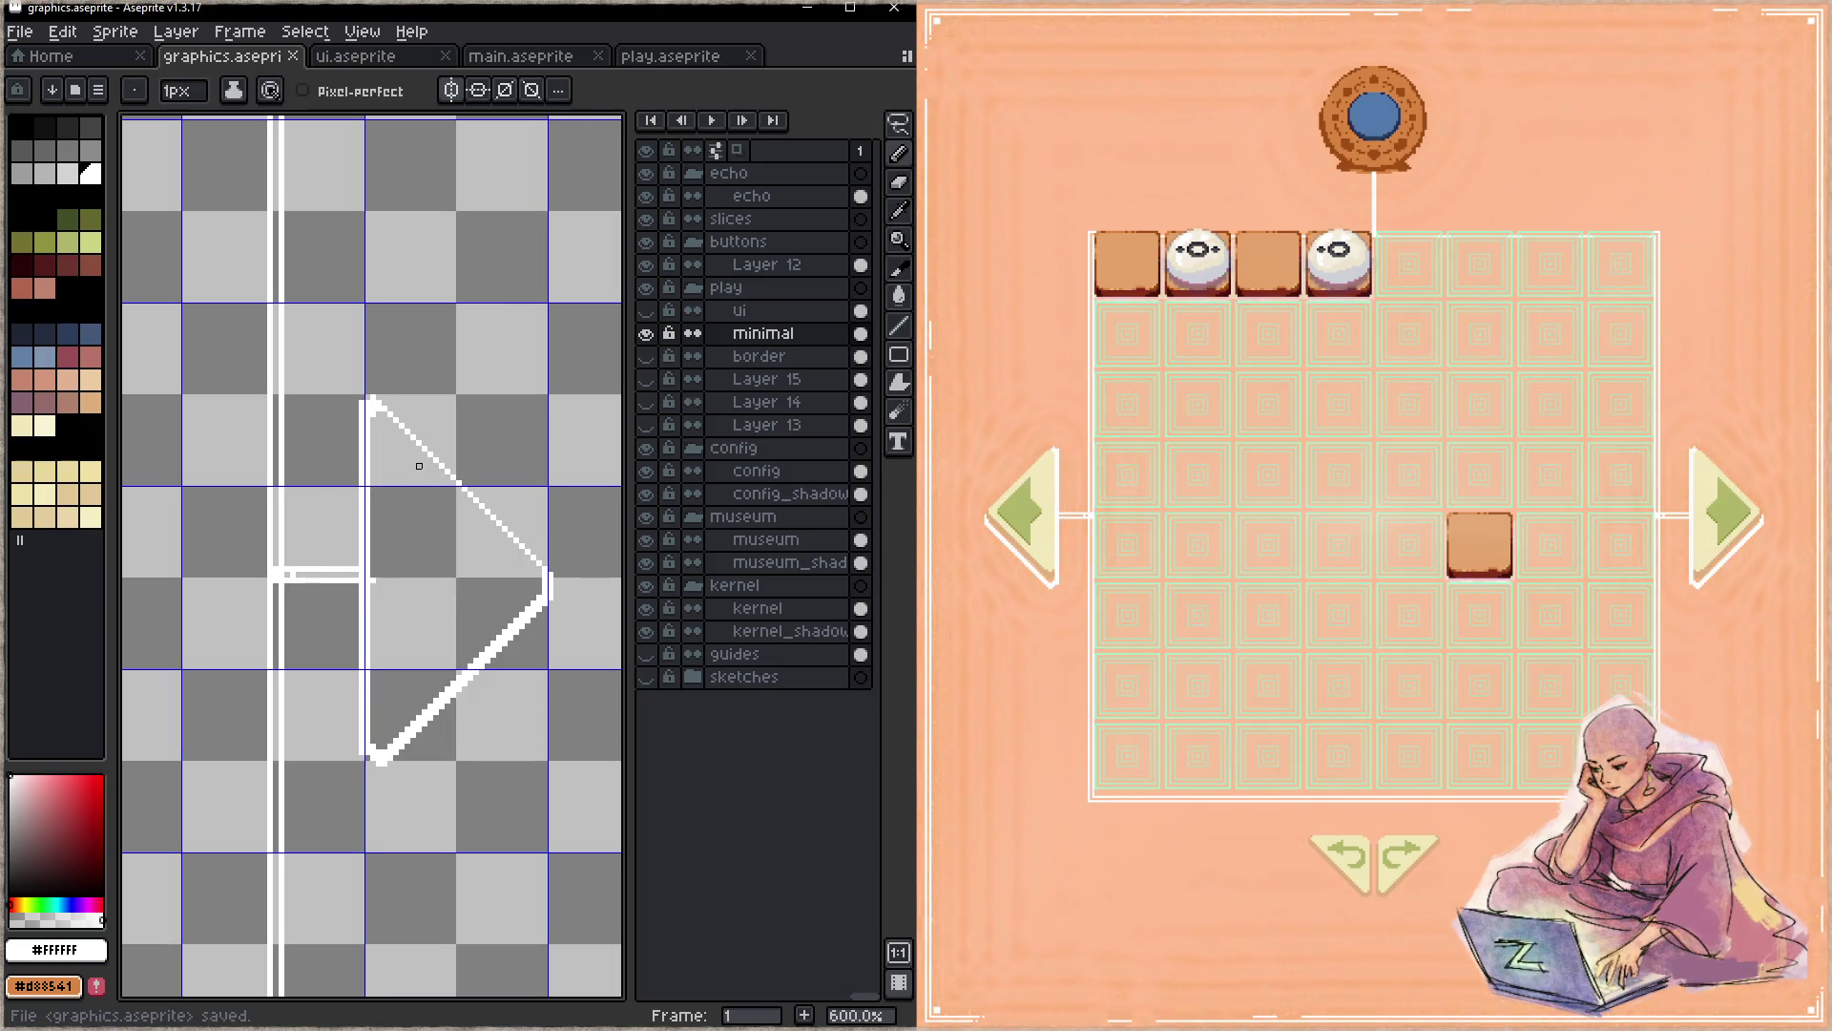
pyautogui.click(369, 400)
pyautogui.moveTo(378, 398); pyautogui.dragTo(544, 568)
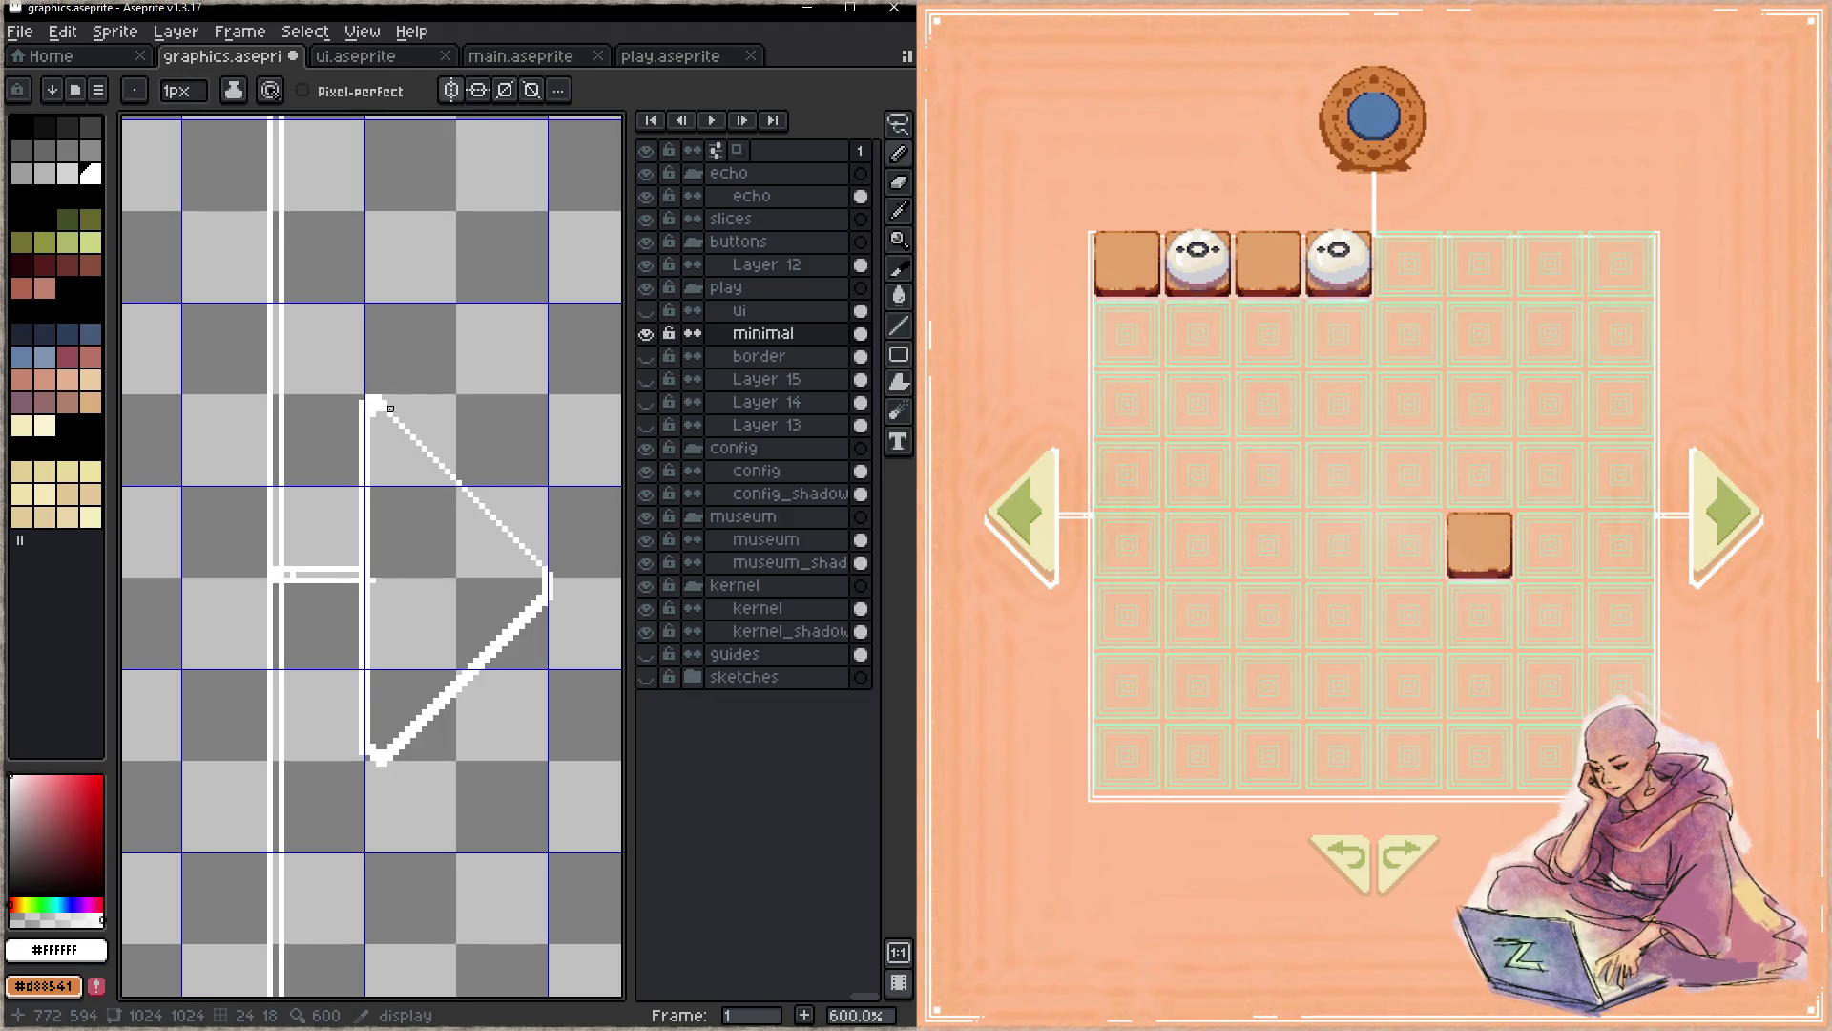
pyautogui.moveTo(390, 404); pyautogui.dragTo(554, 578)
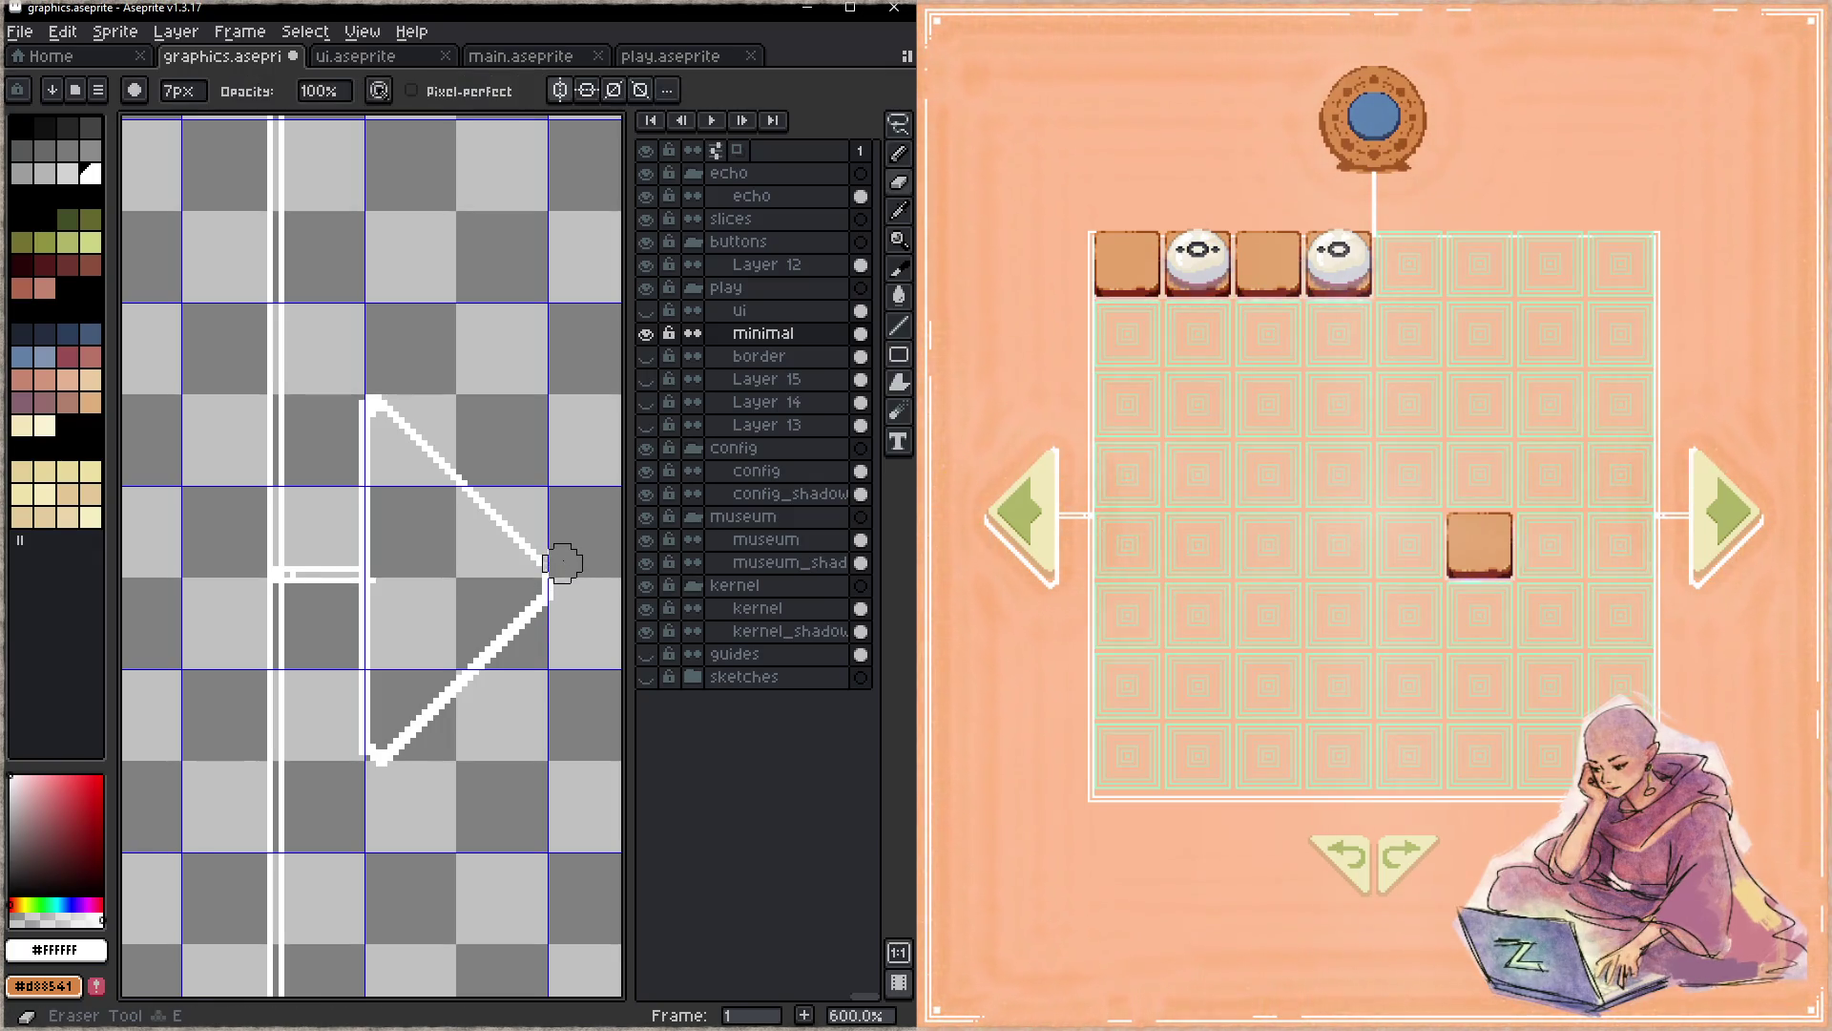
# - Erase stray pixels at the triangle's tip and corners, saving graphics.aseprite after each pass
pyautogui.press('e')
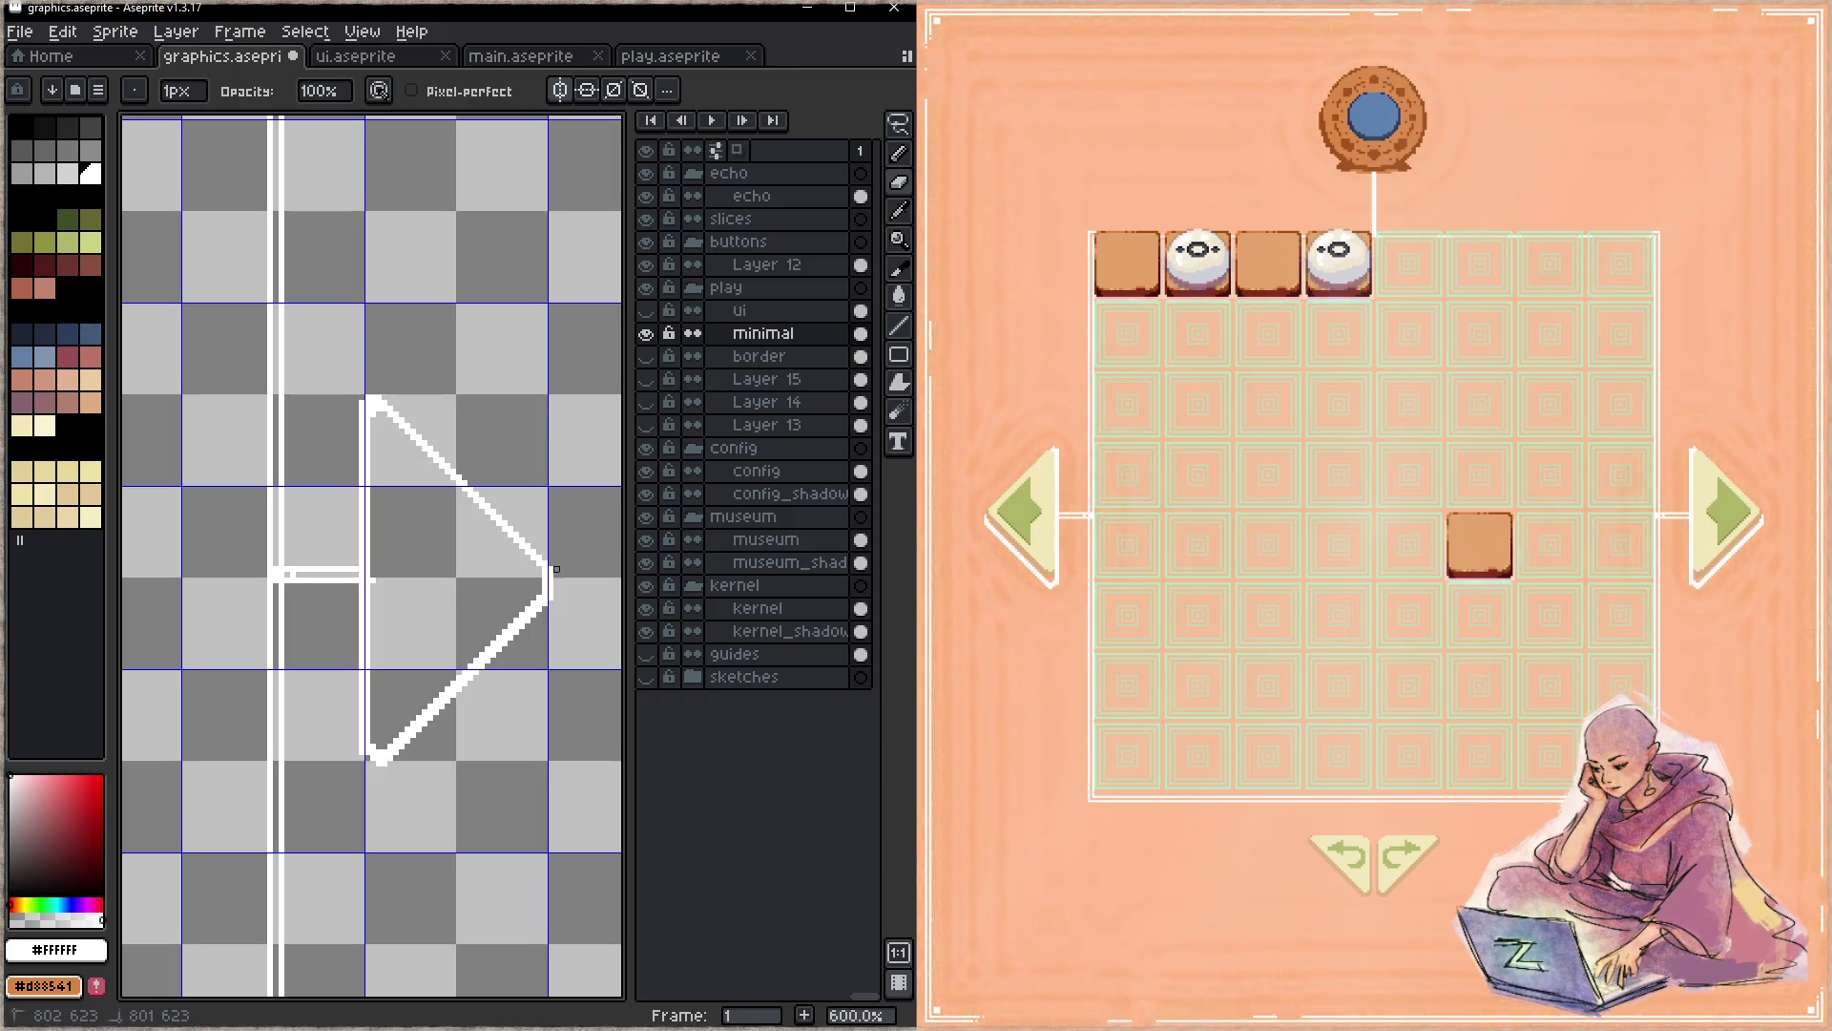
pyautogui.hotkey('ctrl', 's')
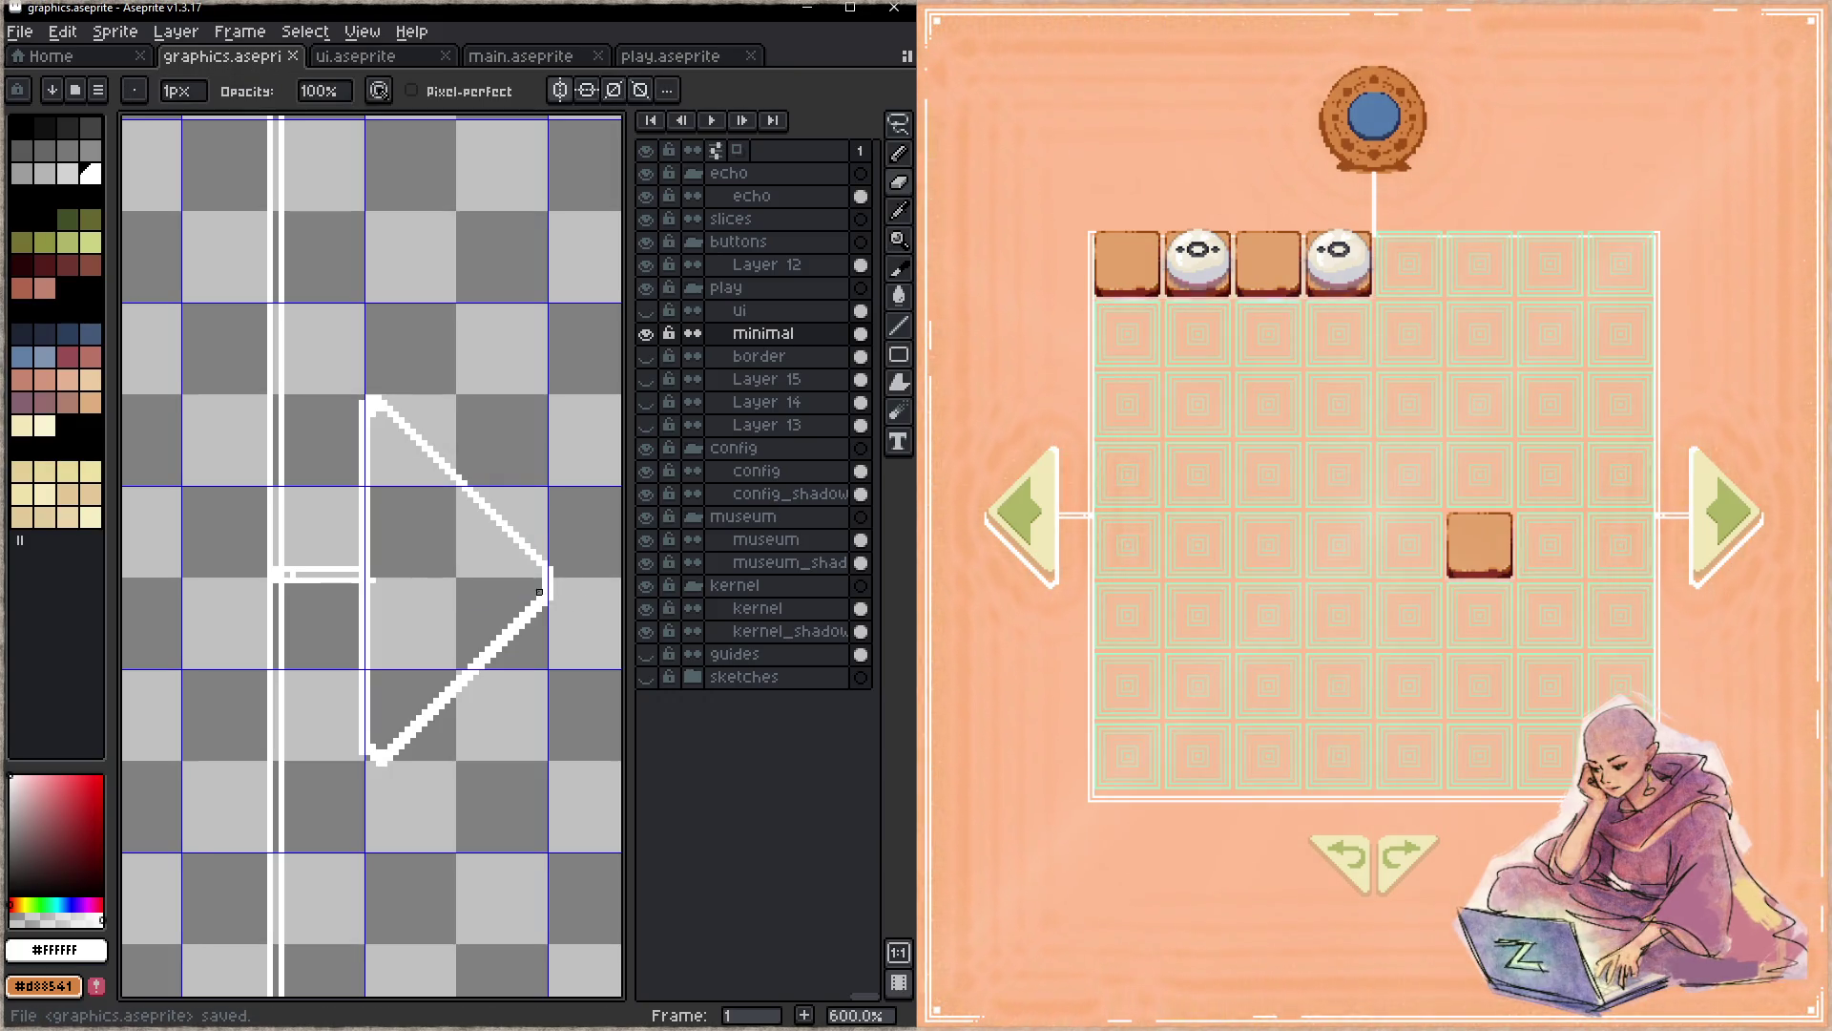
pyautogui.press('e')
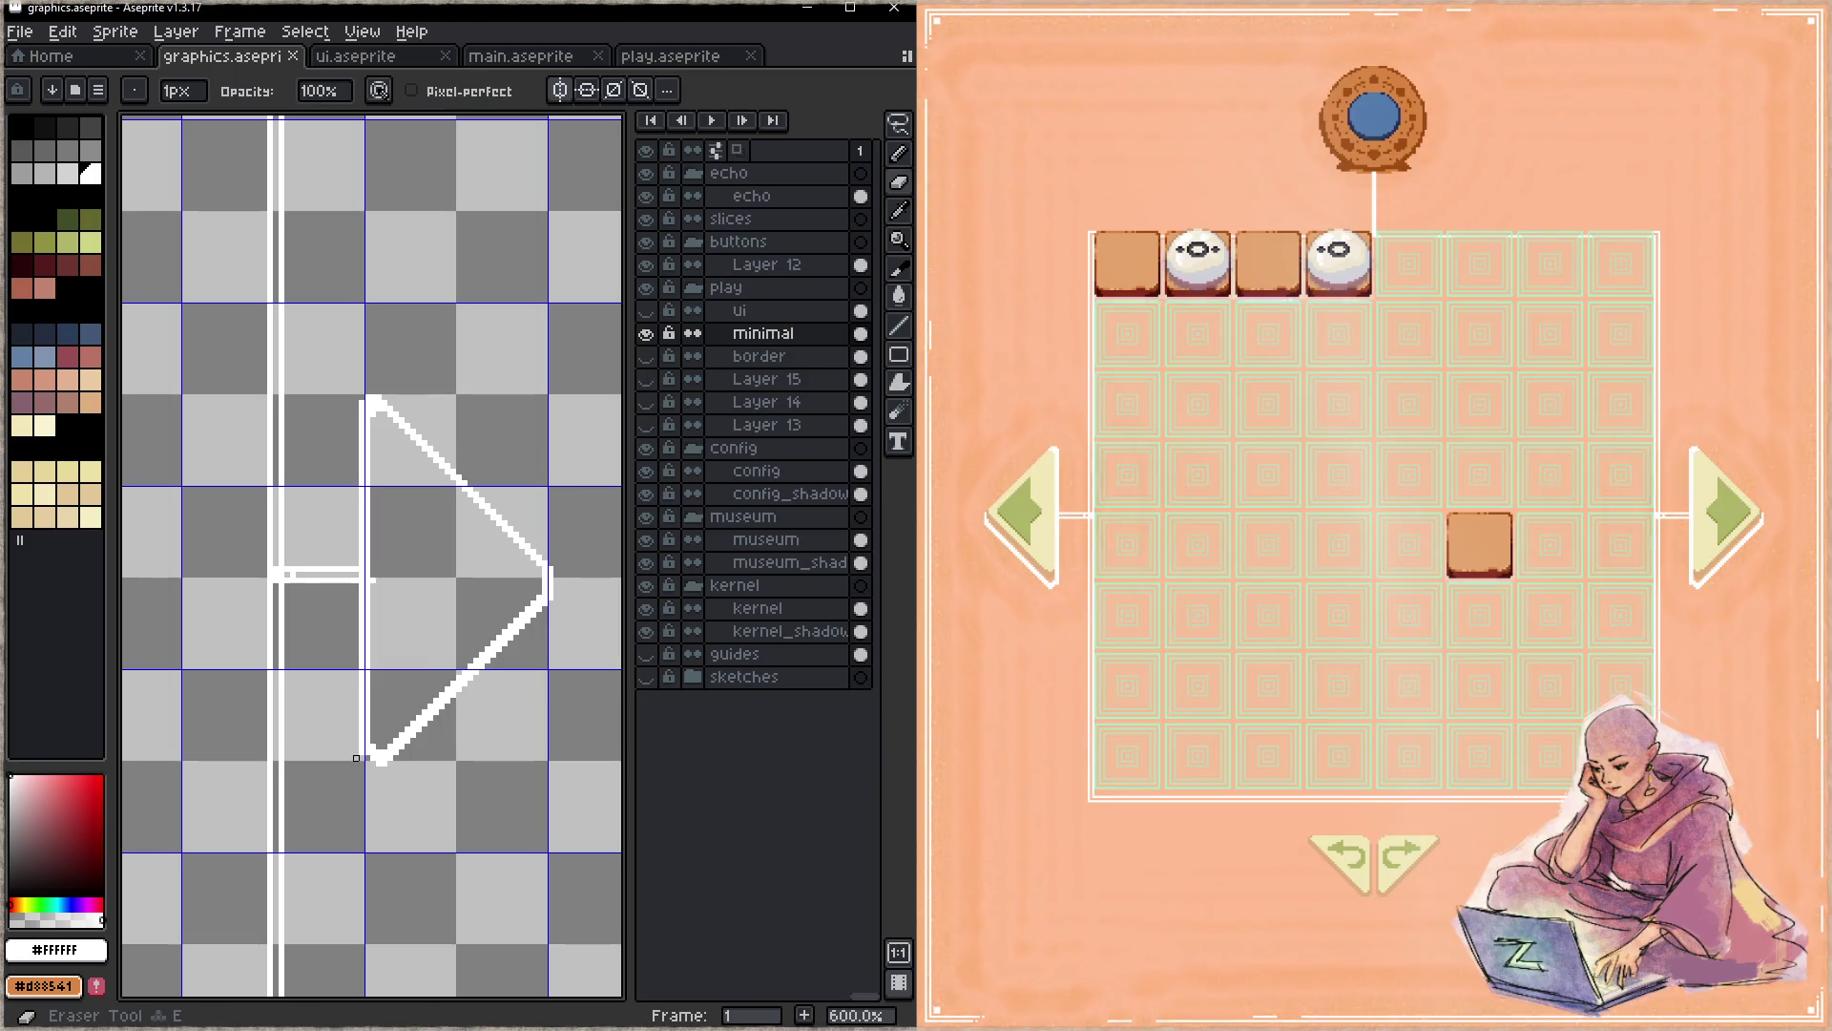
pyautogui.hotkey('ctrl', 's')
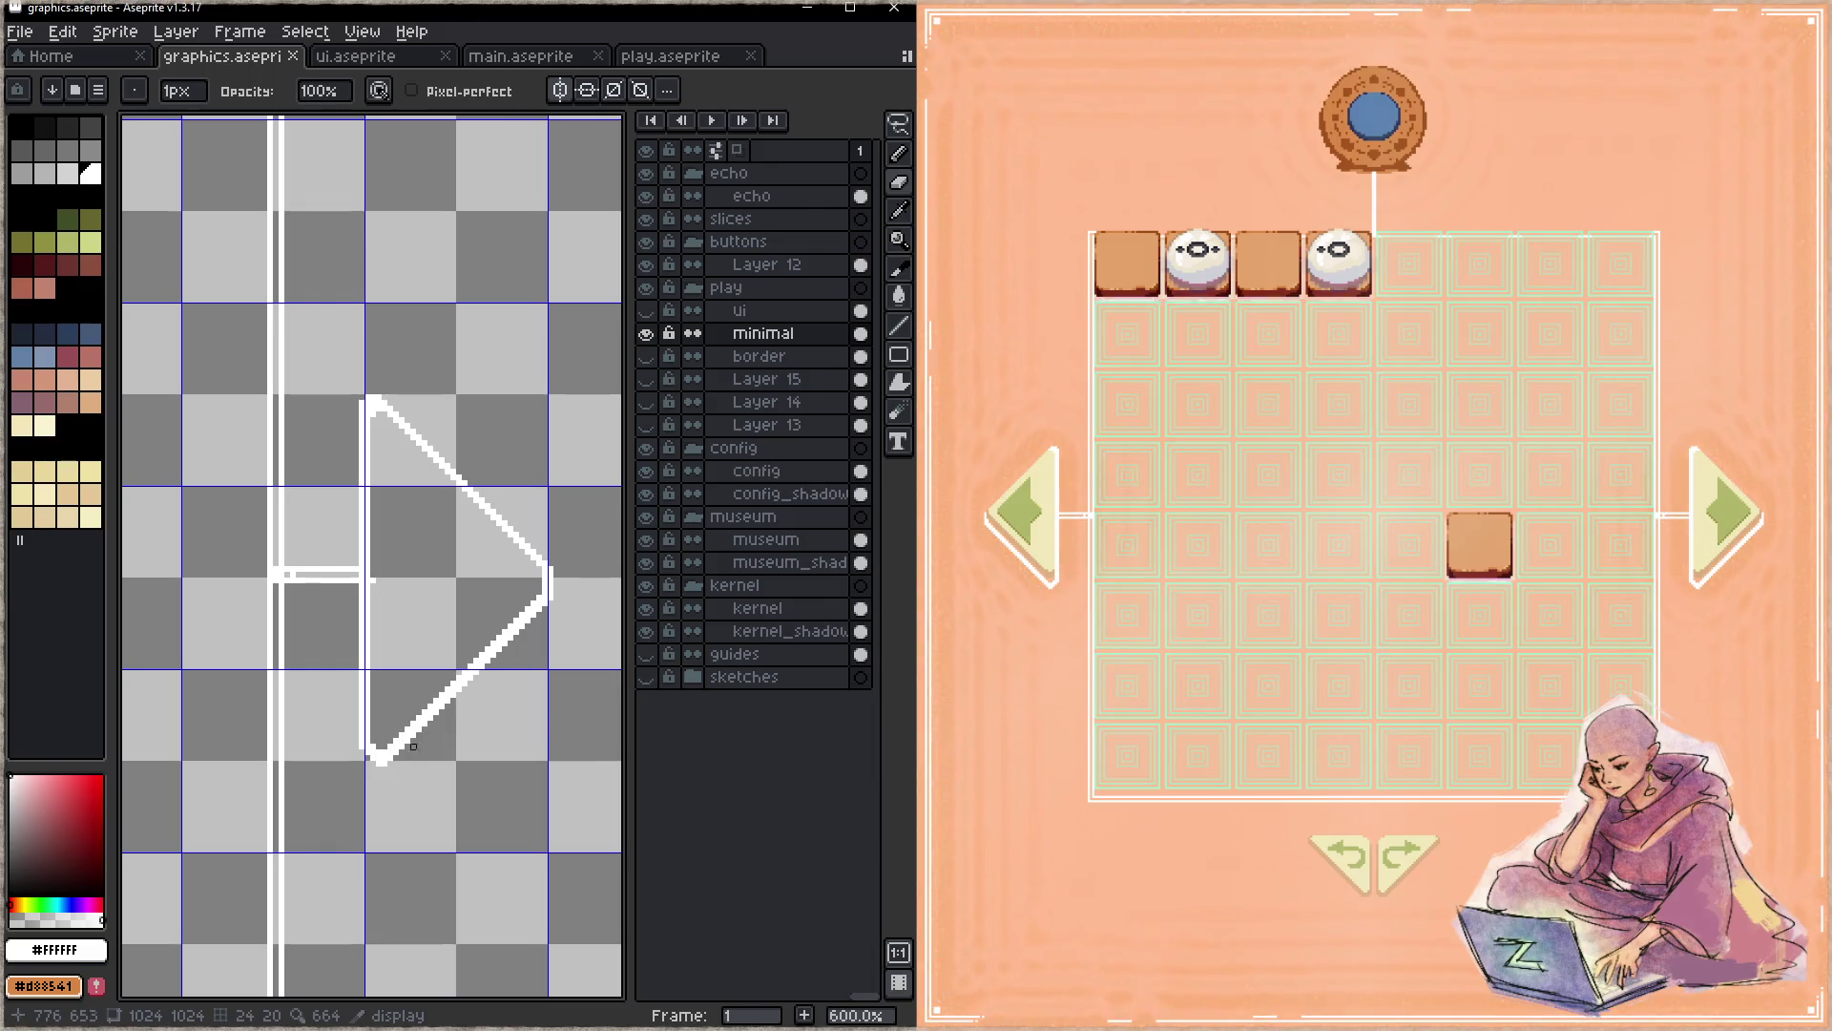
pyautogui.hotkey('ctrl', 's')
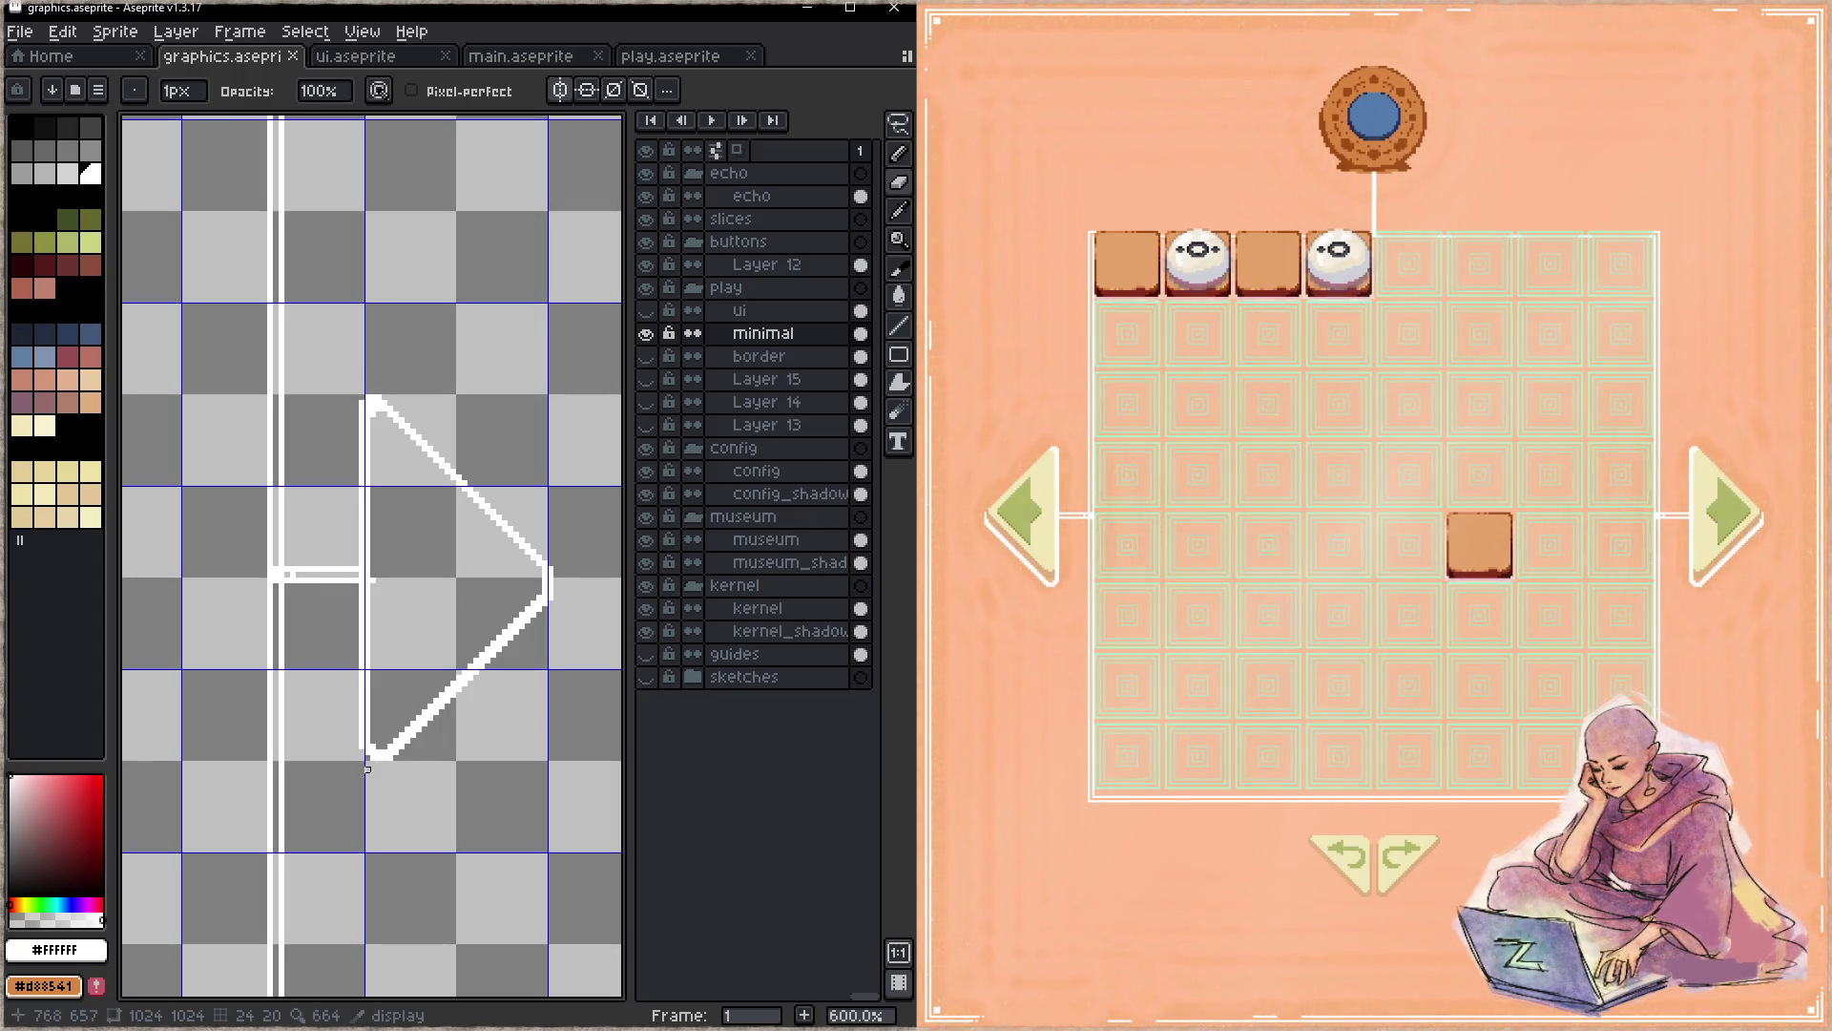
# - In the Sepapu game window, step back two levels and forward one to land on a small four-tile level
pyautogui.click(1746, 788)
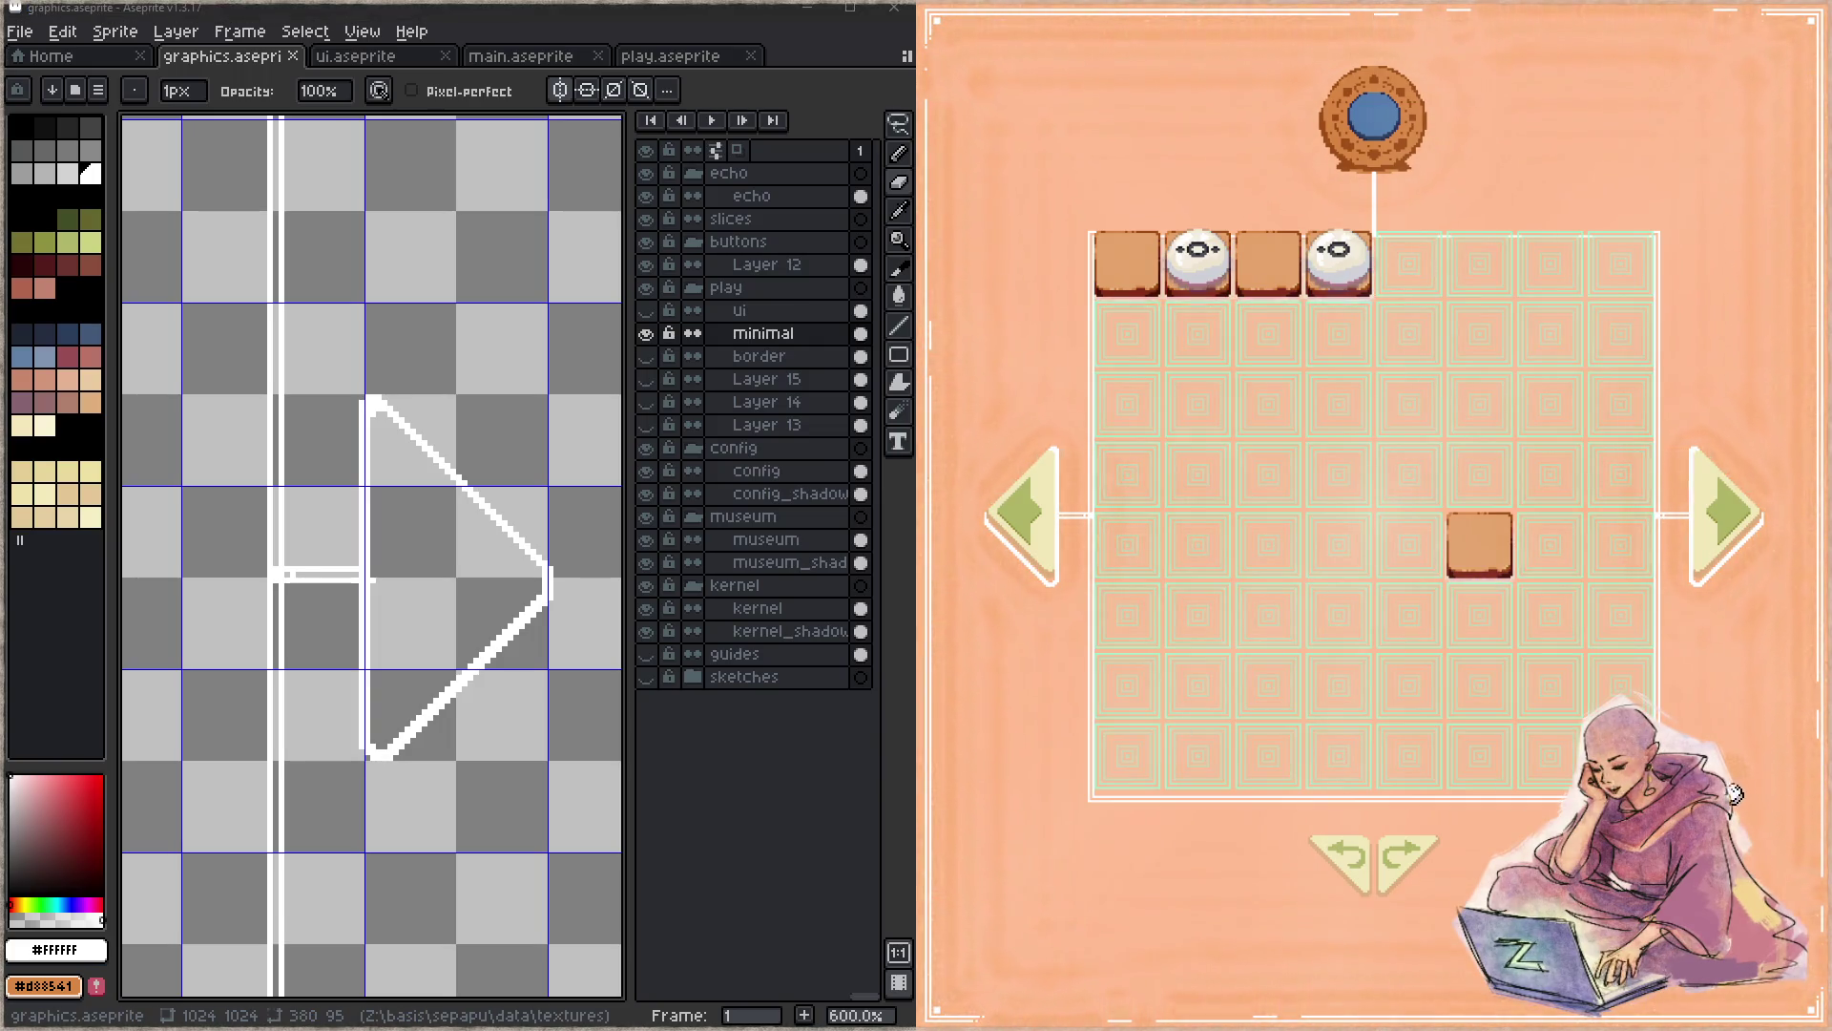
pyautogui.click(1034, 524)
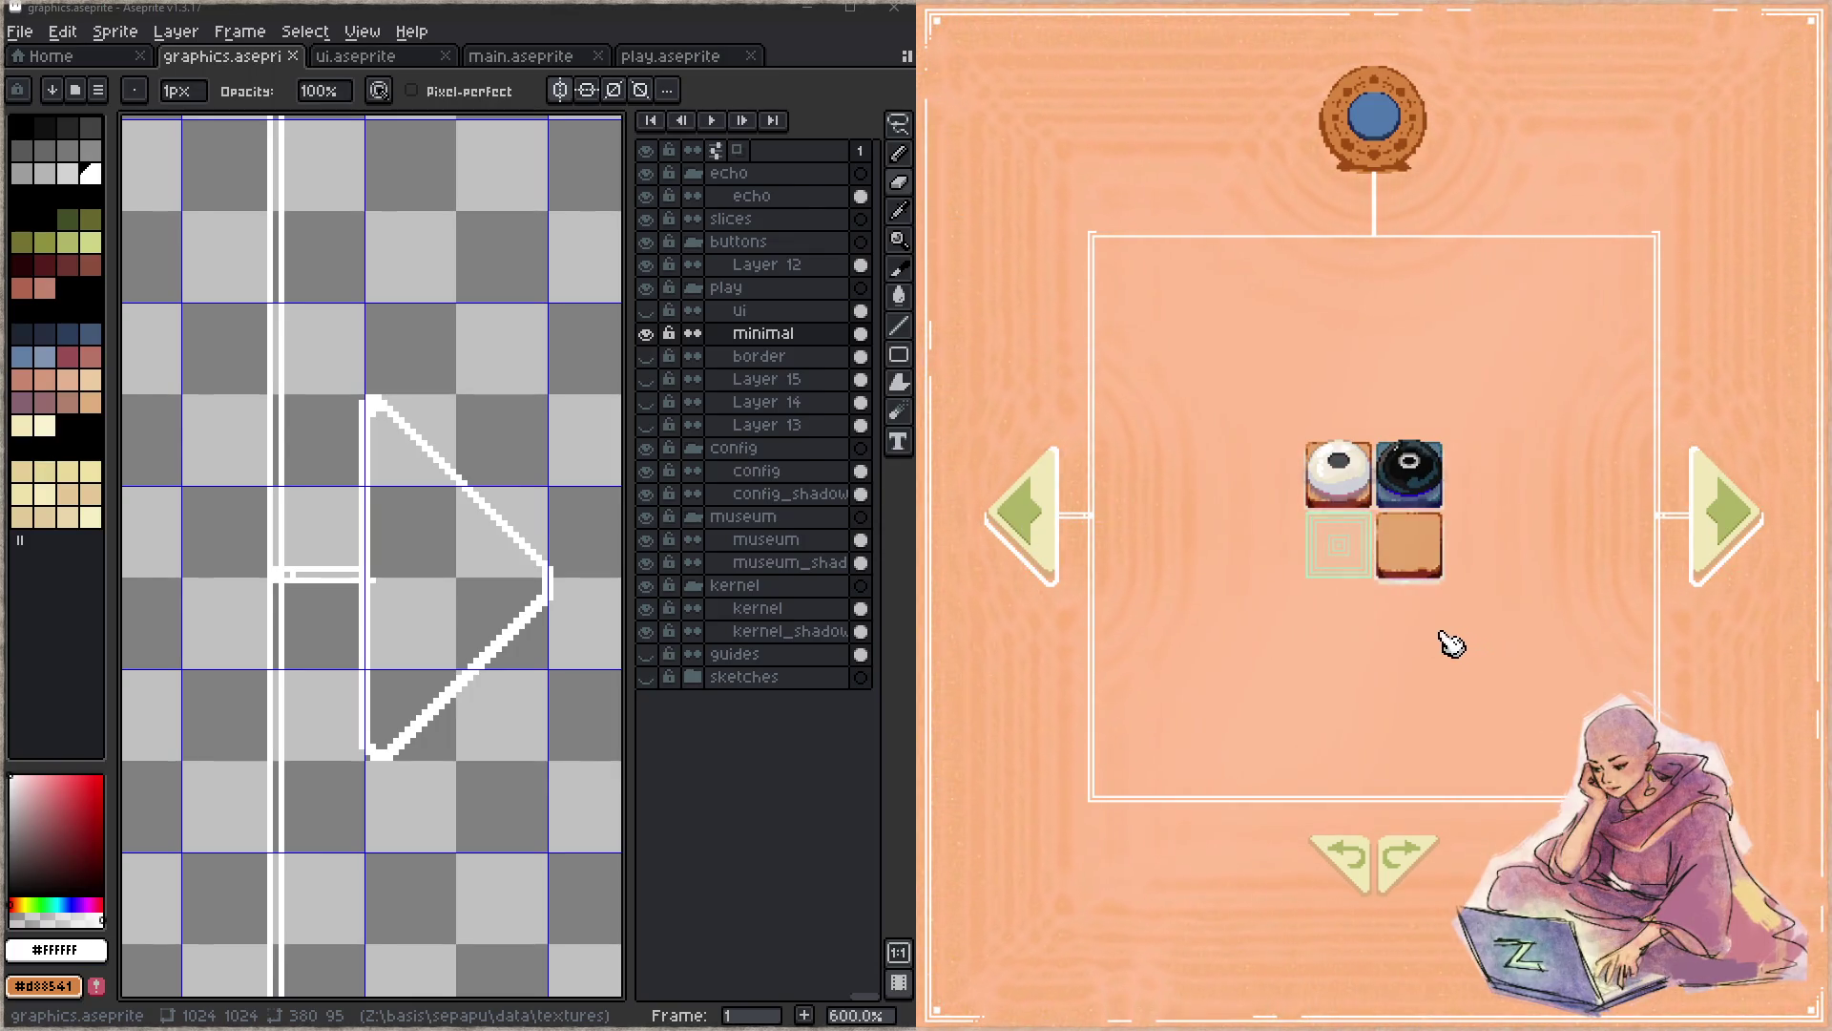
pyautogui.click(1063, 575)
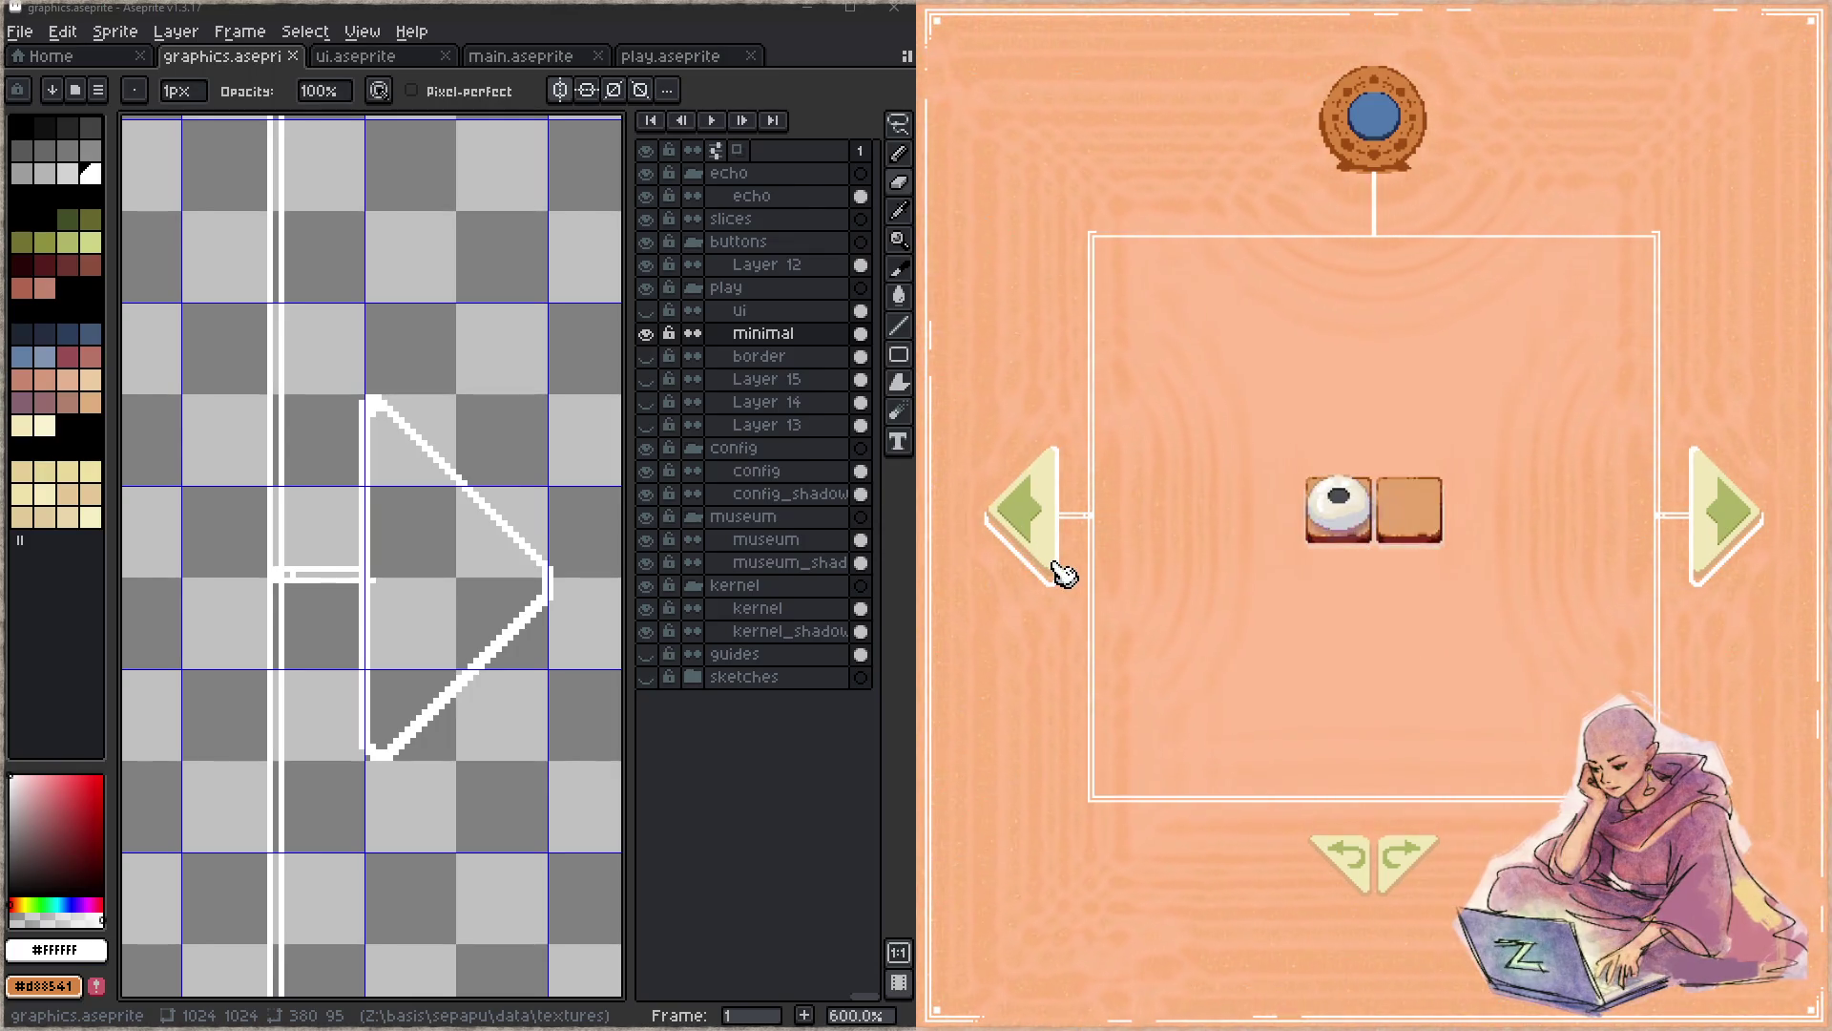
pyautogui.click(1729, 546)
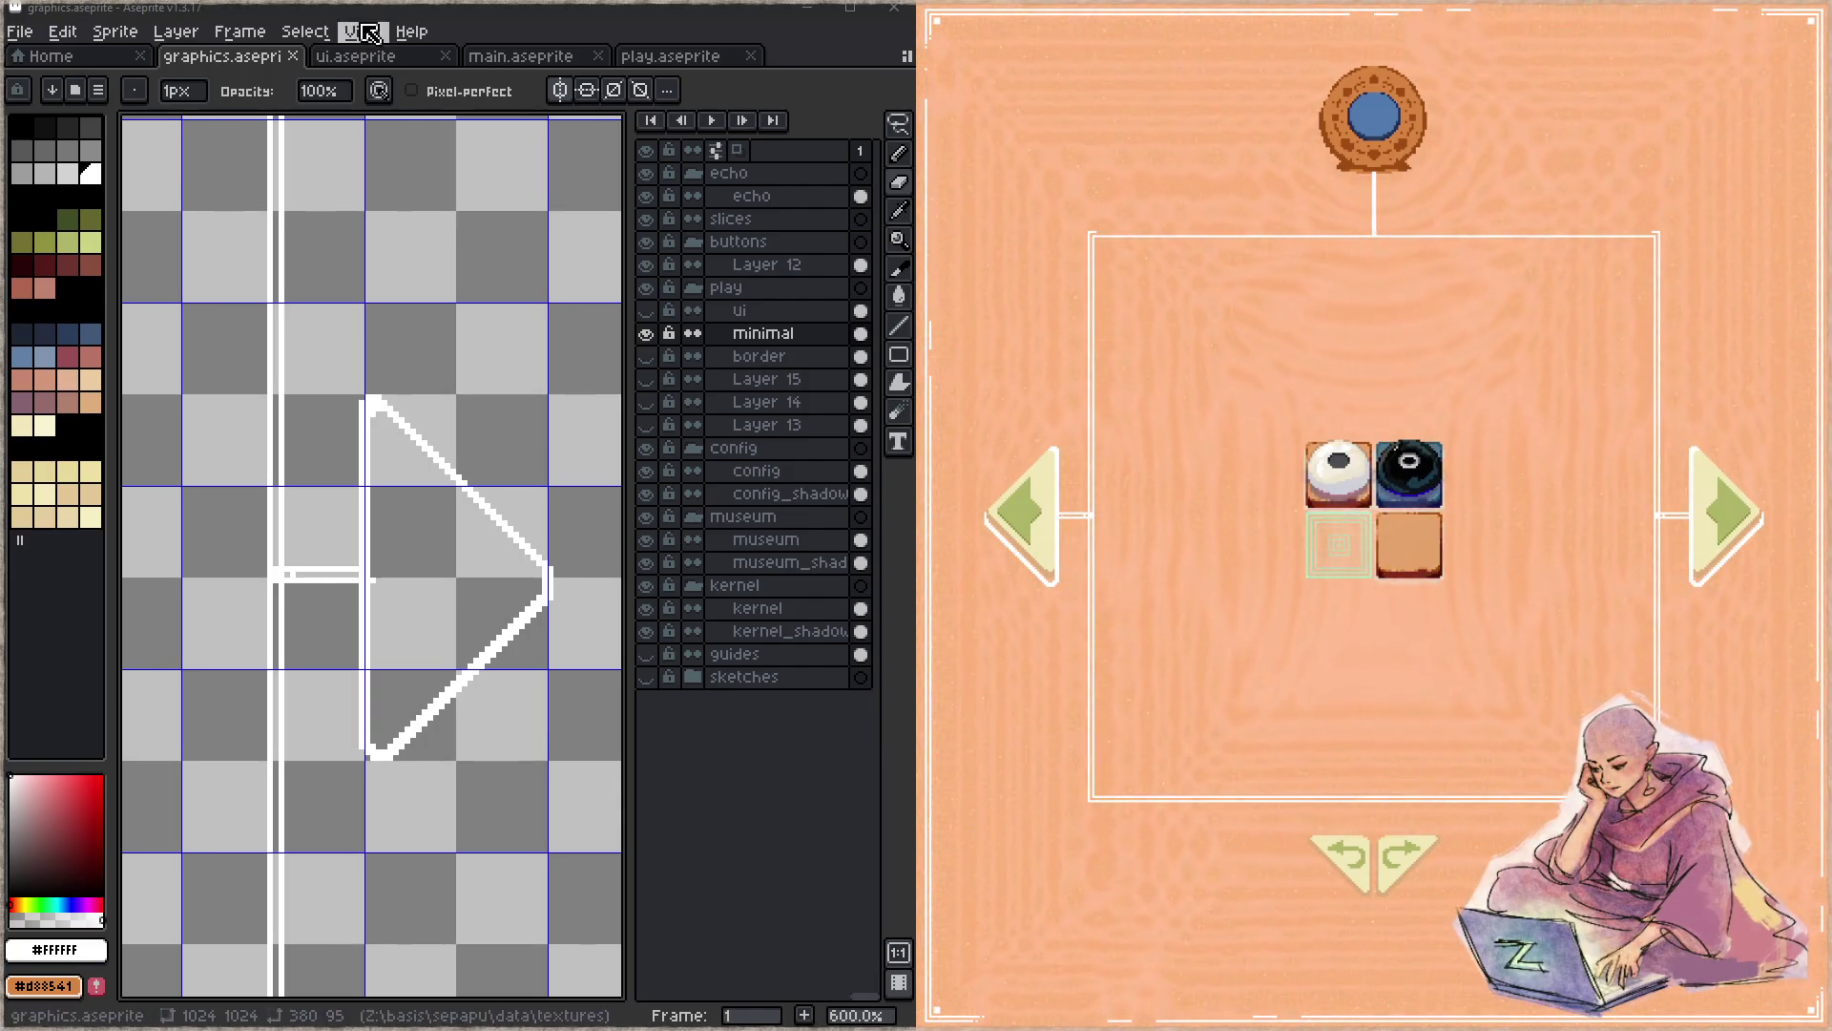
# - Switch to play.aseprite, marquee-select the cyan ramp_field colour row and start a Hue/Saturation adjustment
pyautogui.click(666, 57)
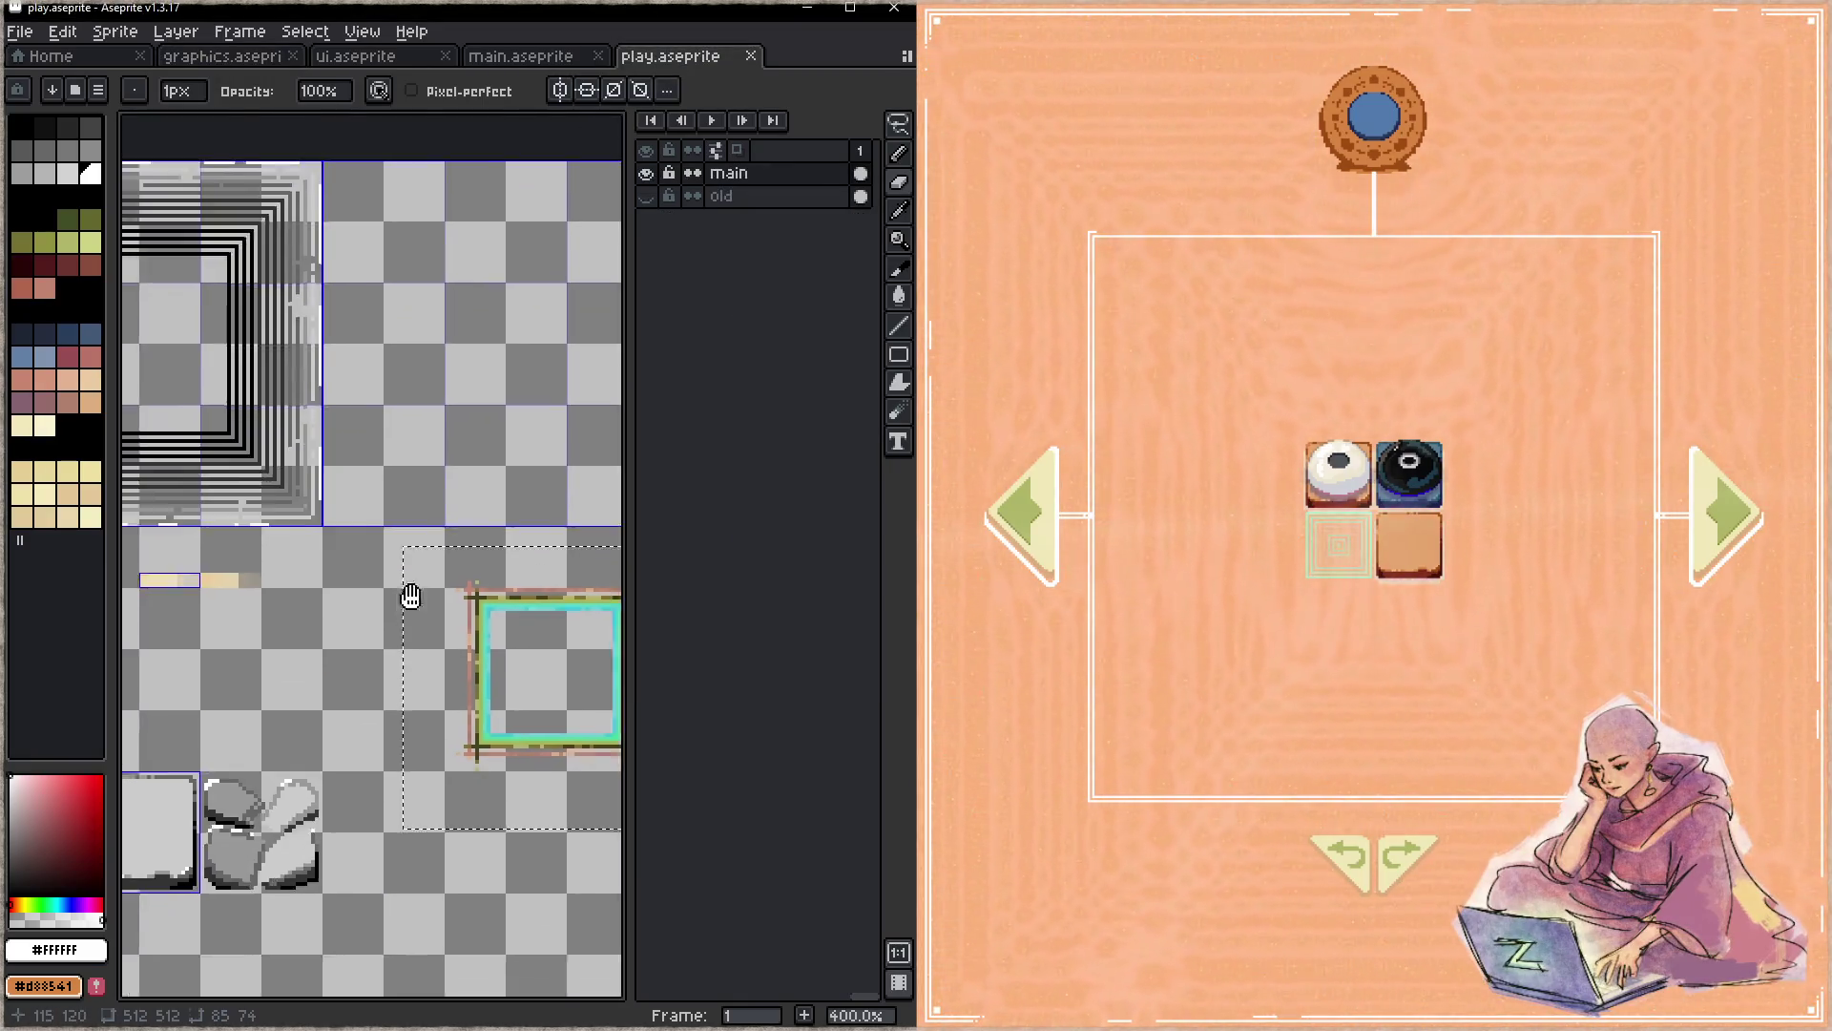
pyautogui.scroll(-1, 409, 601)
pyautogui.moveTo(357, 569); pyautogui.dragTo(471, 342)
pyautogui.scroll(-1, 424, 552)
pyautogui.scroll(-3, 377, 573)
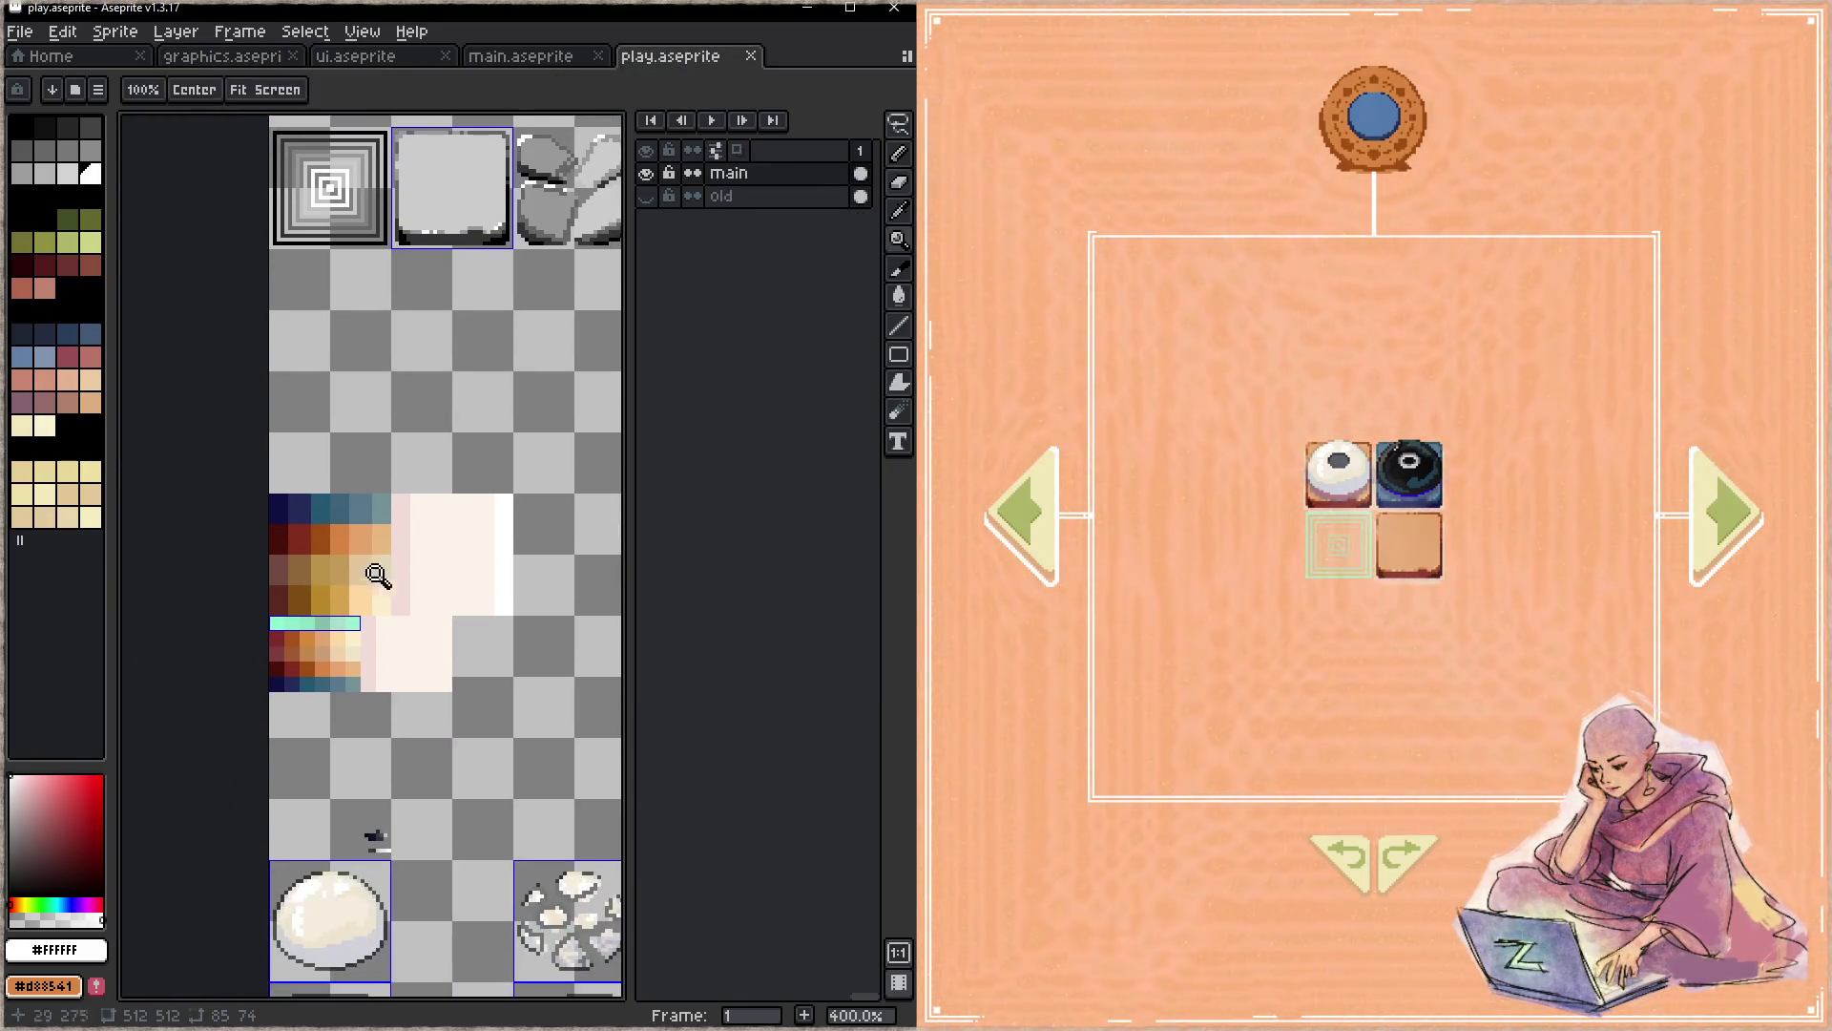
pyautogui.scroll(1, 388, 891)
pyautogui.scroll(2, 318, 622)
pyautogui.scroll(1, 319, 622)
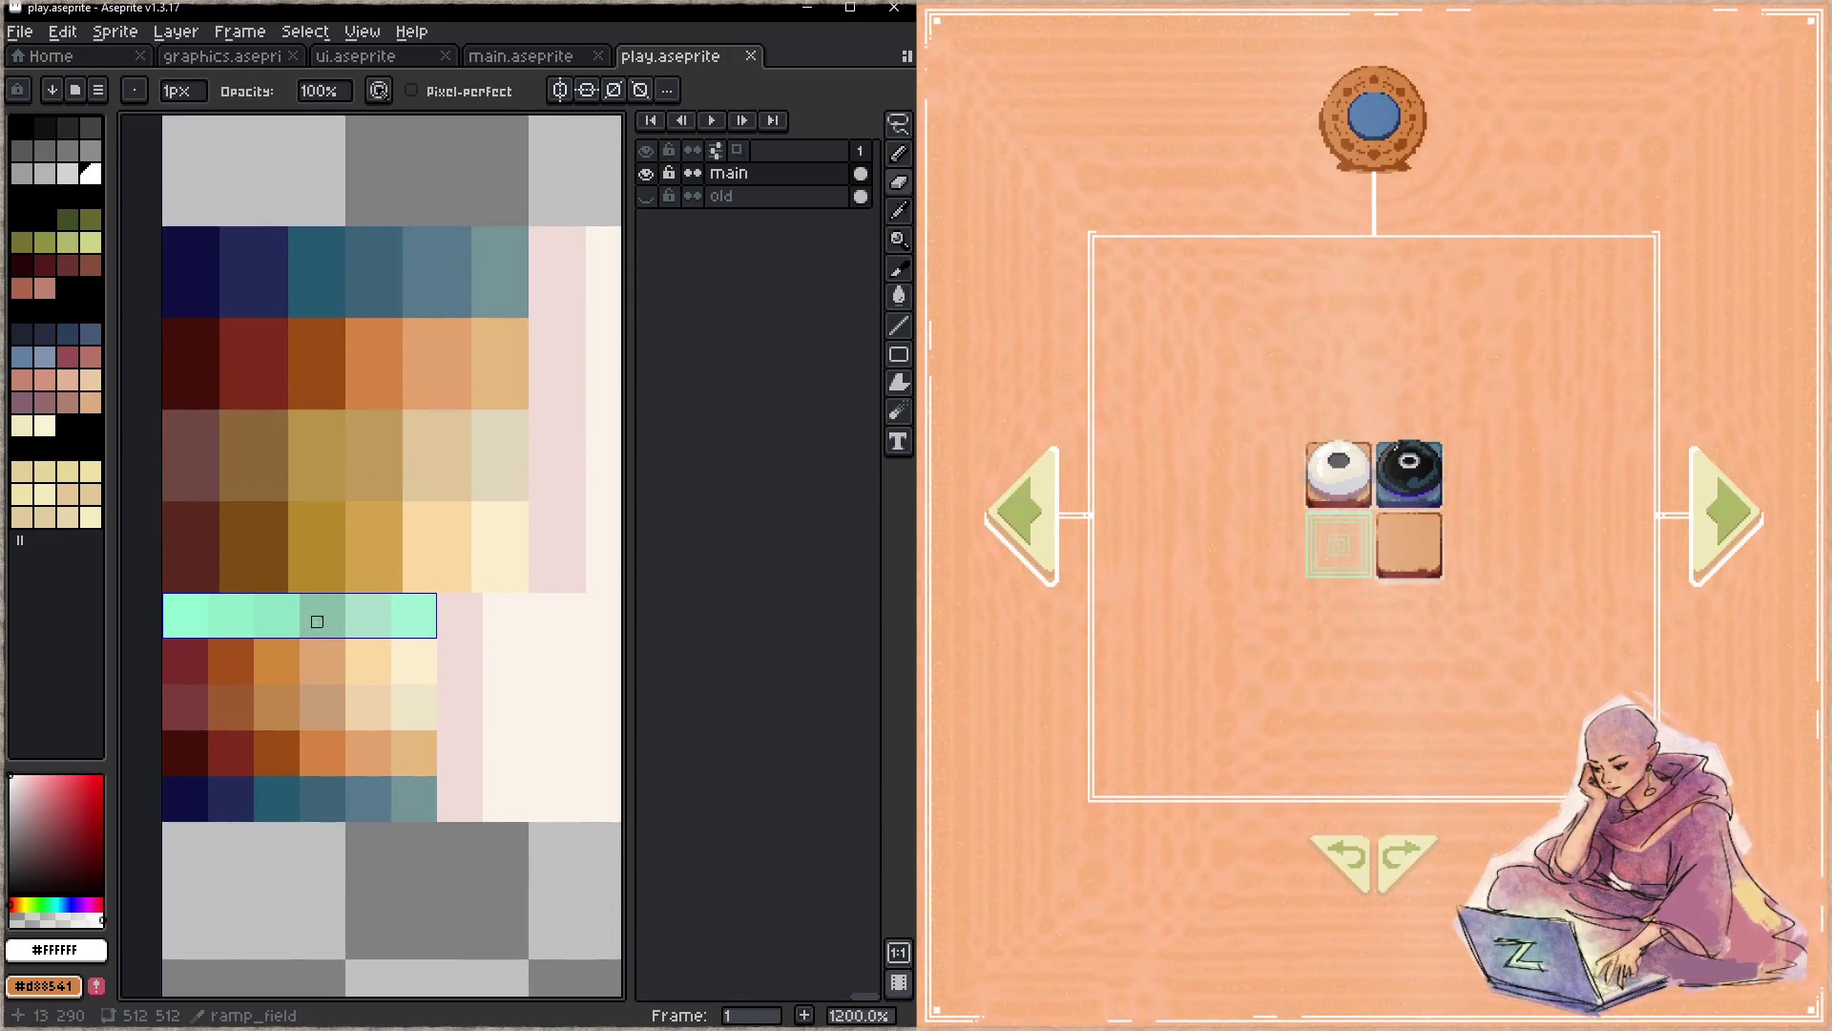
pyautogui.press('m')
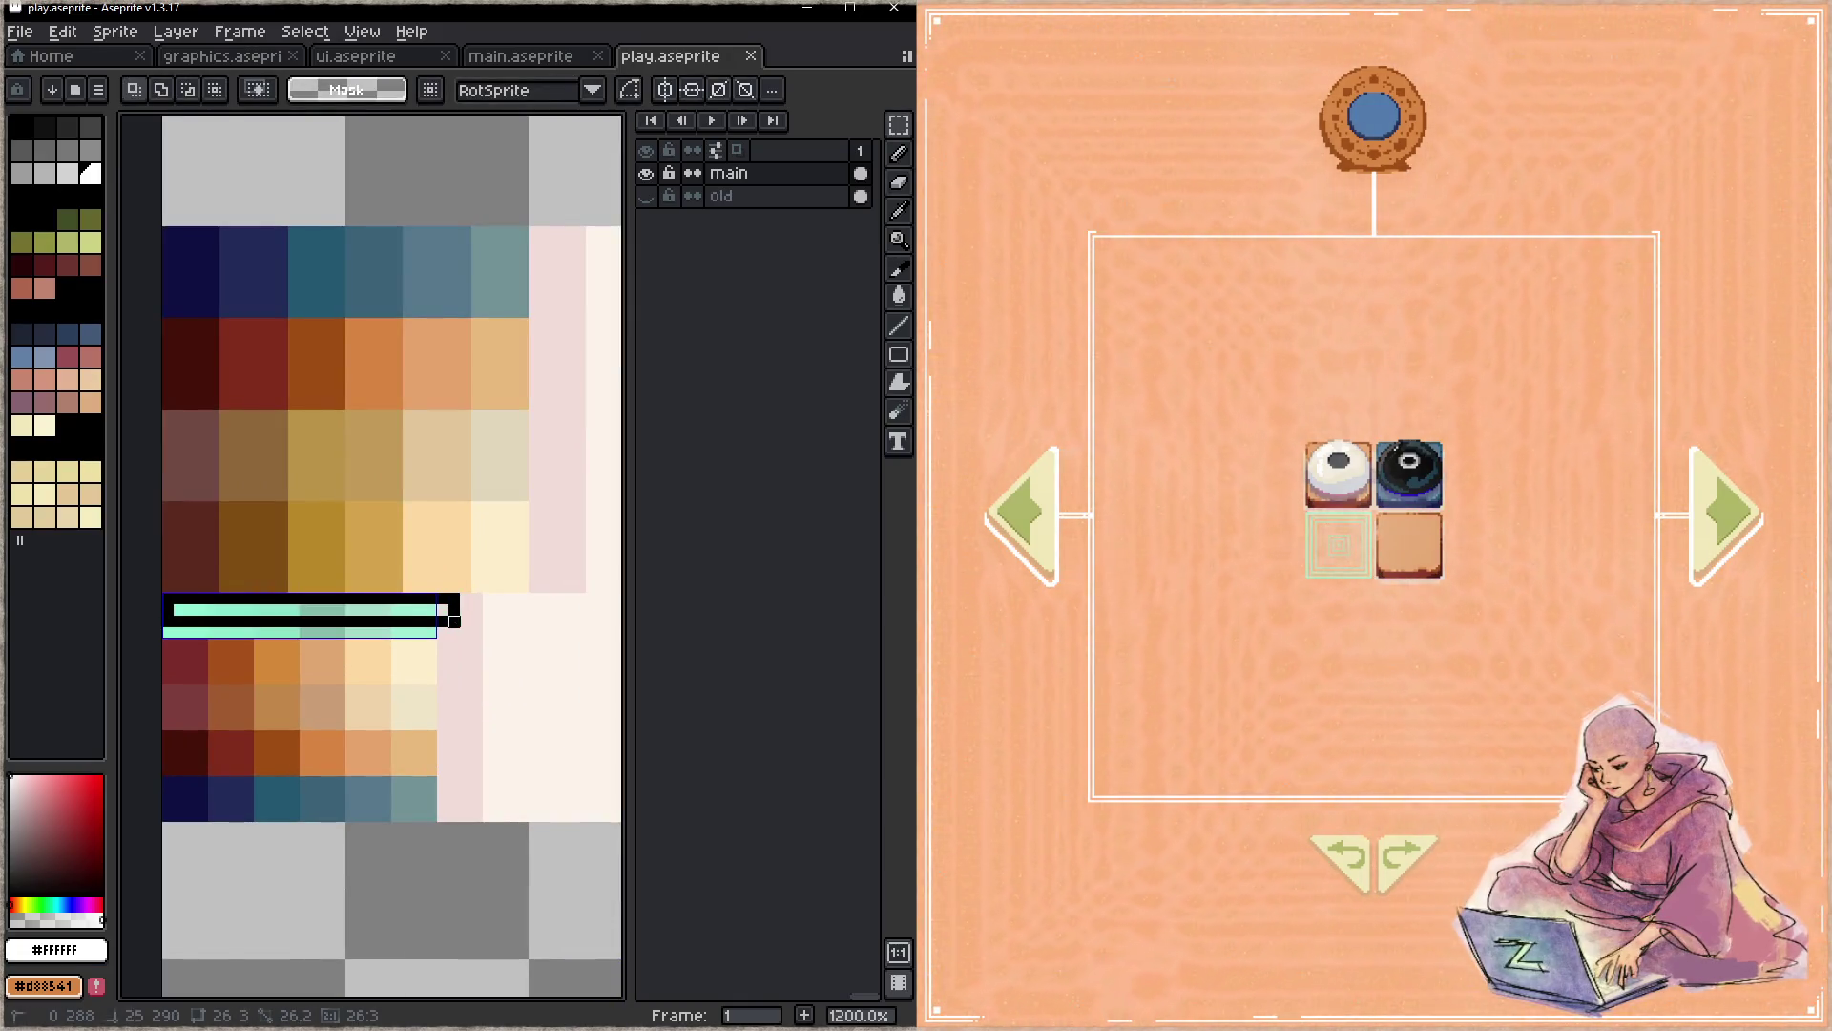
pyautogui.moveTo(363, 599)
pyautogui.mouseDown()
pyautogui.moveTo(380, 634)
pyautogui.moveTo(379, 898)
pyautogui.moveTo(304, 620)
pyautogui.mouseUp()
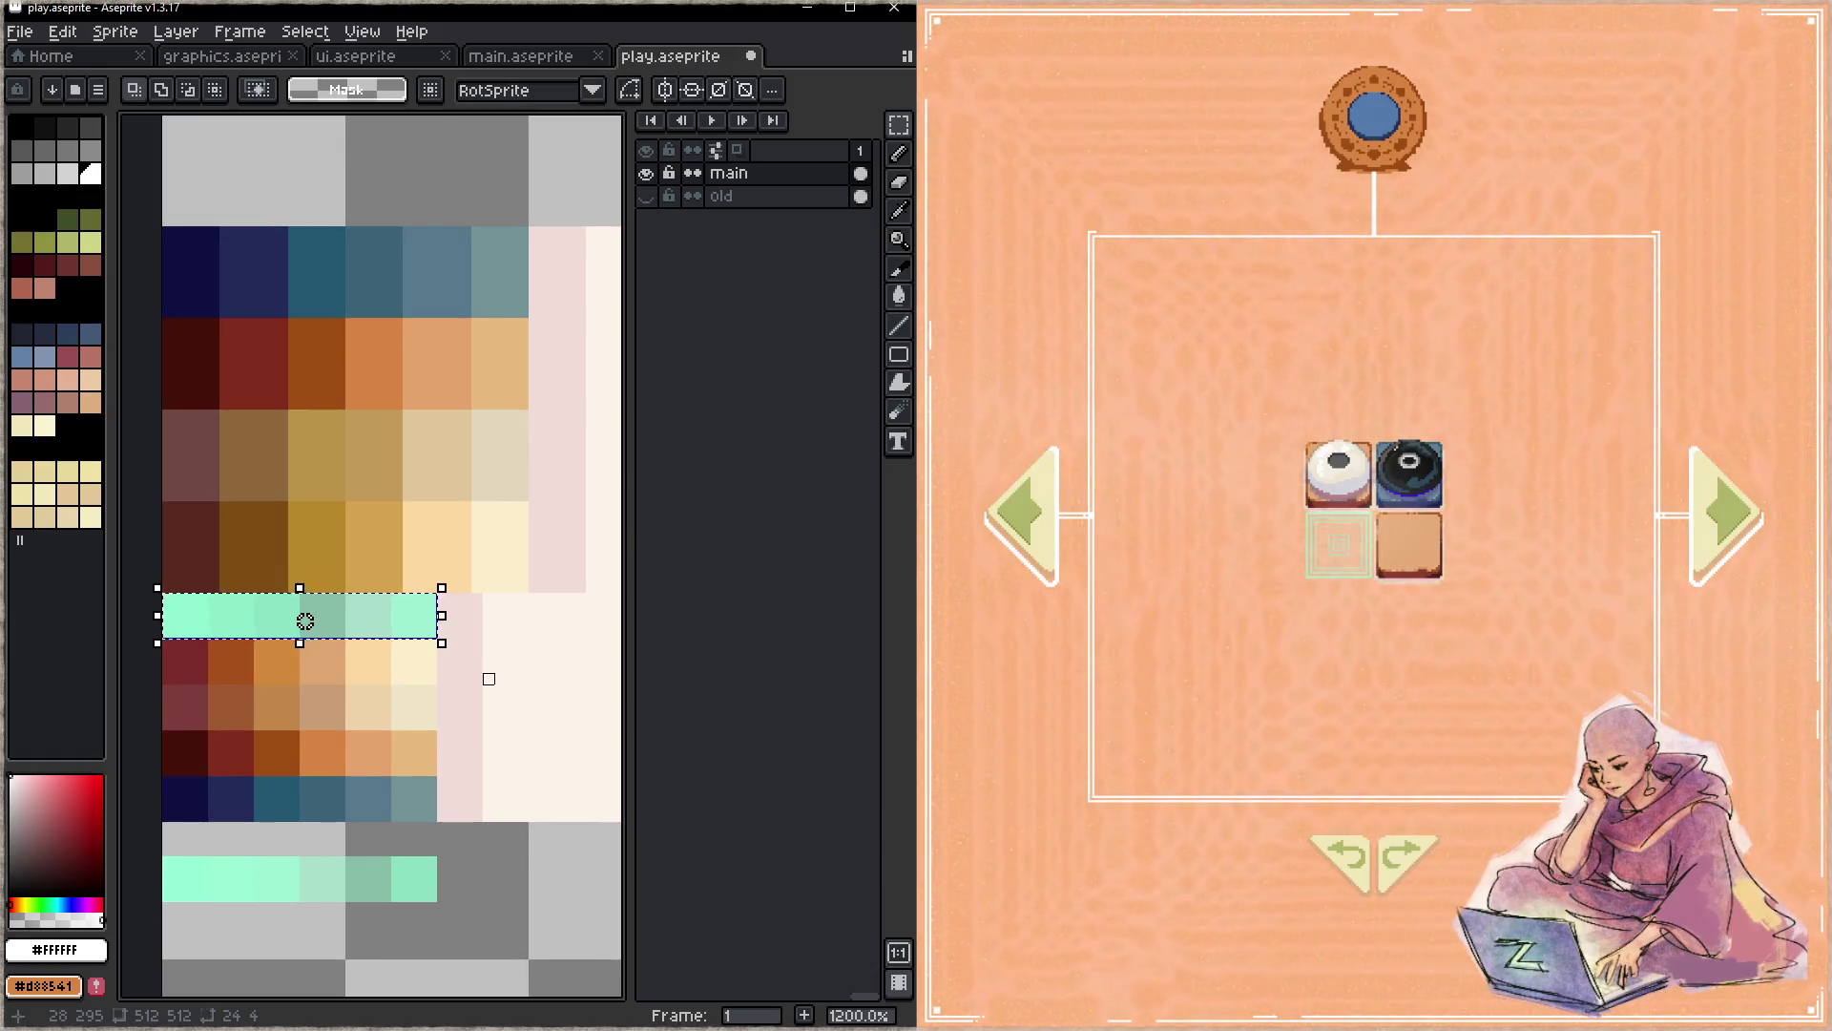
pyautogui.hotkey('ctrl', 'u')
# - Shift the cyan row's hue to a pale yellow tint and save the texture file
pyautogui.moveTo(868, 500); pyautogui.dragTo(595, 117)
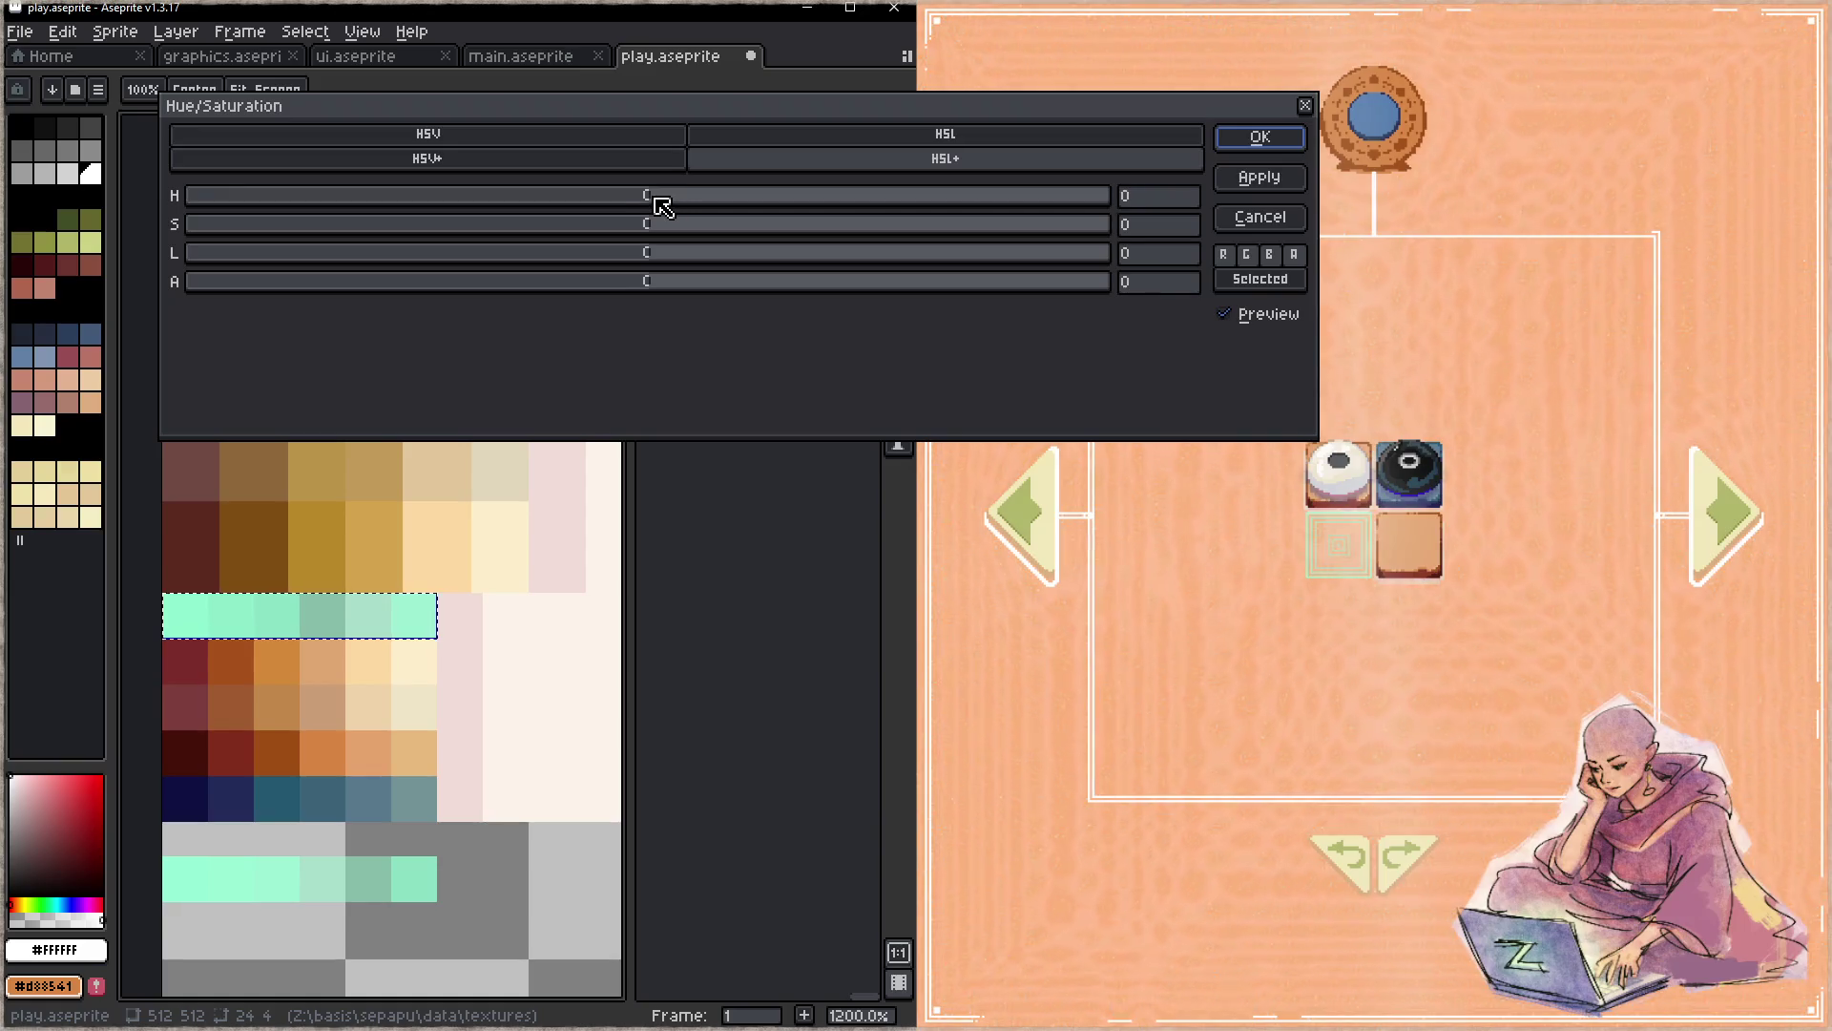
pyautogui.moveTo(655, 205)
pyautogui.mouseDown()
pyautogui.moveTo(357, 219)
pyautogui.moveTo(376, 215)
pyautogui.mouseUp()
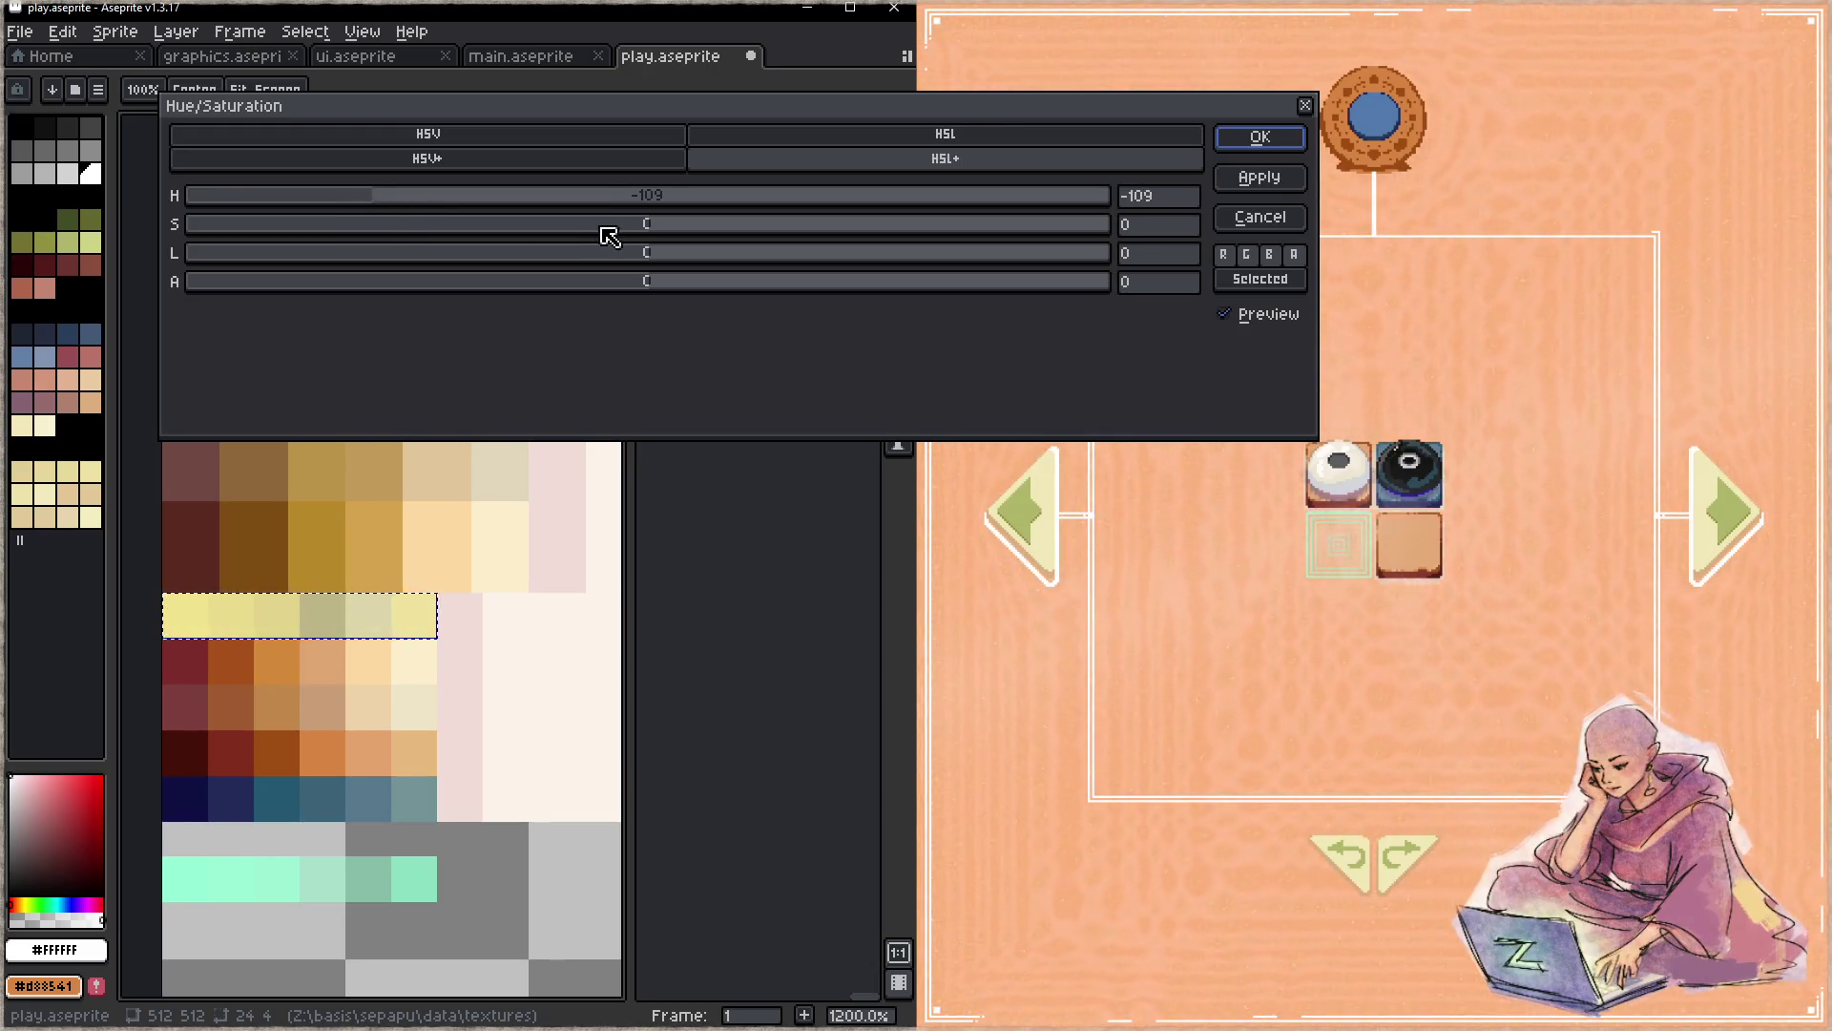
pyautogui.moveTo(675, 262)
pyautogui.mouseDown()
pyautogui.moveTo(746, 262)
pyautogui.moveTo(691, 271)
pyautogui.mouseUp()
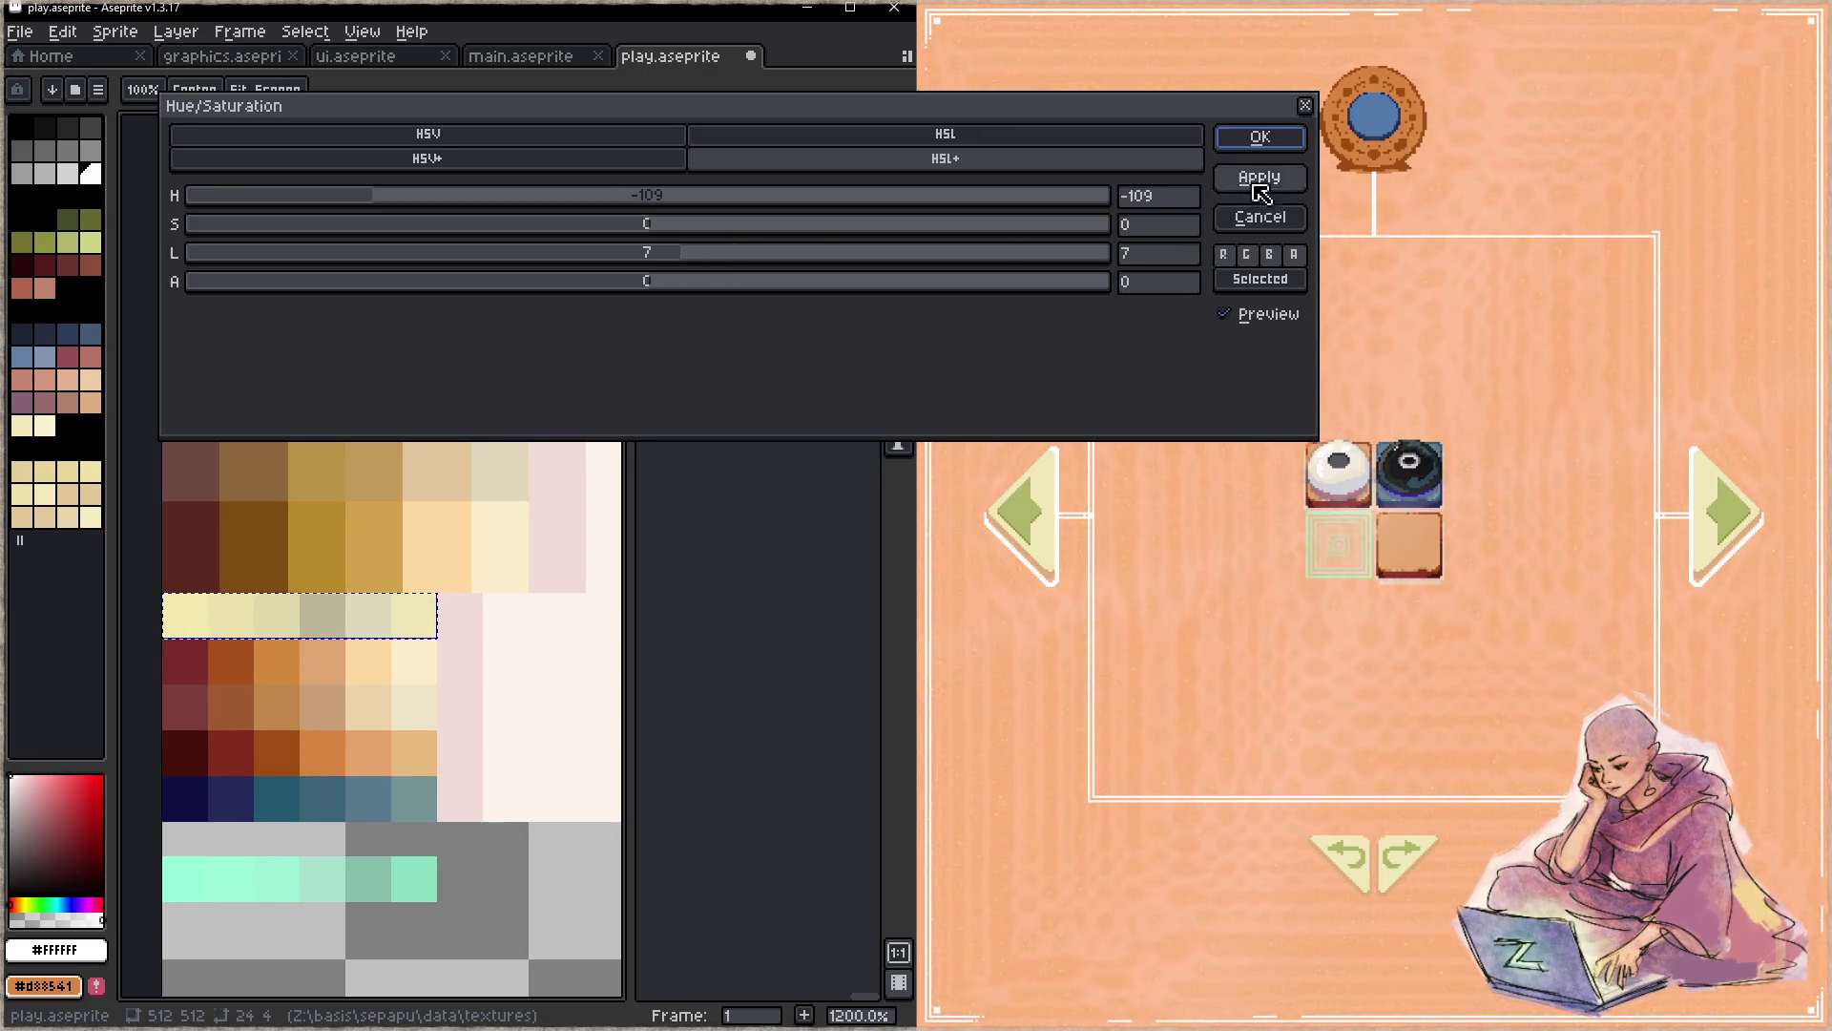
pyautogui.click(1273, 138)
pyautogui.hotkey('ctrl', 's')
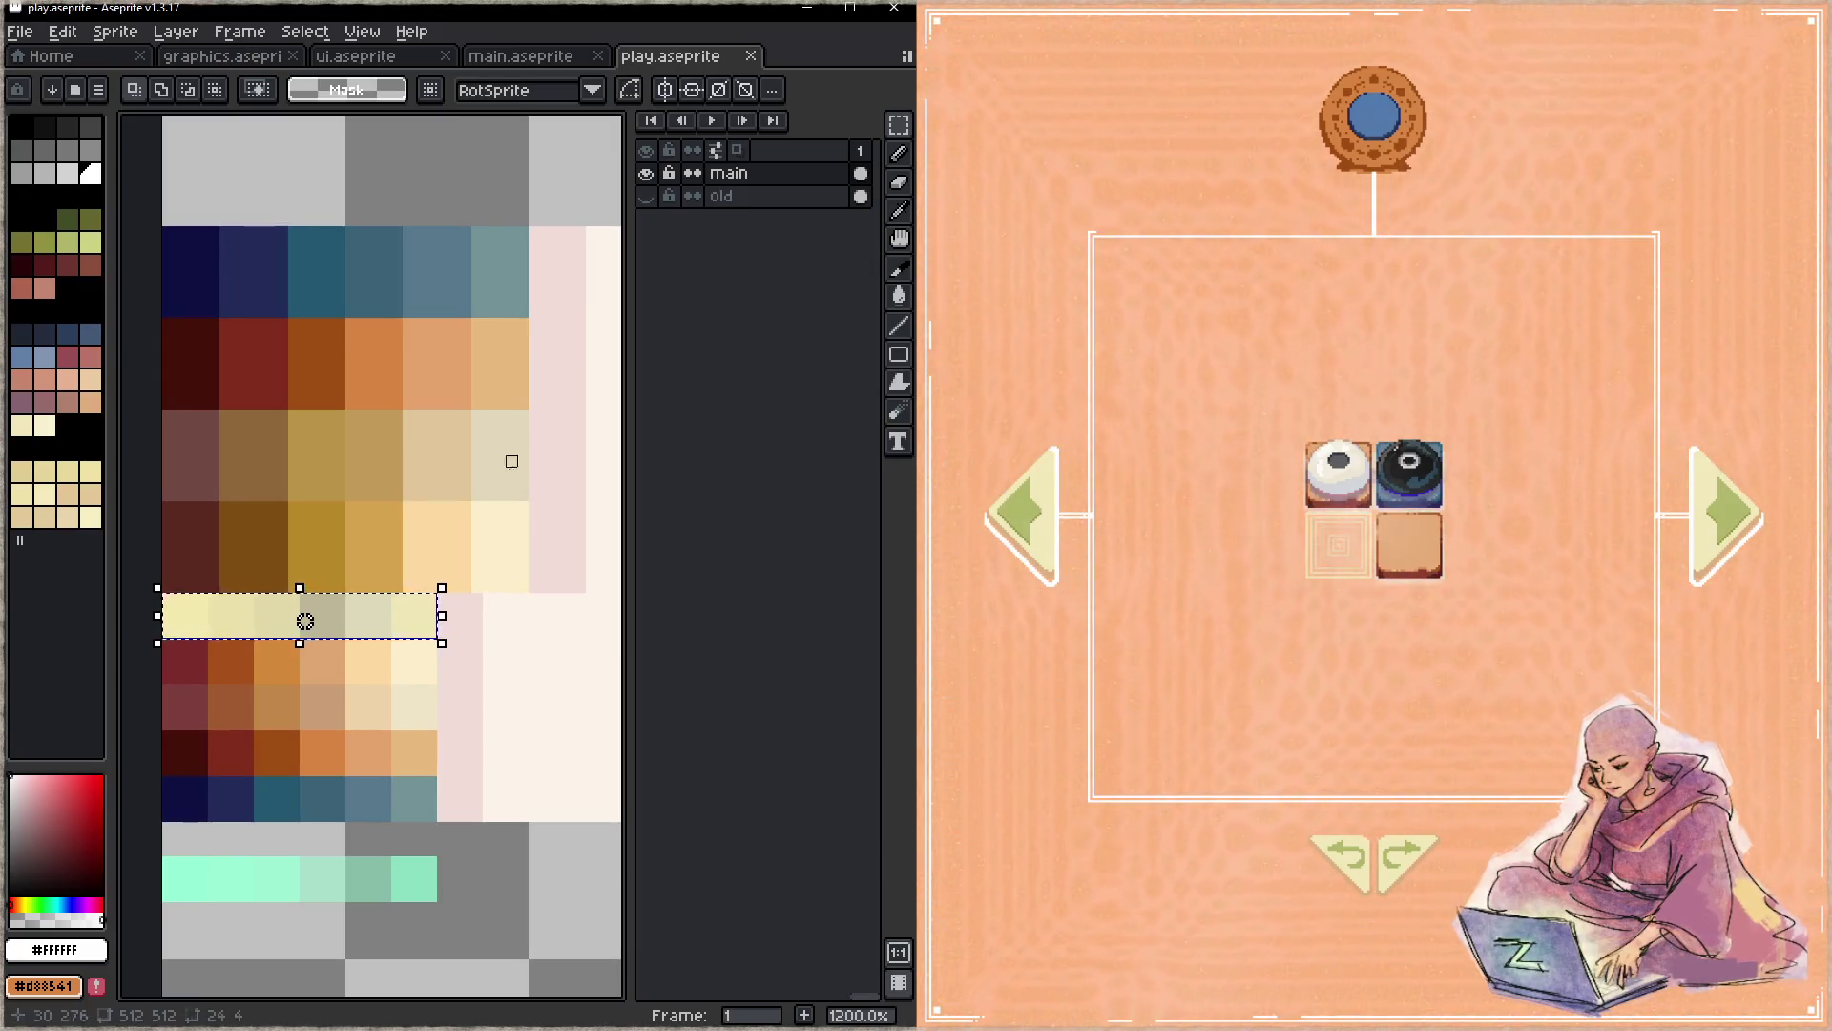
# - Lighten the swatch strip toward near-white with a second Hue/Saturation pass and save
pyautogui.hotkey('ctrl', 'u')
pyautogui.moveTo(667, 263); pyautogui.dragTo(711, 263)
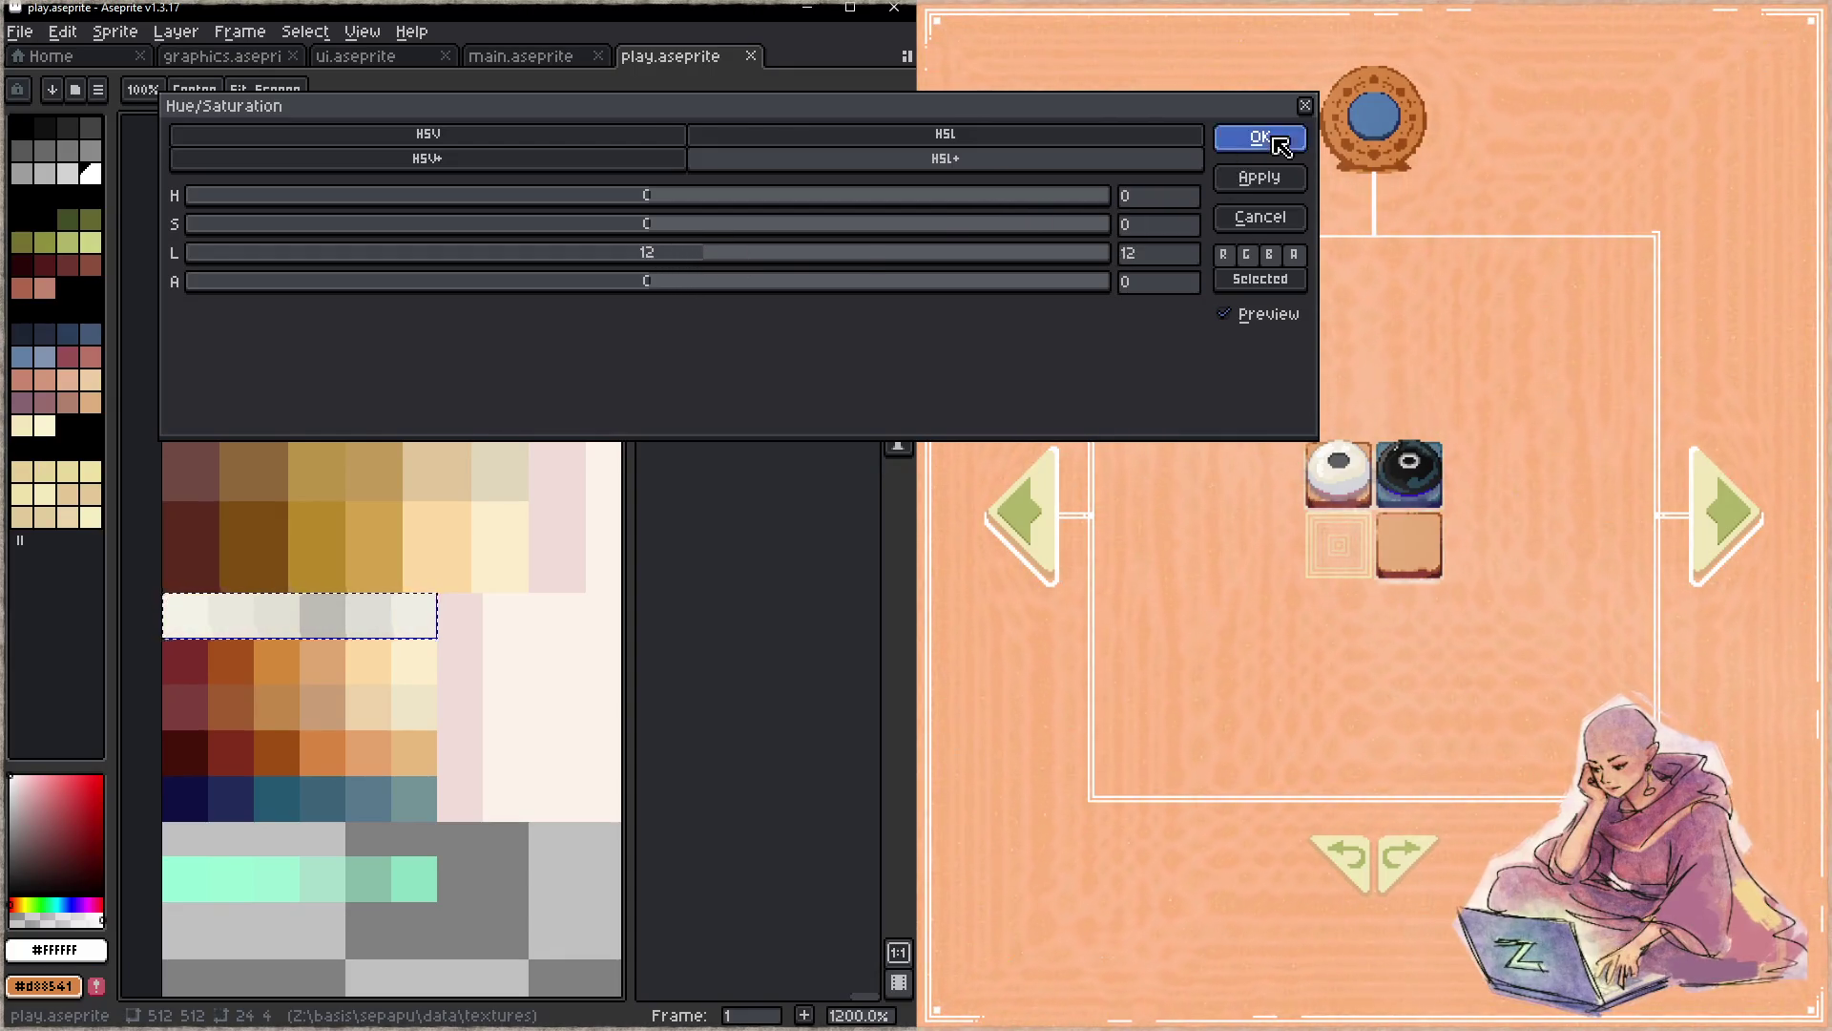
pyautogui.click(1261, 137)
pyautogui.hotkey('ctrl', 's')
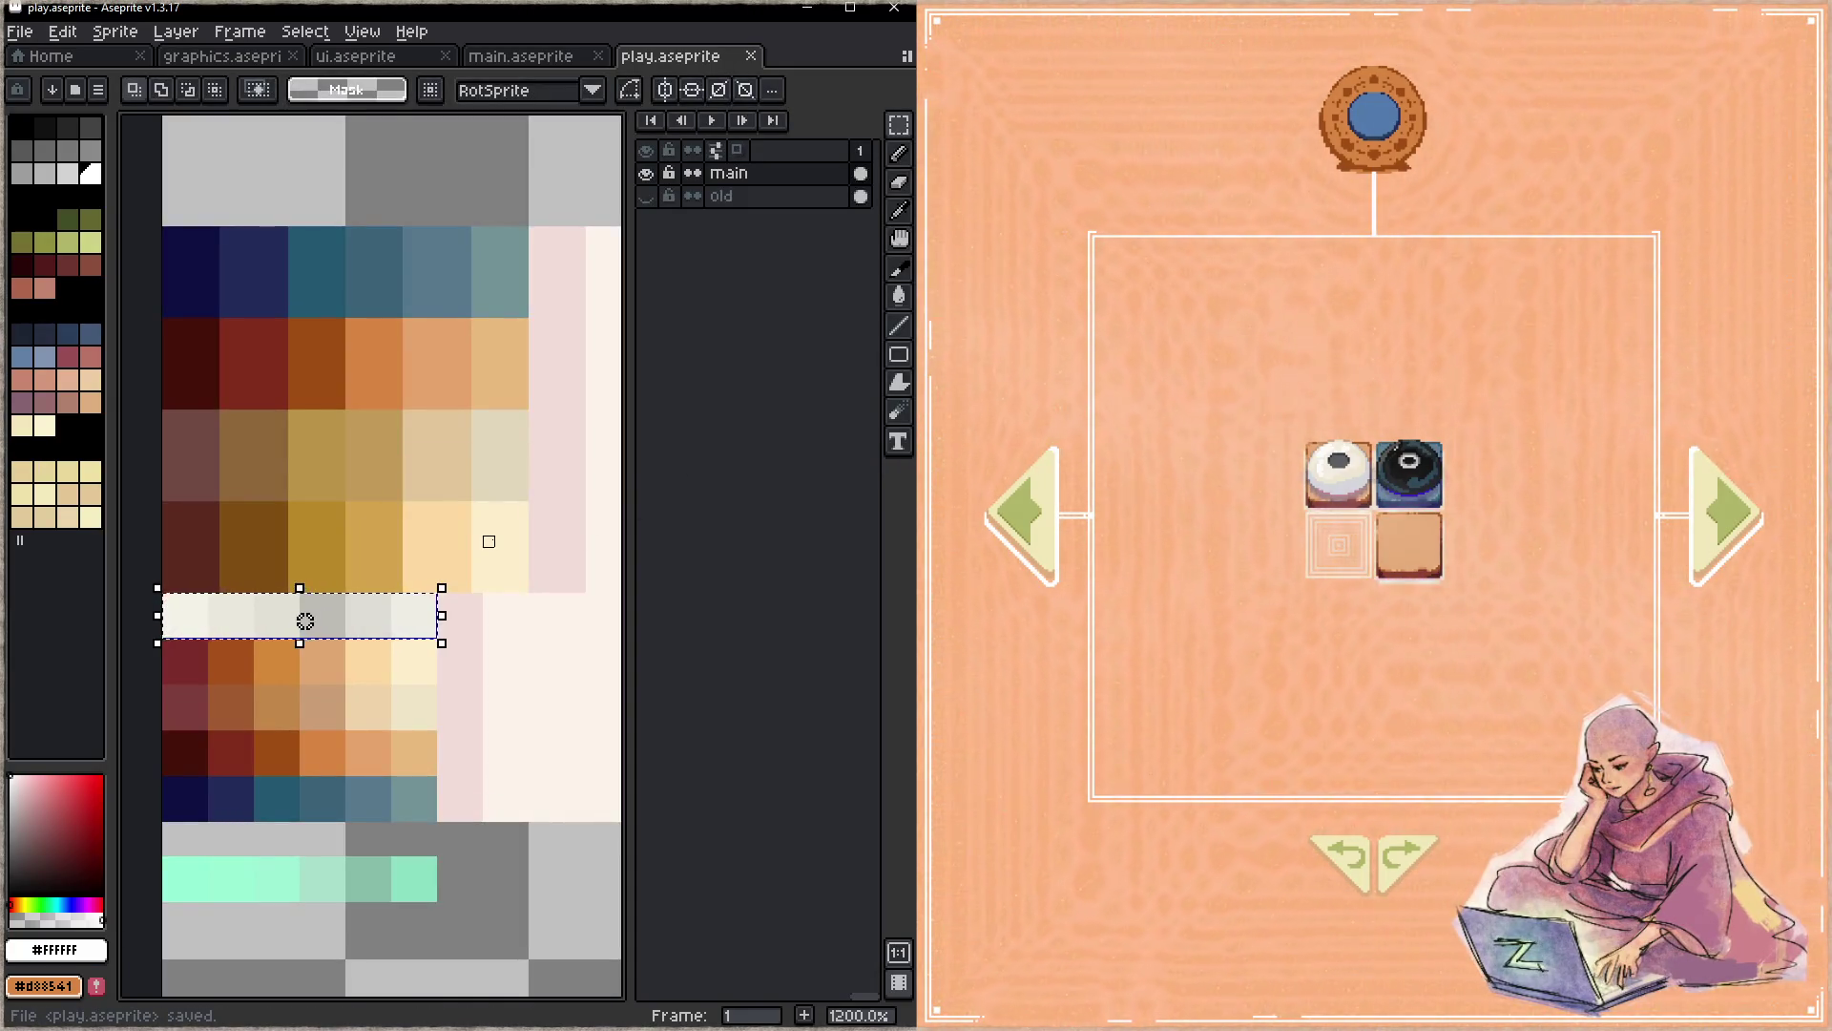
pyautogui.hotkey('ctrl', 'u')
# - Return the strip to pale yellow with raised saturation and a slight hue shift, then save
pyautogui.press('Return')
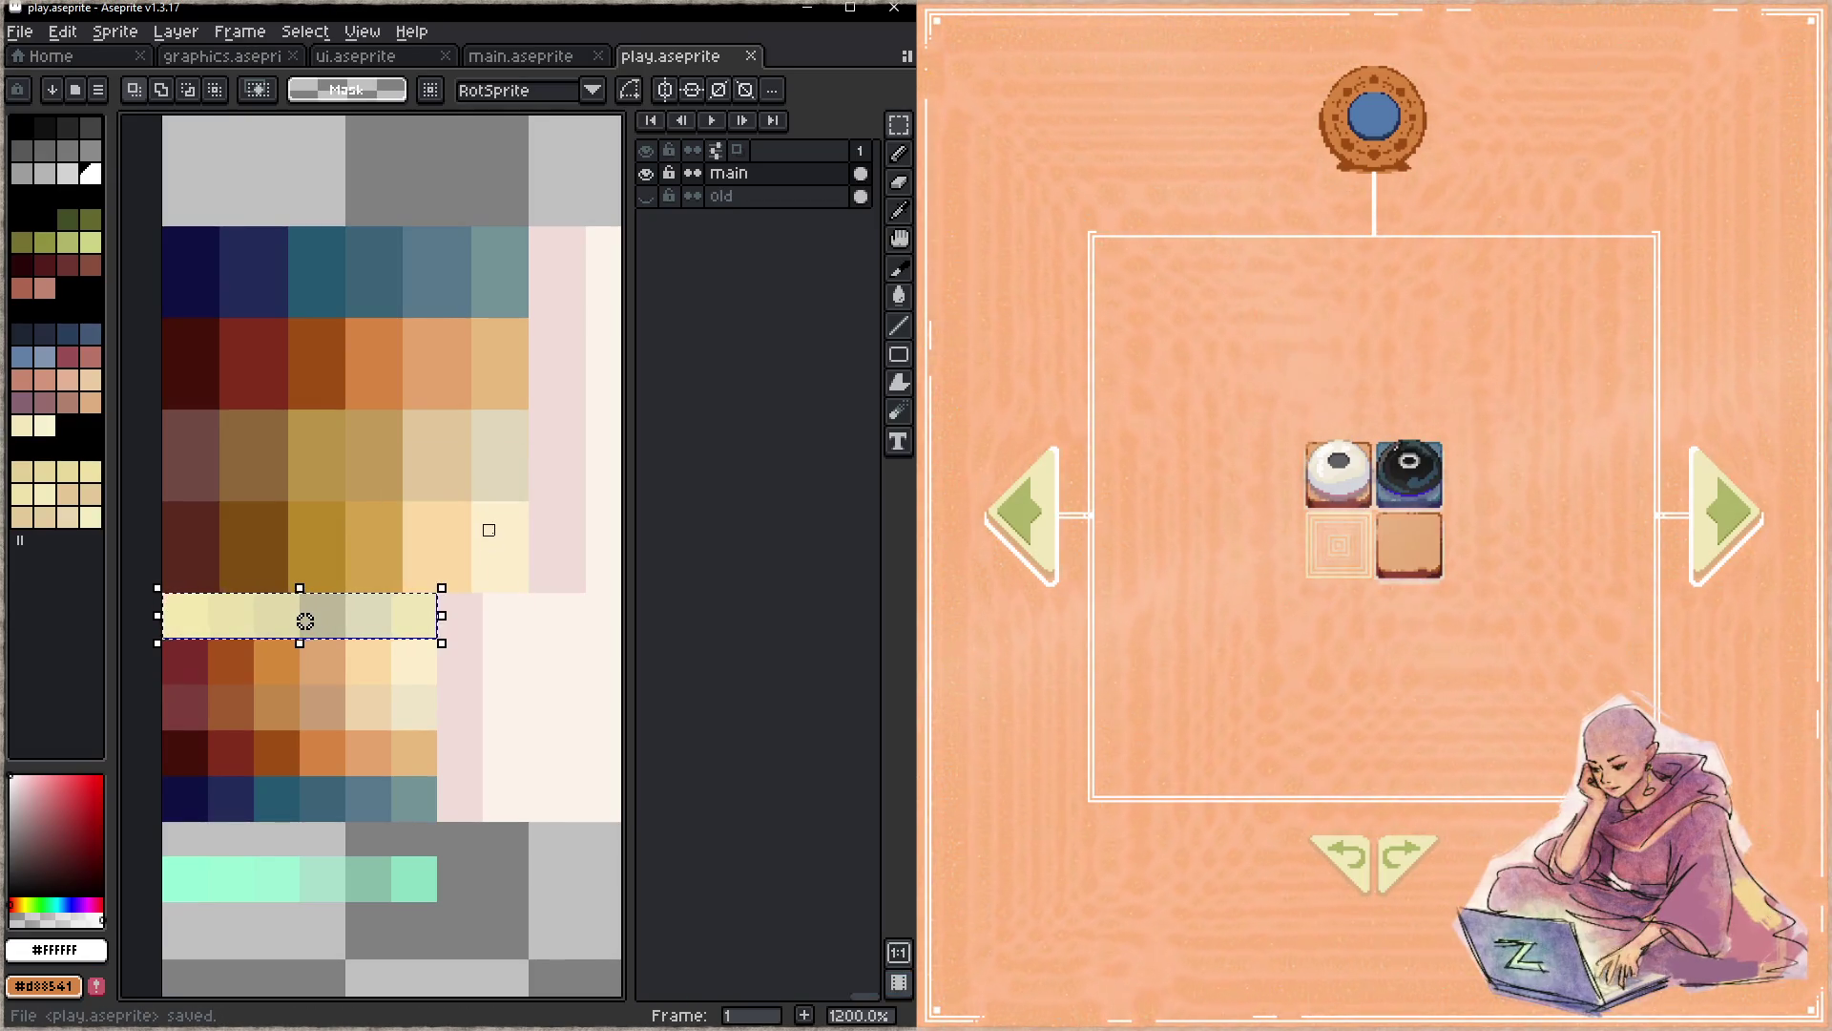
pyautogui.hotkey('ctrl', 'u')
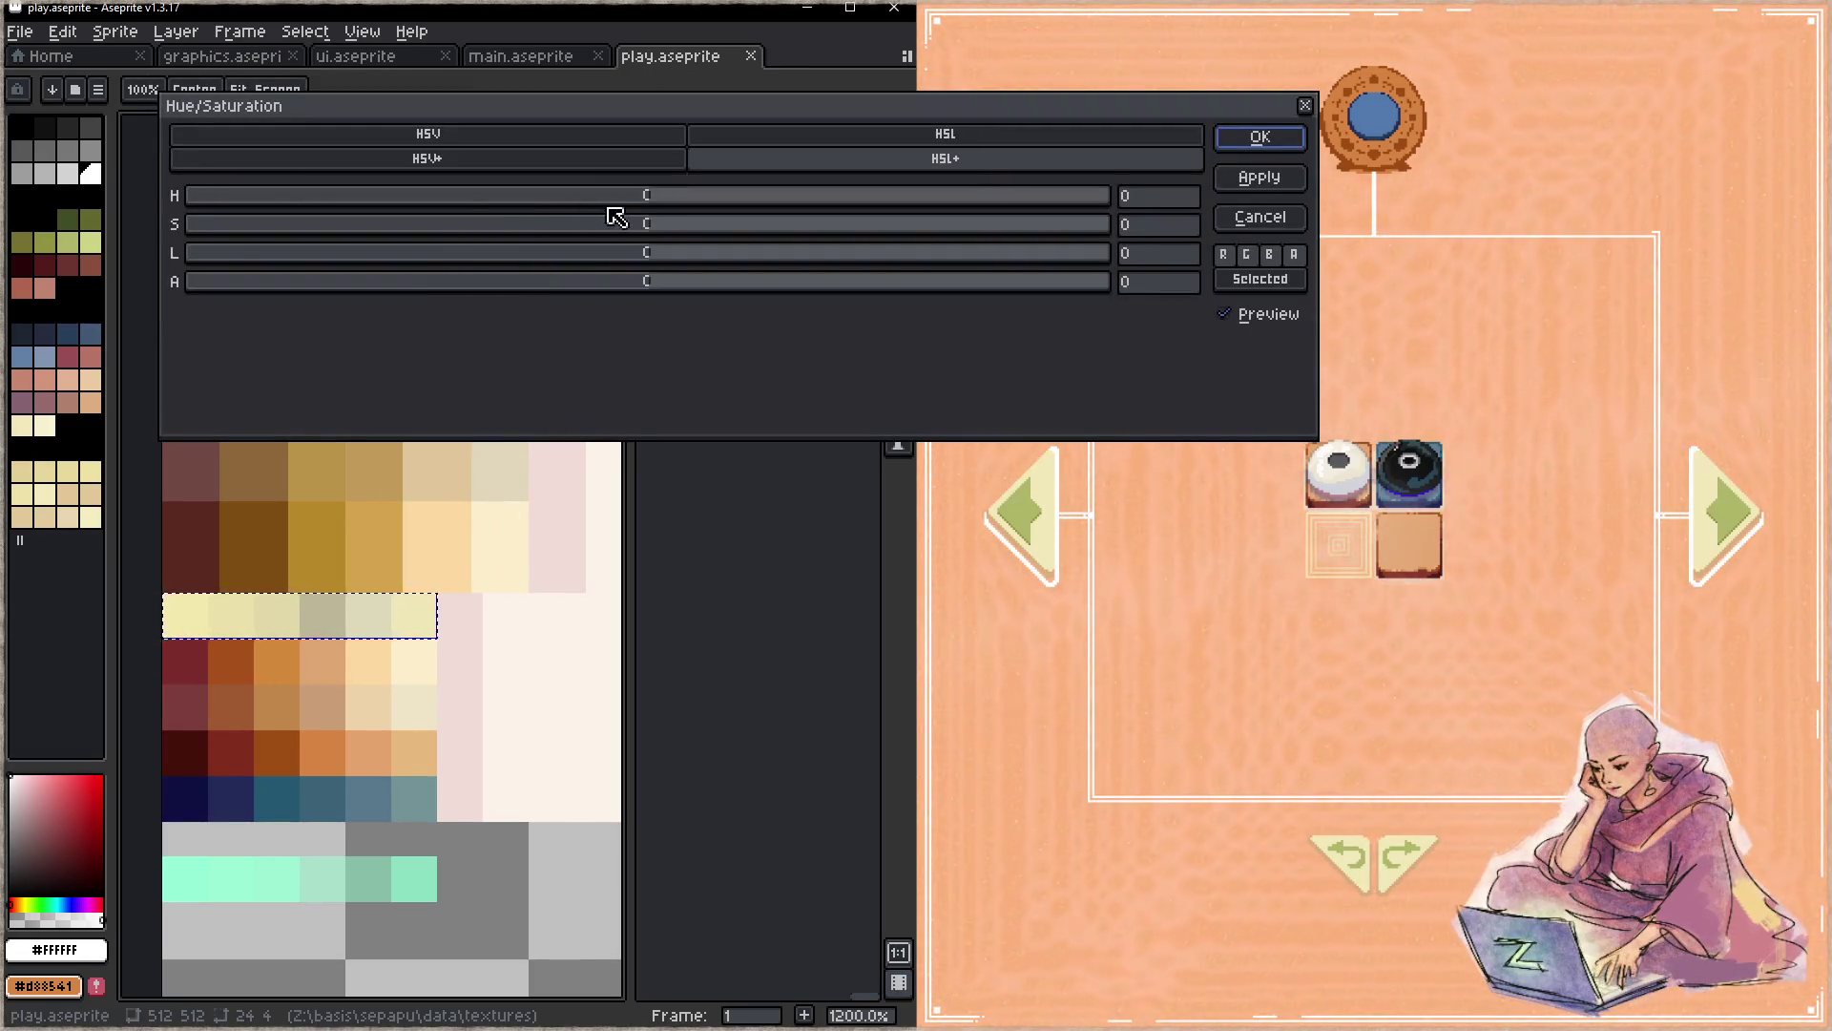
pyautogui.moveTo(654, 226); pyautogui.dragTo(850, 253)
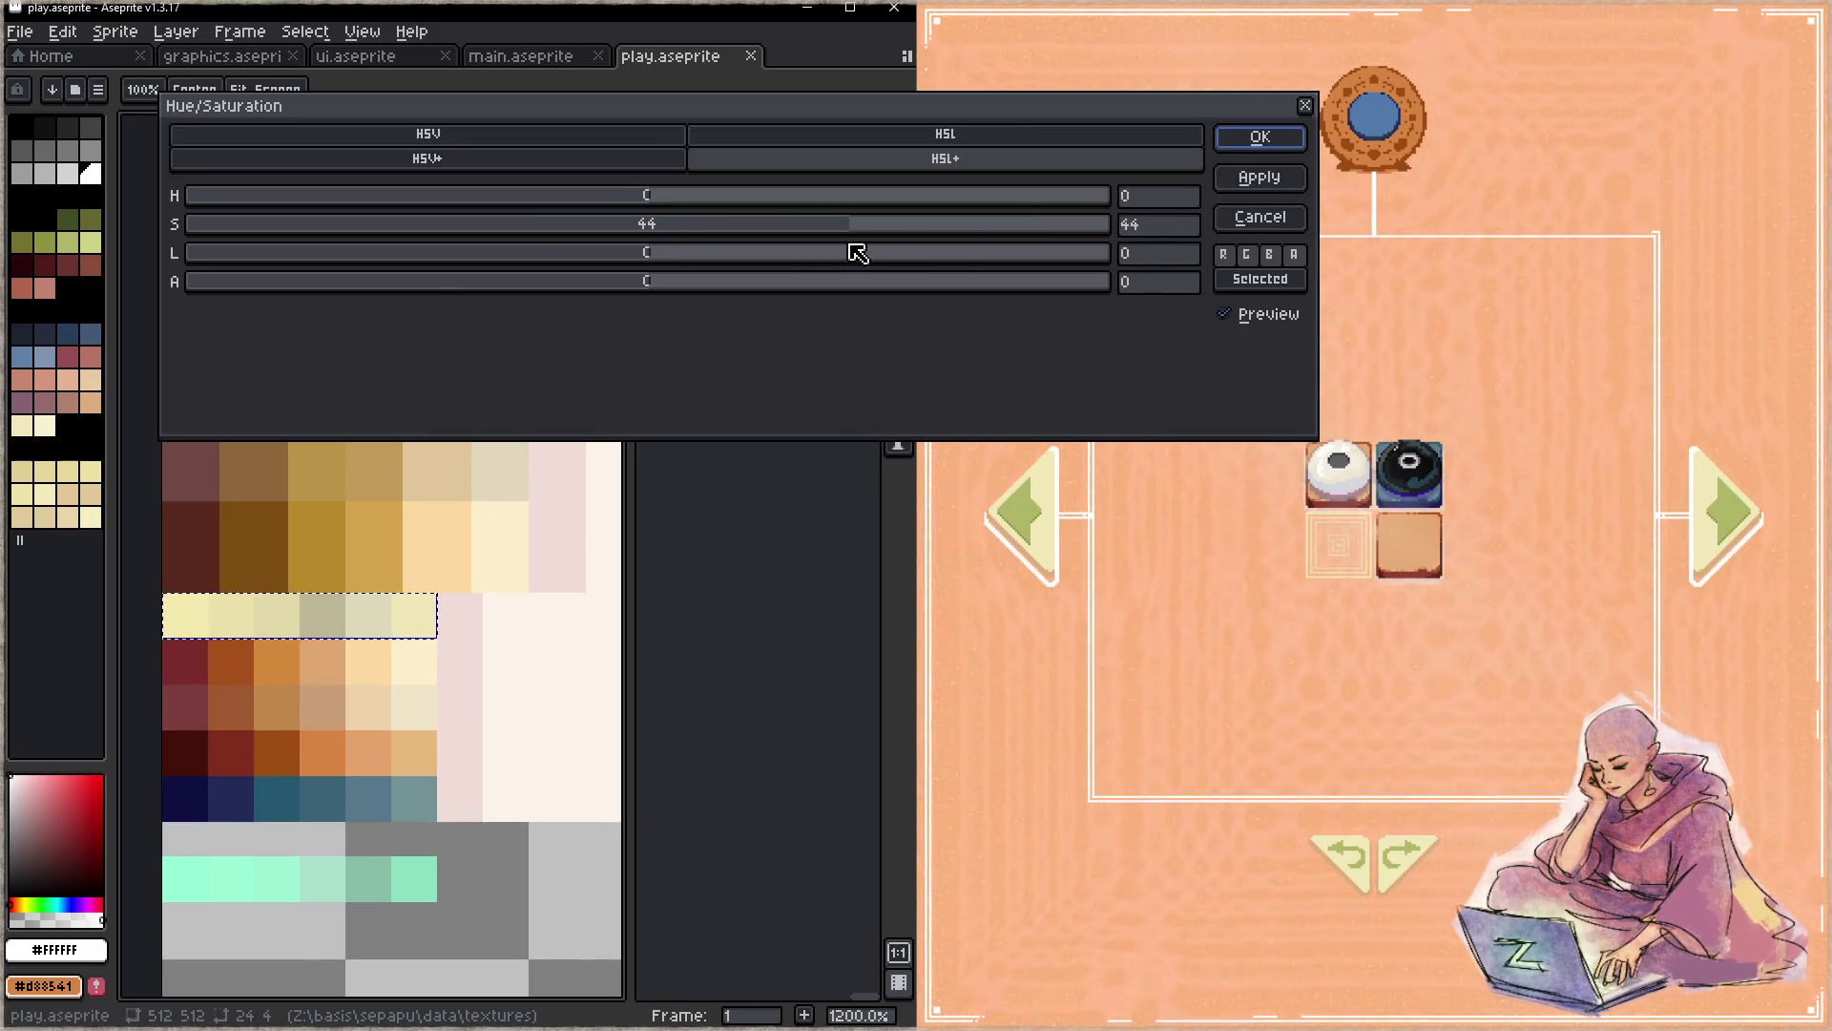
pyautogui.moveTo(651, 201); pyautogui.dragTo(676, 205)
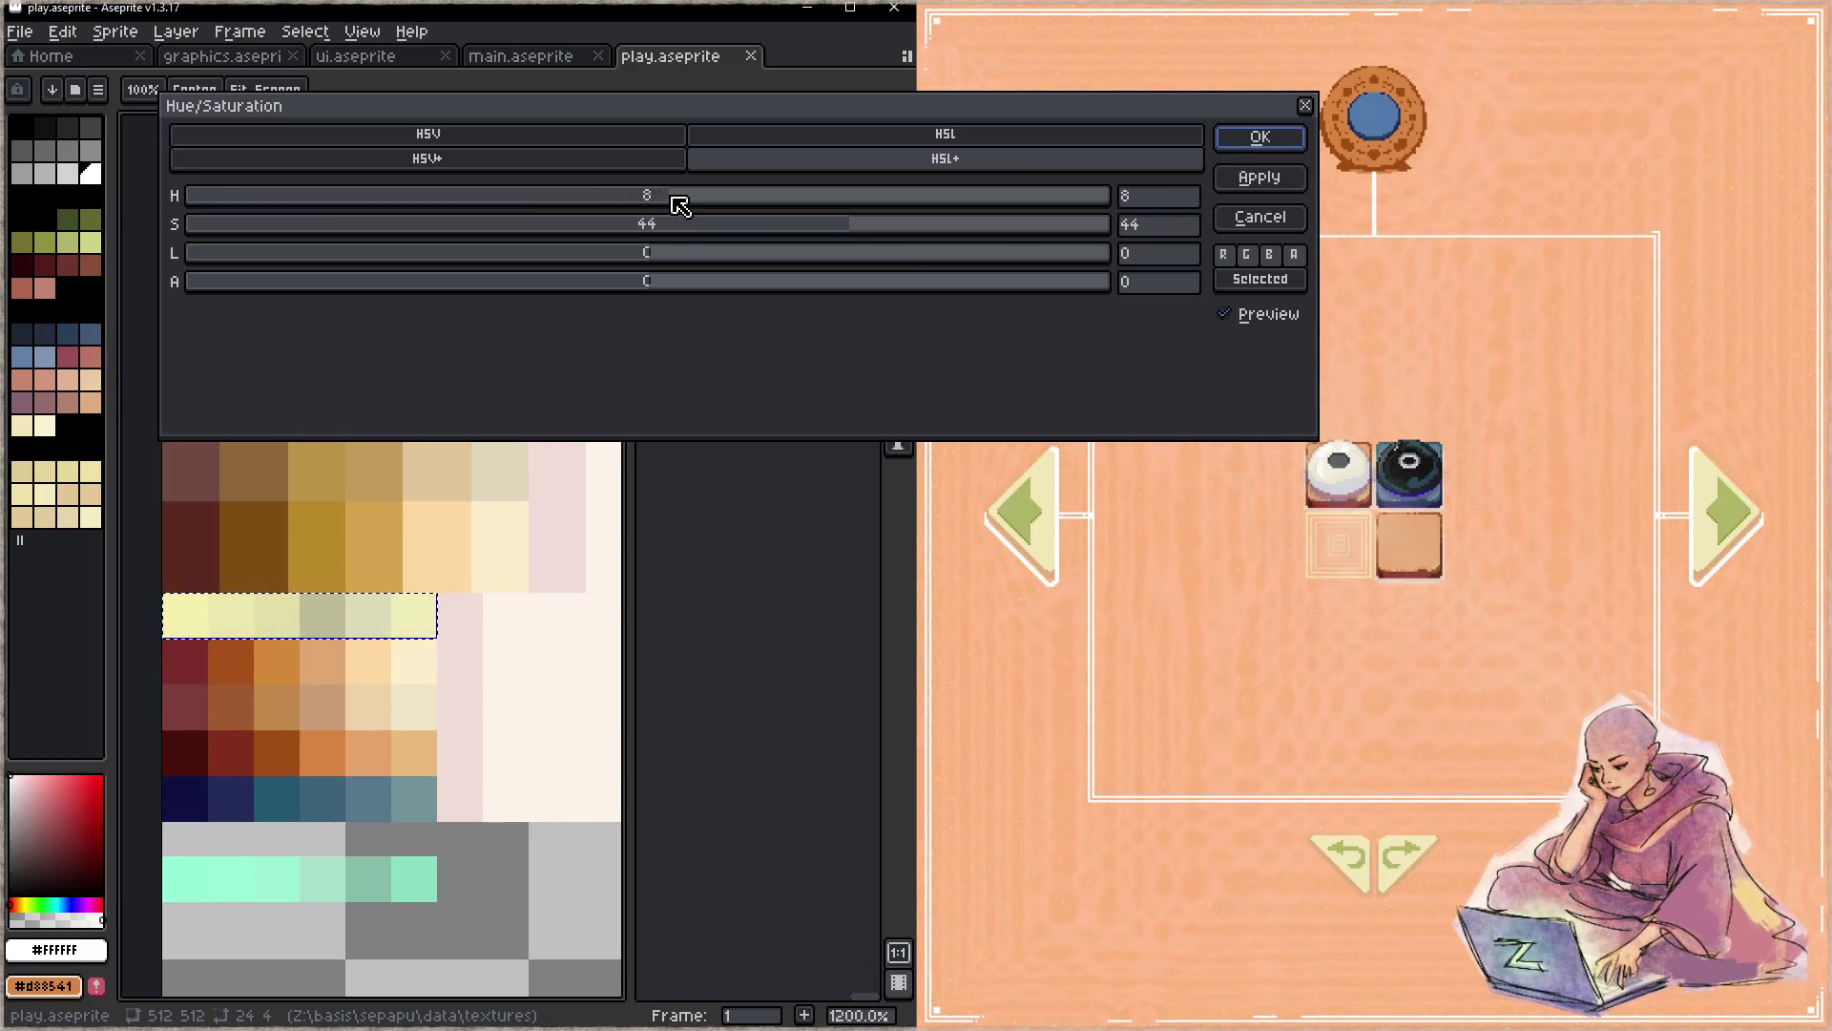
pyautogui.click(1257, 141)
pyautogui.hotkey('ctrl', 's')
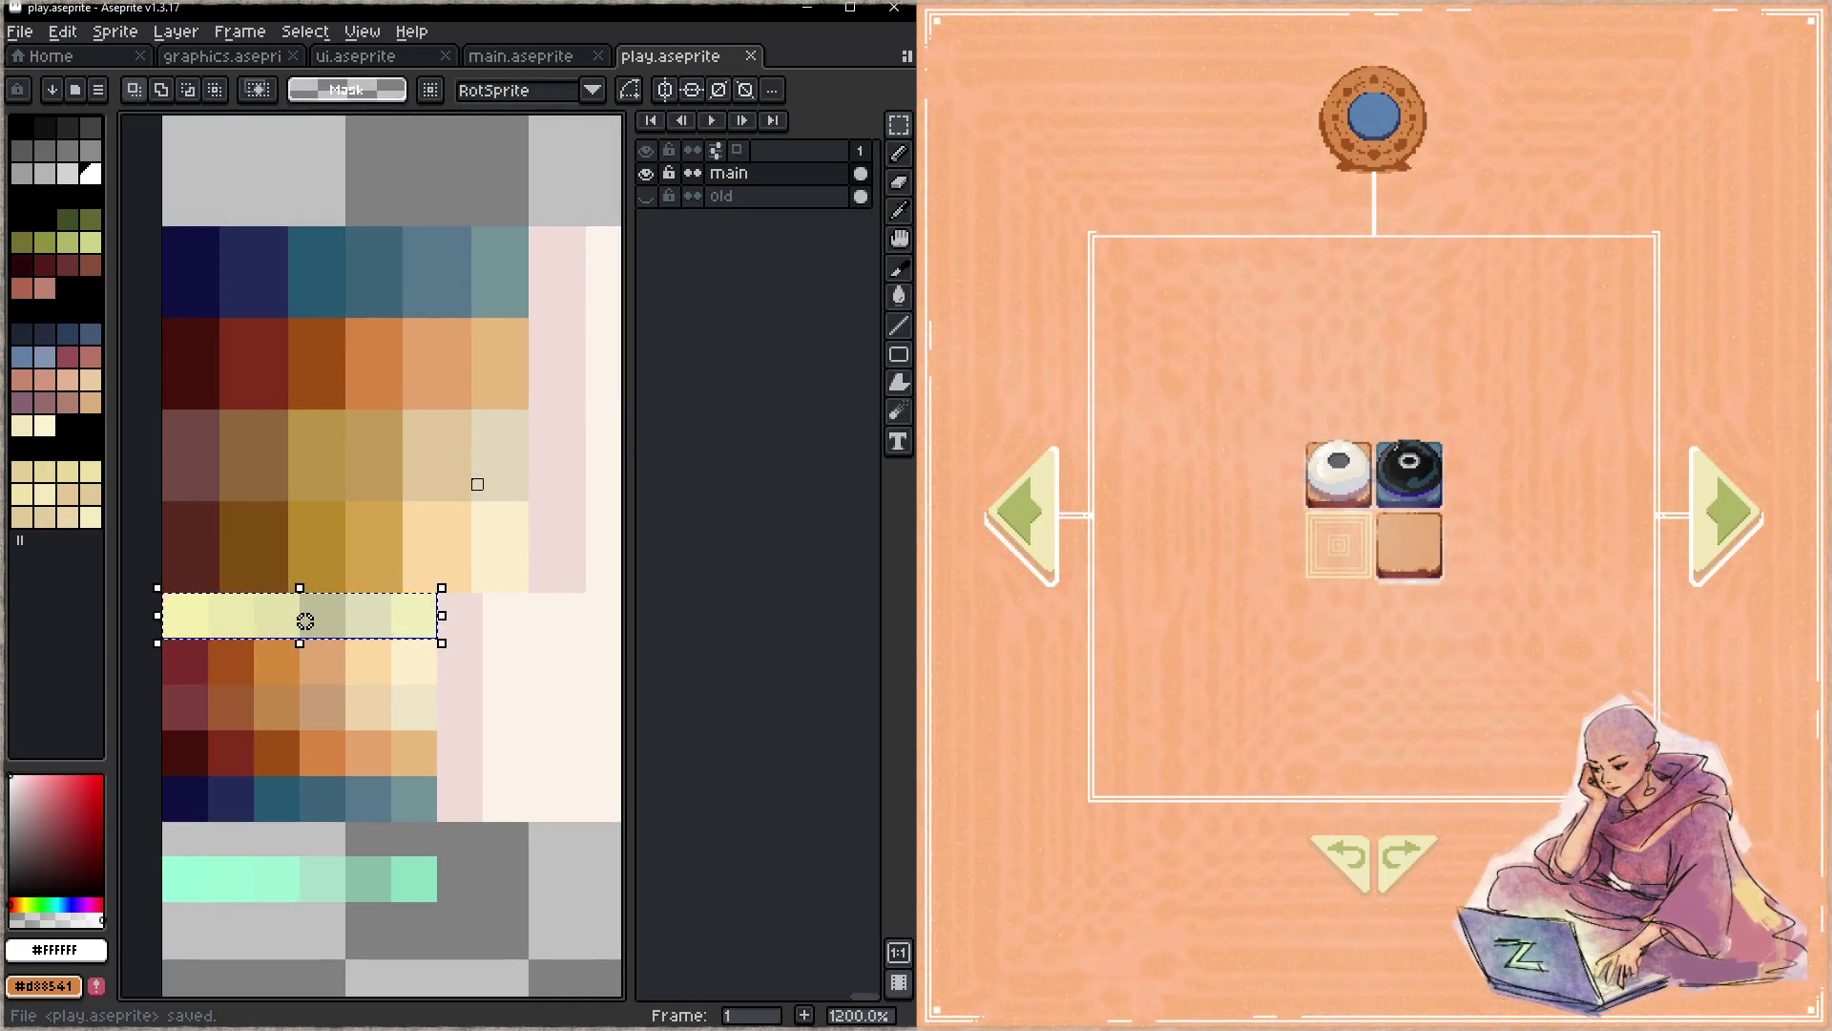
pyautogui.scroll(3, 225, 614)
# - Select the strip's middle swatches and nudge their hue back toward pale yellow, saving the result
pyautogui.moveTo(225, 596)
pyautogui.mouseDown()
pyautogui.moveTo(338, 664)
pyautogui.moveTo(400, 671)
pyautogui.mouseUp()
pyautogui.hotkey('ctrl', 'u')
pyautogui.moveTo(652, 198); pyautogui.dragTo(527, 211)
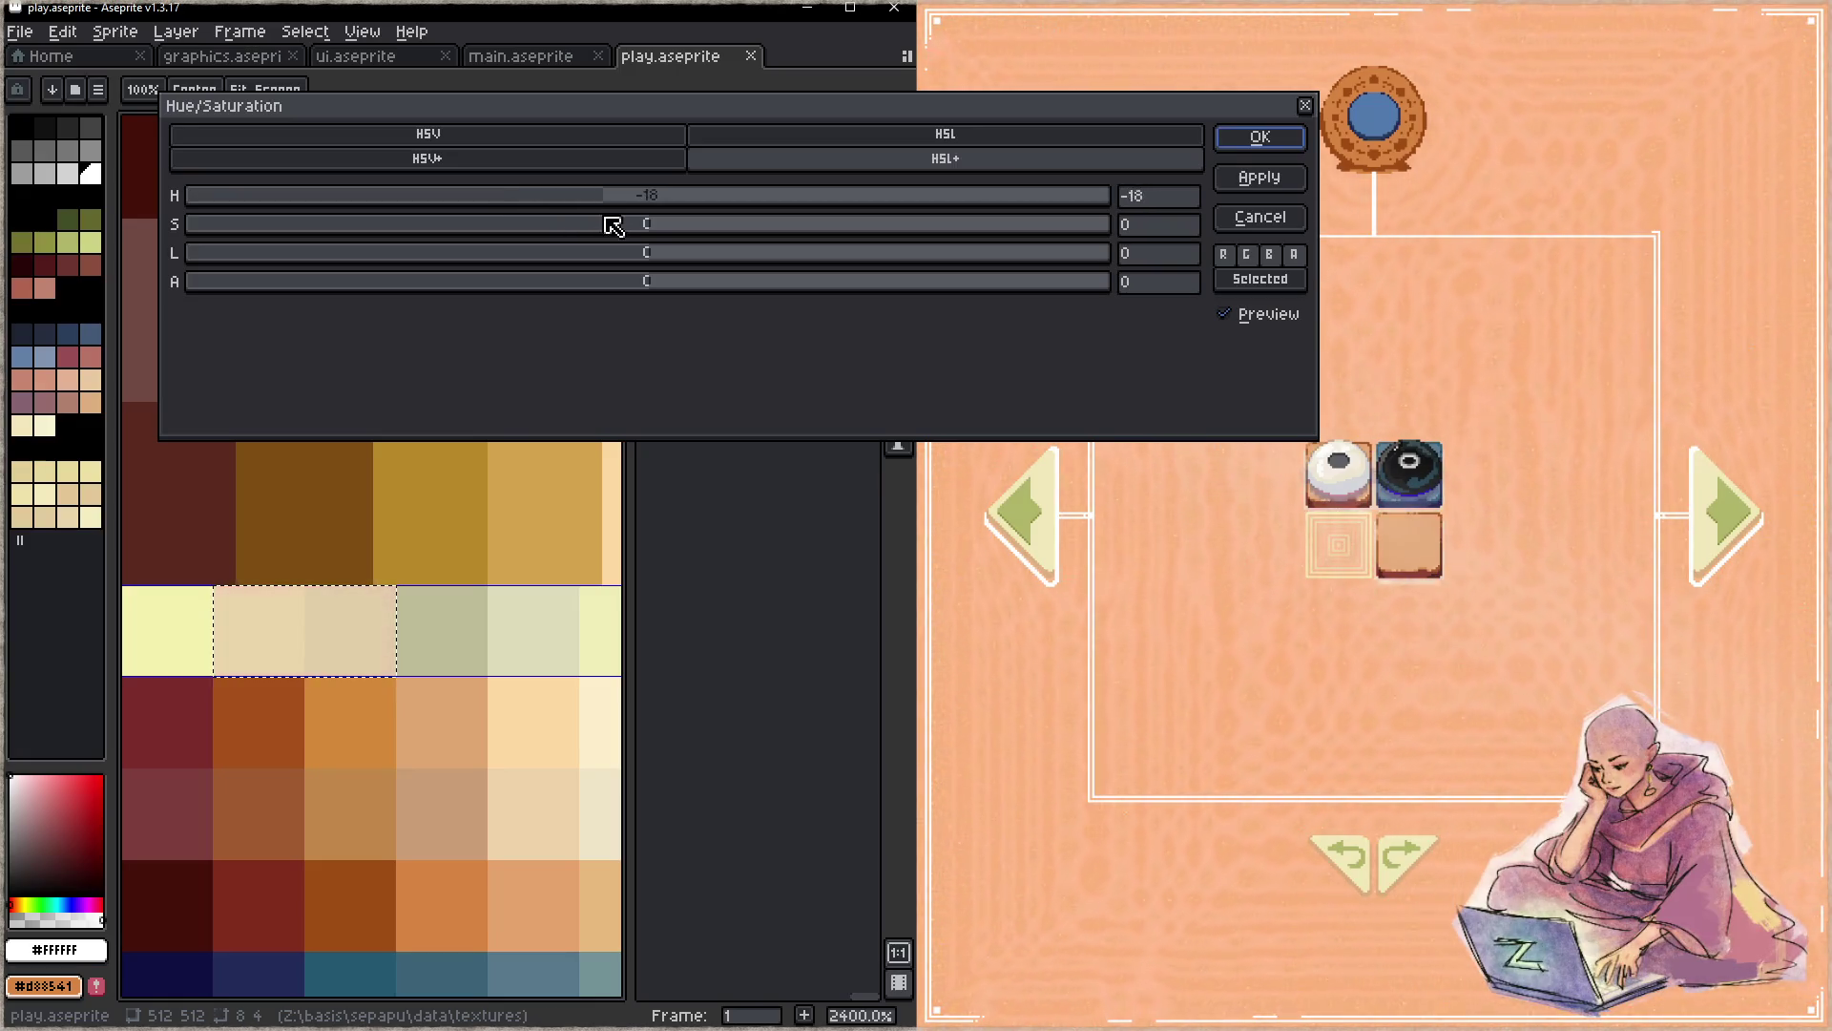
pyautogui.moveTo(527, 212); pyautogui.dragTo(672, 250)
pyautogui.click(1259, 135)
pyautogui.hotkey('ctrl', 's')
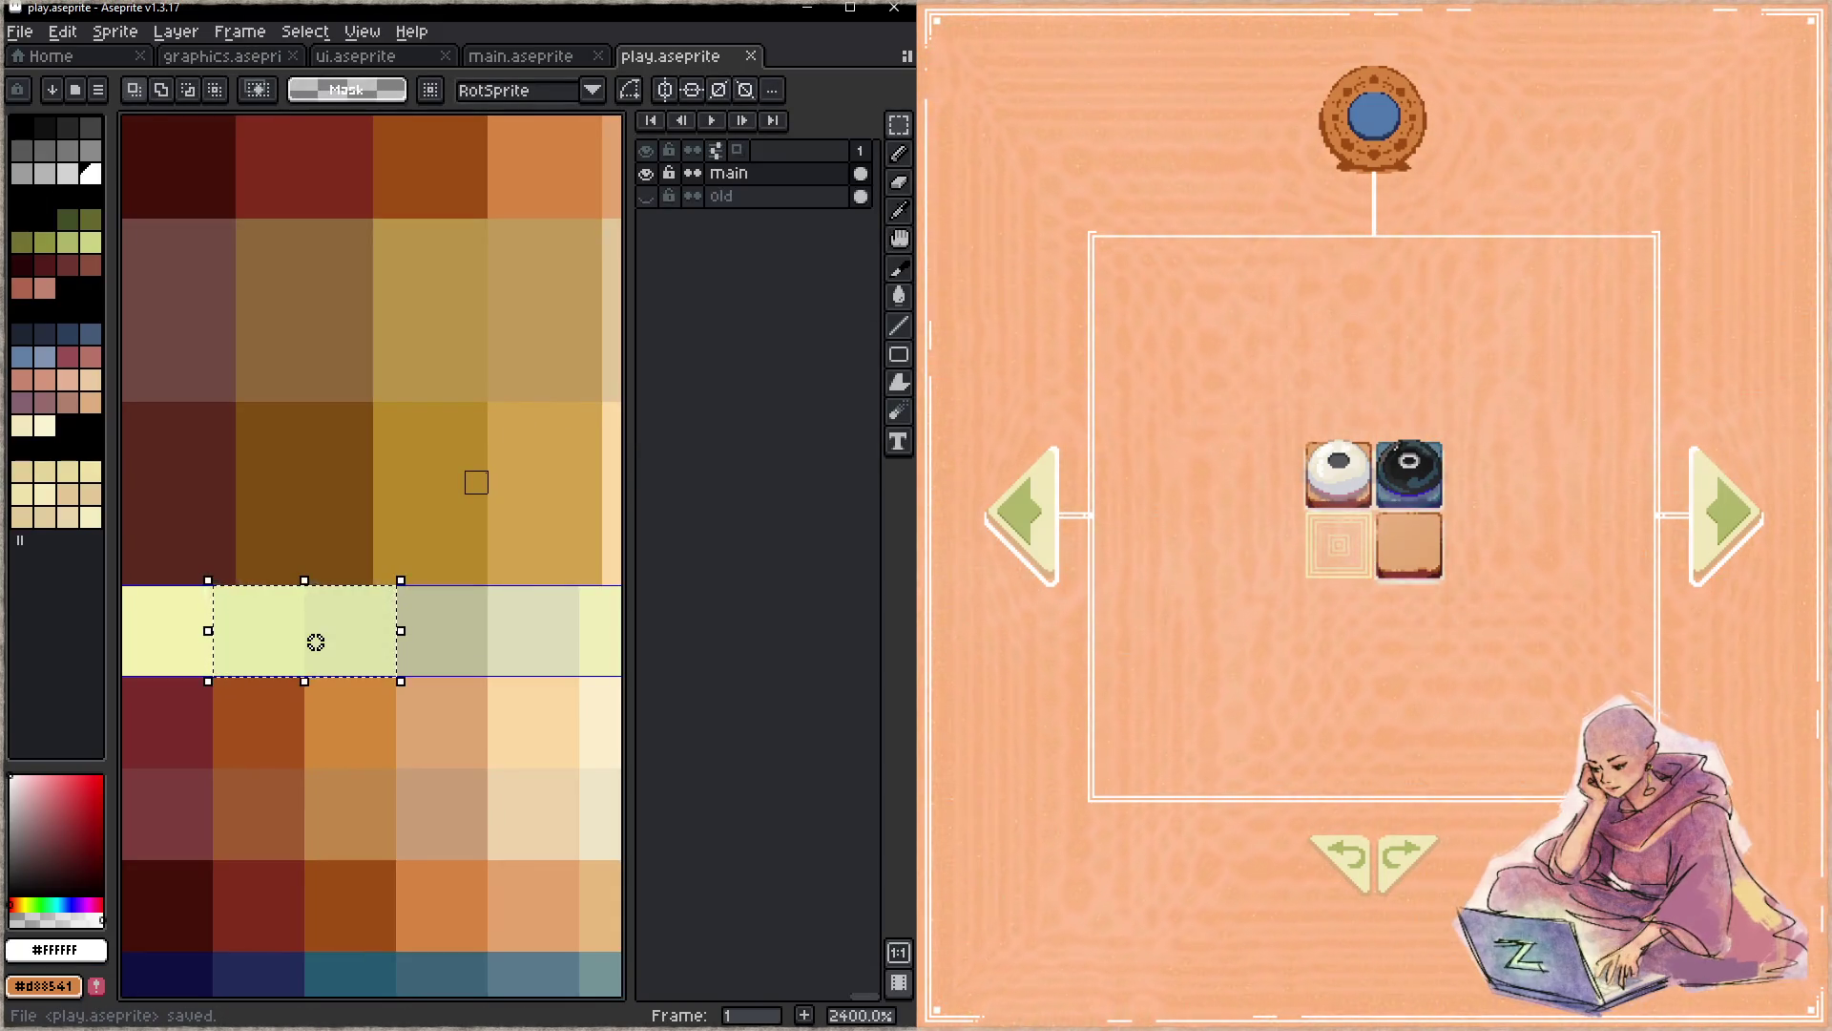
# - Tint the two middle swatches pale green, save play.aseprite, and preview it in the game
pyautogui.hotkey('ctrl', 'u')
pyautogui.moveTo(645, 200)
pyautogui.mouseDown()
pyautogui.moveTo(619, 203)
pyautogui.moveTo(717, 203)
pyautogui.mouseUp()
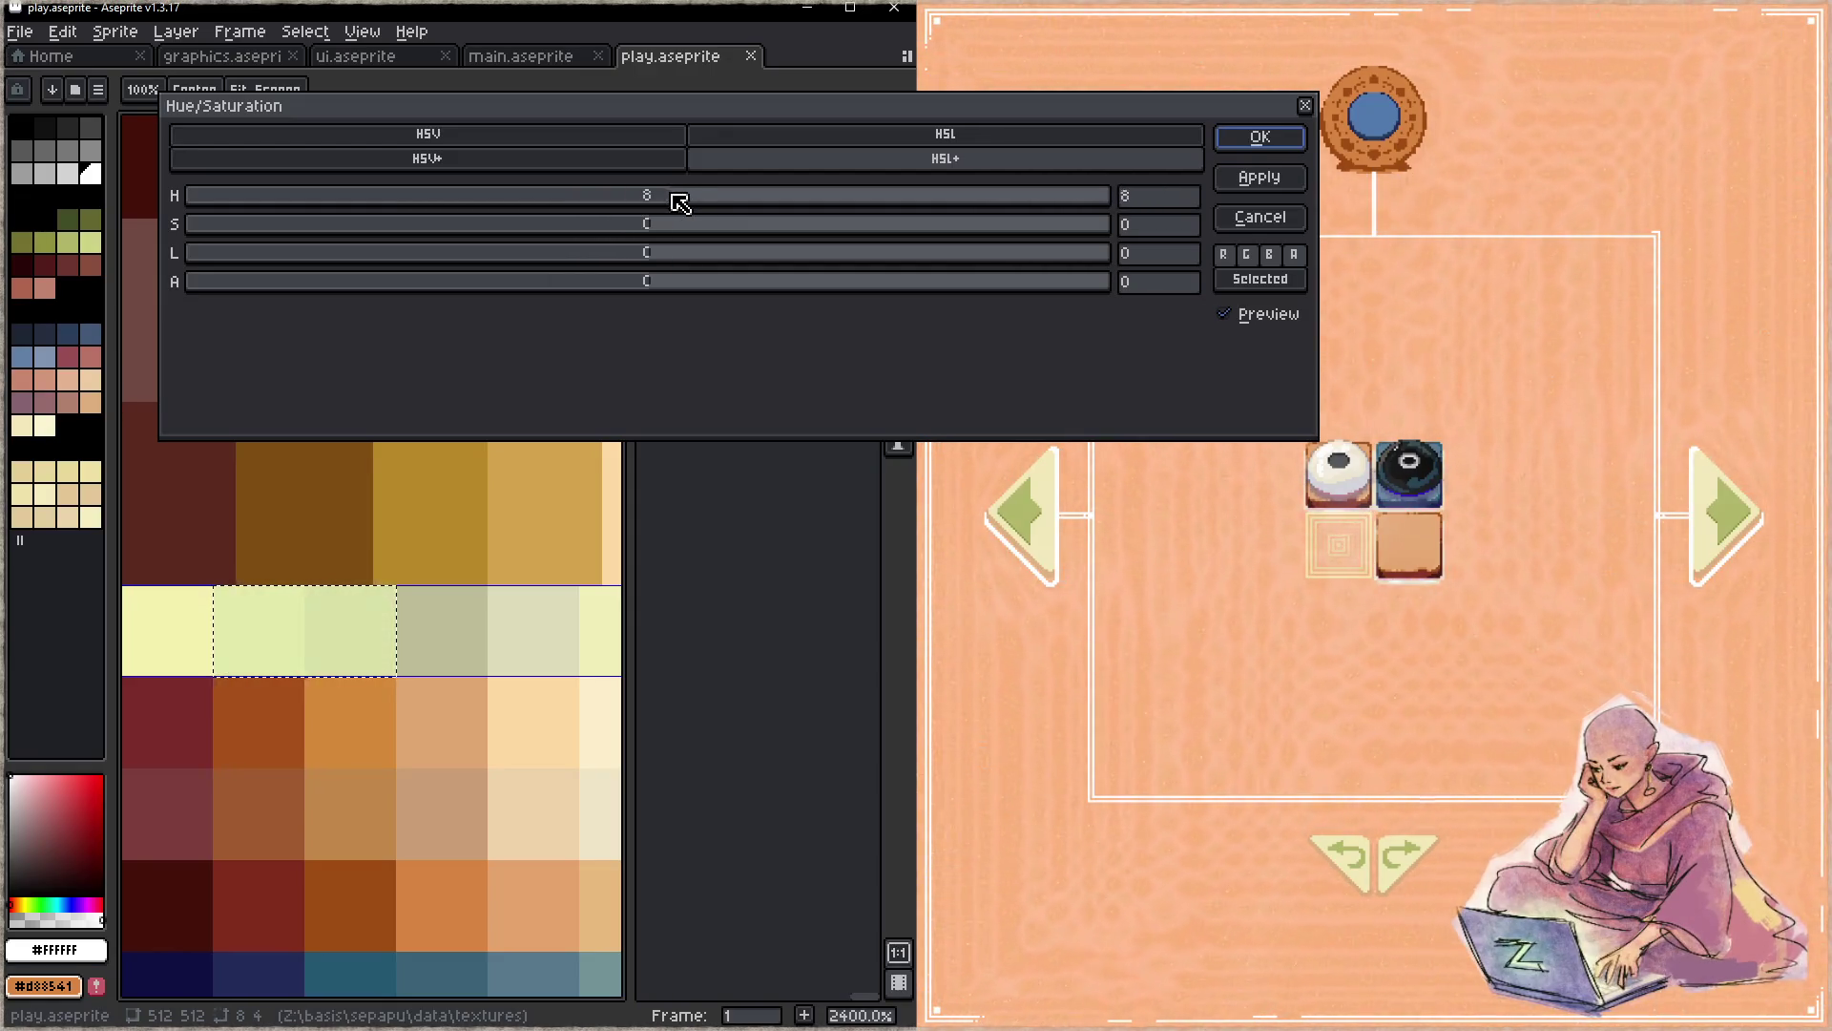
pyautogui.click(1267, 140)
pyautogui.hotkey('ctrl', 's')
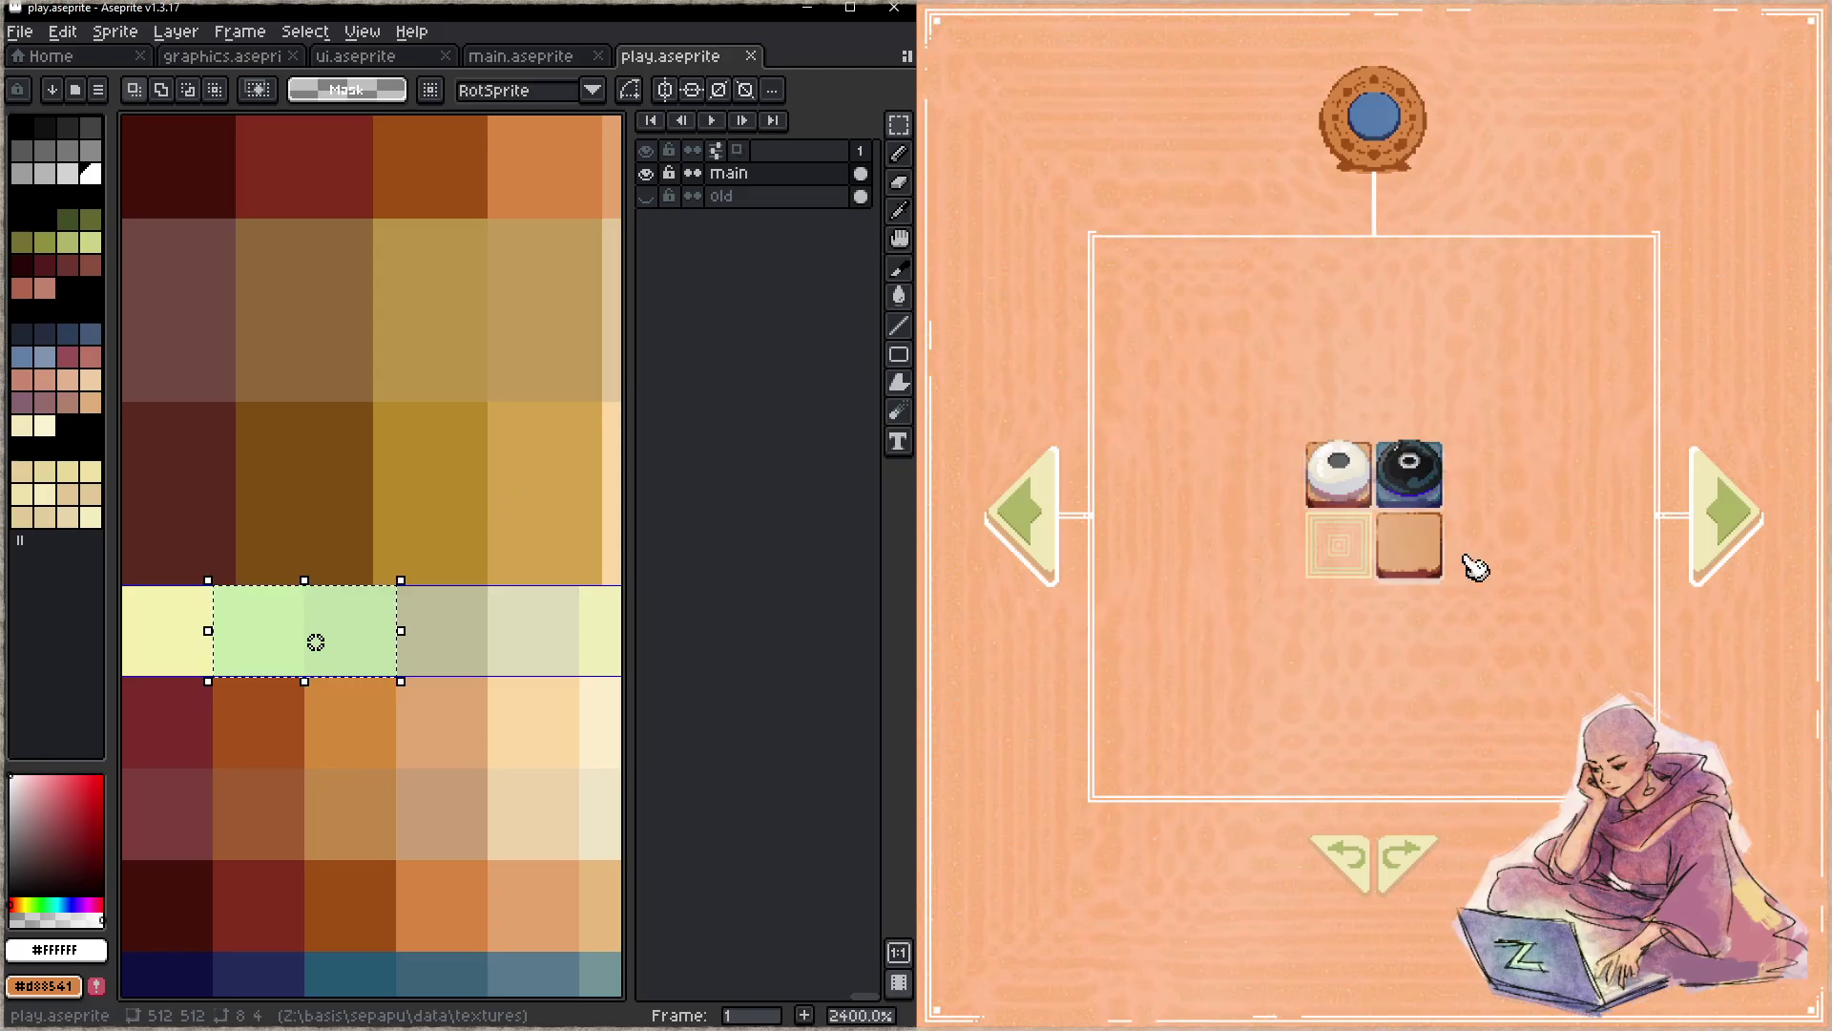
pyautogui.click(1499, 697)
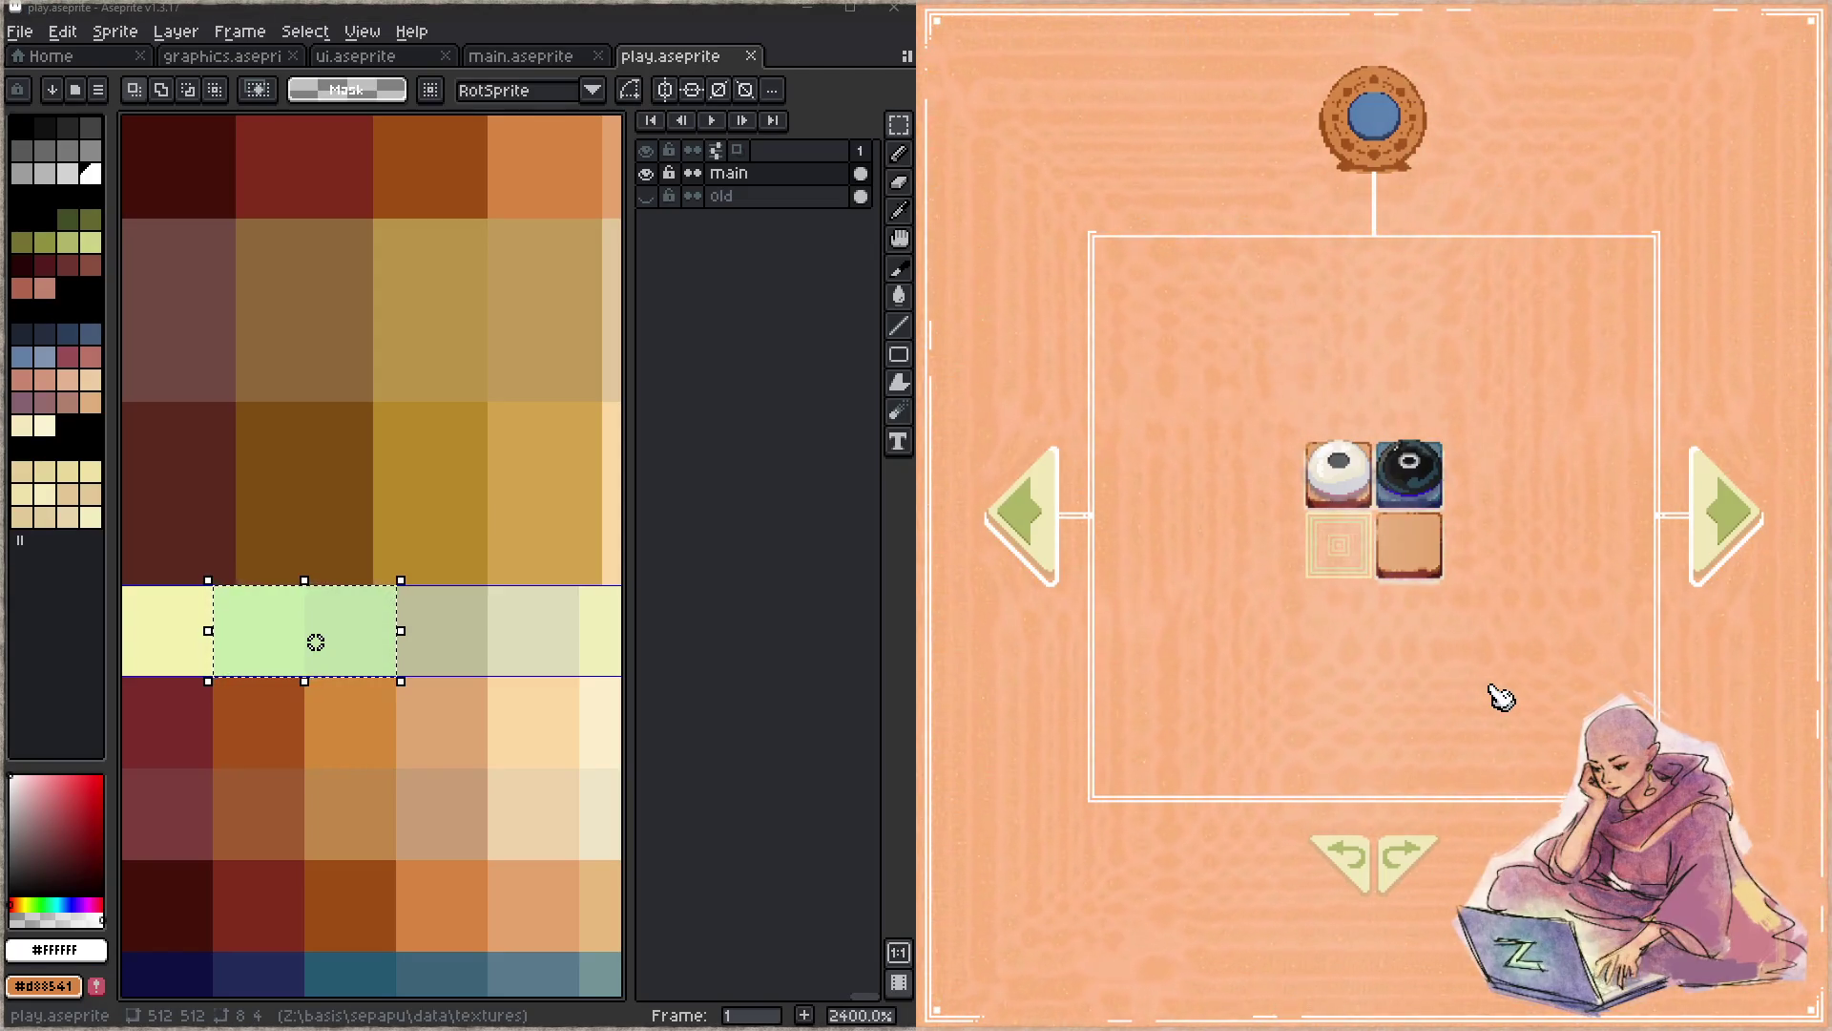
pyautogui.scroll(-2, 380, 544)
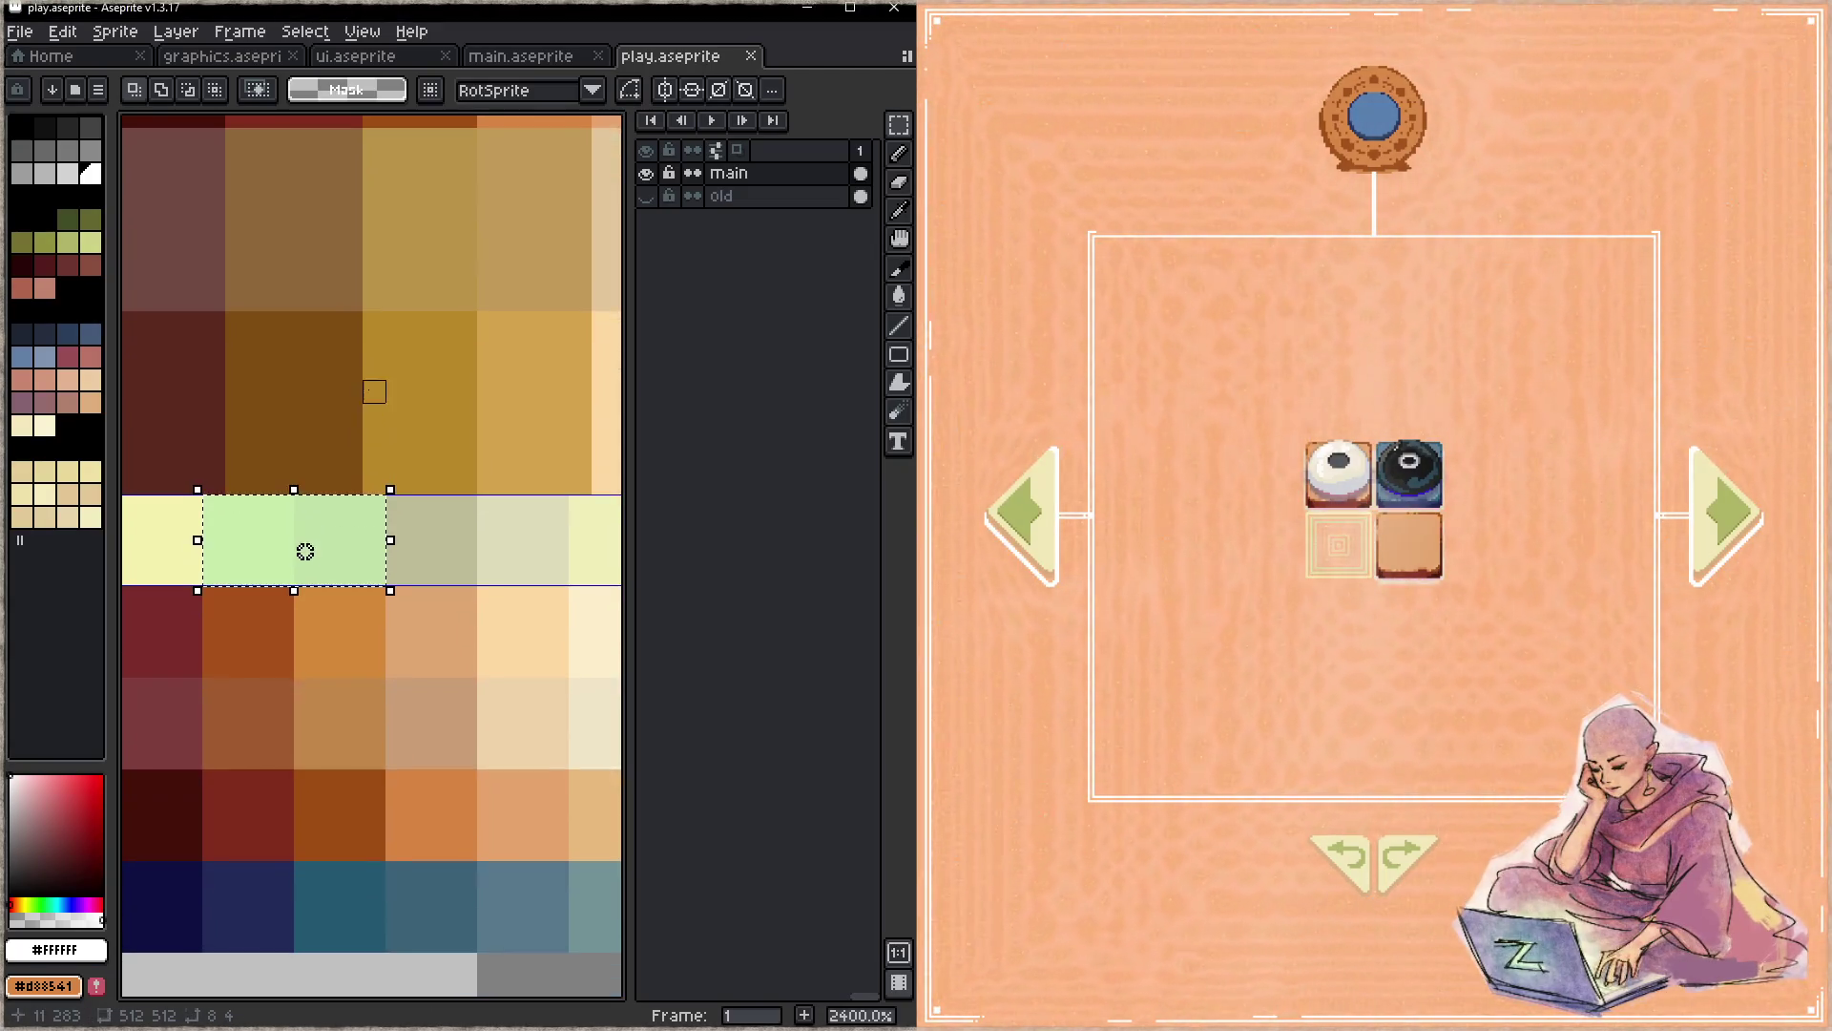
pyautogui.click(247, 58)
pyautogui.scroll(-1, 604, 432)
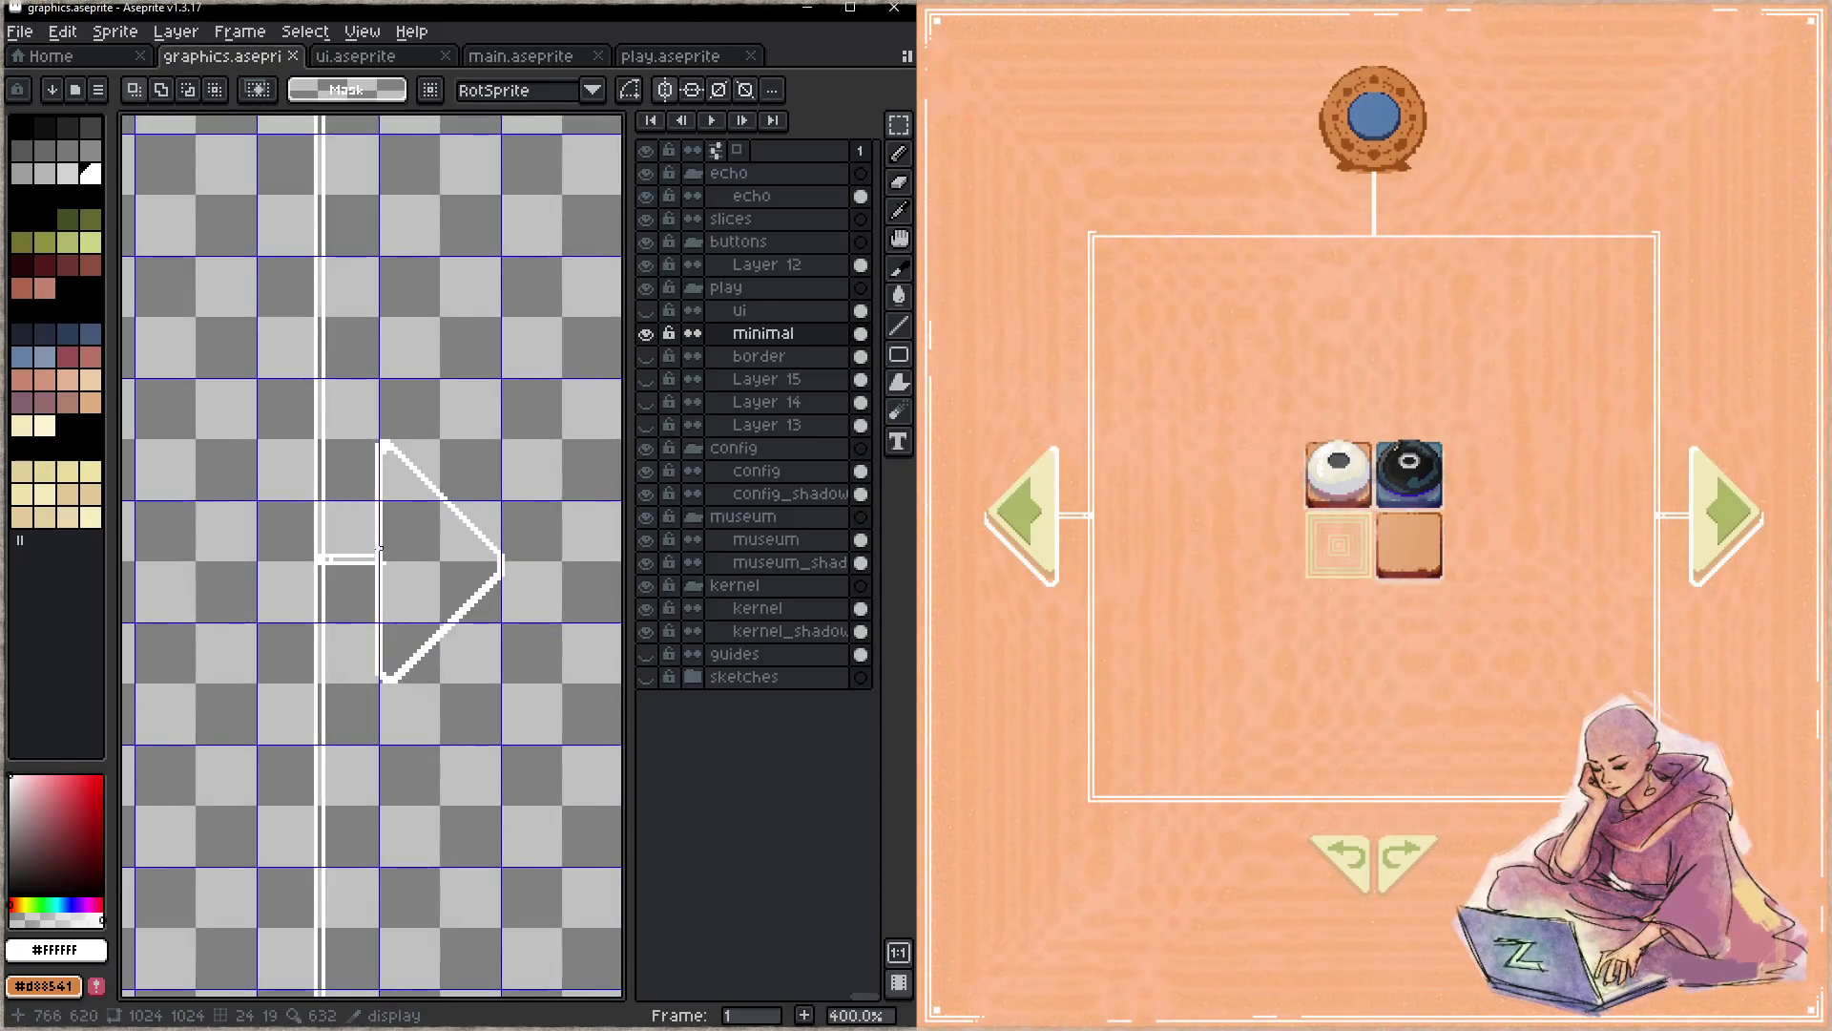
pyautogui.scroll(-1, 604, 432)
pyautogui.scroll(-1, 604, 433)
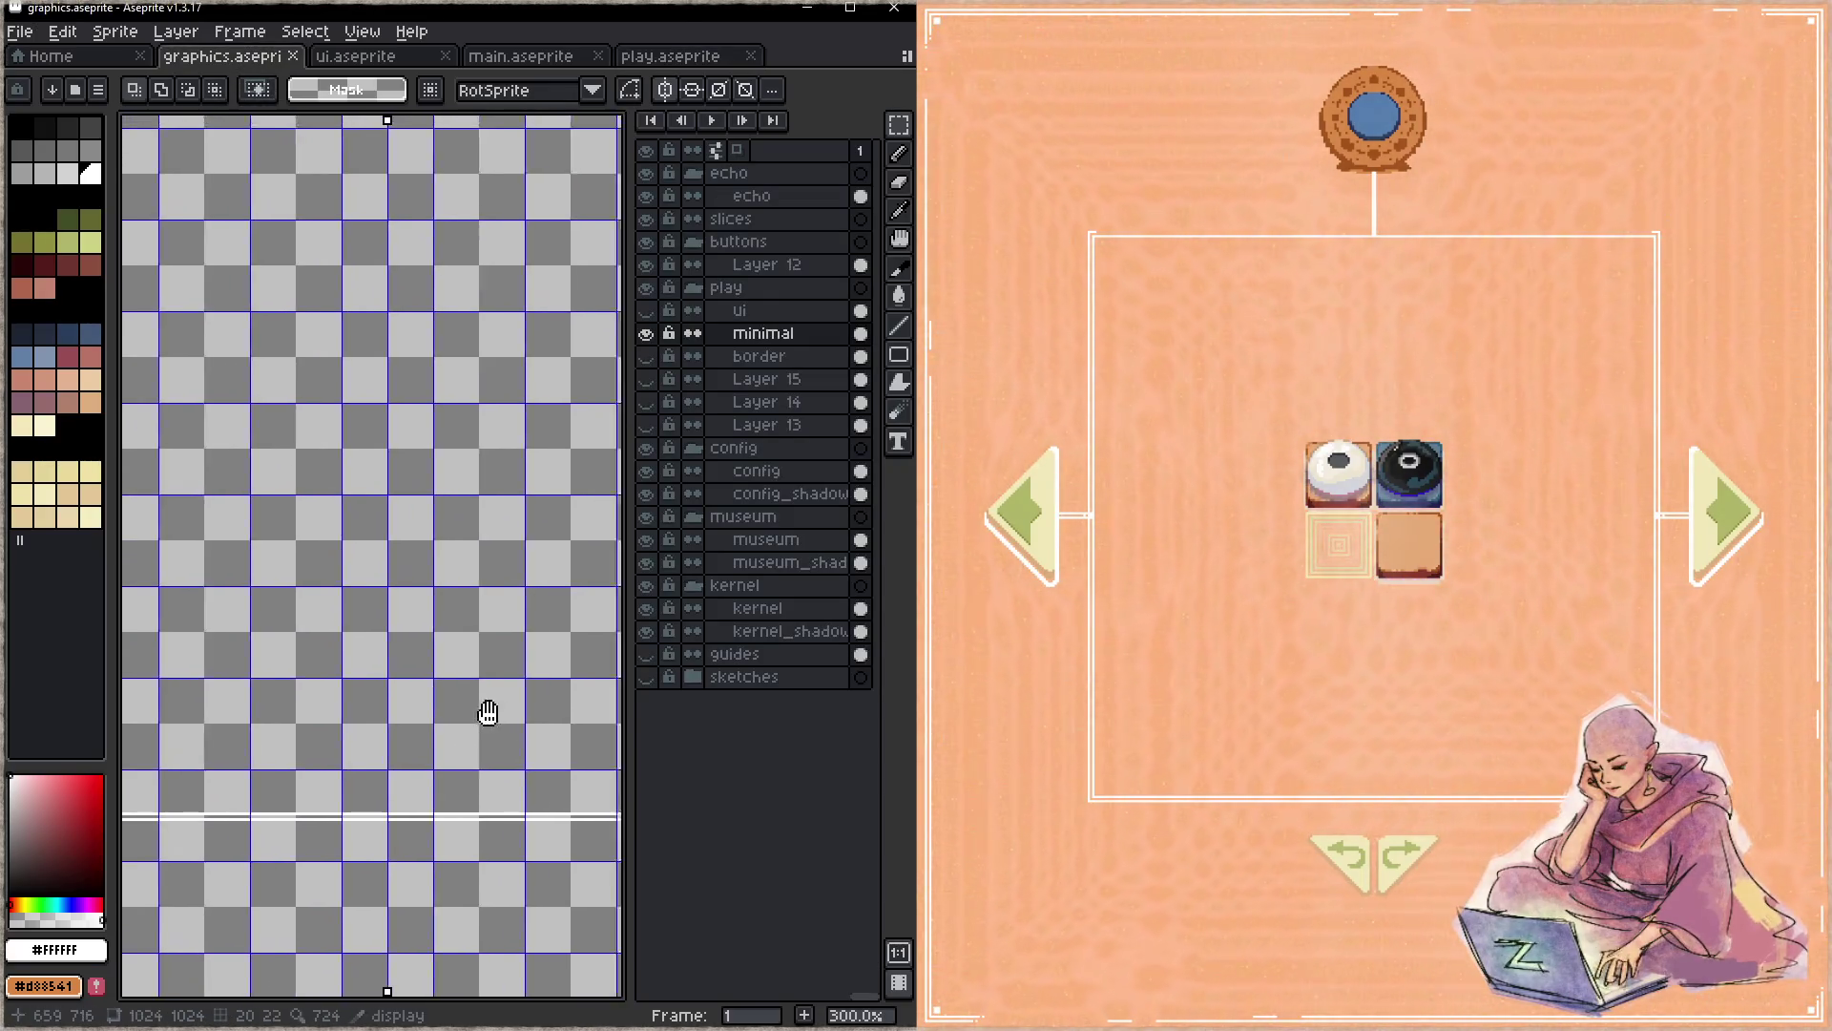
# - Pan to the orange wheel-menu ring in graphics.aseprite, save the file, and zoom in on the ring
pyautogui.moveTo(267, 110); pyautogui.dragTo(612, 654)
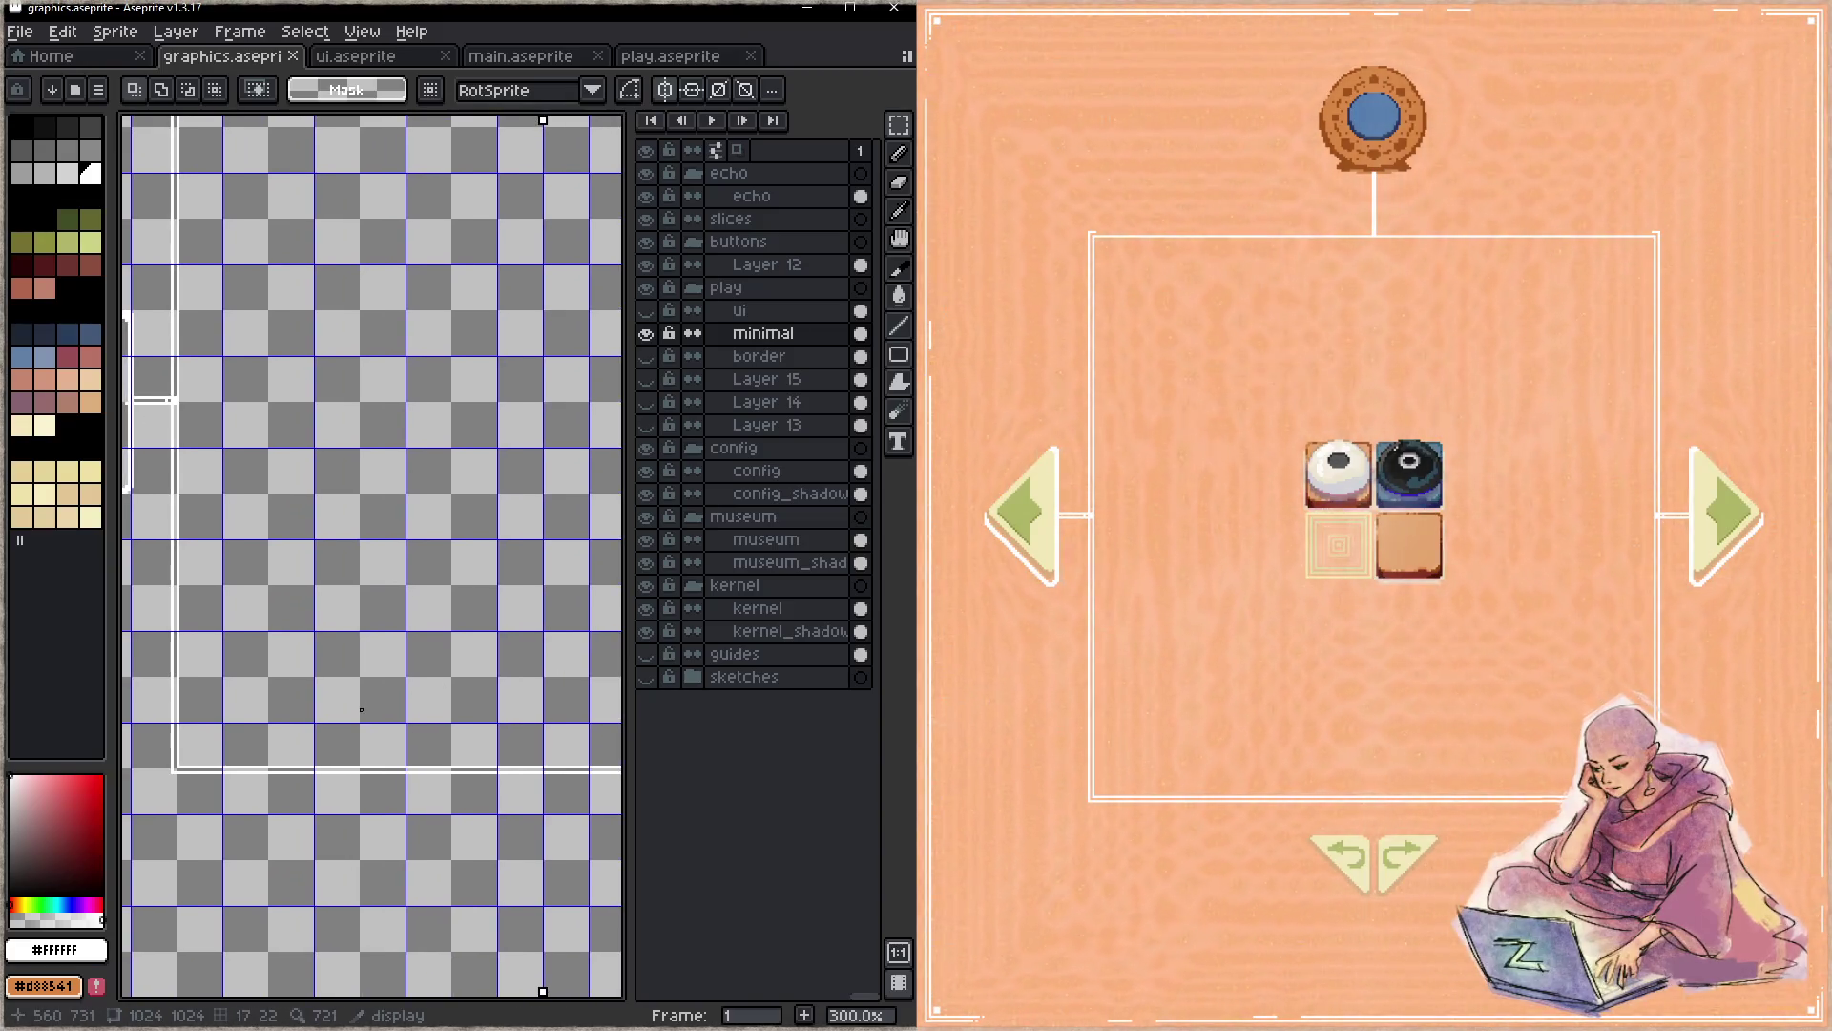
pyautogui.scroll(-5, 346, 518)
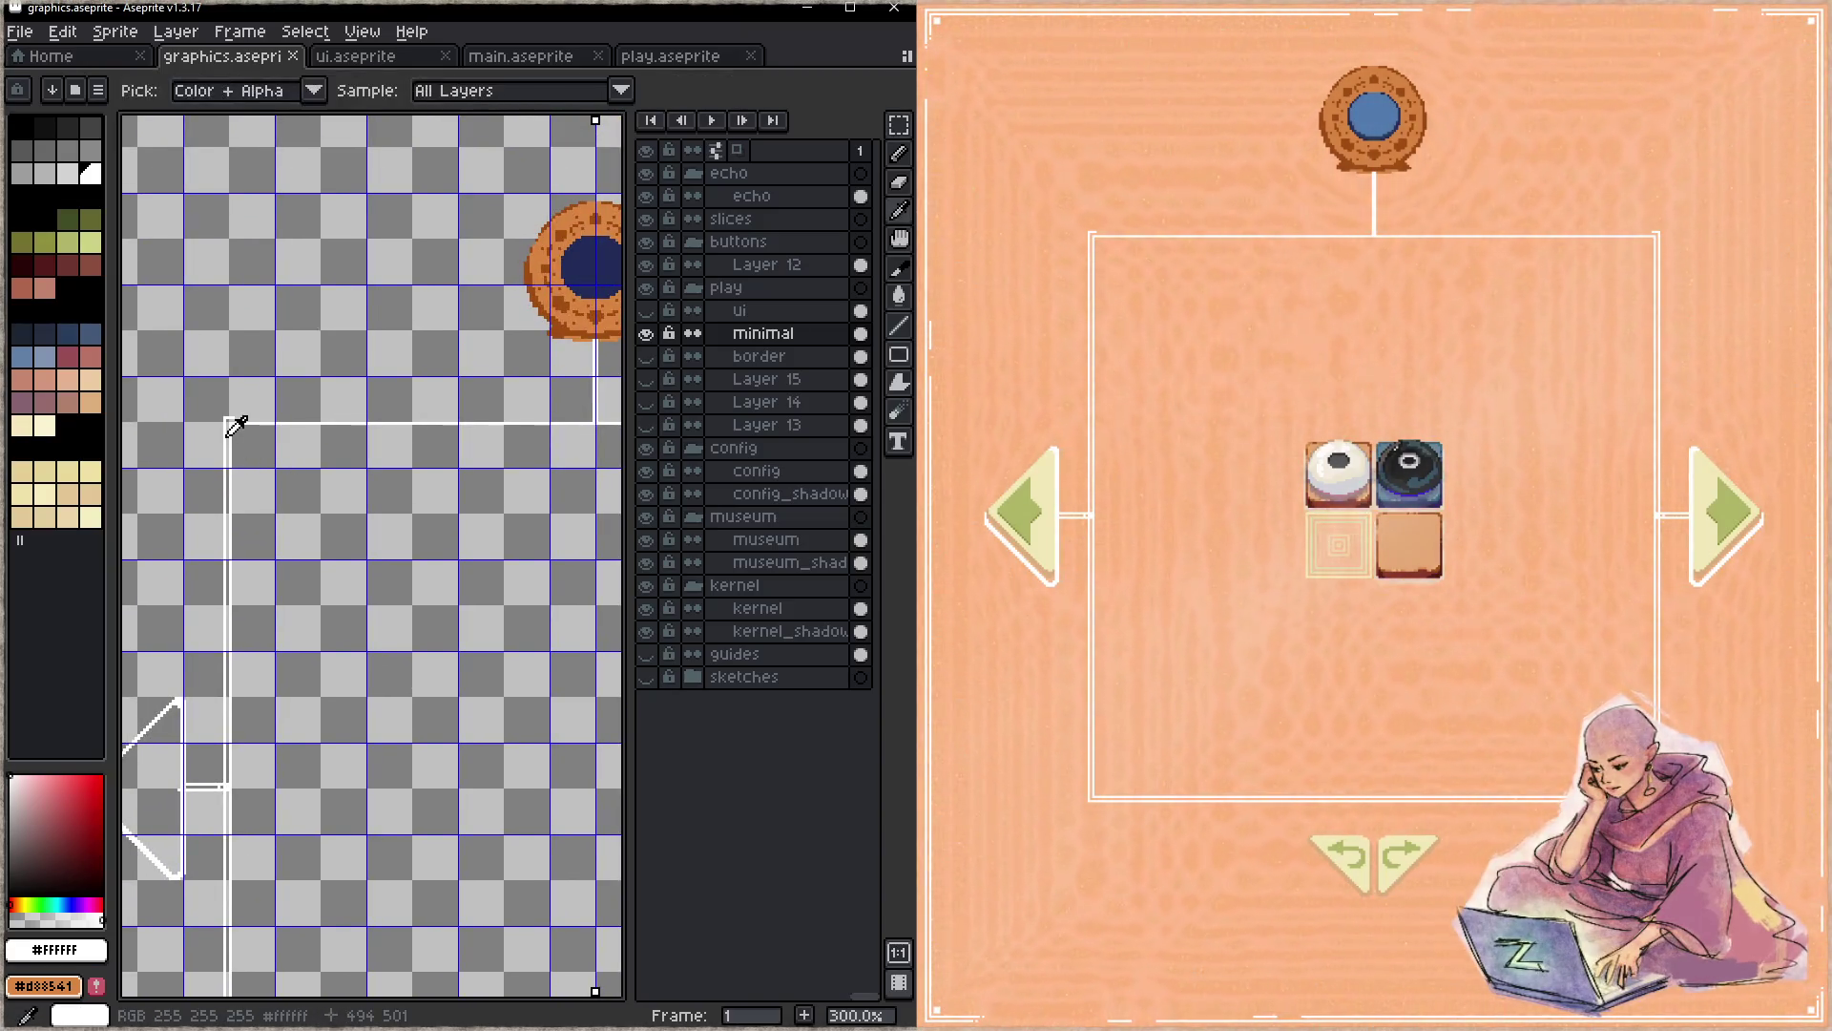
pyautogui.scroll(-2, 223, 436)
pyautogui.press('b')
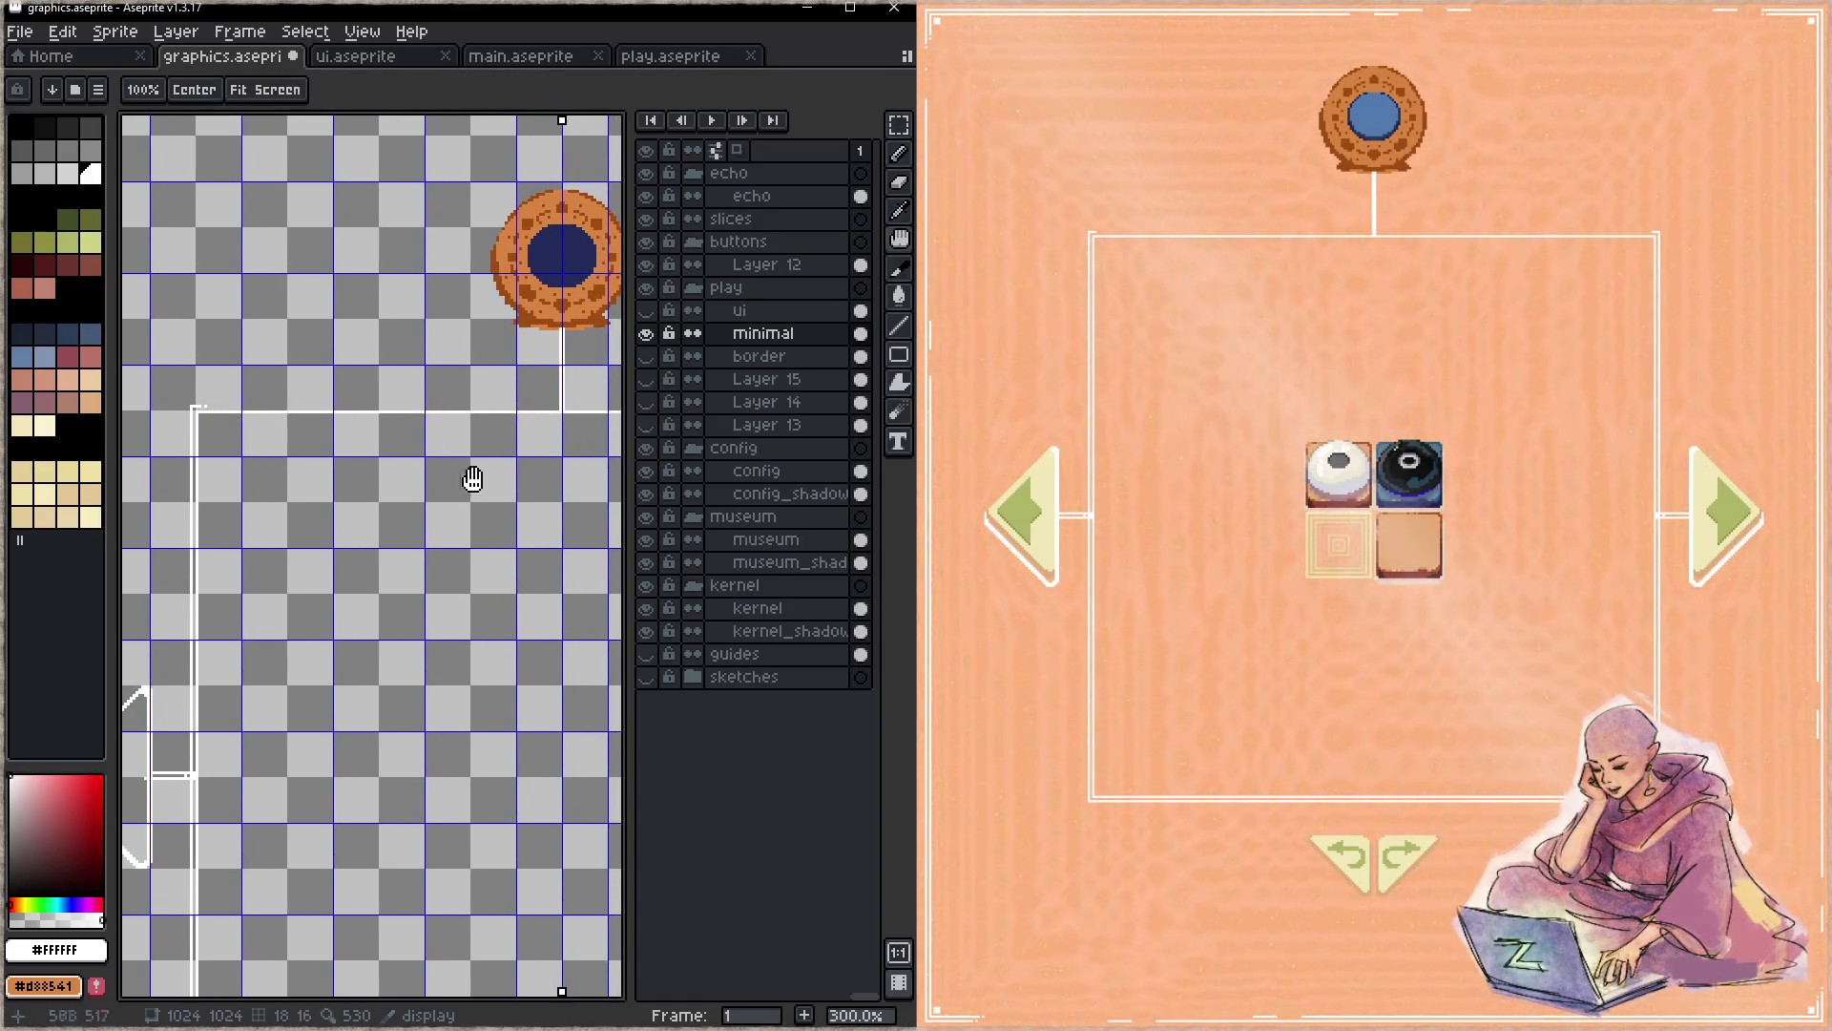
pyautogui.hscroll(4, 470, 482)
pyautogui.hscroll(1, 503, 508)
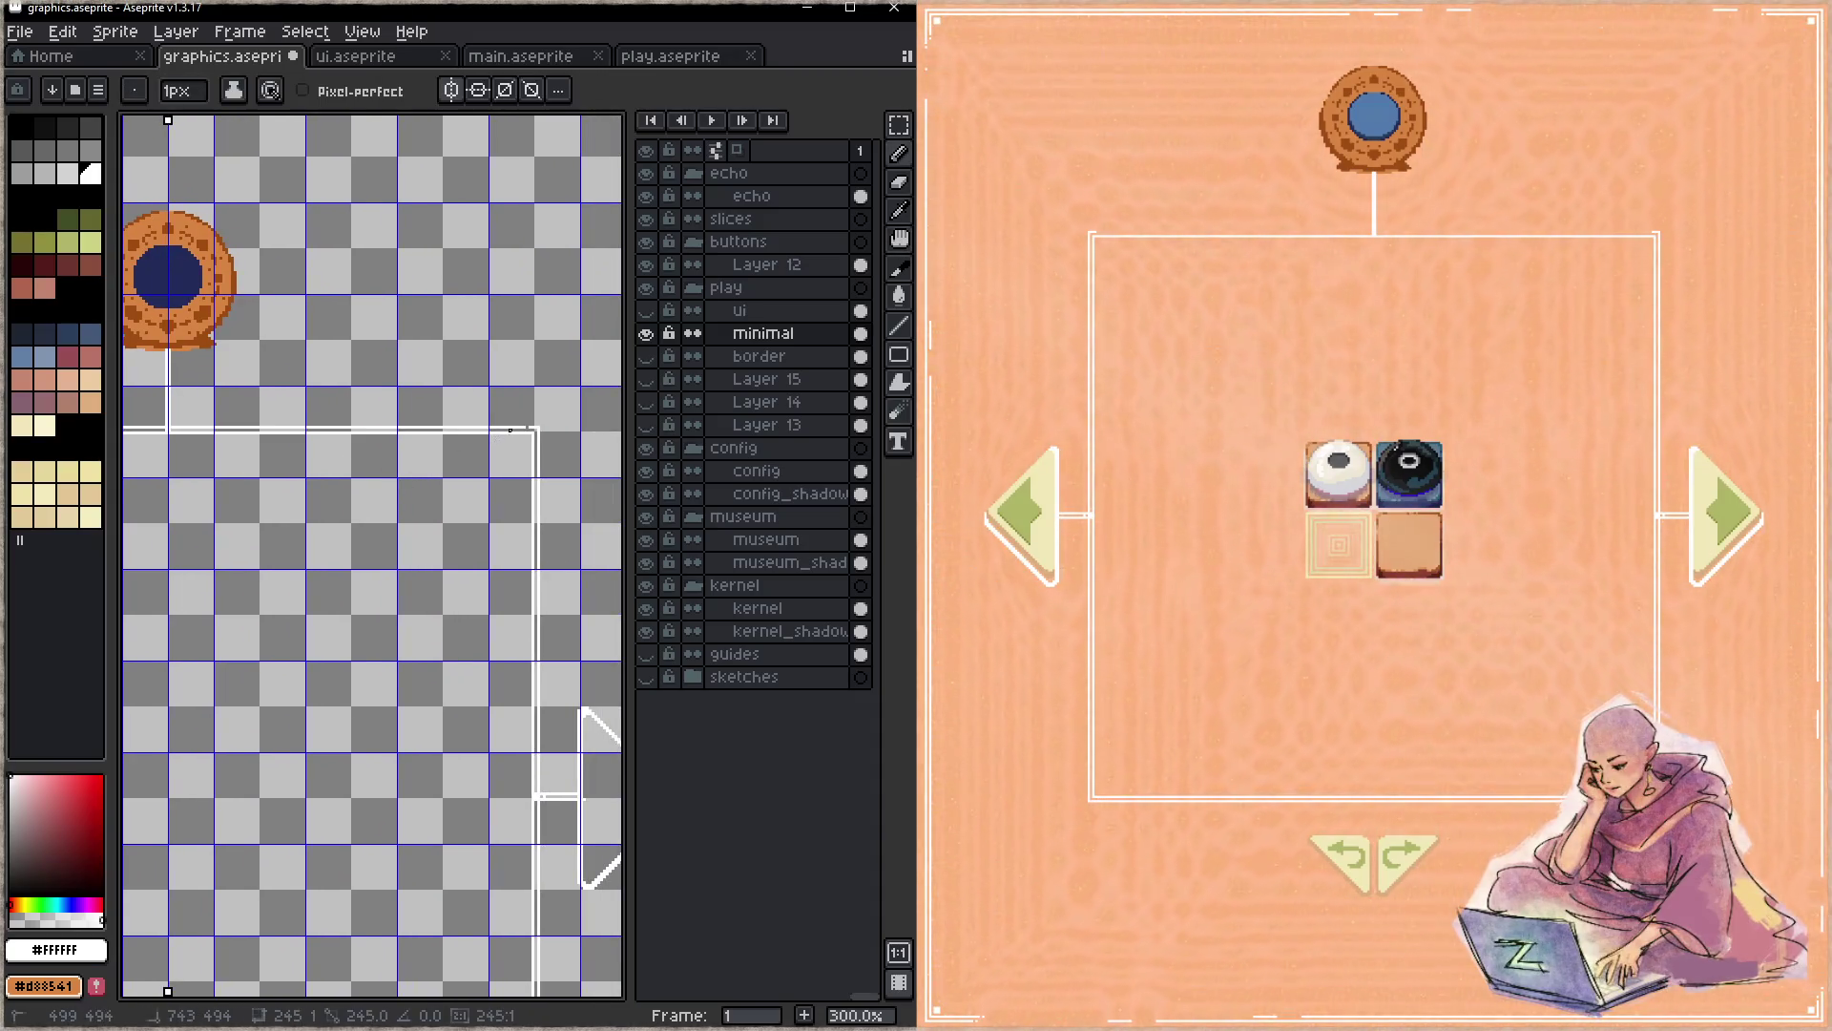
pyautogui.hotkey('ctrl', 's')
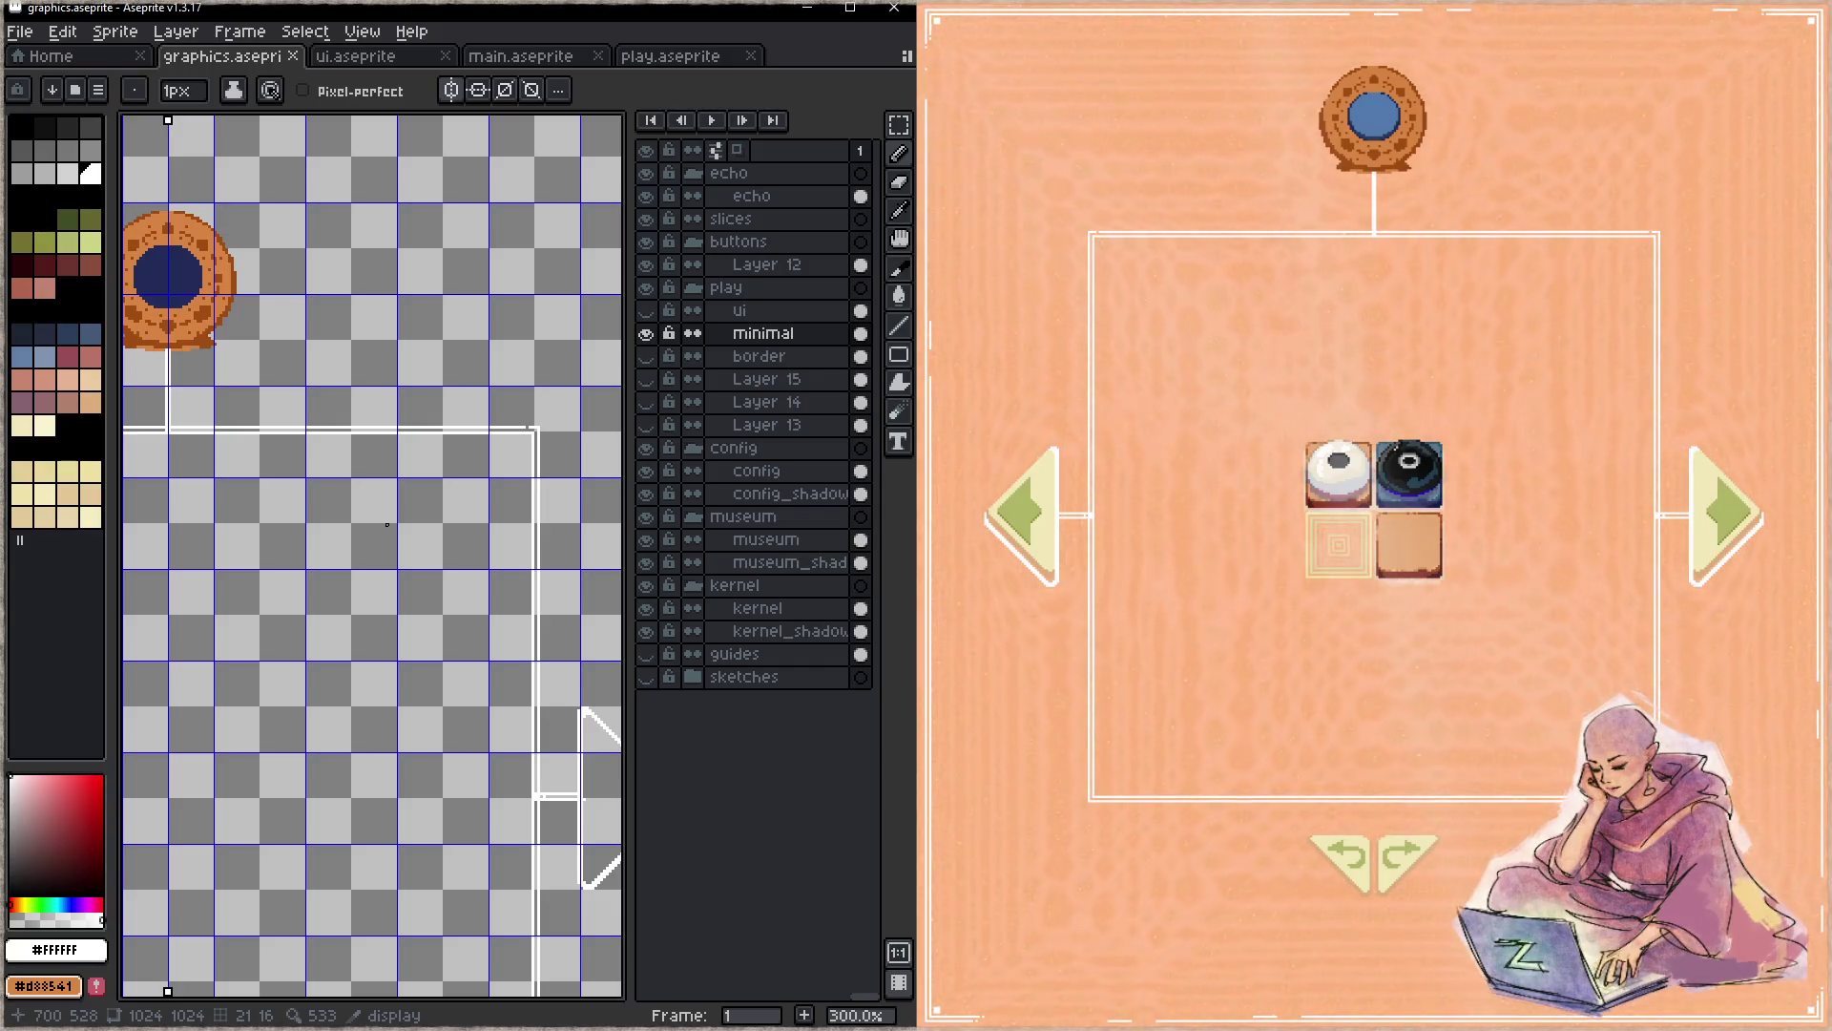
pyautogui.press('z')
pyautogui.click(325, 474)
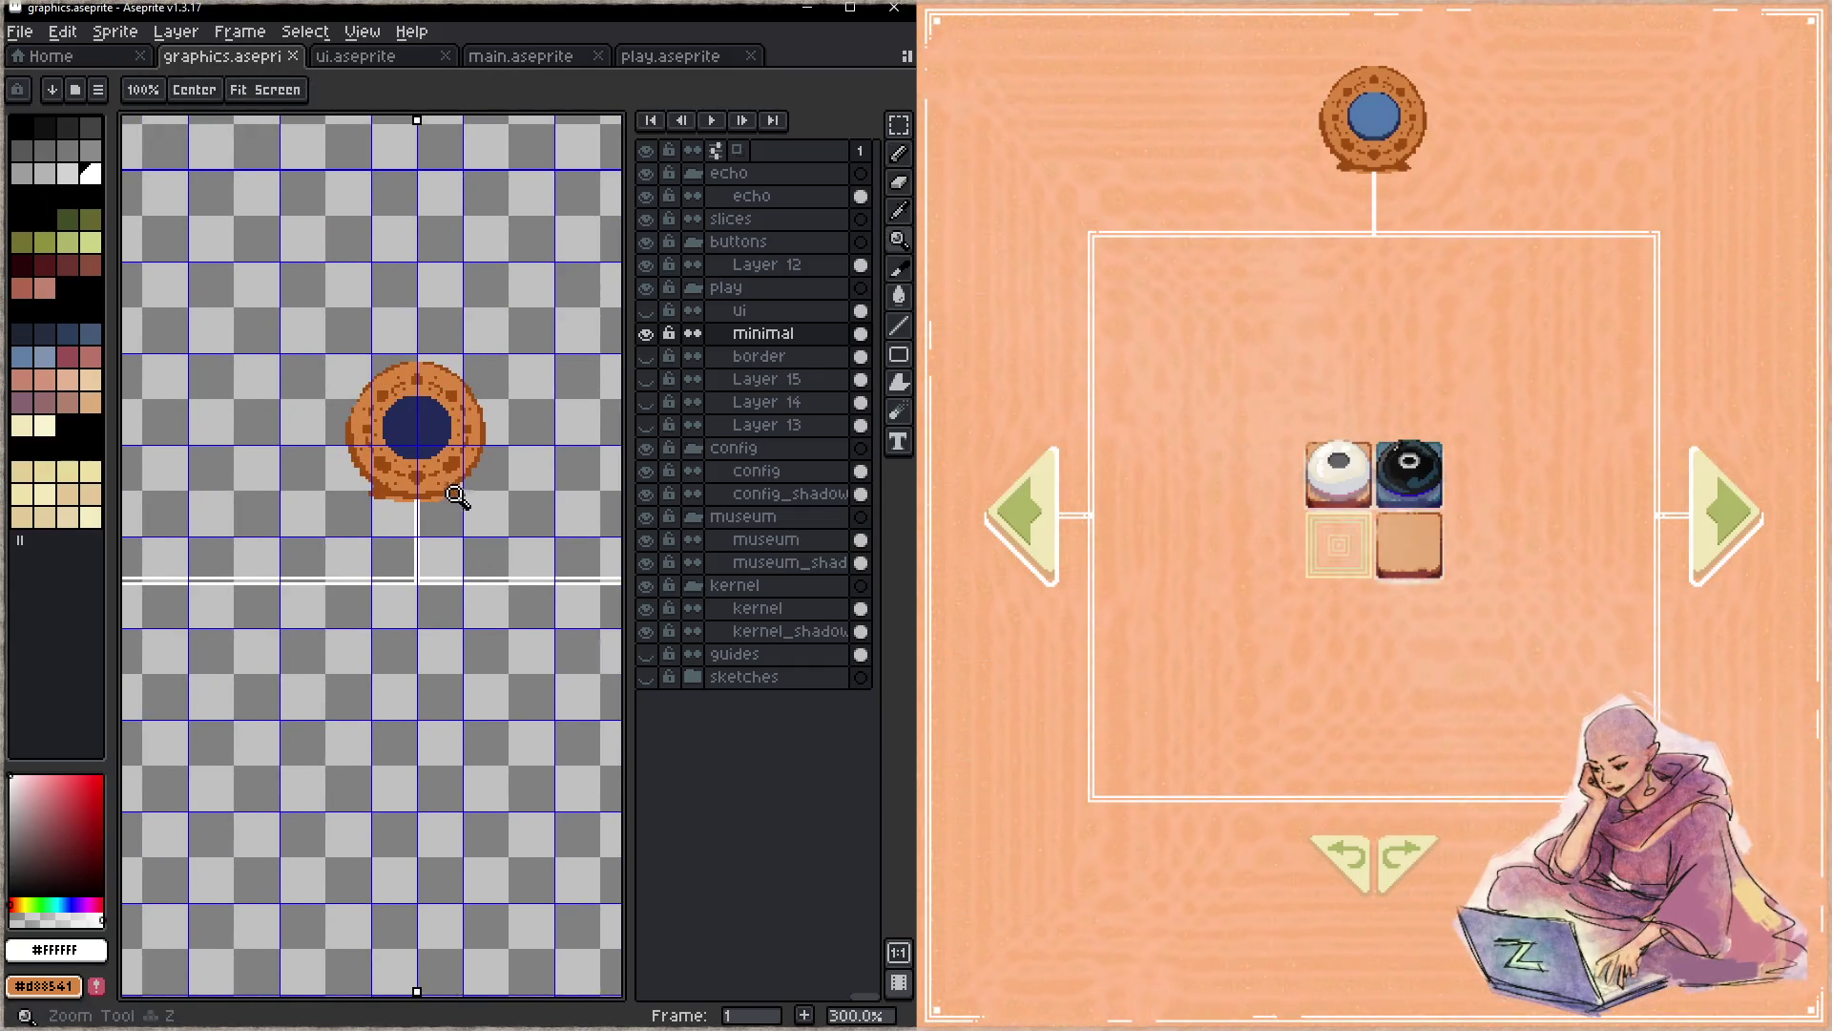
# - Zoom close on the ring and sample its brown, white and orange colours, undoing a stray stroke and saving
pyautogui.click(472, 498)
pyautogui.press('b')
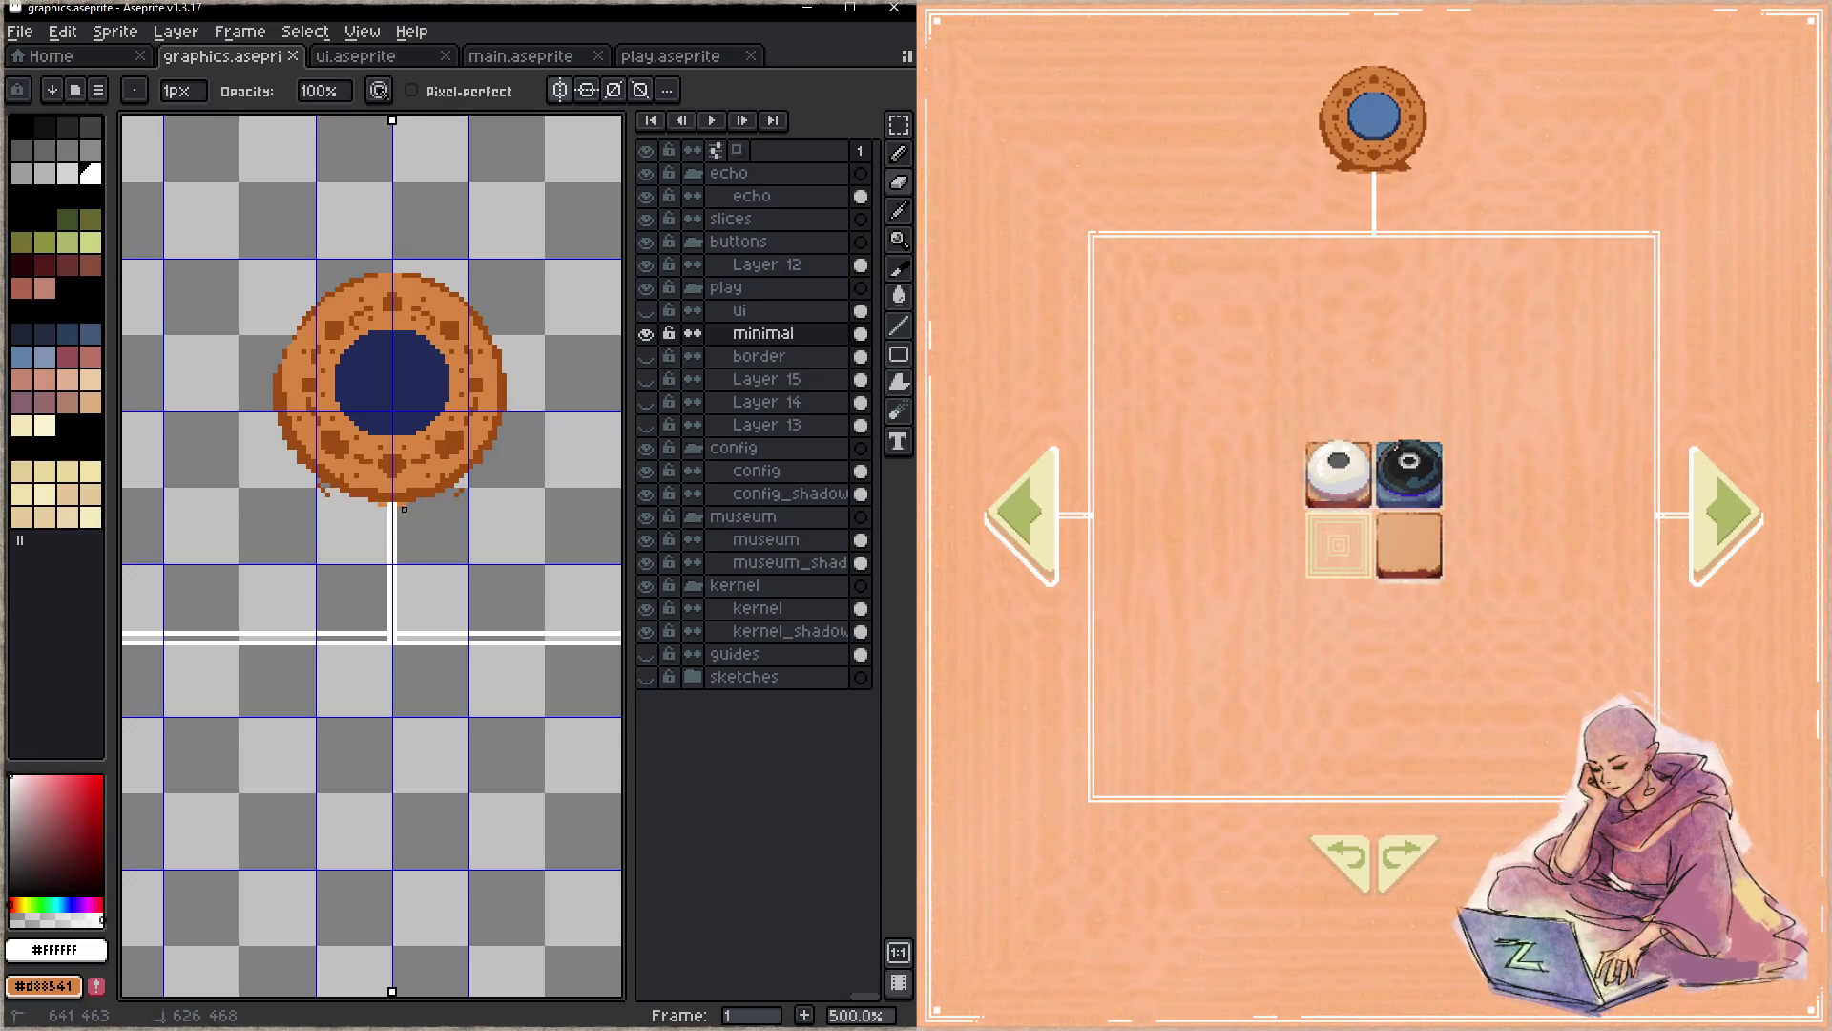
pyautogui.keyDown('alt'); pyautogui.click(438, 479); pyautogui.keyUp('alt')
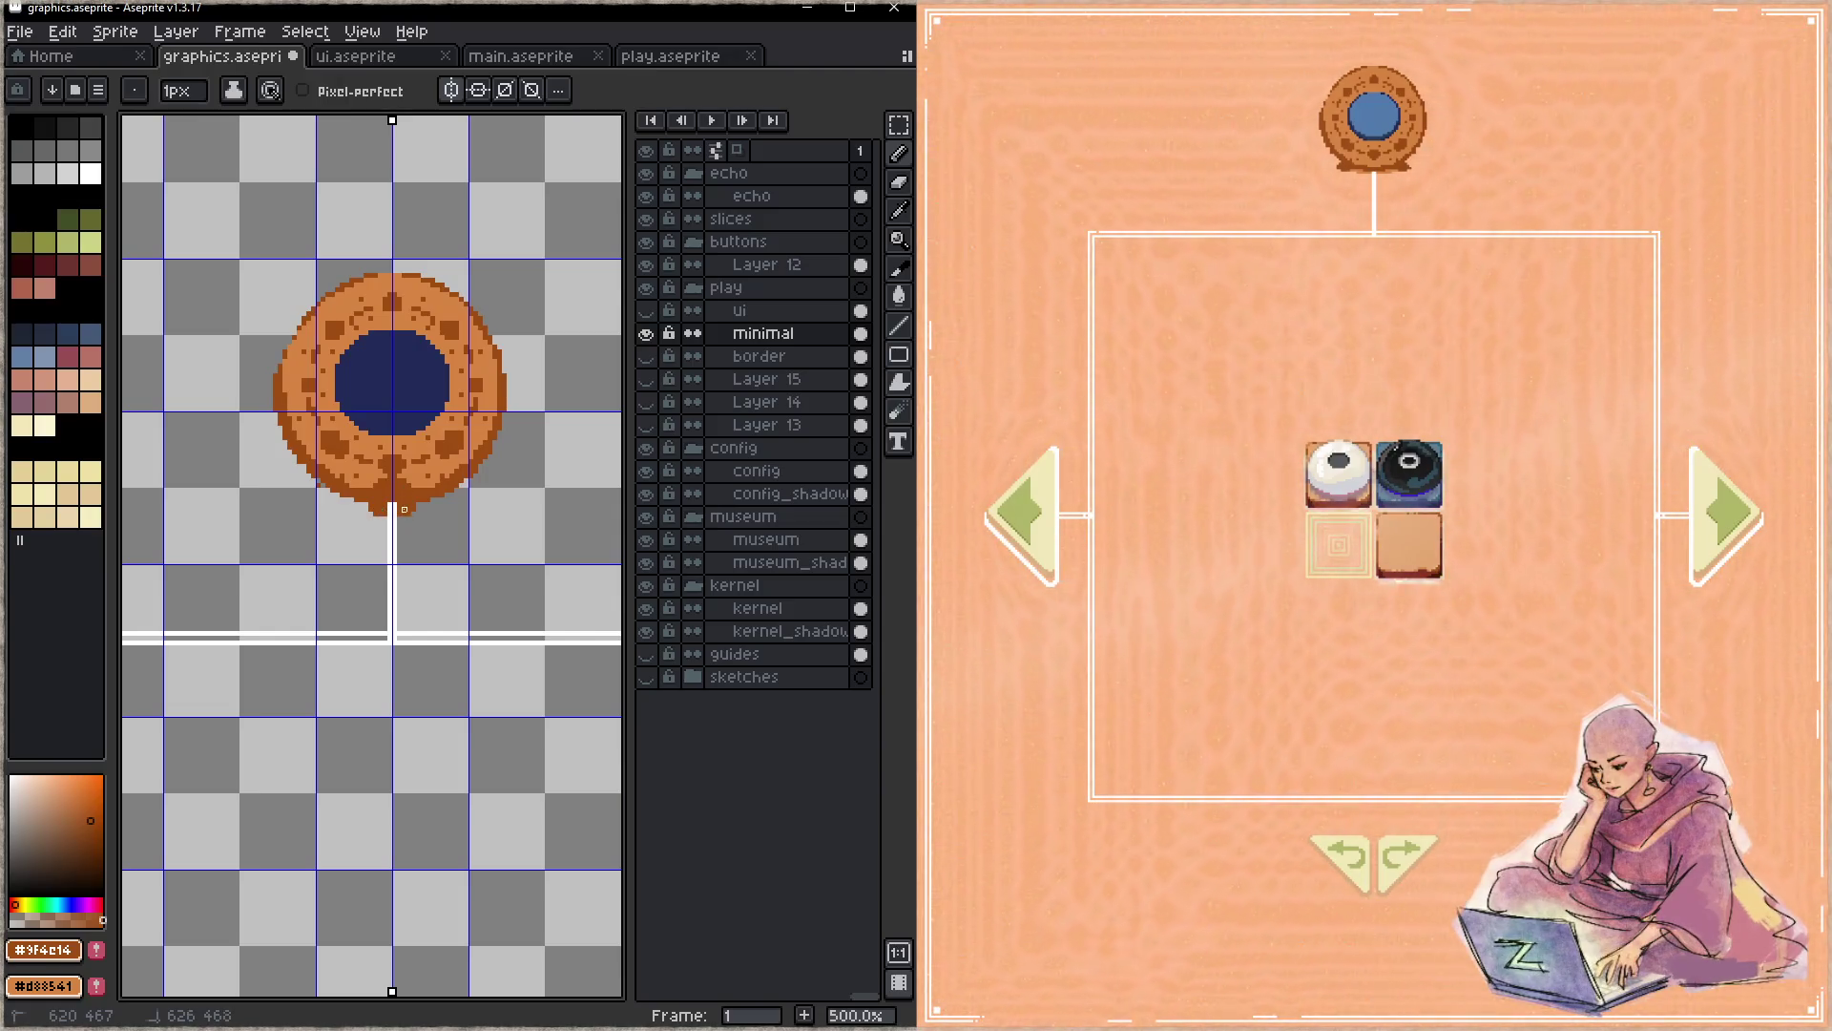
pyautogui.keyDown('alt'); pyautogui.click(394, 510); pyautogui.keyUp('alt')
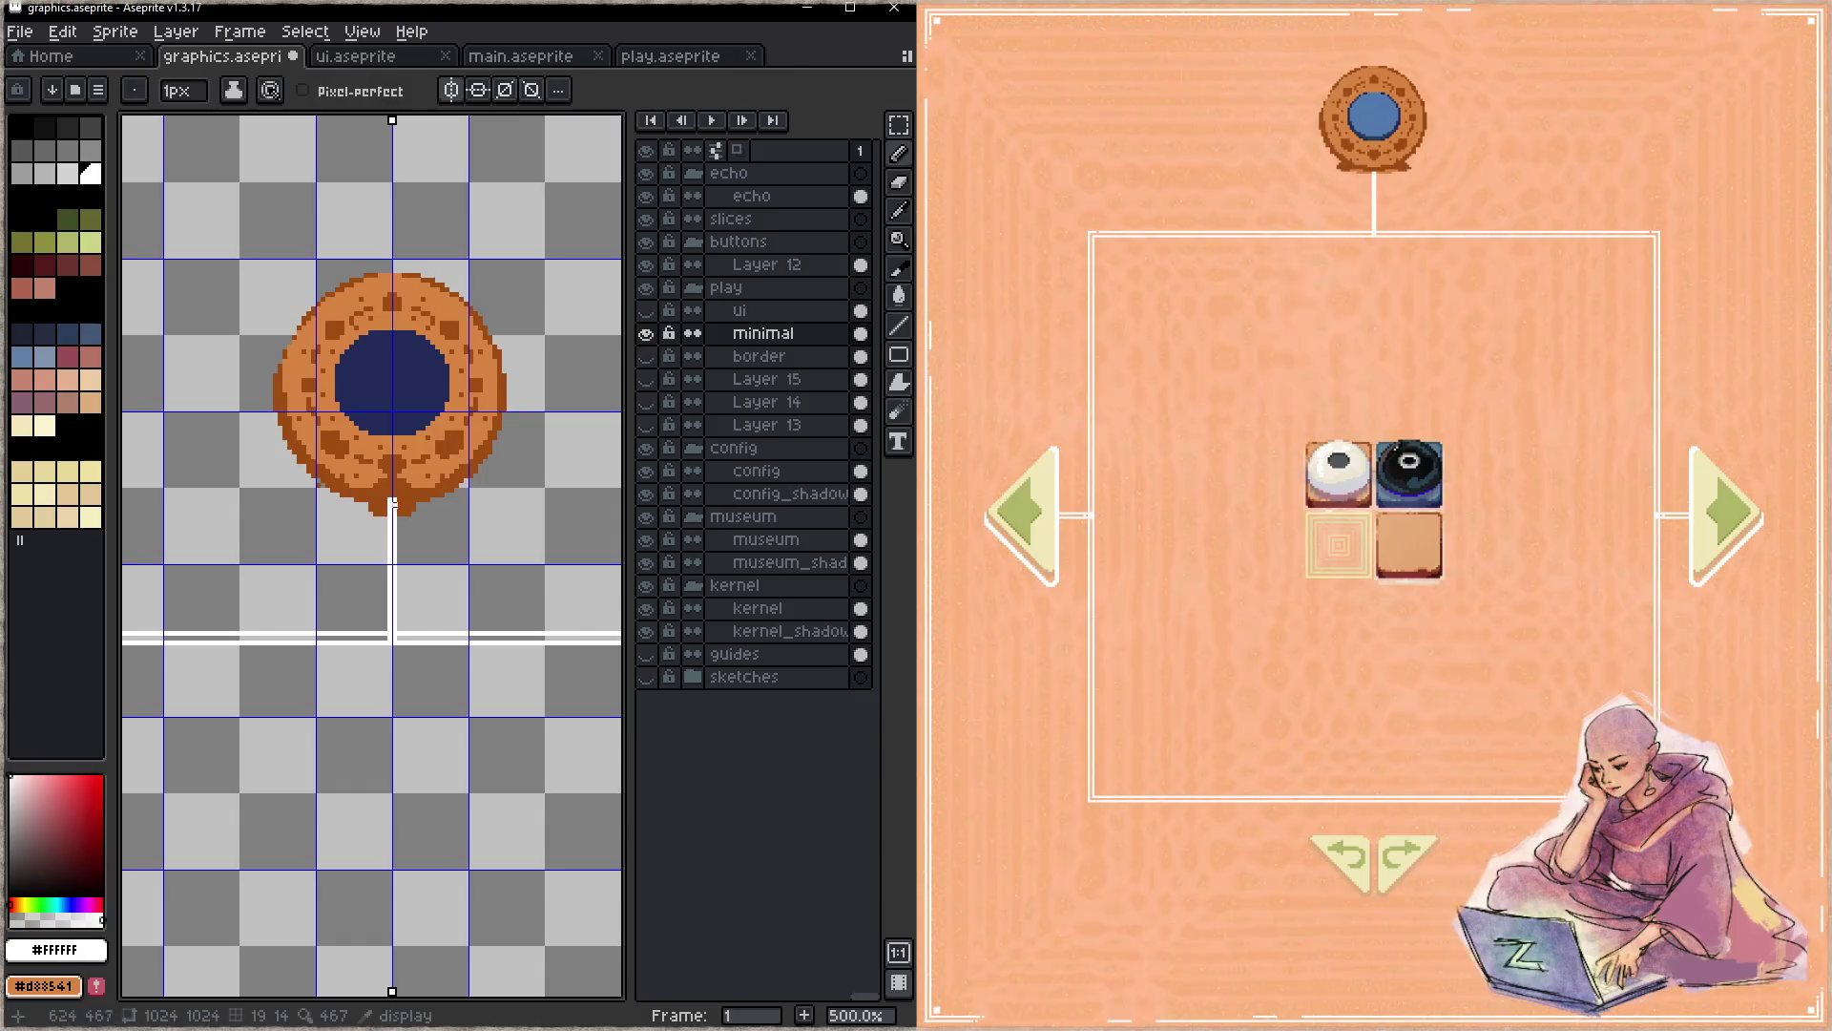
pyautogui.keyDown('alt'); pyautogui.click(373, 467); pyautogui.keyUp('alt')
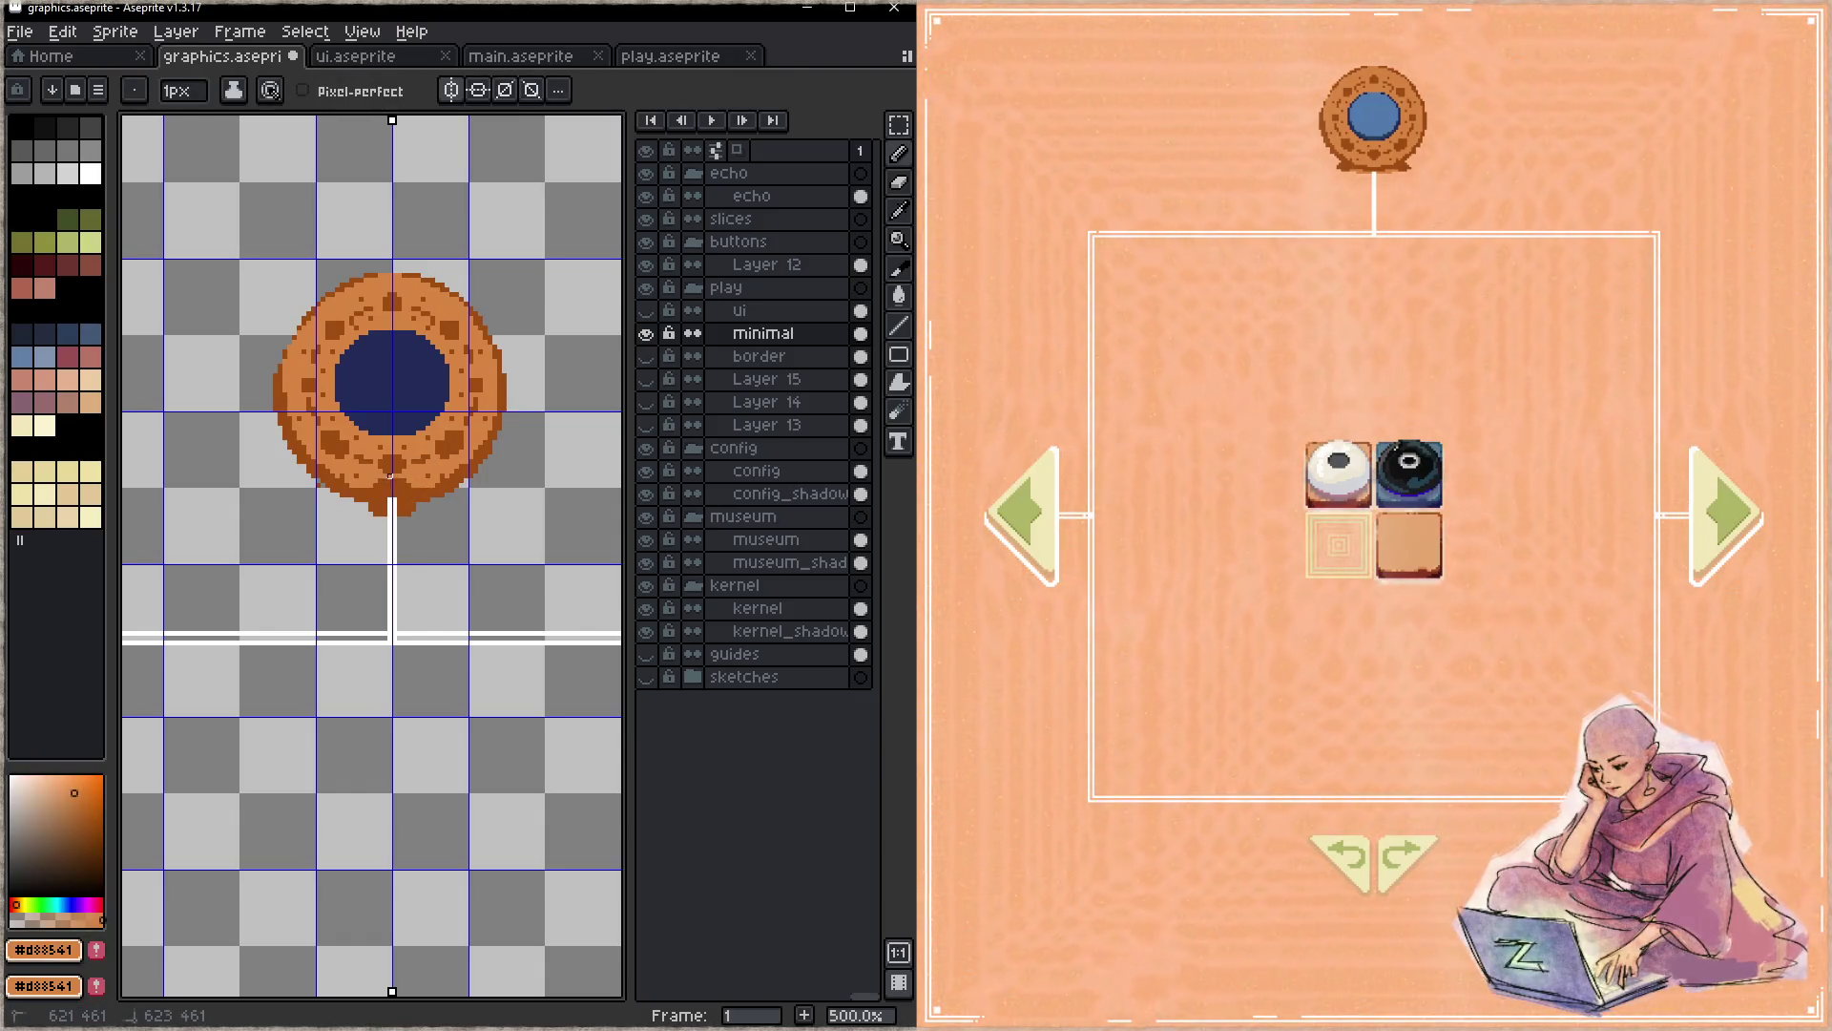
pyautogui.keyDown('alt'); pyautogui.click(394, 477); pyautogui.keyUp('alt')
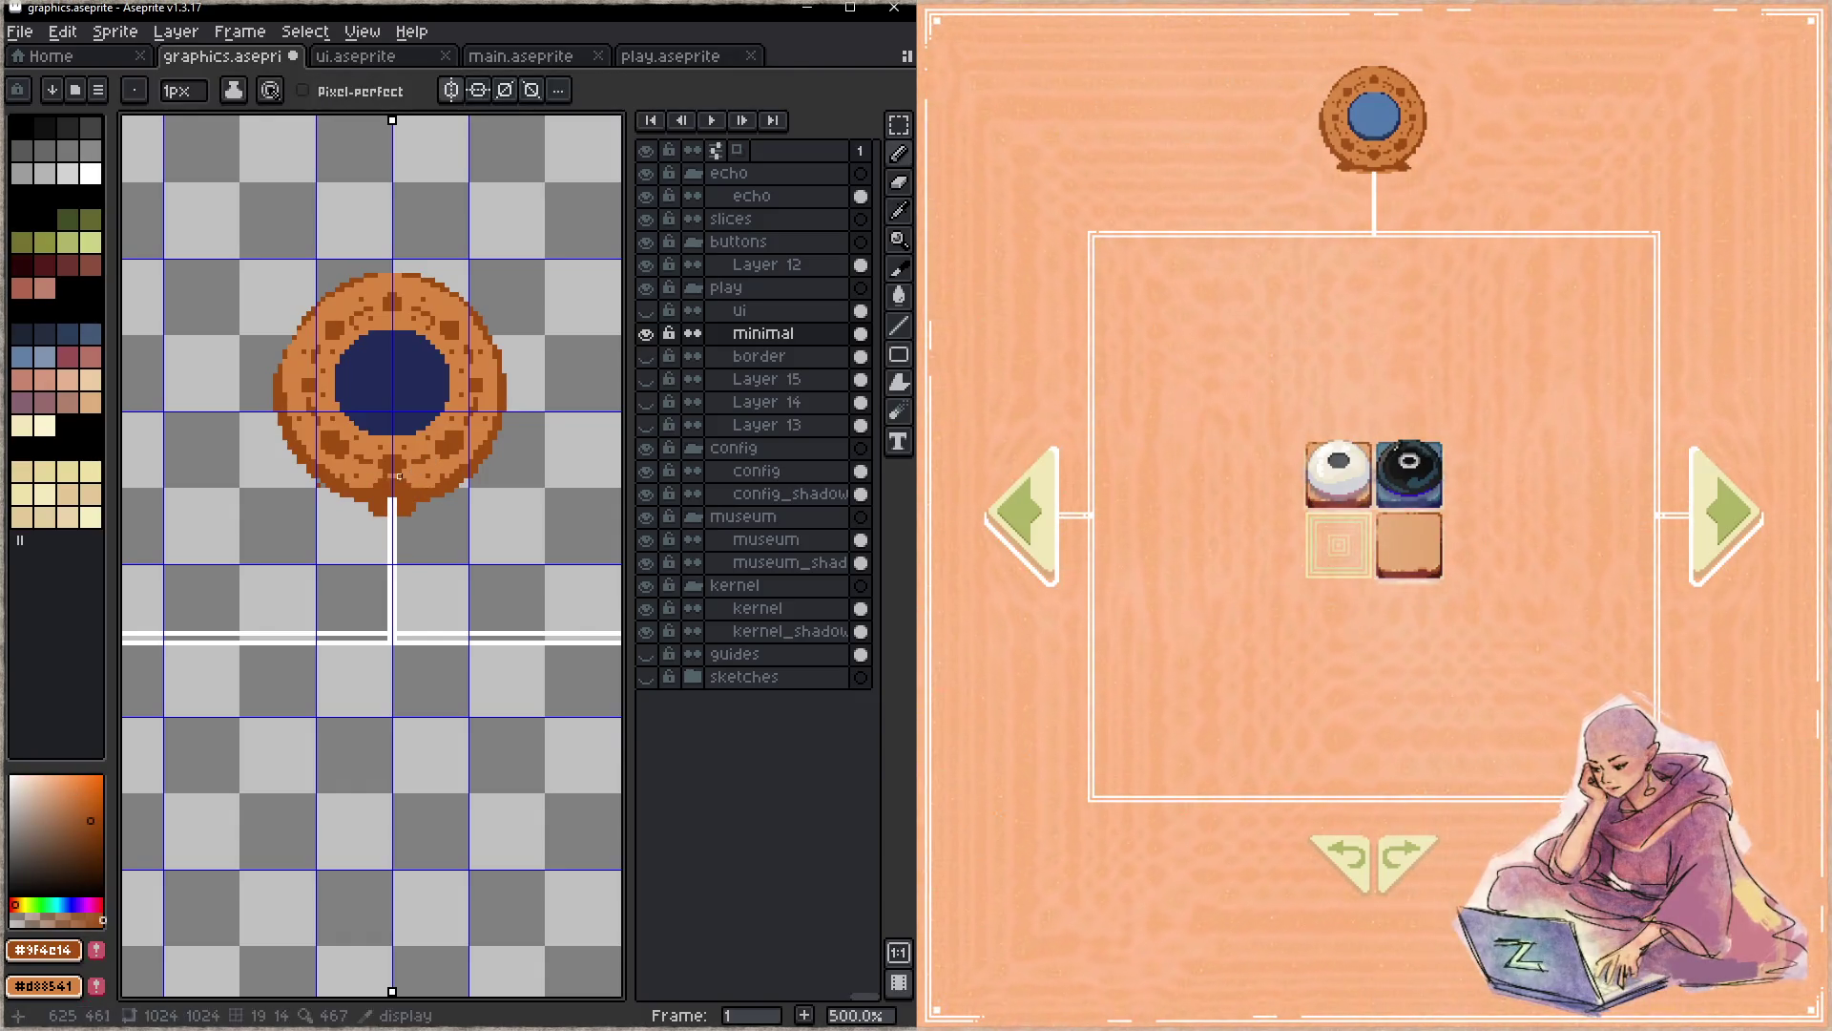
pyautogui.hotkey('ctrl', 'z')
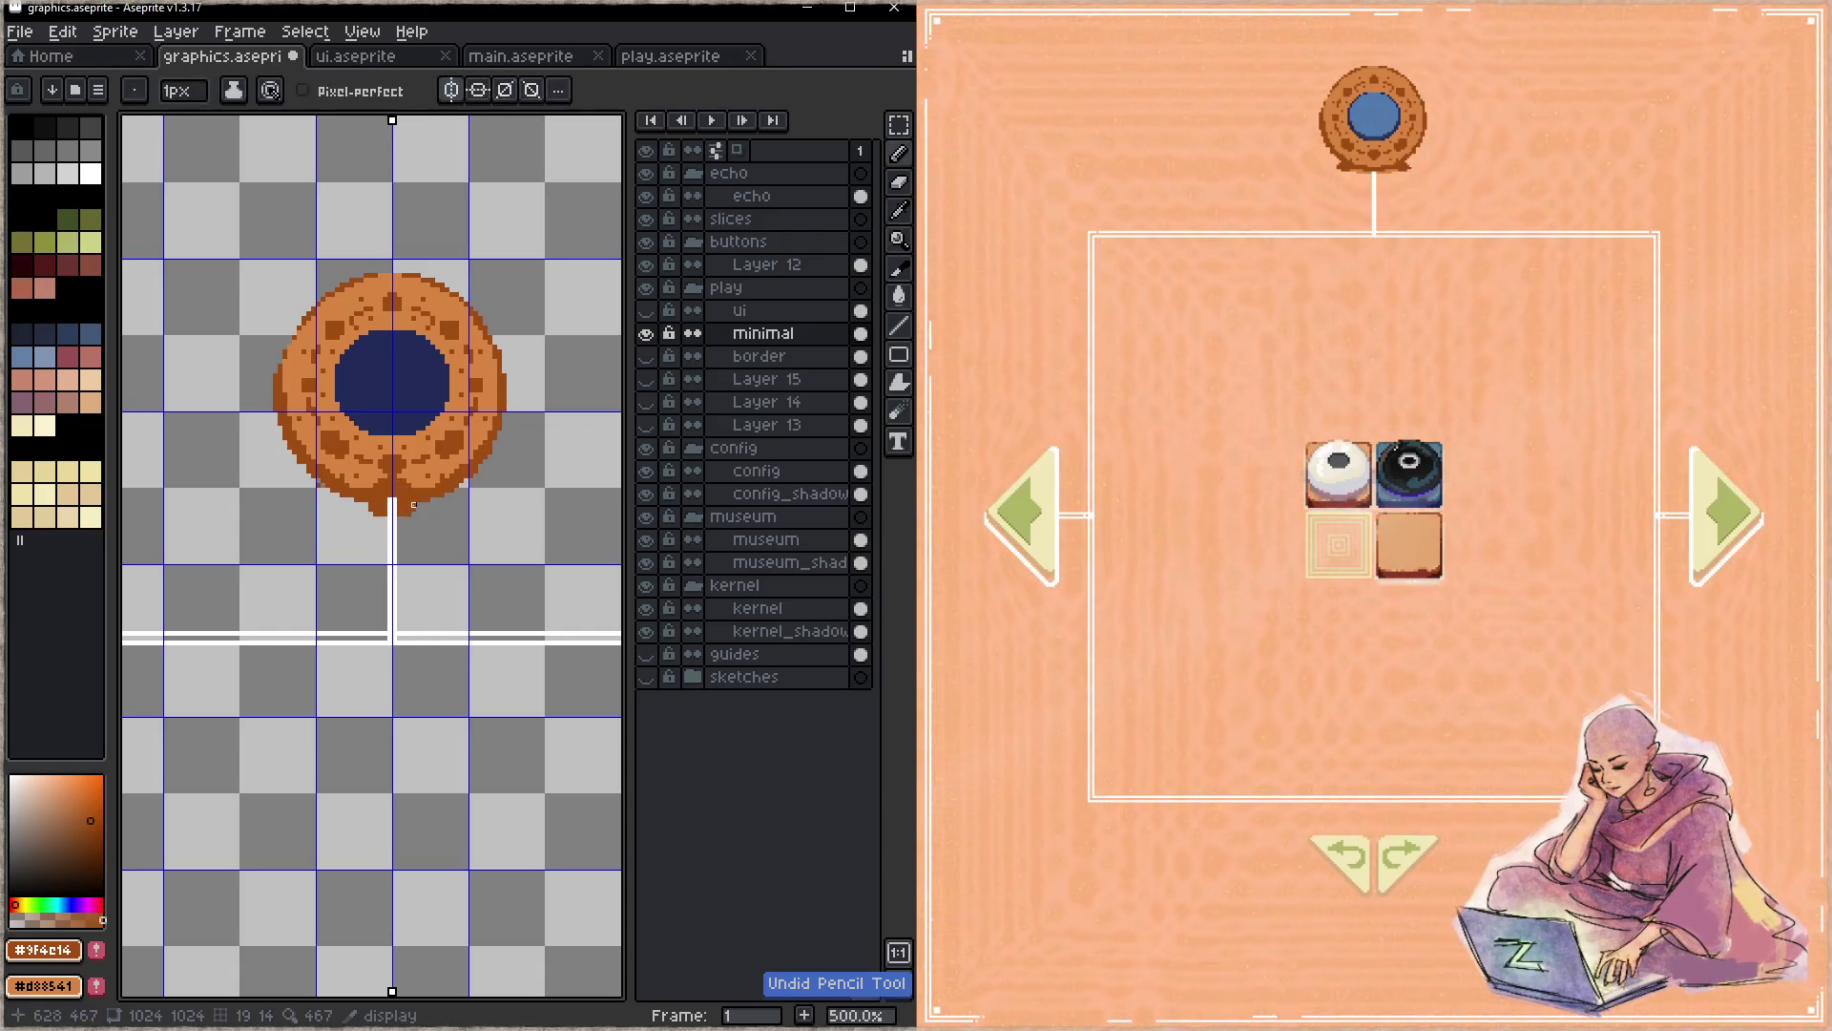
pyautogui.hotkey('ctrl', 's')
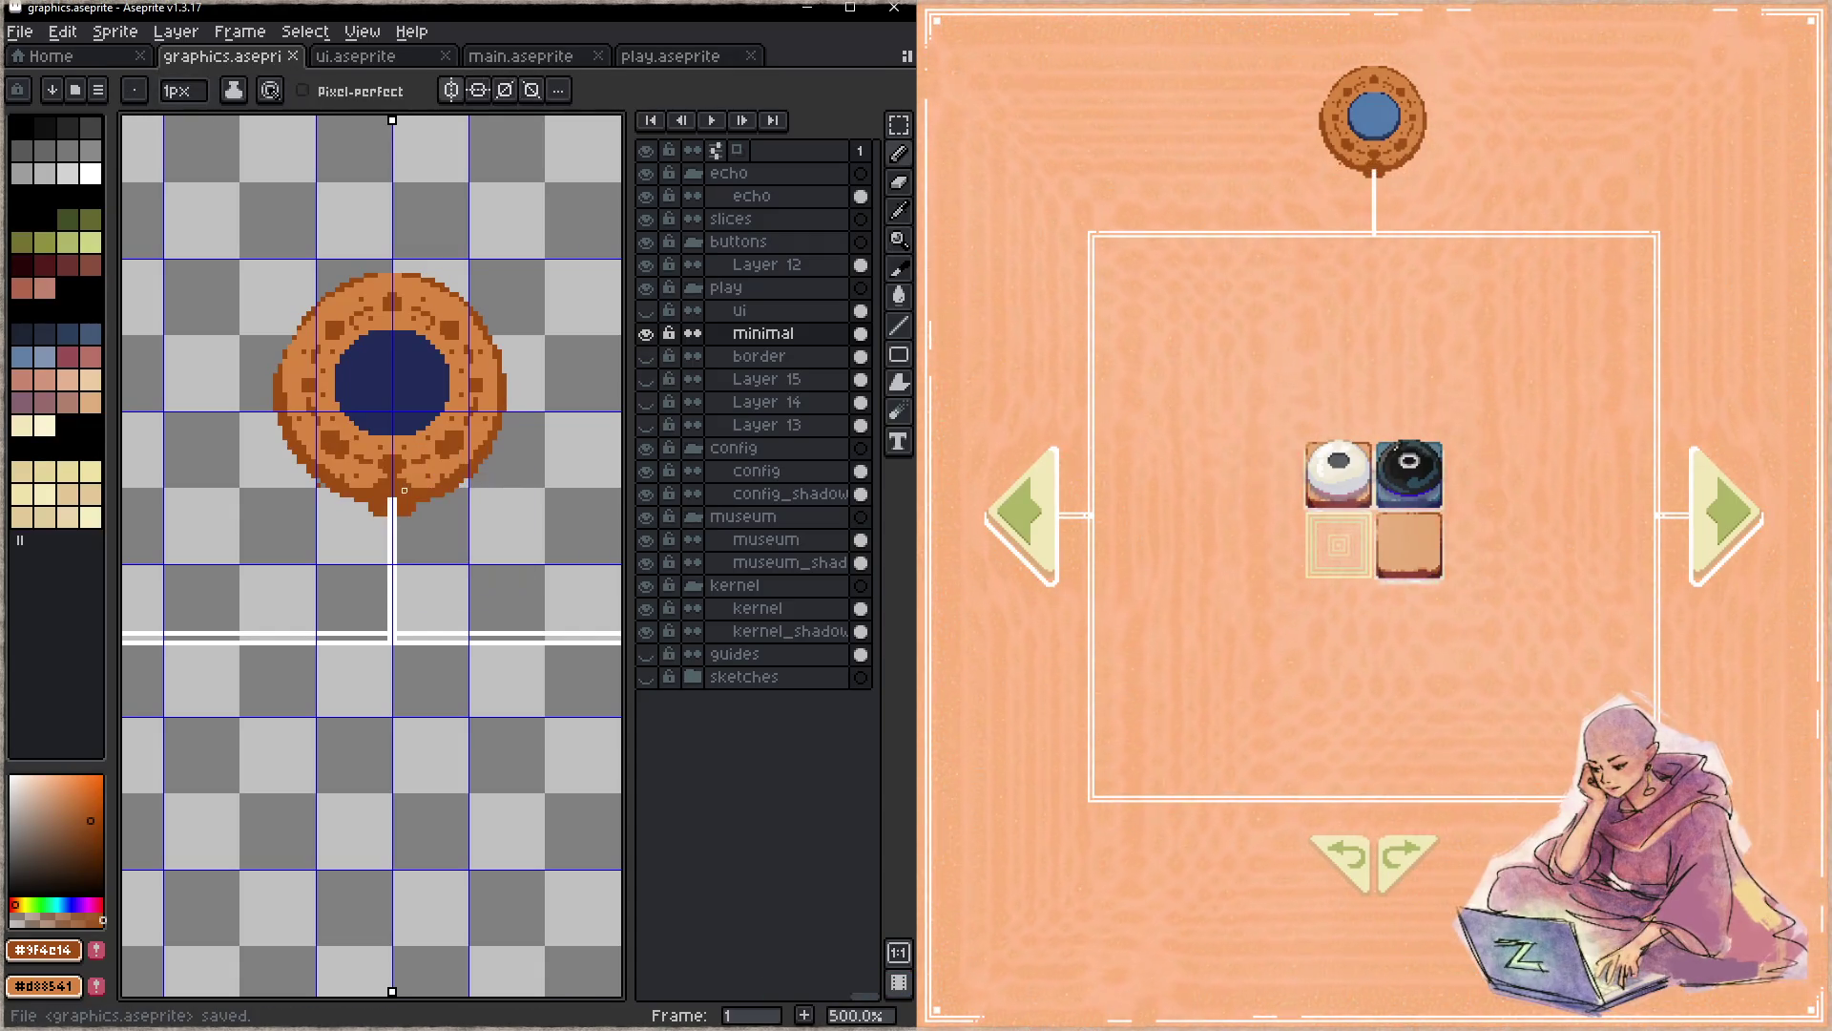
# - Paint orange pixels onto the ring's bottom, save, then pick the dark red swatch for the next strokes
pyautogui.keyDown('alt'); pyautogui.click(397, 490); pyautogui.keyUp('alt')
pyautogui.click(381, 488)
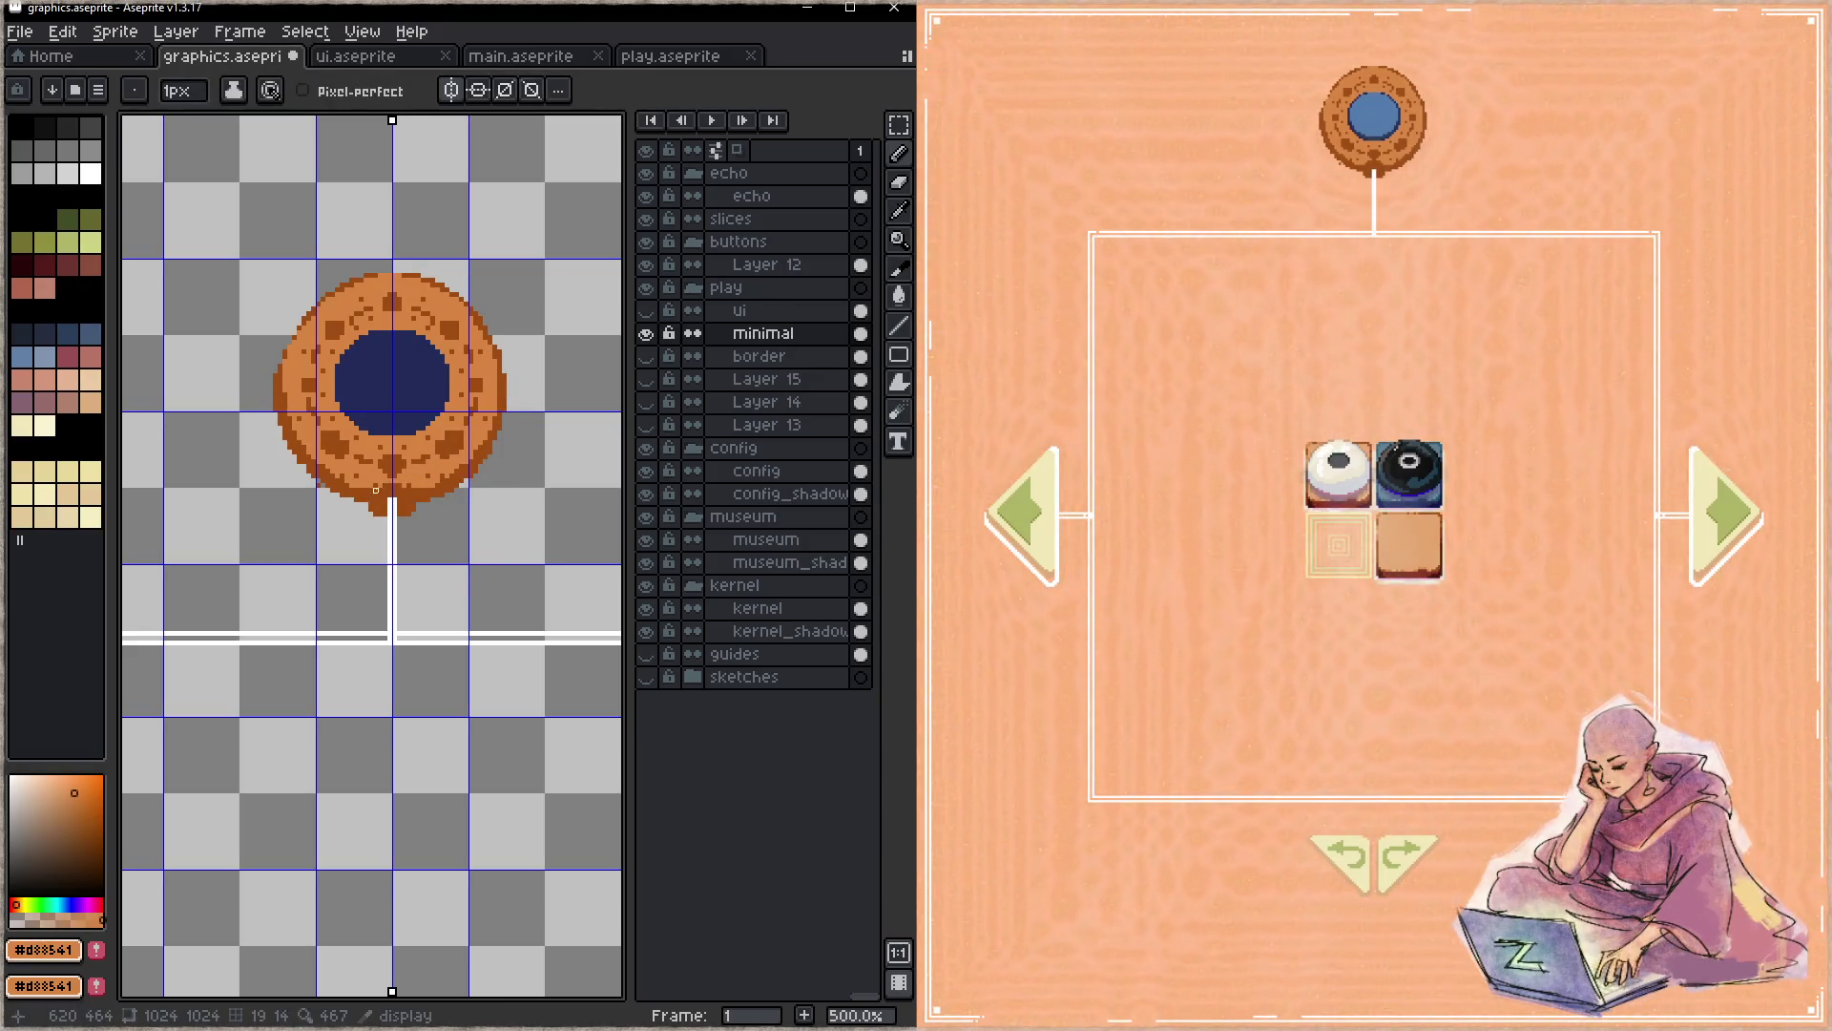
pyautogui.hotkey('ctrl', 's')
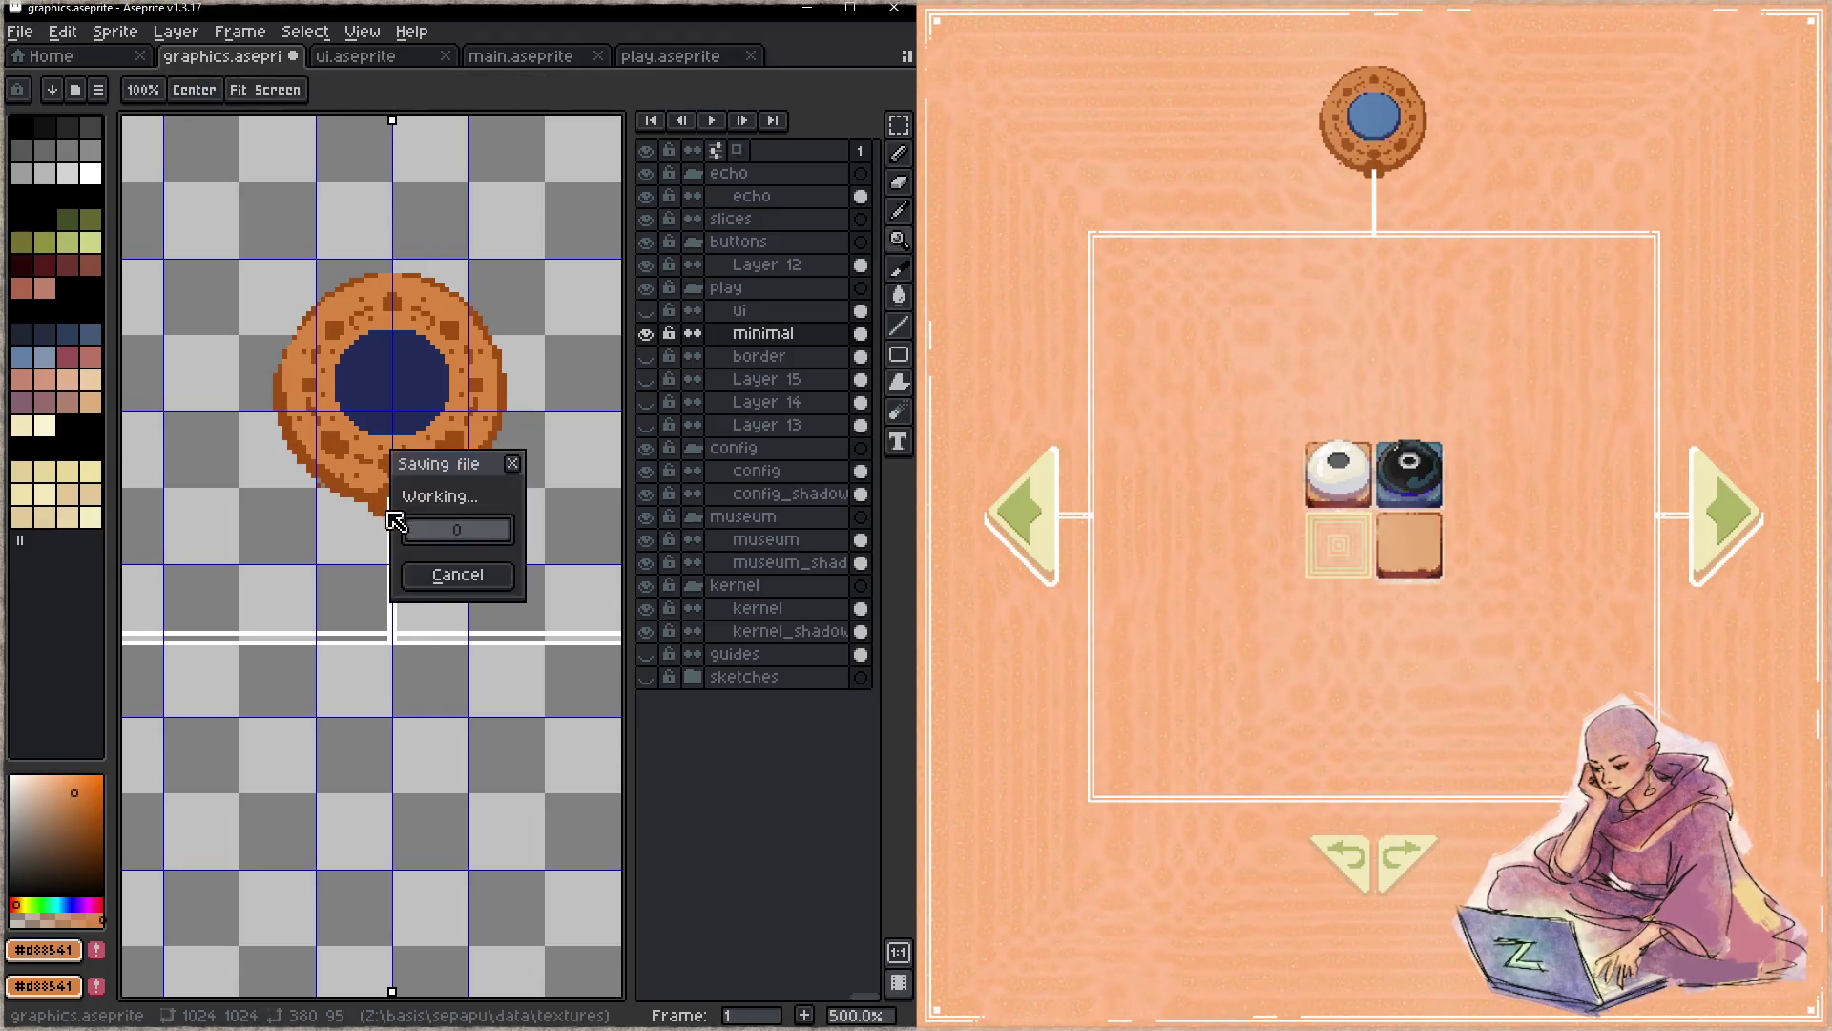
pyautogui.keyDown('alt'); pyautogui.click(380, 494); pyautogui.keyUp('alt')
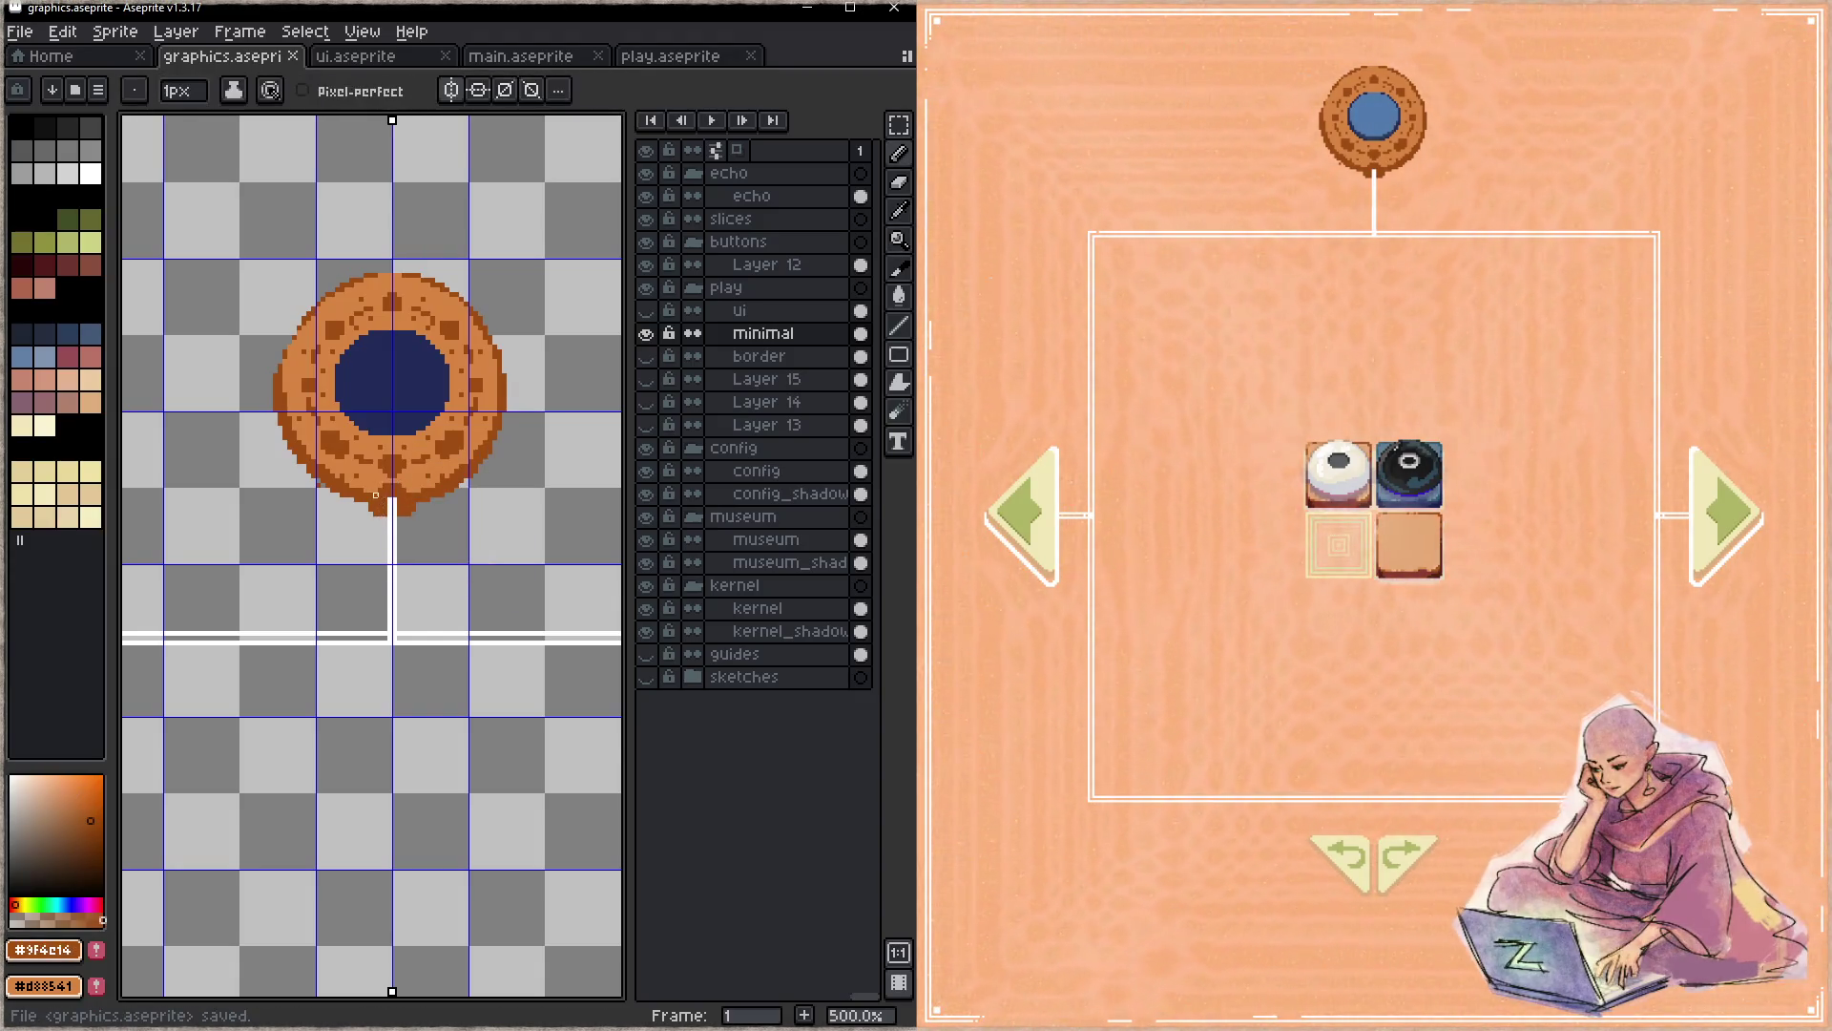
pyautogui.click(381, 487)
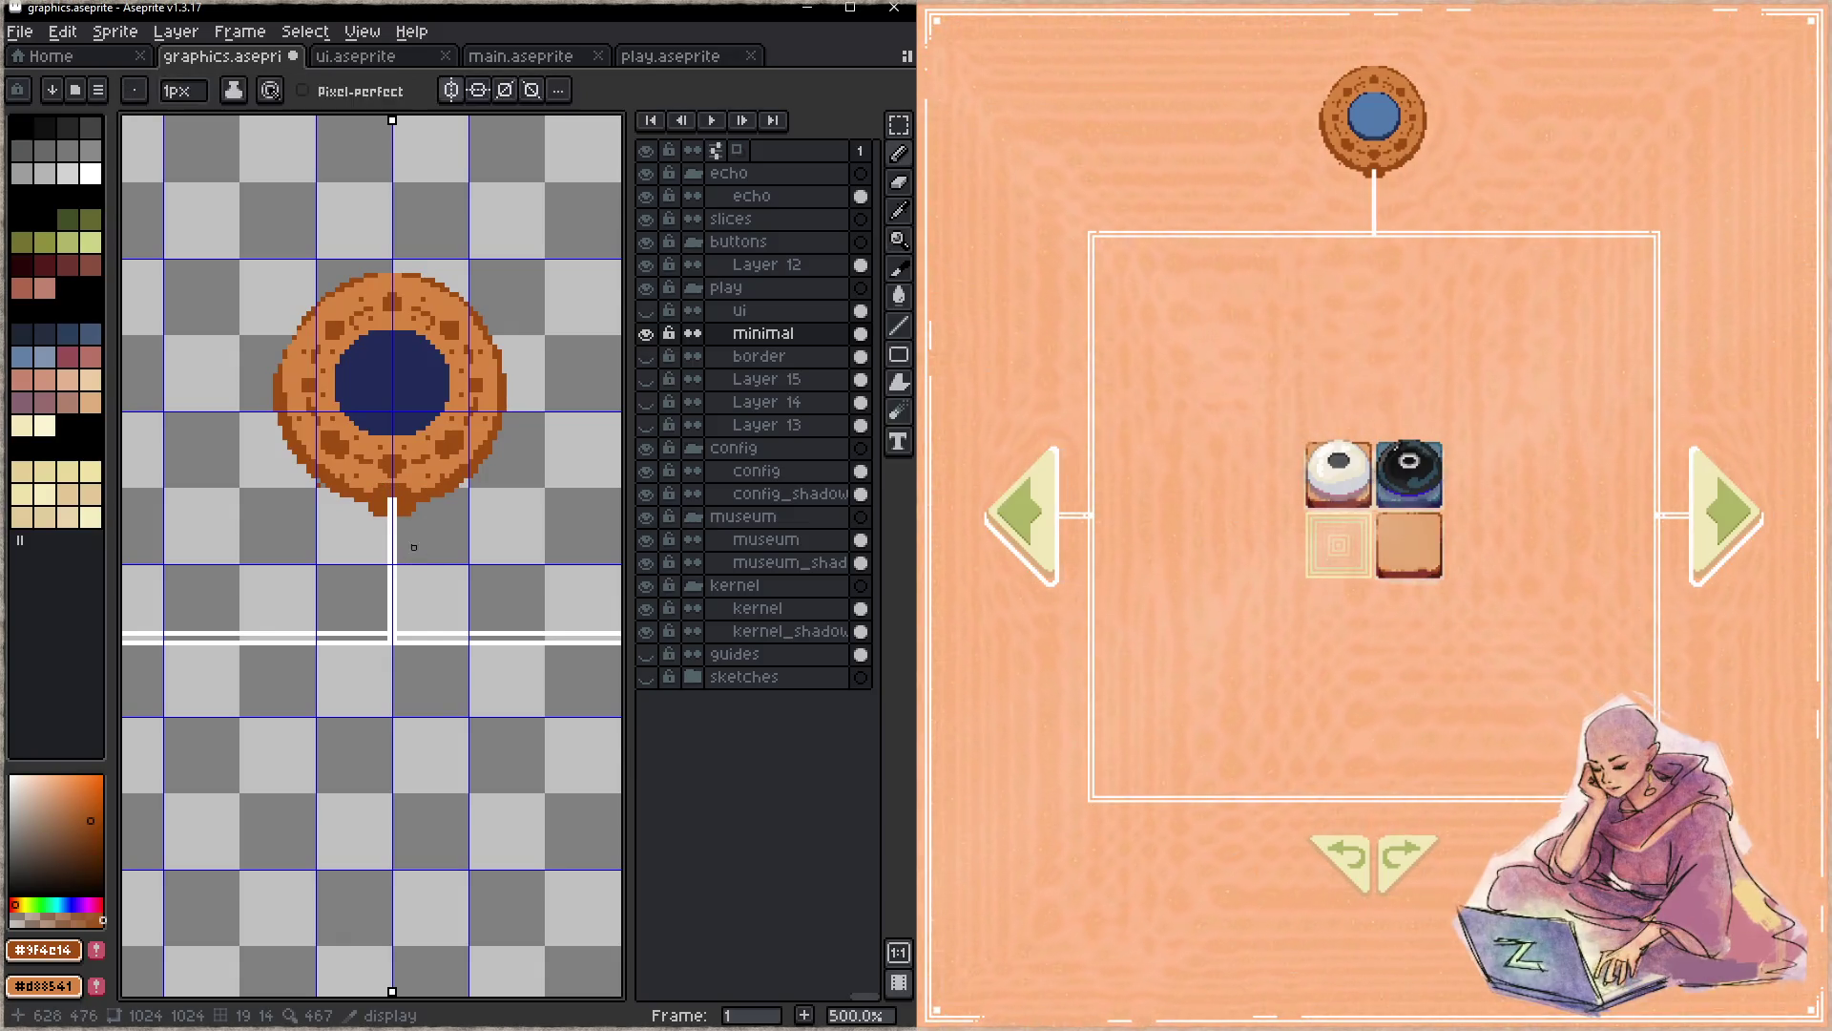
pyautogui.press('b')
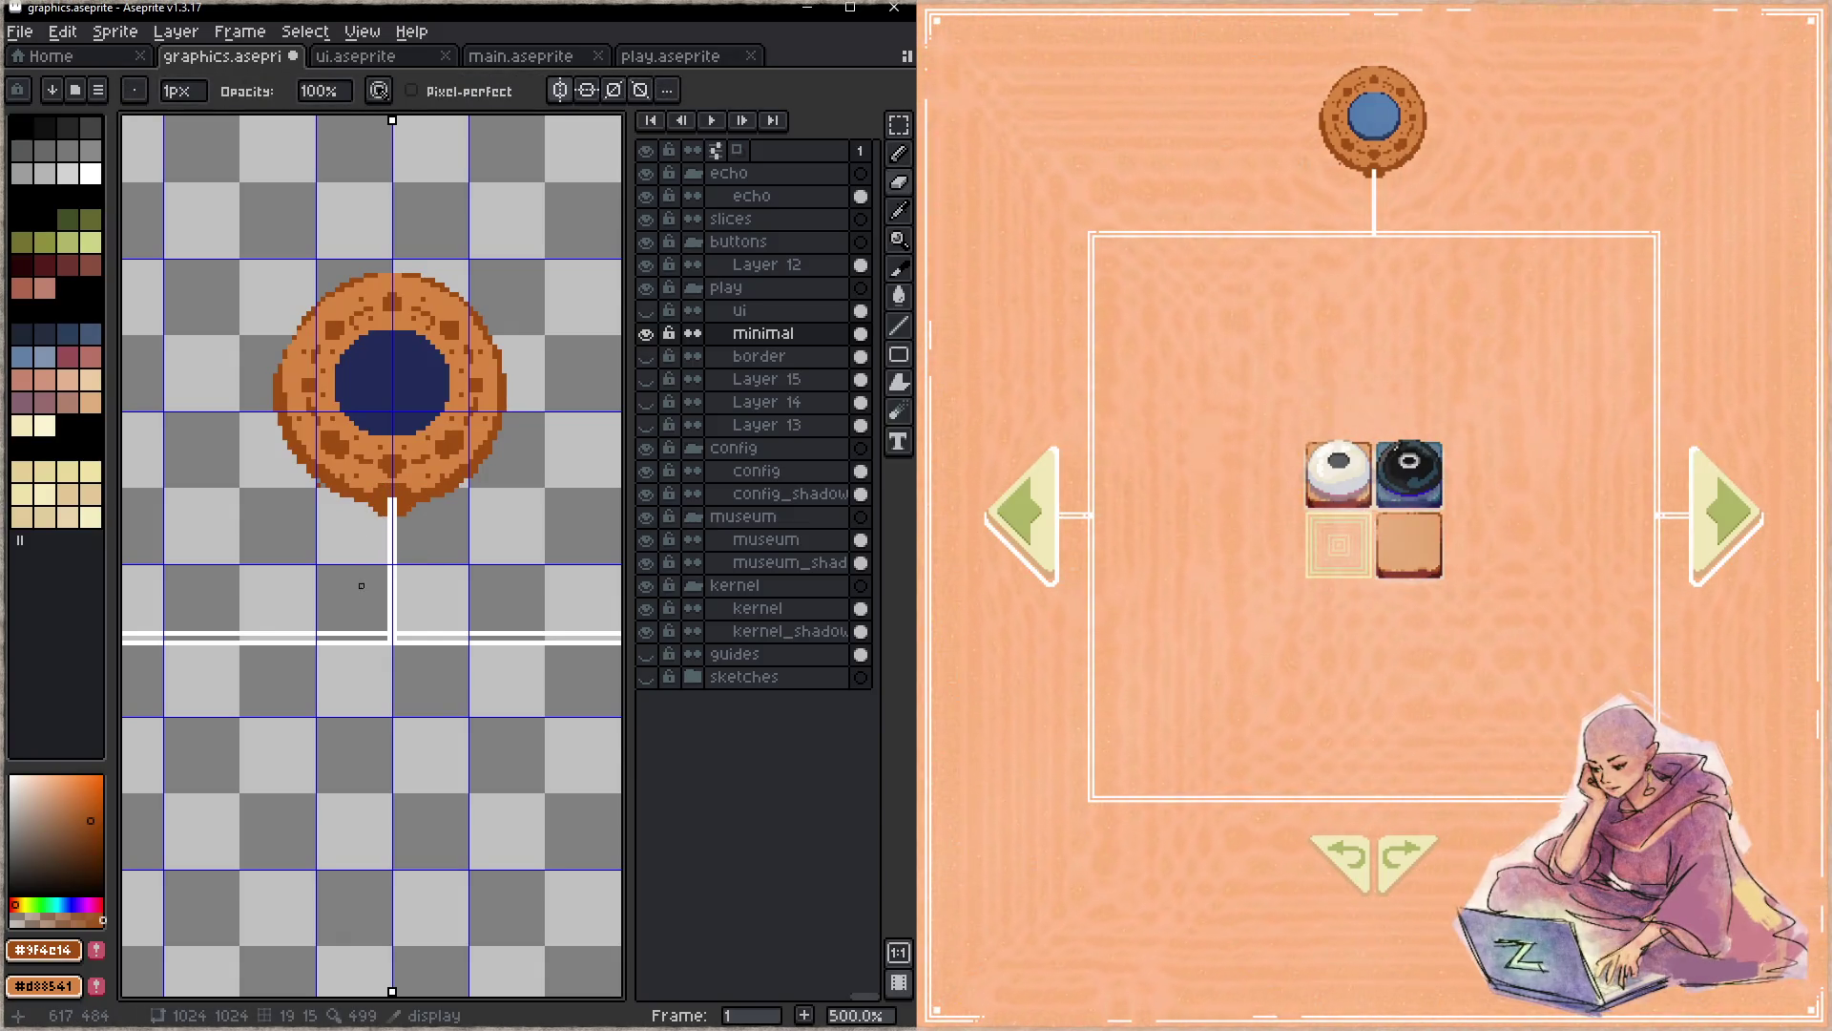
pyautogui.hotkey('ctrl', 's')
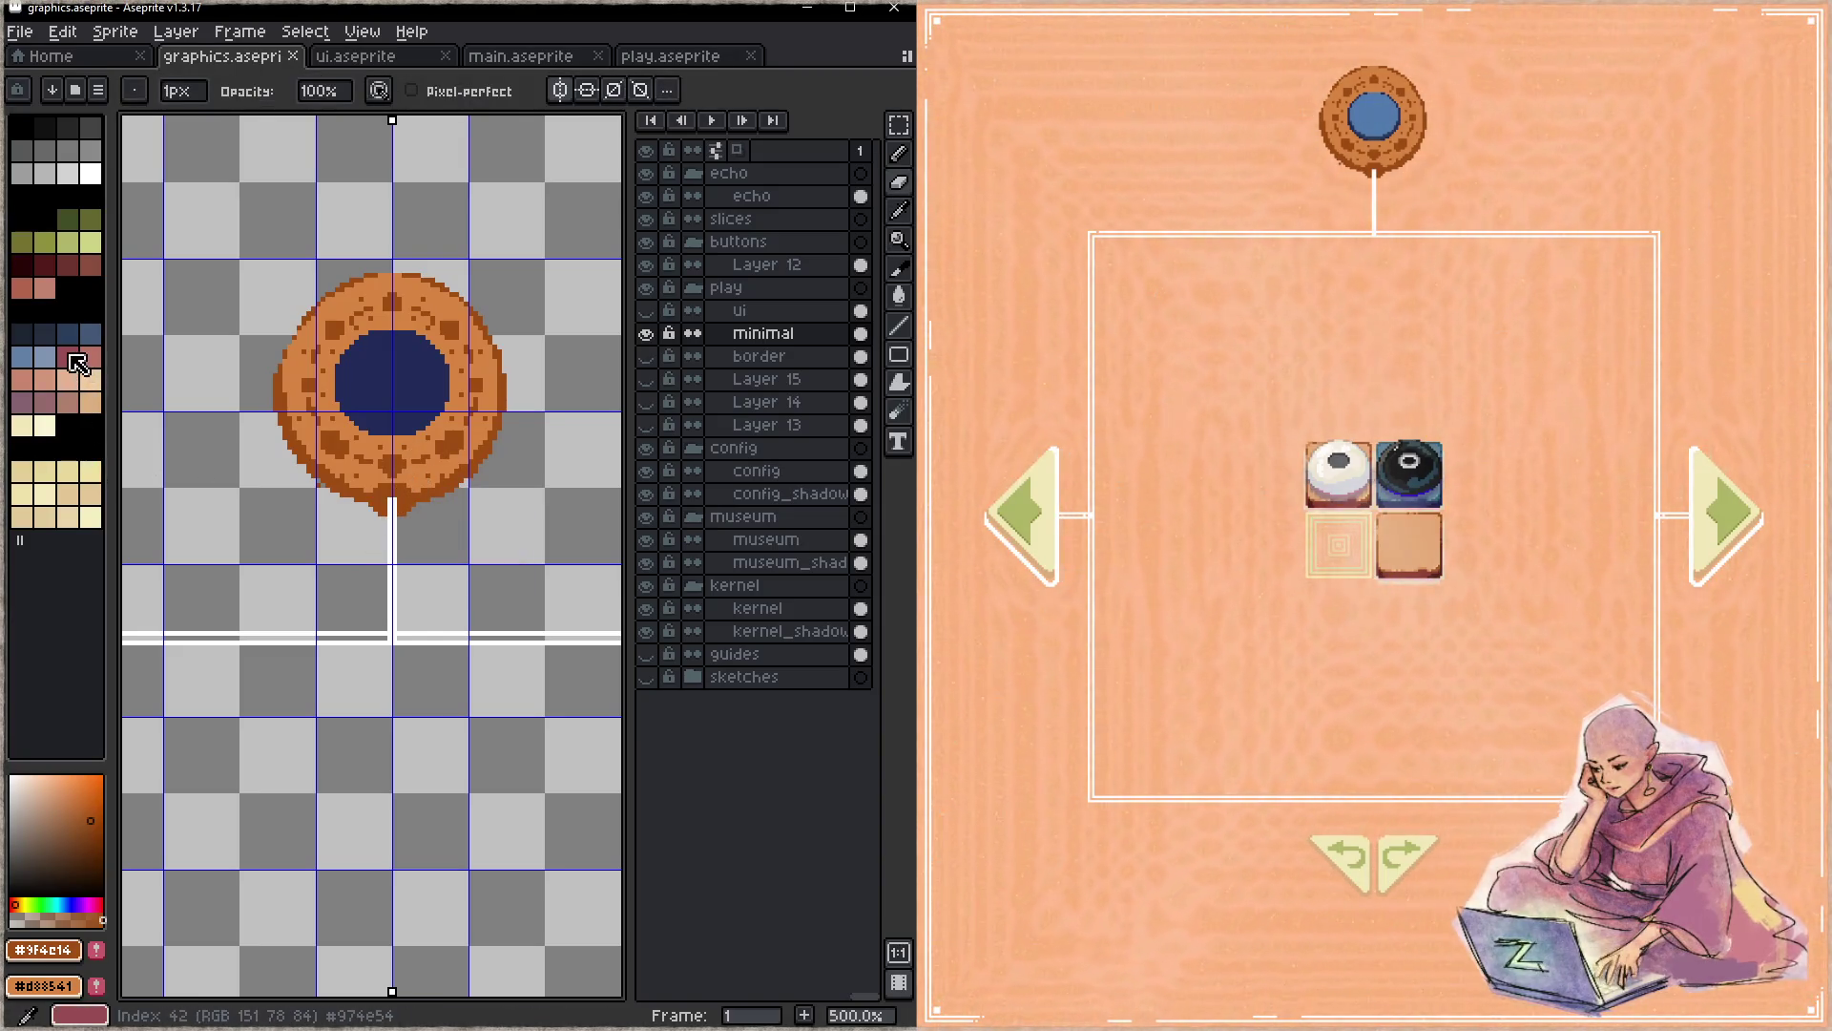
pyautogui.click(43, 262)
pyautogui.press('z')
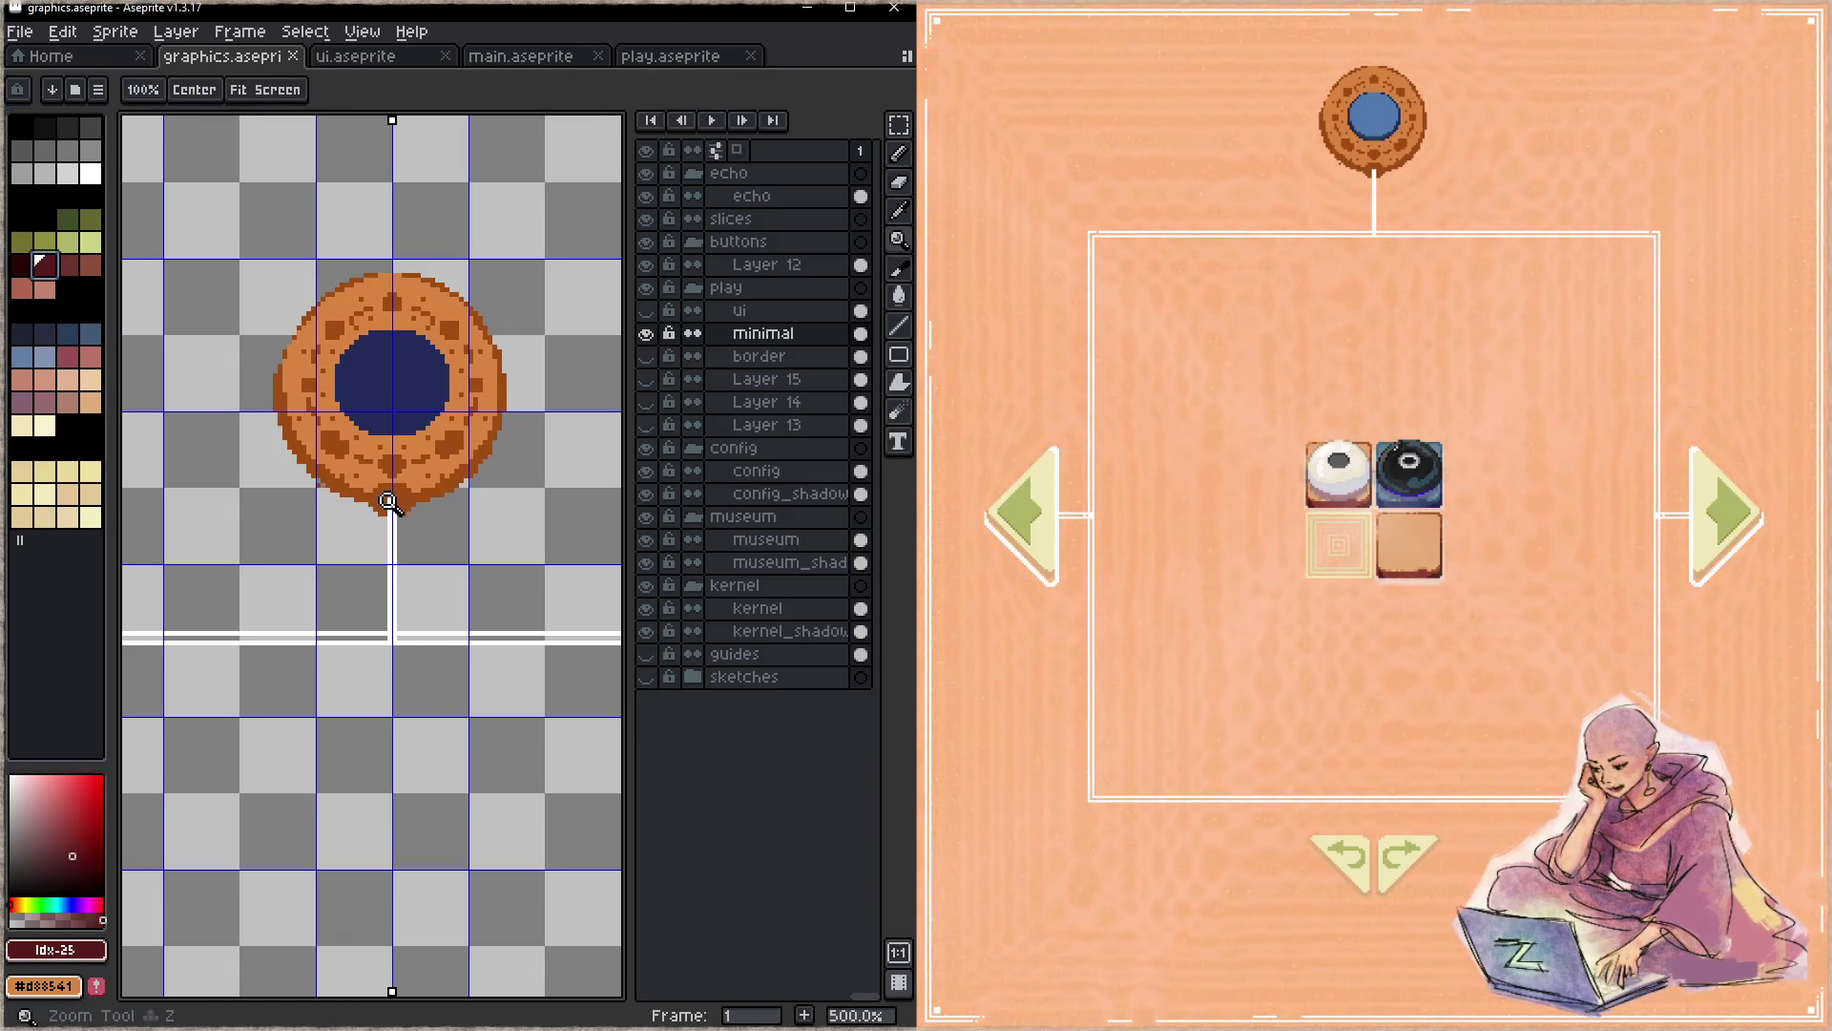
pyautogui.scroll(7, 388, 501)
# - Paint a dark-red knot ringed with tan pixels where the white stem meets the donut, and save
pyautogui.press('b')
pyautogui.click(375, 502)
pyautogui.click(444, 501)
pyautogui.click(375, 472)
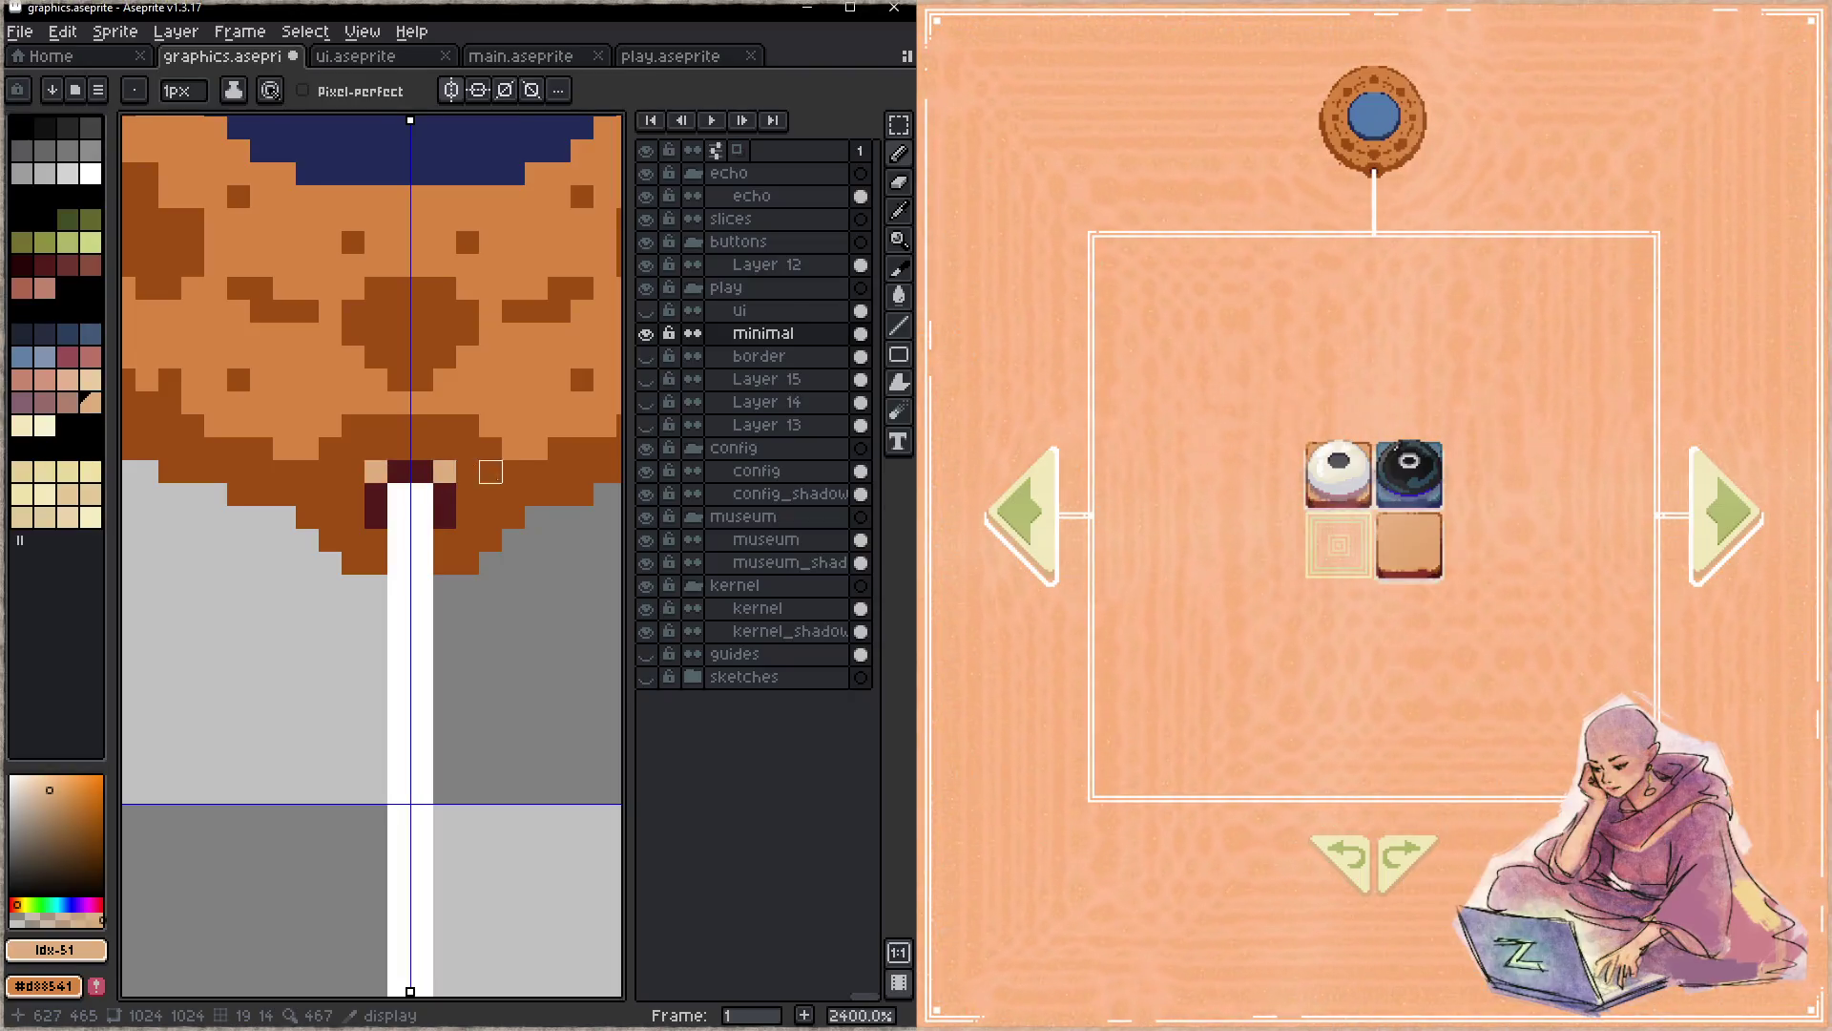
pyautogui.click(468, 494)
pyautogui.click(353, 493)
pyautogui.click(446, 539)
pyautogui.click(376, 539)
pyautogui.moveTo(423, 447); pyautogui.dragTo(399, 449)
pyautogui.hotkey('ctrl', 's')
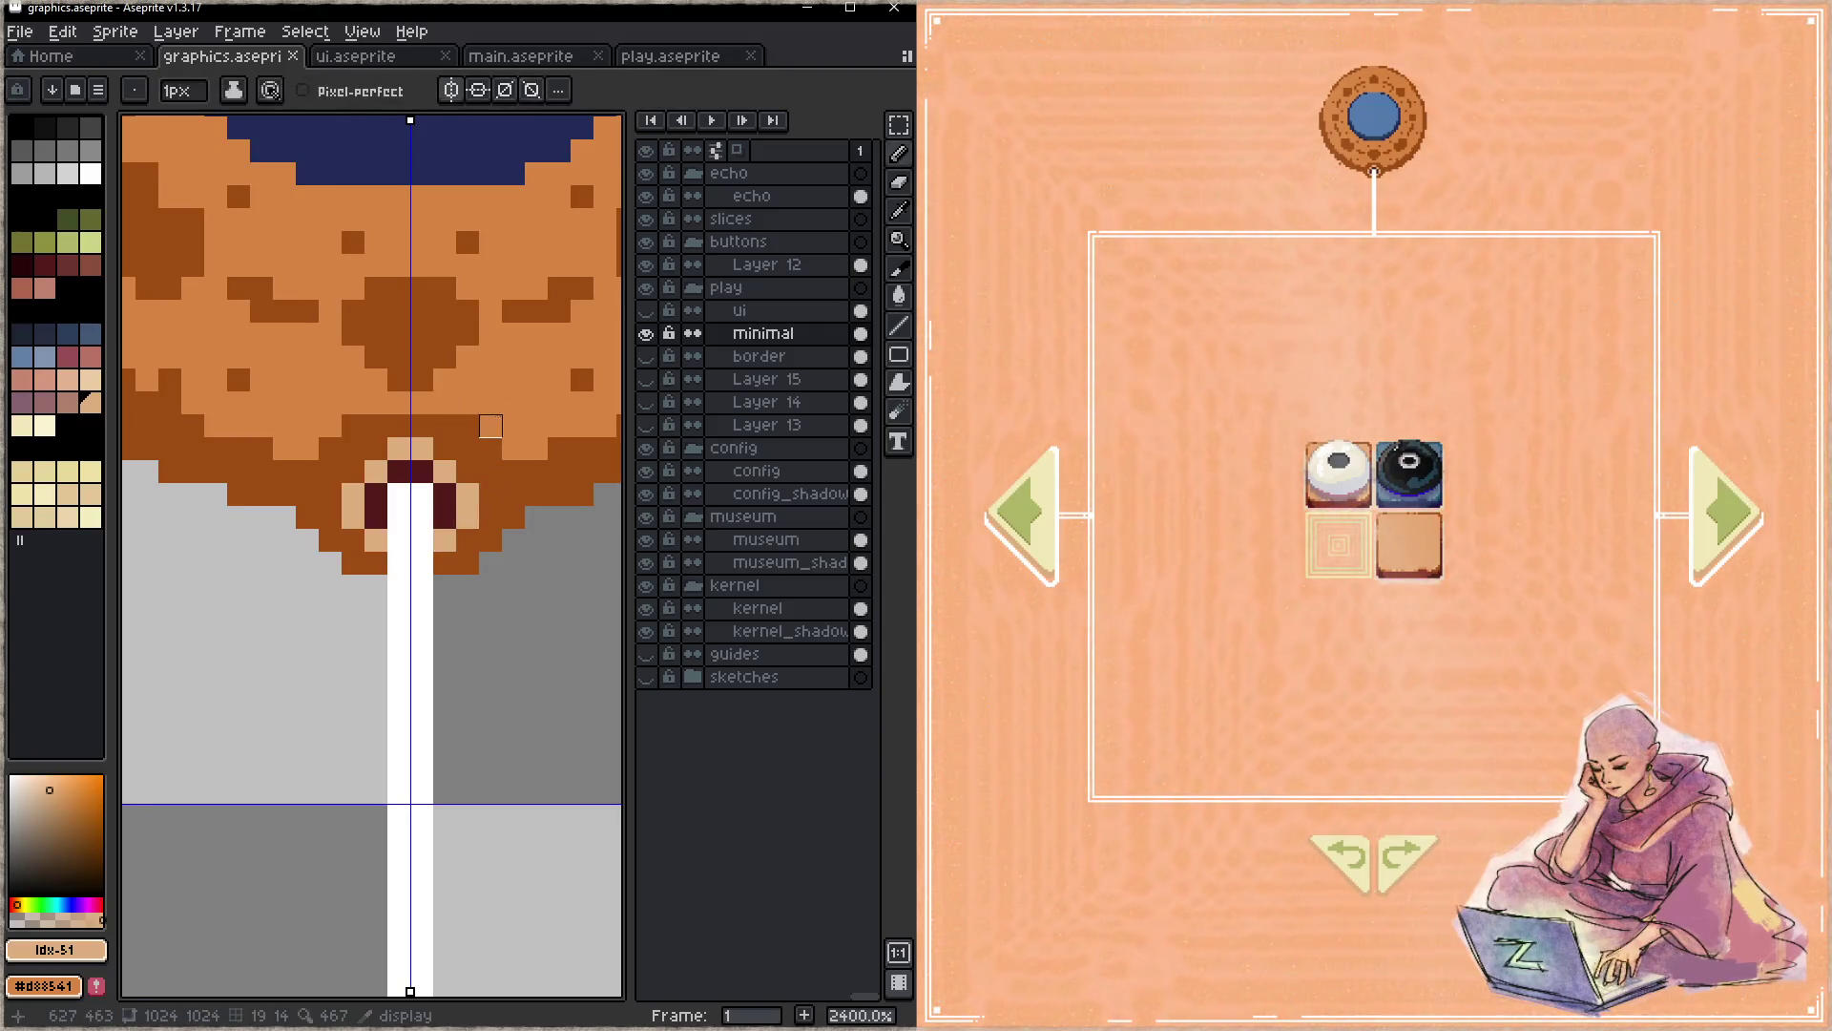
pyautogui.press('z')
pyautogui.scroll(-5, 478, 438)
pyautogui.scroll(-5, 360, 457)
pyautogui.scroll(1, 360, 458)
pyautogui.scroll(1, 366, 473)
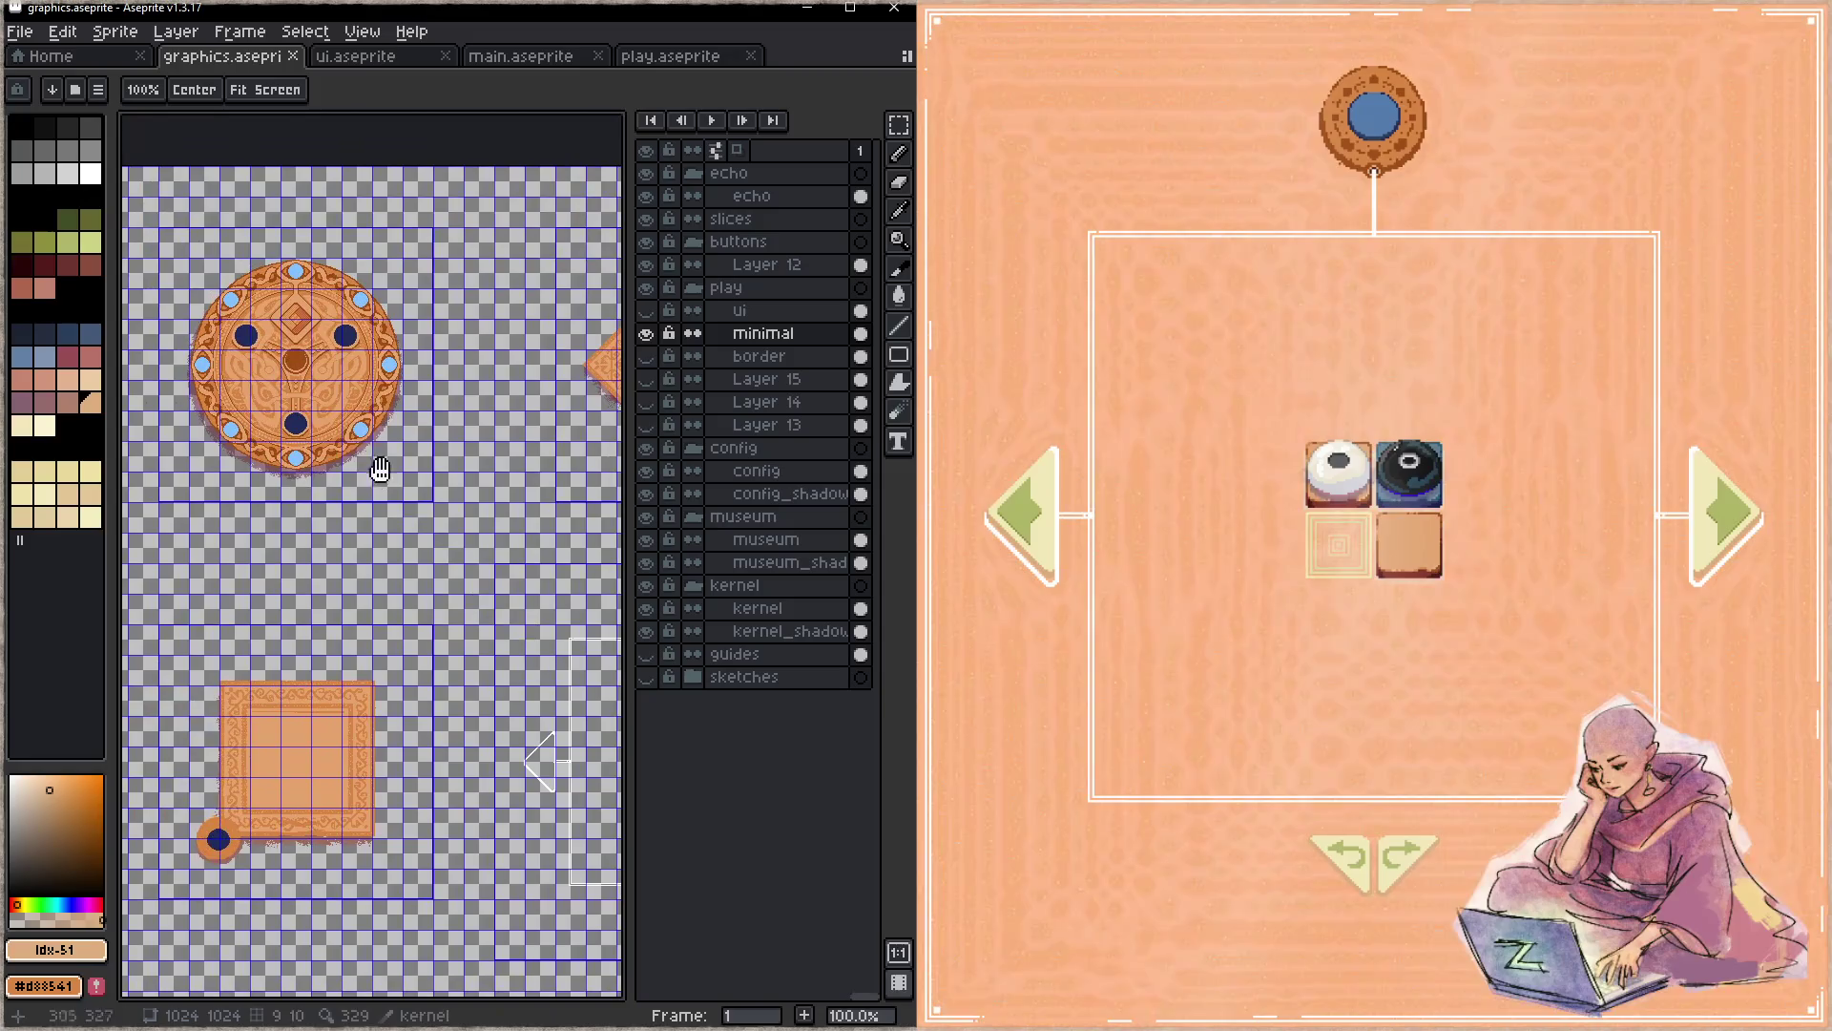
pyautogui.scroll(1, 351, 366)
pyautogui.scroll(1, 368, 371)
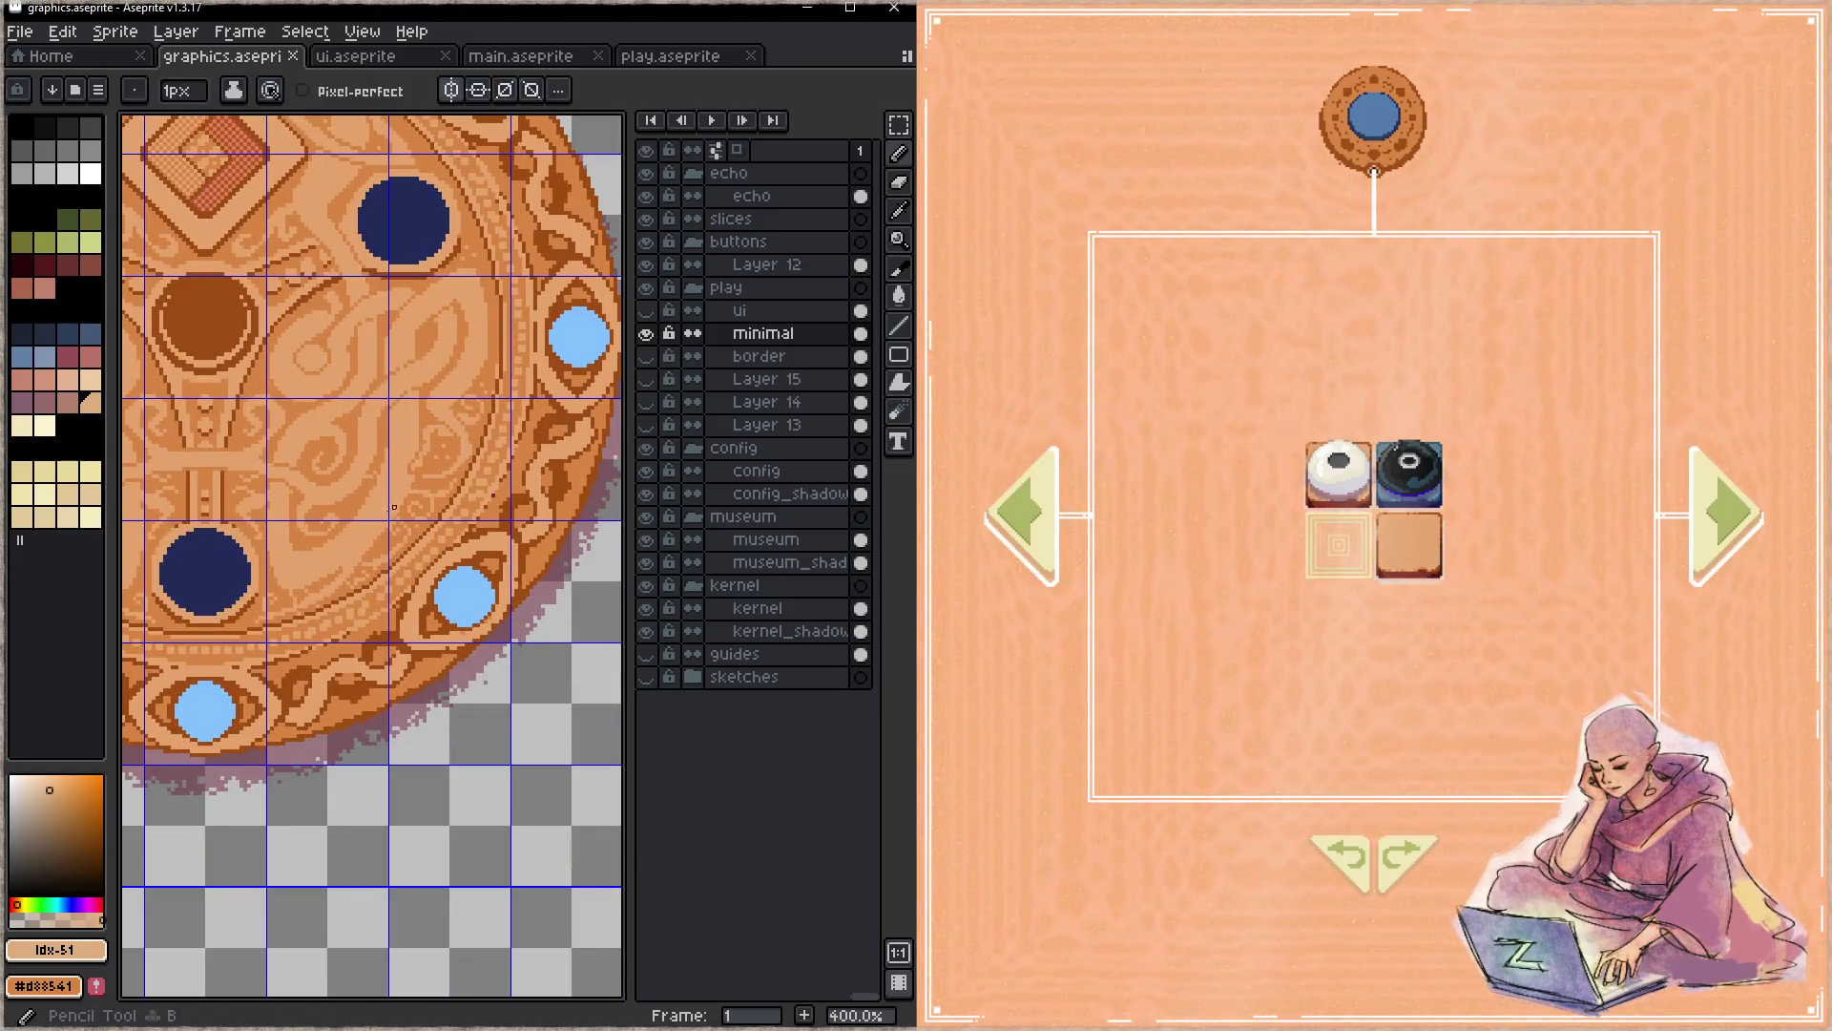
pyautogui.scroll(-1, 474, 503)
pyautogui.scroll(-1, 421, 478)
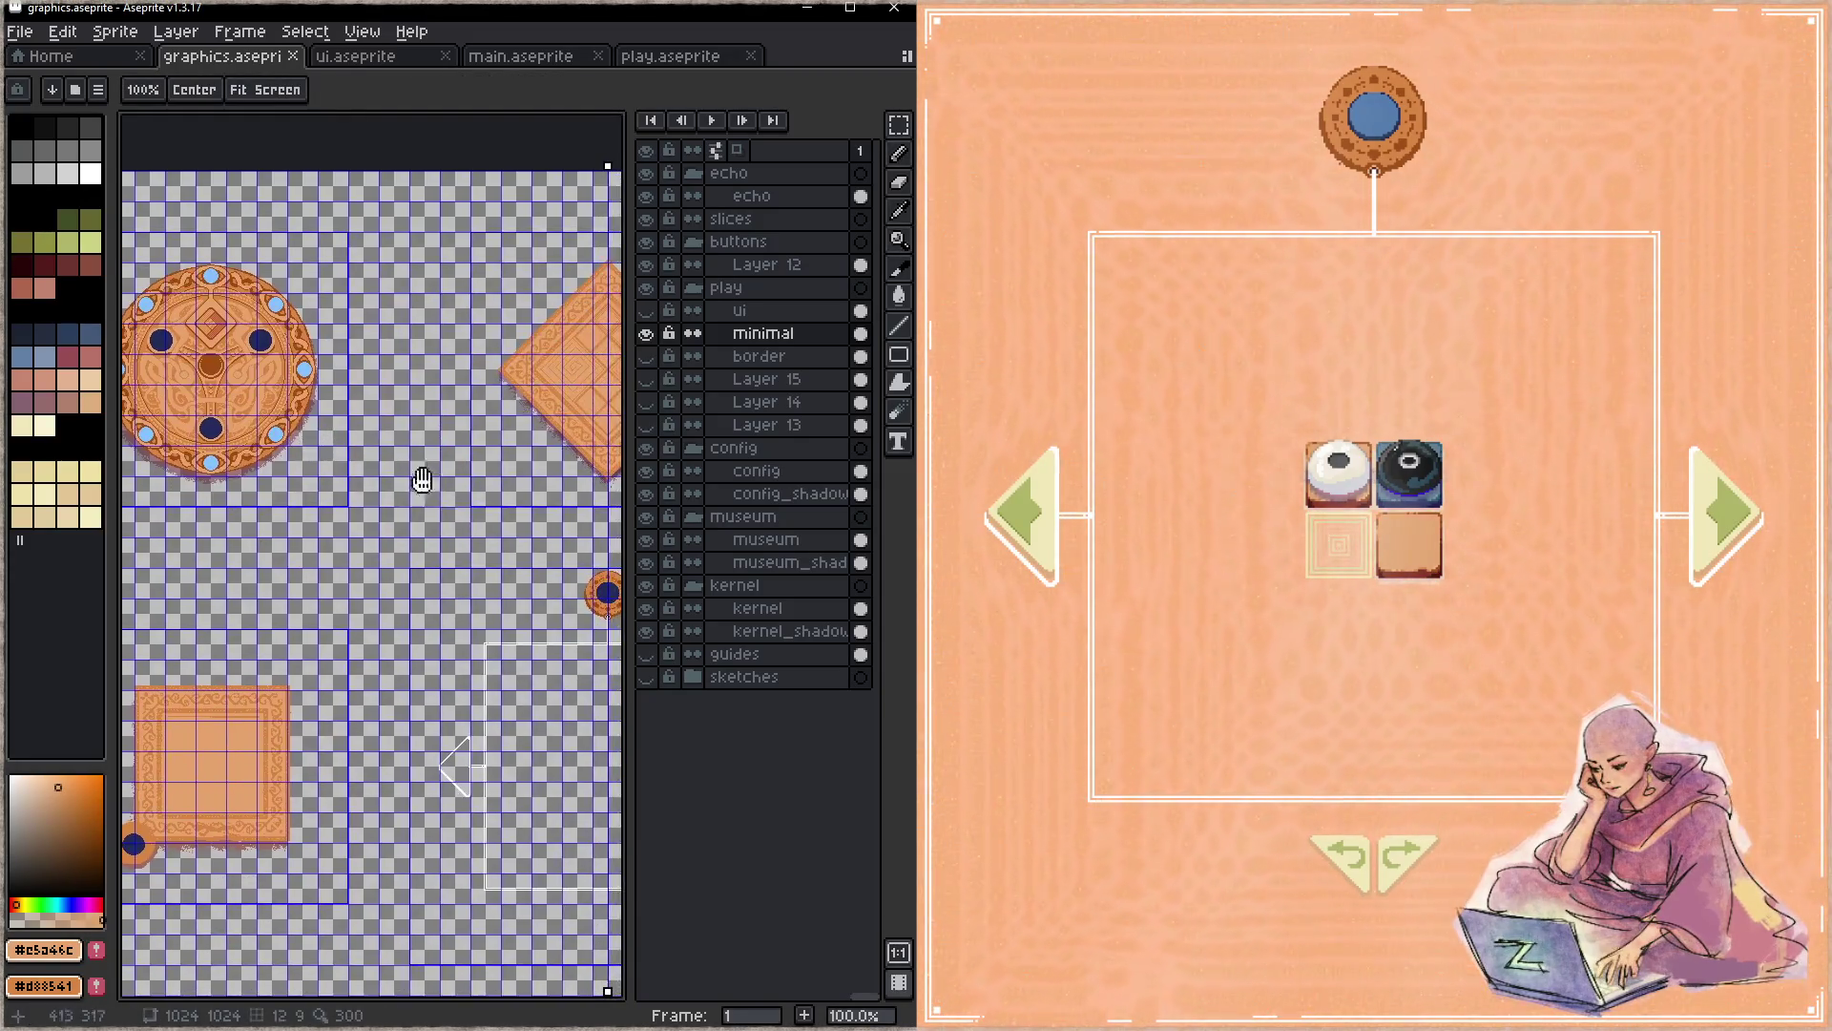
pyautogui.scroll(-1, 384, 515)
pyautogui.scroll(4, 385, 516)
pyautogui.scroll(5, 474, 501)
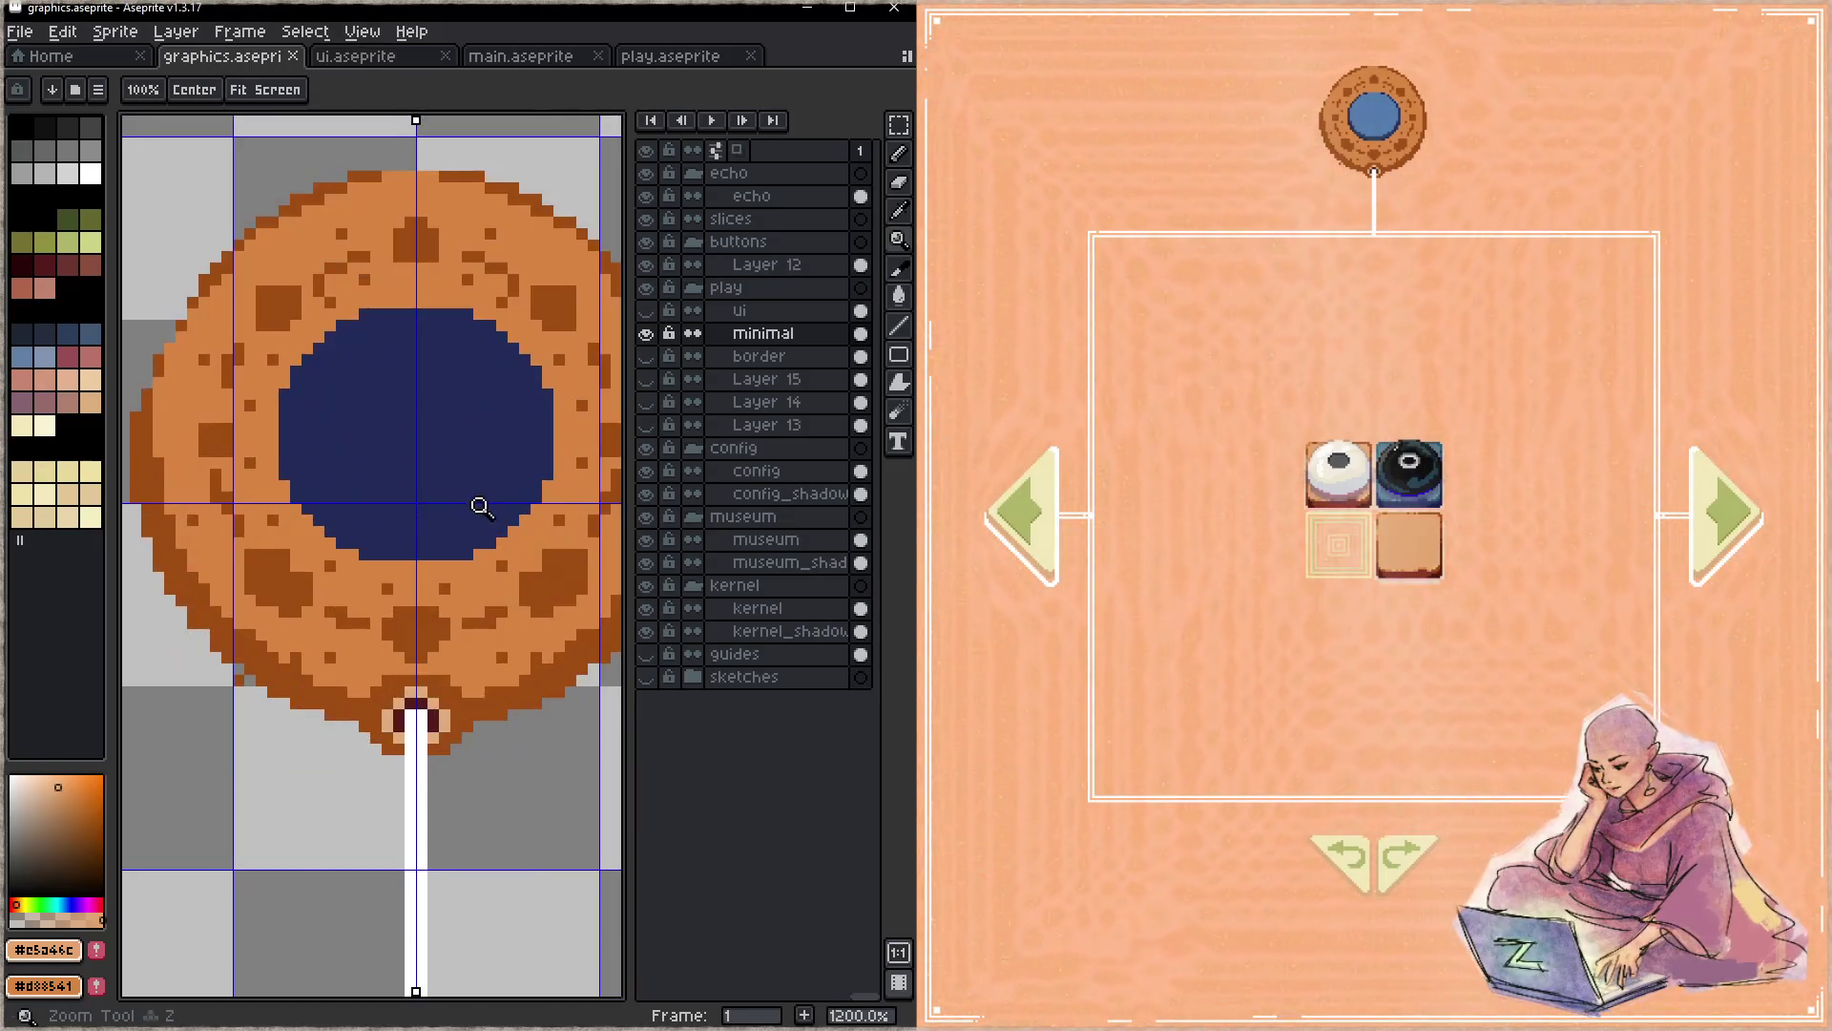
pyautogui.press('b')
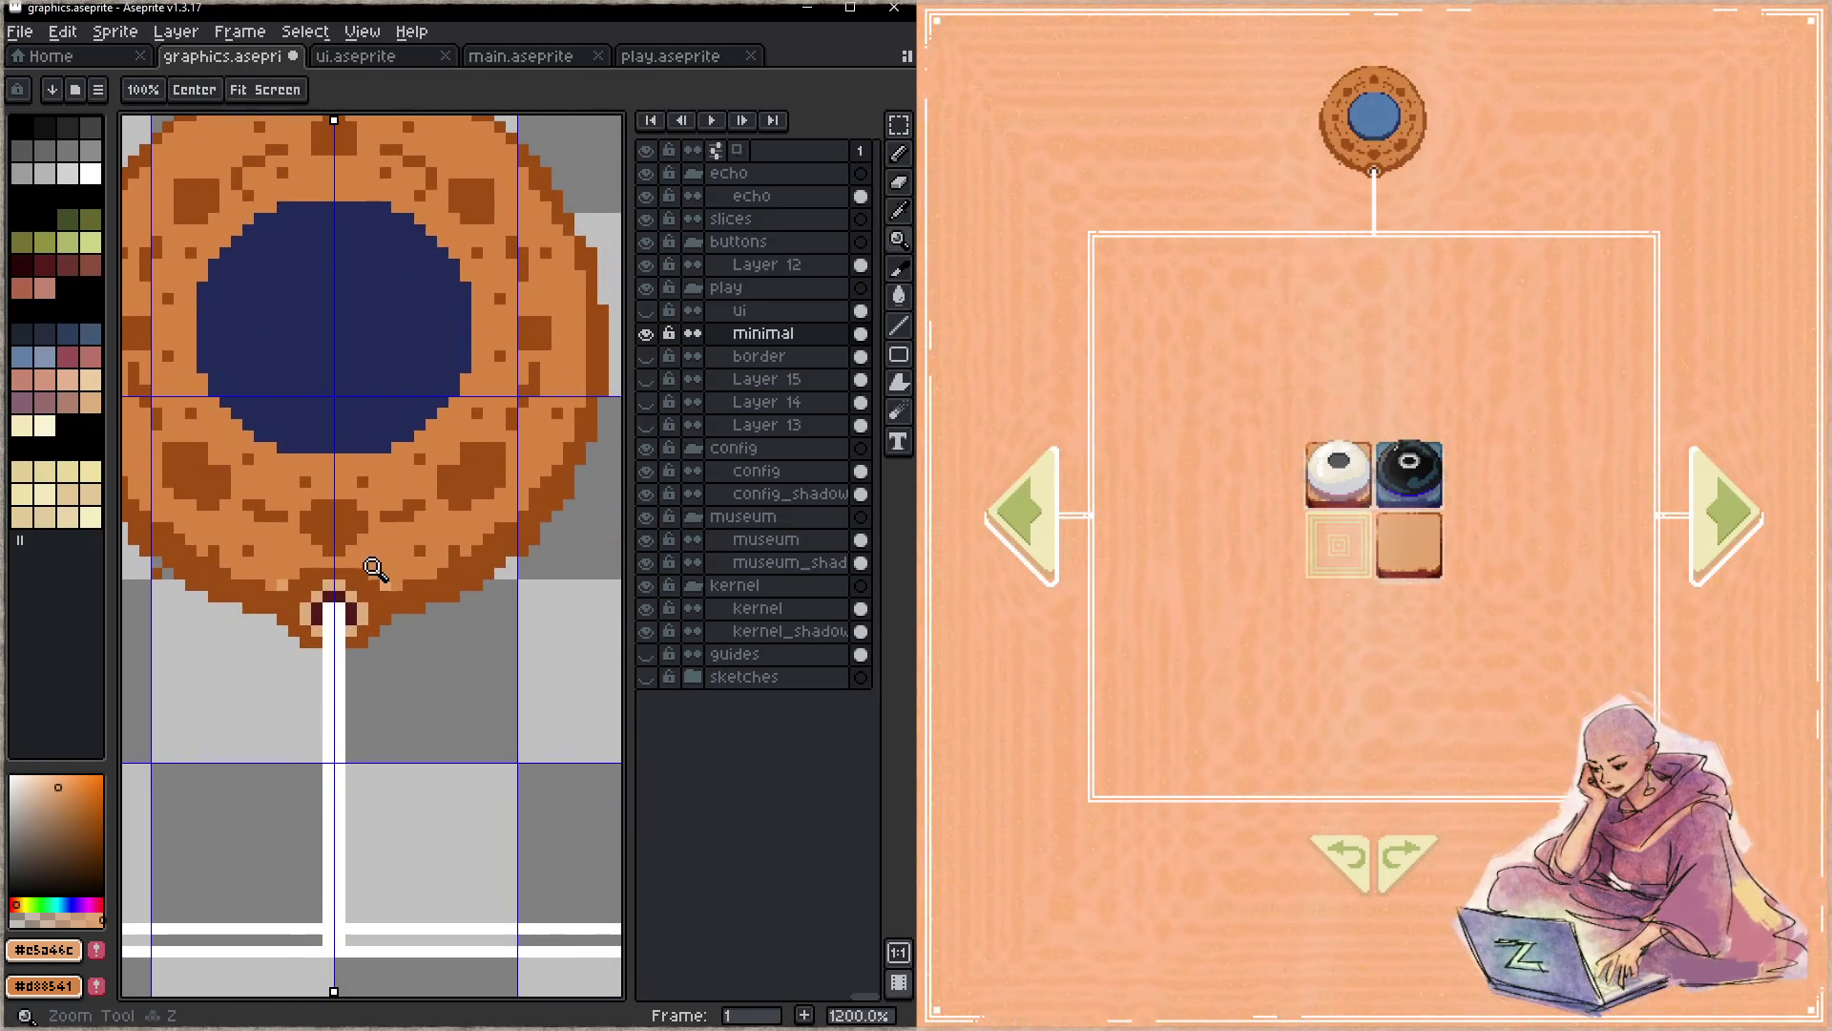
pyautogui.scroll(1, 375, 552)
# - Paint light tan highlights across the donut's bottom and up its right rim, saving the graphics file
pyautogui.moveTo(361, 563); pyautogui.dragTo(298, 562)
pyautogui.moveTo(400, 592); pyautogui.dragTo(482, 561)
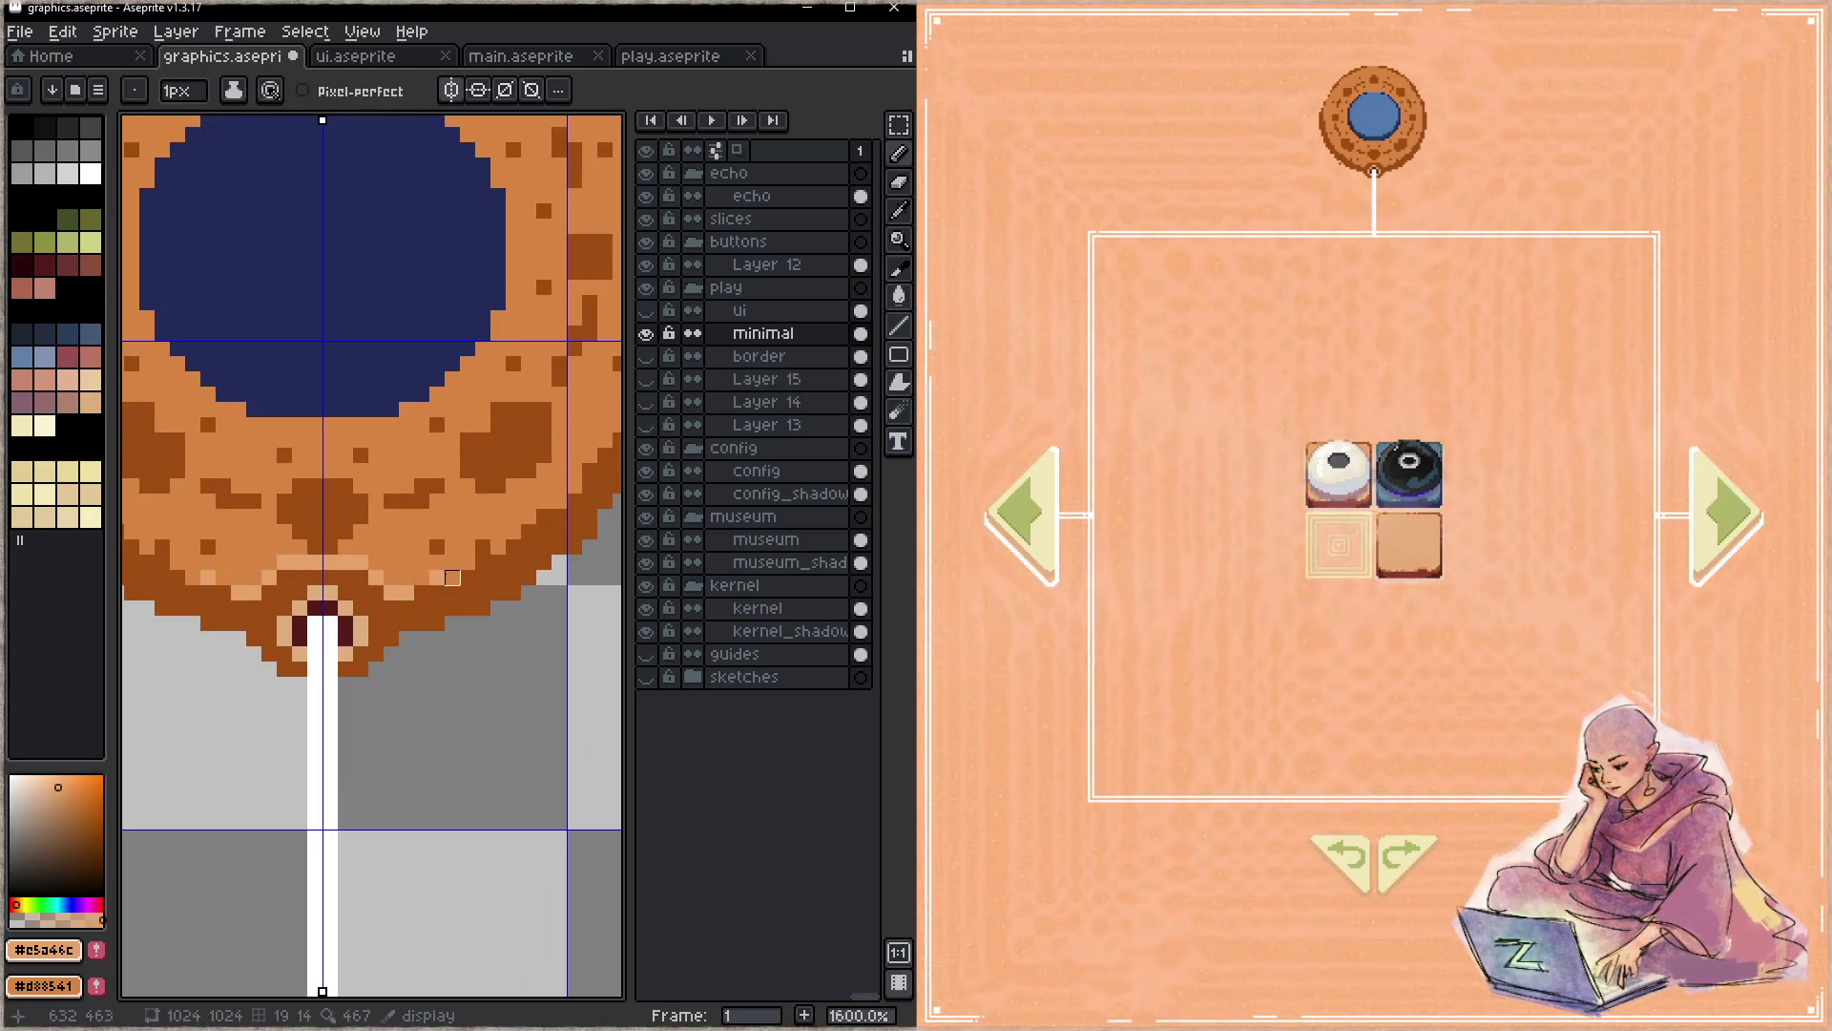
pyautogui.hotkey('ctrl', 's')
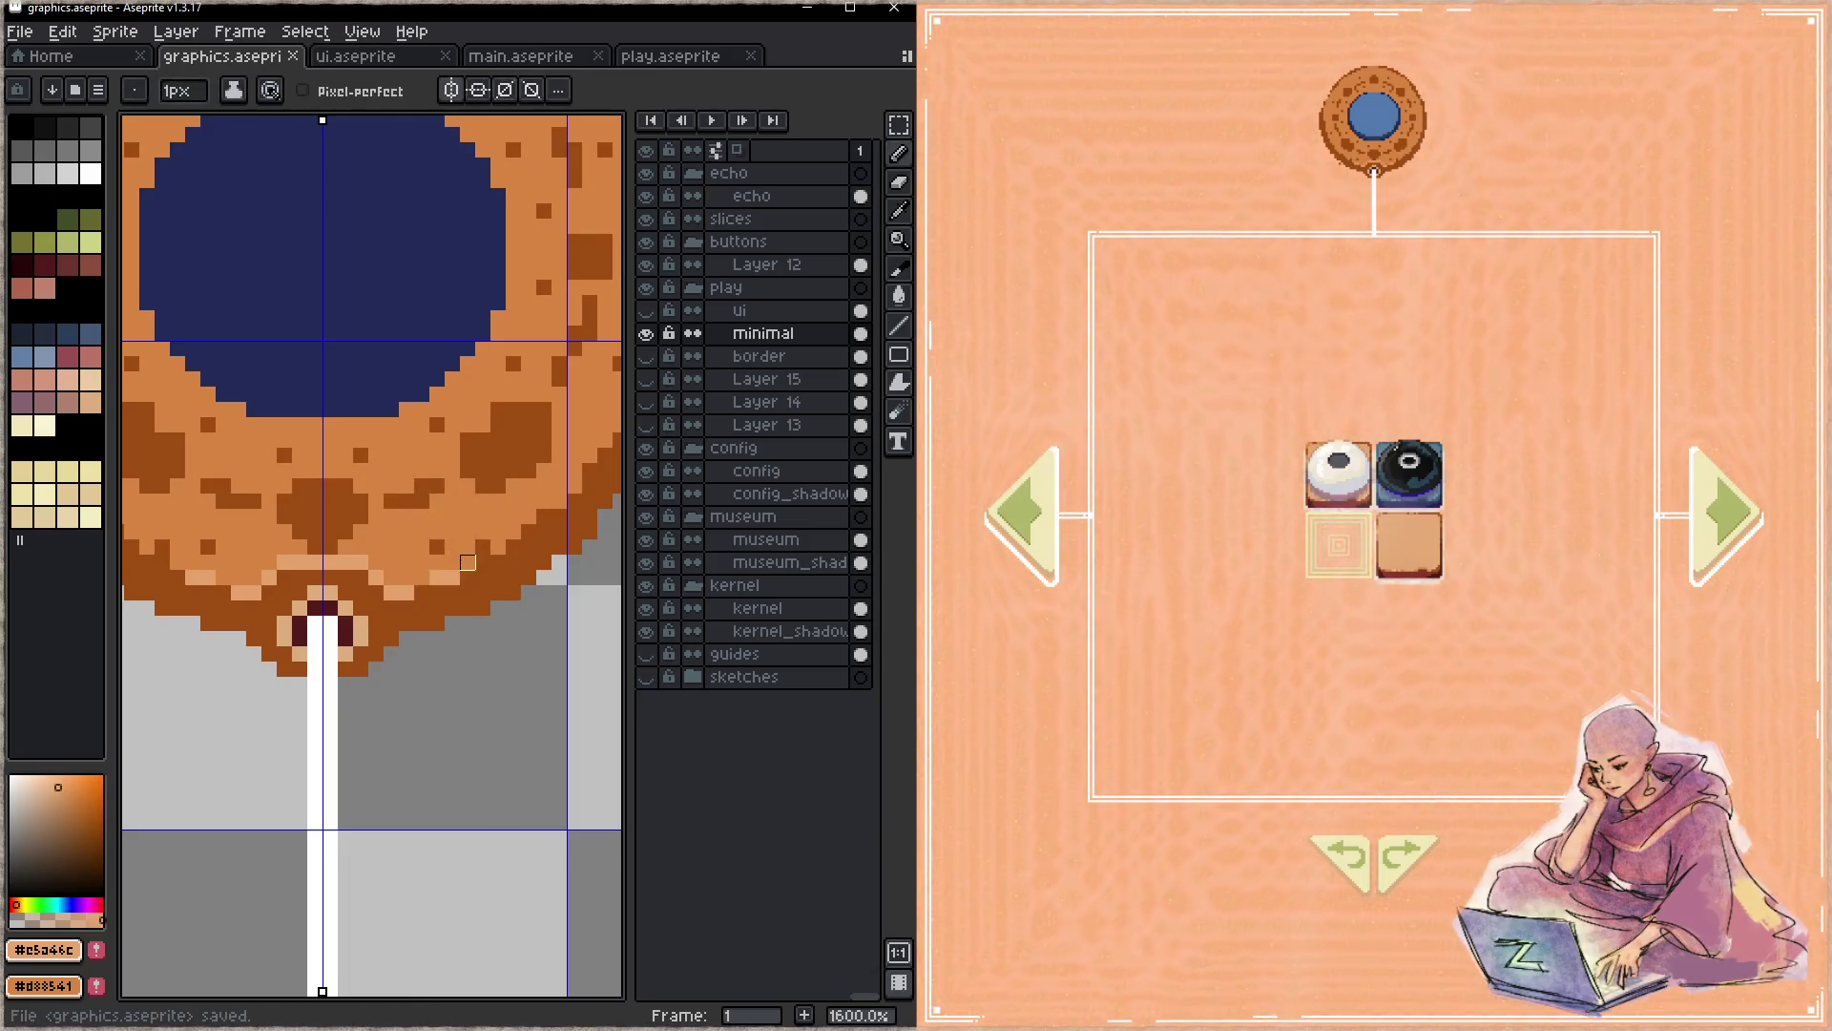
pyautogui.moveTo(491, 544); pyautogui.dragTo(320, 616)
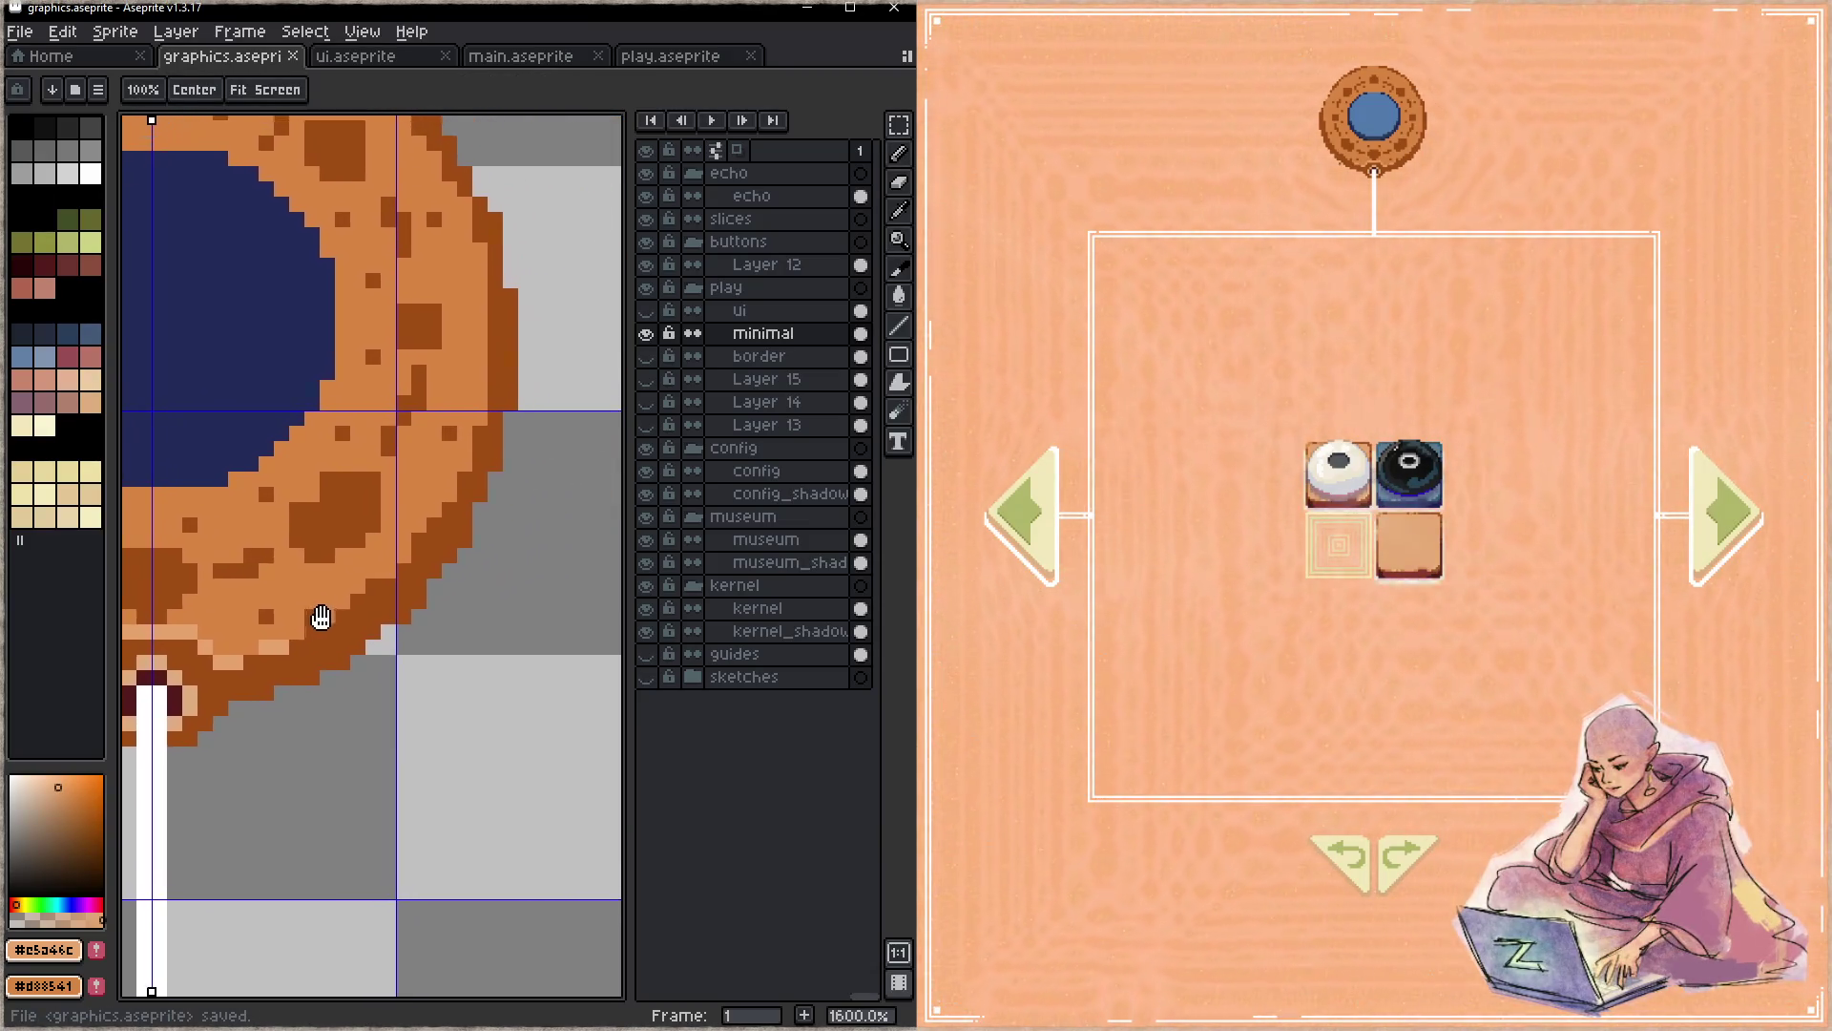
pyautogui.click(327, 618)
pyautogui.click(343, 600)
pyautogui.click(356, 586)
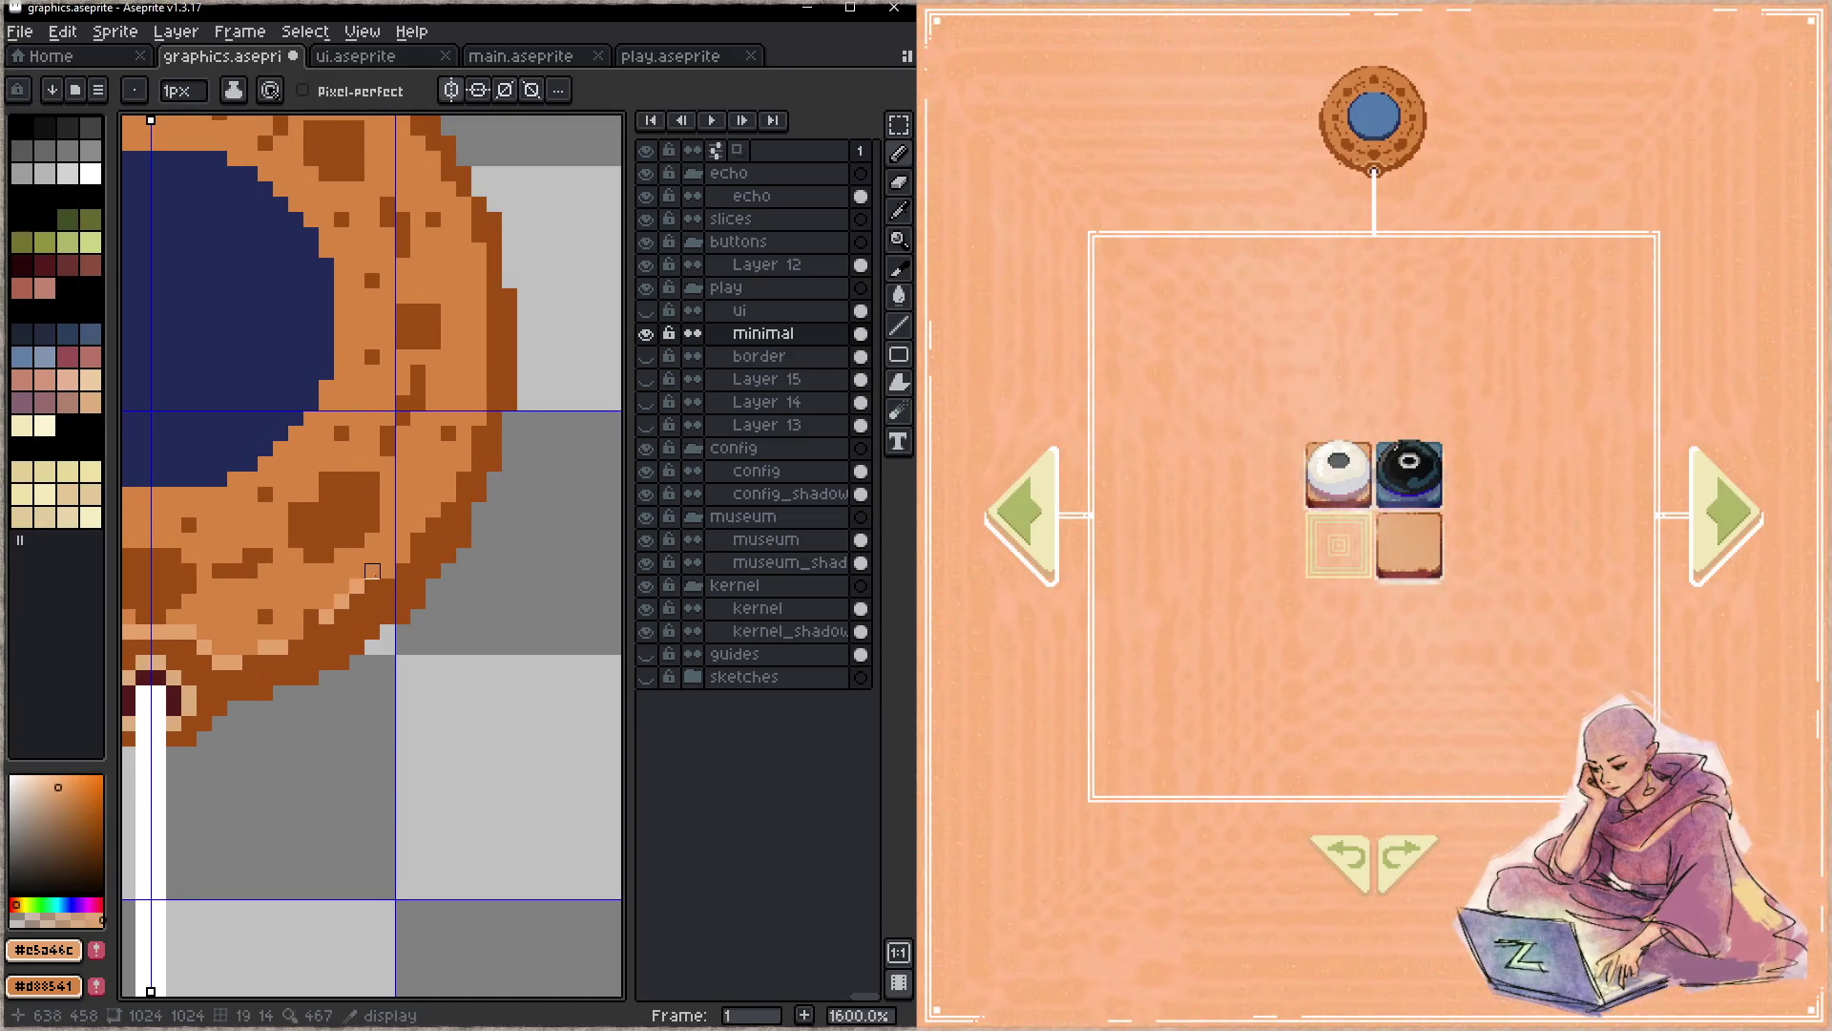
pyautogui.click(402, 556)
pyautogui.click(435, 510)
pyautogui.hotkey('ctrl', 's')
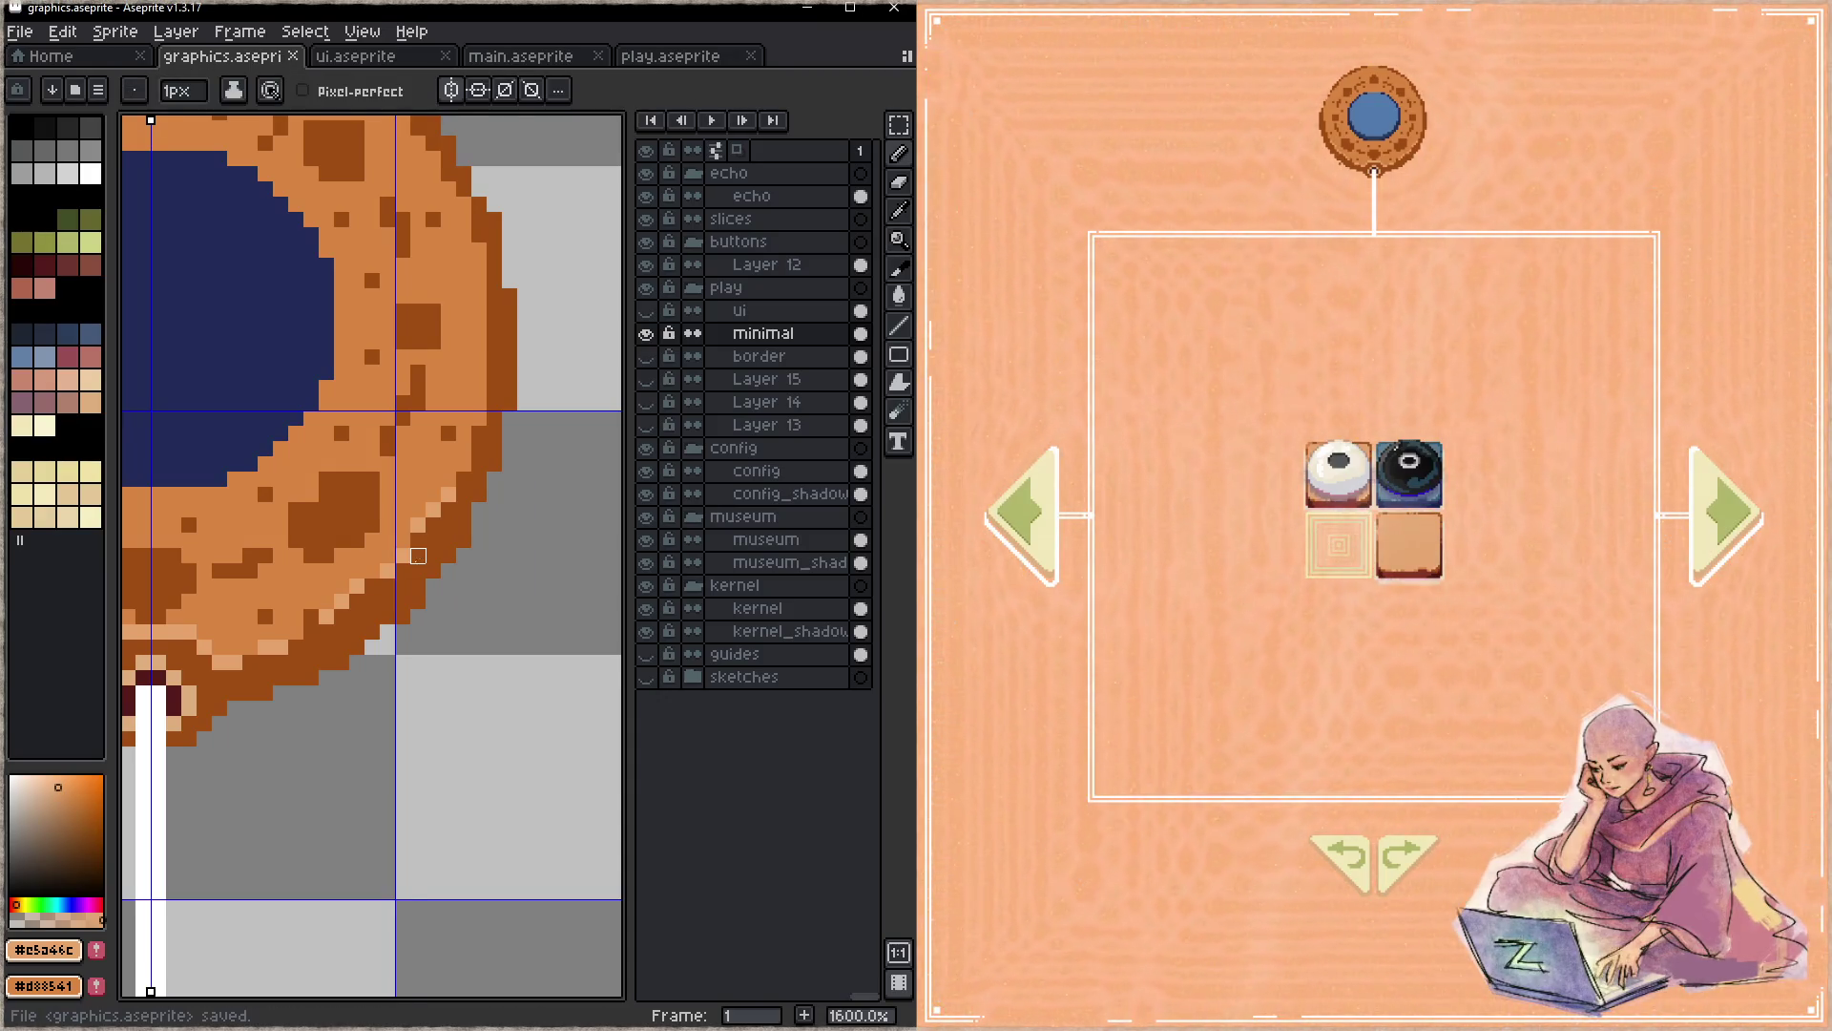
pyautogui.scroll(2, 430, 473)
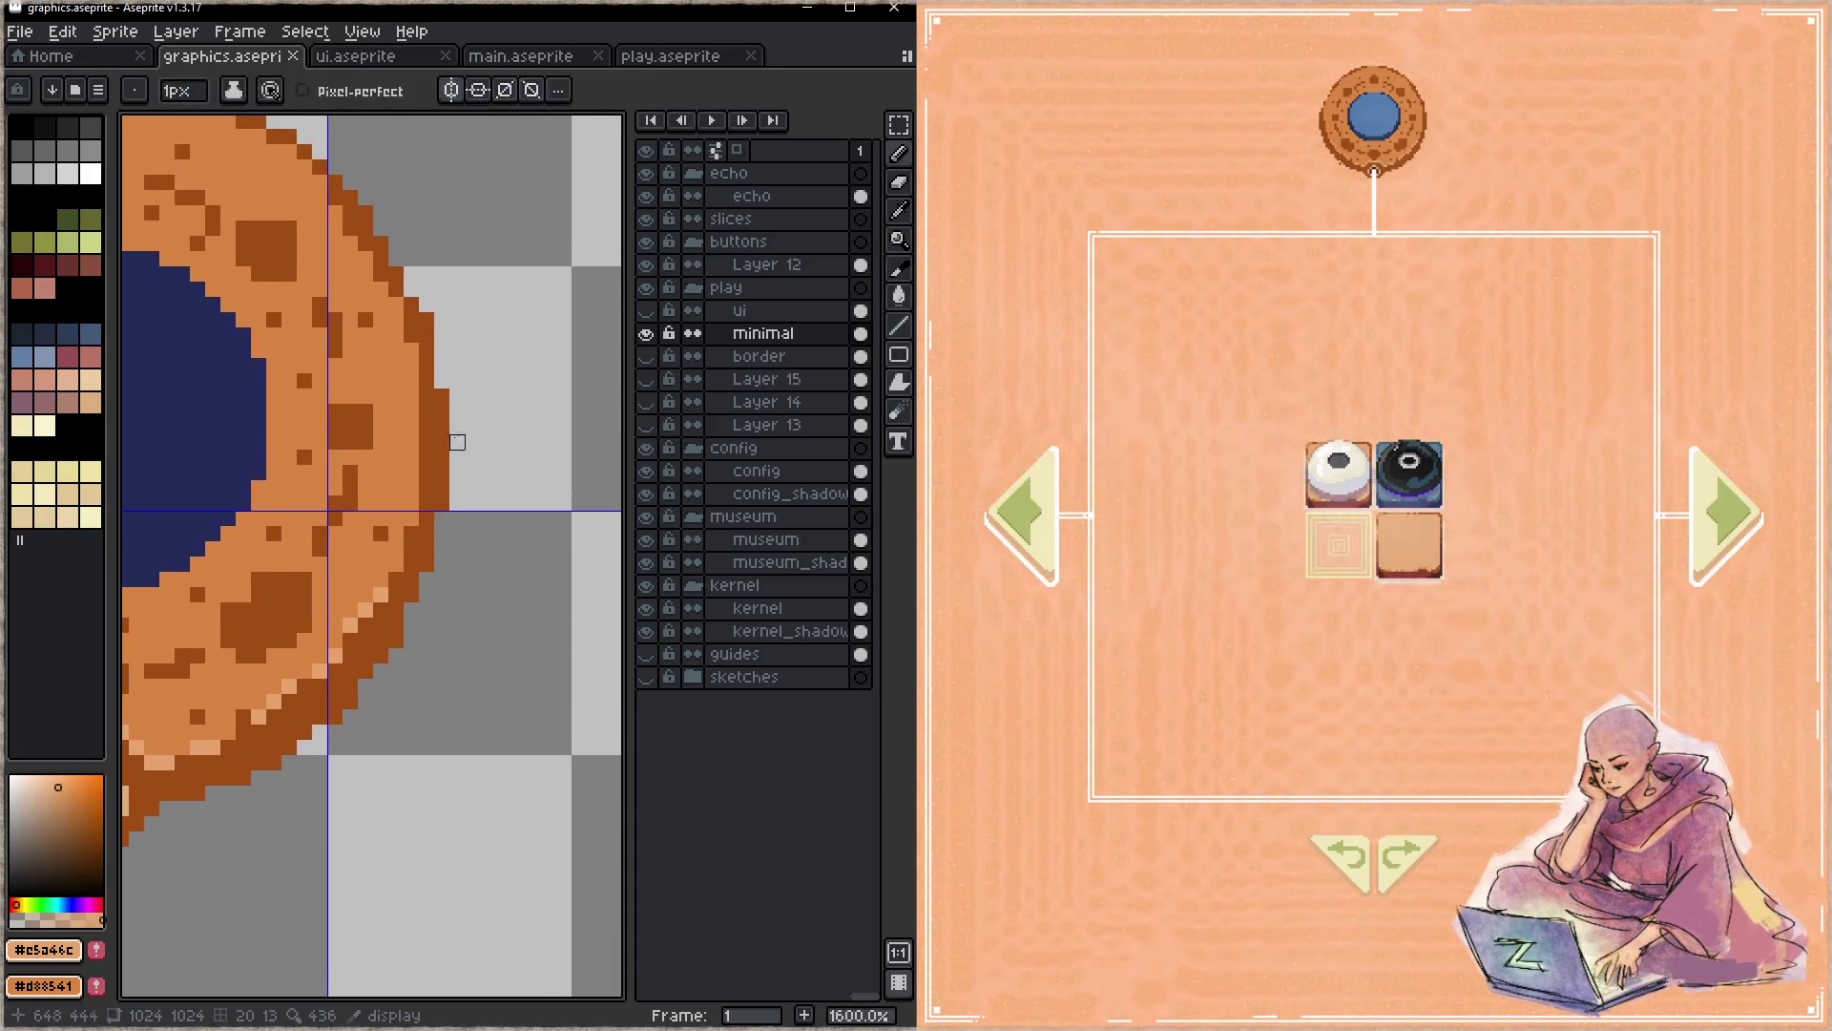
pyautogui.hotkey('ctrl', 's')
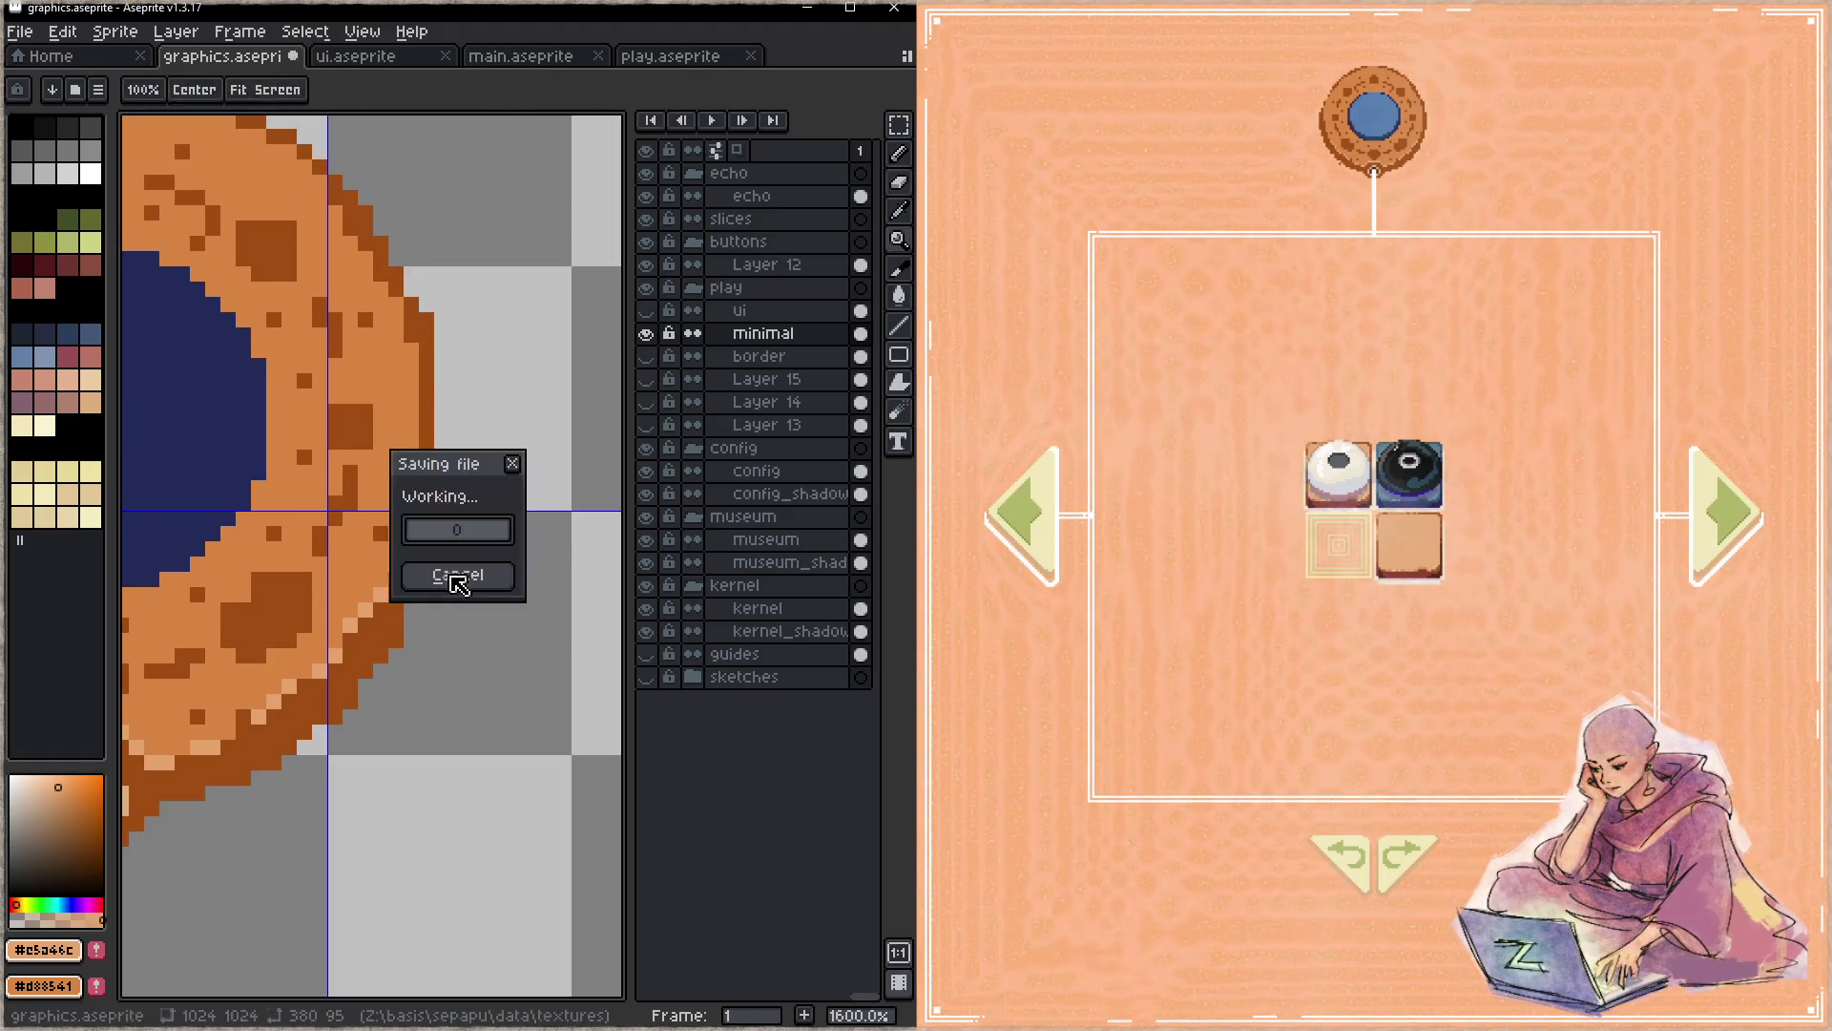
# - Draw a dark brown column along the donut's right edge with dark orange crumb pixels at the edge, and save
pyautogui.keyDown('alt'); pyautogui.click(433, 473); pyautogui.keyUp('alt')
pyautogui.moveTo(442, 390); pyautogui.dragTo(443, 523)
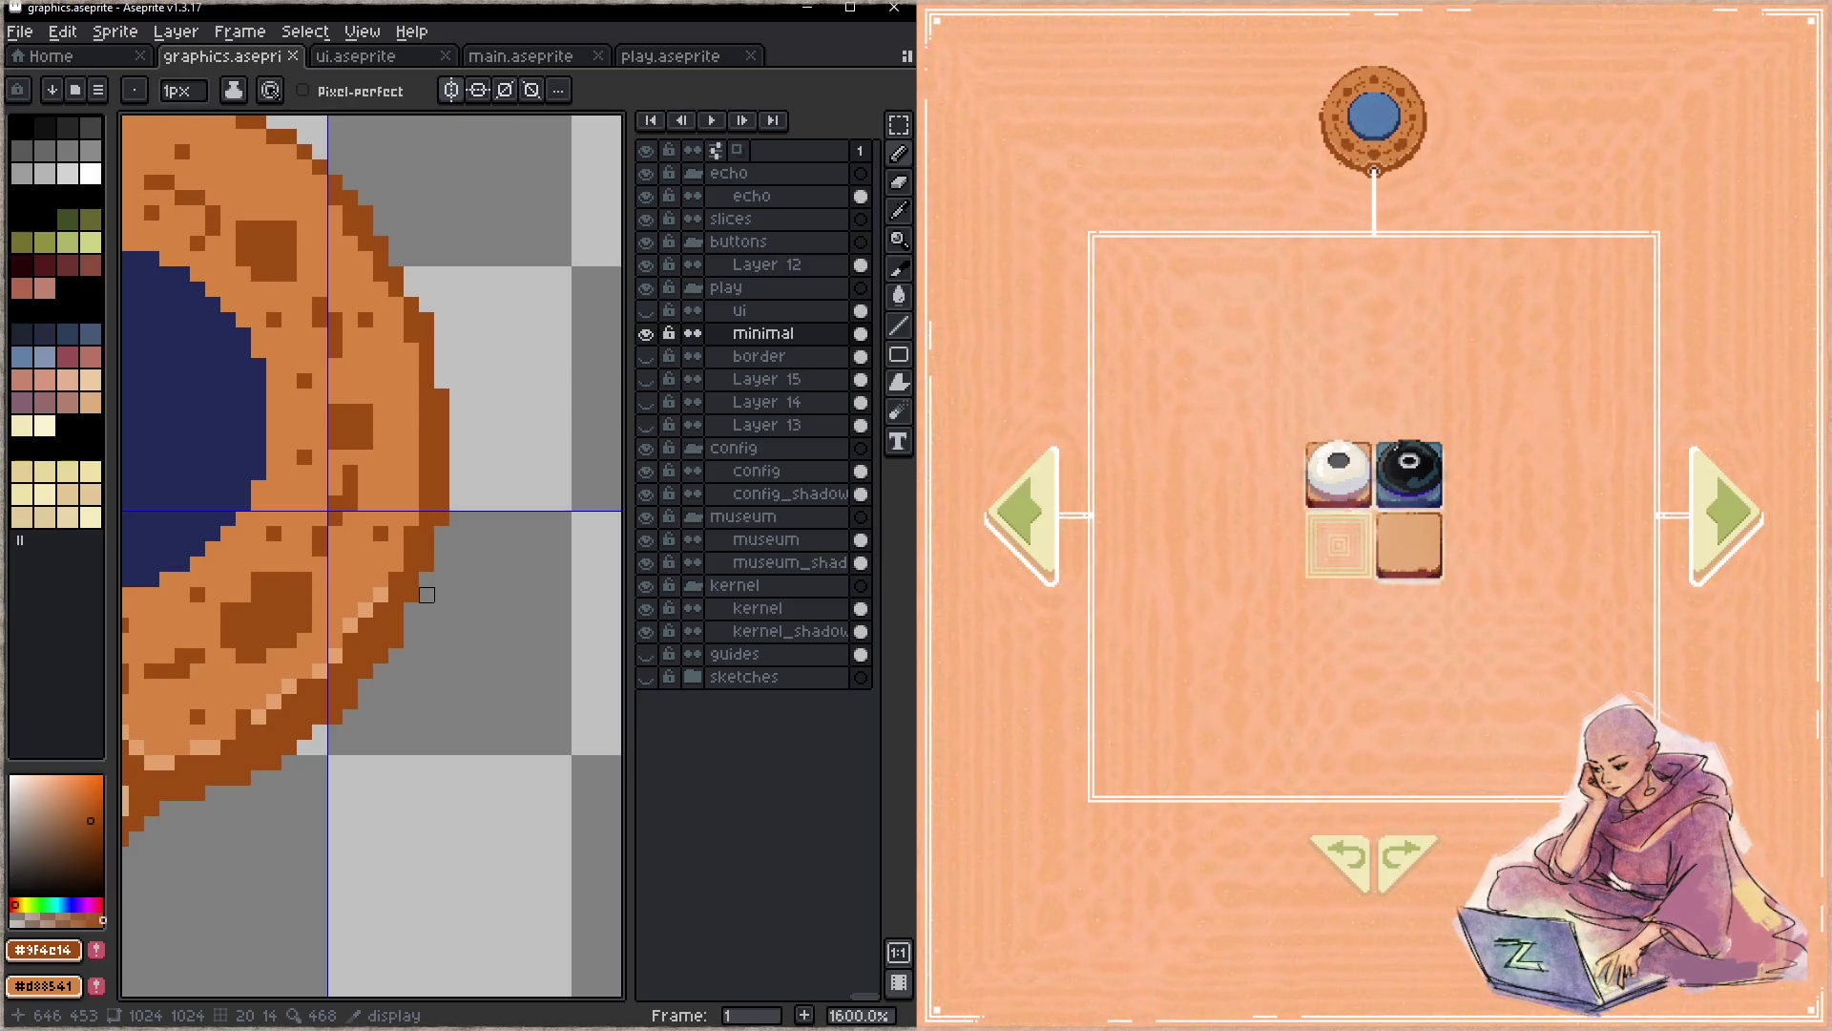
pyautogui.scroll(-5, 415, 587)
pyautogui.hscroll(-3, 373, 574)
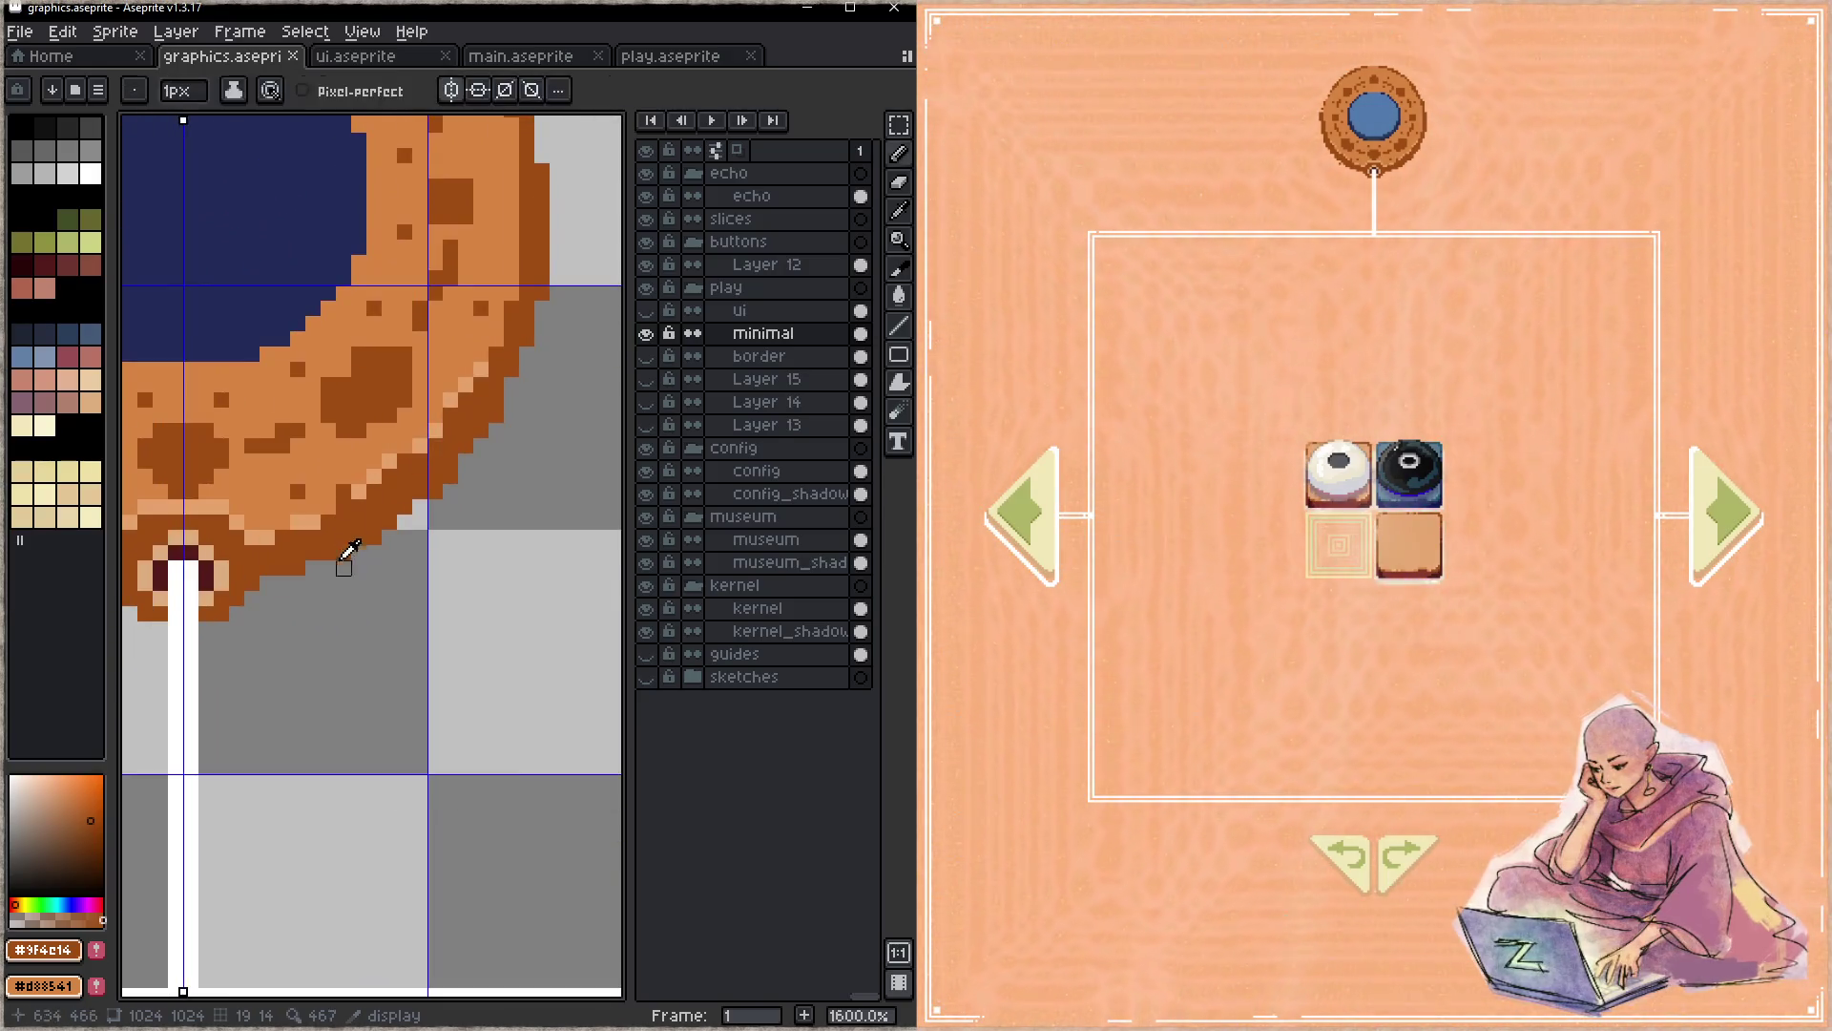
pyautogui.click(449, 523)
pyautogui.moveTo(450, 522); pyautogui.dragTo(451, 539)
pyautogui.hotkey('ctrl', 's')
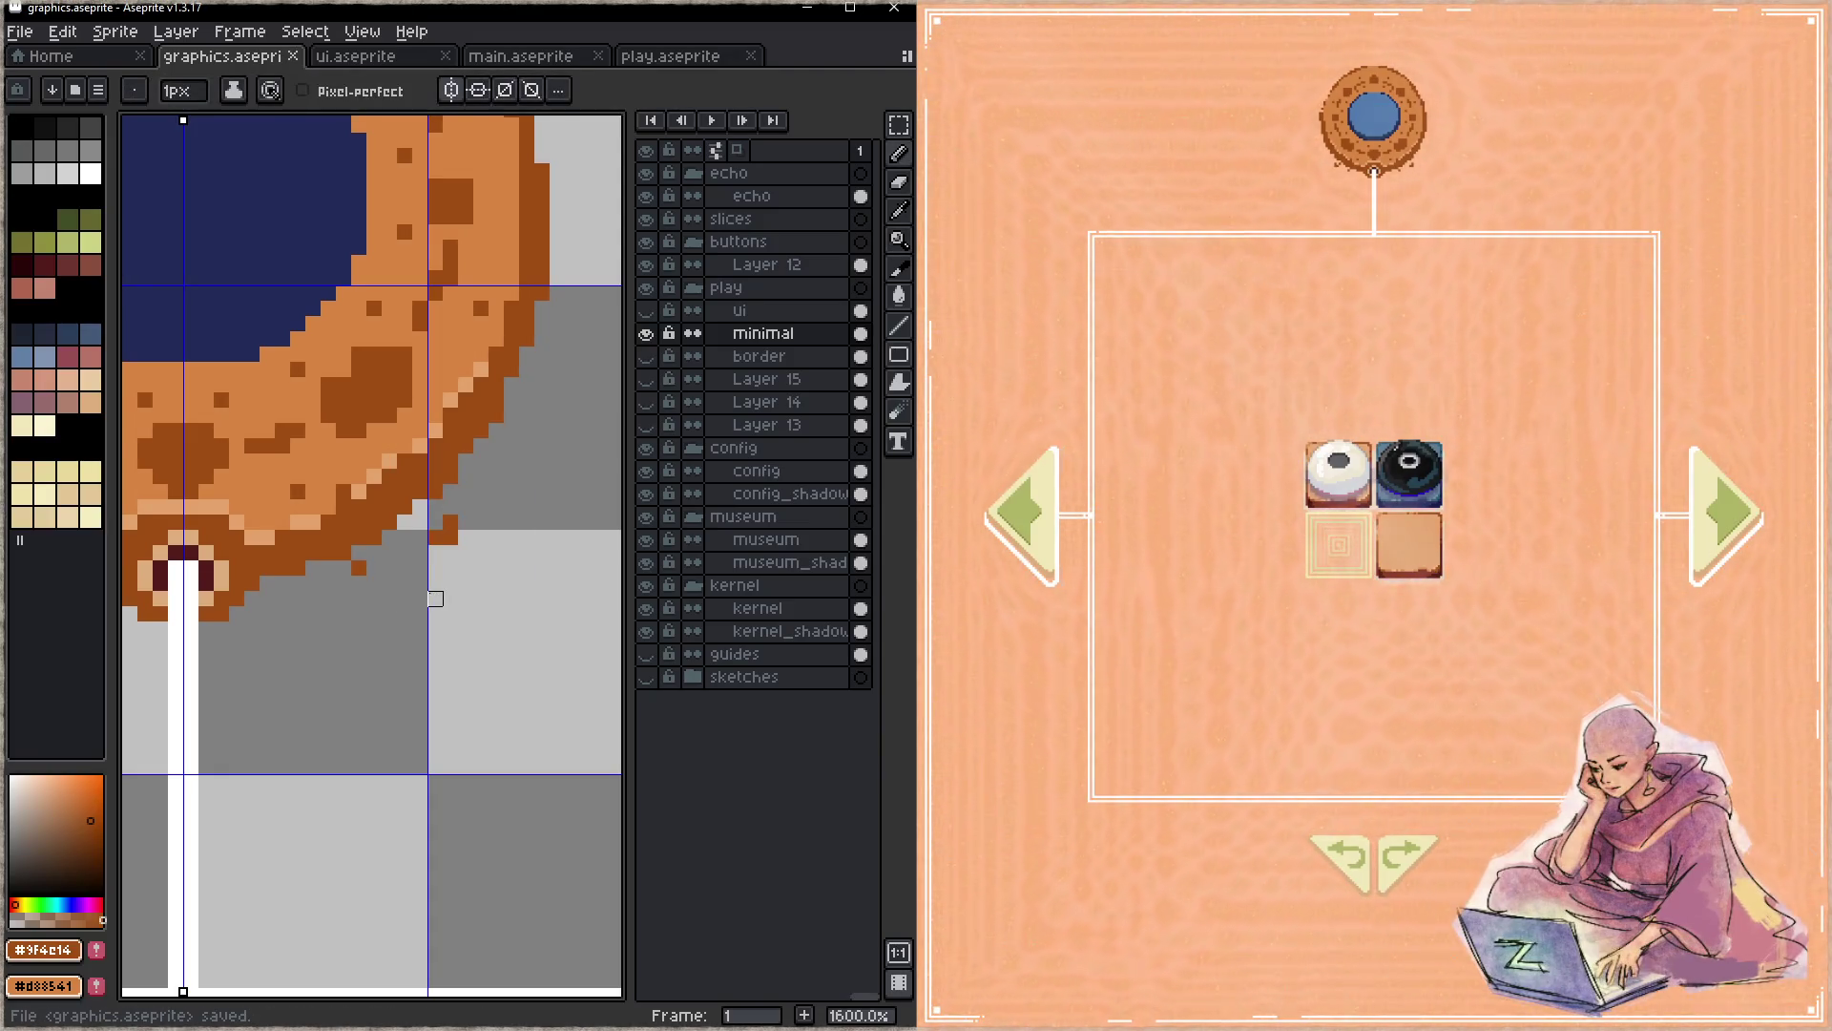
# - Scatter dark orange crumb pixels beyond the right edge and near the bottom, saving after each batch
pyautogui.click(495, 475)
pyautogui.click(528, 400)
pyautogui.click(557, 353)
pyautogui.hotkey('ctrl', 's')
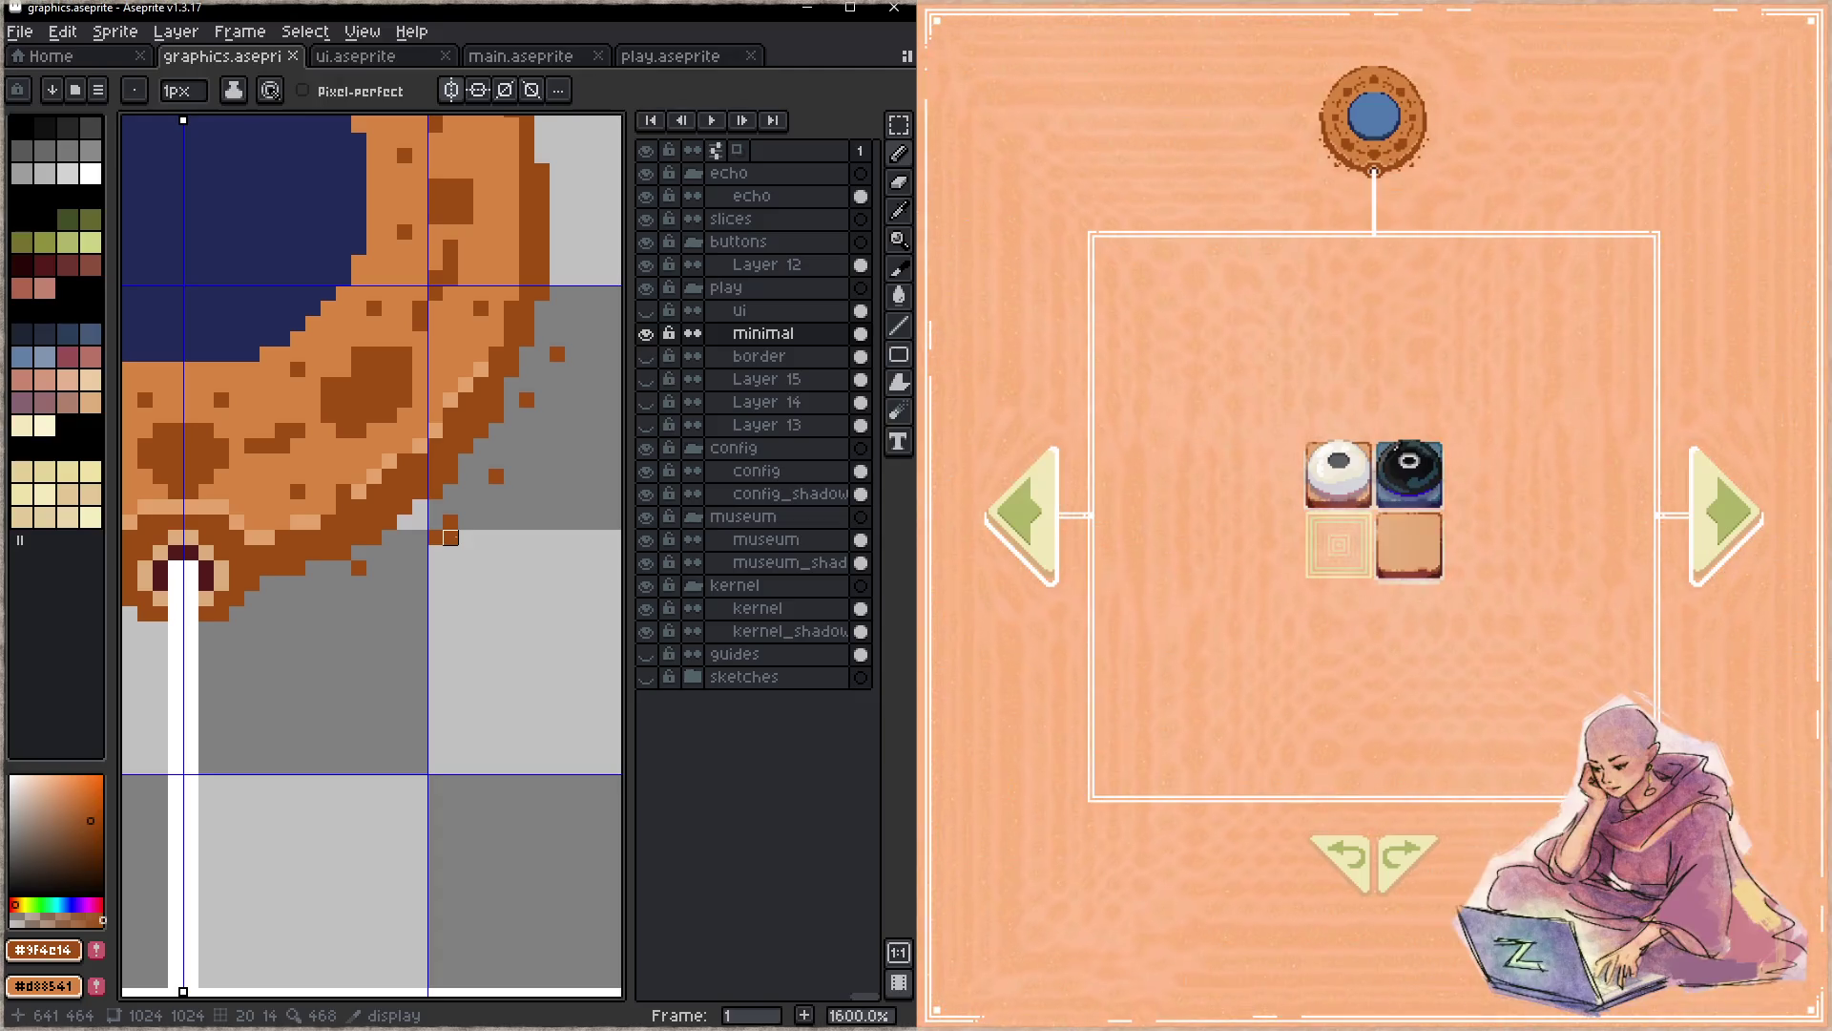
pyautogui.click(283, 599)
pyautogui.hotkey('ctrl', 's')
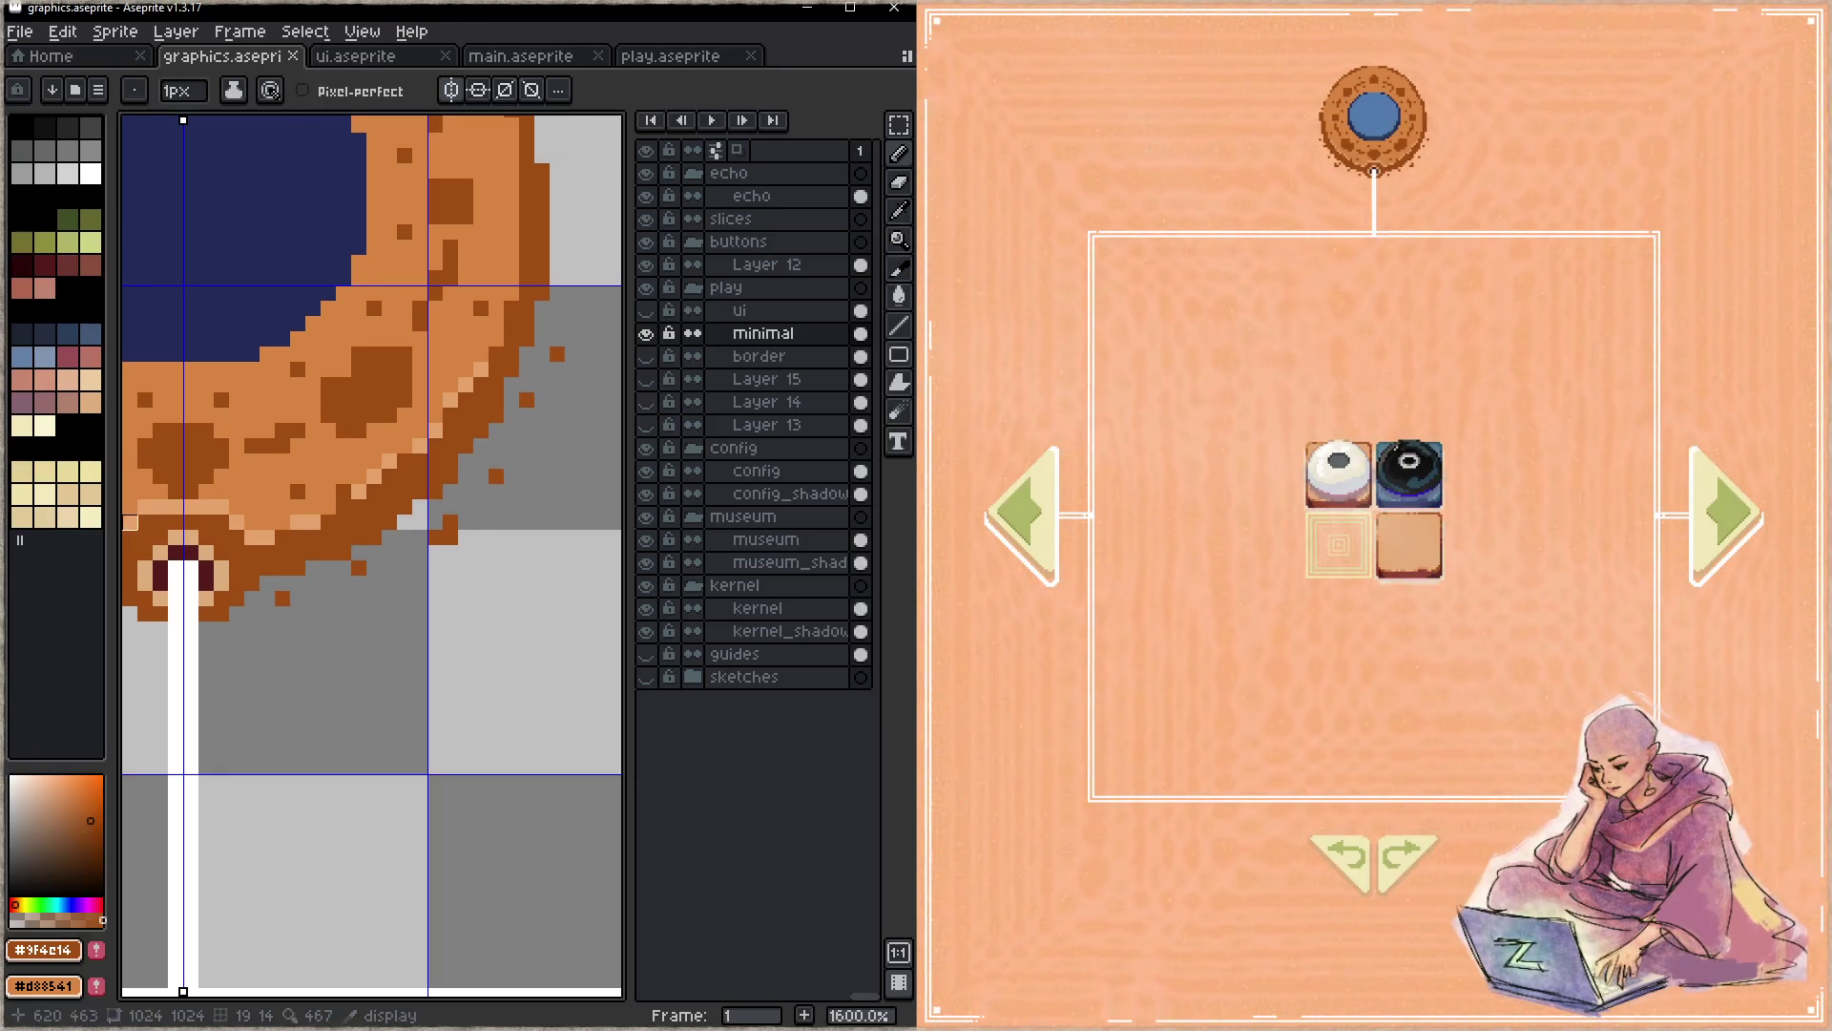
# - Bring the Focus code editor and its build output forward beside the sprite sheet
pyautogui.click(1055, 790)
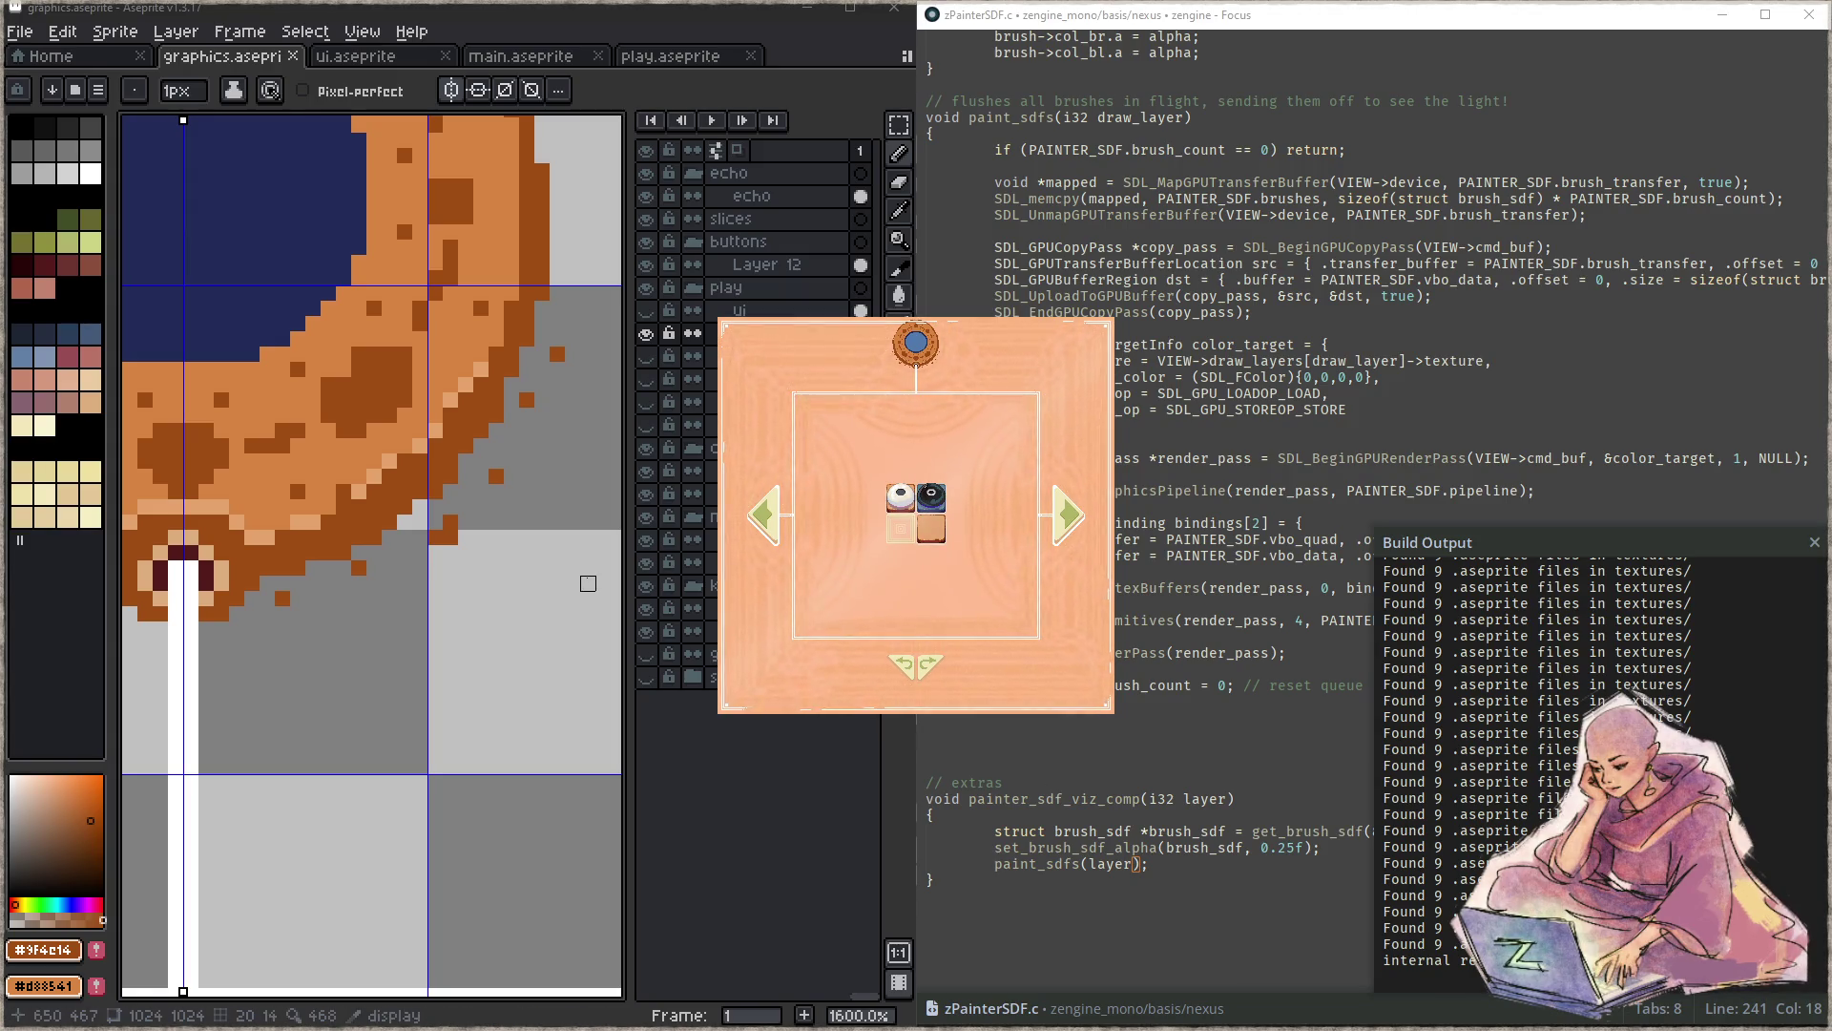
pyautogui.scroll(-3, 442, 490)
pyautogui.scroll(-1, 443, 490)
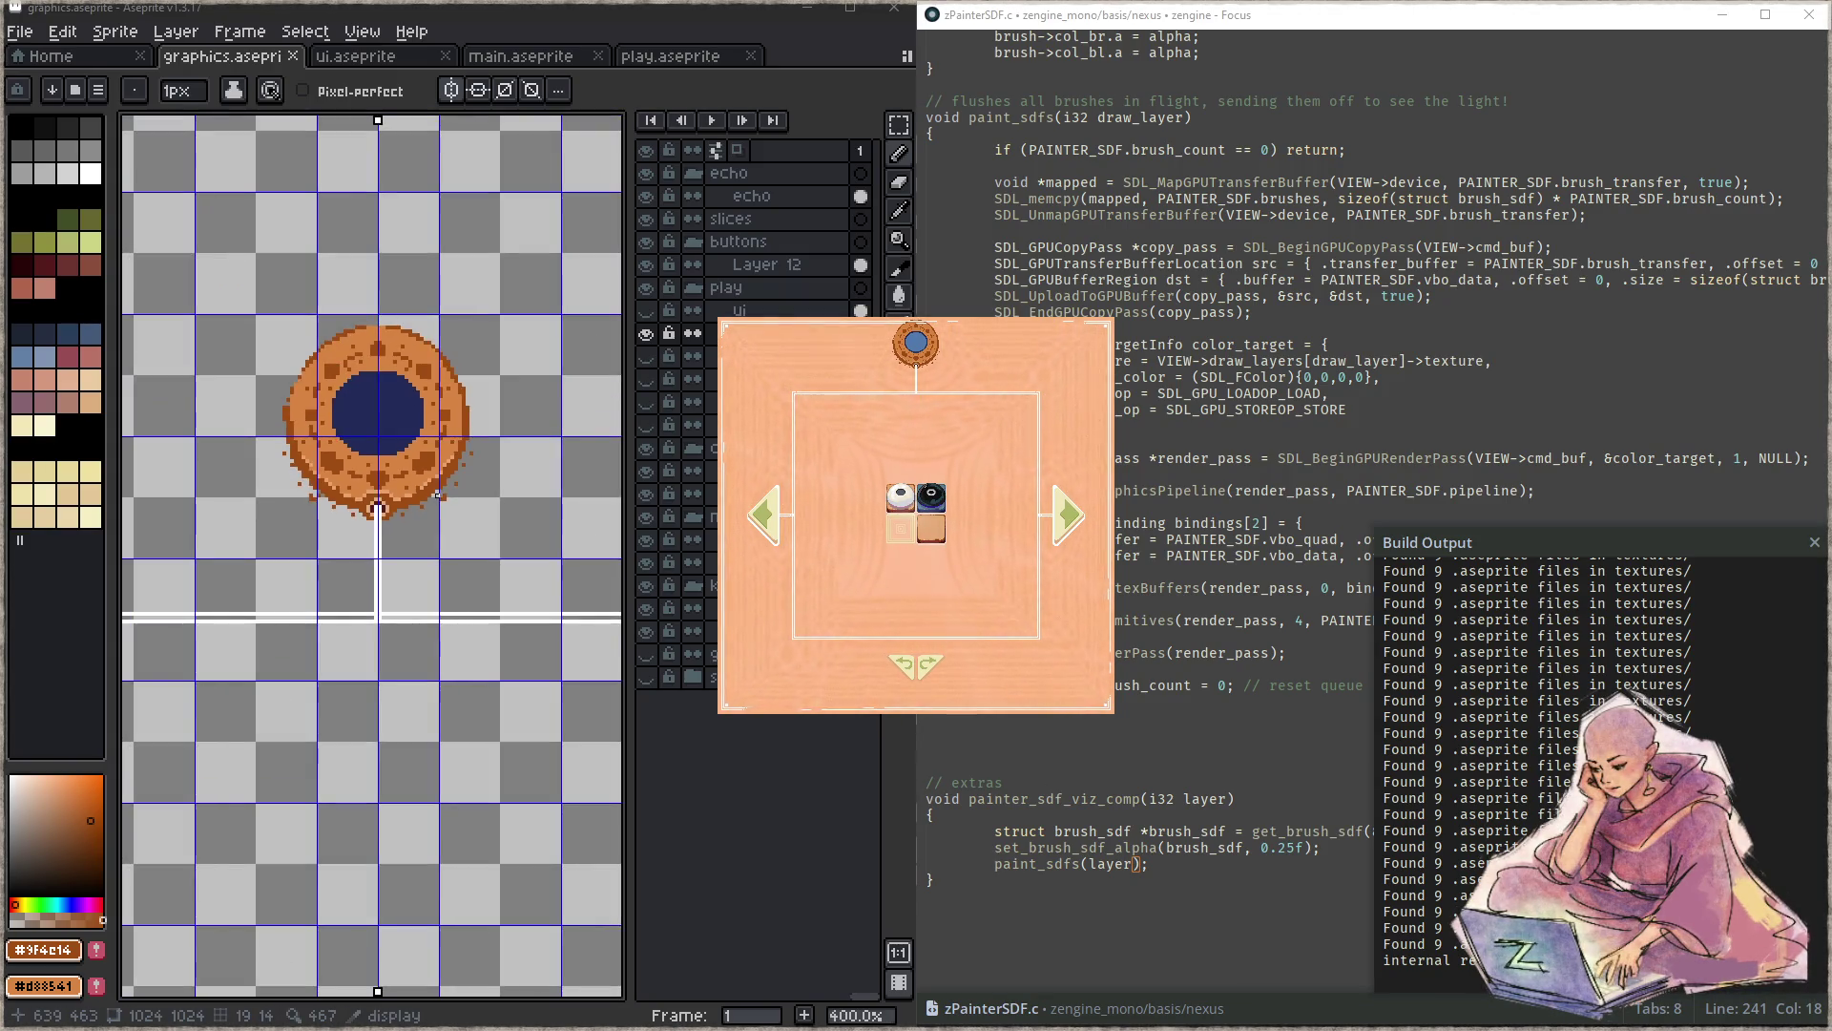
# - Select the donut sprite with the marquee, move it down two pixels, save, and switch to ui.aseprite
pyautogui.click(283, 503)
pyautogui.hotkey('ctrl', 'z')
pyautogui.press('m')
pyautogui.moveTo(261, 304)
pyautogui.mouseDown()
pyautogui.moveTo(495, 467)
pyautogui.moveTo(490, 531)
pyautogui.moveTo(440, 521)
pyautogui.moveTo(430, 582)
pyautogui.moveTo(439, 530)
pyautogui.mouseUp()
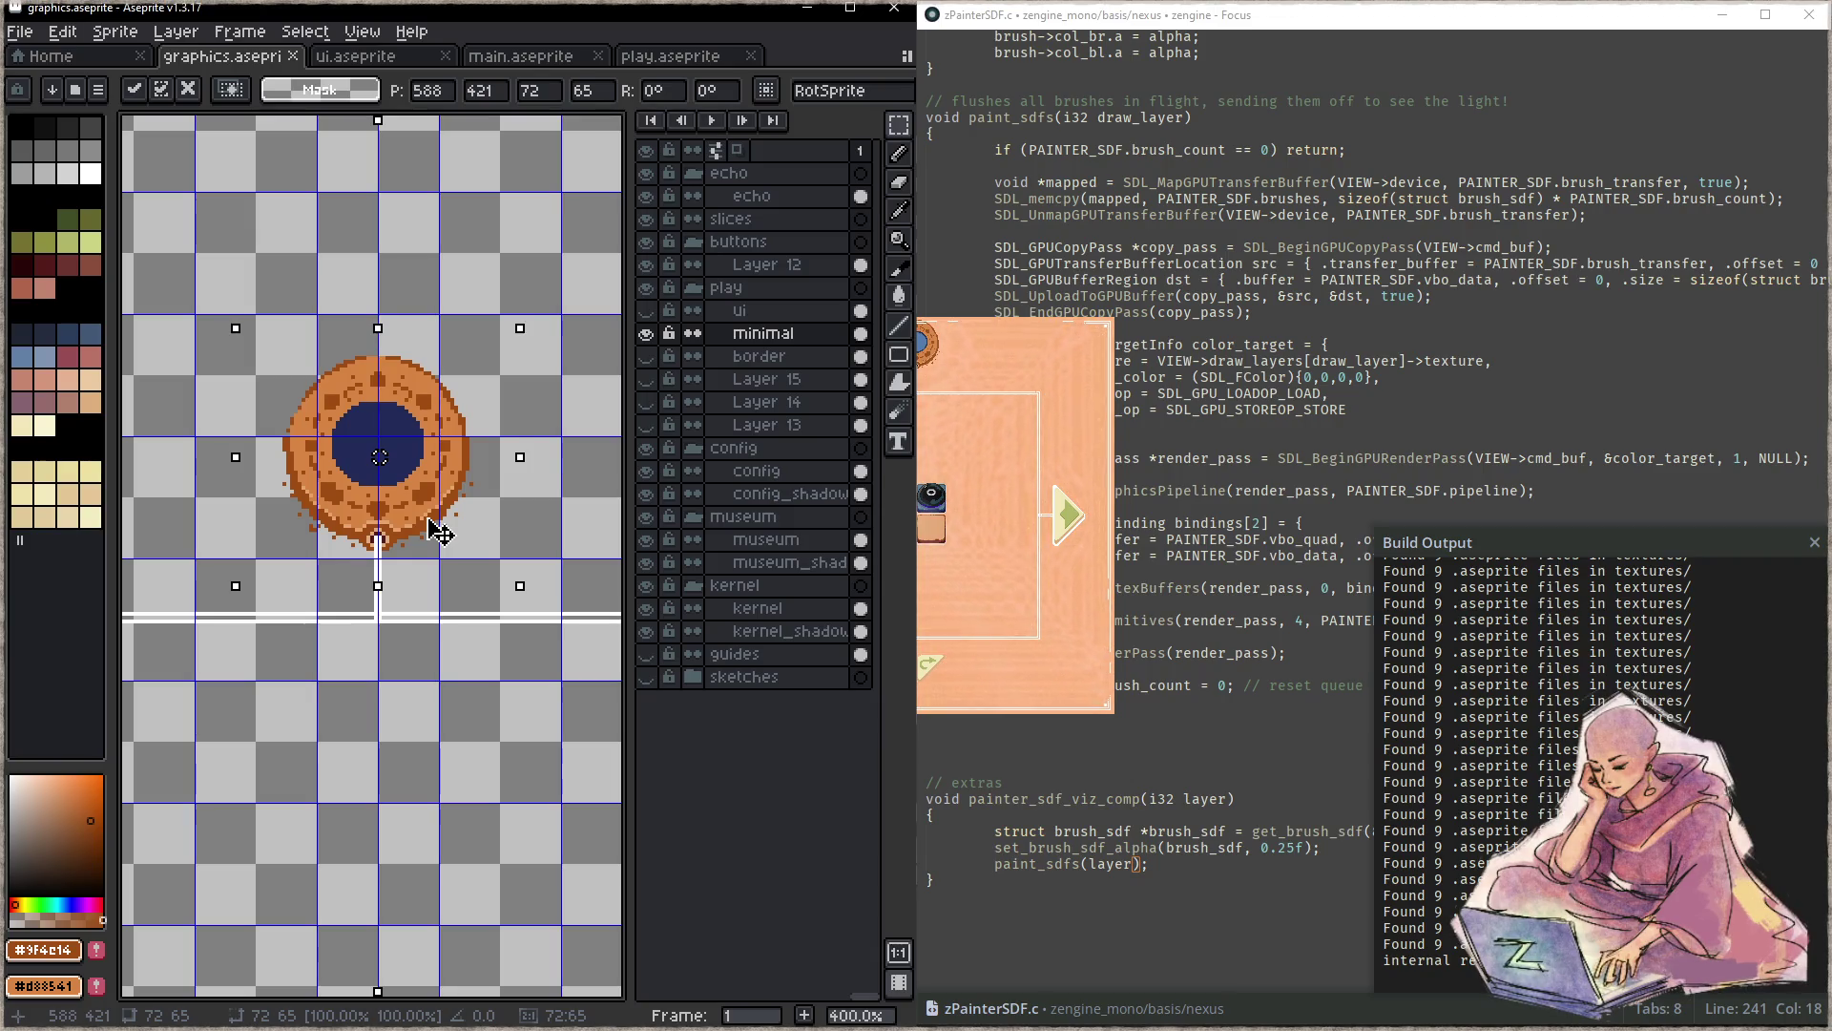
pyautogui.moveTo(439, 530); pyautogui.dragTo(440, 539)
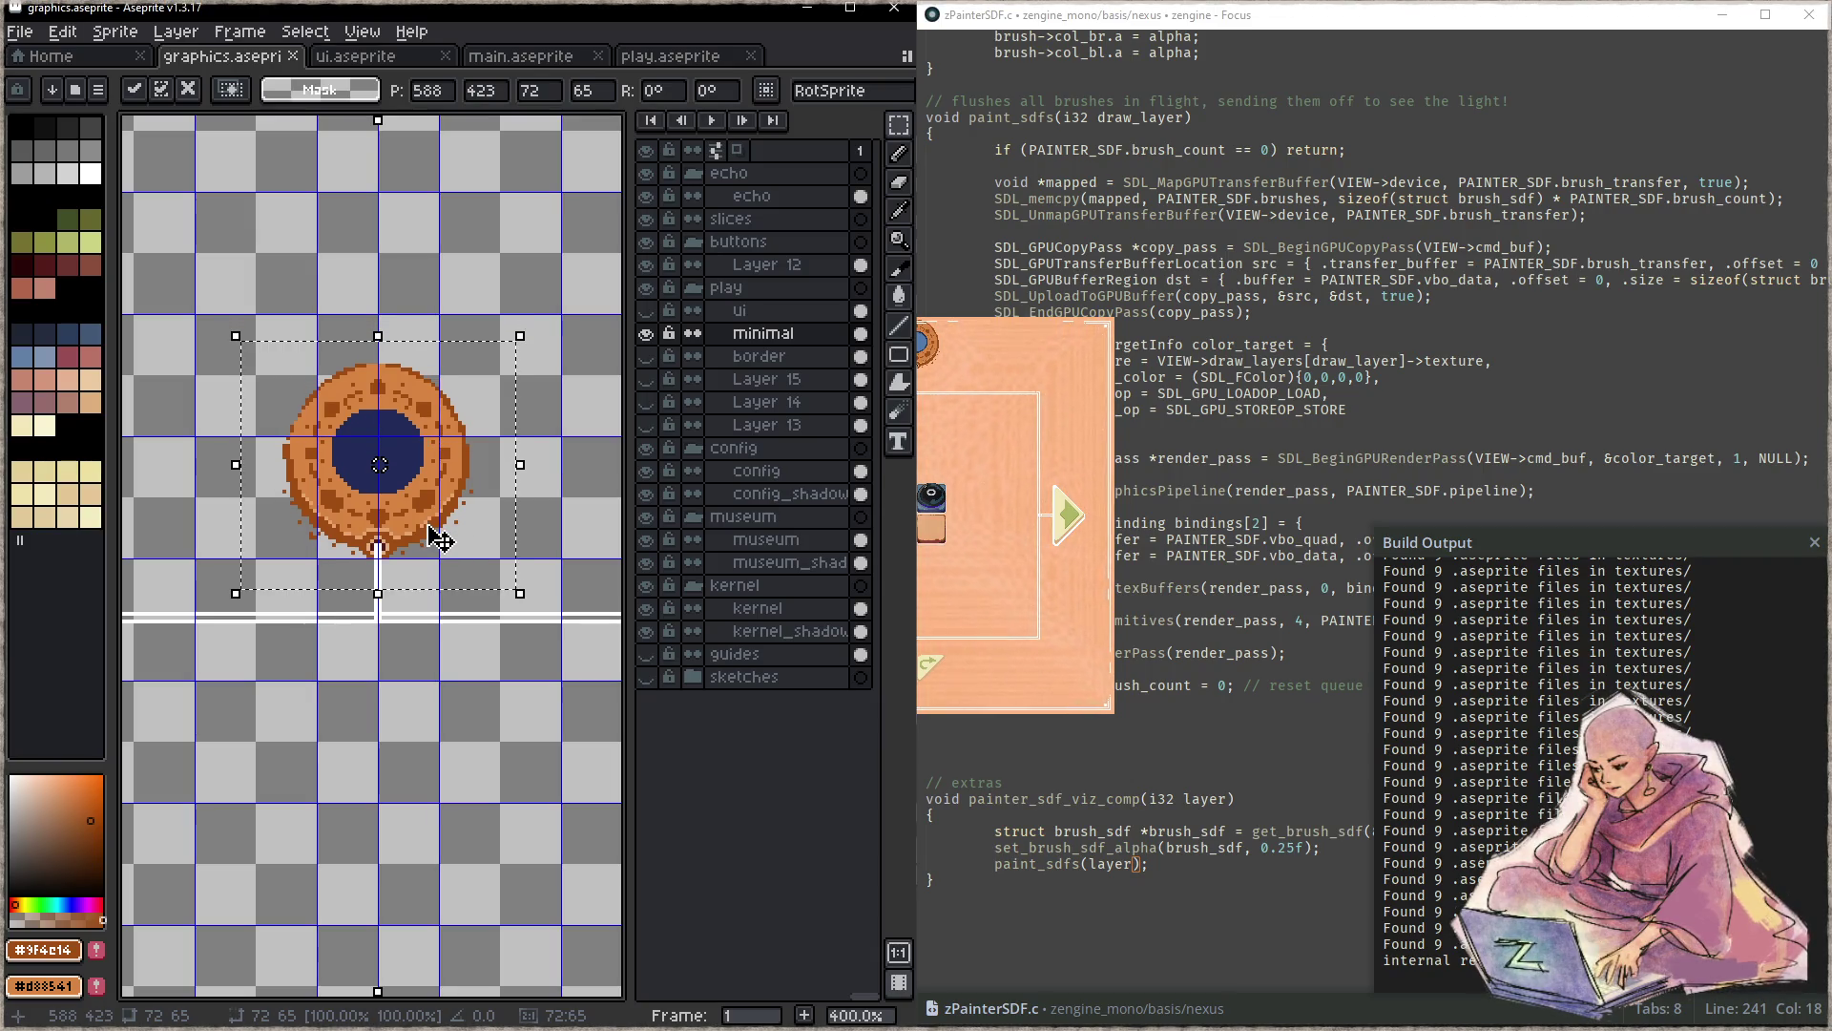
pyautogui.hotkey('ctrl', 's')
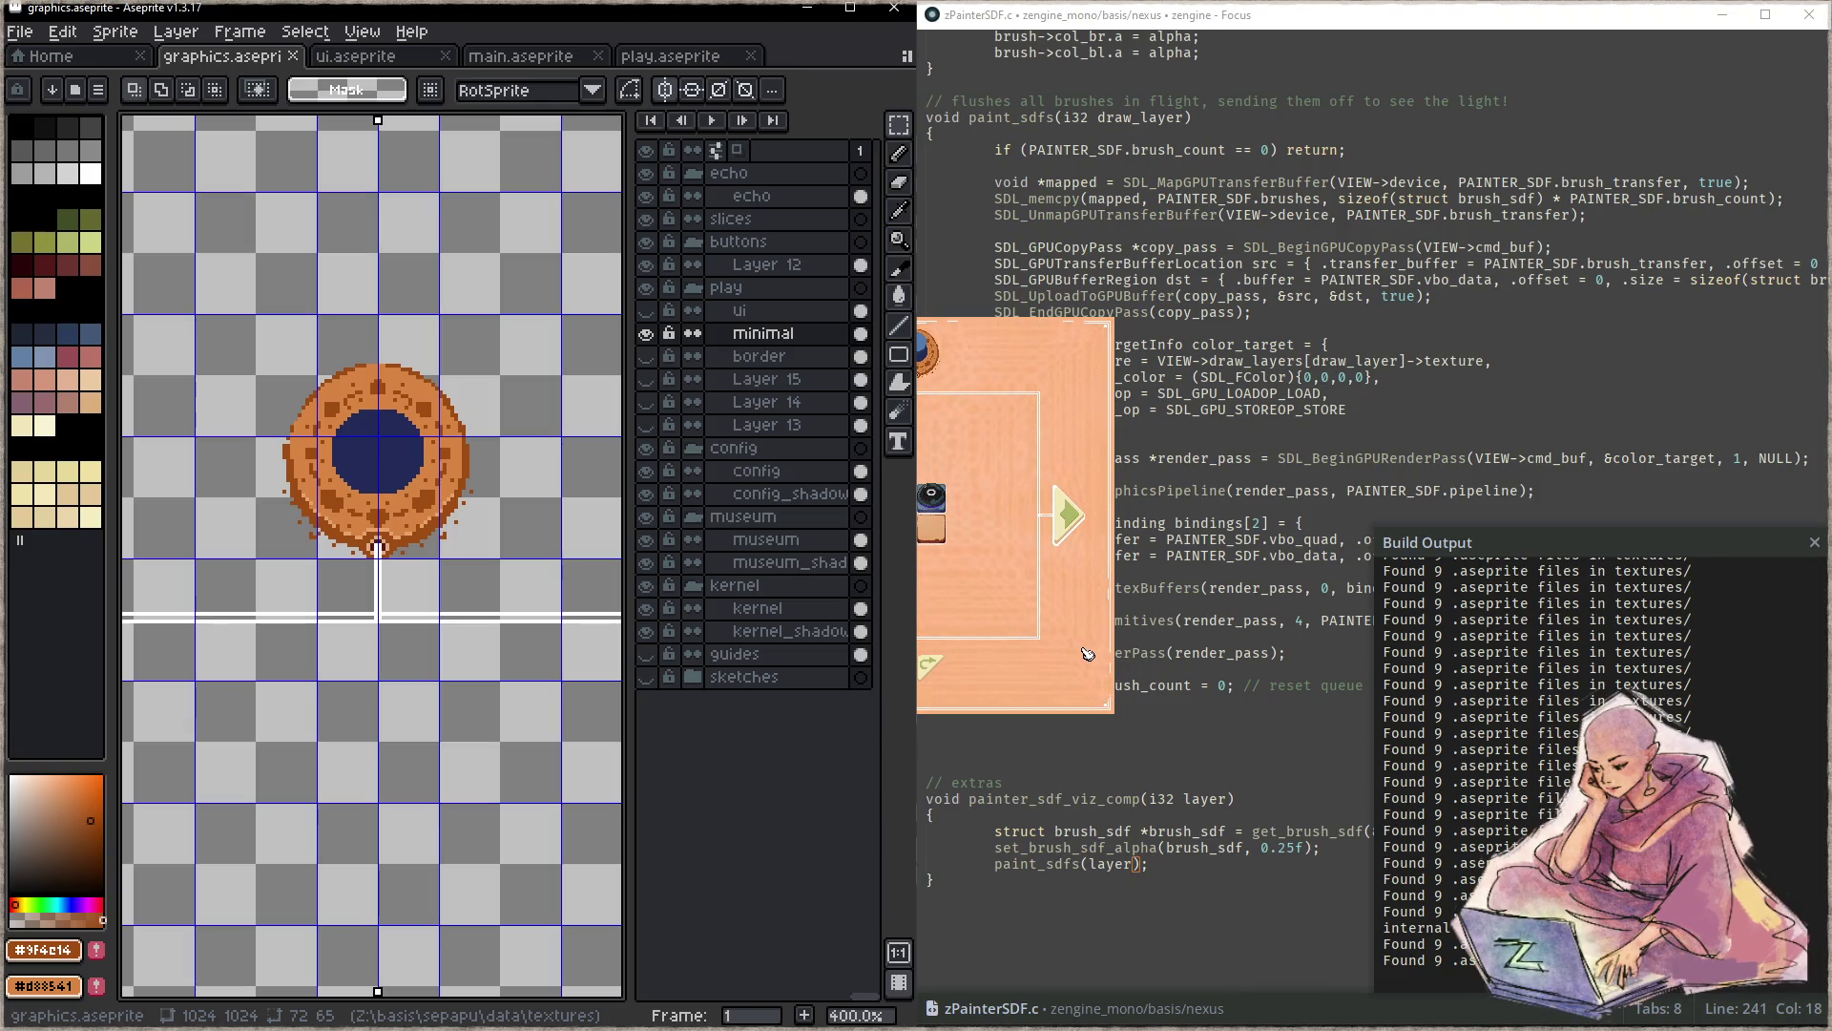
pyautogui.click(375, 57)
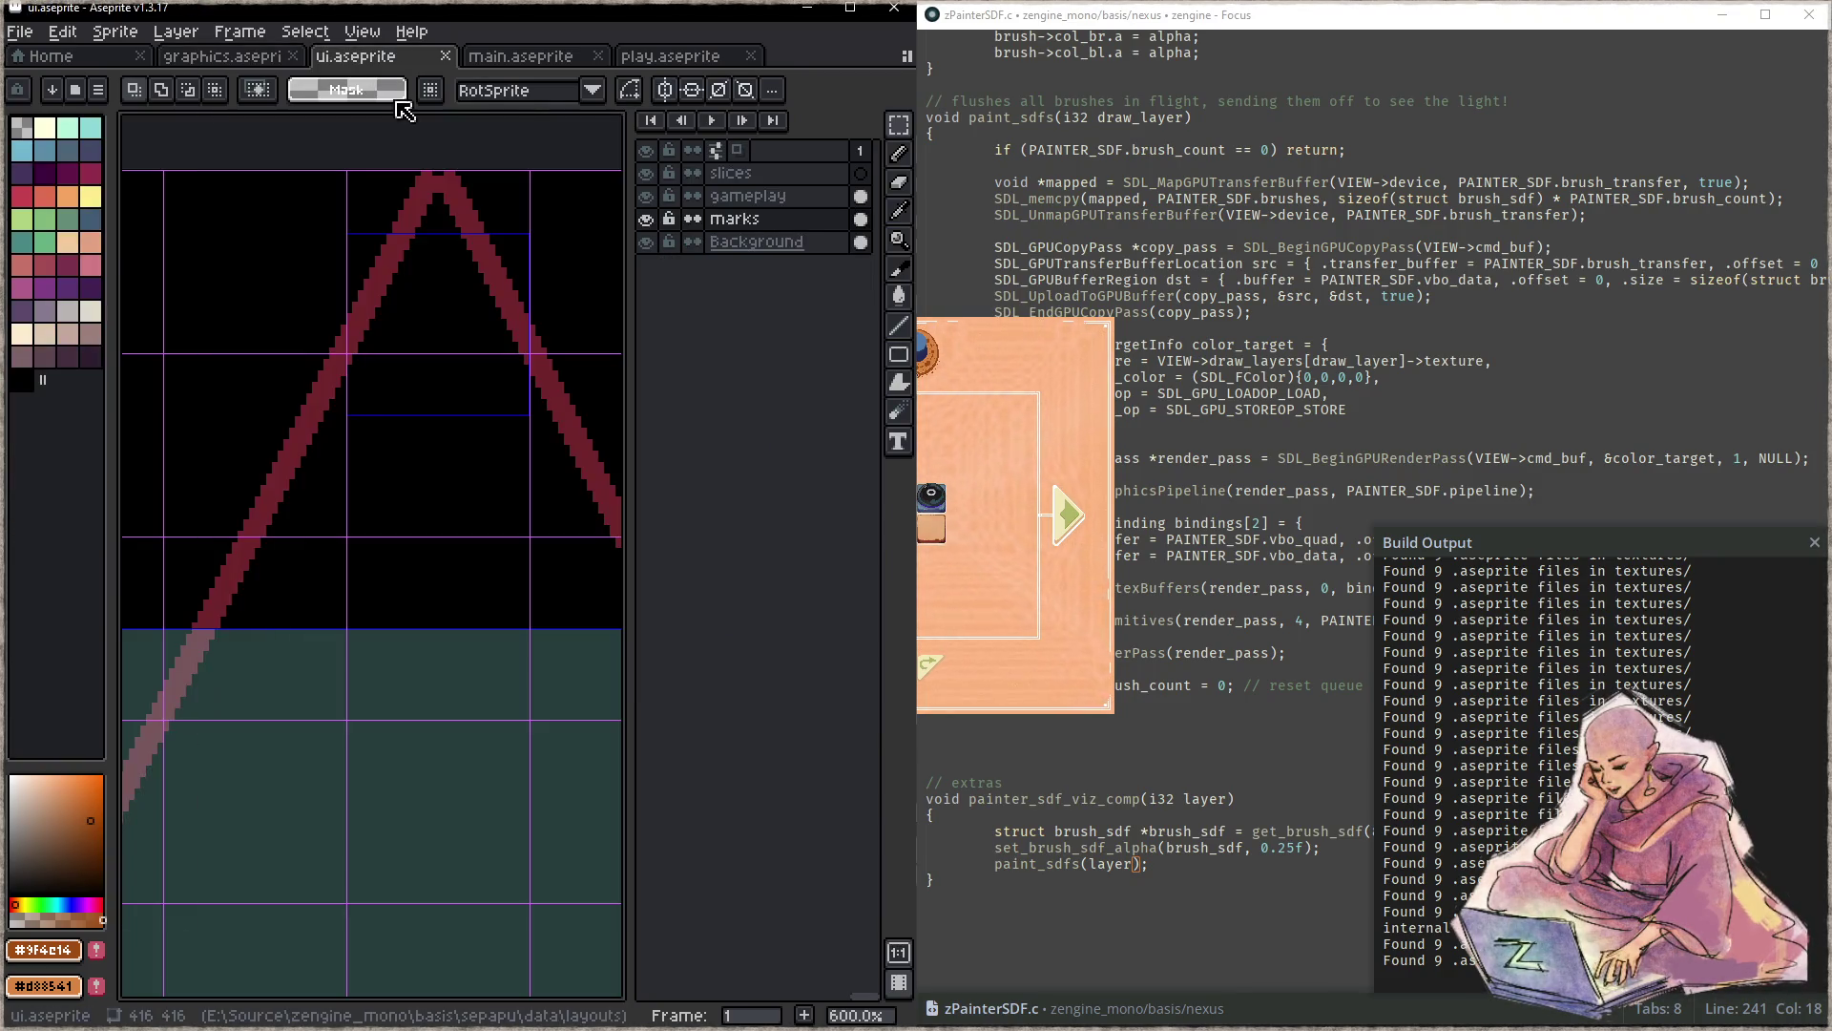
# - Move the slice rectangle lower in the ui layout, save it, and raise the running game window
pyautogui.hotkey('shift', 'c')
pyautogui.moveTo(420, 384)
pyautogui.mouseDown()
pyautogui.moveTo(420, 468)
pyautogui.moveTo(410, 425)
pyautogui.mouseUp()
pyautogui.hotkey('ctrl', 's')
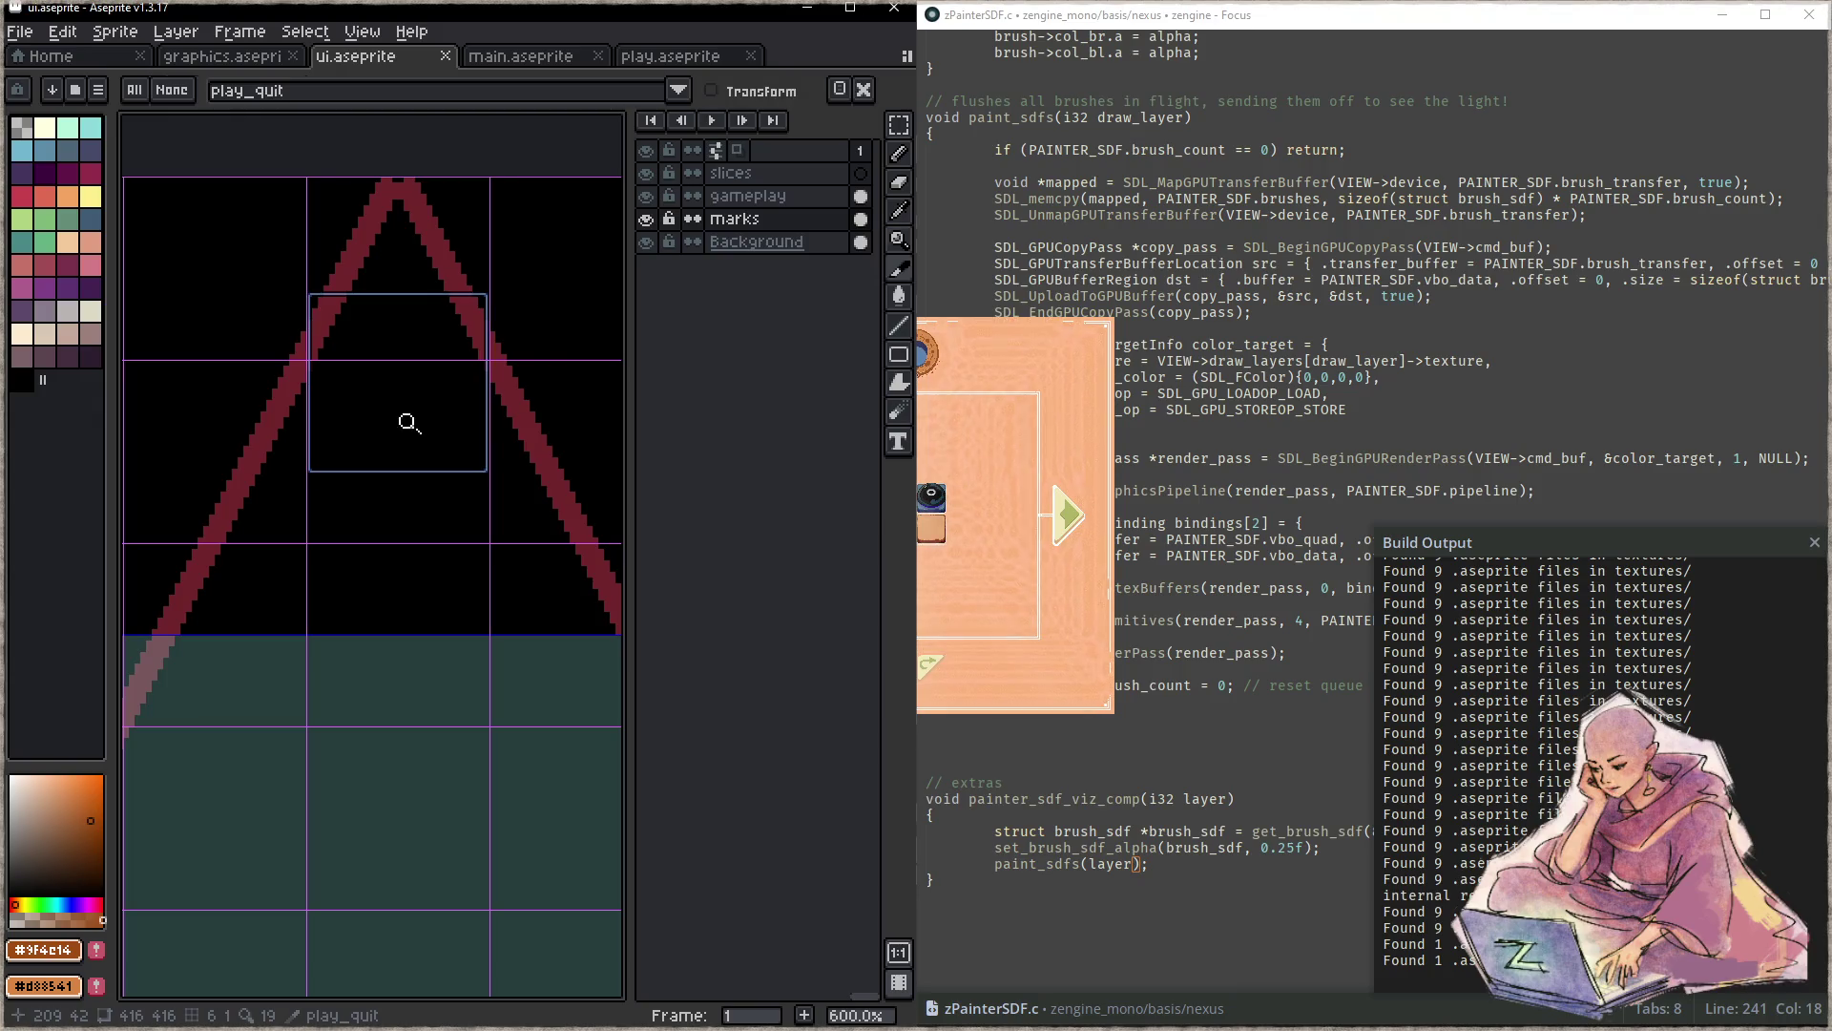
pyautogui.click(1062, 400)
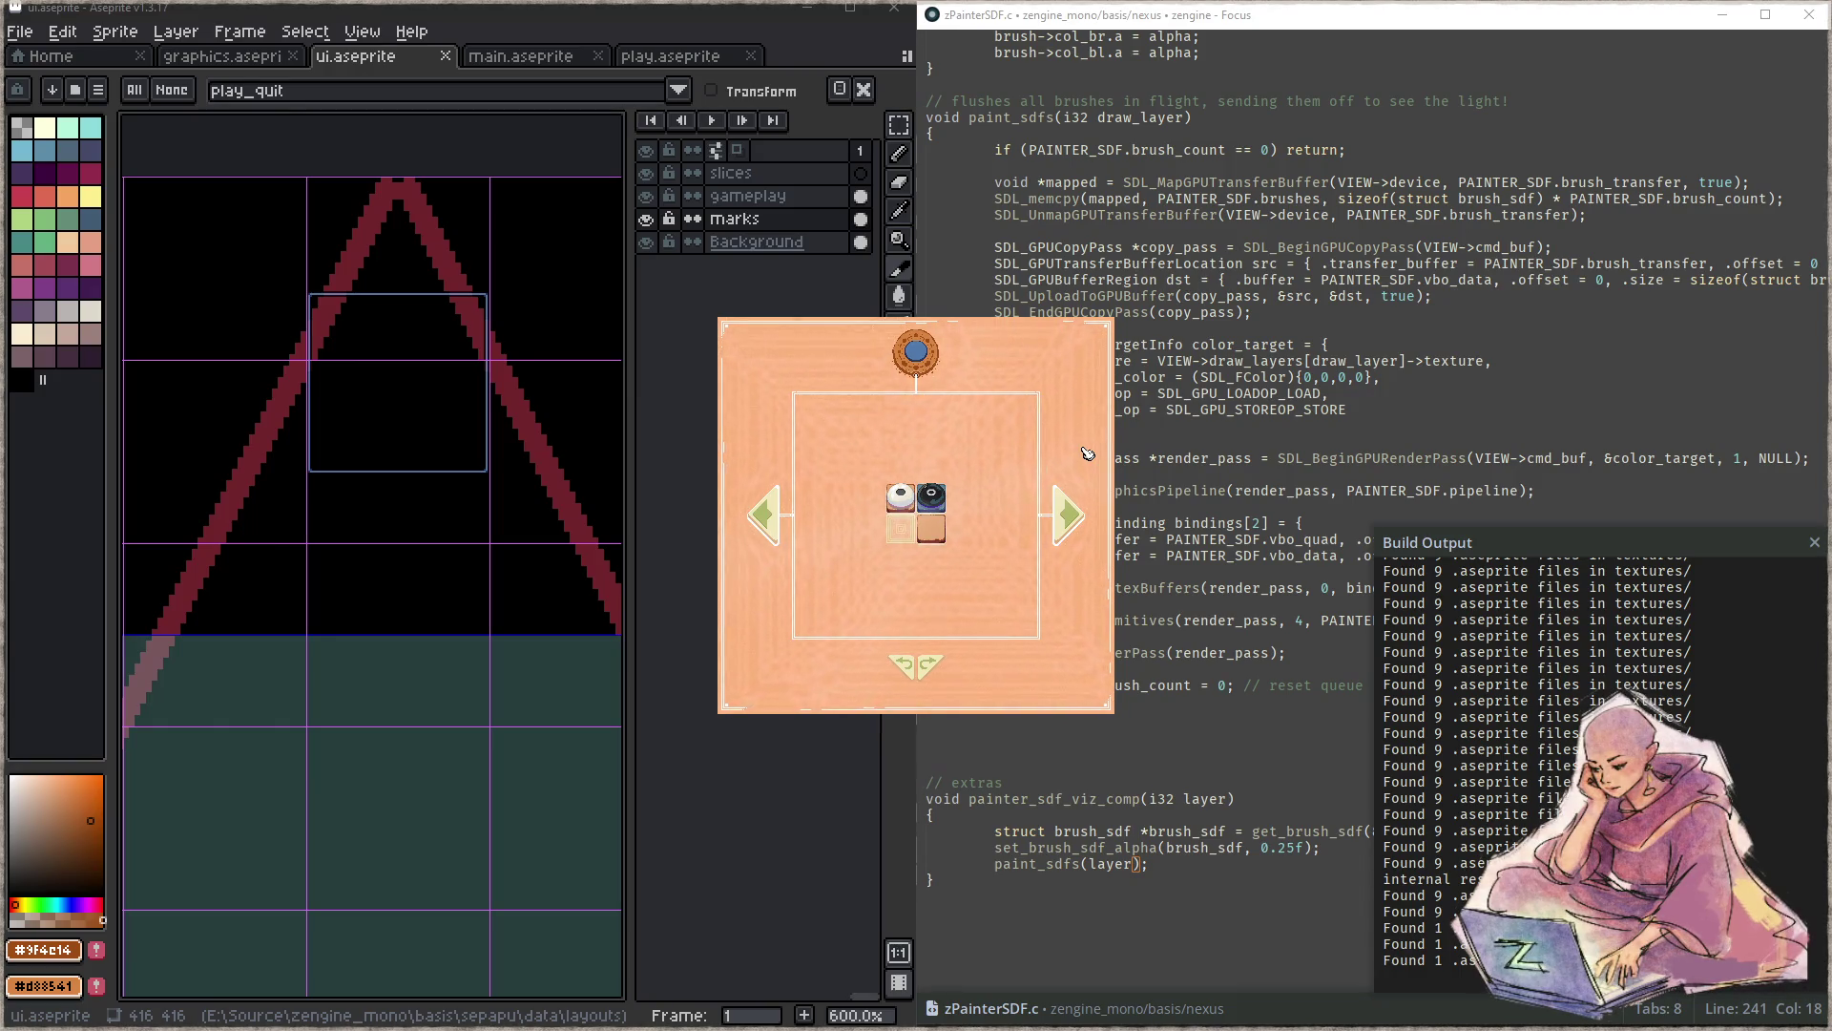
# - Close the game and search the project to reach the draw_board definition in sepapu_draw.c
pyautogui.press('Escape')
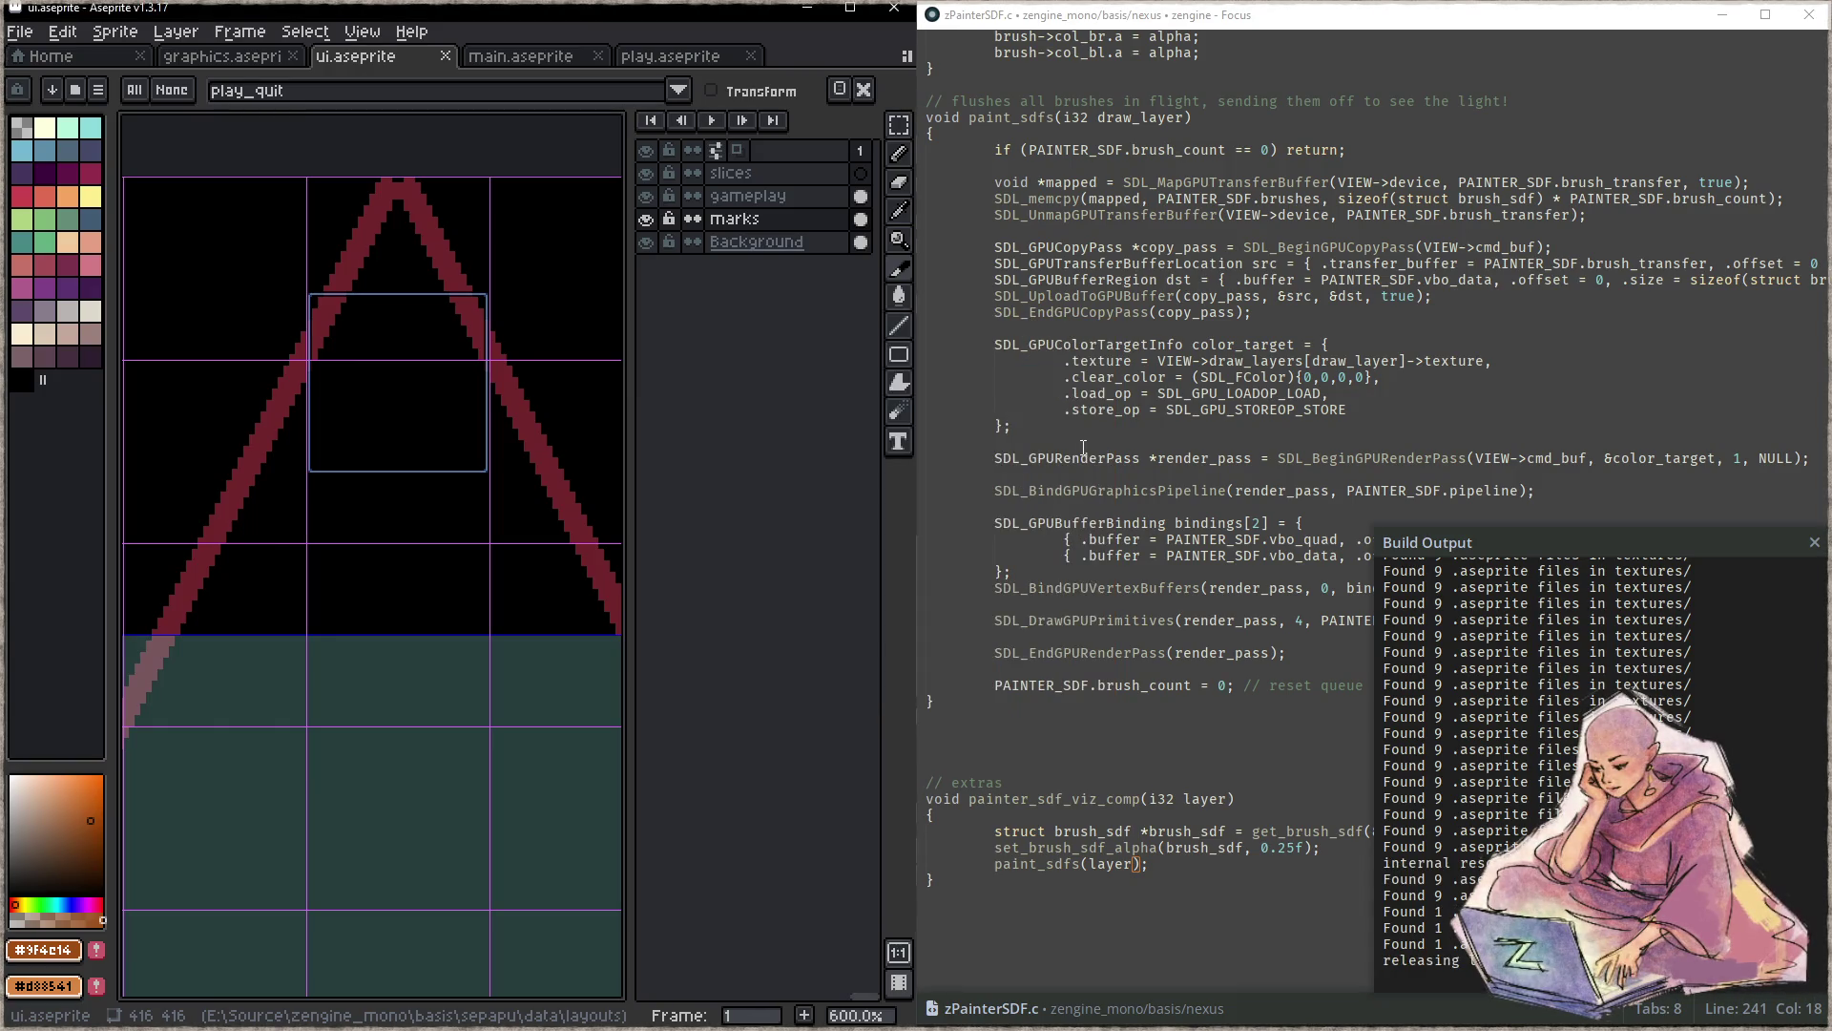
pyautogui.click(1085, 458)
pyautogui.hotkey('ctrl', 'shift', 'f')
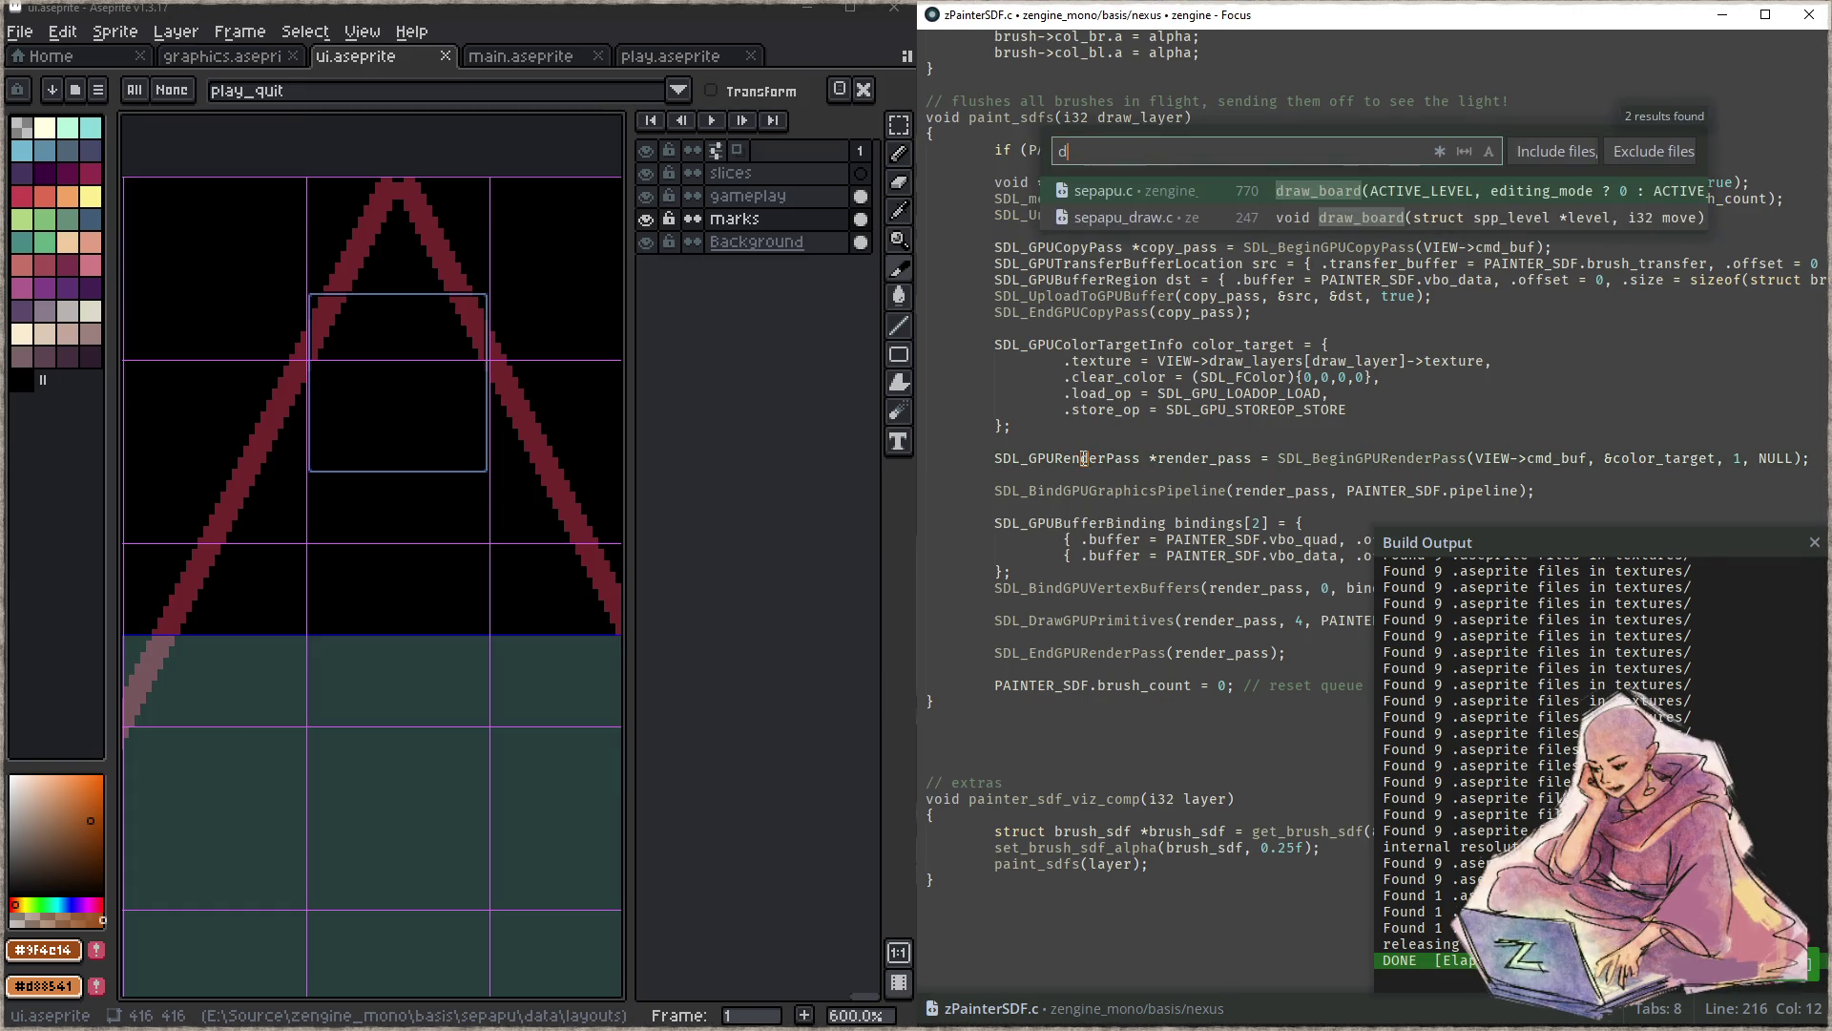
pyautogui.write('draw_board')
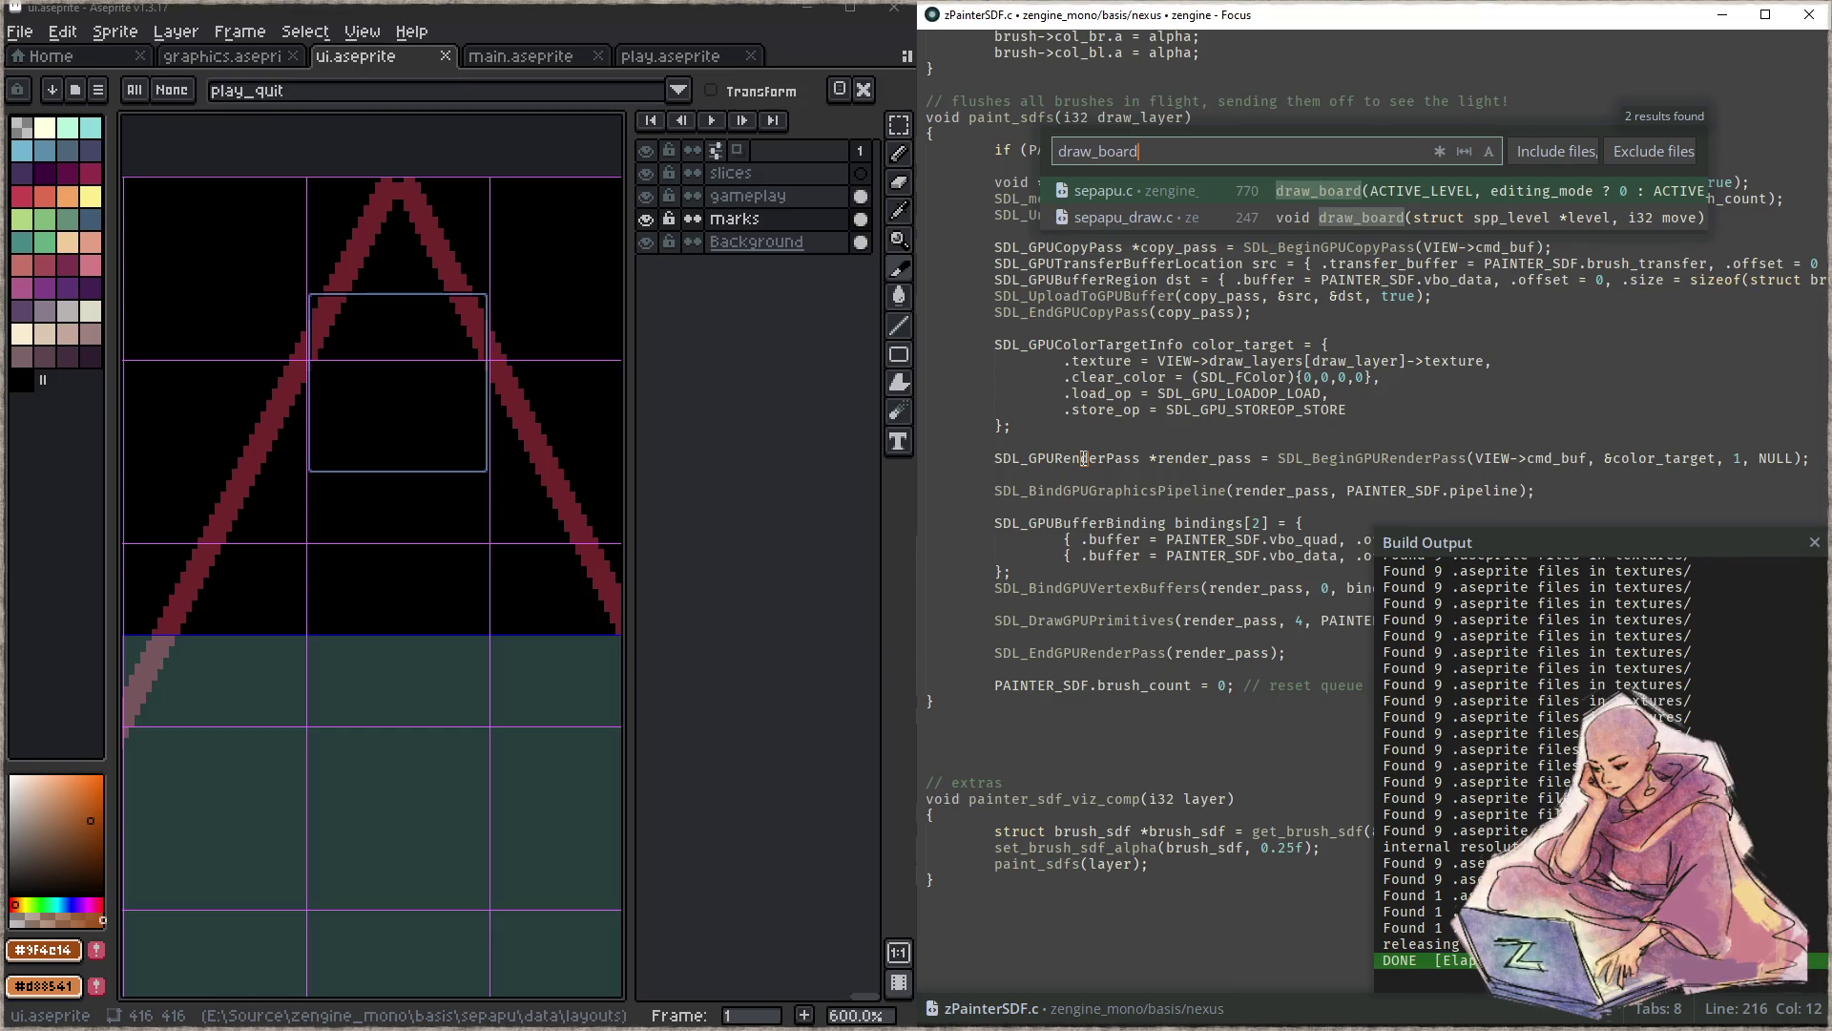
pyautogui.press('Down')
pyautogui.press('Return')
# - Uncomment the draw_image_in_sand call, change its scale from 1.0f to 2.0f, save, rebuild and relaunch
pyautogui.press('Down')
pyautogui.press('Down')
pyautogui.press('Delete')
pyautogui.press('Delete')
pyautogui.press('Delete')
pyautogui.press('End')
pyautogui.press('Left')
pyautogui.press('Left')
pyautogui.press('Left')
pyautogui.press('Left')
pyautogui.press('Left')
pyautogui.press('BackSpace')
pyautogui.write('2')
pyautogui.hotkey('ctrl', 's')
pyautogui.press('F5')
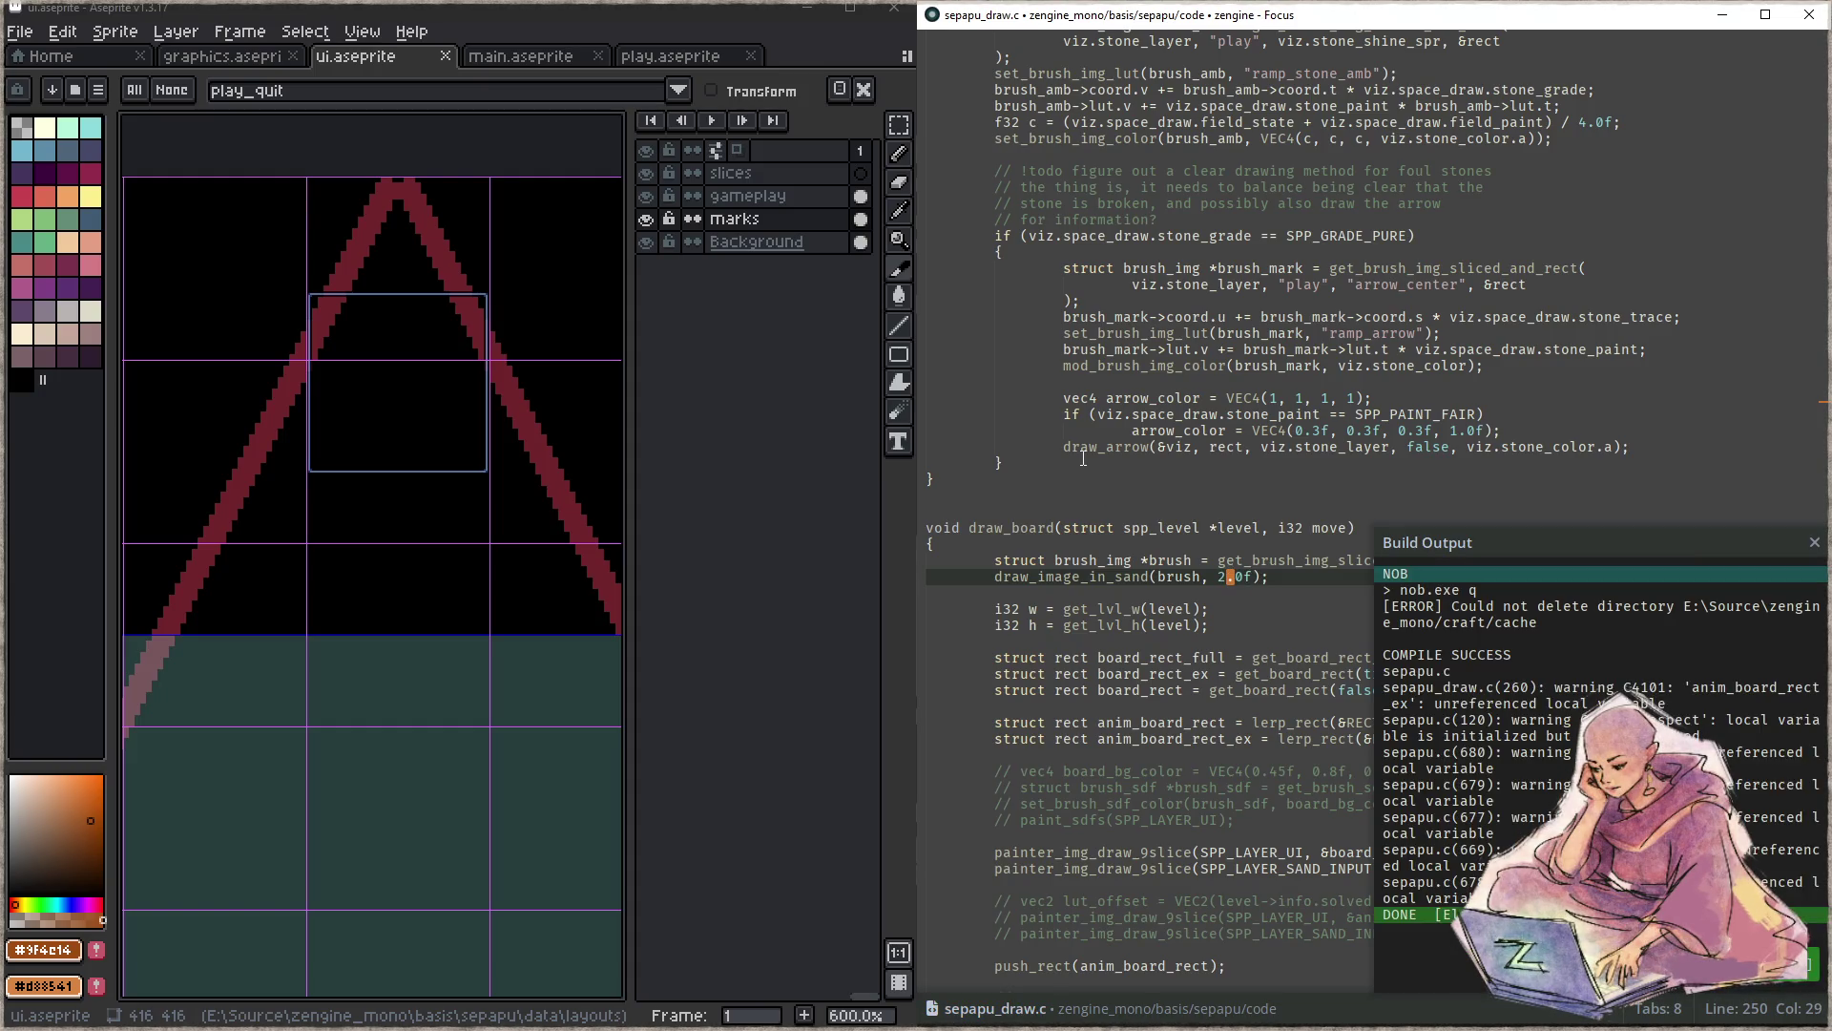
pyautogui.press('F6')
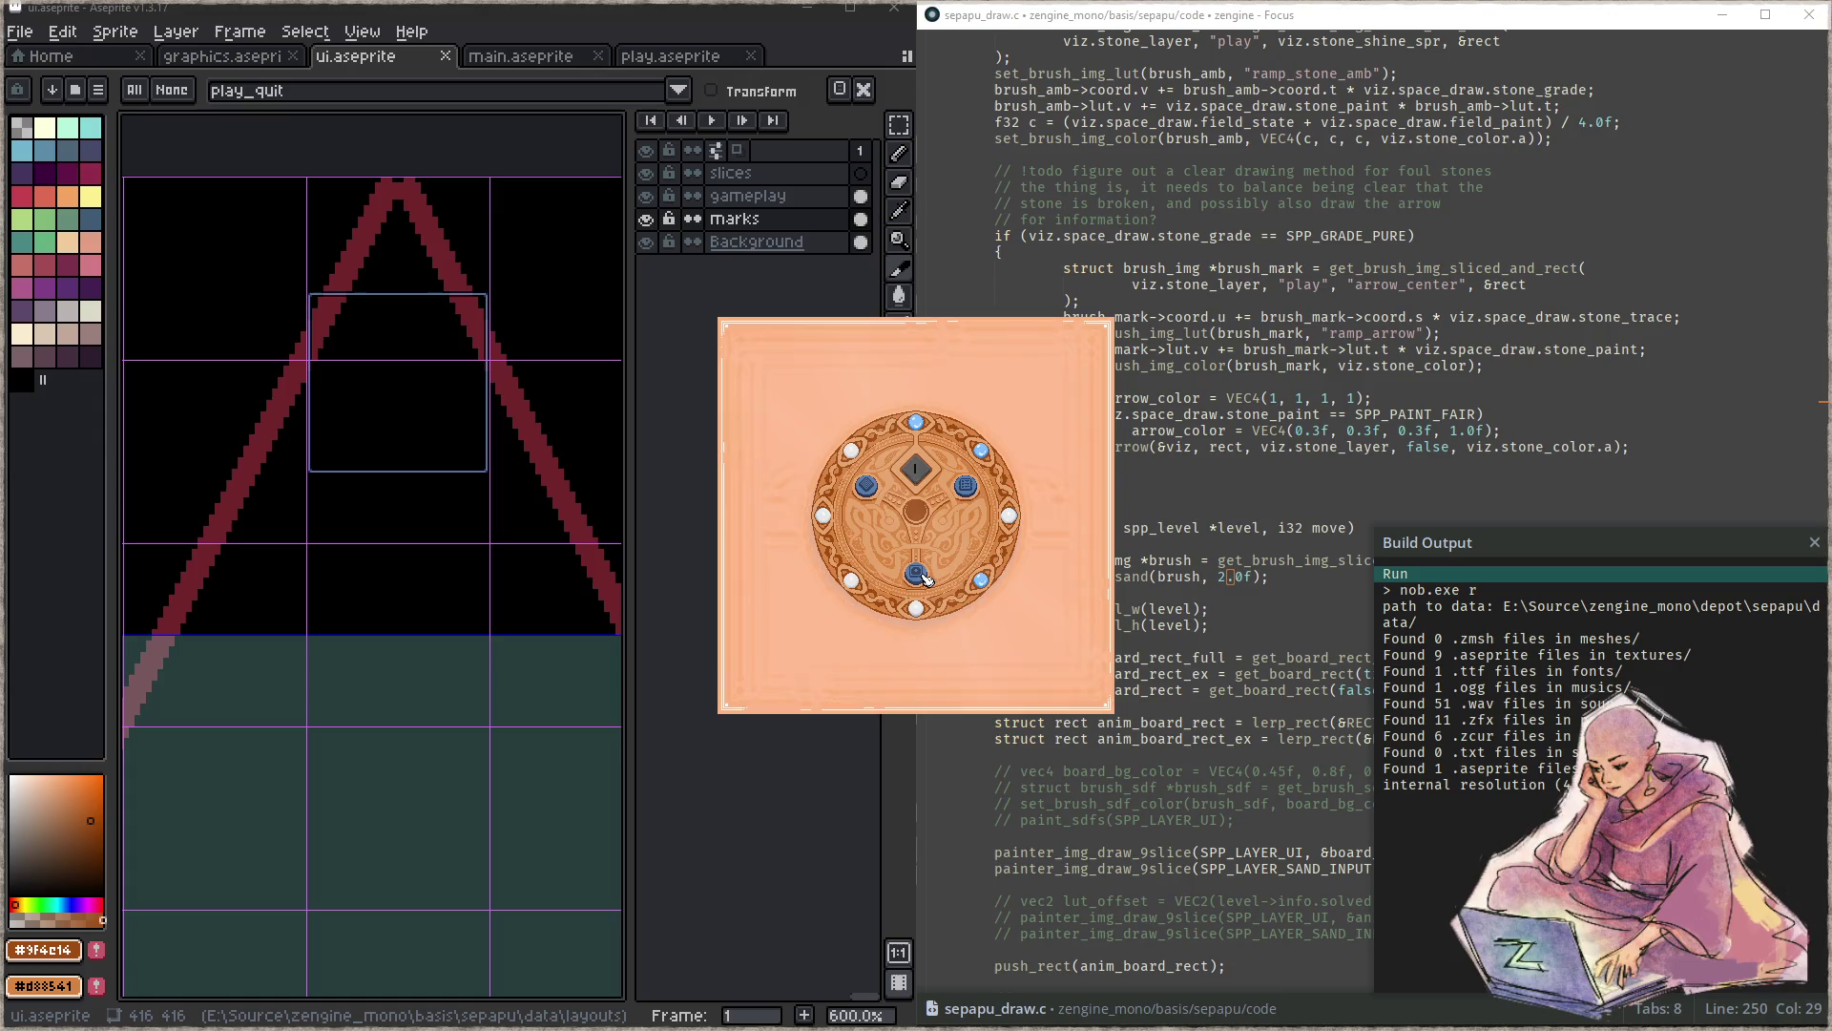
# - Leave the wheel menu into a puzzle board, make one move, and quit the game
pyautogui.click(925, 579)
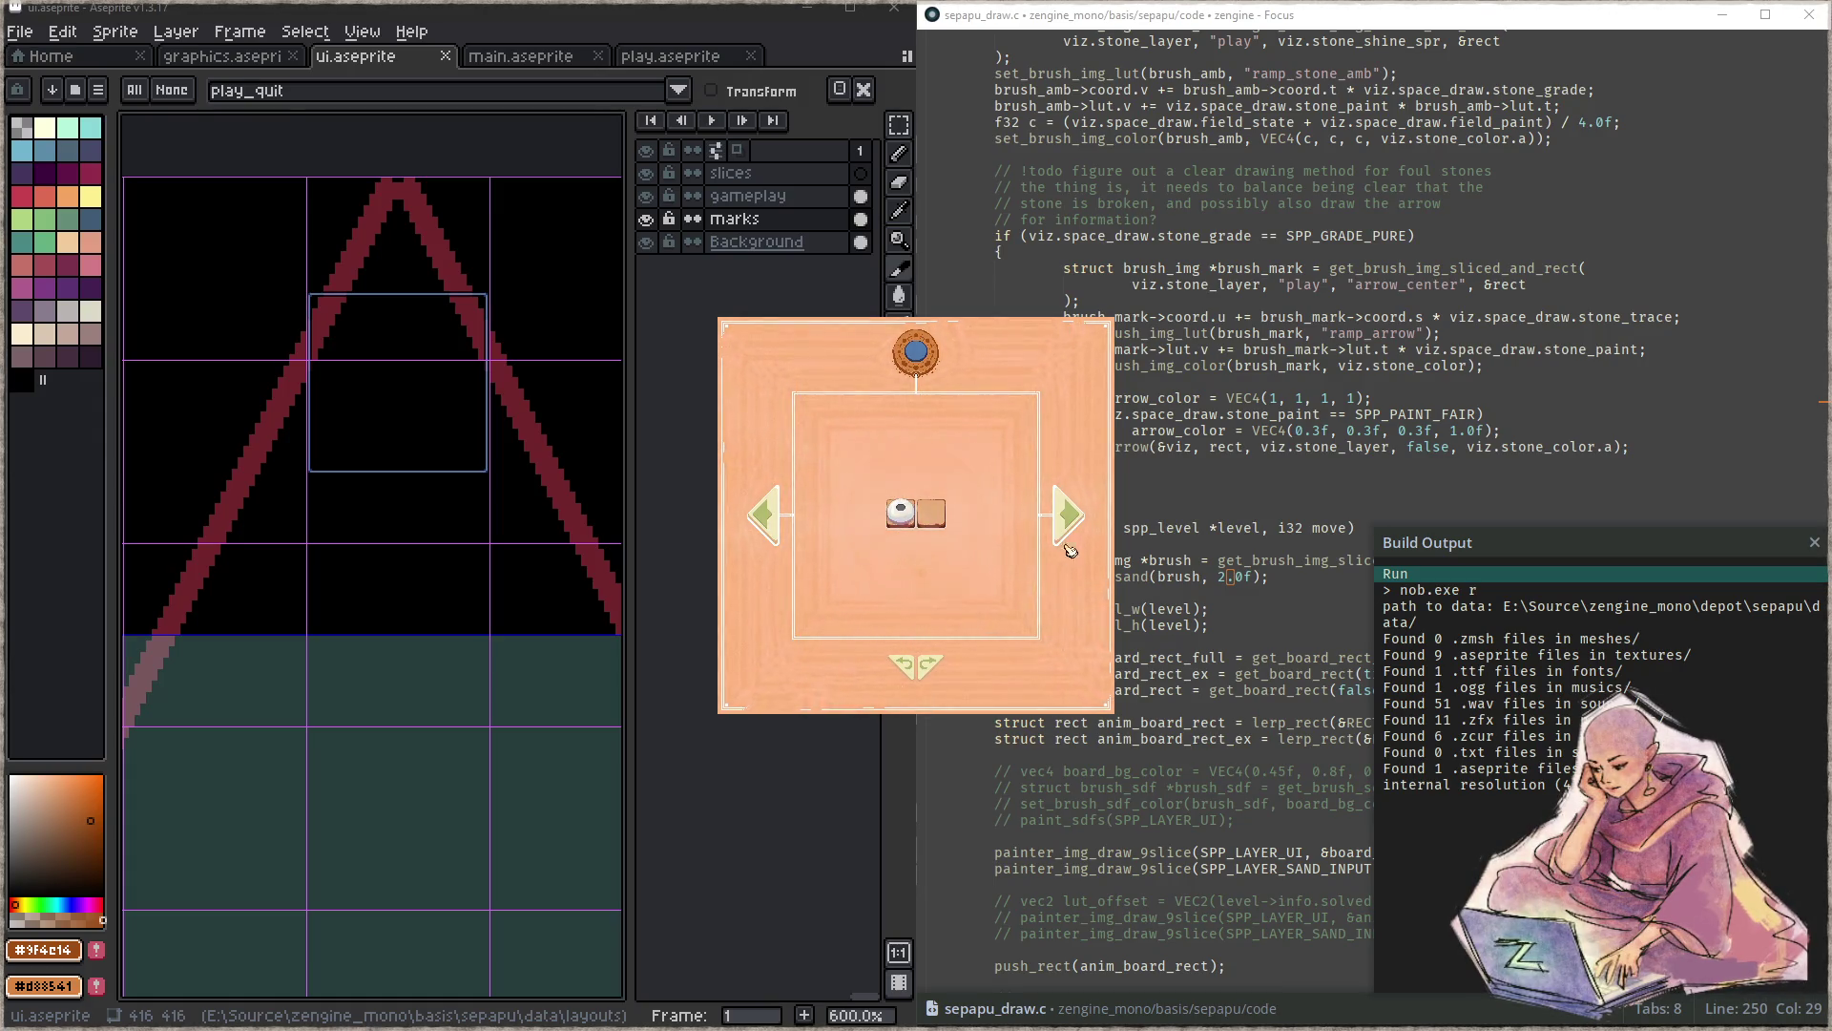
pyautogui.click(1068, 518)
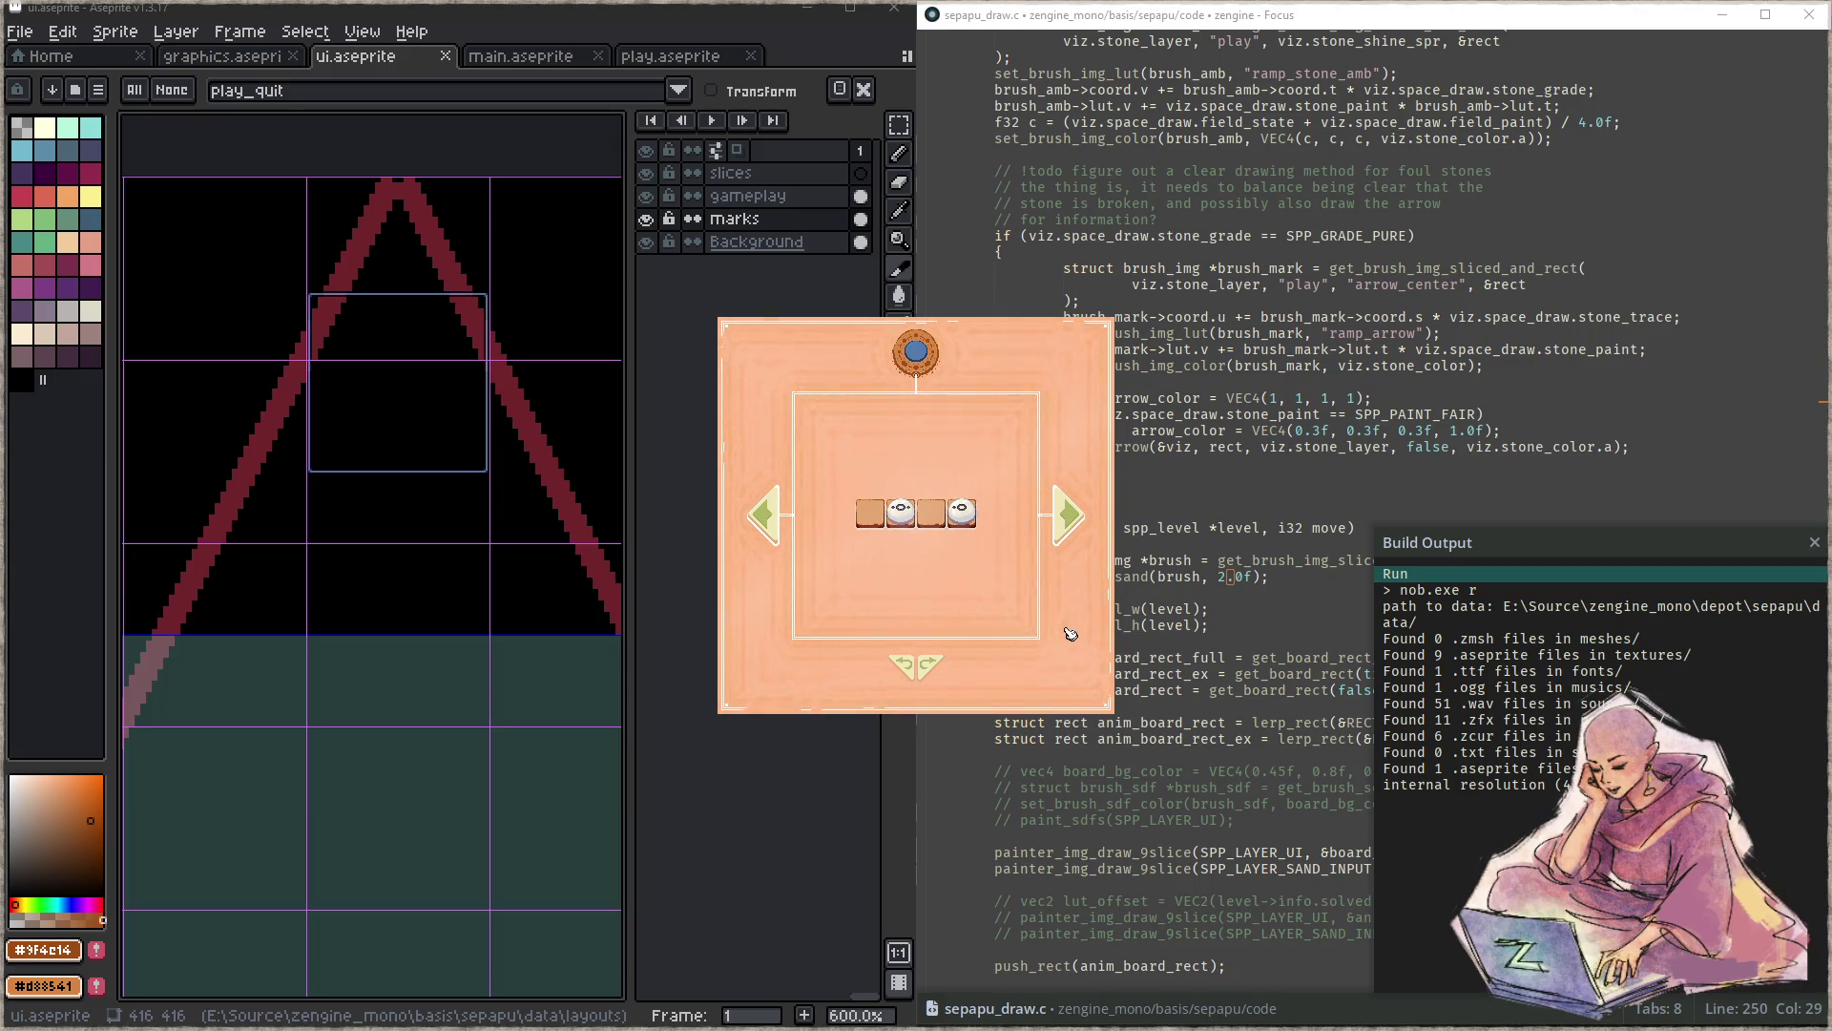
pyautogui.press('Escape')
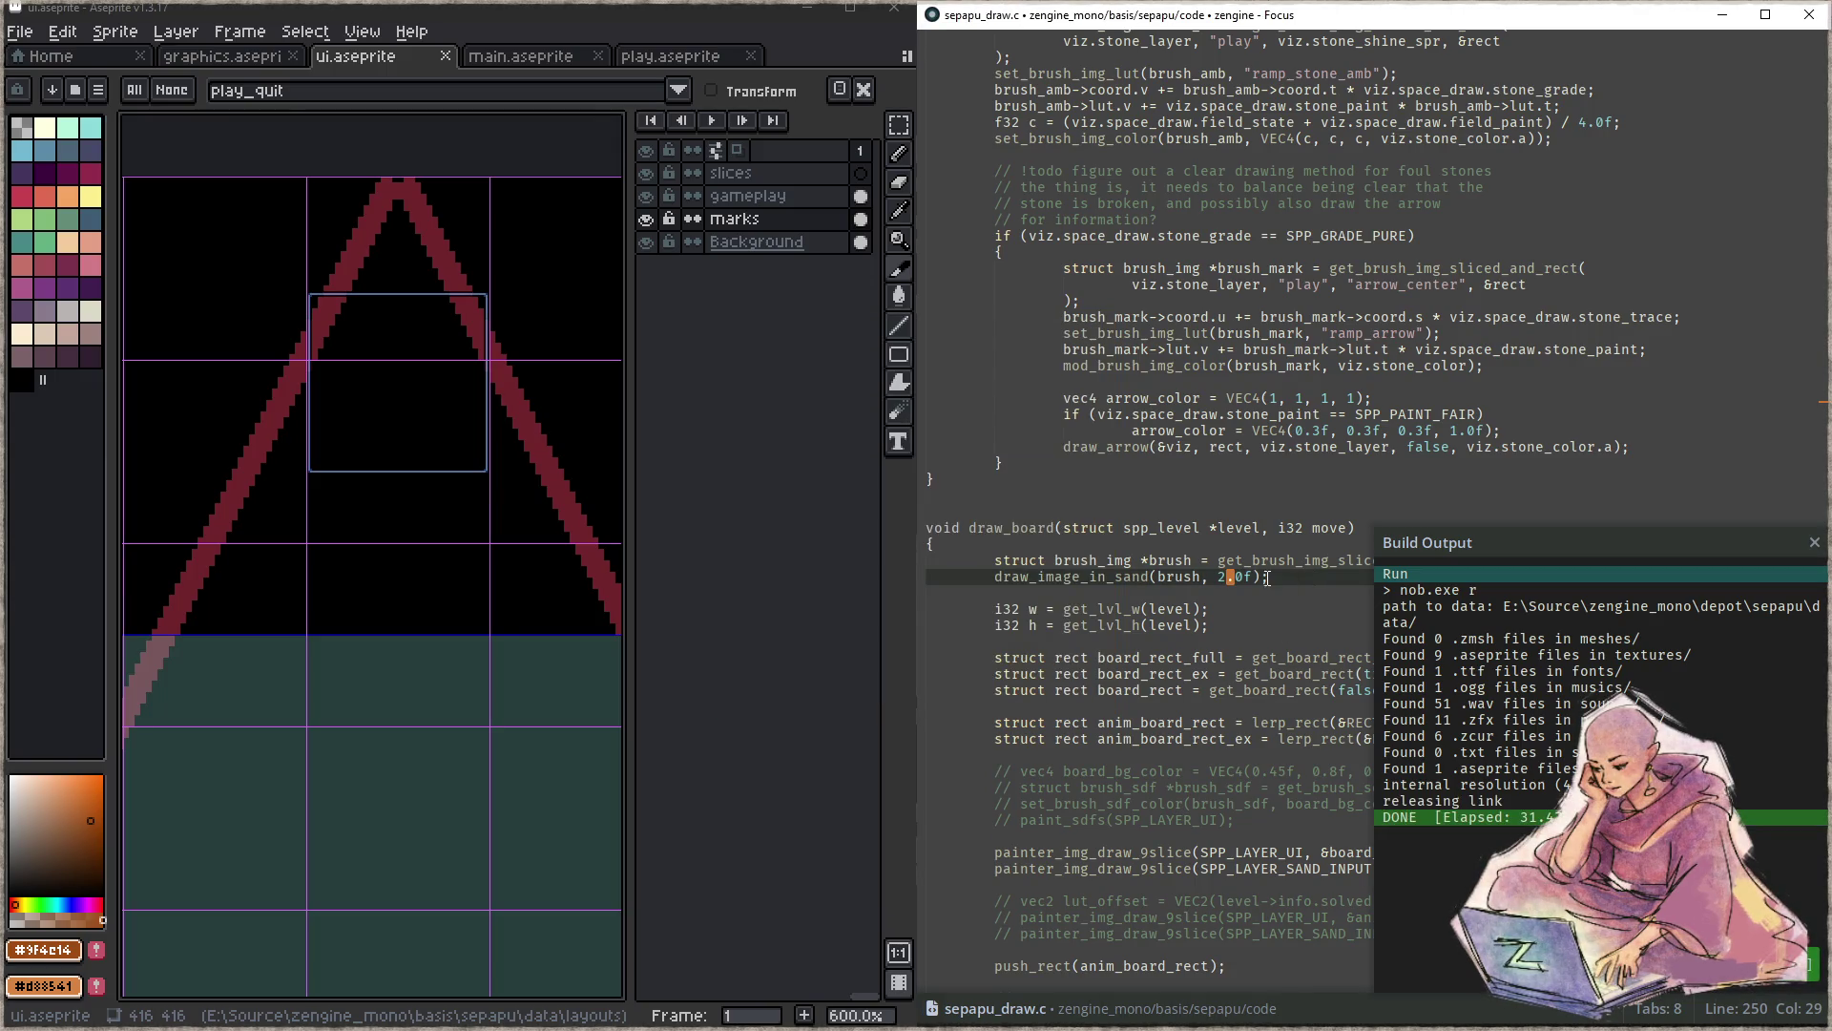
# - Re-run the project search for the sand-image line, dismiss it and close the build output panel
pyautogui.press('Home')
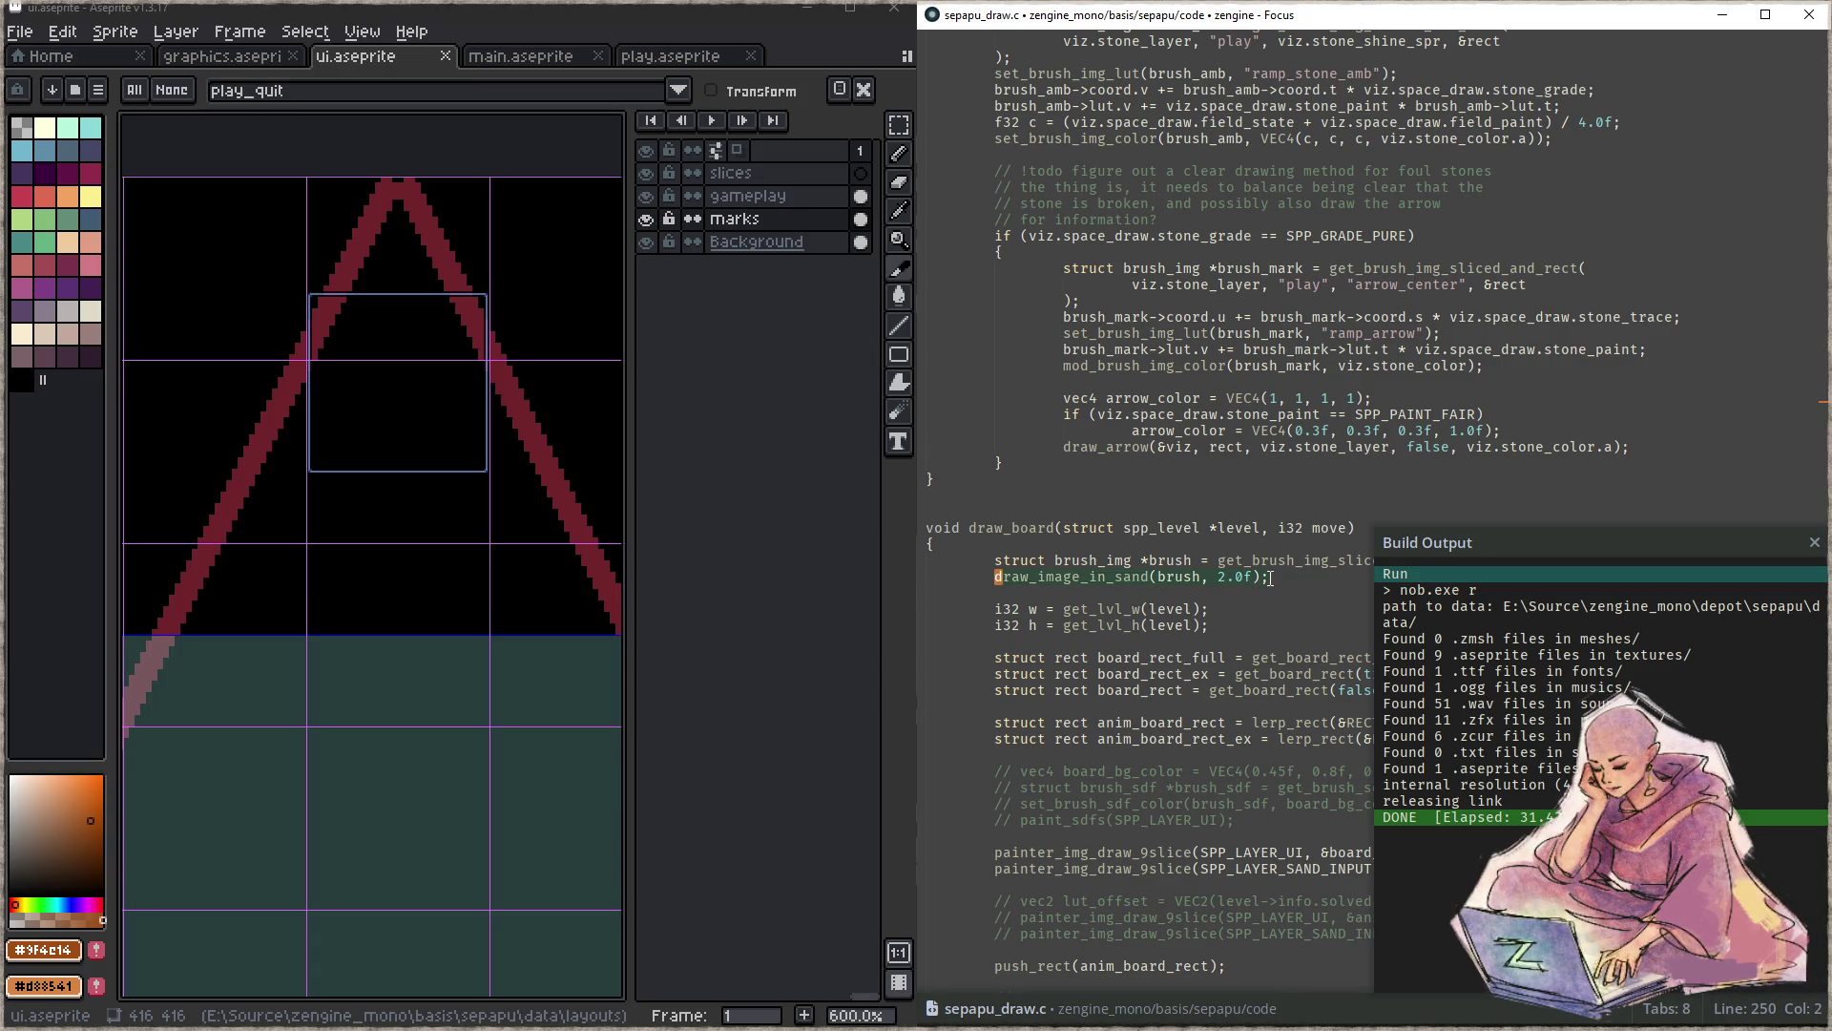
pyautogui.hotkey('ctrl', 'shift', 'f')
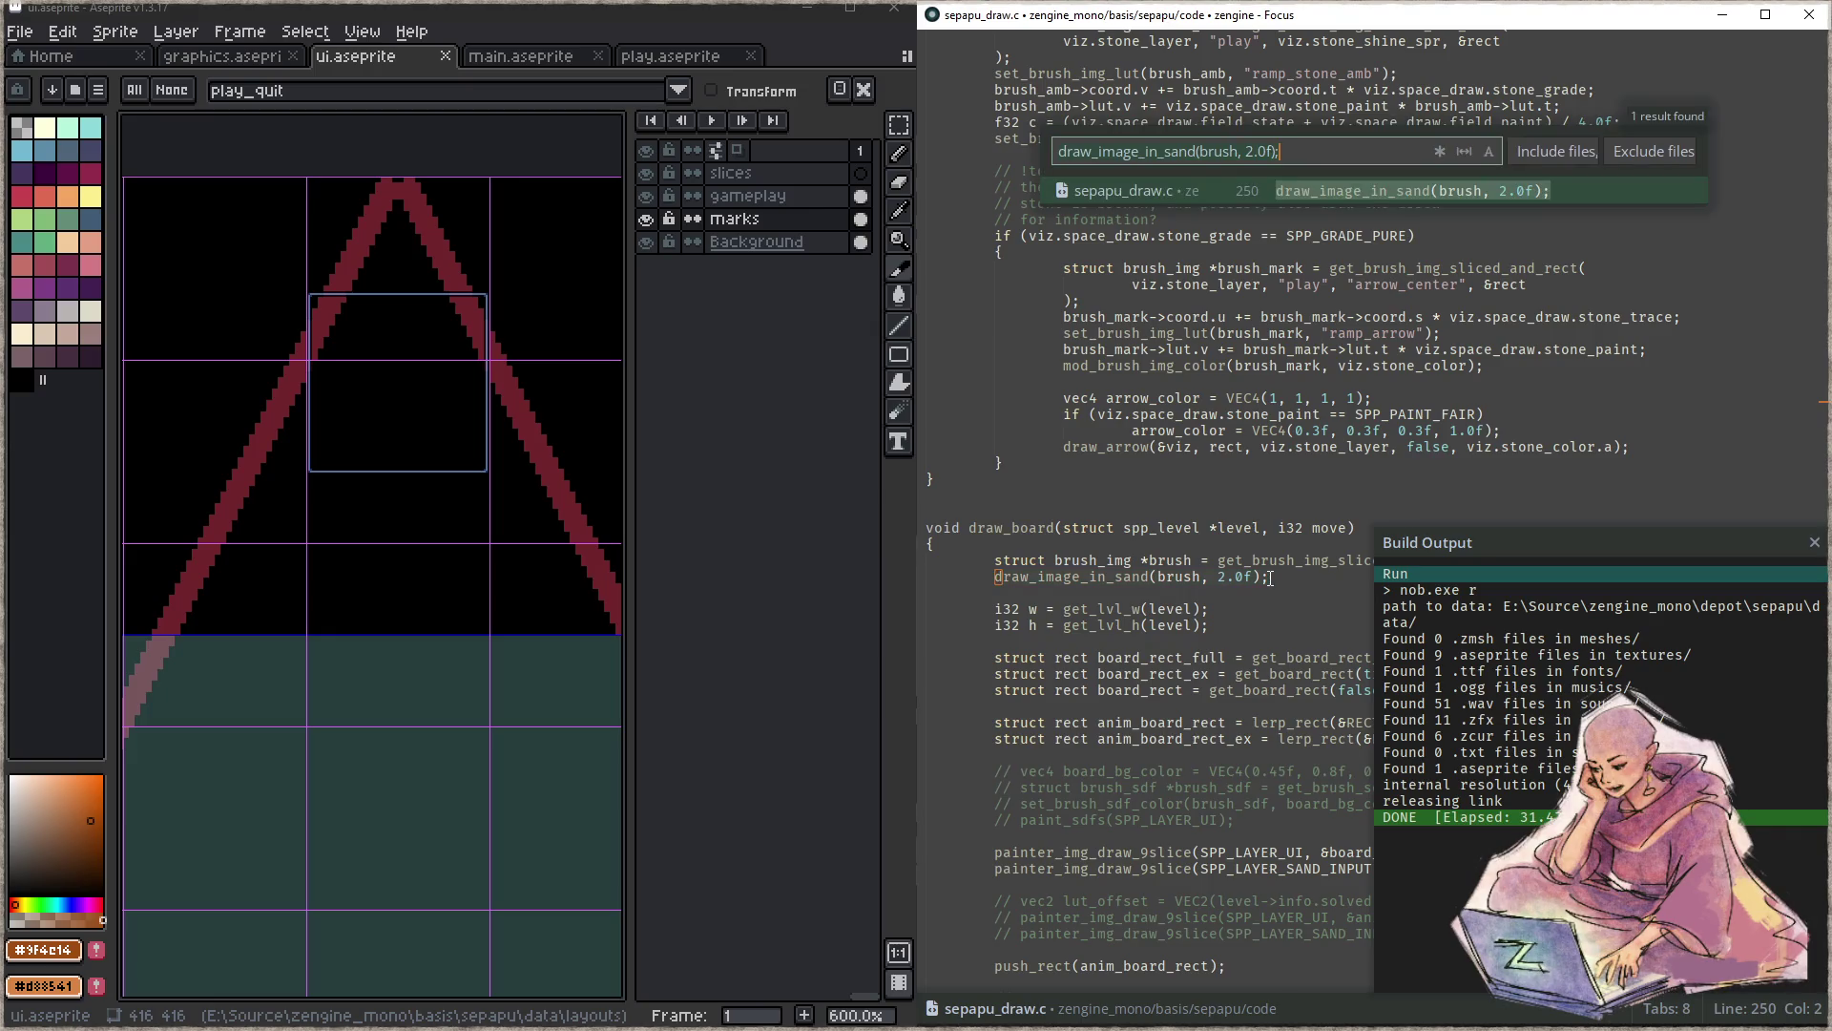
pyautogui.press('Return')
pyautogui.click(1210, 588)
pyautogui.press('Escape')
pyautogui.scroll(-5, 1209, 588)
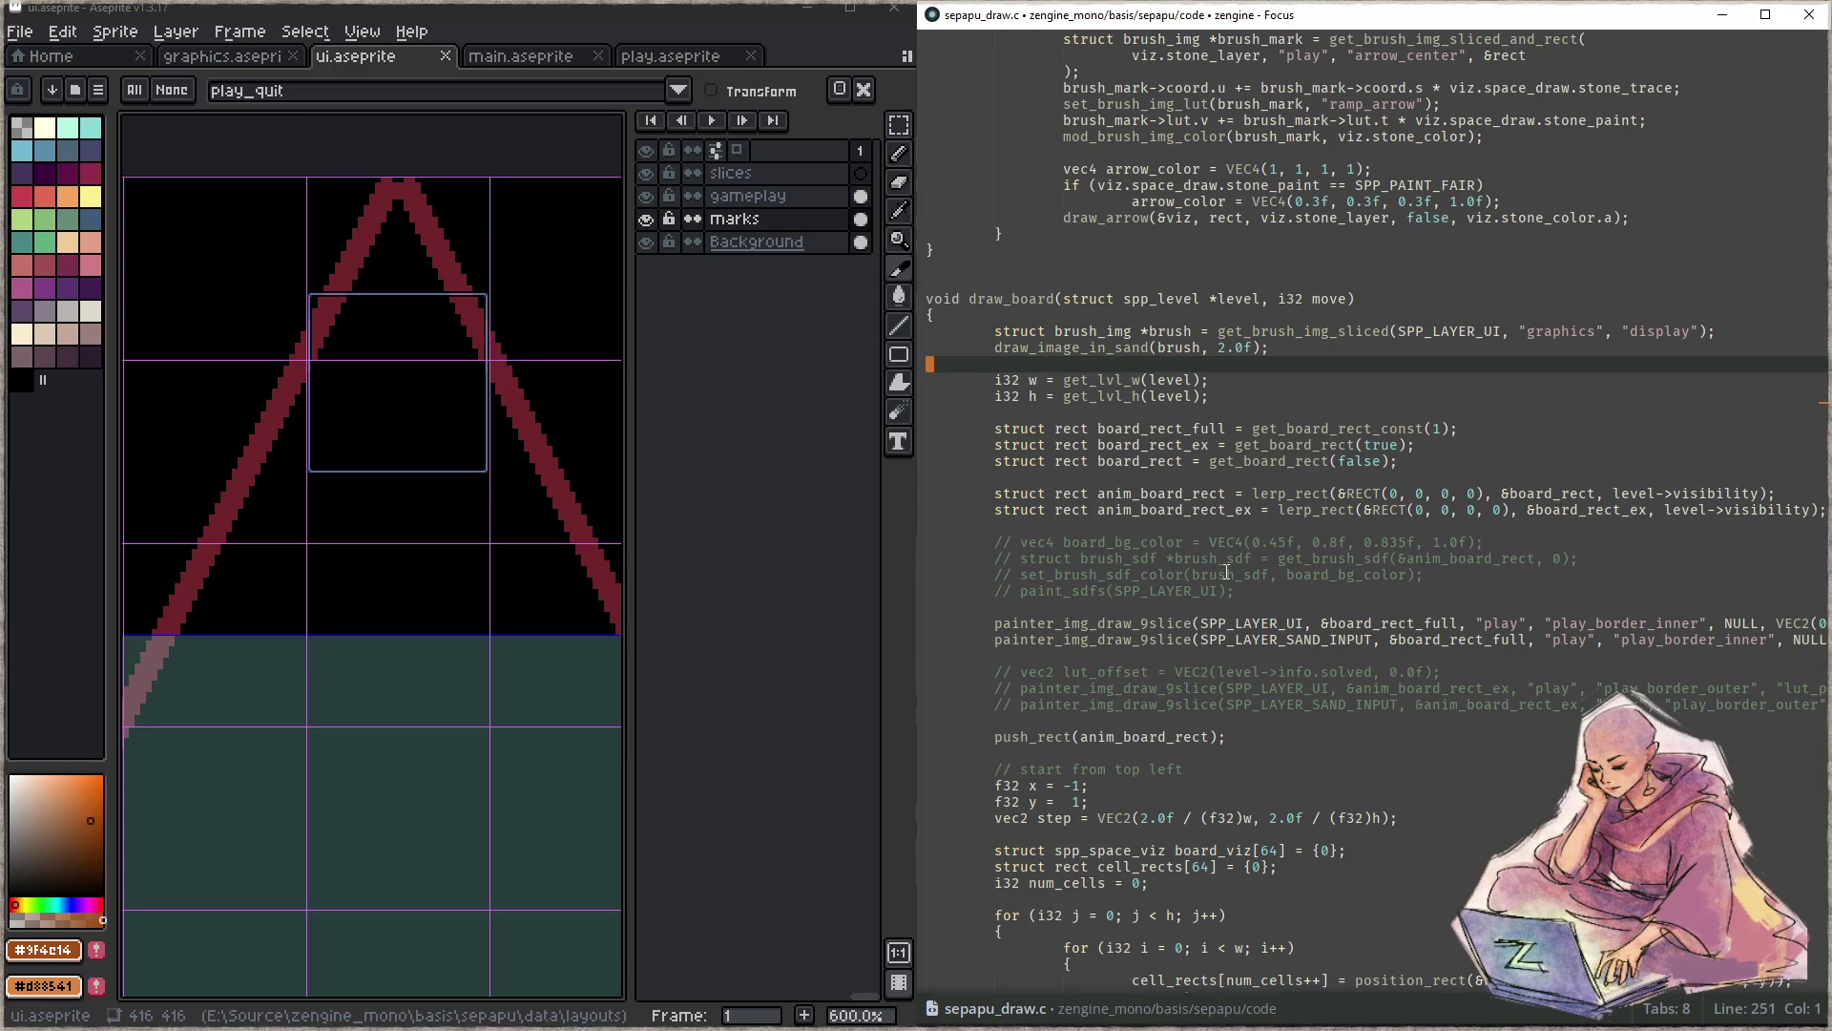
pyautogui.scroll(-7, 1225, 572)
pyautogui.scroll(-5, 1226, 570)
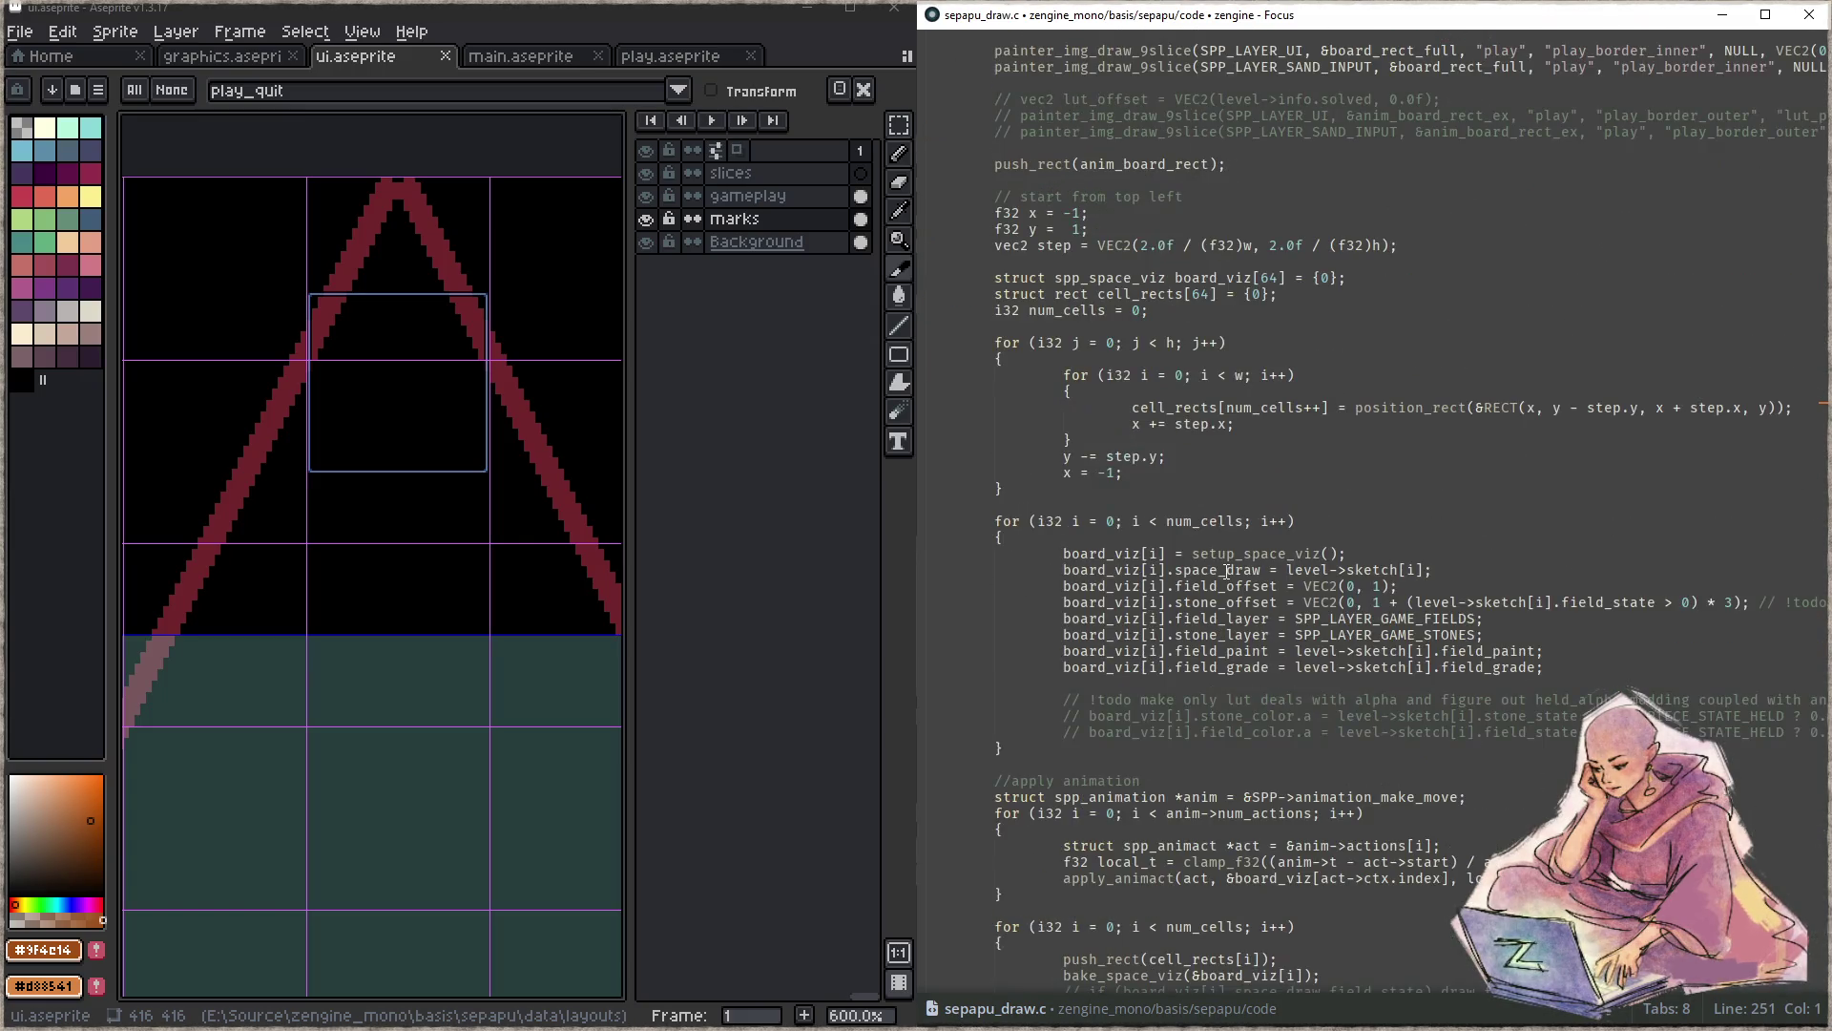
pyautogui.scroll(-2, 1227, 566)
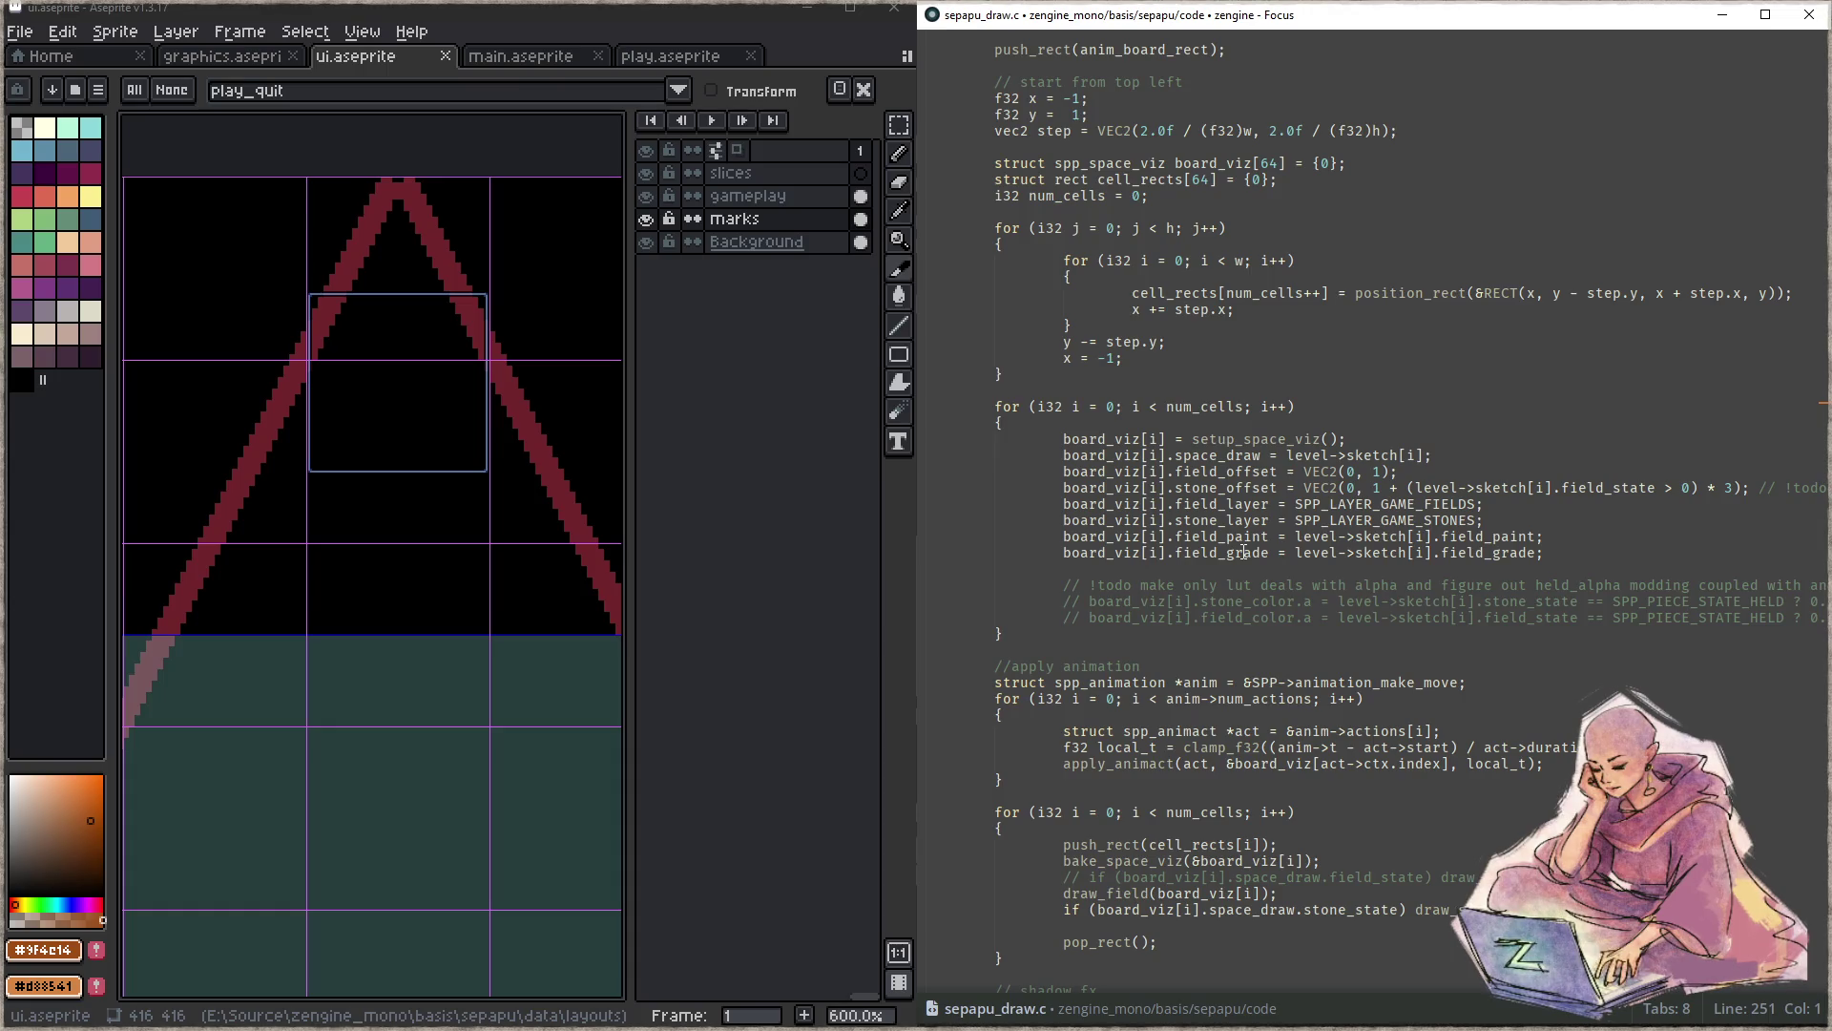
pyautogui.scroll(-5, 1242, 552)
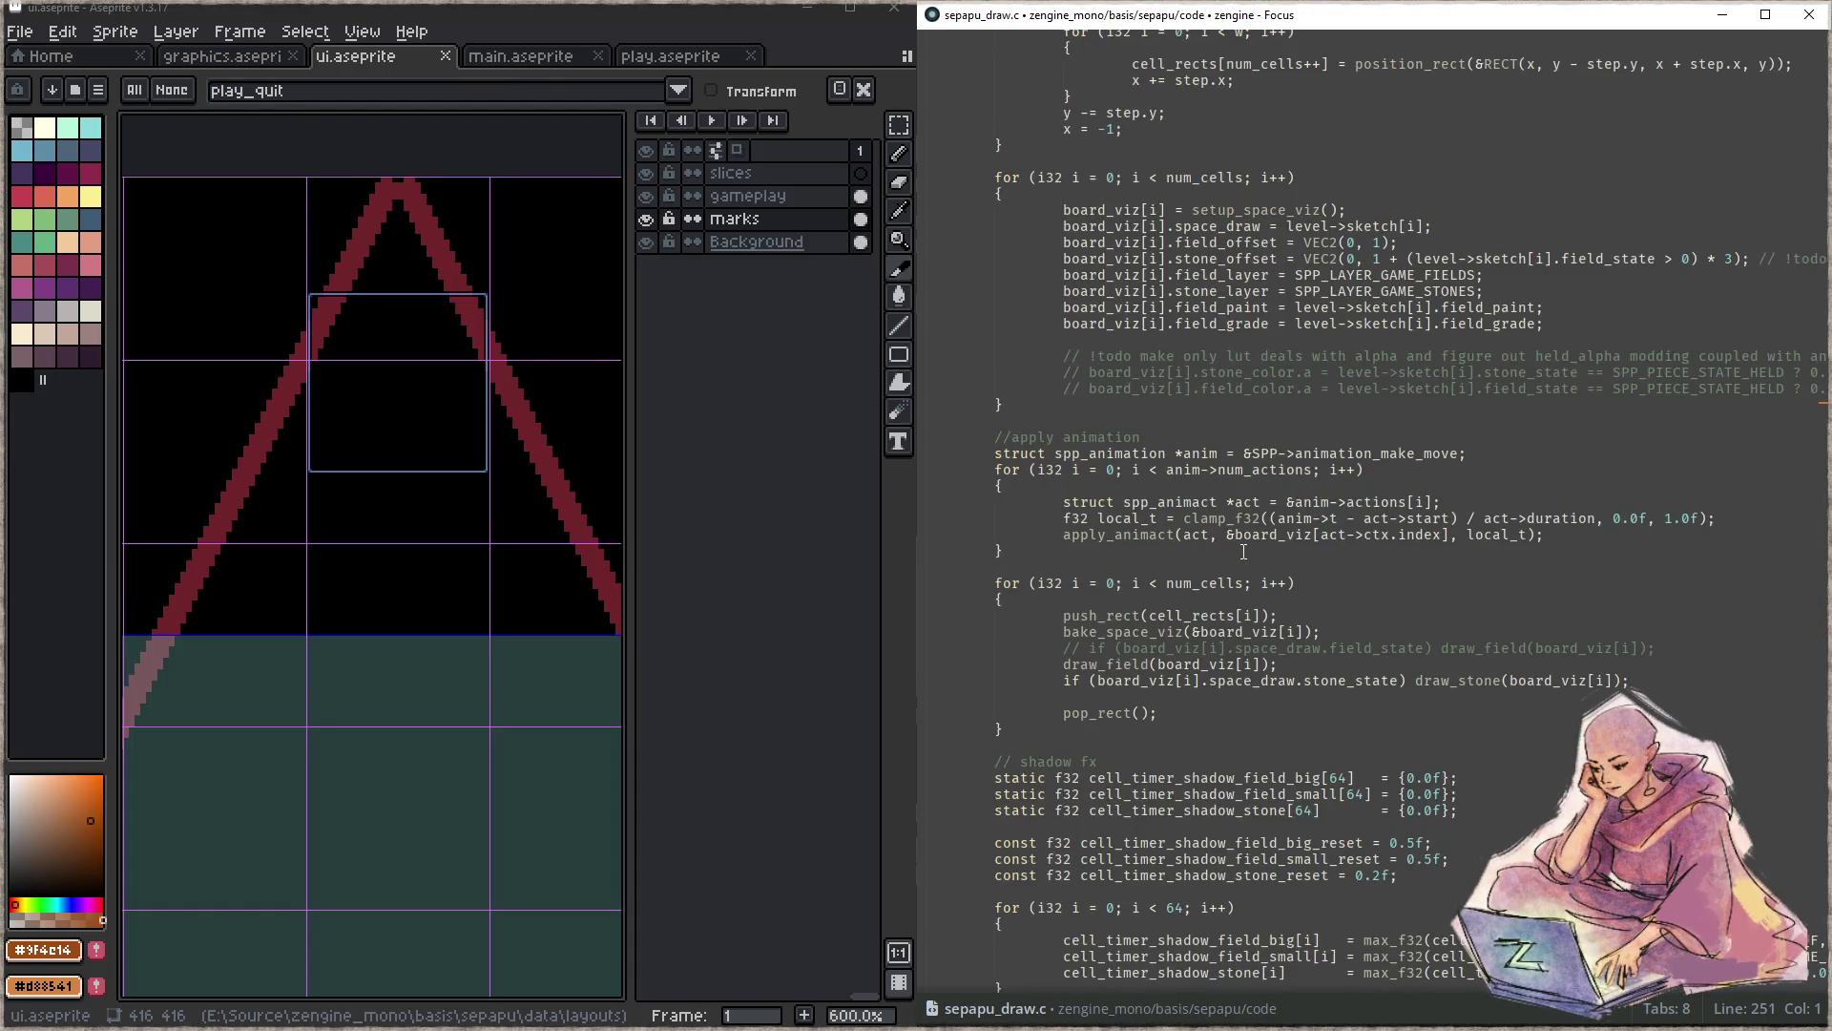
pyautogui.scroll(-2, 1243, 551)
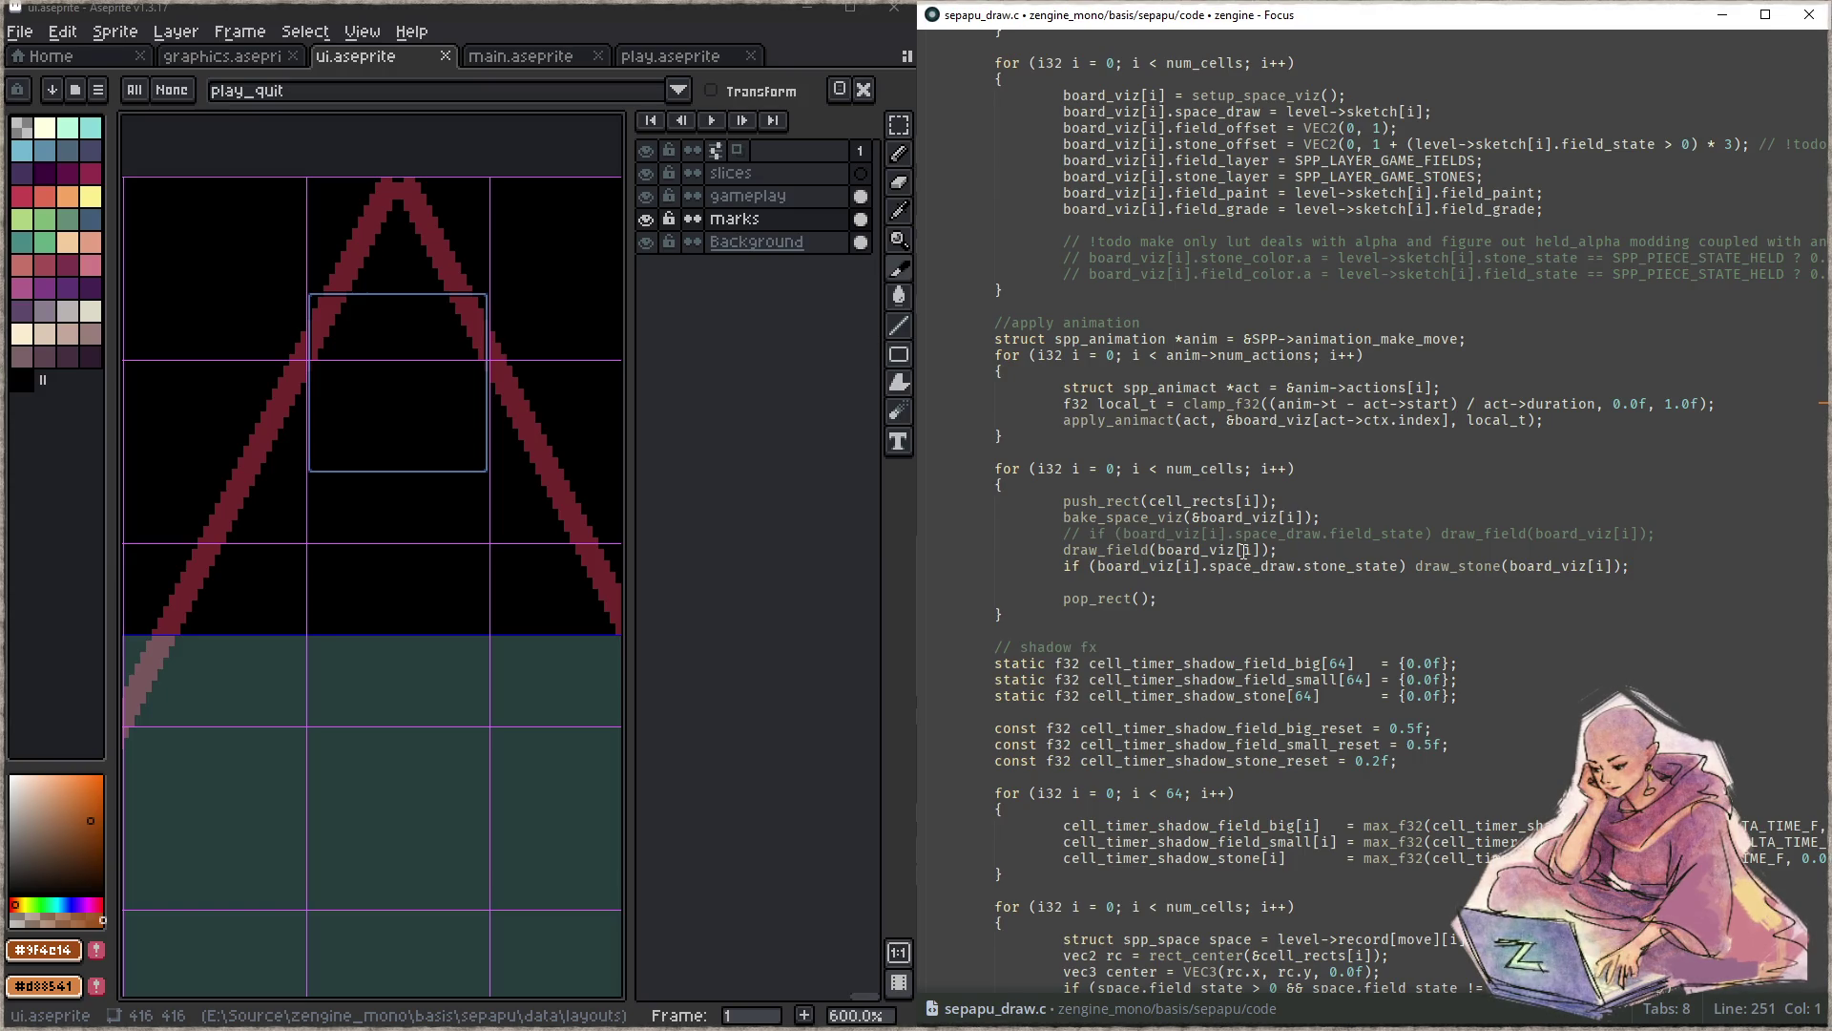
# - Look up draw_field from its call and jump to its definition, placing the caret in the brush lookup
pyautogui.doubleClick(1126, 549)
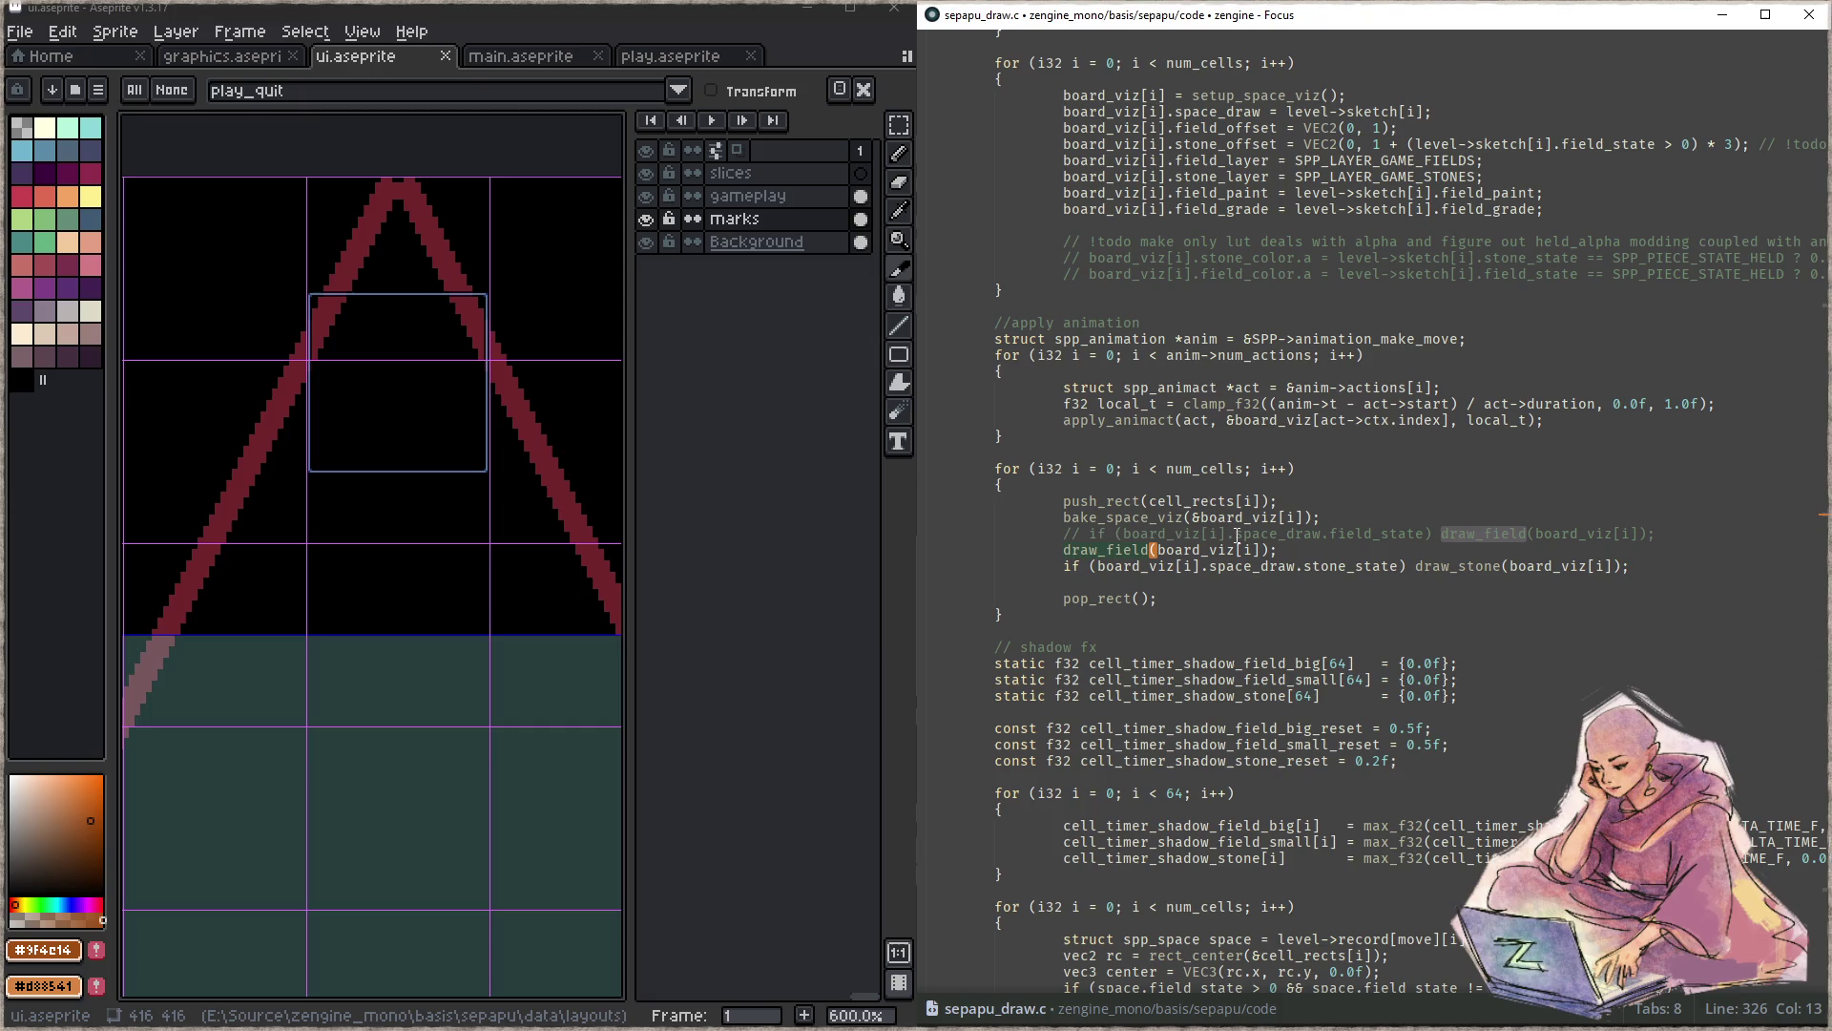
pyautogui.hotkey('ctrl', 'f')
pyautogui.press('Return')
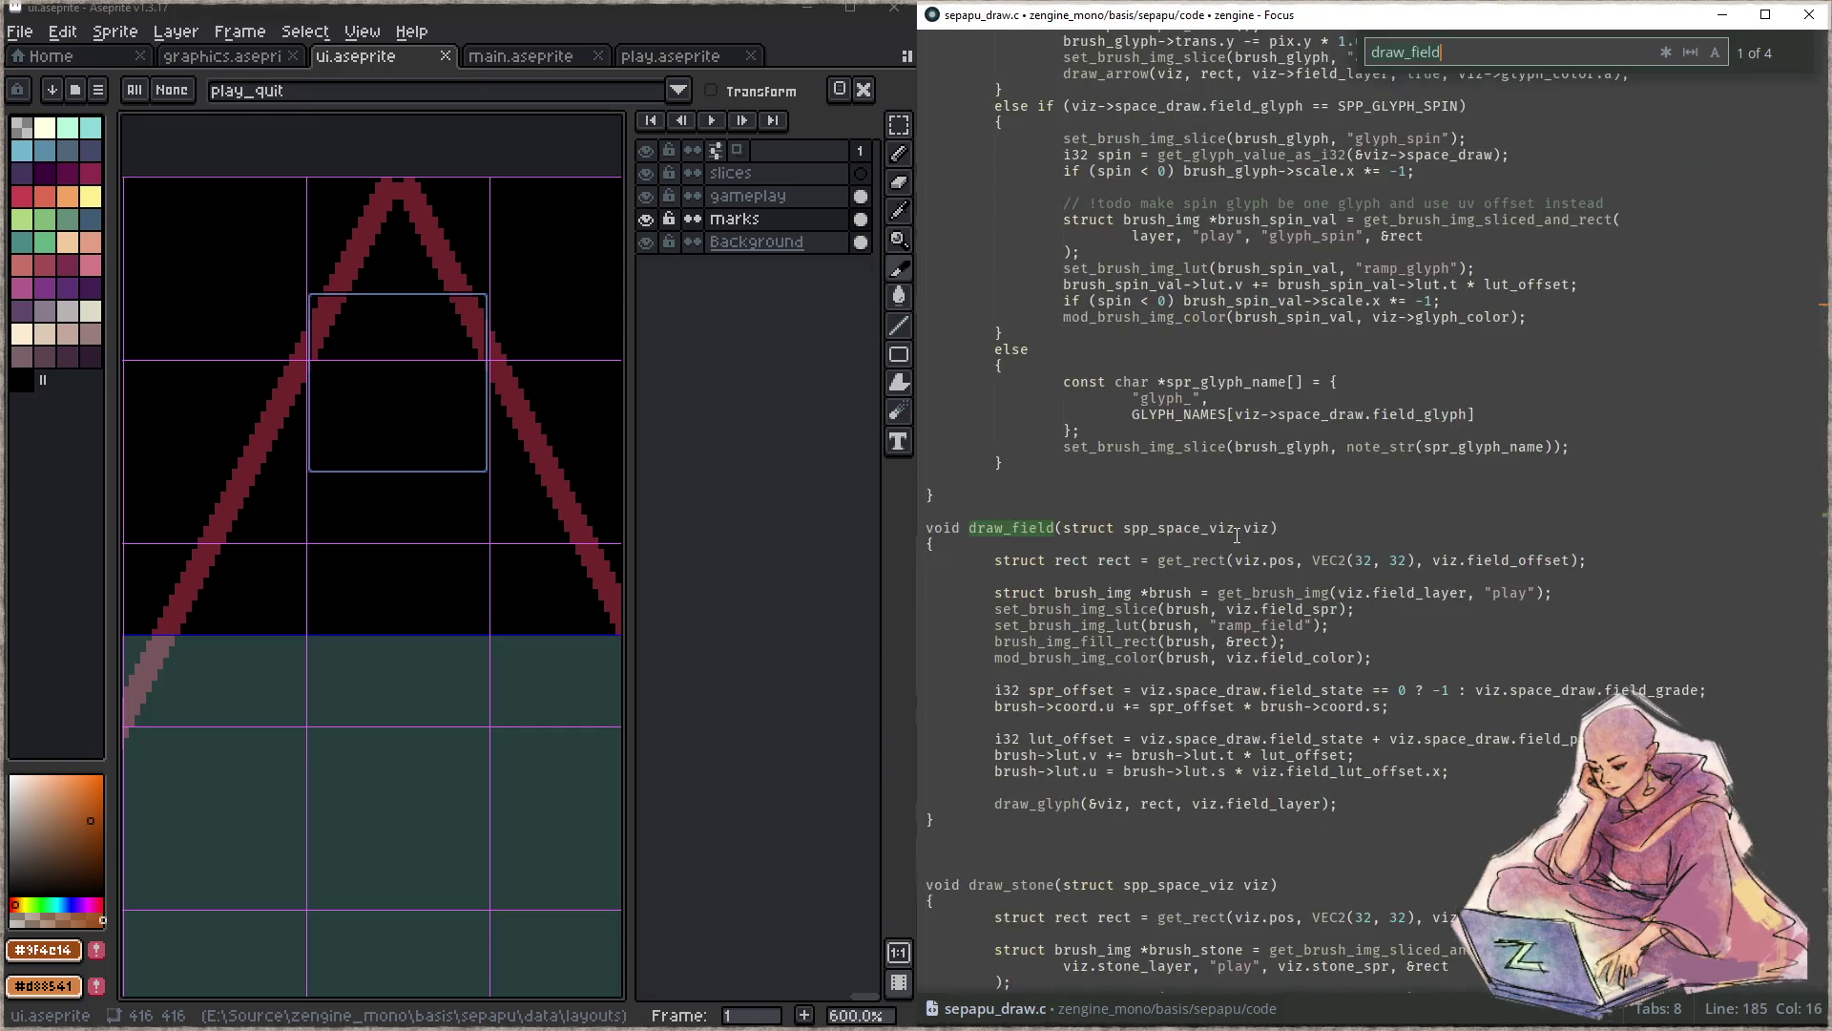
pyautogui.press('Escape')
pyautogui.click(1342, 592)
pyautogui.scroll(-2, 1288, 544)
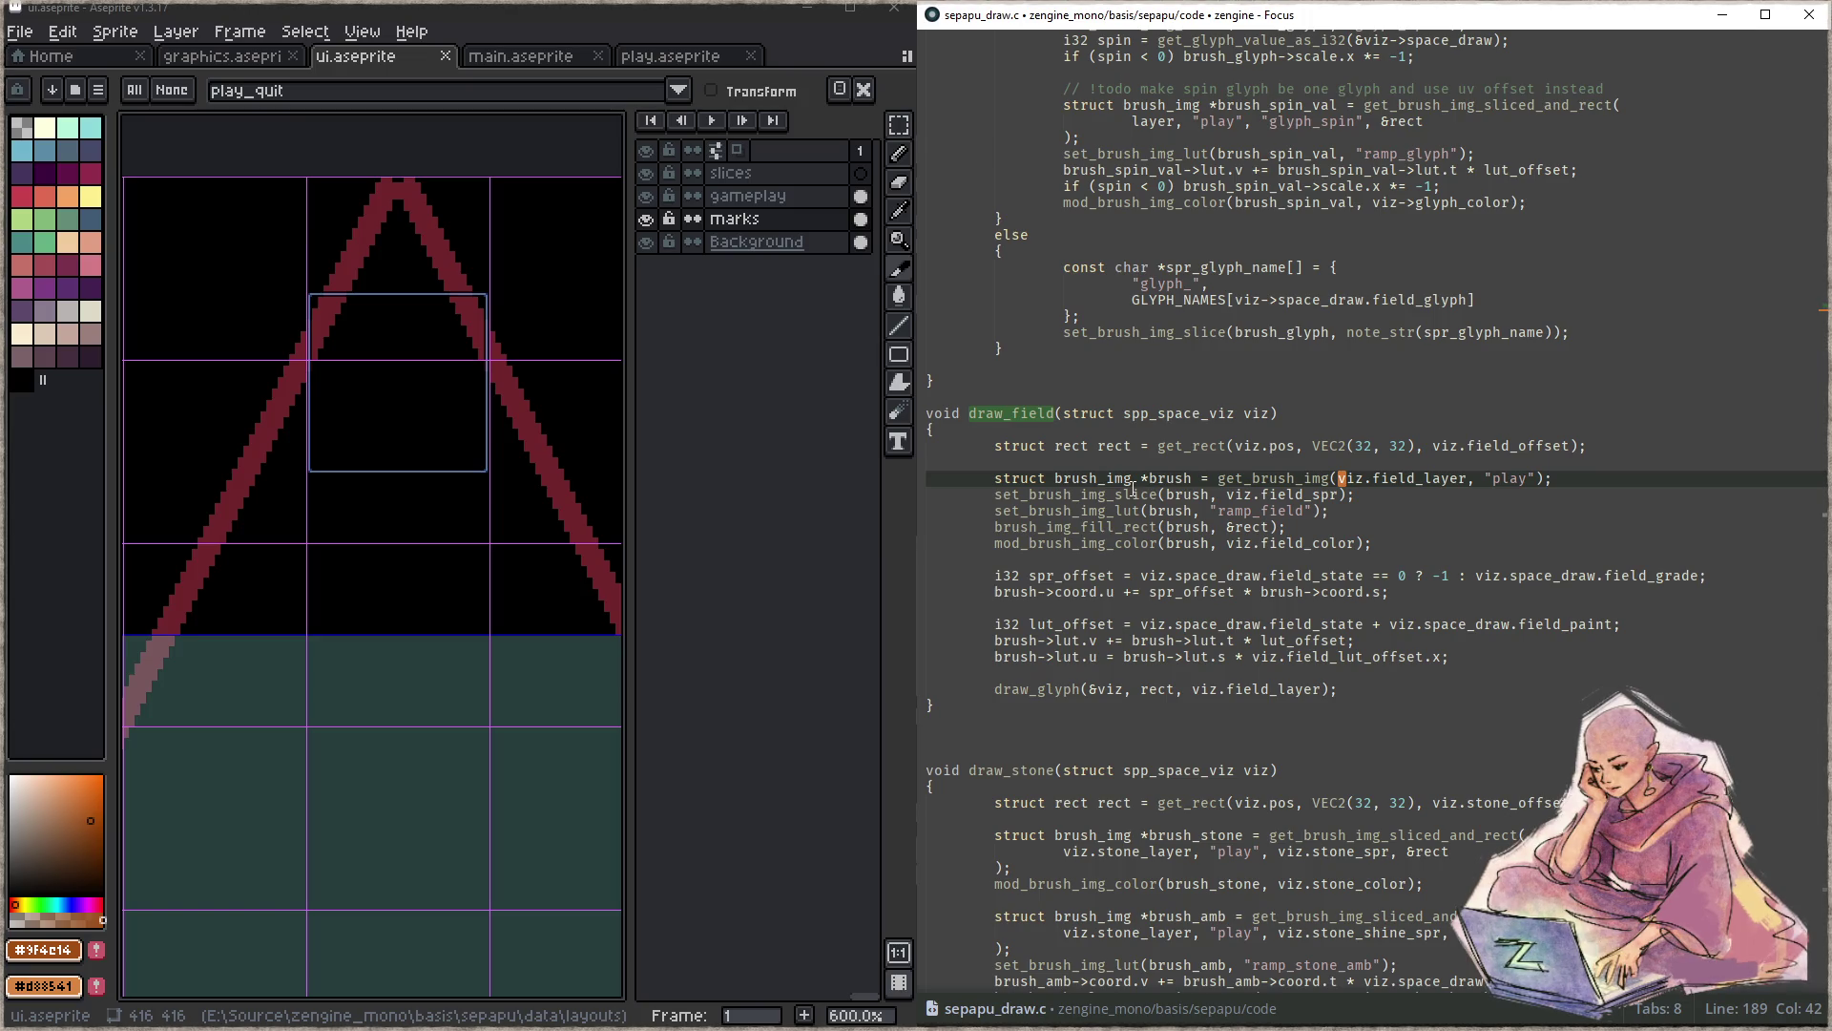
pyautogui.scroll(-5, 1172, 487)
pyautogui.scroll(-2, 1173, 487)
pyautogui.scroll(-2, 1250, 508)
pyautogui.scroll(-3, 1249, 508)
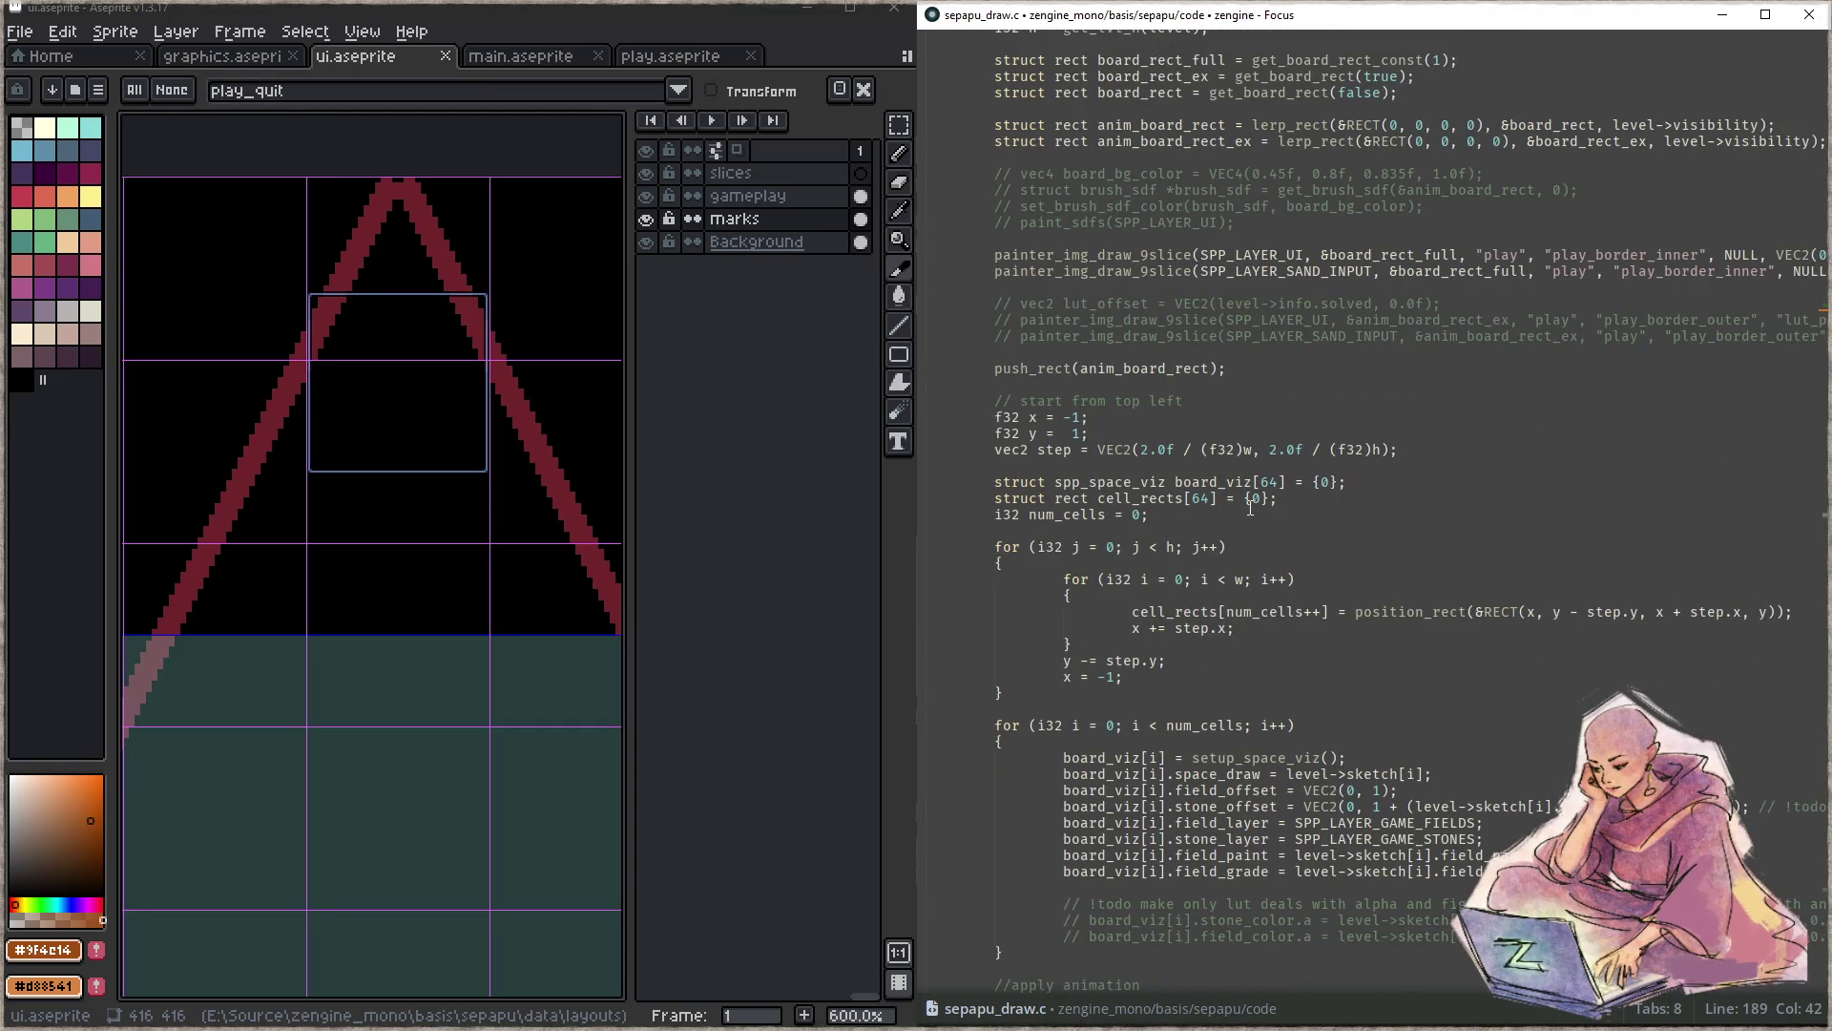
pyautogui.scroll(-3, 1249, 509)
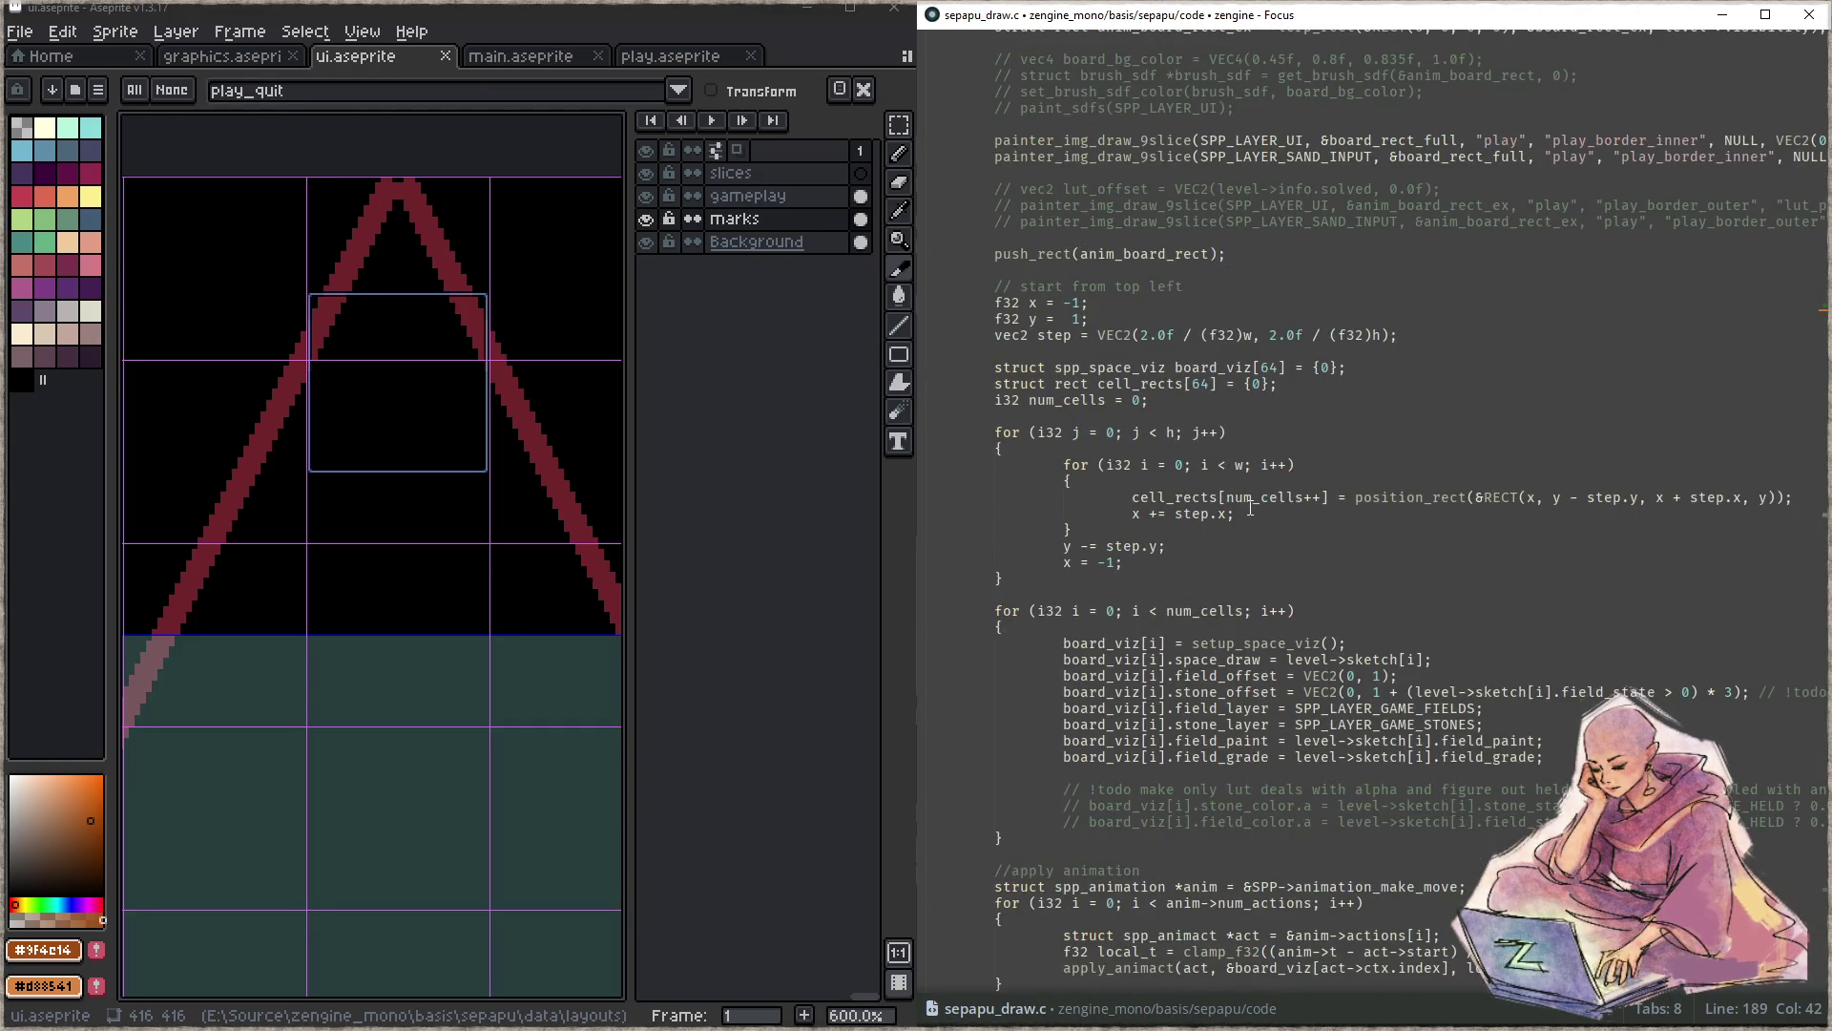
pyautogui.scroll(-3, 1250, 508)
pyautogui.scroll(-3, 1250, 505)
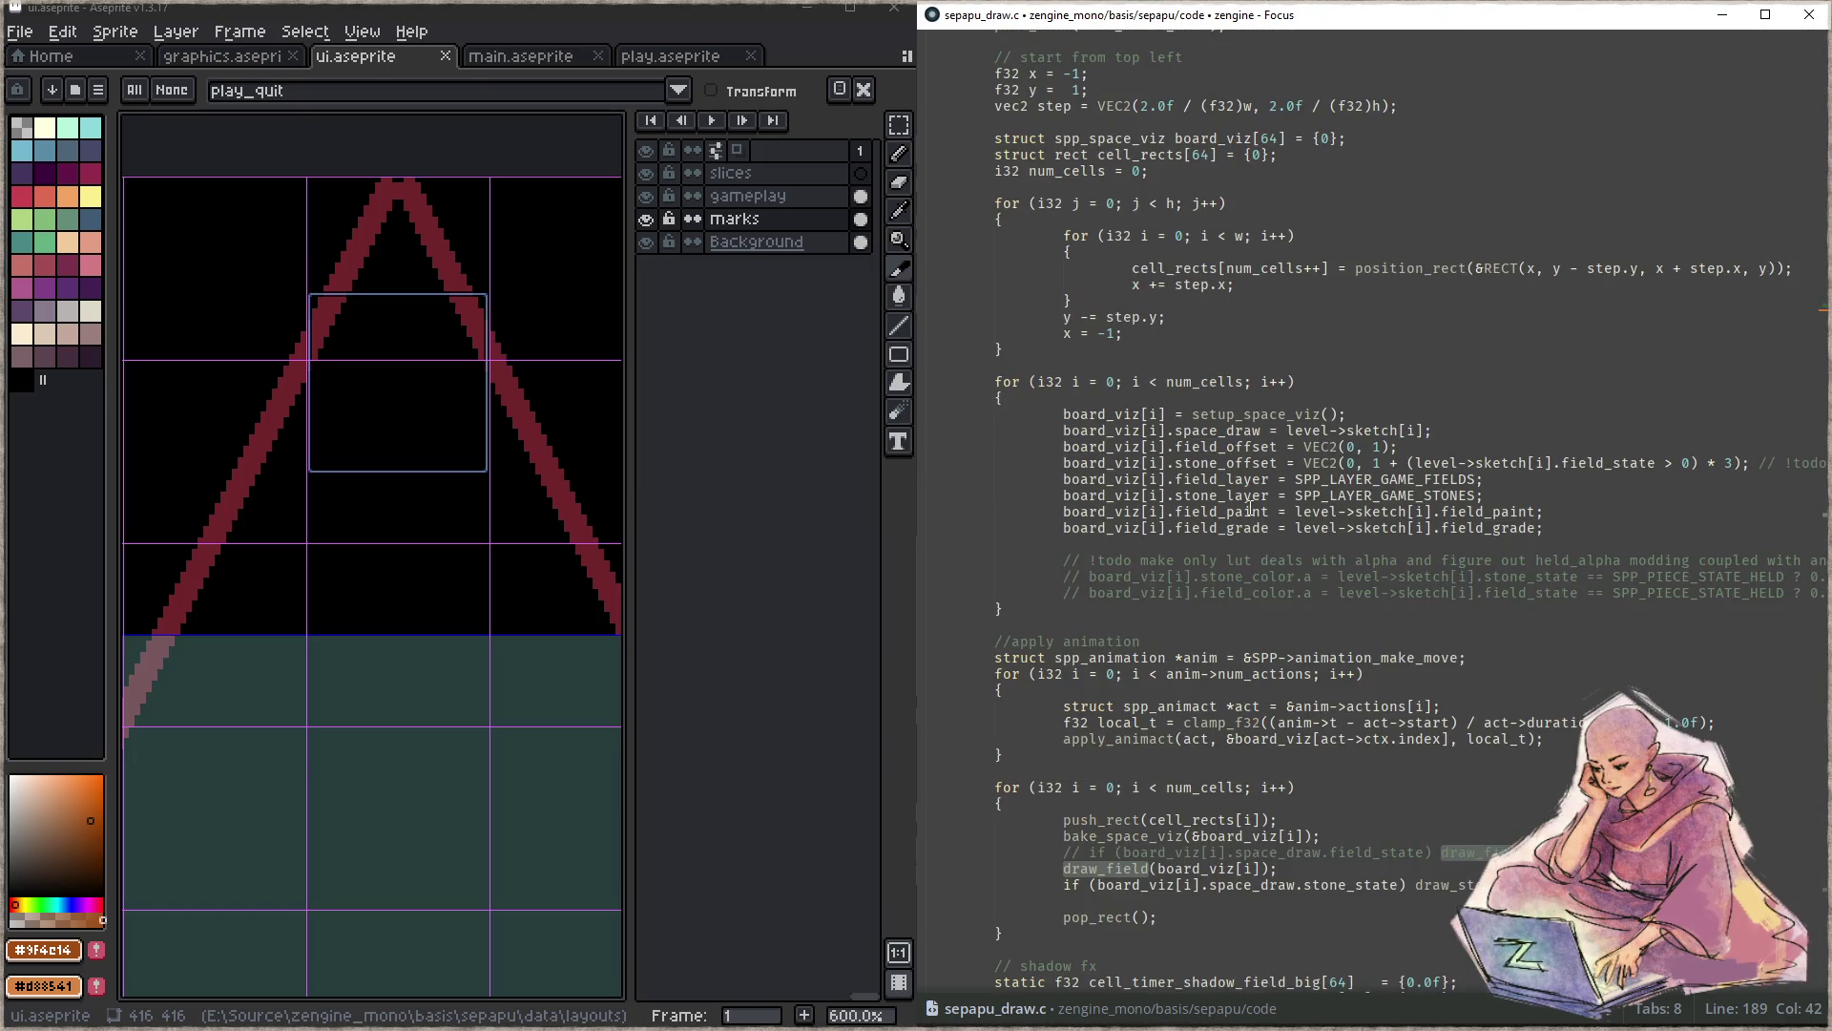
pyautogui.scroll(-3, 1250, 505)
pyautogui.scroll(-3, 1250, 508)
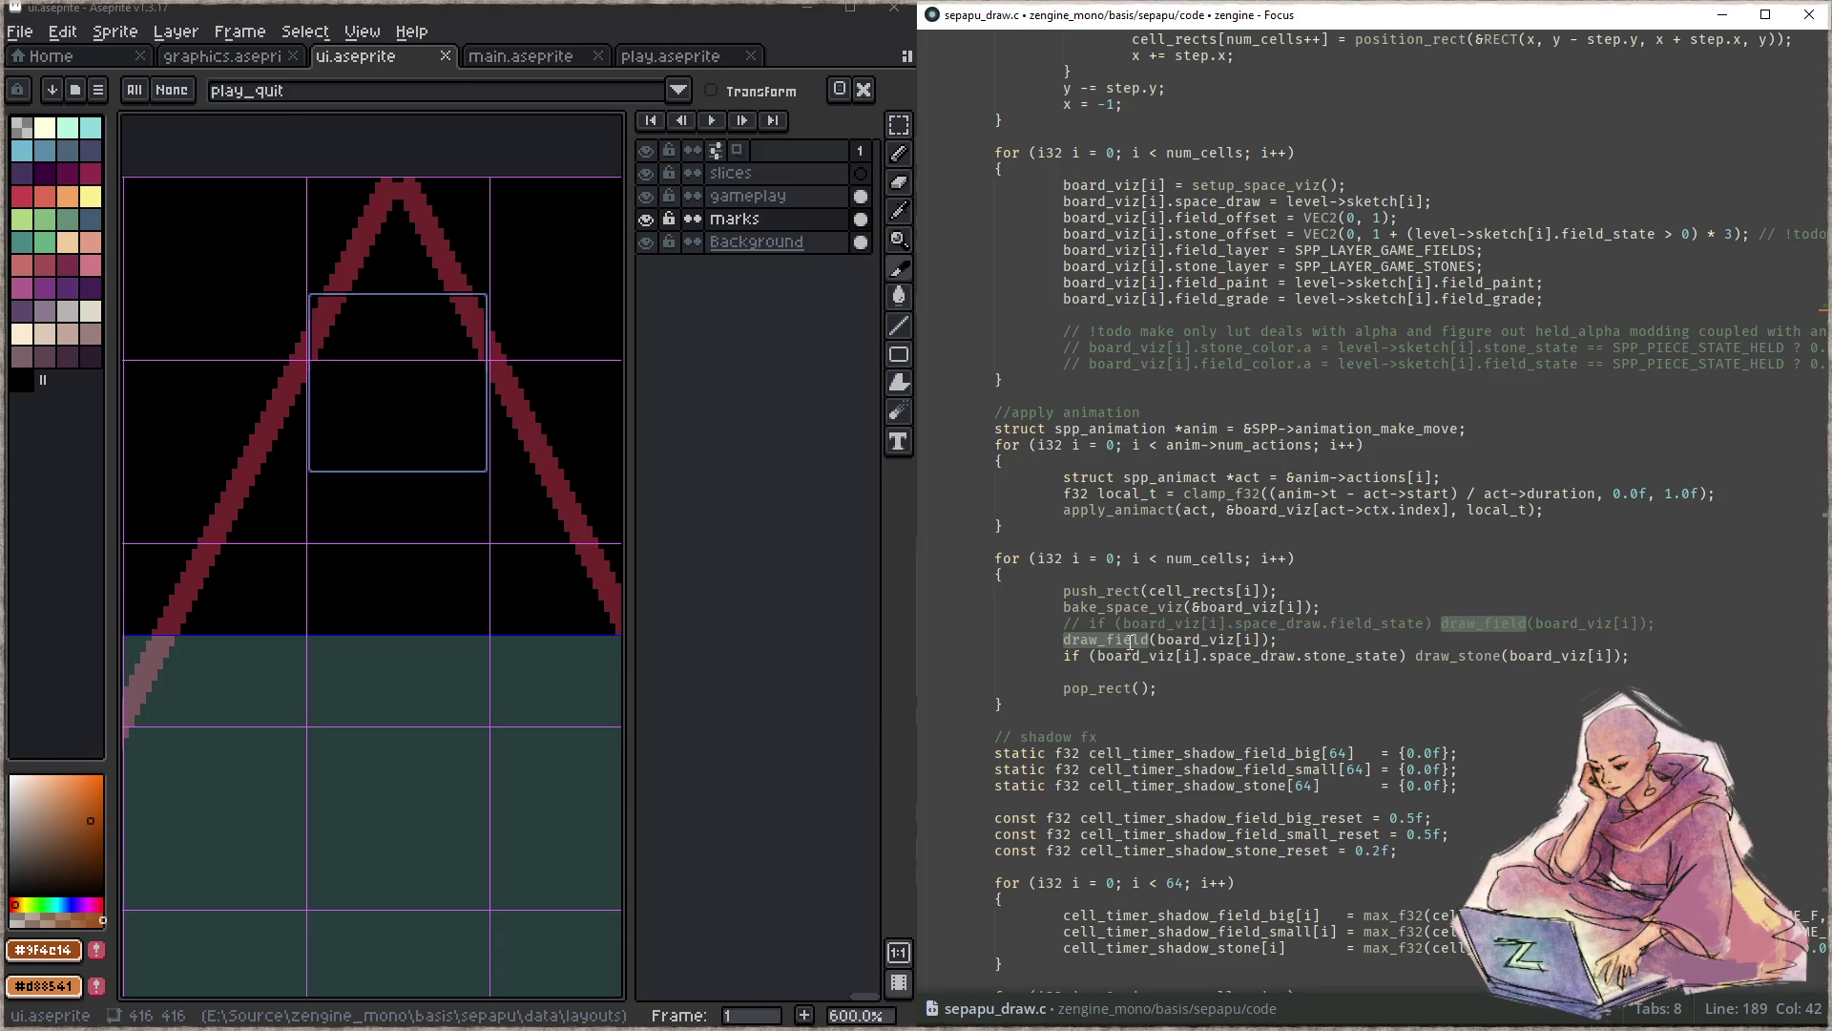
# - Look up bake_space_viz, jump to its definition and mark the spr_field line
pyautogui.doubleClick(1129, 605)
pyautogui.hotkey('ctrl', 'f')
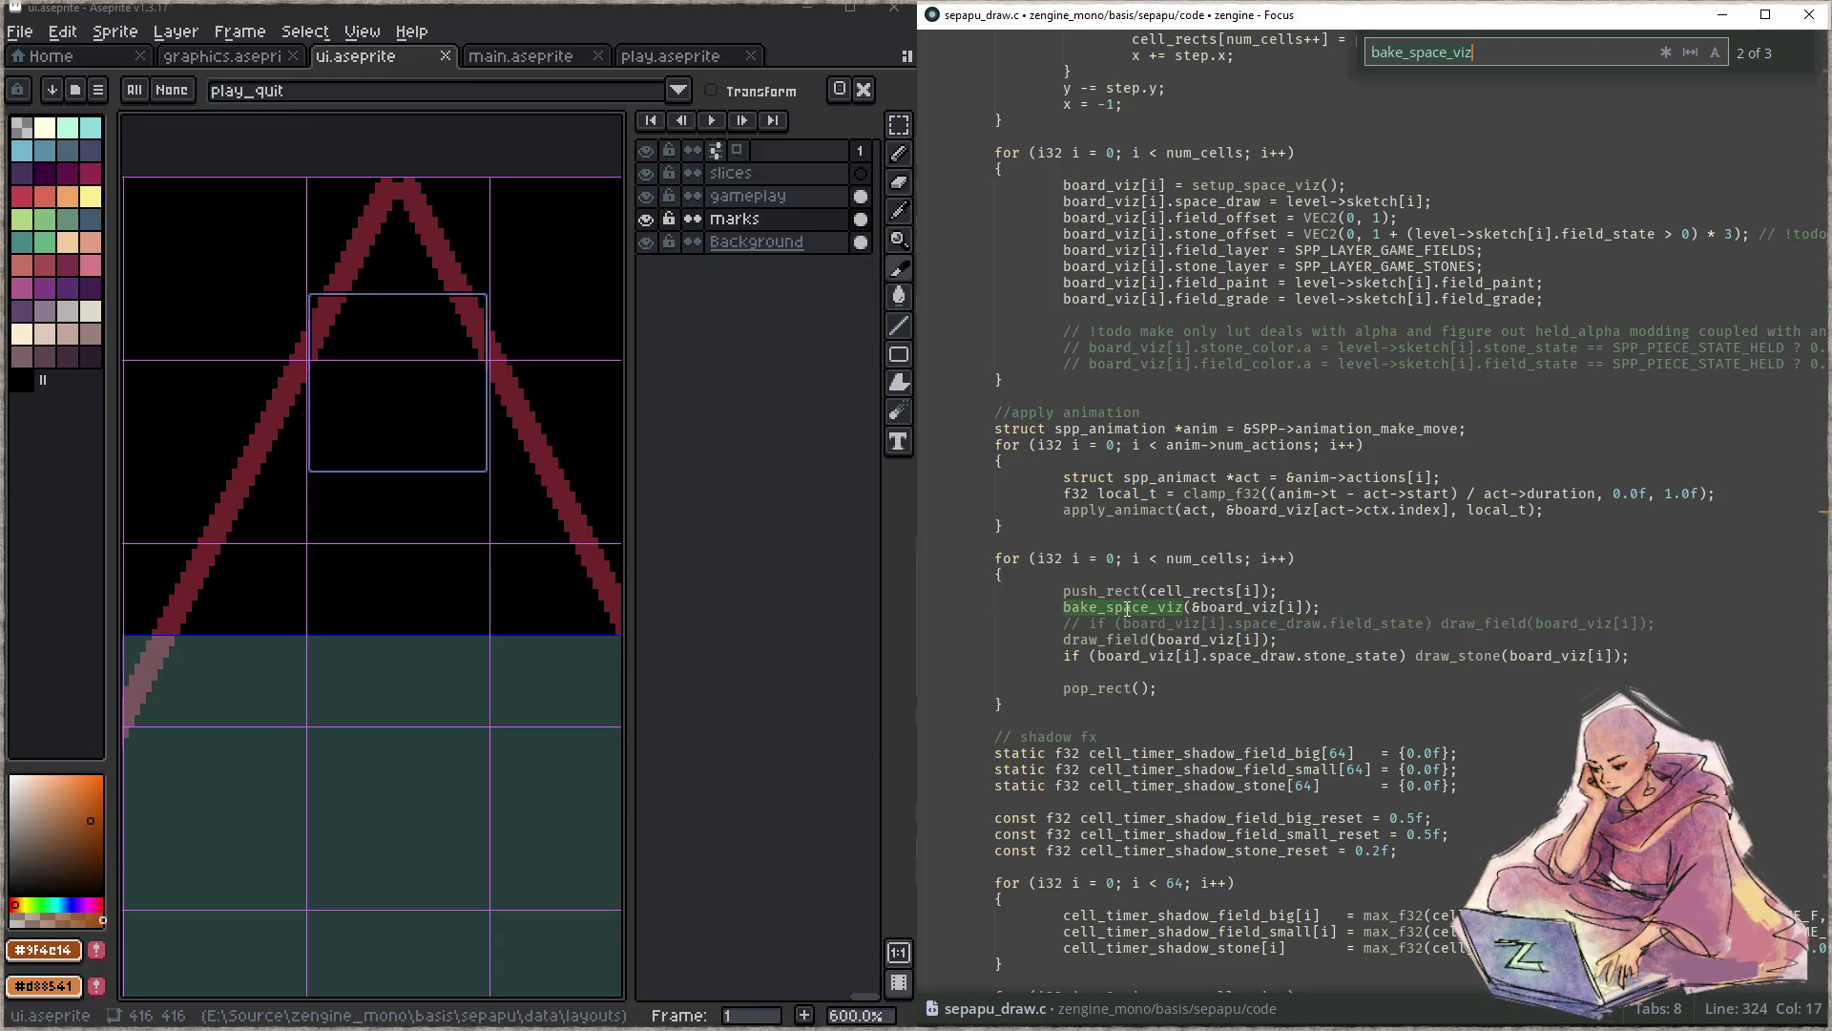
pyautogui.click(1127, 613)
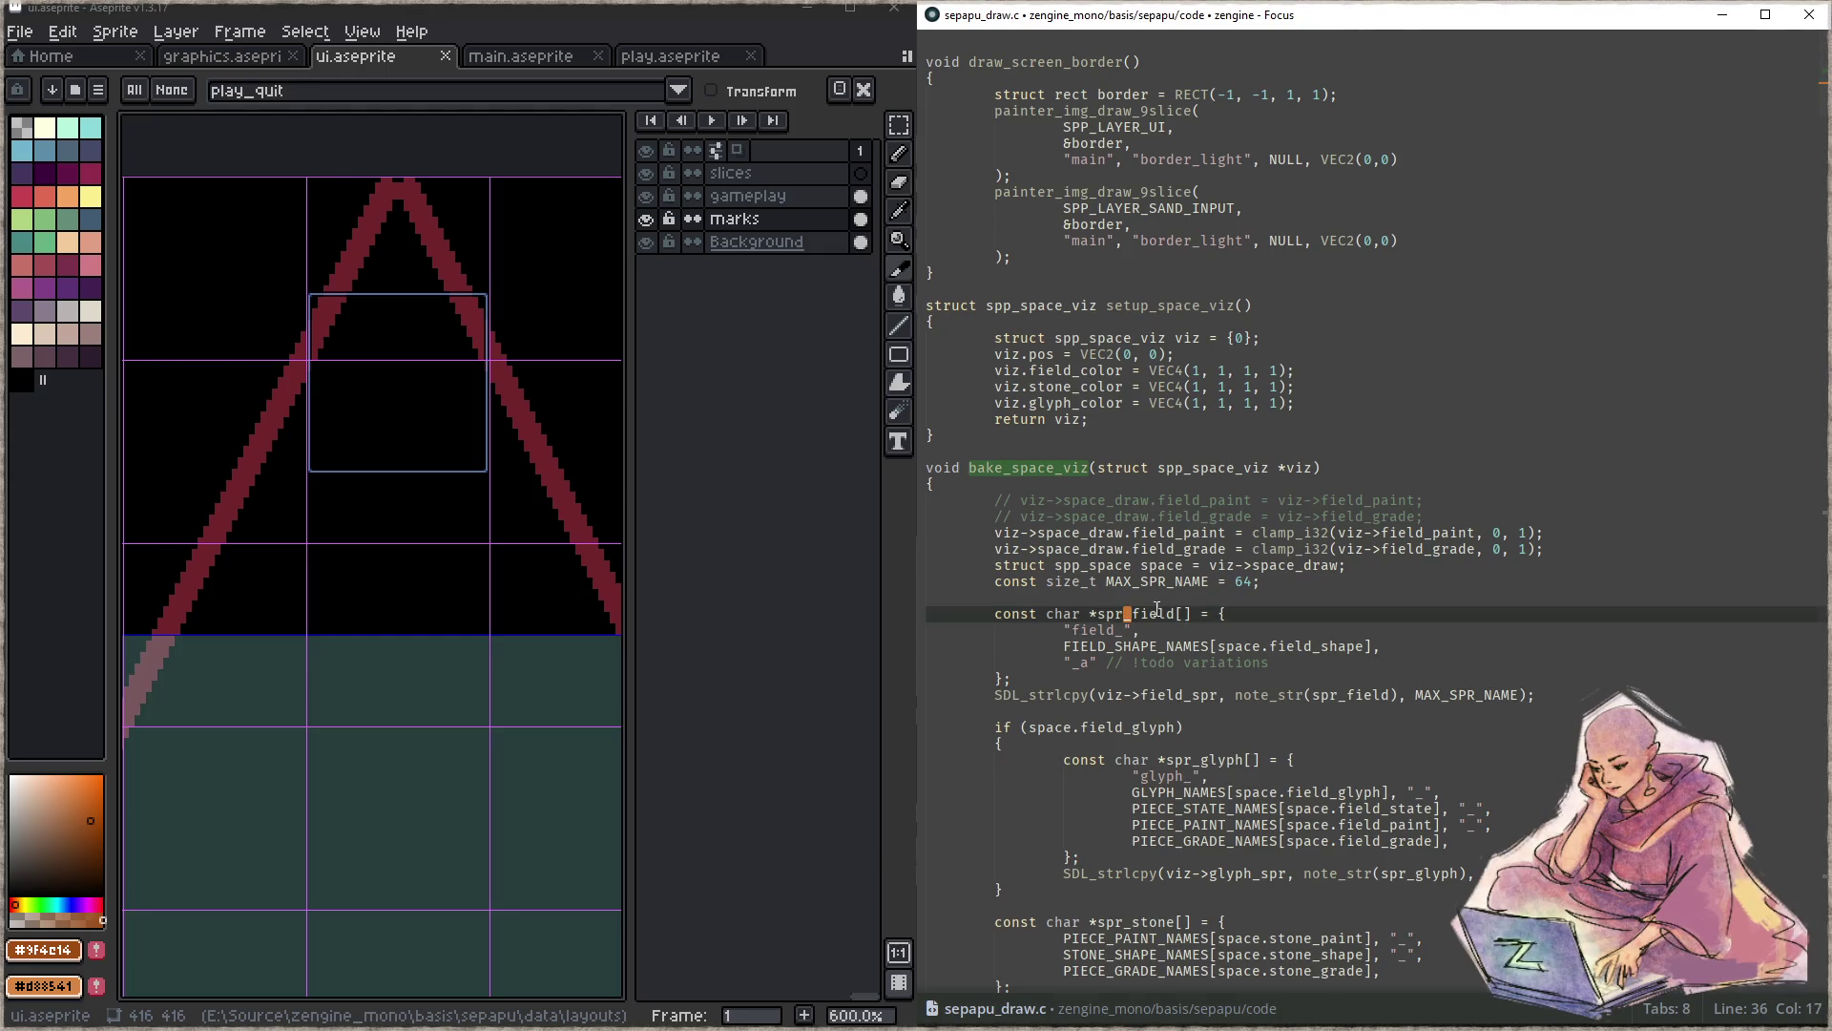
pyautogui.scroll(-5, 1346, 579)
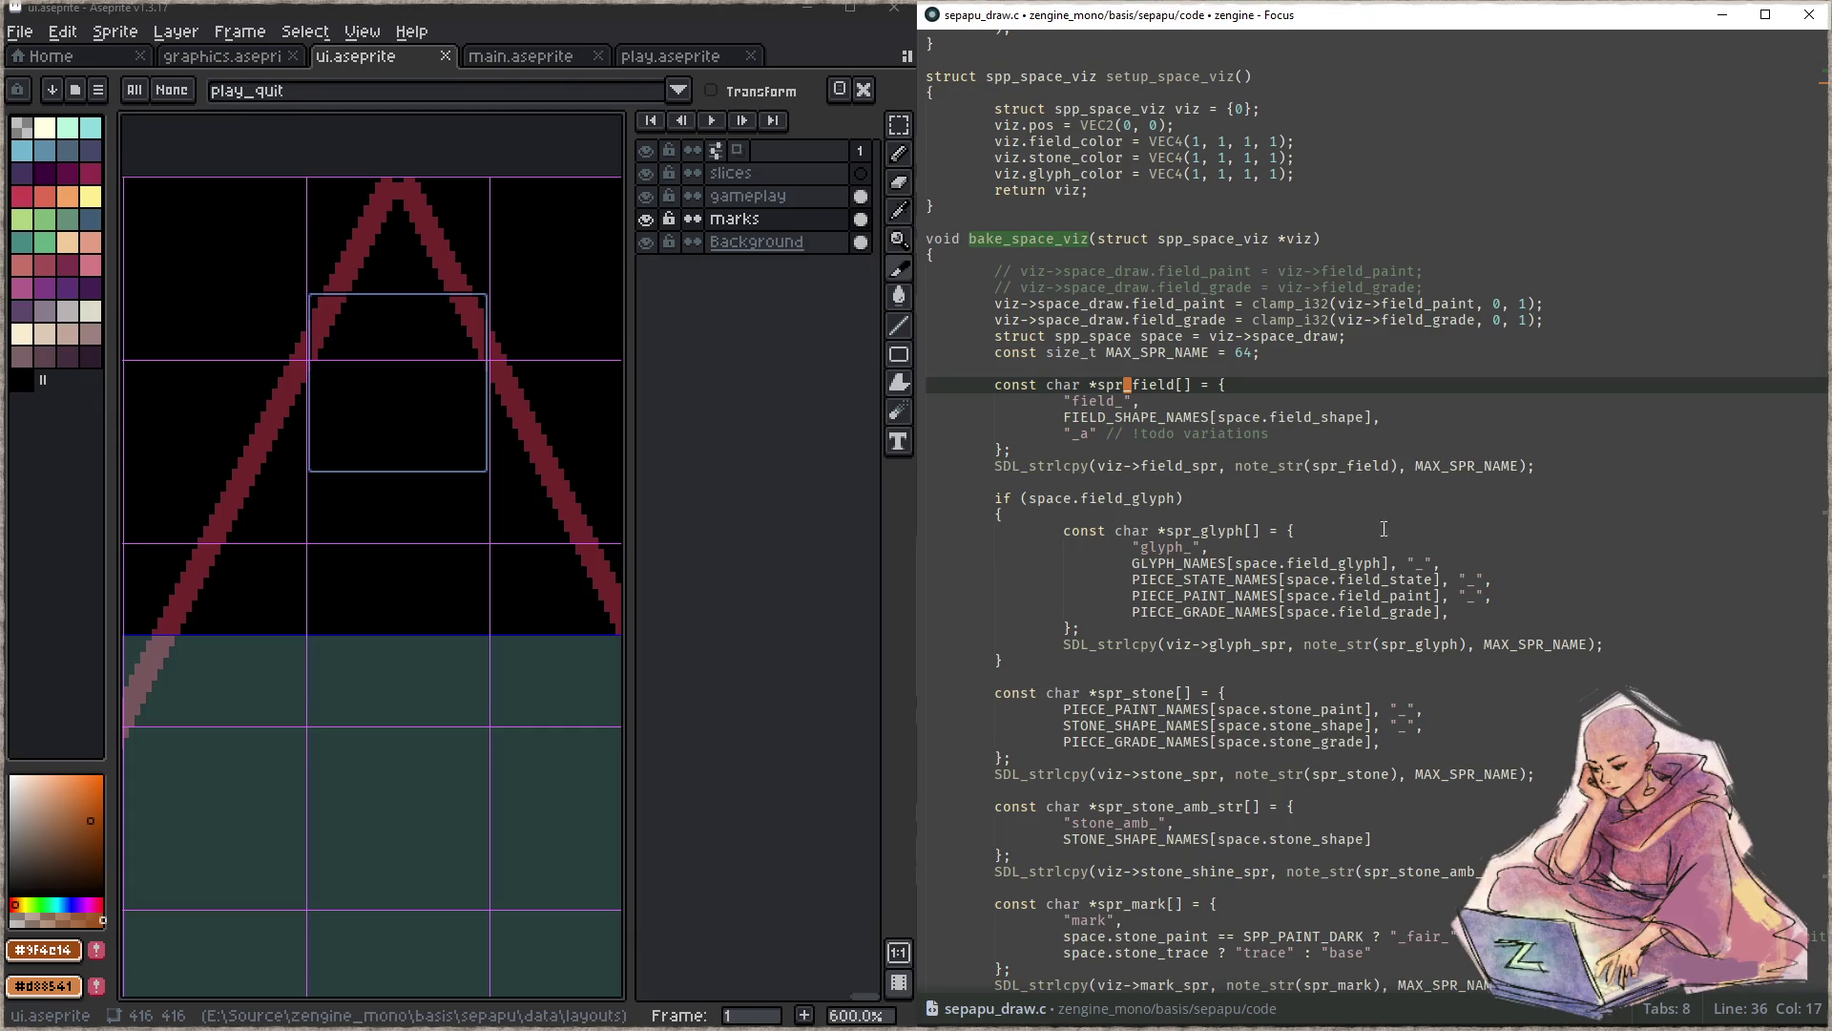
# - Switch to play.aseprite, pan the sheet and select the field_base_a slice
pyautogui.click(670, 55)
pyautogui.scroll(-3, 382, 449)
pyautogui.scroll(-1, 381, 448)
pyautogui.scroll(-1, 359, 377)
pyautogui.scroll(-1, 358, 376)
pyautogui.scroll(-1, 362, 460)
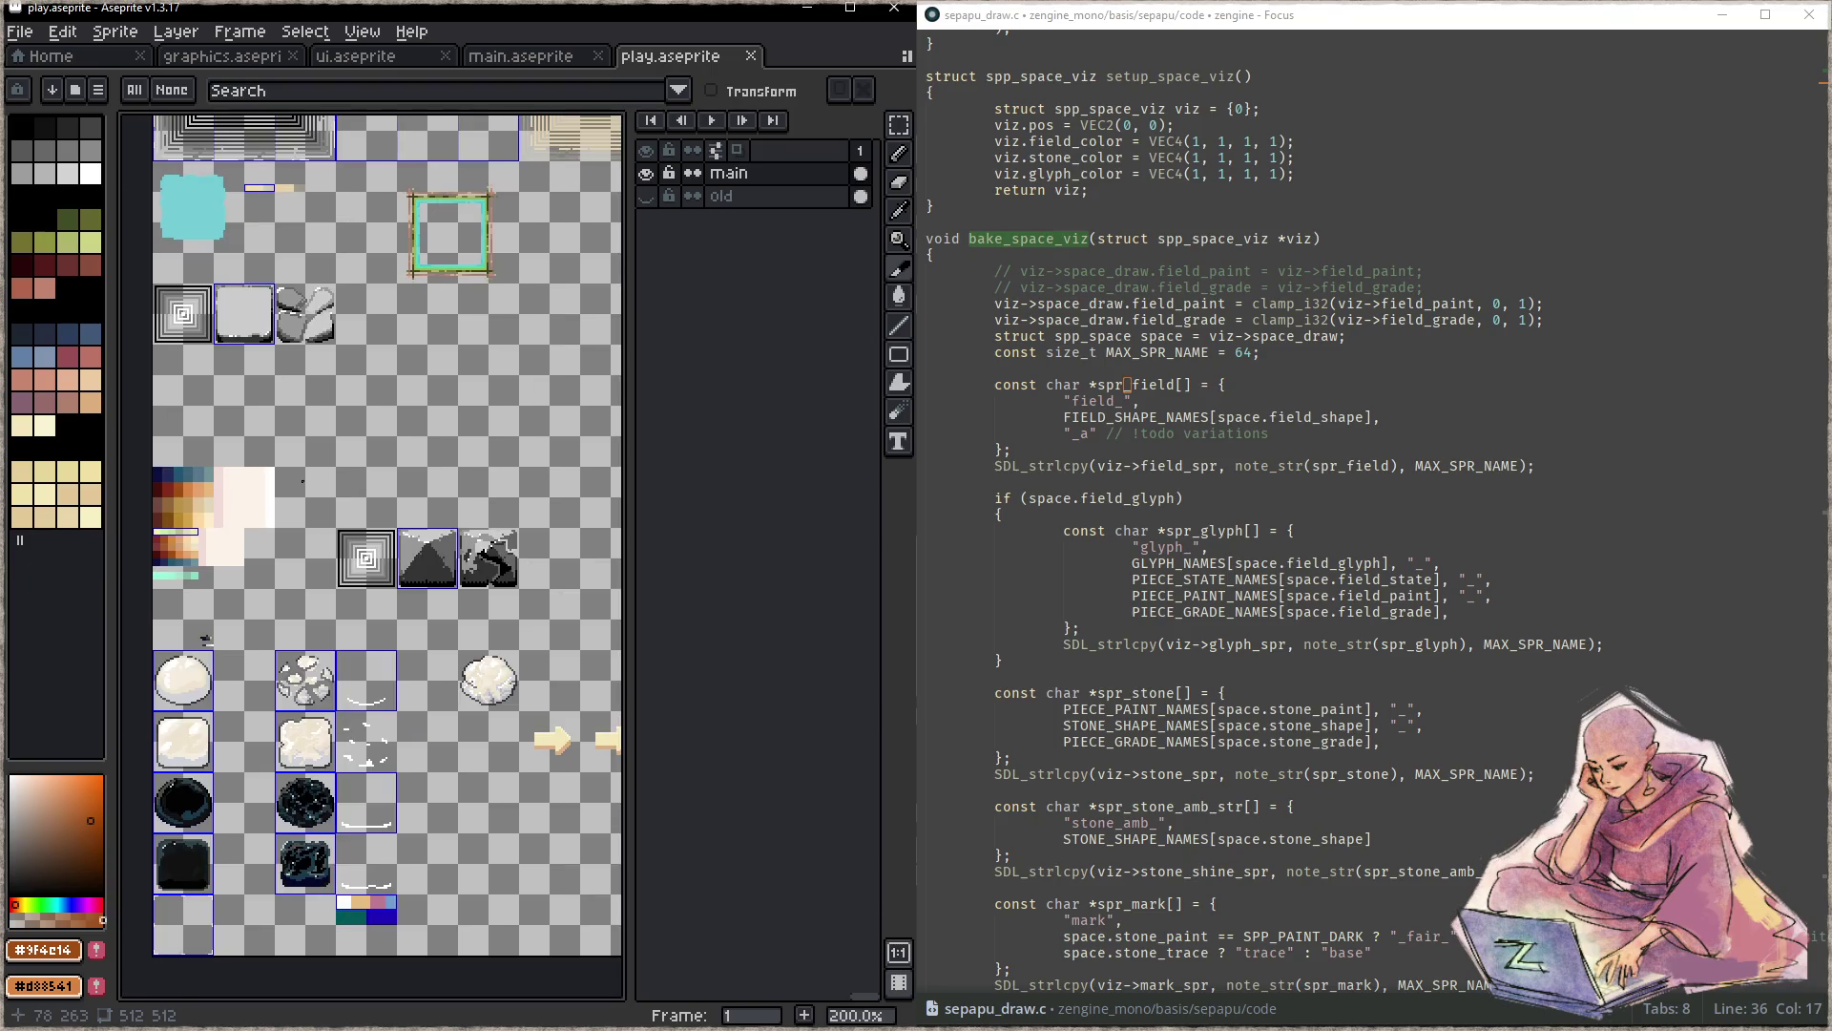
pyautogui.moveTo(269, 339); pyautogui.dragTo(325, 386)
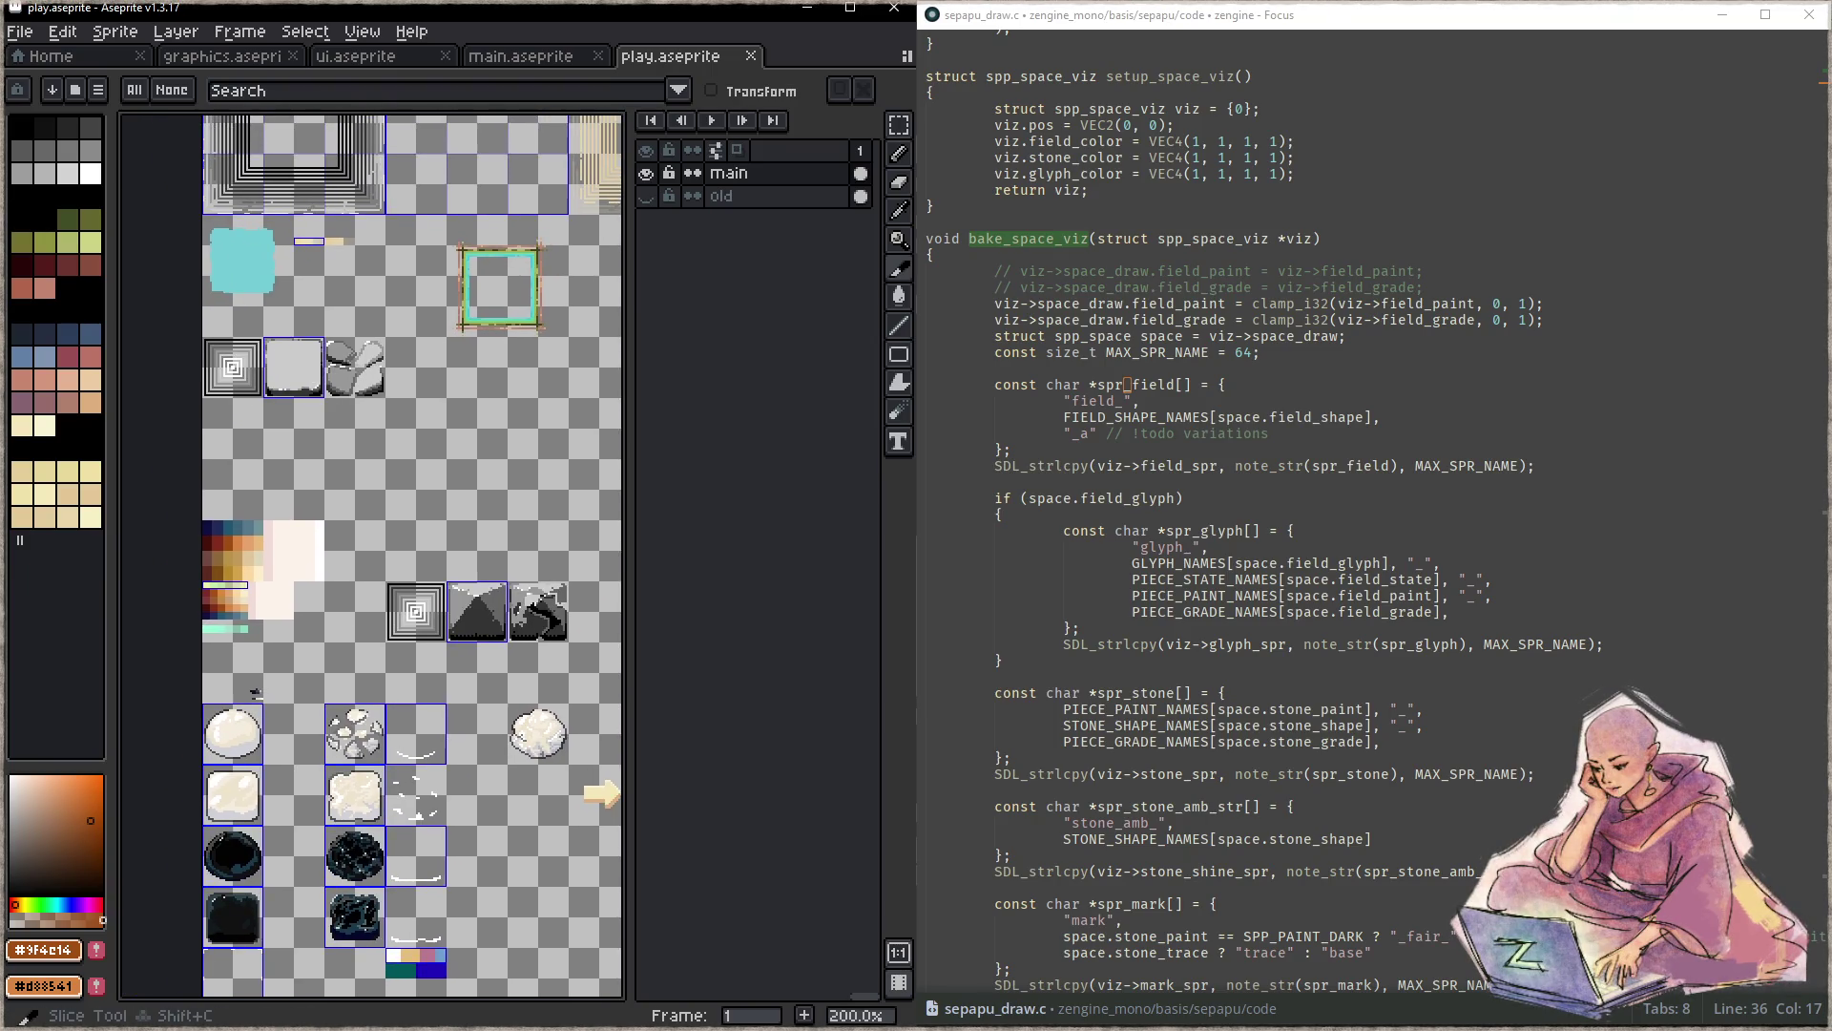
pyautogui.click(312, 372)
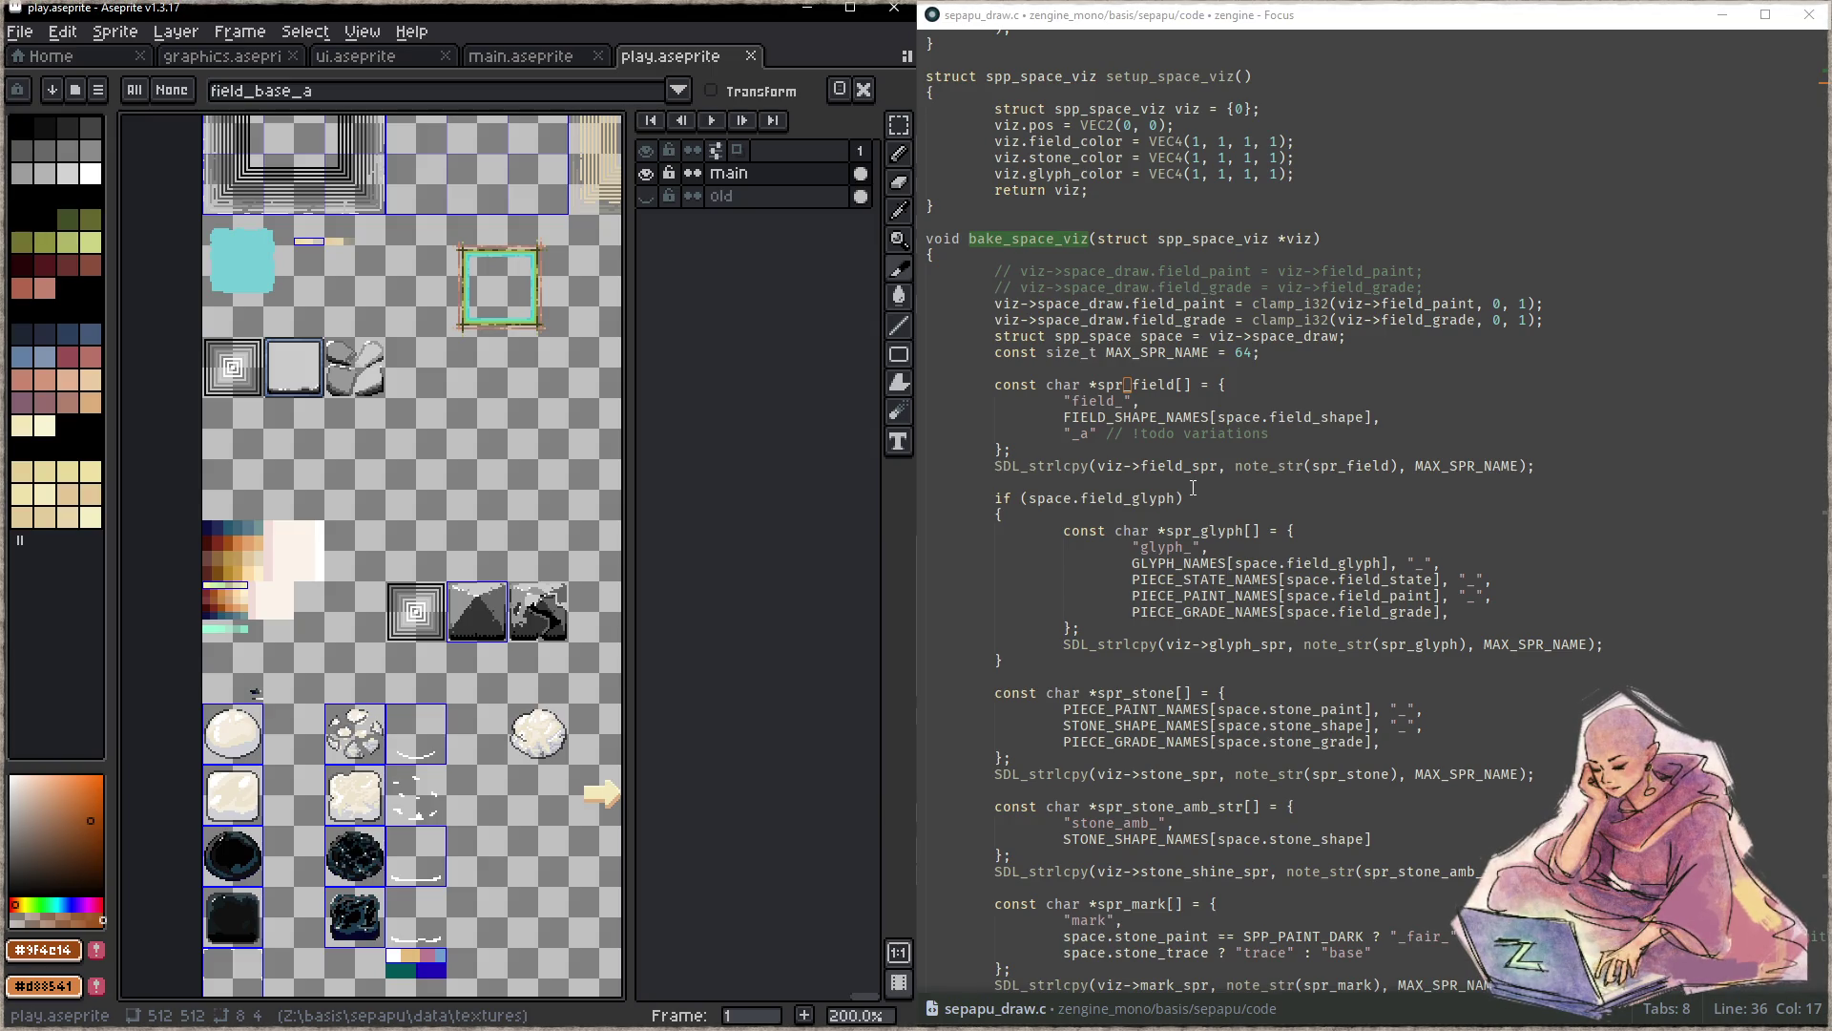
pyautogui.click(1279, 480)
pyautogui.hotkey('ctrl', 'shift', 'f')
pyautogui.write('field')
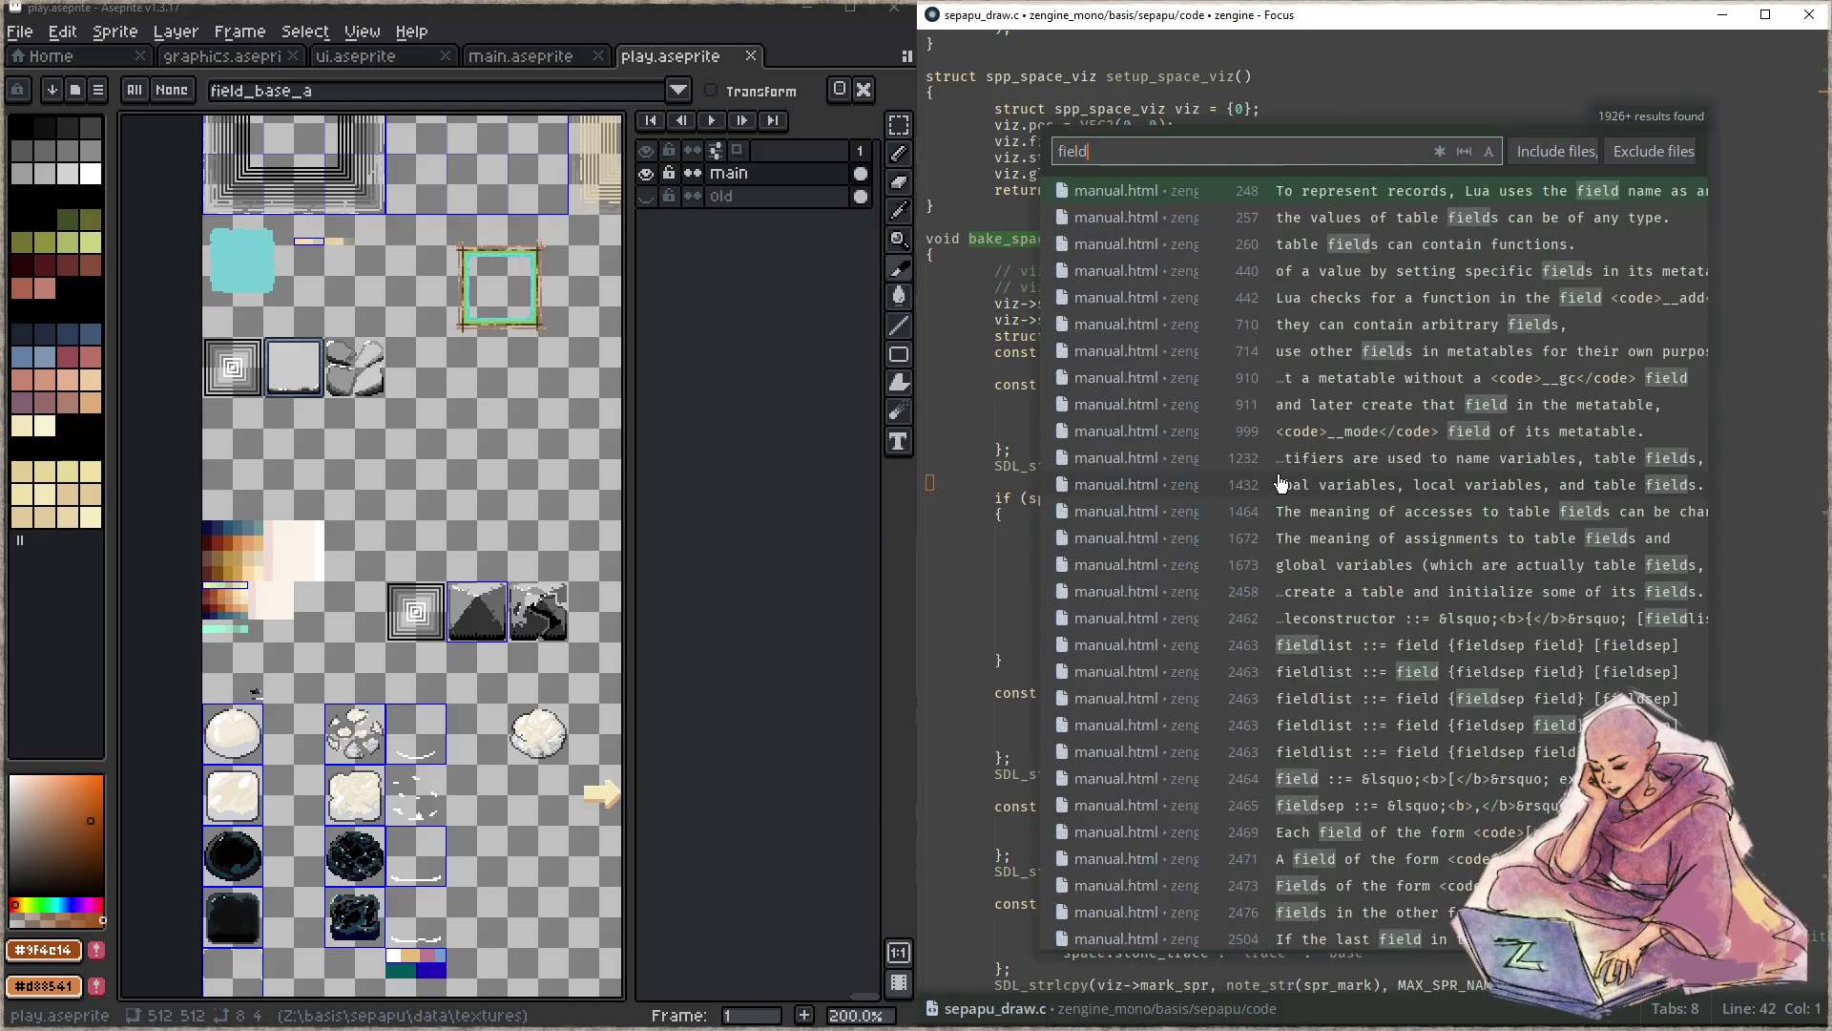
pyautogui.write('_base')
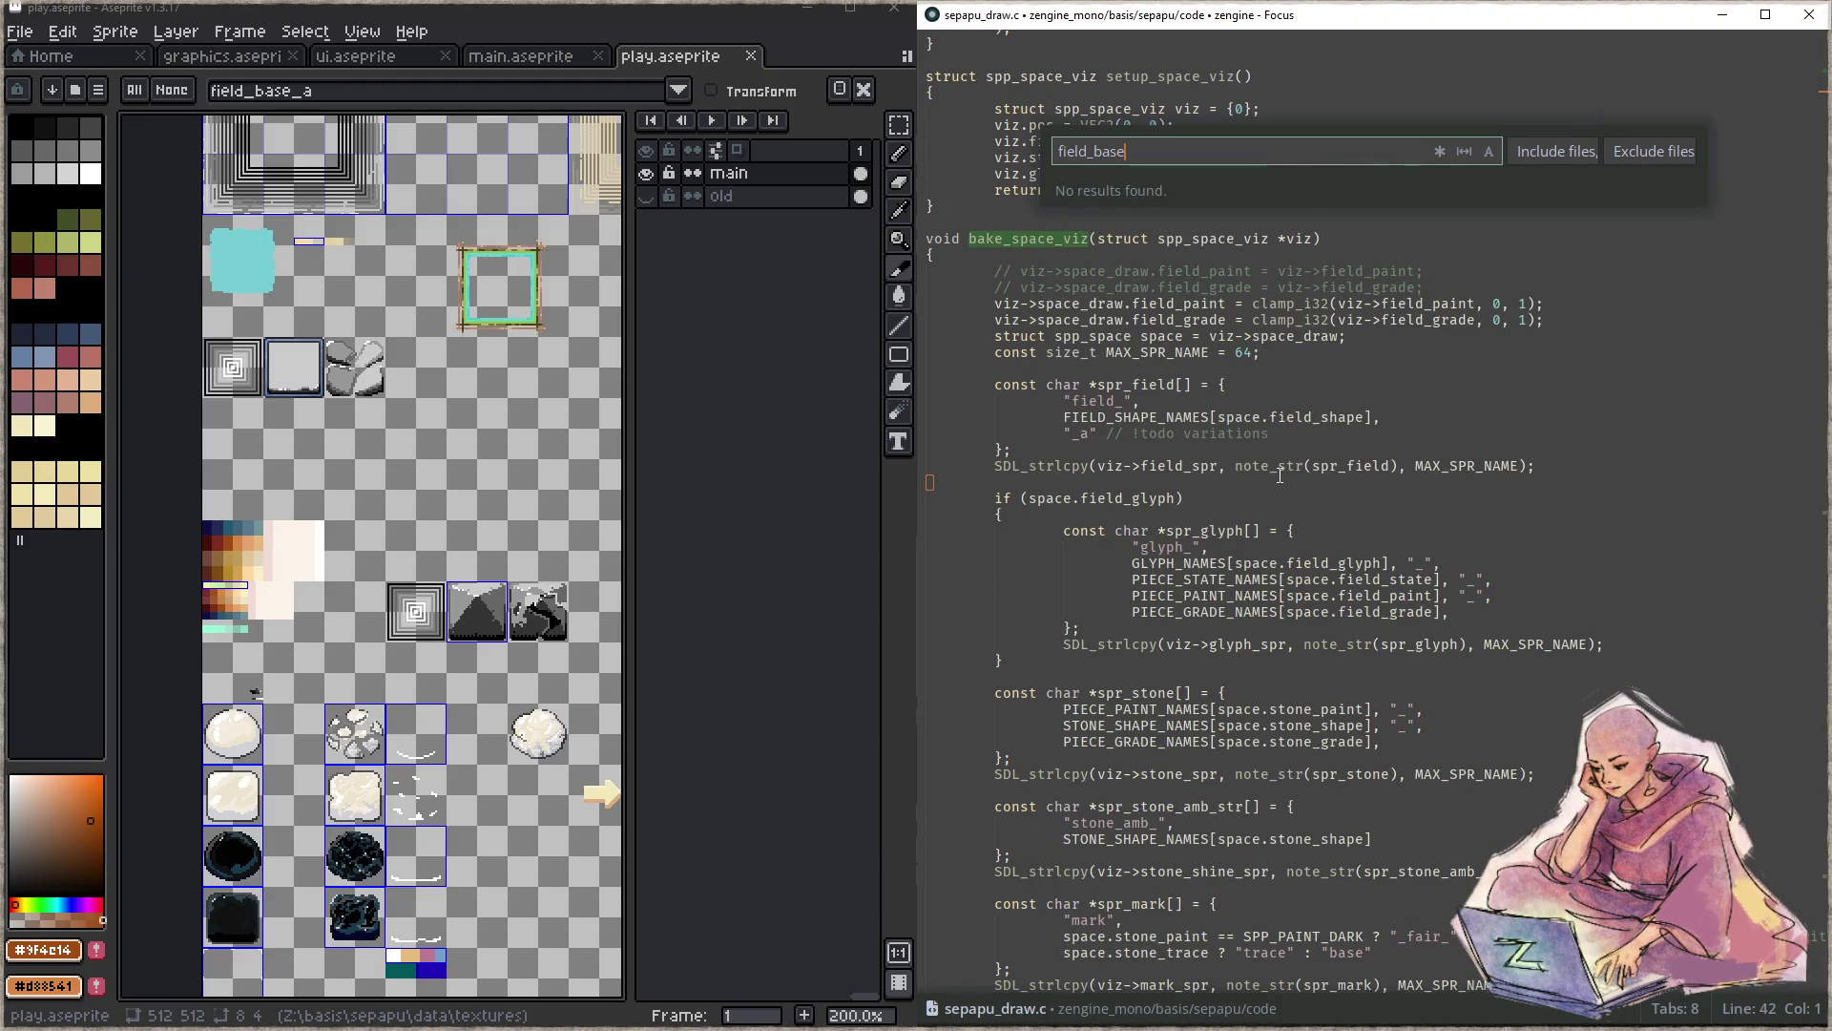
pyautogui.write('_a')
pyautogui.hotkey('ctrl', 'BackSpace')
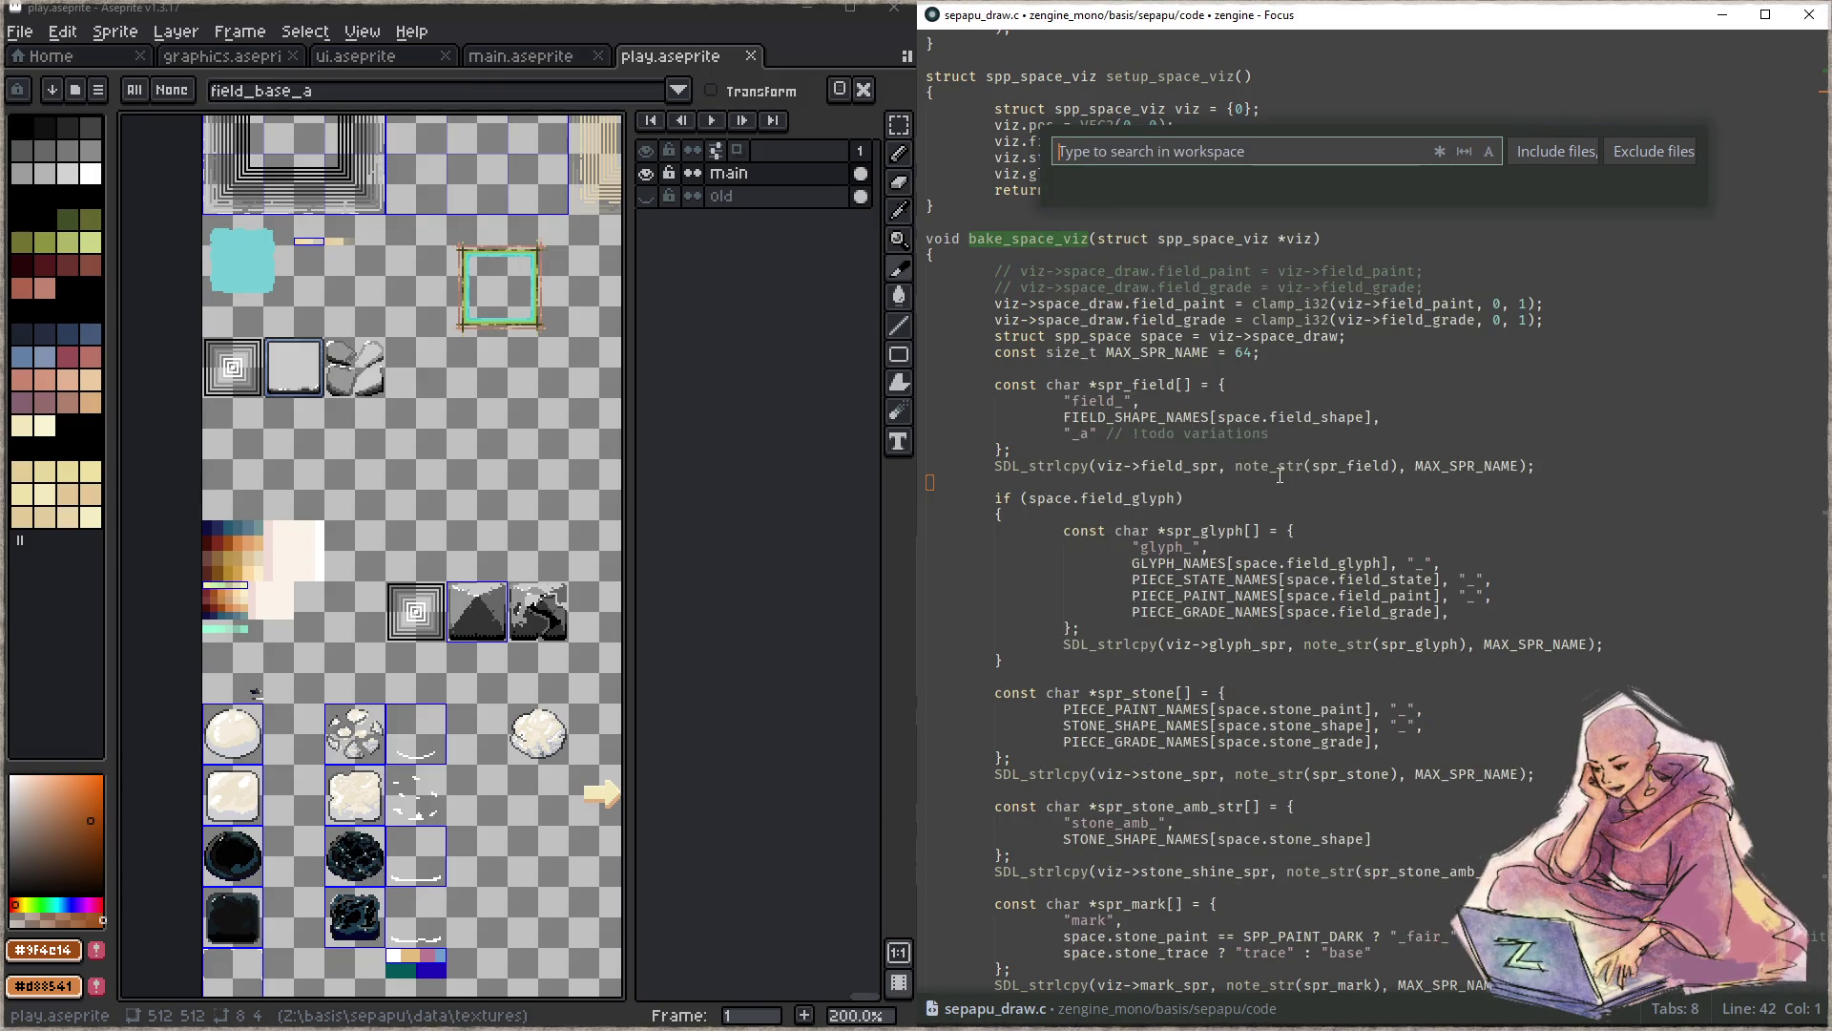
pyautogui.press('Escape')
pyautogui.hotkey('ctrl', 'shift', 'f')
pyautogui.write('fi')
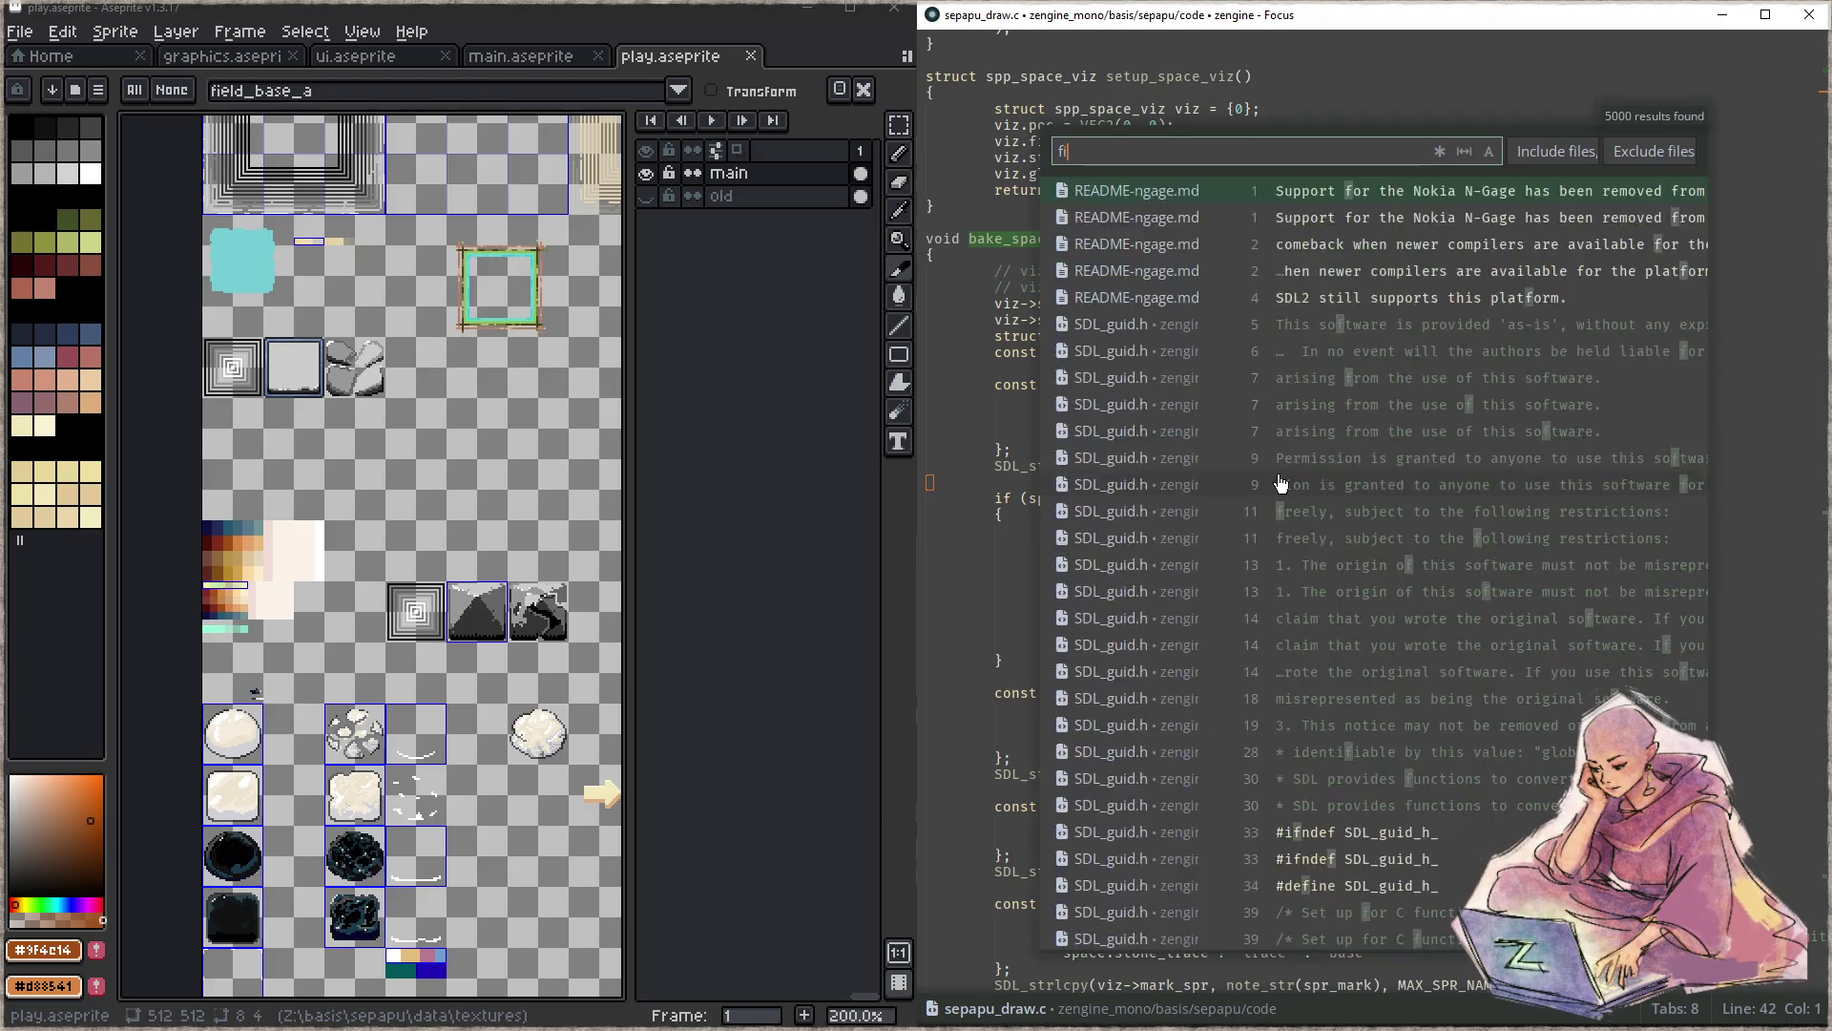
pyautogui.write('eld_ba')
pyautogui.hotkey('ctrl', 'BackSpace')
pyautogui.press('Escape')
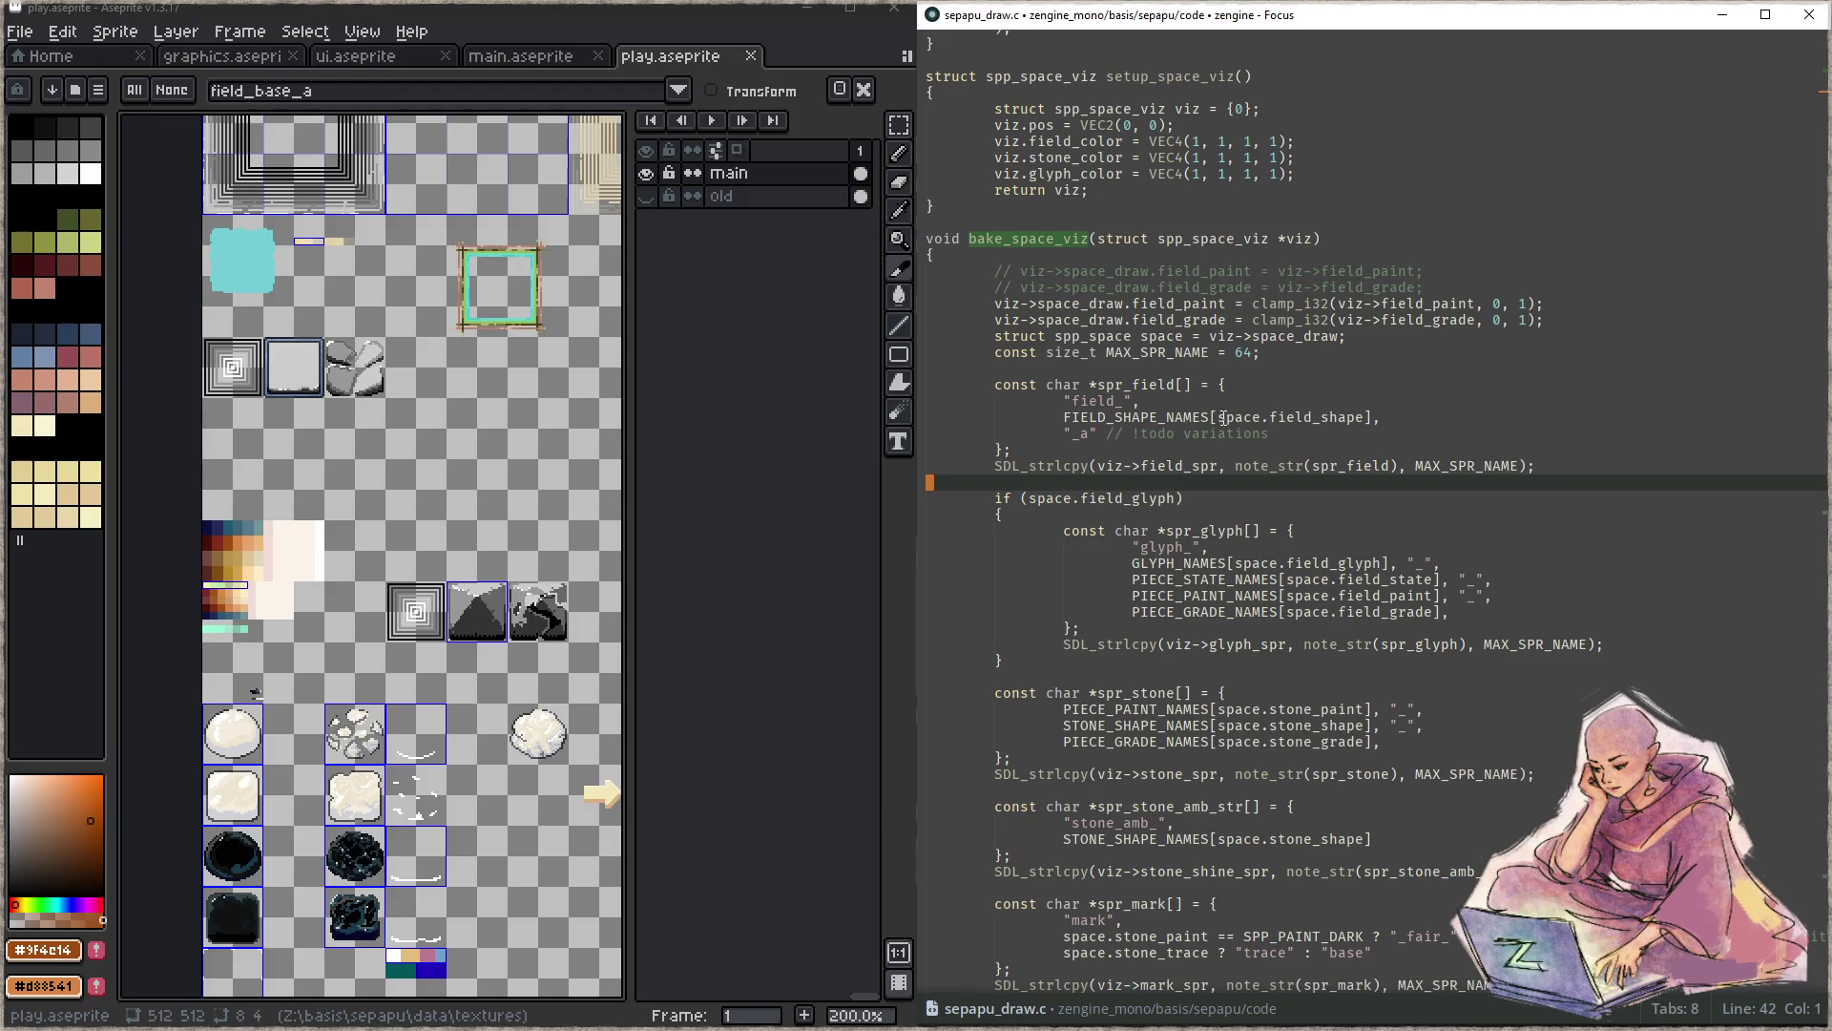
pyautogui.click(1299, 415)
pyautogui.hotkey('ctrl', 'Right')
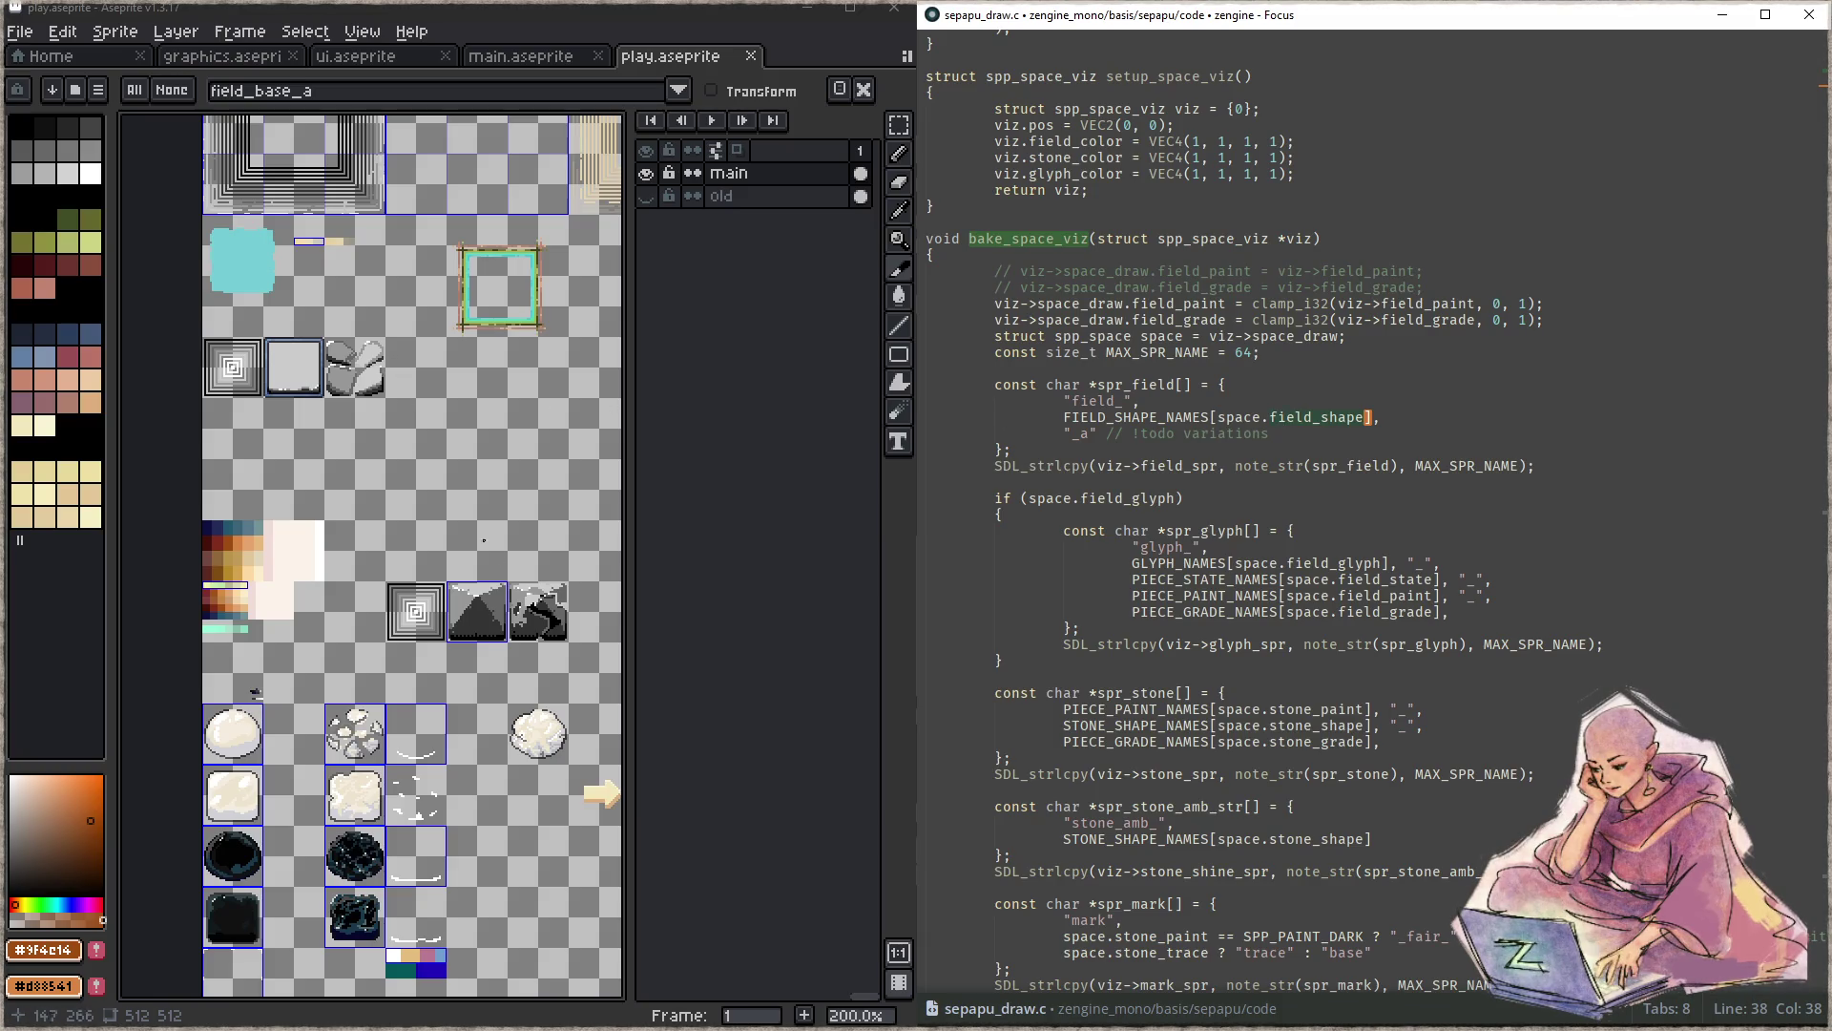
pyautogui.moveTo(508, 570); pyautogui.dragTo(413, 440)
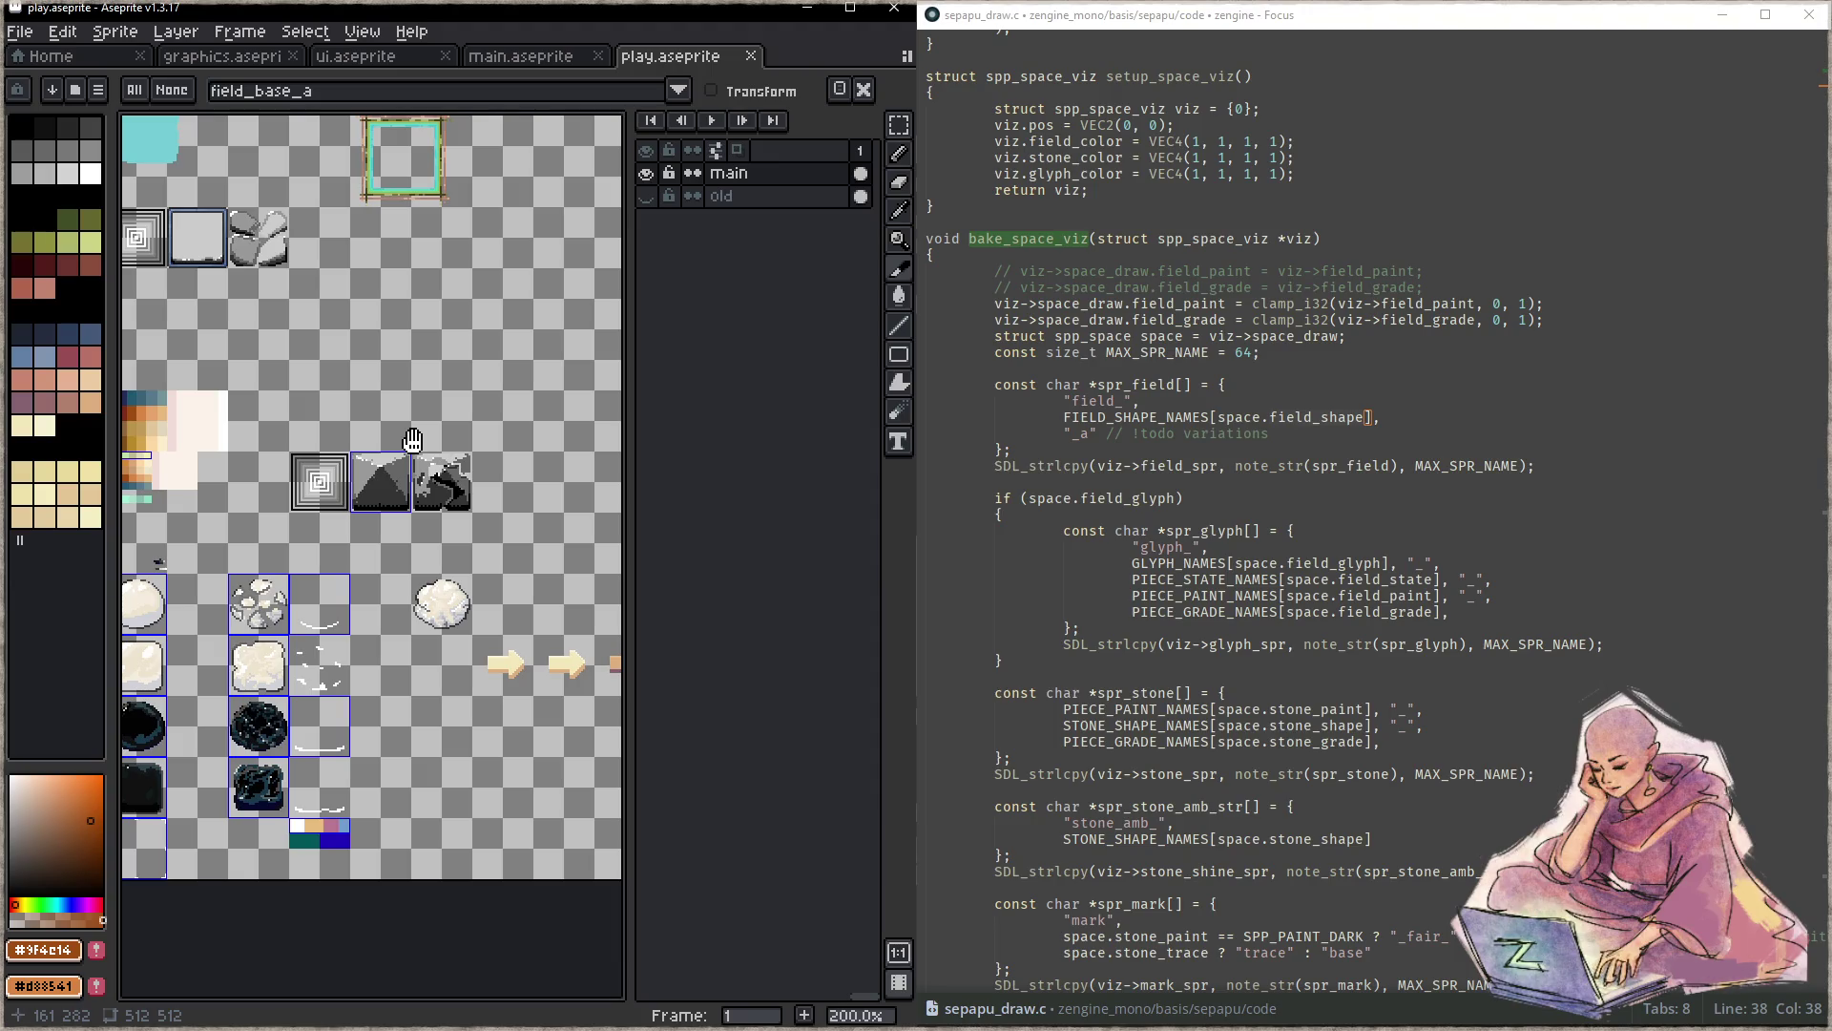
pyautogui.click(1155, 417)
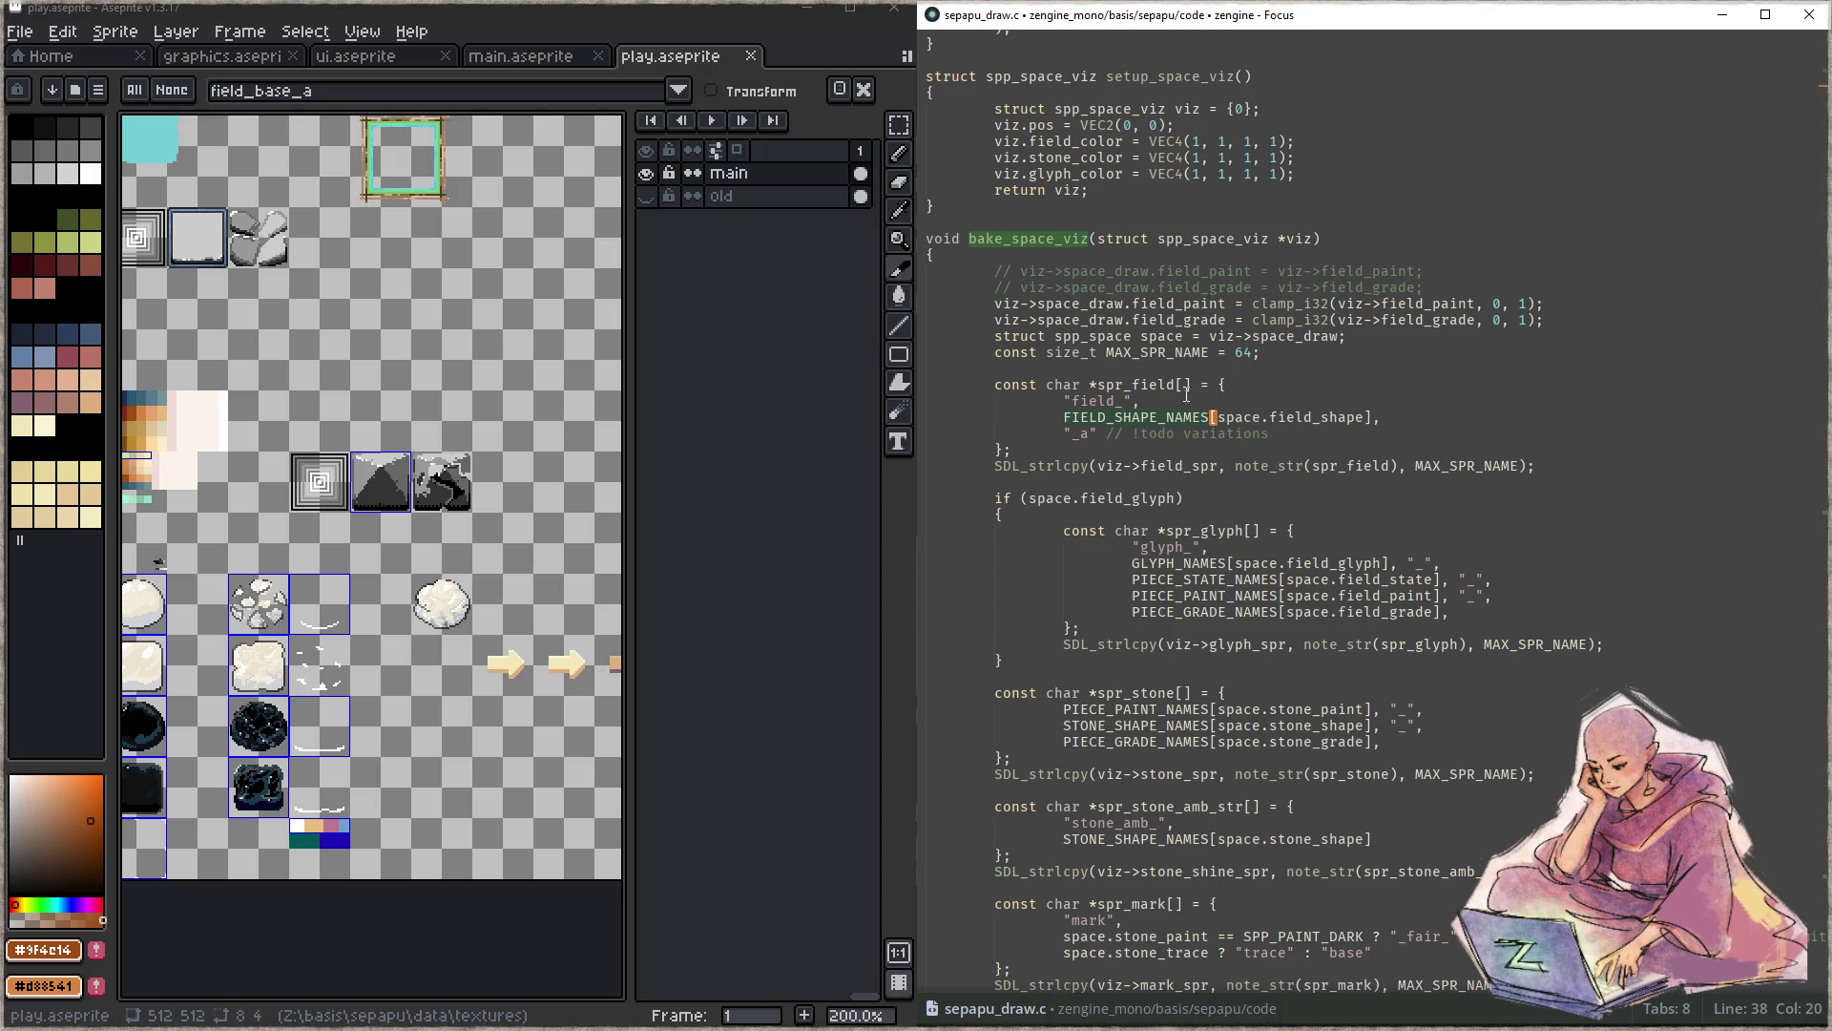
pyautogui.scroll(-2, 1272, 589)
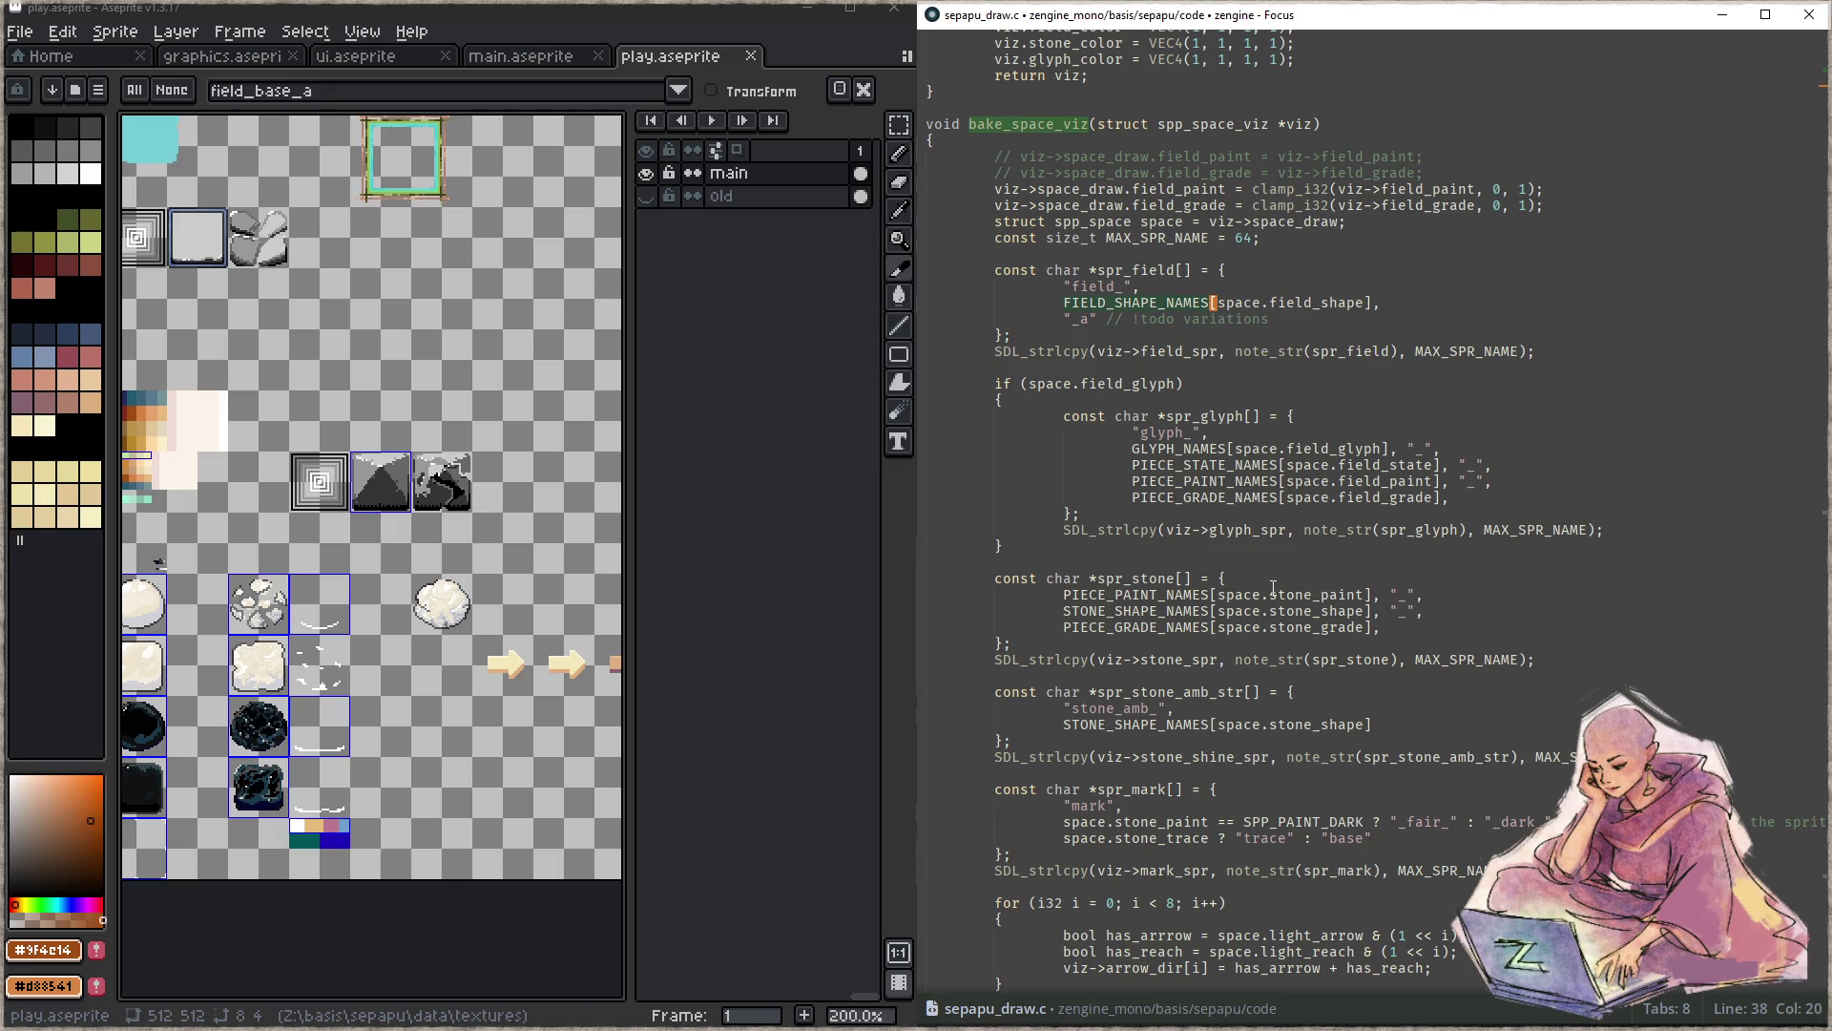
pyautogui.scroll(5, 1159, 285)
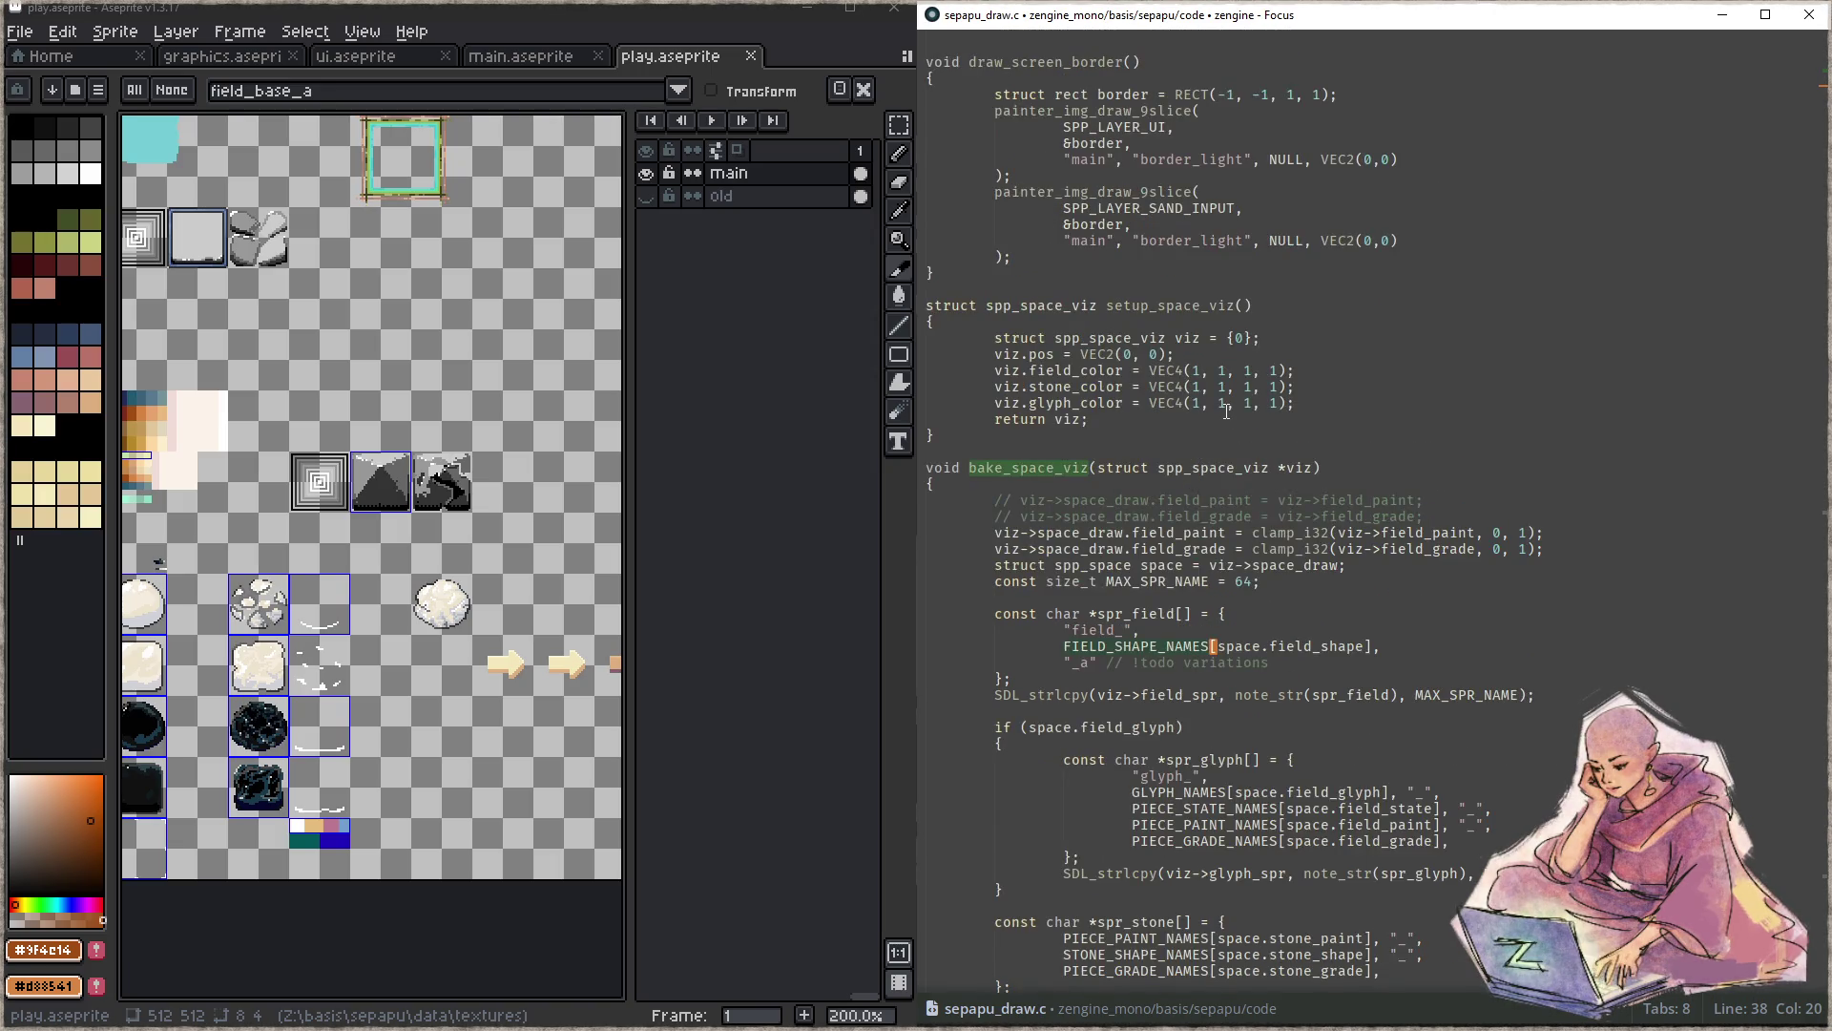
pyautogui.scroll(-10, 1272, 434)
pyautogui.scroll(-10, 1273, 433)
pyautogui.scroll(-10, 1273, 433)
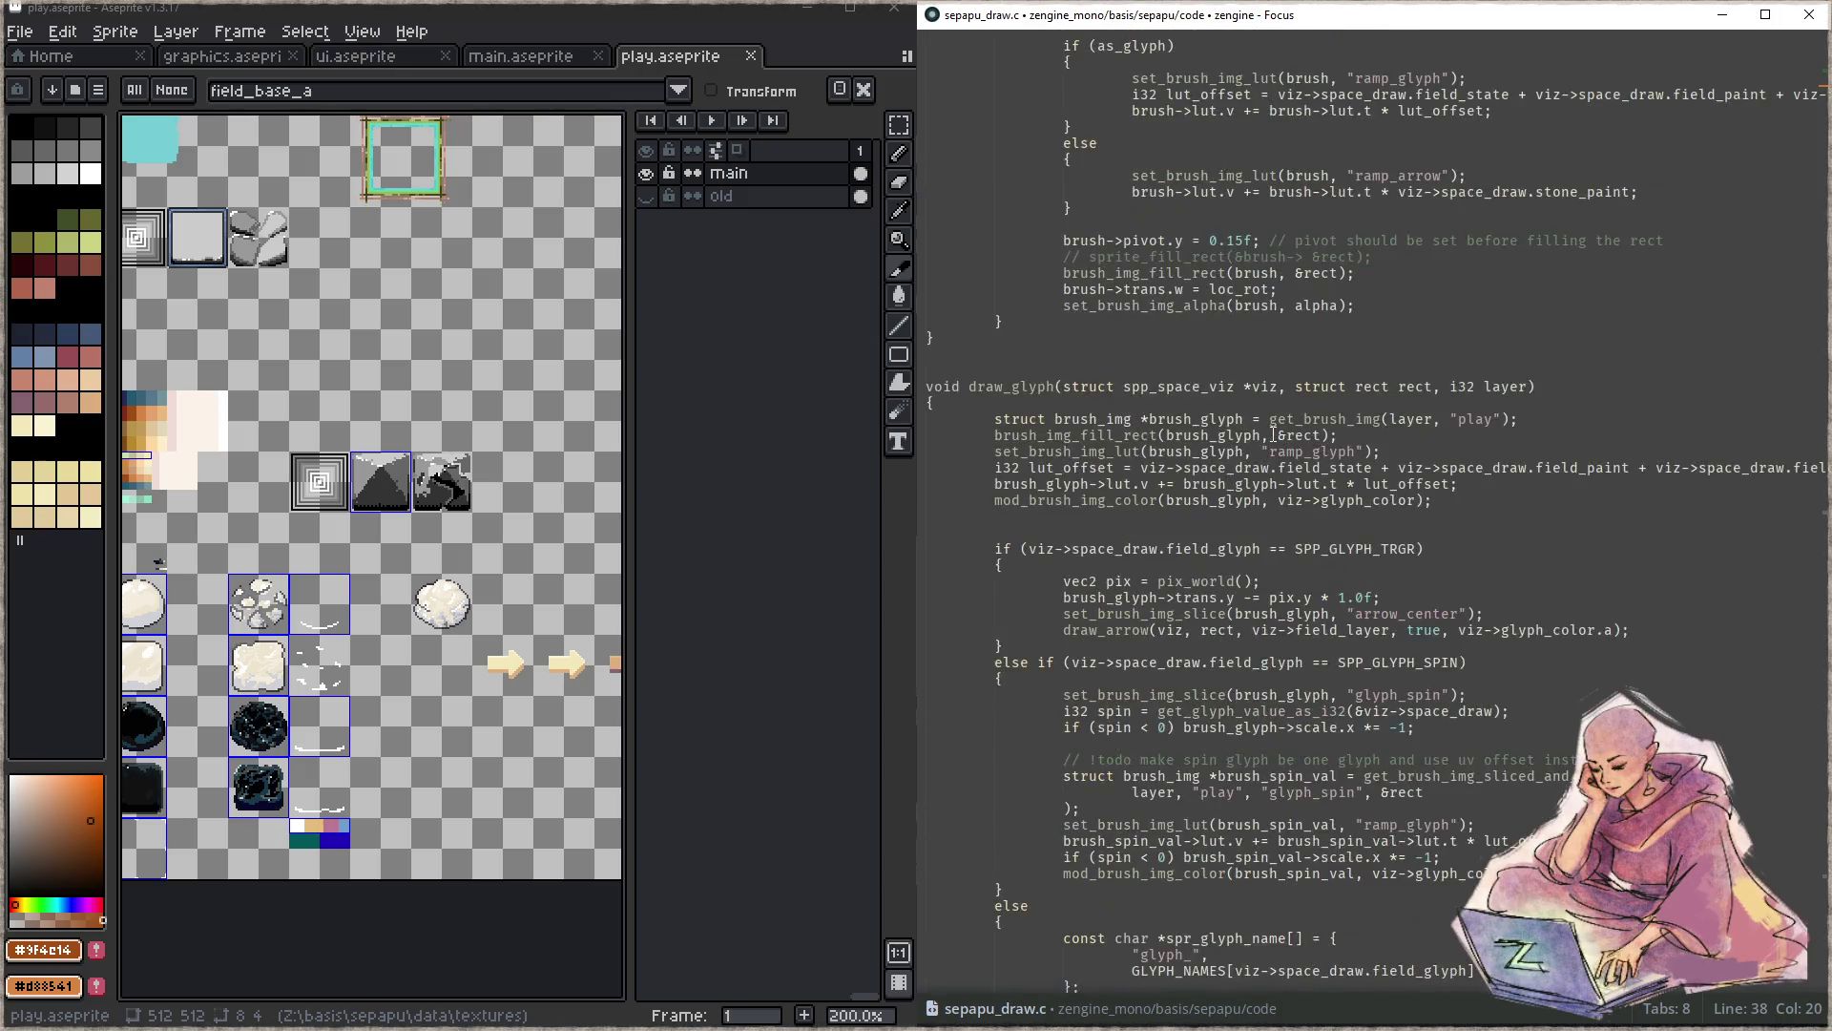
pyautogui.scroll(-5, 1272, 434)
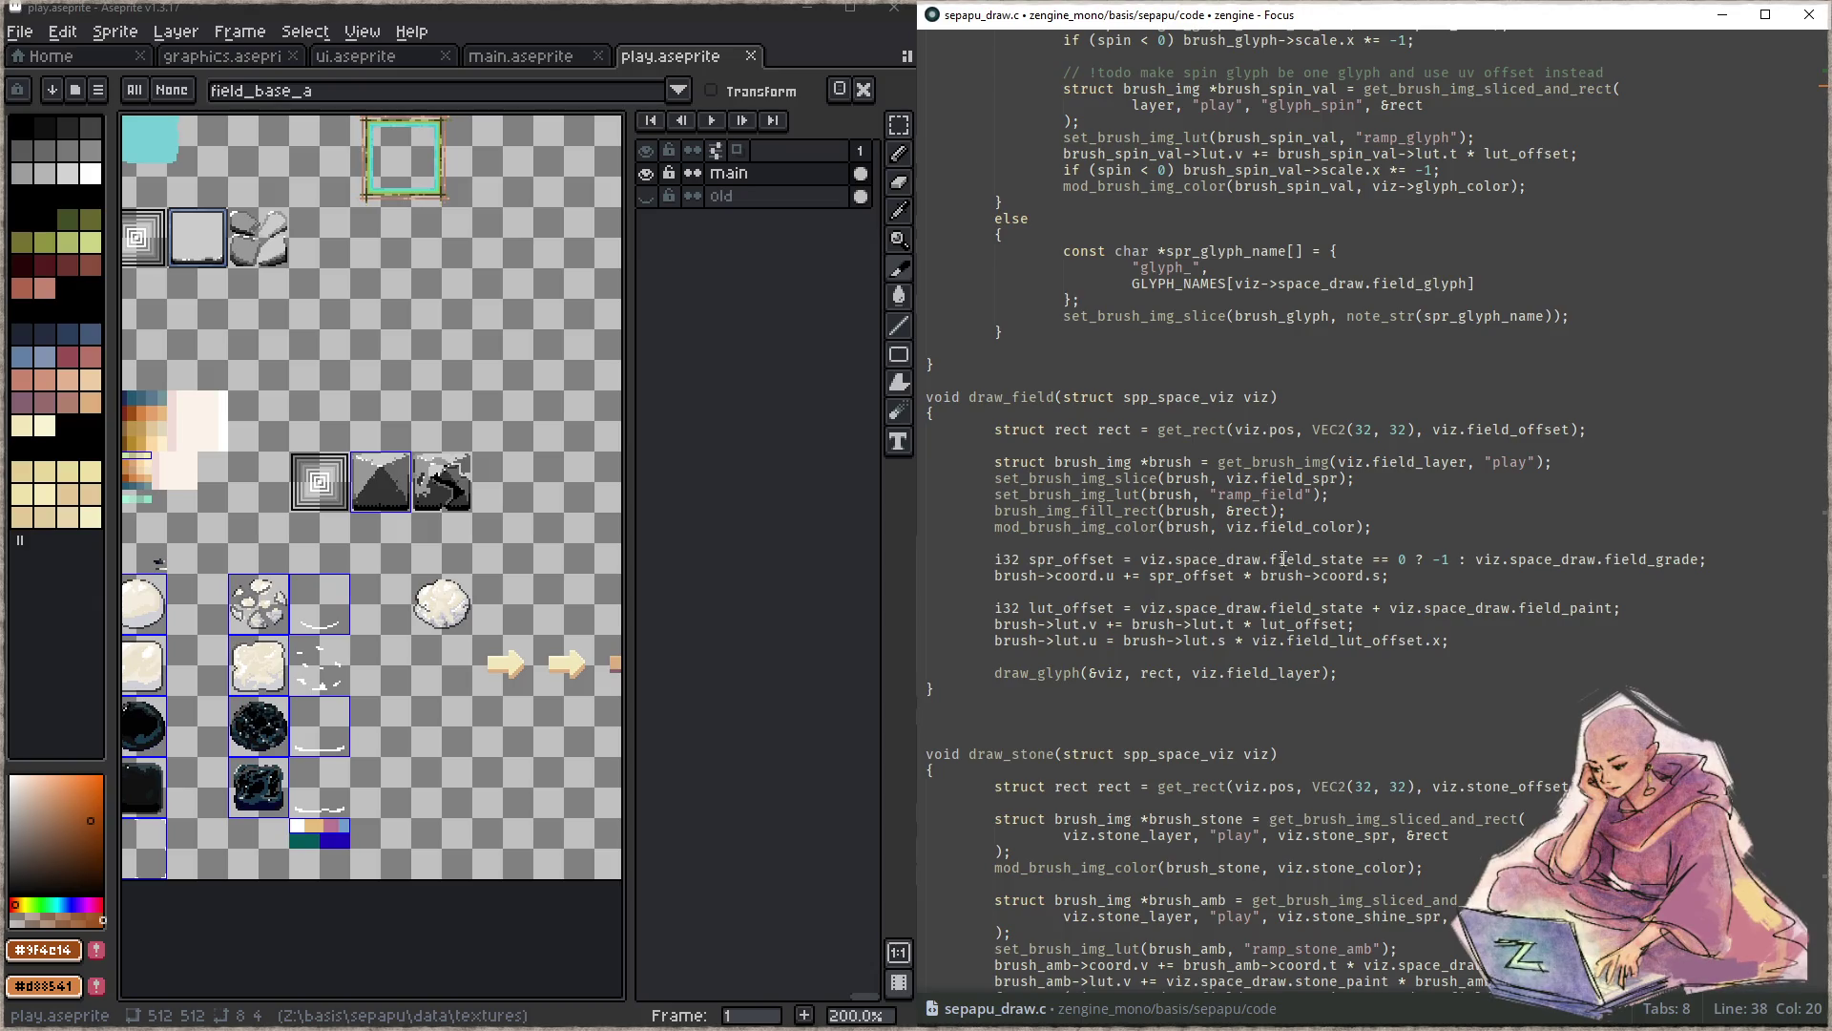
# - Select the end of draw_field's spr_offset line and pan the play sheet to the cyan square
pyautogui.moveTo(1283, 558); pyautogui.dragTo(1711, 558)
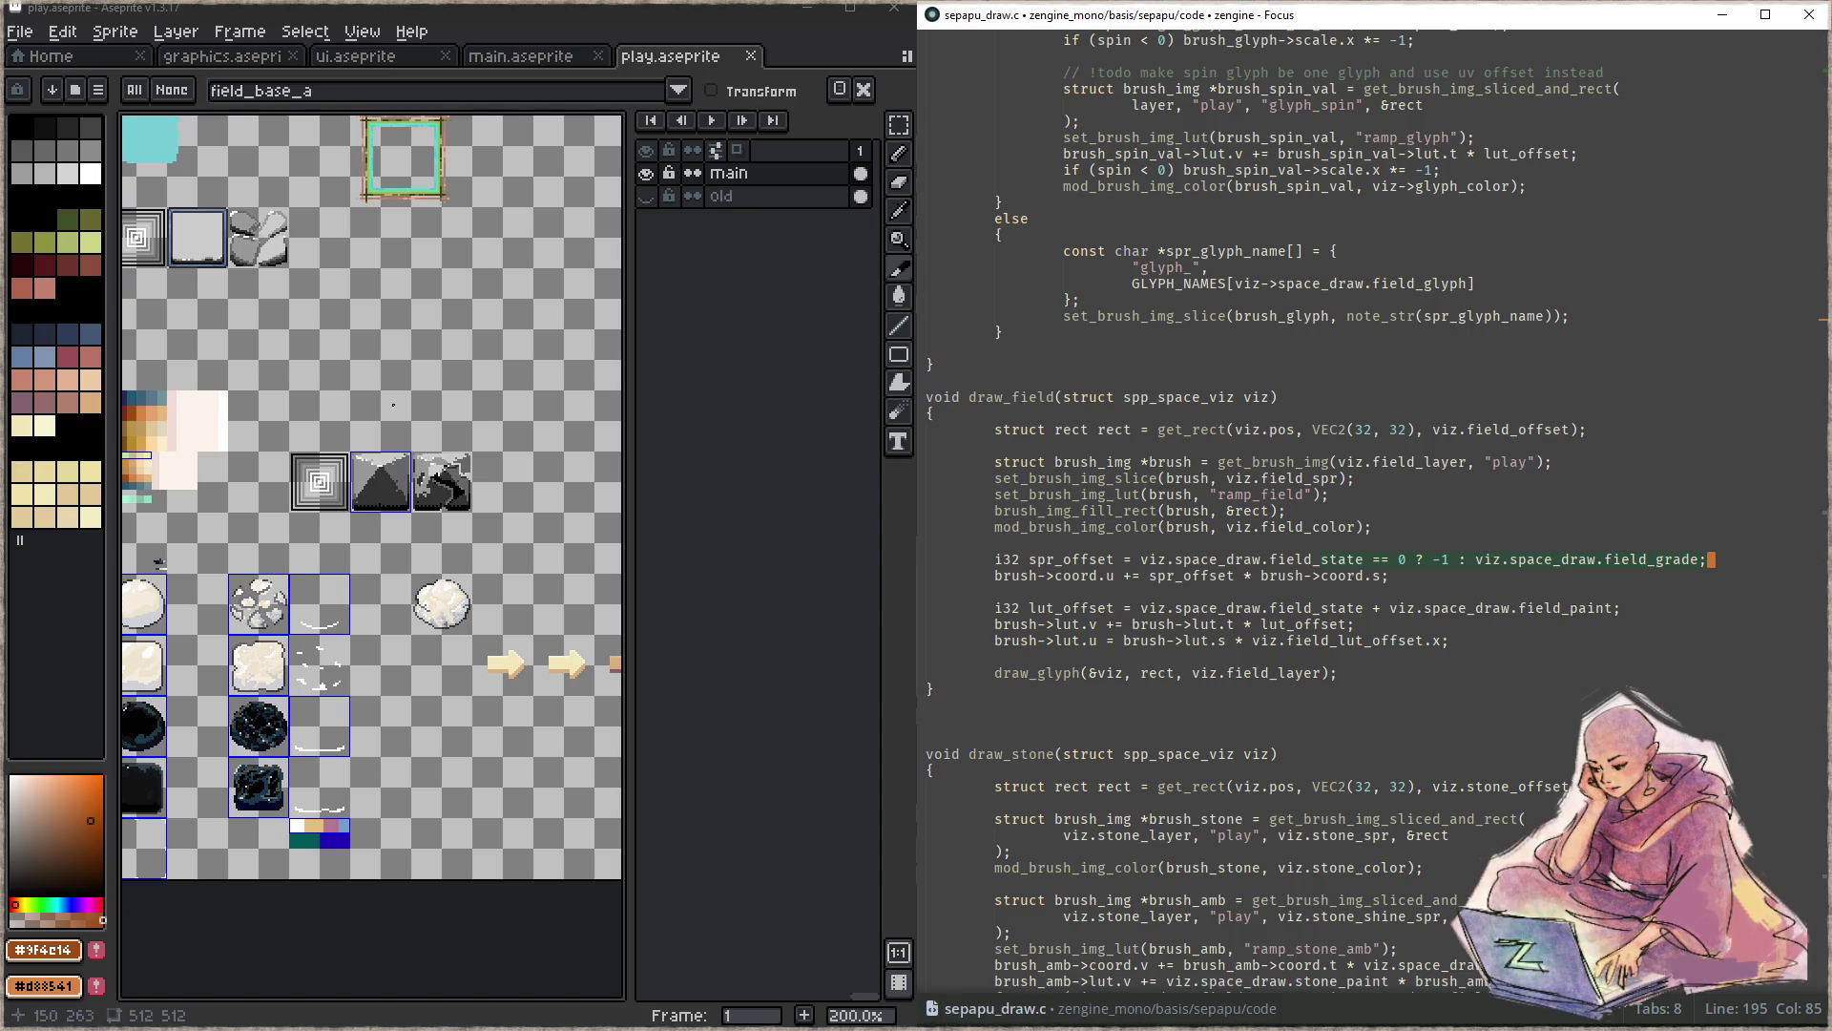
pyautogui.moveTo(322, 385); pyautogui.dragTo(508, 524)
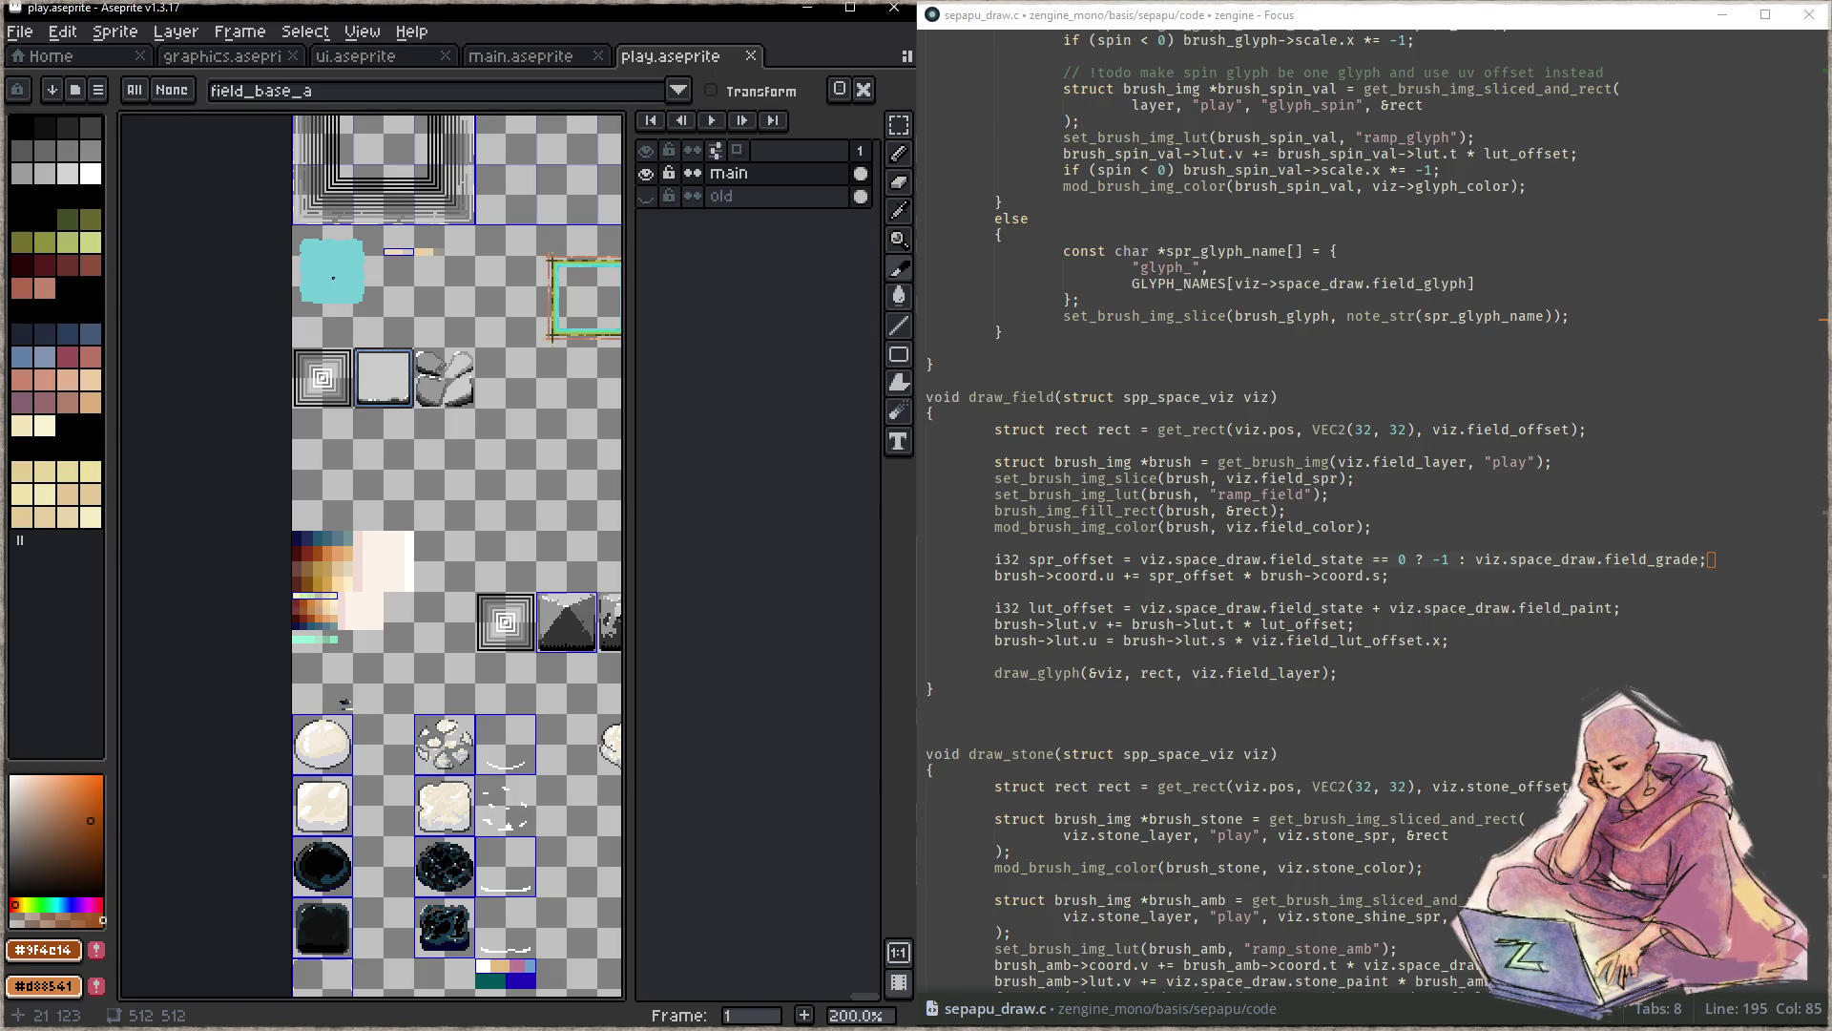
pyautogui.scroll(1, 332, 277)
pyautogui.scroll(1, 327, 315)
pyautogui.scroll(1, 323, 367)
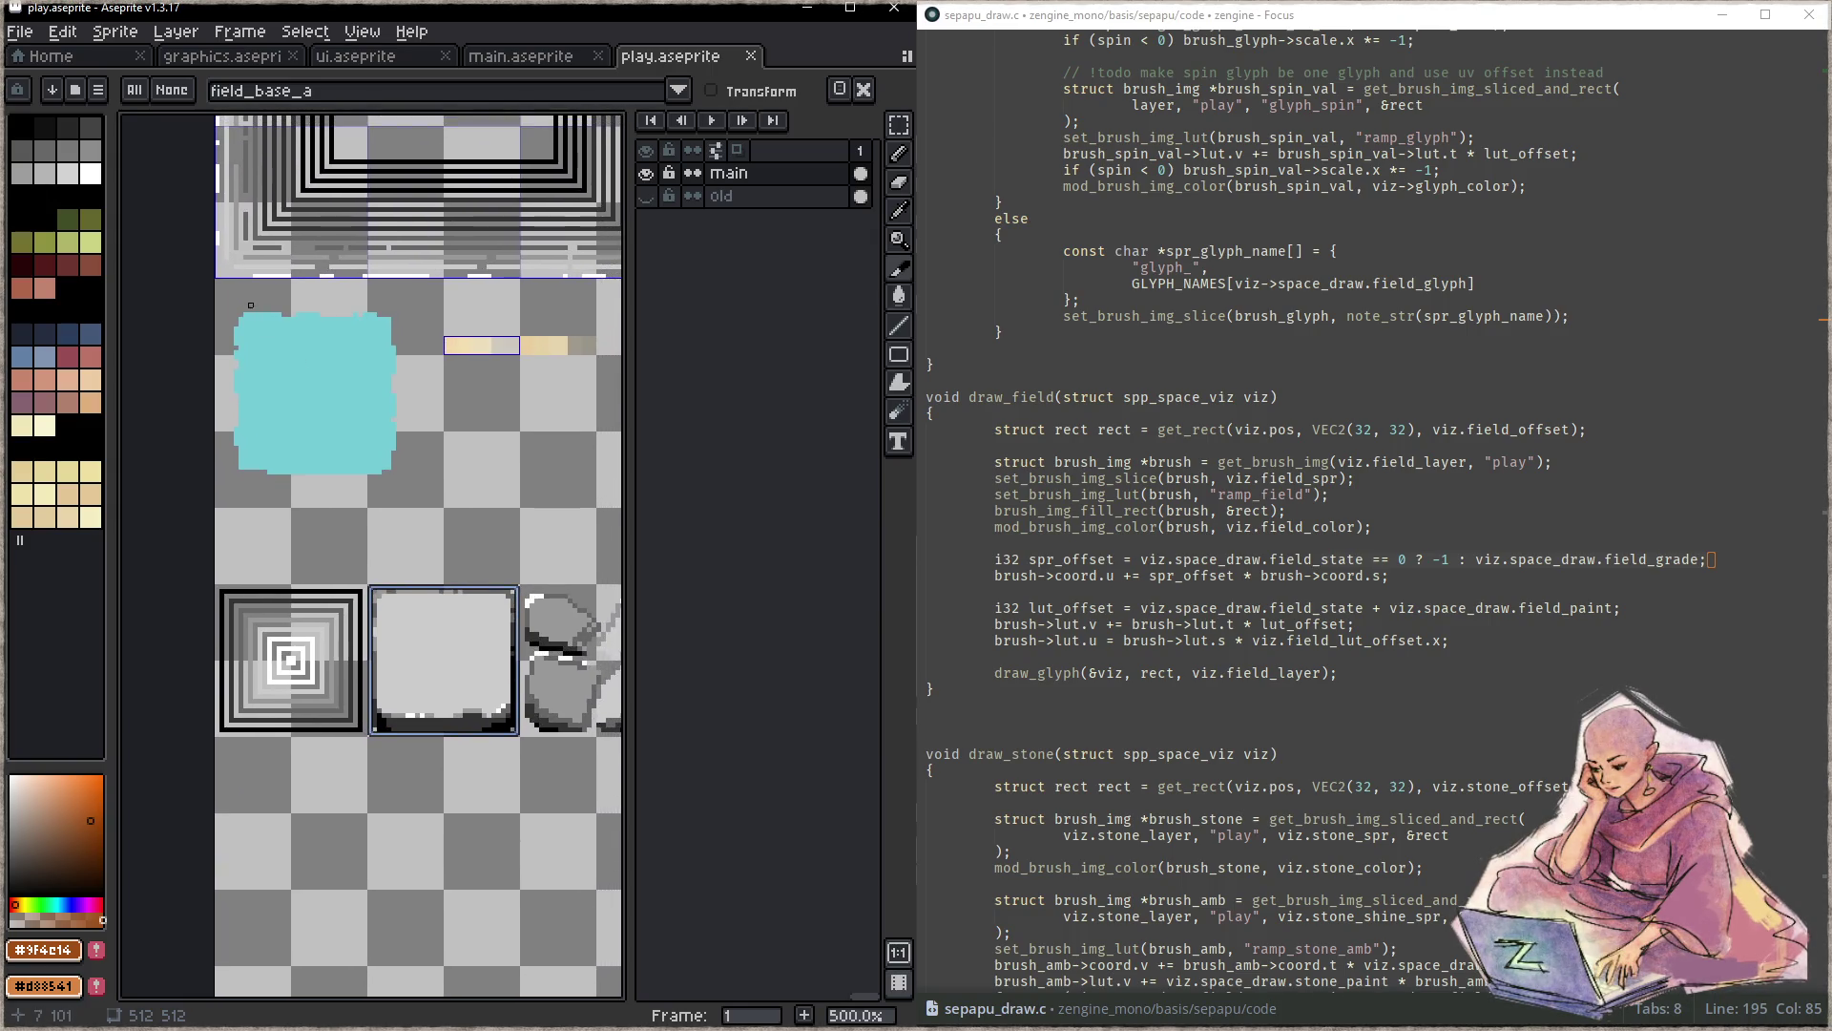
# - Slice the cyan square and name the new slice shape_cloudy_square
pyautogui.moveTo(225, 284); pyautogui.dragTo(443, 509)
pyautogui.doubleClick(404, 407)
pyautogui.write('shape_c')
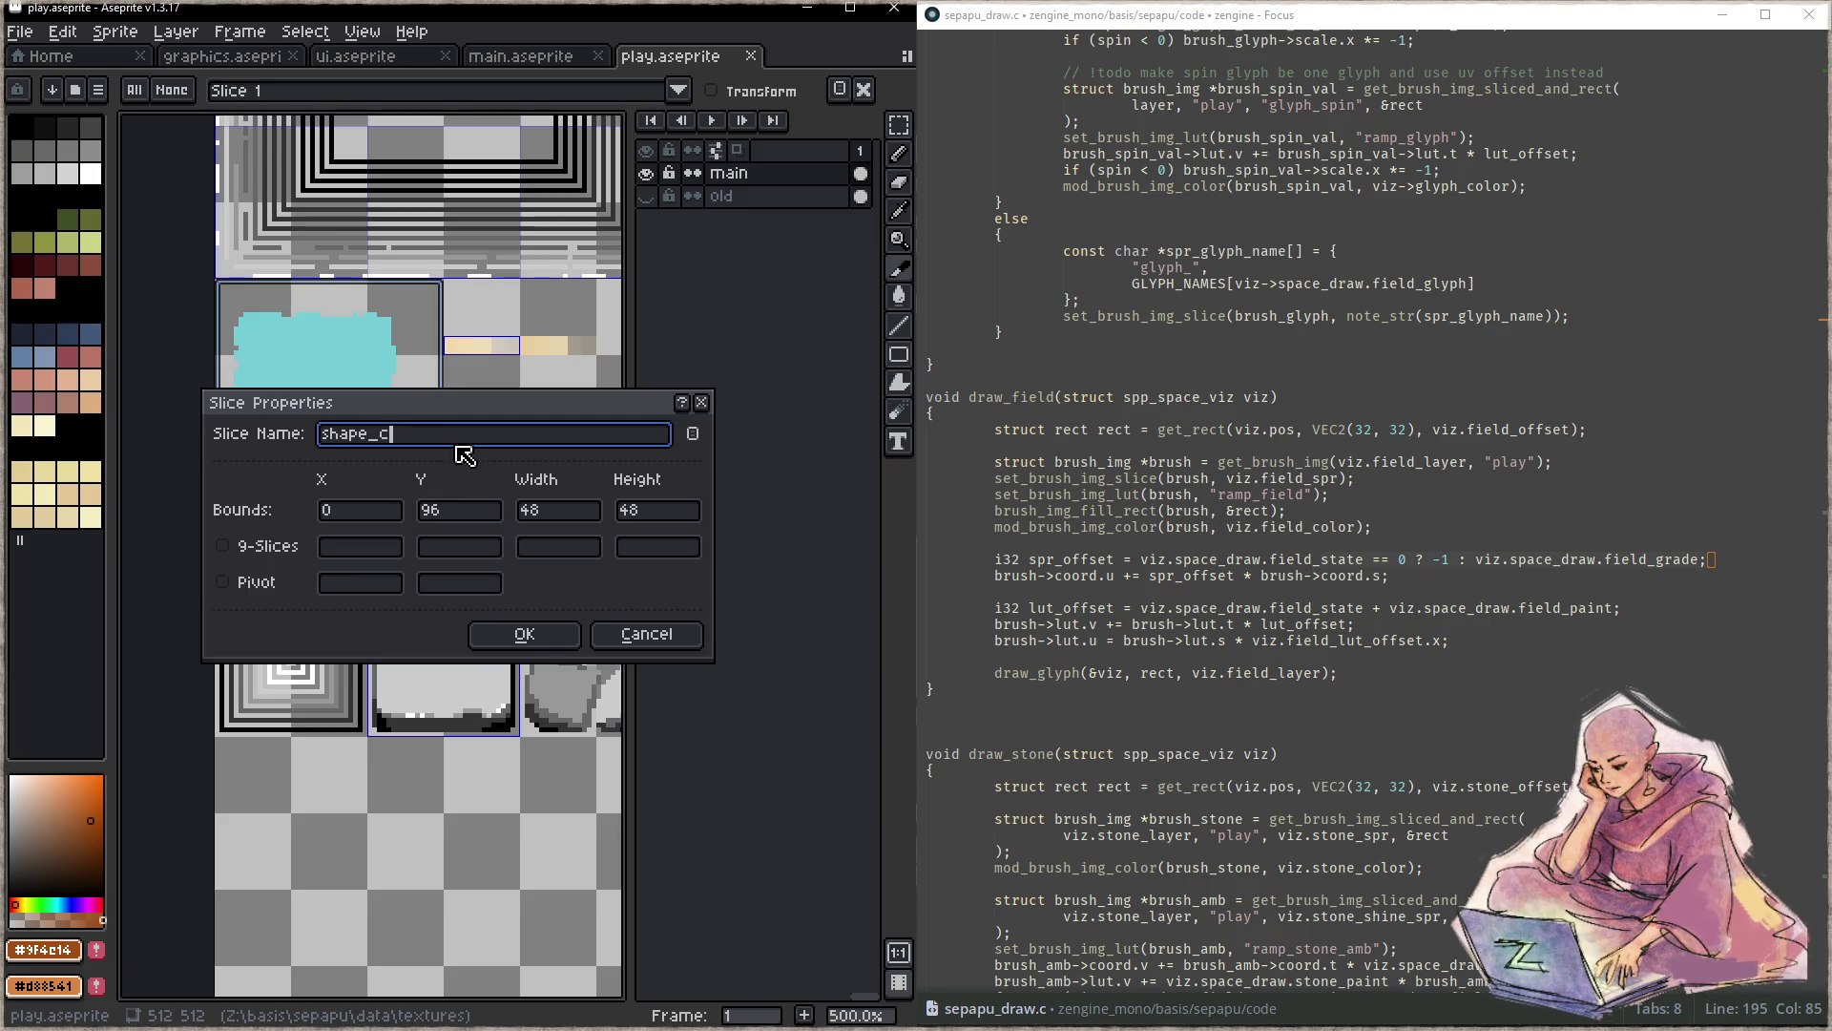
pyautogui.write('loud')
pyautogui.write('y_square')
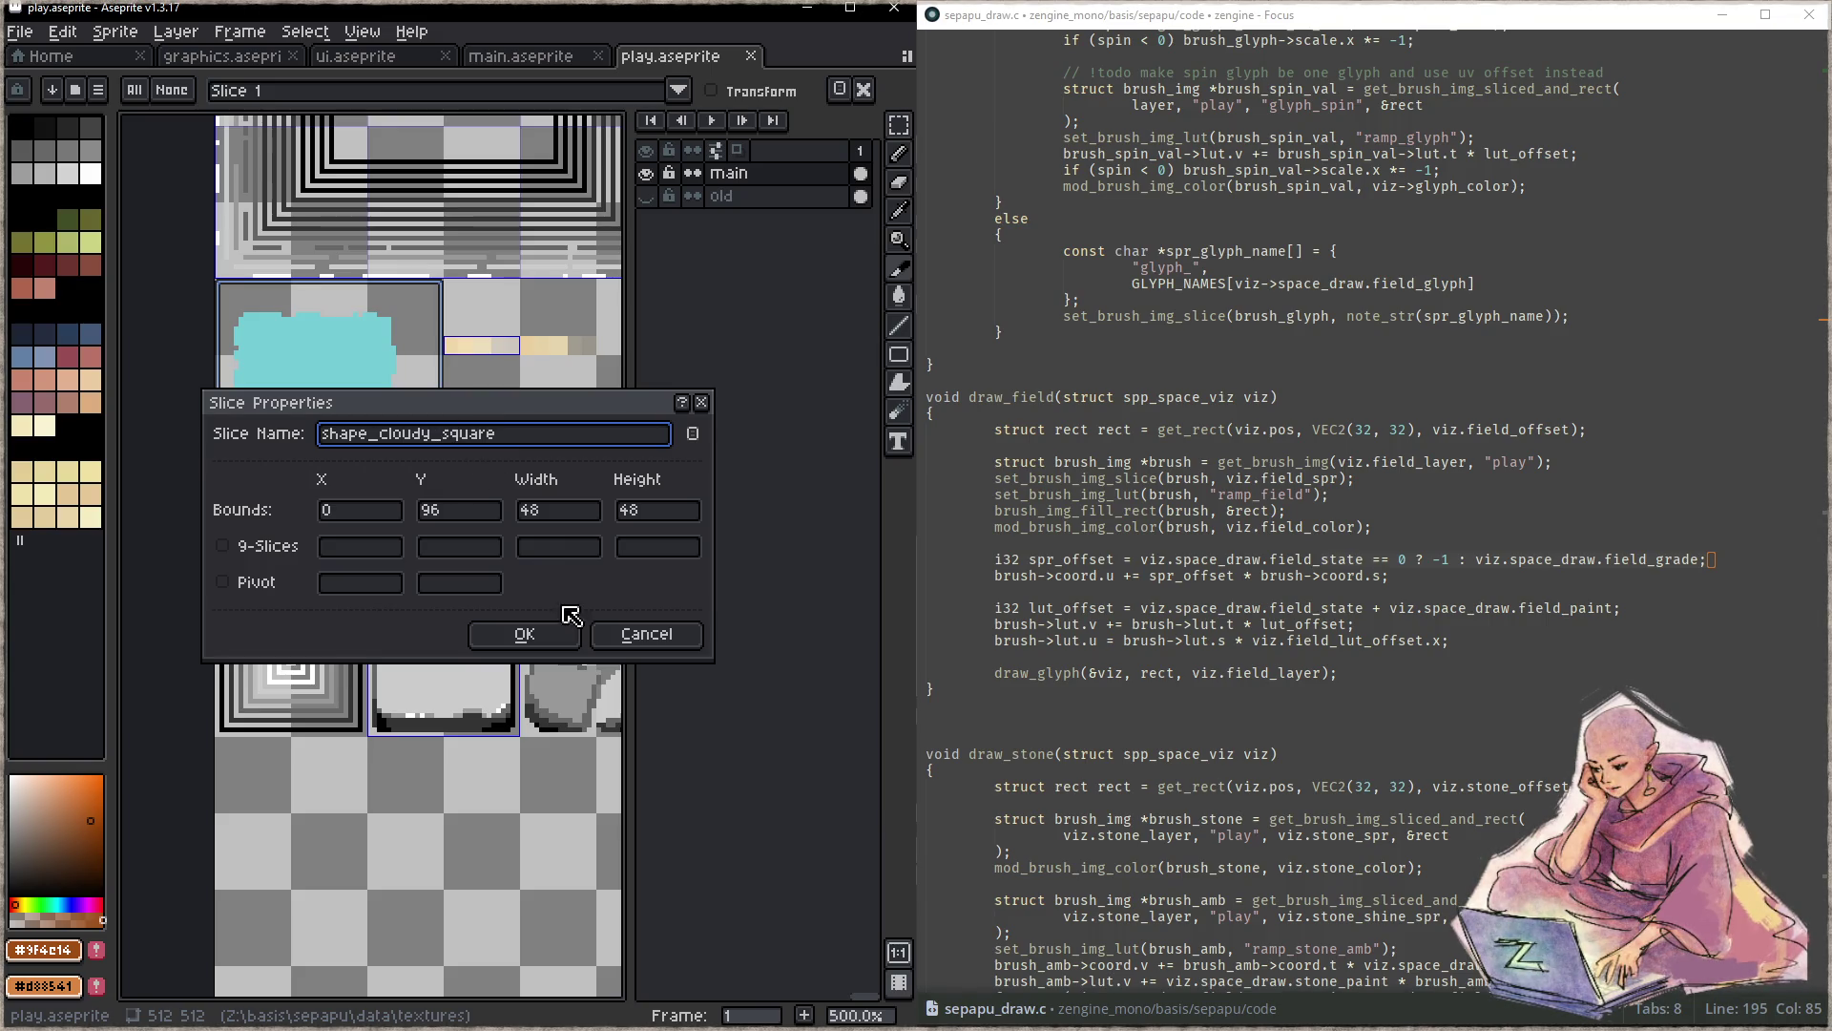
pyautogui.click(524, 633)
pyautogui.moveTo(474, 485); pyautogui.dragTo(397, 448)
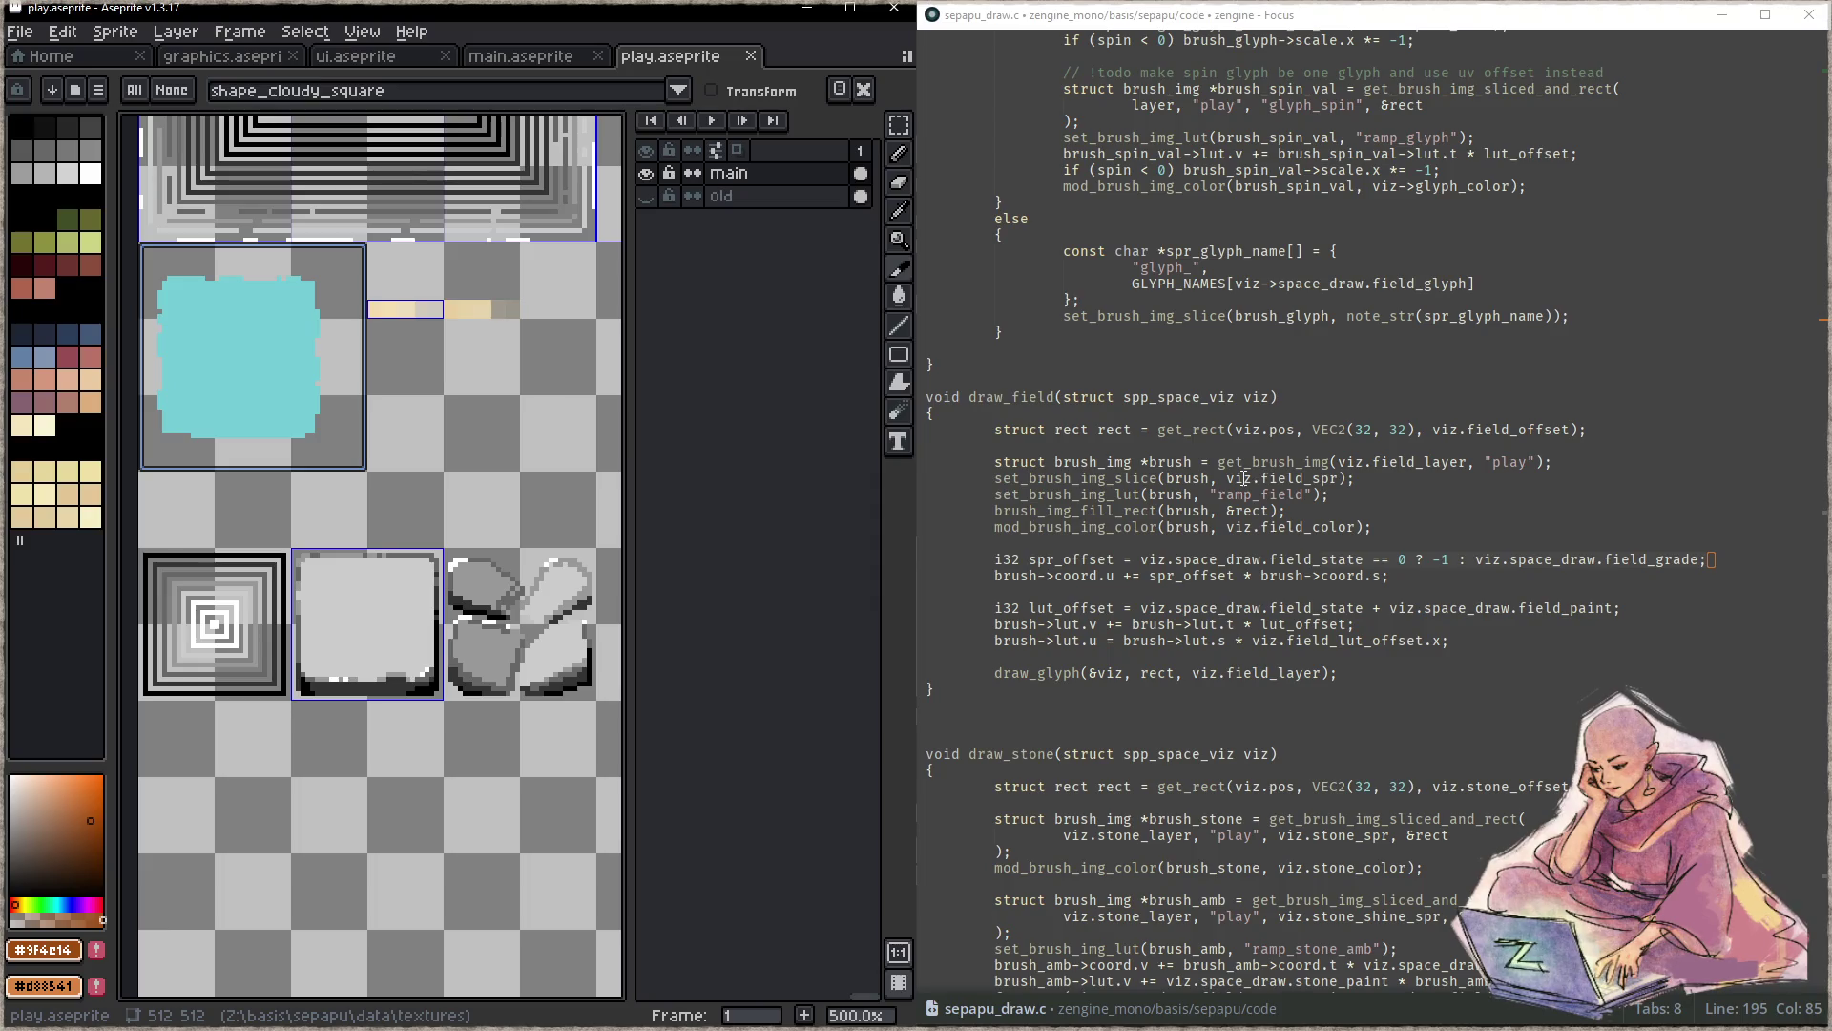
# - Add a new line after the draw_glyph call at the end of draw_field
pyautogui.click(1424, 404)
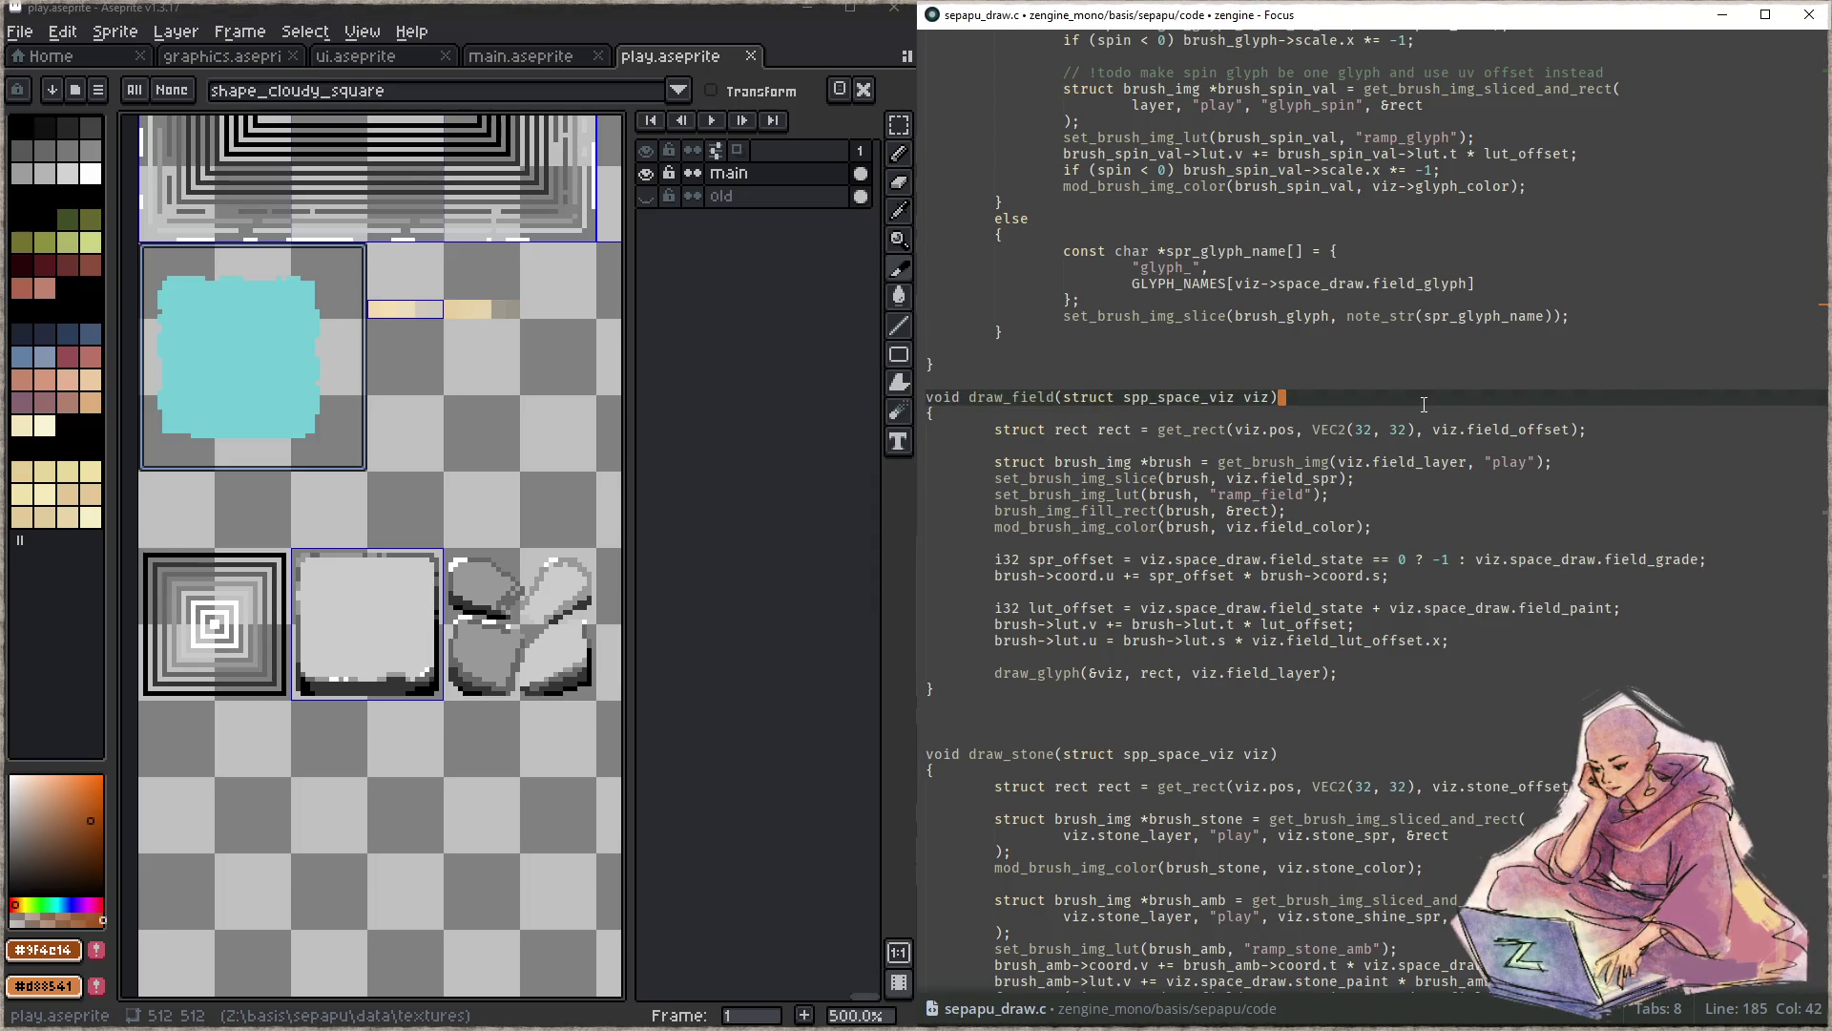
pyautogui.press('Down')
pyautogui.press('Down')
pyautogui.press('Down')
pyautogui.press('Down')
pyautogui.press('Down')
pyautogui.press('Down')
pyautogui.press('Up')
pyautogui.press('End')
pyautogui.press('Return')
pyautogui.press('Return')
pyautogui.write('brush = get_i')
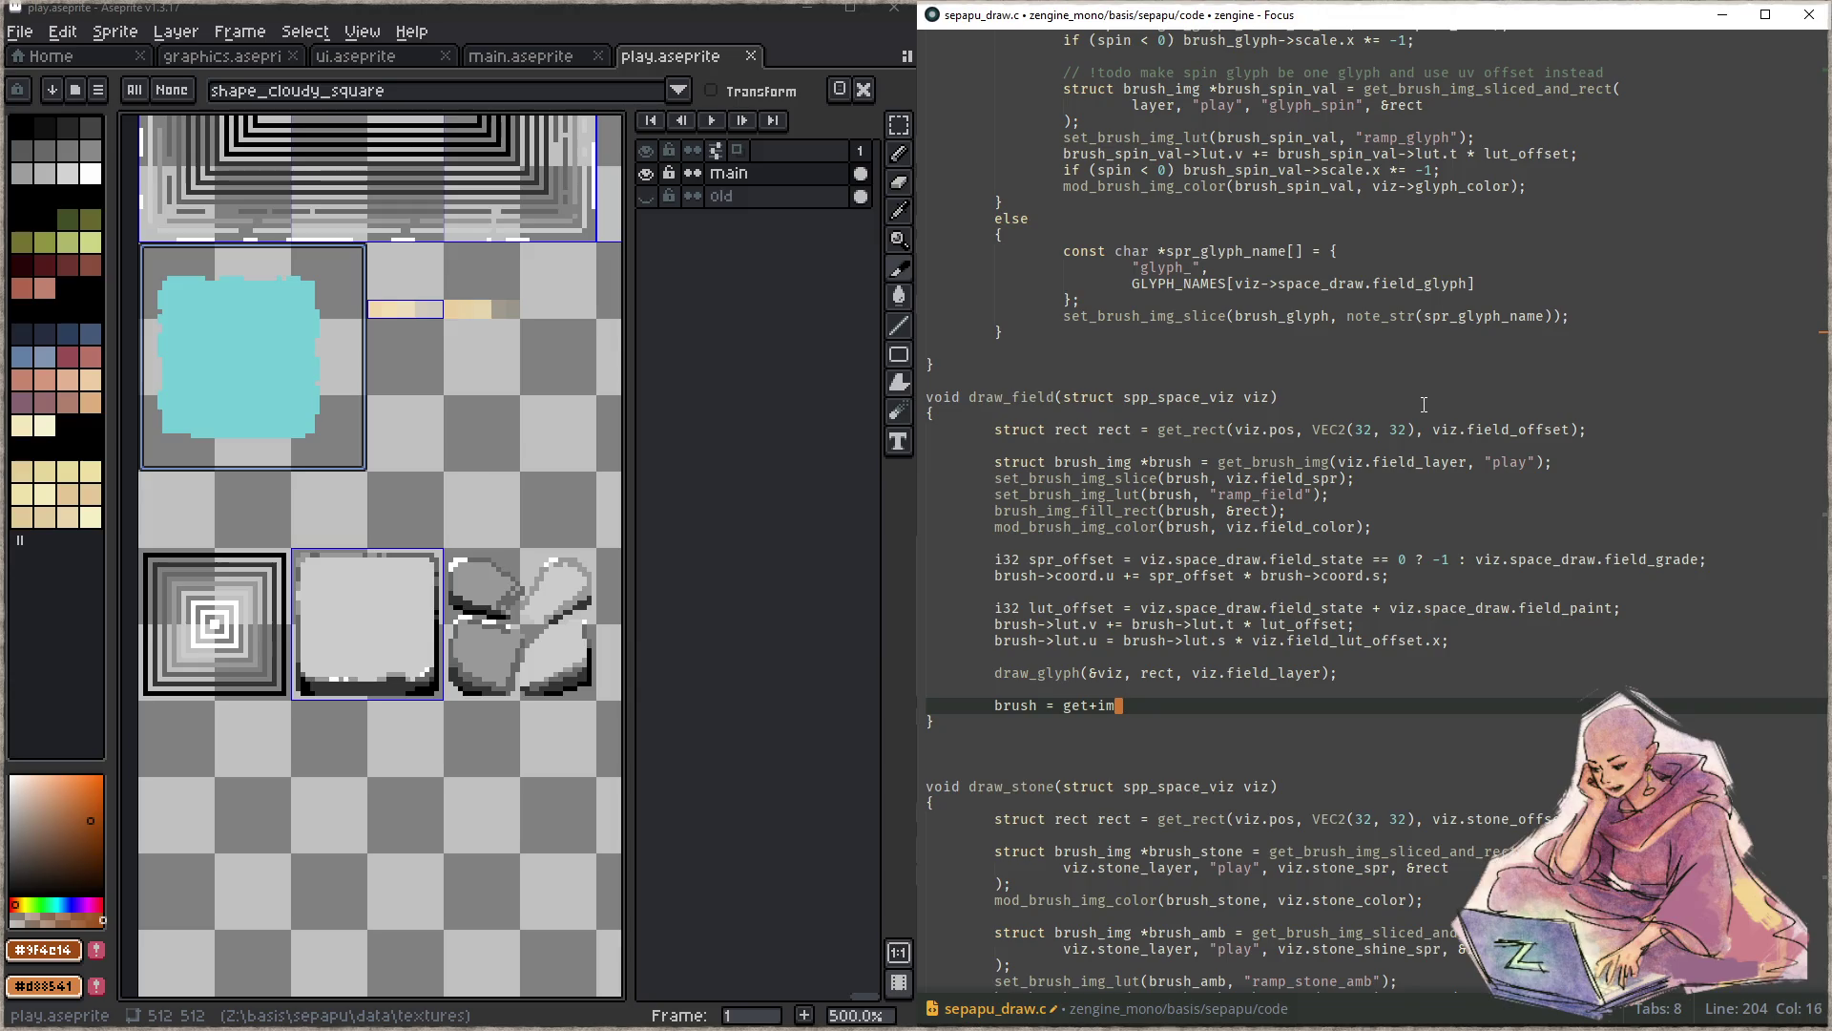
# - Start a get_brush_img assignment there, then delete it again, leaving the line blank
pyautogui.press('BackSpace')
pyautogui.press('BackSpace')
pyautogui.write('_brush_img(')
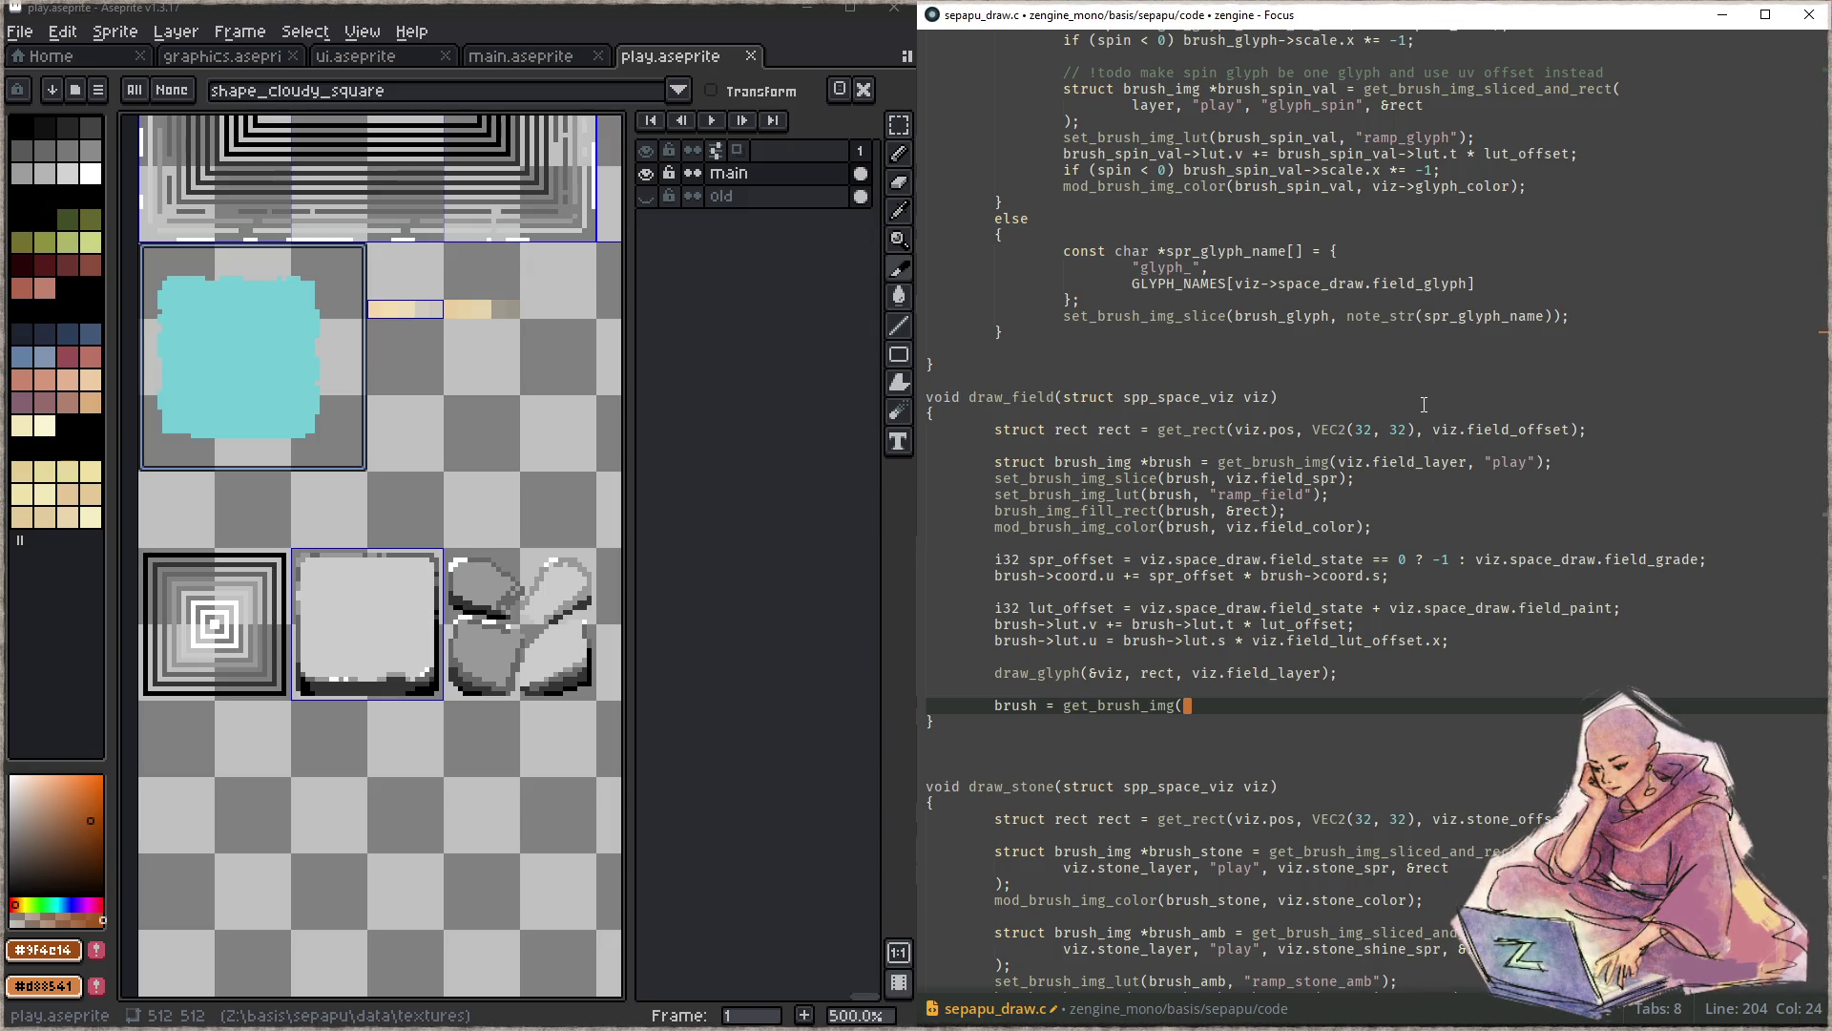
pyautogui.hotkey('shift', 'Home')
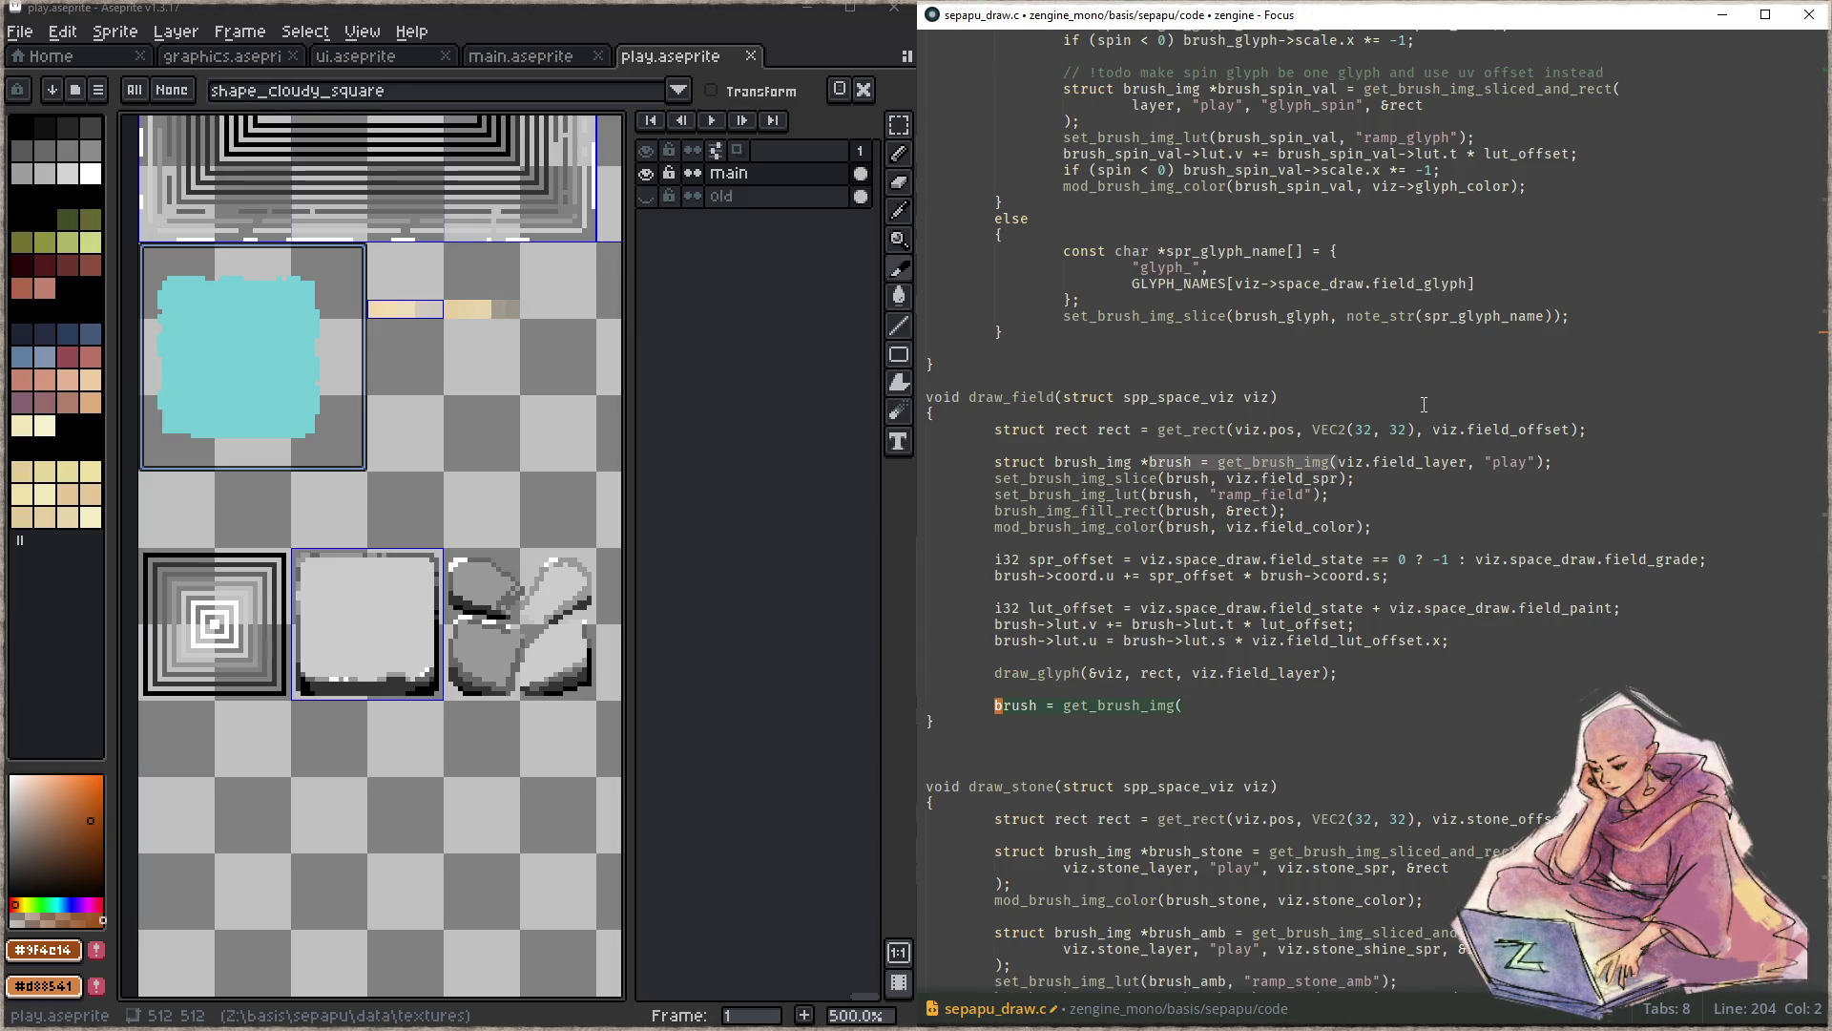
pyautogui.press('BackSpace')
pyautogui.hotkey('ctrl', 'shift', 'f')
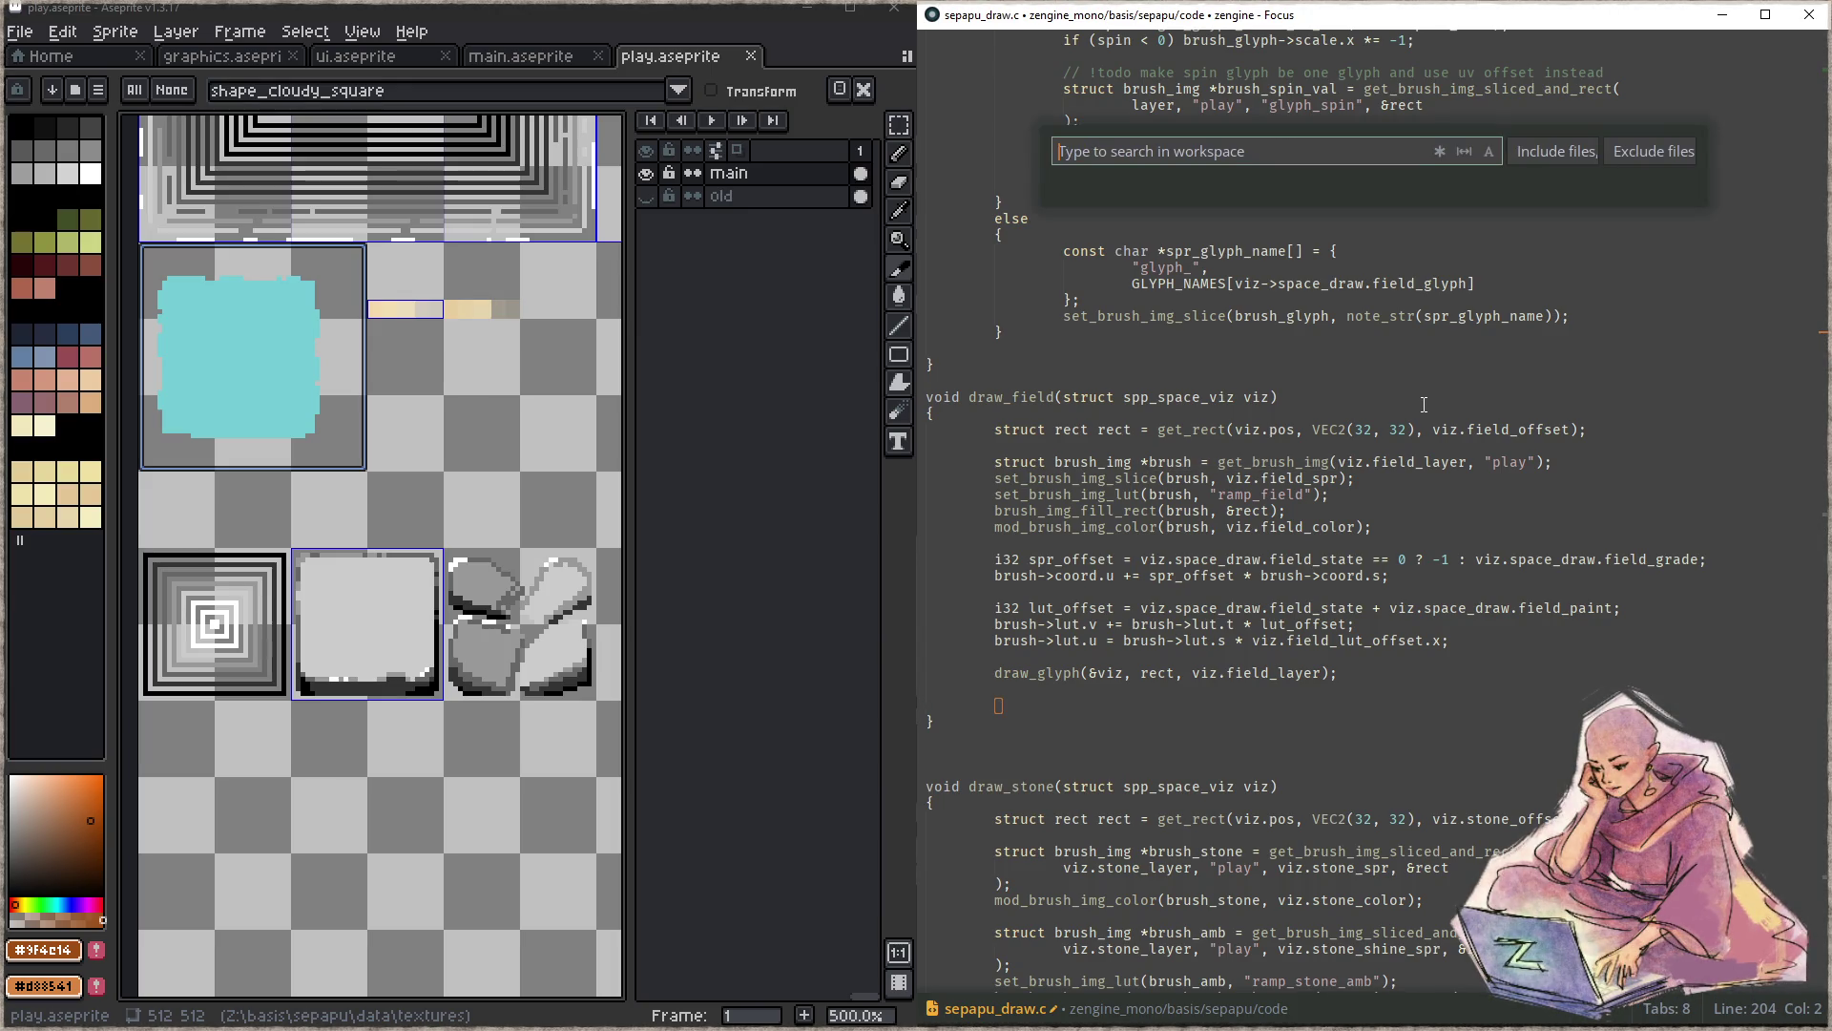
pyautogui.write('draw_image_')
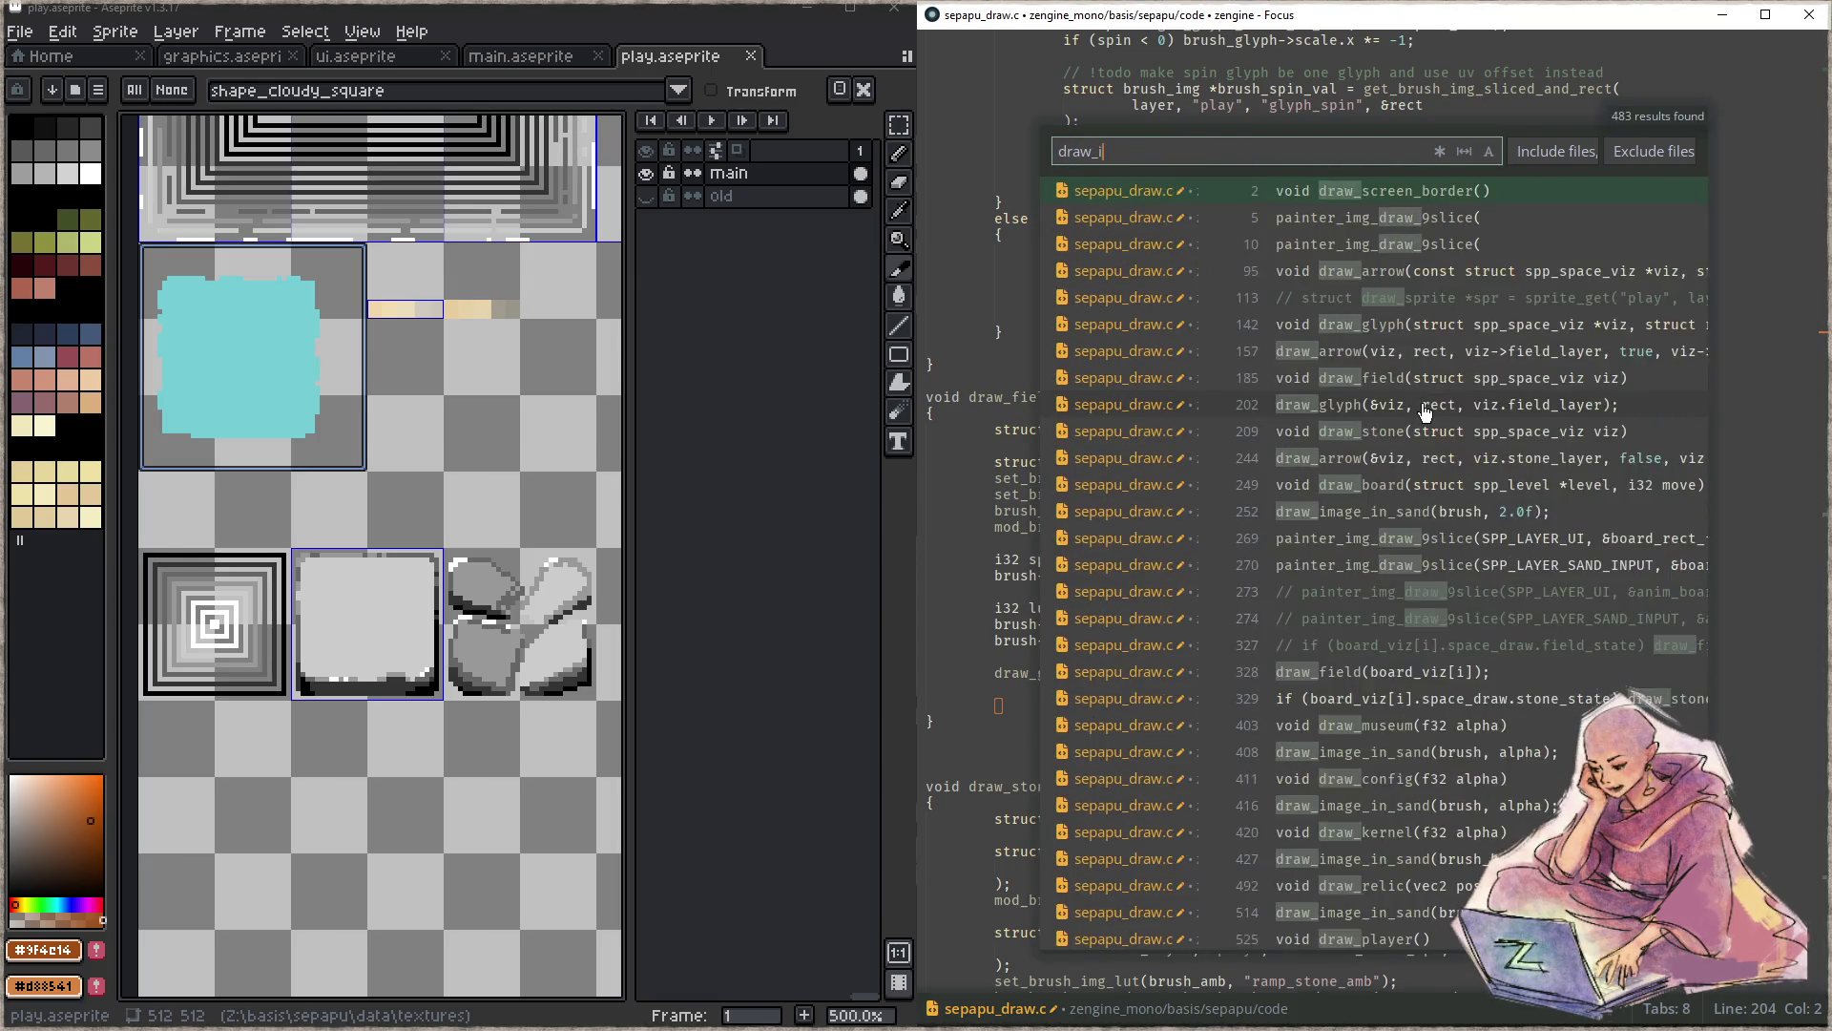
# - Search draw_image_ and open the draw_image_in_sand definition in sepapu_sand.c in a right split
pyautogui.hotkey('ctrl', 'Return')
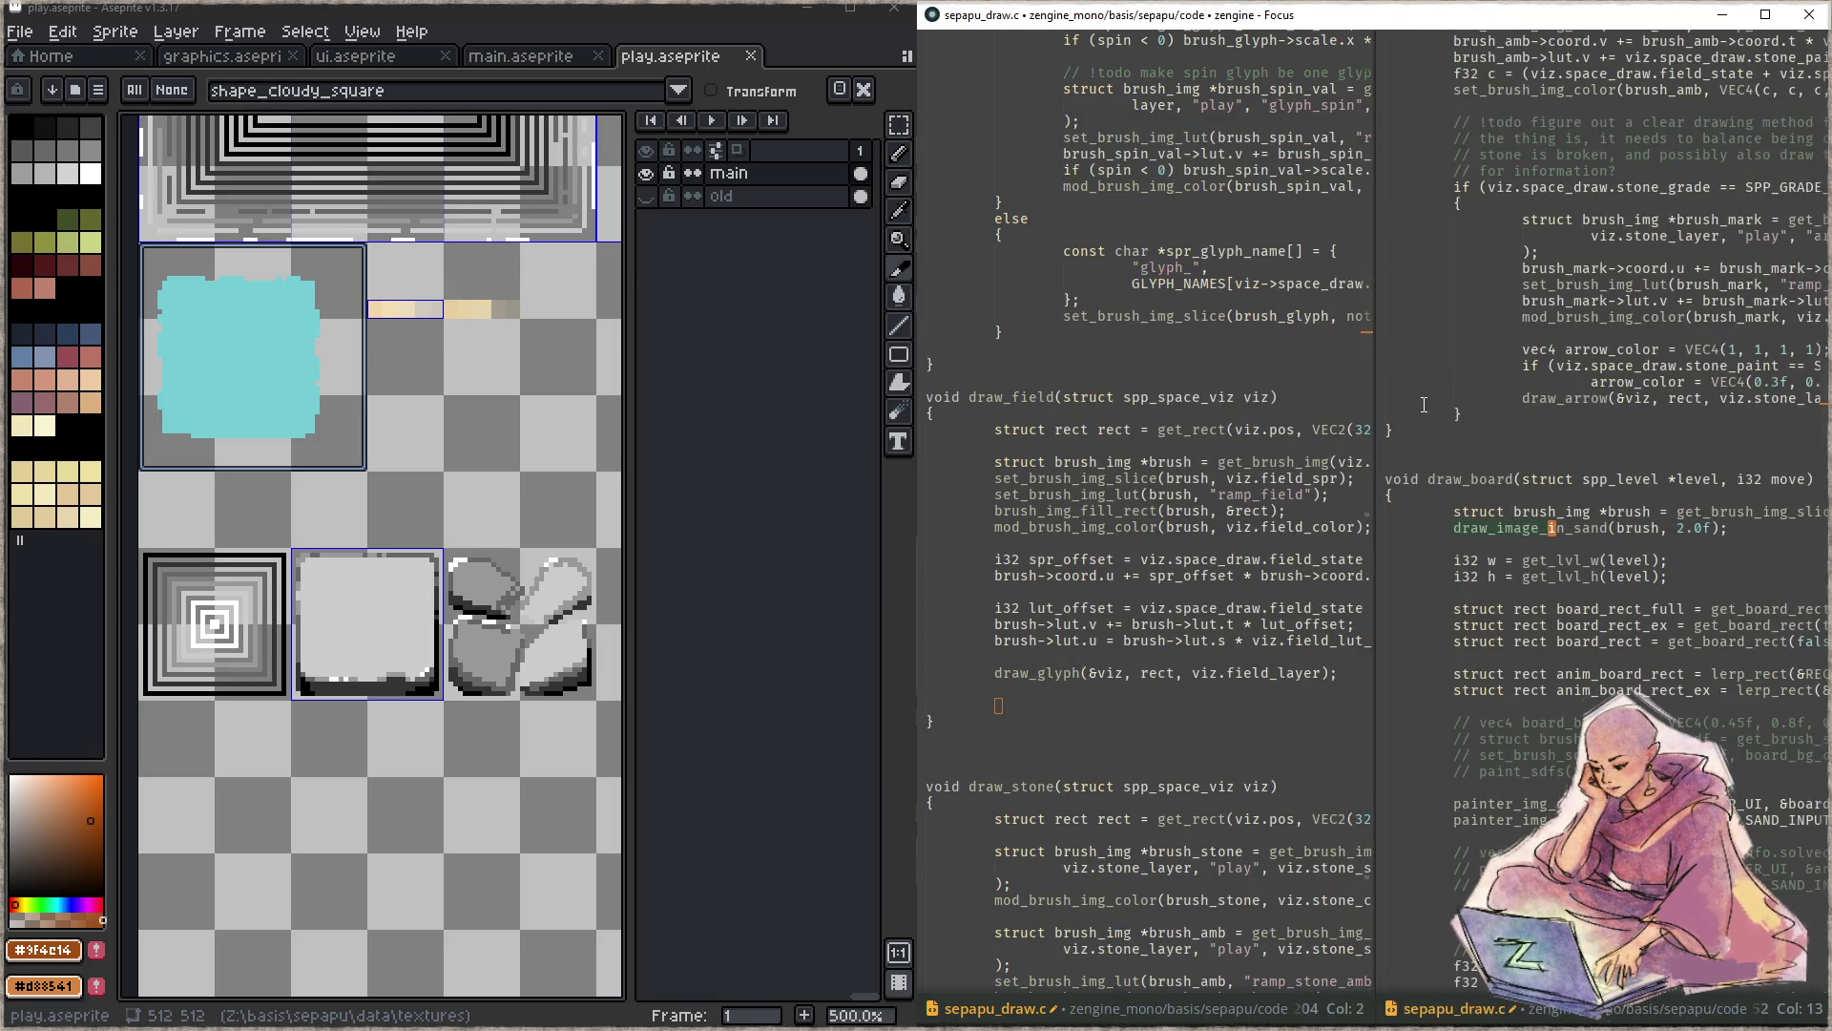
pyautogui.hotkey('ctrl', 'shift', 'f')
pyautogui.press('Escape')
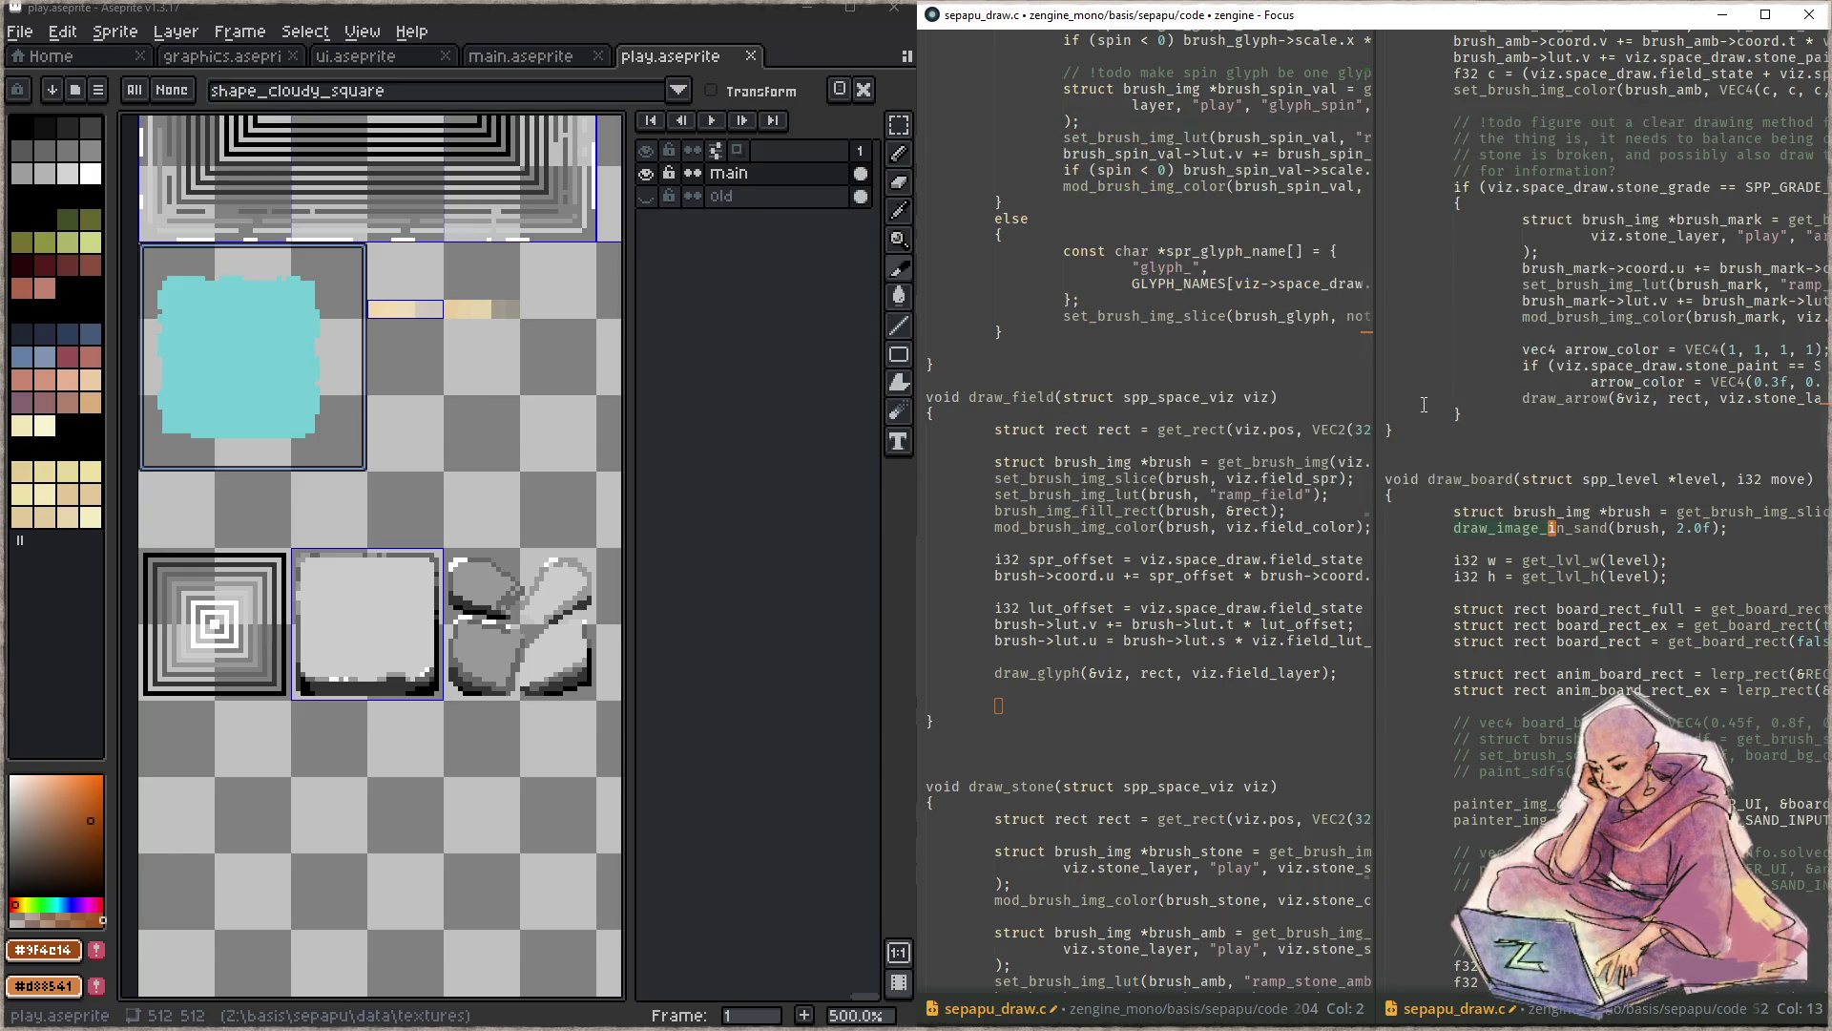
pyautogui.scroll(-10, 1423, 404)
pyautogui.hotkey('ctrl', 'shift', 'f')
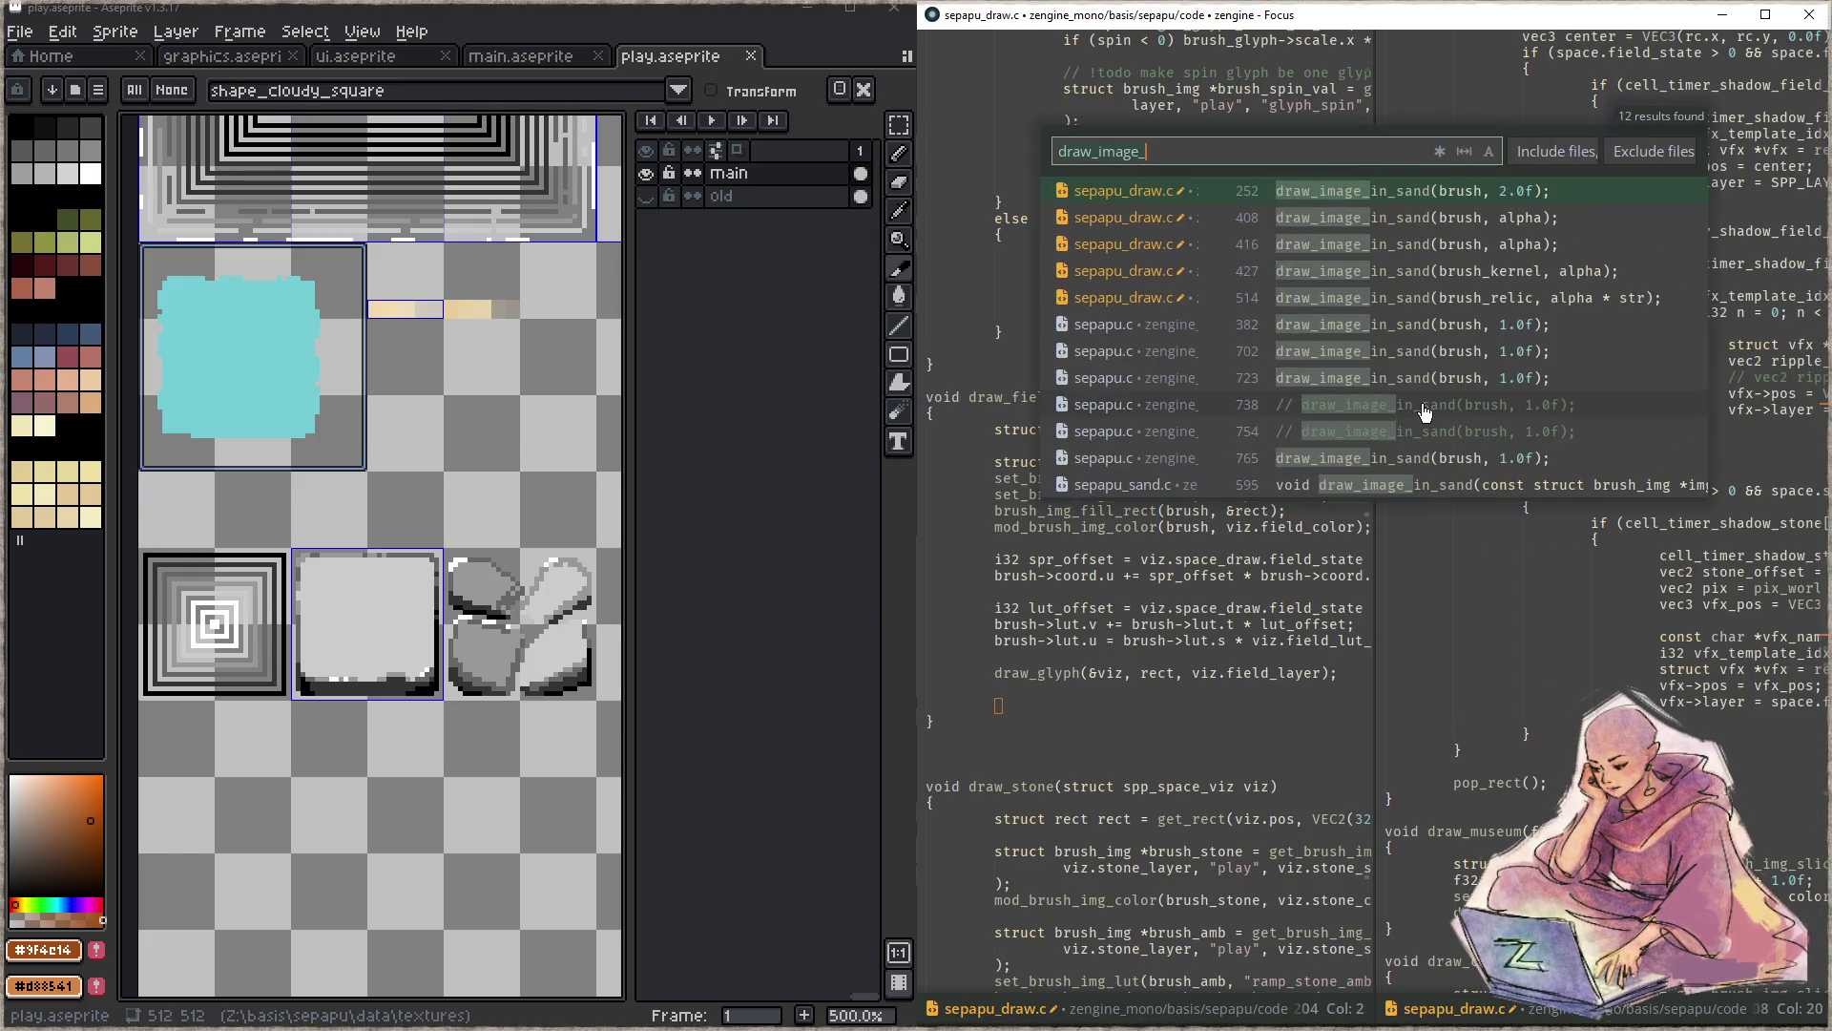
pyautogui.press('Down')
pyautogui.press('Down')
pyautogui.press('Down')
pyautogui.press('Down')
pyautogui.press('Down')
pyautogui.press('Return')
pyautogui.press('Down')
pyautogui.press('Down')
# - Read through draw_image_in_sand and move up to its header line
pyautogui.press('End')
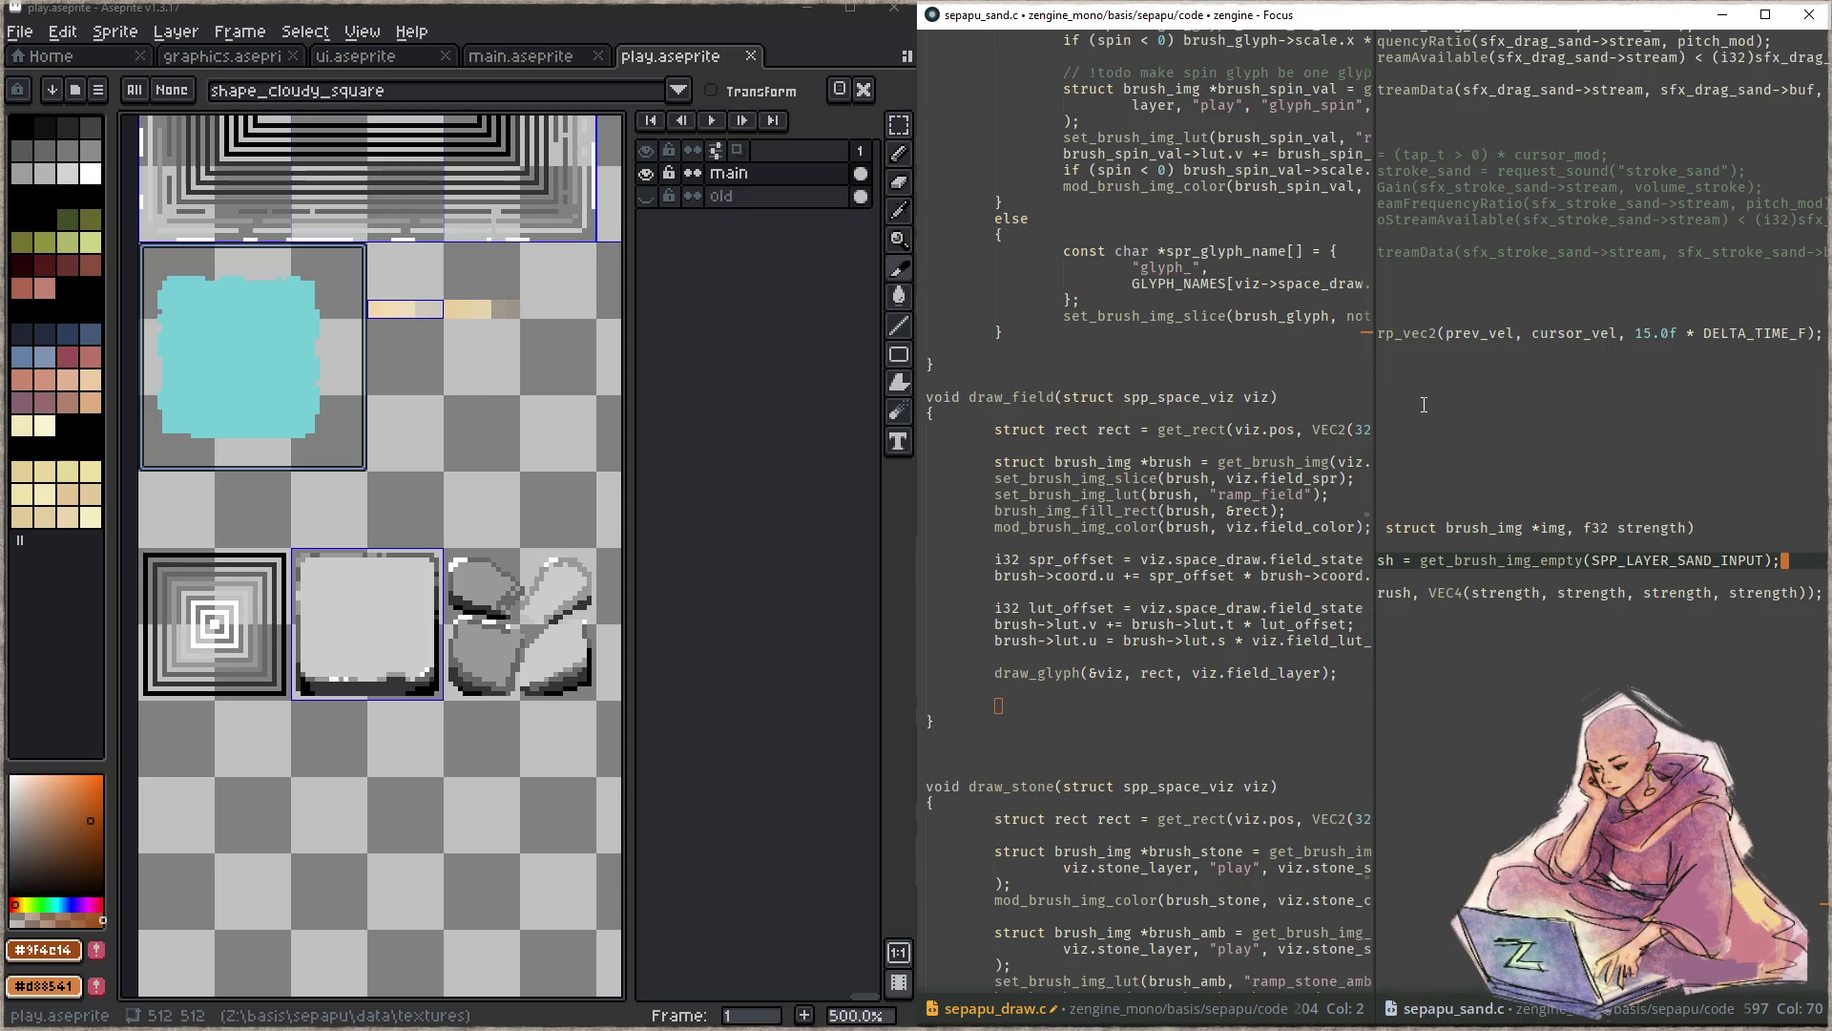
pyautogui.press('Home')
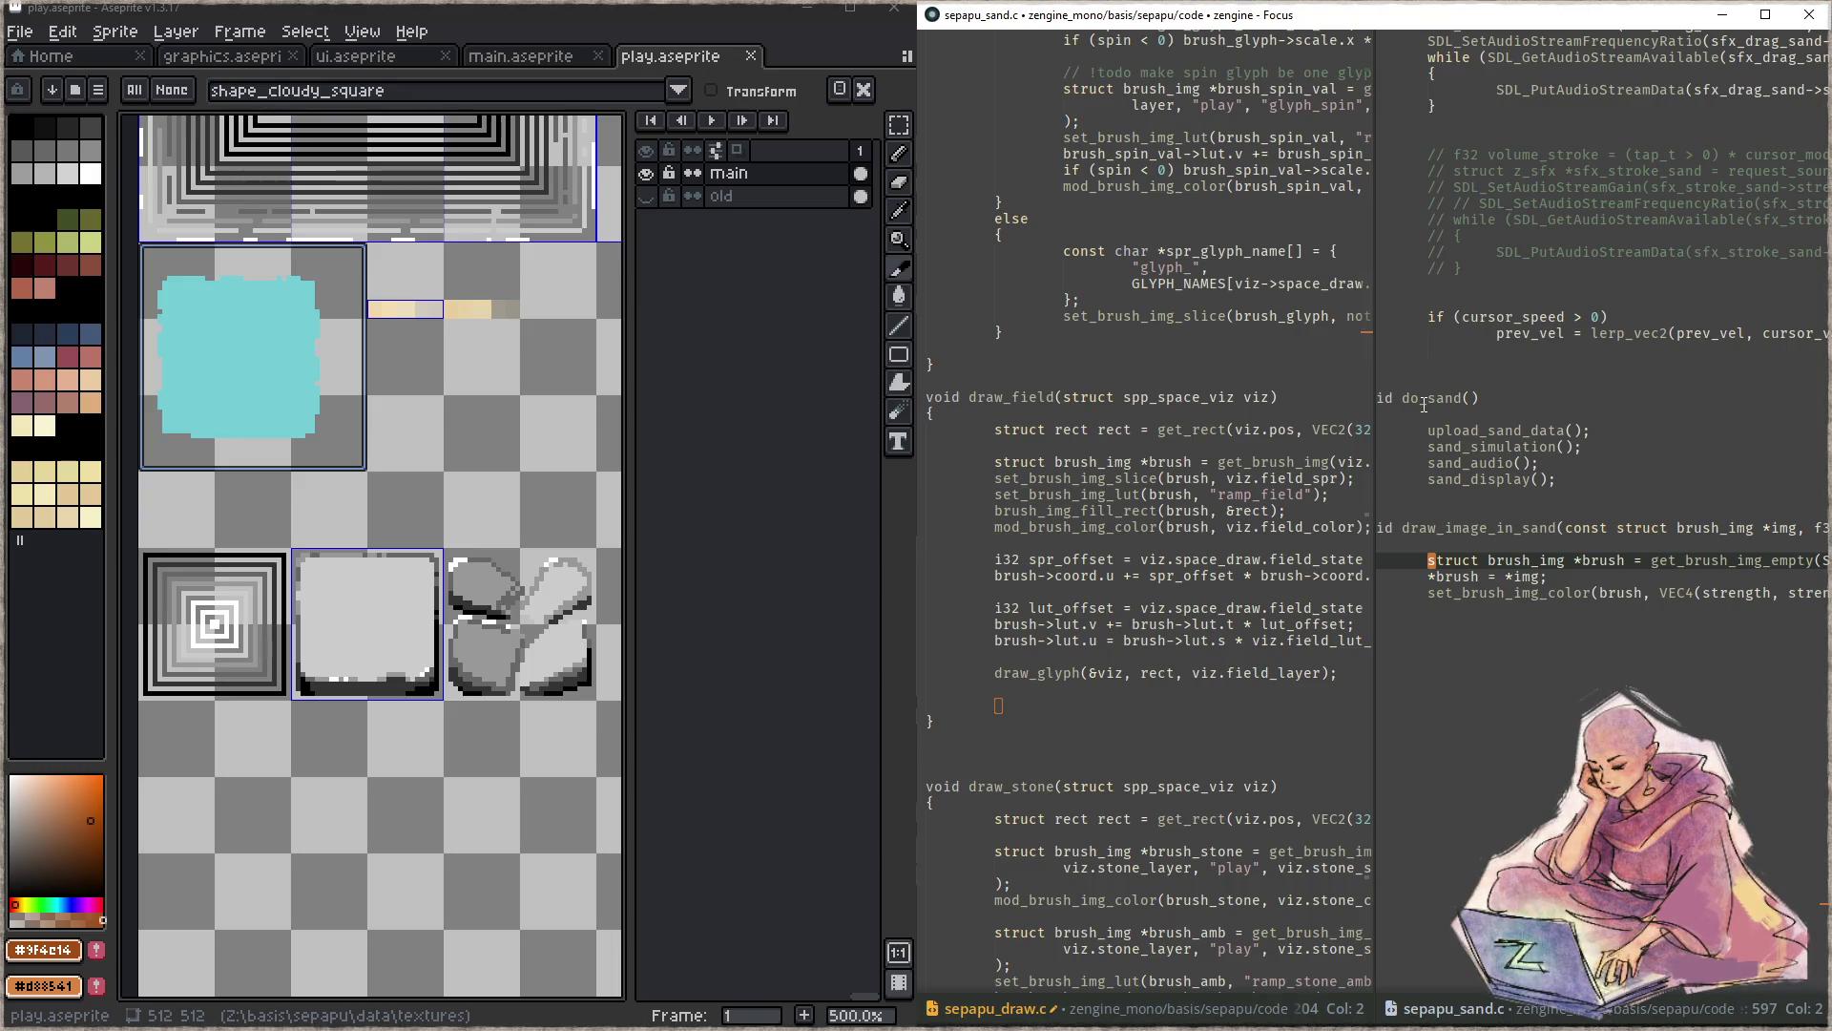
pyautogui.press('End')
pyautogui.press('Home')
pyautogui.press('End')
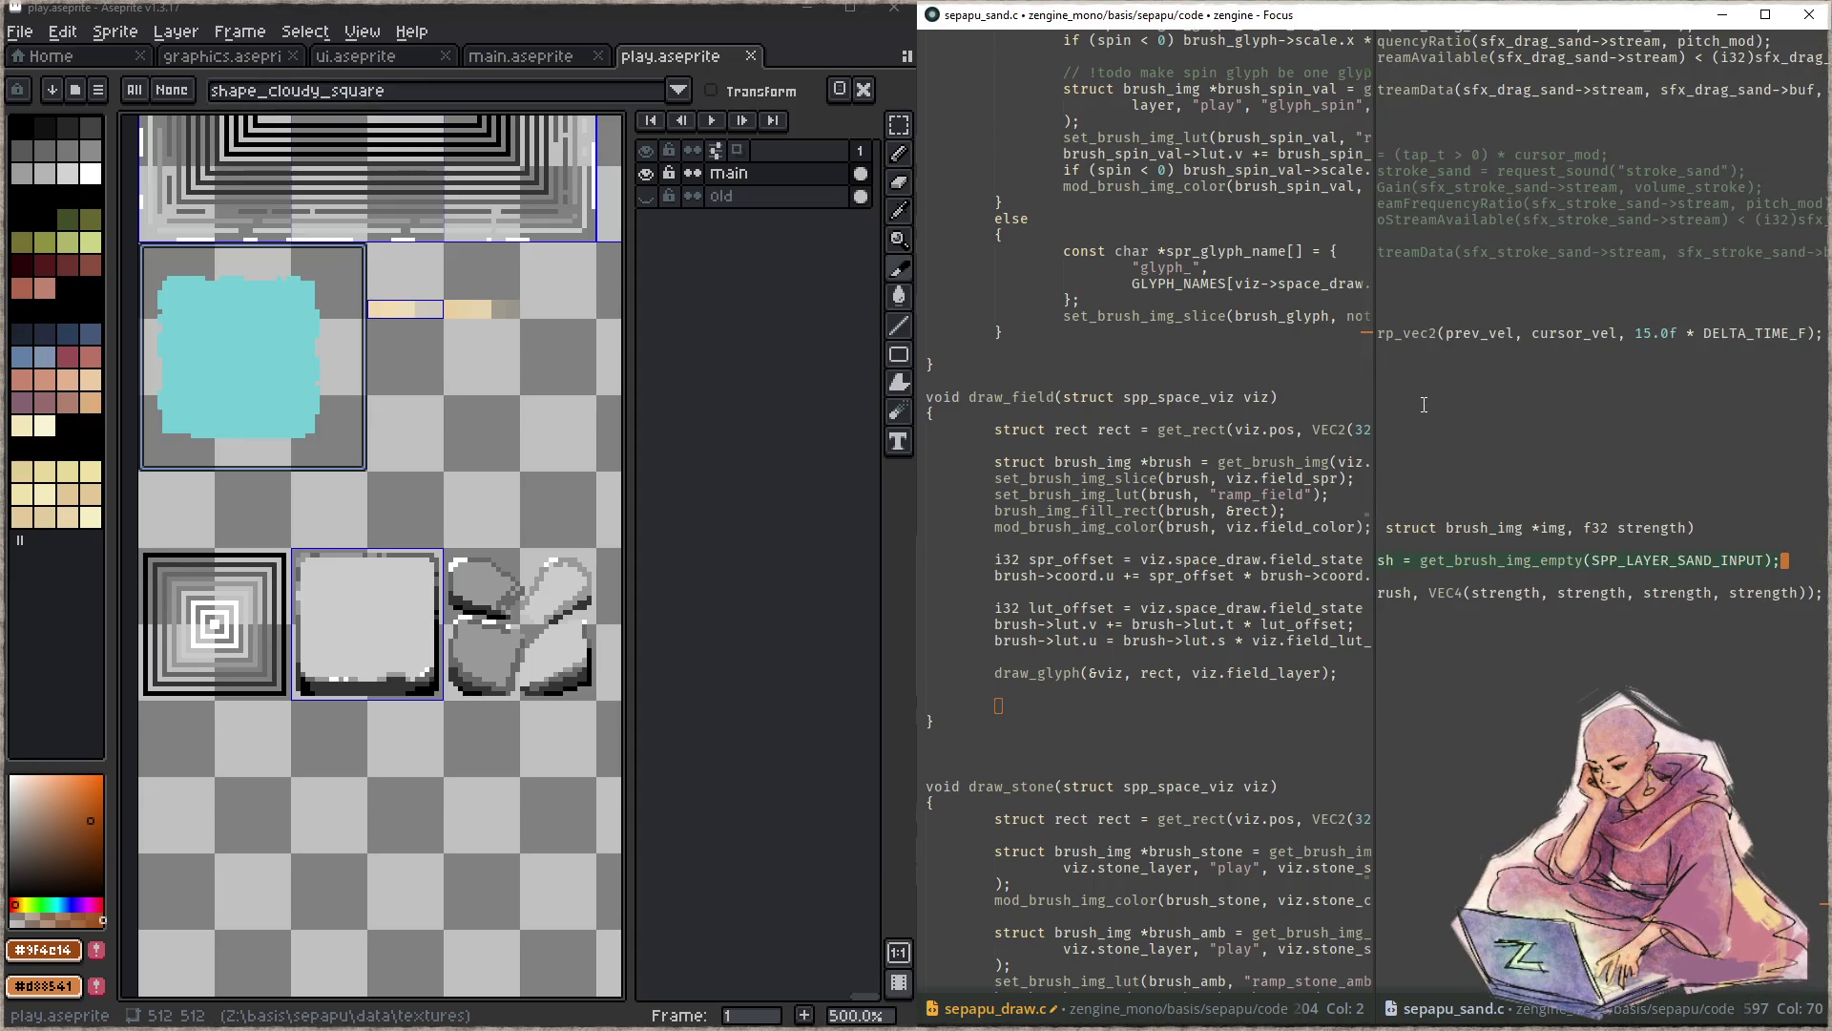
pyautogui.press('Up')
pyautogui.press('Up')
pyautogui.press('Up')
# - Duplicate the draw_image_in_sand function below itself
pyautogui.press('Home')
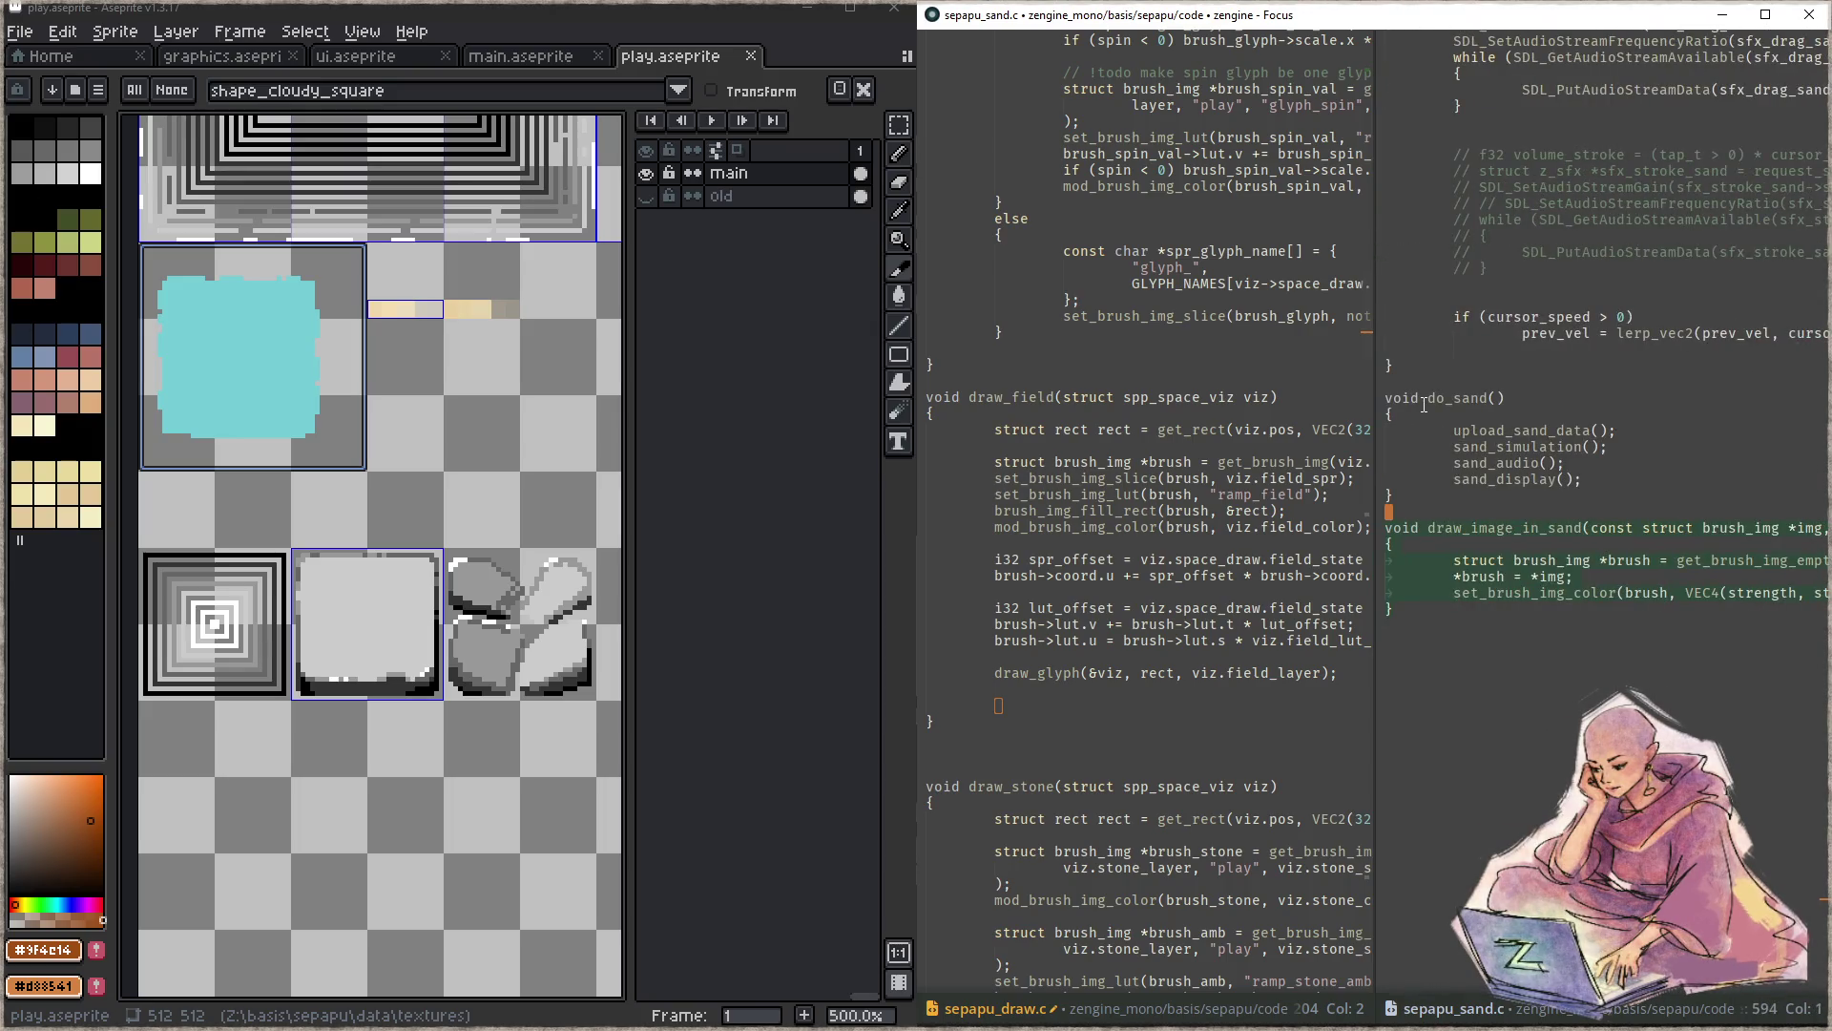
pyautogui.hotkey('ctrl', 'c')
pyautogui.press('Down')
pyautogui.press('Return')
pyautogui.press('Return')
pyautogui.hotkey('ctrl', 'v')
pyautogui.press('Up')
pyautogui.press('Up')
pyautogui.press('Up')
pyautogui.press('Up')
pyautogui.press('Up')
# - Rename the duplicate to draw_sprite_in_sand and rework its img parameter
pyautogui.hotkey('ctrl', 'Right')
pyautogui.hotkey('ctrl', 'Right')
pyautogui.hotkey('ctrl', 'Right')
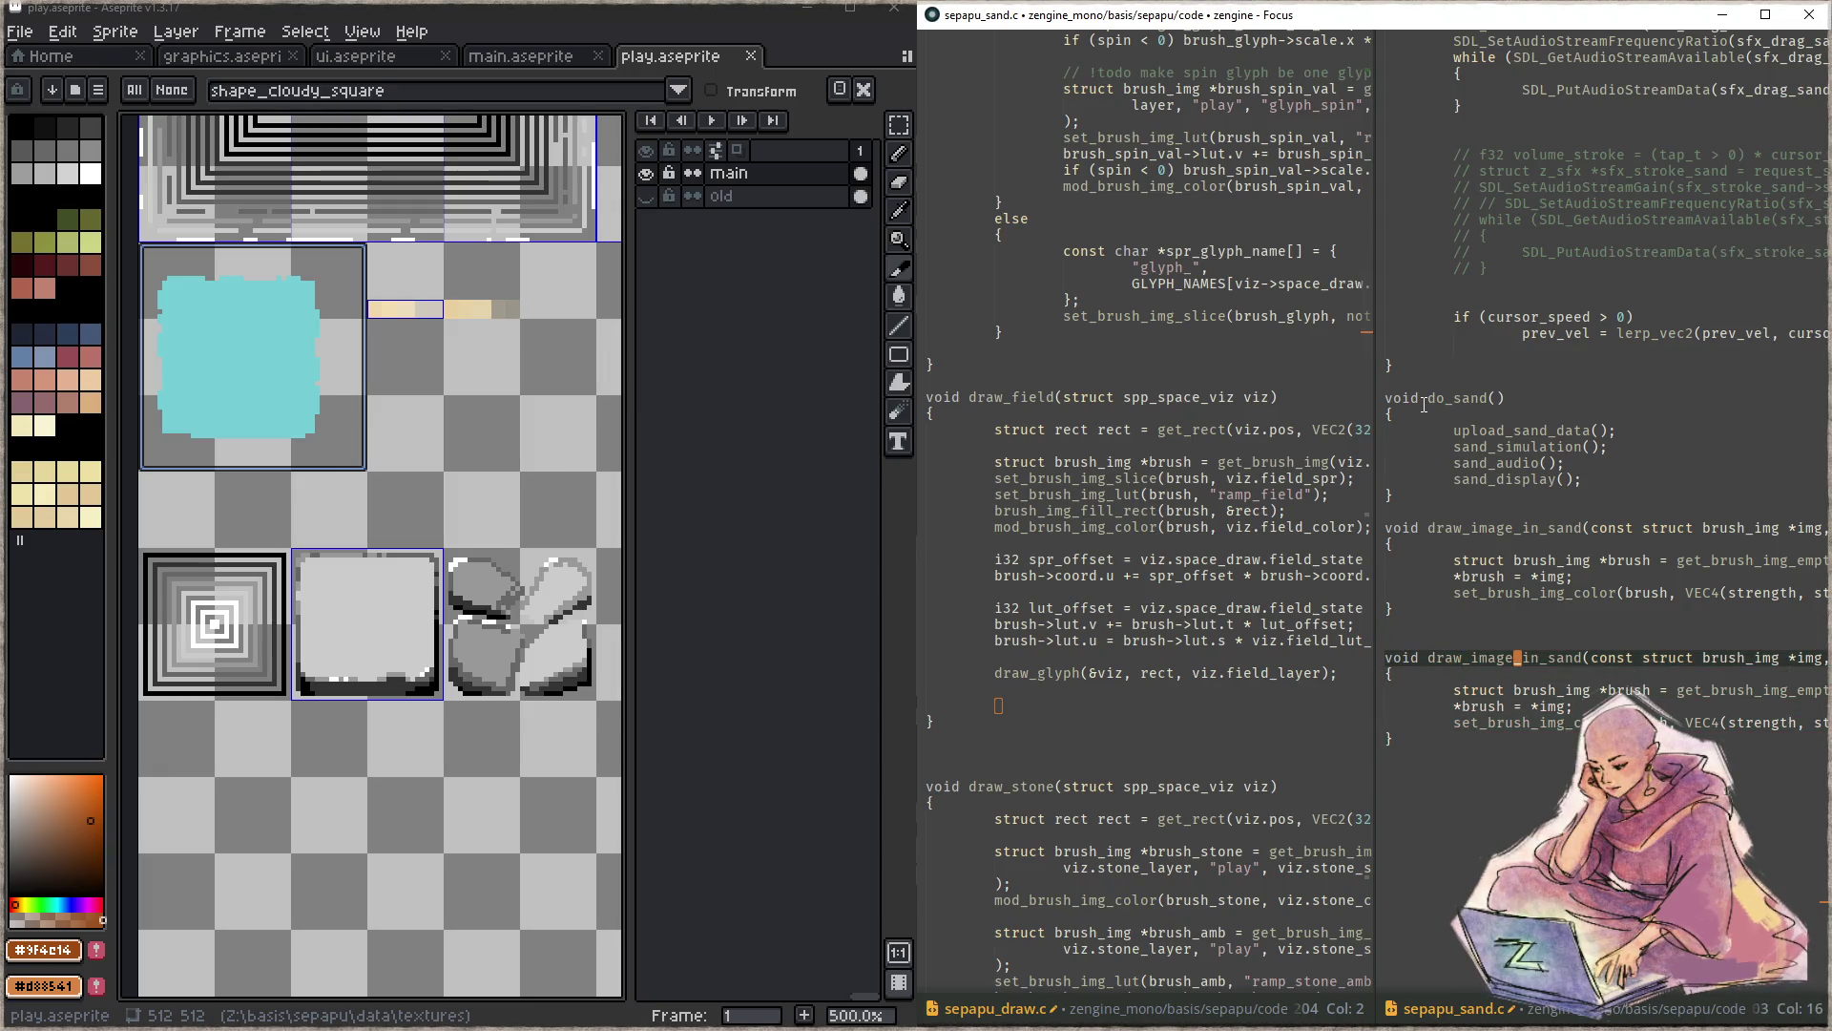
pyautogui.press('BackSpace')
pyautogui.press('BackSpace')
pyautogui.press('BackSpace')
pyautogui.write('sprite')
pyautogui.press('Right')
pyautogui.press('Right')
pyautogui.press('Right')
pyautogui.press('Right')
pyautogui.press('Right')
pyautogui.press('Right')
pyautogui.hotkey('ctrl', 'Delete')
pyautogui.hotkey('ctrl', 'Delete')
pyautogui.hotkey('ctrl', 'Delete')
pyautogui.hotkey('ctrl', 'Delete')
pyautogui.press('Delete')
pyautogui.press('Delete')
pyautogui.press('Delete')
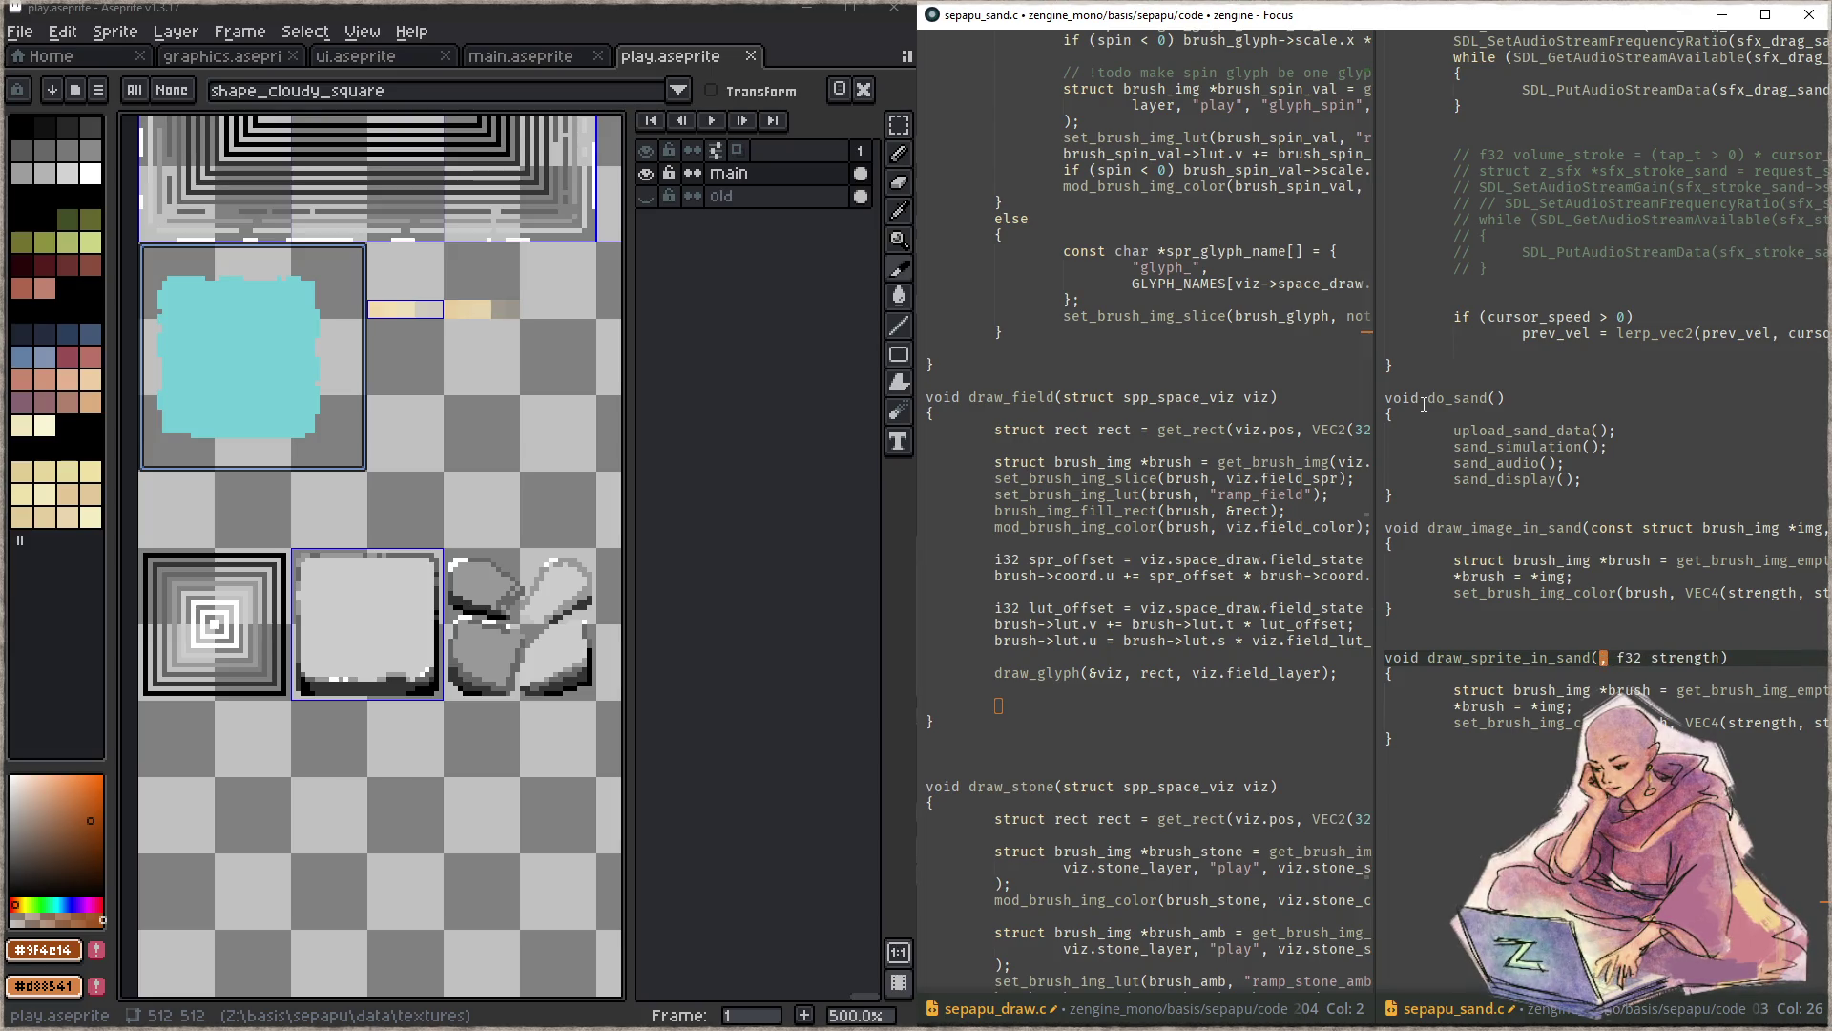
pyautogui.write('const char *tex, const char *')
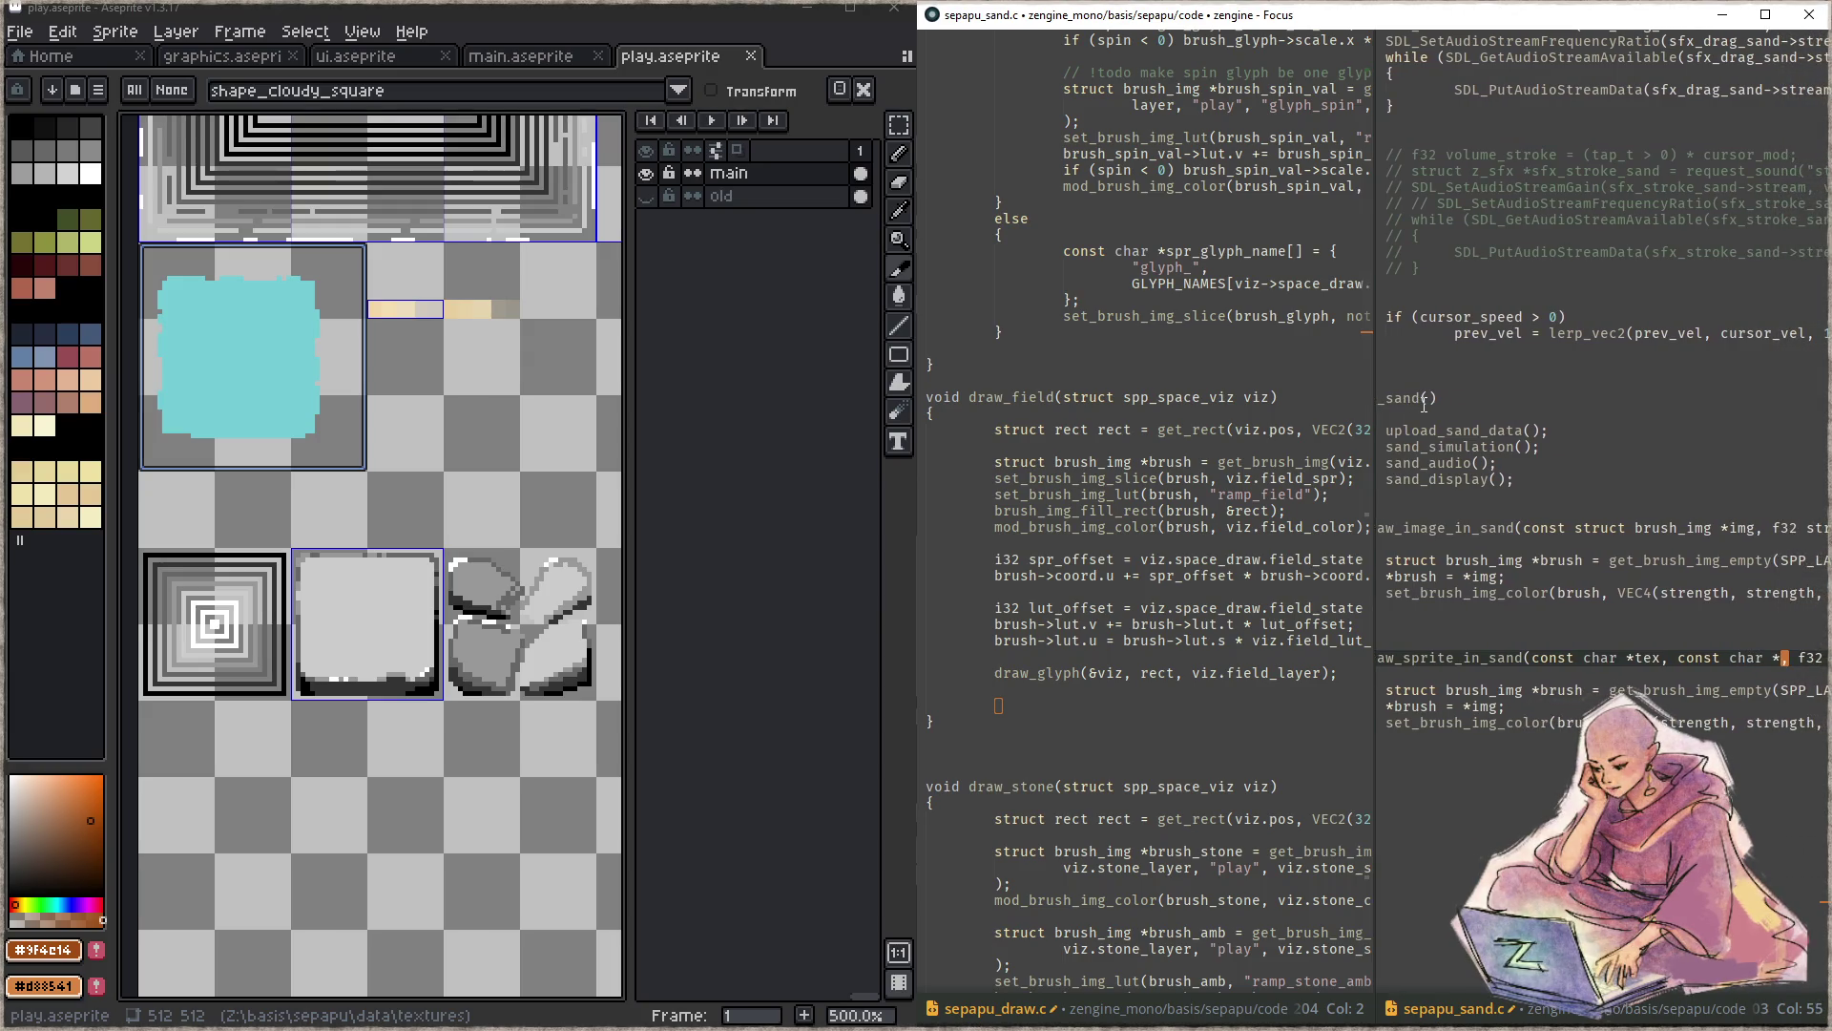
pyautogui.write('slice')
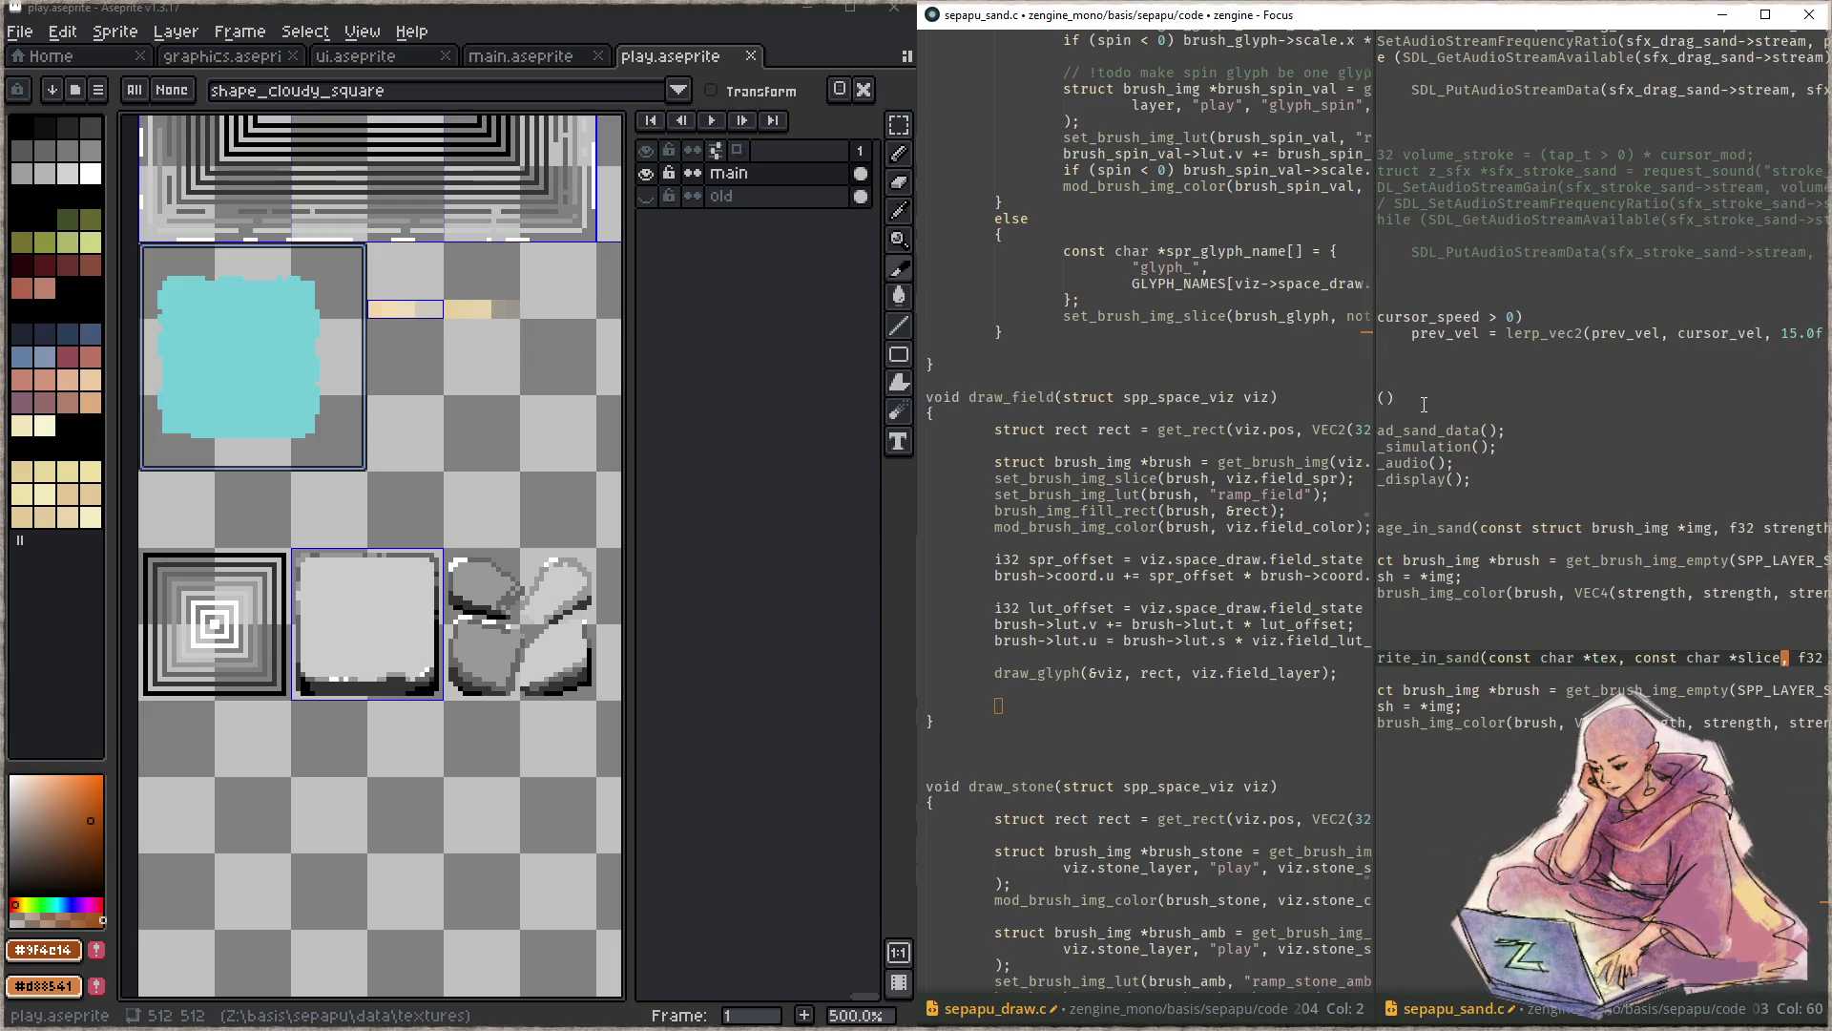
# - Check get_brush_img_slice usage in the draw file, then delete the unfinished draw_sprite_in_sand
pyautogui.hotkey('ctrl', ',')
pyautogui.hotkey('ctrl', 'Up')
pyautogui.hotkey('ctrl', 'Up')
pyautogui.hotkey('ctrl', 'Up')
pyautogui.press('Up')
pyautogui.press('Up')
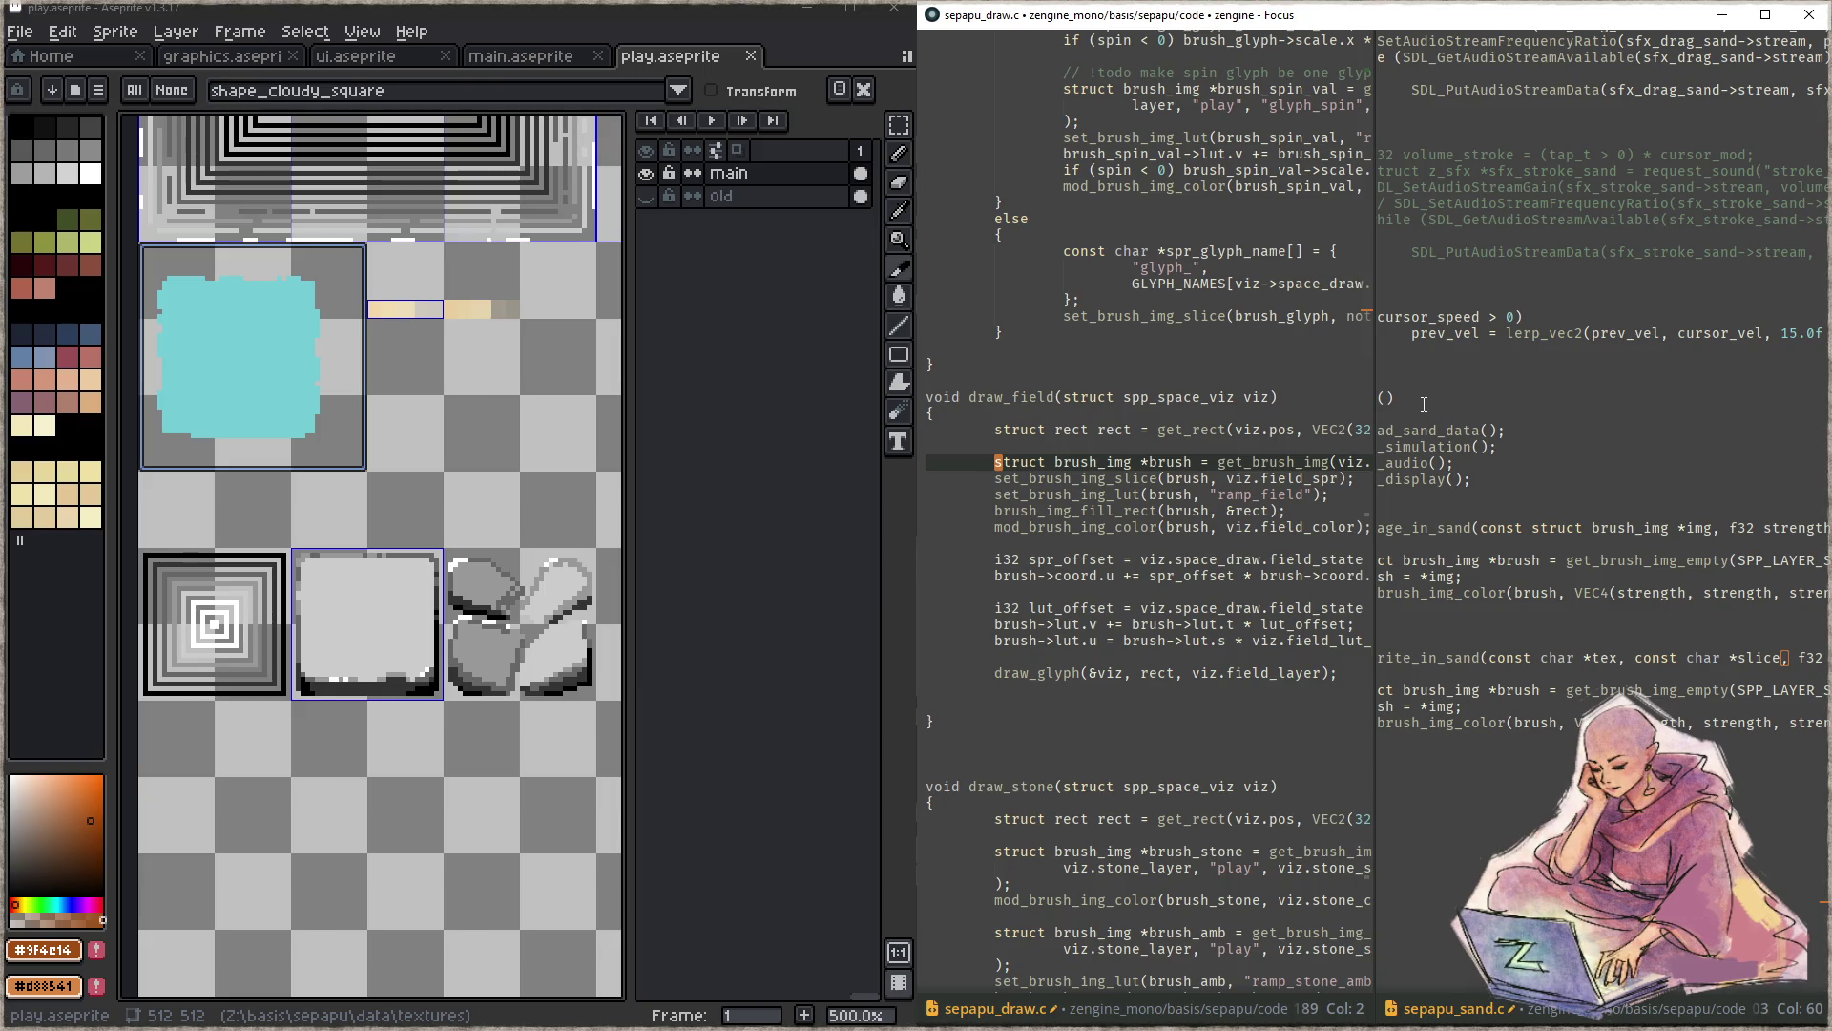
pyautogui.hotkey('ctrl', ',')
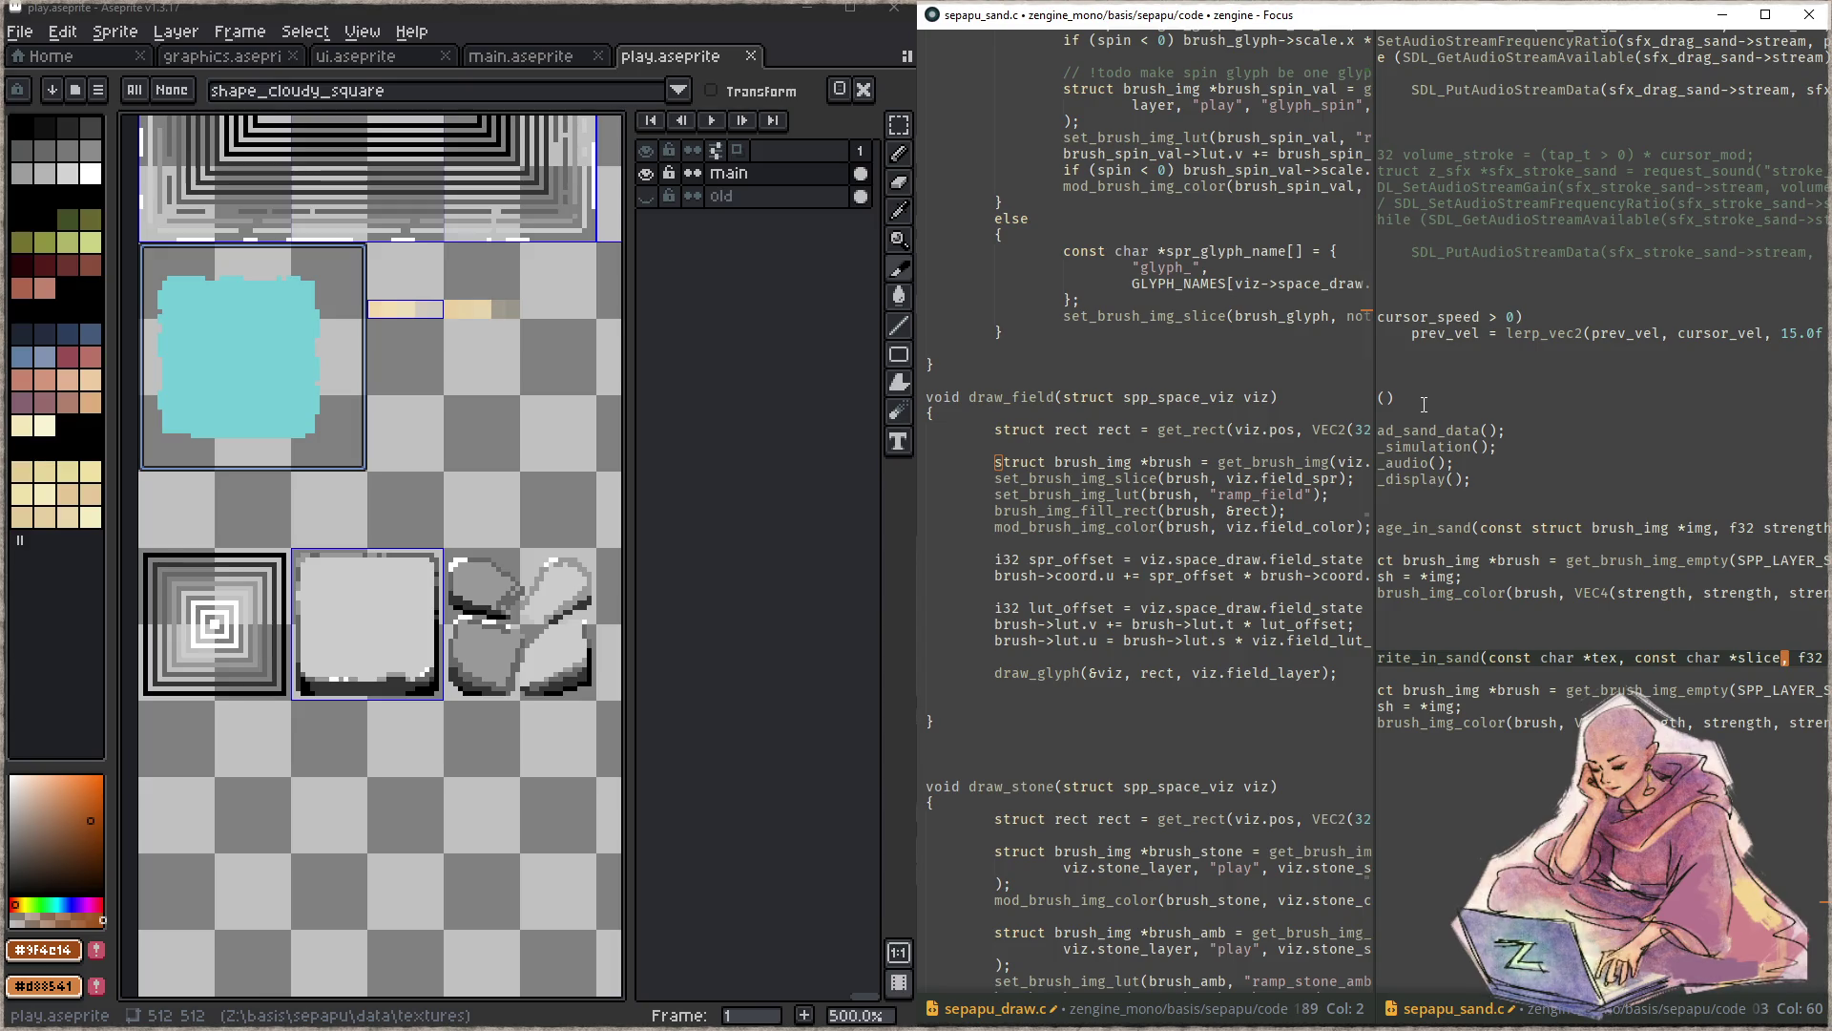
pyautogui.press('Home')
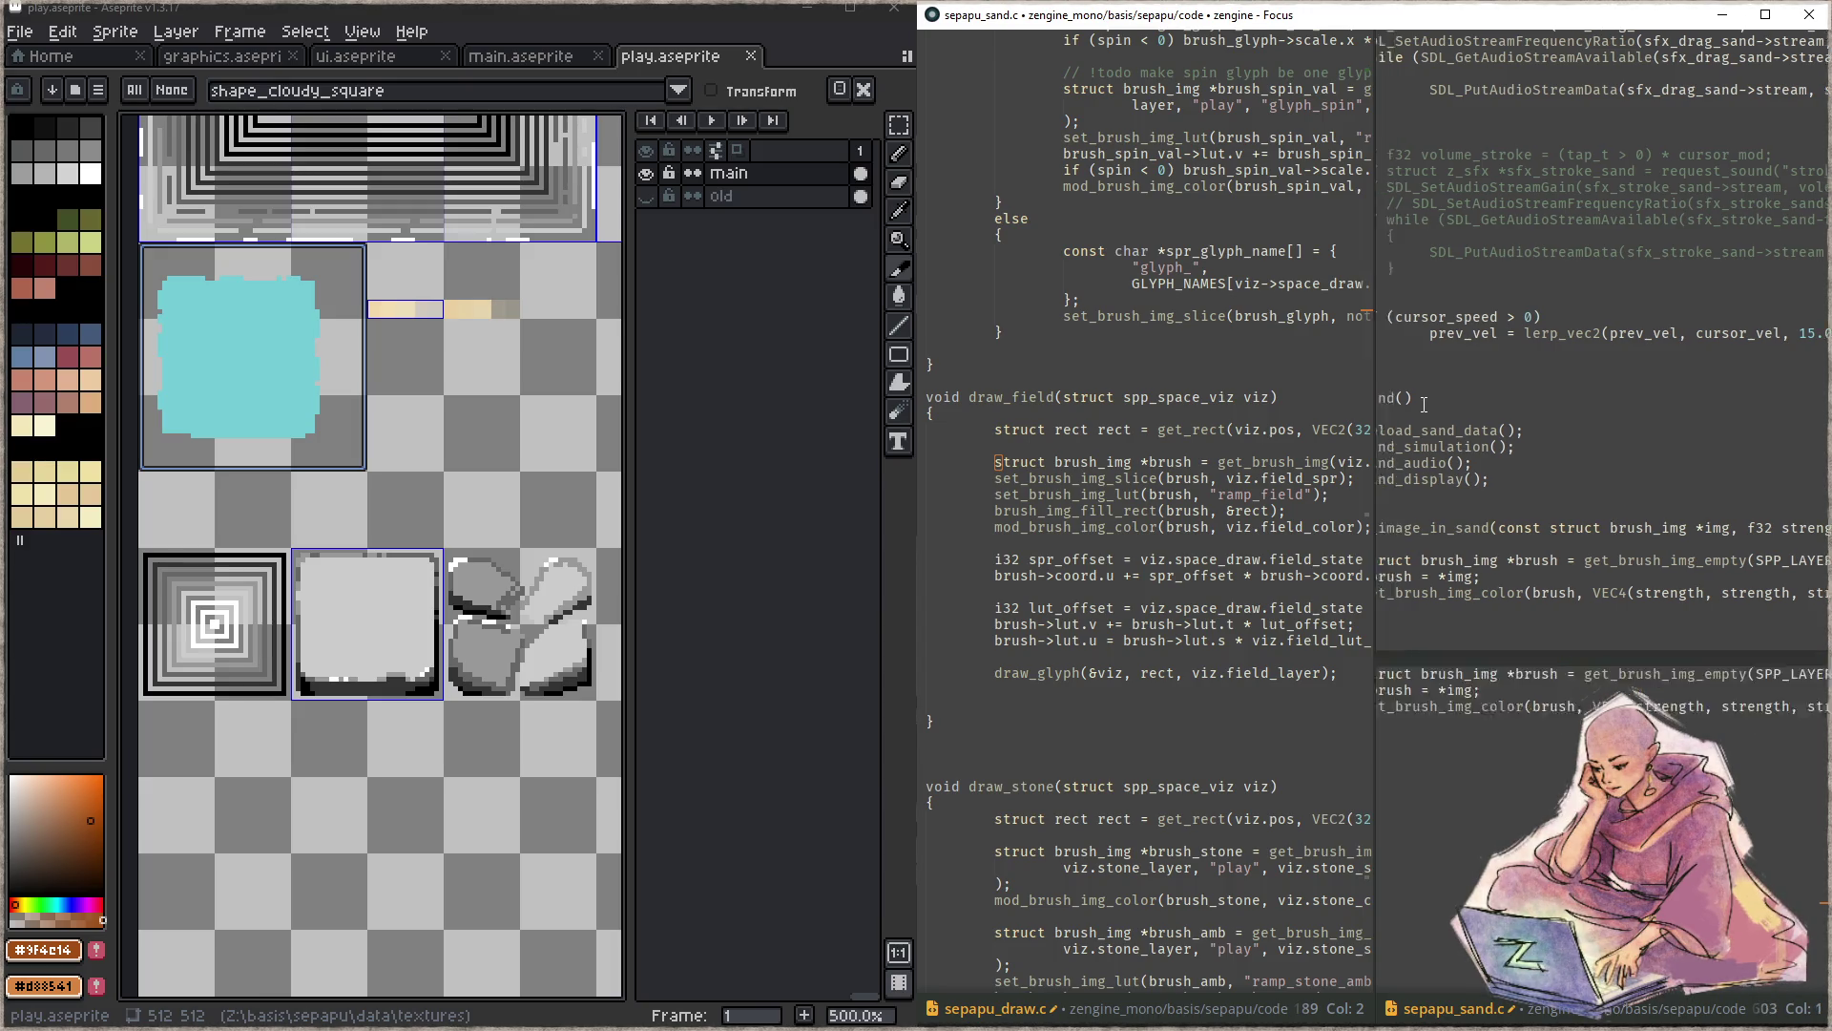
pyautogui.hotkey('ctrl', 'shift', 'k')
pyautogui.hotkey('ctrl', 'shift', 'k')
pyautogui.hotkey('ctrl', 'shift', 'k')
pyautogui.hotkey('ctrl', 'shift', 'k')
pyautogui.hotkey('ctrl', 'shift', 'k')
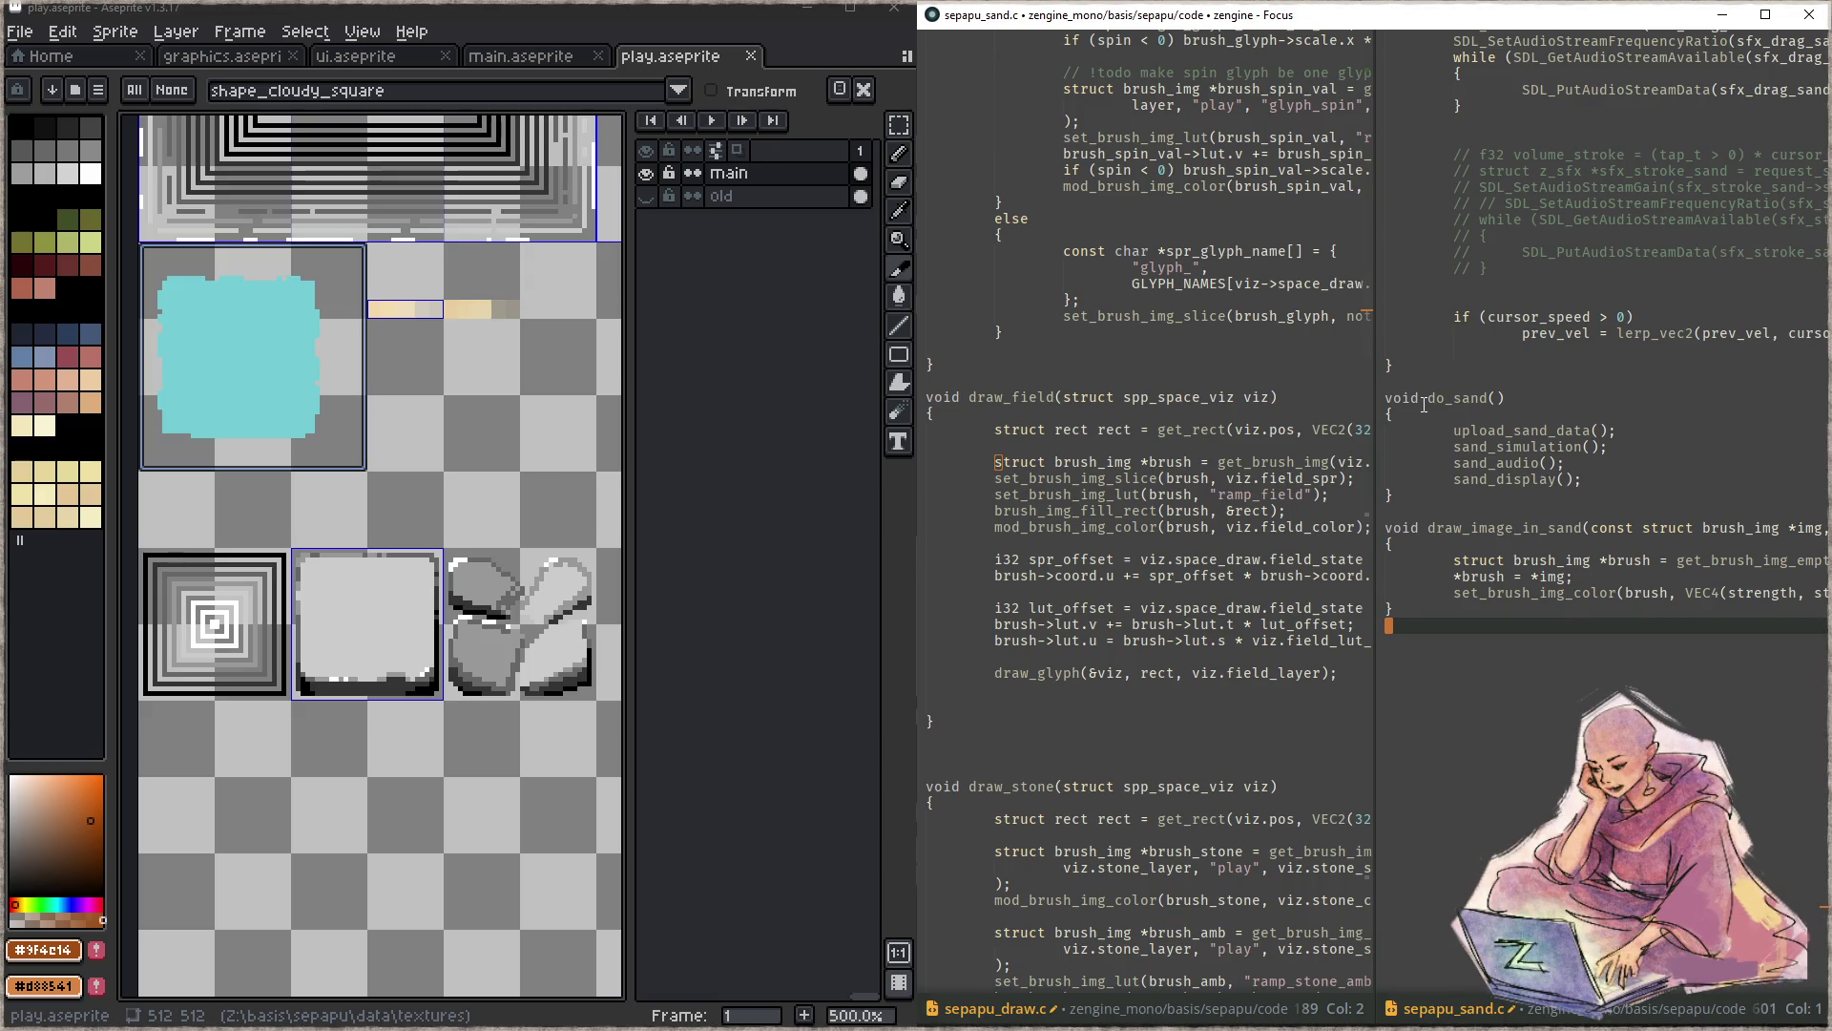
# - Add set_brush_img_slice(brush, "shape_cloudy_square") and draw_image_in_sand(brush, 1.0f) to draw_field
pyautogui.hotkey('ctrl', '1')
pyautogui.press('Down')
pyautogui.press('Down')
pyautogui.press('Down')
pyautogui.press('Down')
pyautogui.press('Down')
pyautogui.press('Down')
pyautogui.write('brush')
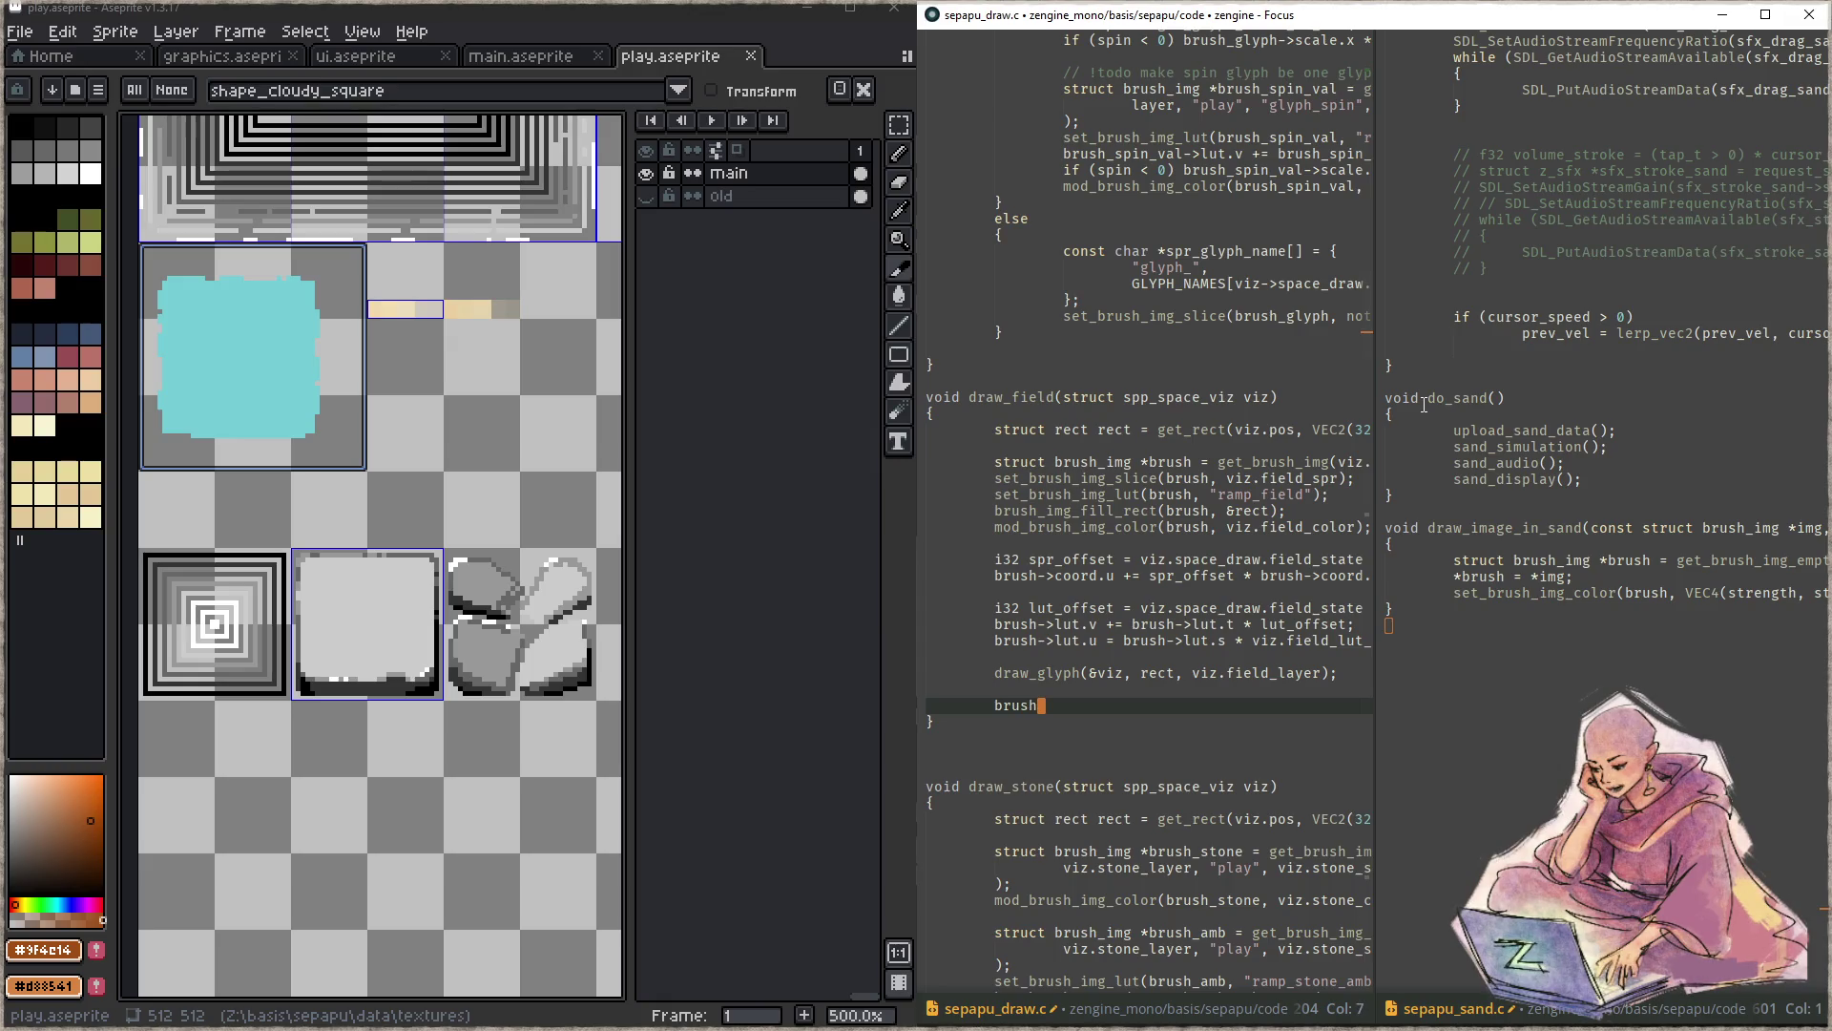
pyautogui.write('.')
pyautogui.press('BackSpace')
pyautogui.press('BackSpace')
pyautogui.press('BackSpace')
pyautogui.press('BackSpace')
pyautogui.write('set_brush_img_slice(brush, ')
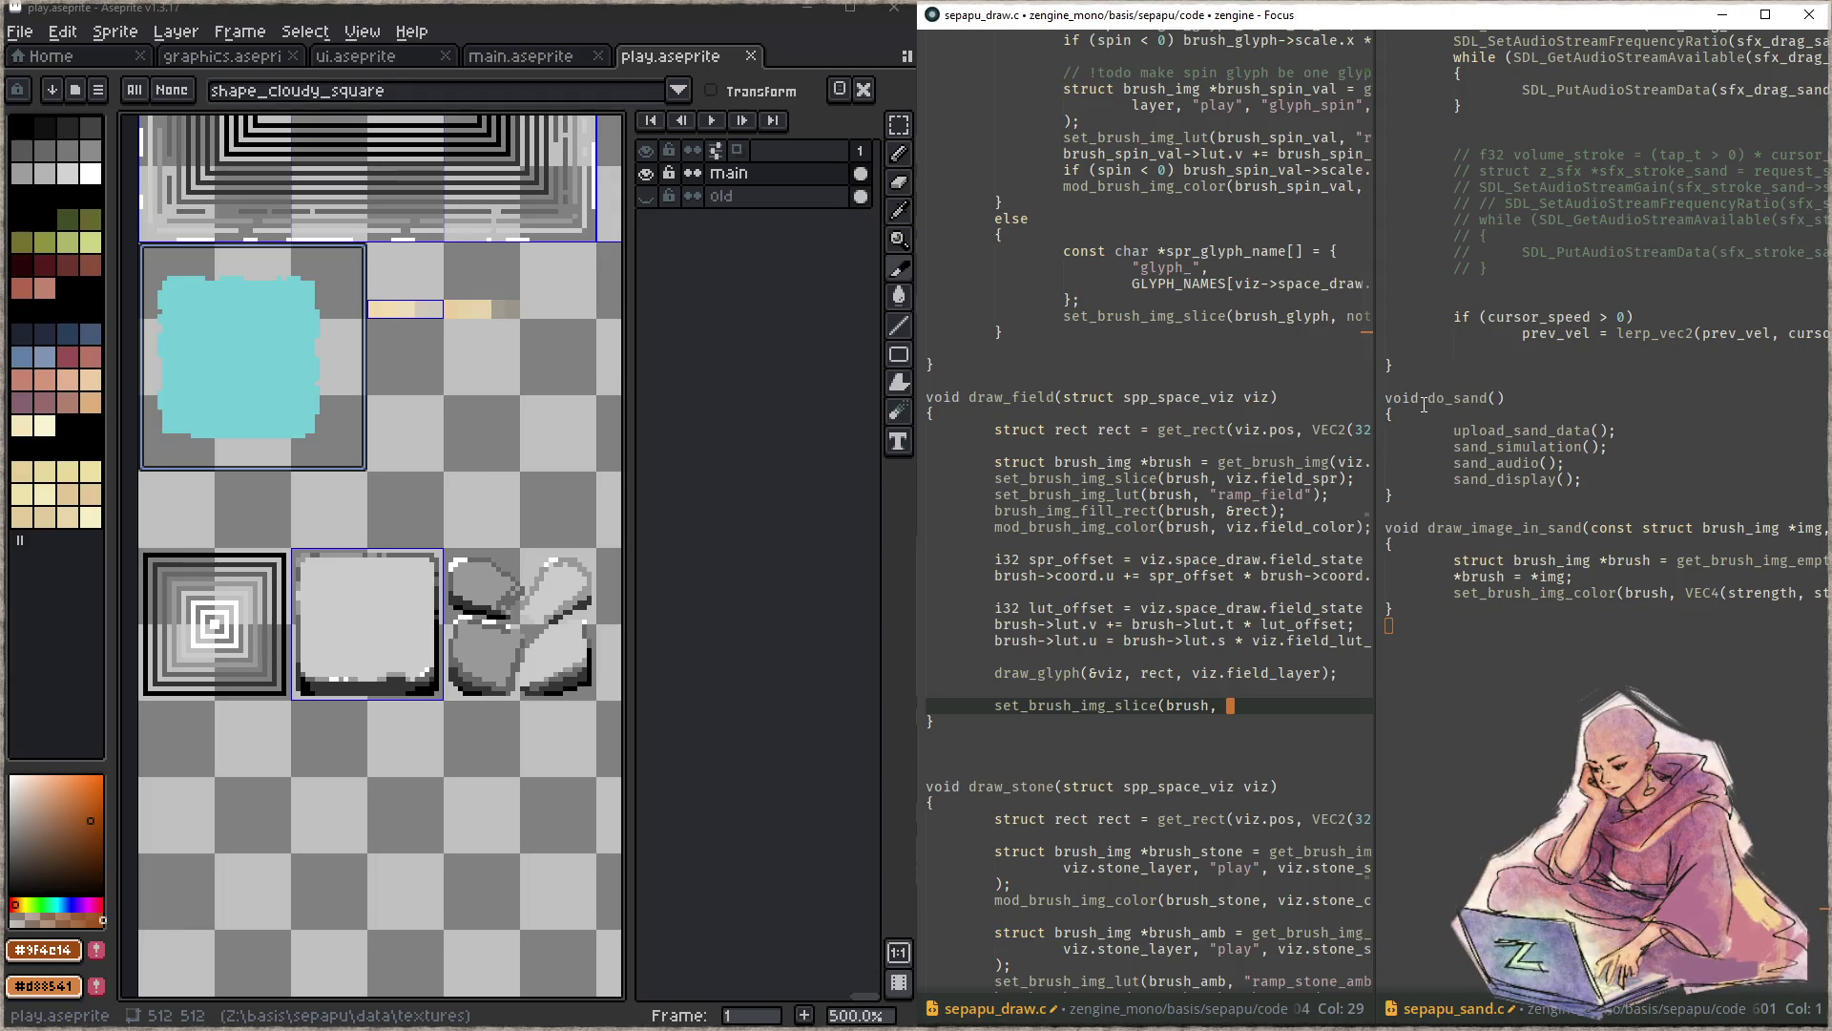
pyautogui.write('"')
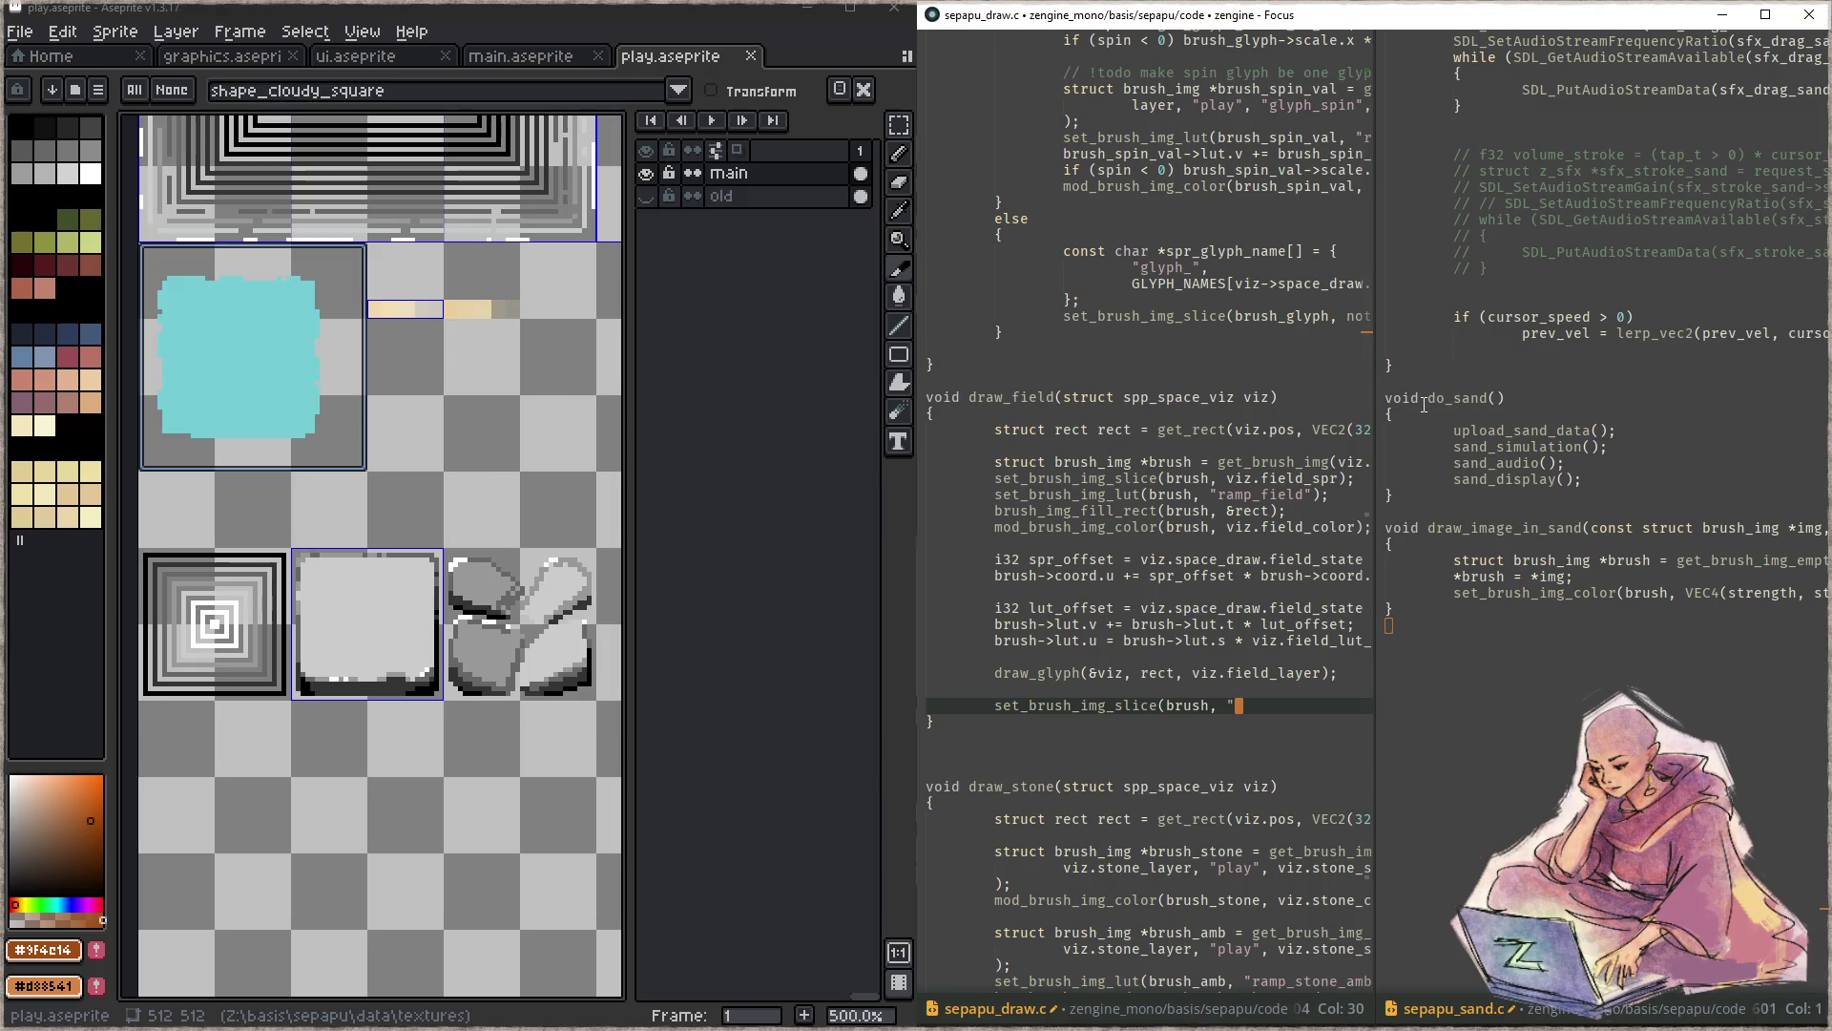
pyautogui.write('shape_cloudy_sq')
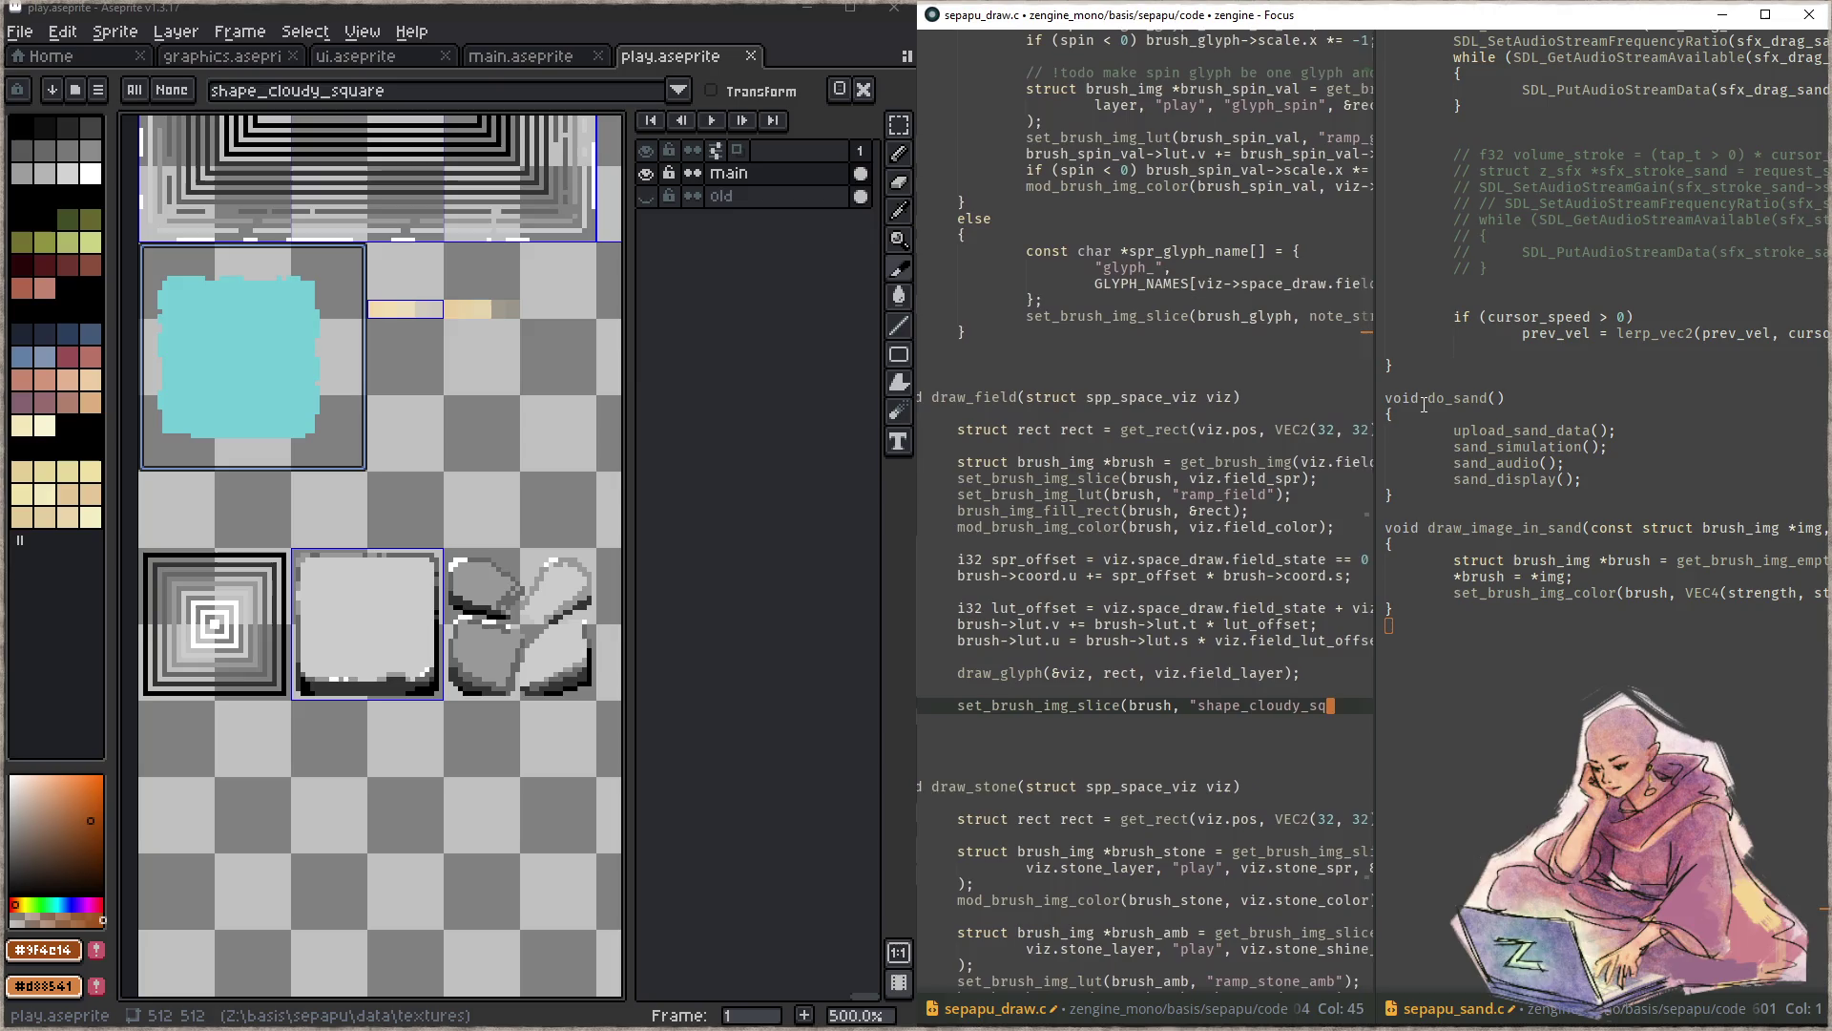
pyautogui.write('uare");')
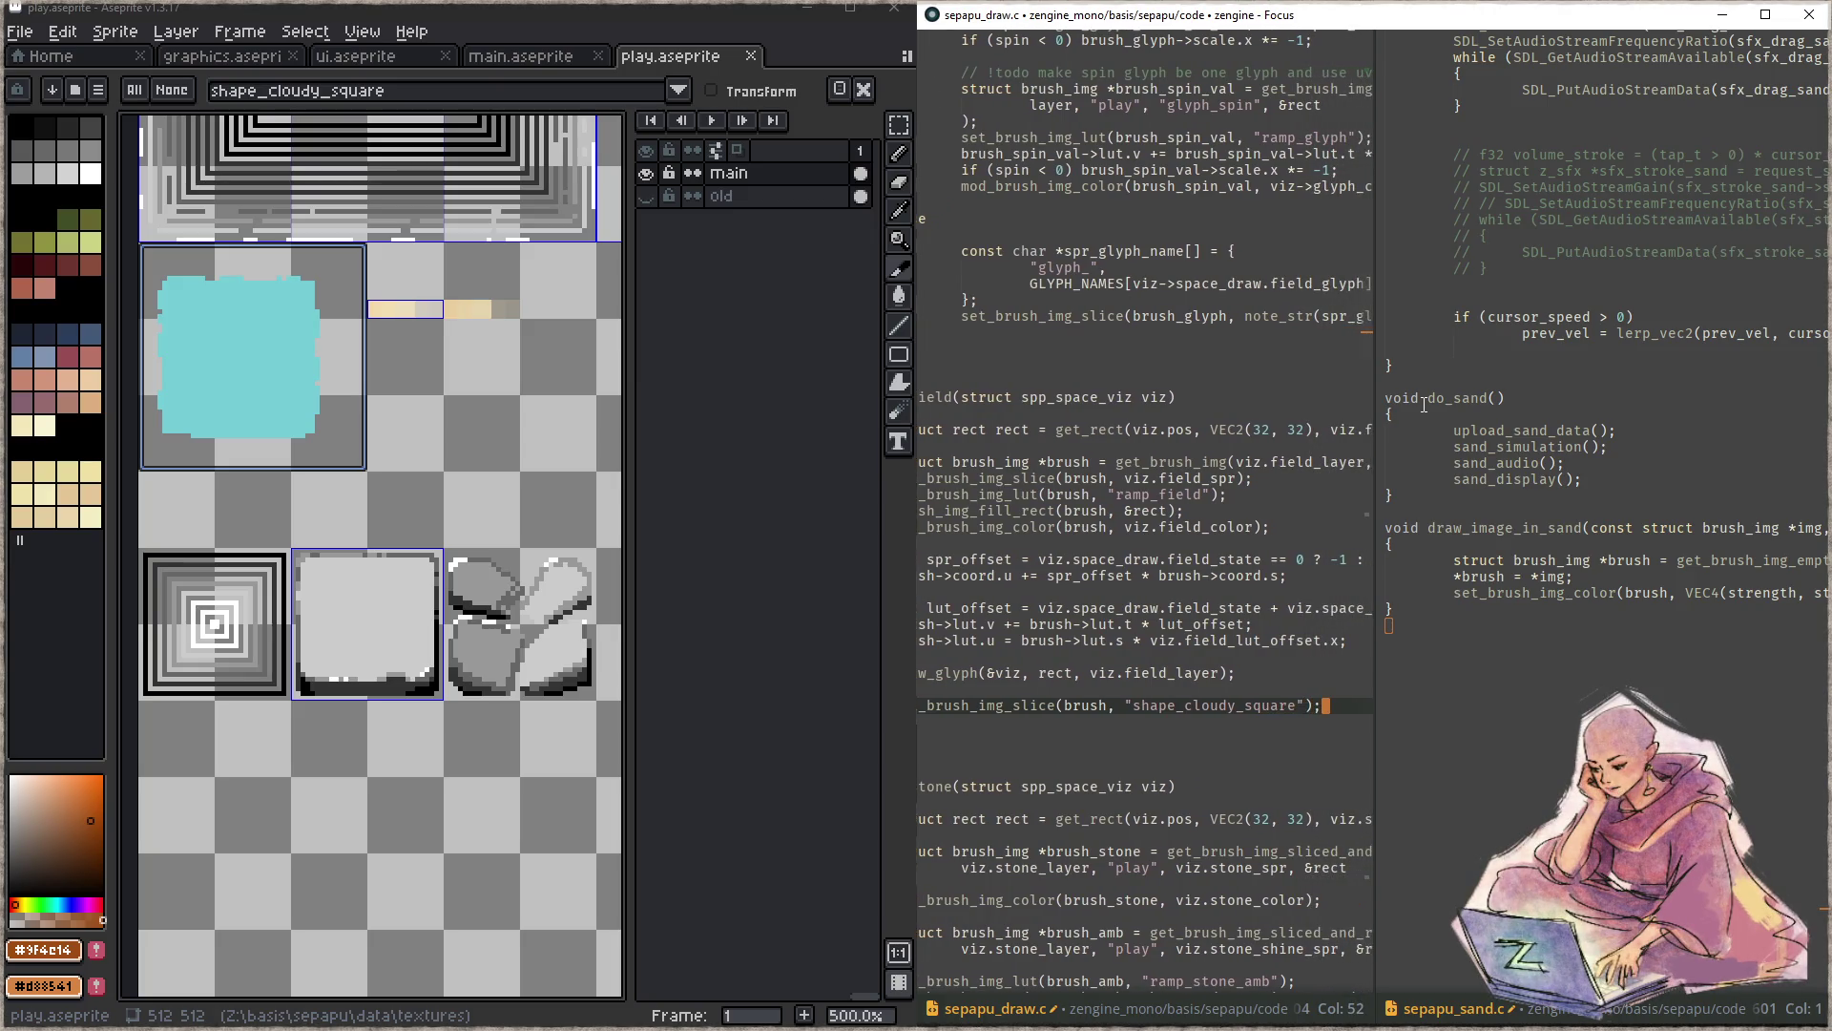
pyautogui.press('Return')
pyautogui.write('draw_image_in_sand(brush, 1.0f);')
# - Save the draw file, build and launch the game
pyautogui.hotkey('ctrl', 's')
pyautogui.press('F5')
pyautogui.press('F6')
pyautogui.press('F5')
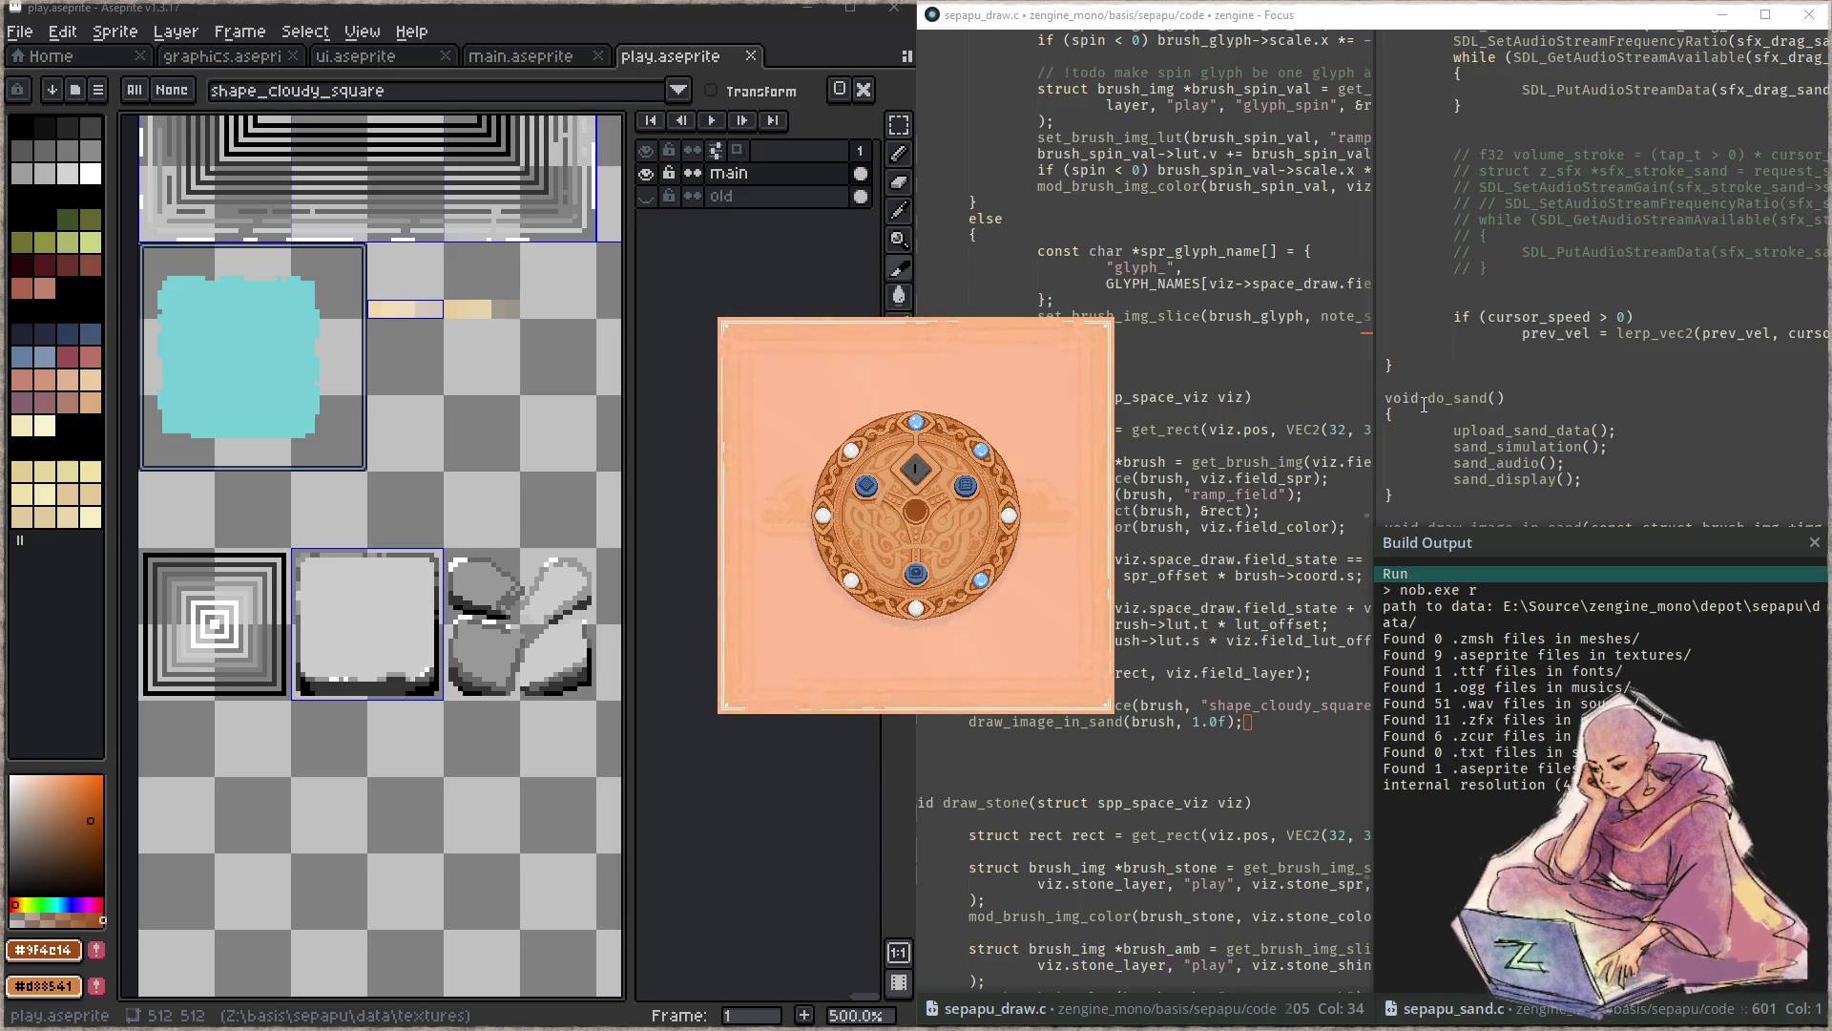
# - View the square puzzle board in the game, close it and return to the slice call in draw_field
pyautogui.click(918, 576)
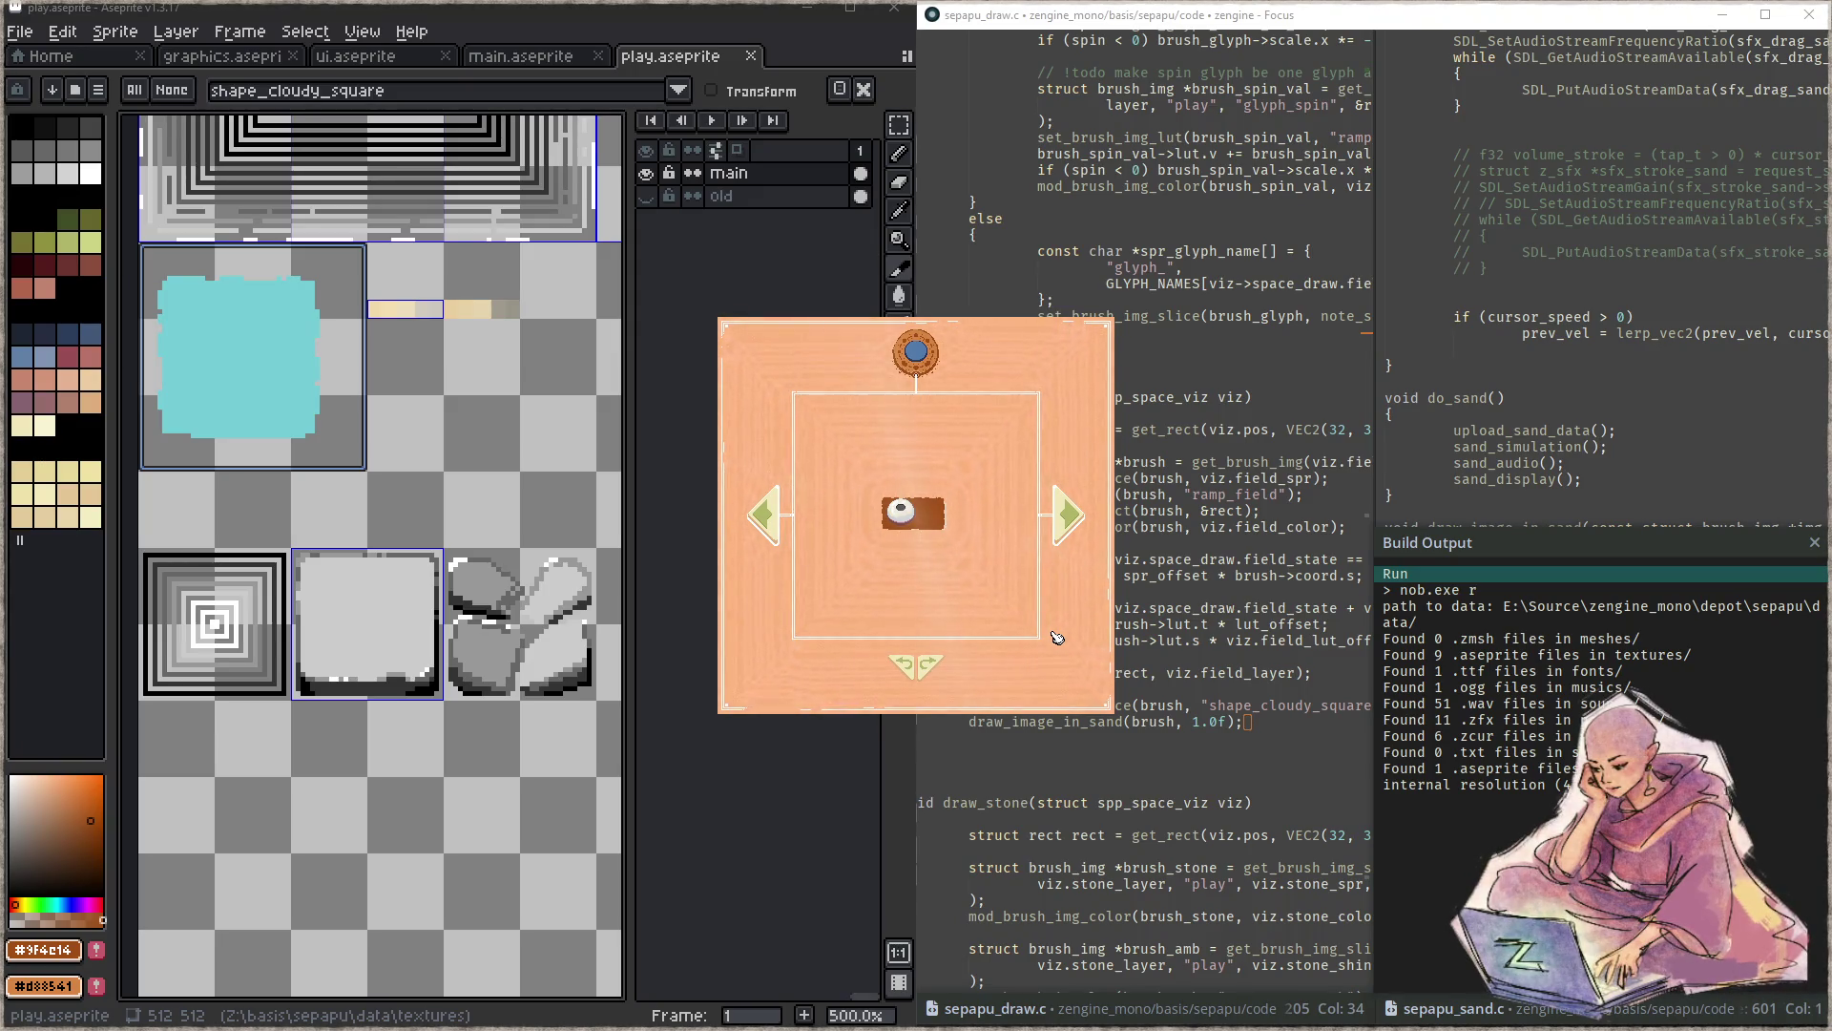
pyautogui.press('Escape')
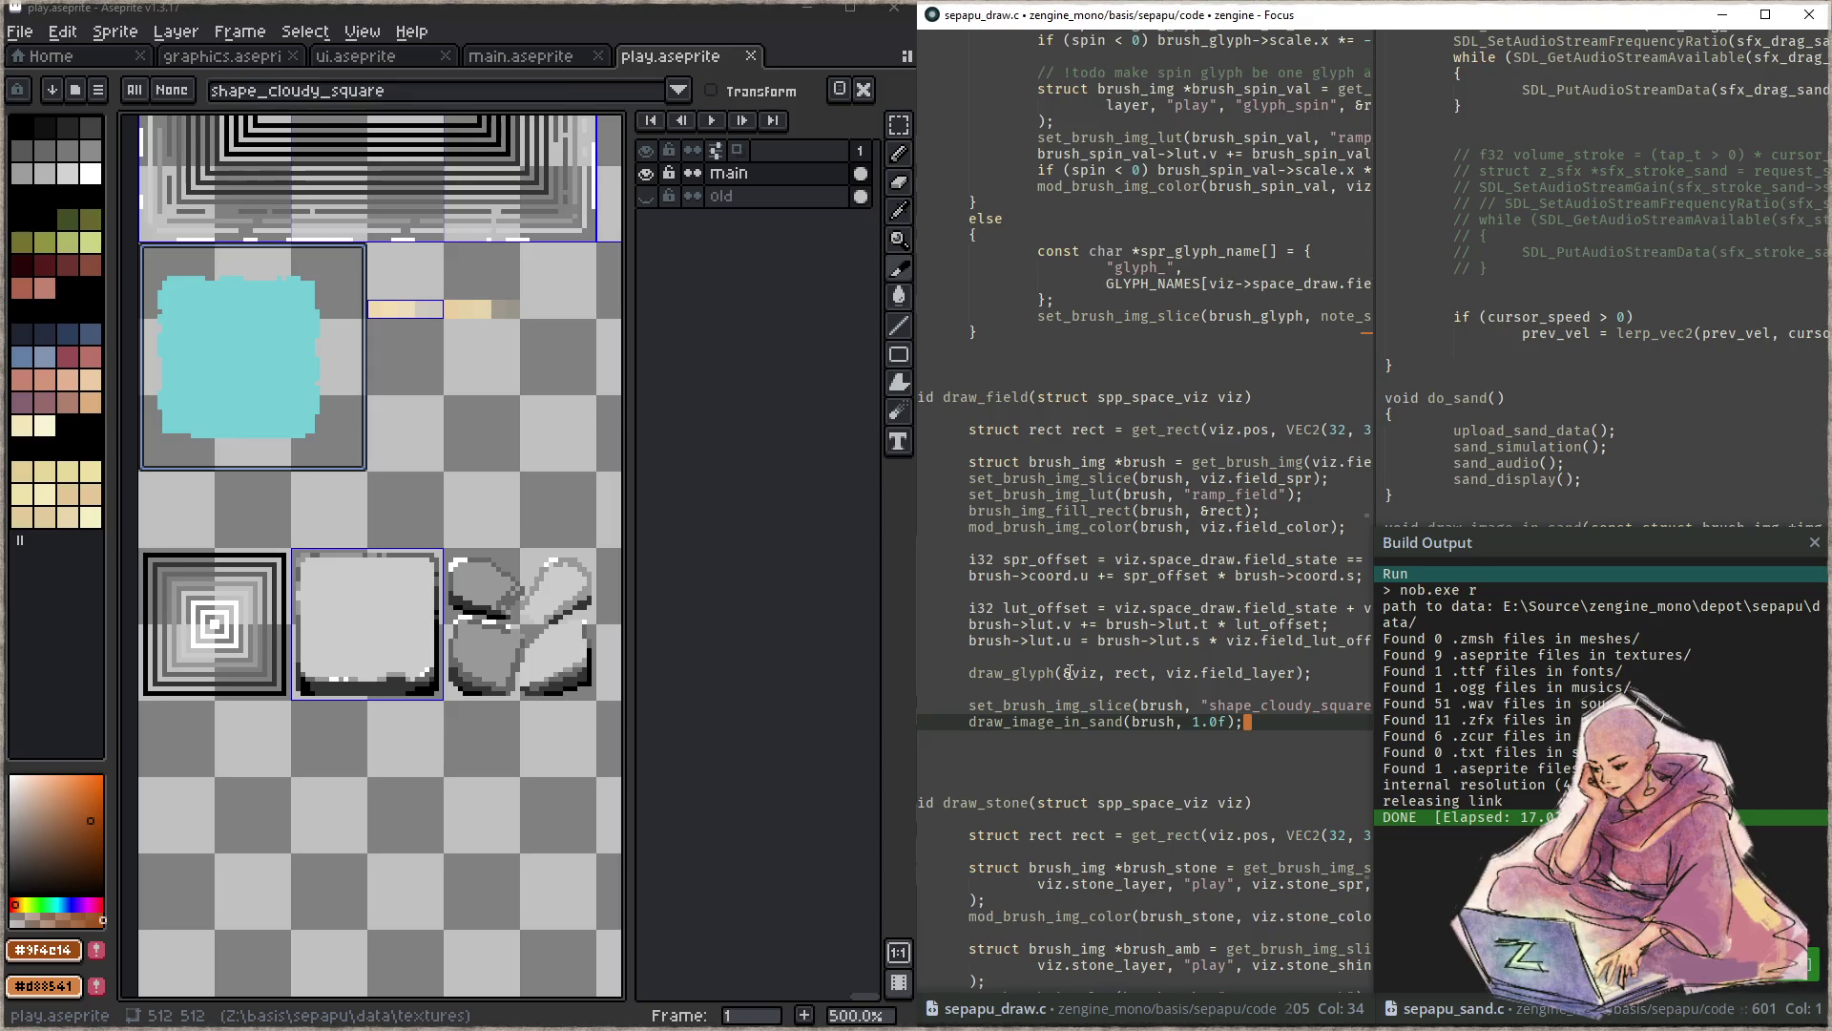
pyautogui.click(1263, 706)
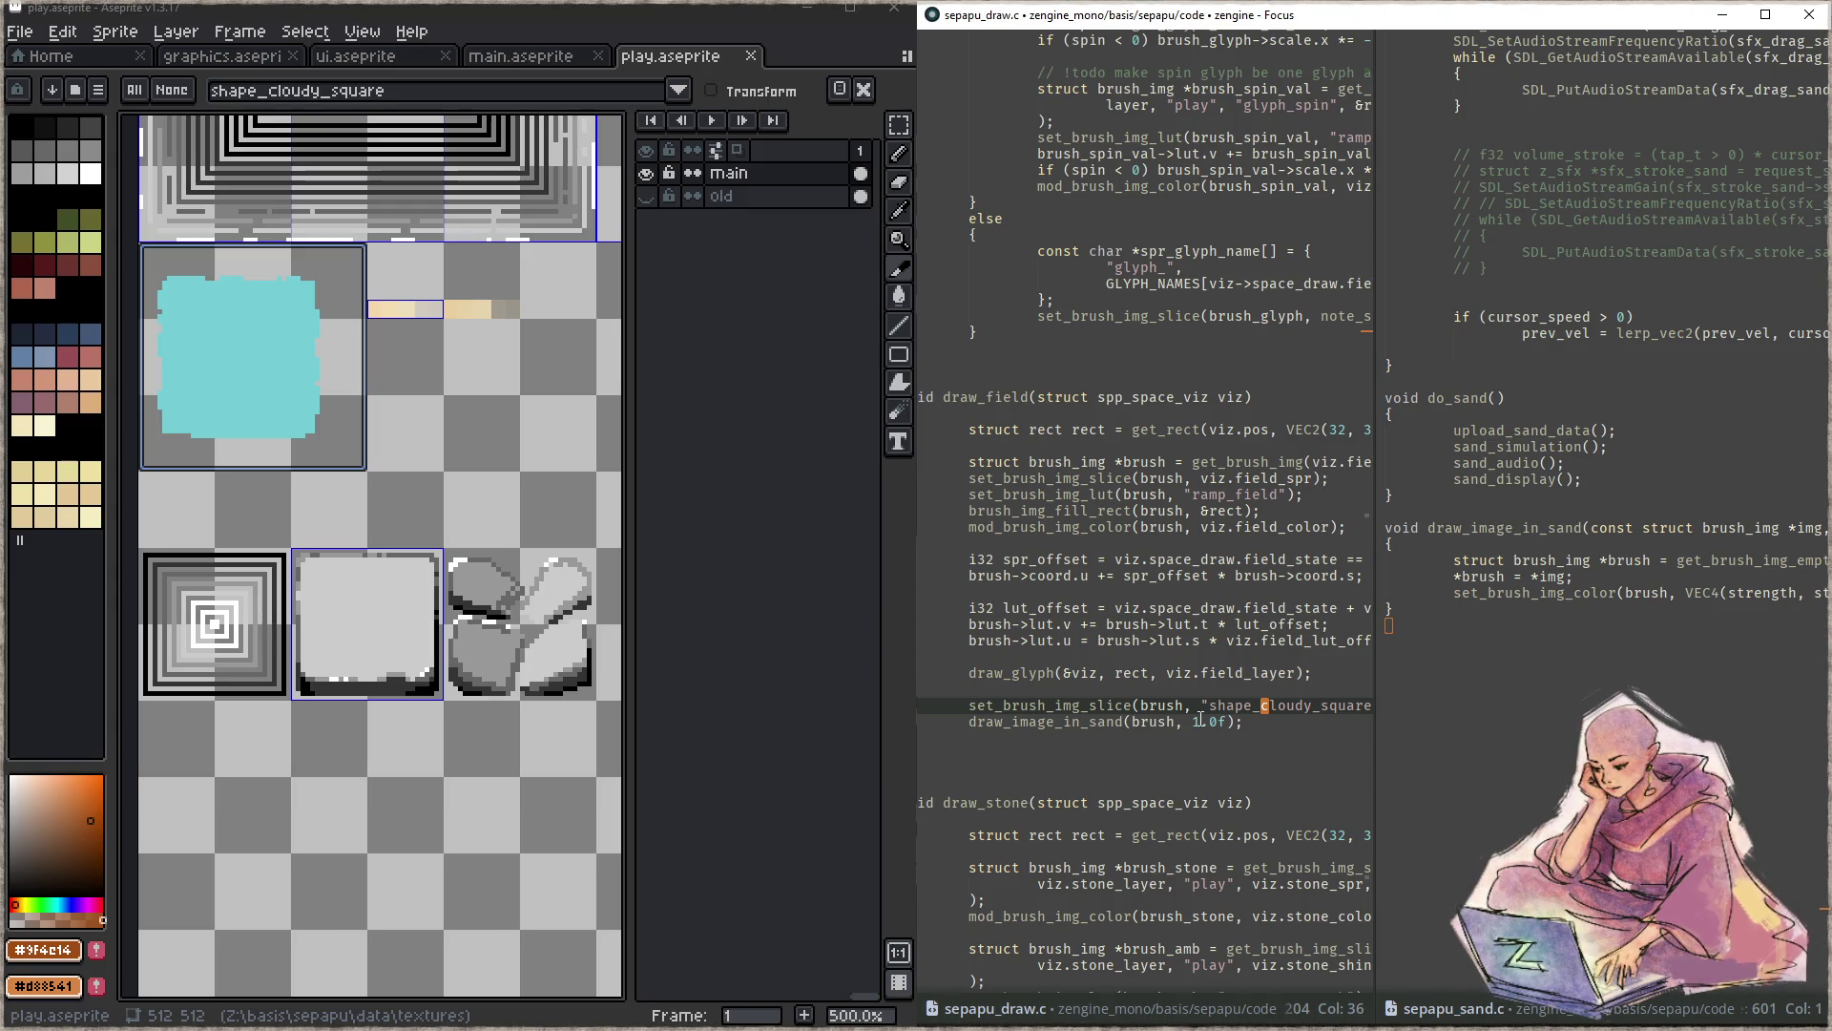
pyautogui.click(1180, 689)
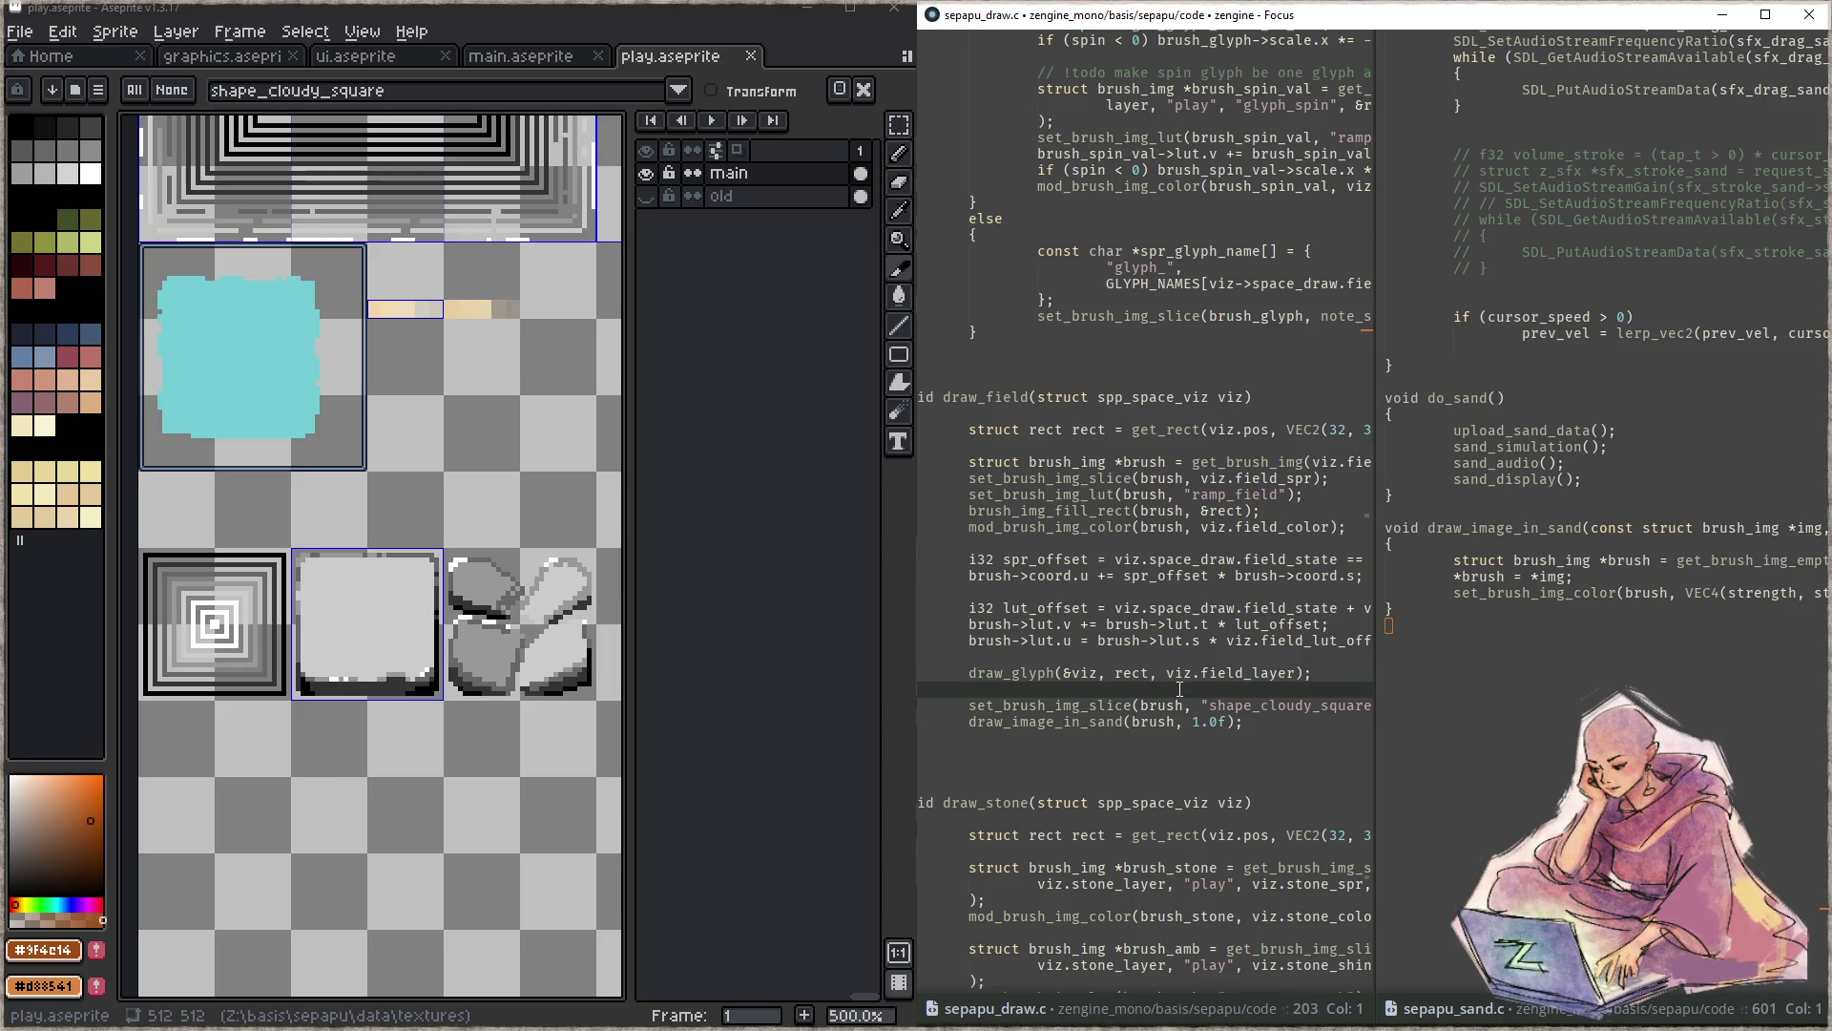
# - Declare brush_copy = &brush, rename brush to brush_copy in both sand calls and rebuild
pyautogui.press('Return')
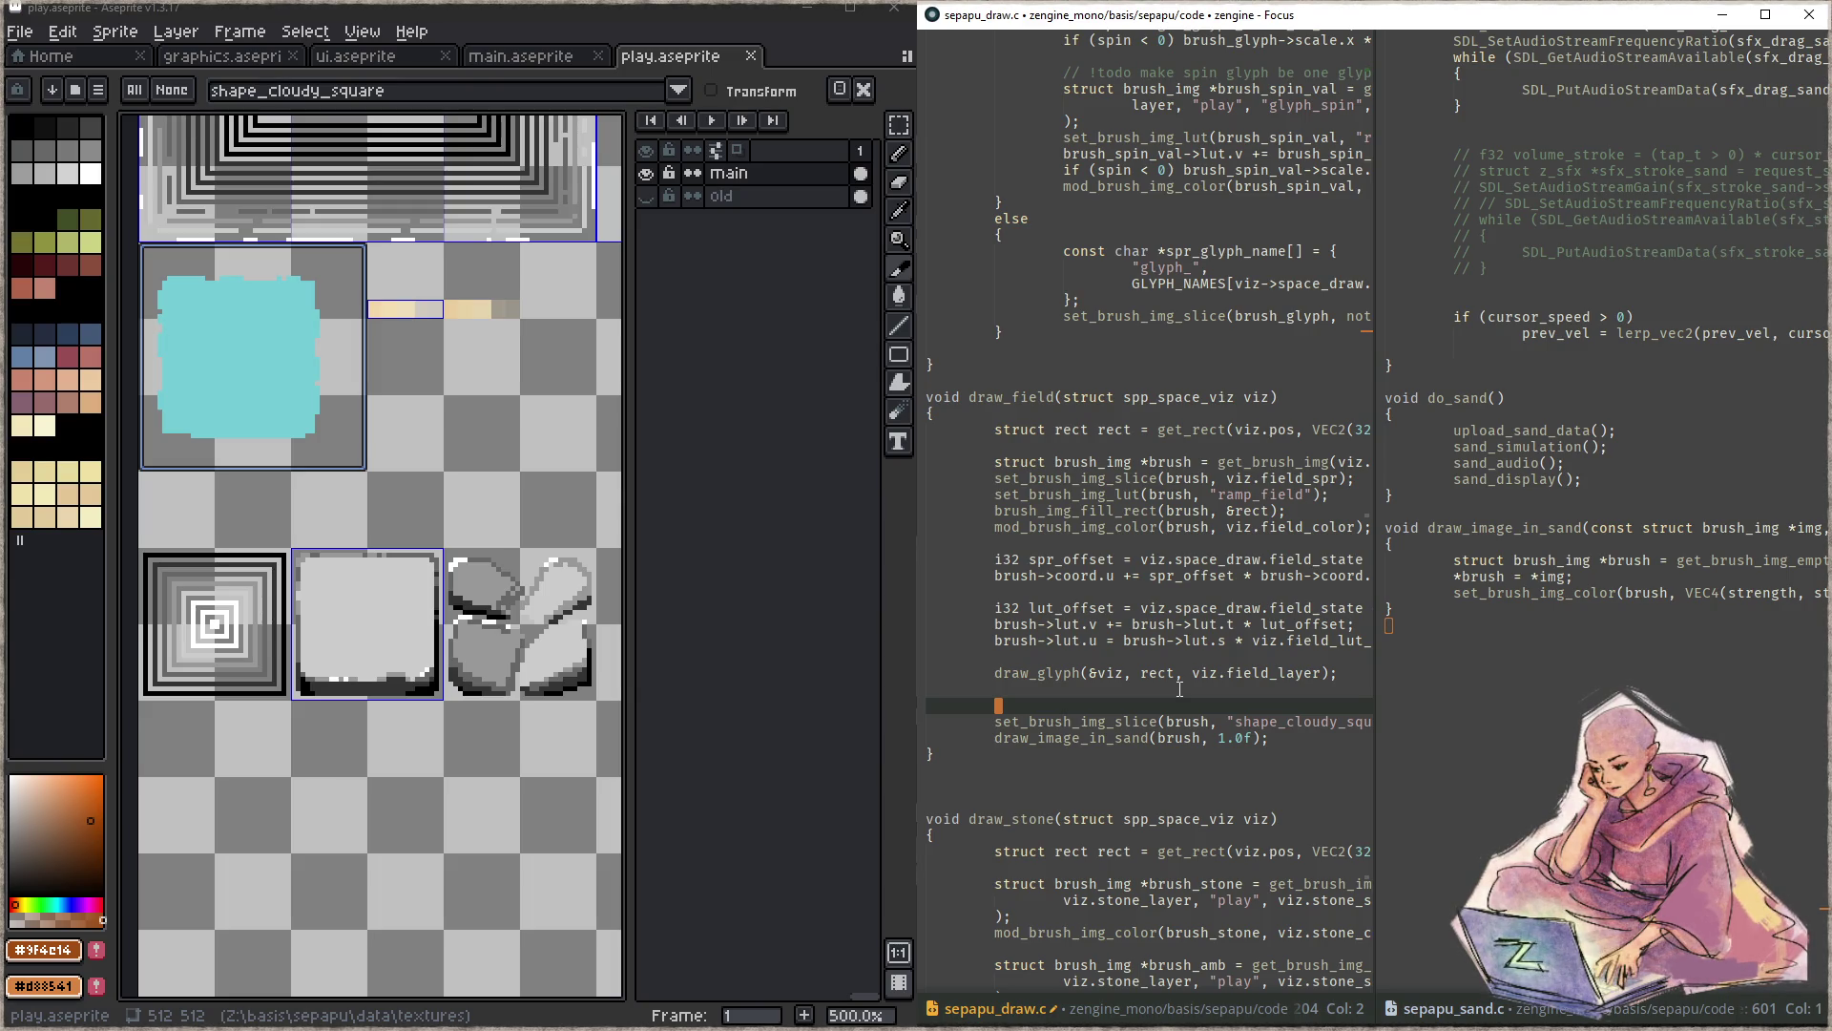
pyautogui.write('struct bush_img')
pyautogui.write('sh_copy = ')
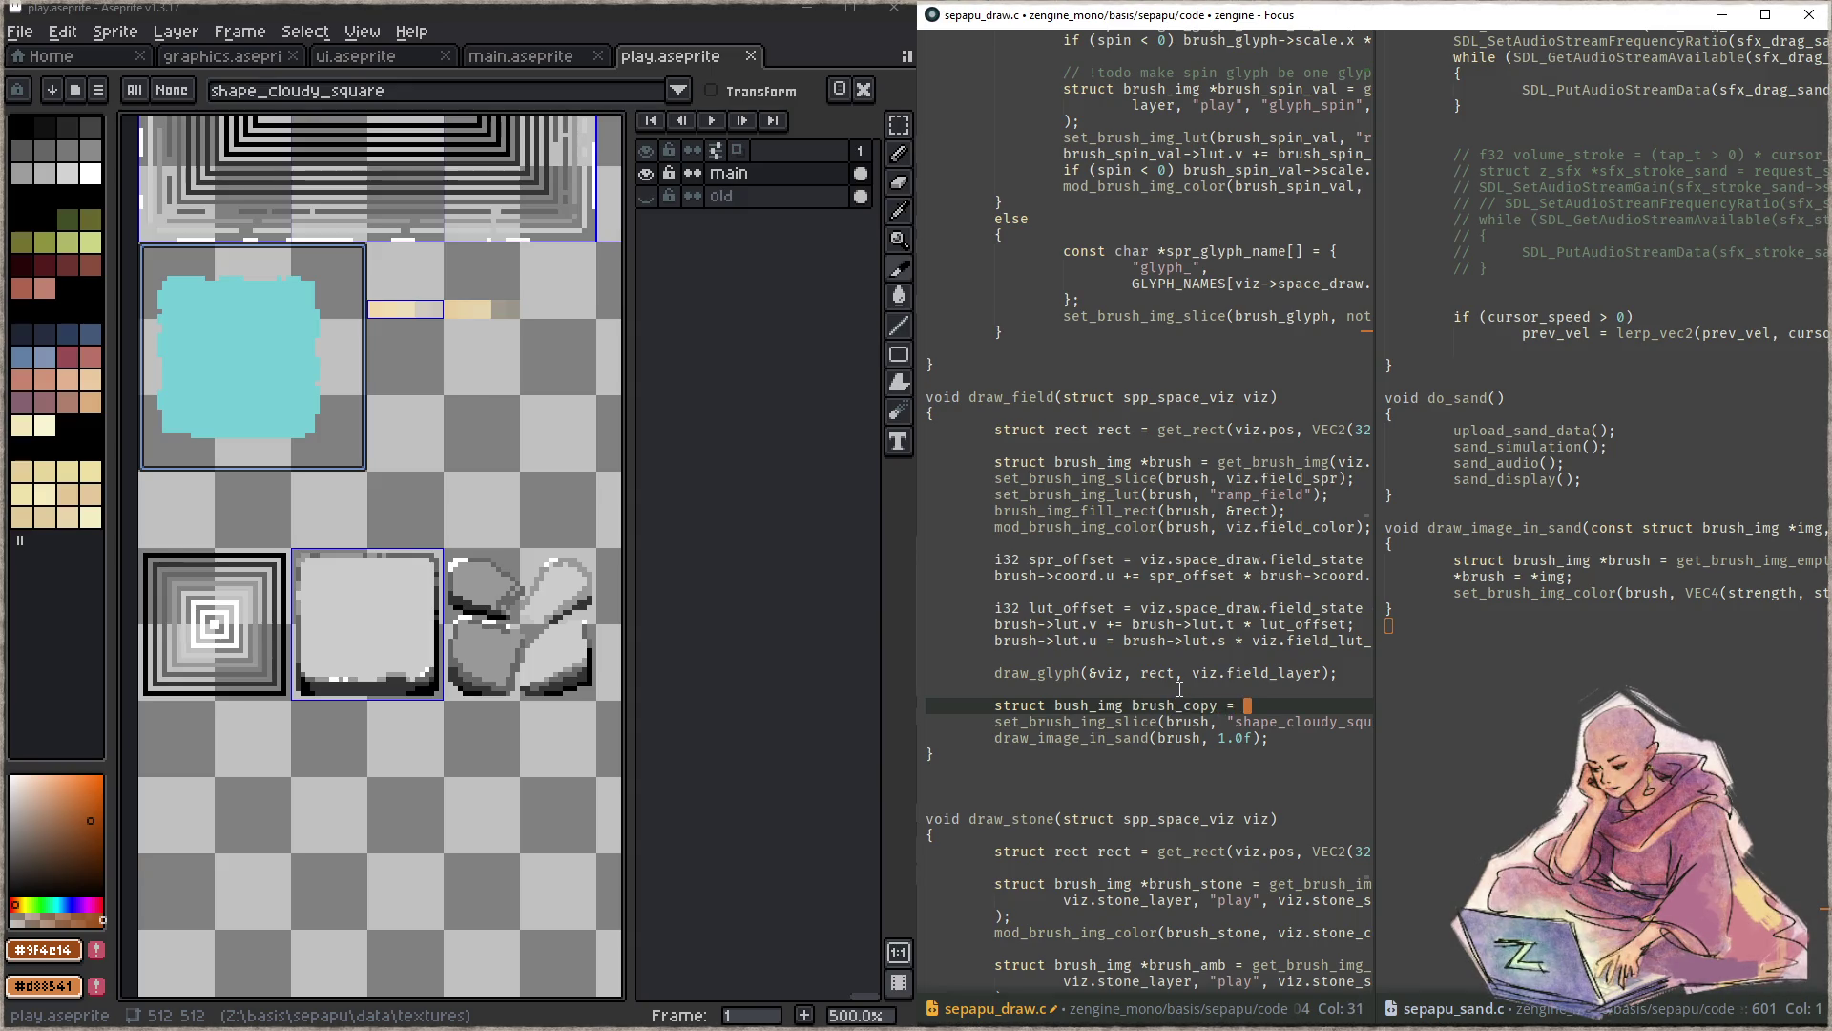
pyautogui.write('&brush;')
pyautogui.hotkey('ctrl', 'Left')
pyautogui.hotkey('ctrl', 'Left')
pyautogui.press('Down')
pyautogui.press('Right')
pyautogui.press('Right')
pyautogui.hotkey('ctrl', 'd')
pyautogui.hotkey('ctrl', 'd')
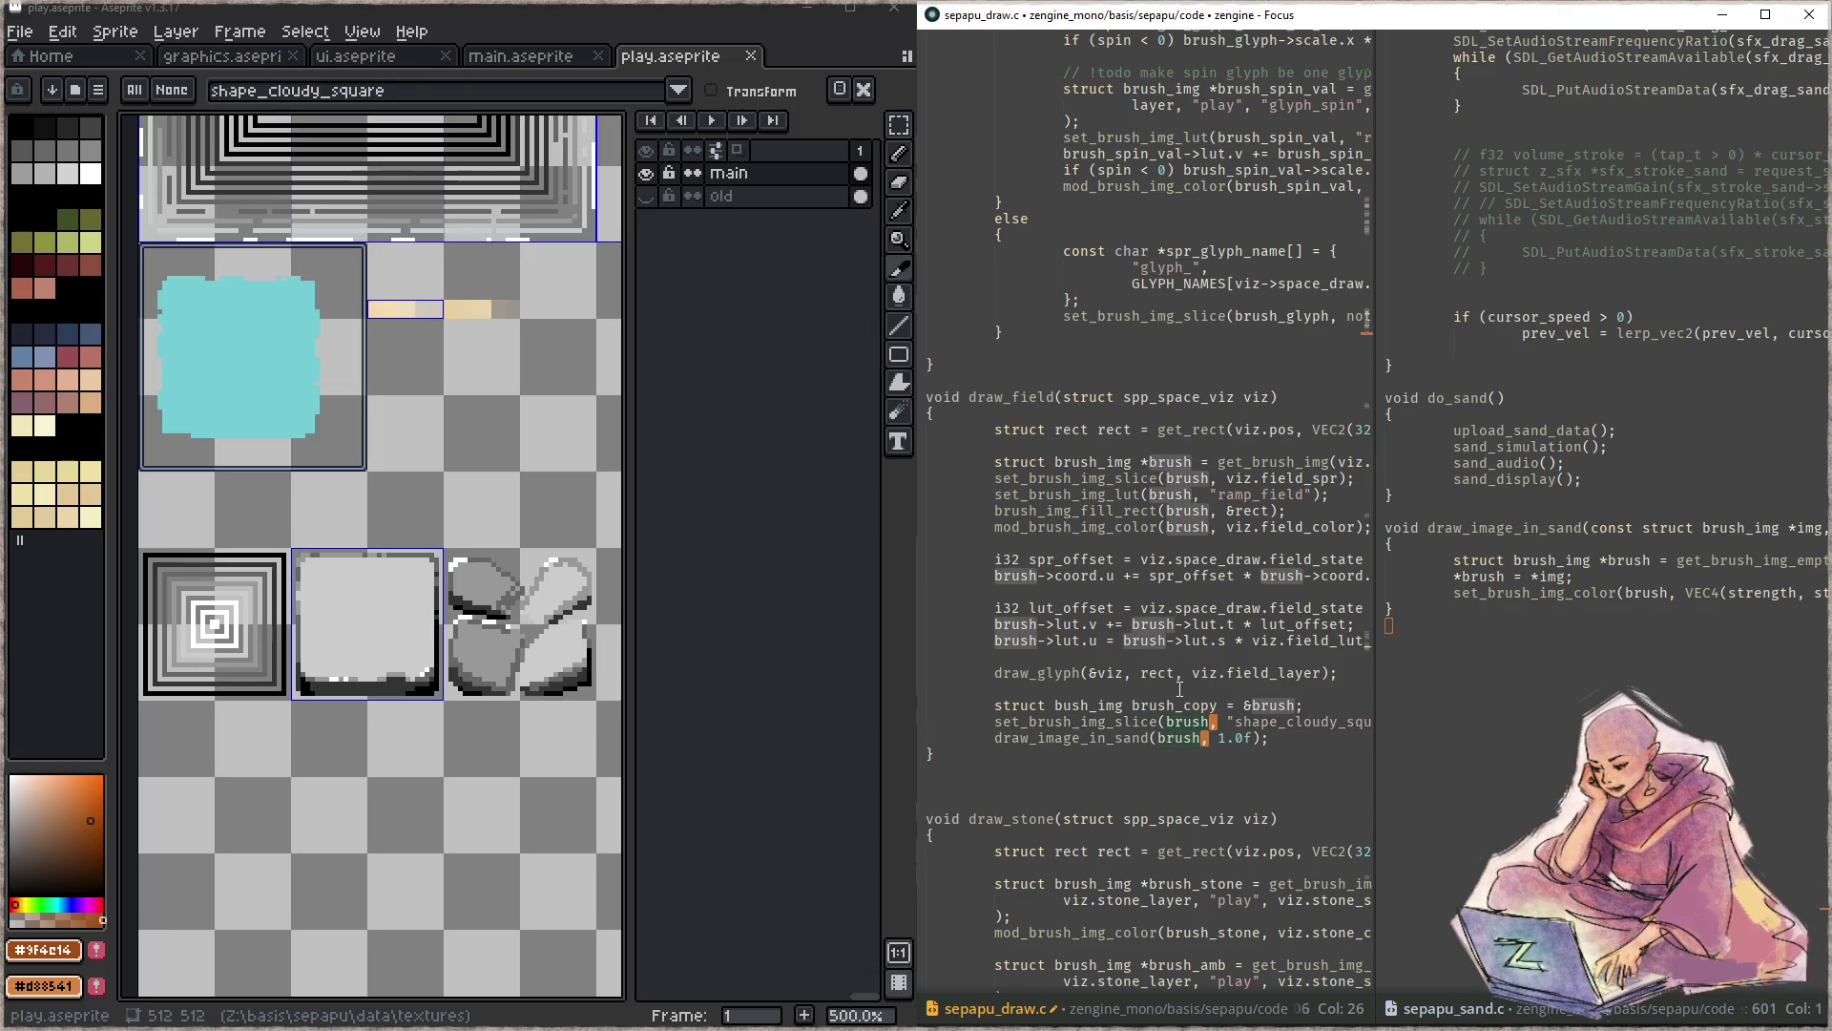
pyautogui.write('brush_copy')
pyautogui.press('F5')
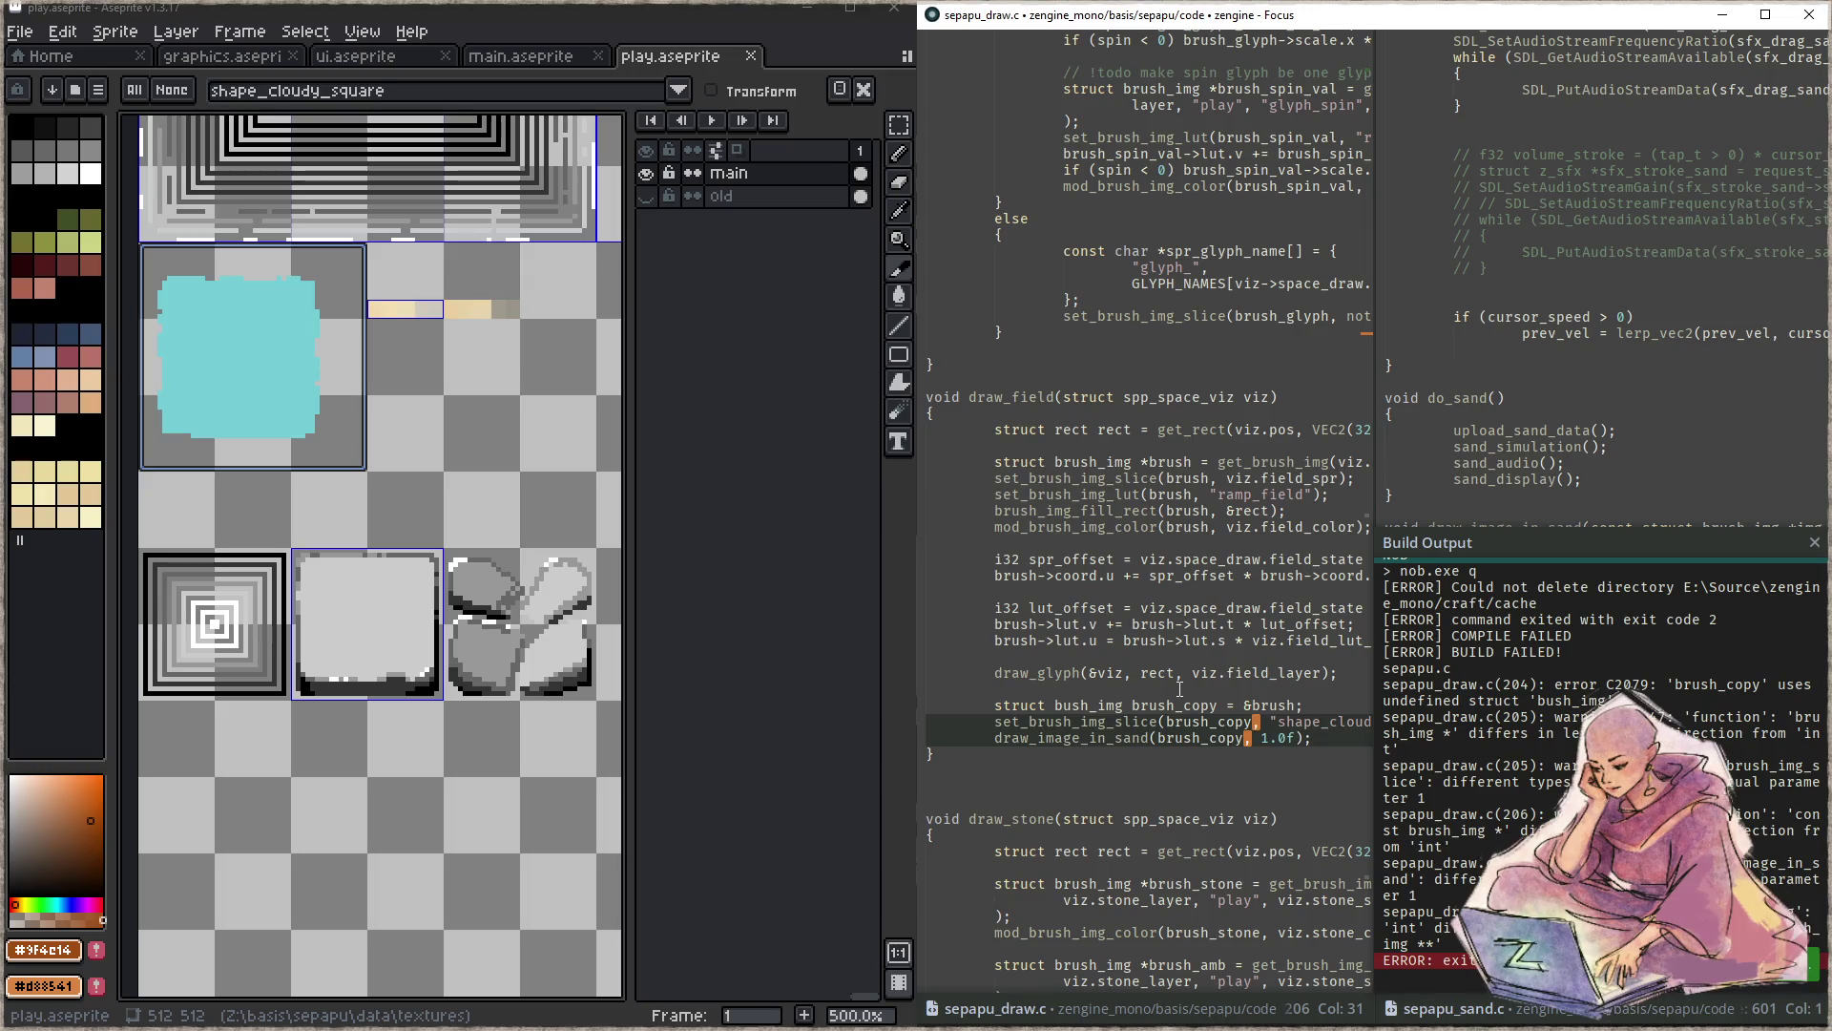
# - Fix the bush_img typo and rebuild
pyautogui.press('Escape')
pyautogui.press('Up')
pyautogui.press('Up')
pyautogui.press('Left')
pyautogui.press('Left')
pyautogui.press('Left')
pyautogui.press('Left')
pyautogui.press('Left')
pyautogui.press('Left')
pyautogui.press('Left')
pyautogui.press('Left')
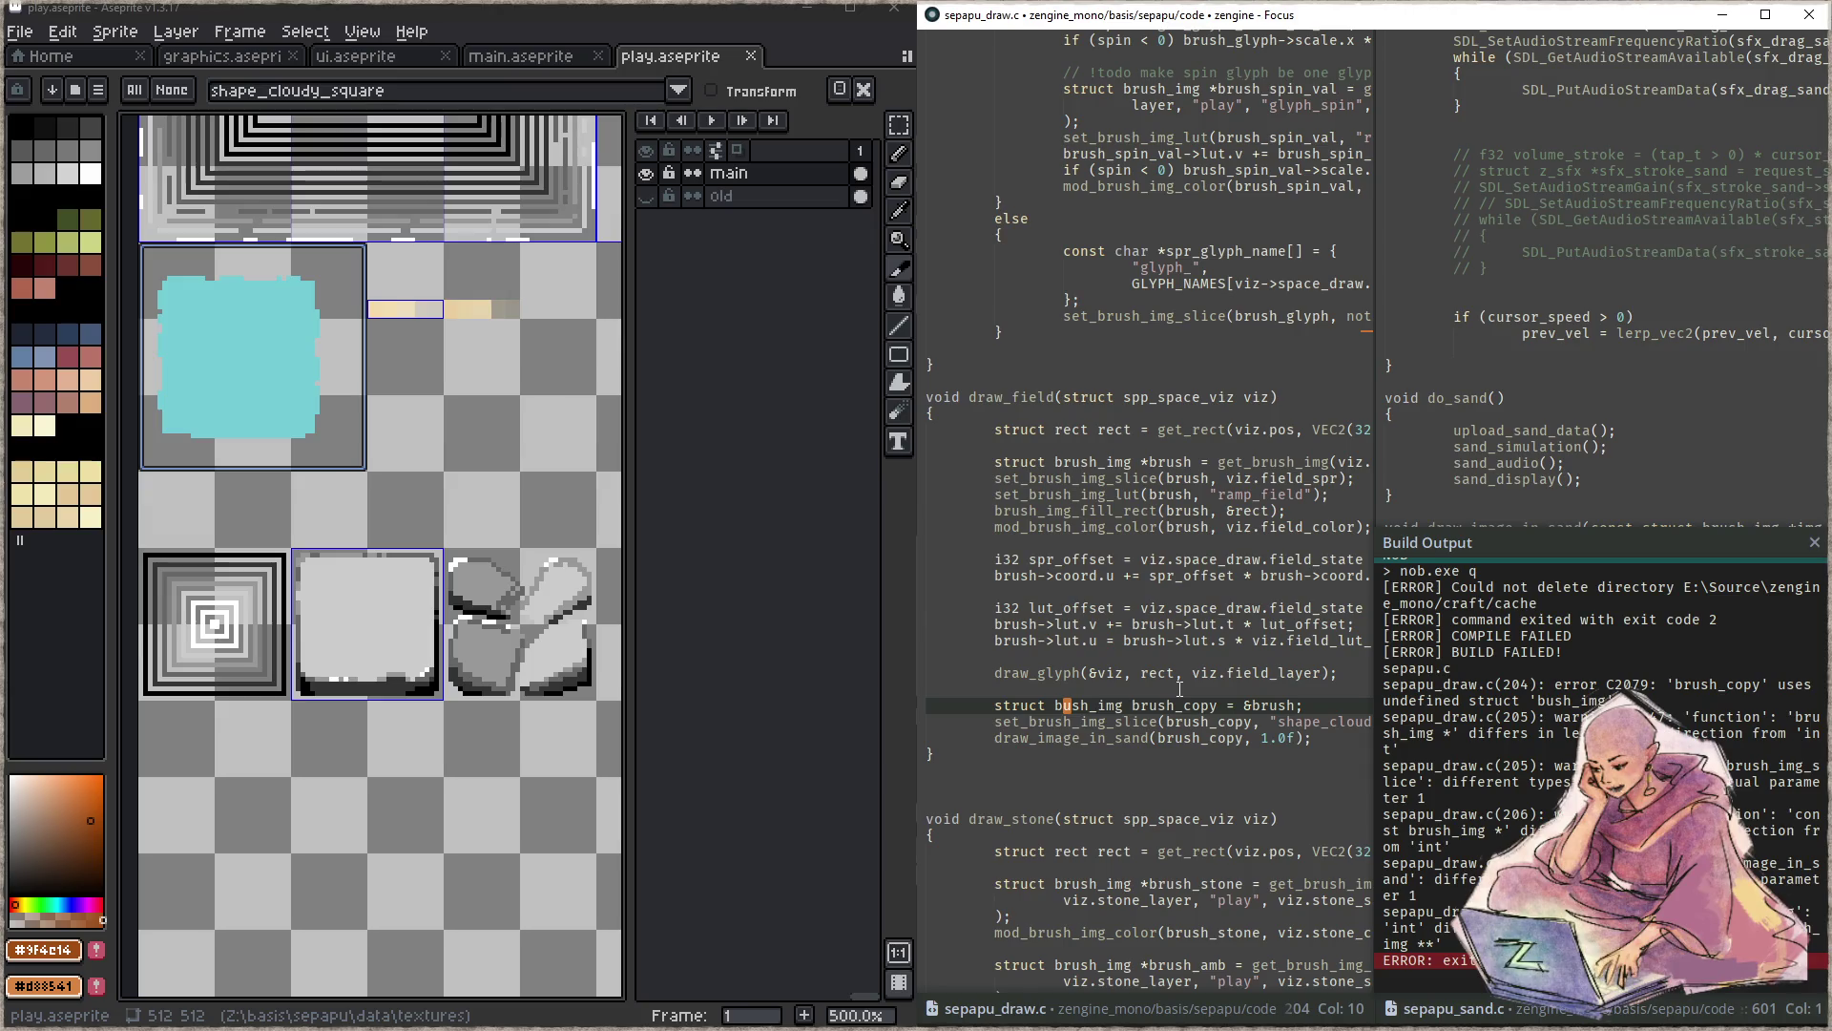
pyautogui.write('r')
pyautogui.write('u')
pyautogui.press('F5')
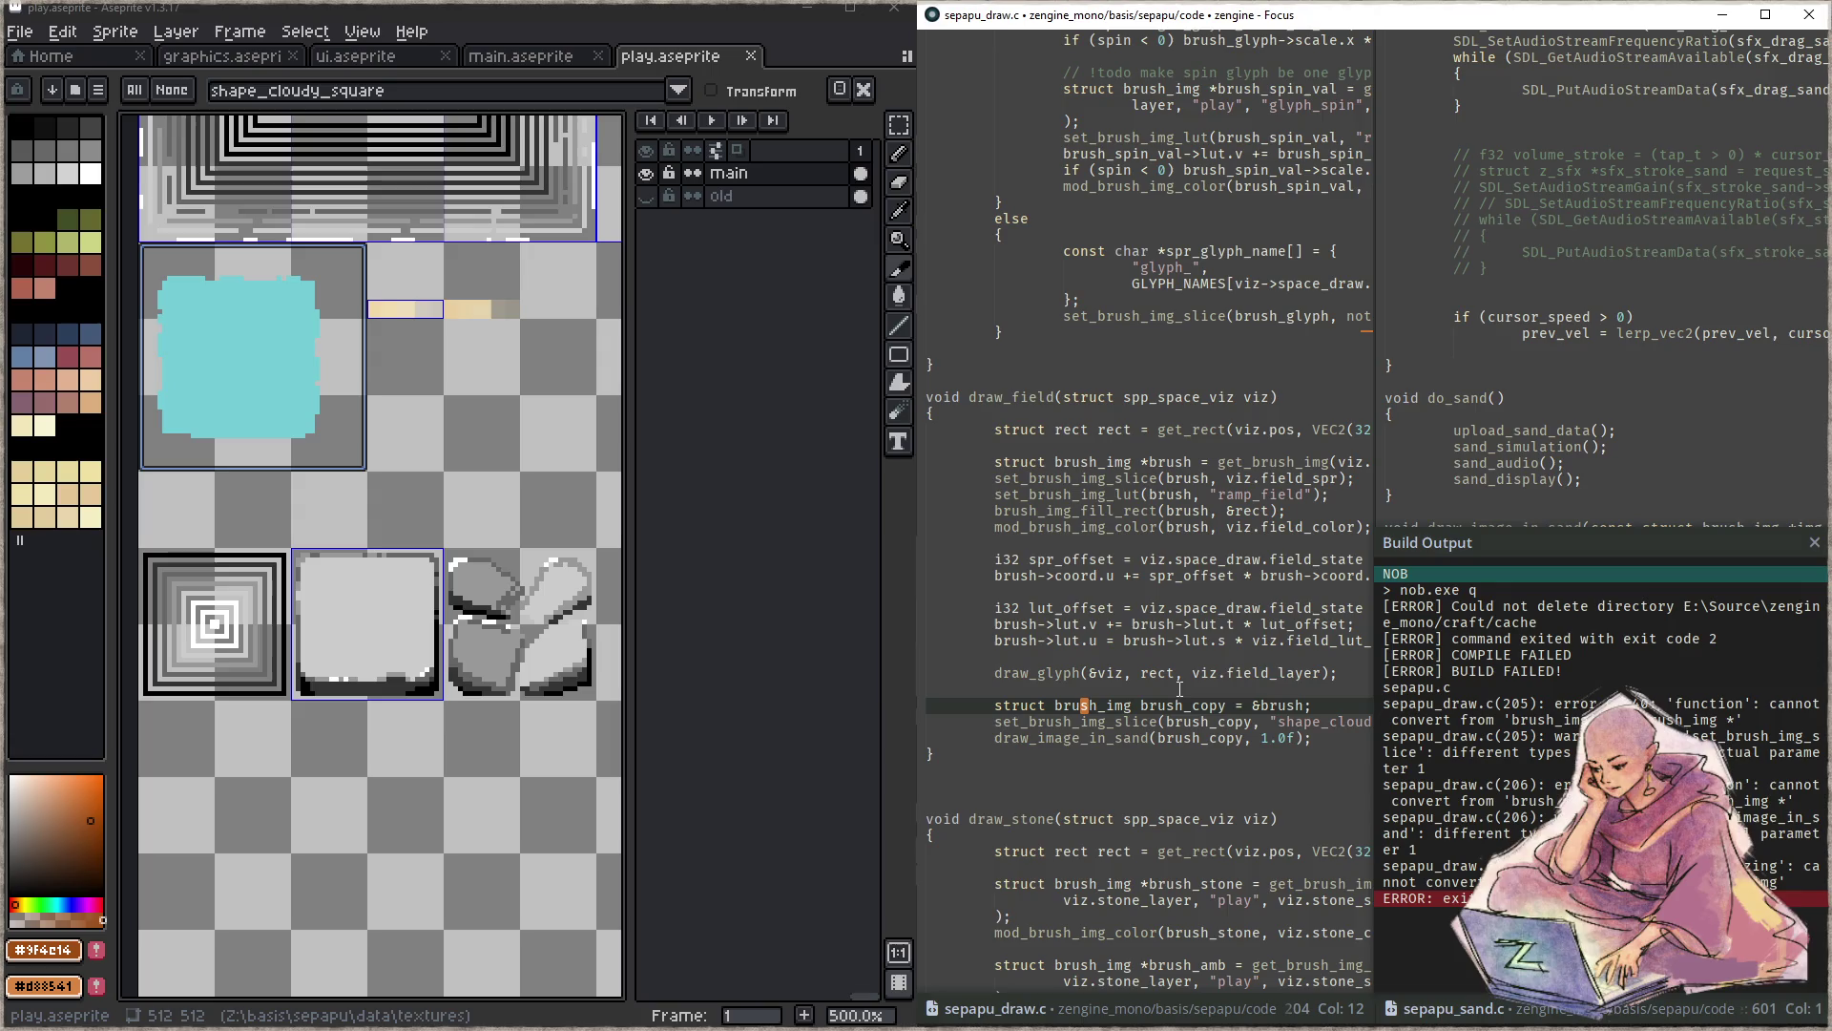
# - Try & and dereference variants of the brush_copy arguments, rebuilding after each
pyautogui.press('Down')
pyautogui.hotkey('ctrl', 'Right')
pyautogui.press('Down')
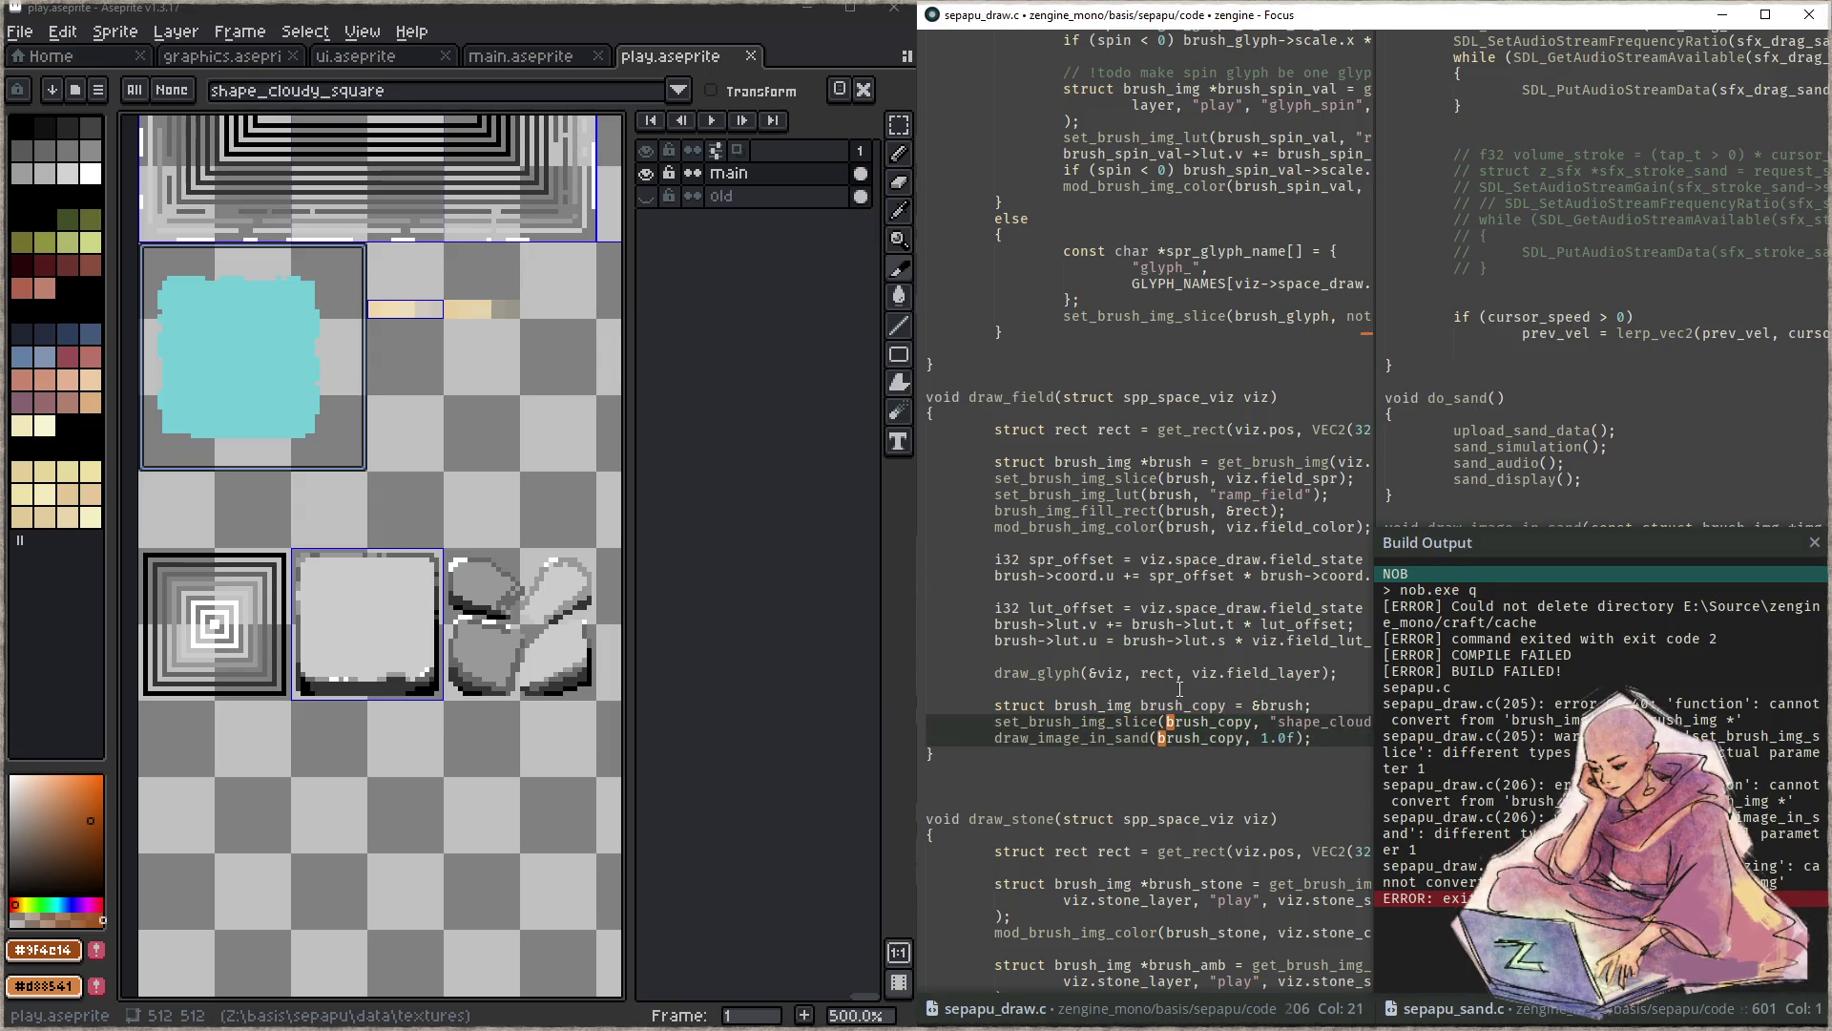
pyautogui.write('&')
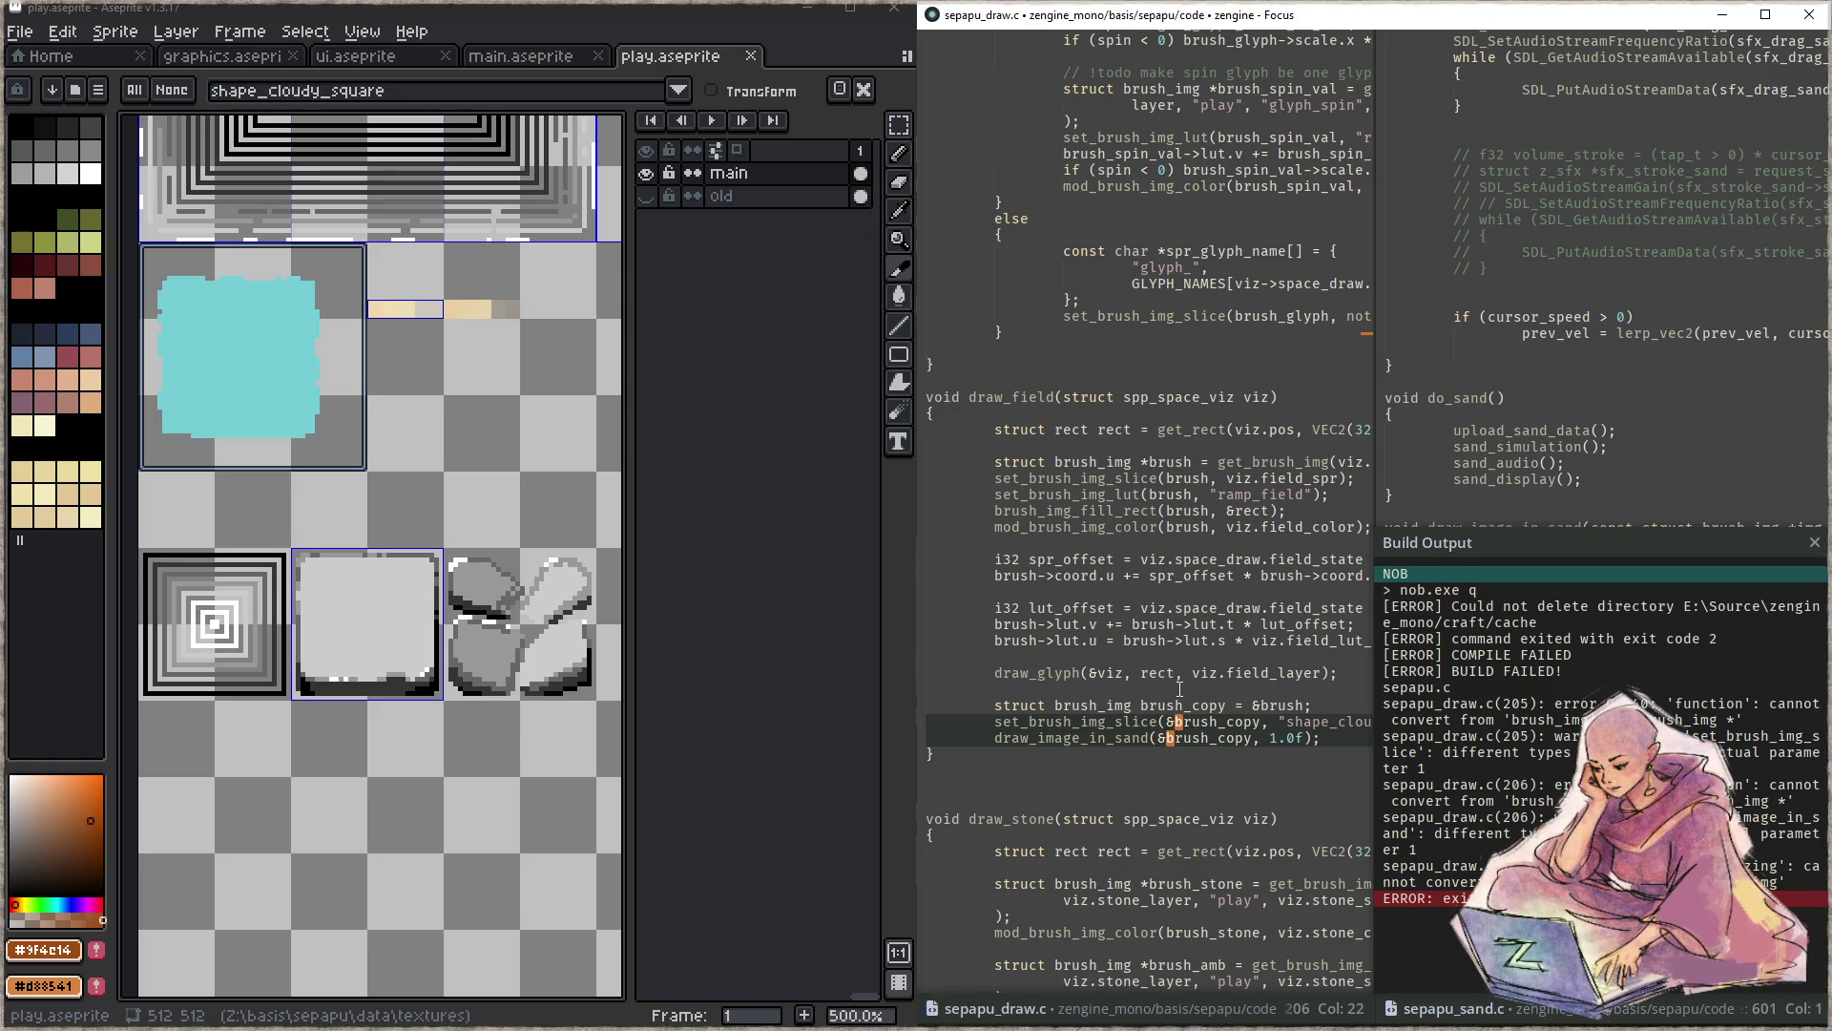
pyautogui.press('F5')
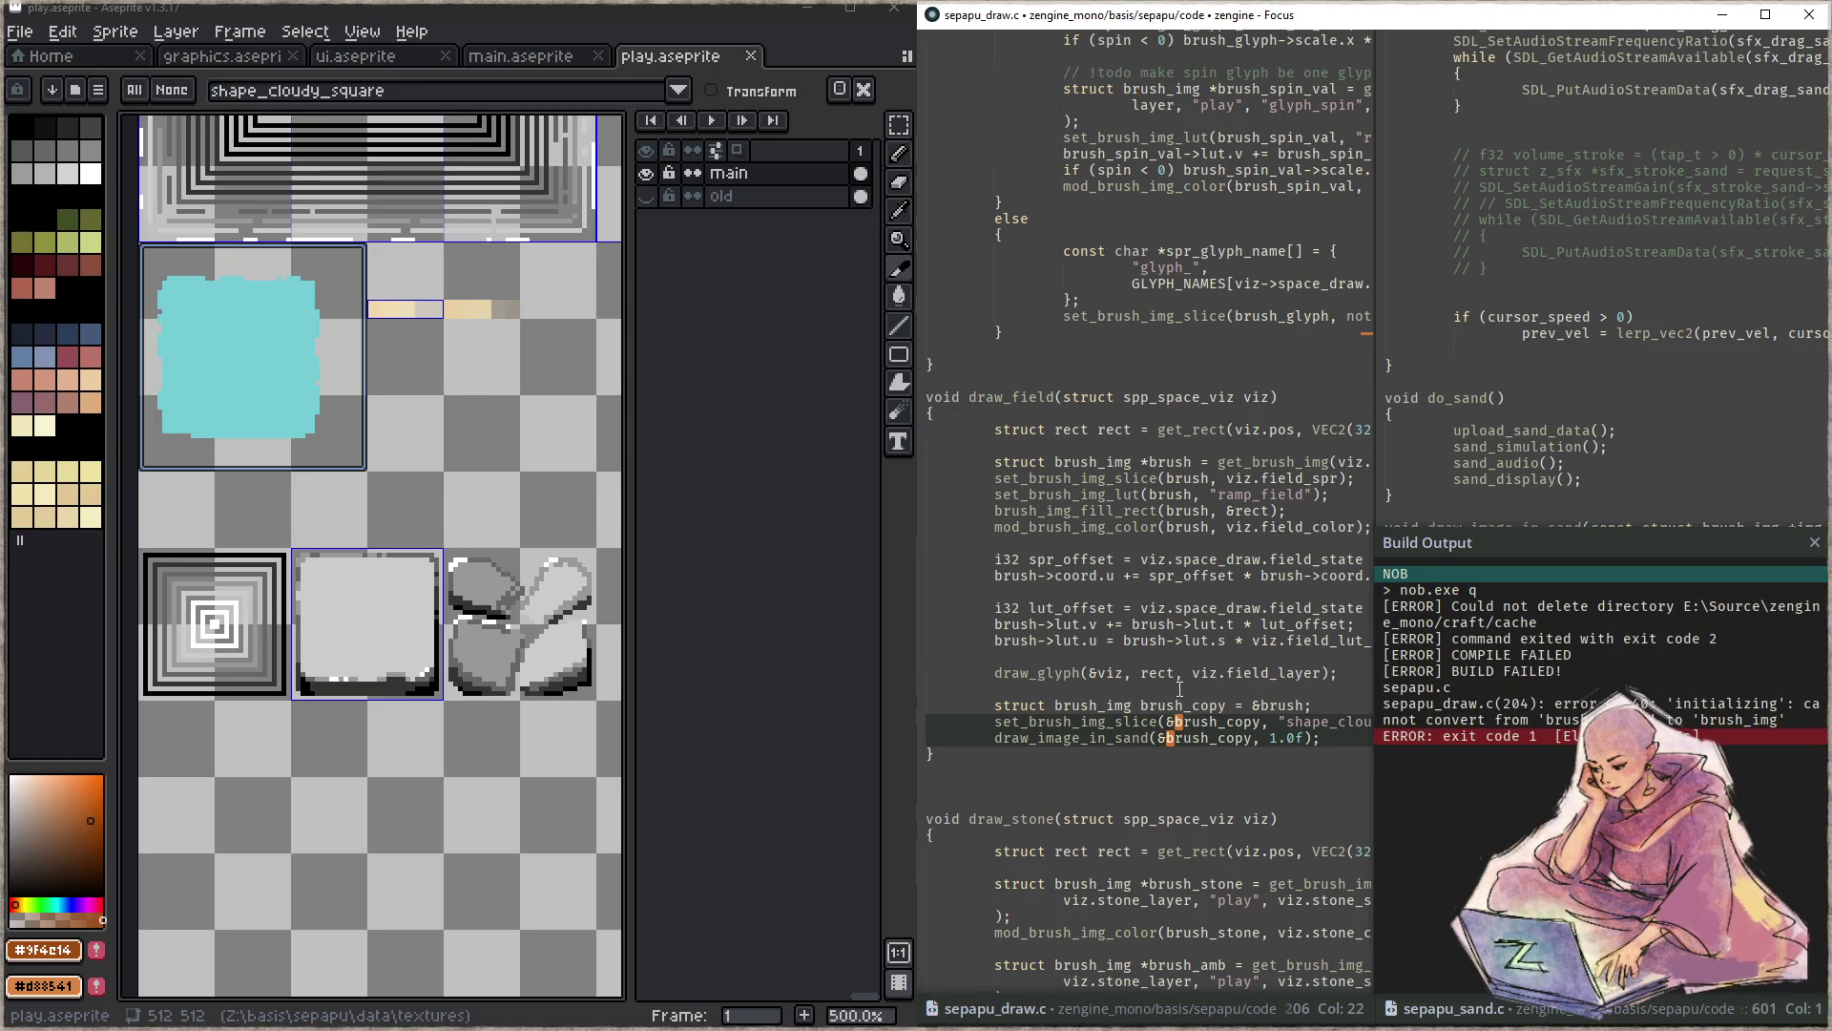
pyautogui.press('Escape')
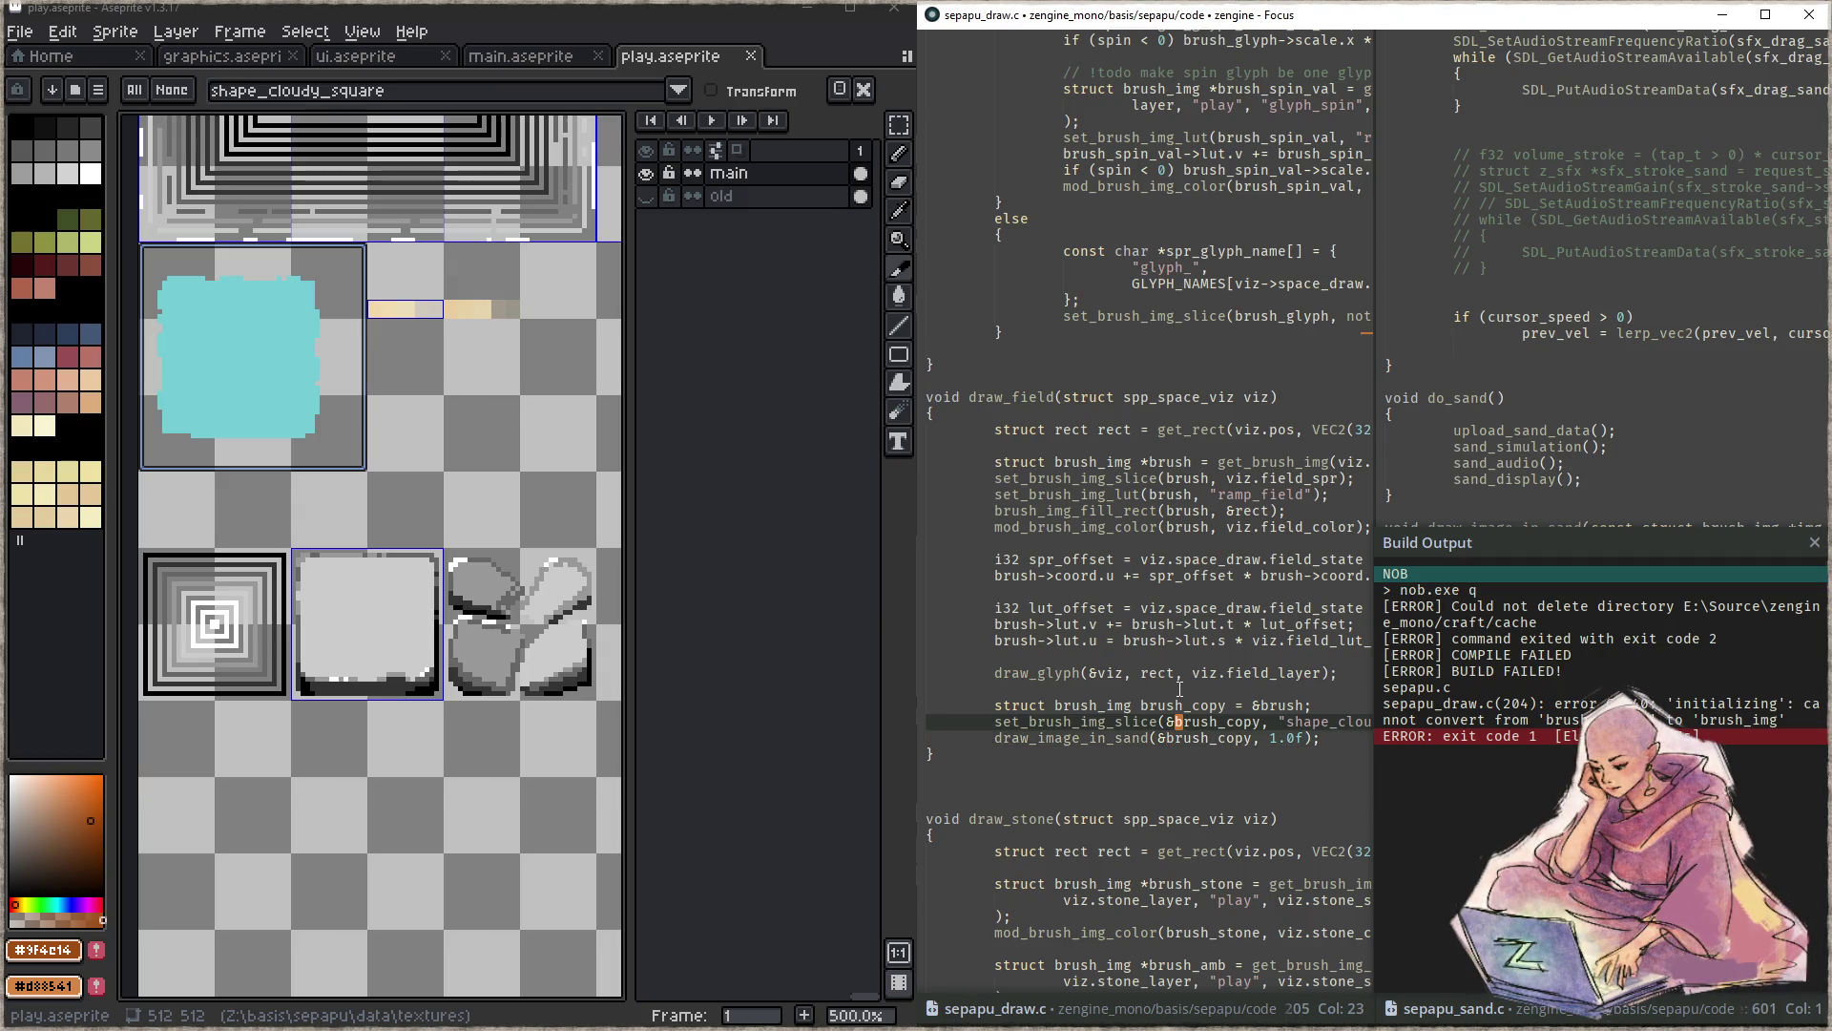
pyautogui.press('Down')
pyautogui.press('Left')
pyautogui.press('BackSpace')
pyautogui.press('F5')
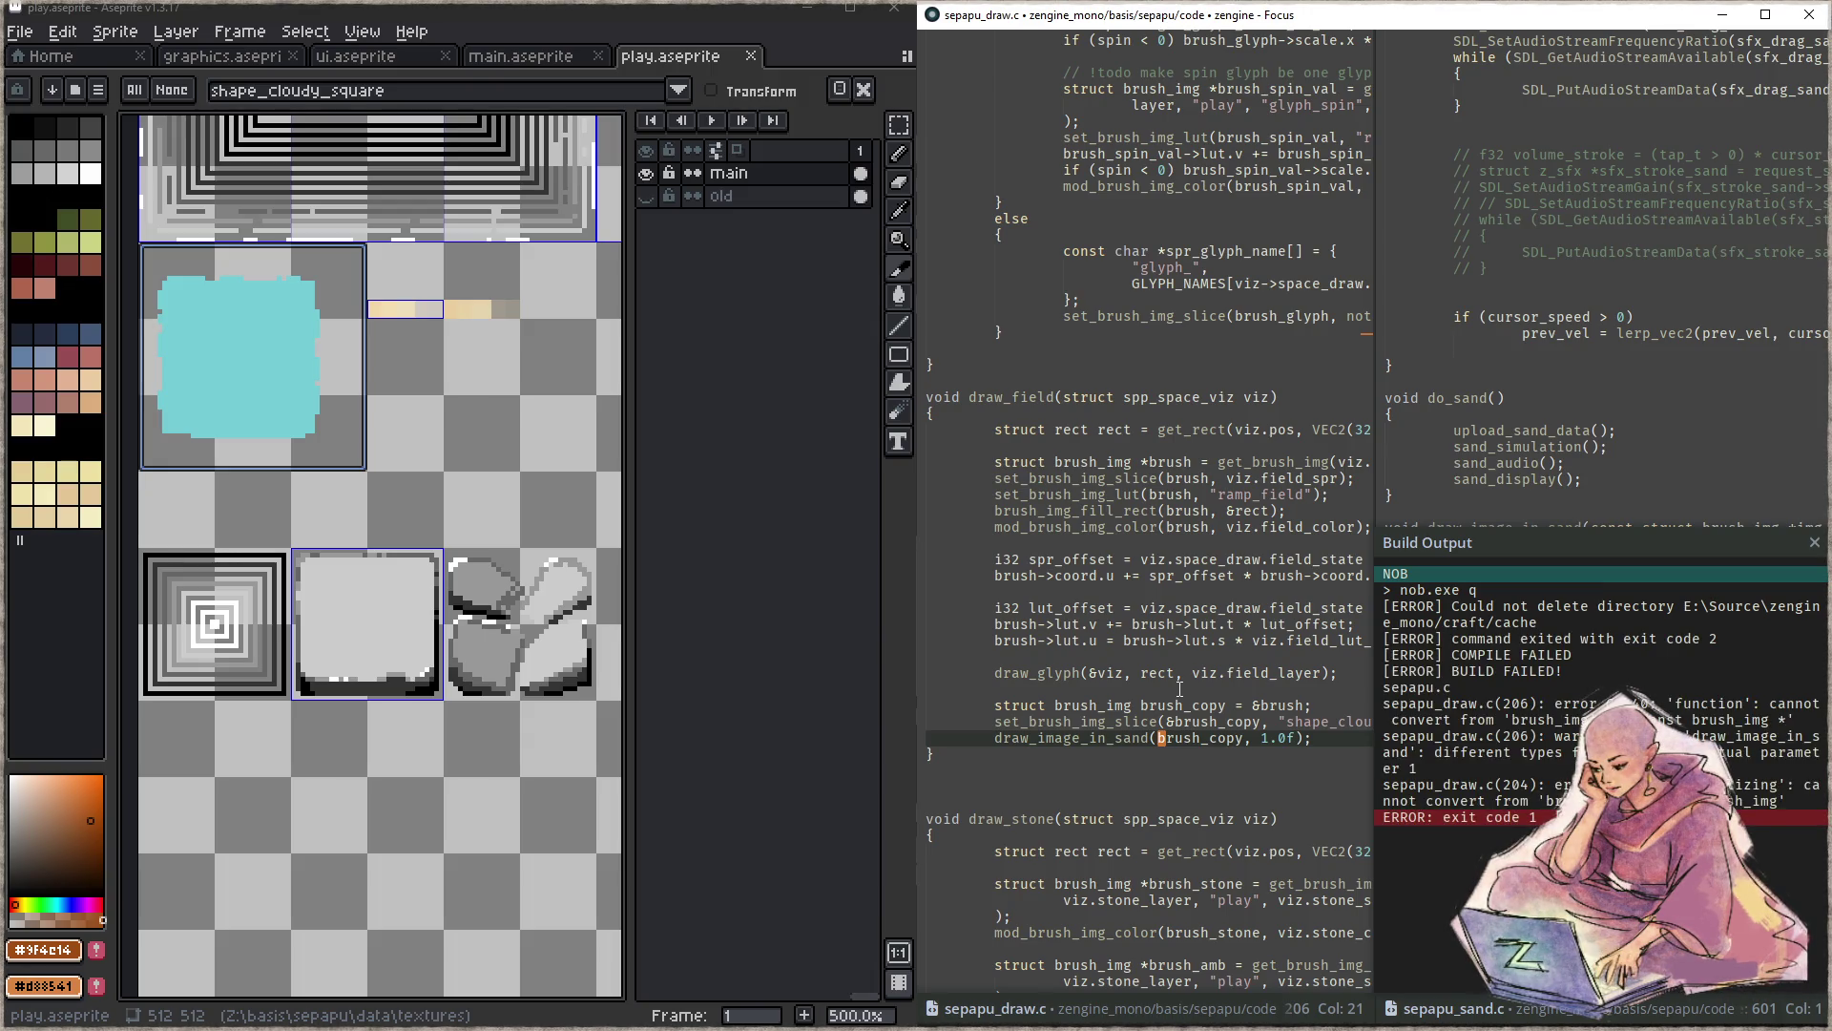
pyautogui.write('*')
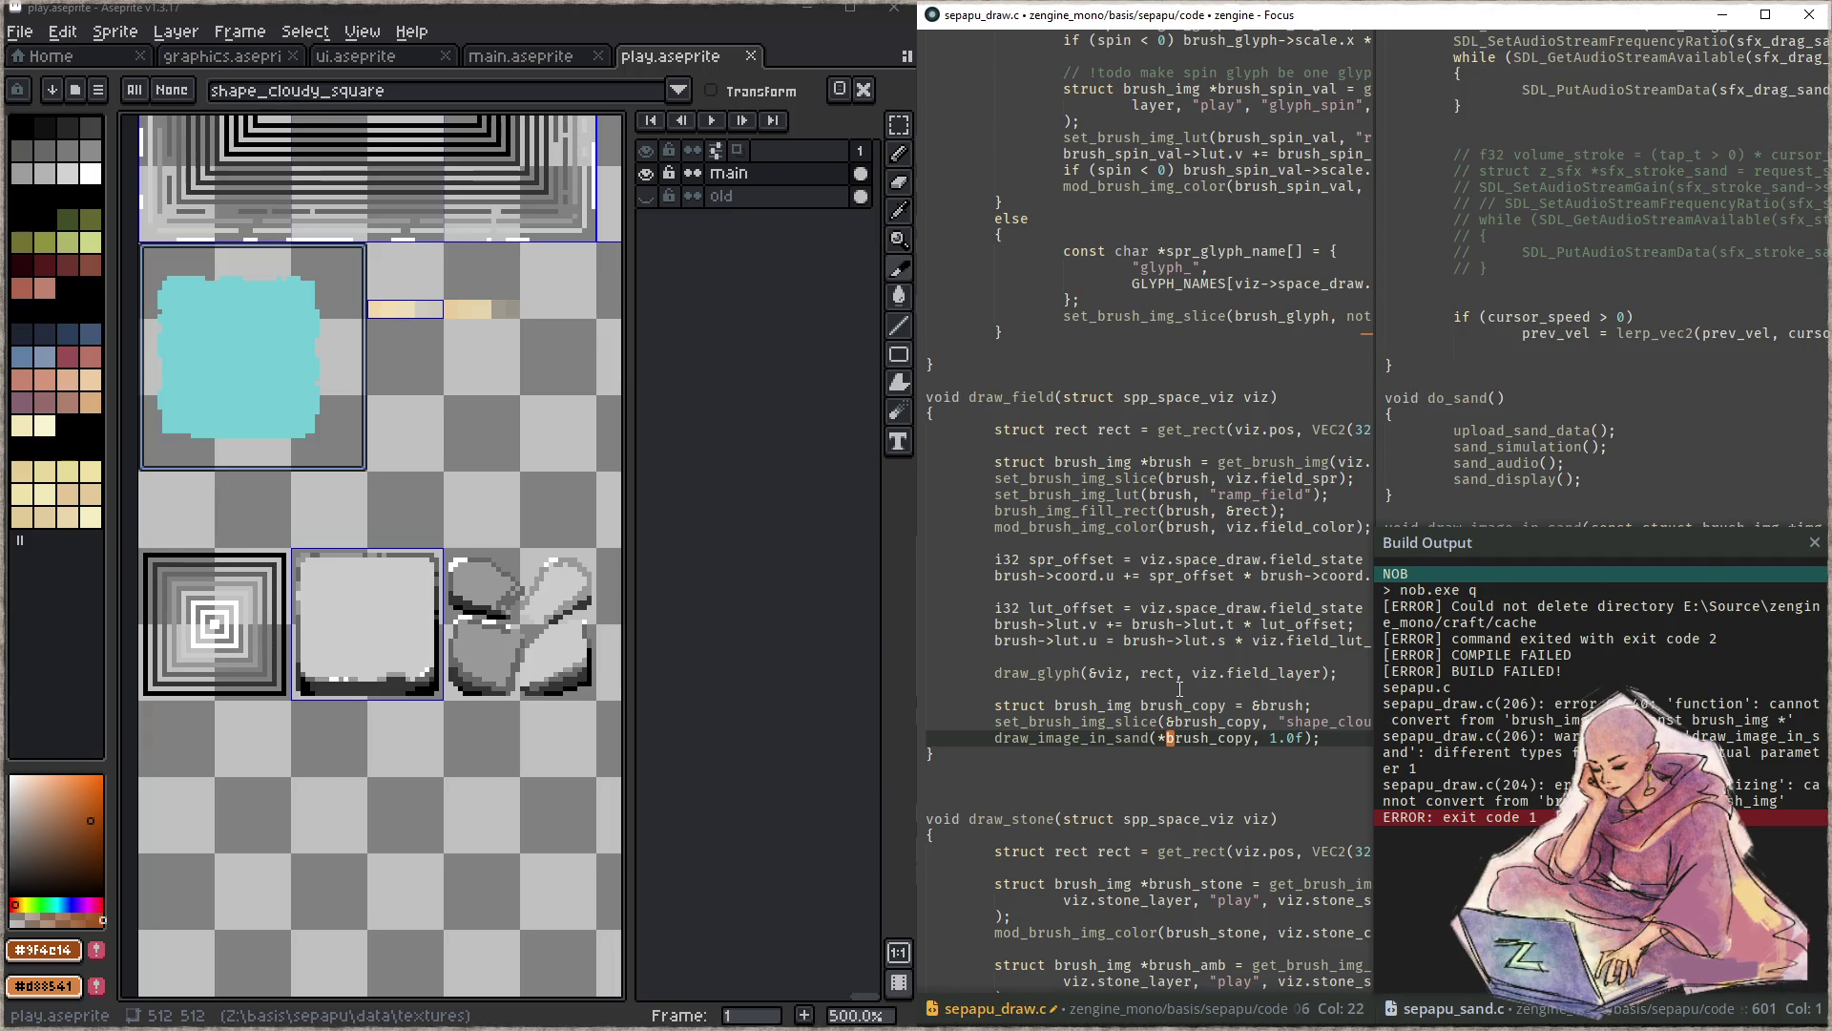
pyautogui.press('Escape')
pyautogui.press('F5')
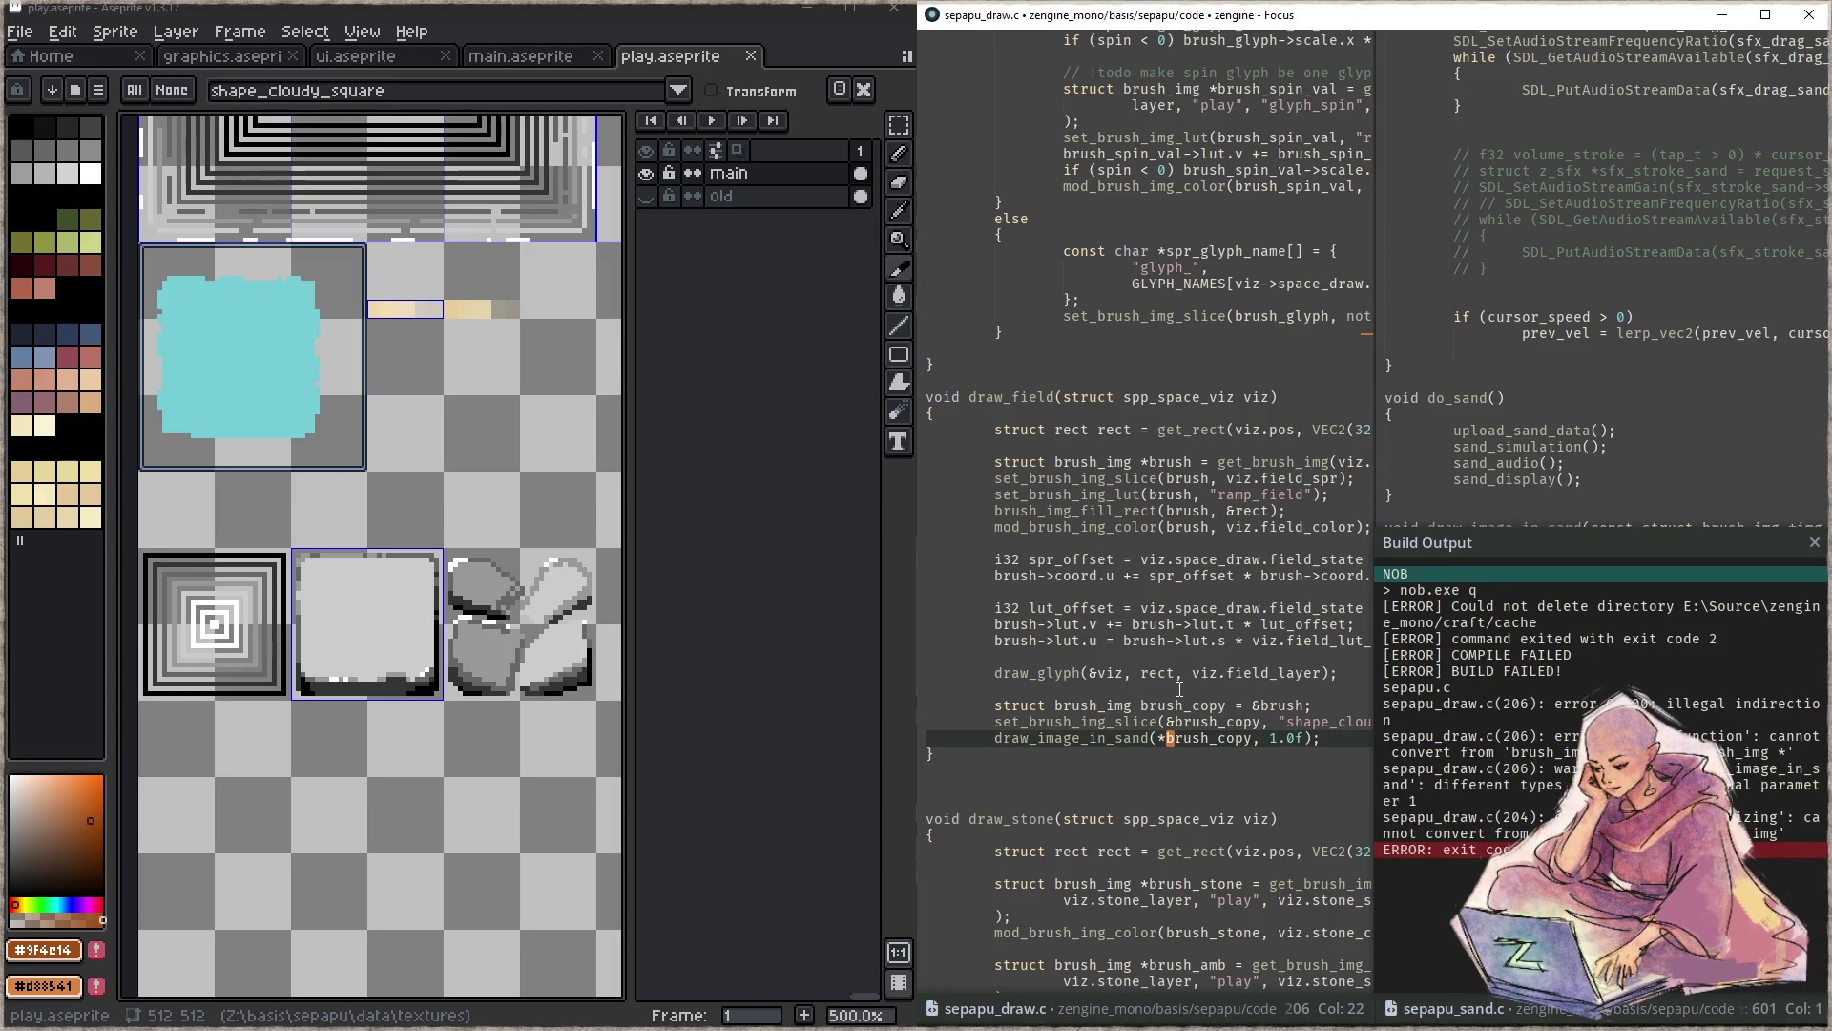
# - Add a blank line above the brush_copy declaration, remove a stray D and bring up the workspace search
pyautogui.press('Up')
pyautogui.press('Up')
pyautogui.press('Up')
pyautogui.press('Return')
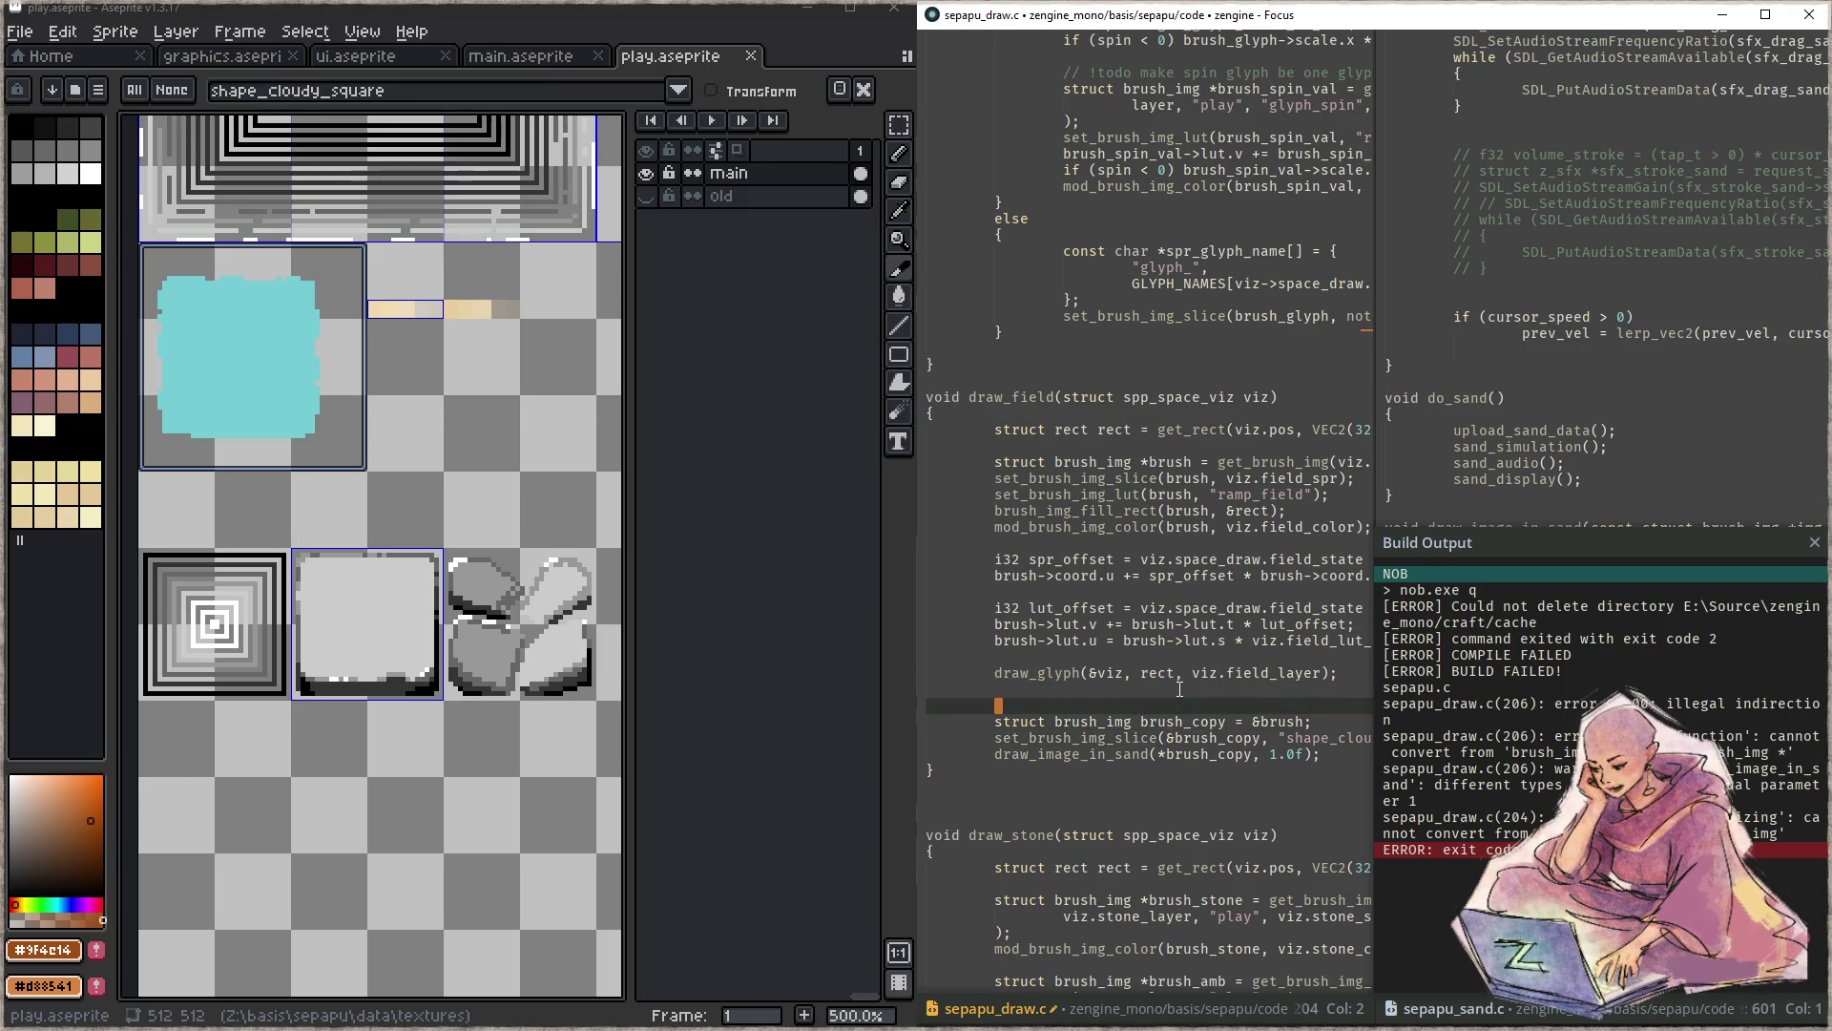
pyautogui.press('Down')
pyautogui.hotkey('ctrl', 'Right')
pyautogui.hotkey('ctrl', 'Right')
pyautogui.hotkey('ctrl', 'Right')
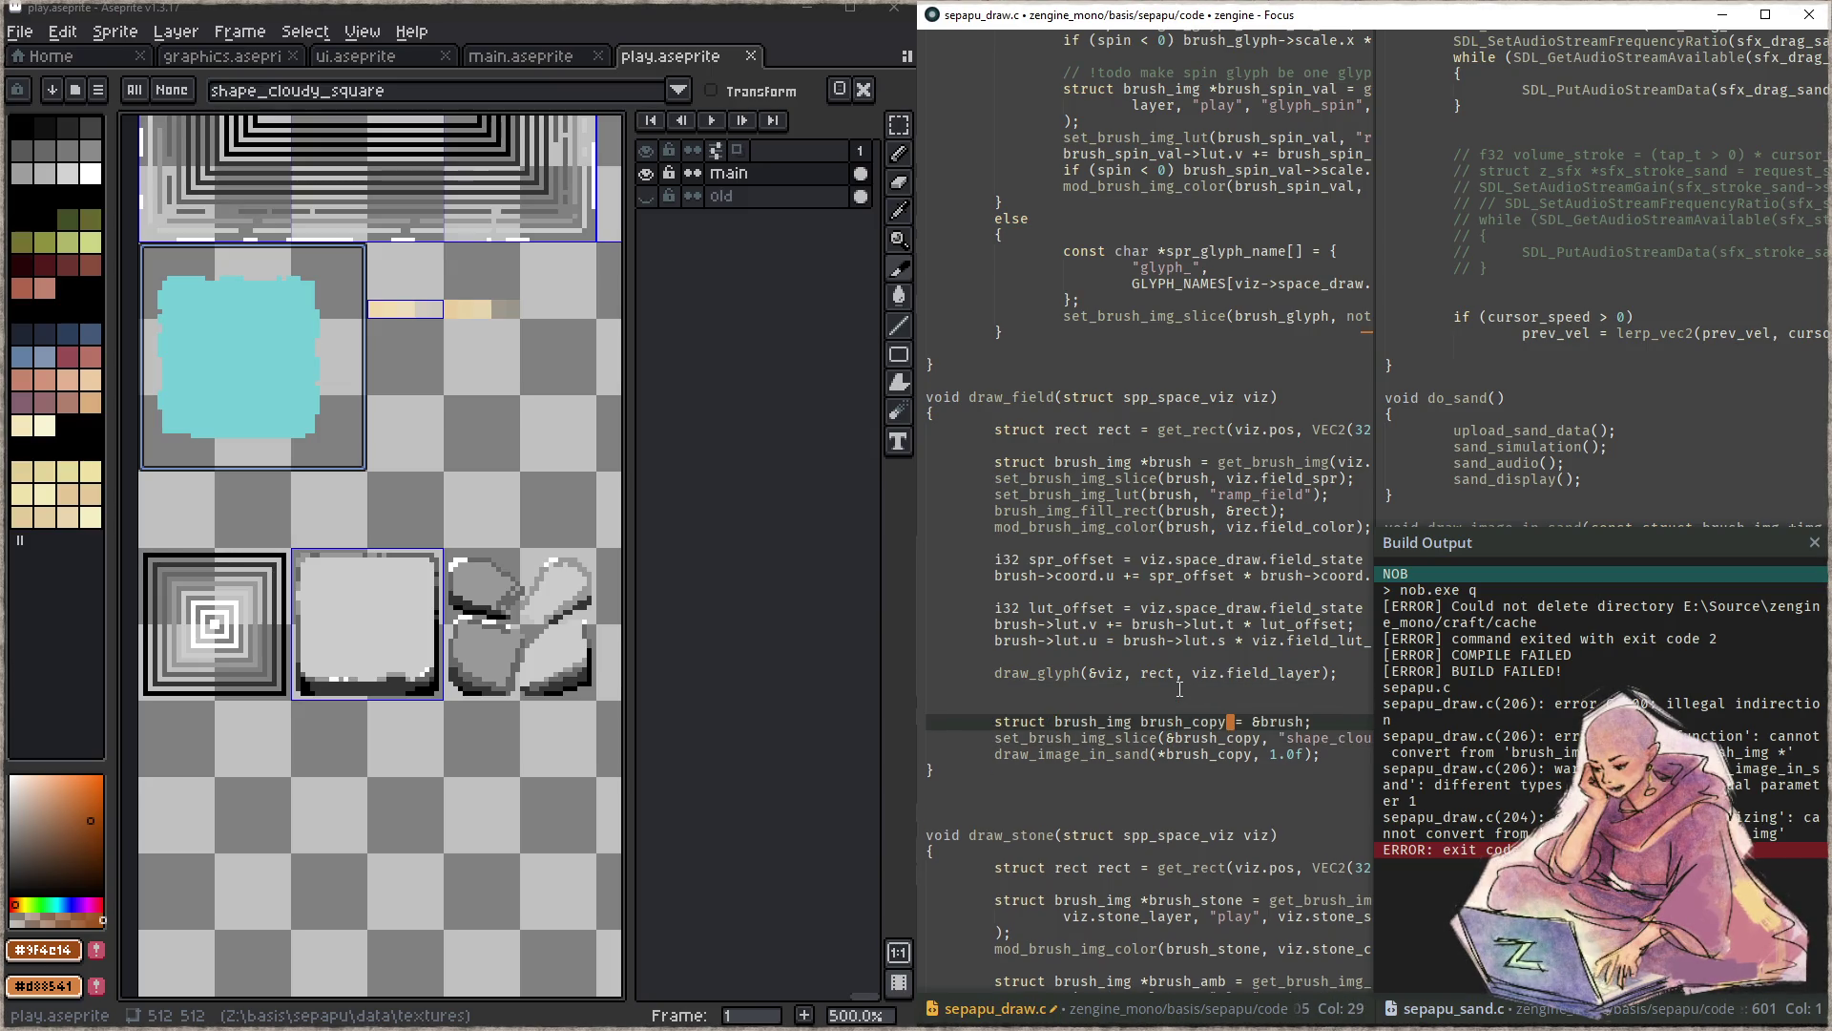
pyautogui.write('= D')
pyautogui.press('BackSpace')
pyautogui.hotkey('ctrl', 'shift', 'f')
pyautogui.write('default')
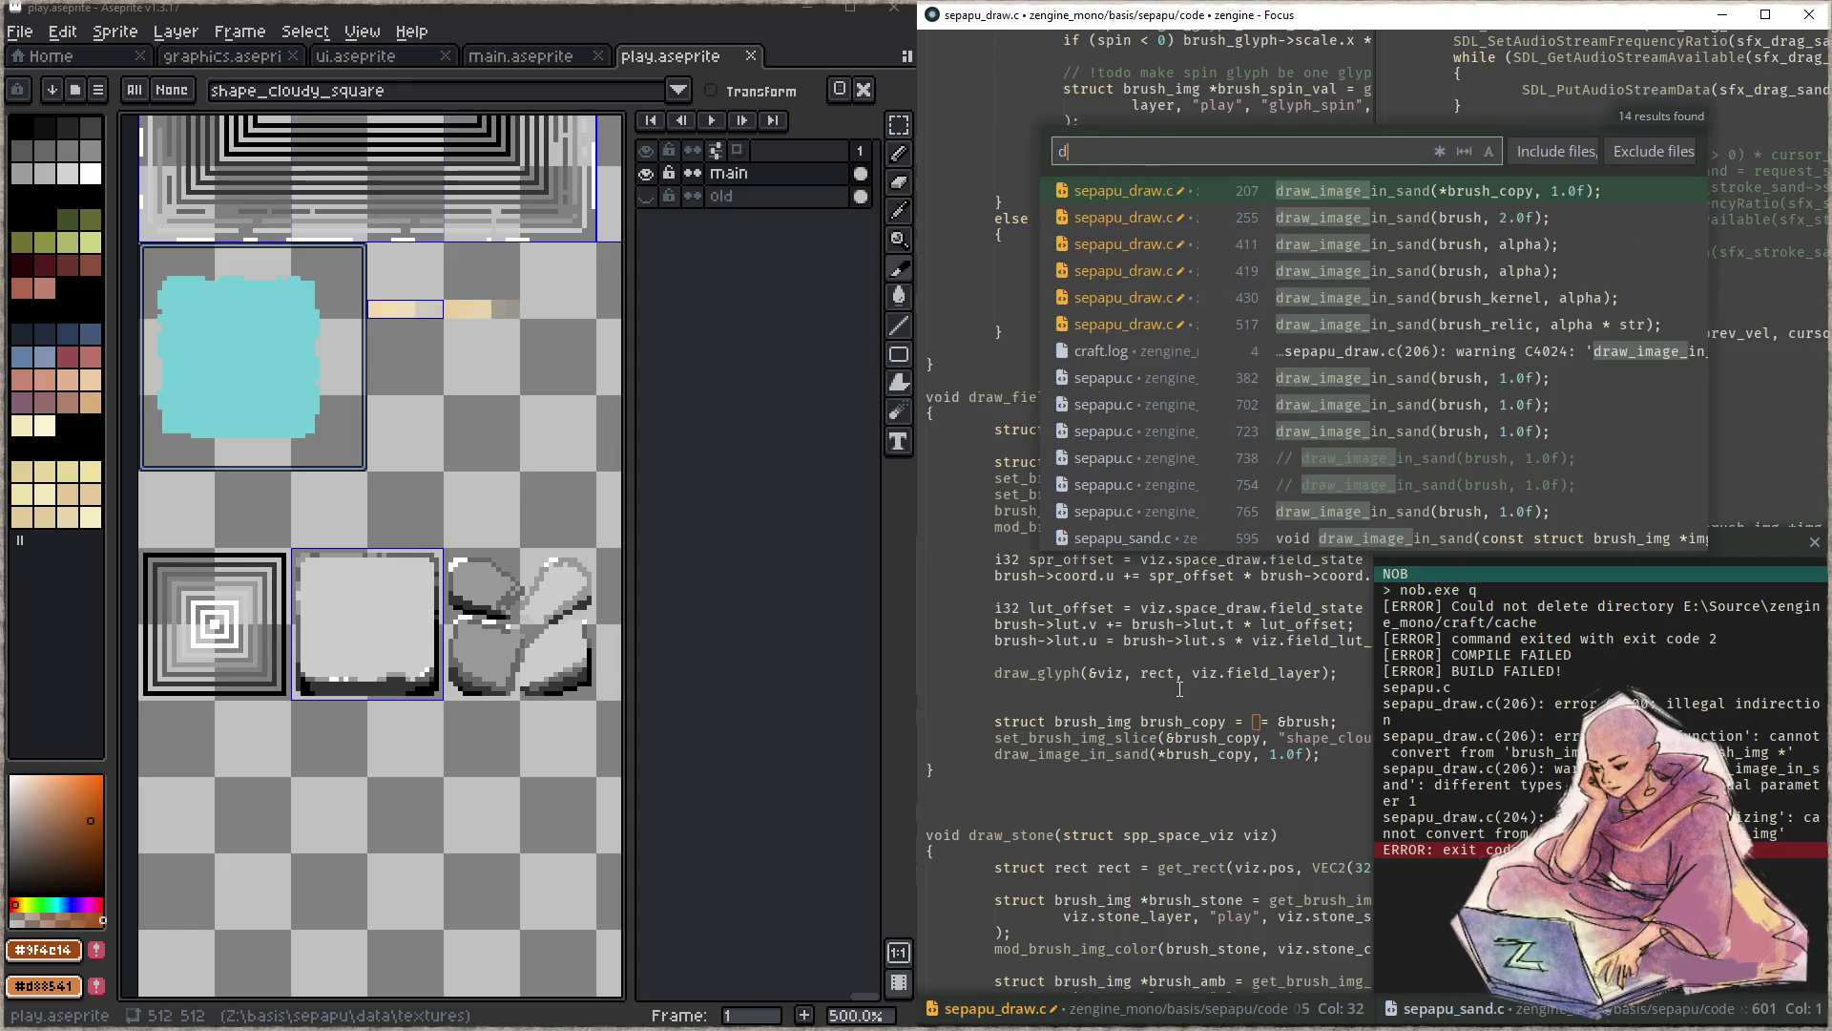
# - Search the workspace for a default brush, then close the search
pyautogui.press('BackSpace')
pyautogui.press('BackSpace')
pyautogui.press('BackSpace')
pyautogui.press('BackSpace')
pyautogui.press('BackSpace')
pyautogui.press('BackSpace')
pyautogui.press('BackSpace')
pyautogui.write('brush_de')
pyautogui.press('BackSpace')
pyautogui.press('BackSpace')
pyautogui.write('pa')
pyautogui.hotkey('ctrl', 'a')
pyautogui.write('paint')
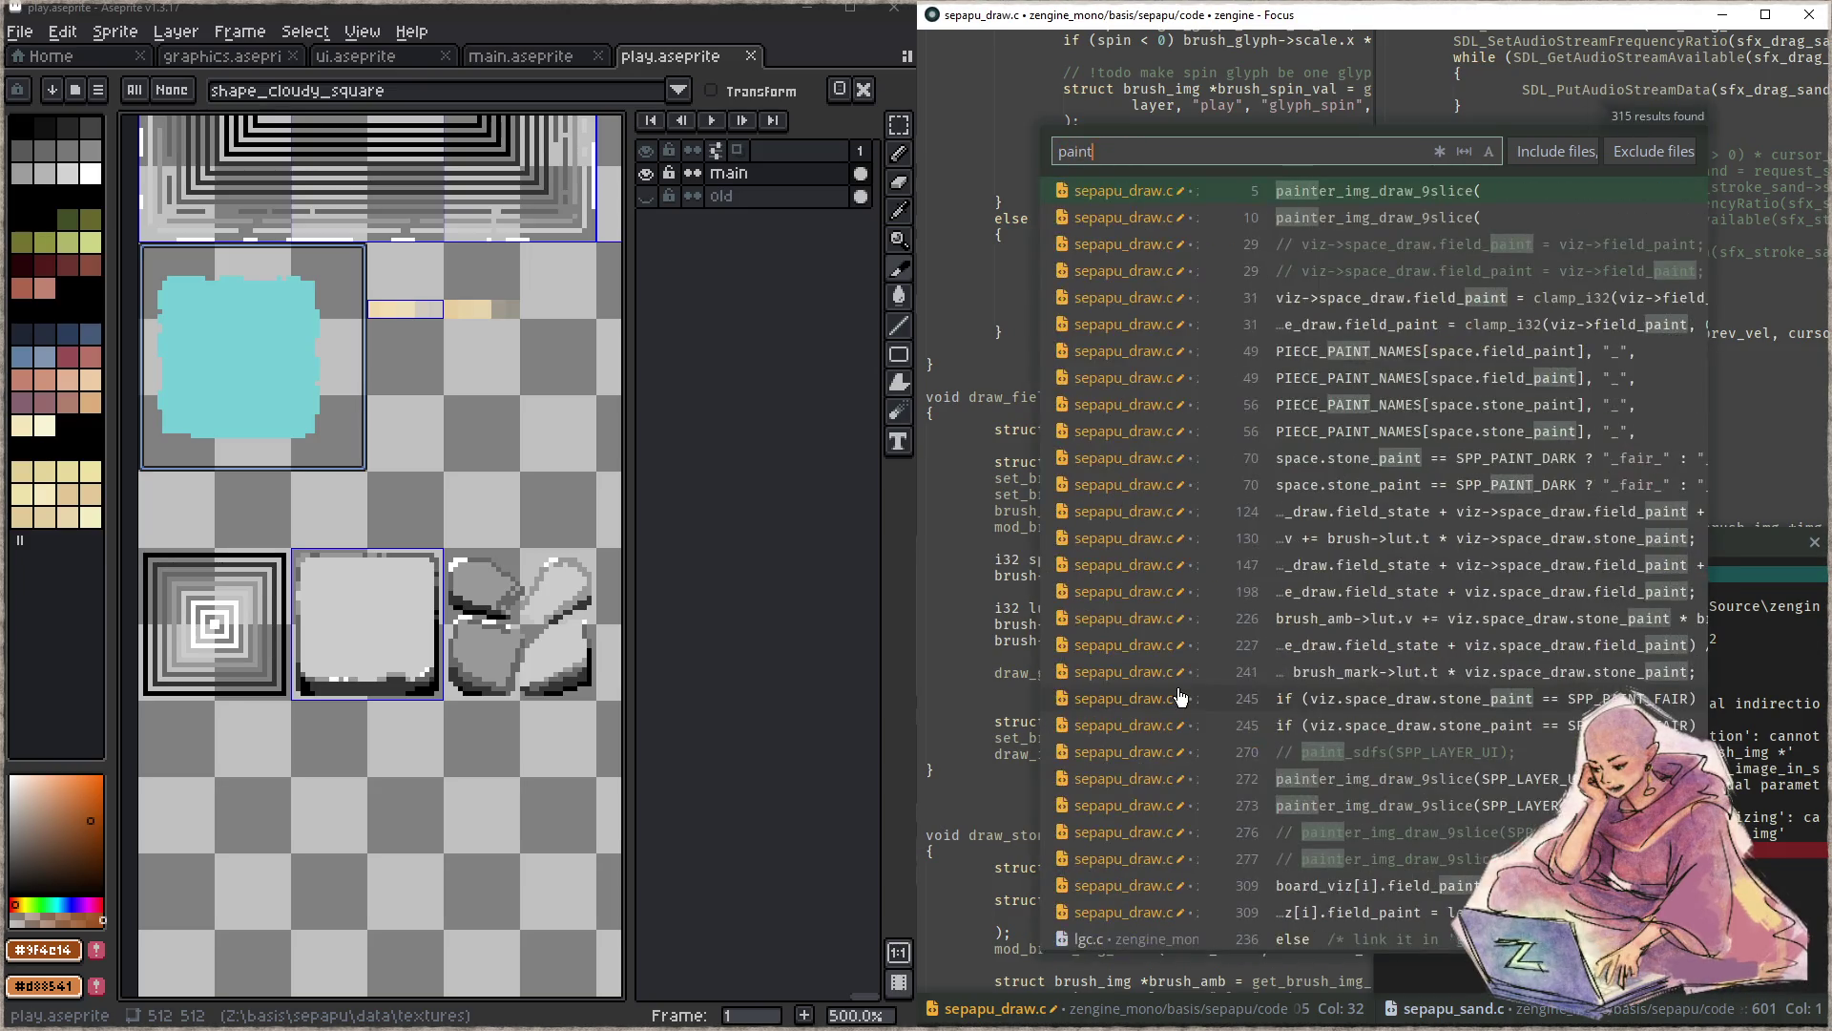
pyautogui.write('_brush')
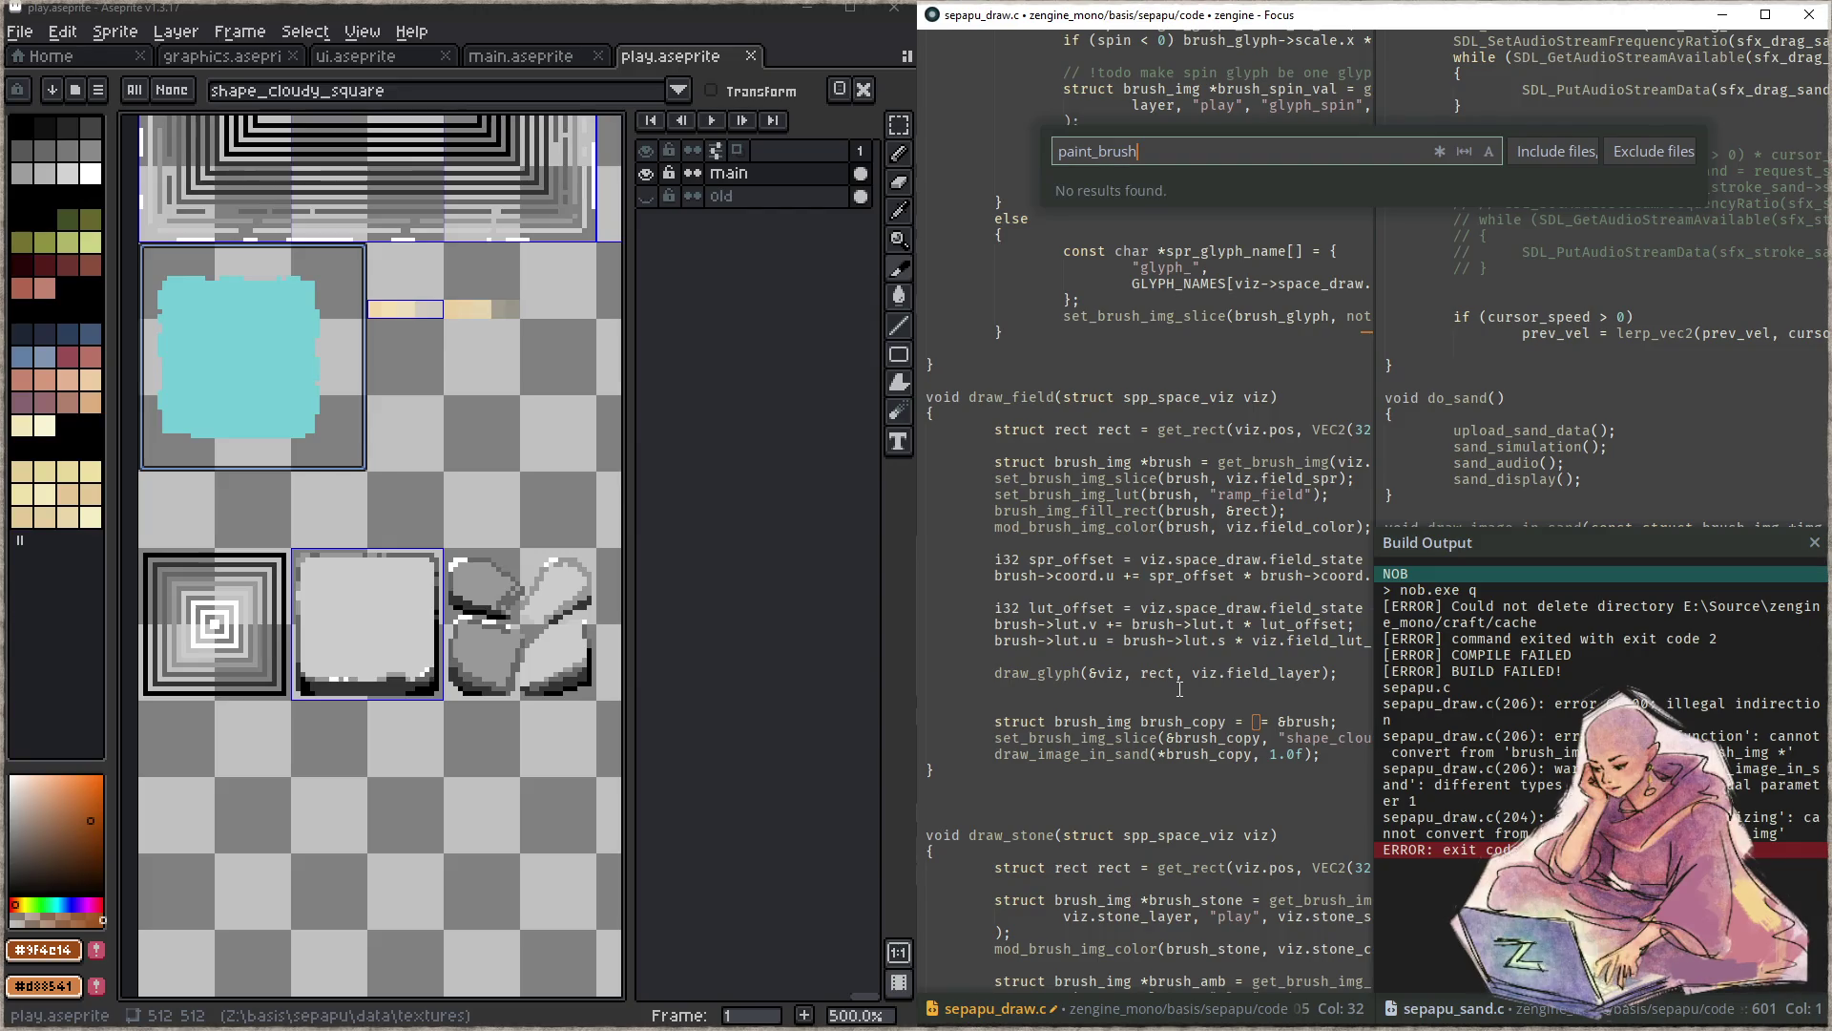
pyautogui.press('Escape')
# - Open zPainterIMG.c through the file finder in the right pane
pyautogui.hotkey('ctrl', ',')
pyautogui.hotkey('ctrl', 'p')
pyautogui.write('_img')
pyautogui.hotkey('ctrl', 'a')
pyautogui.write('zpainte')
pyautogui.press('Return')
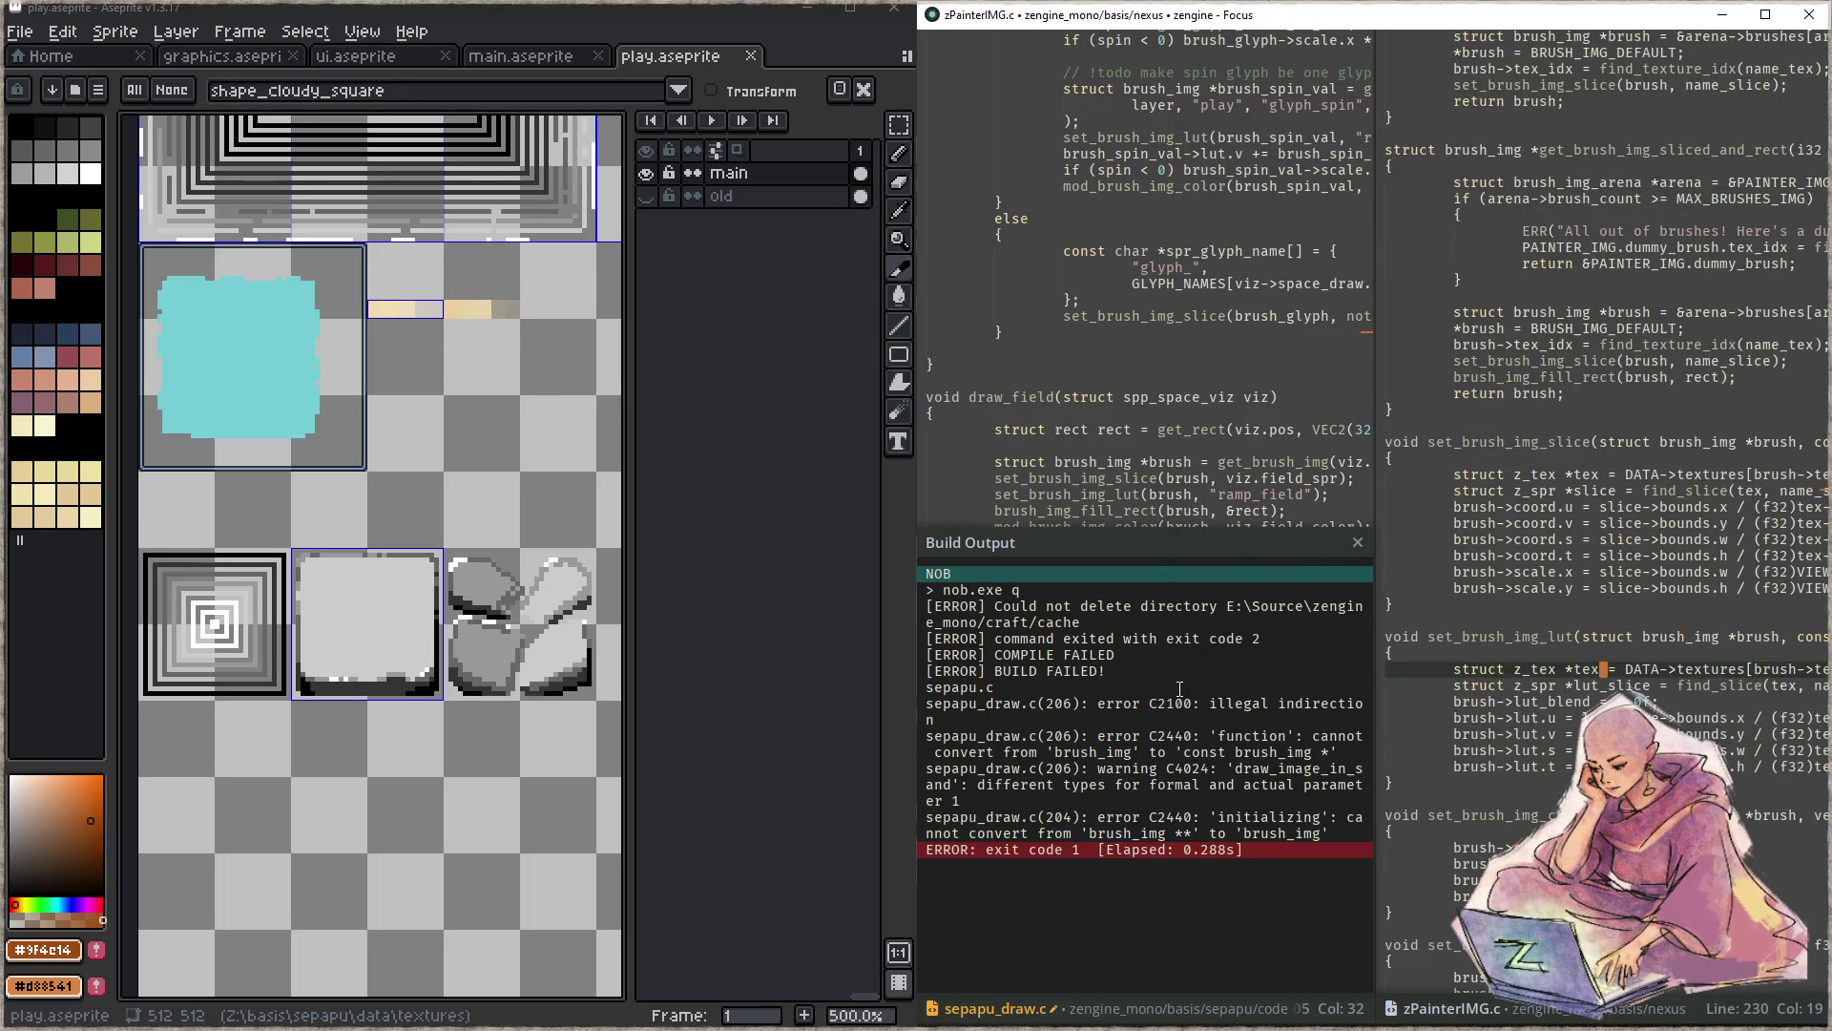
# - Copy BRUSH_IMG_DEFAULT from zPainterIMG.c and make it brush_copy's initializer
pyautogui.hotkey('ctrl', 'Home')
pyautogui.press('Down')
pyautogui.press('Down')
pyautogui.press('Down')
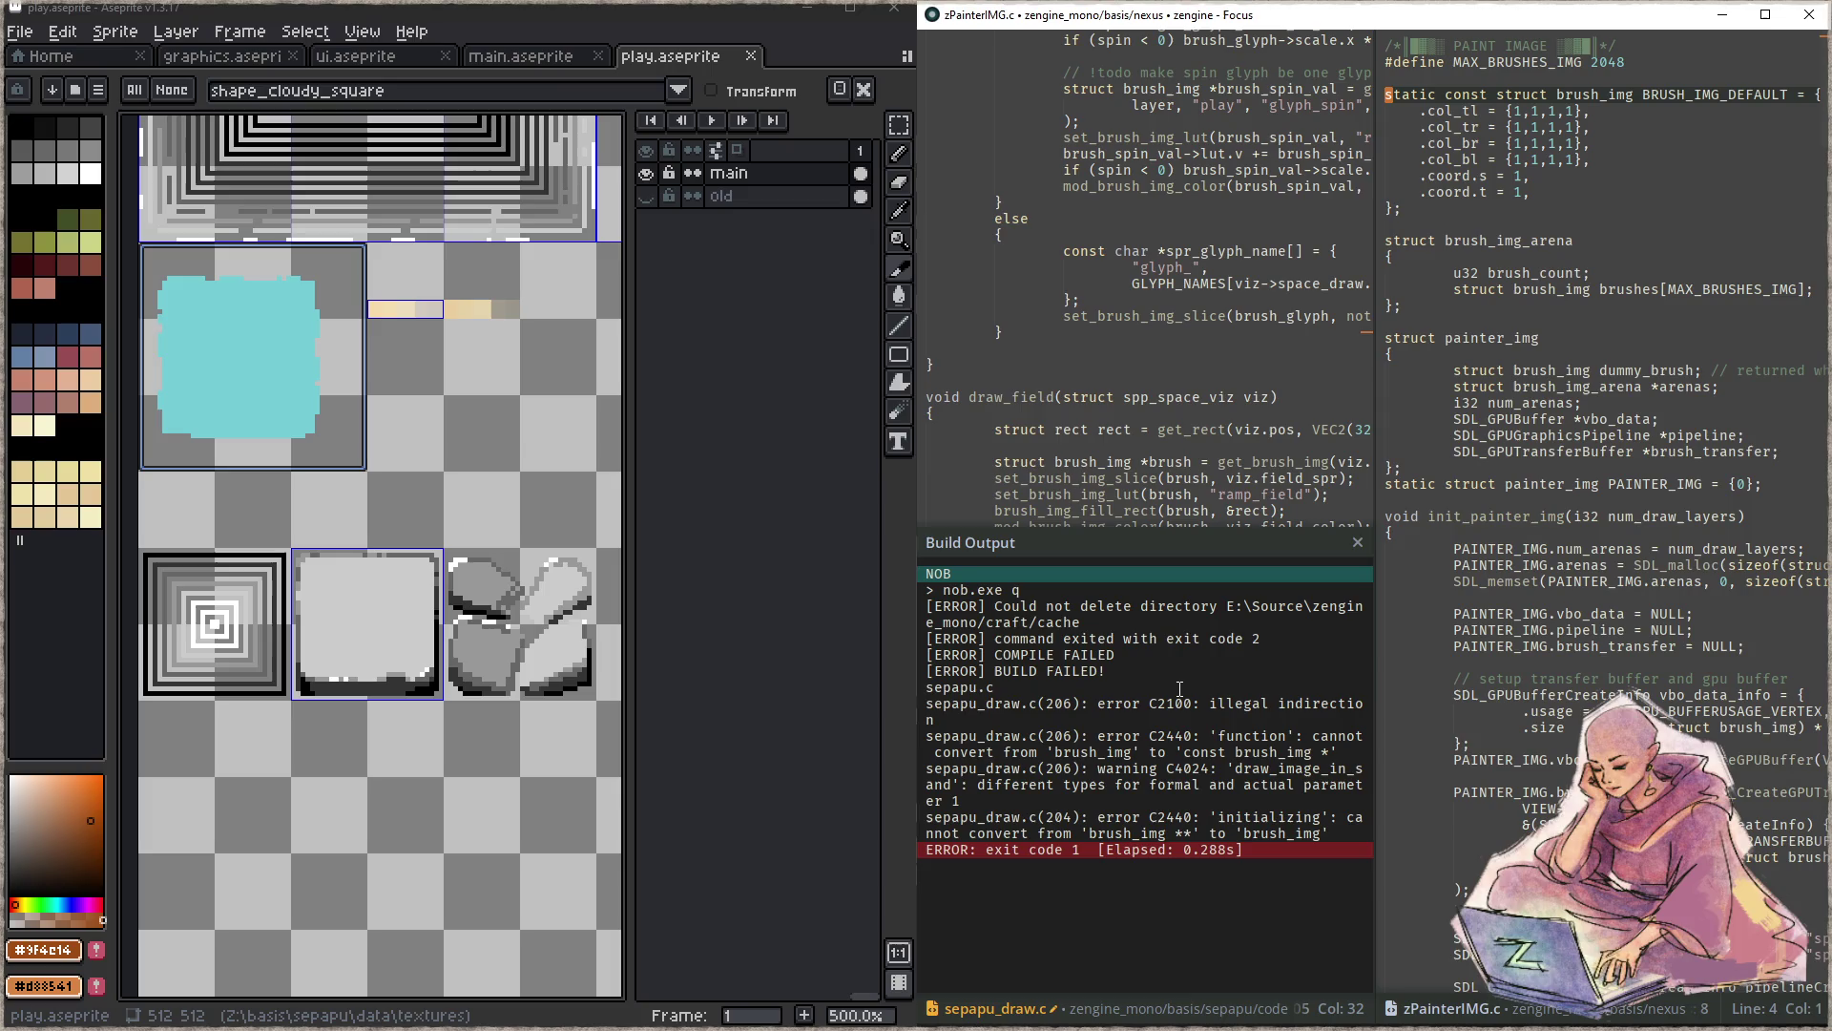
pyautogui.hotkey('ctrl', 'Right')
pyautogui.hotkey('ctrl', 'Right')
pyautogui.hotkey('ctrl', 'Right')
pyautogui.press('Left')
pyautogui.press('Left')
pyautogui.press('Left')
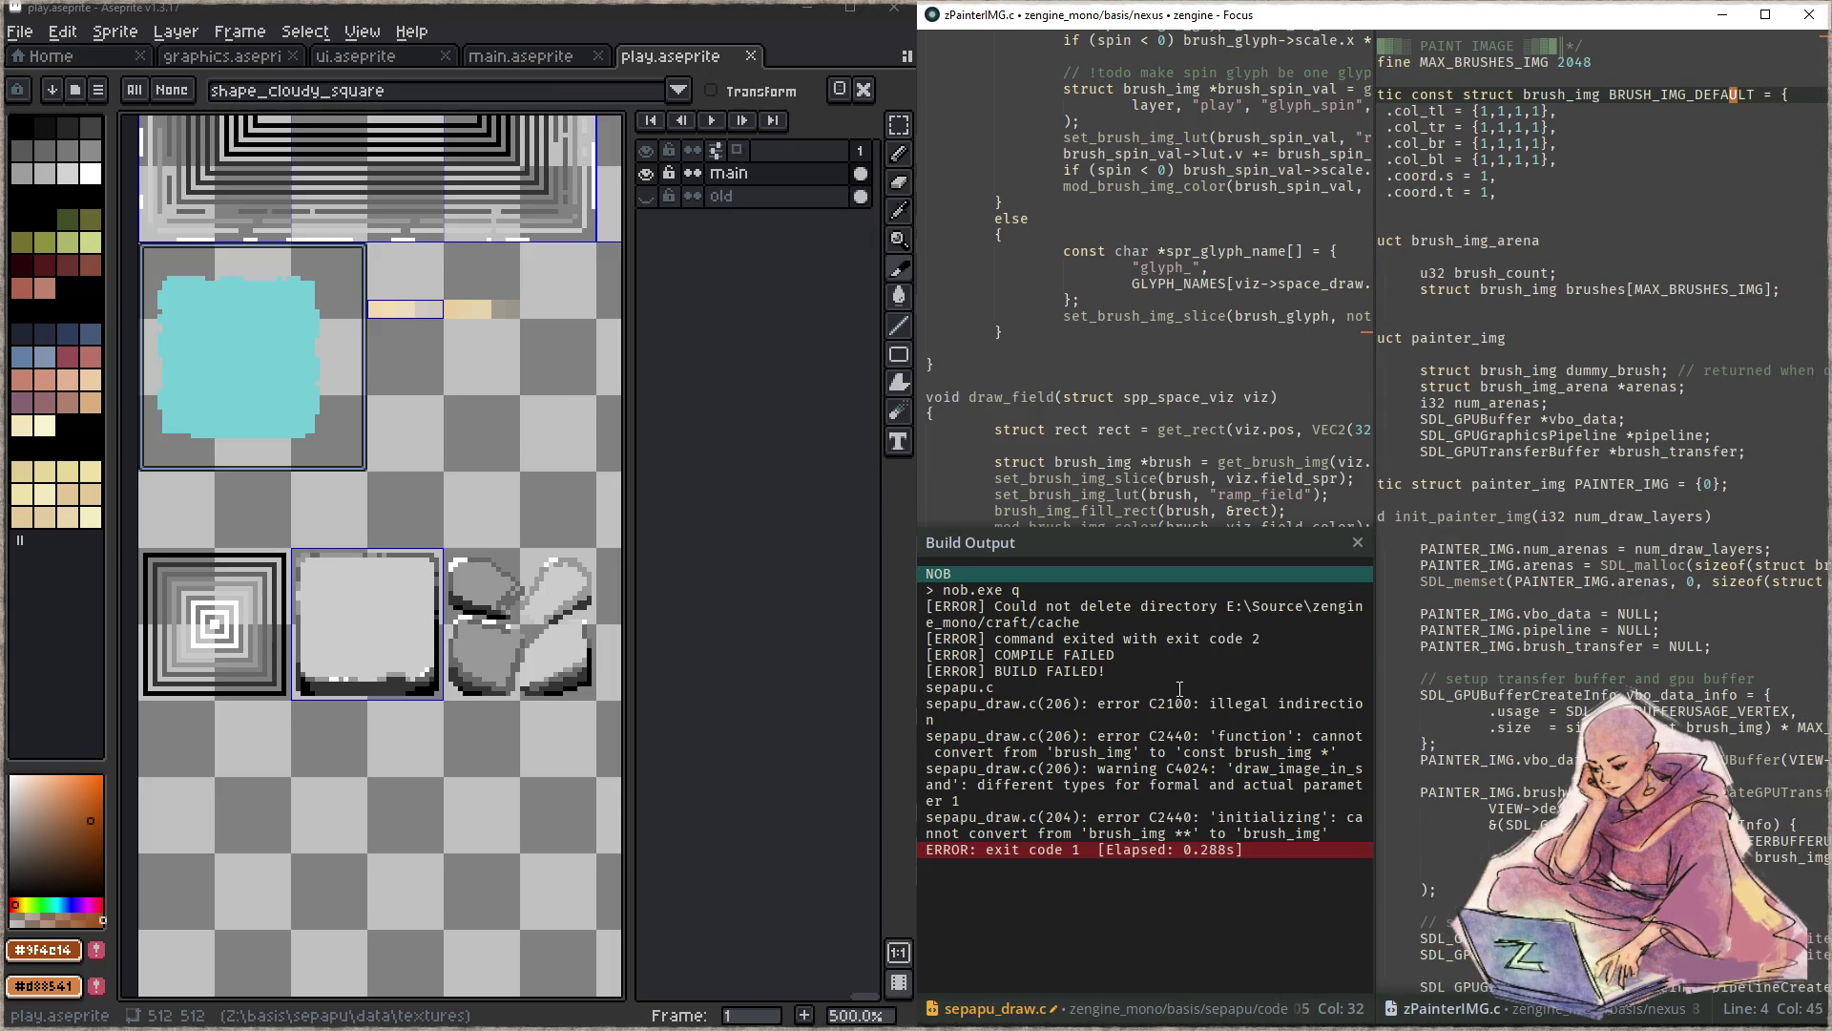
pyautogui.hotkey('ctrl', ',')
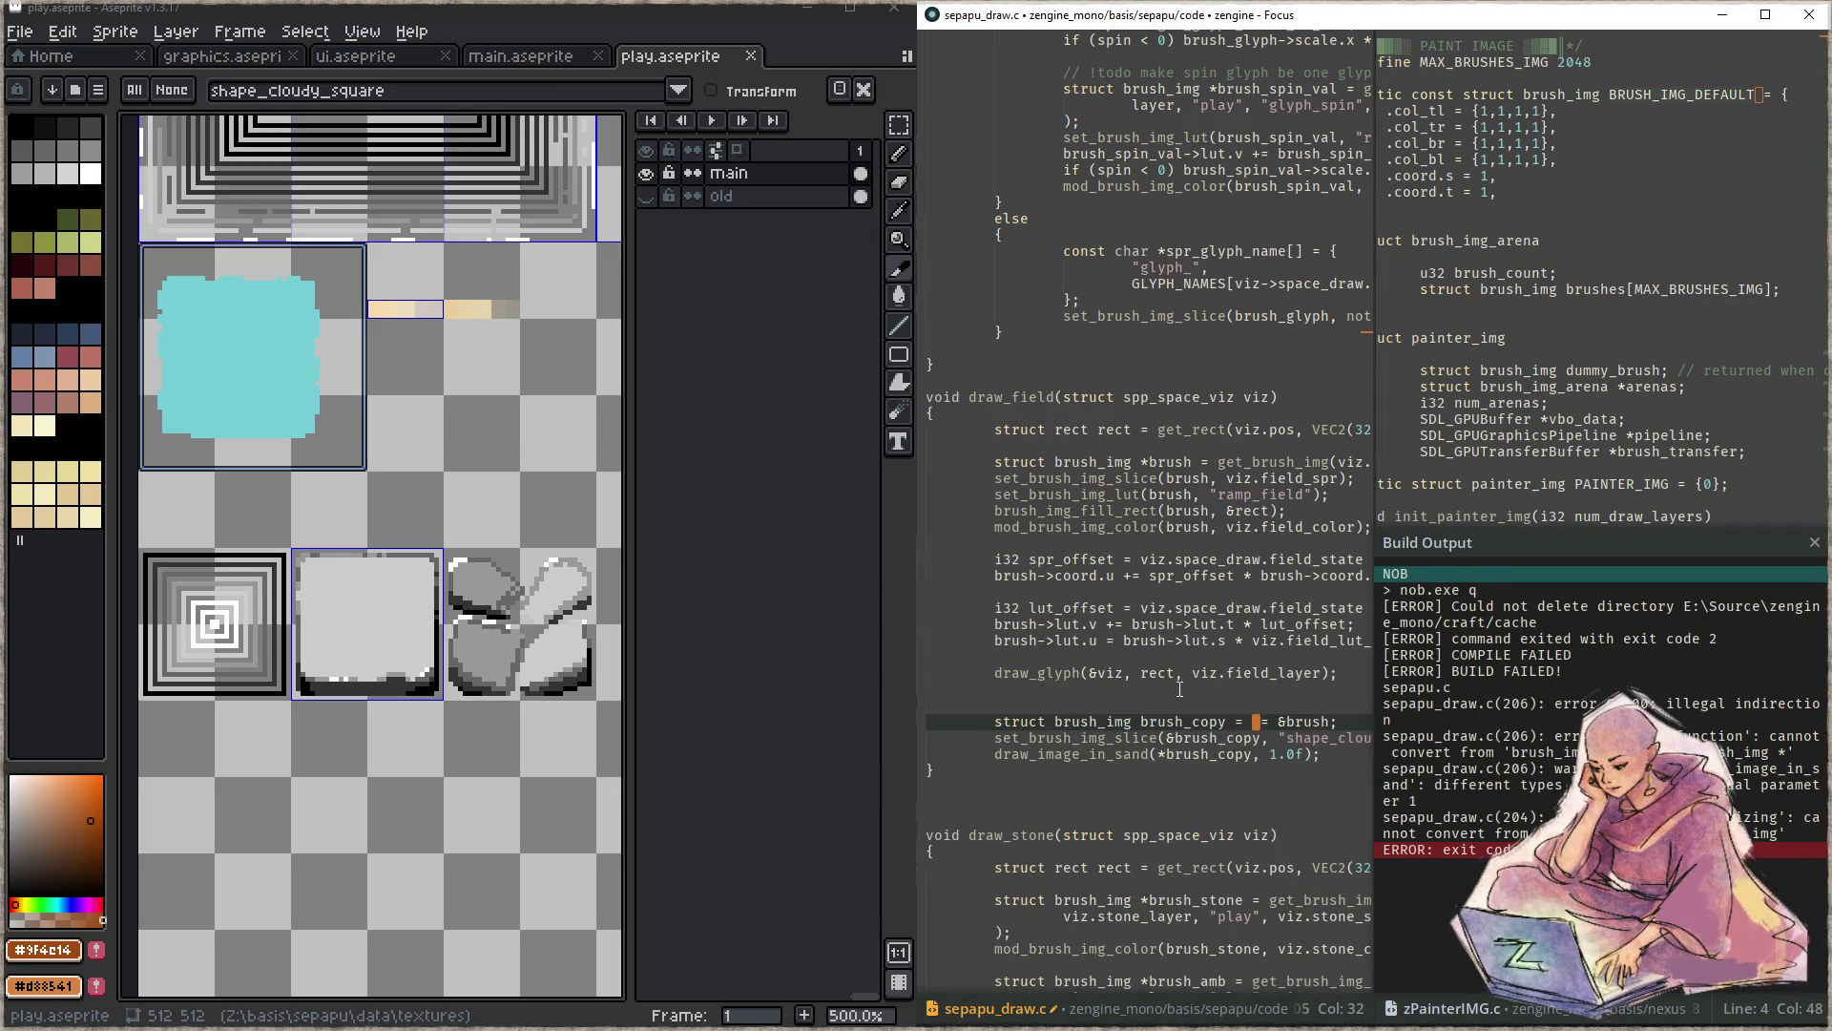
pyautogui.hotkey('shift', 'End')
pyautogui.write('BRUSH_IMG_DEFAULT')
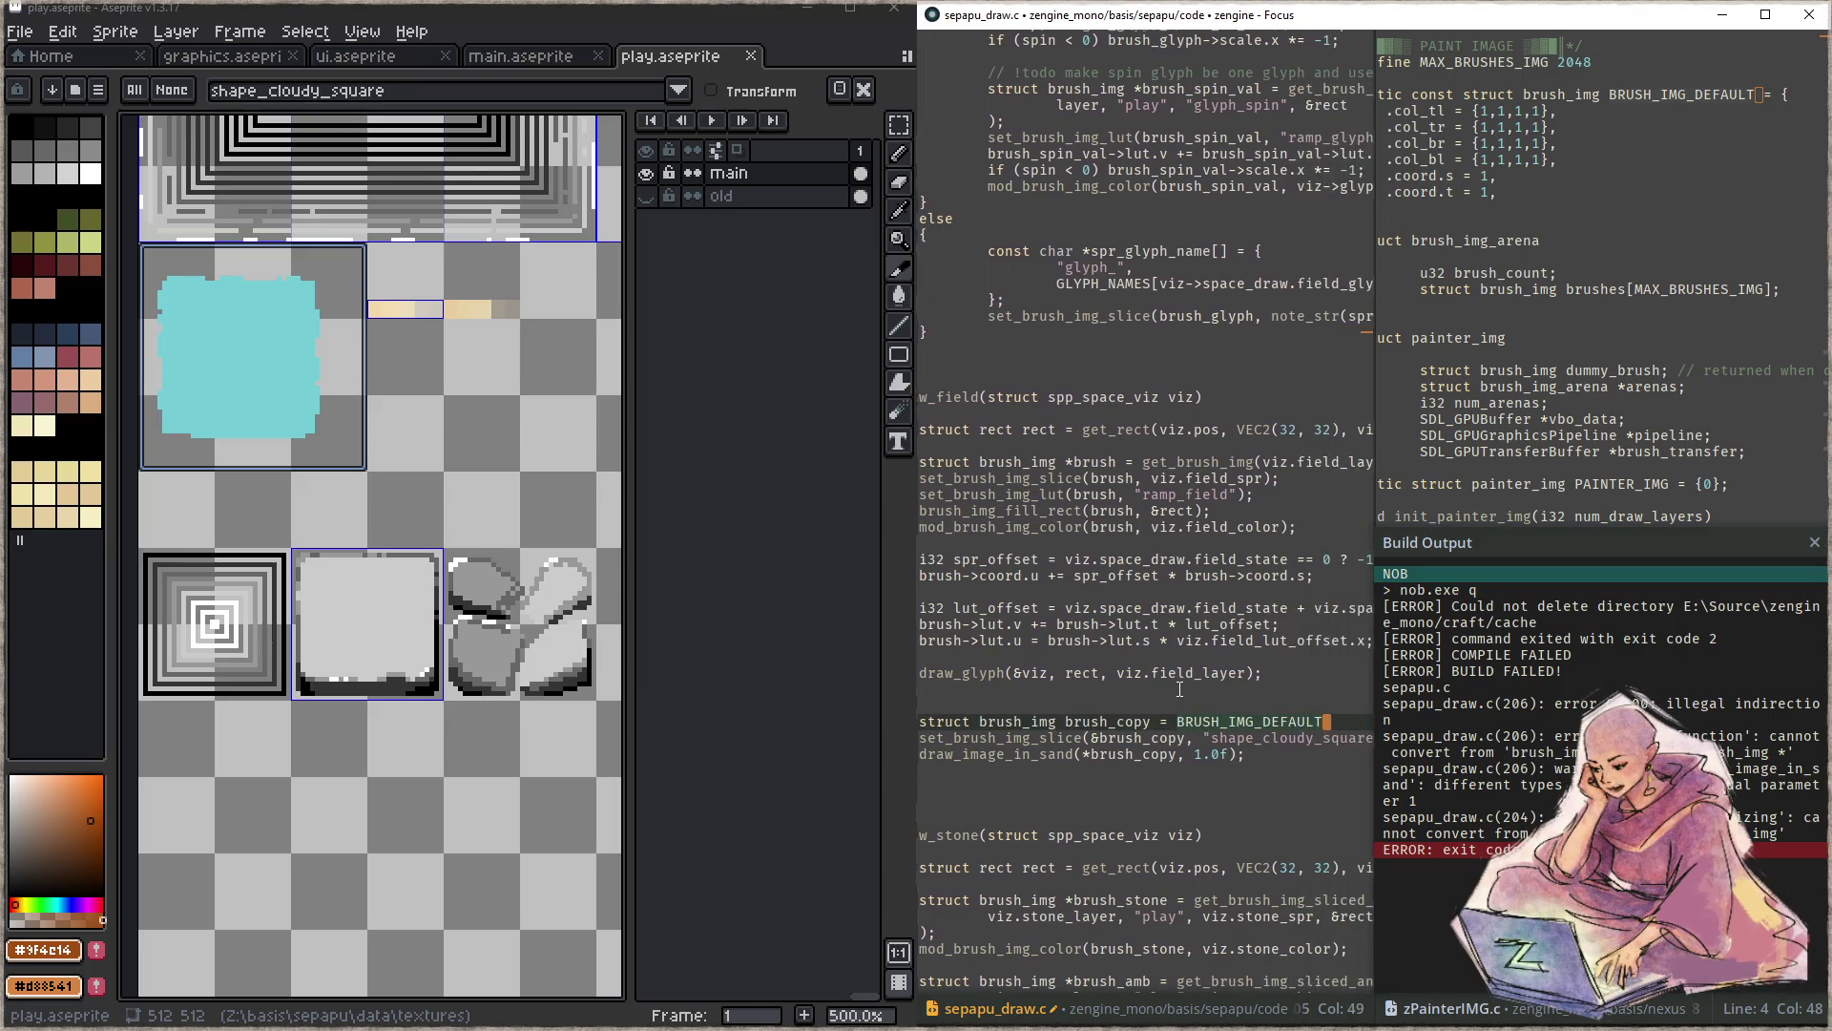
pyautogui.write(';')
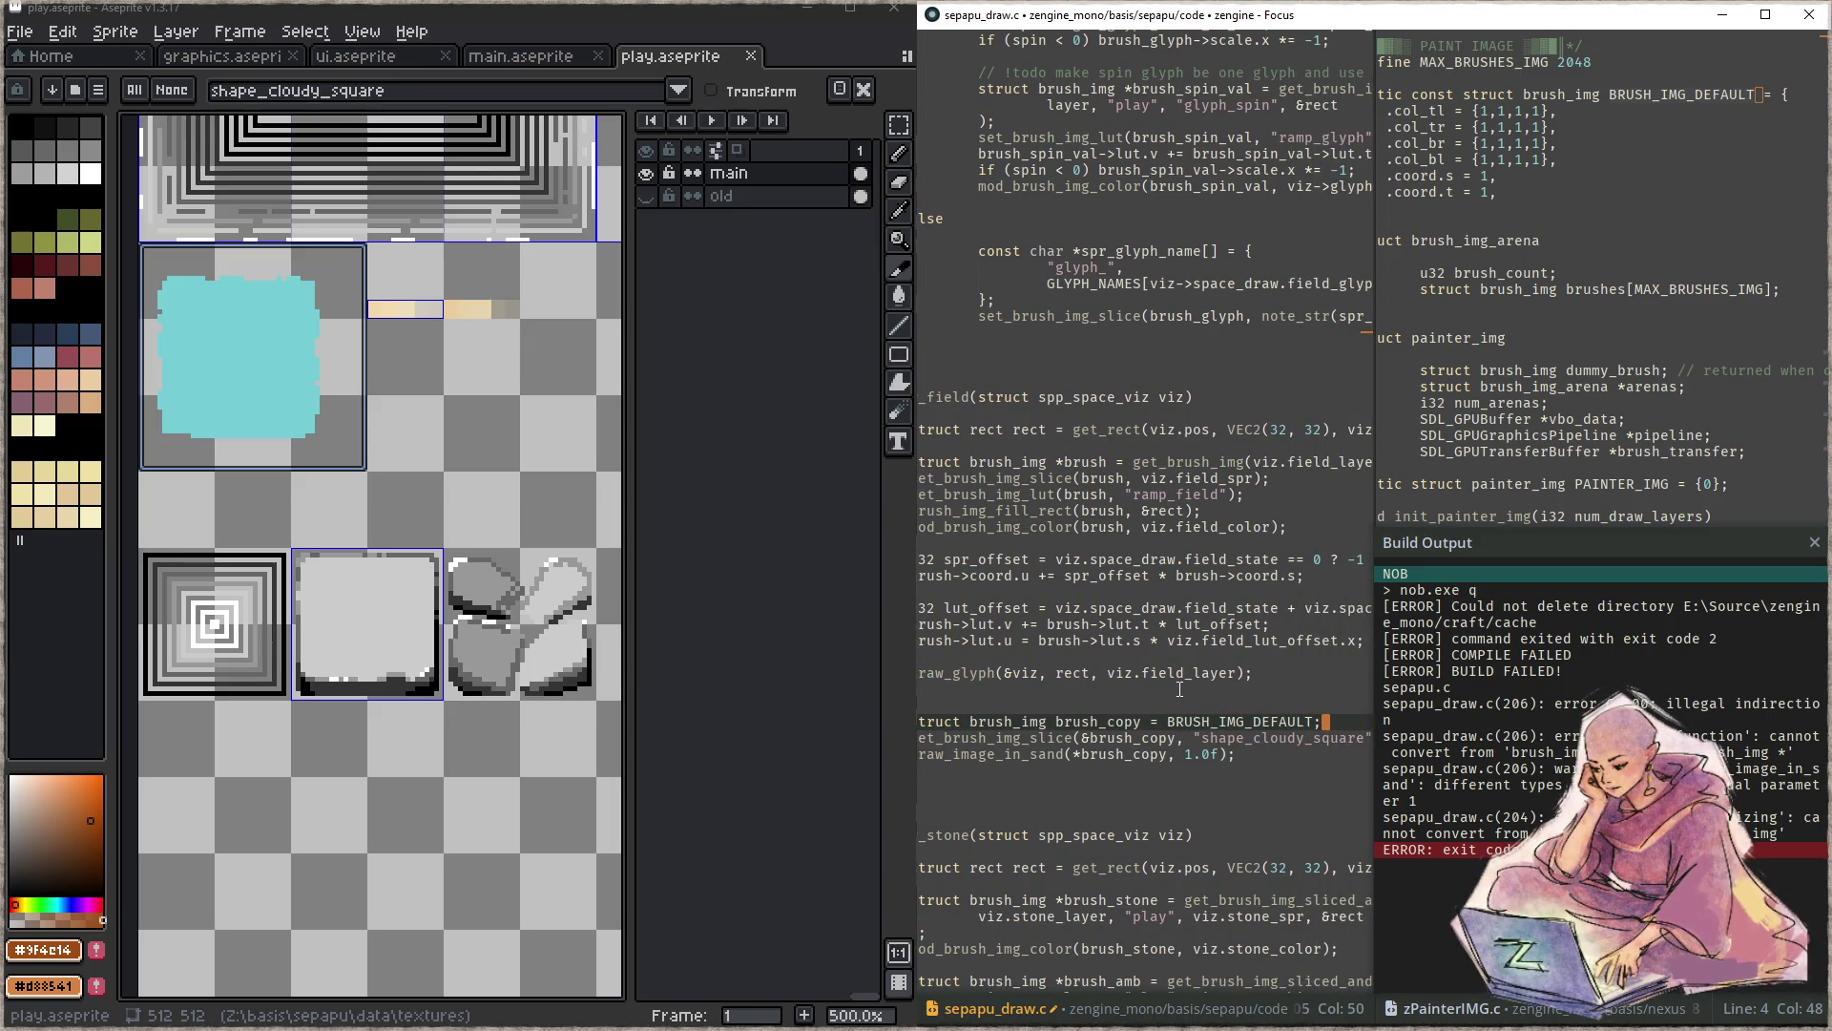
# - Add an SDL_memcpy of brush into brush_copy with sizeof(struct brush_img), close zPainterIMG.c and rebuild
pyautogui.press('Return')
pyautogui.write('SDL_memcpy(')
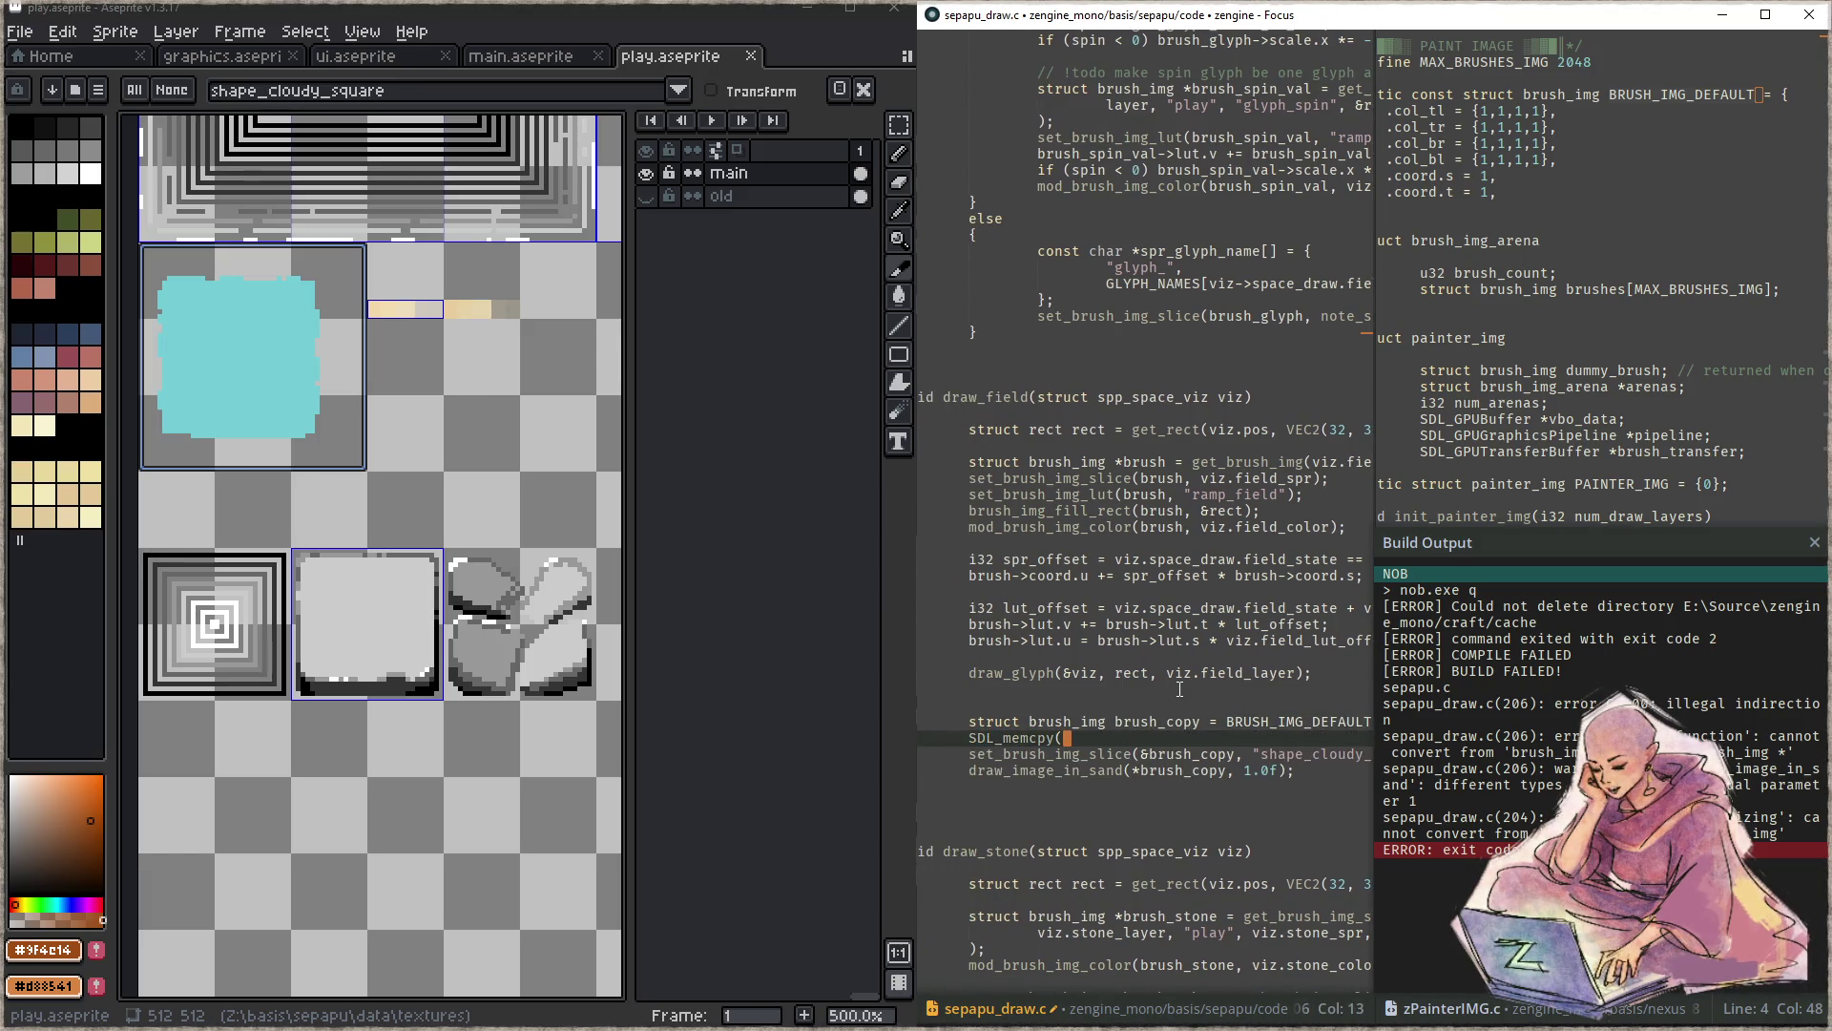
pyautogui.write('&brush_copy')
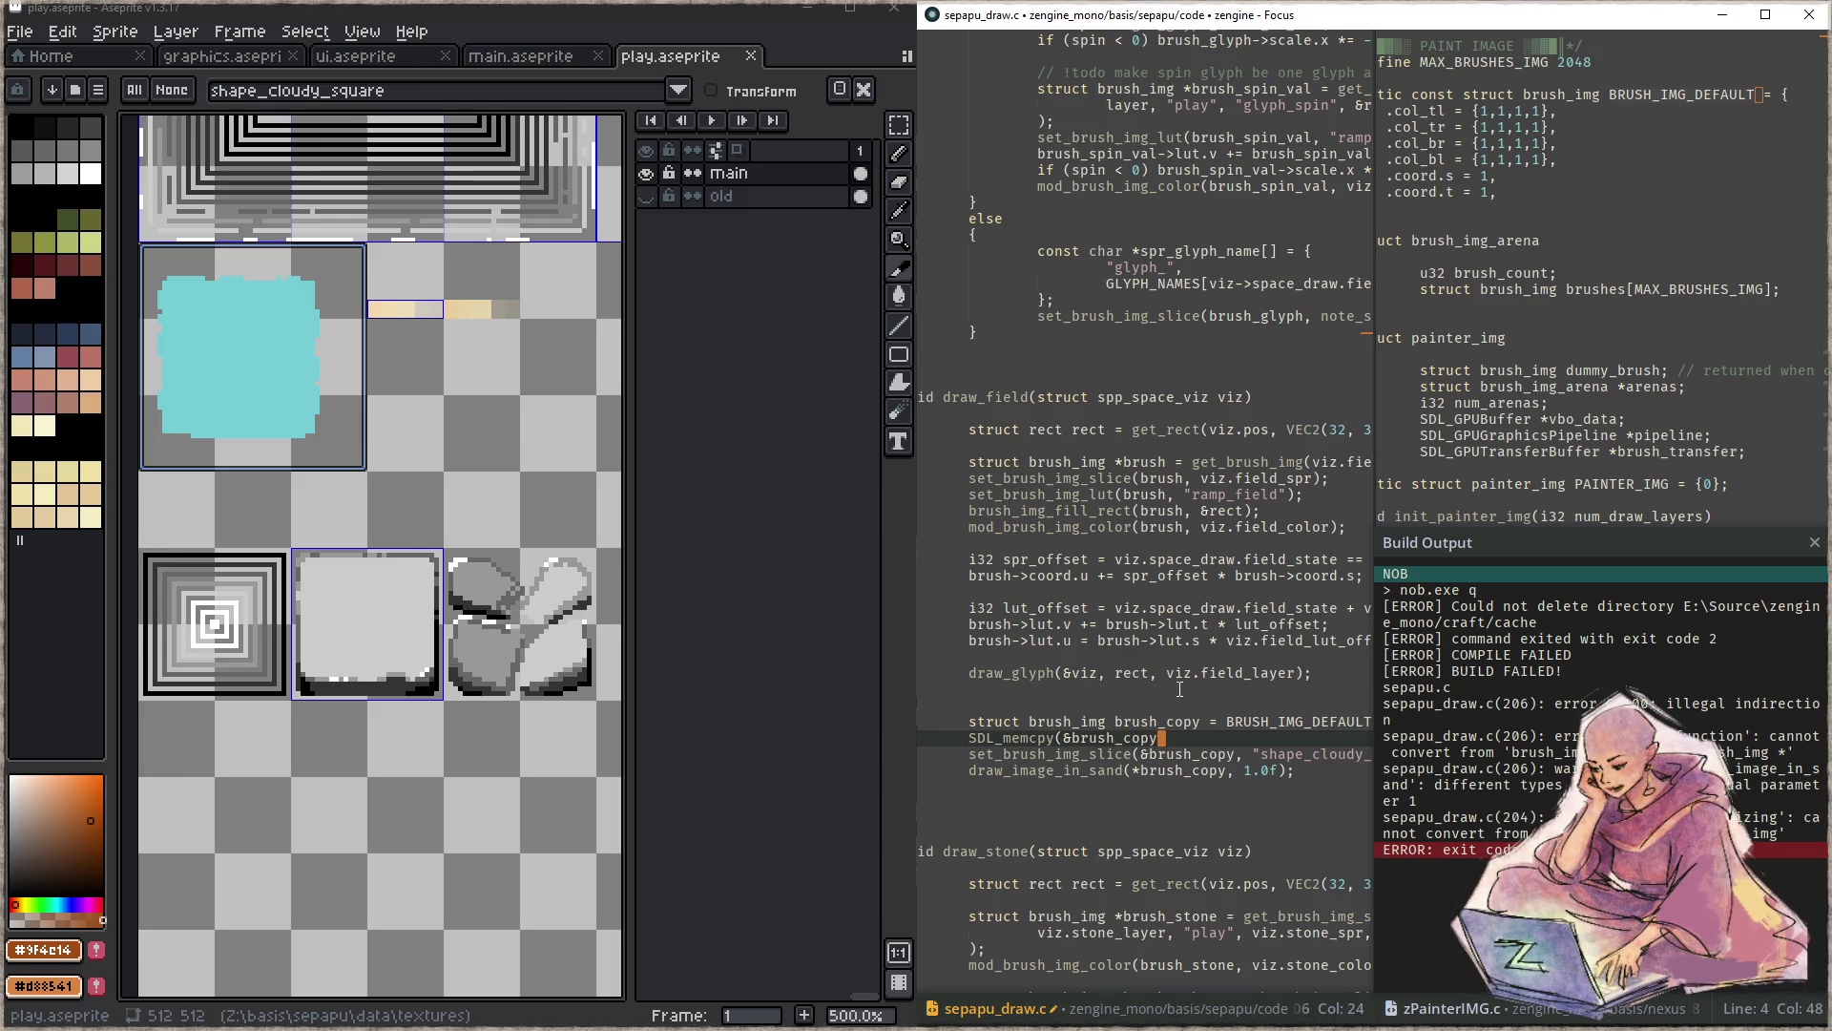
pyautogui.write(', ')
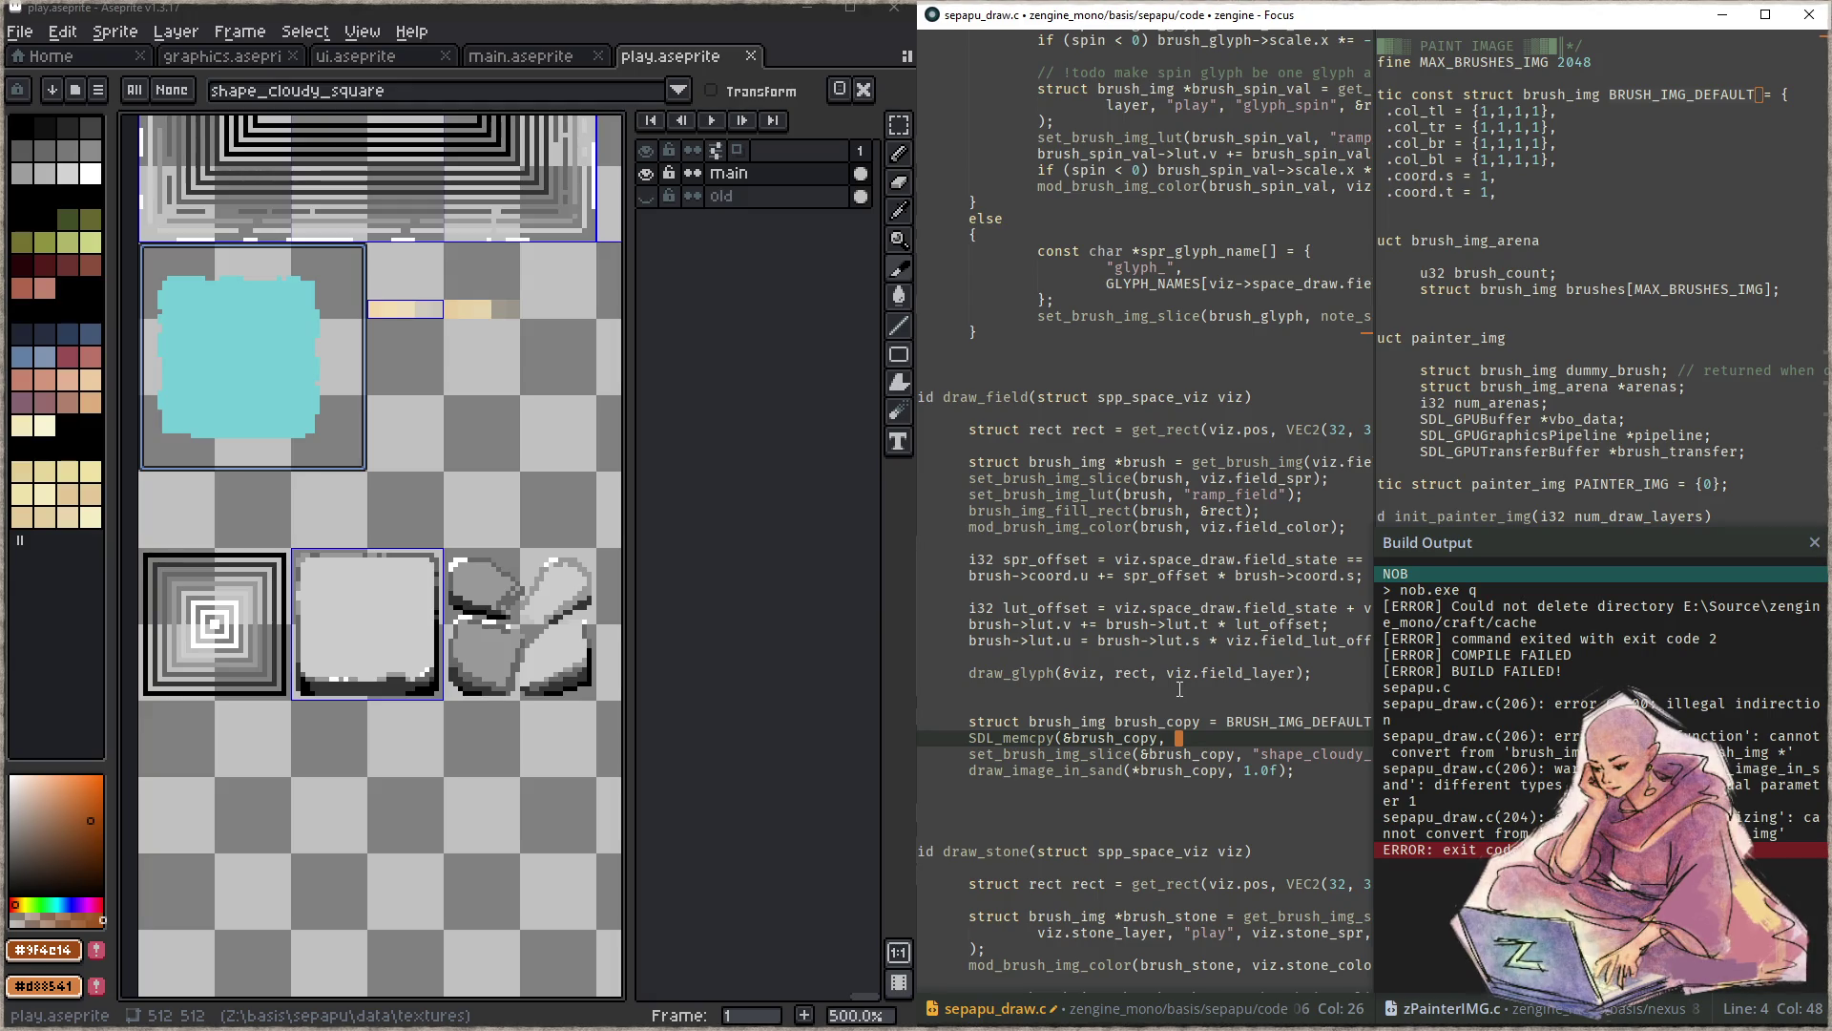
pyautogui.write('brush')
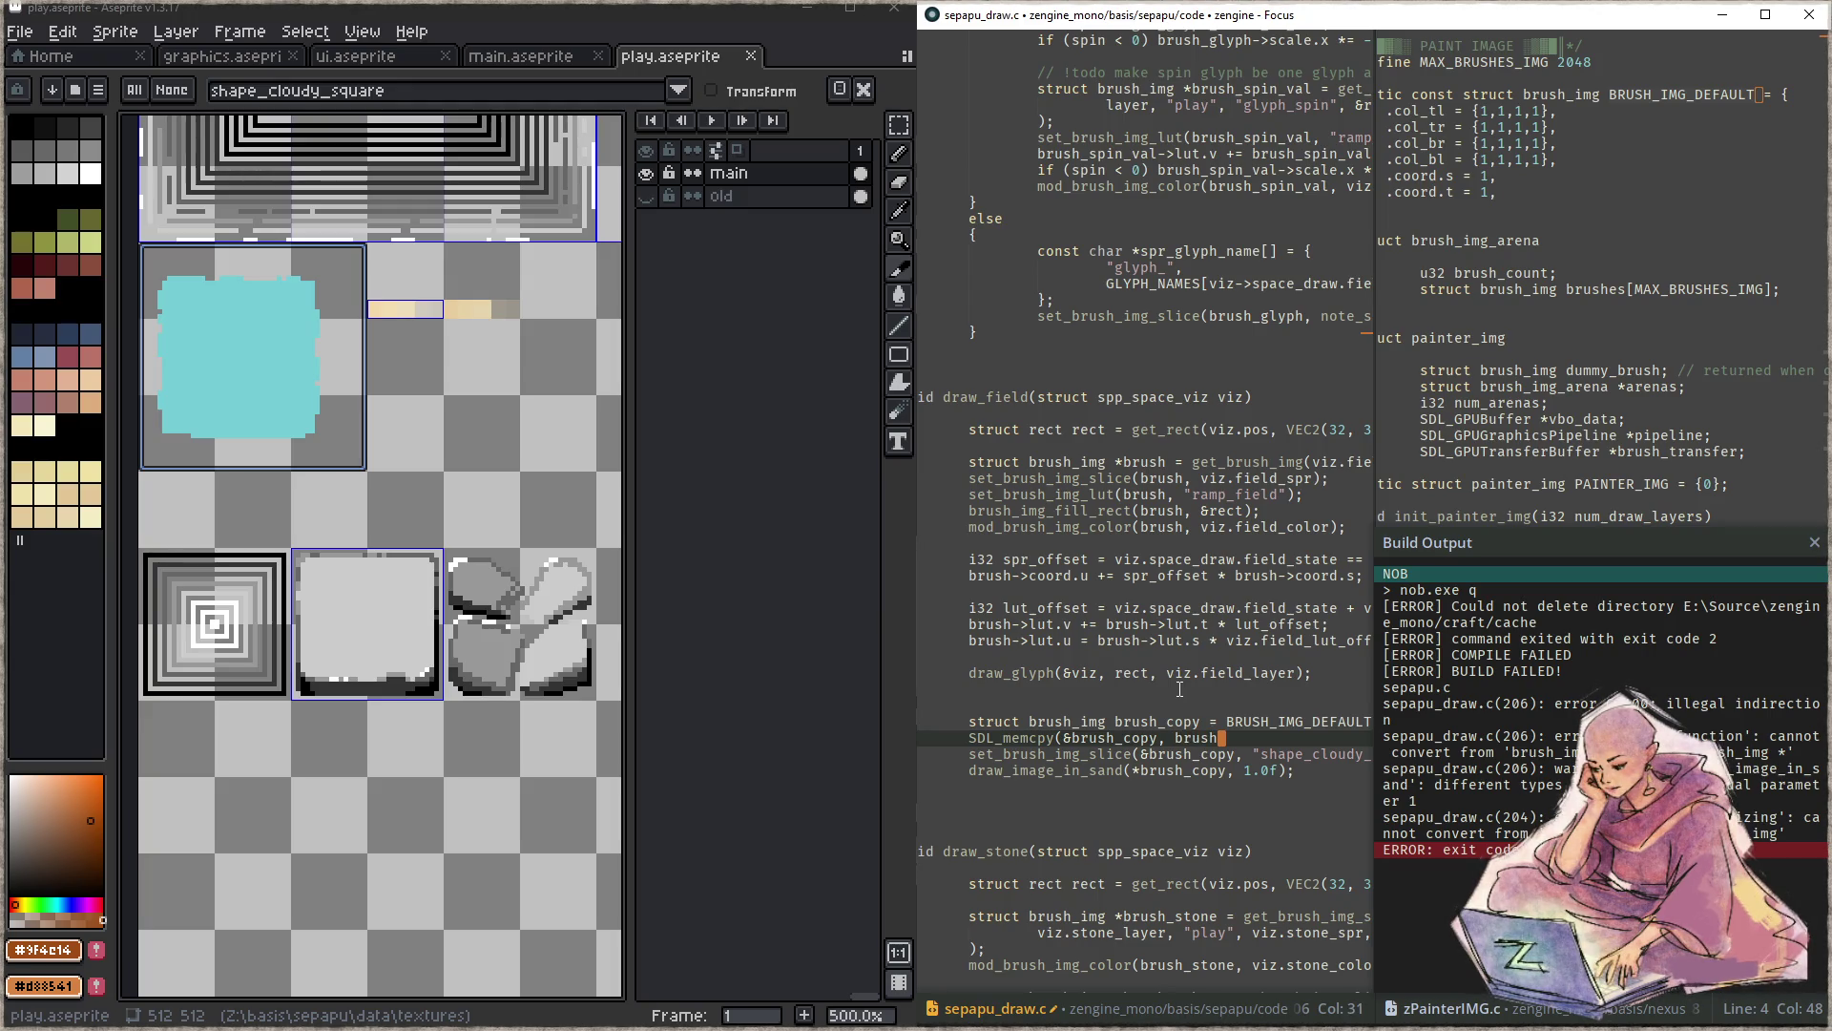
pyautogui.write(')')
pyautogui.press('BackSpace')
pyautogui.write(', sizeof(*')
pyautogui.press('BackSpace')
pyautogui.write('struct ')
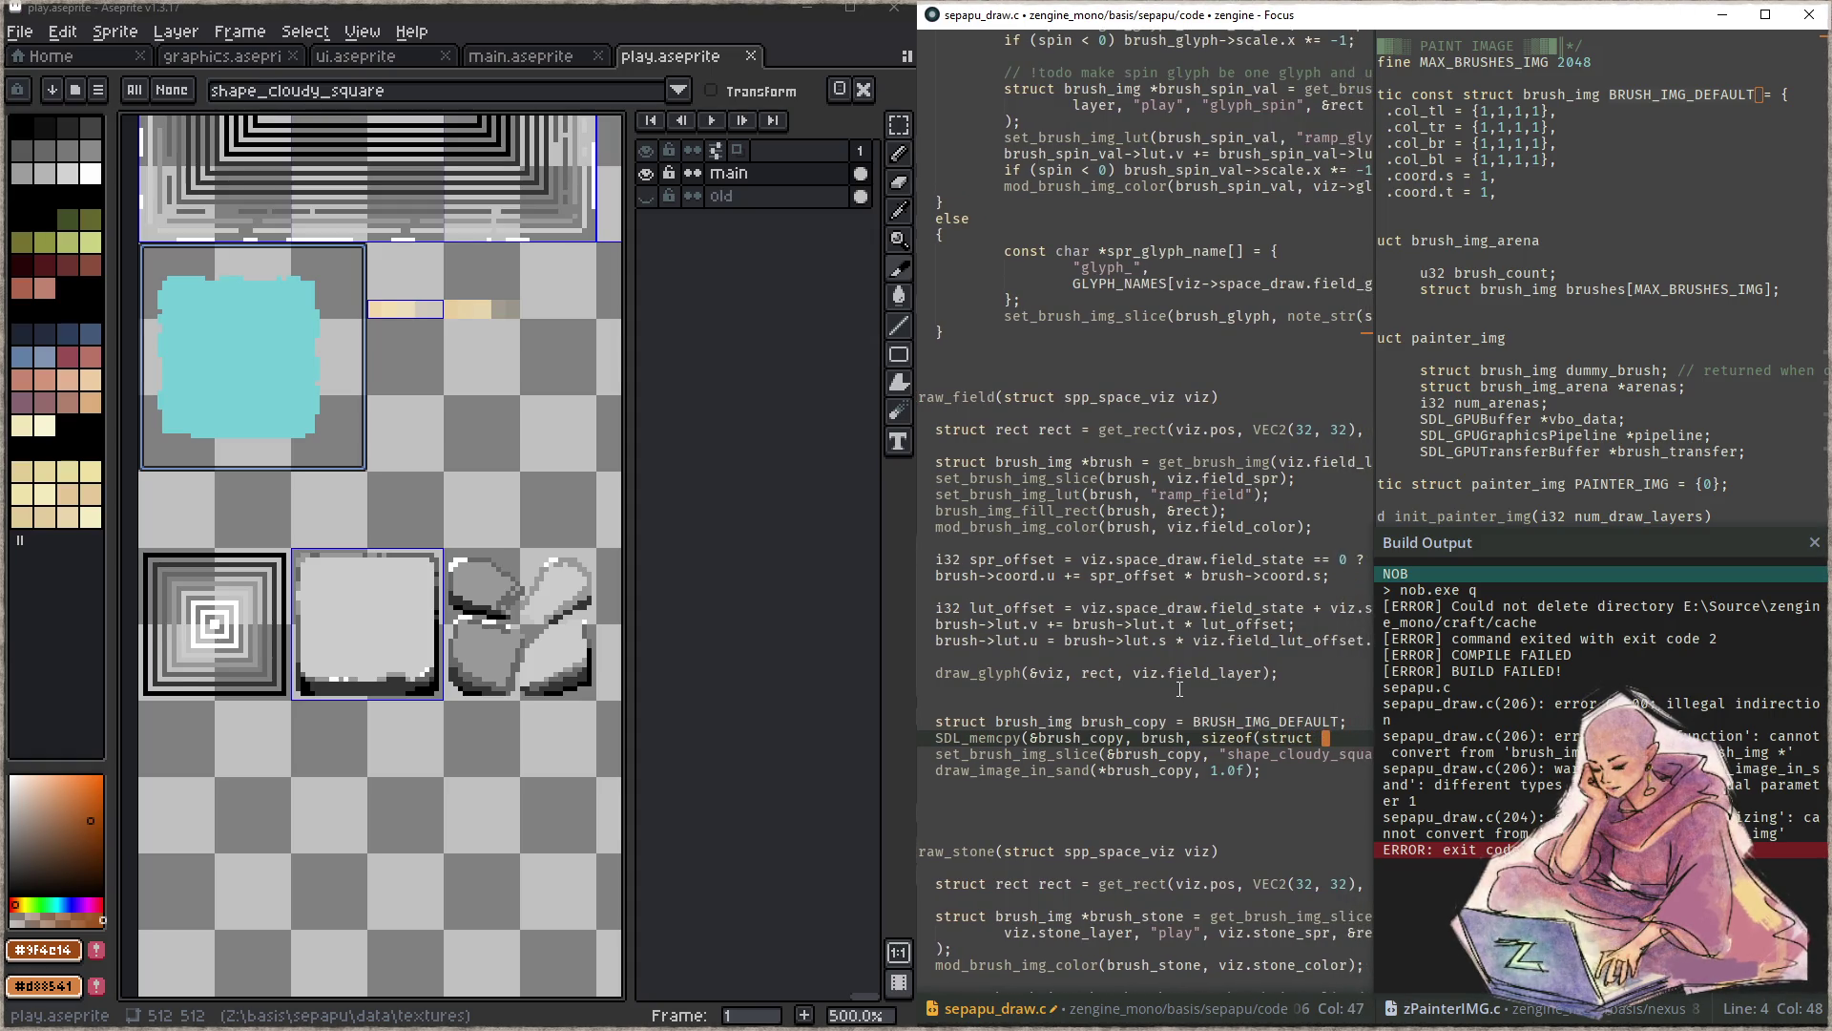
pyautogui.write('brush_img')
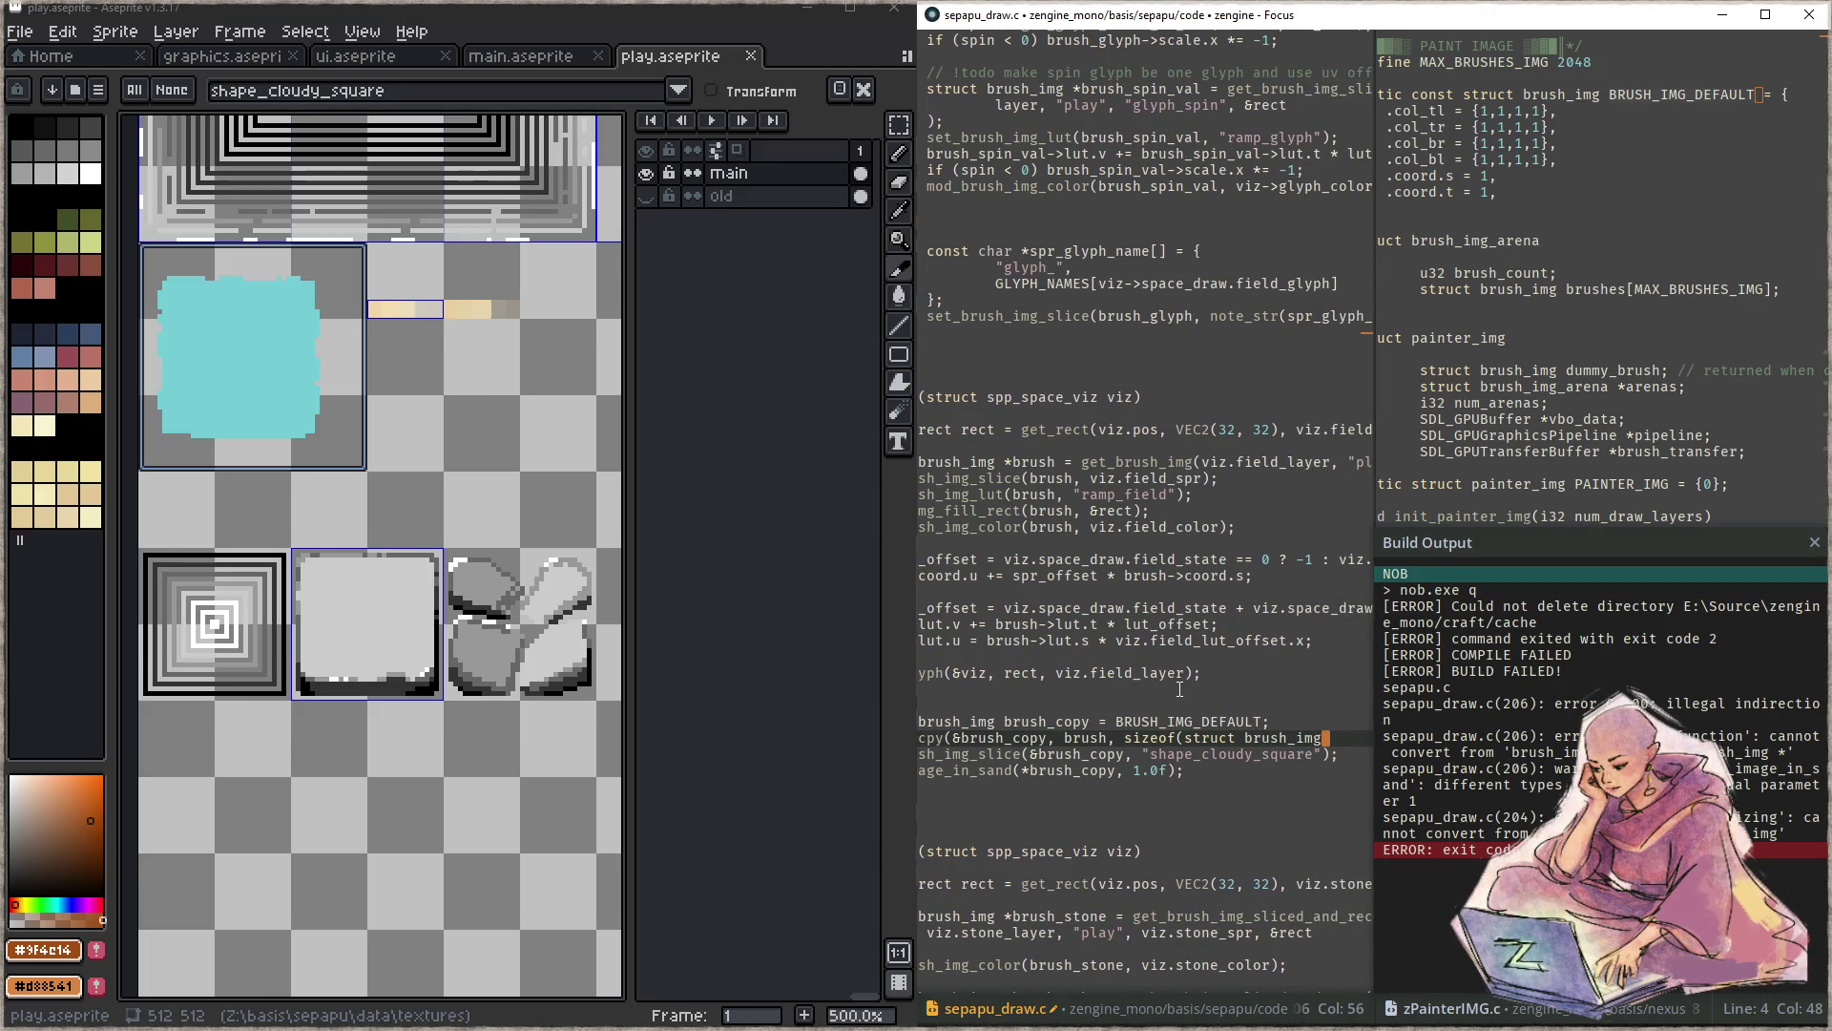
pyautogui.write('));')
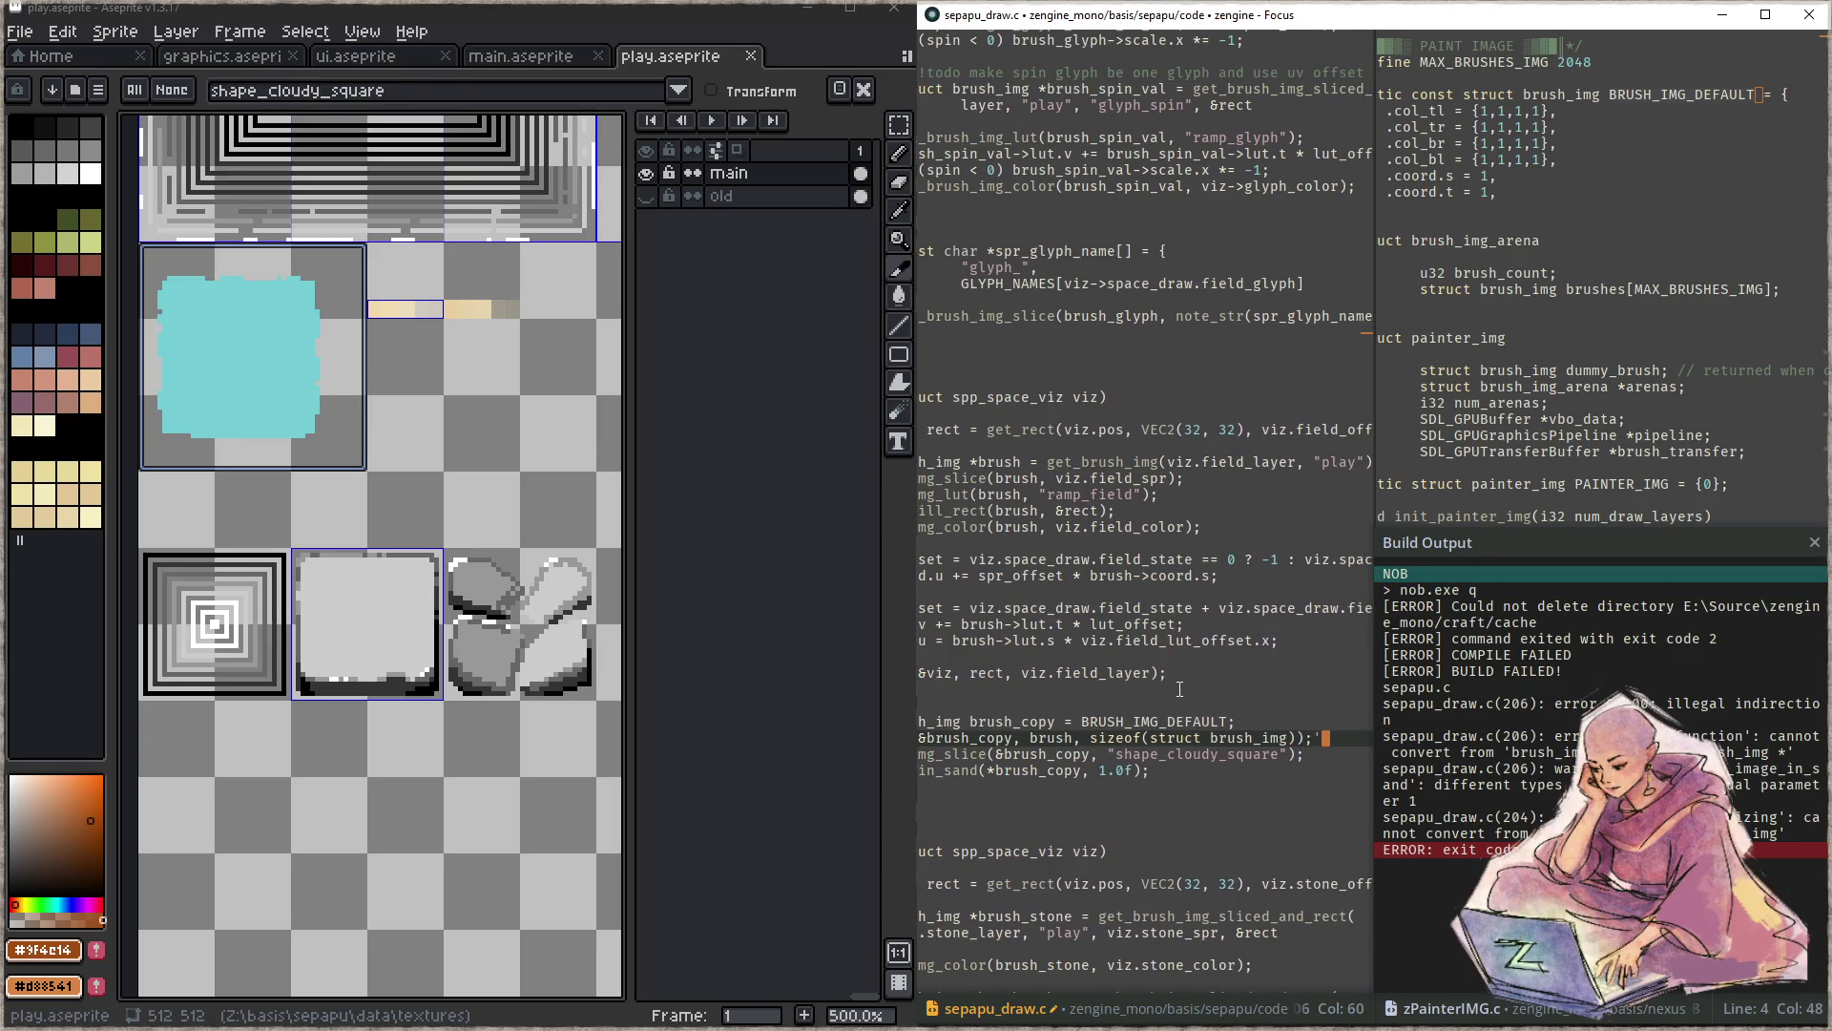
pyautogui.hotkey('ctrl', 'shift', 'w')
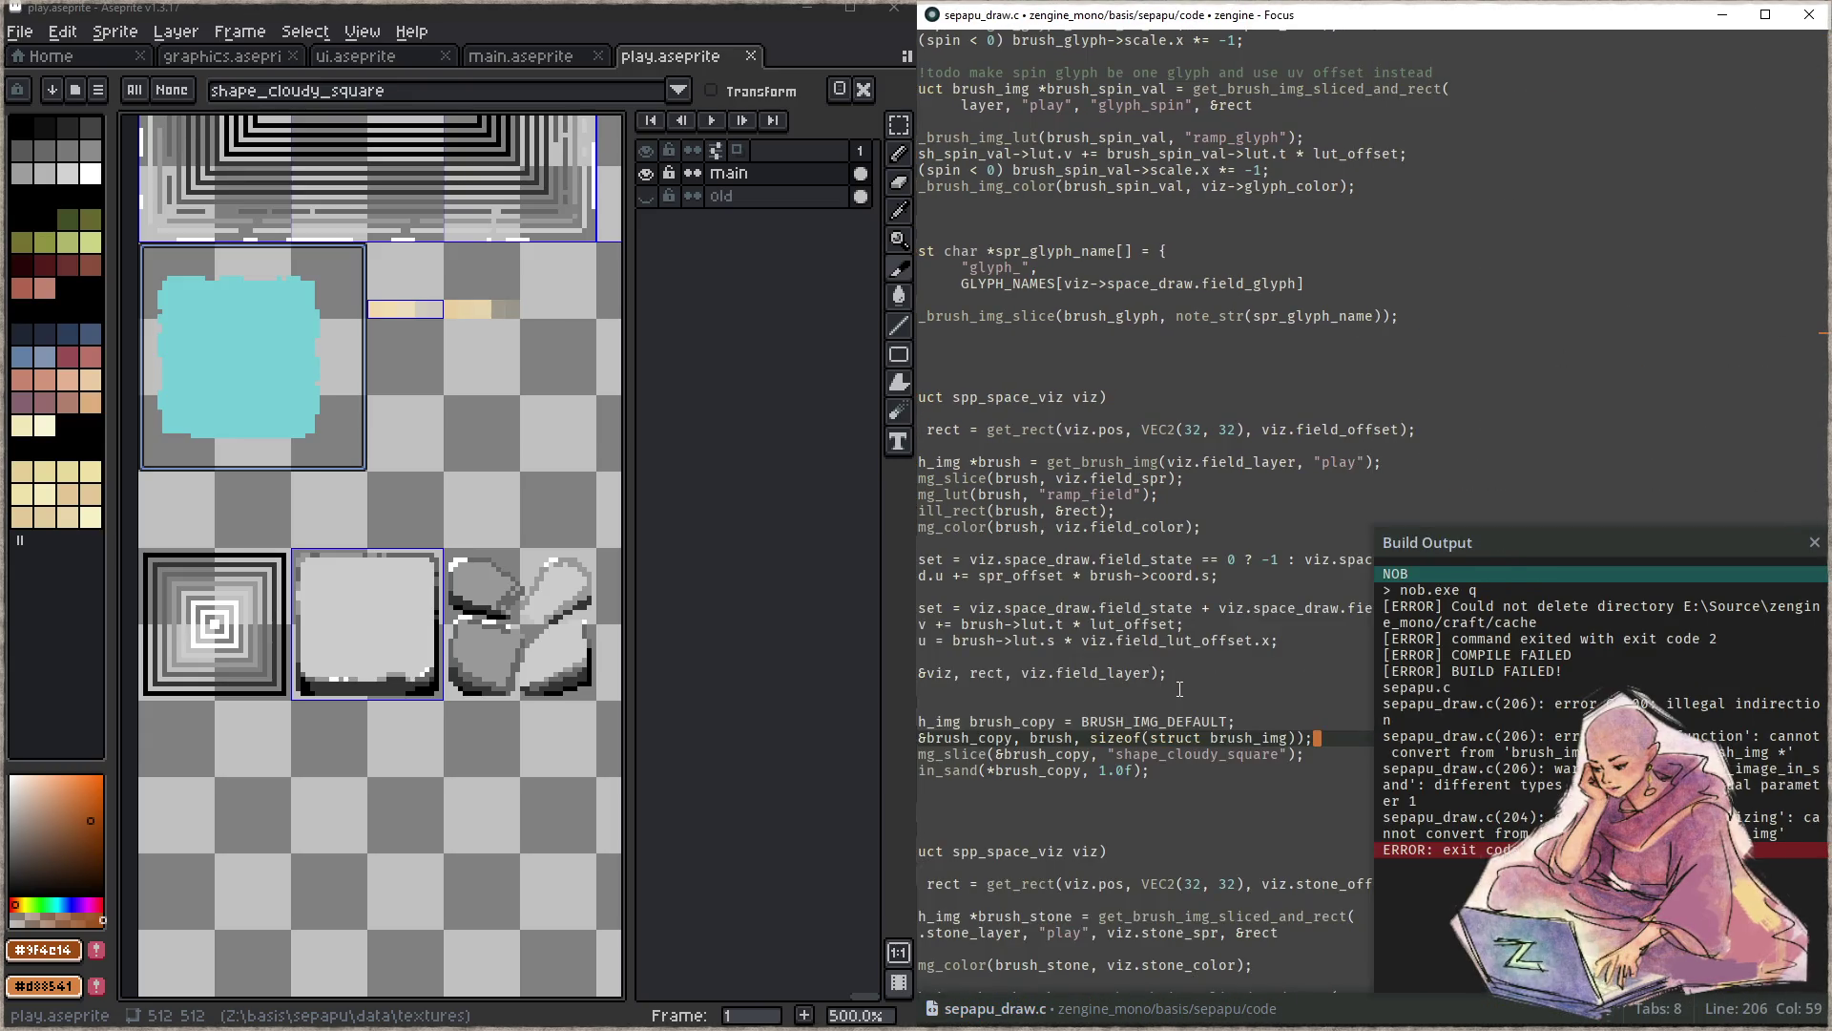
pyautogui.press('F5')
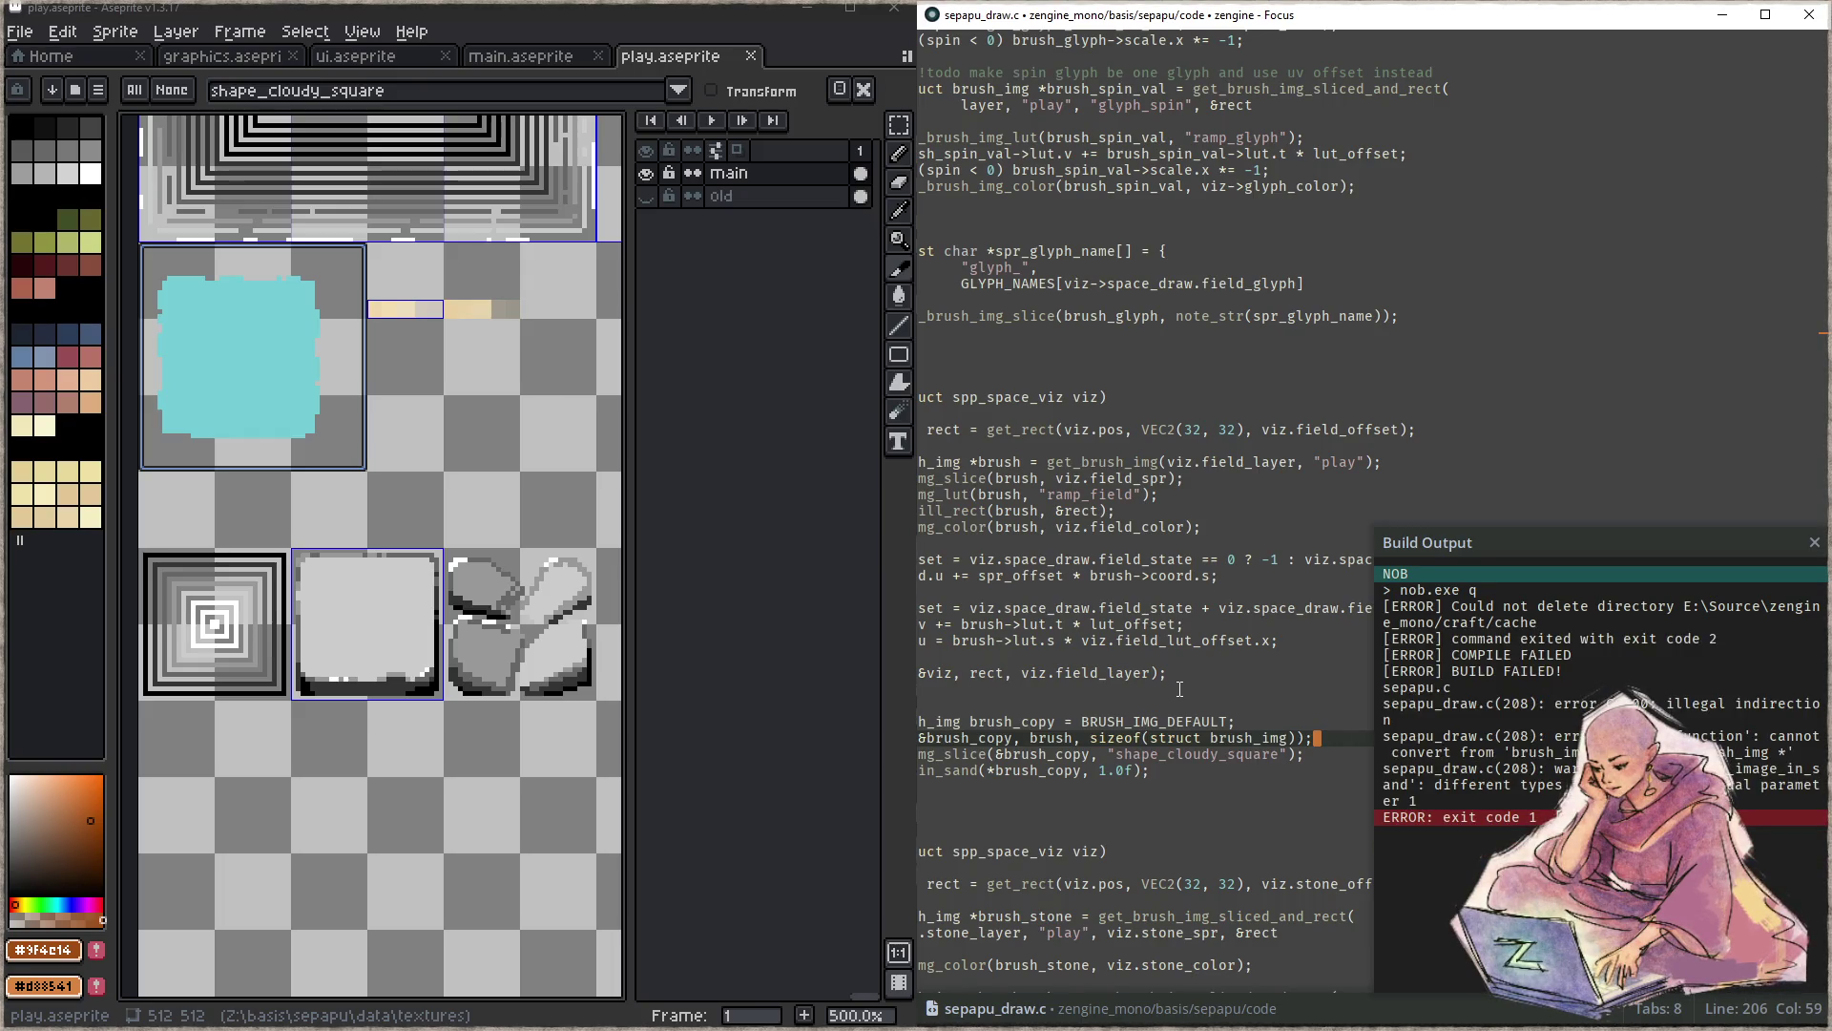
# - Pass &brush_copy to both sand calls, dropping the stray asterisk, and rebuild successfully
pyautogui.press('Home')
pyautogui.hotkey('ctrl', 'Right')
pyautogui.hotkey('ctrl', 'Right')
pyautogui.hotkey('ctrl', 'Right')
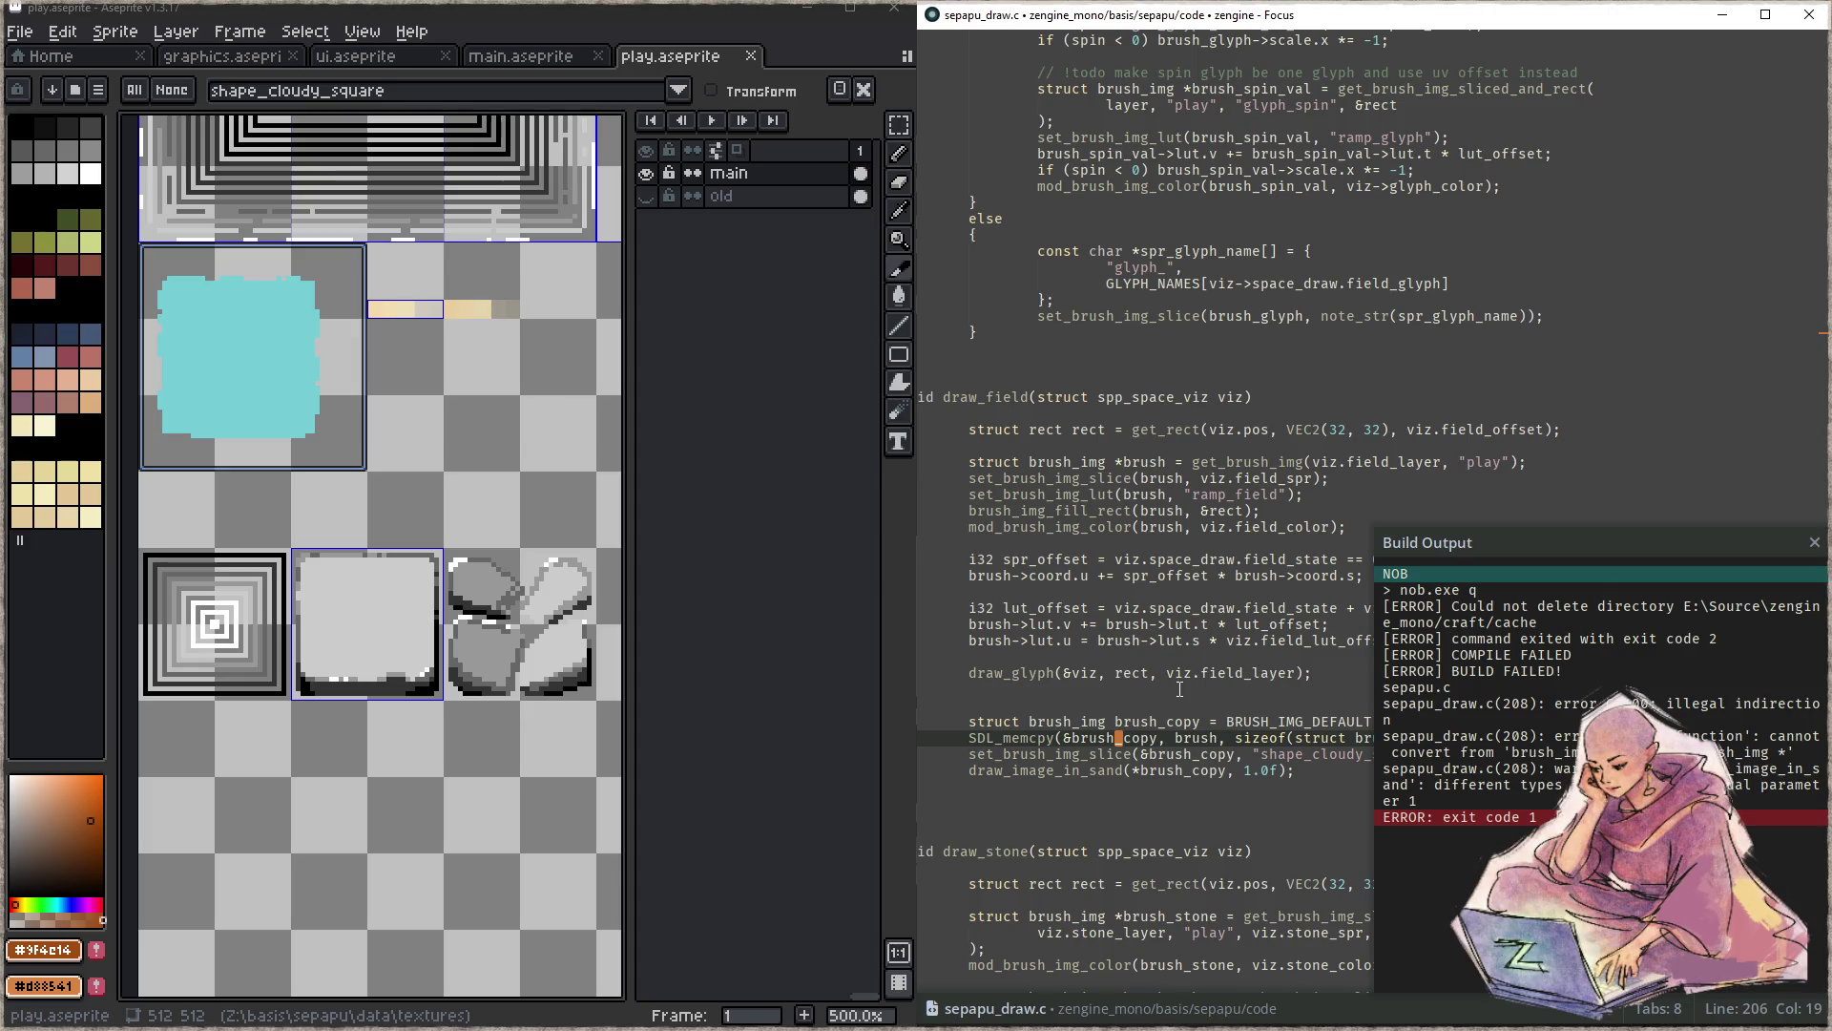
pyautogui.press('Down')
pyautogui.press('Right')
pyautogui.press('Right')
pyautogui.press('Right')
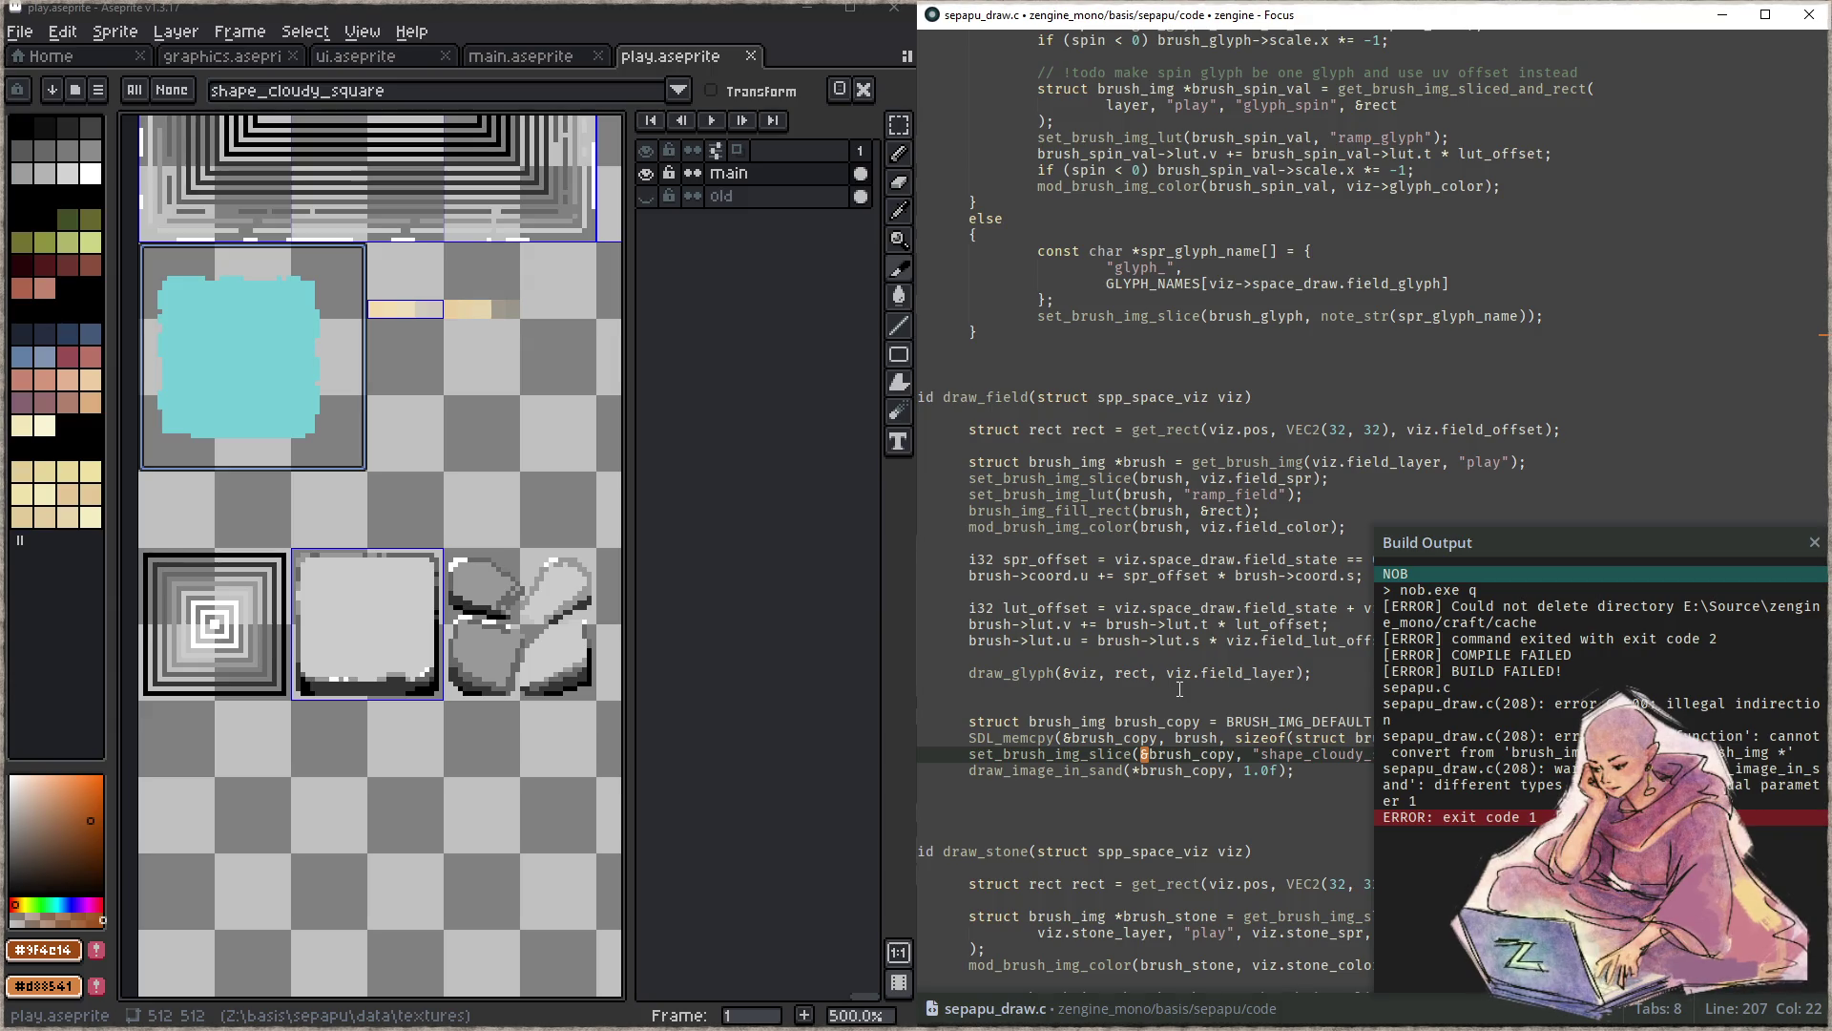
pyautogui.press('Down')
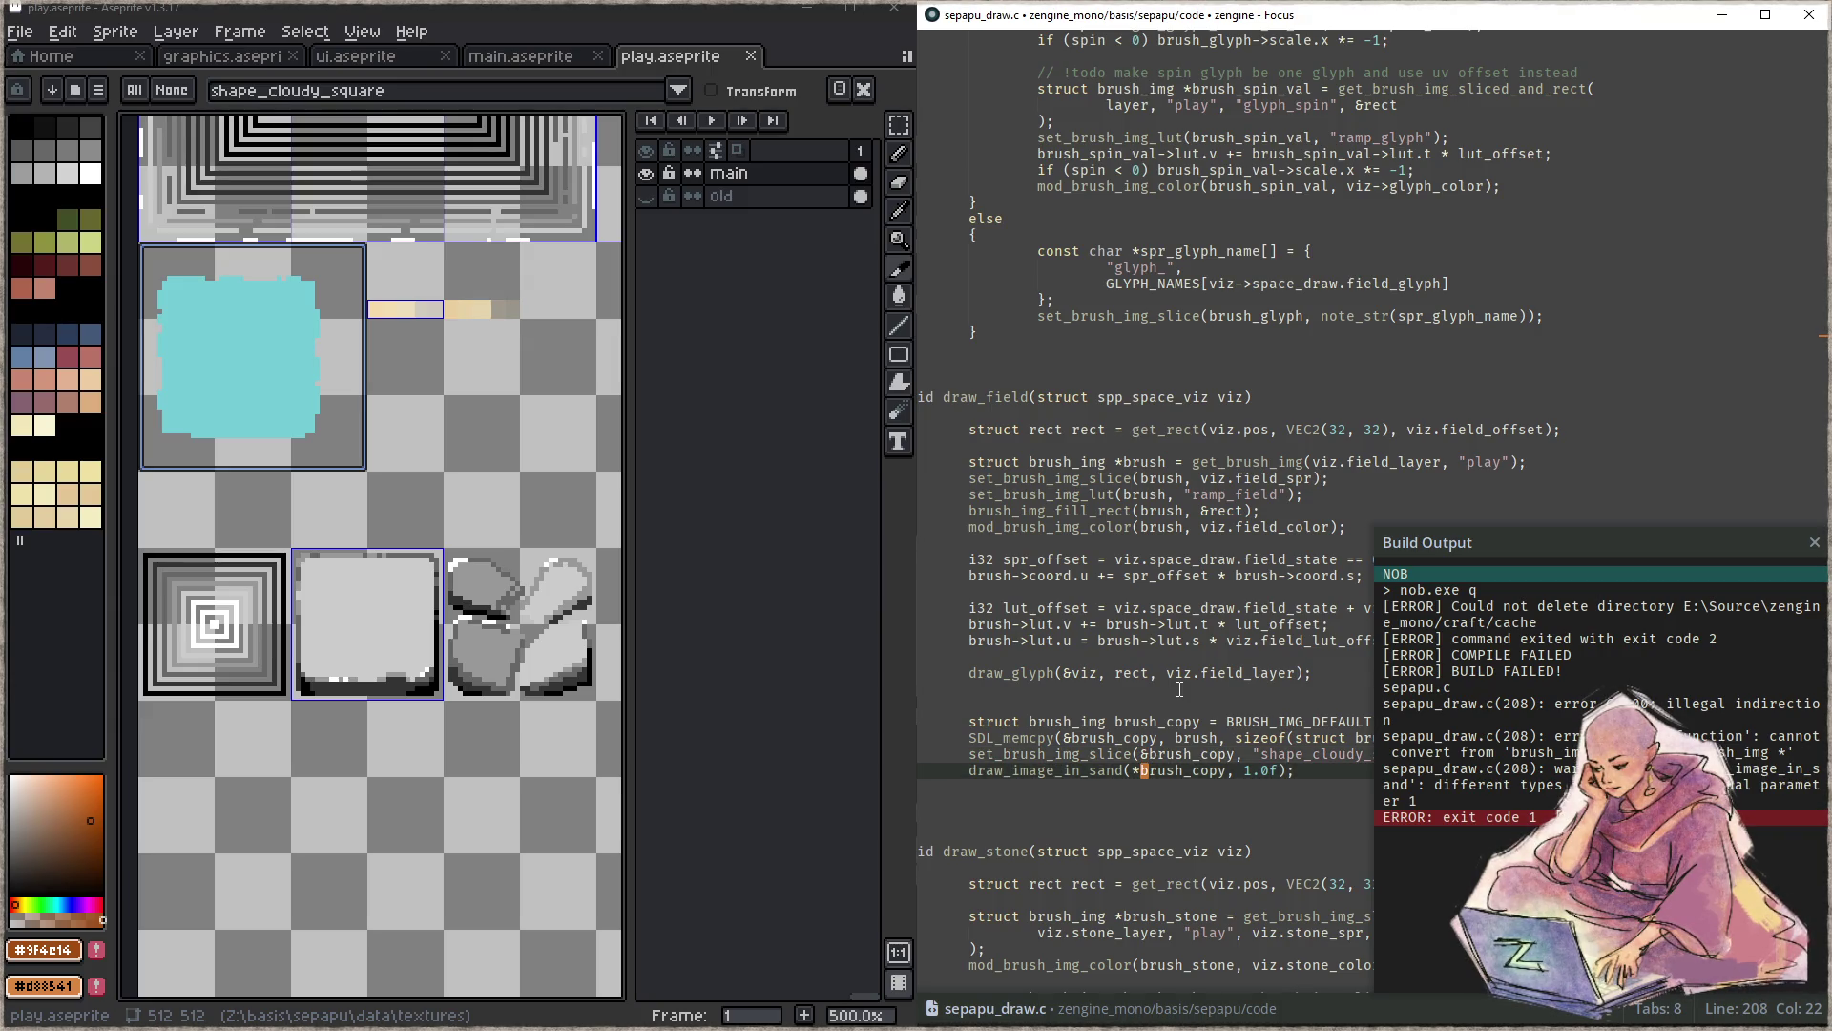
pyautogui.press('Left')
pyautogui.press('Delete')
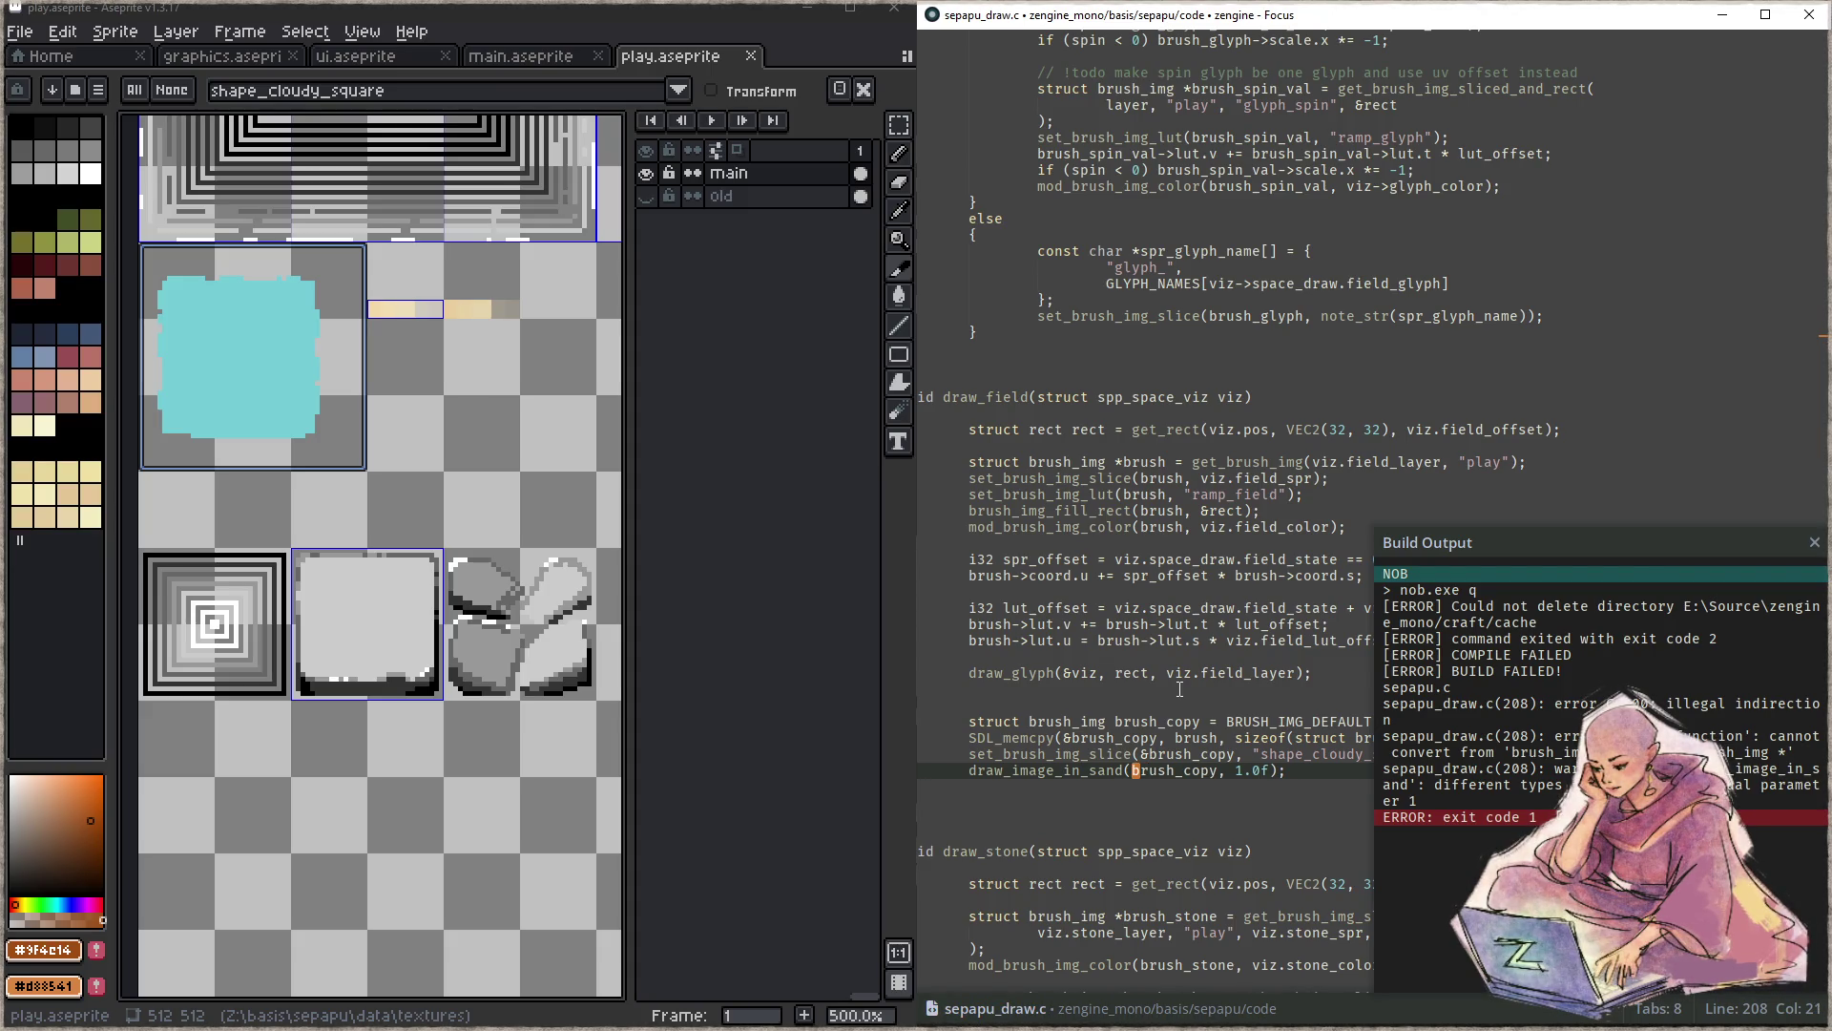
pyautogui.write('&')
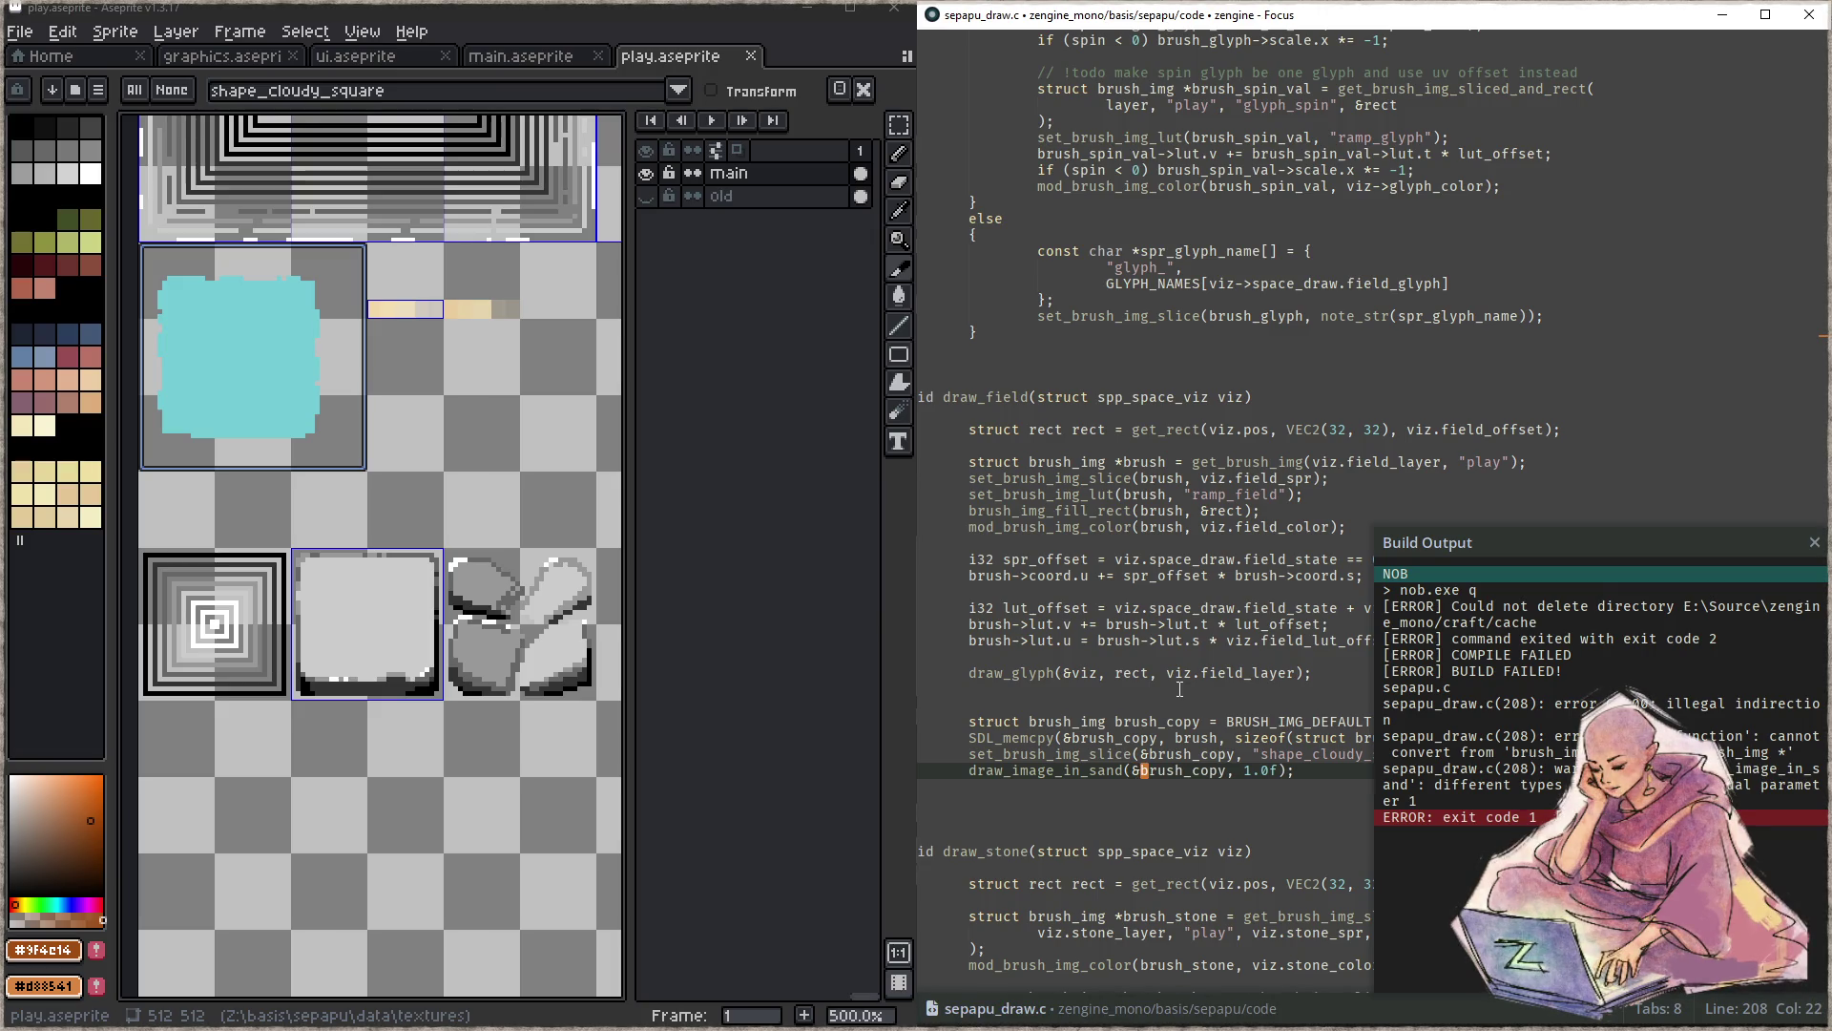
pyautogui.press('F5')
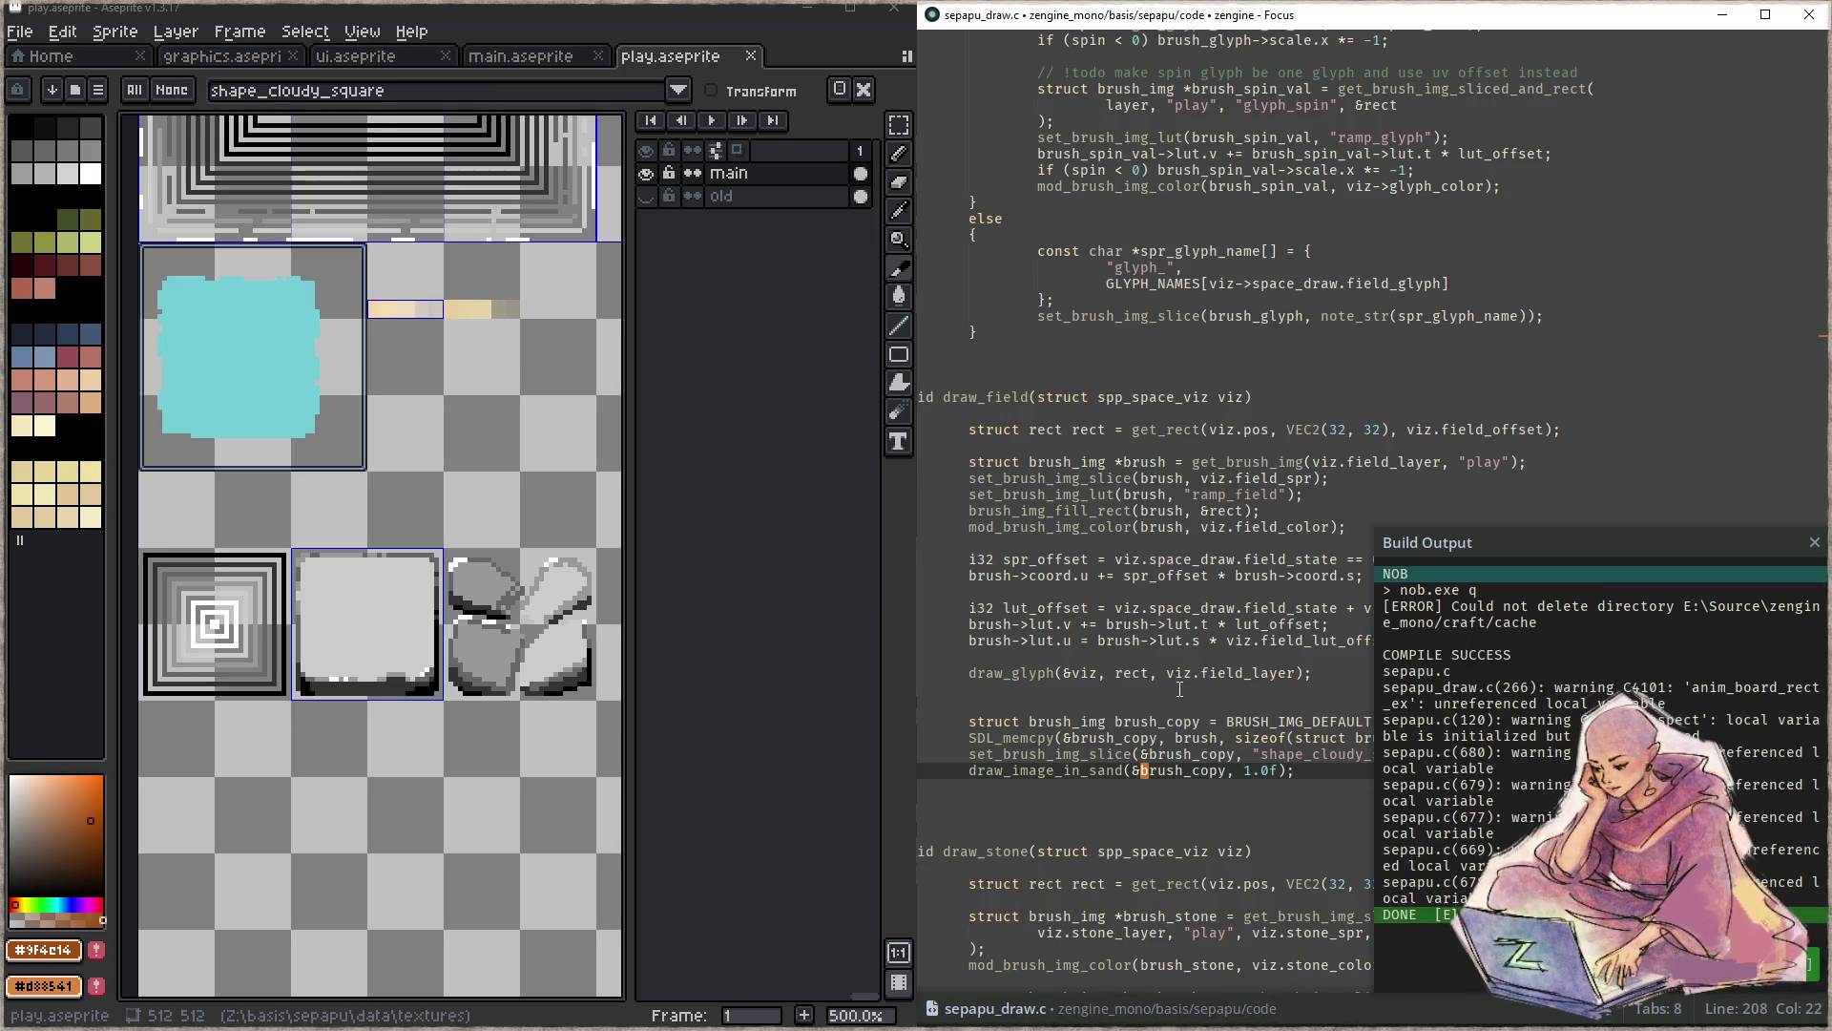
# - Comment out the unused anim_board_rect_ex line at 266 and the aspect assignment at line 120 in sepapu.c
pyautogui.hotkey('ctrl', 'p')
pyautogui.write('_draw')
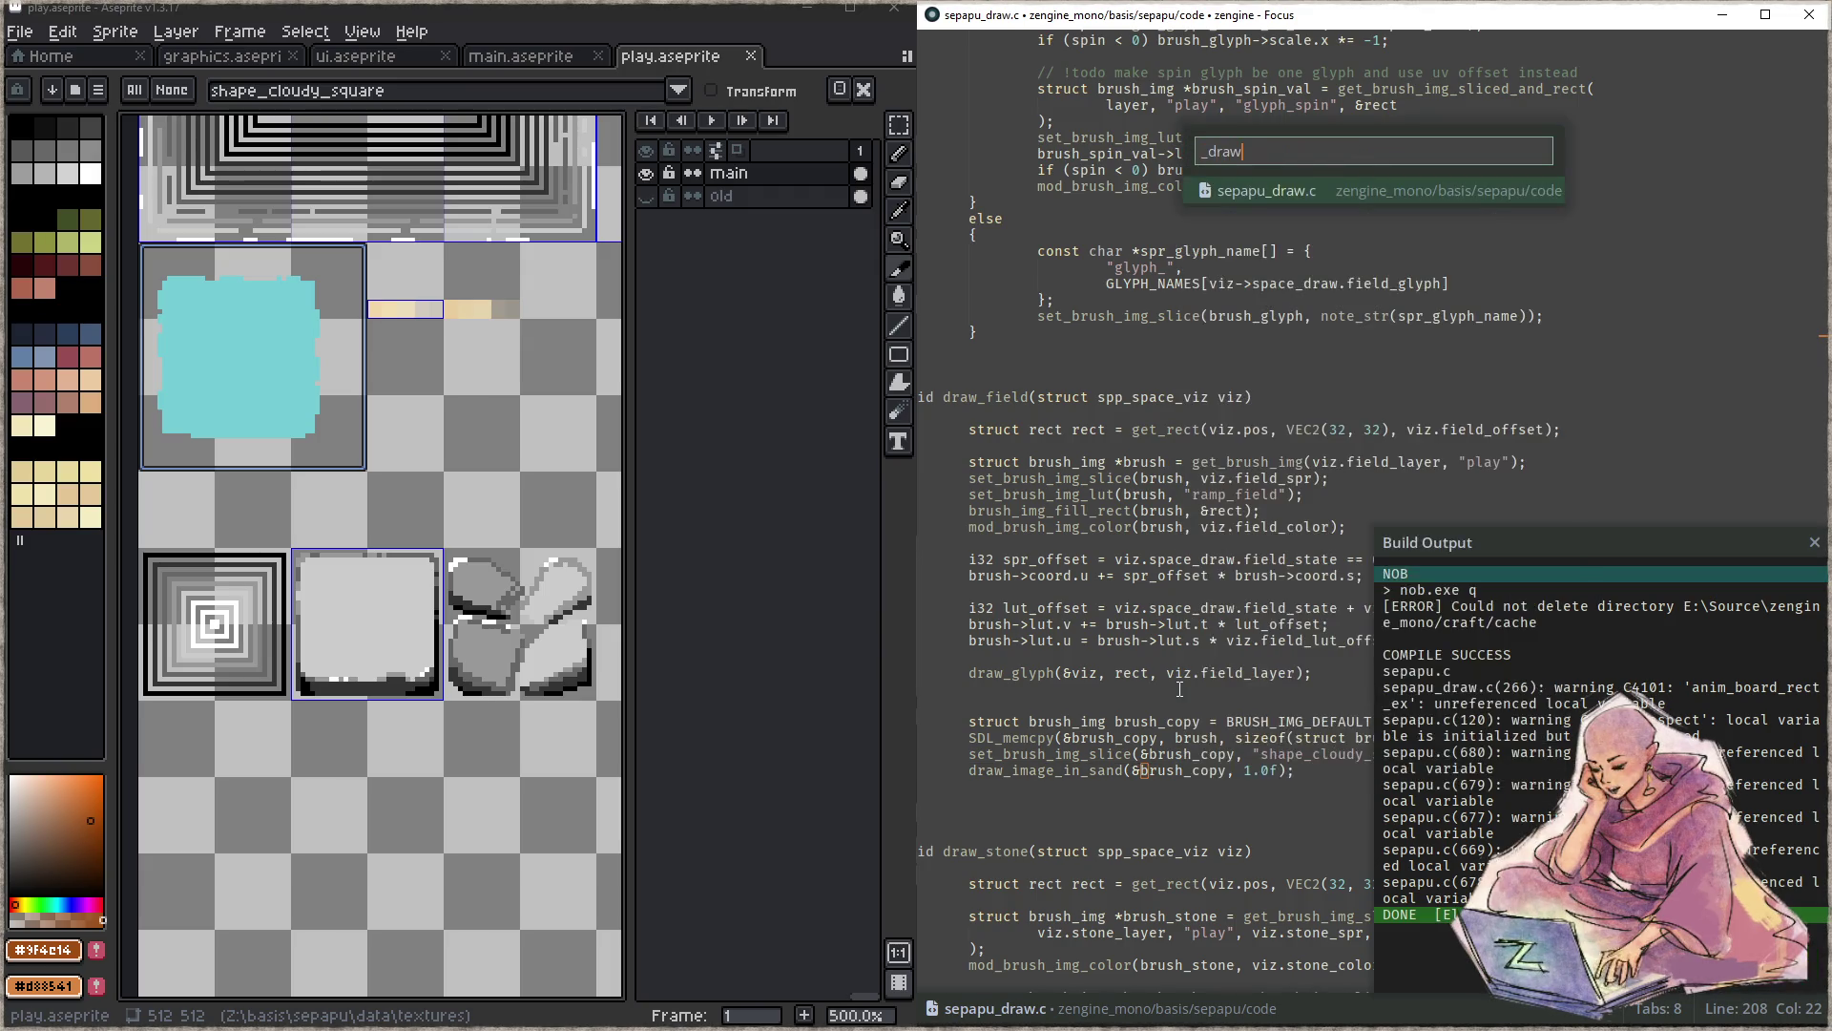
pyautogui.press('Return')
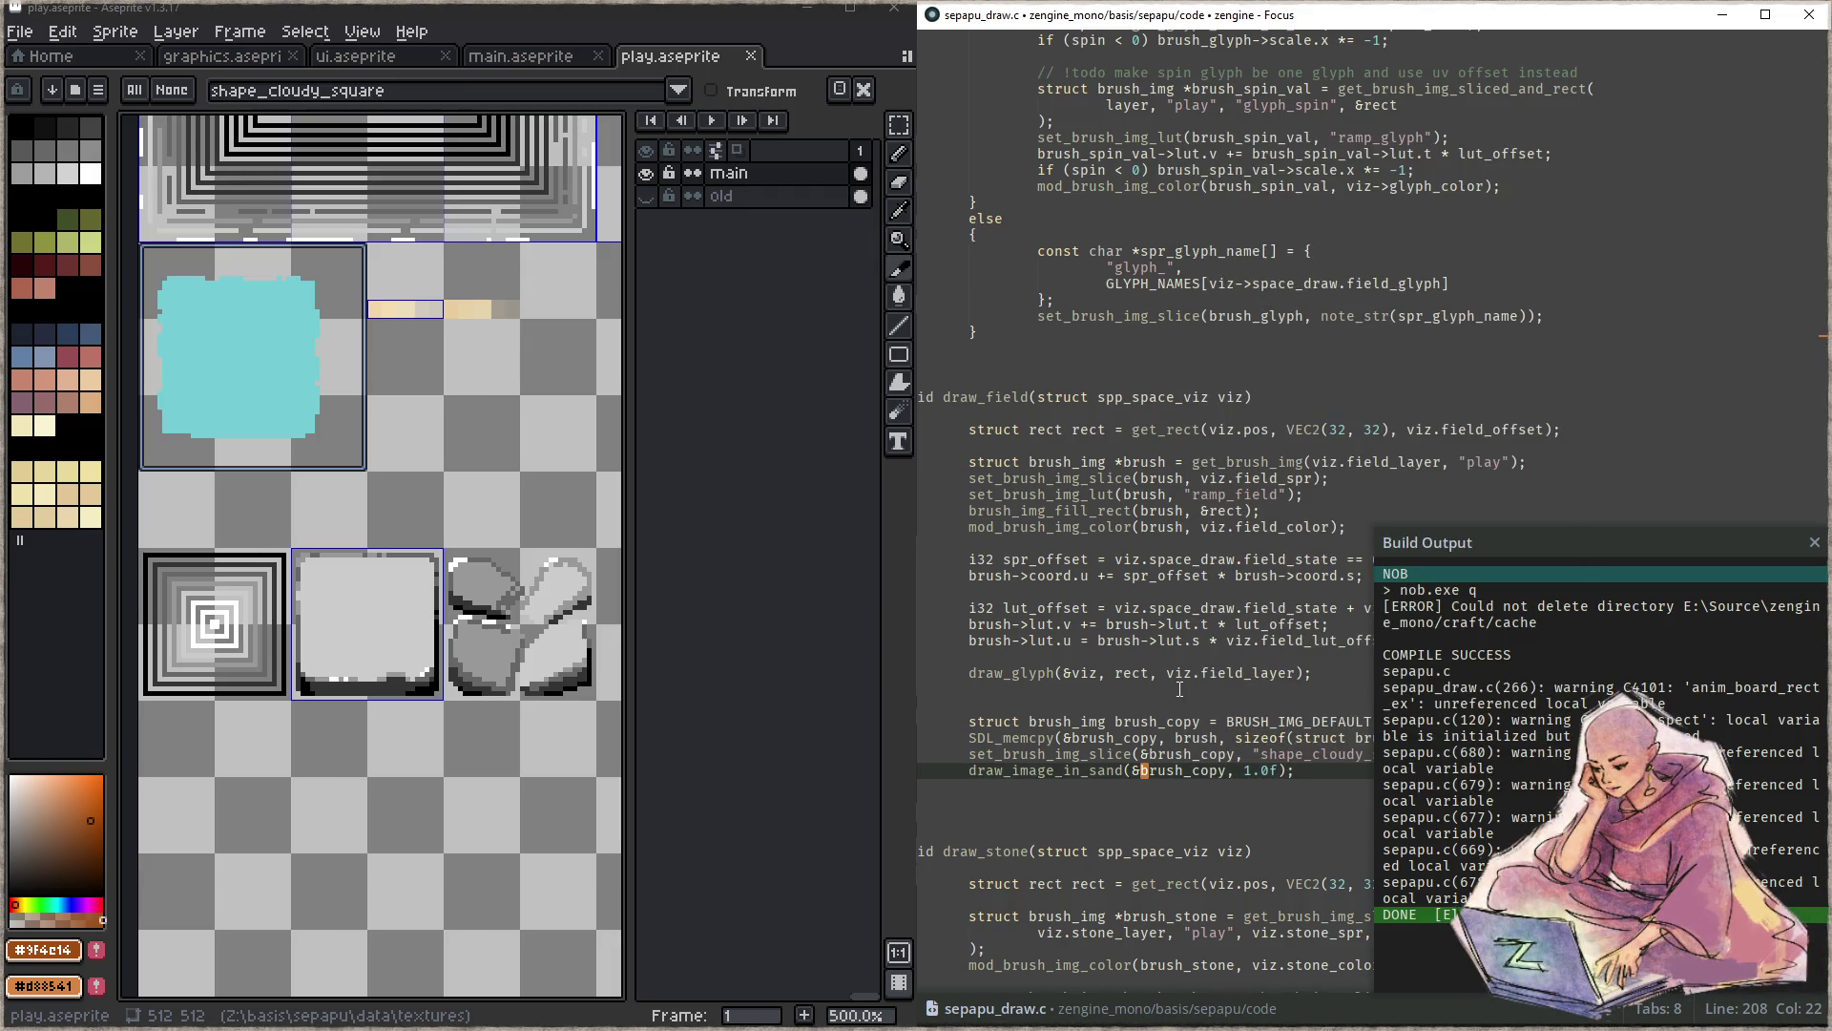
pyautogui.hotkey('ctrl', 'g')
pyautogui.write('266')
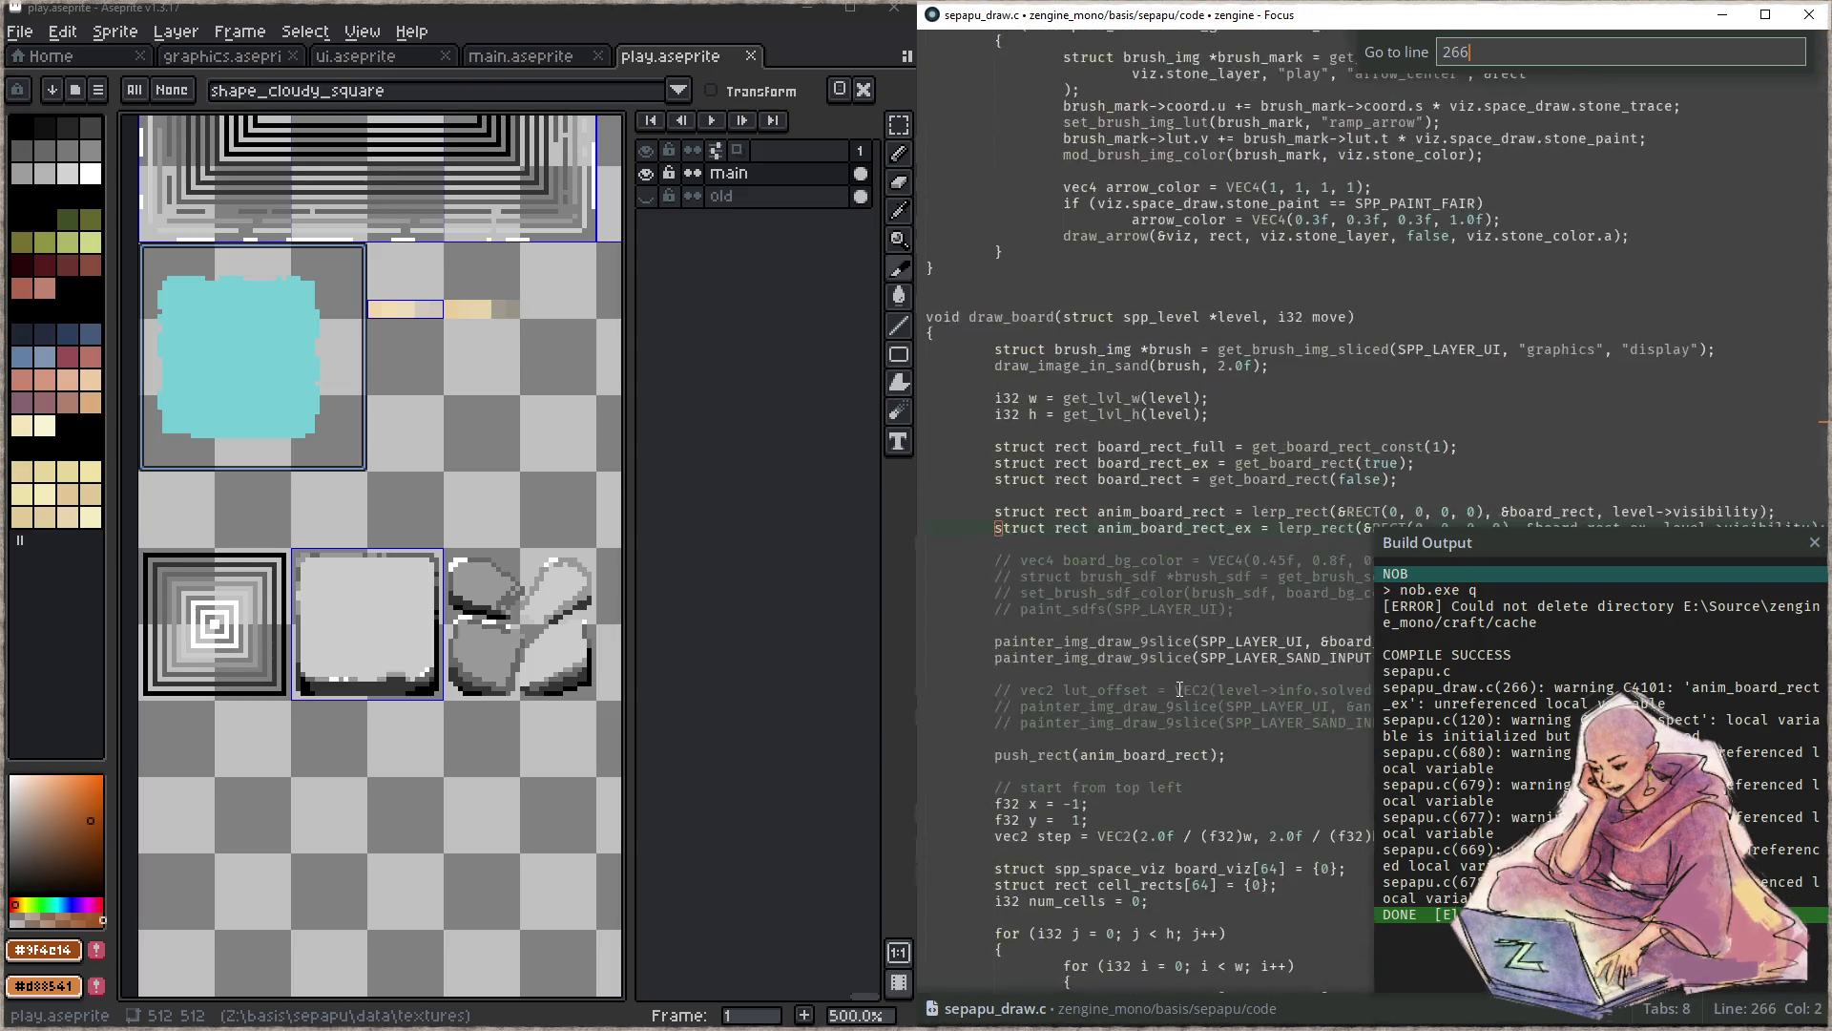
pyautogui.press('Return')
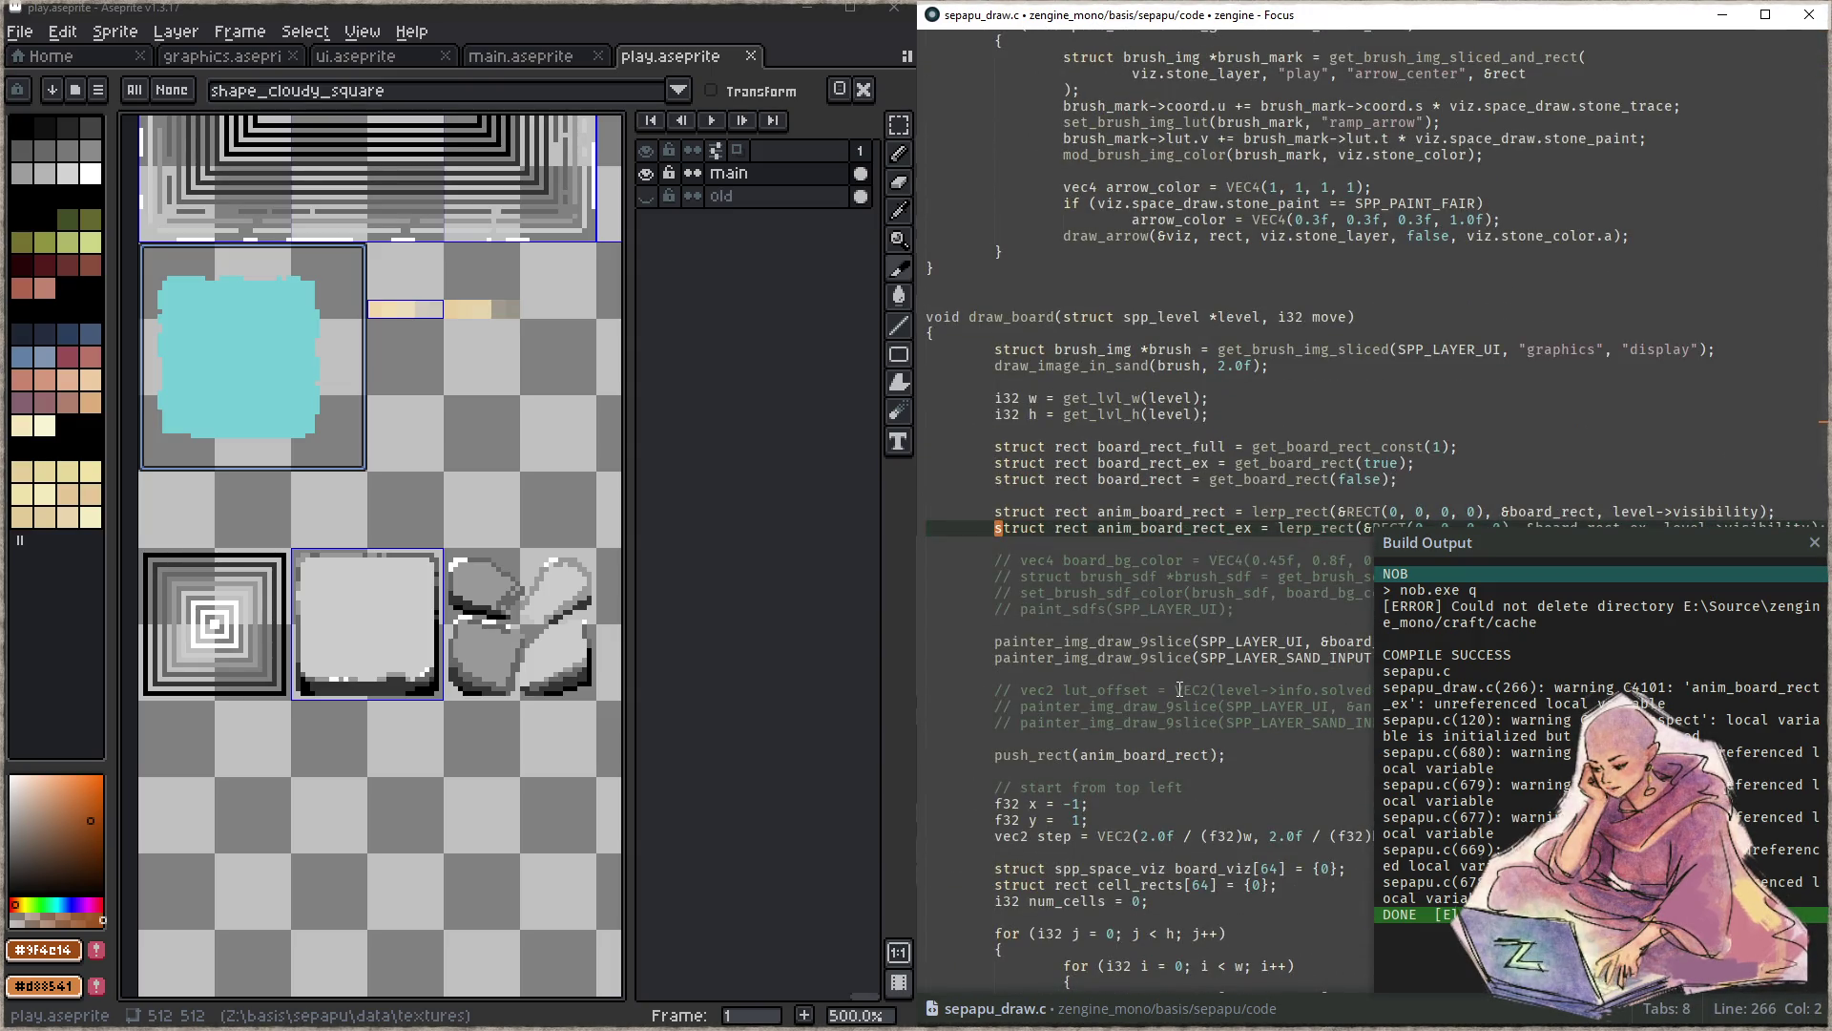
pyautogui.hotkey('ctrl', '/')
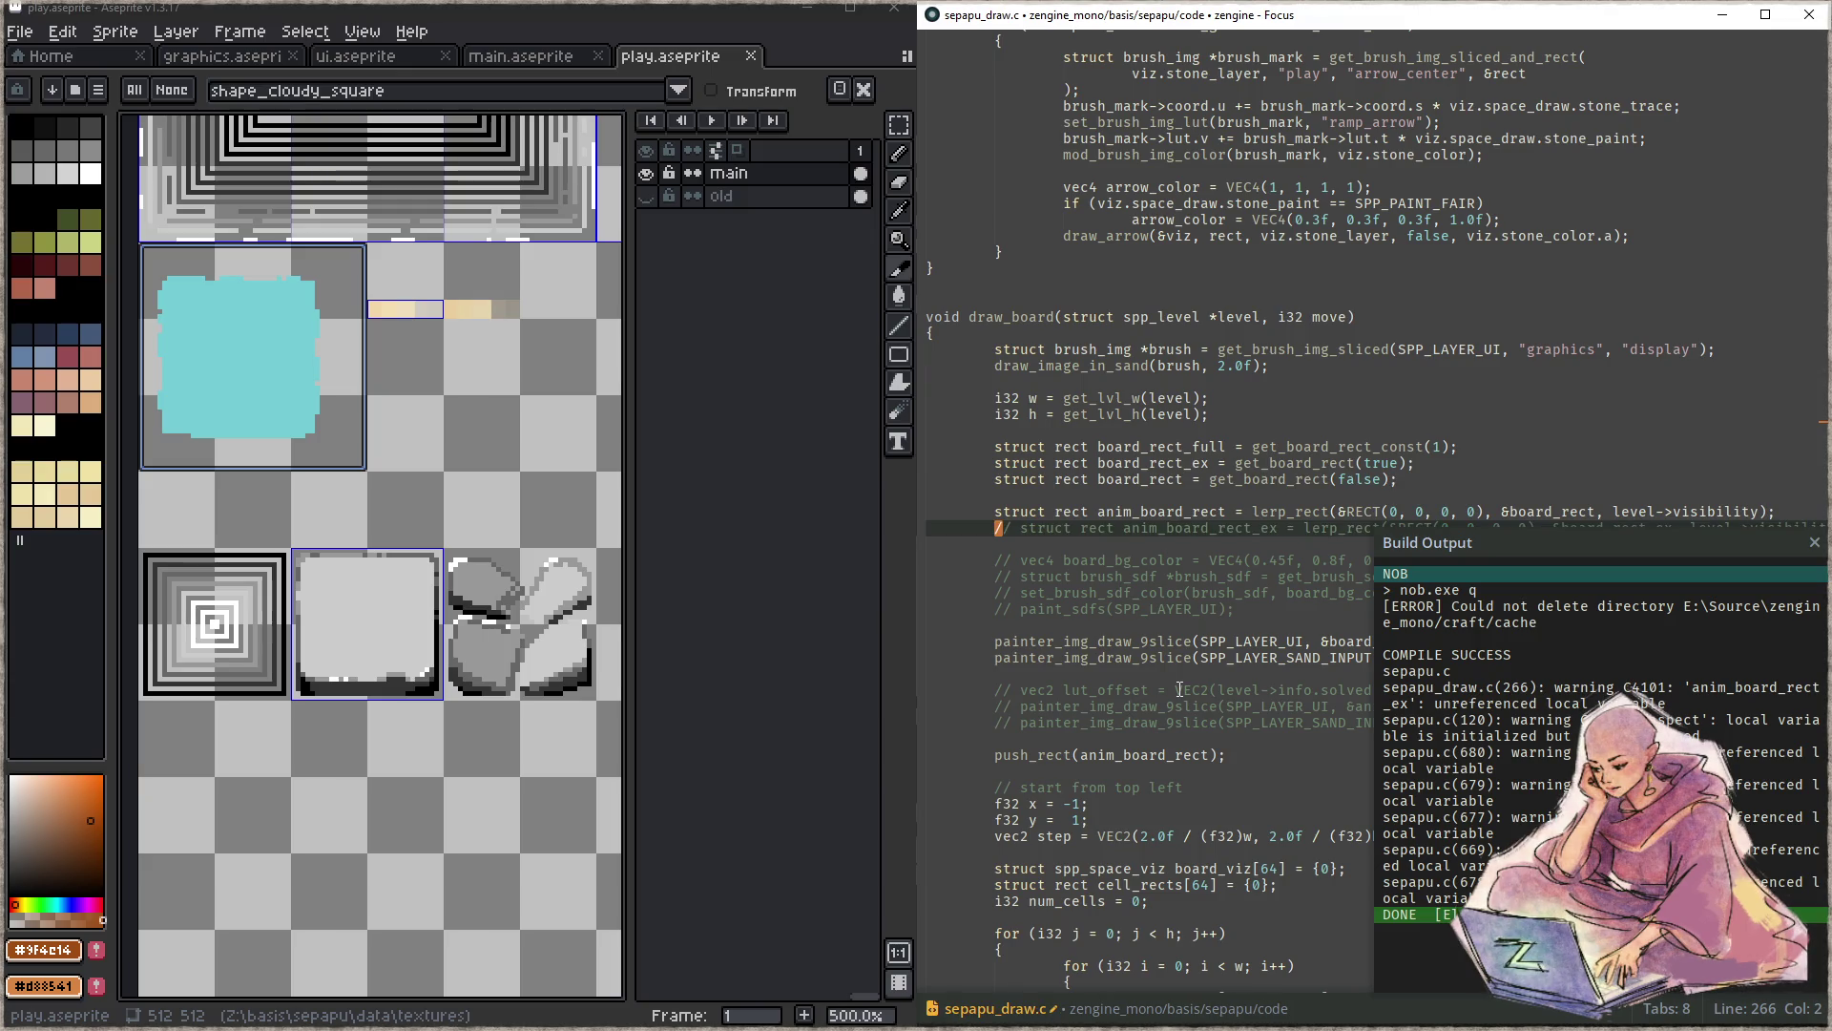
pyautogui.hotkey('ctrl', 'p')
pyautogui.write('sepa')
pyautogui.press('Down')
pyautogui.press('Return')
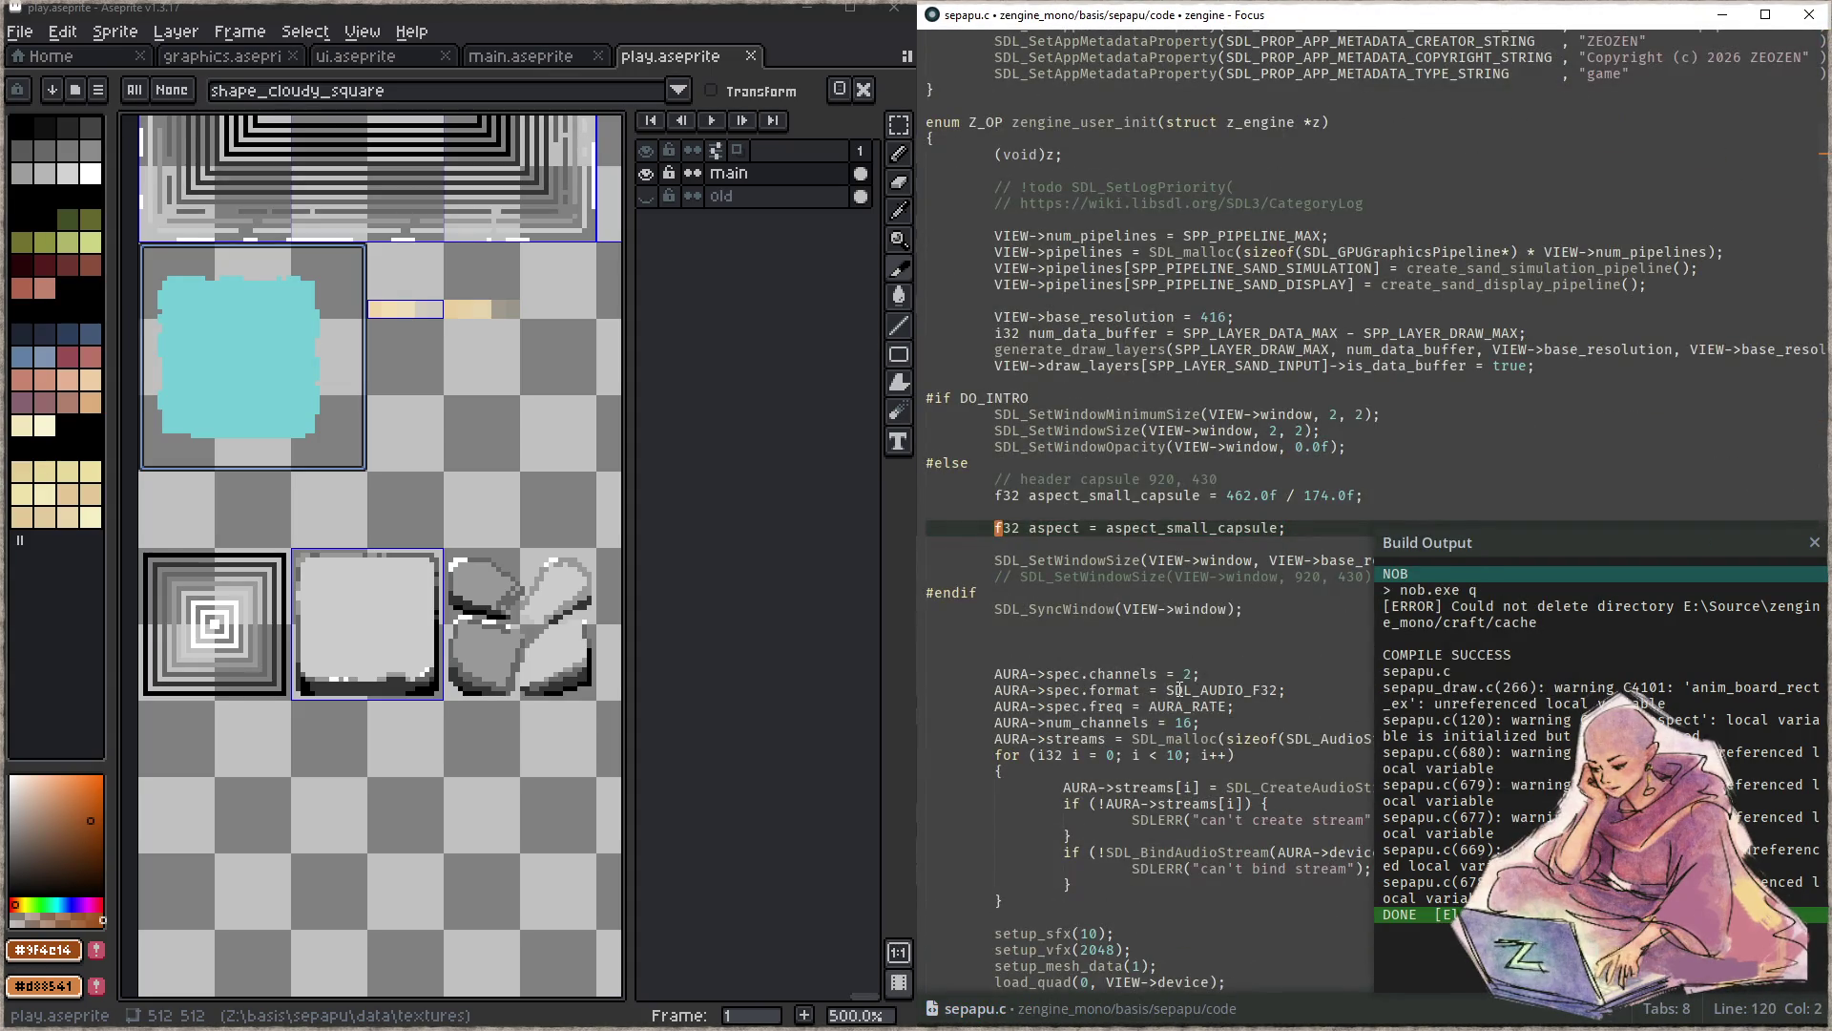
pyautogui.hotkey('ctrl', '/')
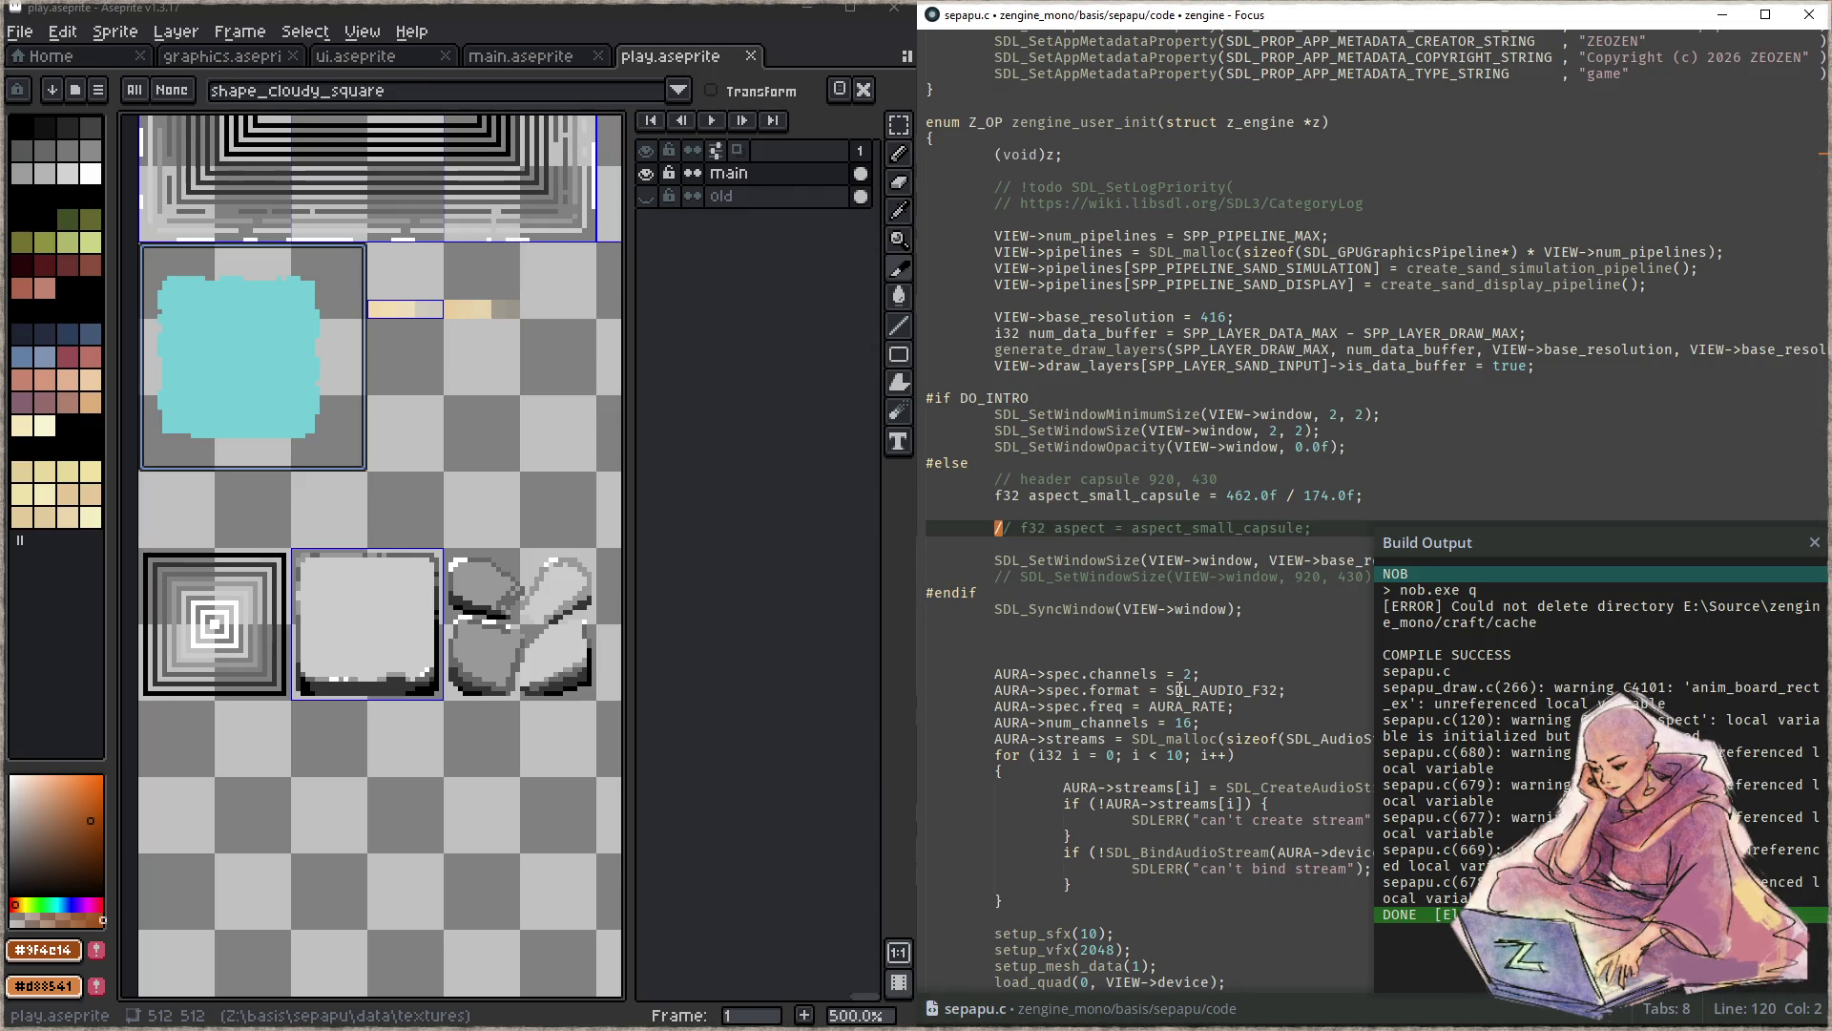
# - Comment out the four direction vectors and btn_siz near line 680, then rebuild with F5
pyautogui.hotkey('ctrl', 'g')
pyautogui.write('680')
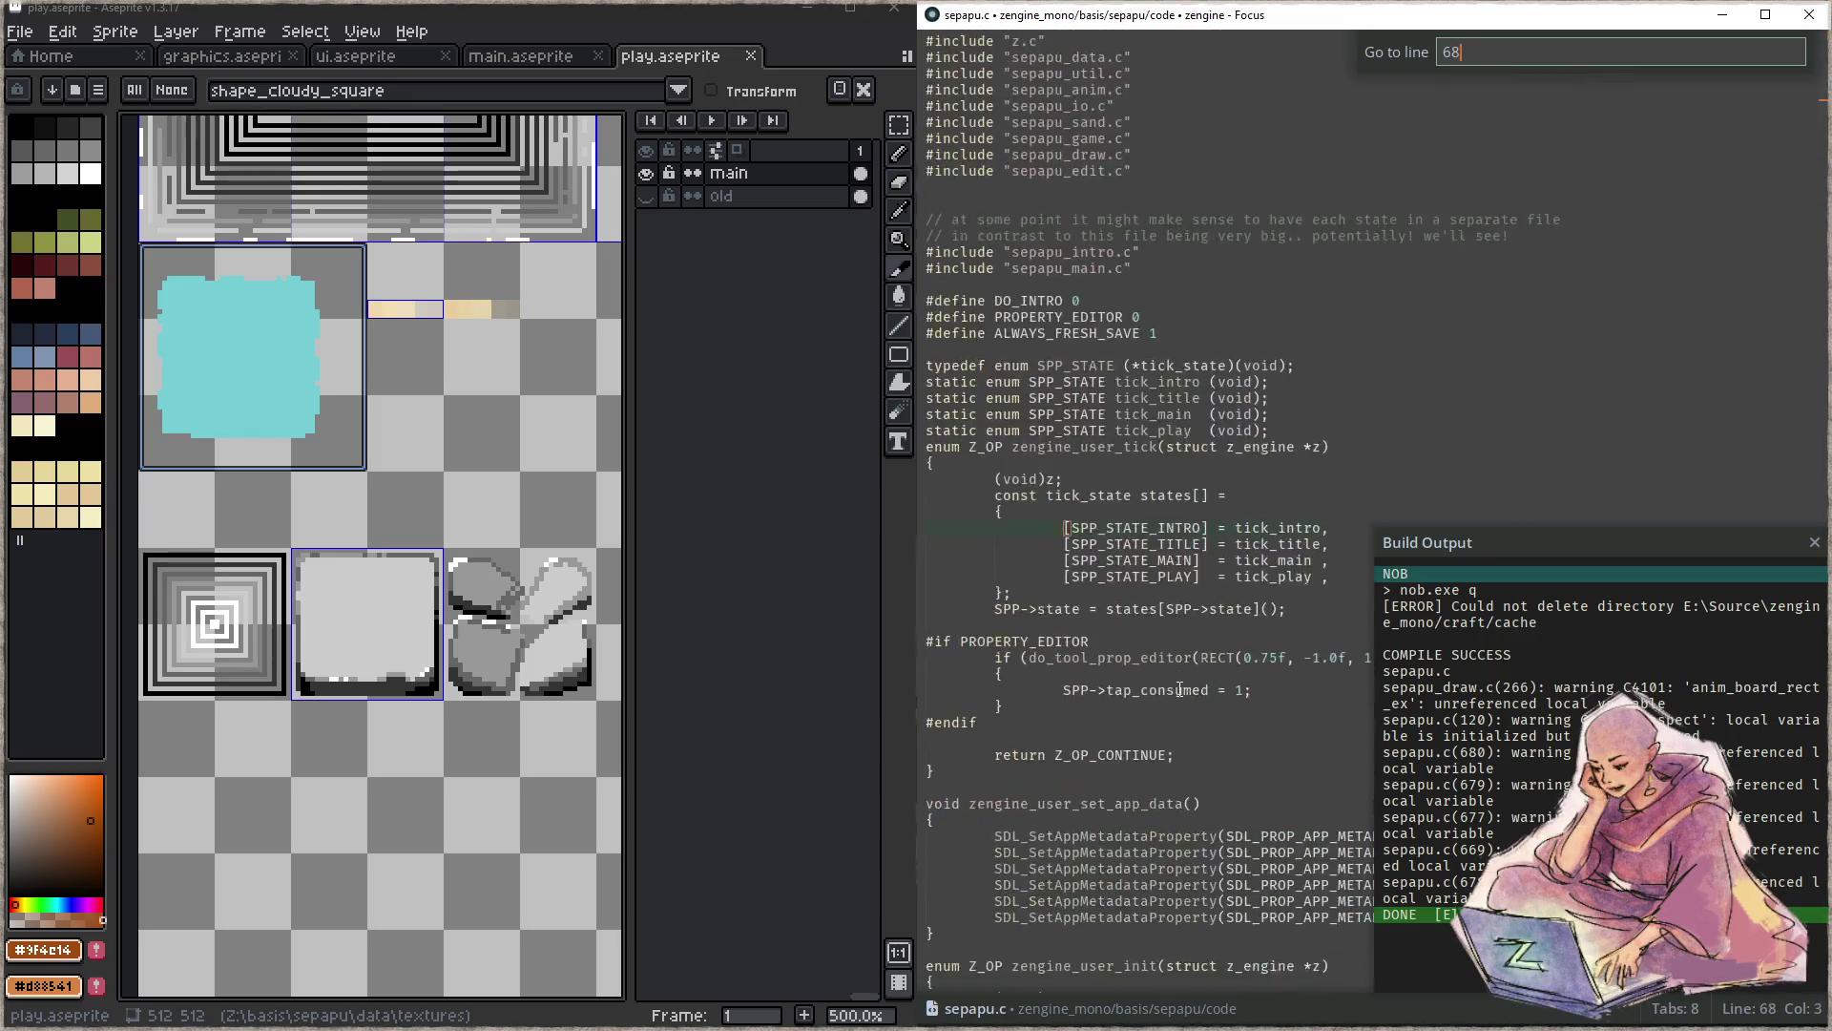
pyautogui.press('Return')
pyautogui.hotkey('shift', 'Up')
pyautogui.hotkey('shift', 'Up')
pyautogui.hotkey('shift', 'Up')
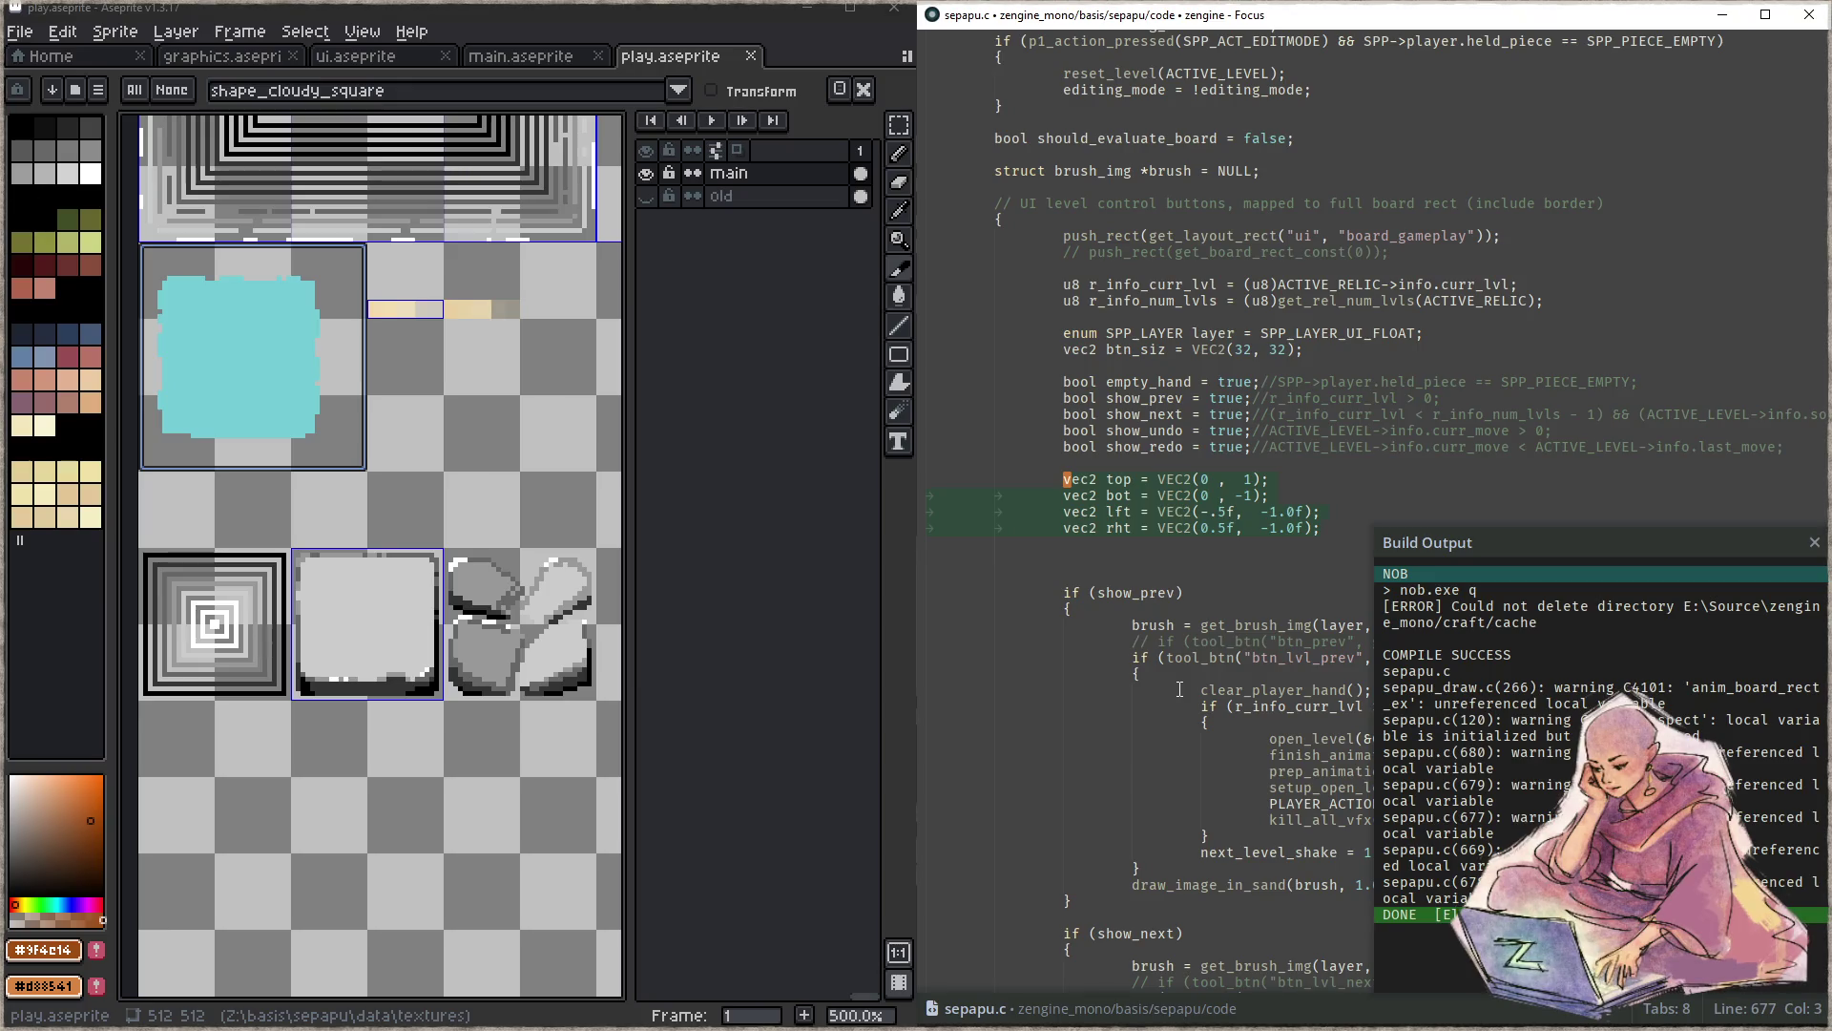
pyautogui.hotkey('ctrl', '/')
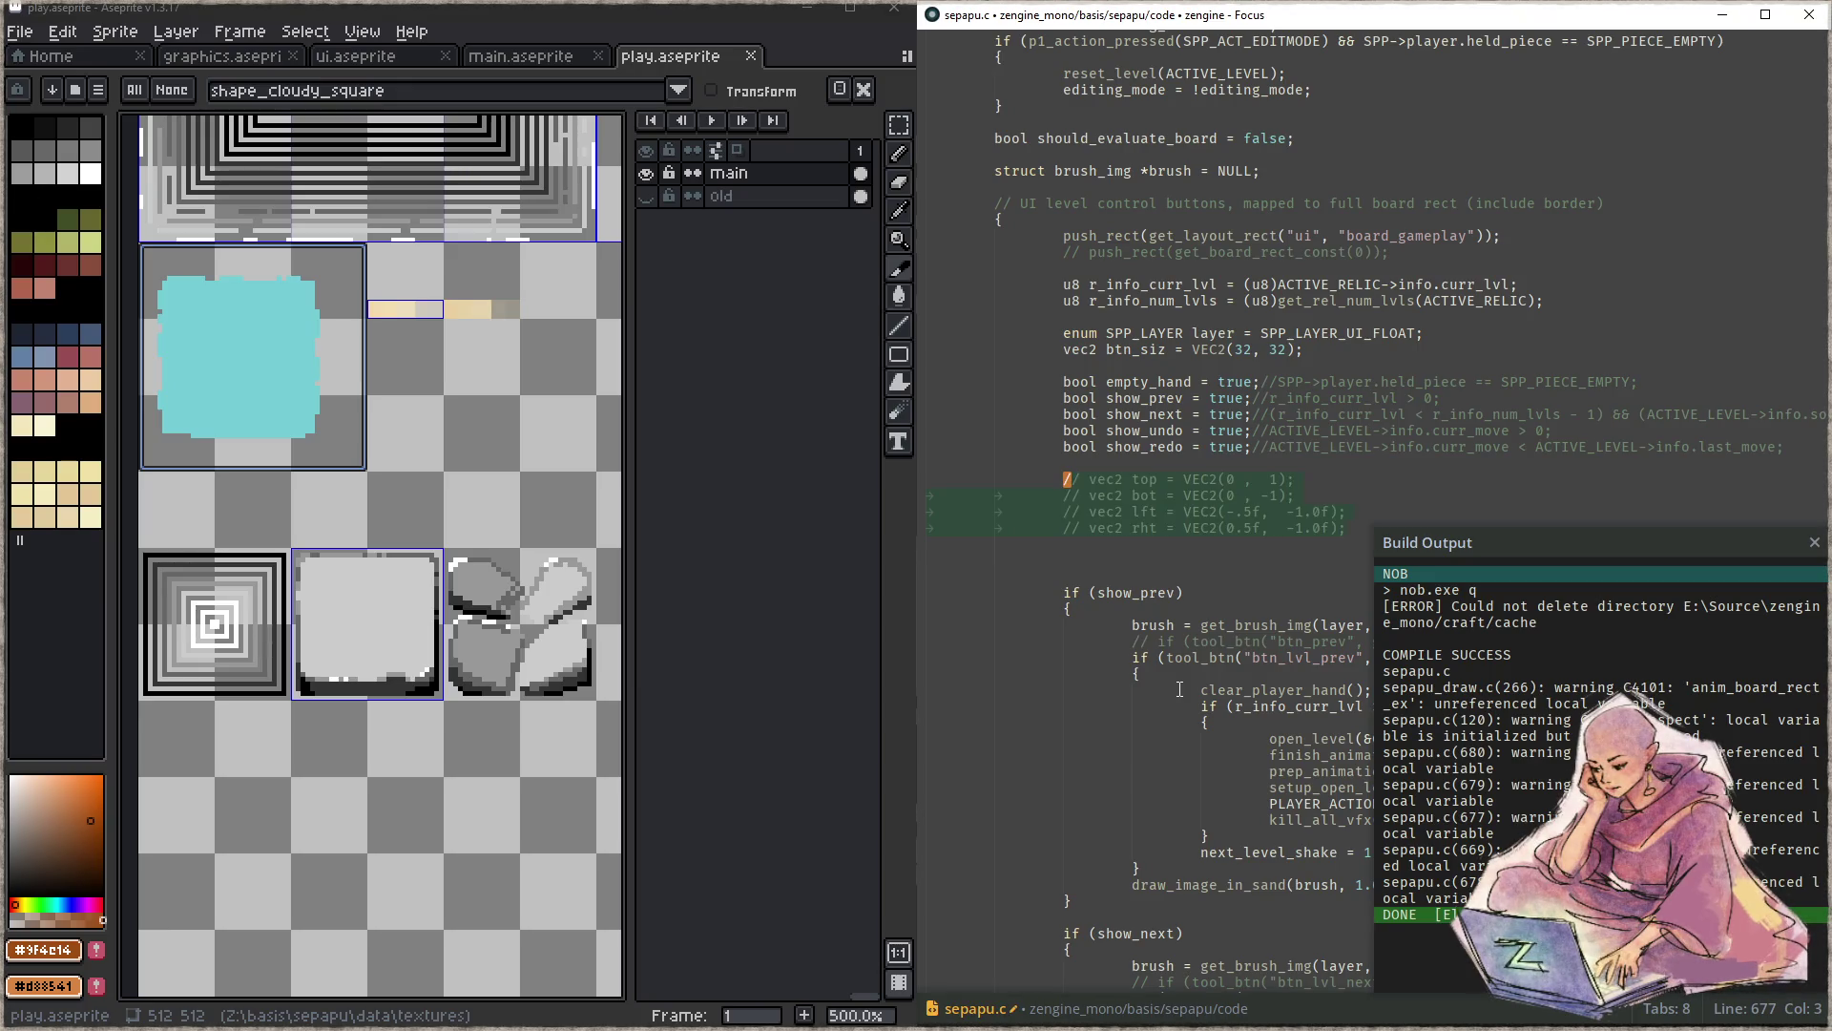
pyautogui.press('Up')
pyautogui.press('Up')
pyautogui.press('Up')
pyautogui.press('Up')
pyautogui.press('Up')
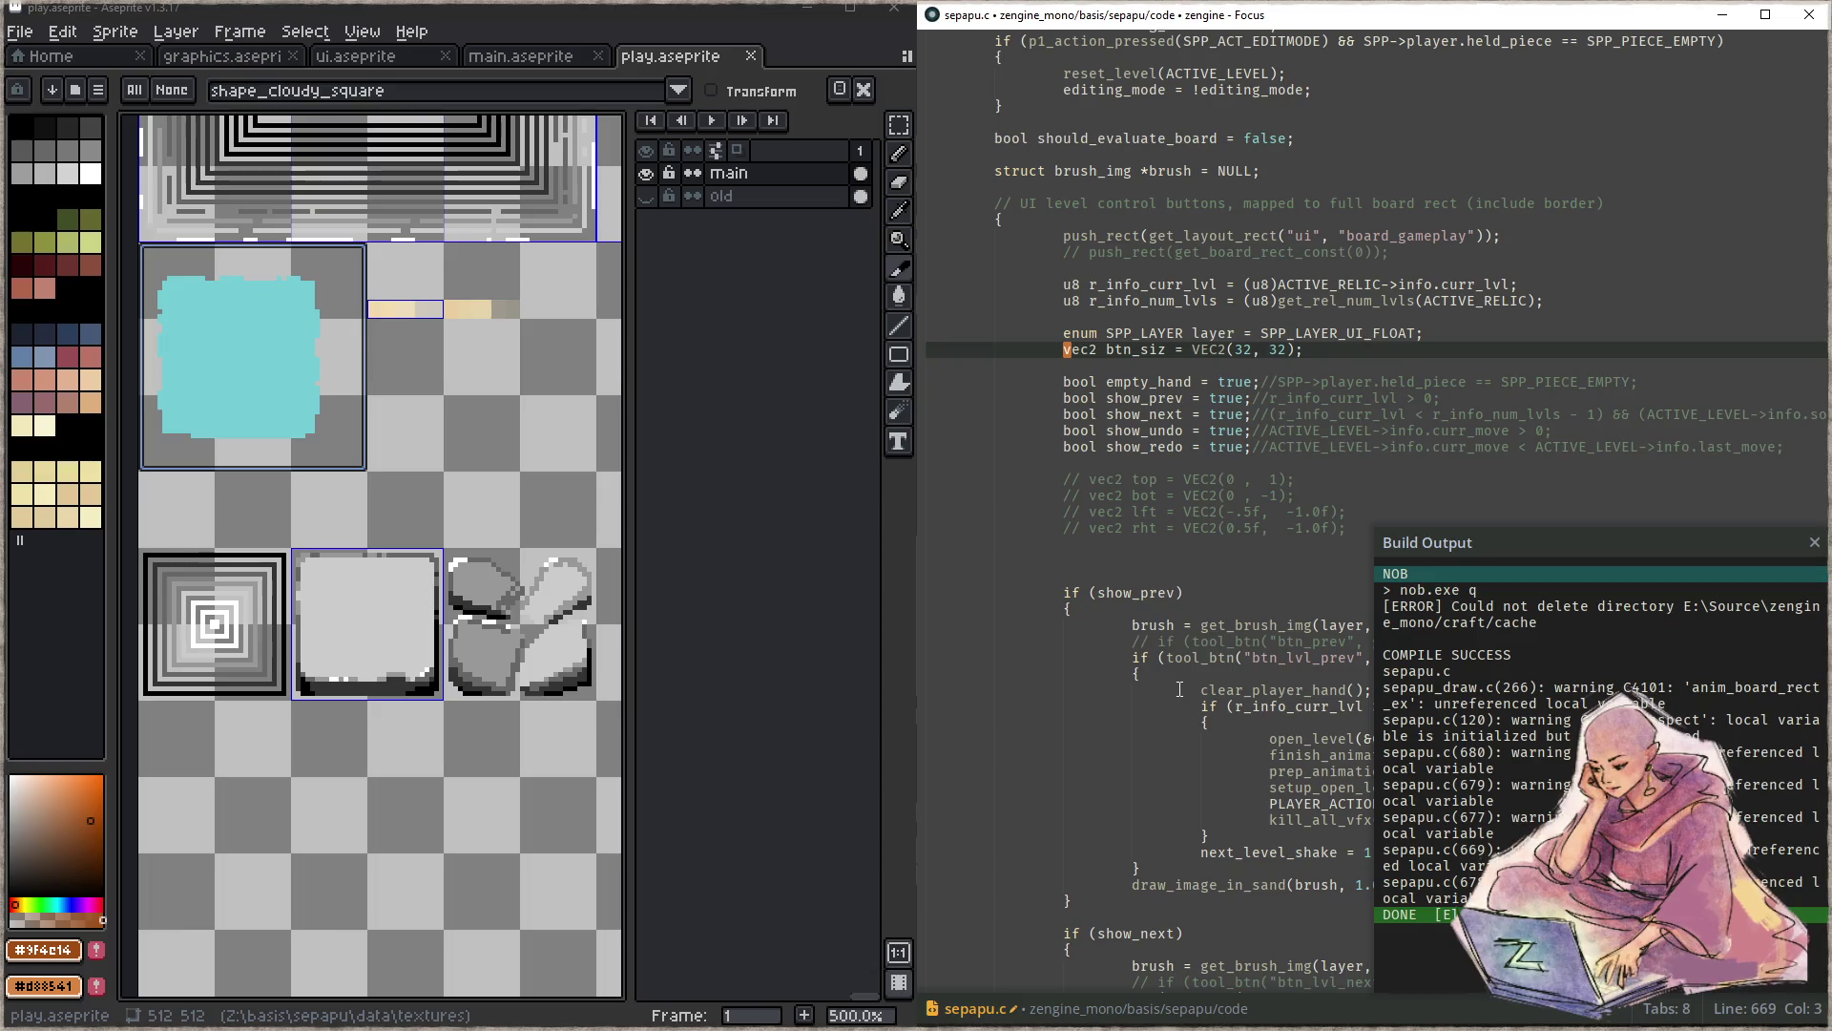
pyautogui.hotkey('ctrl', '/')
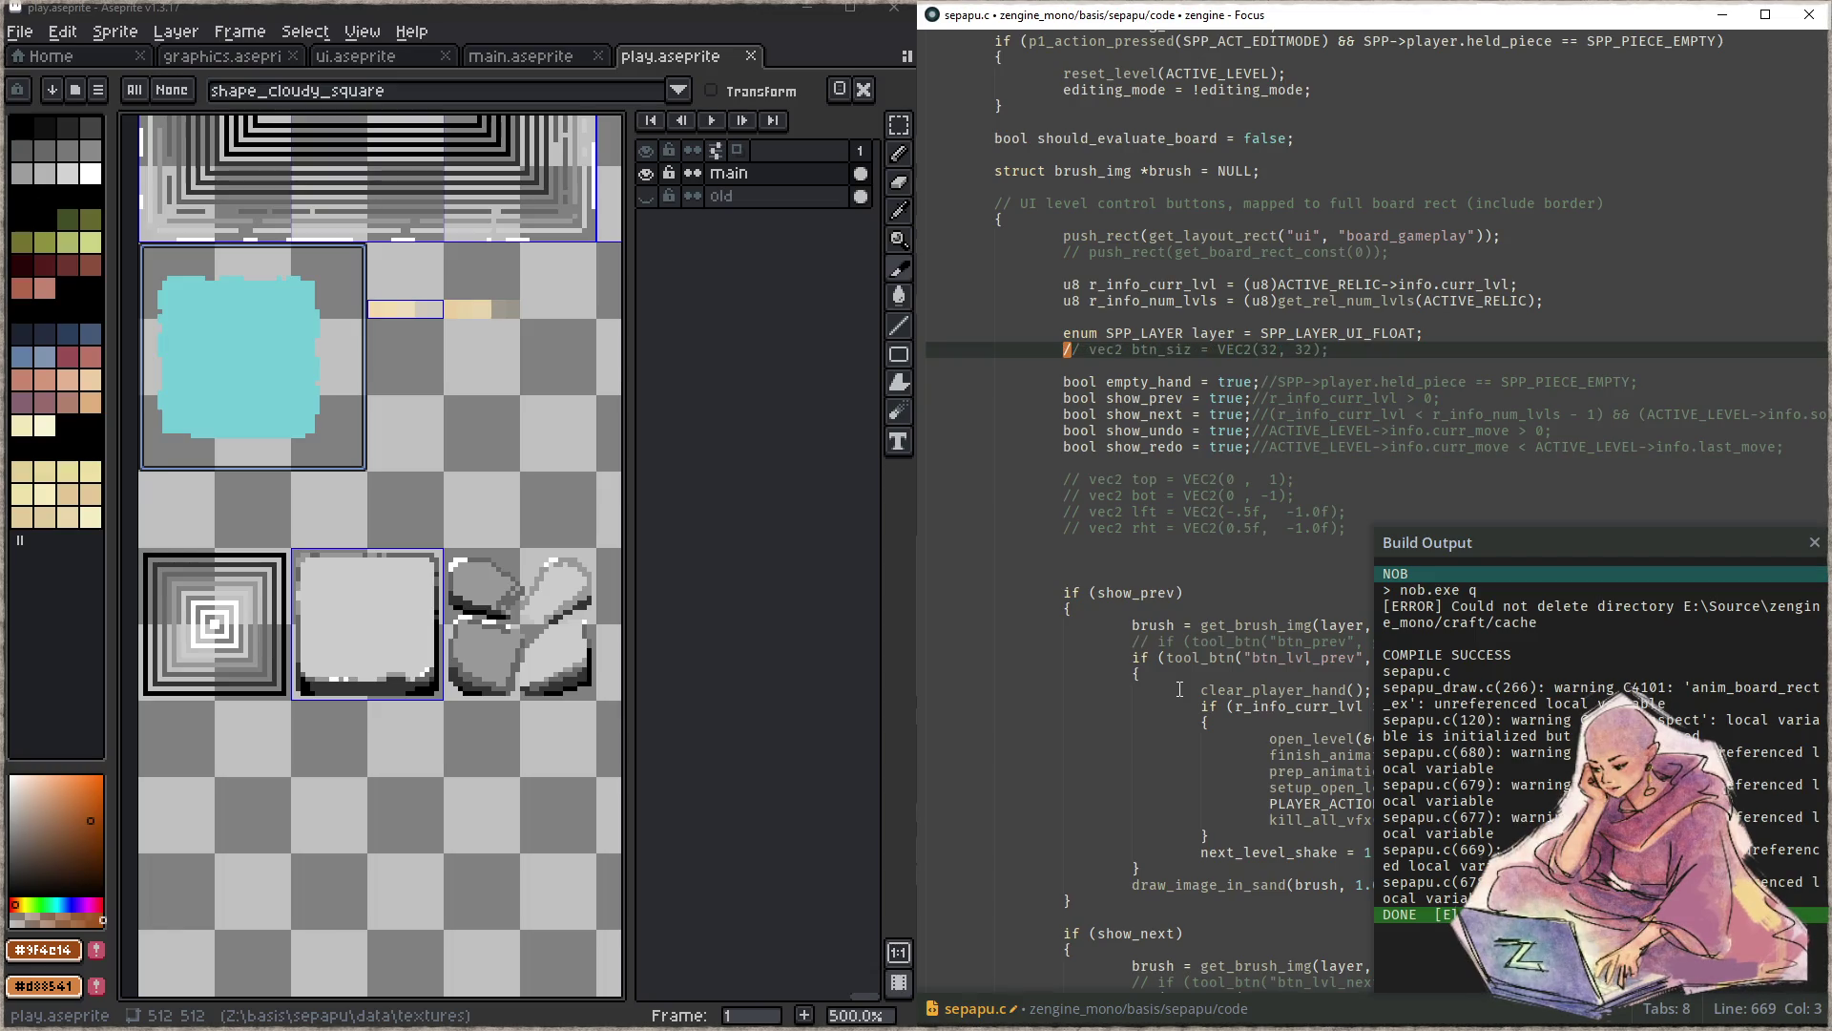
pyautogui.press('F5')
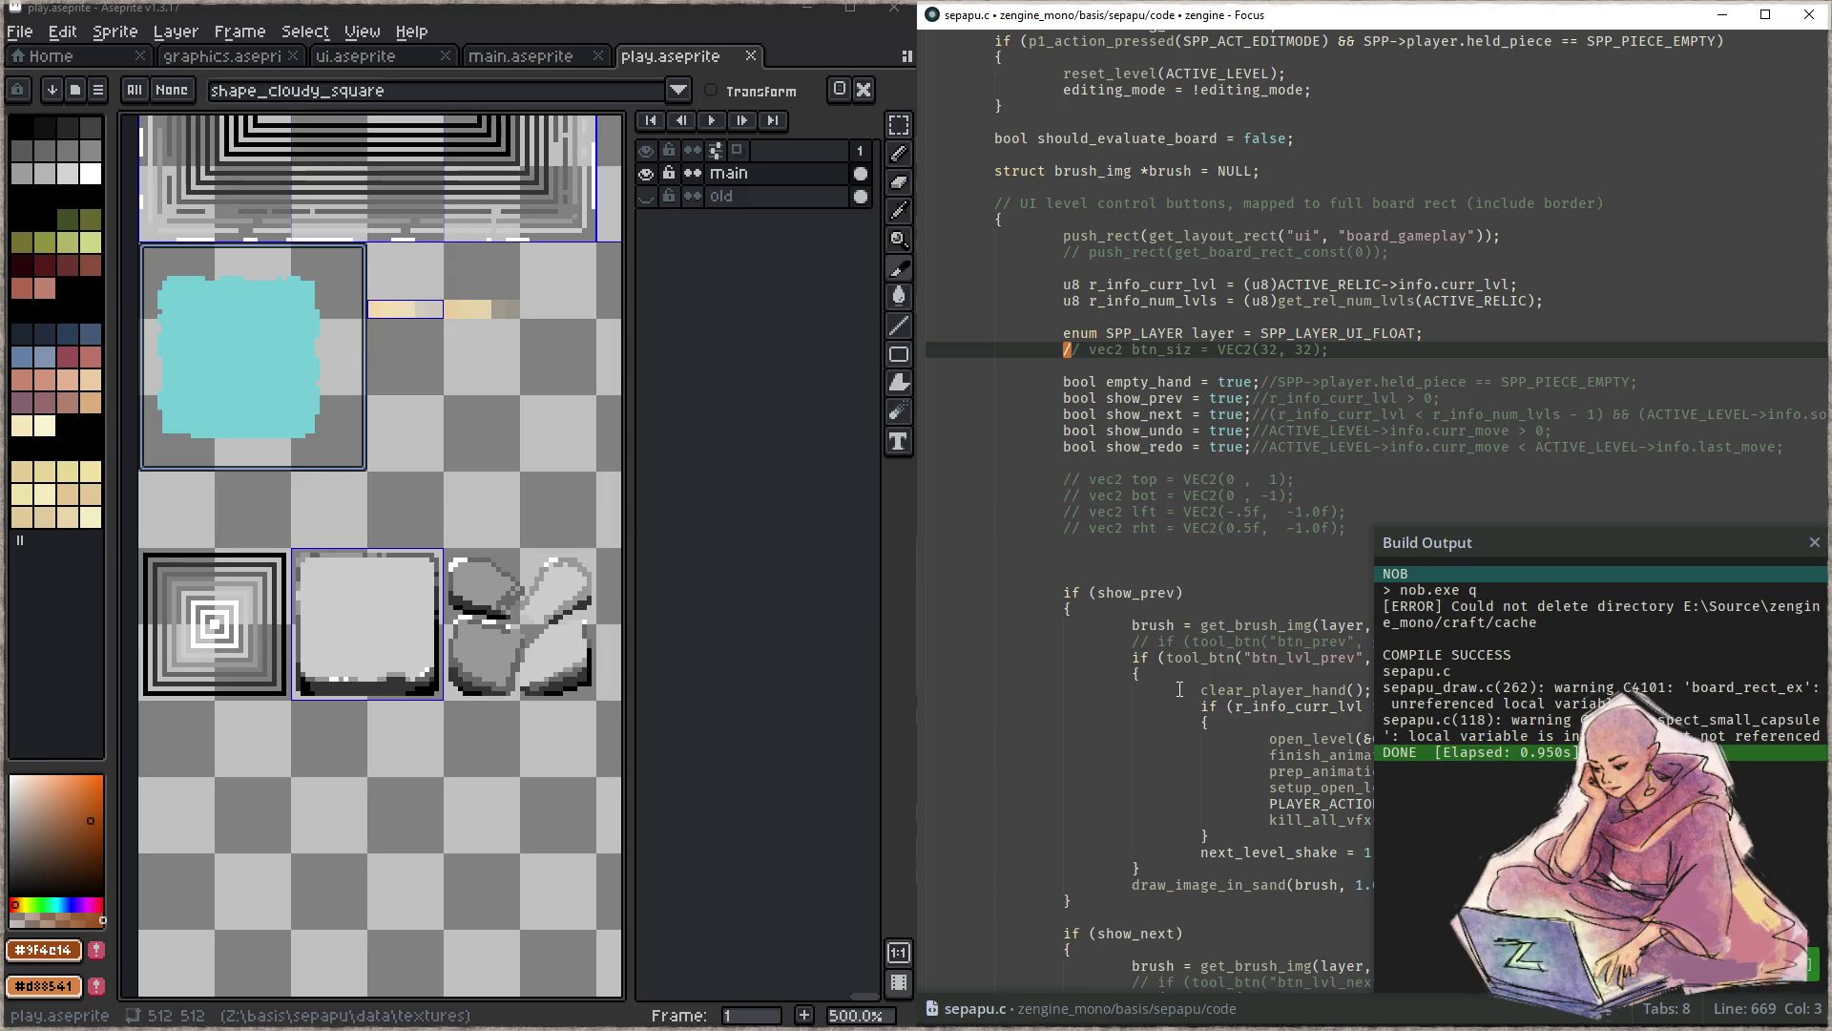
# - Comment out the board_rect_ex line at 262 in sepapu_draw.c
pyautogui.hotkey('ctrl', 'p')
pyautogui.write('draw')
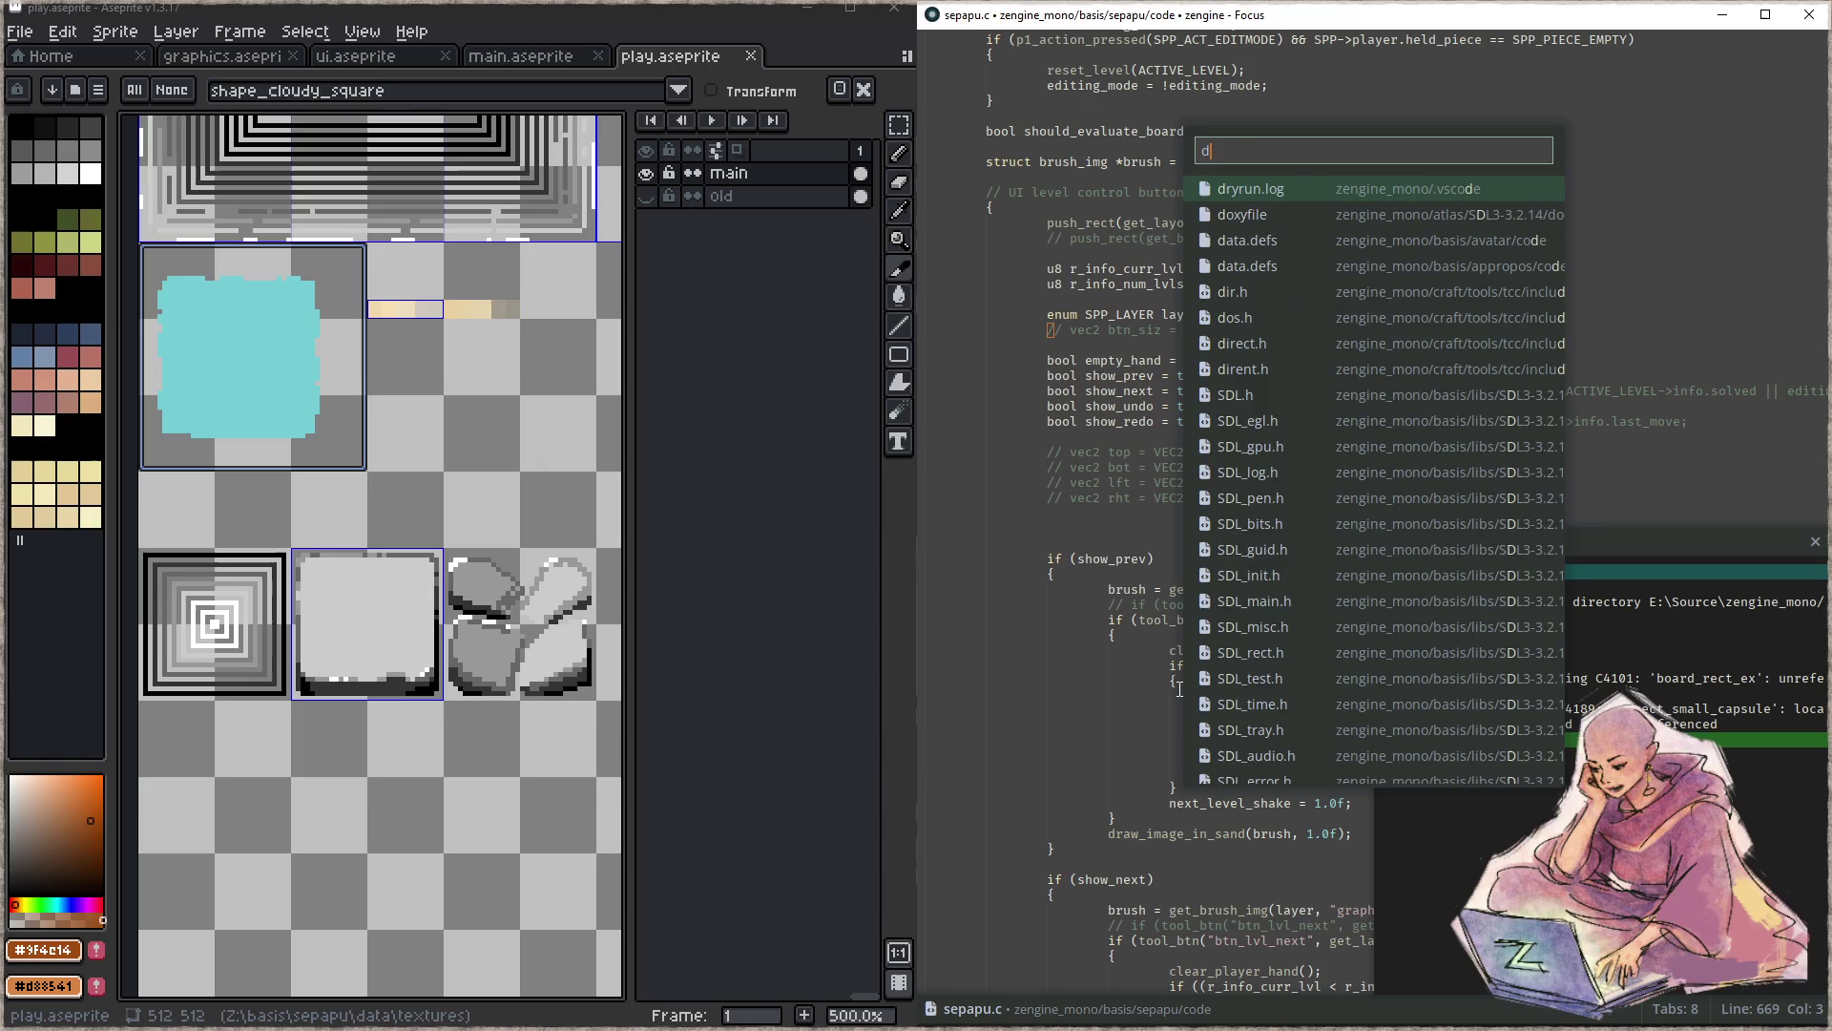
pyautogui.press('Return')
pyautogui.hotkey('ctrl', 'g')
pyautogui.write('680')
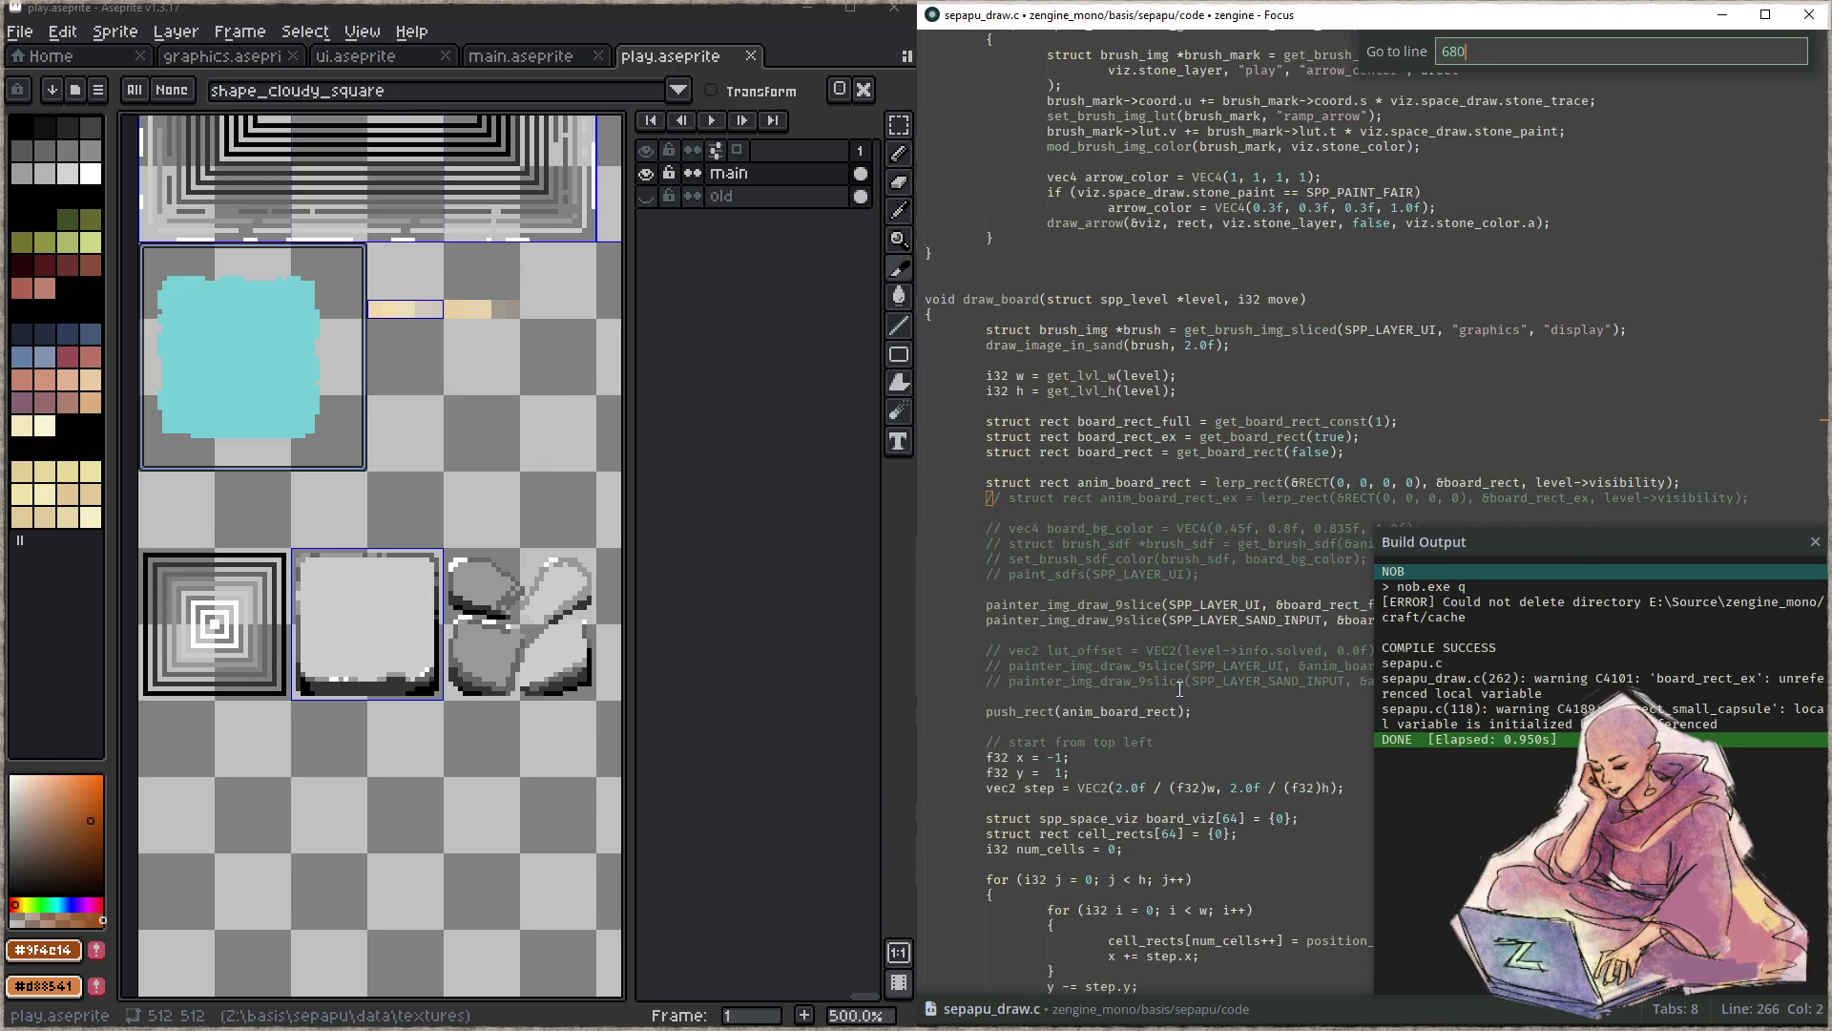
pyautogui.write('262')
pyautogui.press('Return')
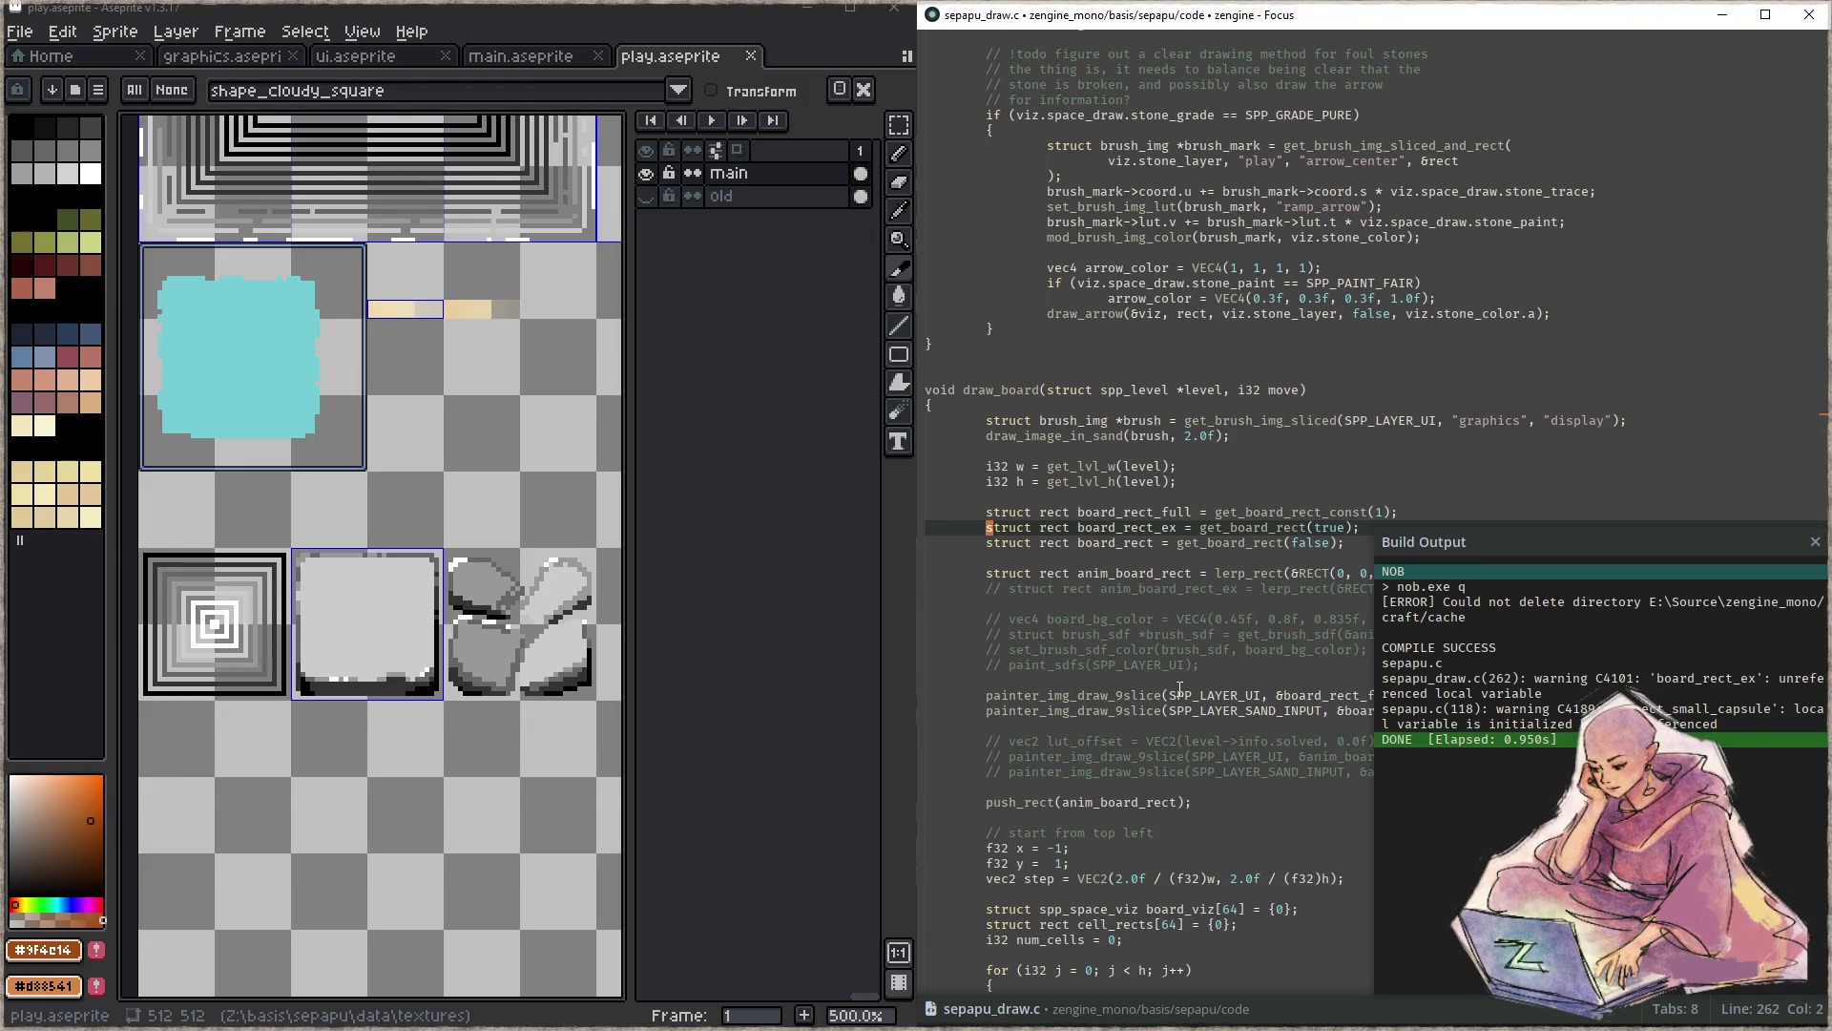
pyautogui.hotkey('ctrl', '/')
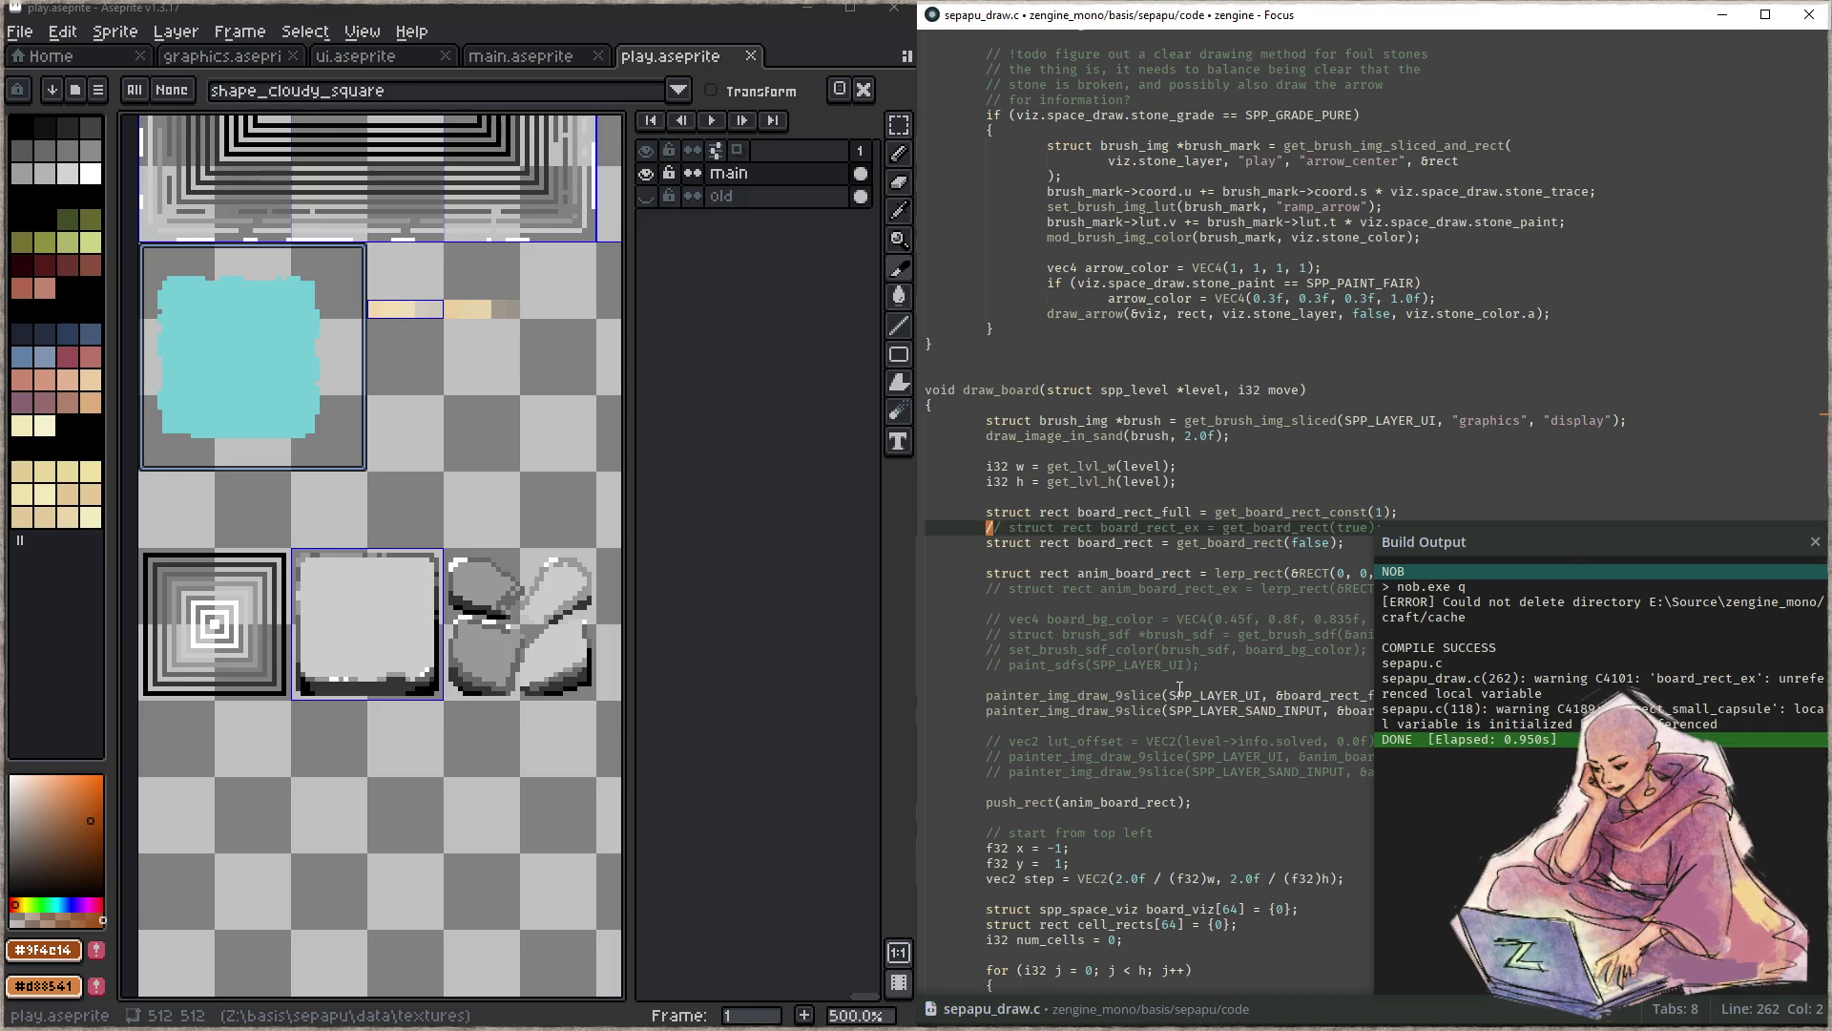
# - Comment out aspect_small_capsule at line 118 in sepapu.c, then rebuild and run the game
pyautogui.hotkey('ctrl', 'p')
pyautogui.press('Return')
pyautogui.hotkey('ctrl', 'g')
pyautogui.write('118')
pyautogui.press('Return')
pyautogui.hotkey('ctrl', '/')
pyautogui.press('F5')
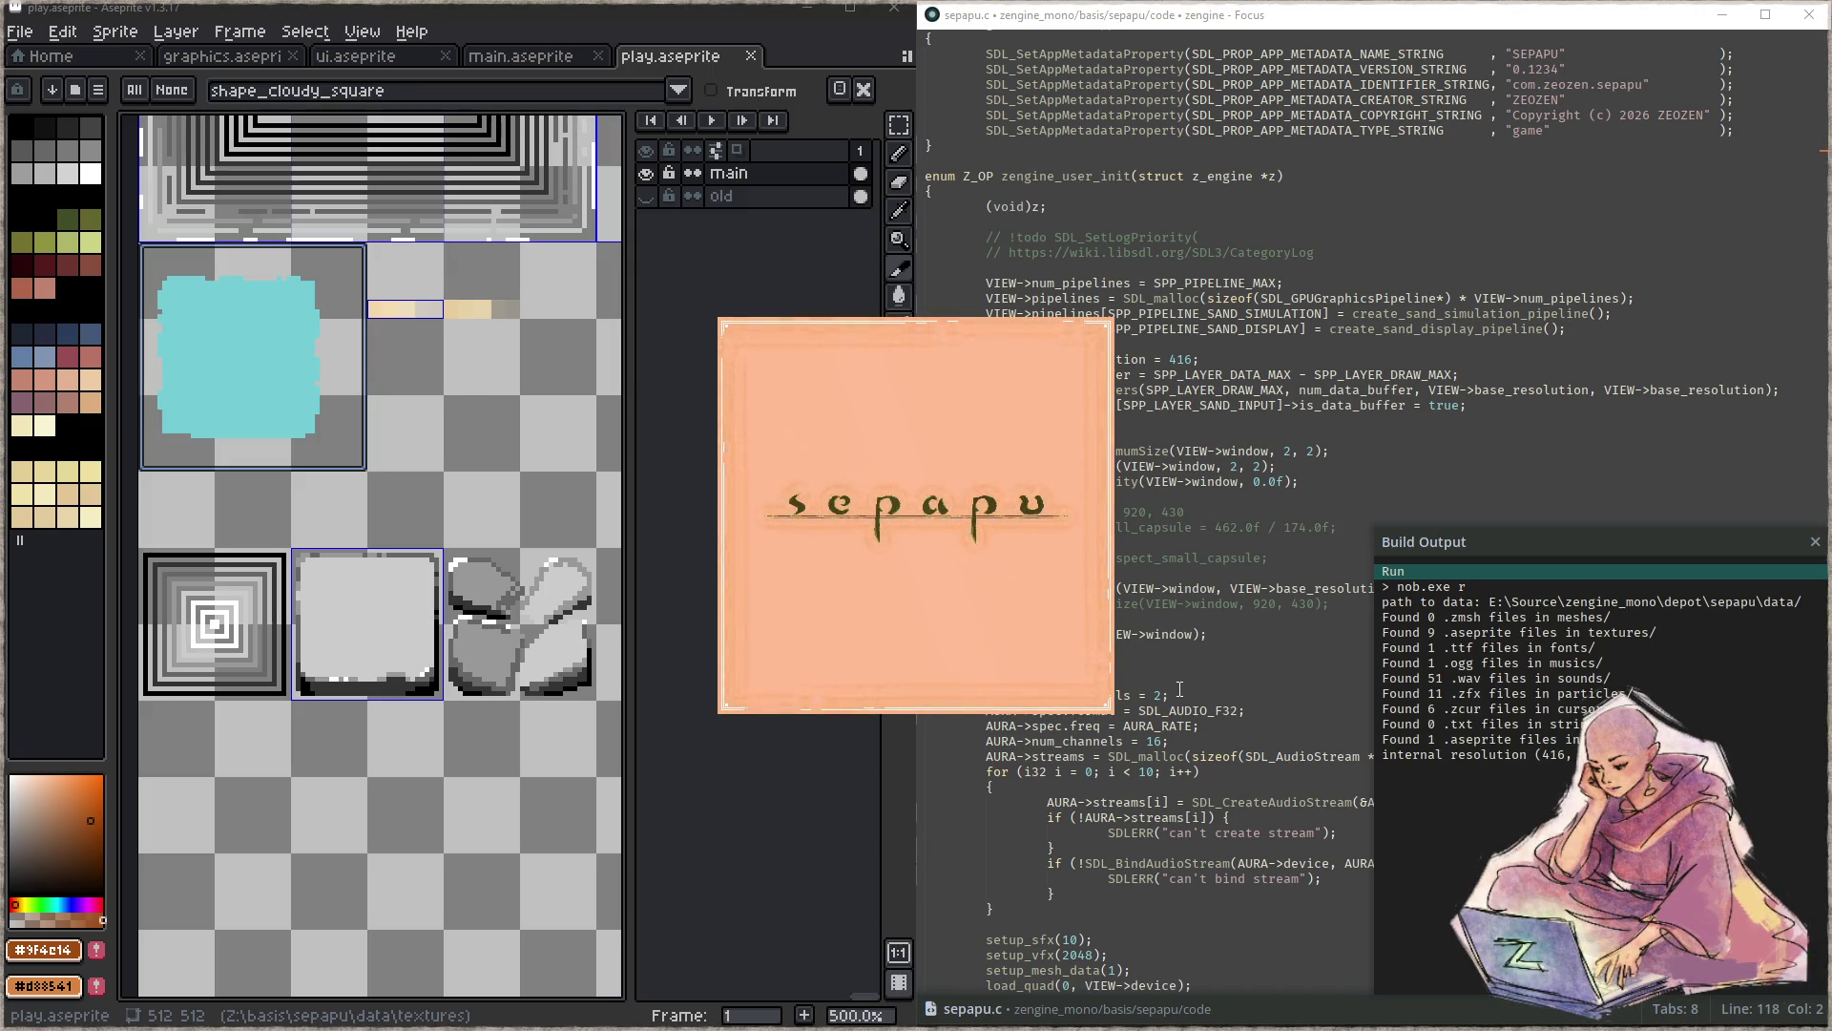
# - Continue from the title to the two-tile board and switch the game to fullscreen with F11
pyautogui.click(917, 574)
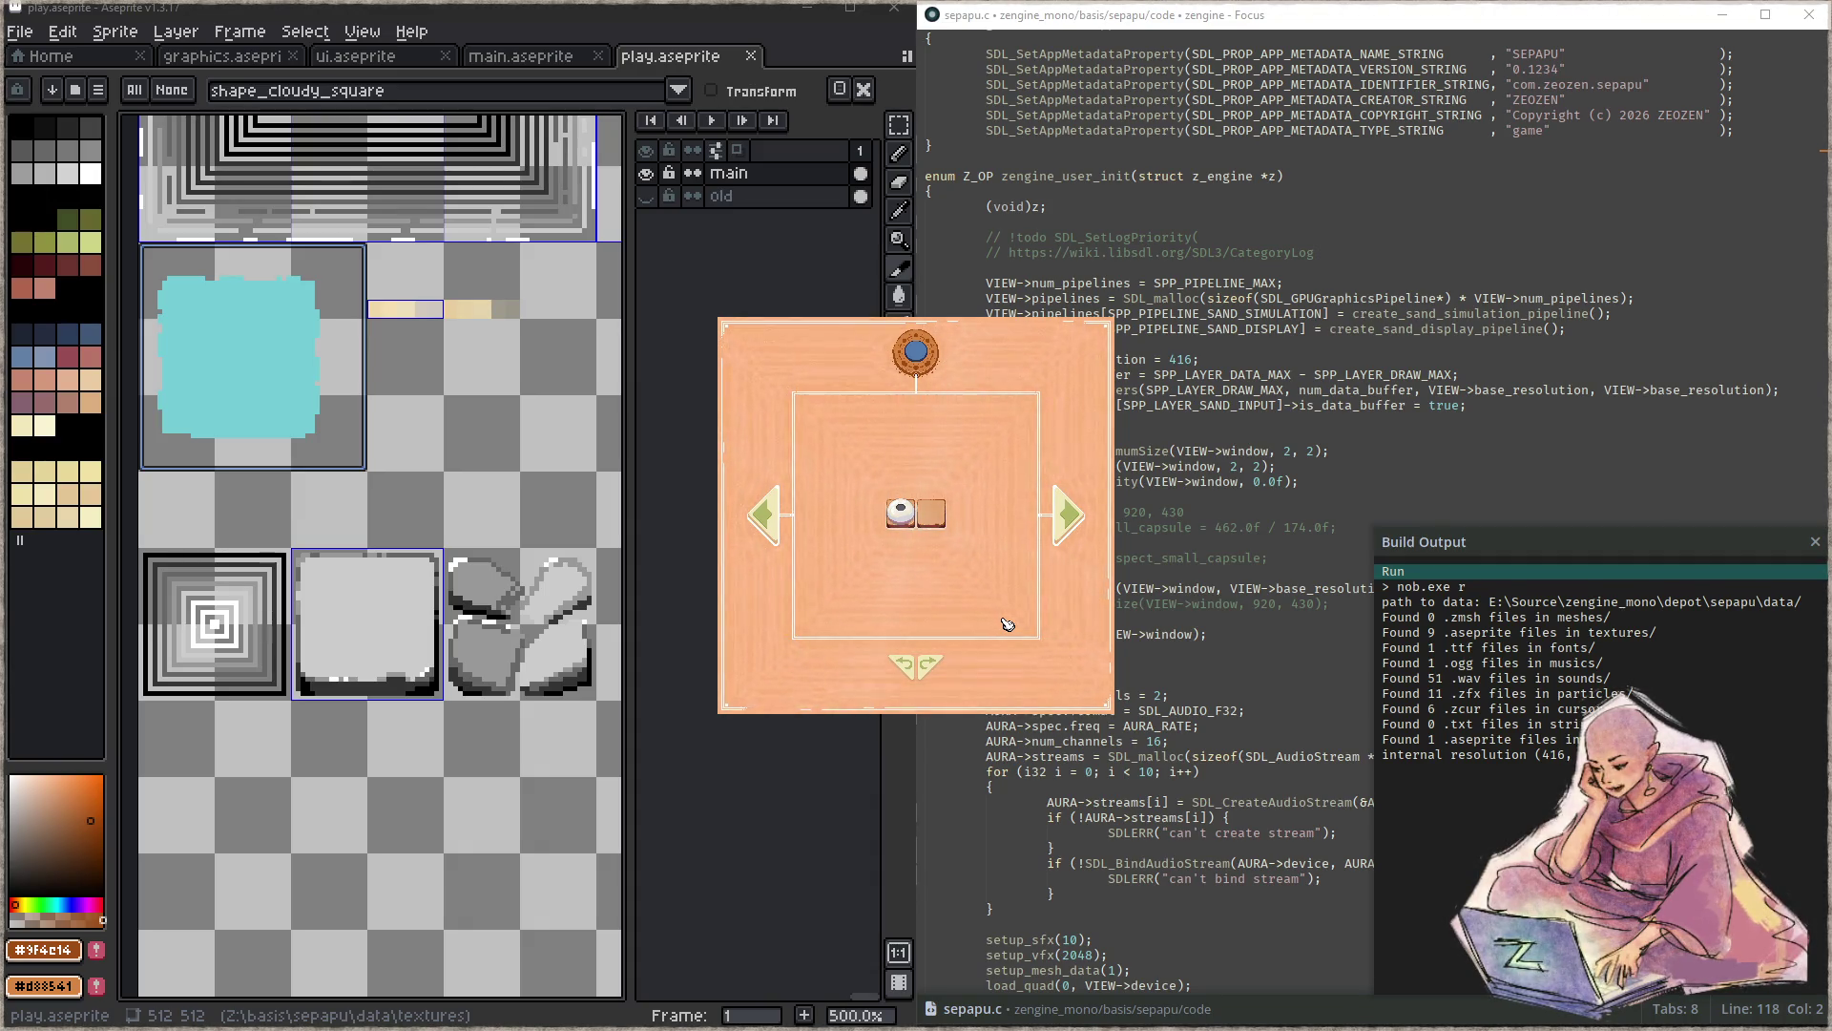
pyautogui.press('F11')
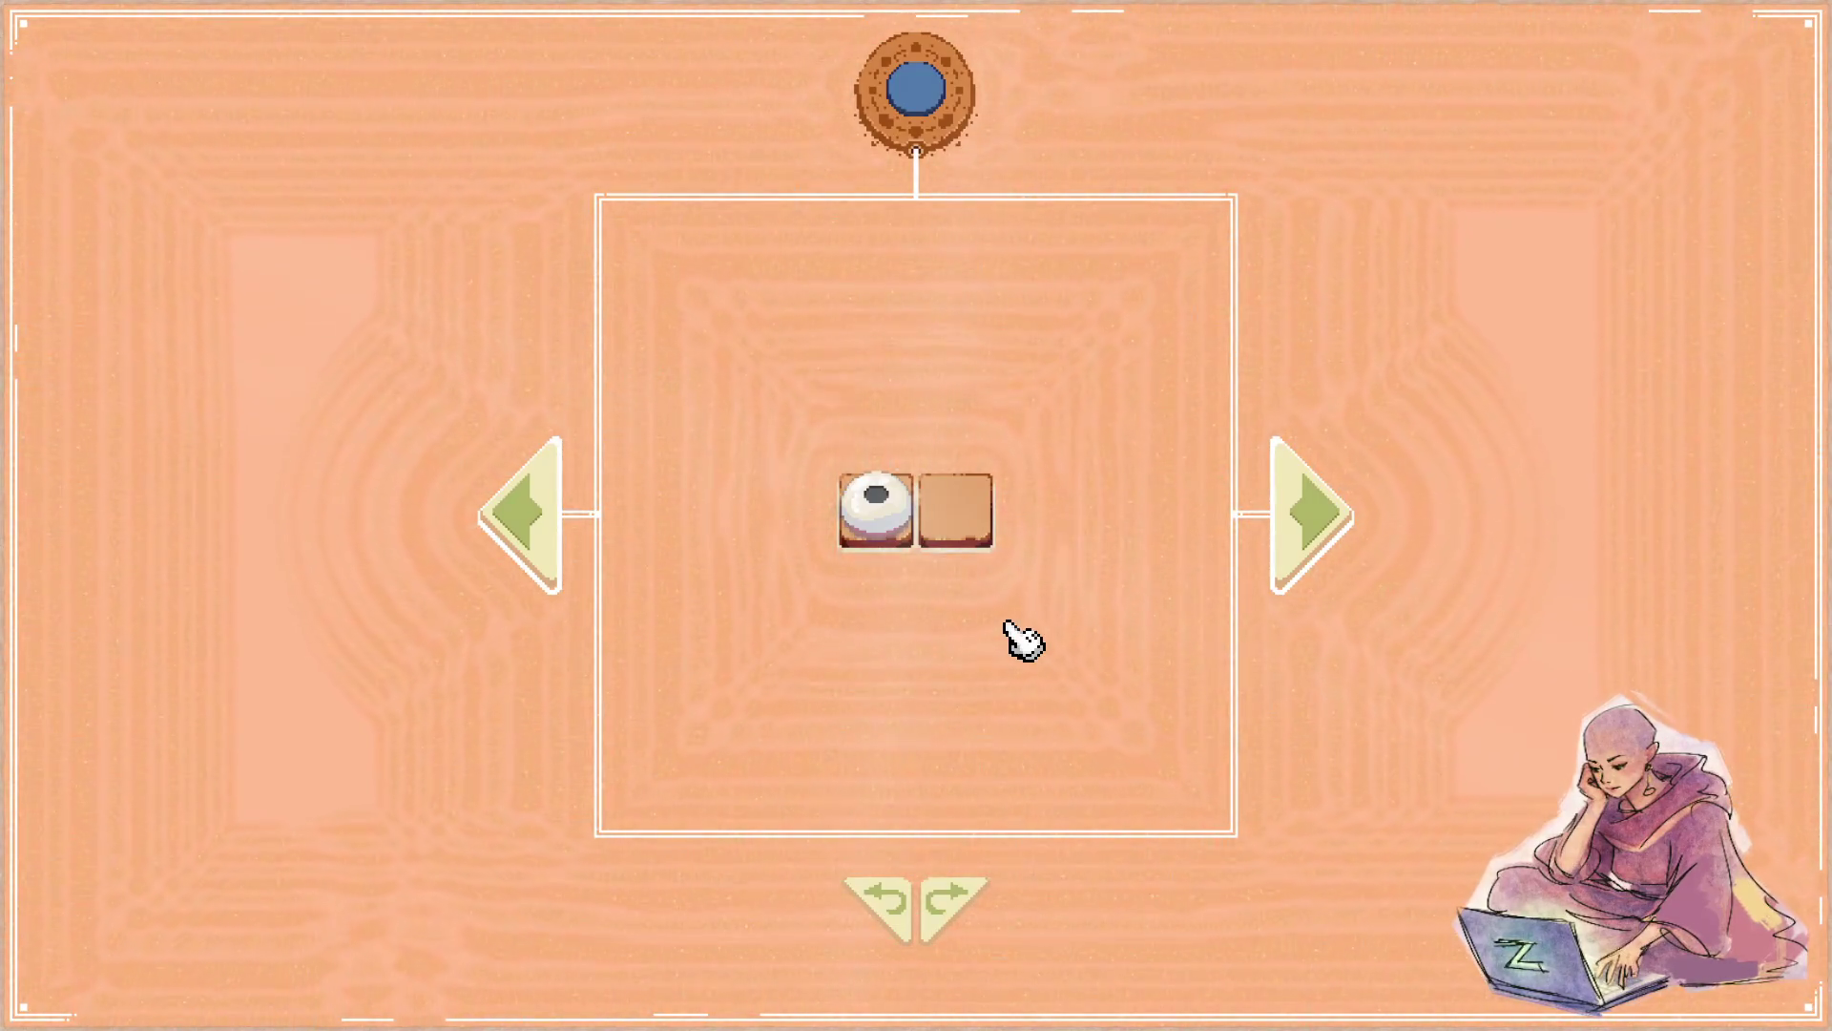
# - Advance to the four-tile puzzle and try the wheel menu once via the top orb and bottom button
pyautogui.click(1297, 570)
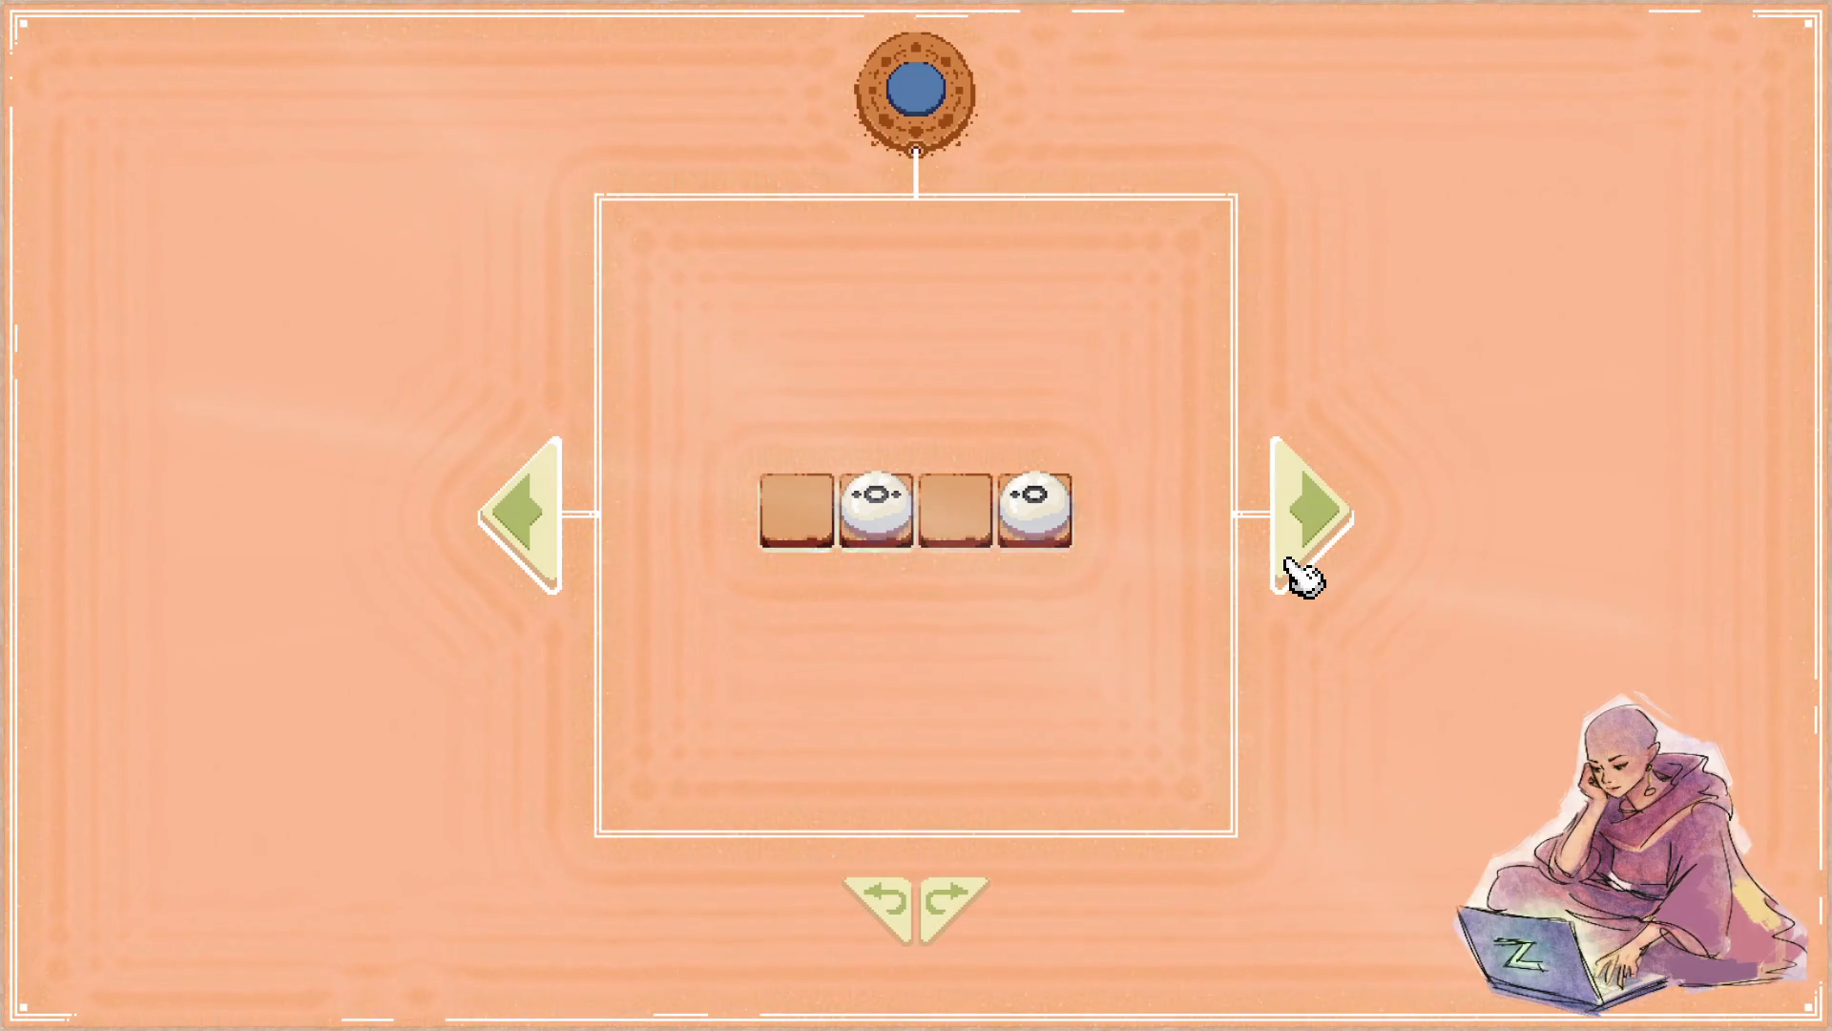
pyautogui.click(928, 100)
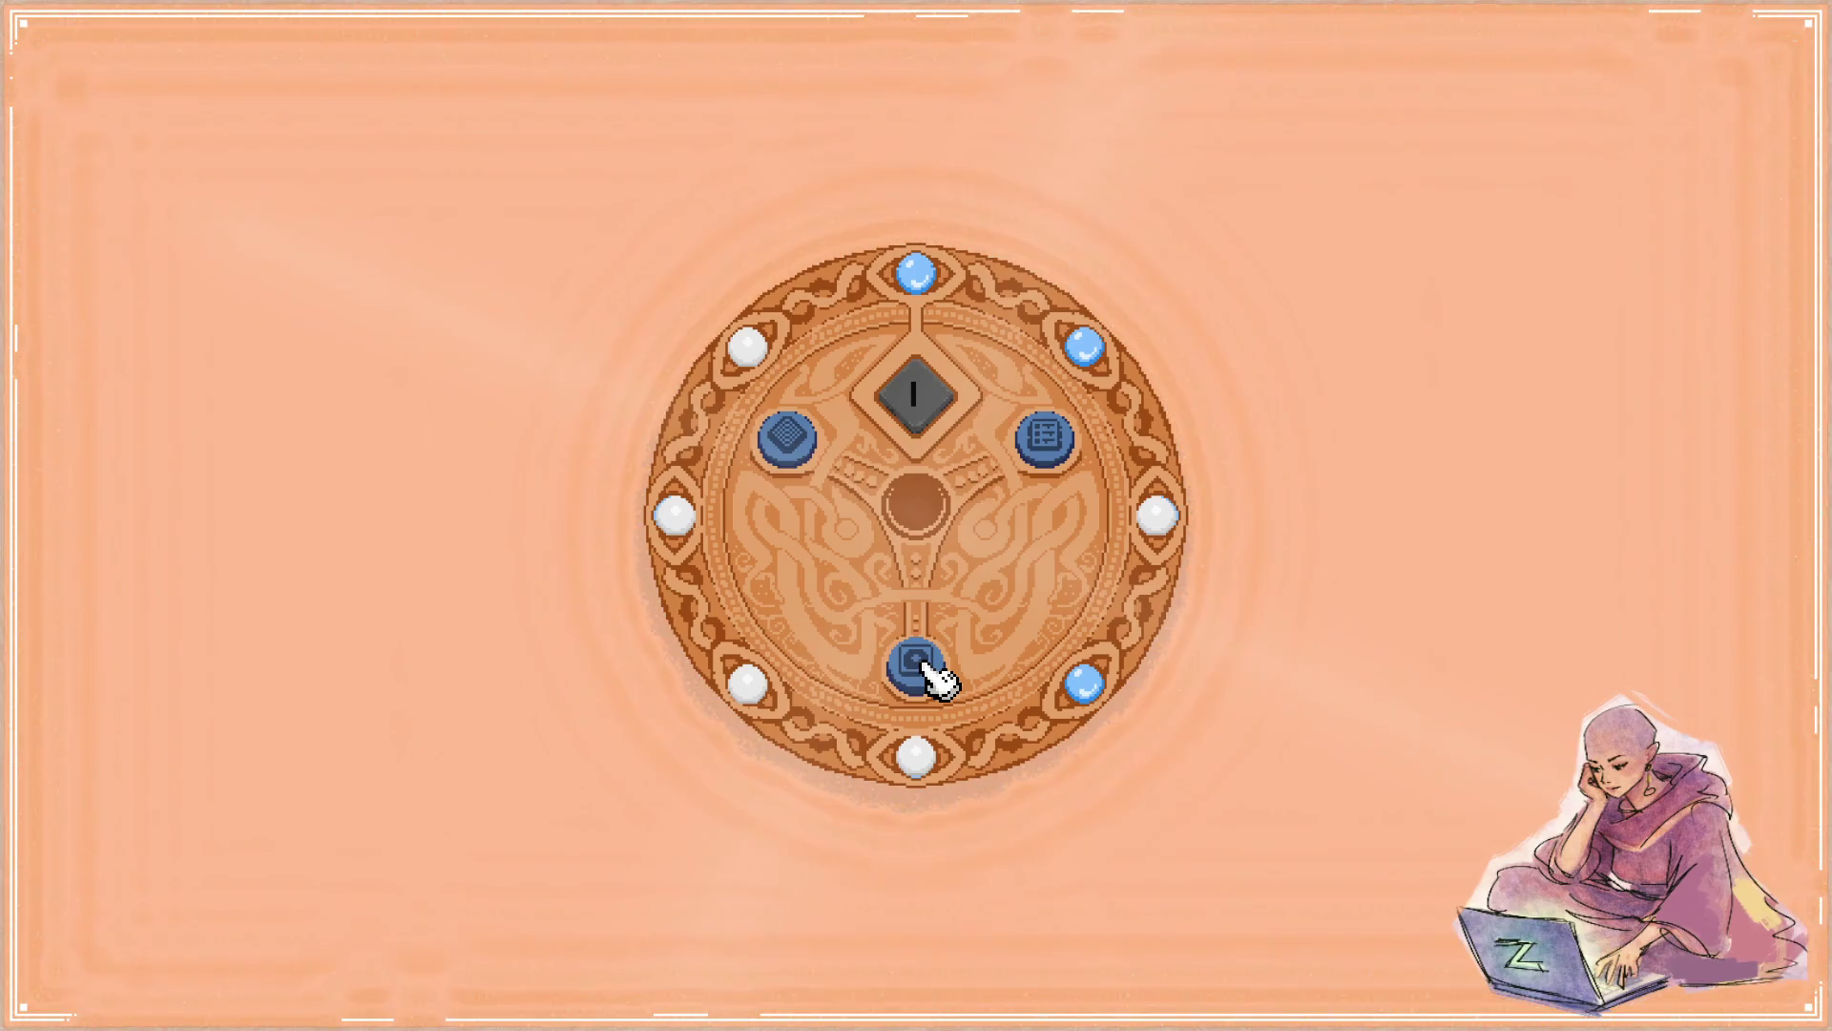
pyautogui.click(916, 664)
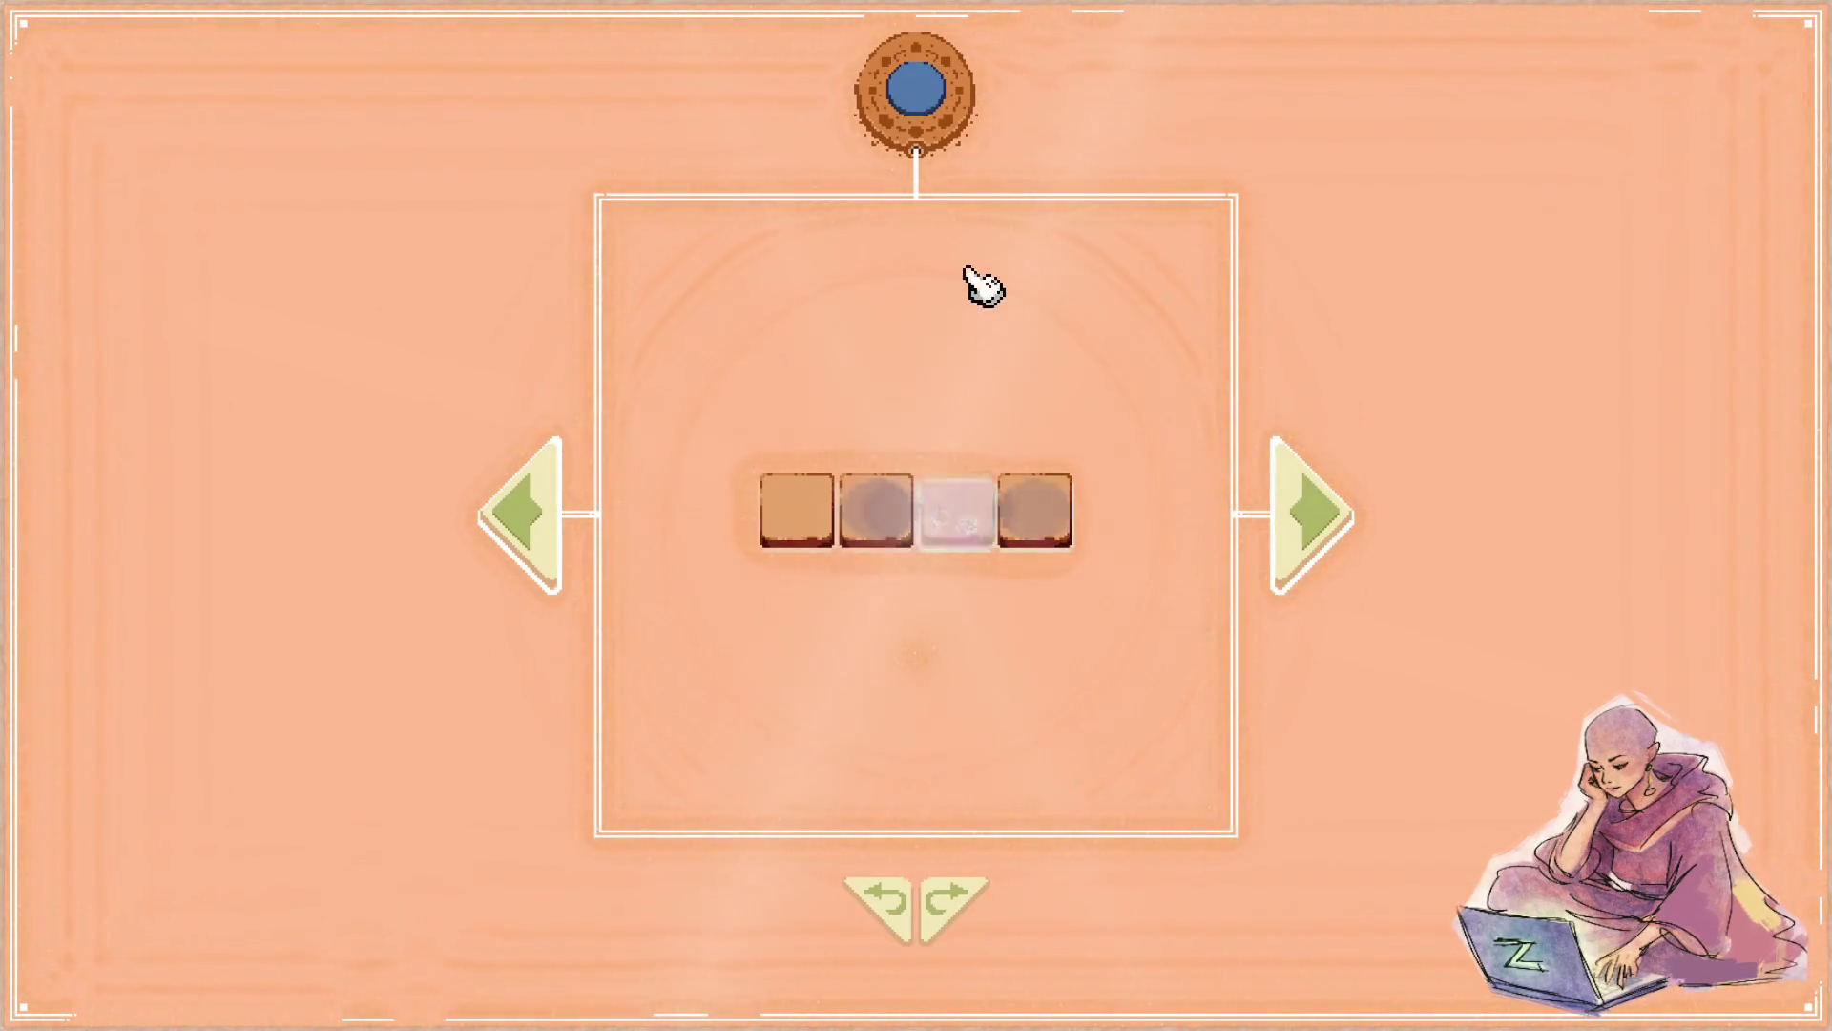
# - Toggle the wheel menu again, ending with the round wheel shown
pyautogui.click(923, 102)
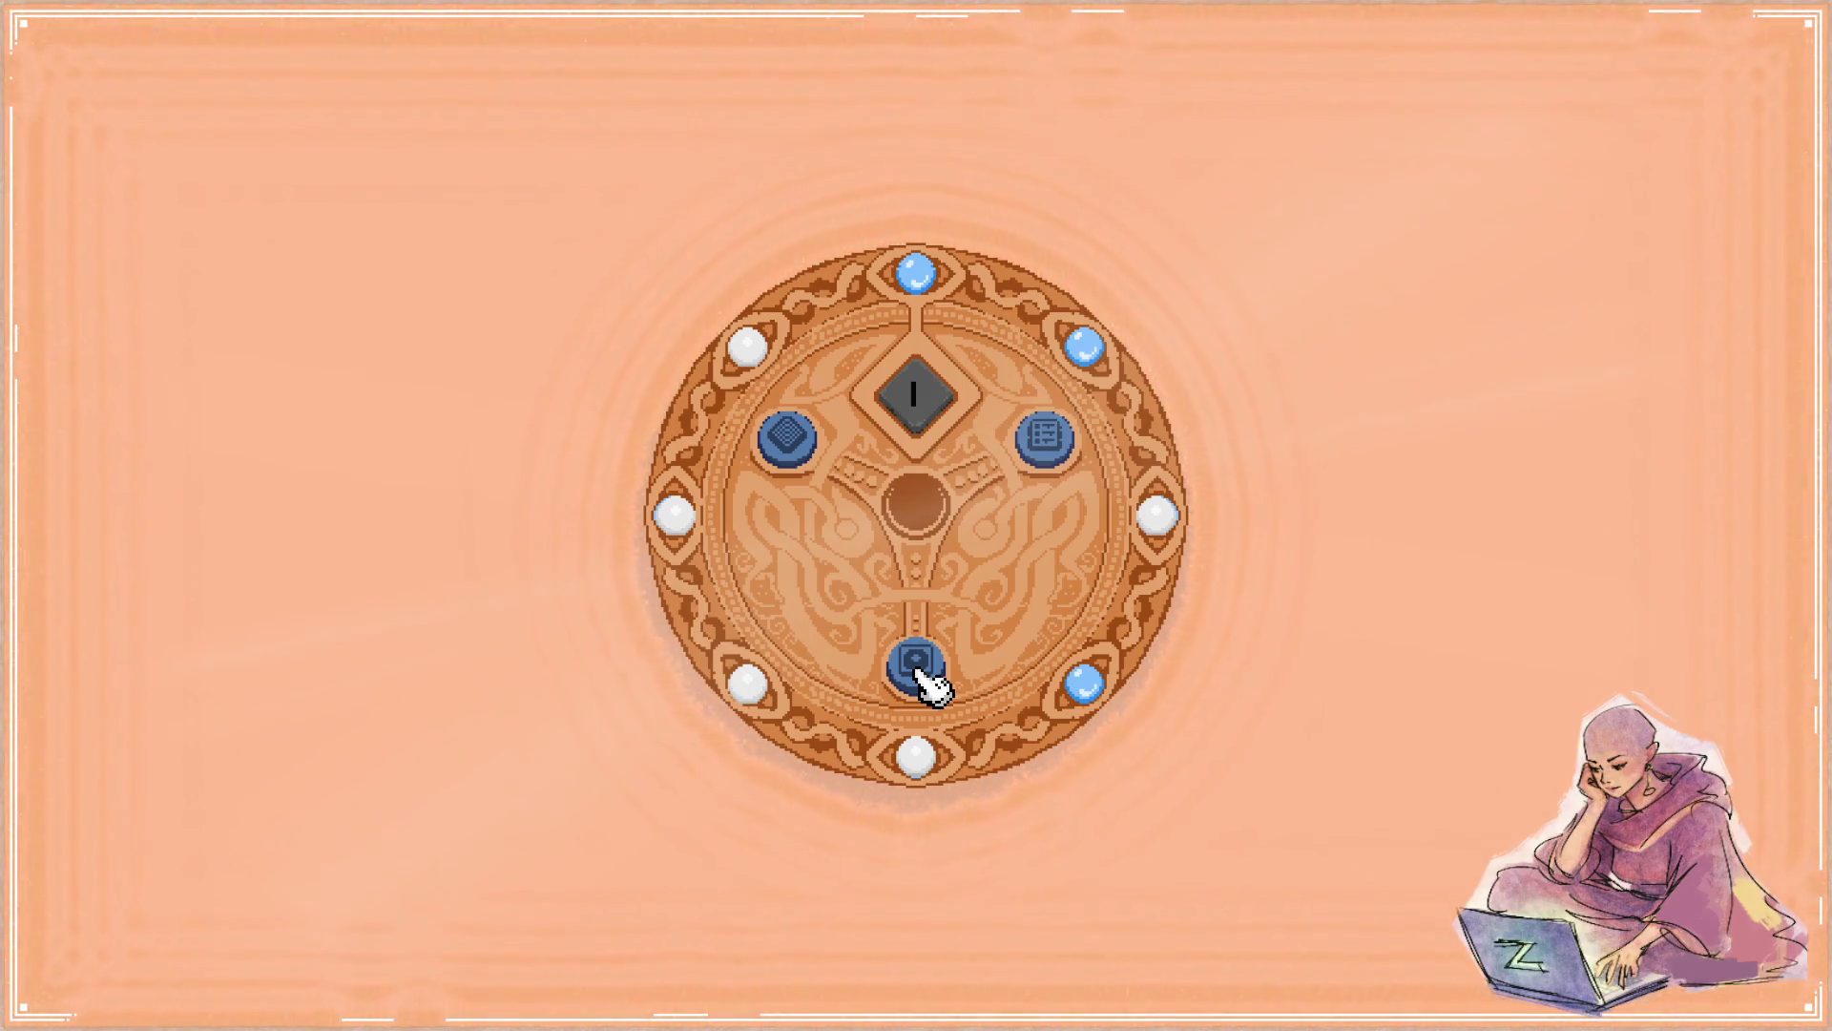
pyautogui.click(917, 667)
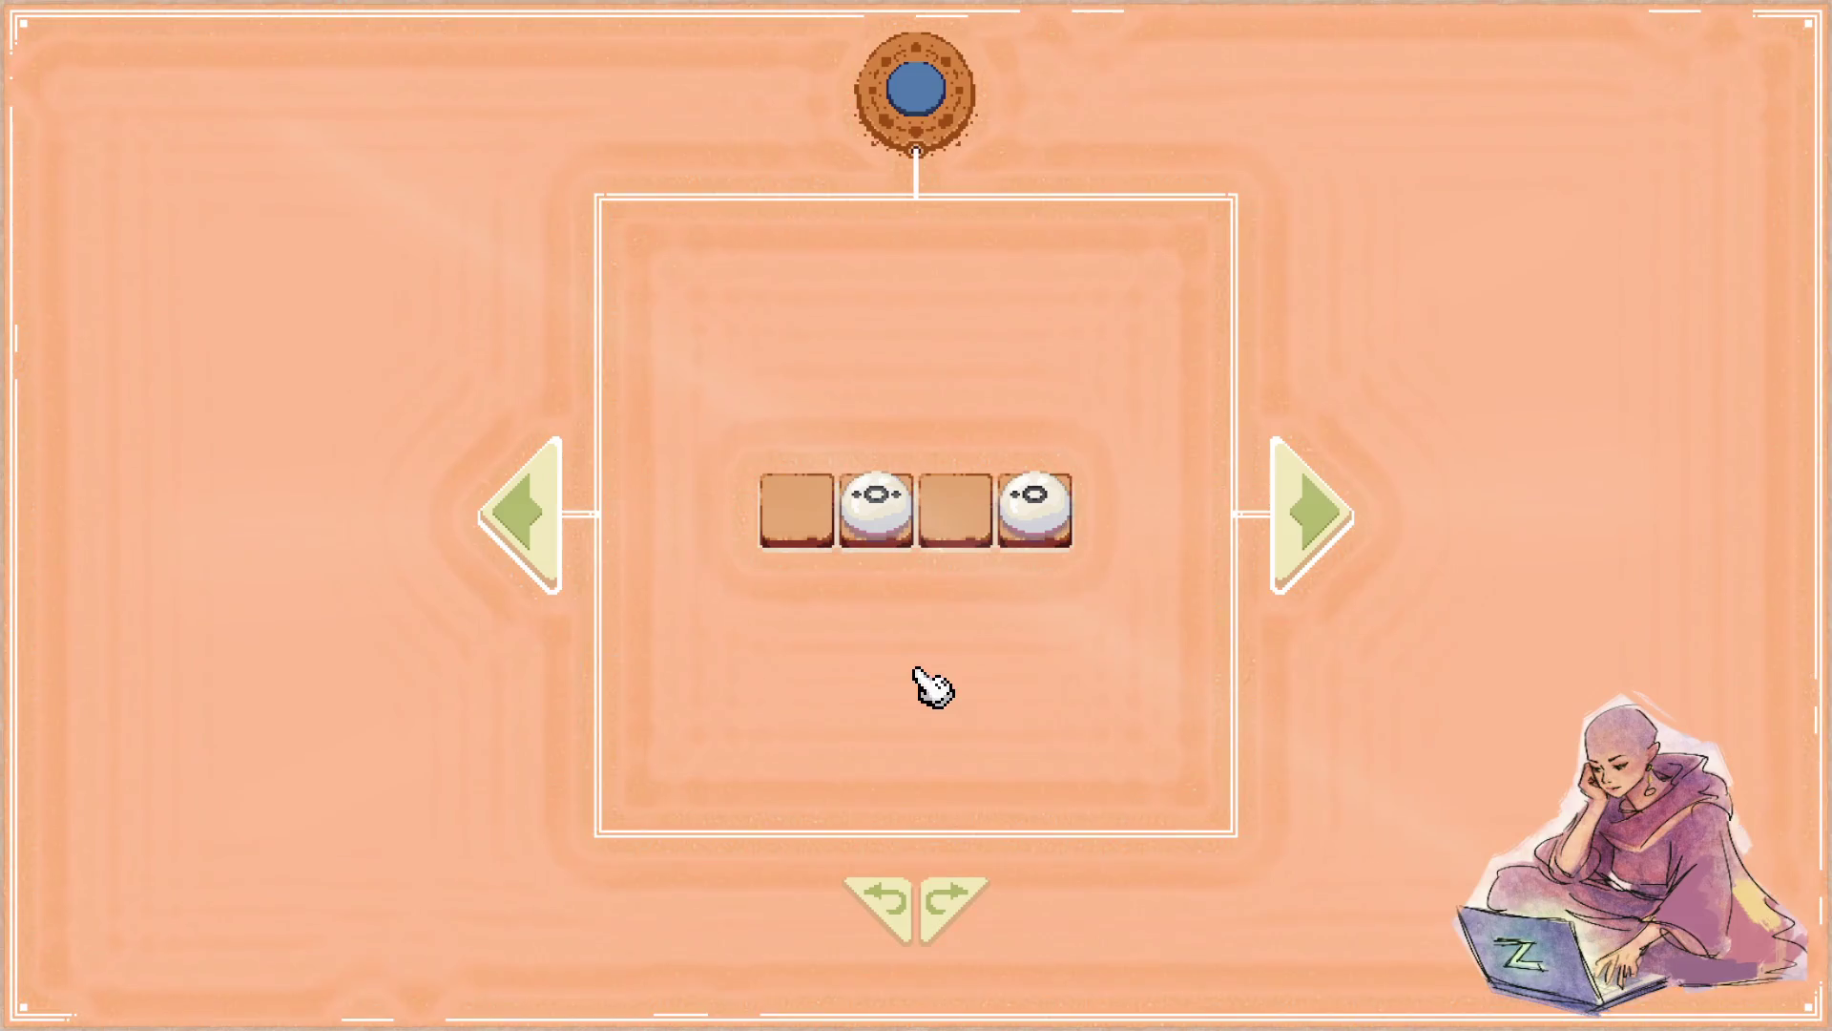
pyautogui.click(924, 108)
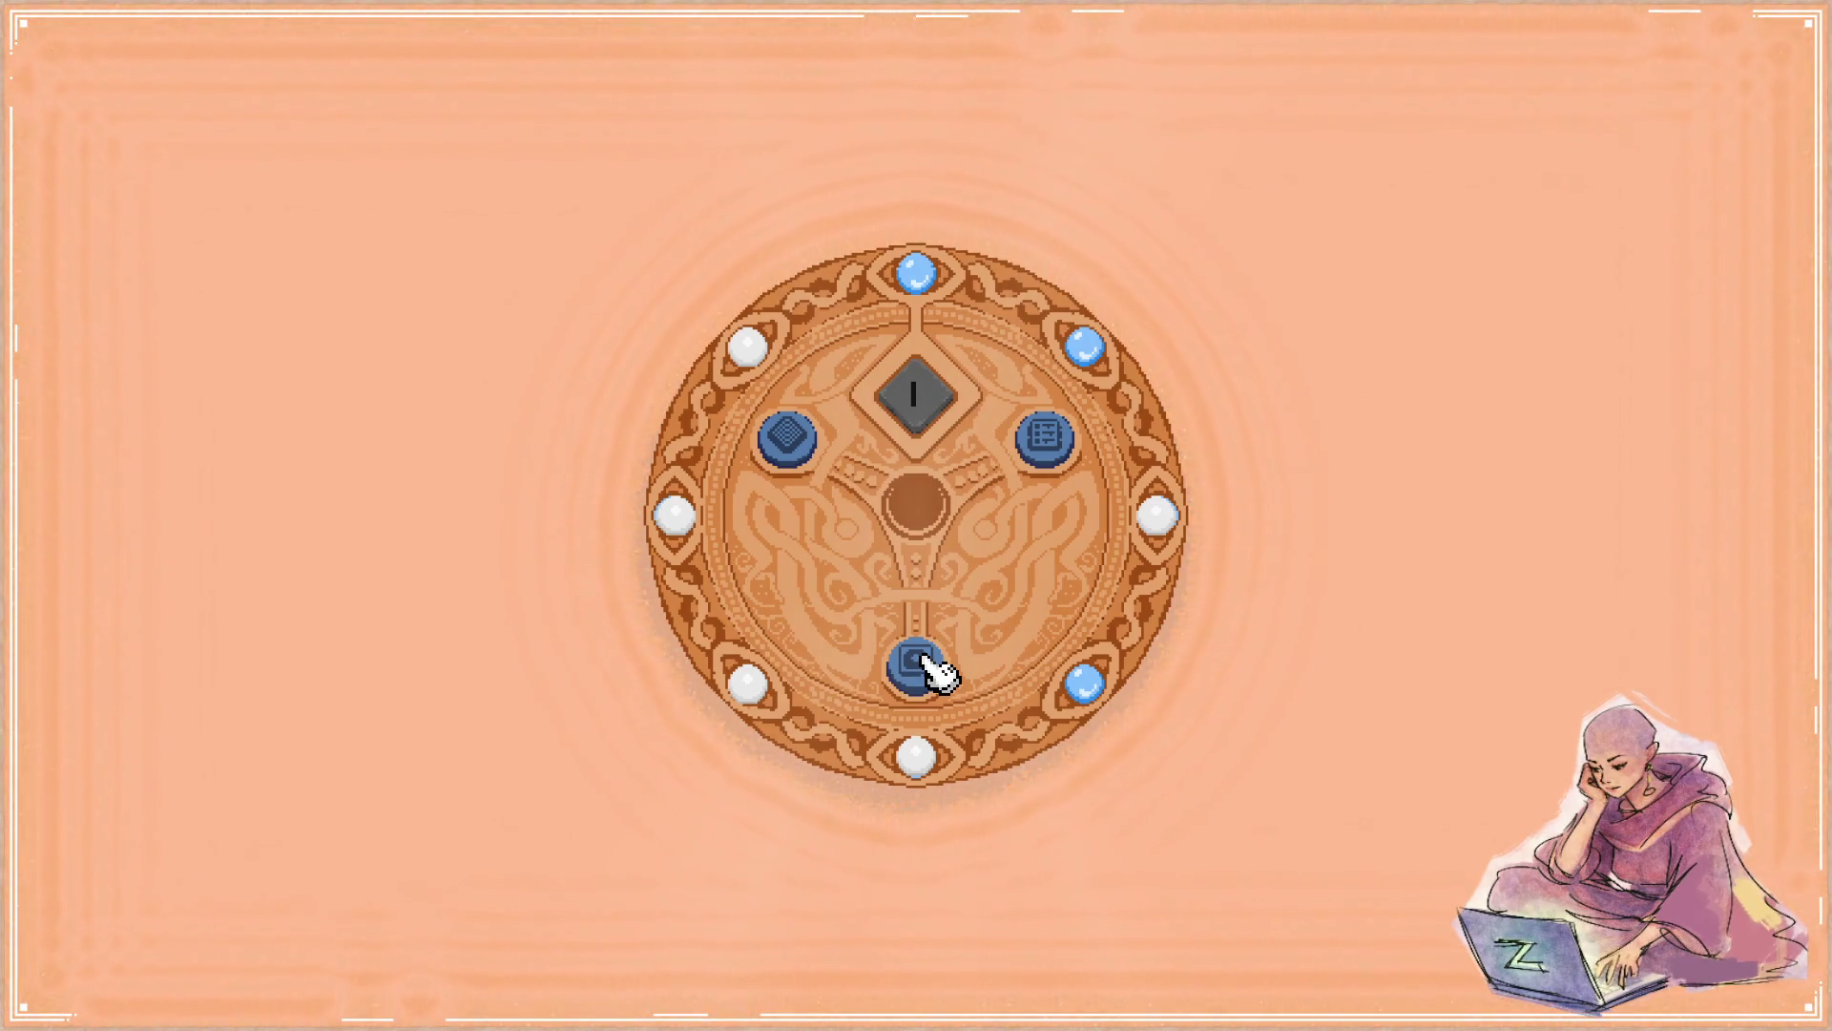
# - Return to the four-tile board, reopen the wheel menu, and come back to the board
pyautogui.click(924, 667)
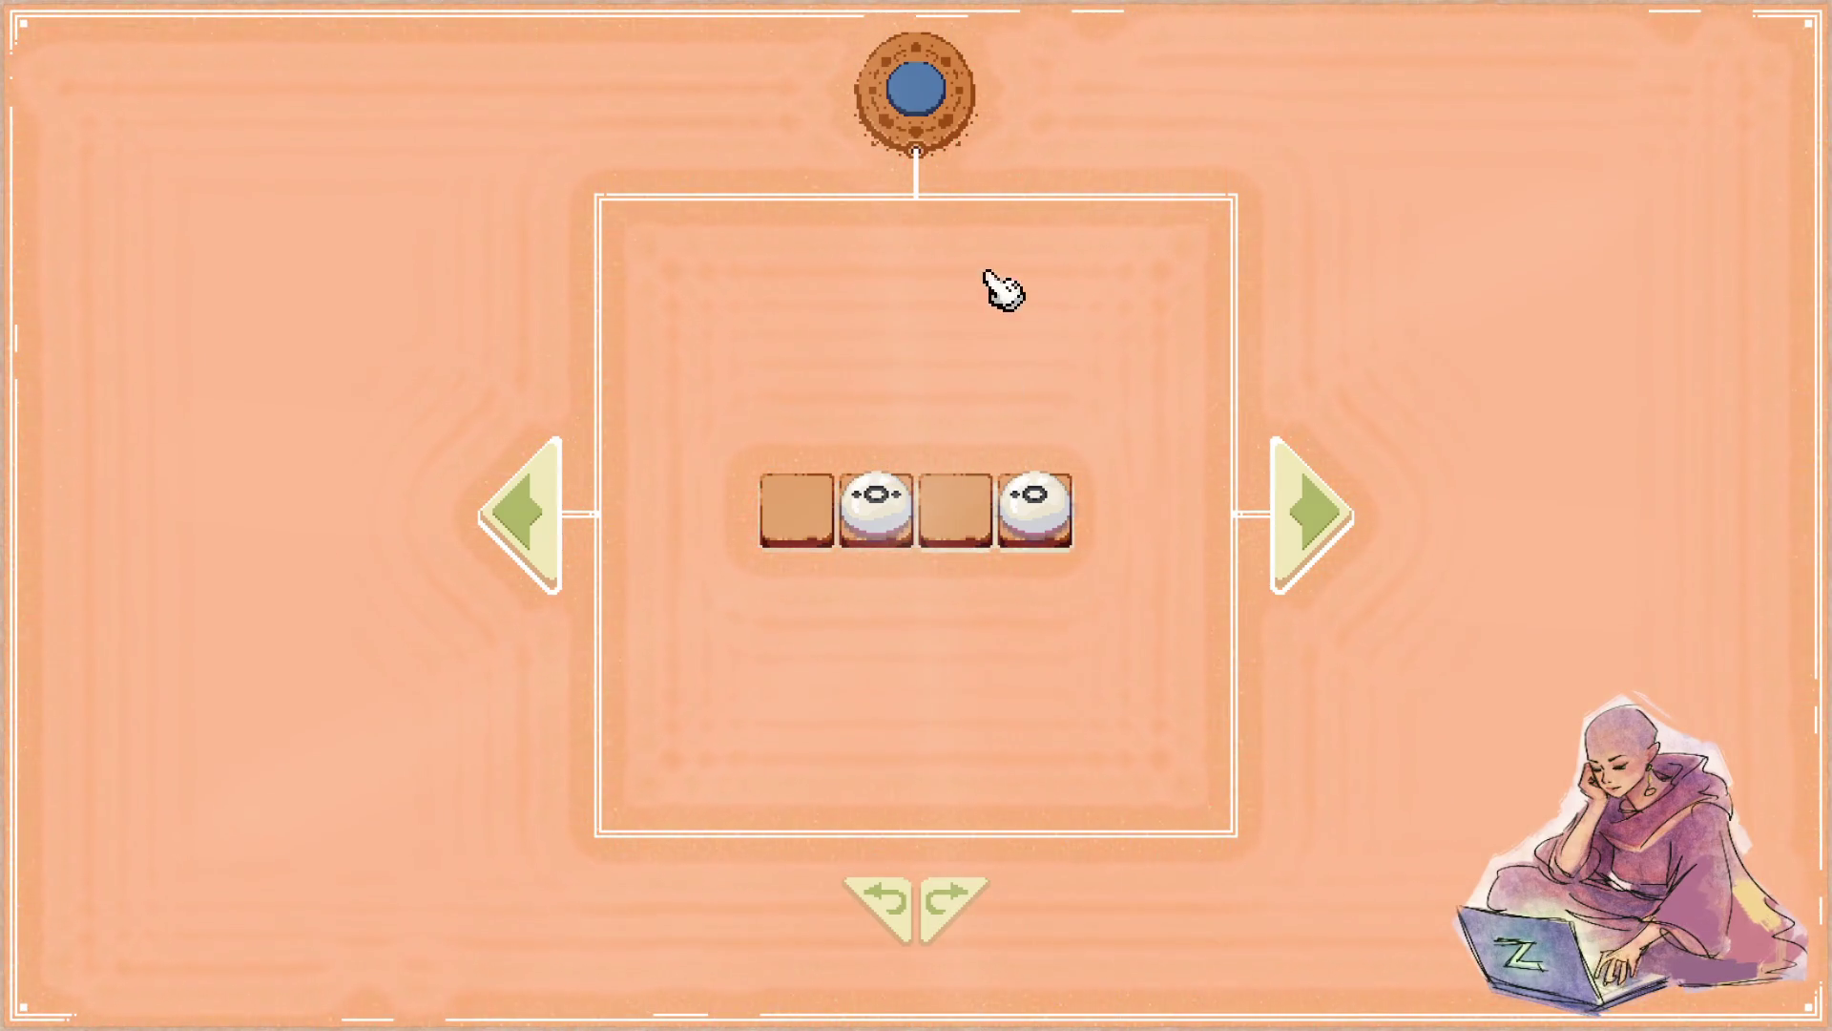
pyautogui.click(945, 107)
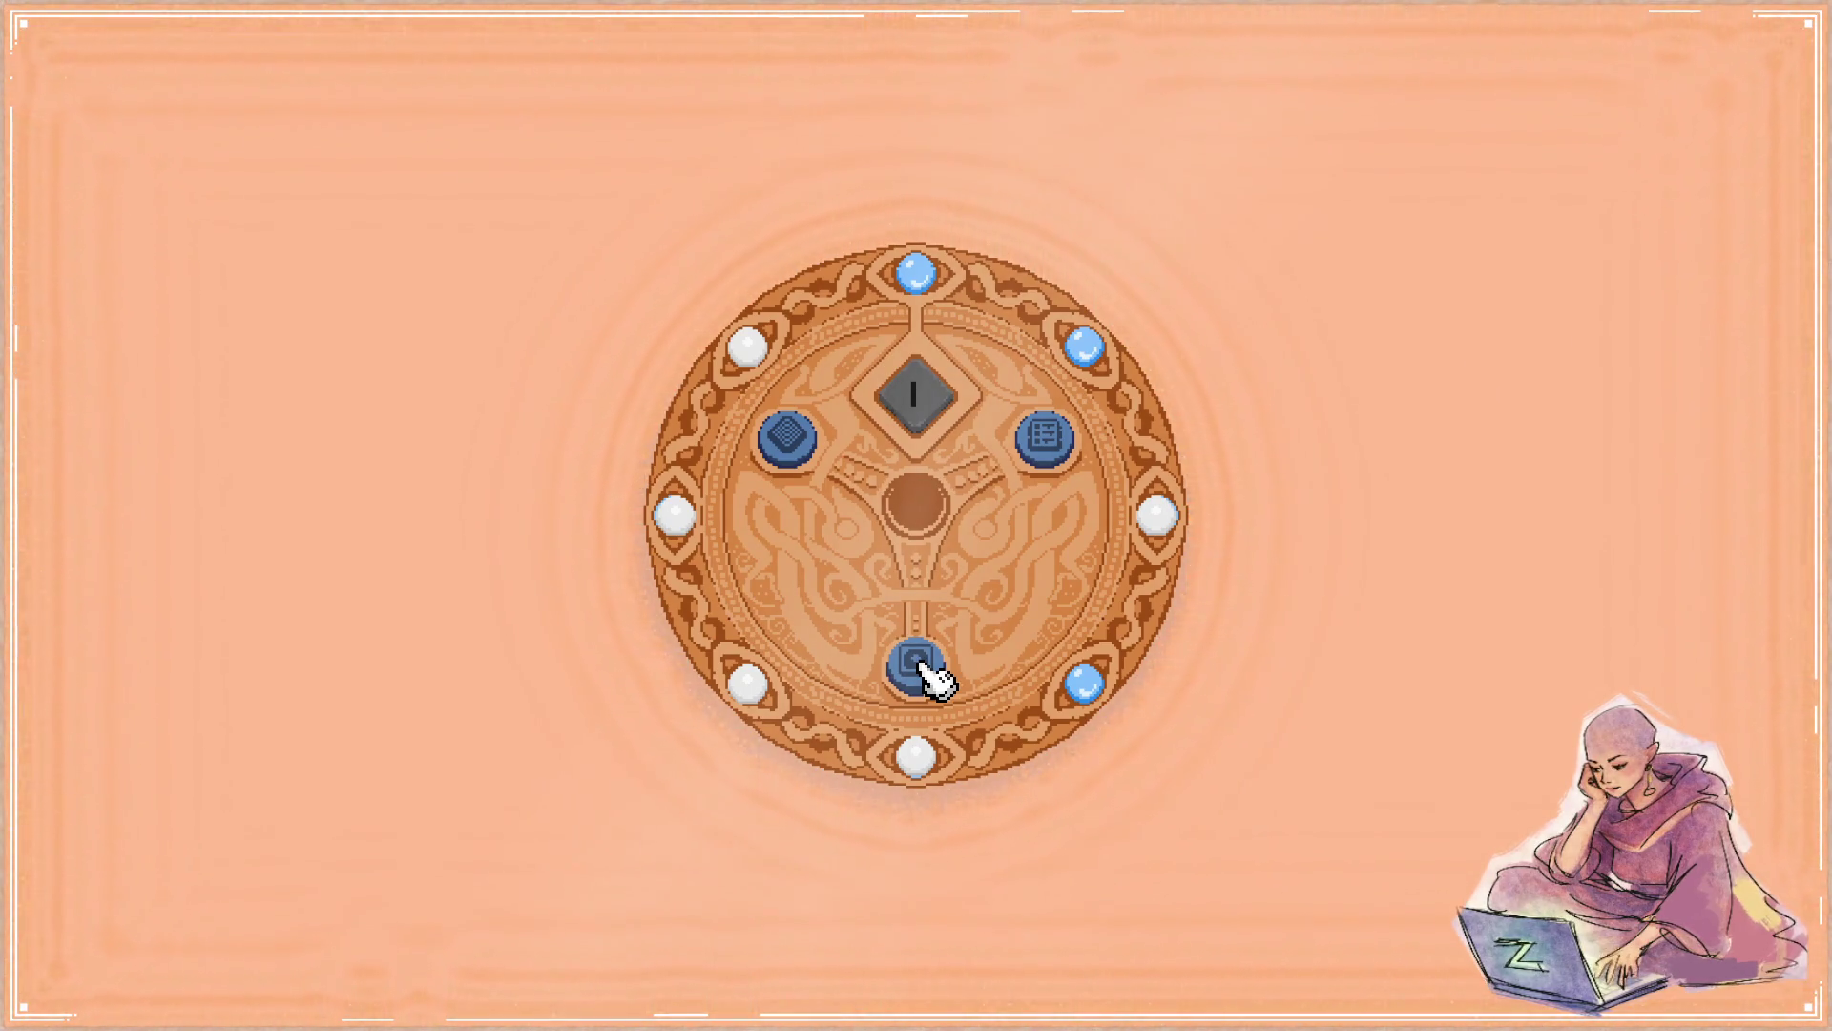
pyautogui.click(918, 666)
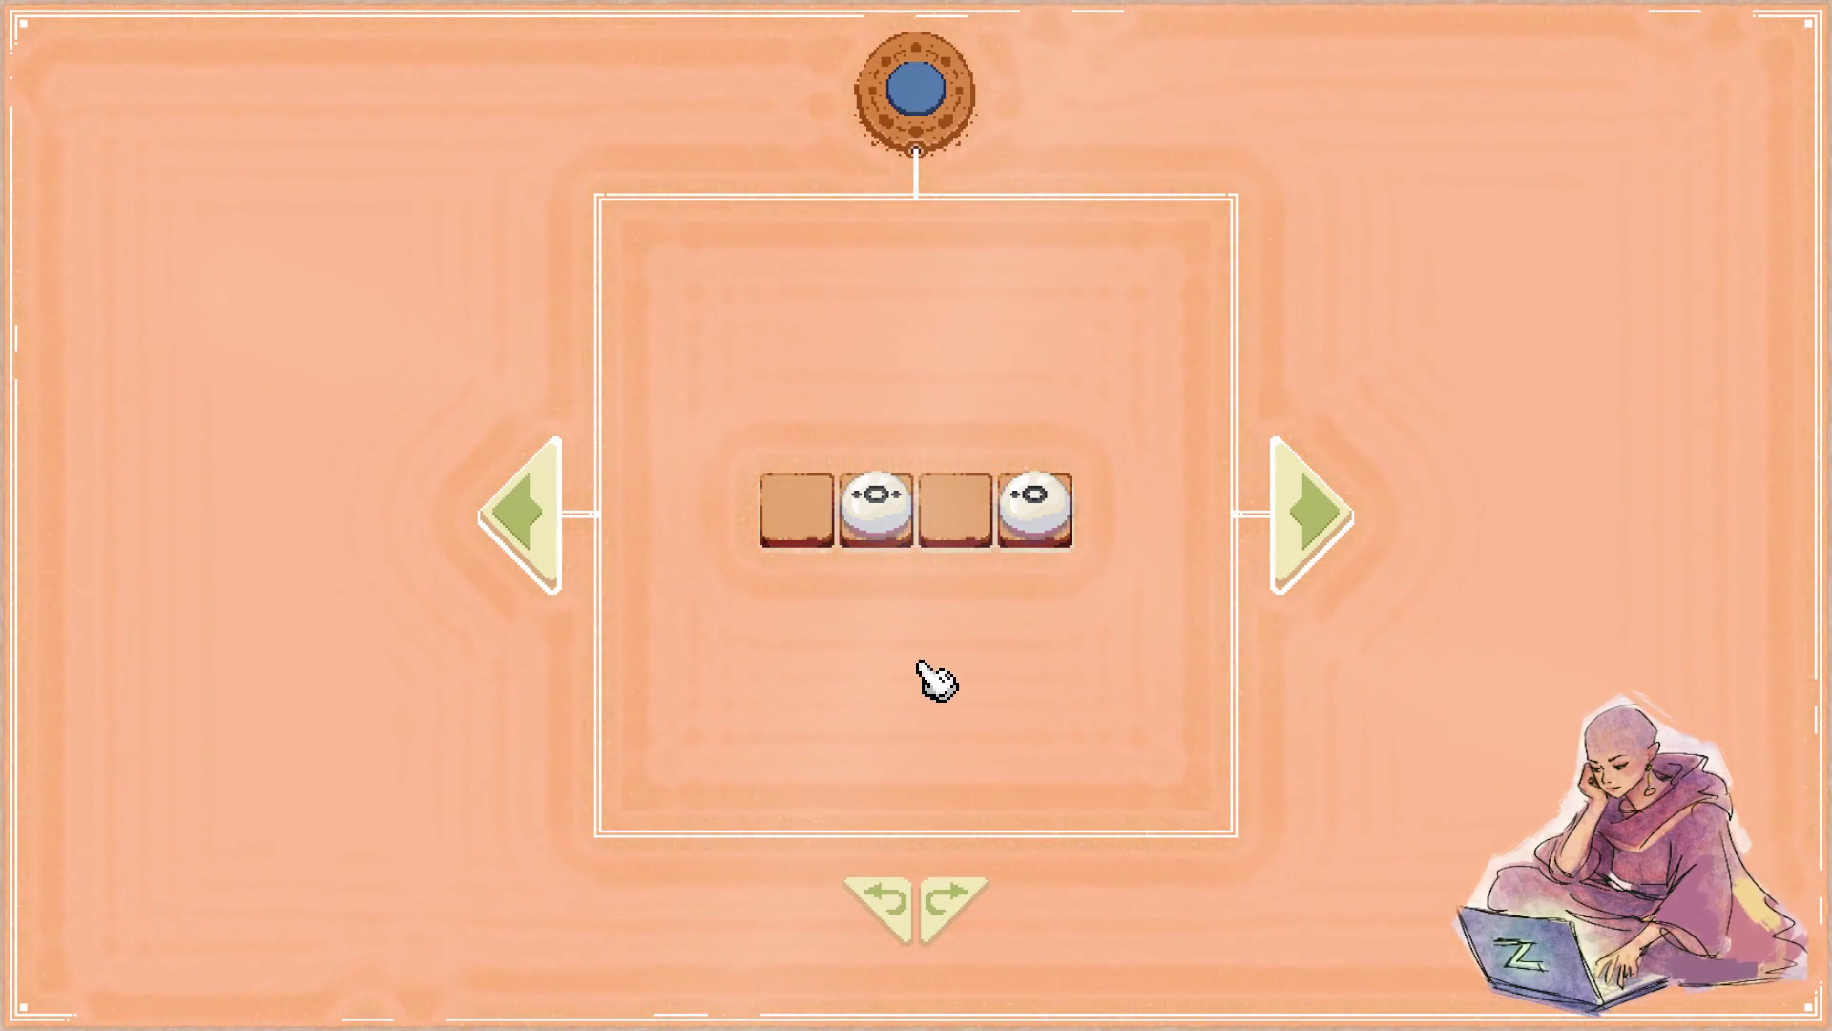
# - Step forward, back, and forward again between puzzles with the side arrows
pyautogui.click(1306, 513)
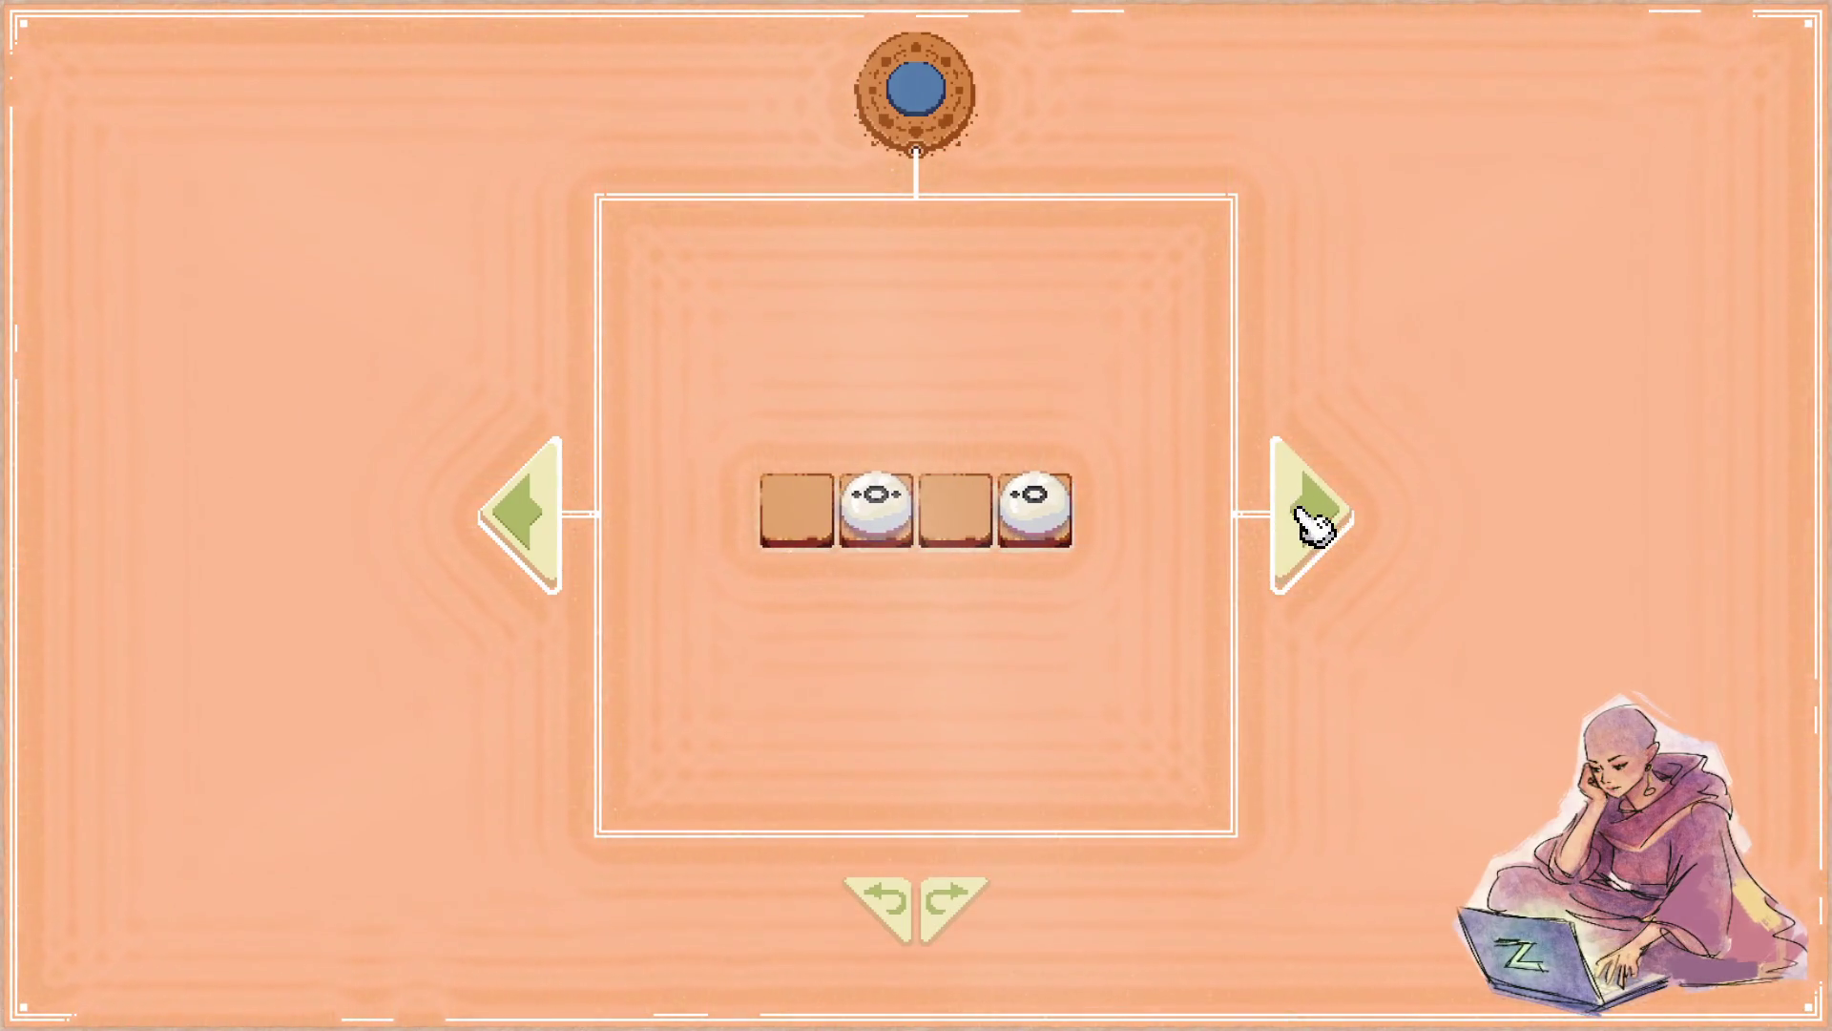
pyautogui.click(556, 523)
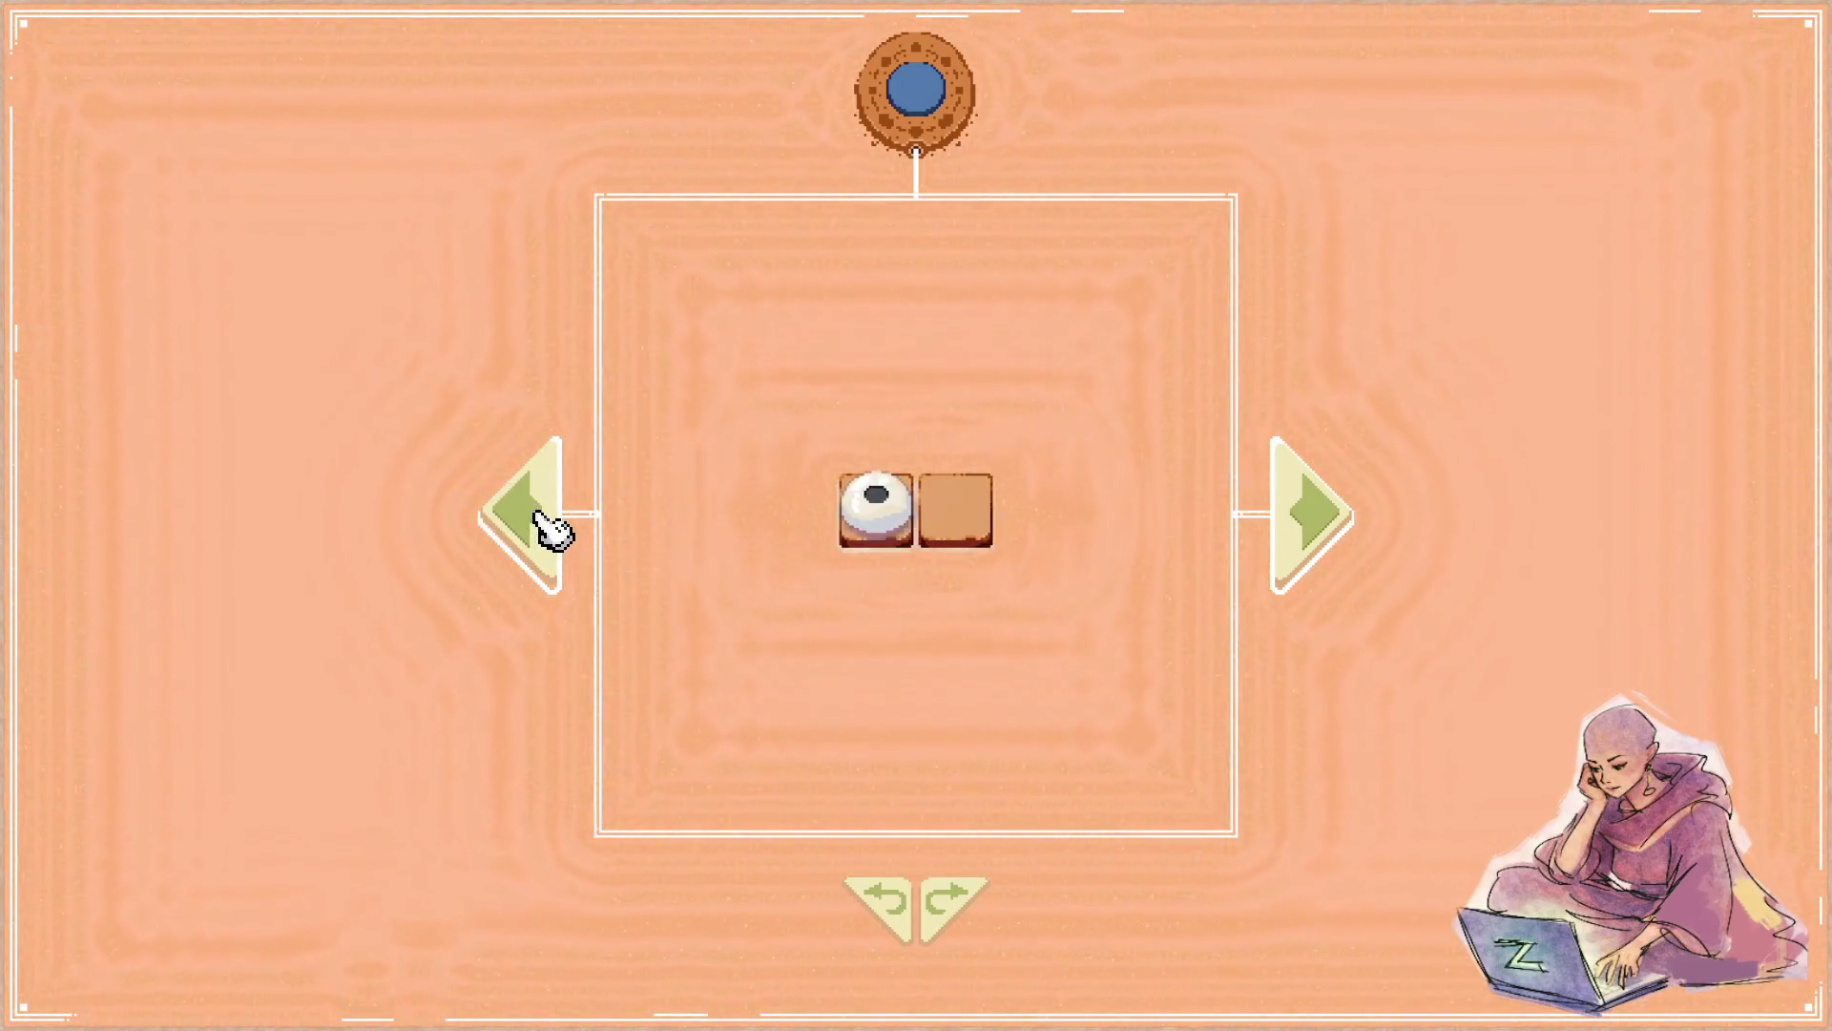
pyautogui.click(1307, 556)
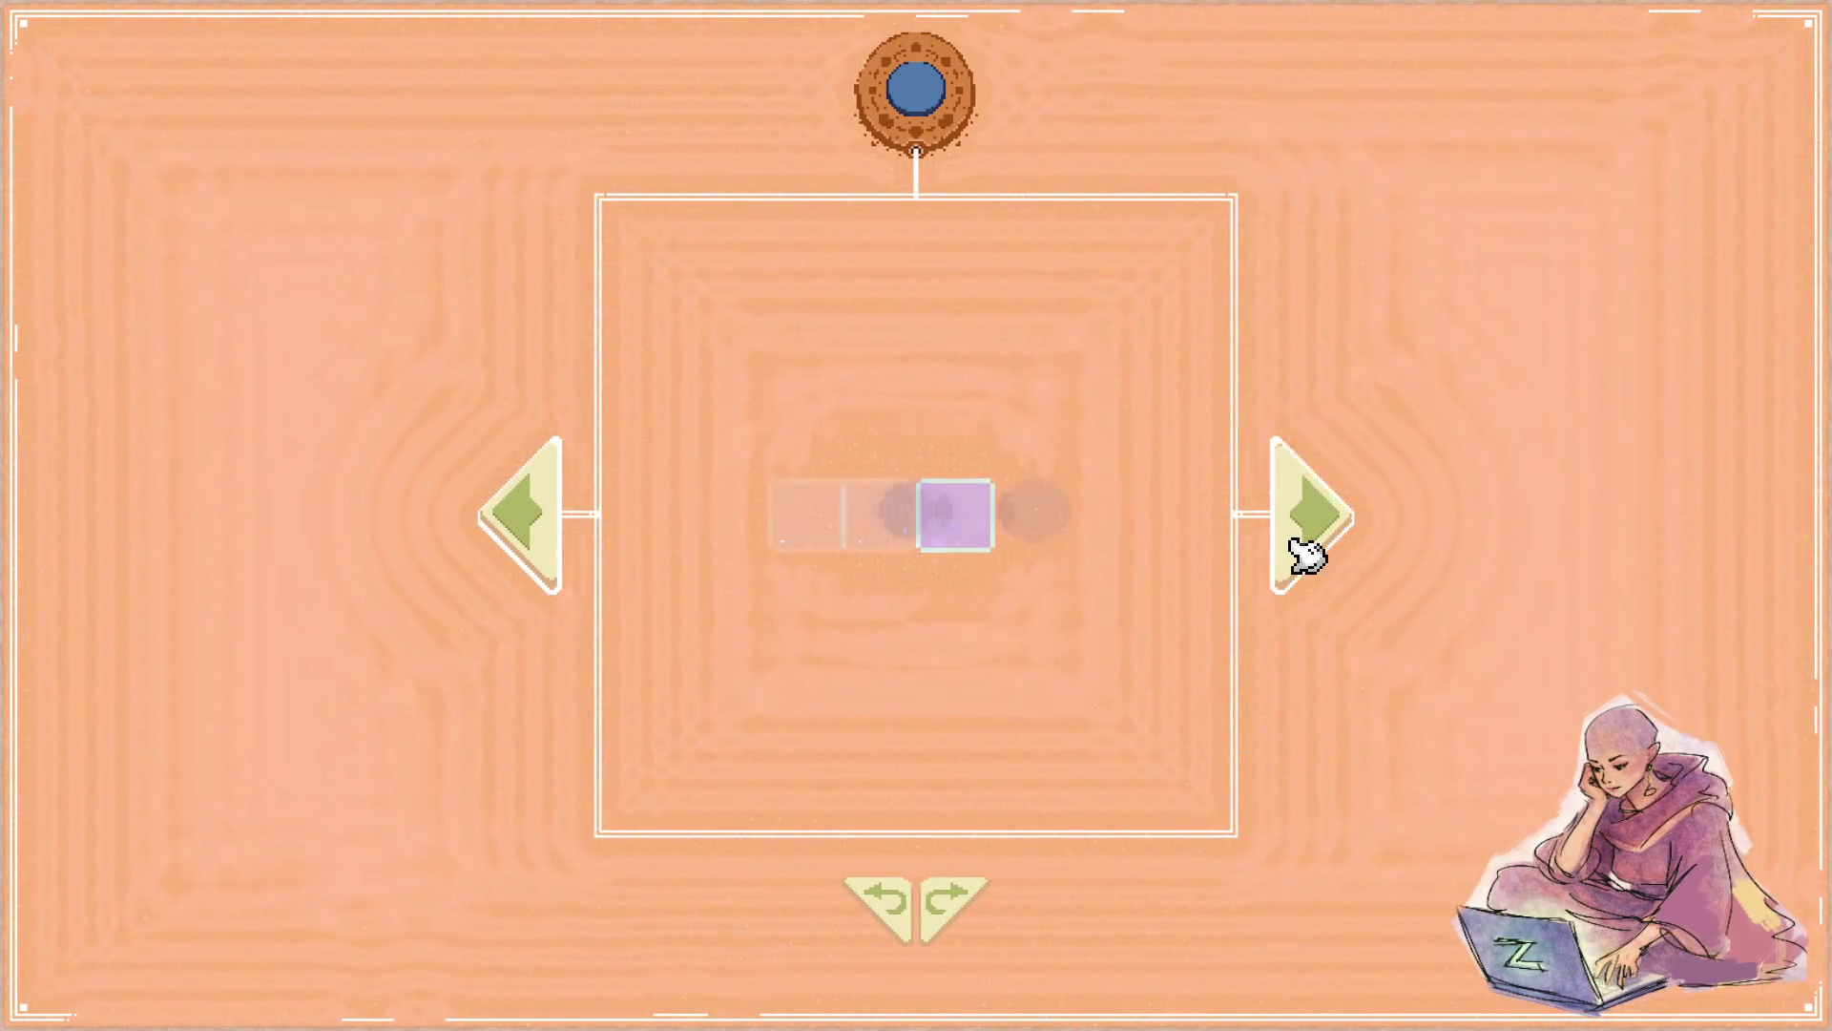
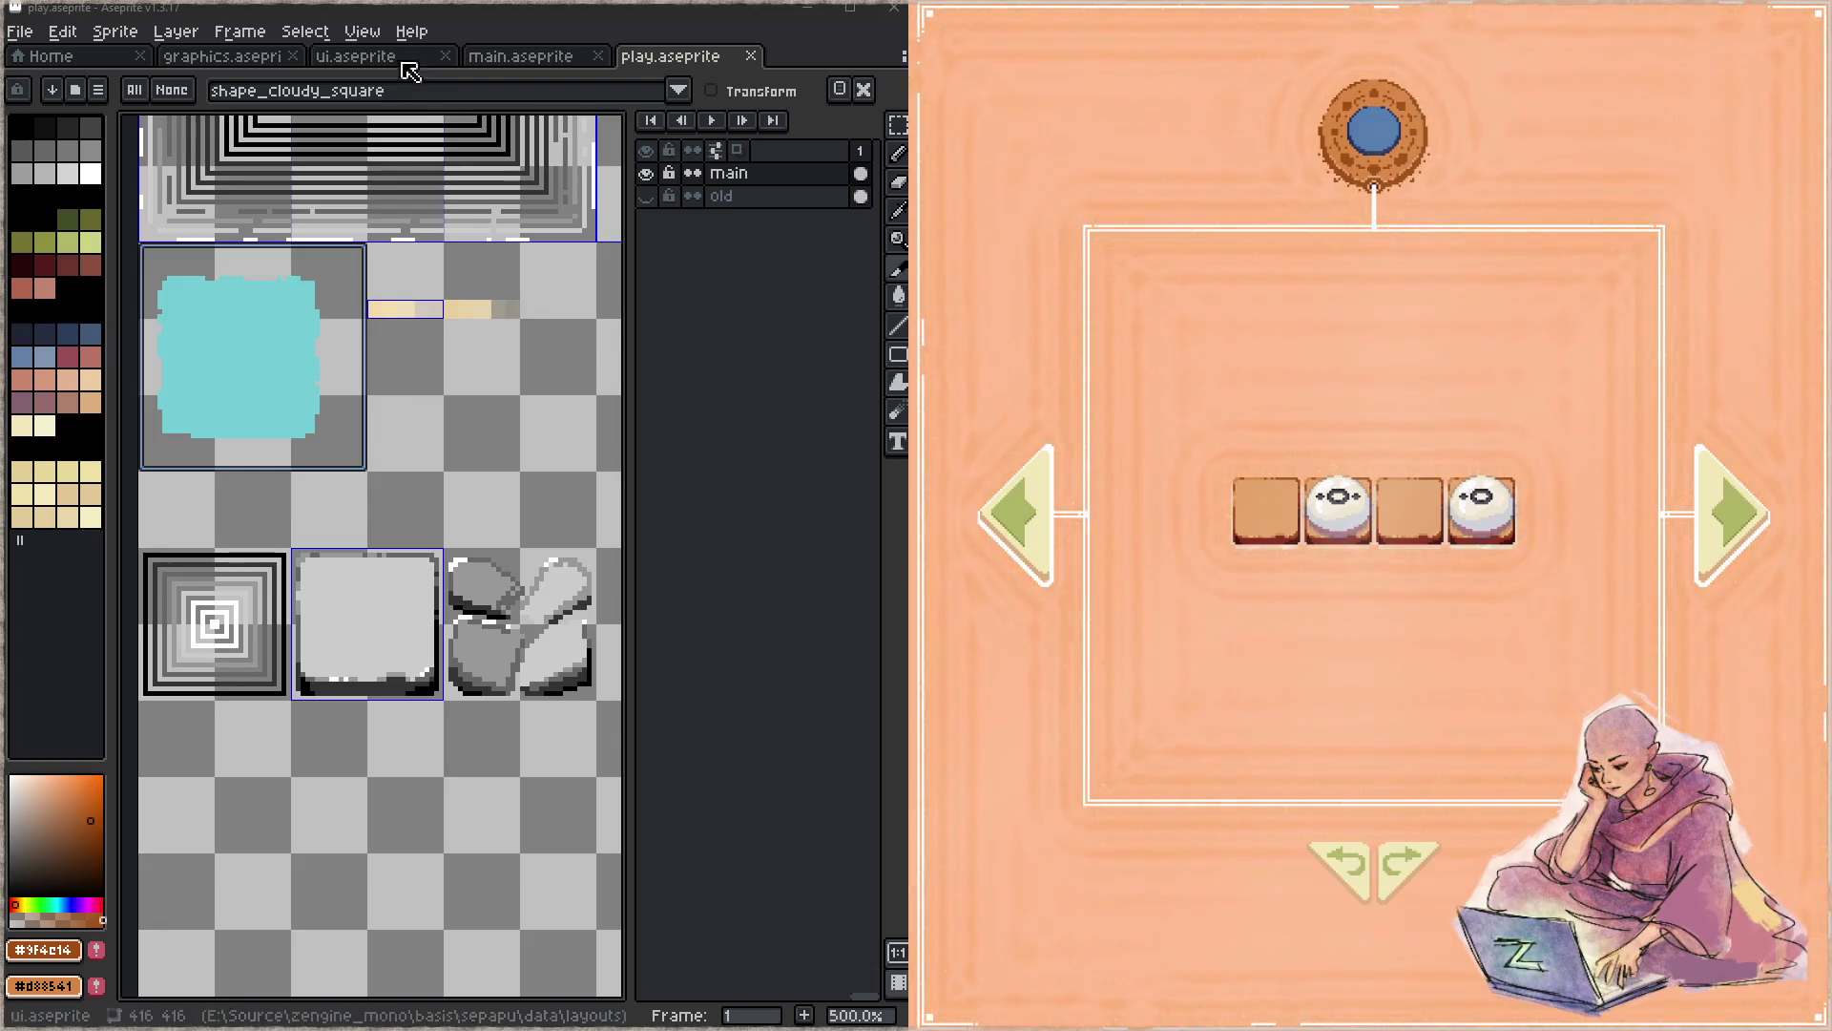
# - Draw a white vertical line down from the horizontal line in graphics.aseprite and save
pyautogui.click(229, 70)
pyautogui.scroll(-5, 501, 611)
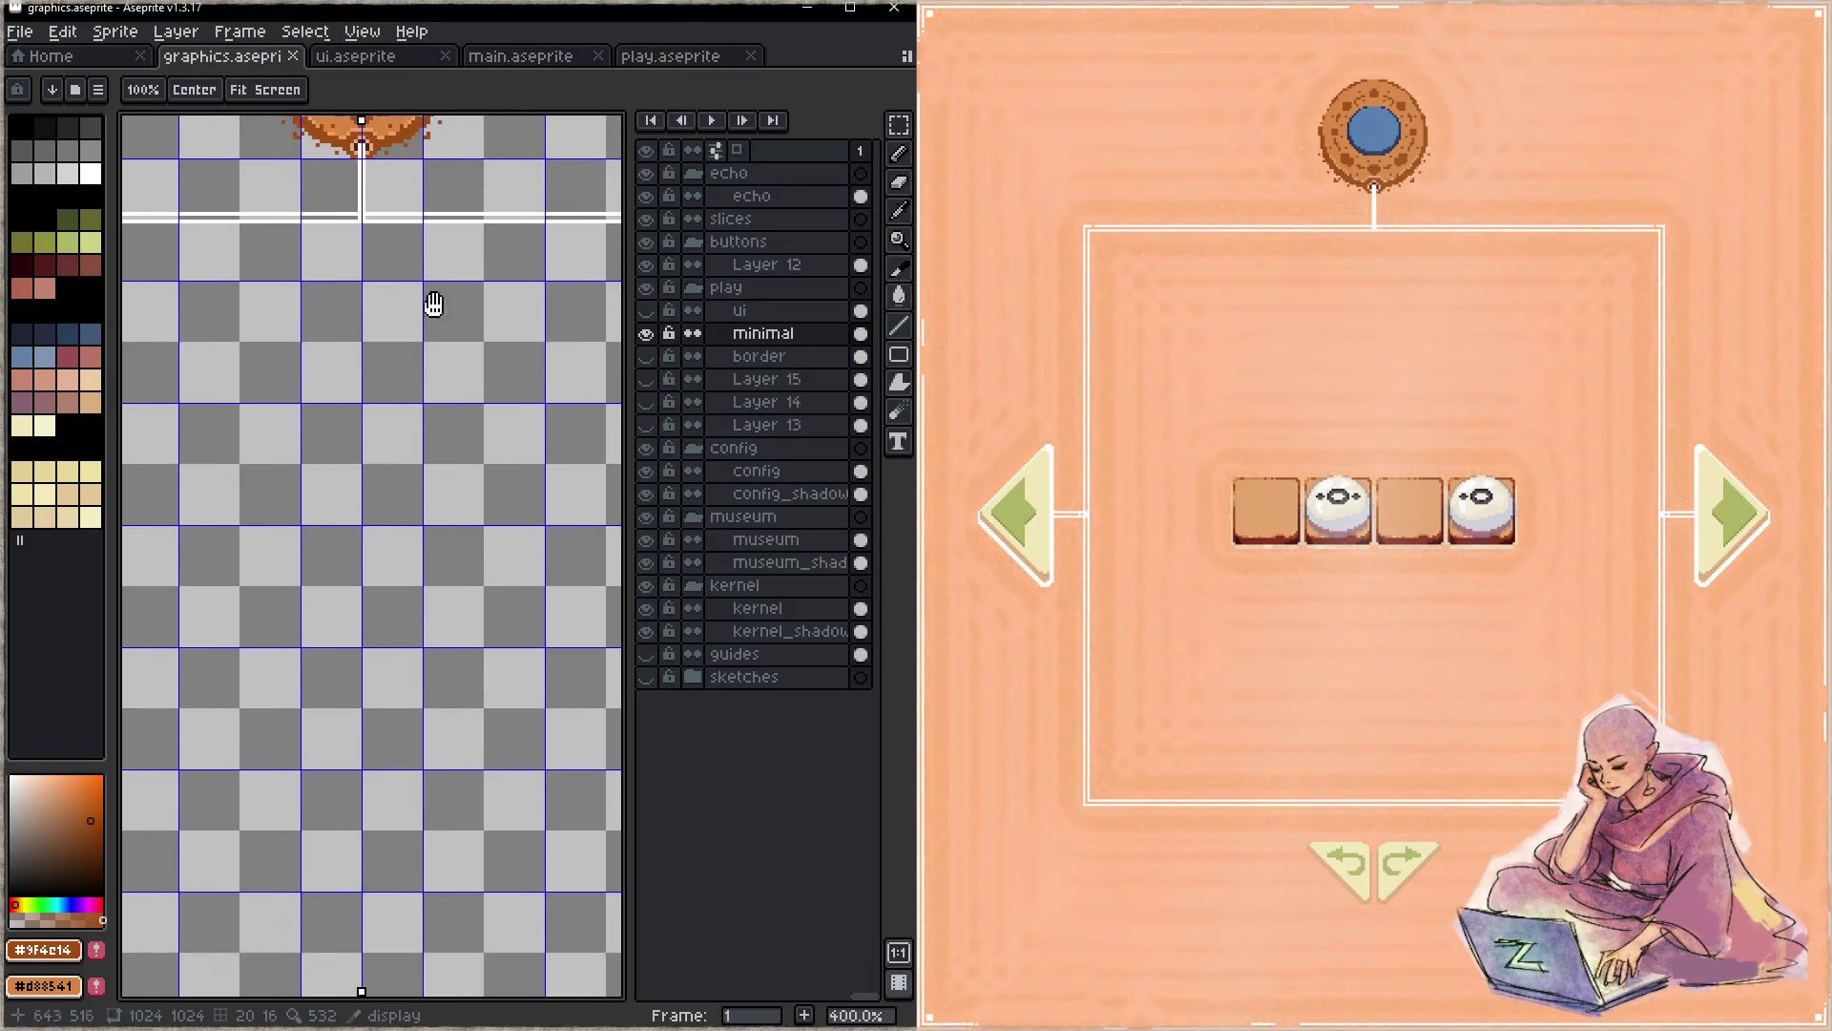
pyautogui.scroll(-3, 430, 306)
pyautogui.scroll(-3, 397, 381)
pyautogui.scroll(-3, 377, 461)
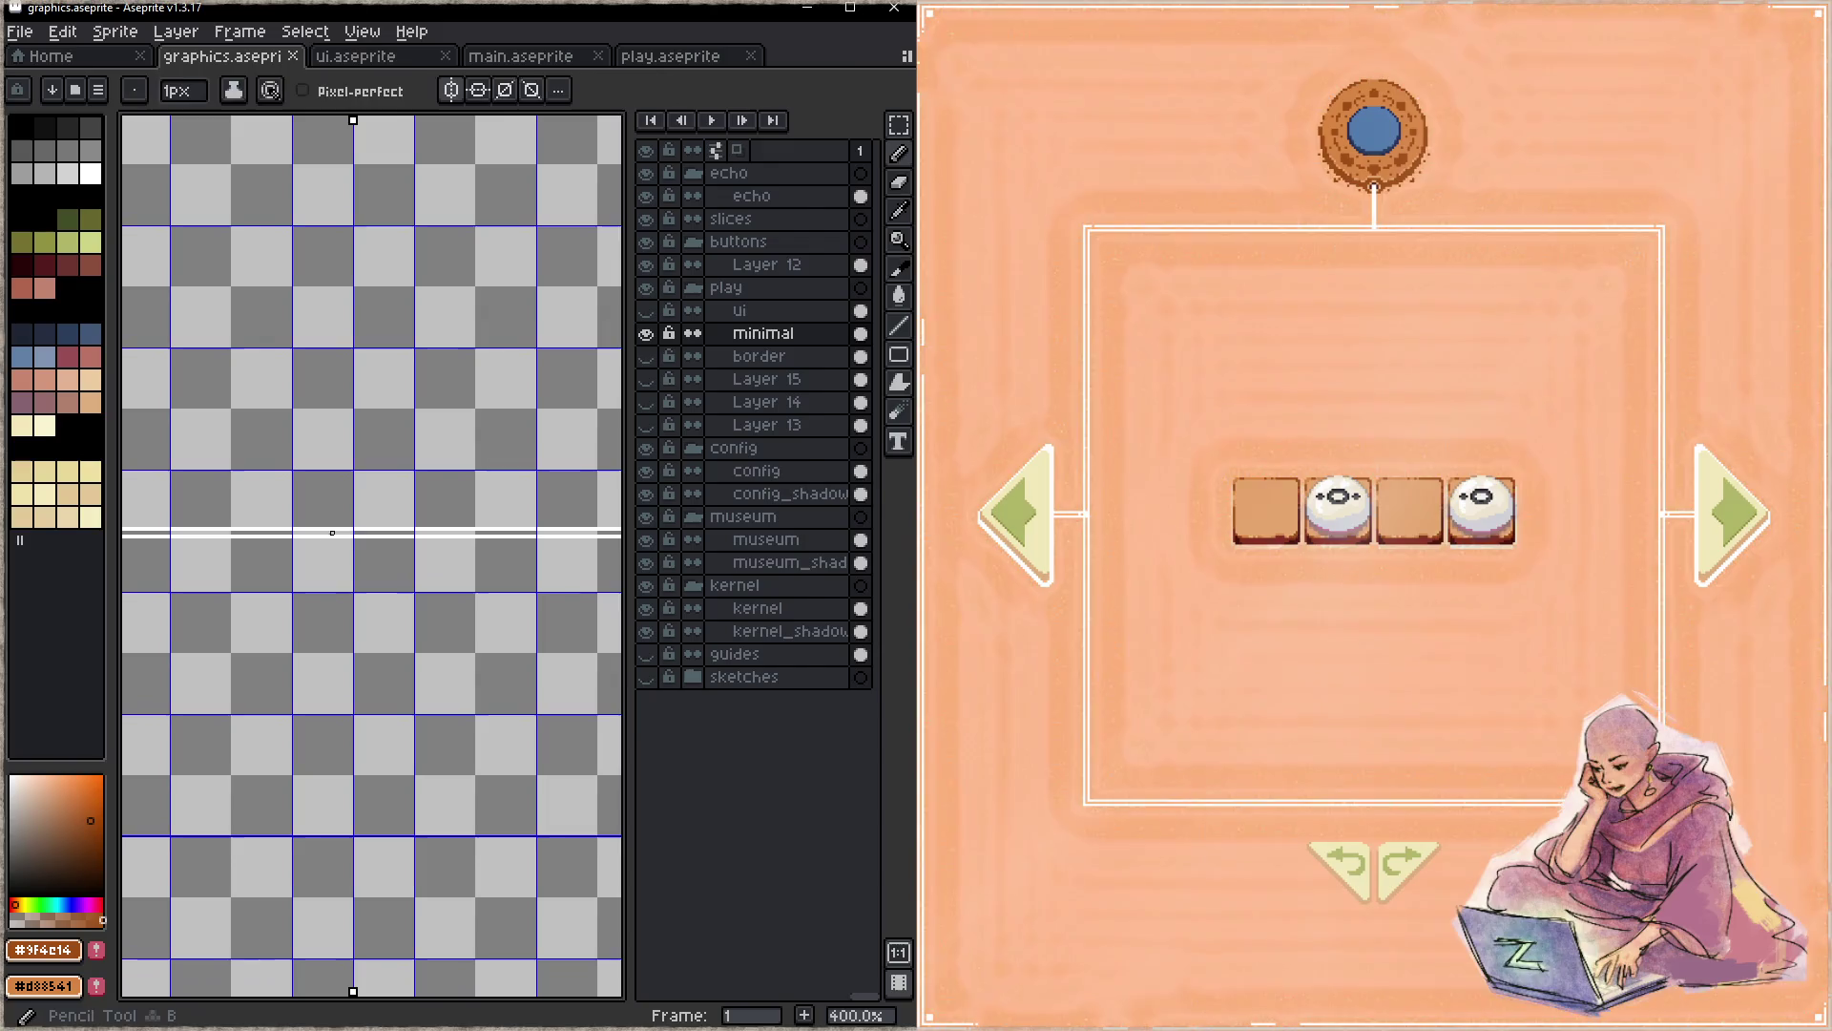
pyautogui.keyDown('alt'); pyautogui.click(359, 535); pyautogui.keyUp('alt')
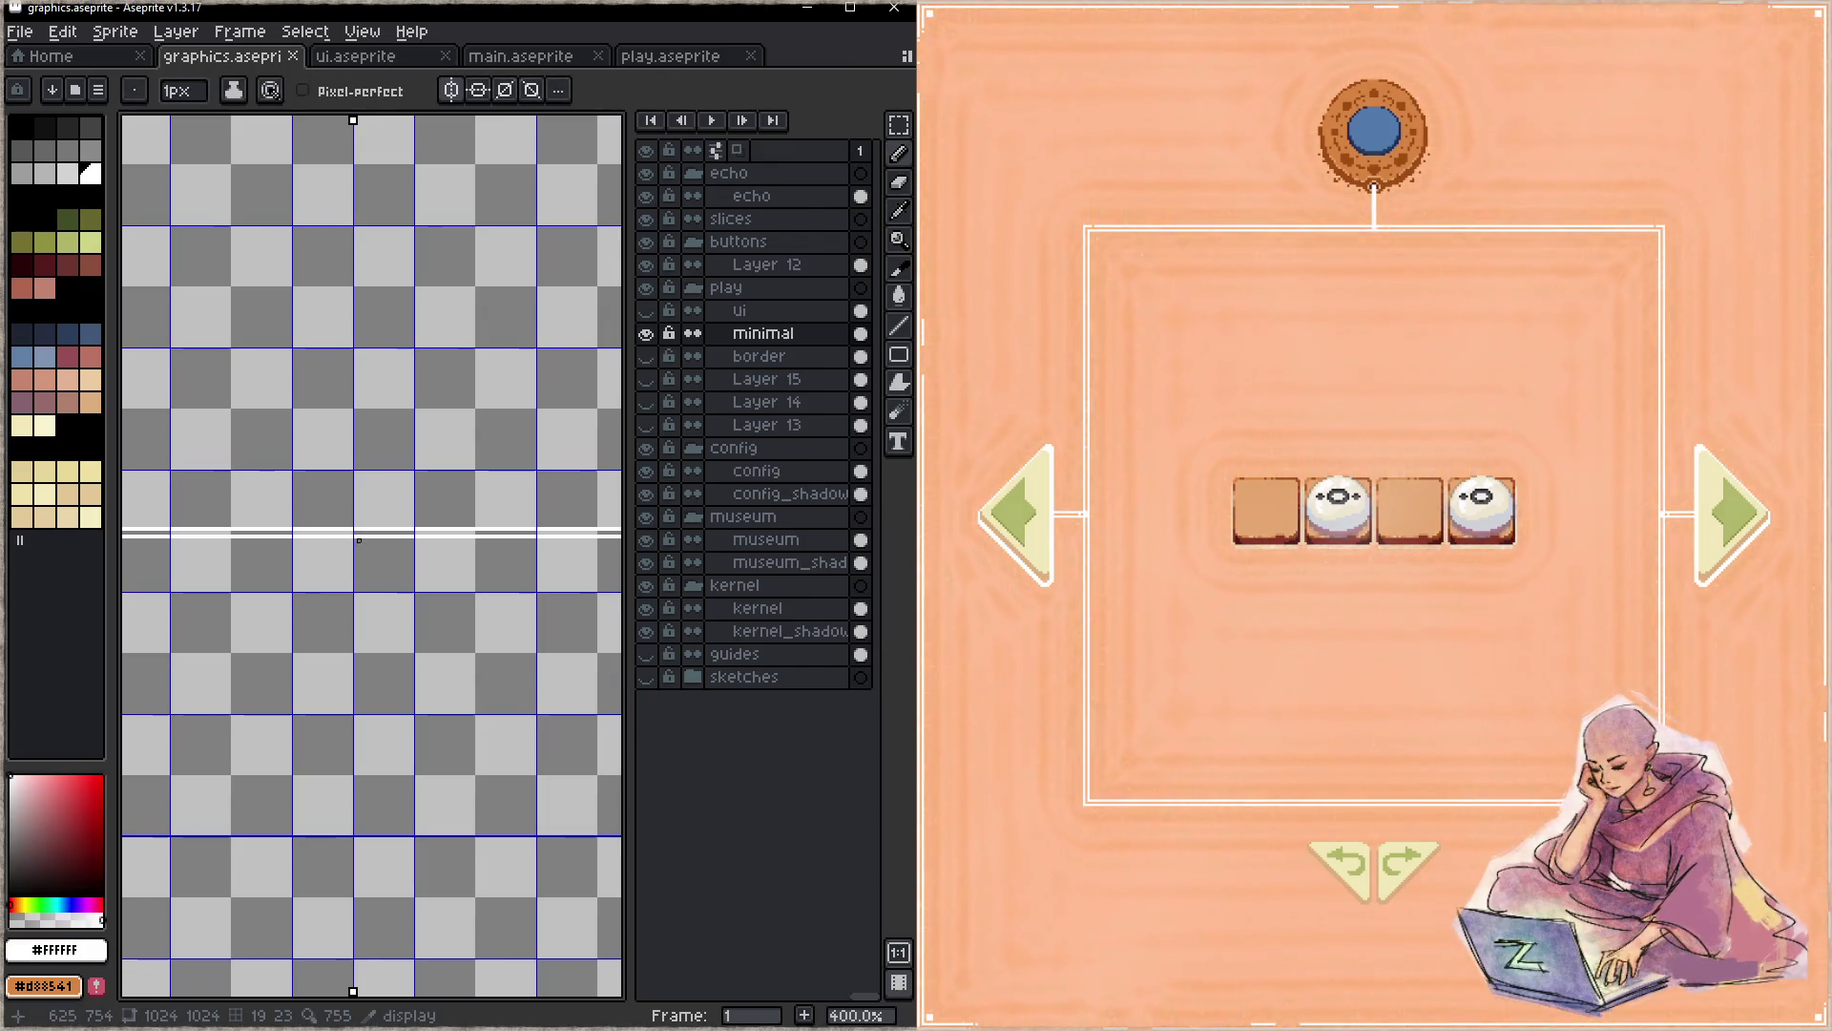
pyautogui.moveTo(359, 548); pyautogui.dragTo(355, 711)
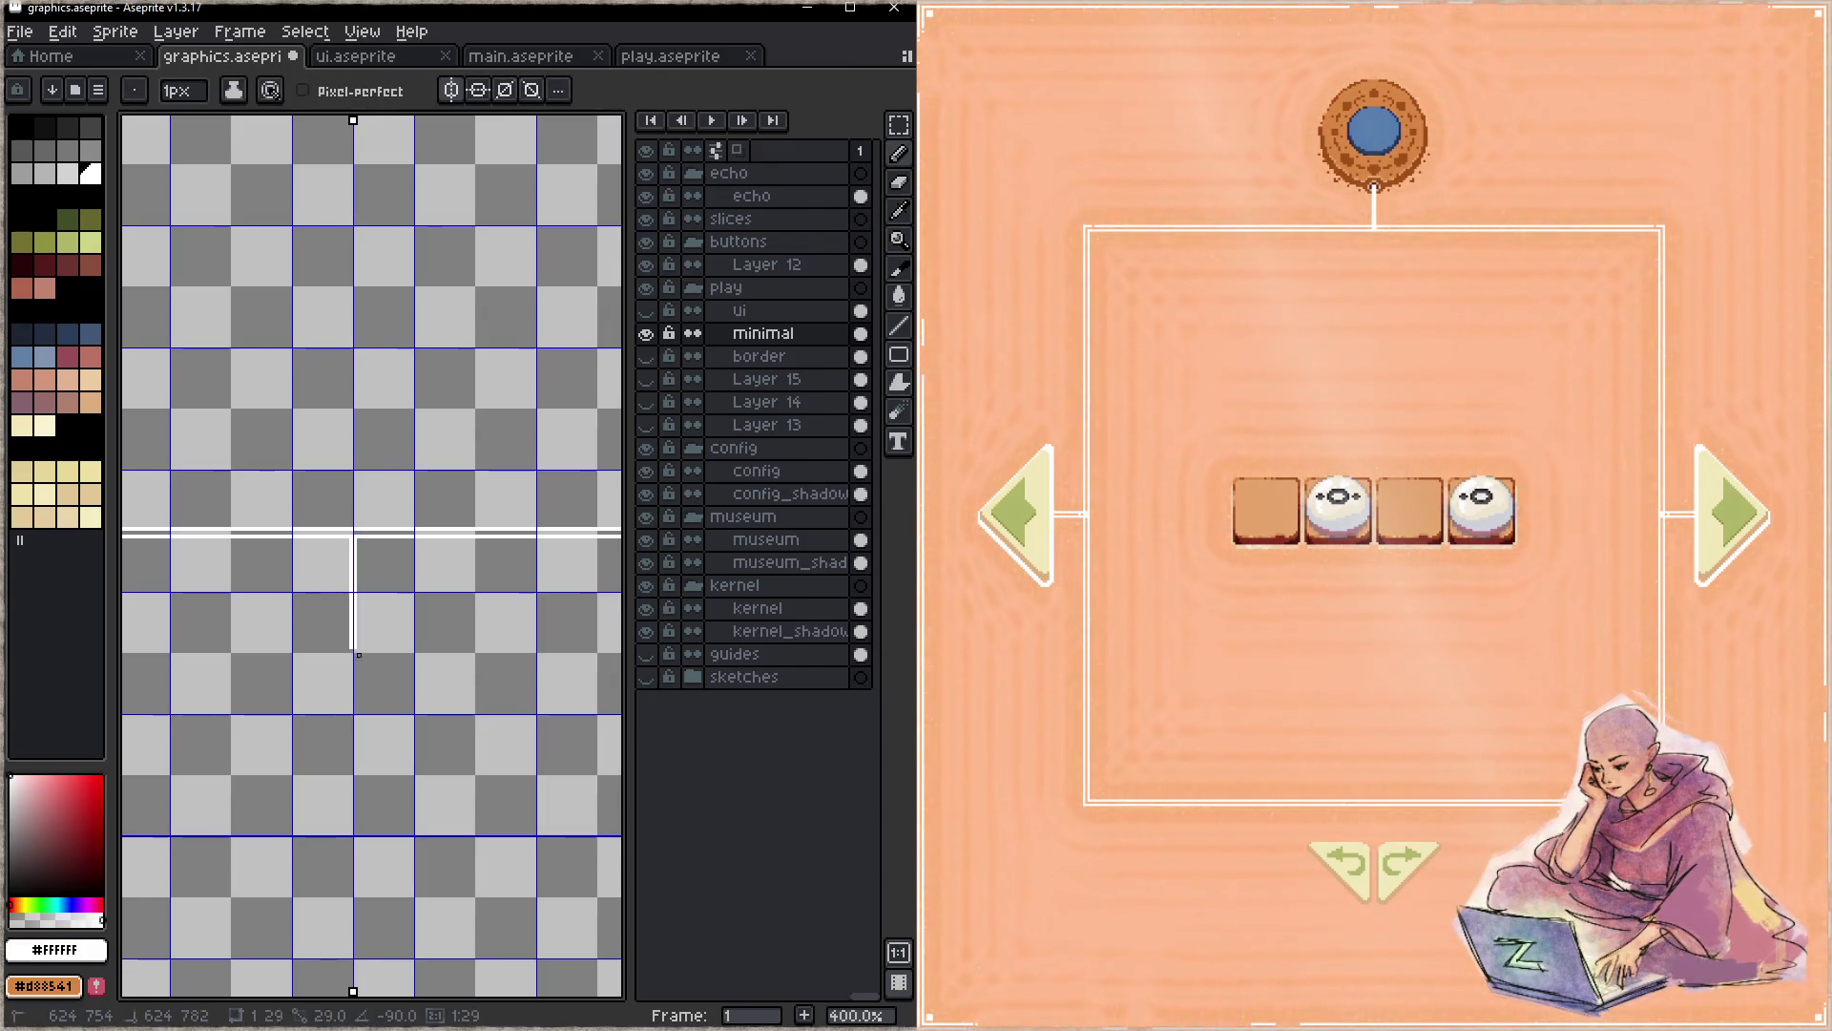
pyautogui.hotkey('ctrl', 's')
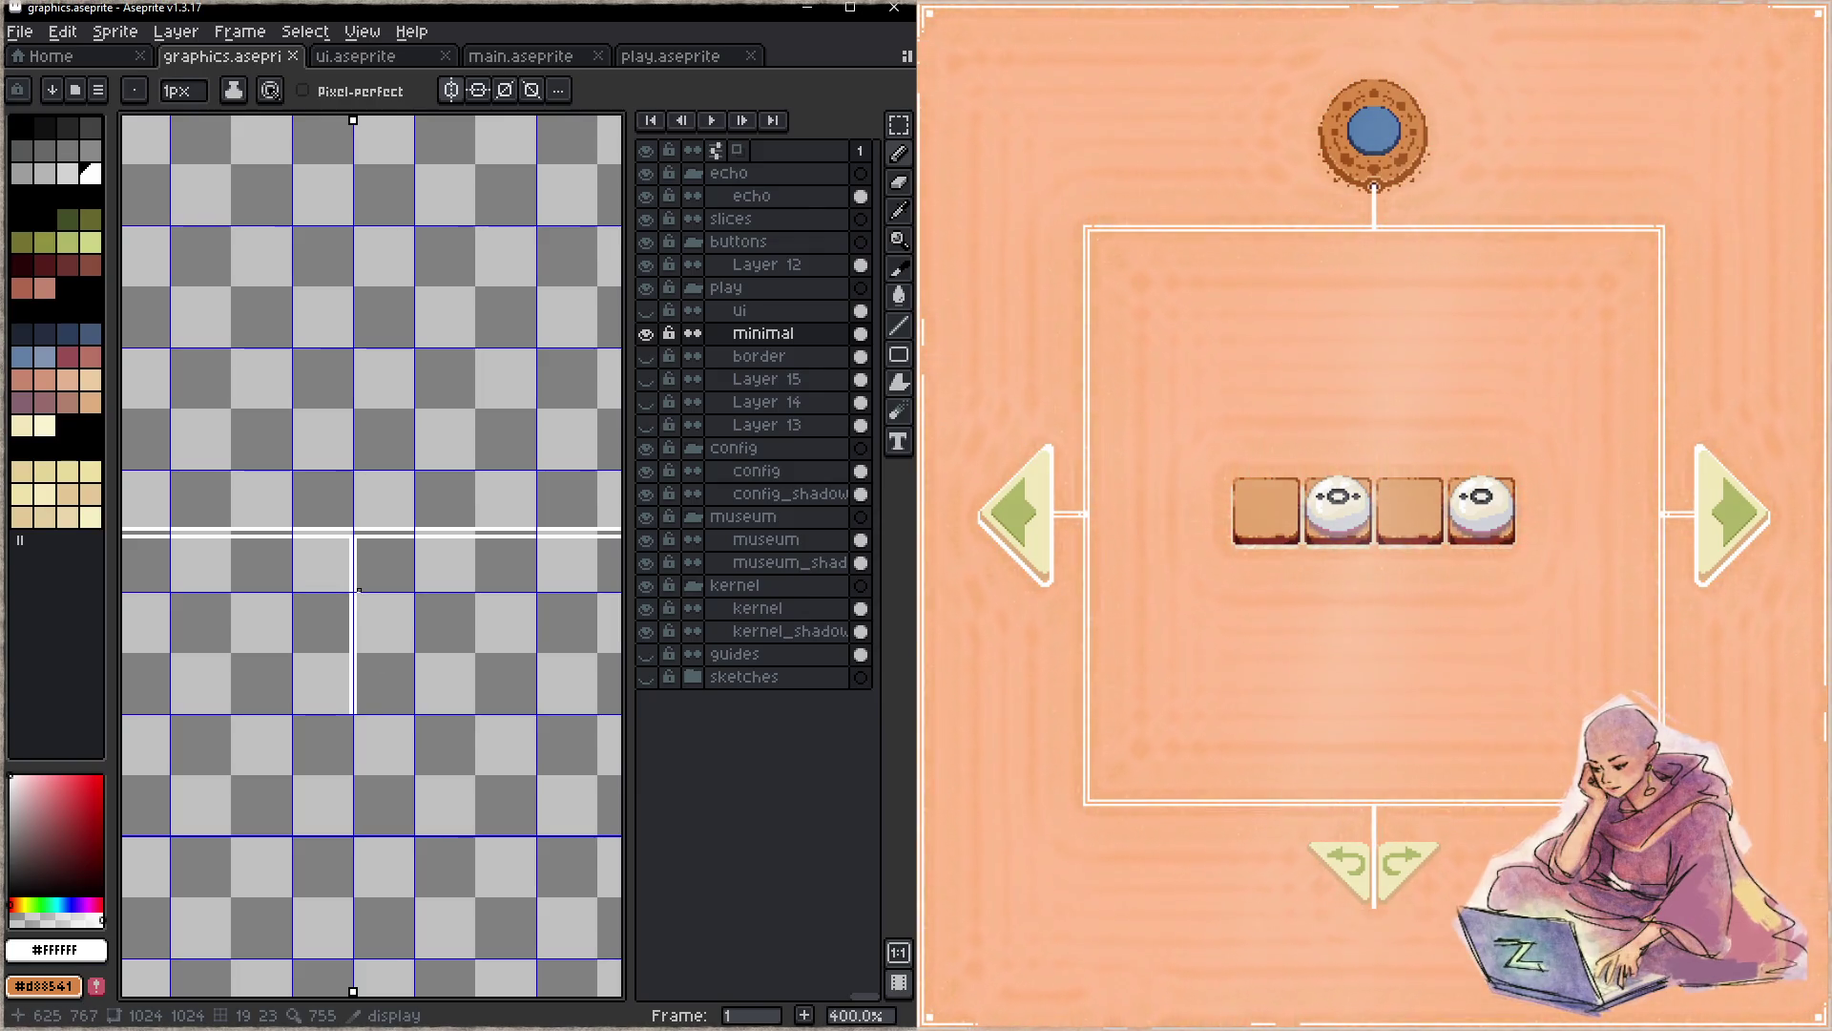
# - Touch up the top of the vertical line with pencil and eraser, saving as you go
pyautogui.moveTo(359, 537); pyautogui.dragTo(358, 542)
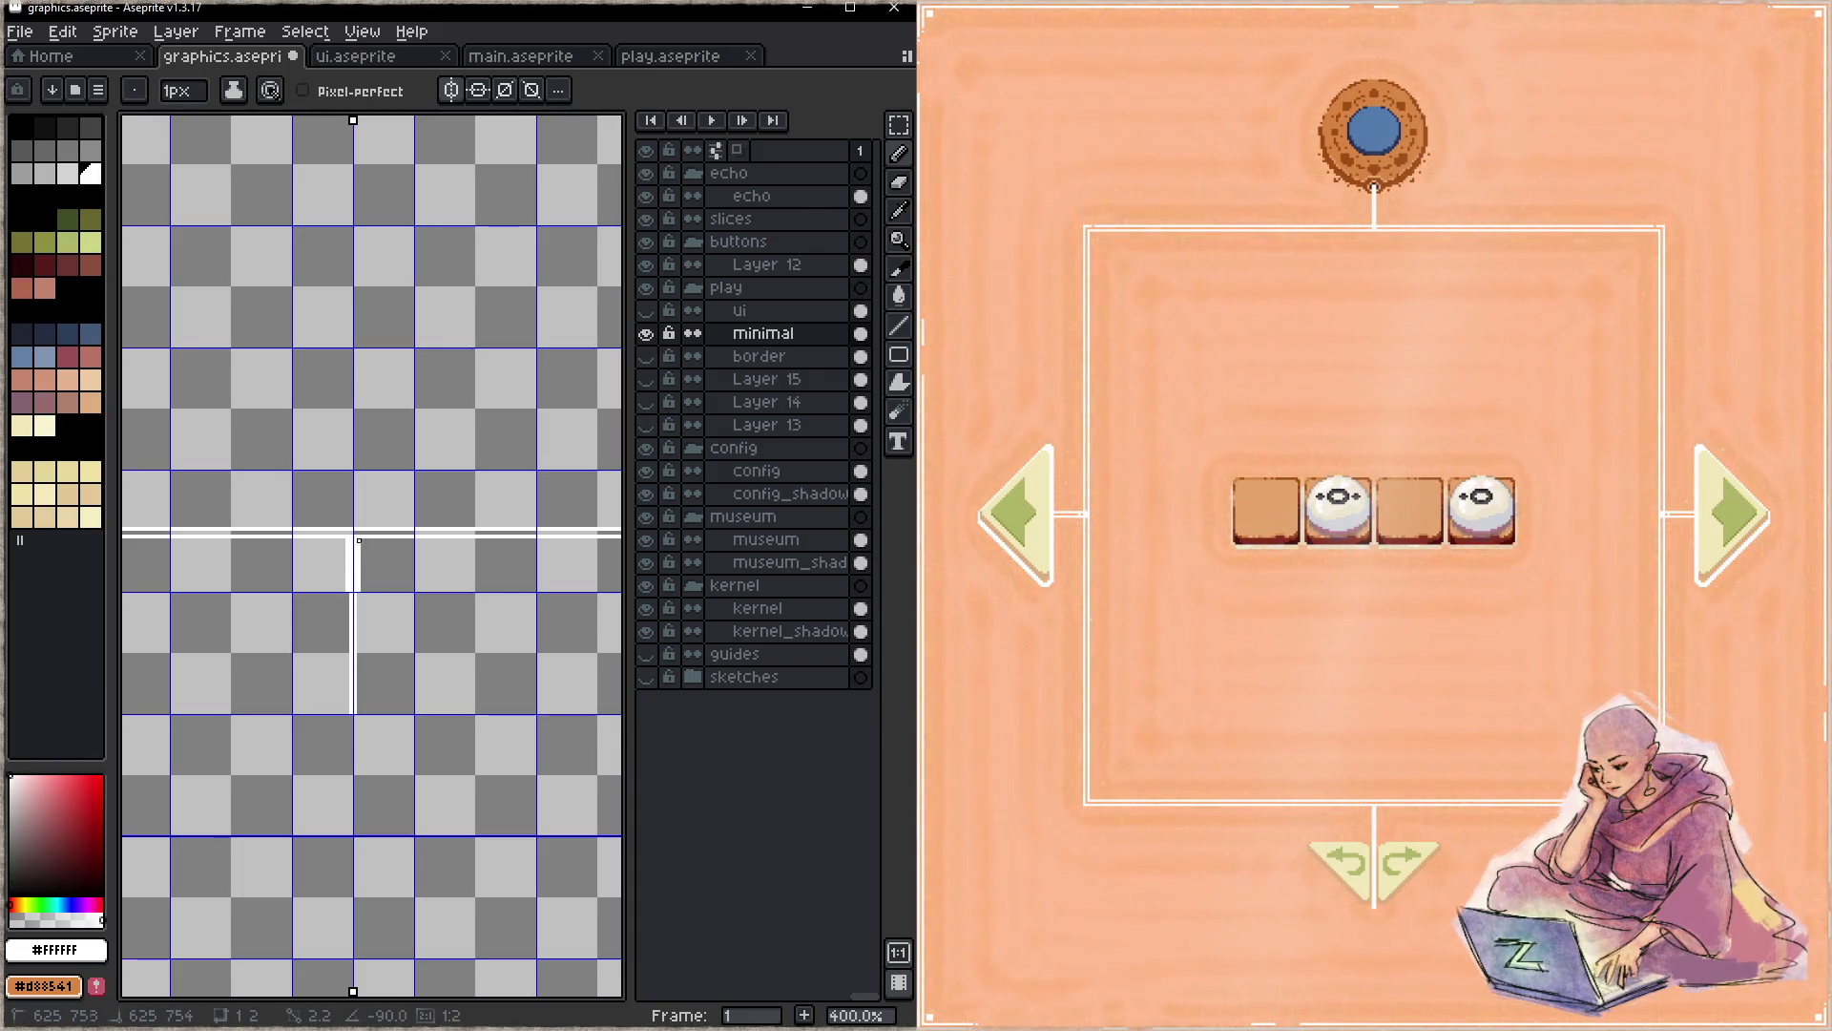
pyautogui.press('shift')
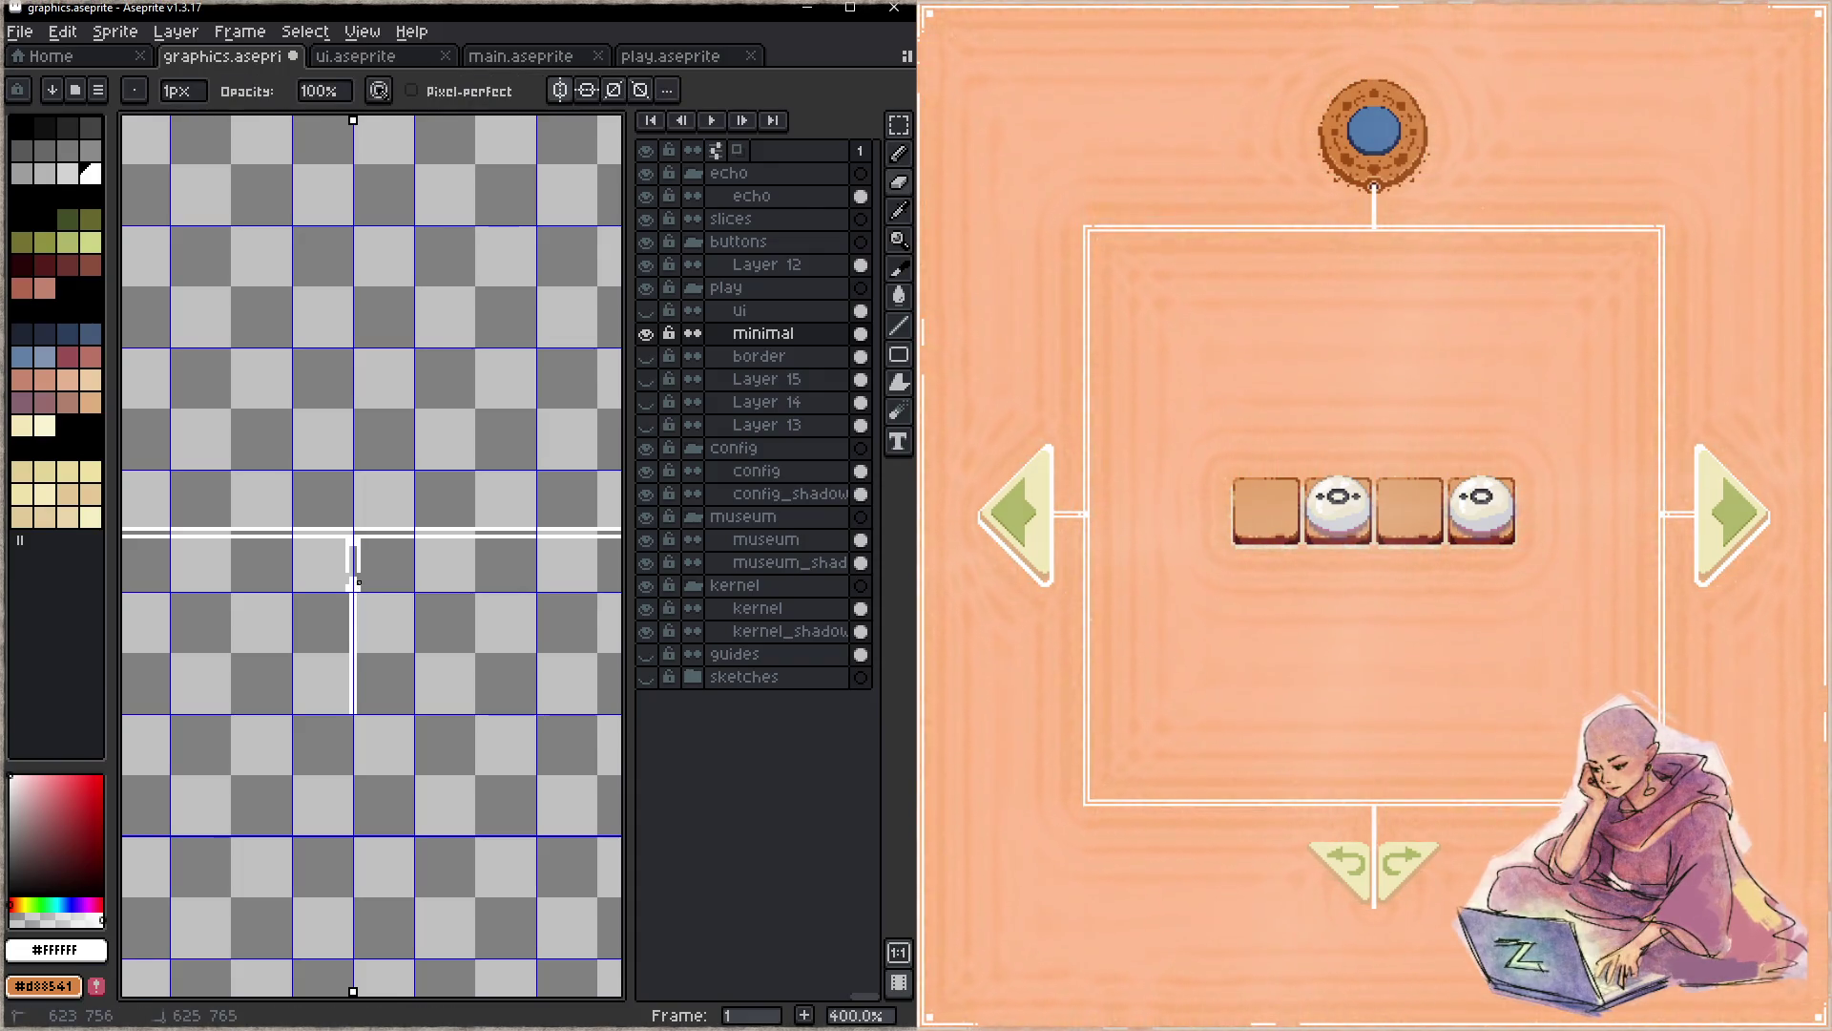
pyautogui.press('b')
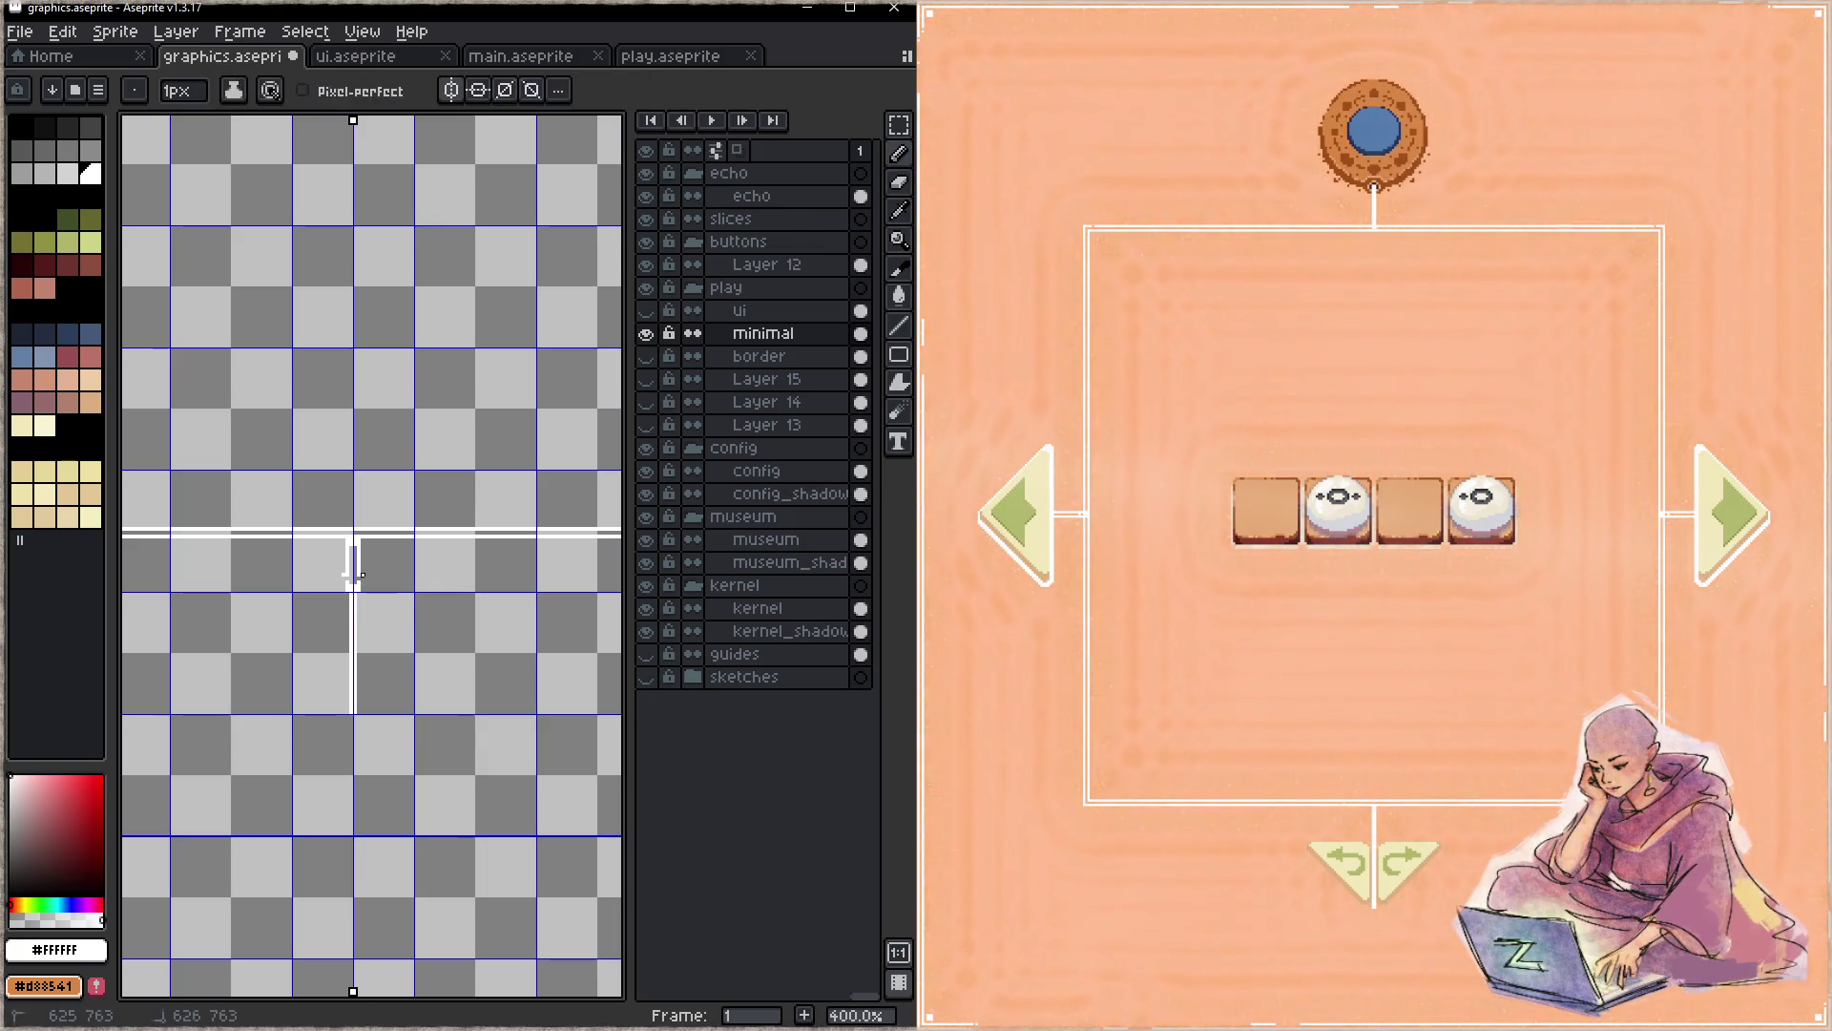
pyautogui.hotkey('ctrl', 's')
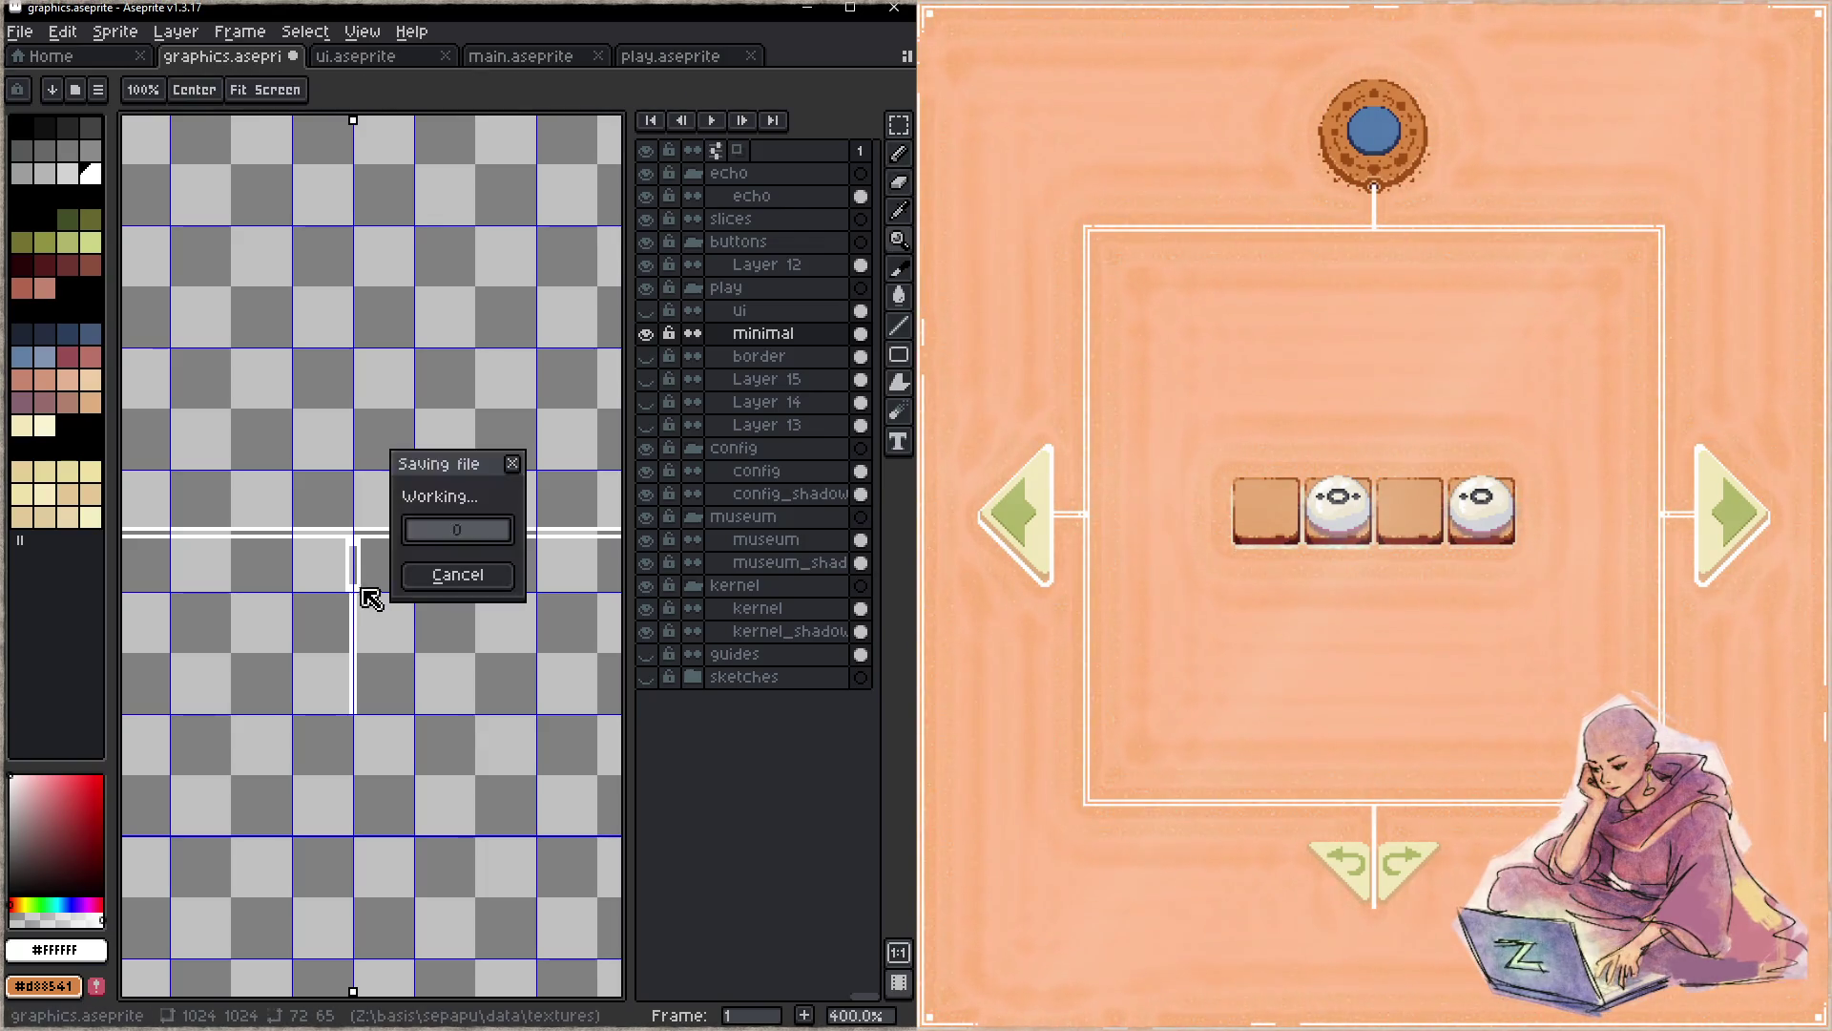
pyautogui.click(354, 558)
pyautogui.press('e')
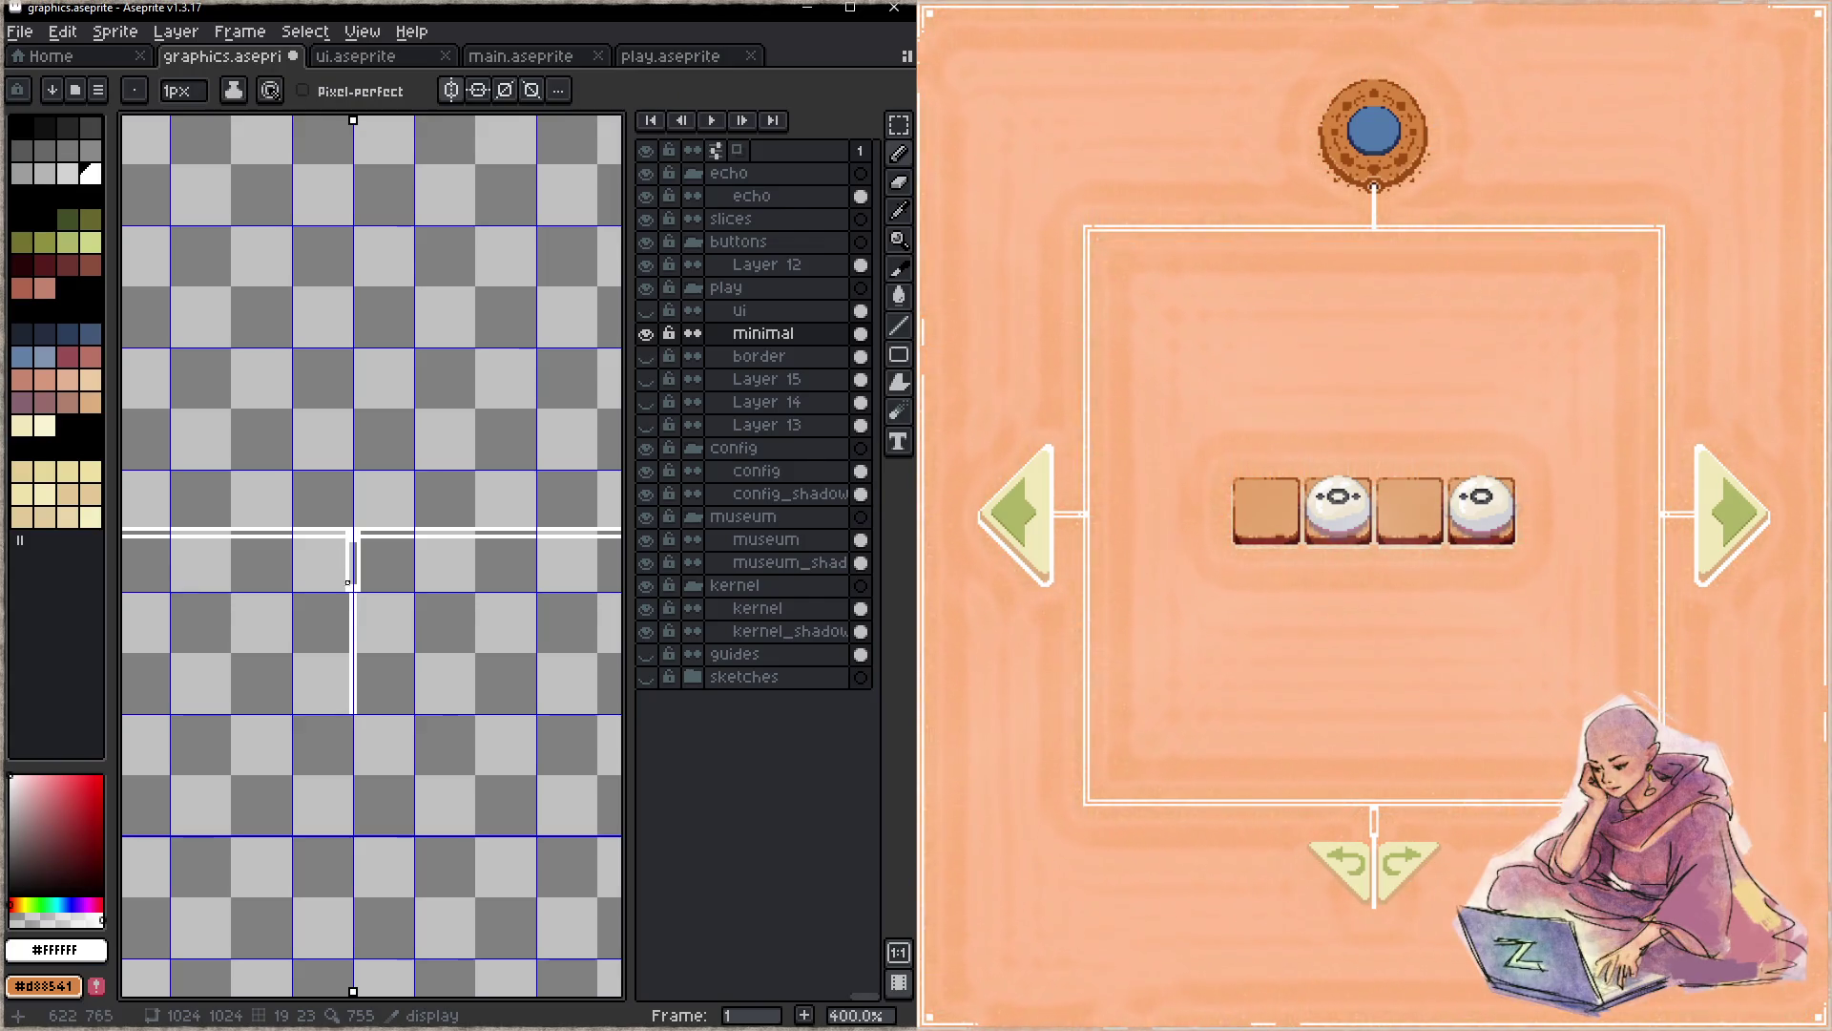
pyautogui.press('b')
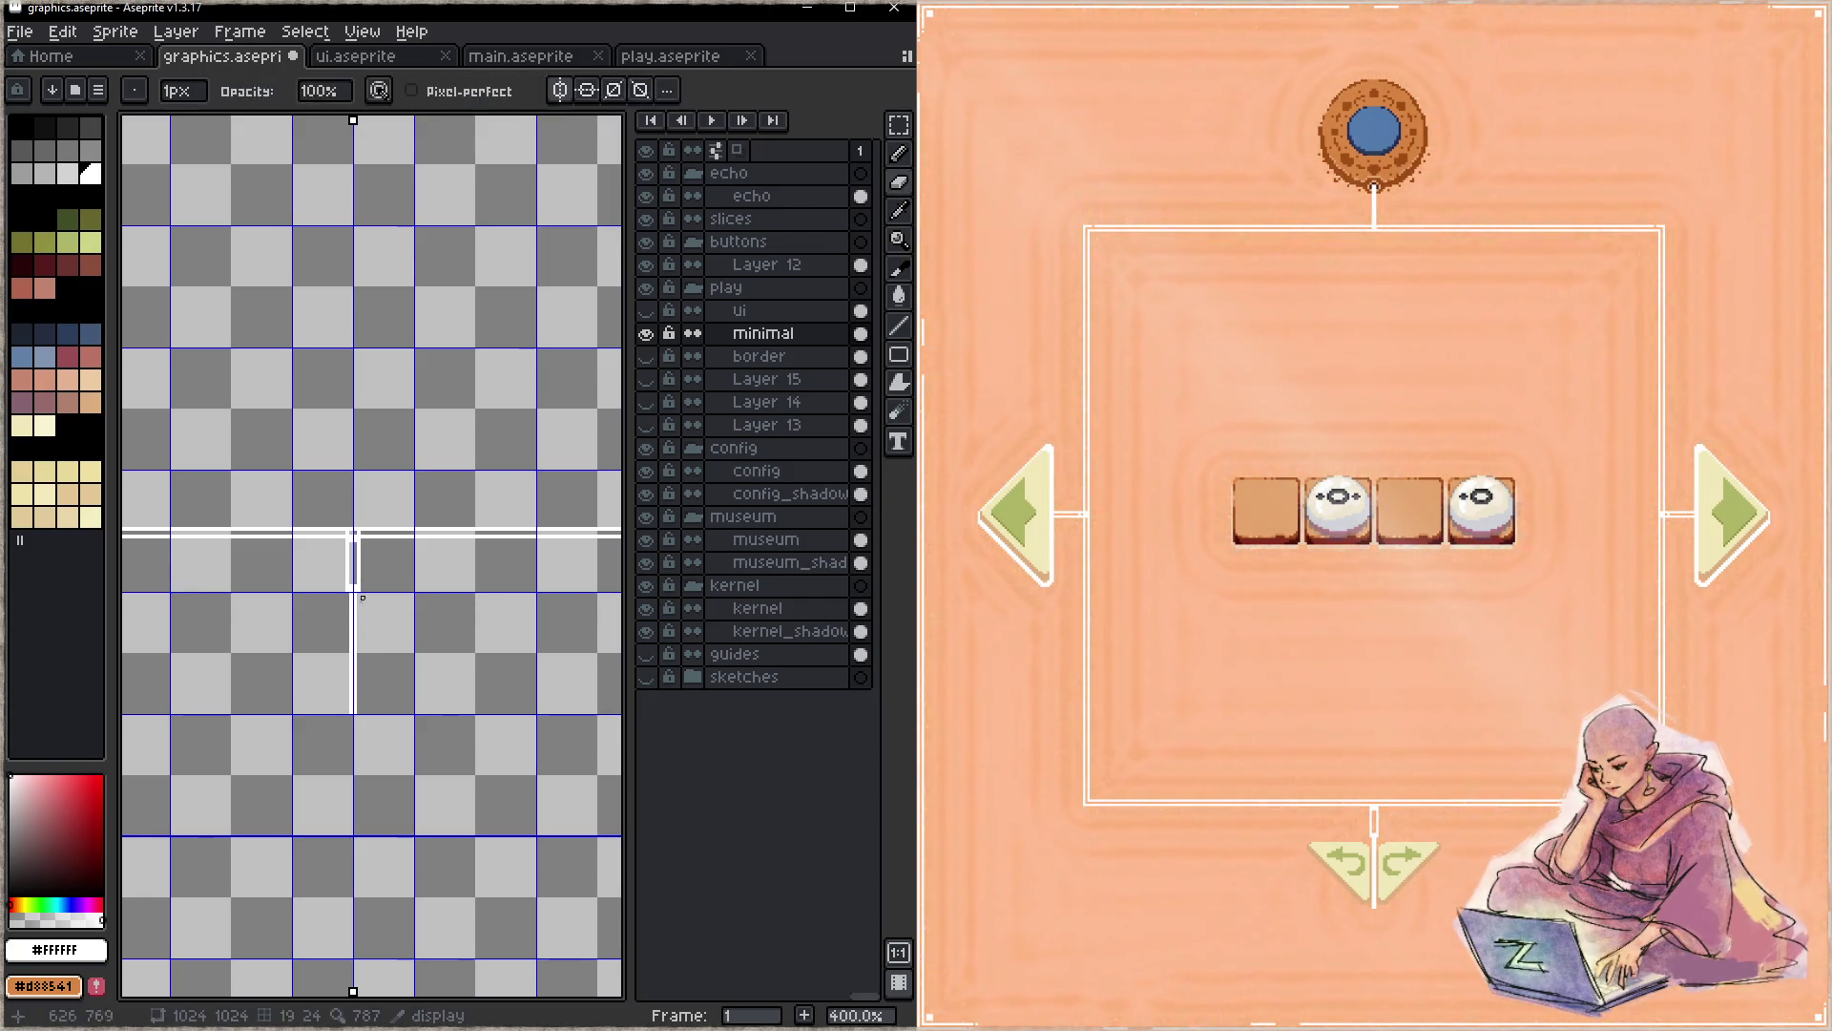
pyautogui.press('e')
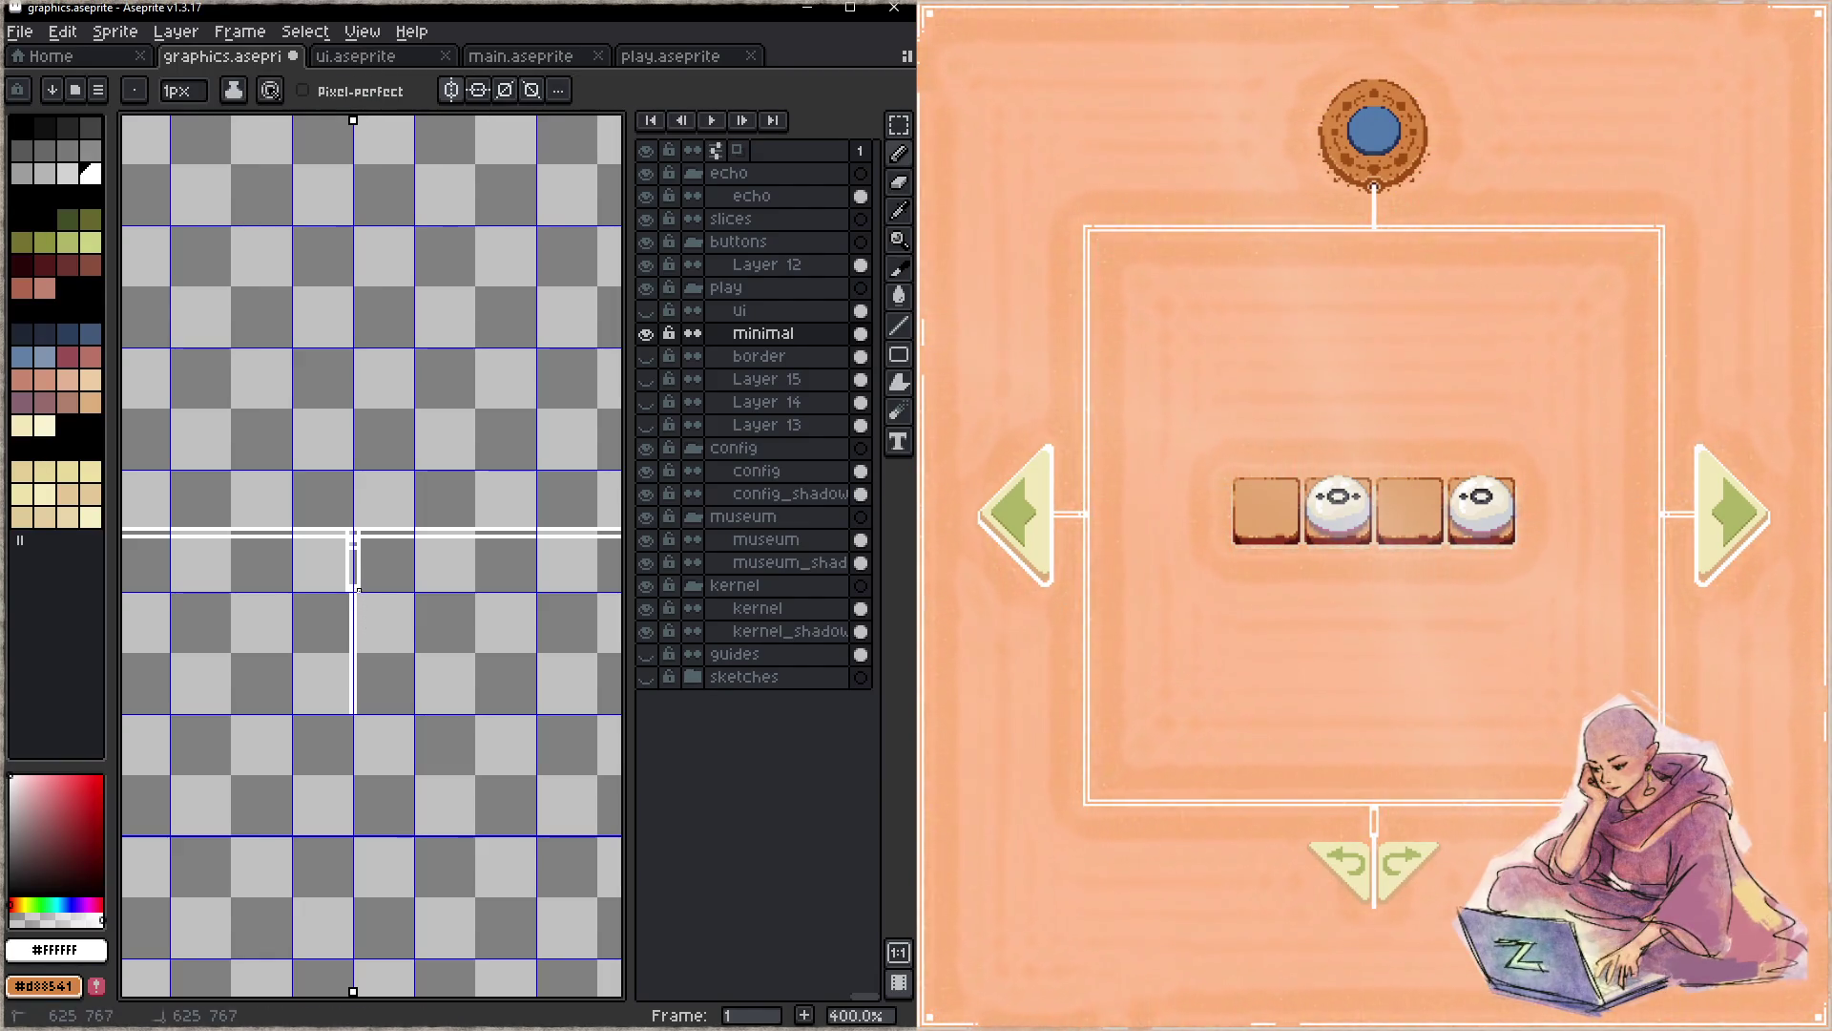
pyautogui.press('z')
pyautogui.press('b')
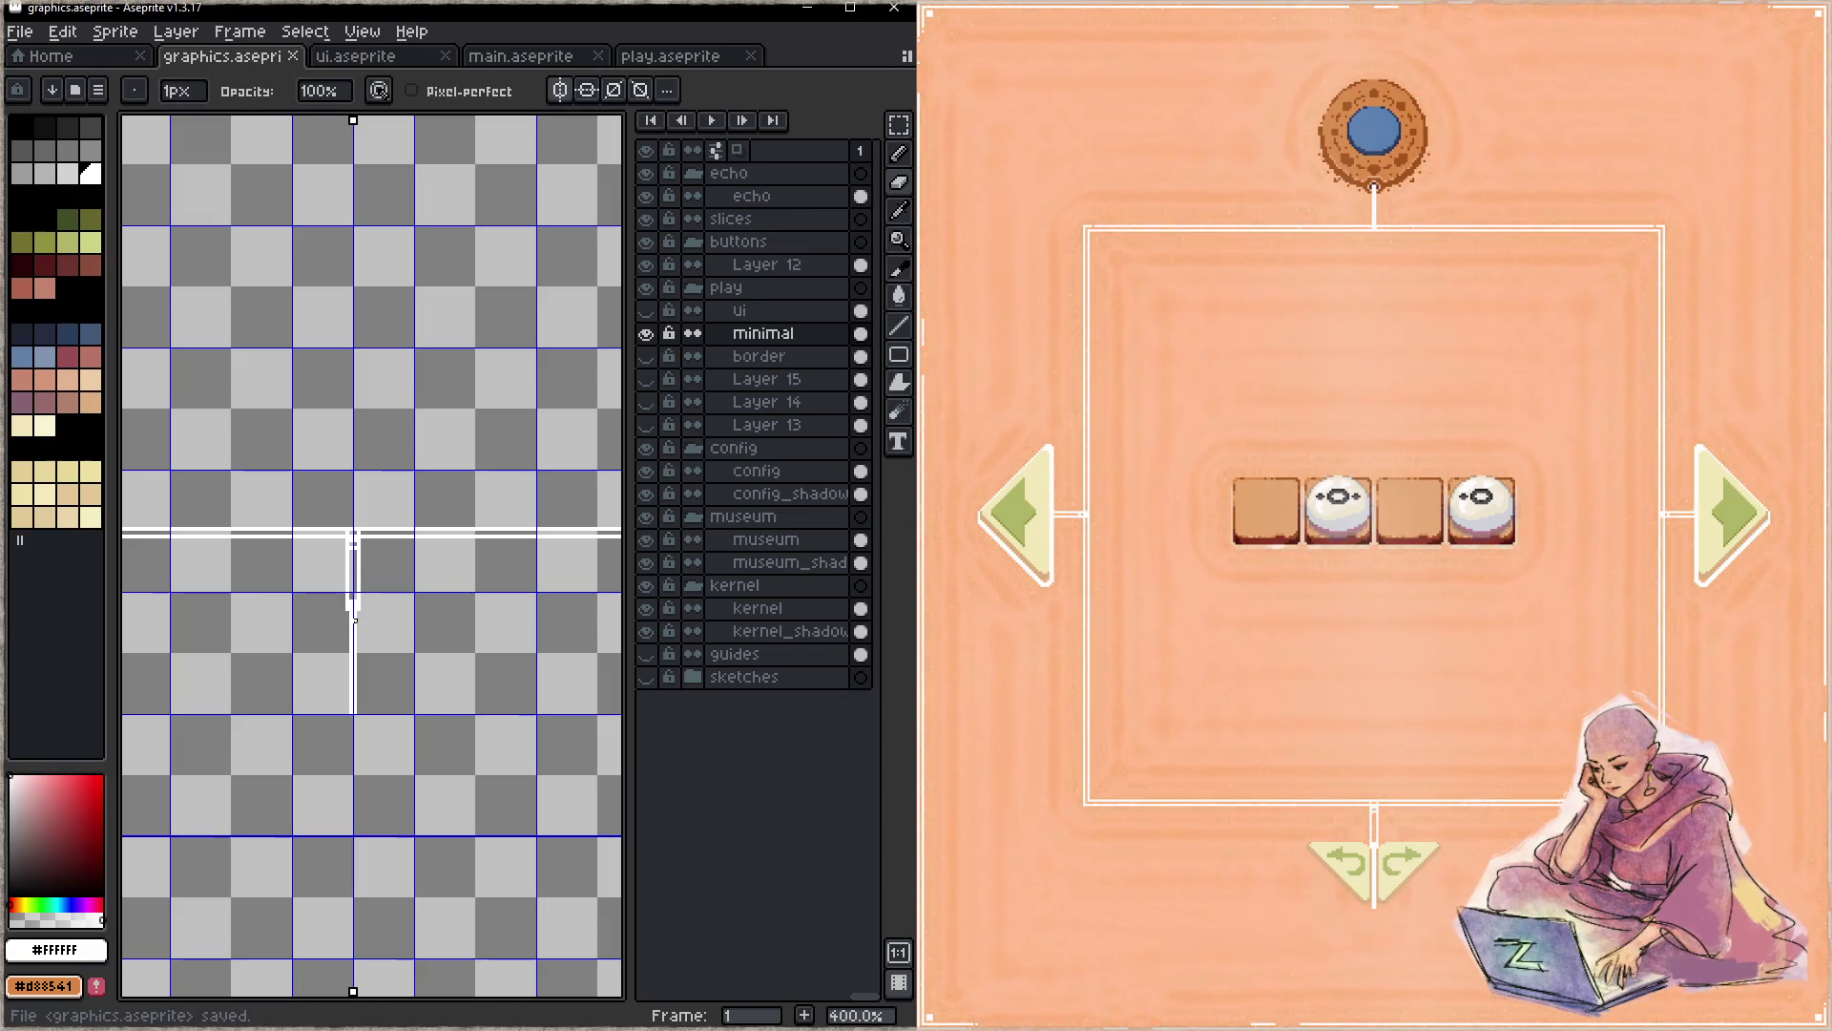
# - Draw a first pair of mirrored diagonals from the horizontal line and save
pyautogui.click(250, 595)
pyautogui.click(533, 593)
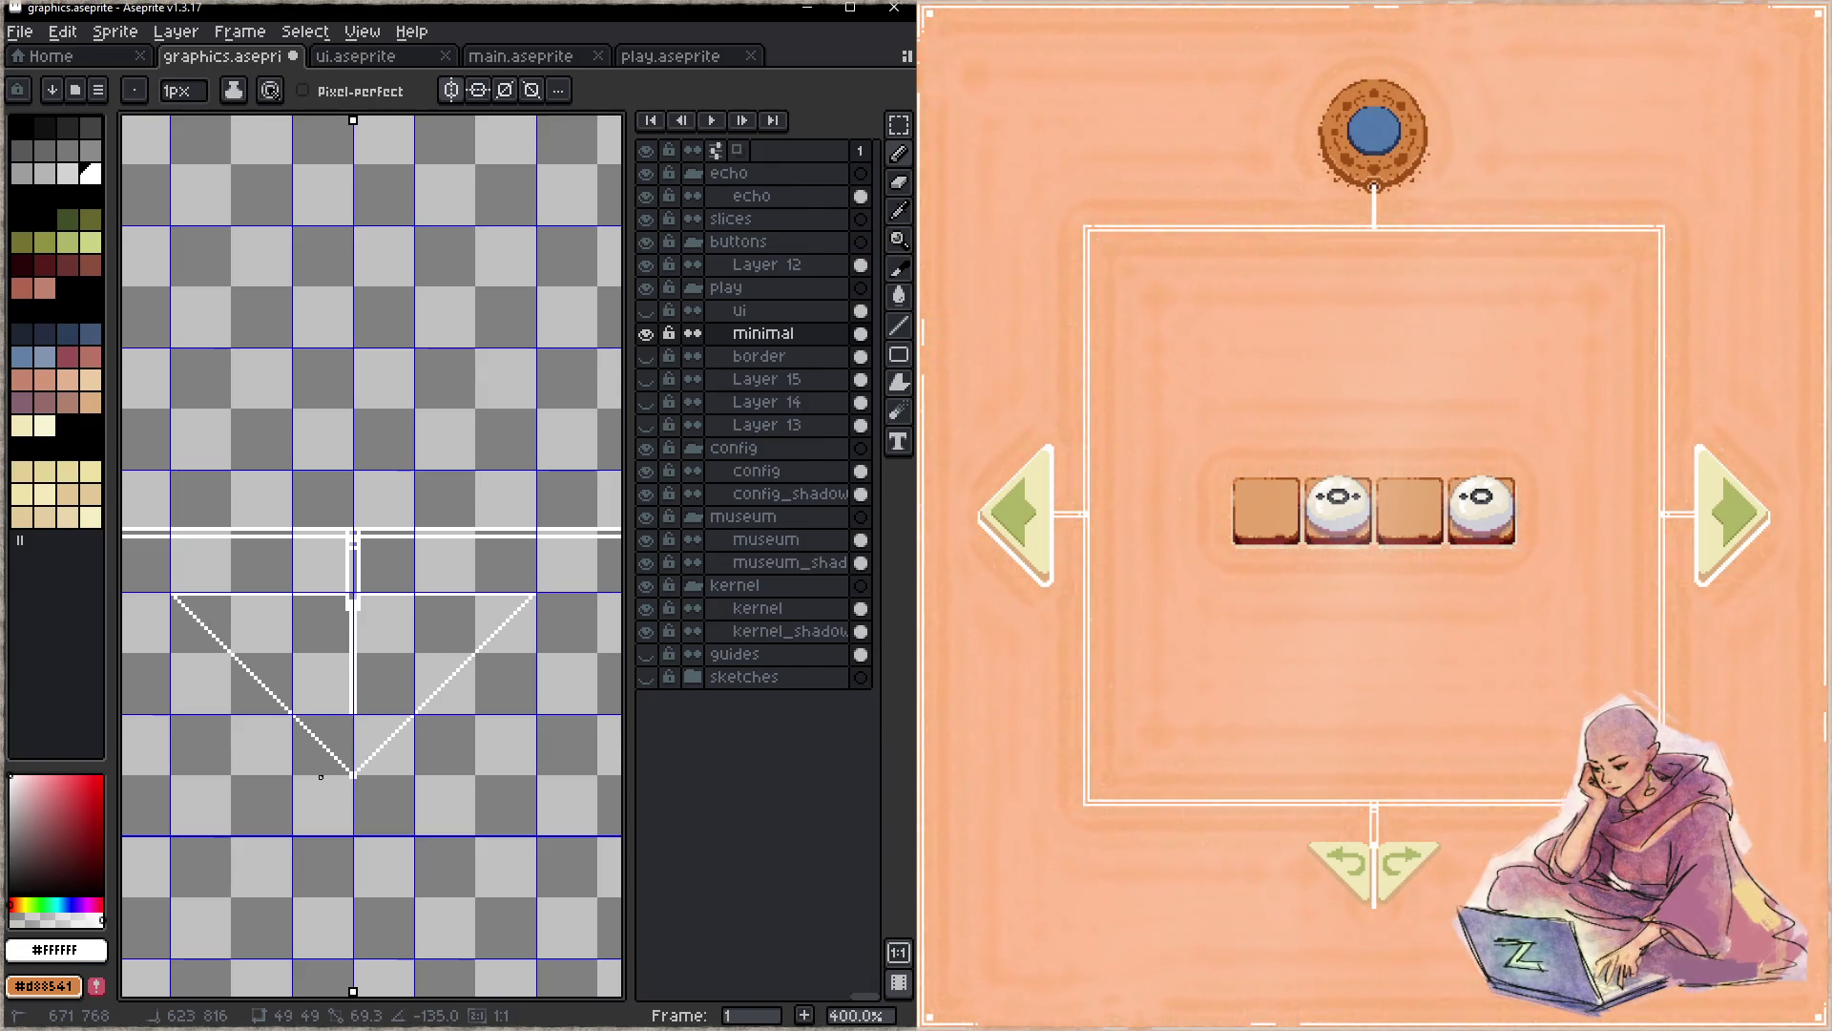
pyautogui.hotkey('ctrl', 's')
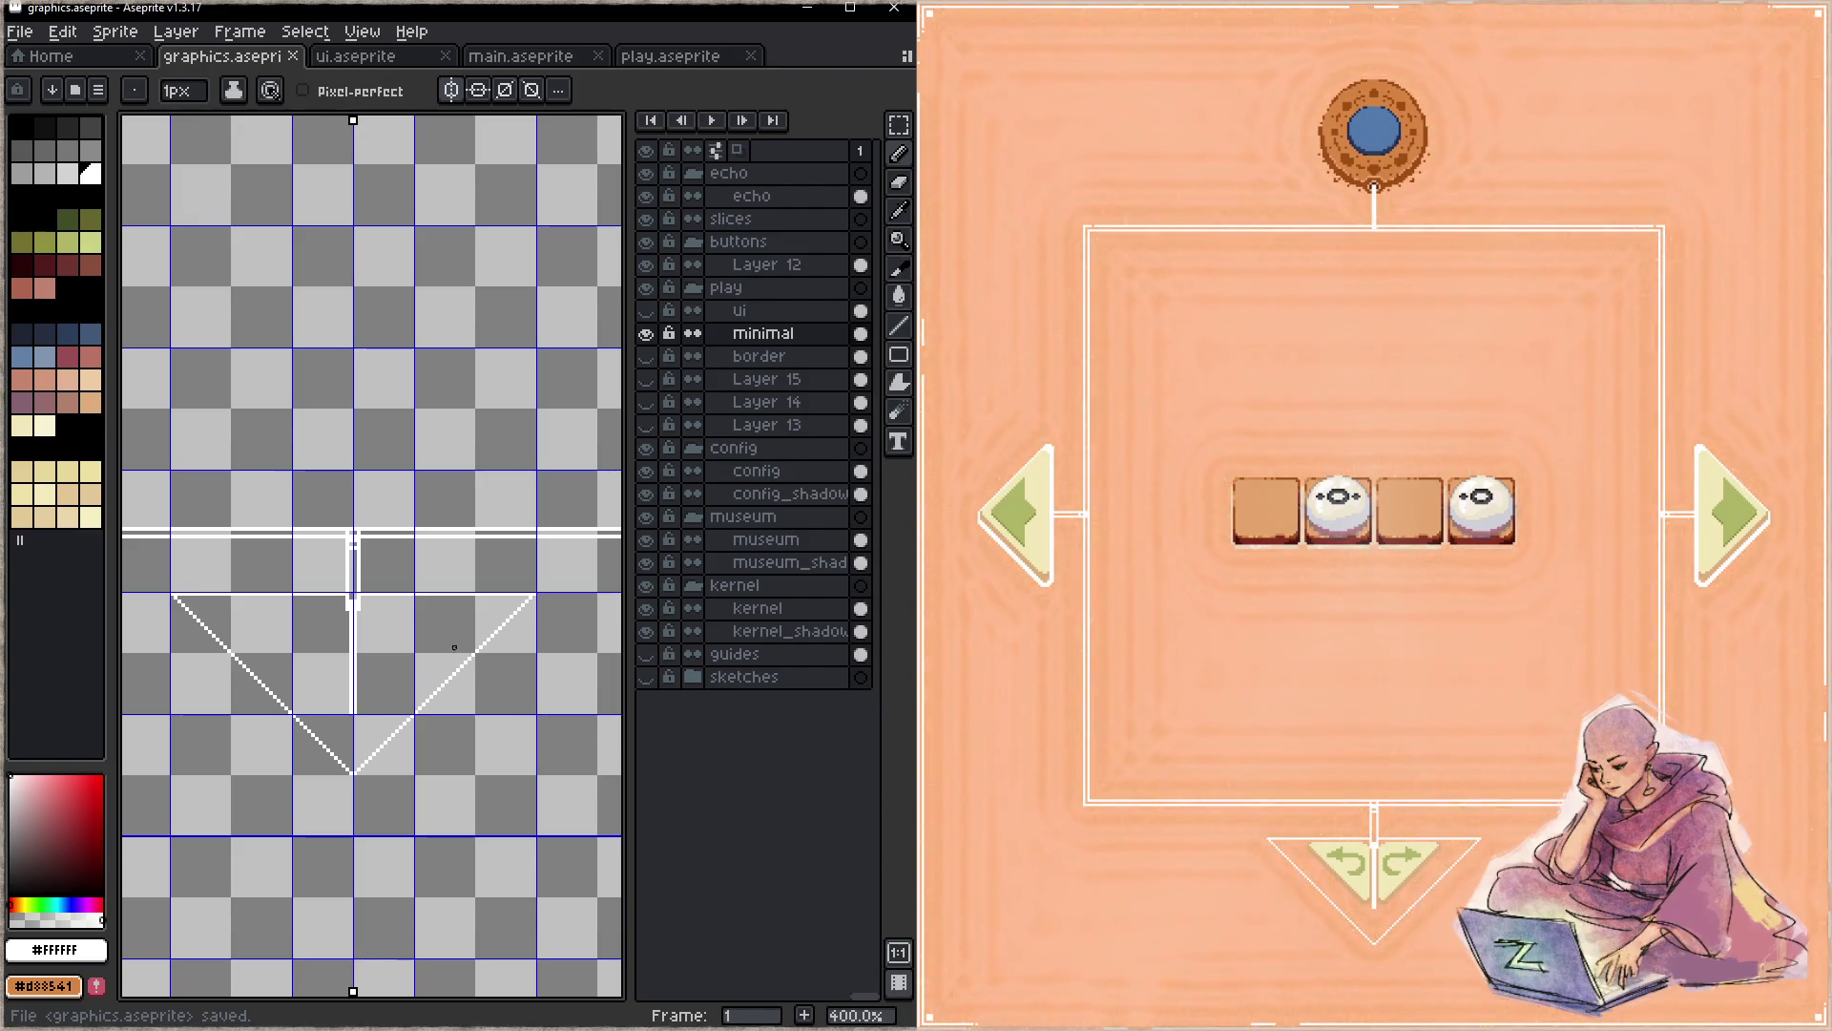
# - Draw a smaller white V meeting at the bottom of the vertical line and save
pyautogui.click(469, 596)
pyautogui.click(356, 720)
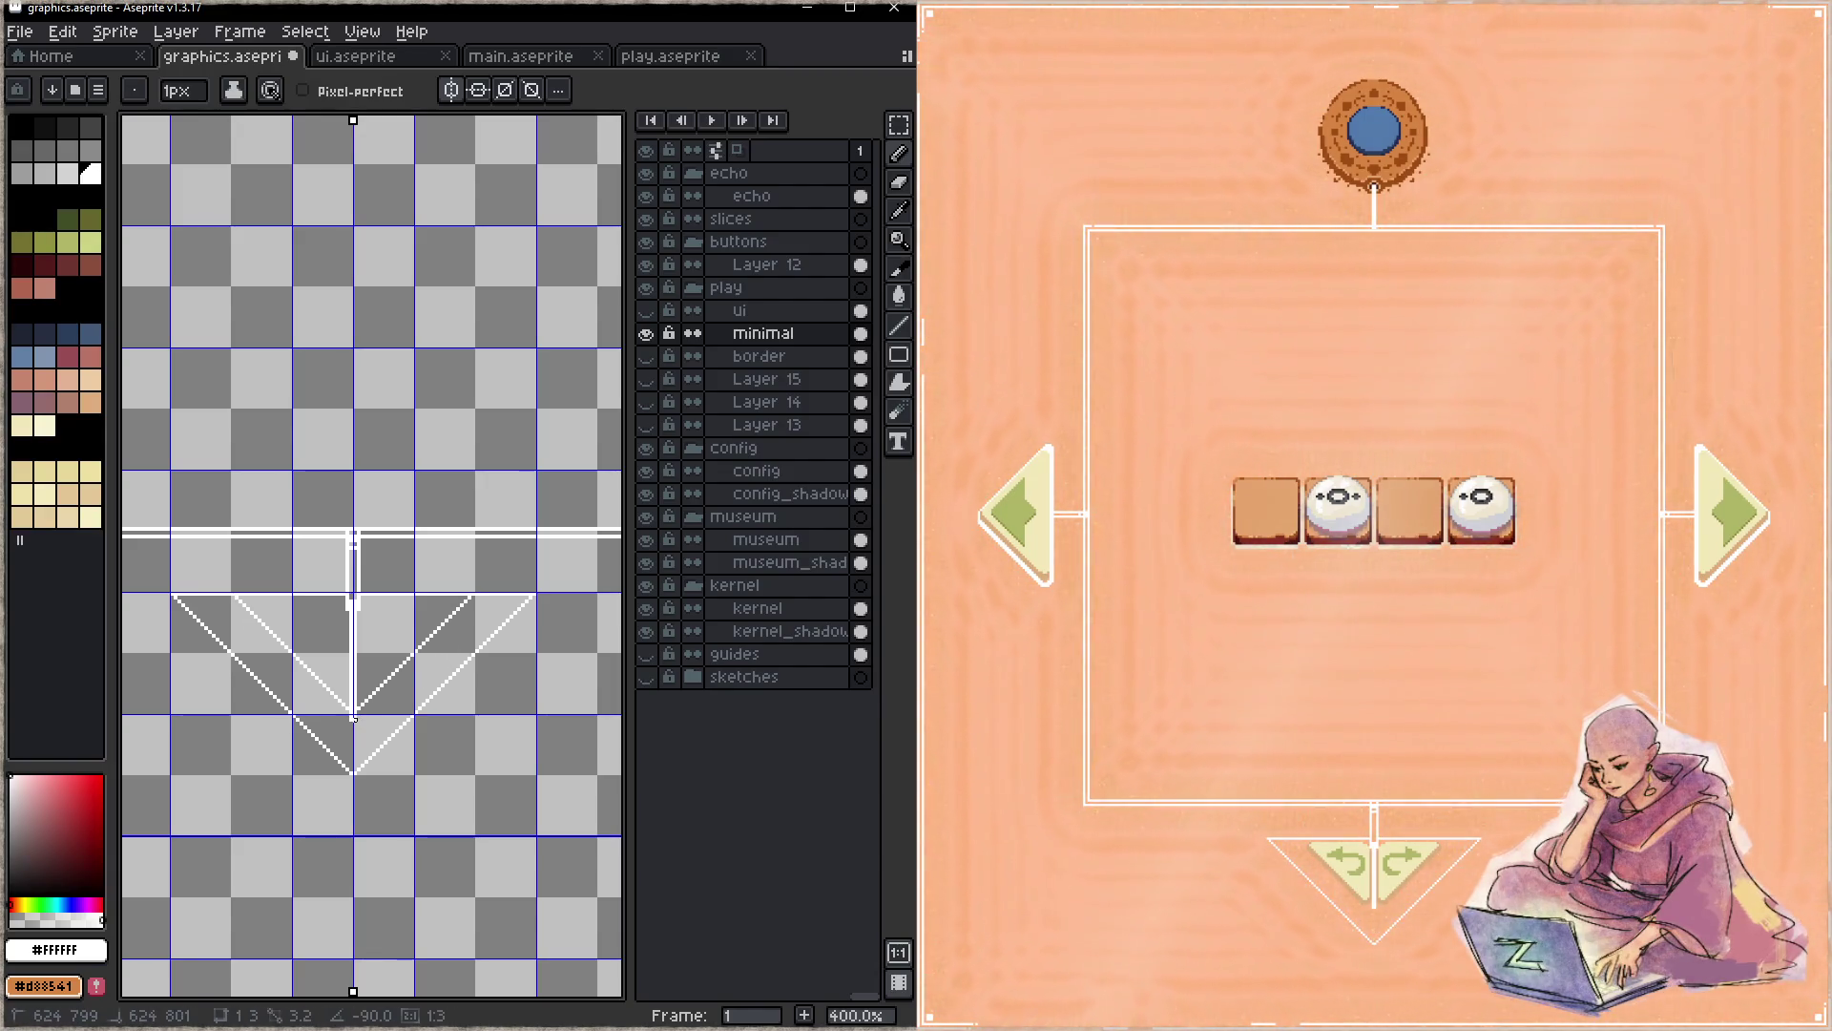
pyautogui.click(357, 717)
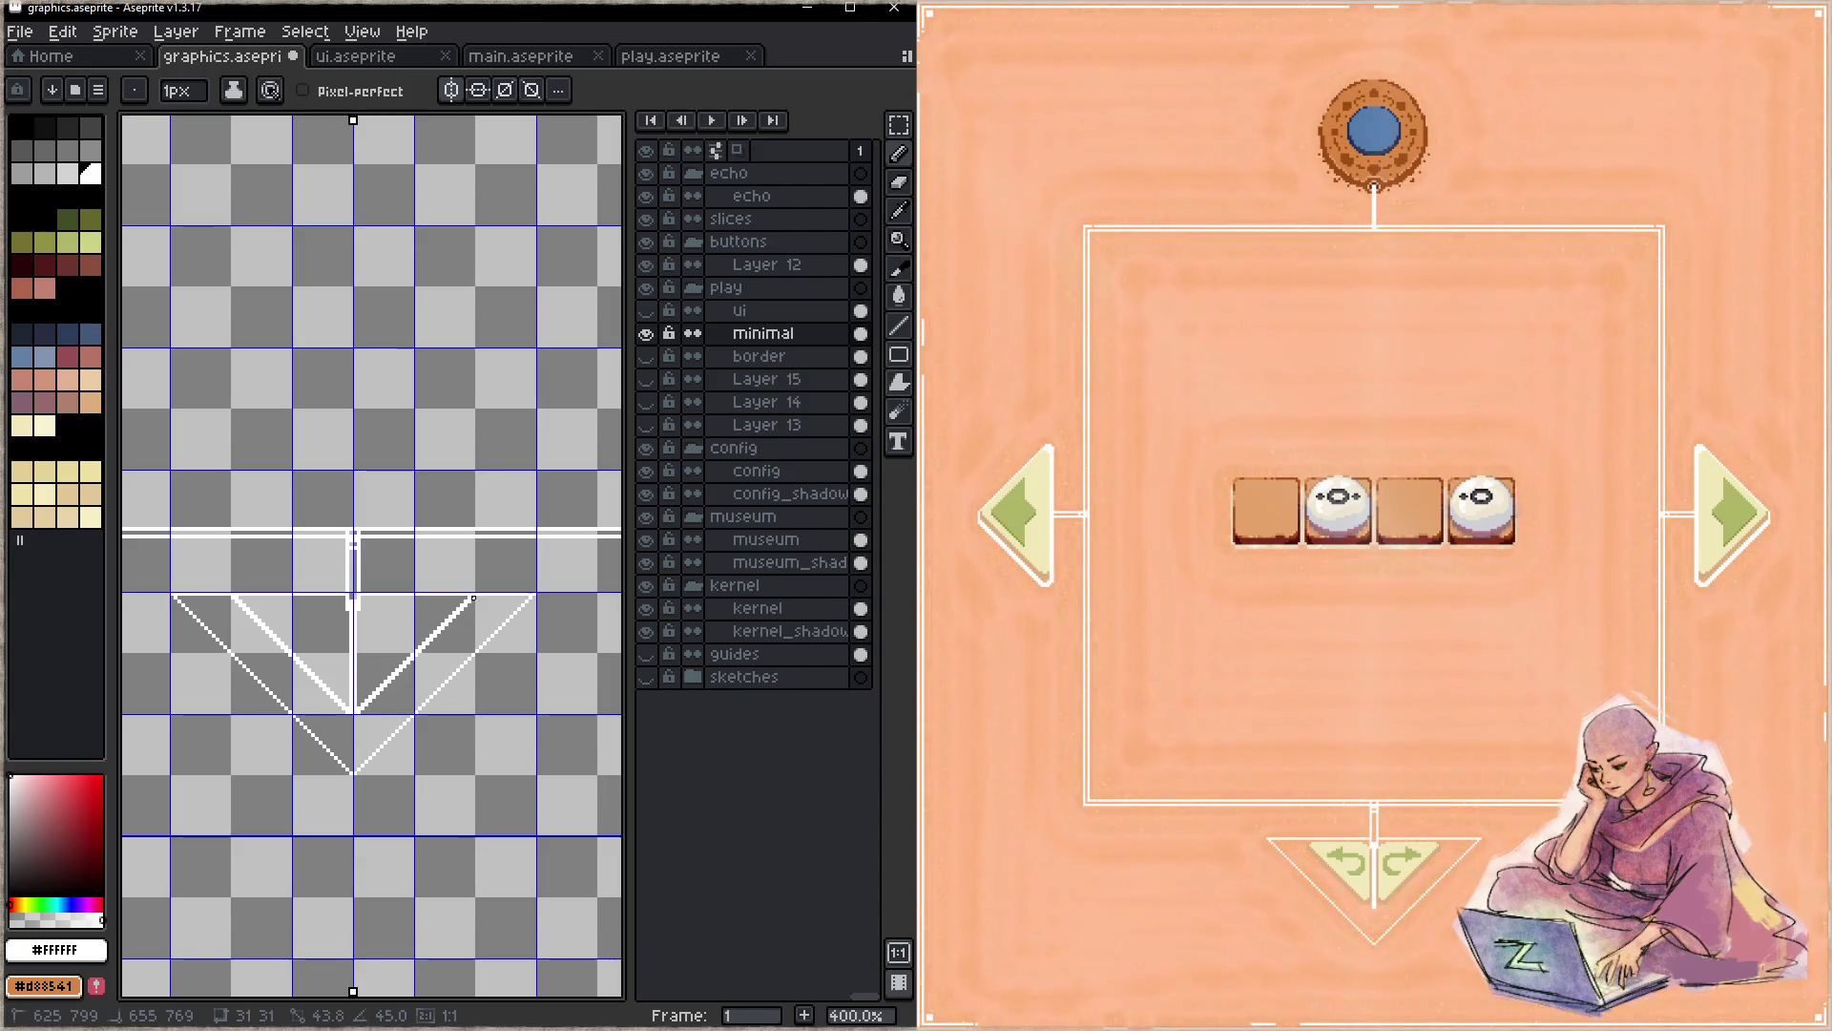
pyautogui.press('b')
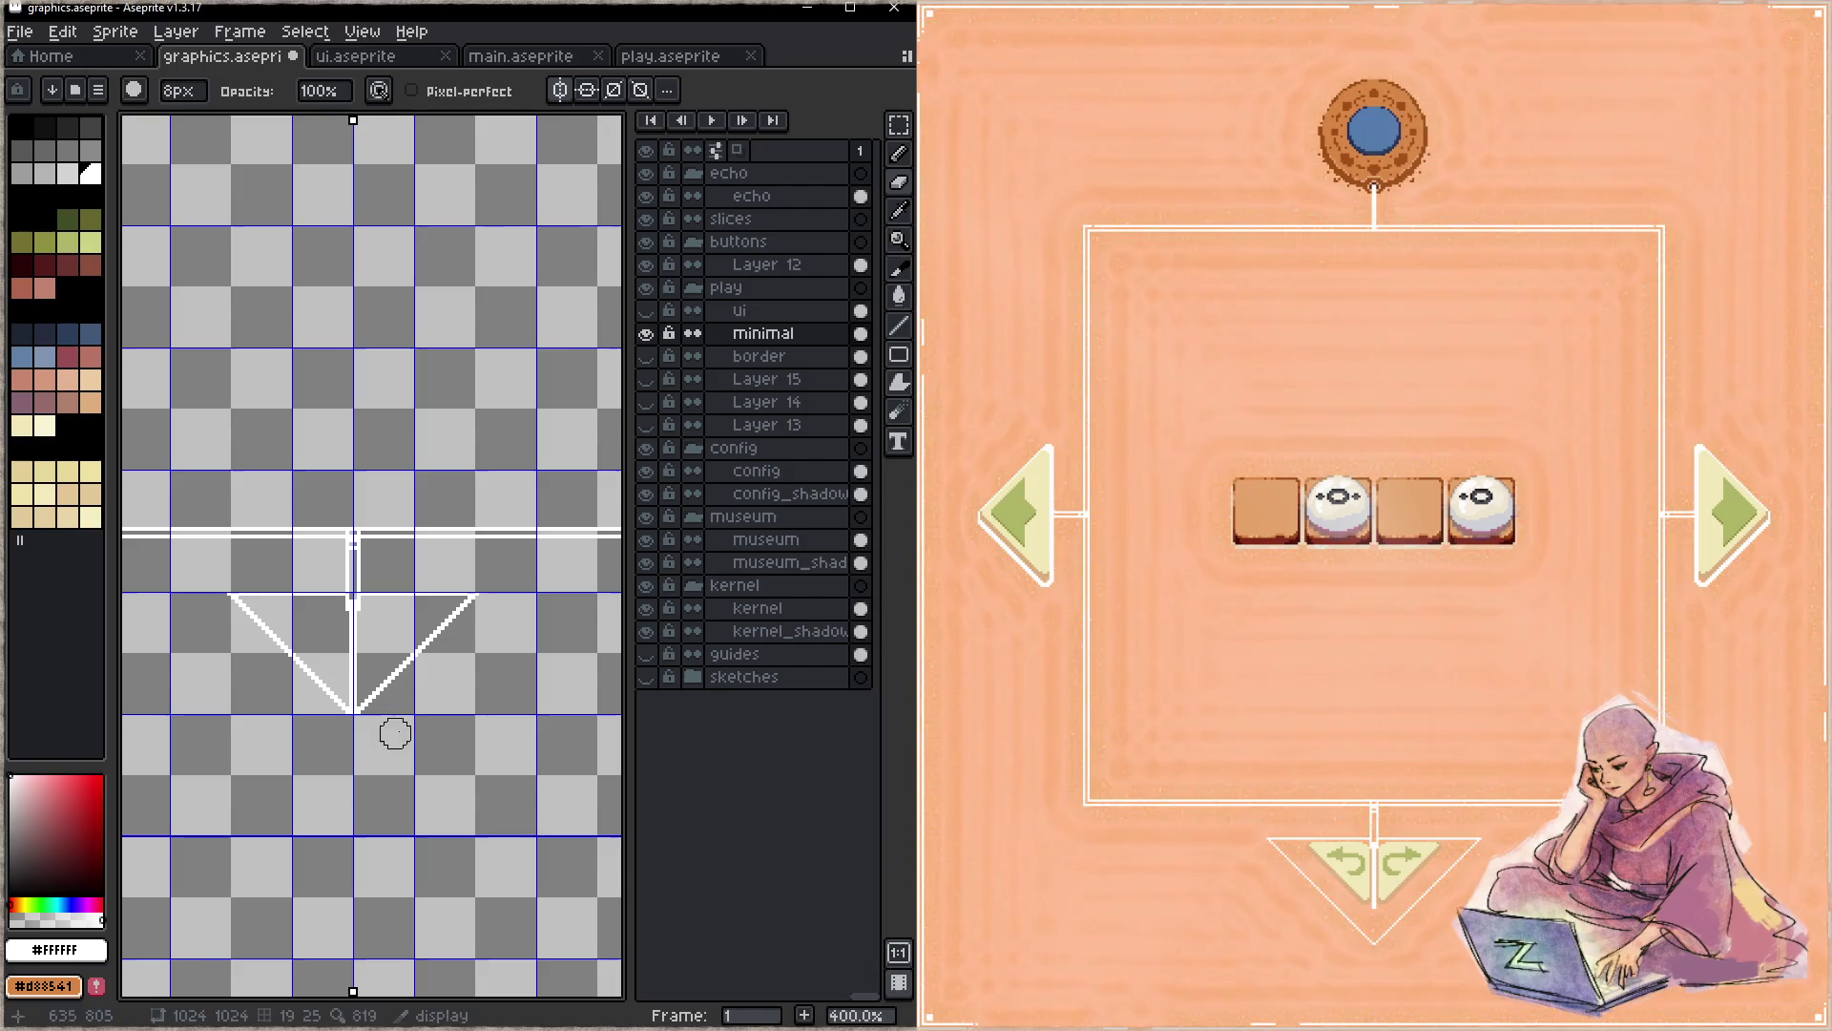
pyautogui.press('z')
pyautogui.hotkey('ctrl', 's')
pyautogui.press('b')
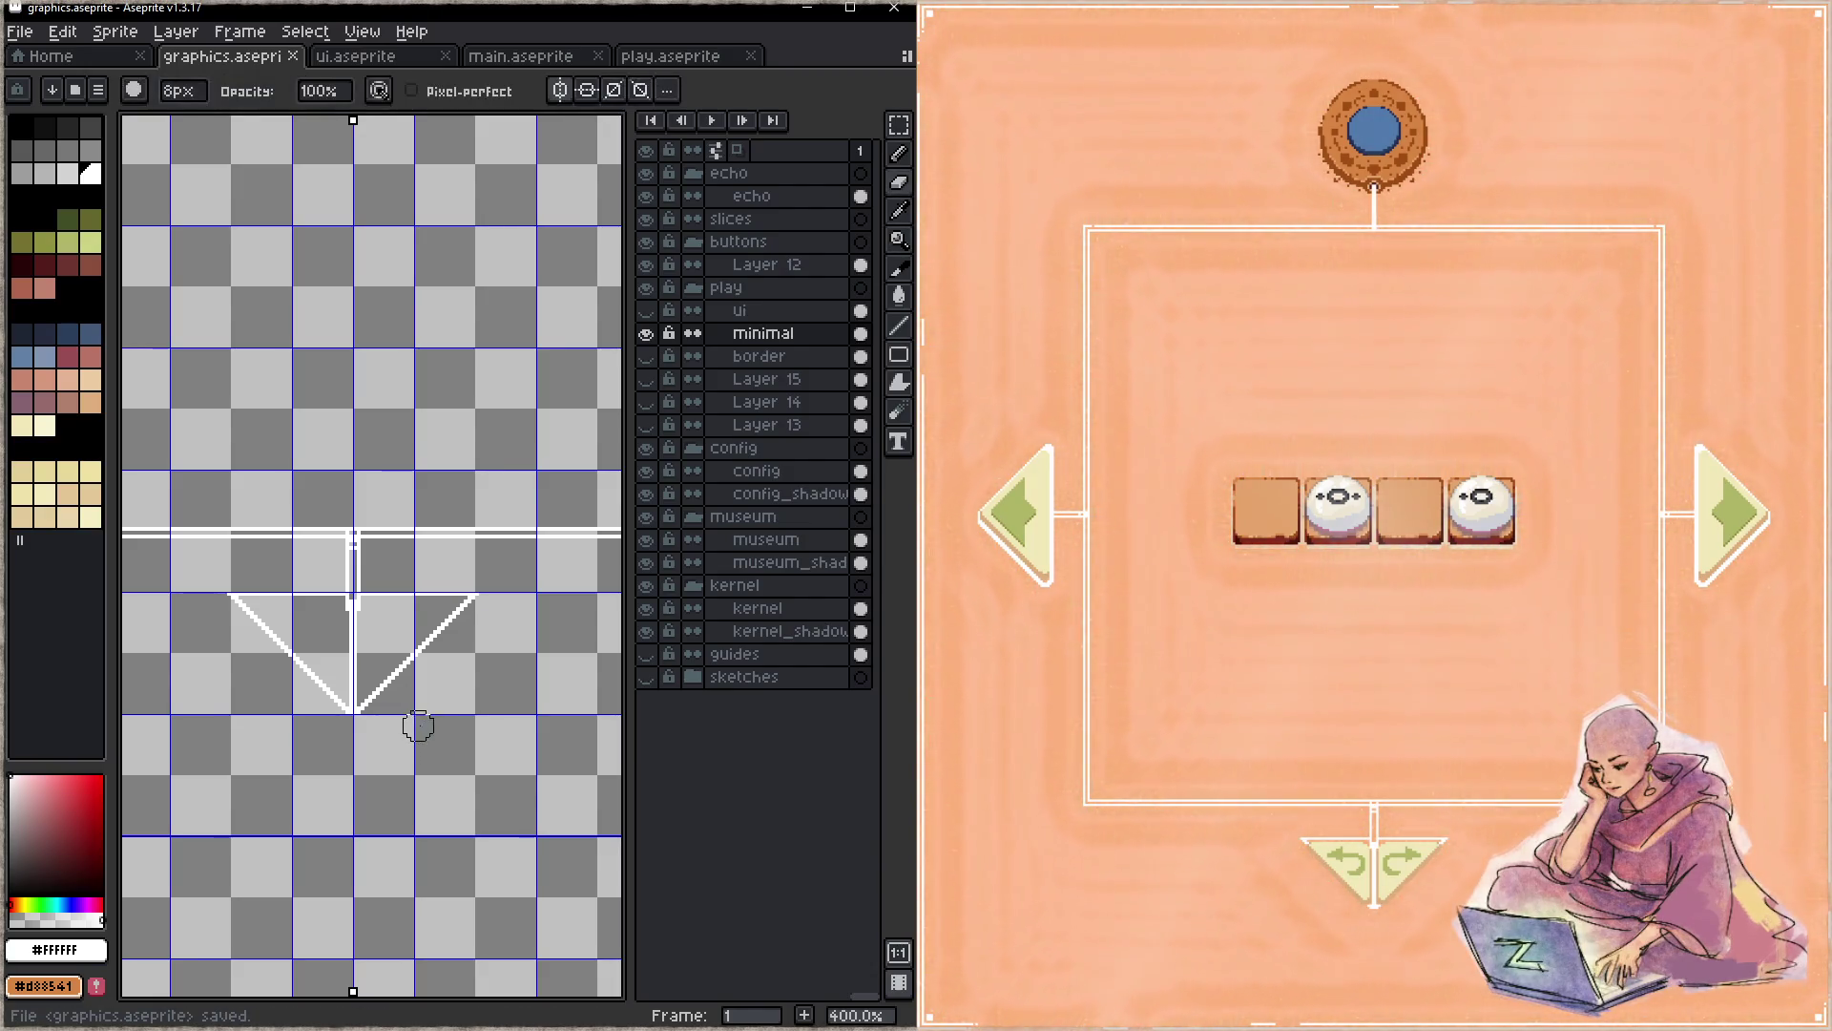
pyautogui.press('l')
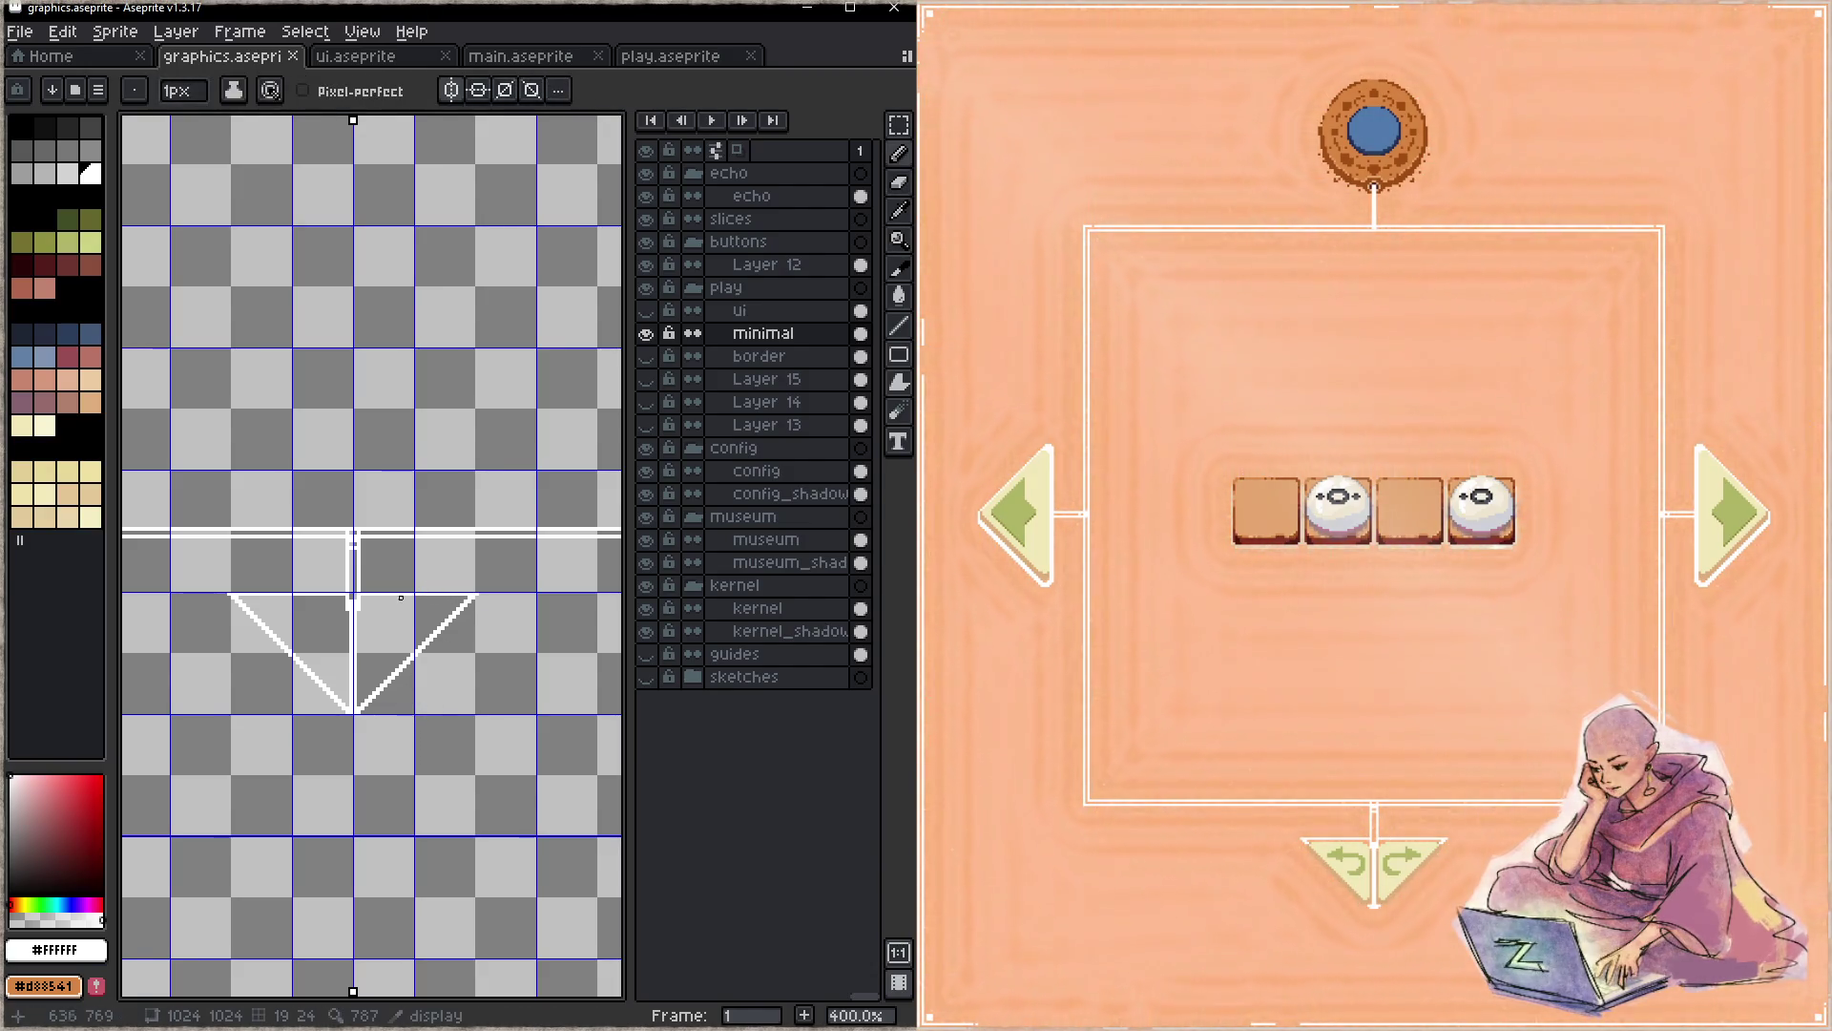
# - Draw the triangle's top edge and rework its right diagonal to 45 degrees, saving each attempt
pyautogui.moveTo(262, 598); pyautogui.dragTo(440, 597)
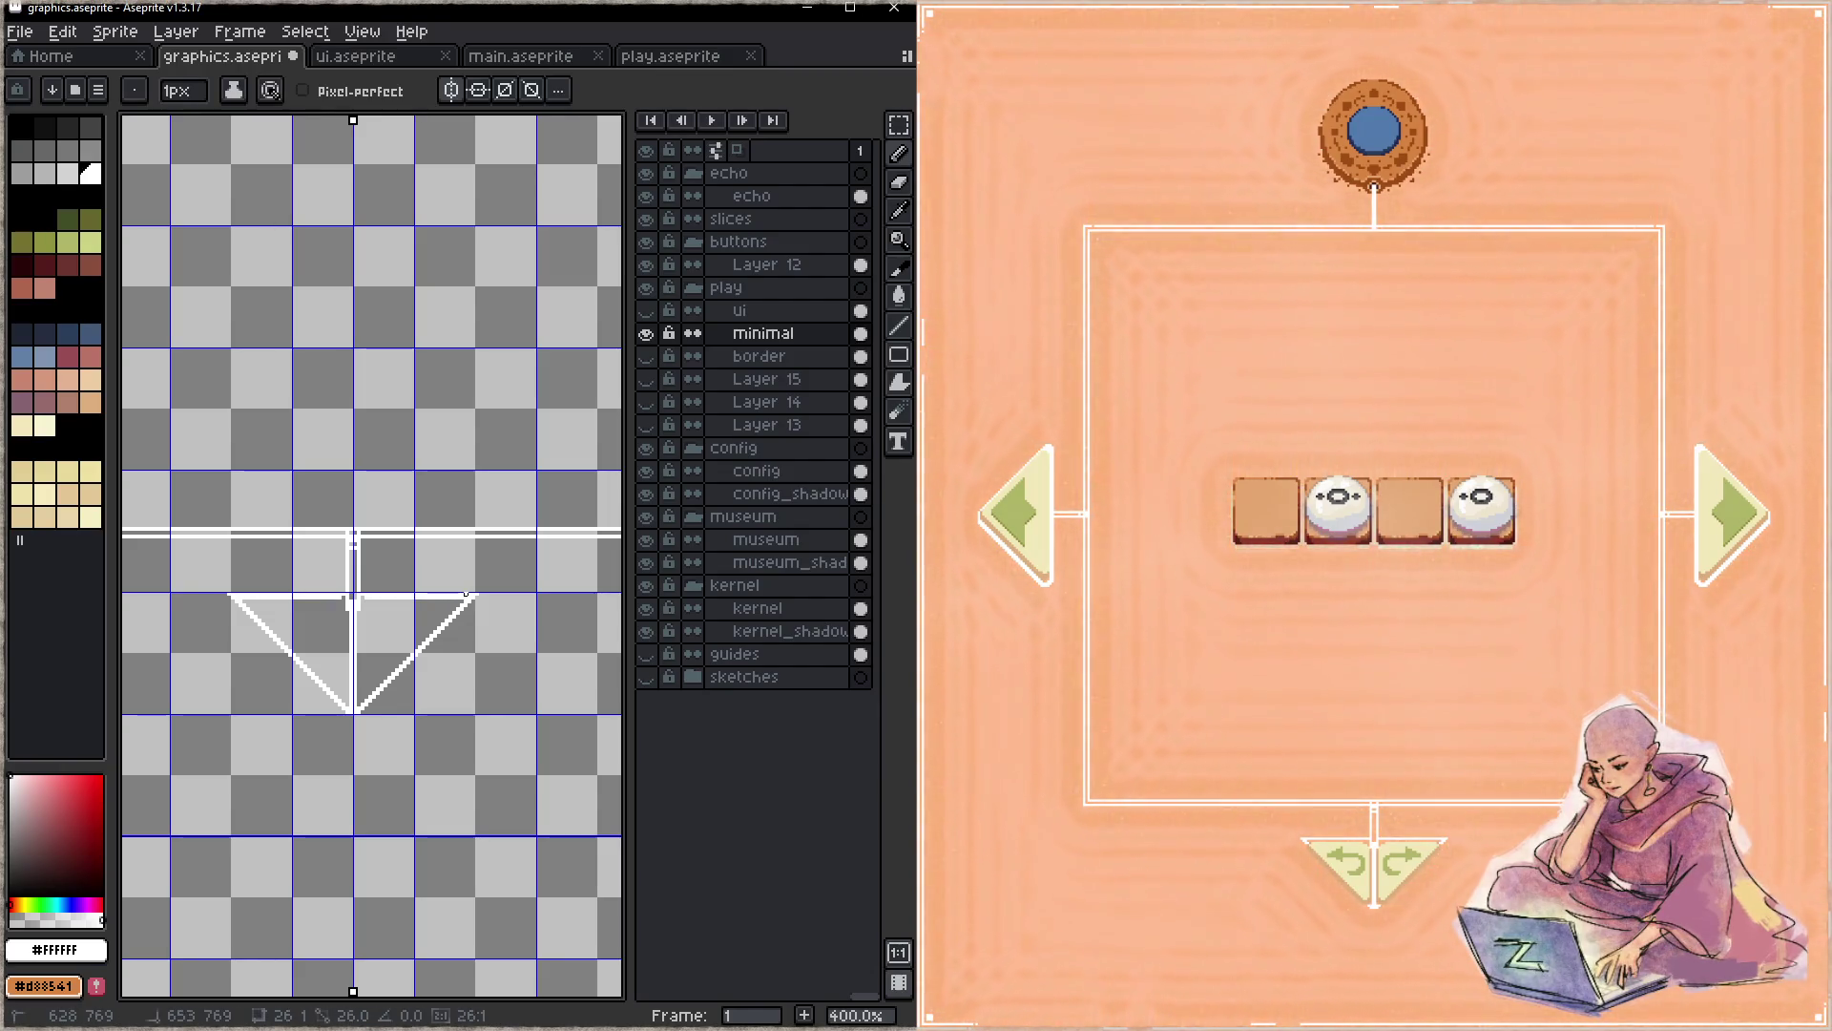
pyautogui.hotkey('ctrl', 's')
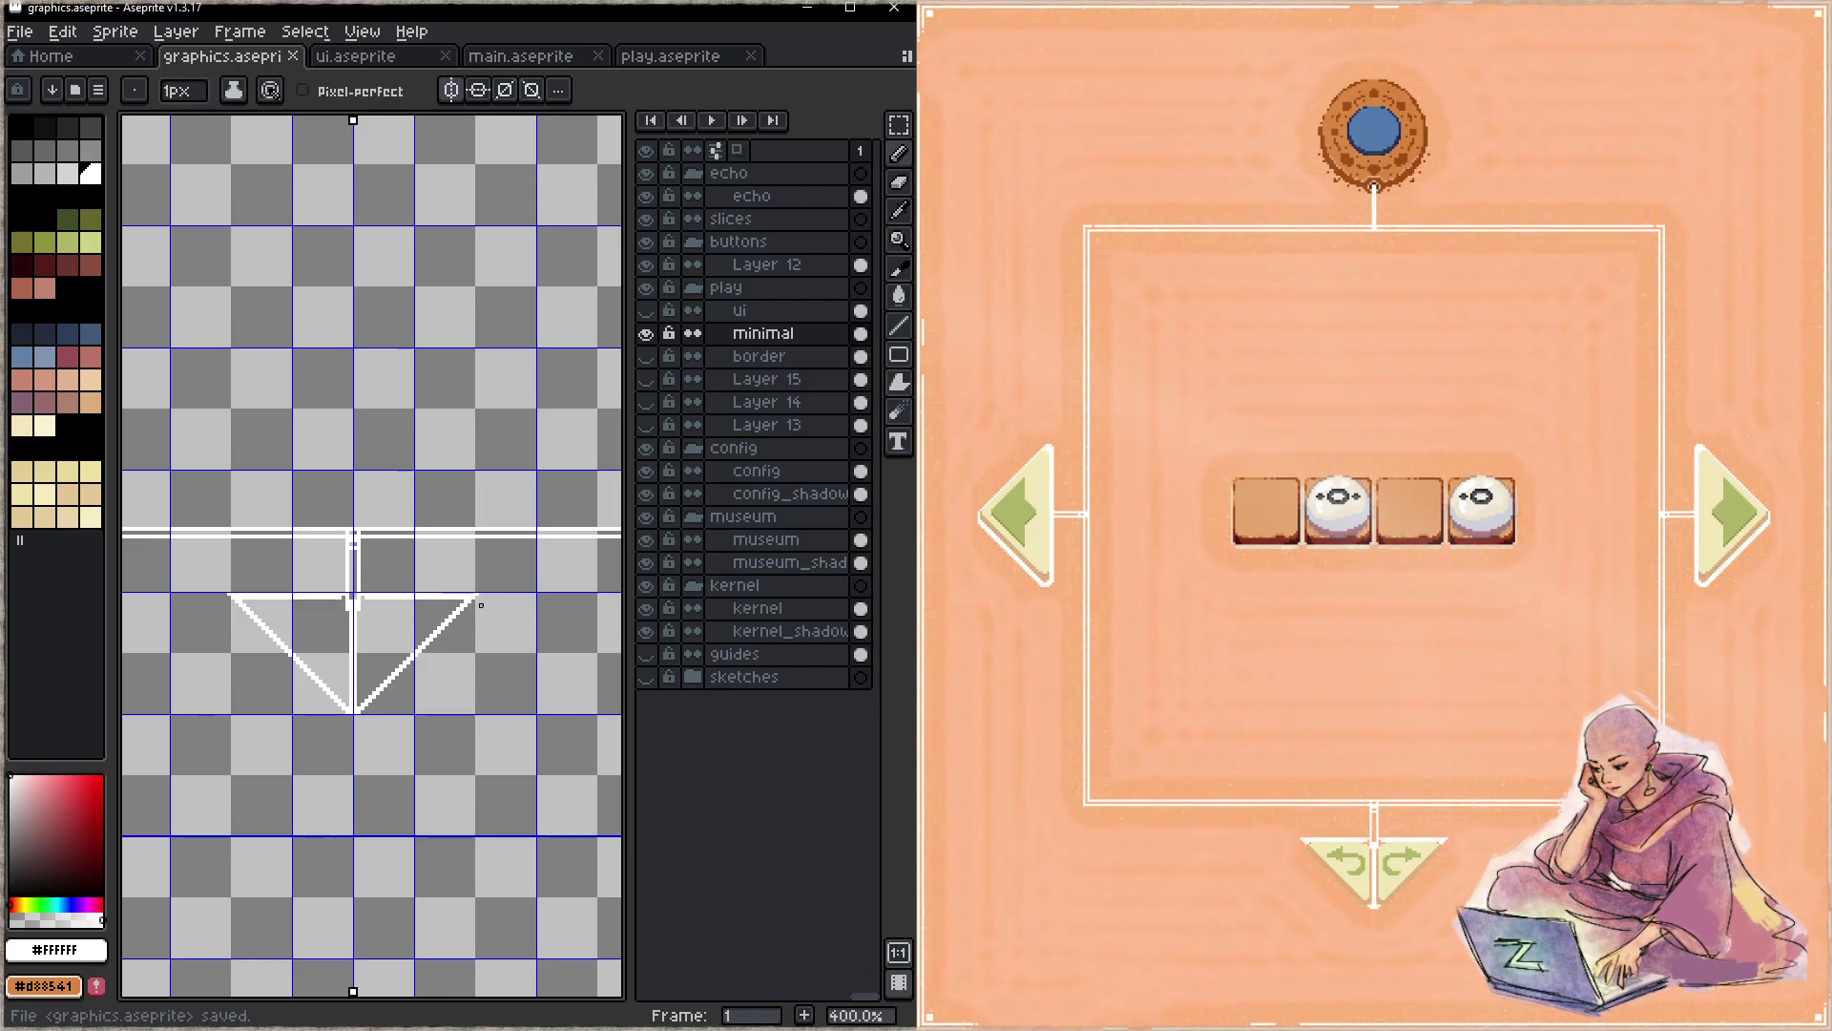
pyautogui.moveTo(481, 593); pyautogui.dragTo(366, 711)
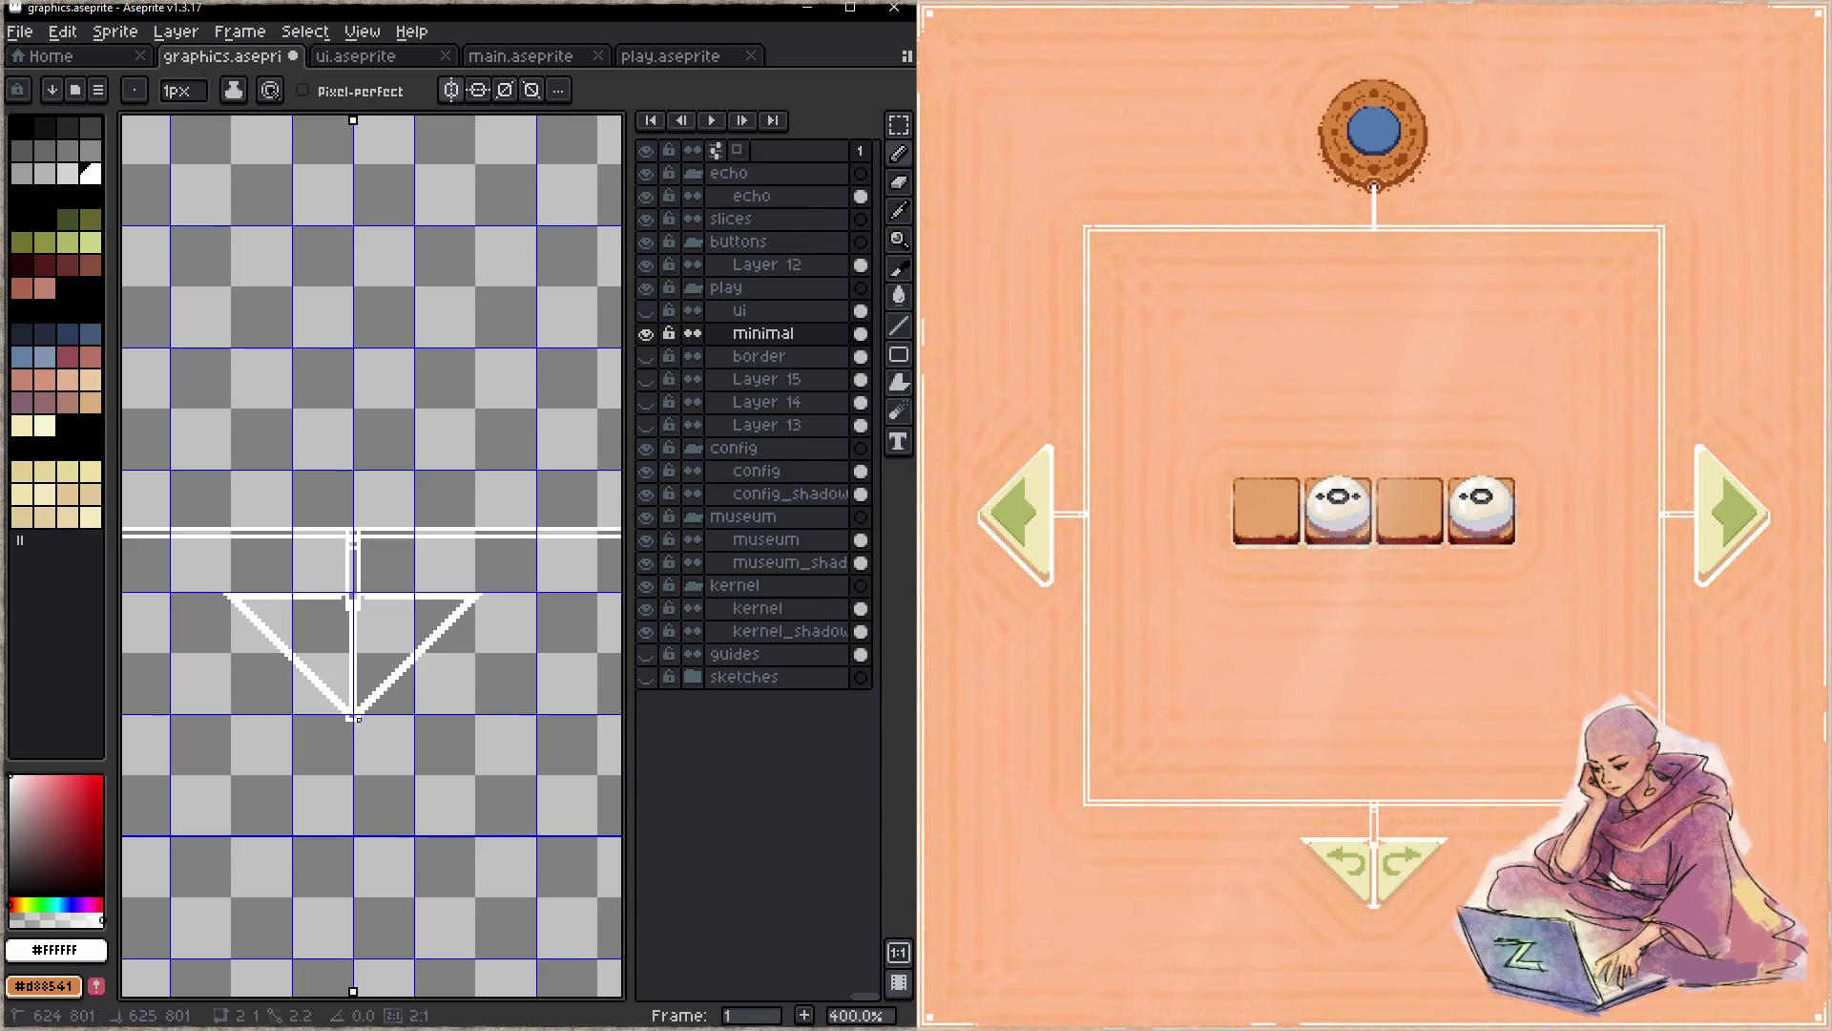
pyautogui.hotkey('ctrl', 's')
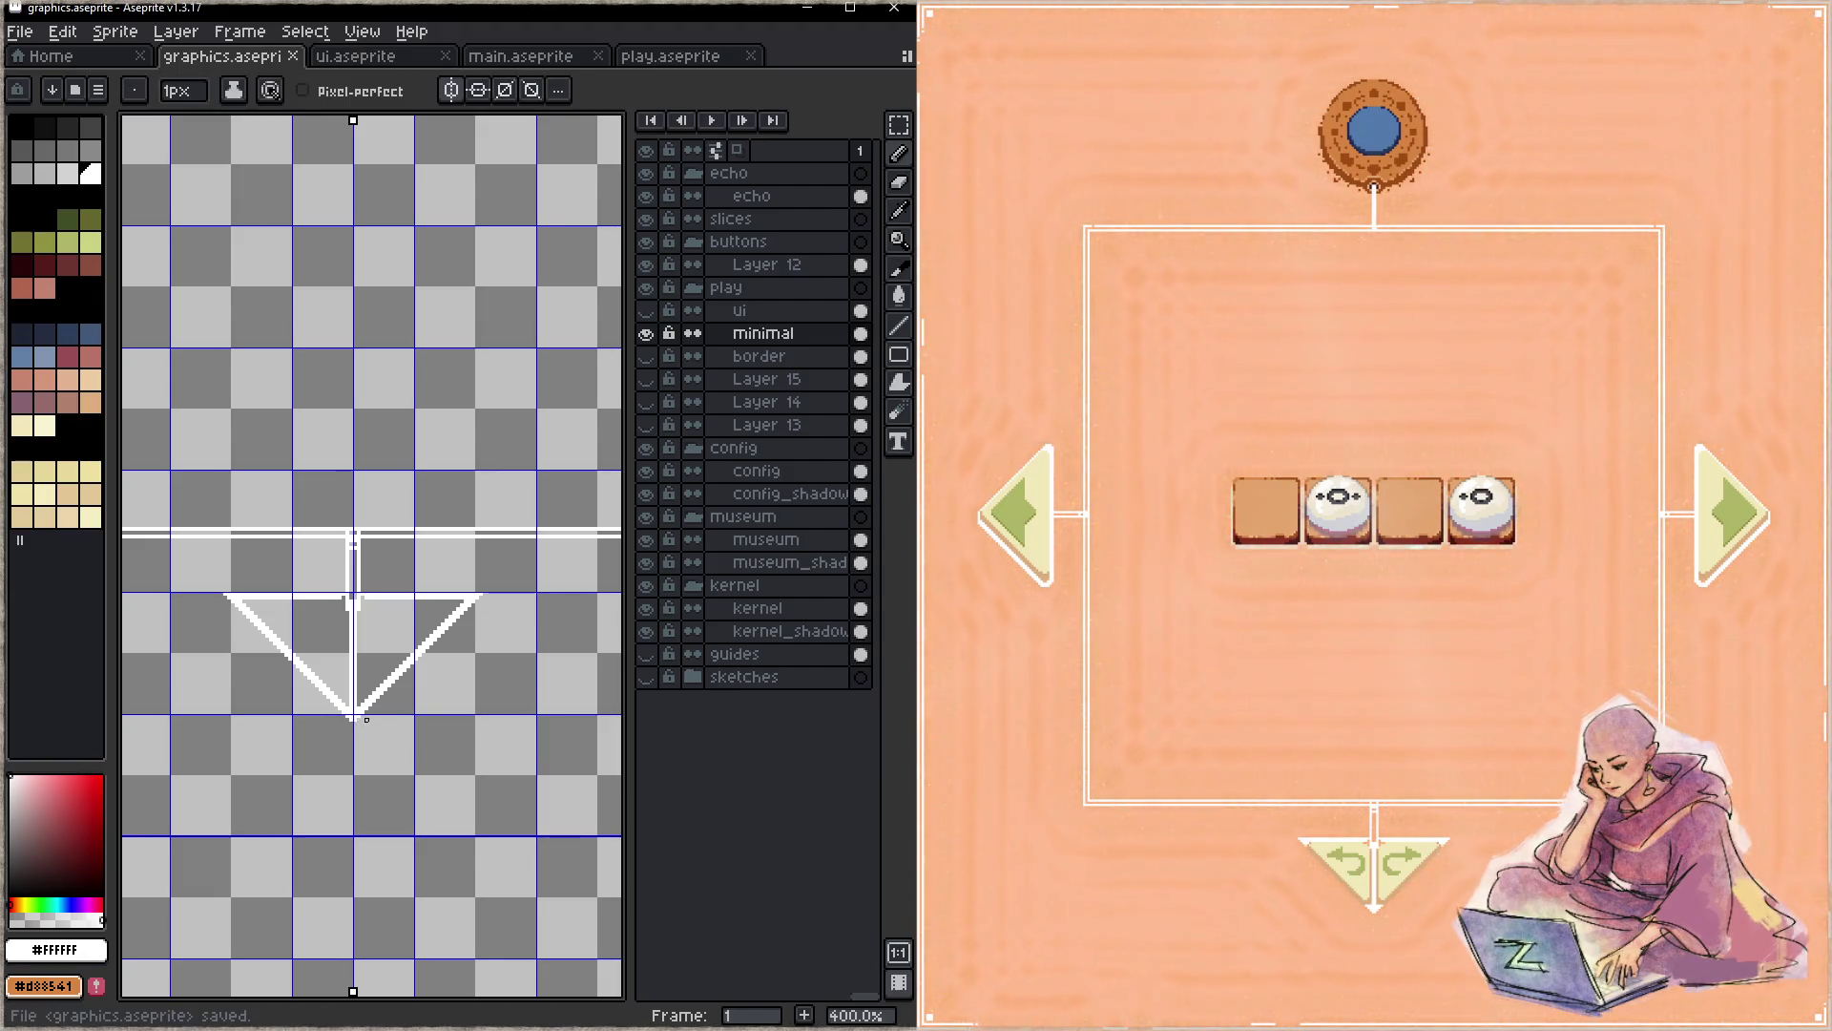
pyautogui.moveTo(354, 722); pyautogui.dragTo(464, 612)
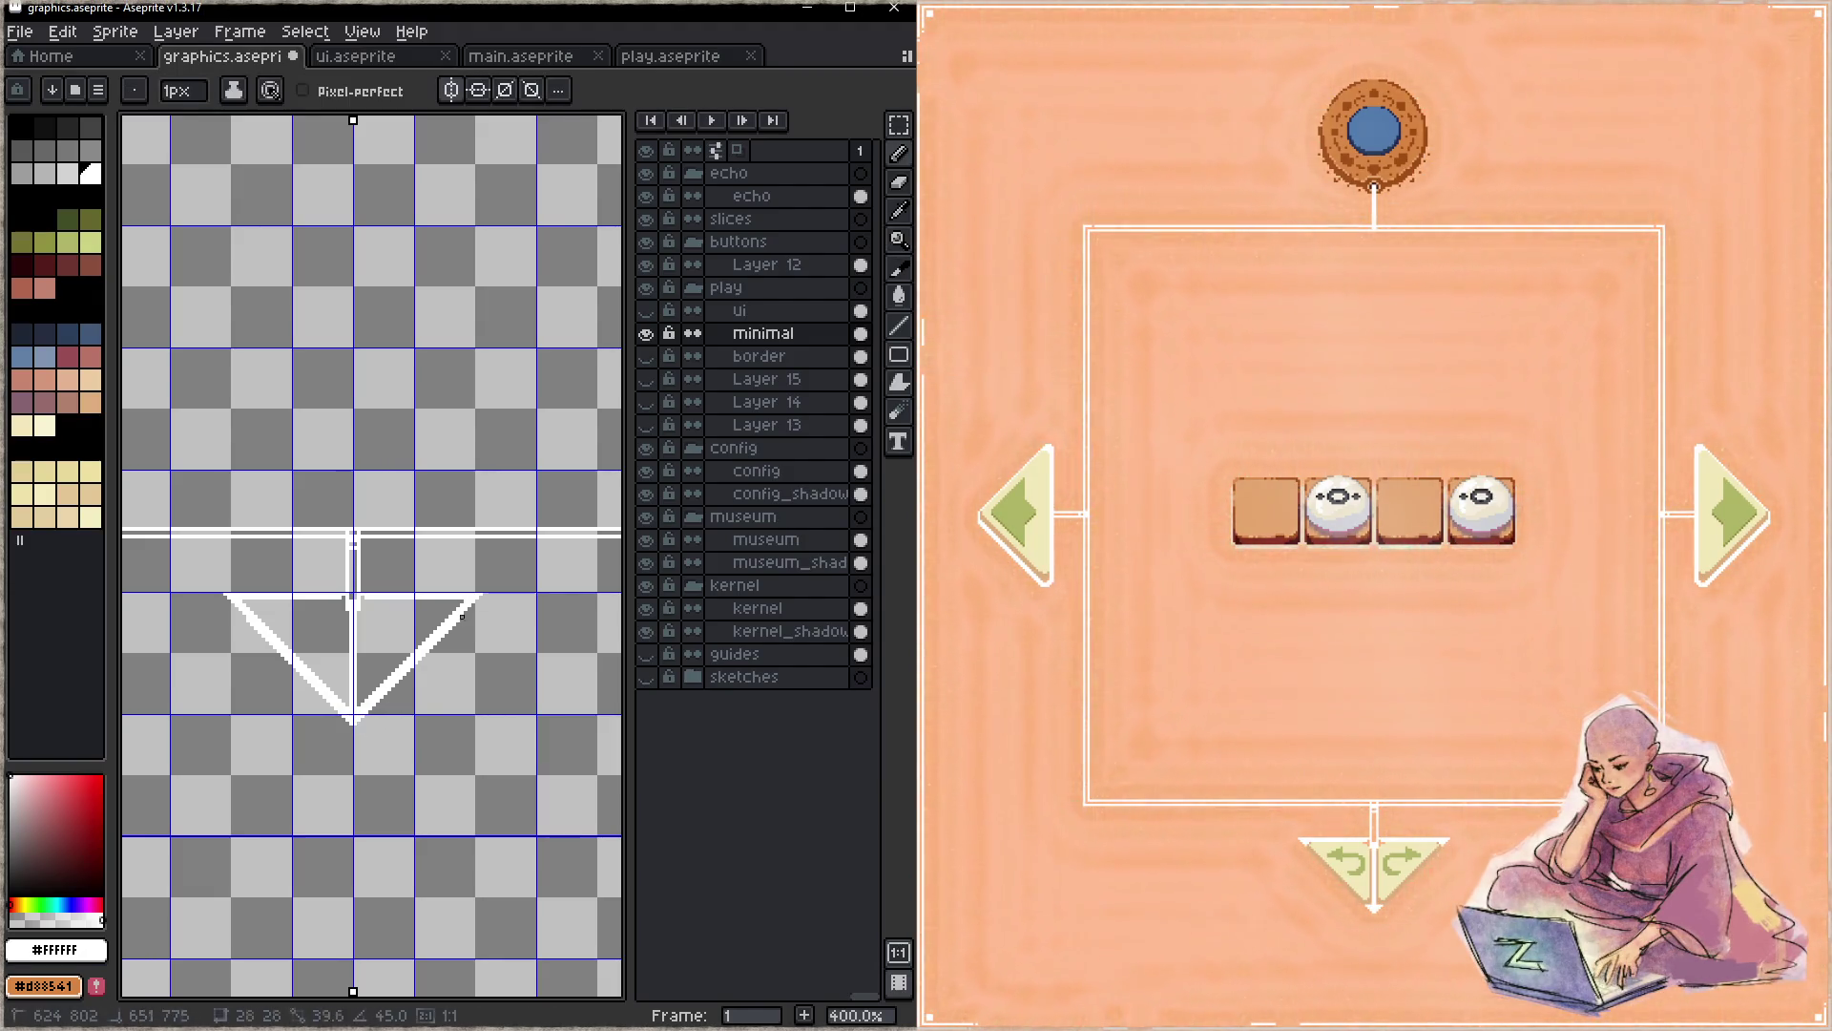
pyautogui.hotkey('ctrl', 's')
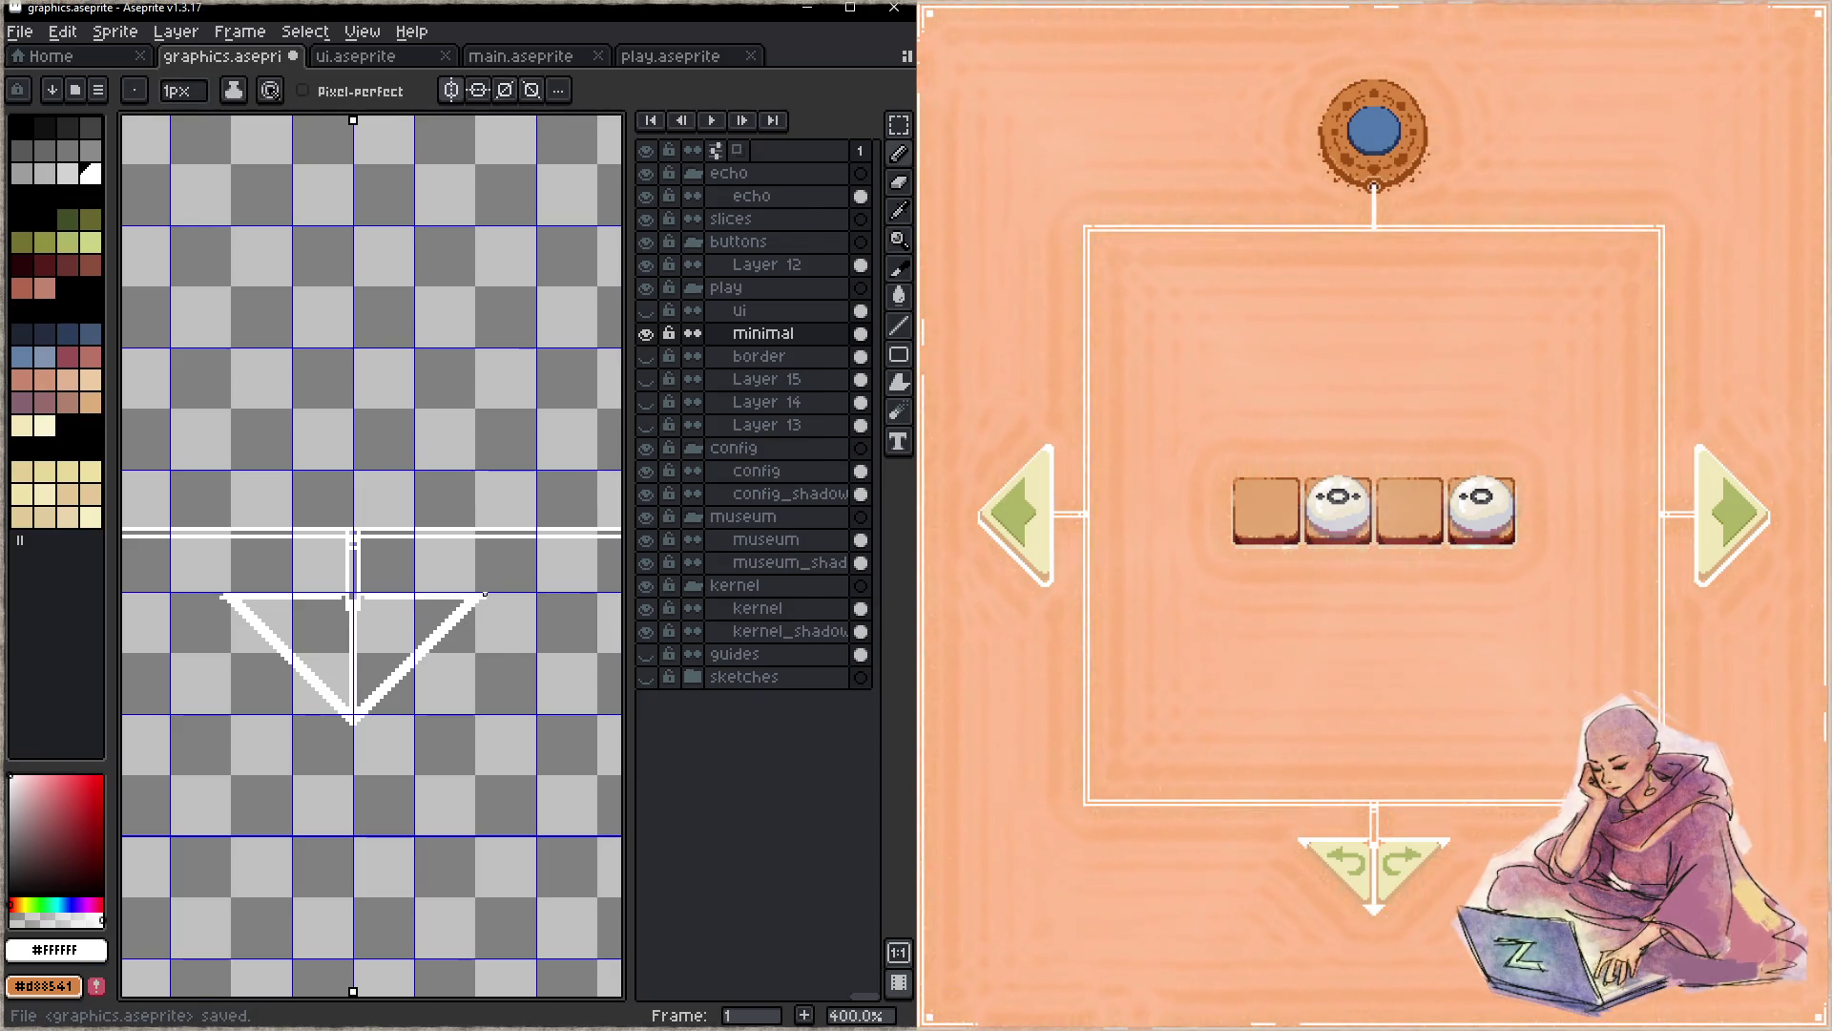
pyautogui.moveTo(488, 594); pyautogui.dragTo(369, 713)
pyautogui.hotkey('ctrl', 's')
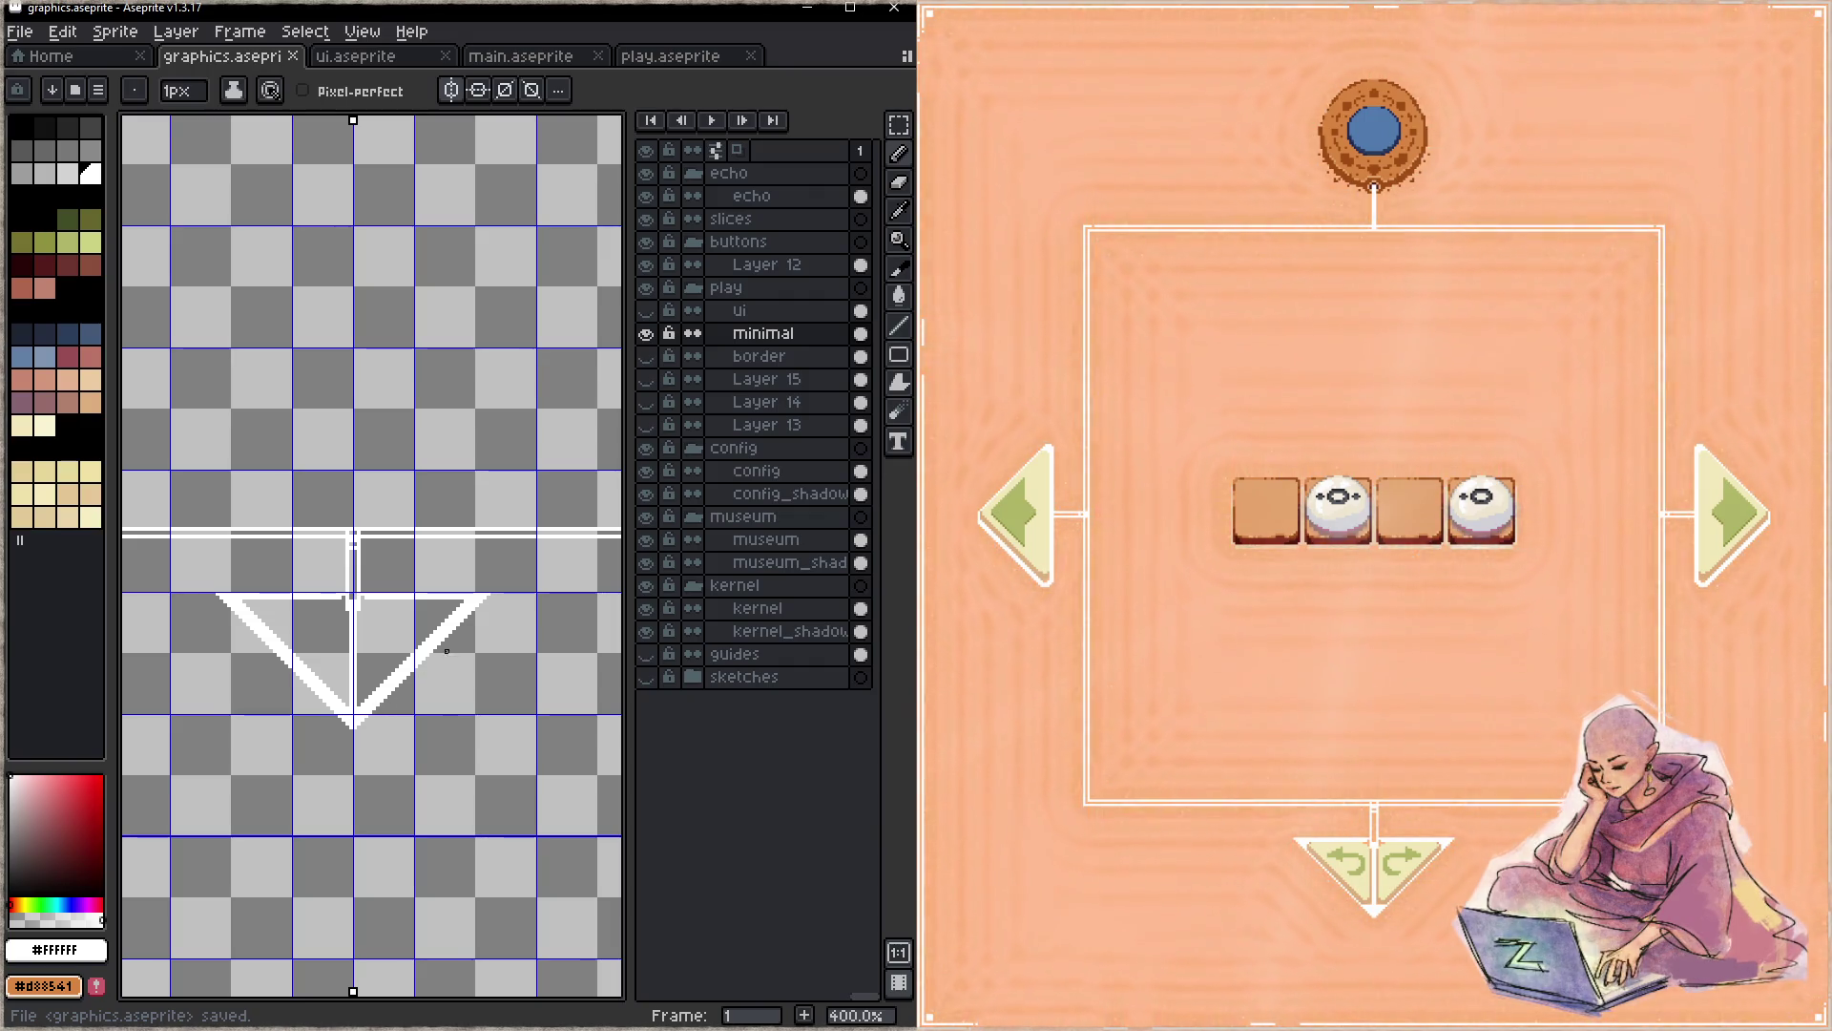
# - Thicken the right diagonal and reshape the V's bottom tip, saving the artwork
pyautogui.moveTo(491, 595); pyautogui.dragTo(401, 696)
pyautogui.hotkey('ctrl', 's')
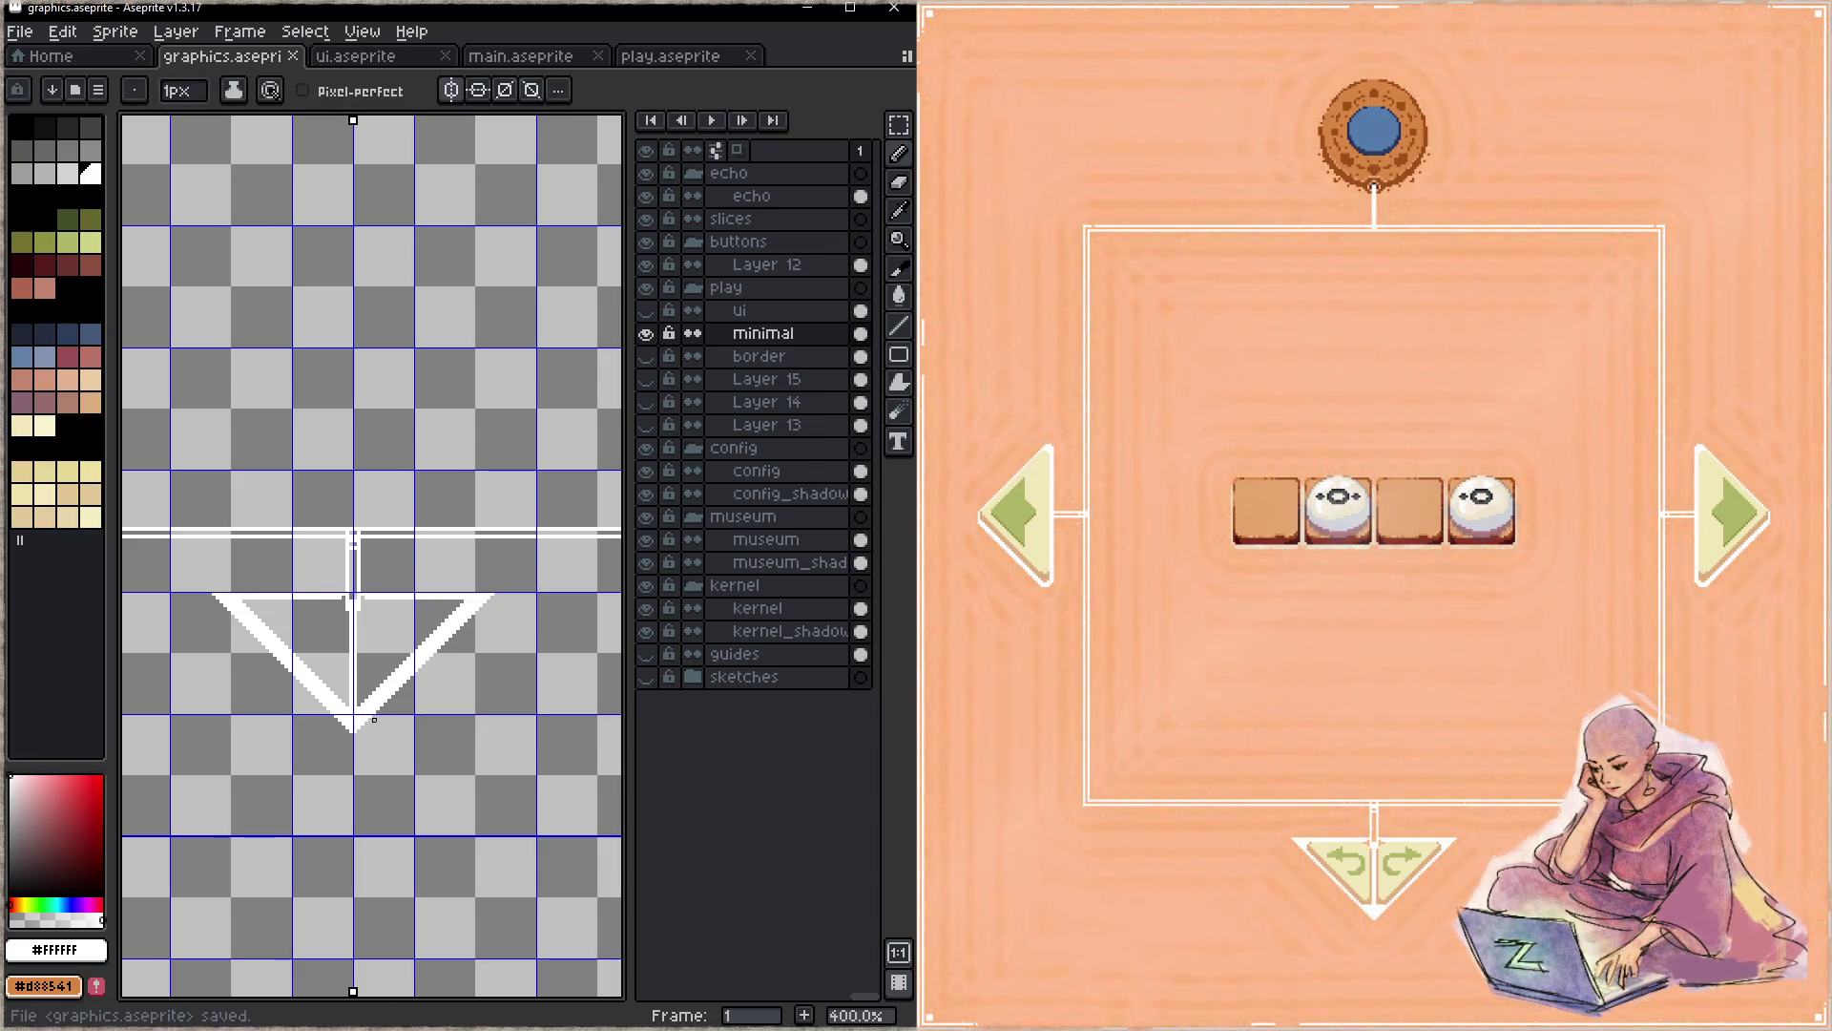
pyautogui.press('e')
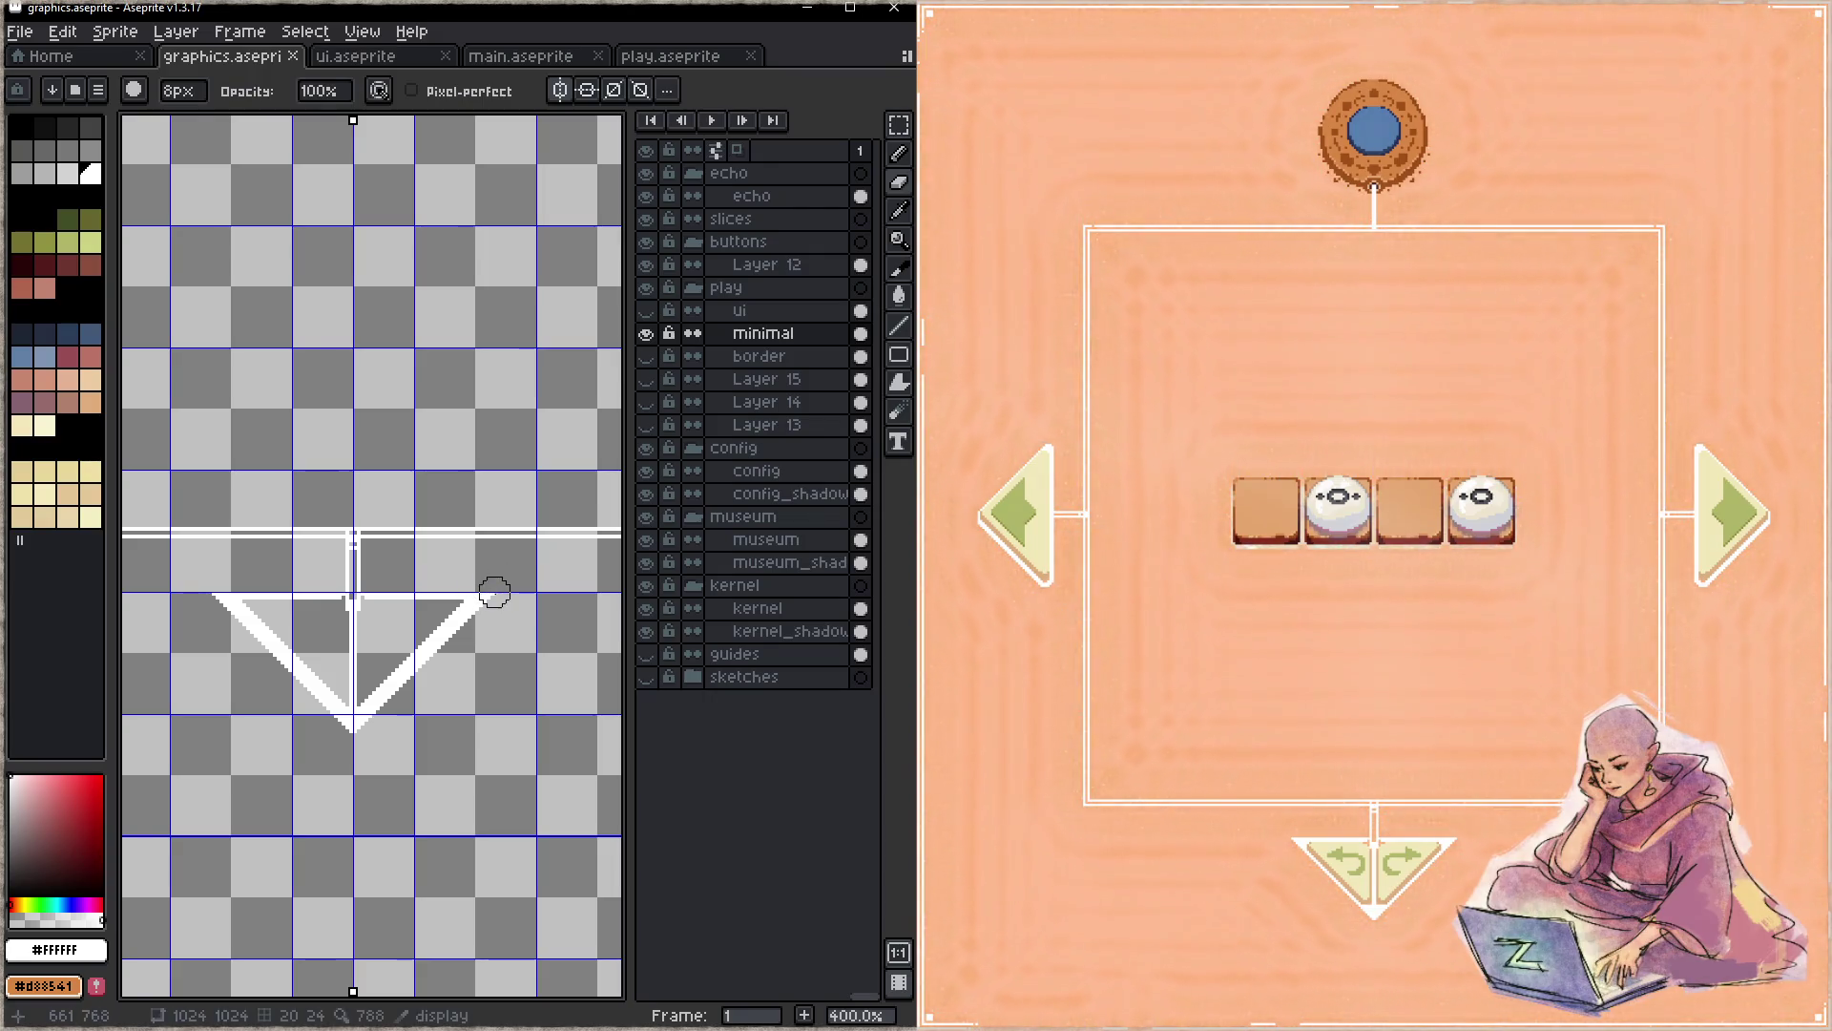
pyautogui.click(482, 576)
pyautogui.press('b')
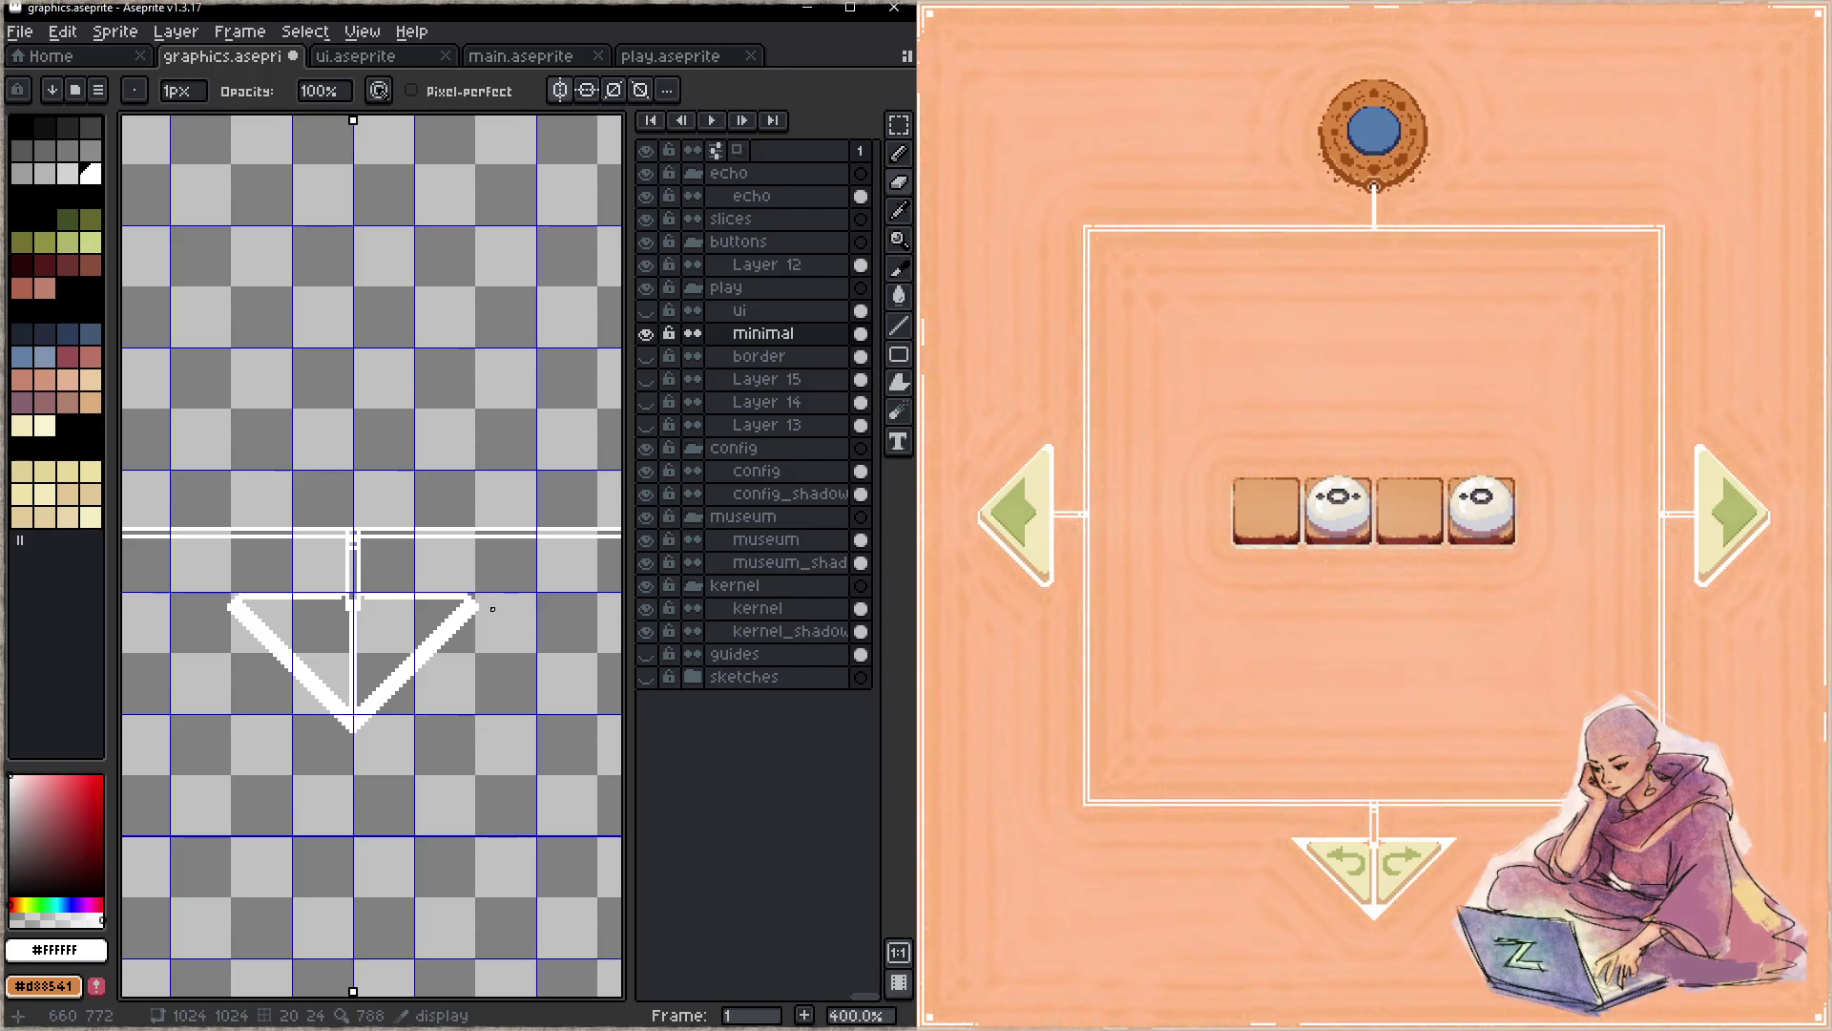
pyautogui.hotkey('ctrl', 's')
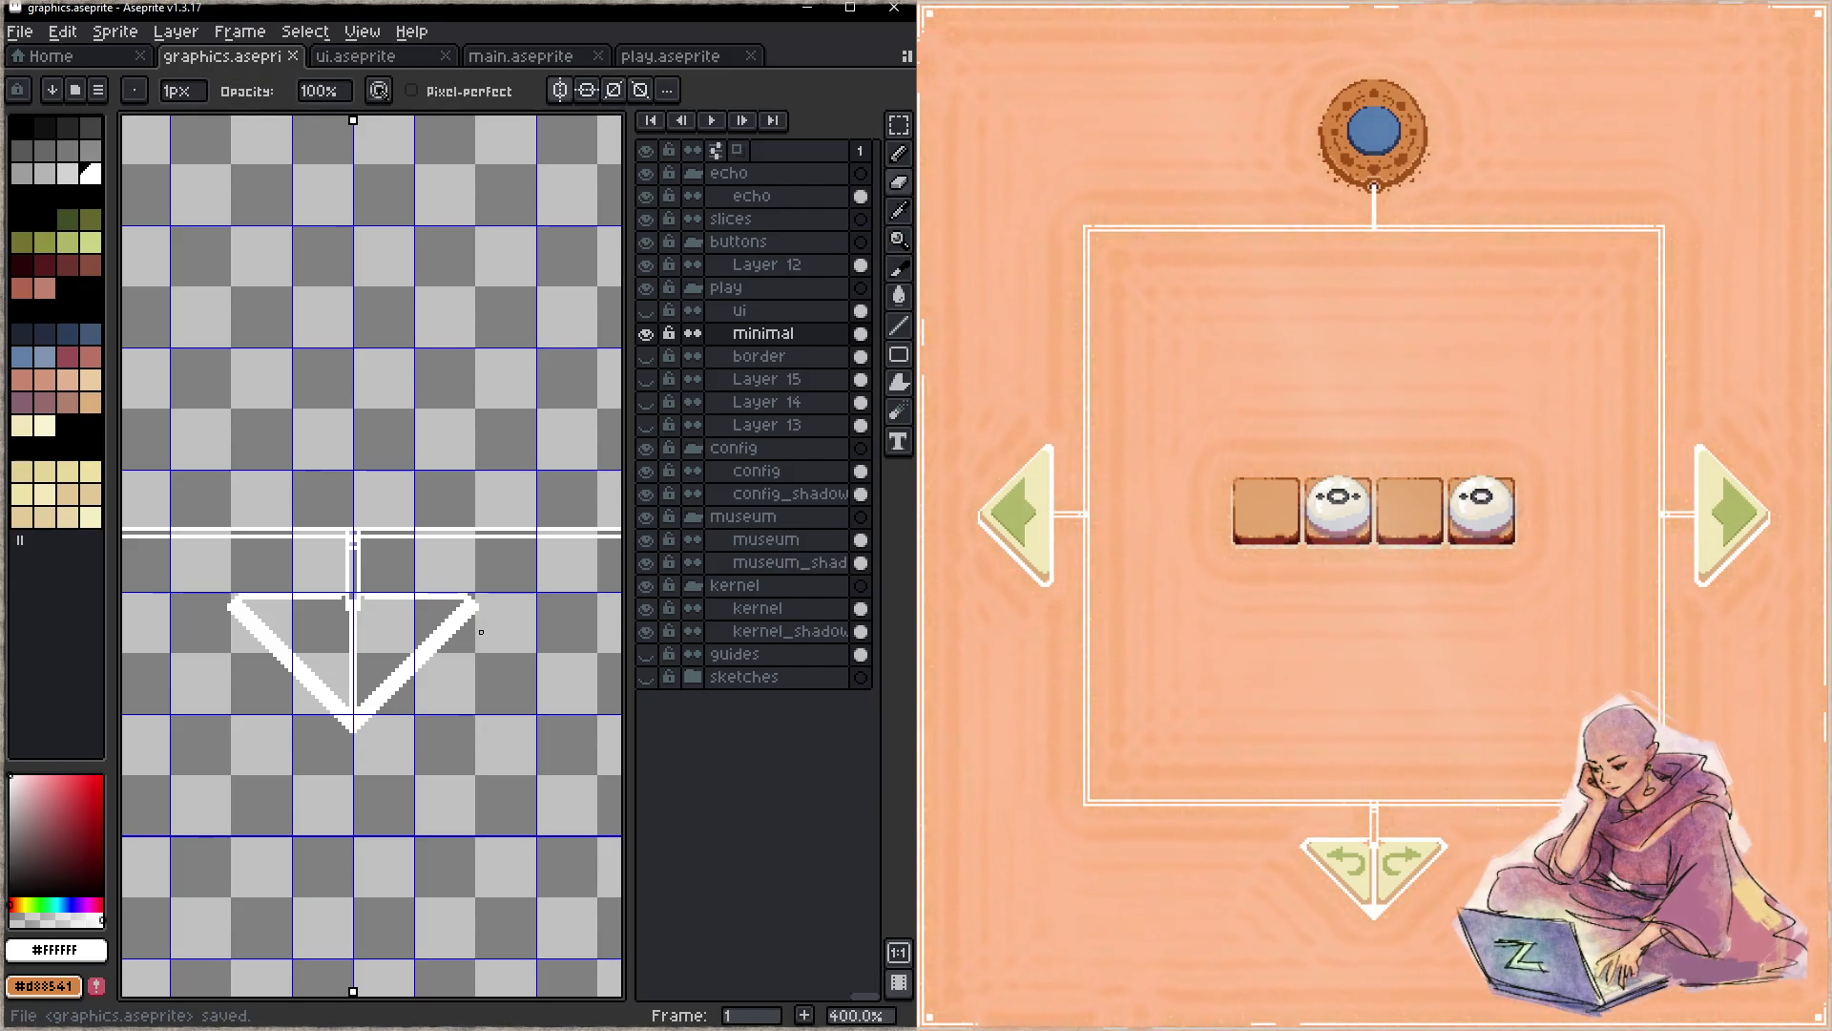
pyautogui.moveTo(312, 720); pyautogui.dragTo(381, 719)
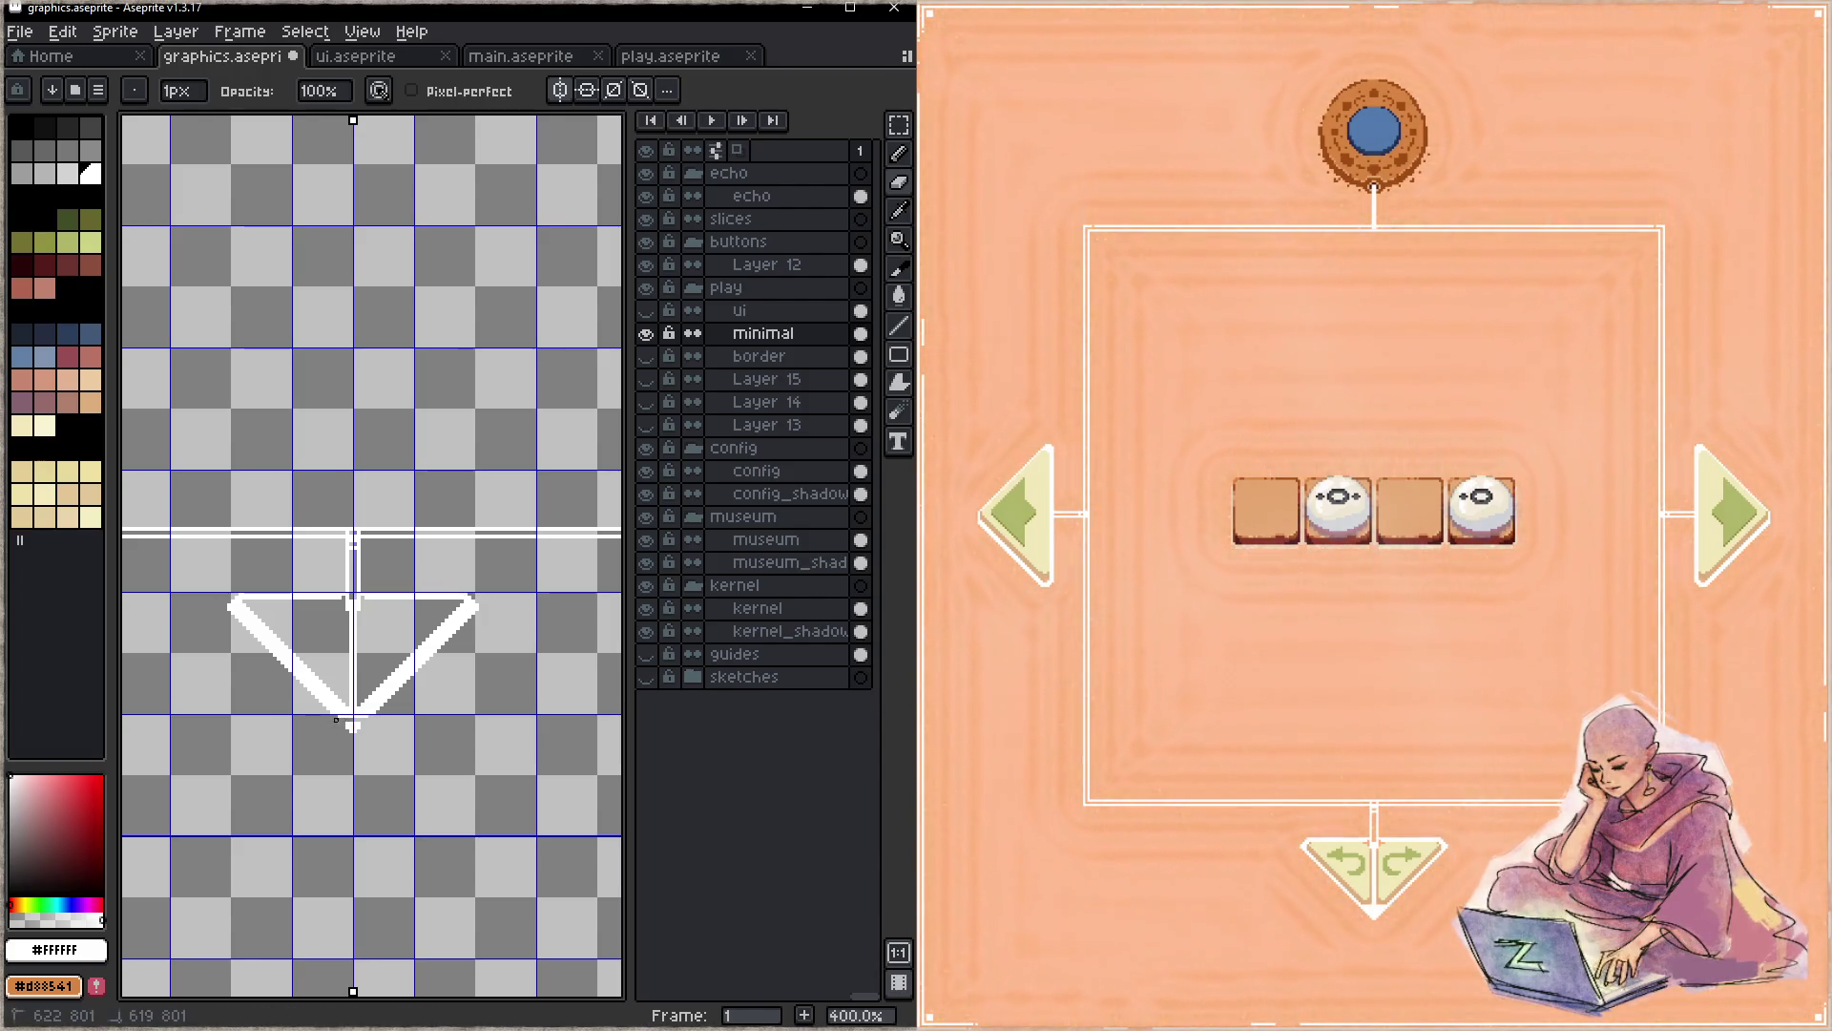
pyautogui.hotkey('ctrl', 's')
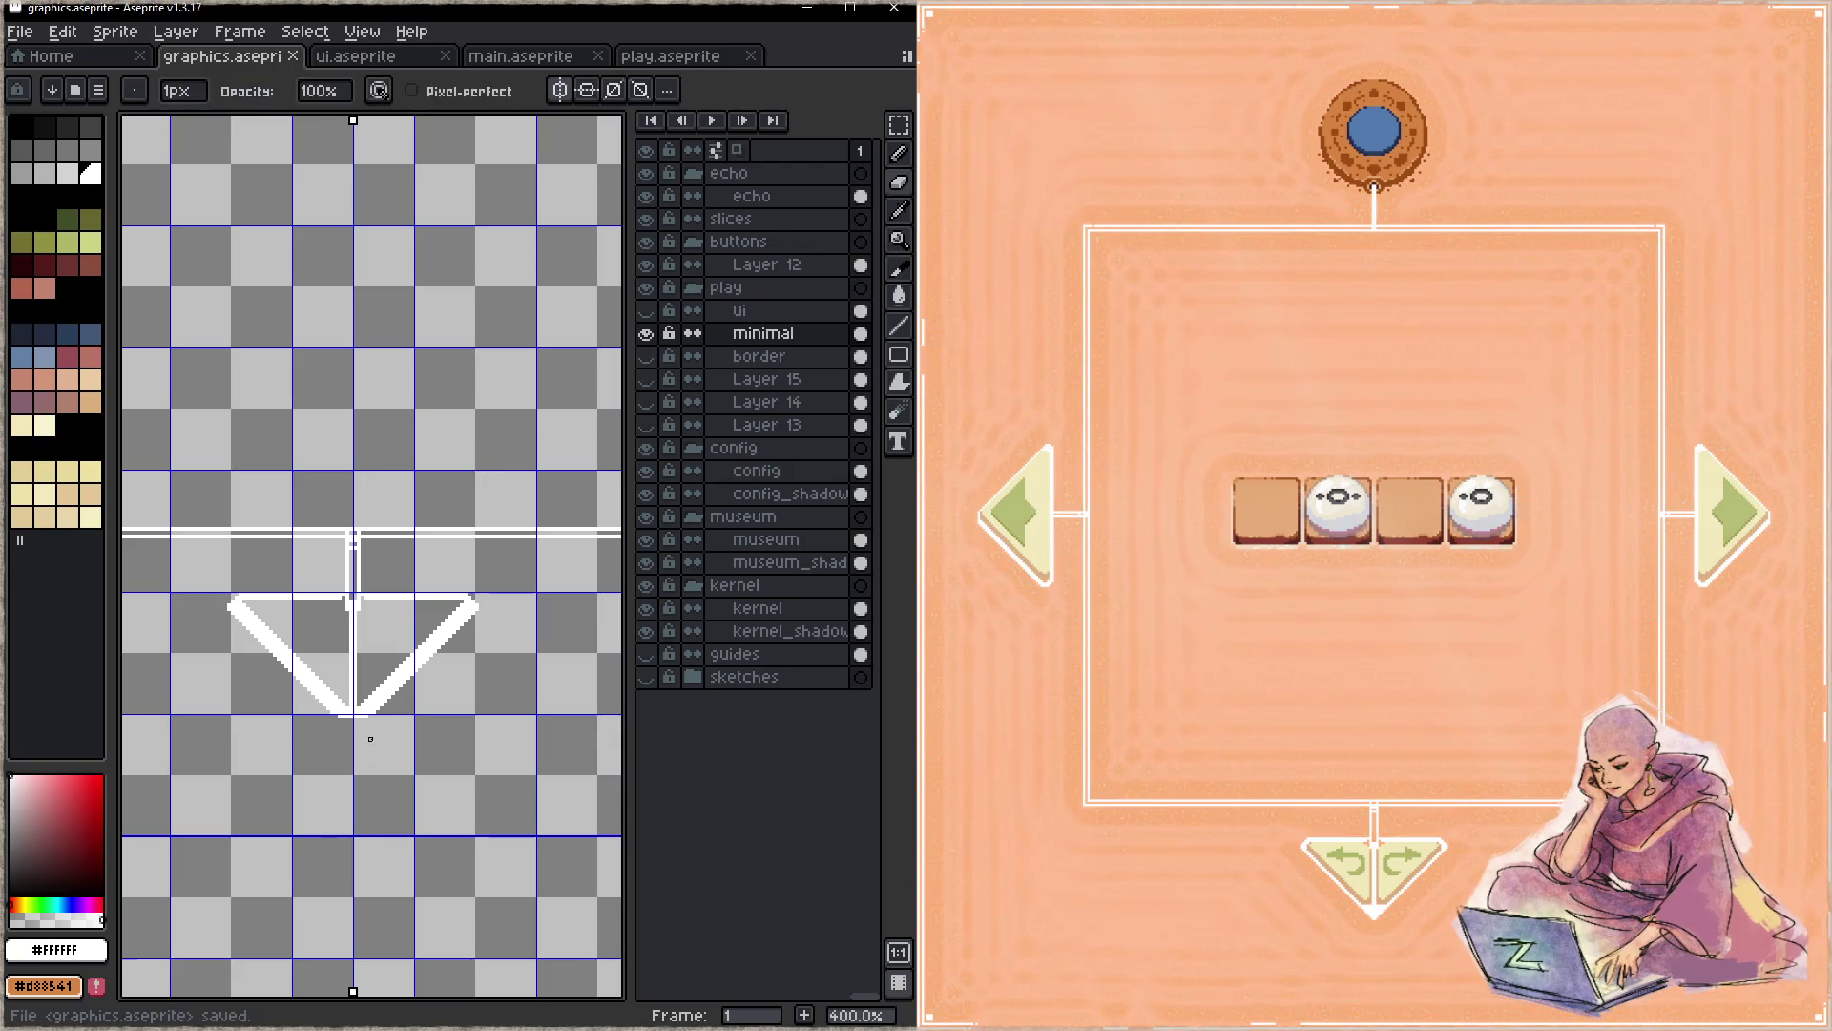
# - Fill the V outline solid white and touch up where the triangle meets the bar
pyautogui.press('e')
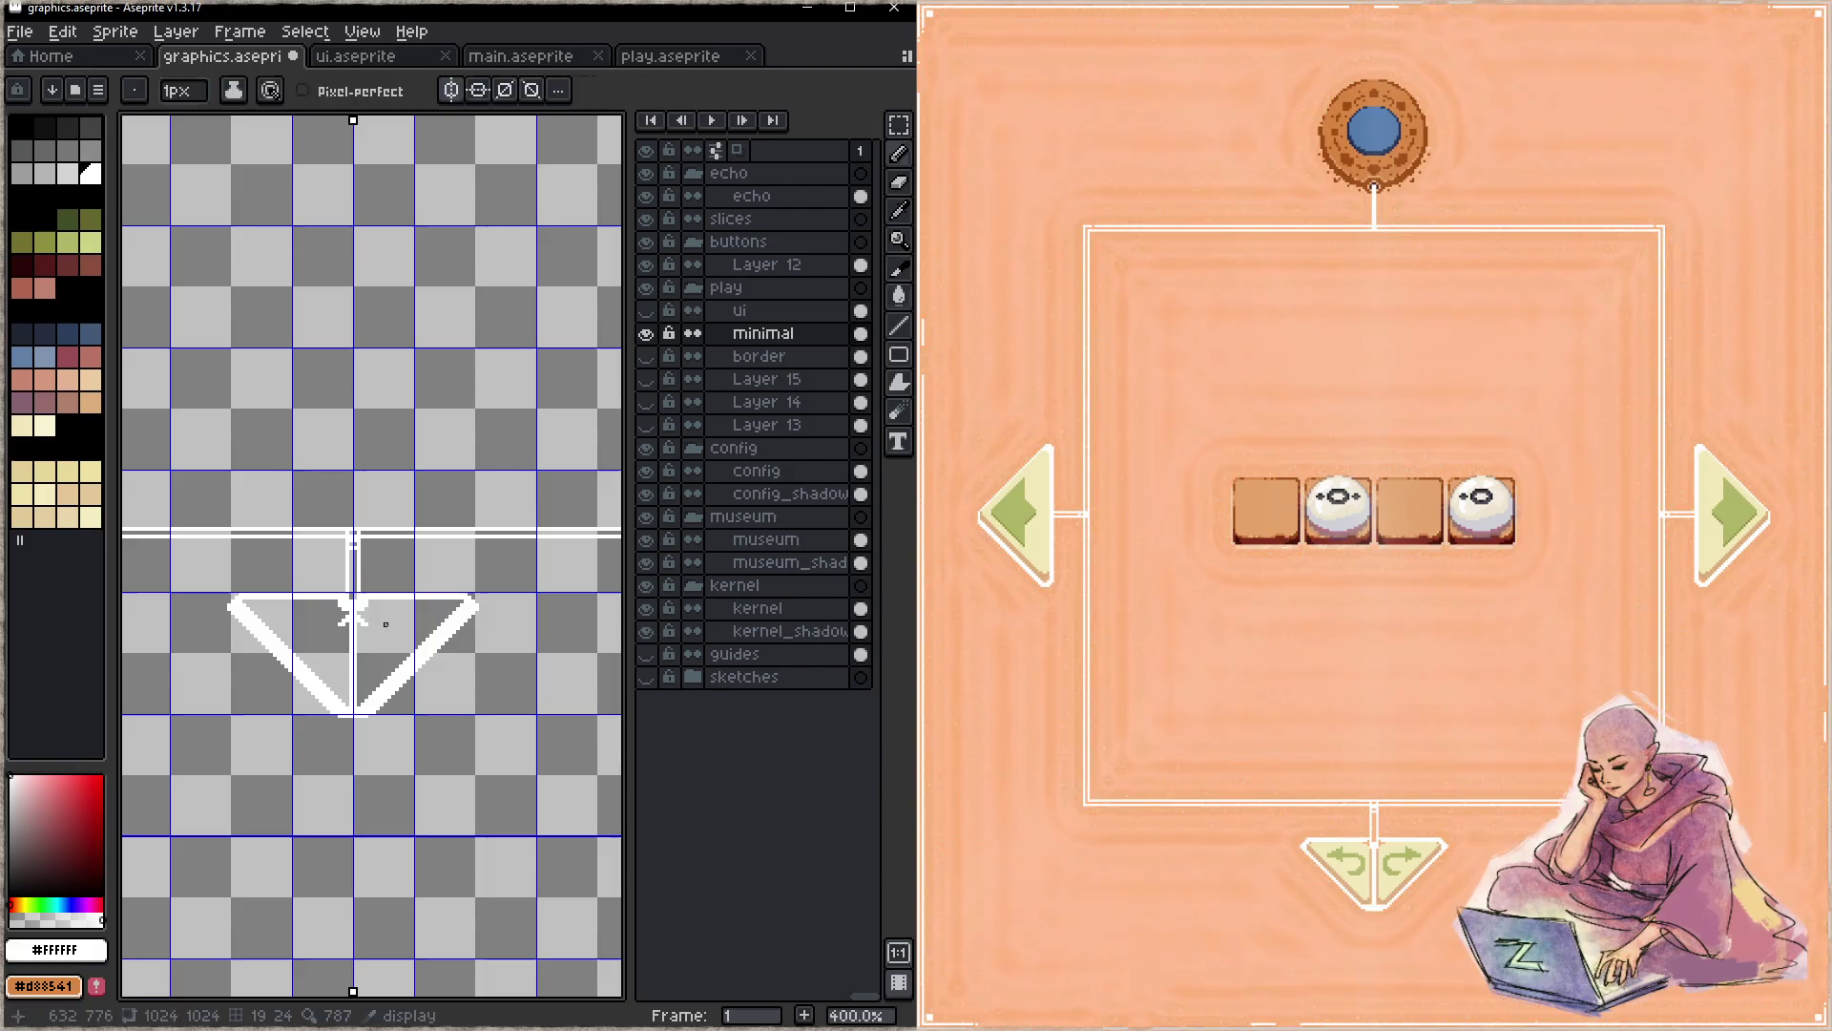
pyautogui.click(359, 608)
pyautogui.hotkey('ctrl', 's')
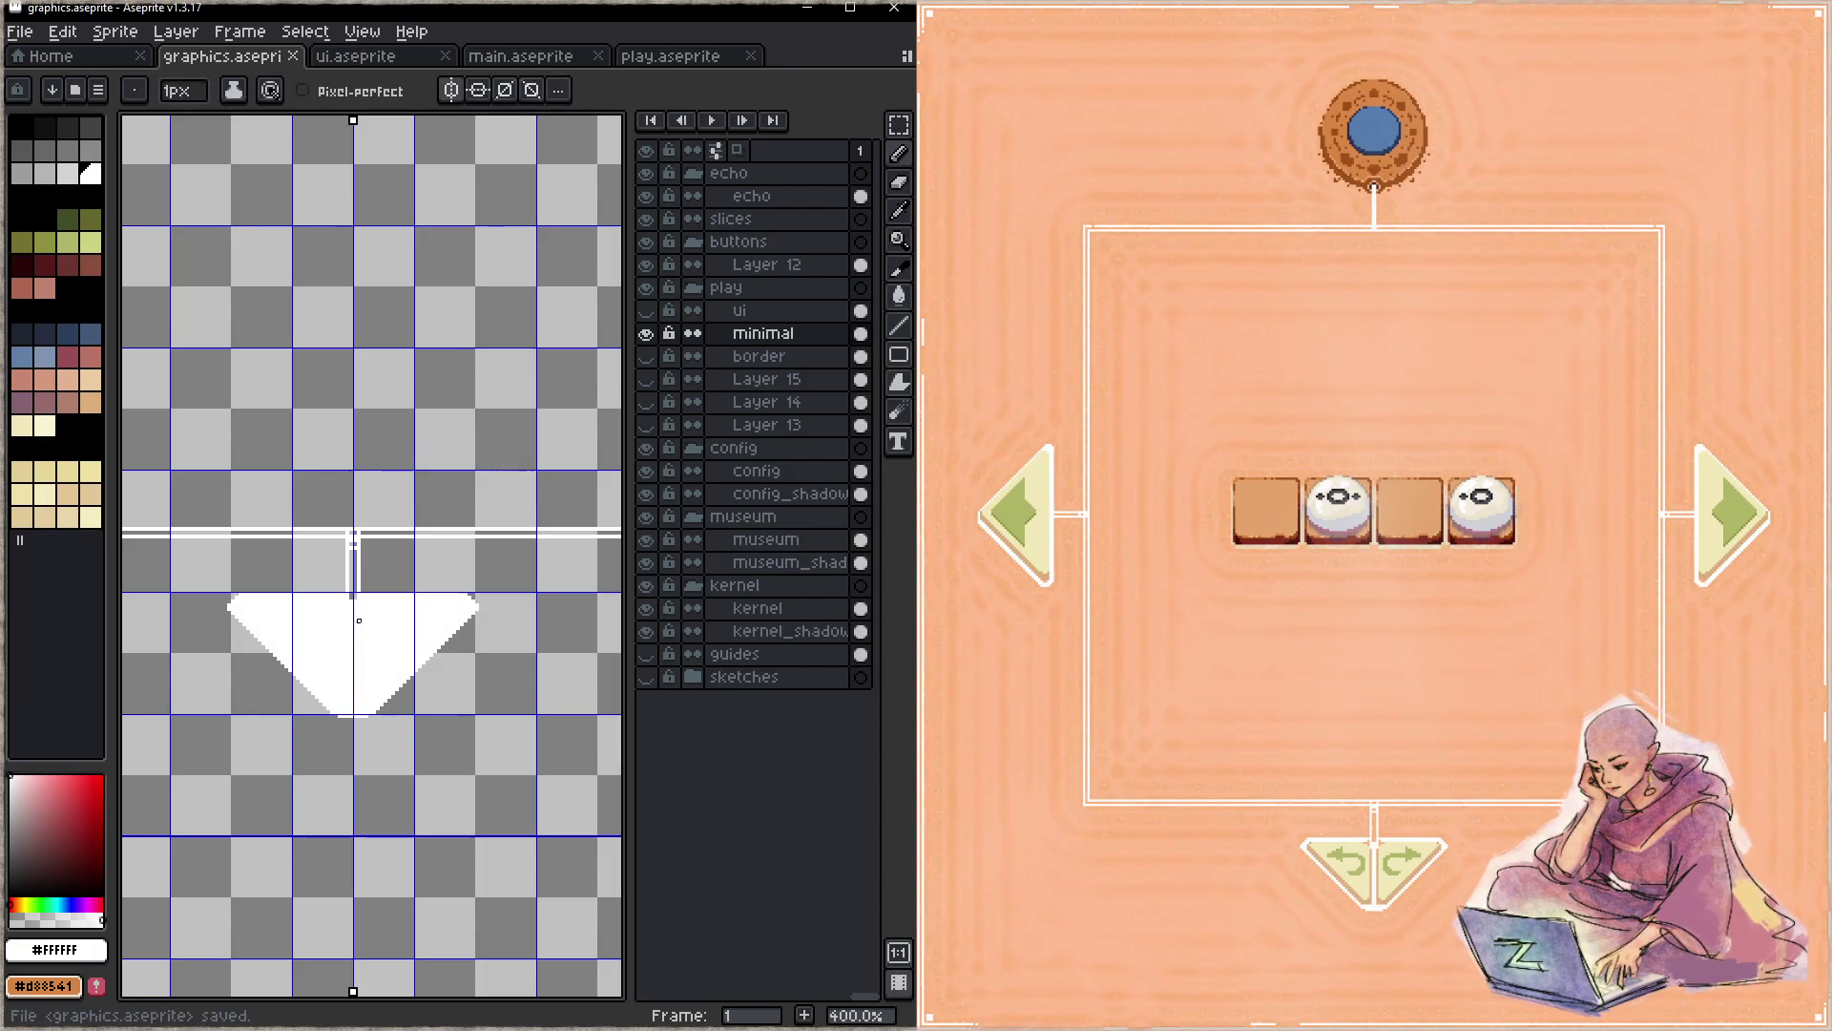
pyautogui.press('b')
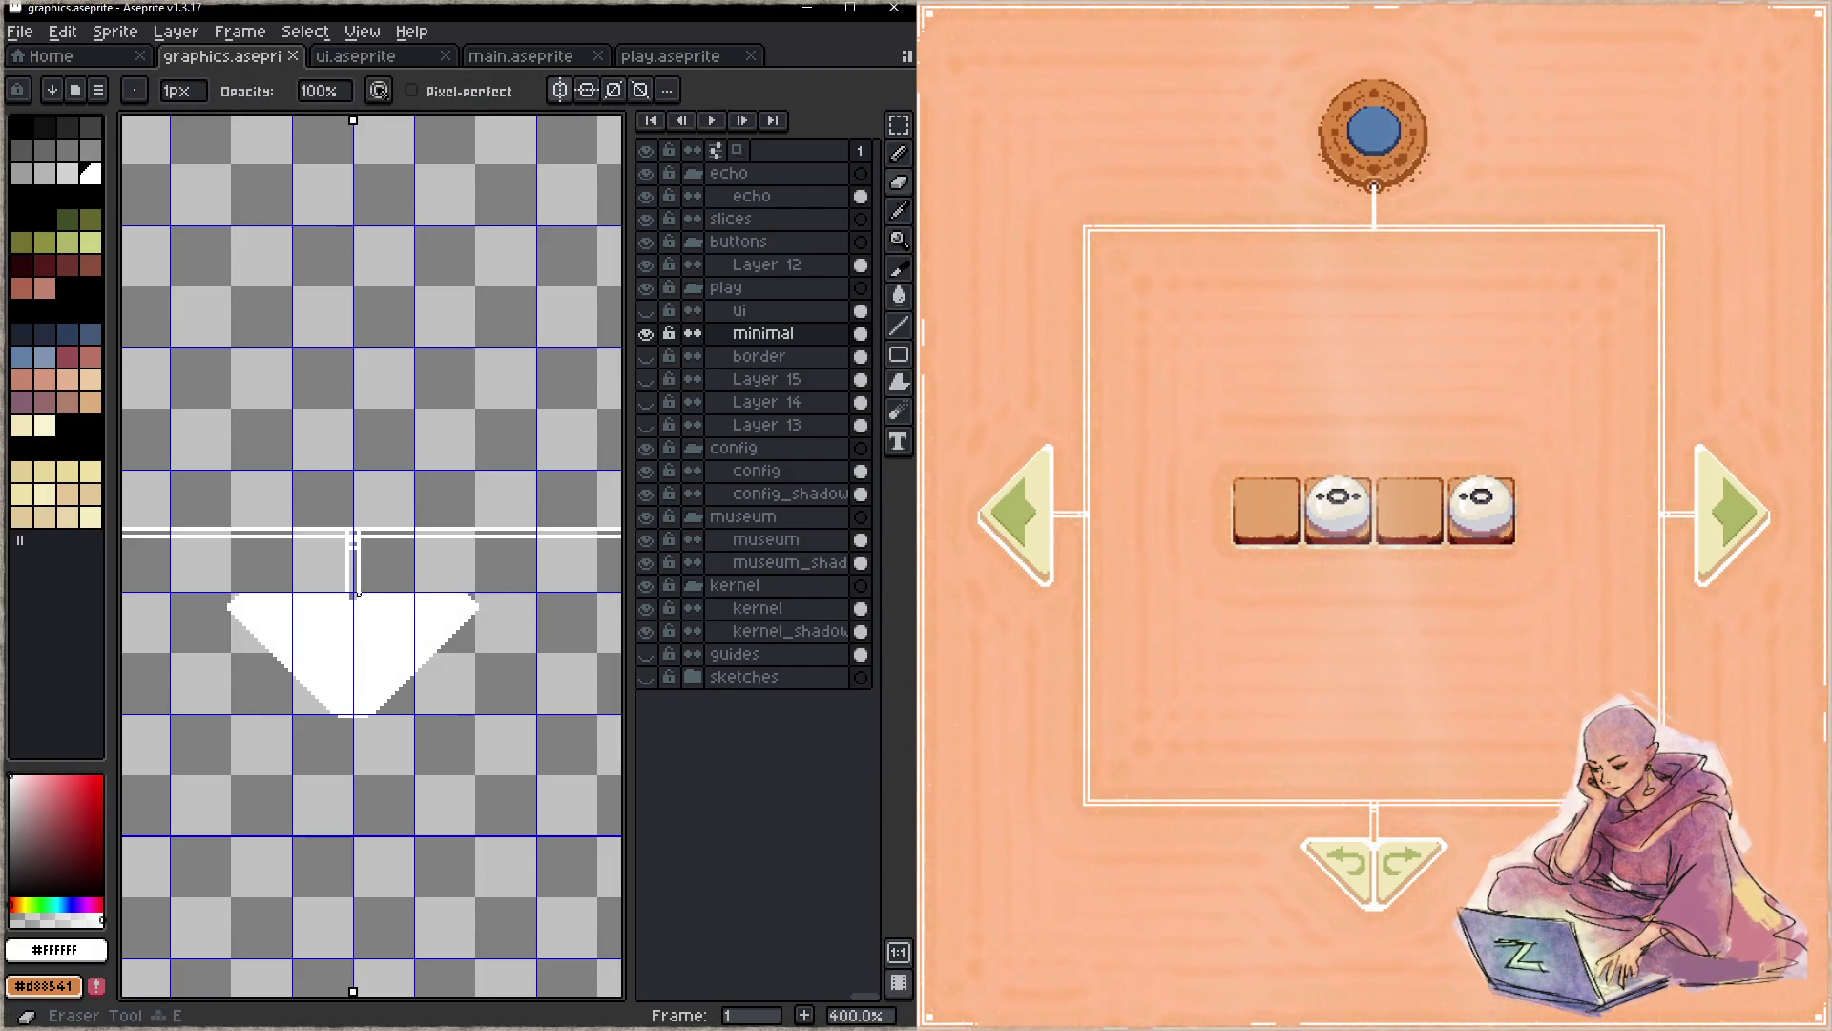
pyautogui.click(357, 593)
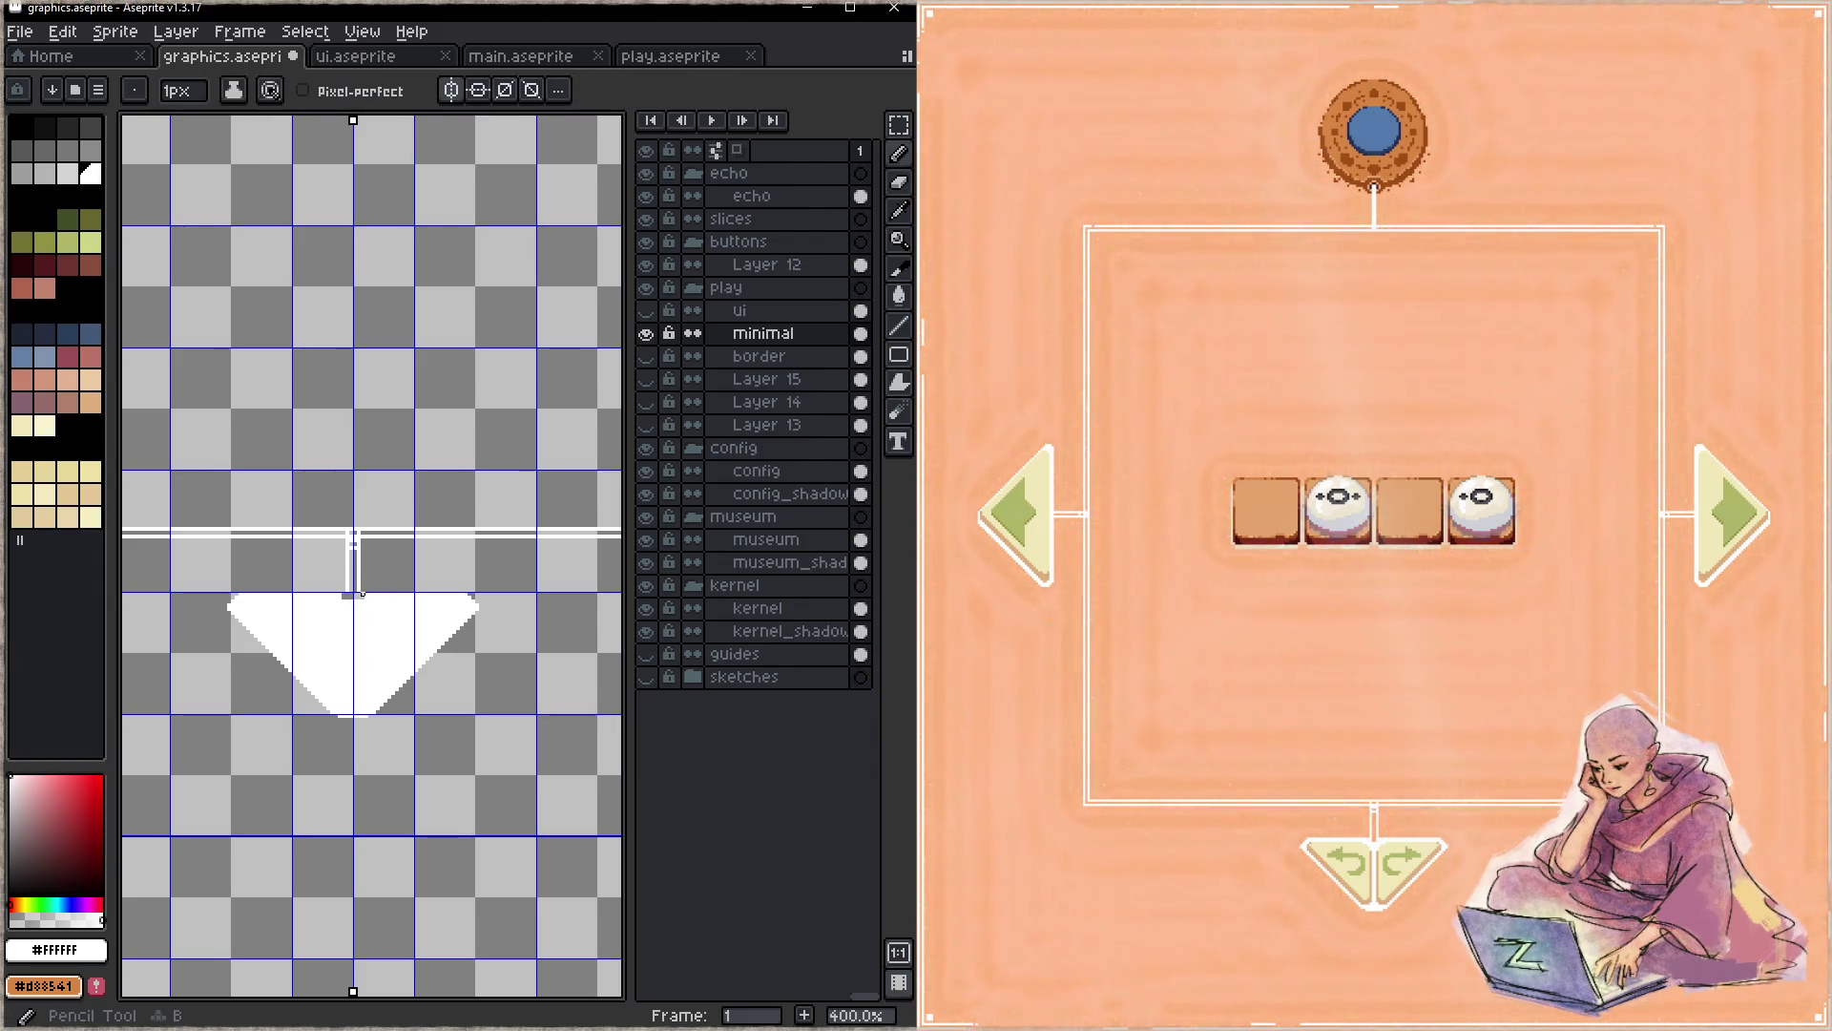
# - Save the triangle pointer and advance the running game to the next puzzle
pyautogui.hotkey('ctrl', 's')
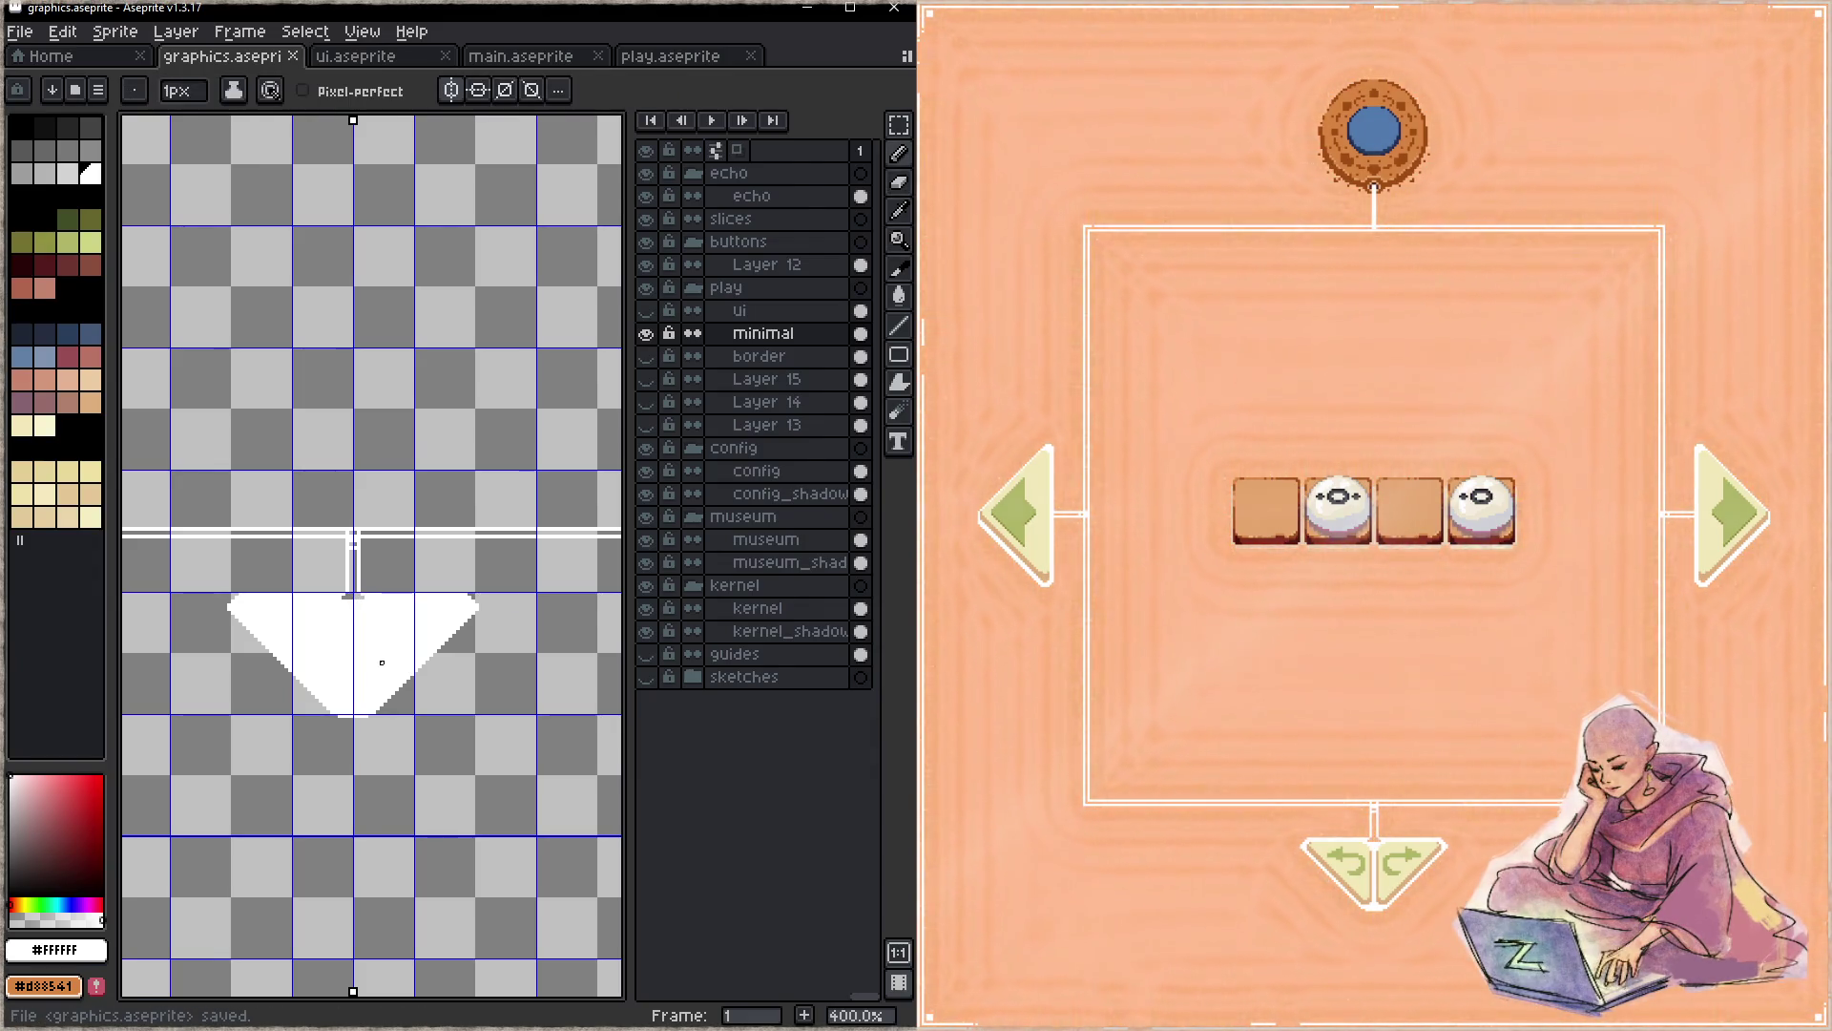
pyautogui.click(1431, 873)
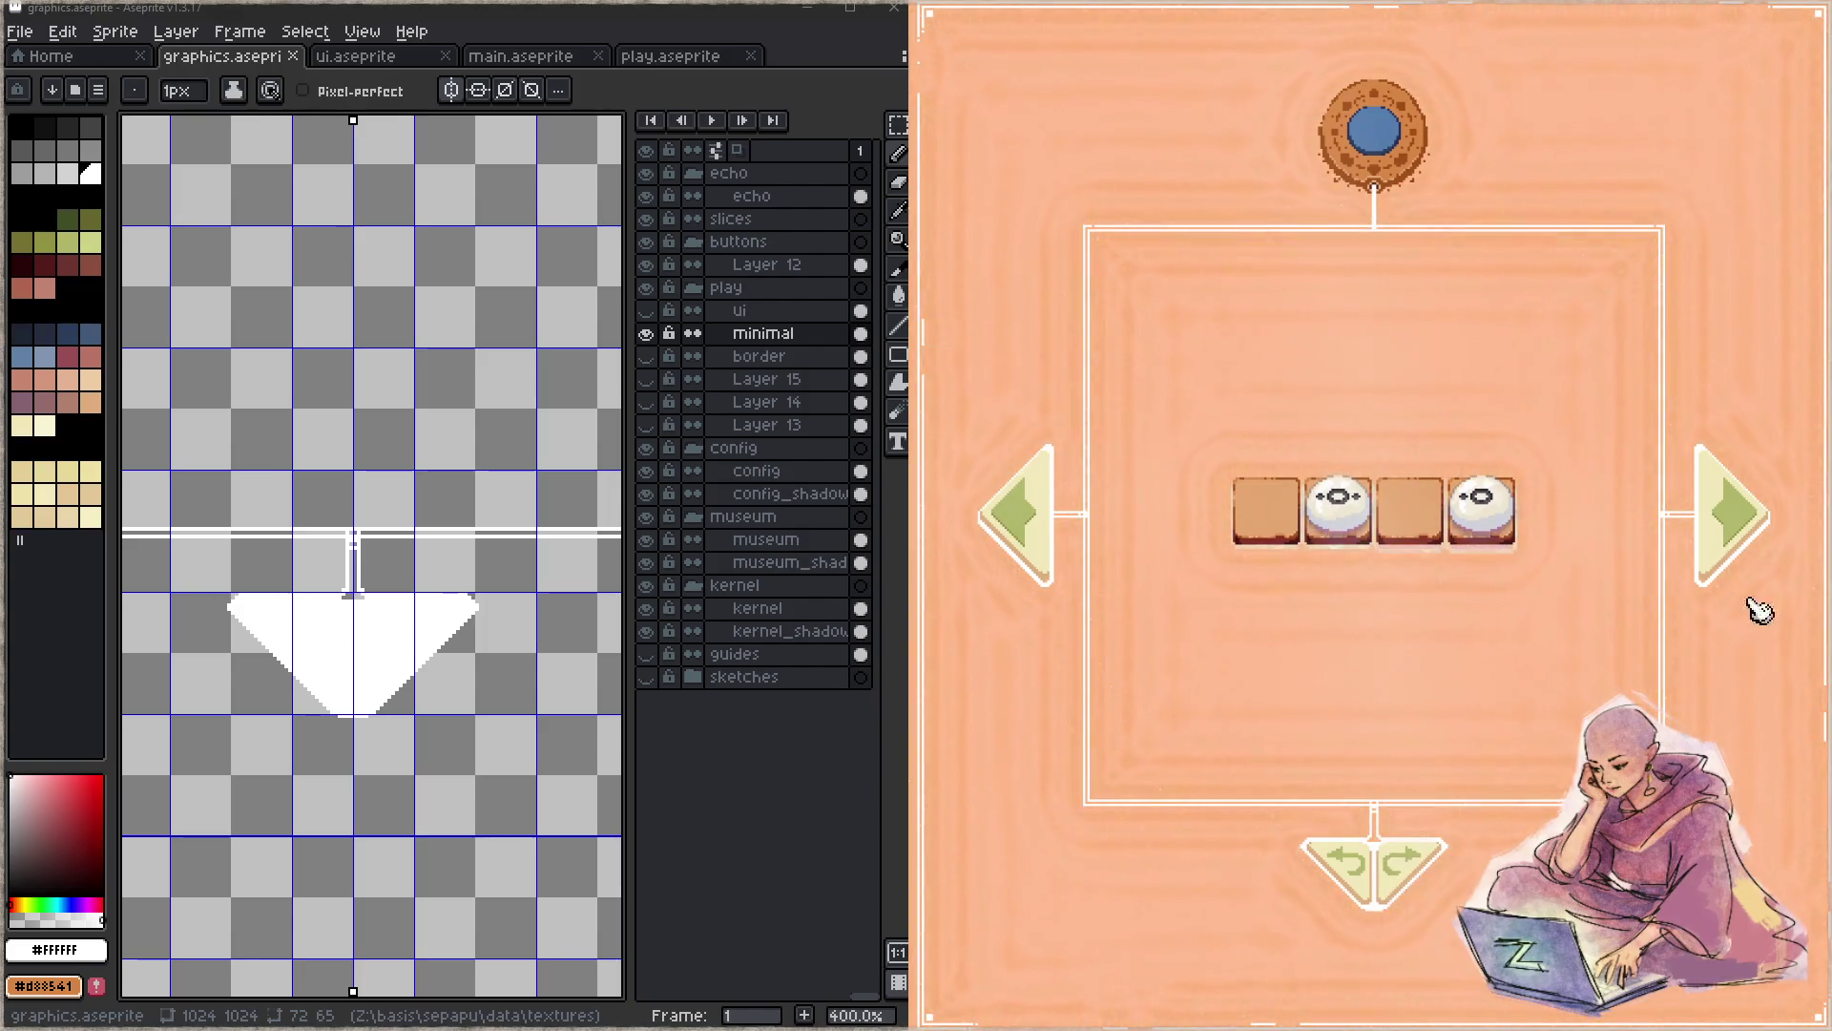
pyautogui.click(1054, 568)
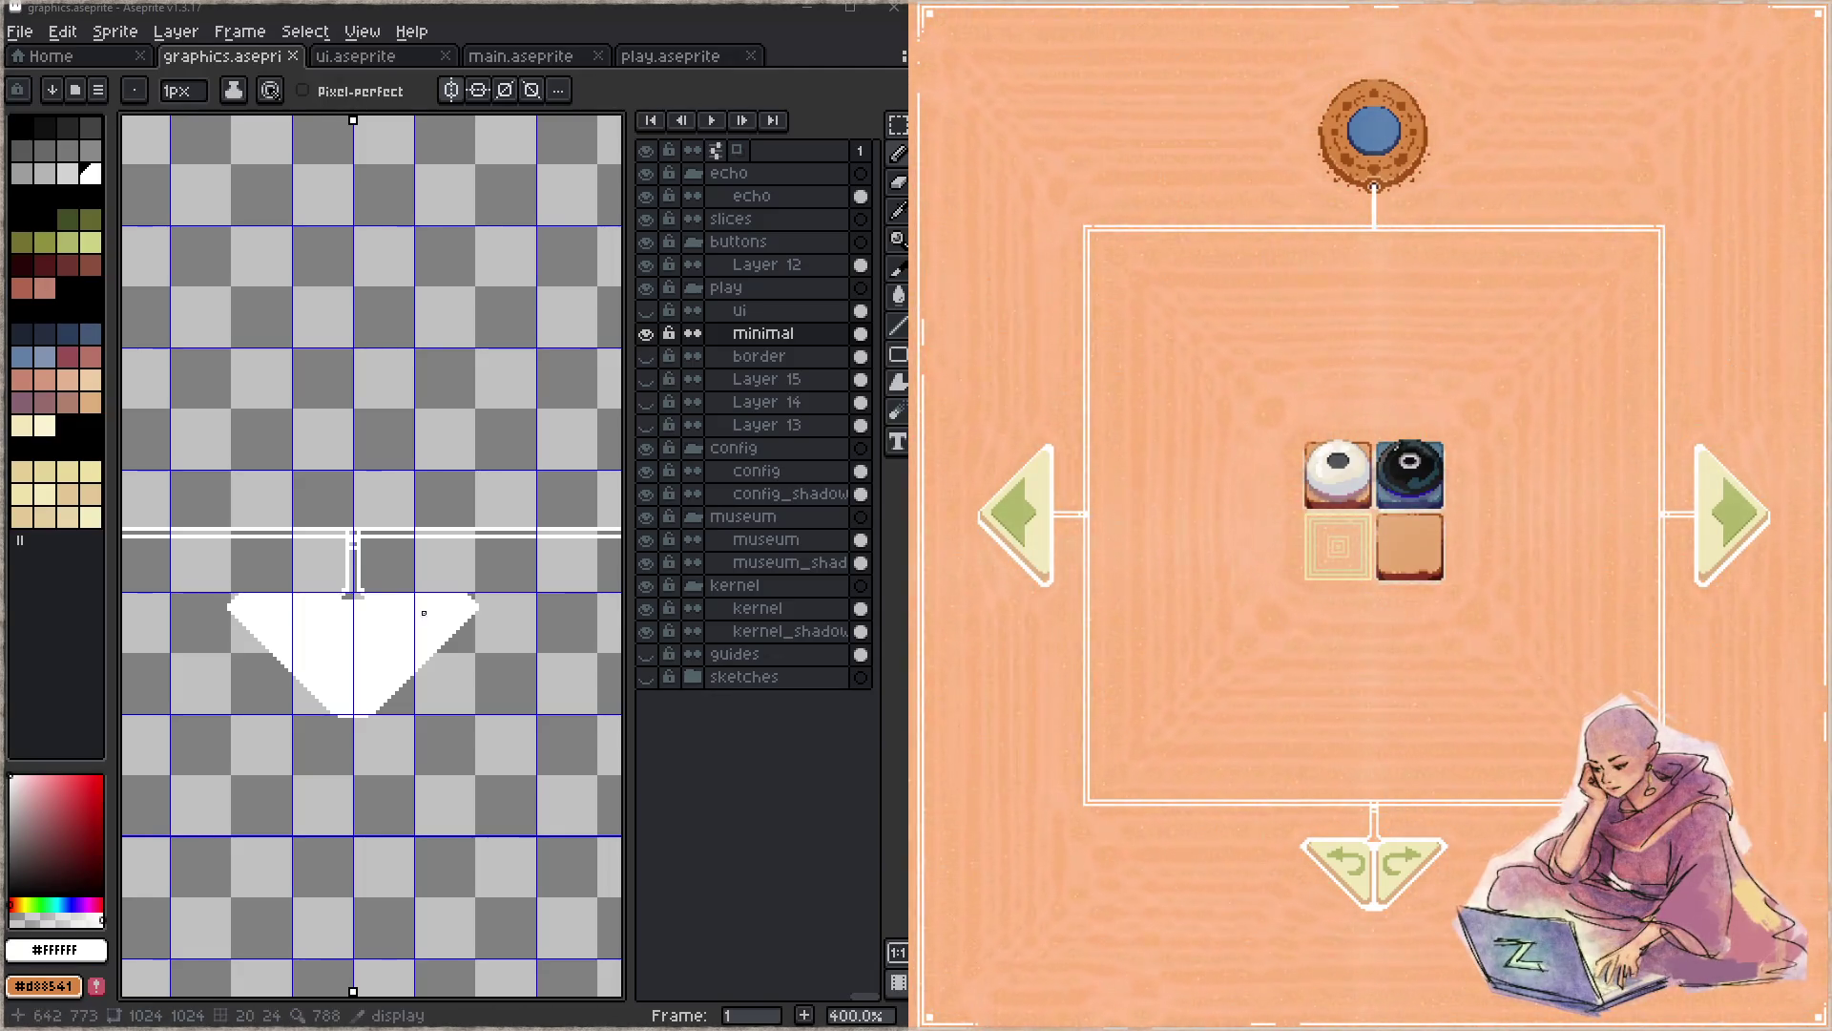
pyautogui.scroll(-4, 345, 452)
pyautogui.scroll(1, 345, 452)
pyautogui.scroll(1, 344, 452)
pyautogui.scroll(1, 345, 452)
pyautogui.scroll(1, 298, 579)
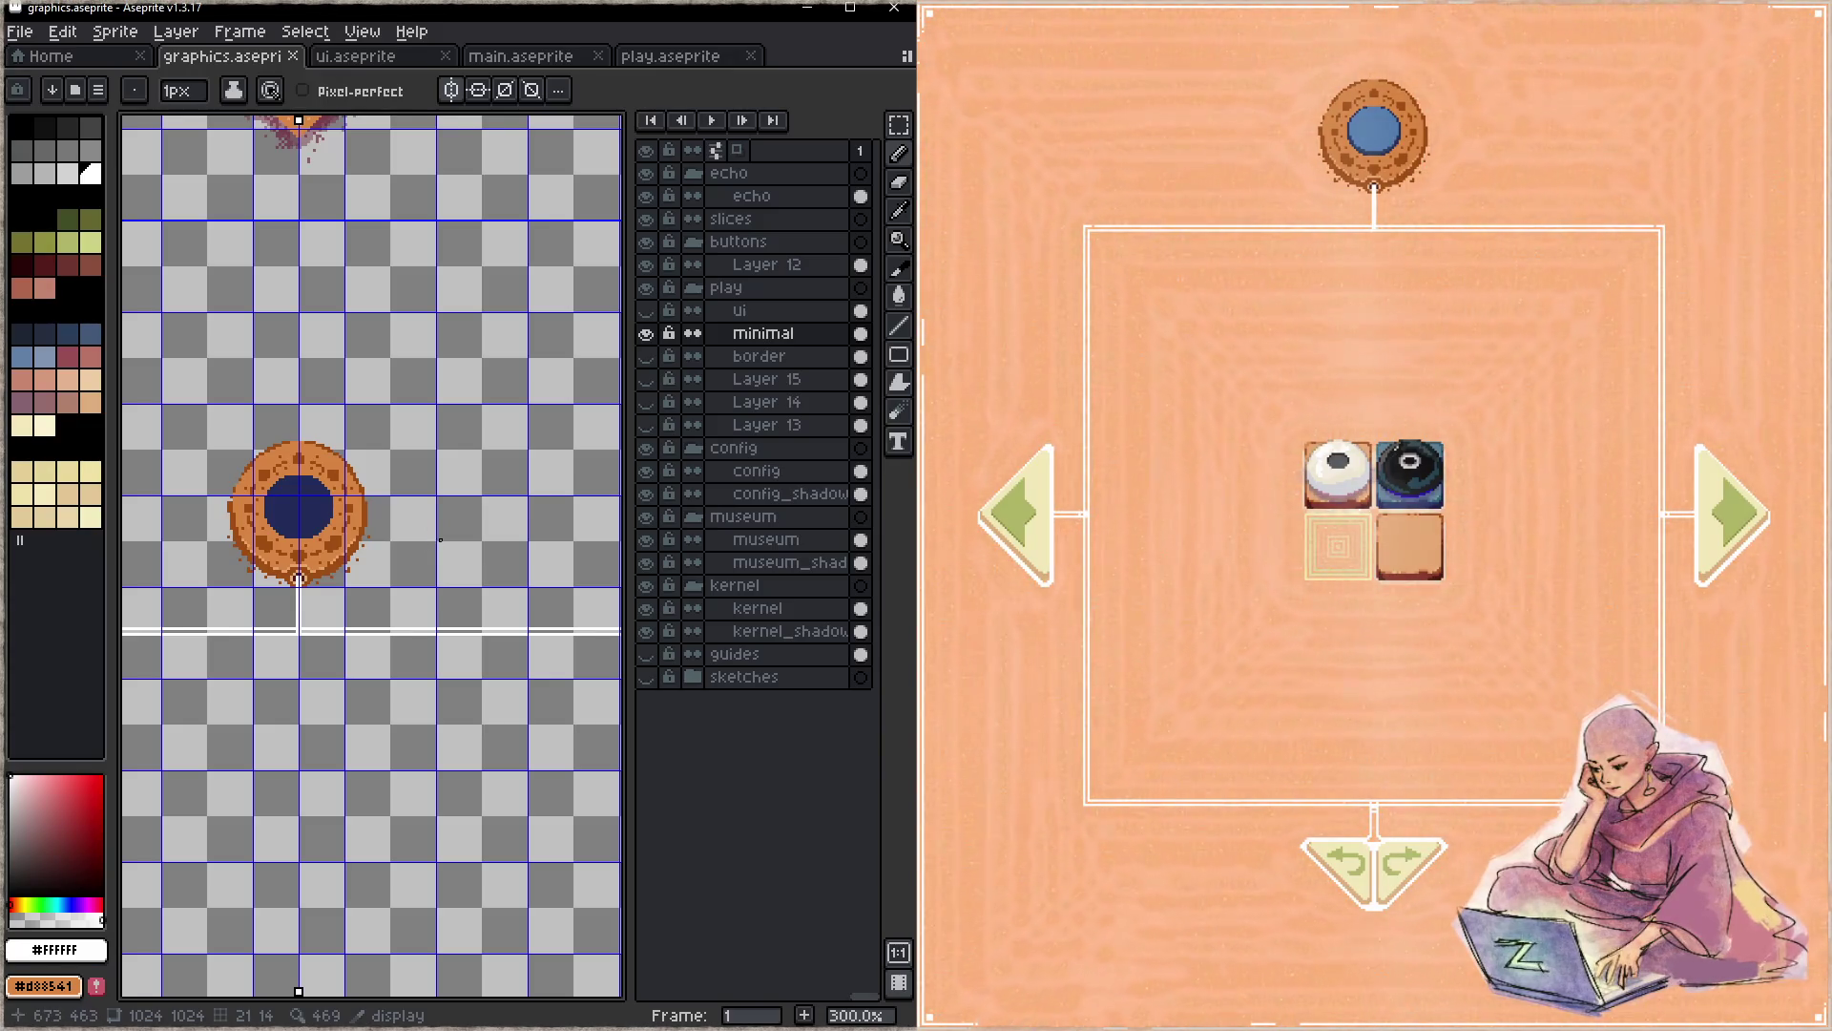
# - Eyedrop the medallion's orange and sketch mirrored crescent arcs beside it
pyautogui.keyDown('alt'); pyautogui.click(367, 502); pyautogui.keyUp('alt')
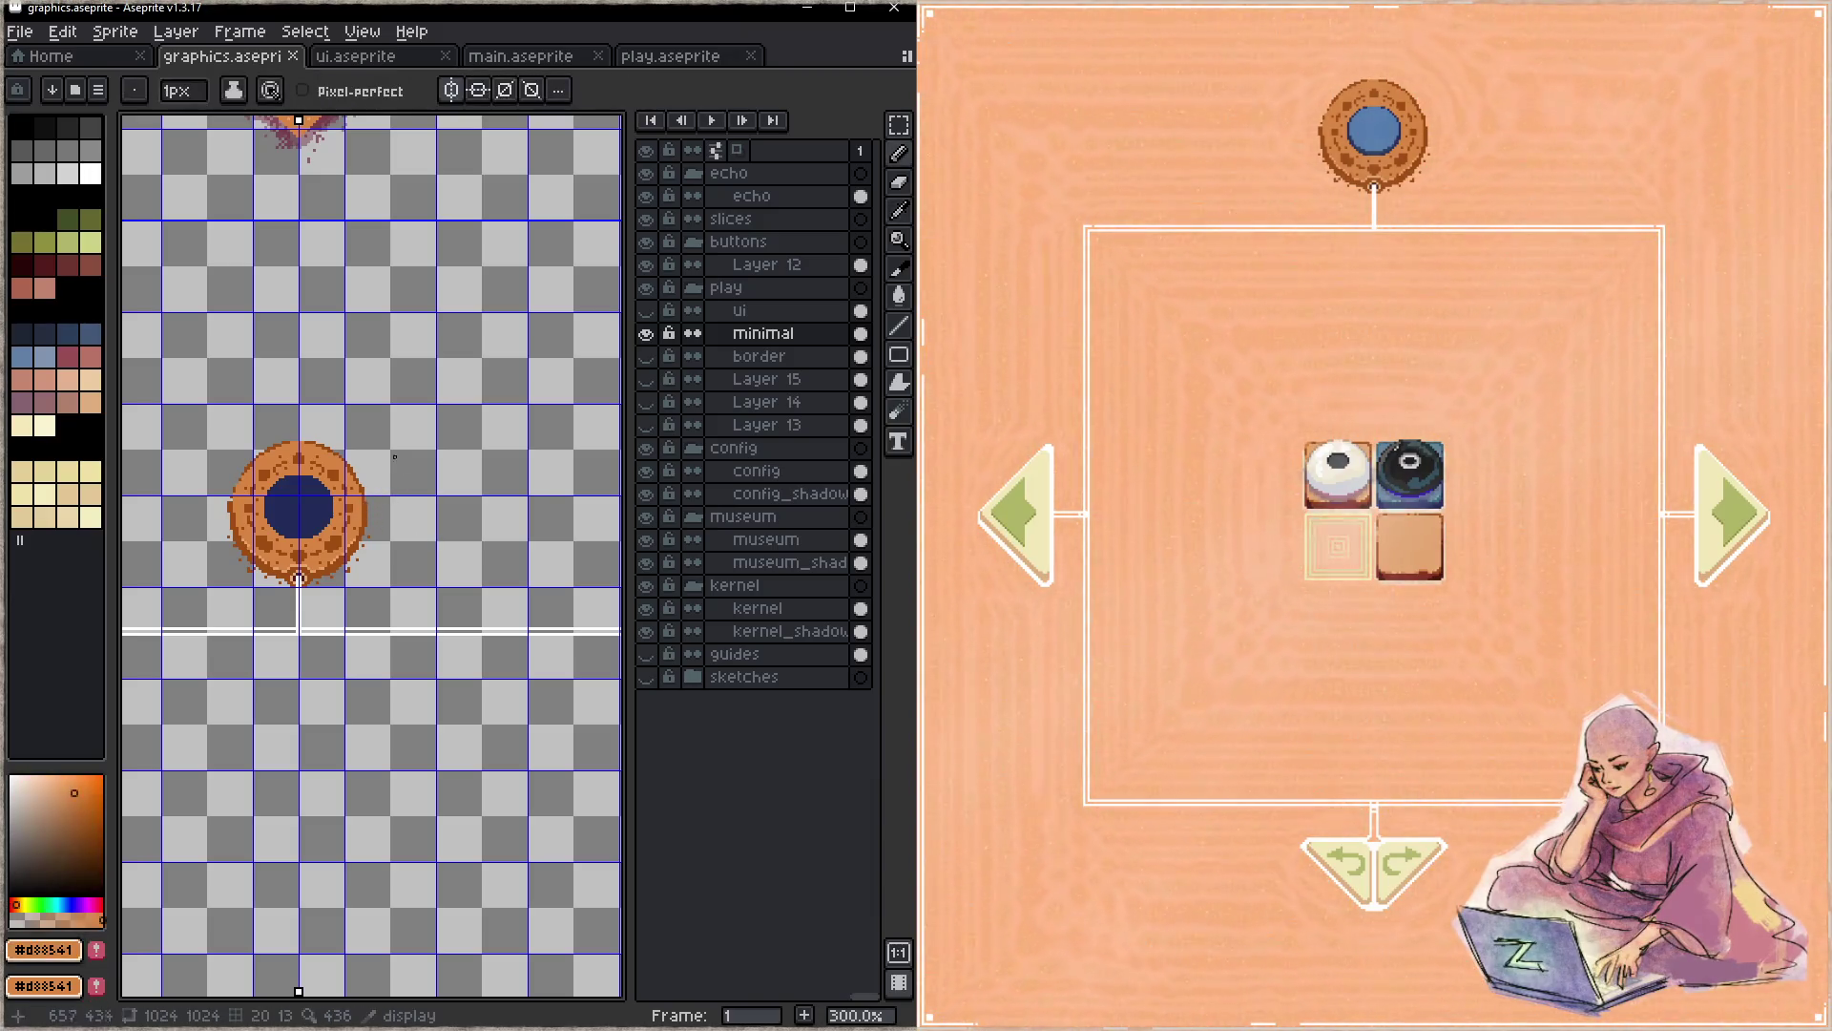
pyautogui.moveTo(394, 435)
pyautogui.mouseDown()
pyautogui.moveTo(413, 528)
pyautogui.moveTo(417, 451)
pyautogui.mouseUp()
pyautogui.moveTo(484, 561); pyautogui.dragTo(391, 590)
pyautogui.moveTo(519, 568); pyautogui.dragTo(413, 418)
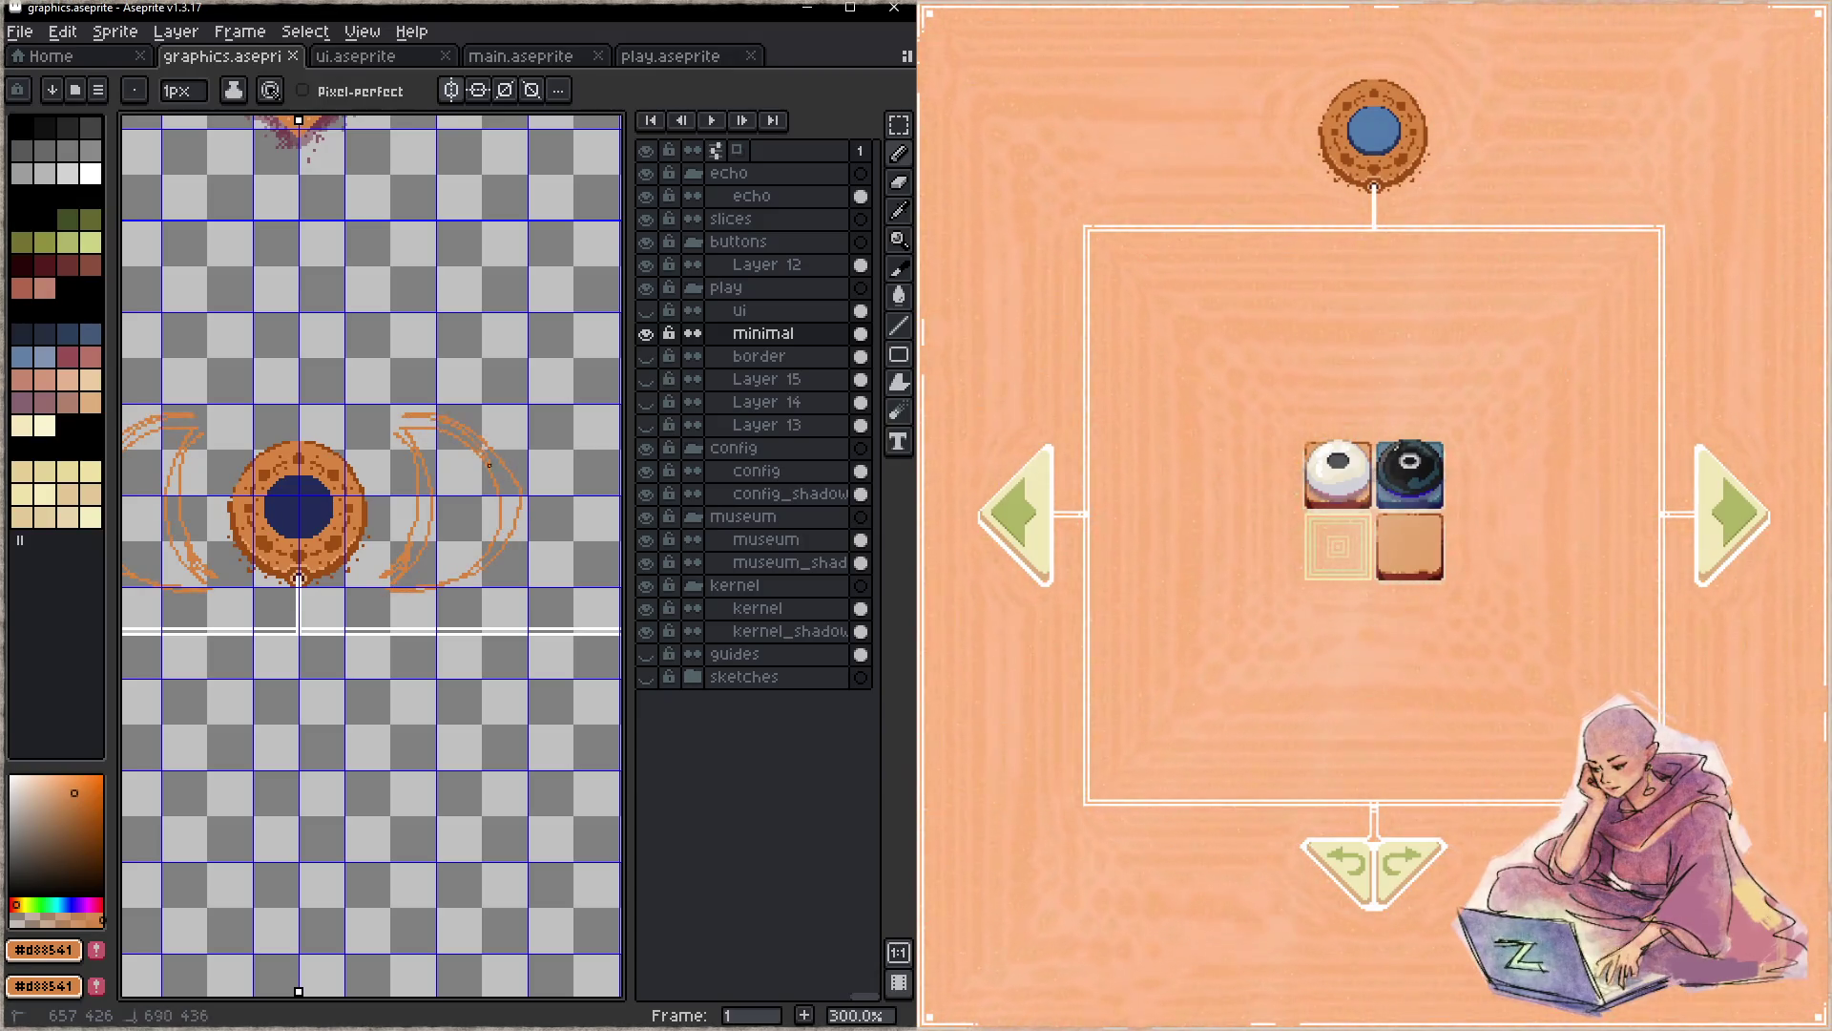
# - Paint-bucket the crescents orange, undoing an accidental whole-canvas fill
pyautogui.press('g')
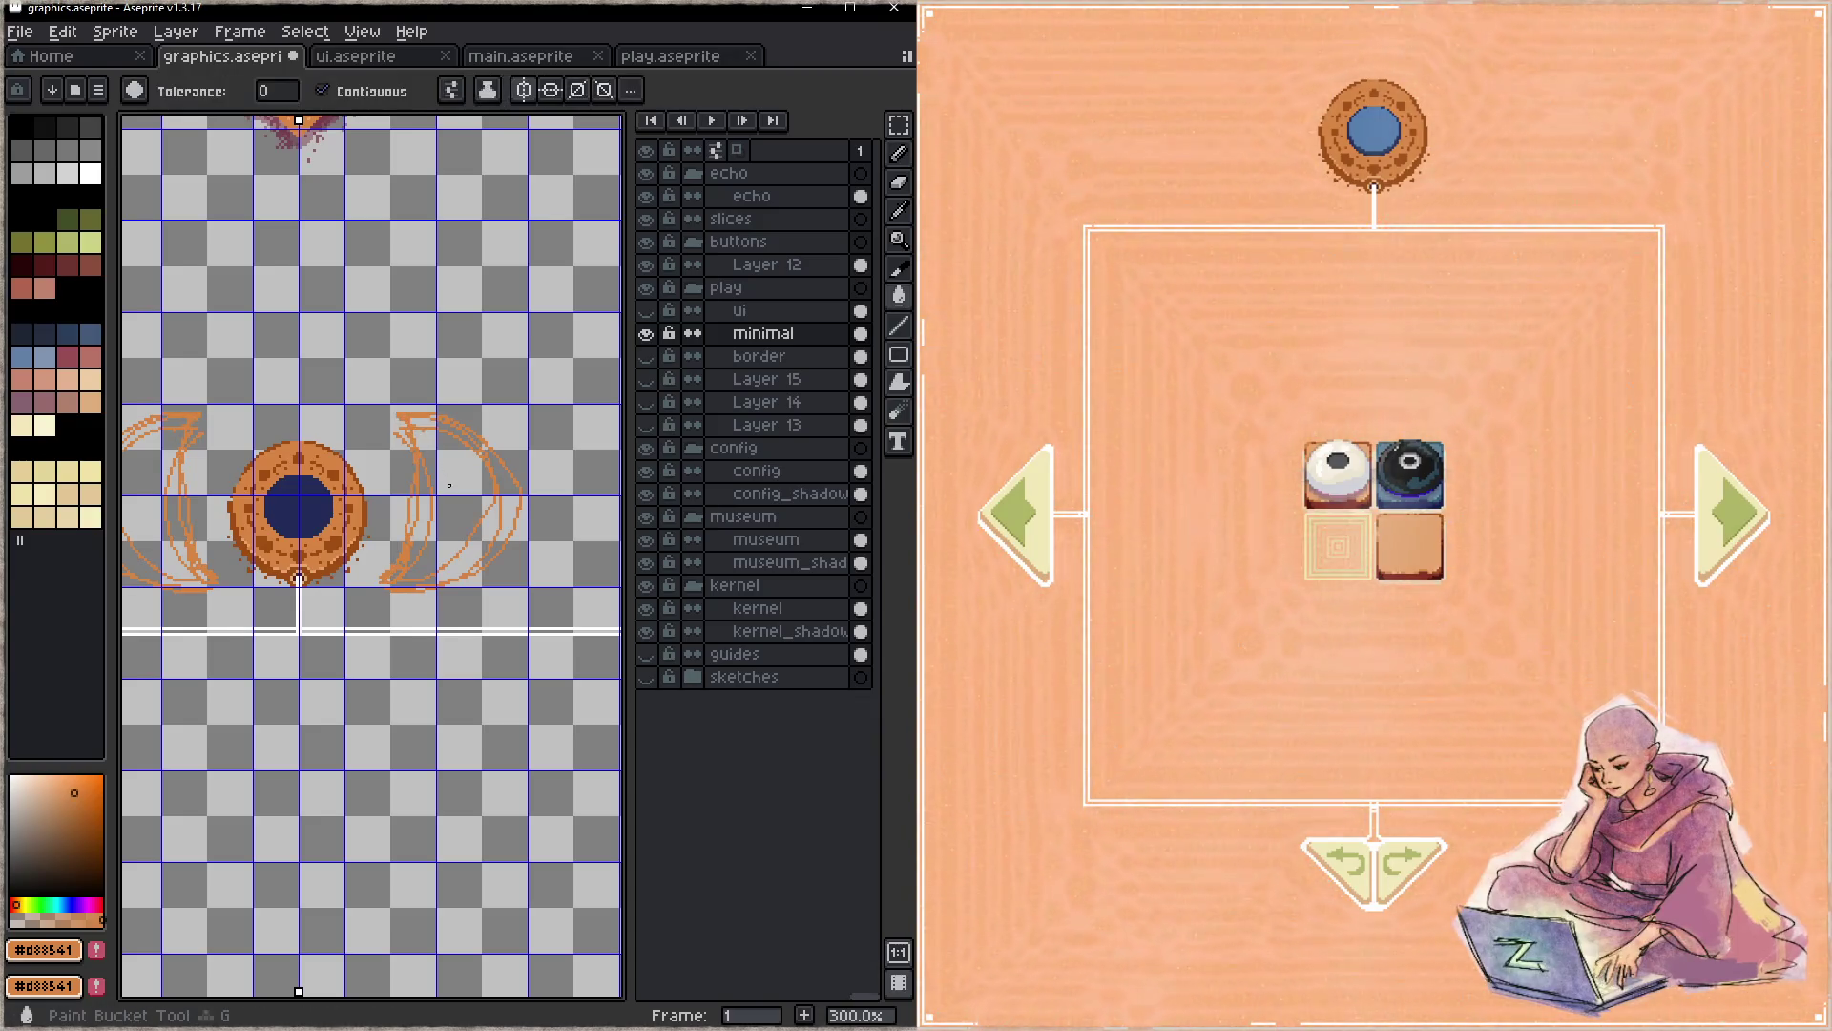
pyautogui.click(476, 545)
pyautogui.hotkey('ctrl', 'z')
pyautogui.press('b')
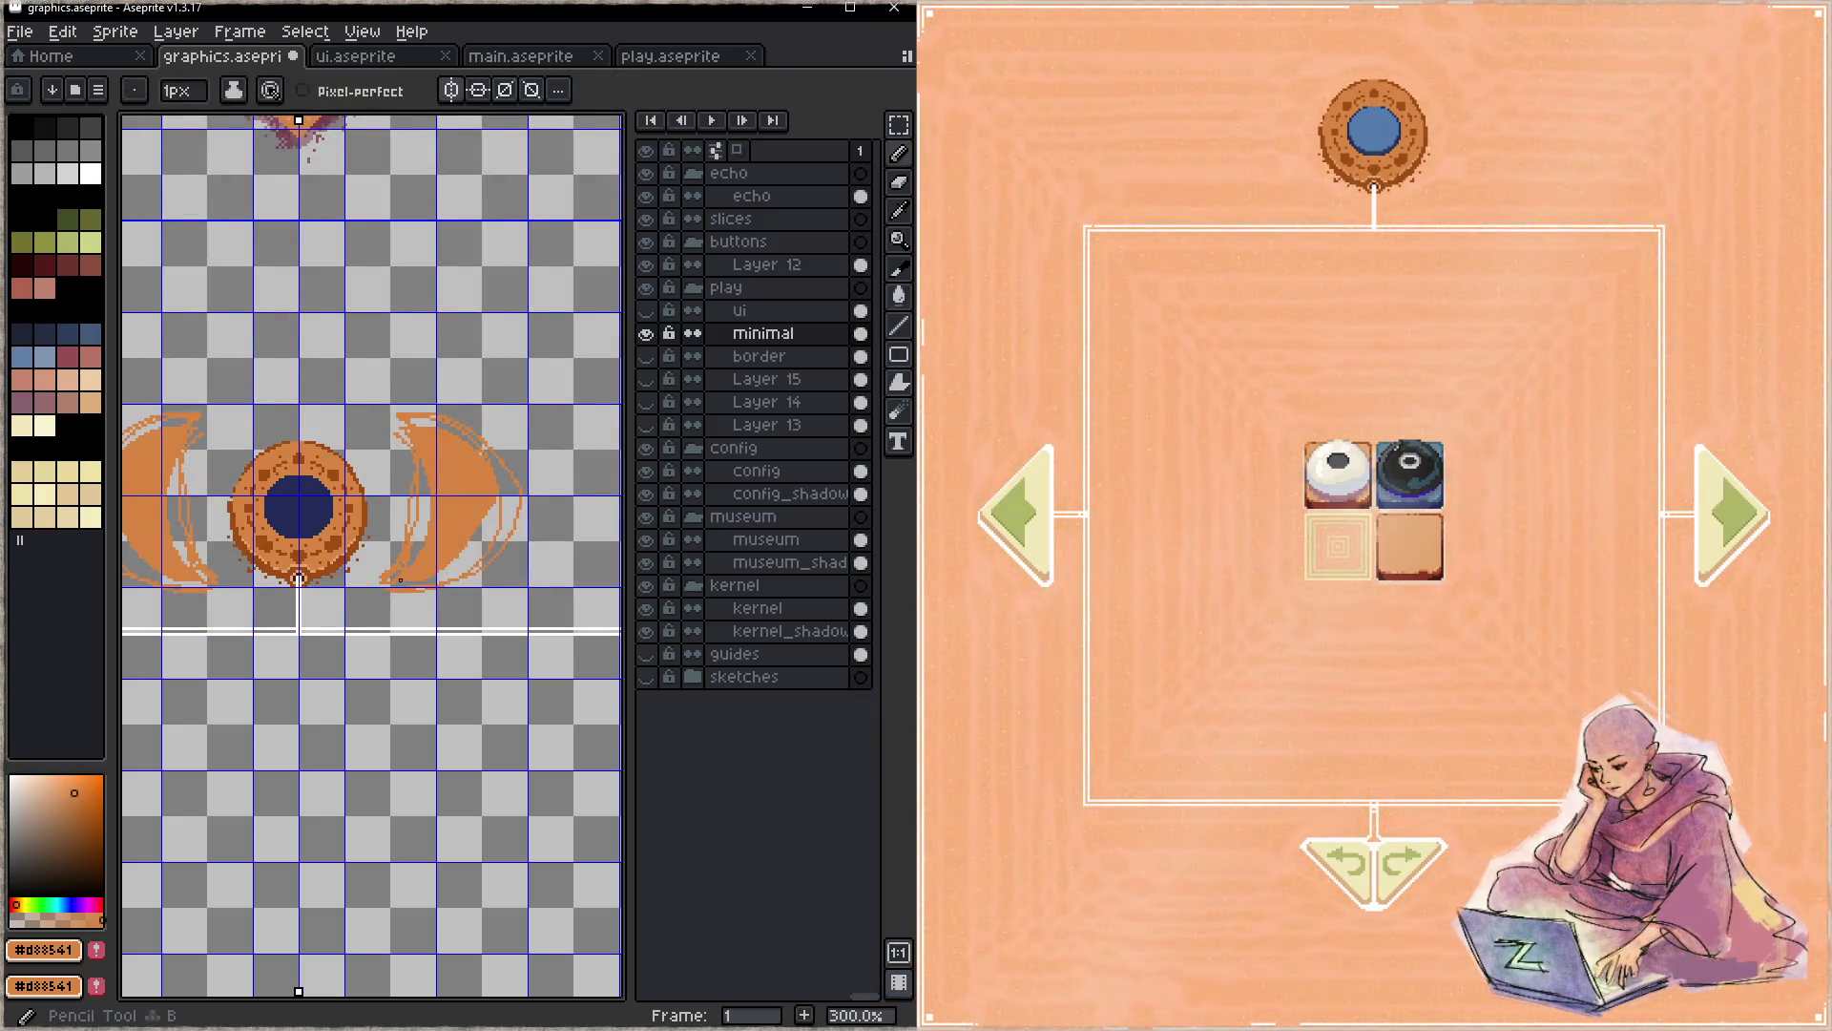
pyautogui.press('g')
pyautogui.click(488, 501)
pyautogui.click(466, 544)
pyautogui.click(436, 425)
pyautogui.click(409, 430)
pyautogui.press('b')
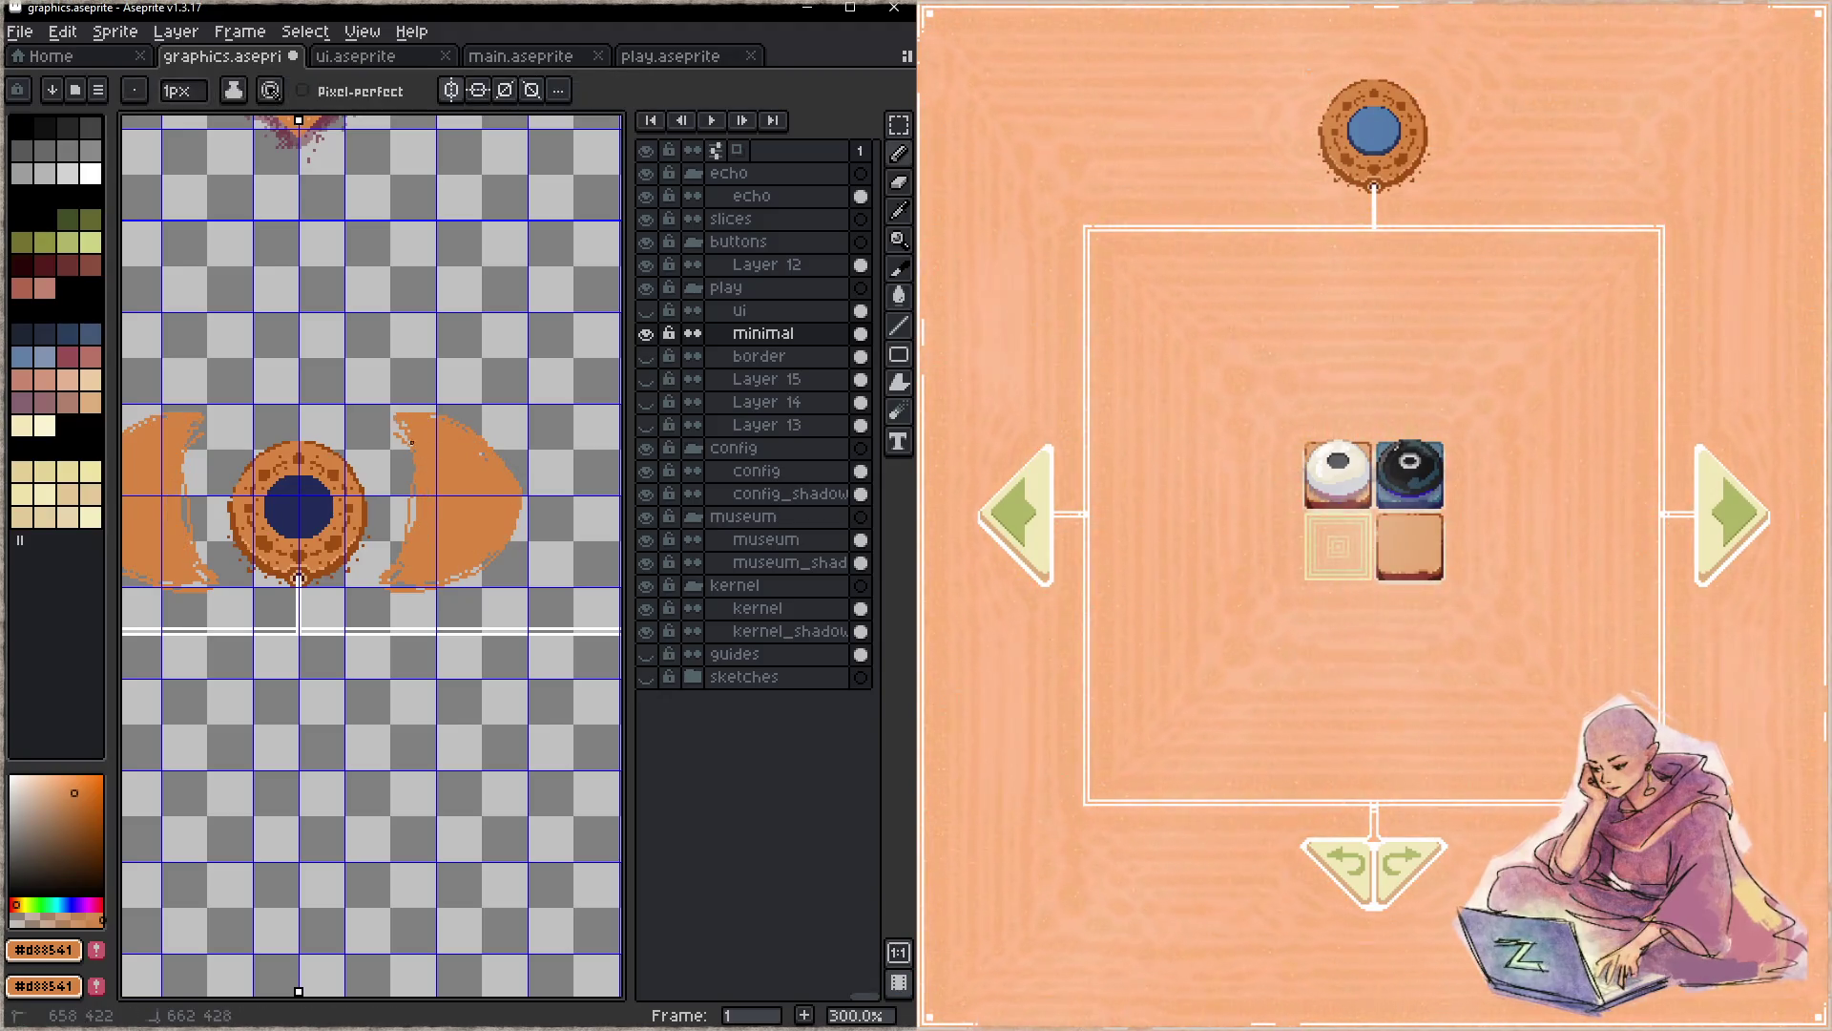
# - Erase stray inner-edge pixels, outline the crescents in dark brown and save
pyautogui.press('e')
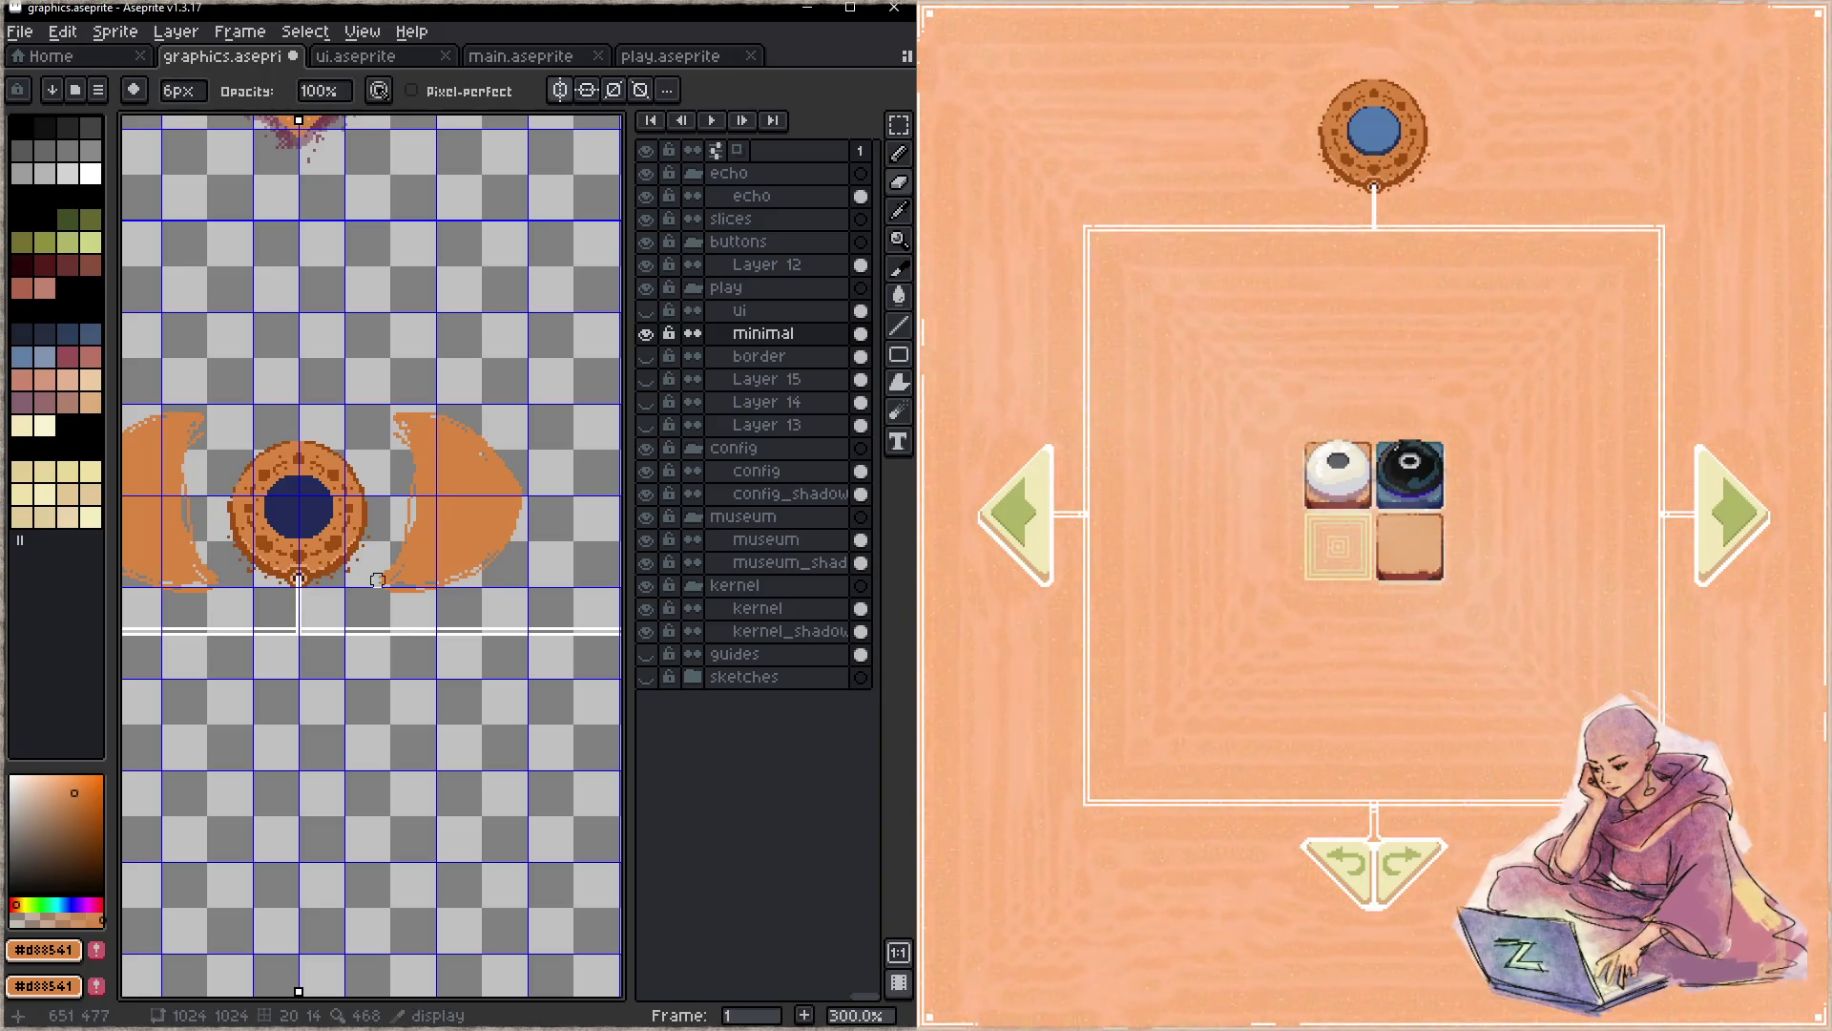
pyautogui.moveTo(390, 565); pyautogui.dragTo(390, 424)
pyautogui.press('b')
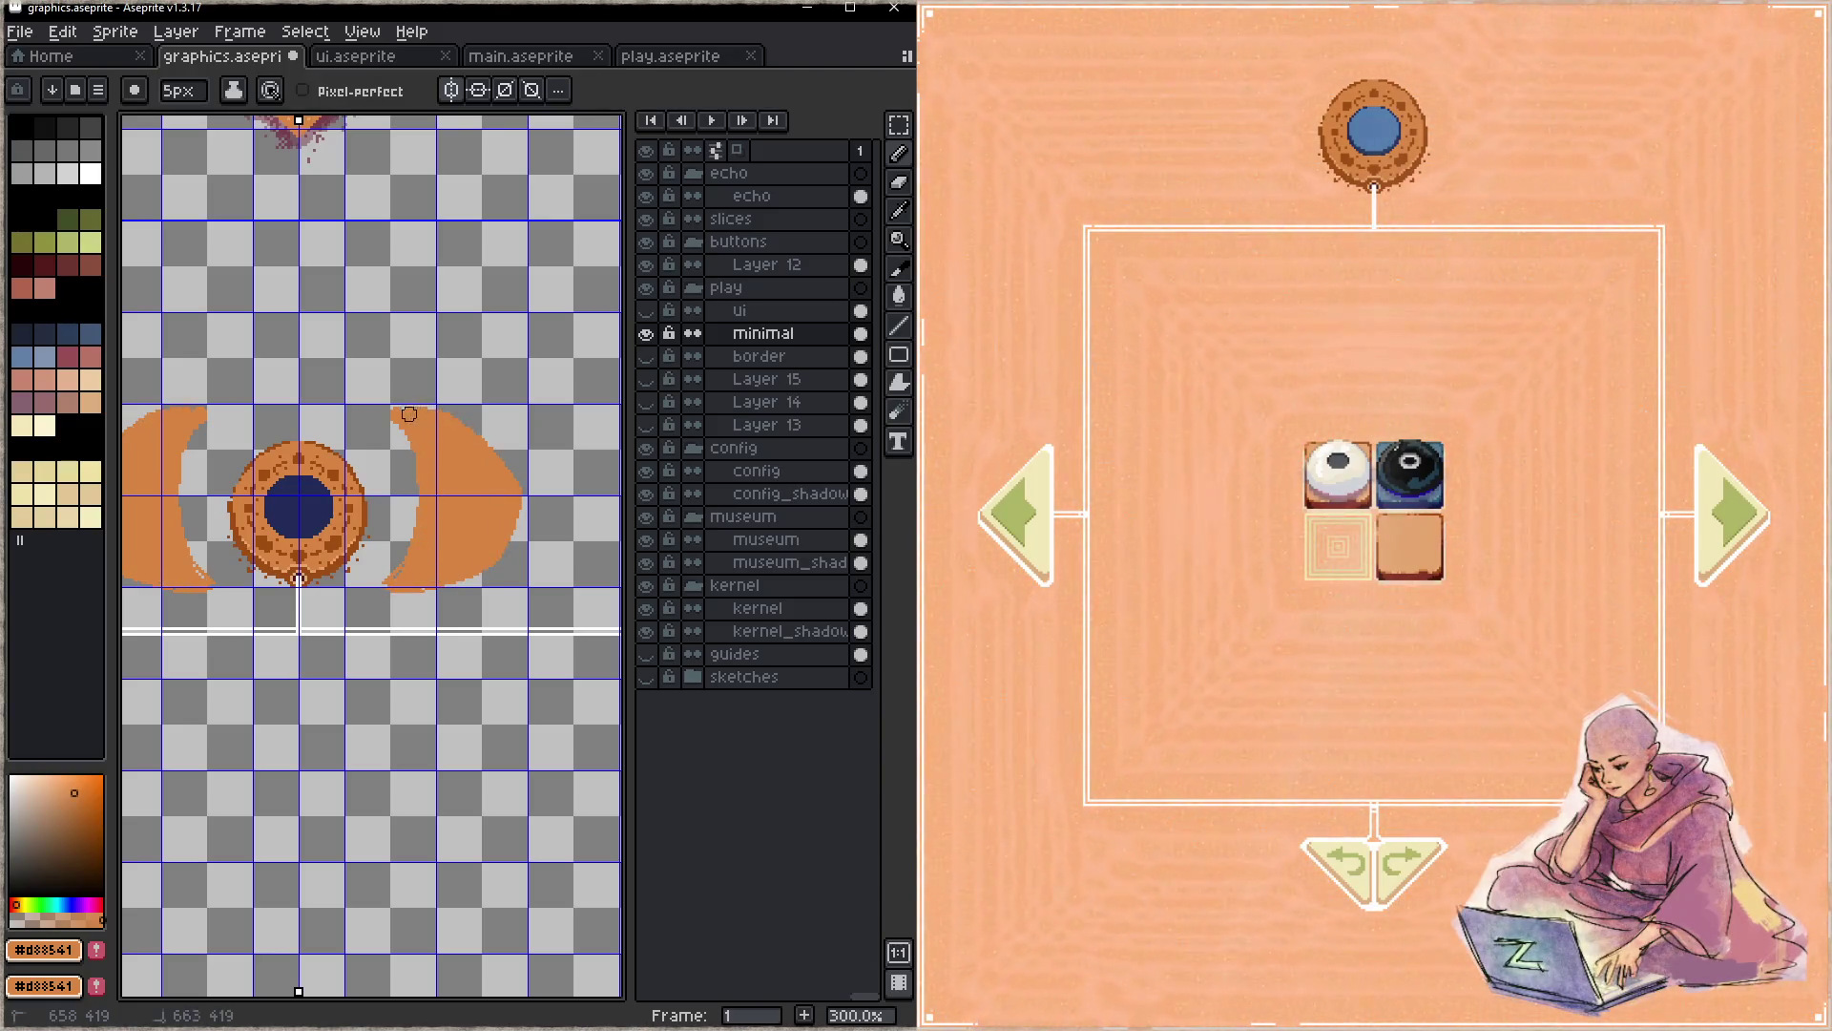
pyautogui.keyDown('alt'); pyautogui.click(356, 533); pyautogui.keyUp('alt')
pyautogui.press('-')
pyautogui.press('-')
pyautogui.moveTo(402, 588)
pyautogui.mouseDown()
pyautogui.moveTo(484, 576)
pyautogui.moveTo(518, 516)
pyautogui.moveTo(485, 438)
pyautogui.moveTo(424, 412)
pyautogui.moveTo(413, 584)
pyautogui.mouseUp()
pyautogui.hotkey('ctrl', 's')
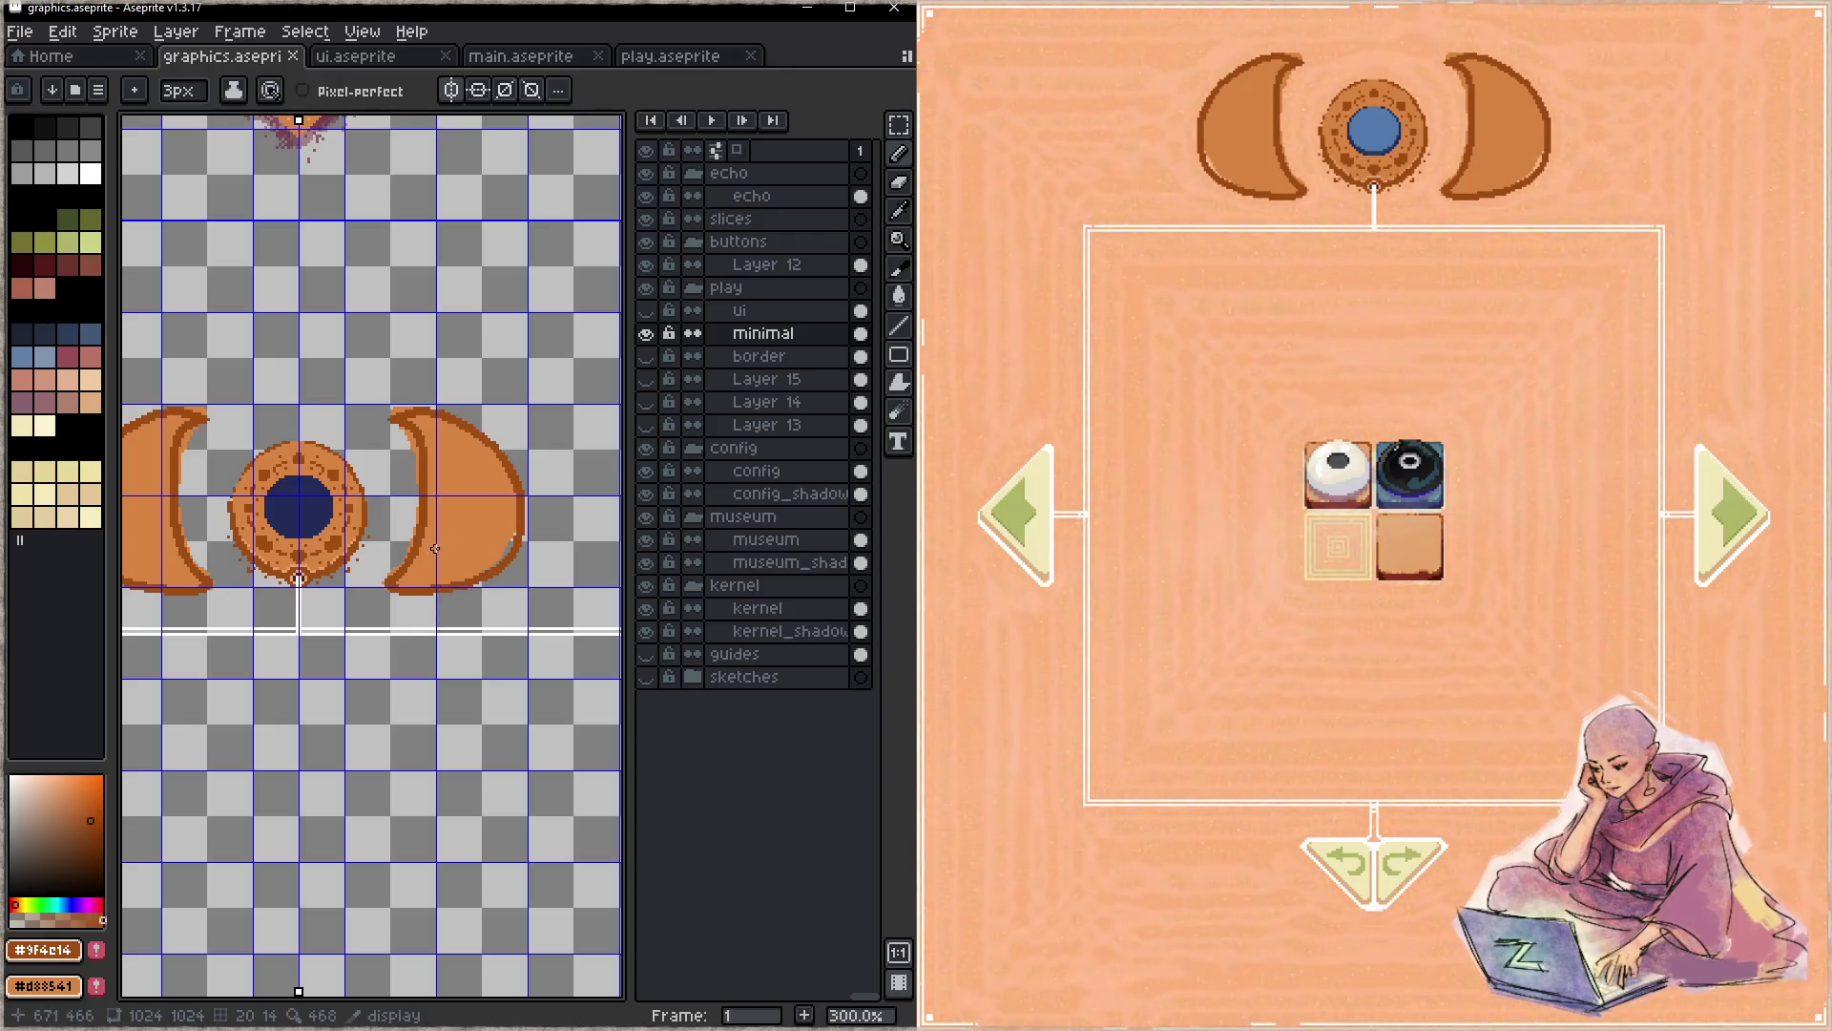
# - Trim the inner edges and right outer outline of the crescents with the eraser
pyautogui.press('e')
pyautogui.moveTo(393, 411)
pyautogui.mouseDown()
pyautogui.moveTo(397, 585)
pyautogui.moveTo(416, 527)
pyautogui.mouseUp()
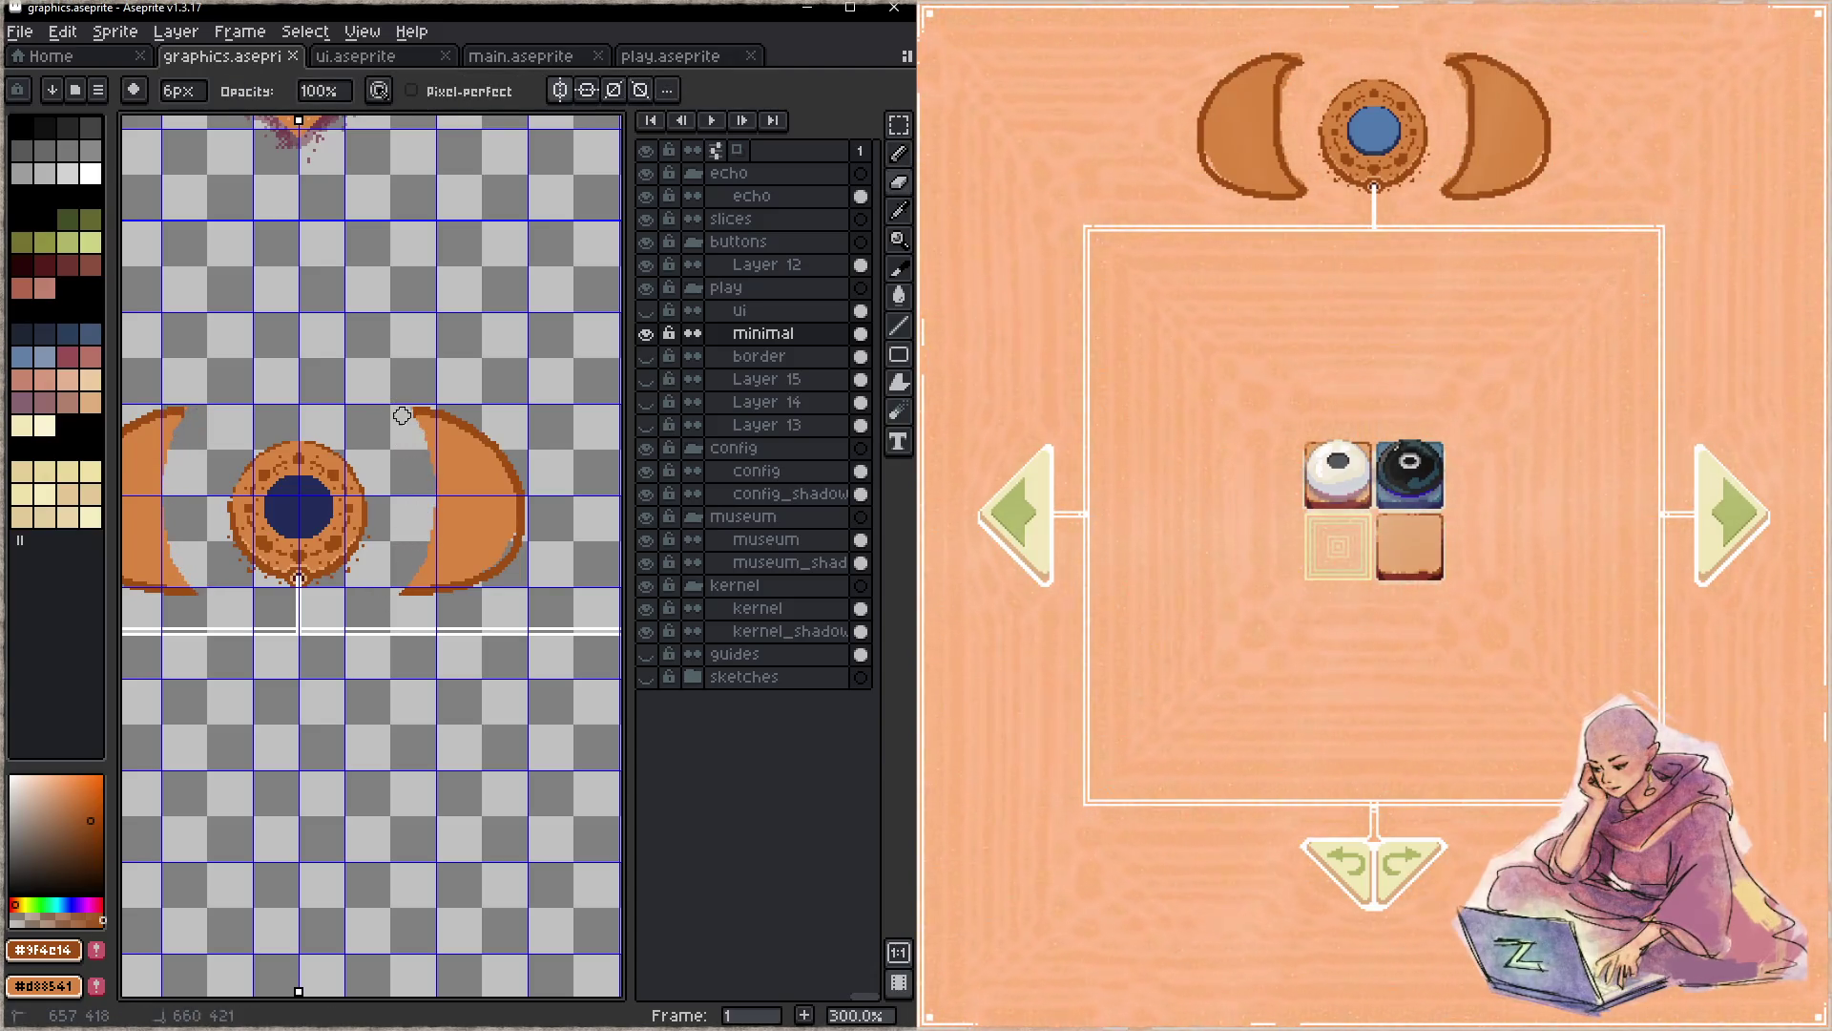
pyautogui.moveTo(494, 441)
pyautogui.mouseDown()
pyautogui.moveTo(505, 552)
pyautogui.moveTo(501, 458)
pyautogui.mouseUp()
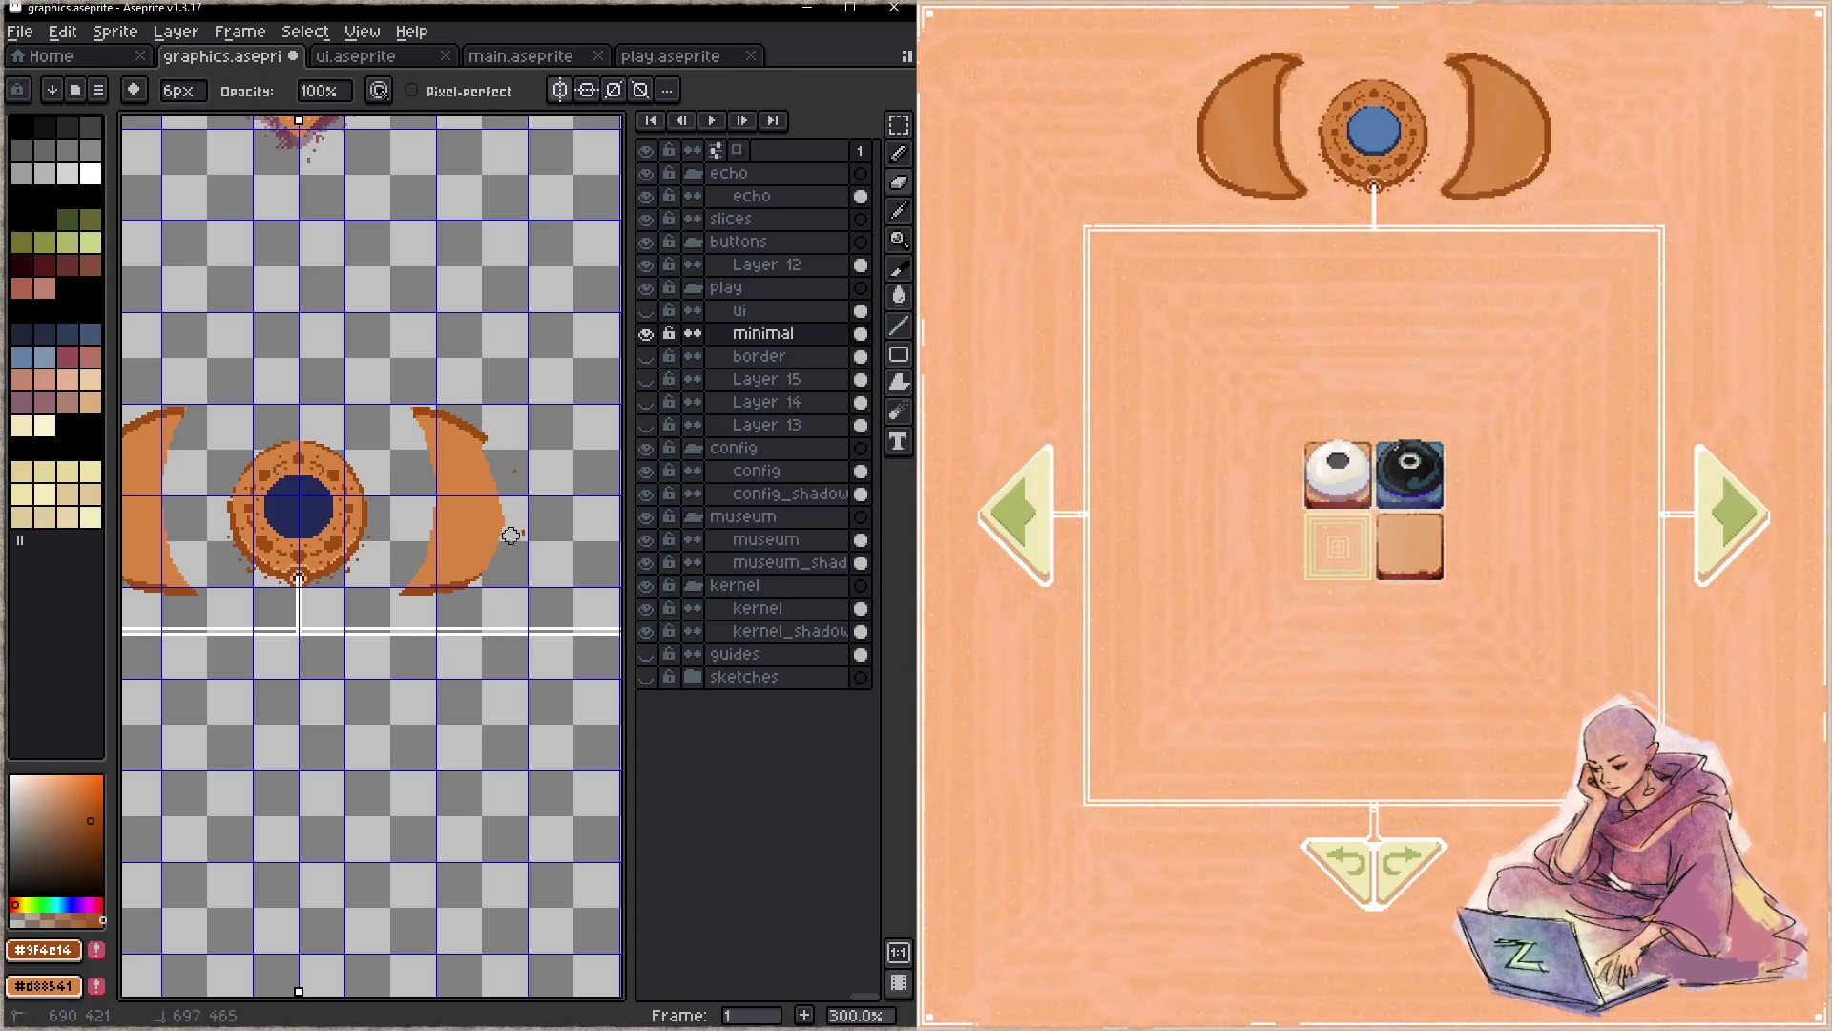
pyautogui.press('-')
pyautogui.press('-')
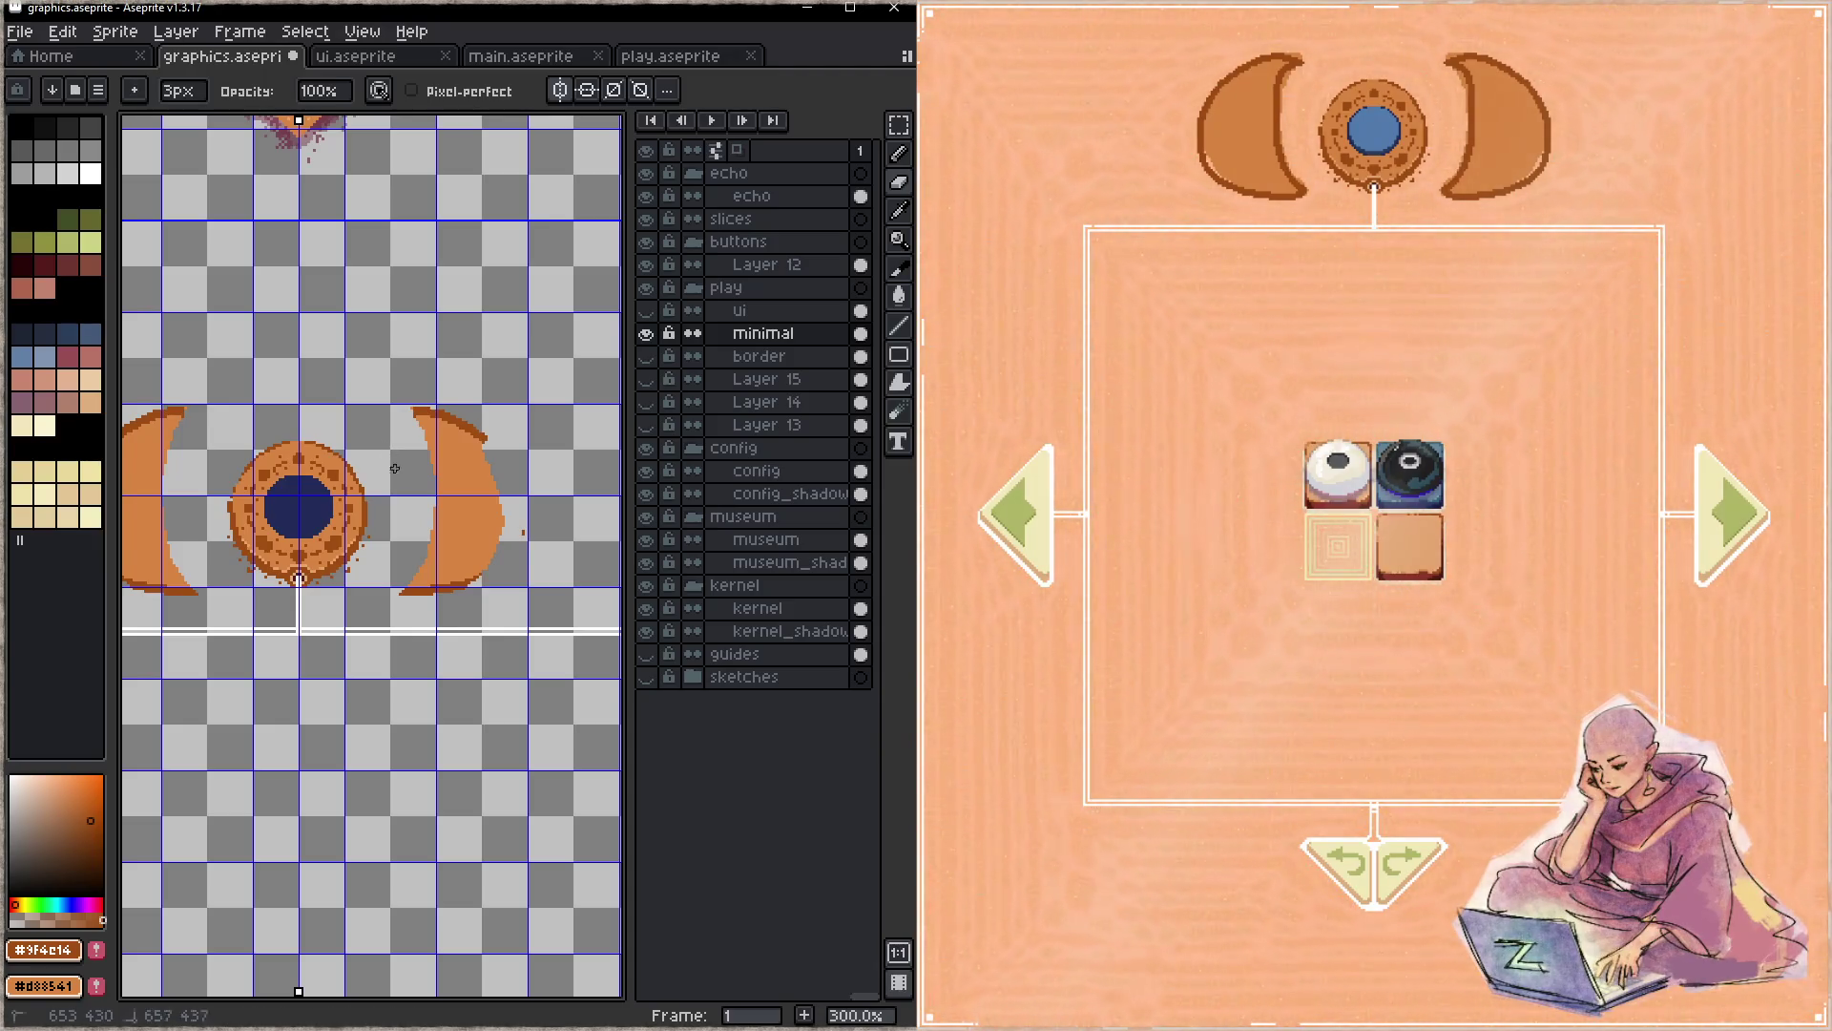
# - Draw dark arcs inside the crescents and outline the right crescent's edge in dark brown
pyautogui.press('b')
pyautogui.moveTo(386, 450)
pyautogui.mouseDown()
pyautogui.moveTo(402, 529)
pyautogui.moveTo(384, 582)
pyautogui.mouseUp()
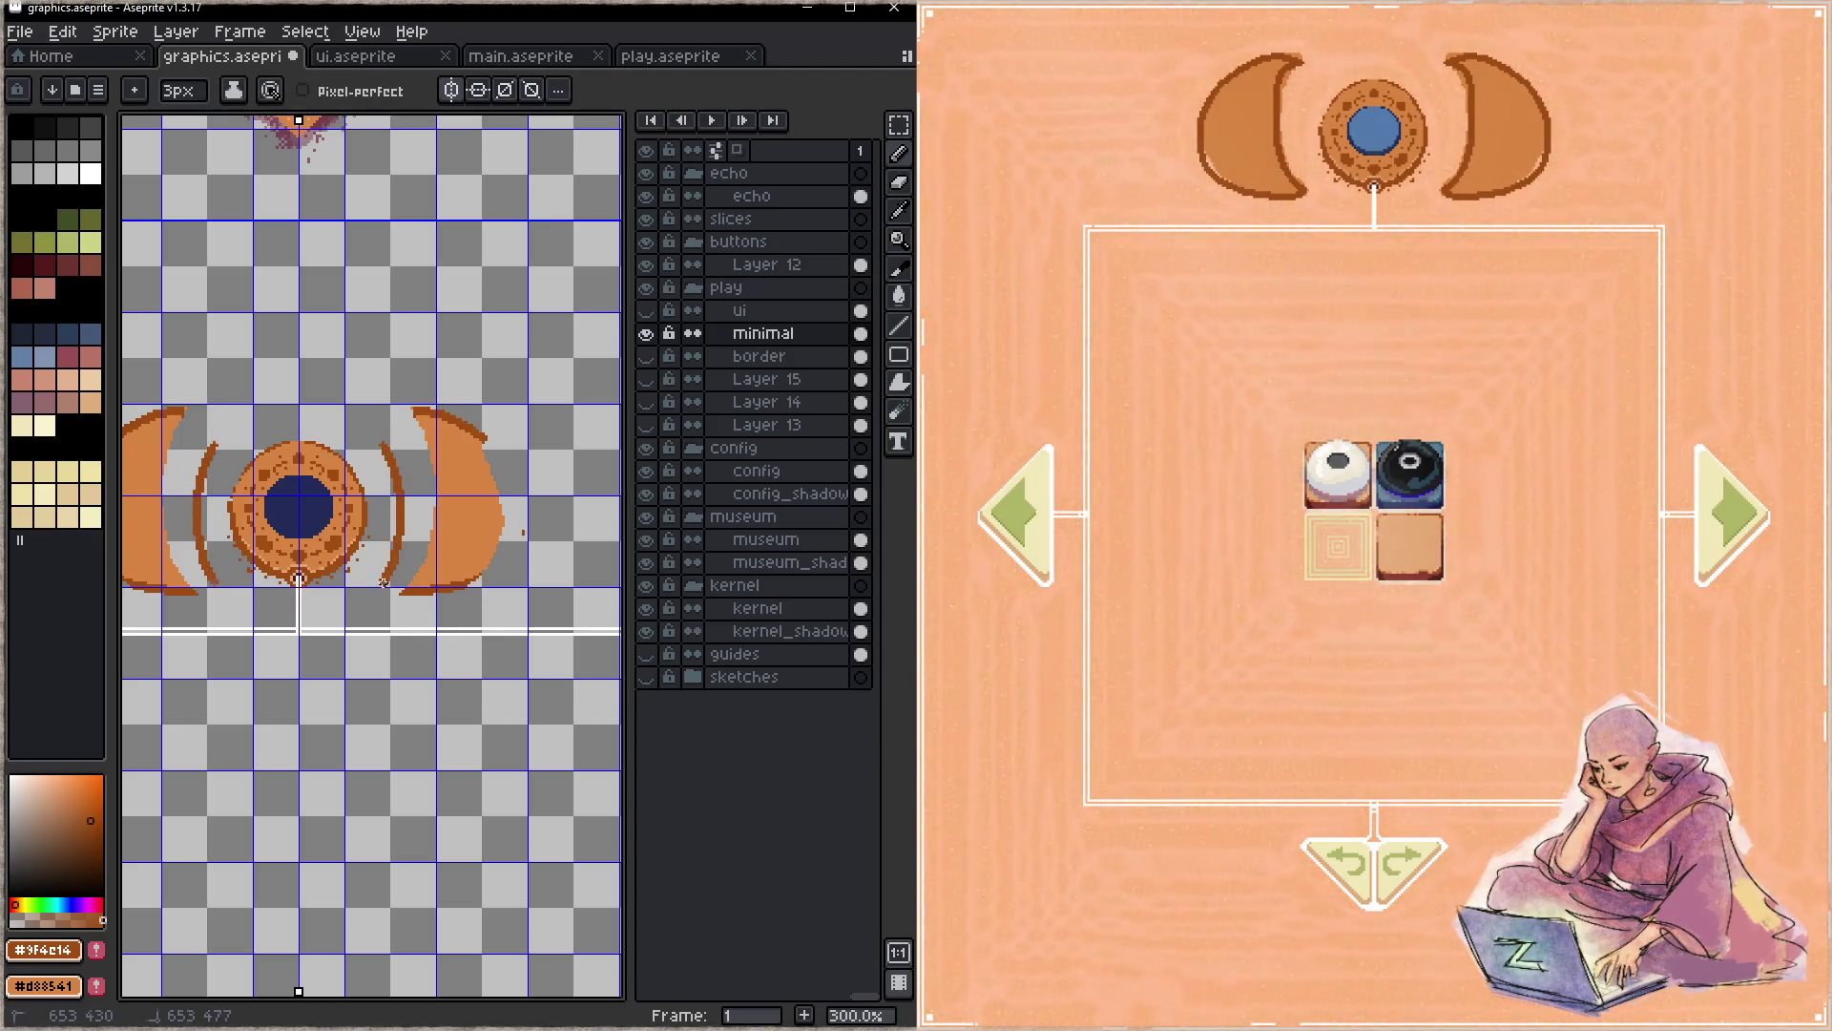
pyautogui.moveTo(395, 448)
pyautogui.mouseDown()
pyautogui.moveTo(492, 484)
pyautogui.moveTo(379, 604)
pyautogui.moveTo(481, 577)
pyautogui.moveTo(432, 596)
pyautogui.moveTo(495, 501)
pyautogui.moveTo(417, 402)
pyautogui.mouseUp()
pyautogui.press('e')
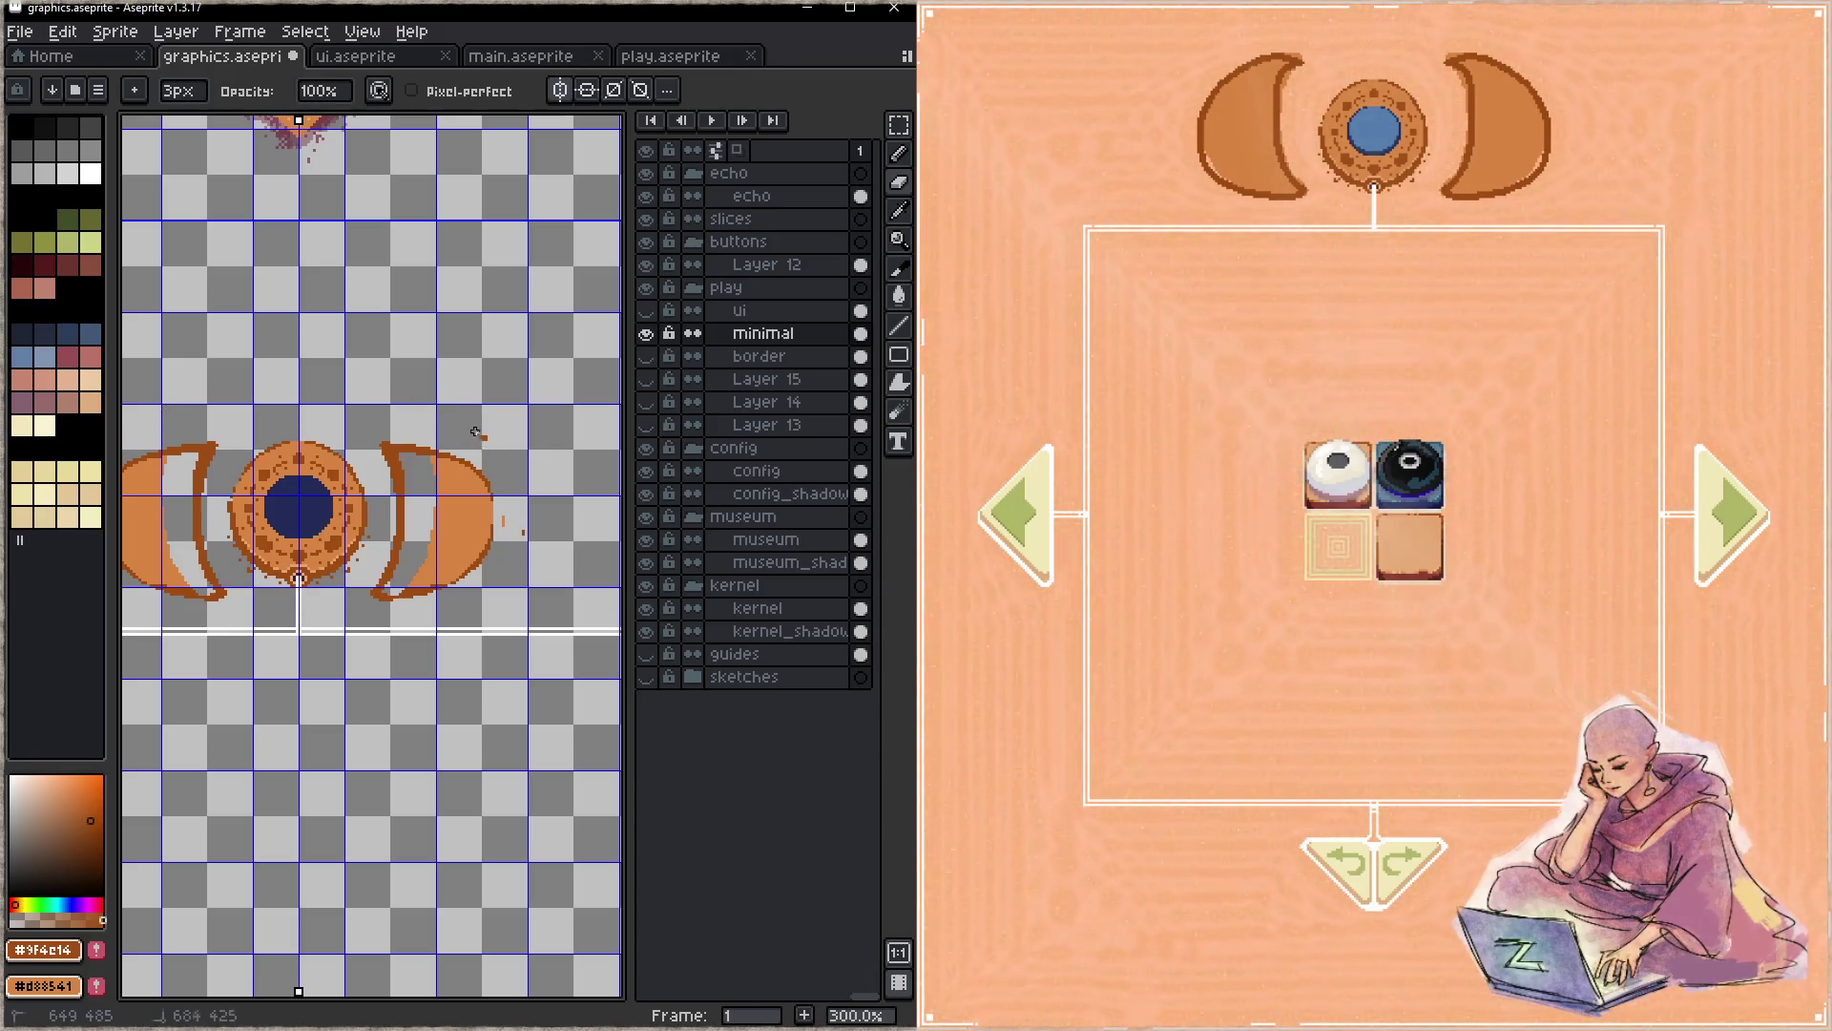
pyautogui.press('b')
pyautogui.moveTo(437, 452); pyautogui.dragTo(475, 570)
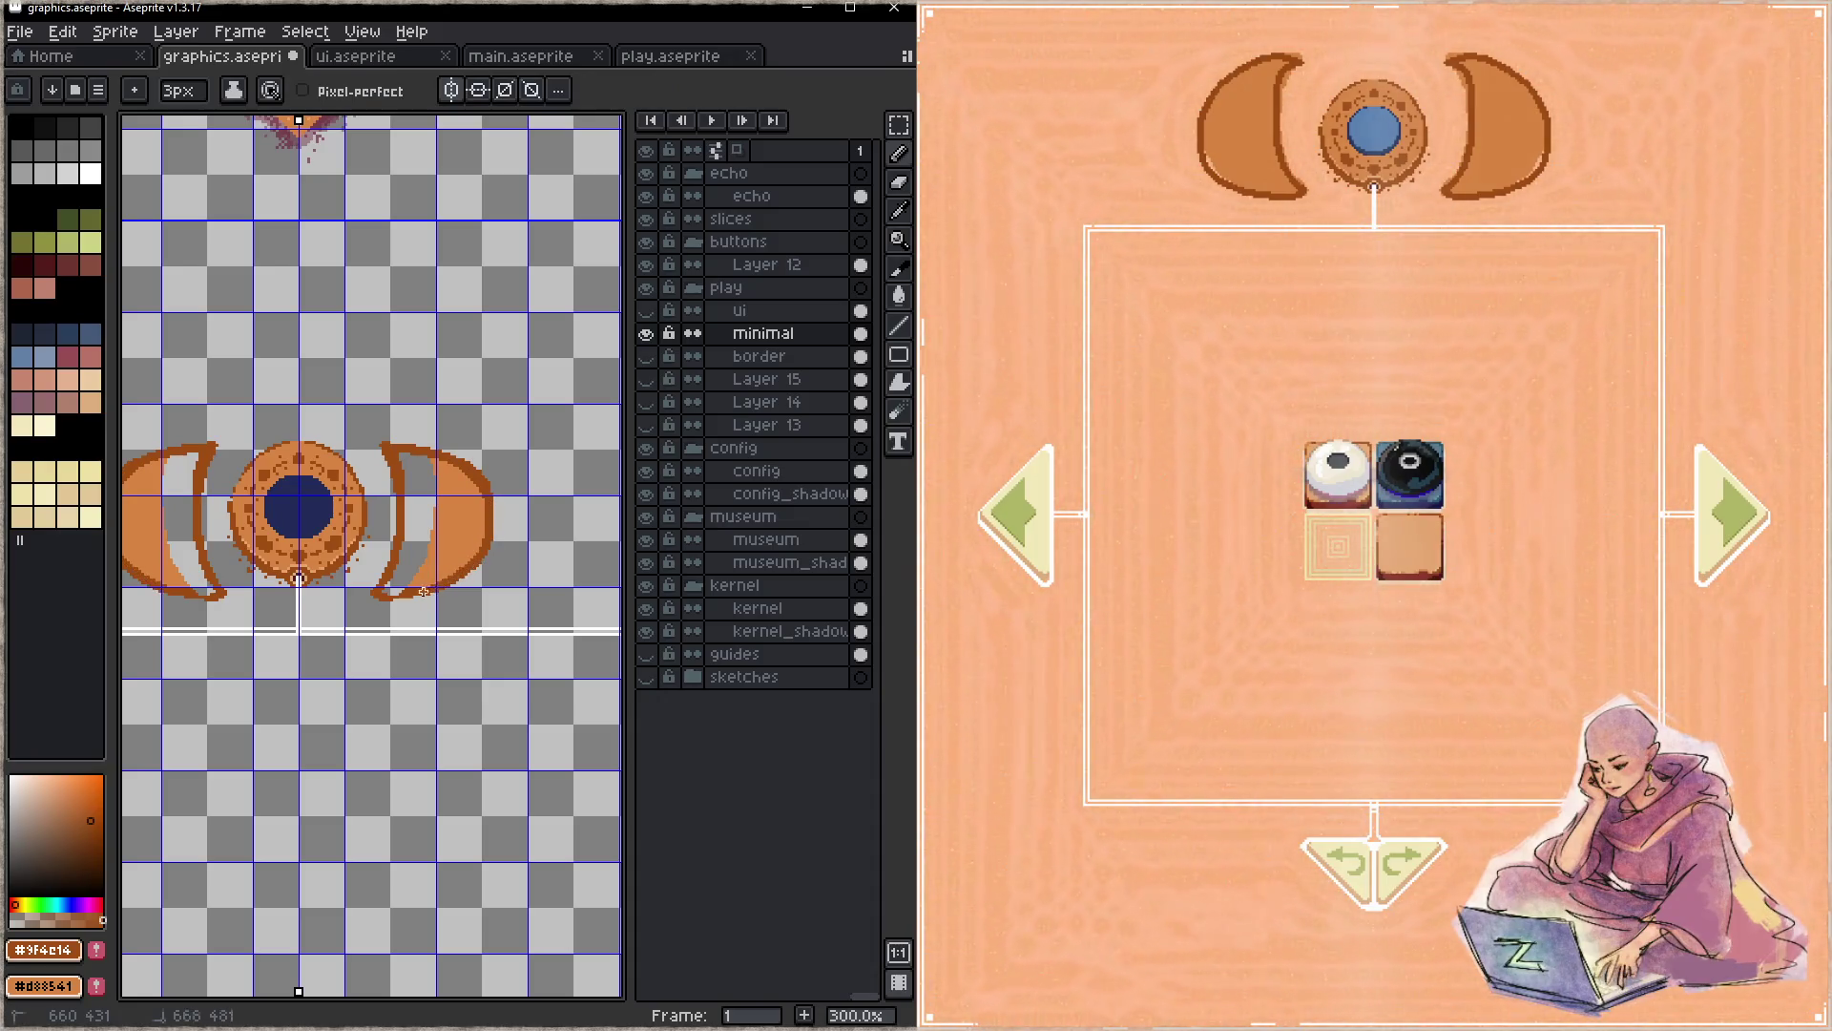
# - Flood-fill both crescents orange and begin the arrow strokes on them
pyautogui.press('g')
pyautogui.click(431, 523)
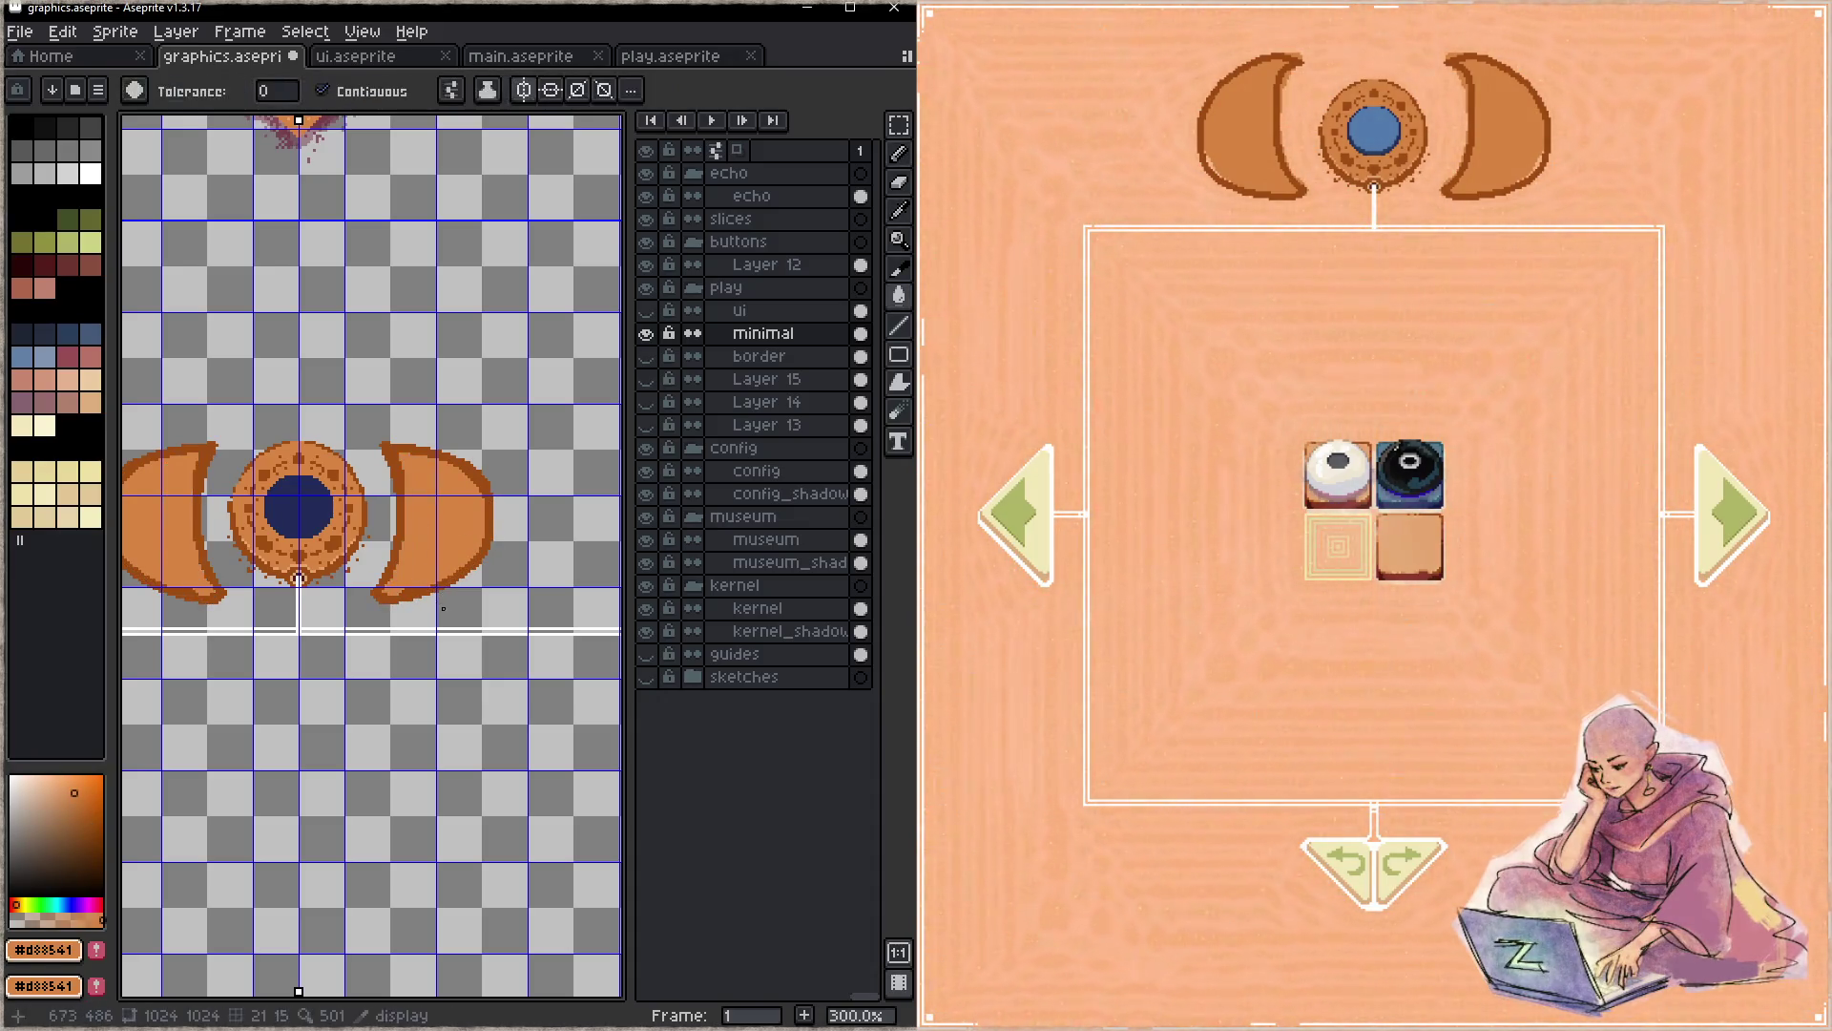
pyautogui.keyDown('alt'); pyautogui.click(479, 523); pyautogui.keyUp('alt')
pyautogui.press('b')
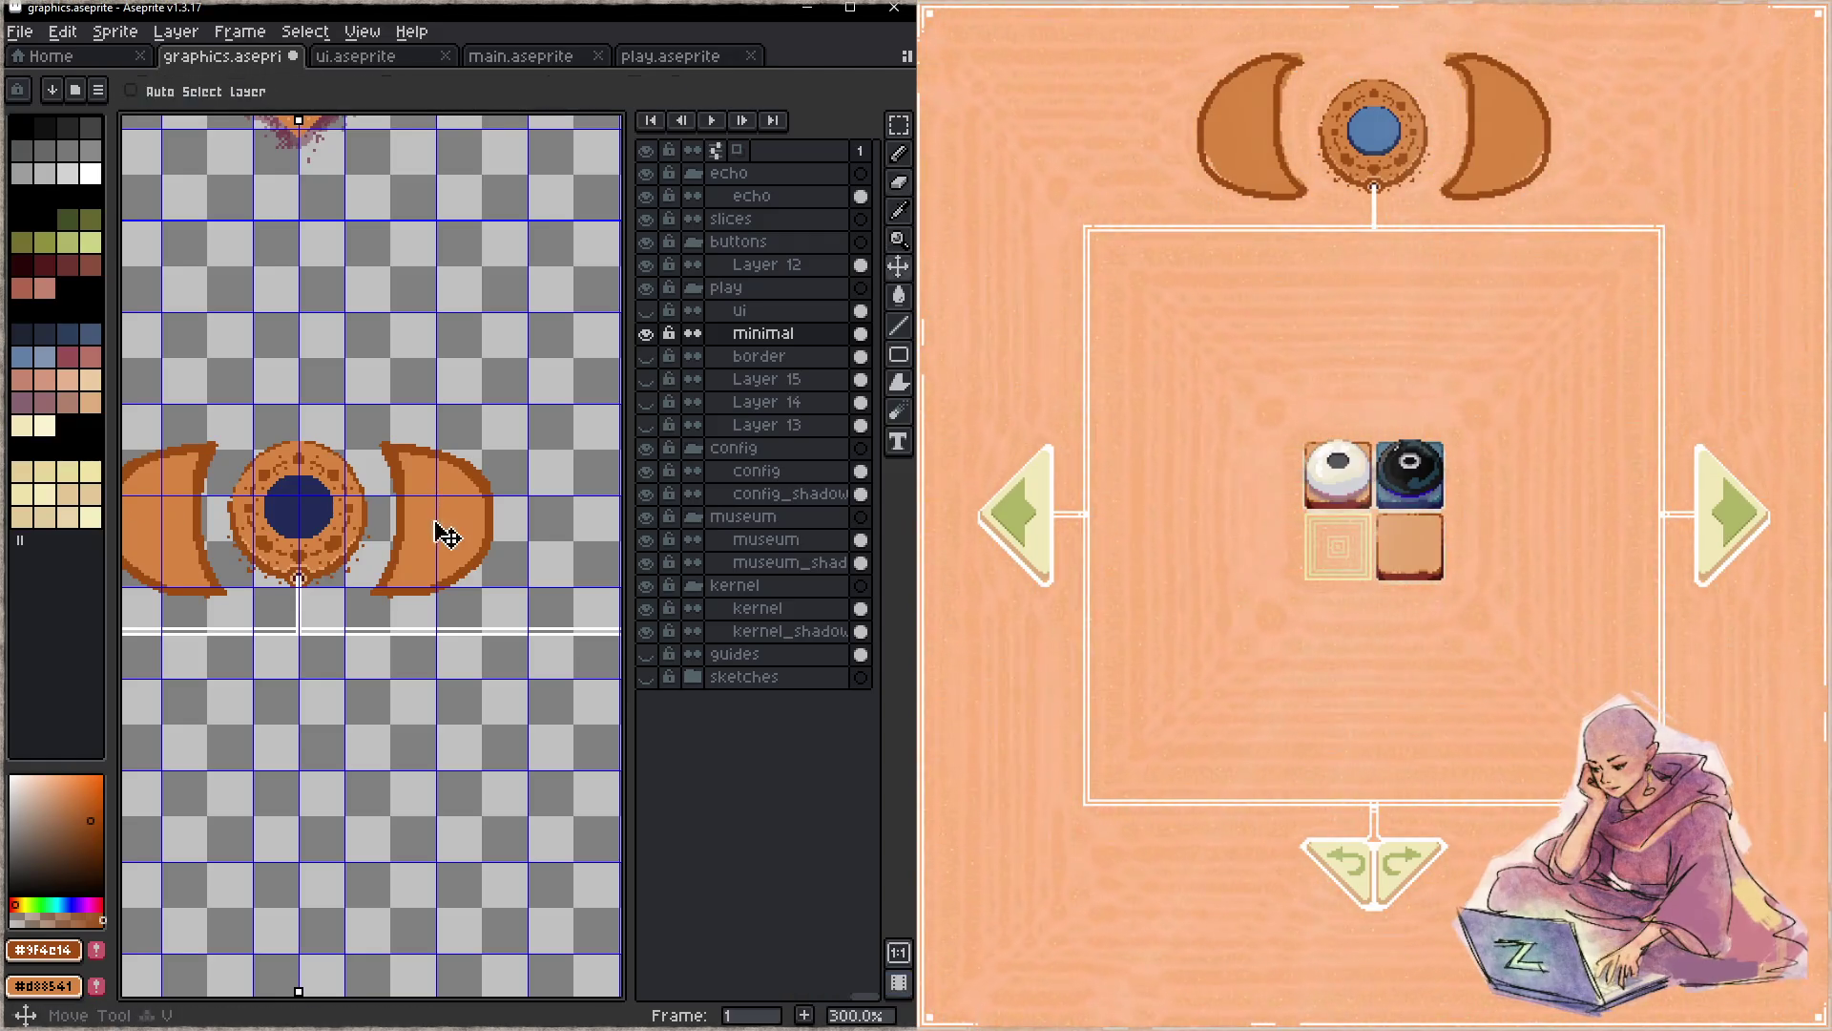
pyautogui.moveTo(418, 519)
pyautogui.mouseDown()
pyautogui.moveTo(464, 520)
pyautogui.moveTo(454, 538)
pyautogui.moveTo(451, 501)
pyautogui.mouseUp()
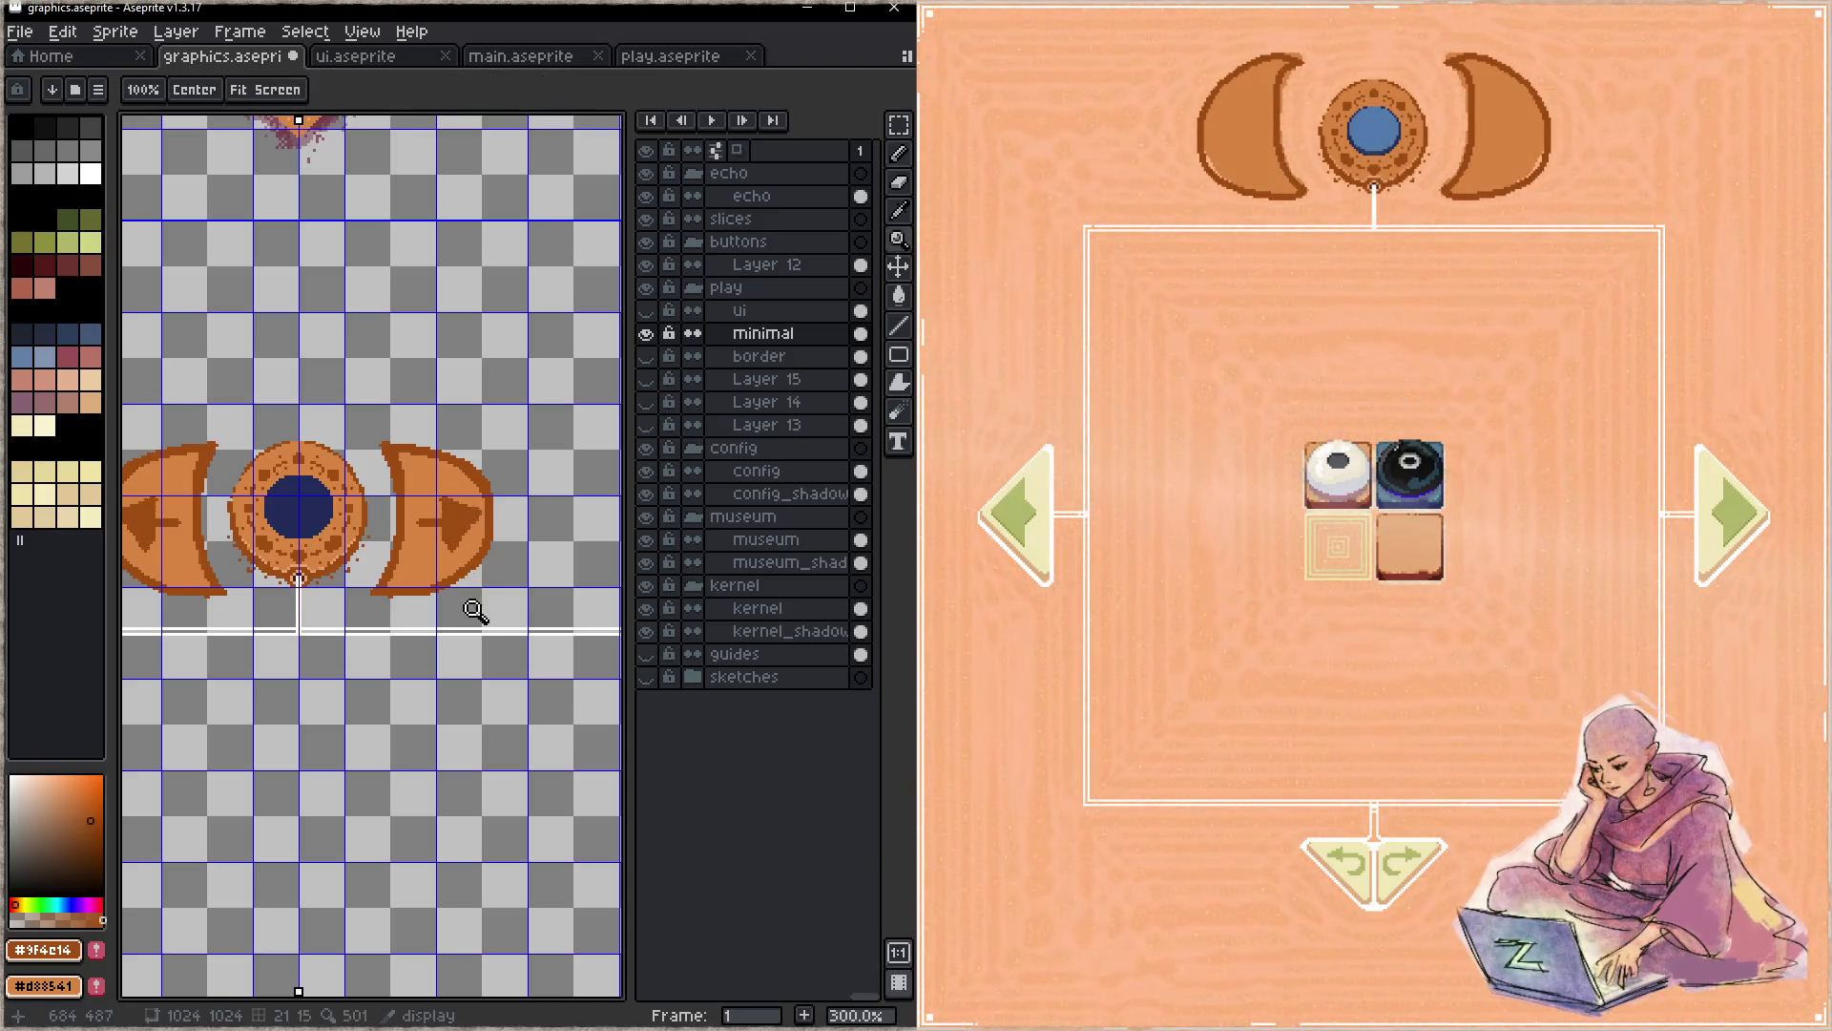
# - Save graphics.aseprite so the game reloads the crescent arrows
pyautogui.hotkey('ctrl', 's')
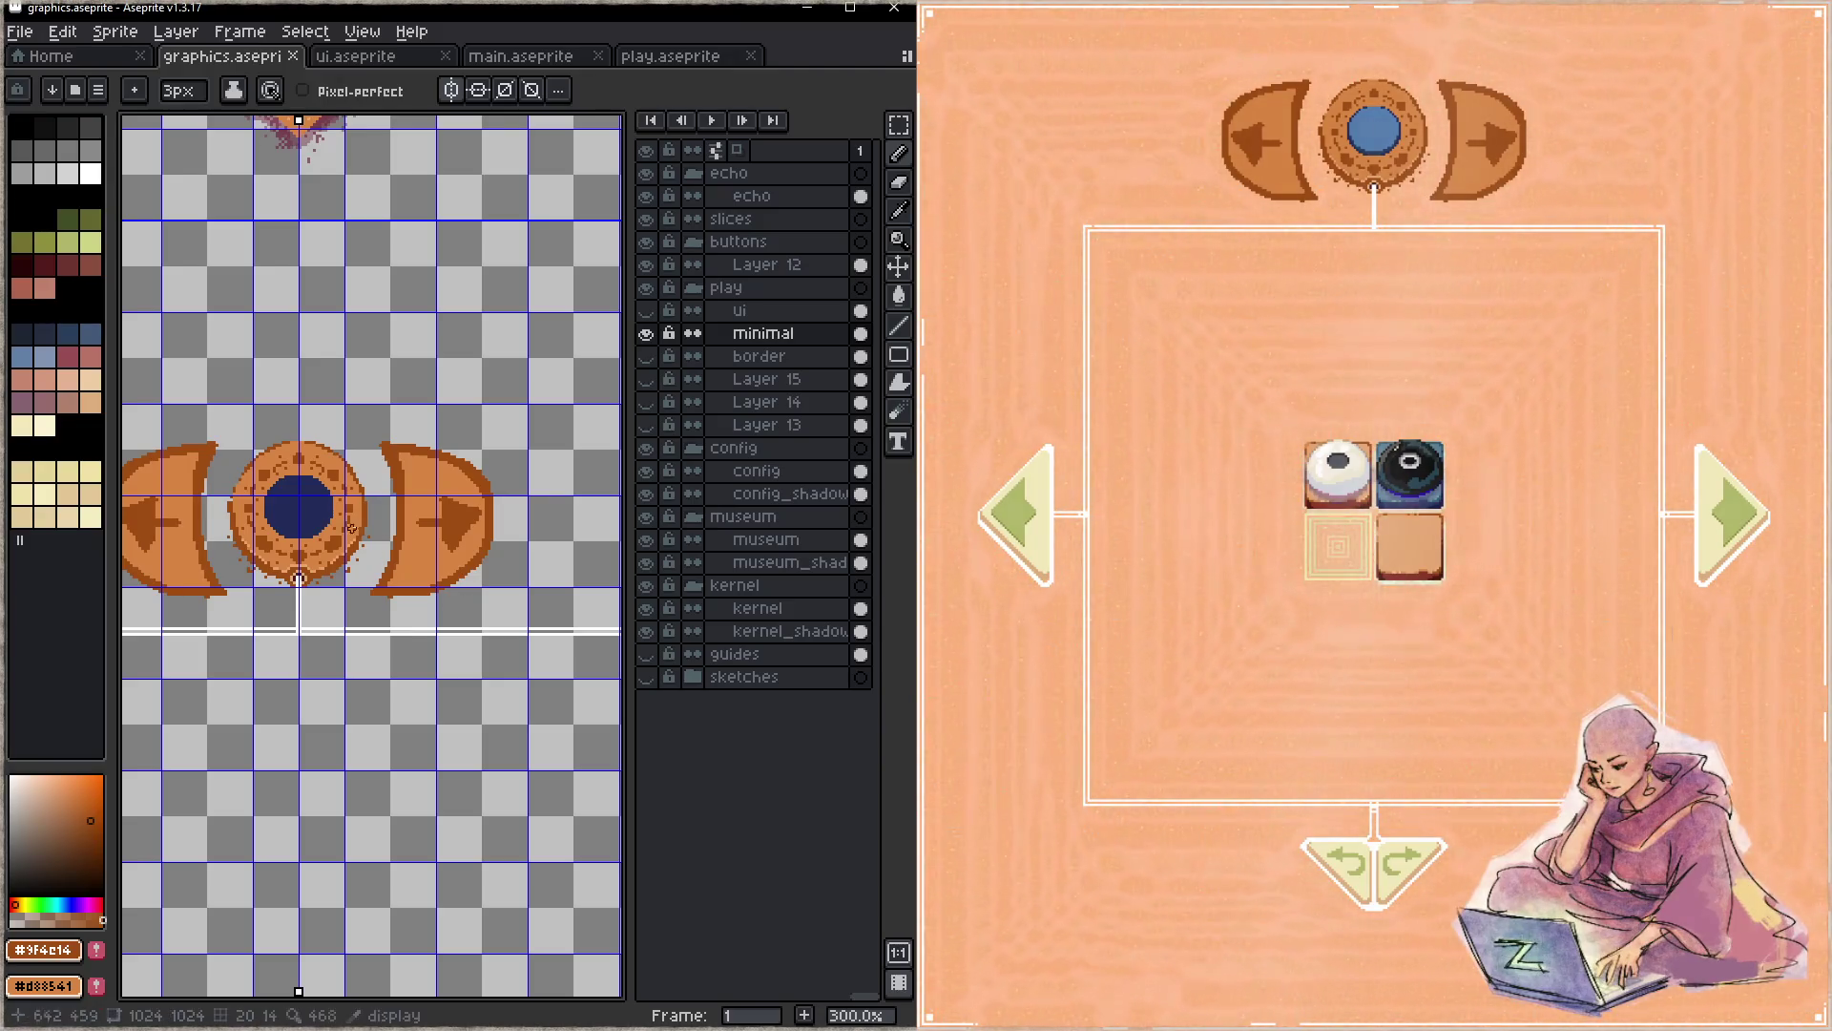
# - Move the play_next and play_prev slices in ui.aseprite up beside the top medallion and save
pyautogui.click(399, 58)
pyautogui.scroll(-6, 465, 219)
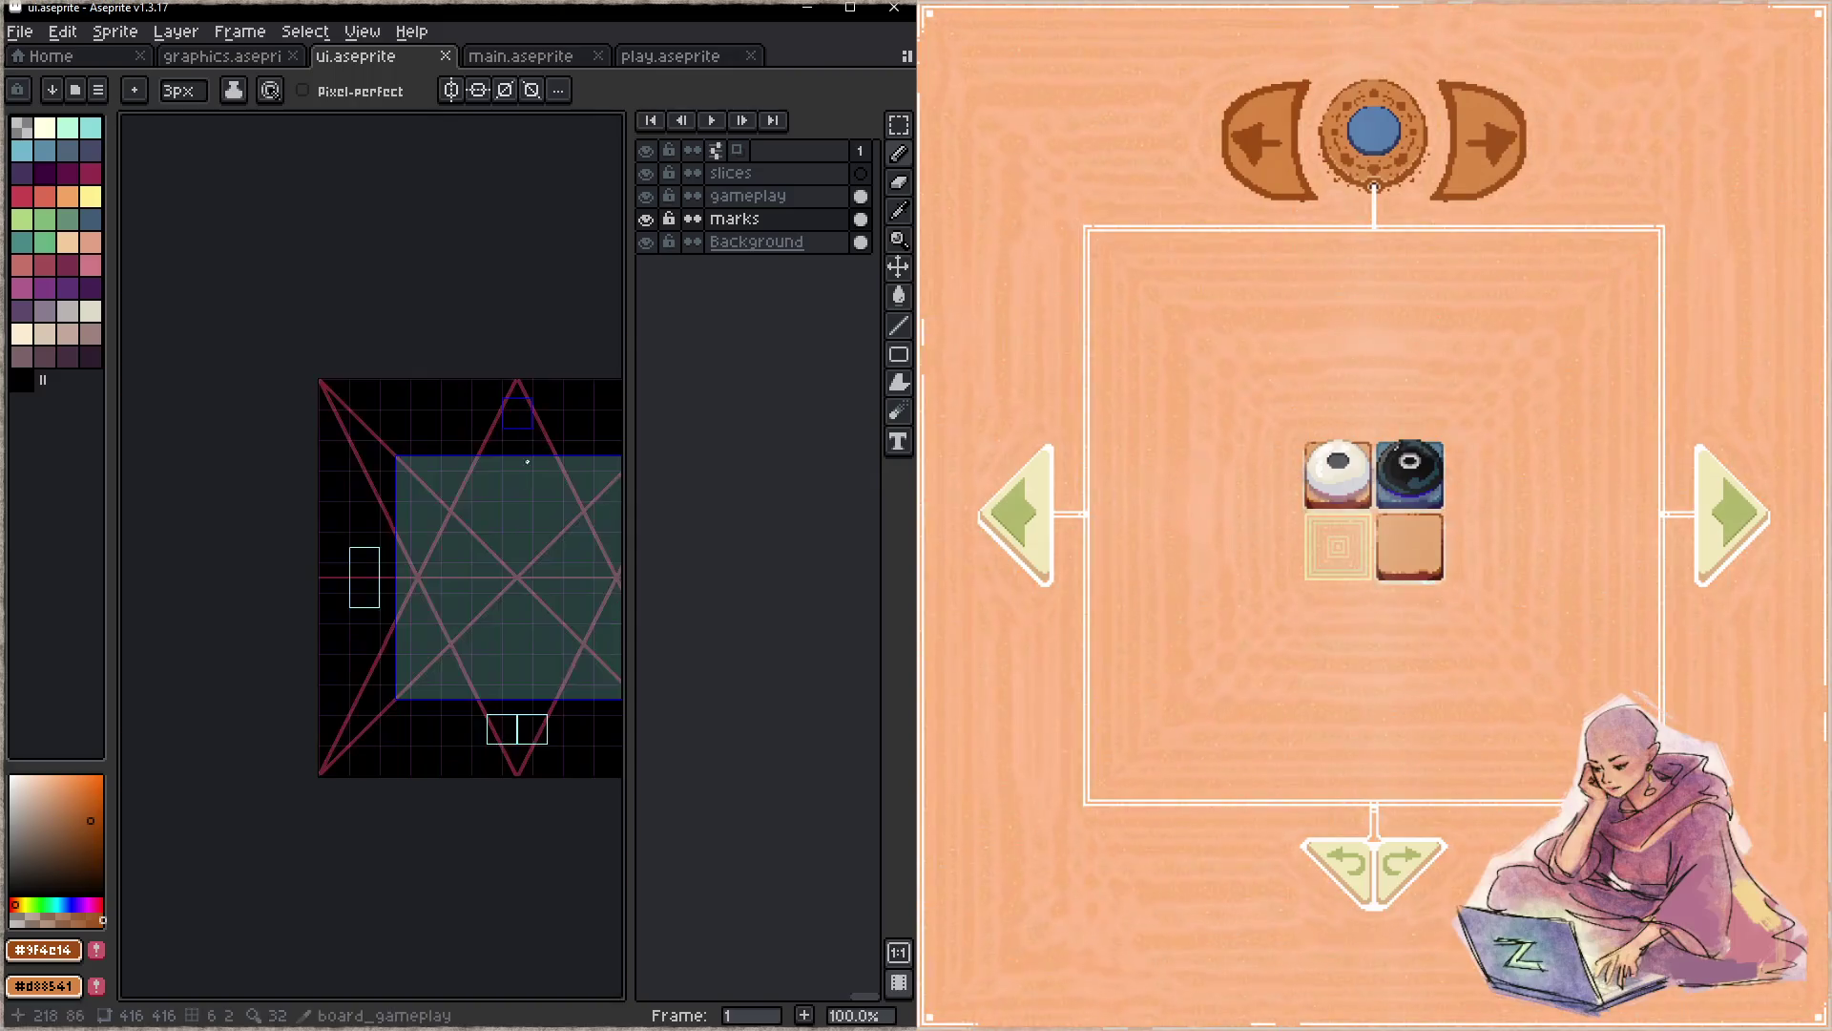
pyautogui.scroll(1, 430, 359)
pyautogui.scroll(2, 463, 458)
pyautogui.press('c')
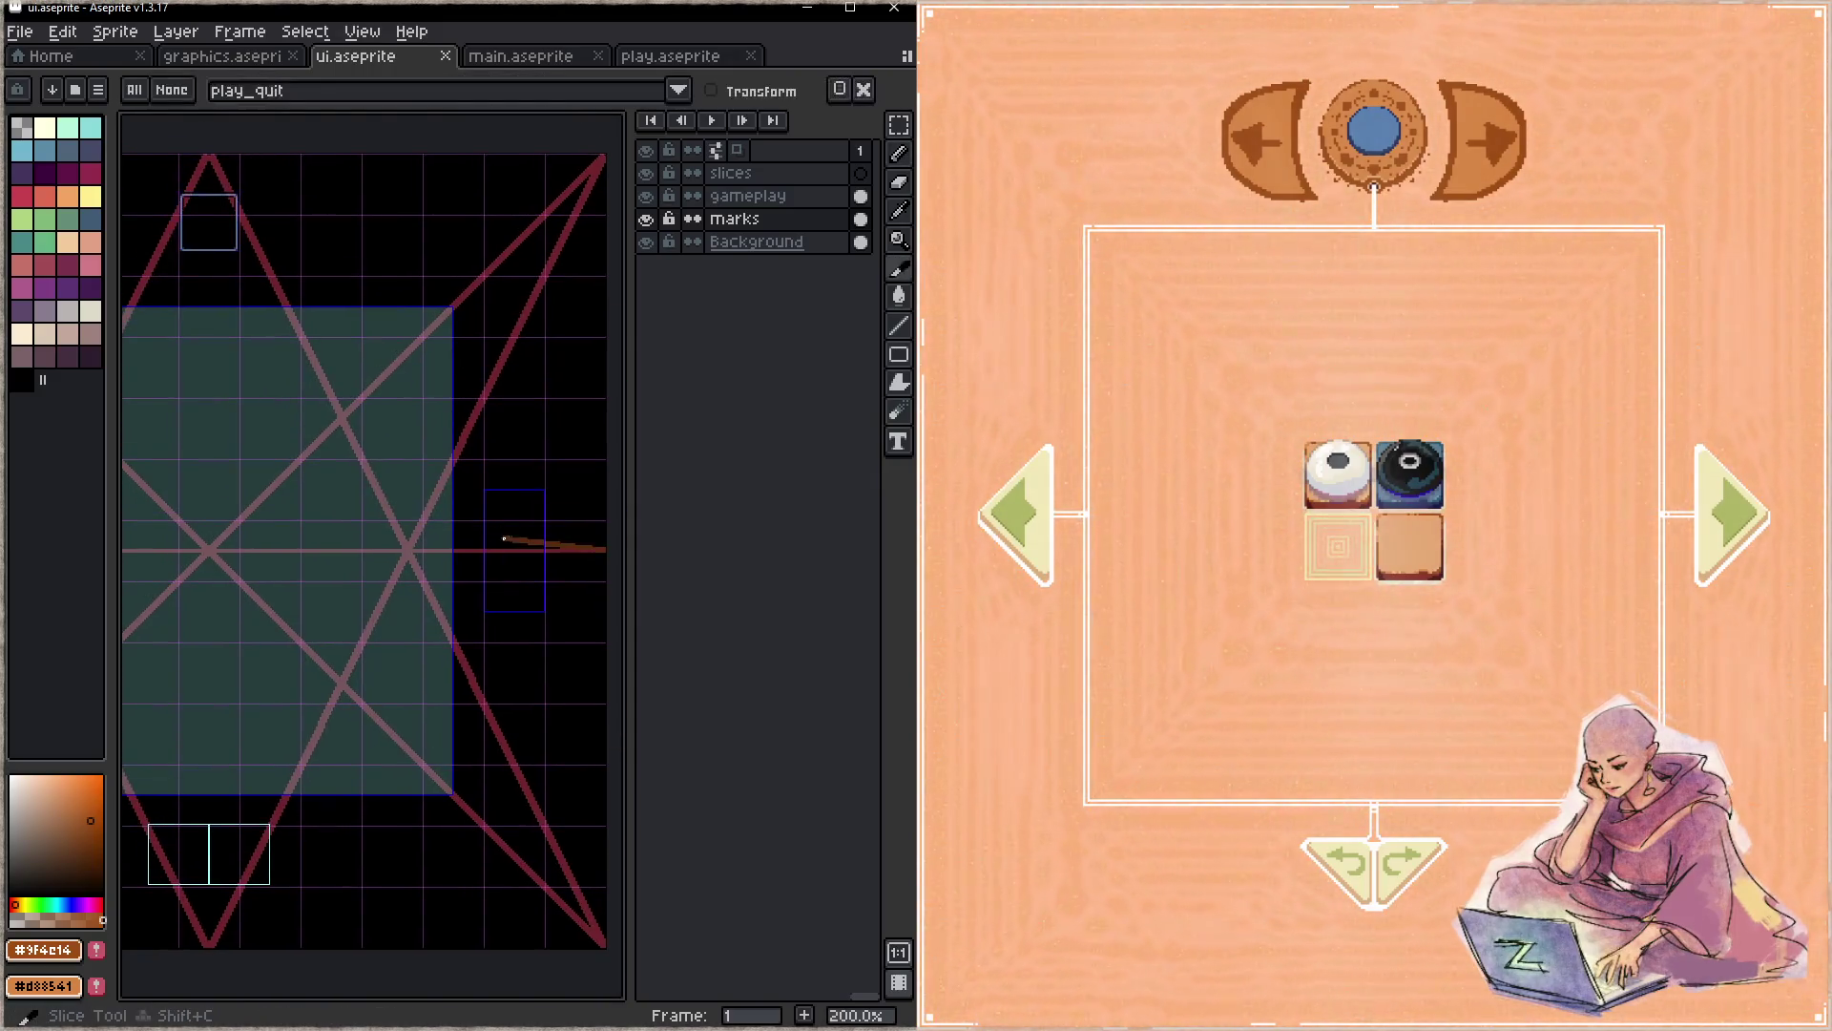
pyautogui.moveTo(530, 580); pyautogui.dragTo(344, 277)
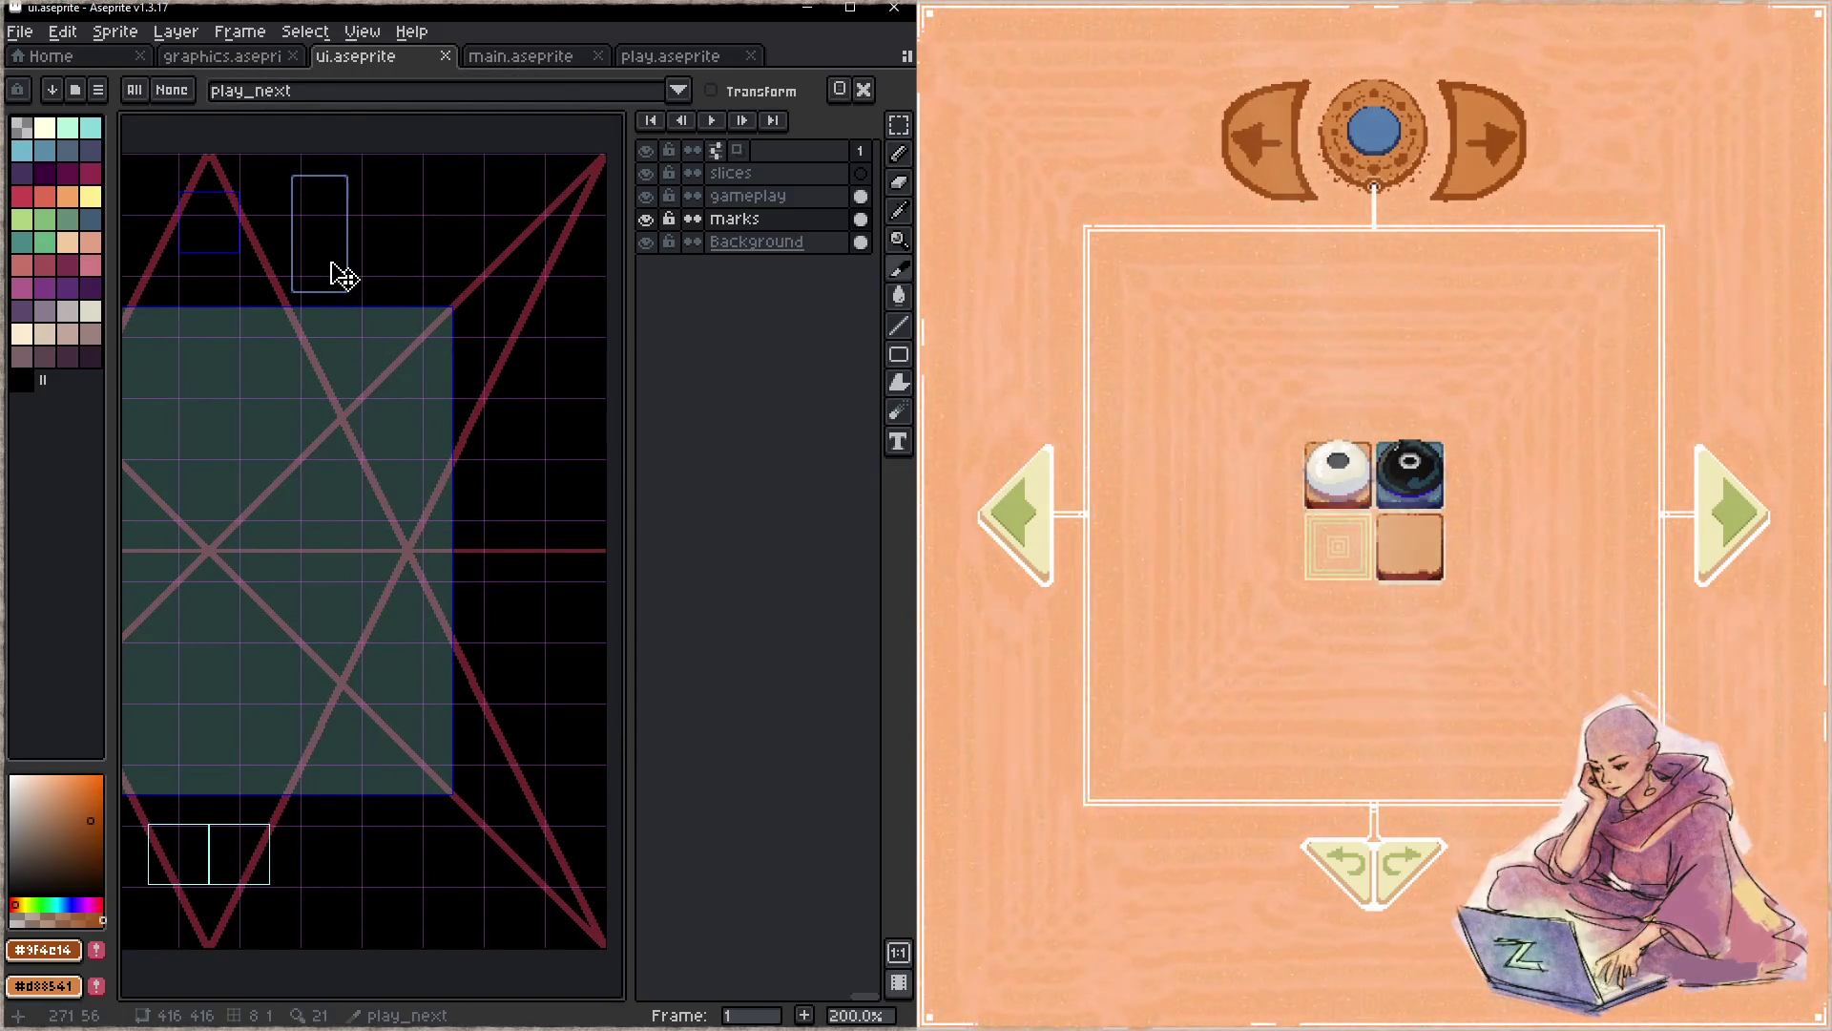
pyautogui.moveTo(315, 421); pyautogui.dragTo(588, 496)
pyautogui.moveTo(190, 623); pyautogui.dragTo(397, 308)
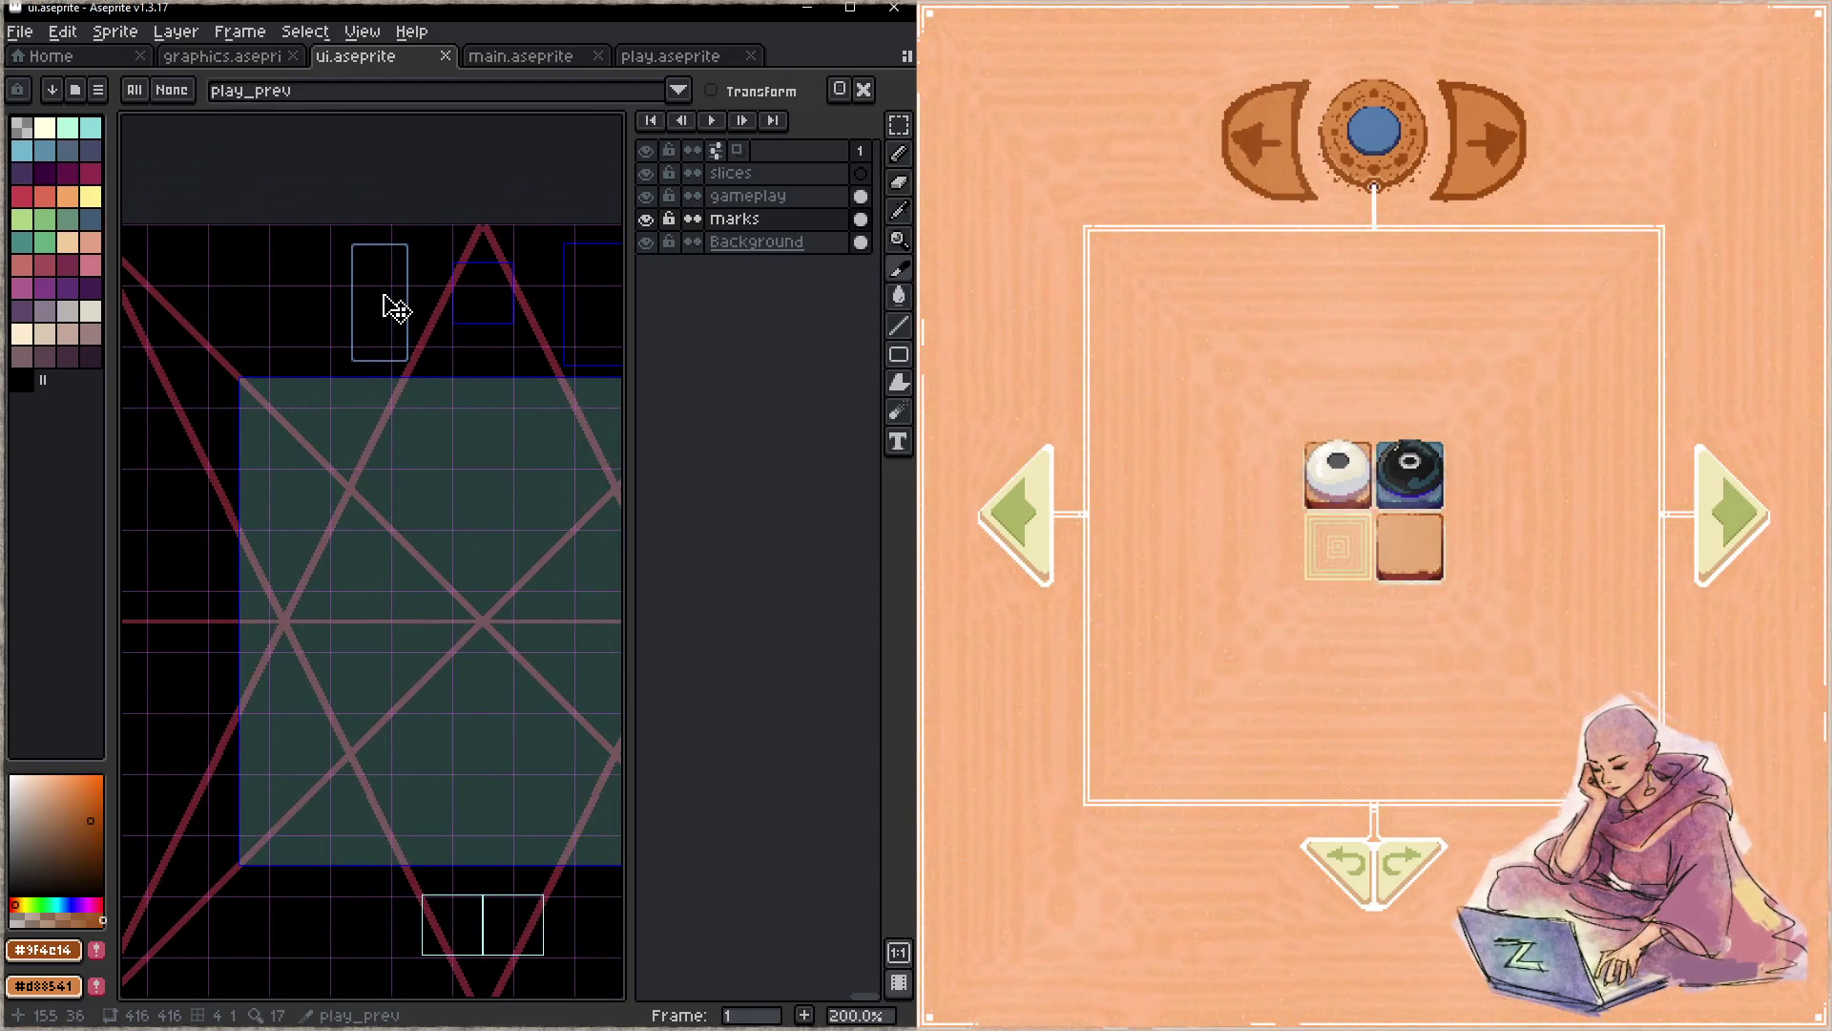
pyautogui.moveTo(483, 410); pyautogui.dragTo(349, 430)
pyautogui.hotkey('ctrl', 's')
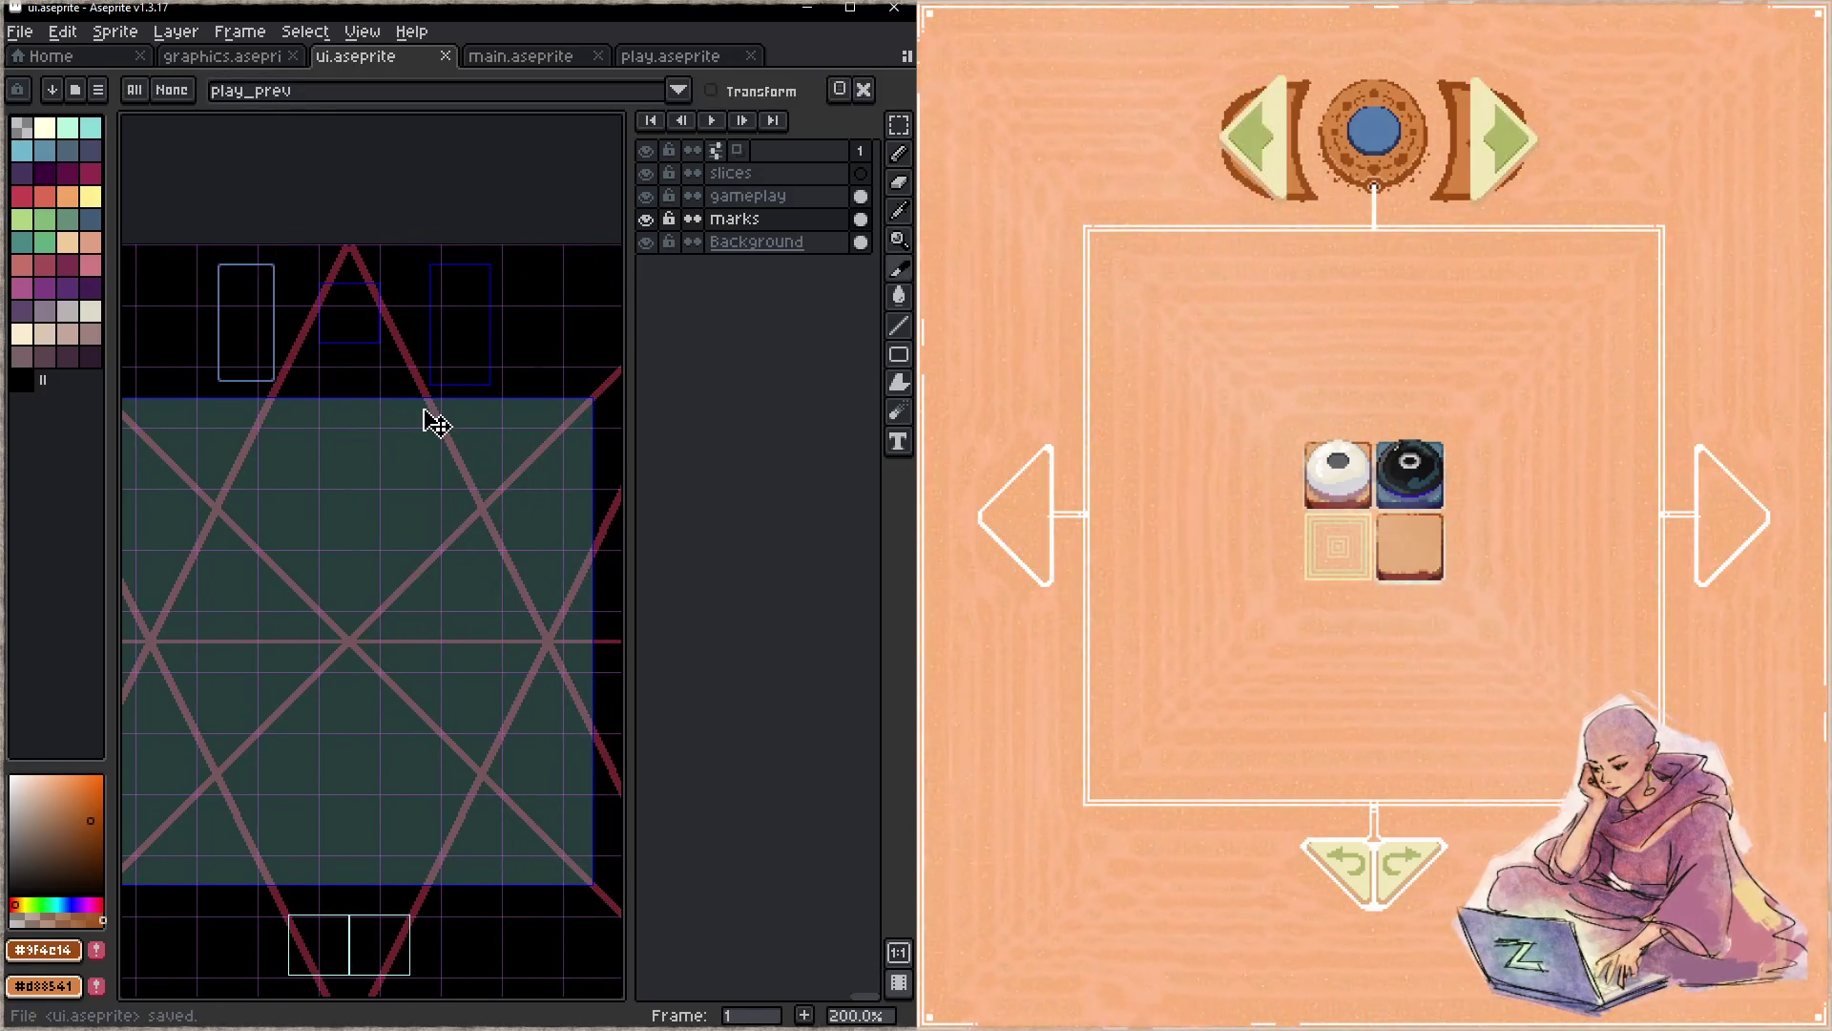
pyautogui.scroll(1, 434, 358)
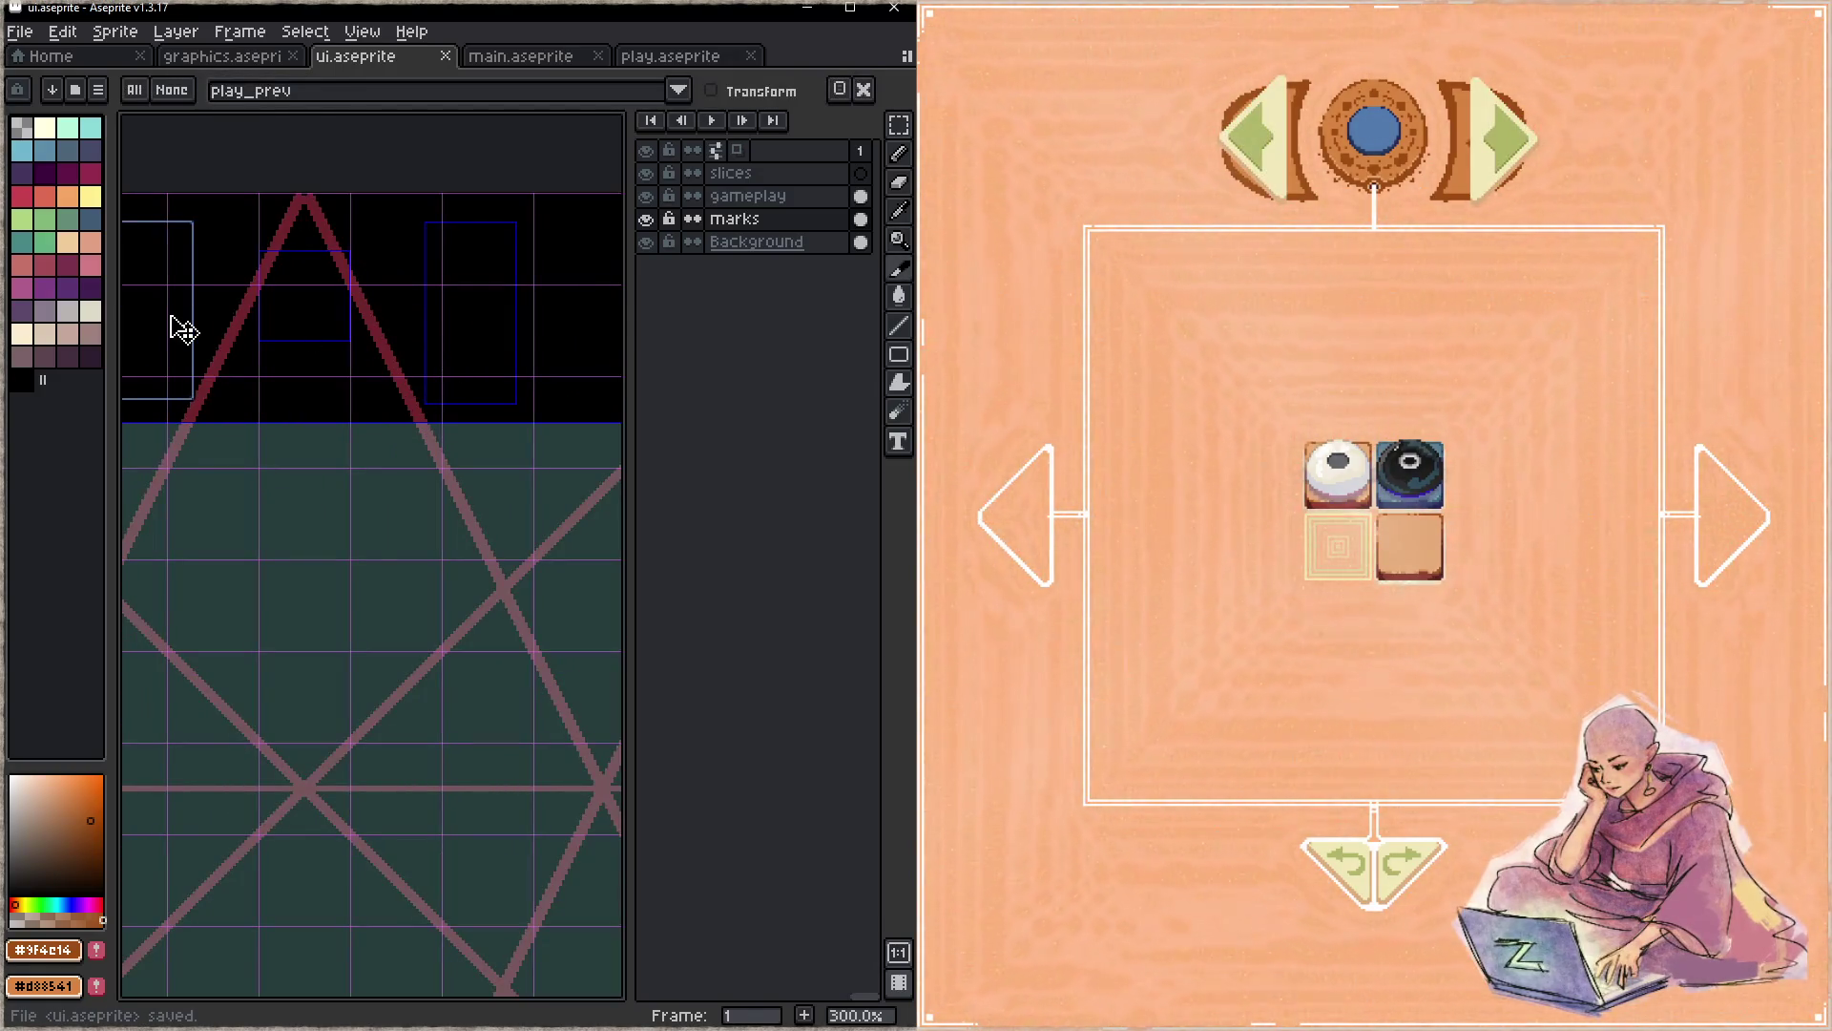
# - Nudge play_prev and play_next into final place and save the slice layout
pyautogui.moveTo(184, 329); pyautogui.dragTo(187, 332)
pyautogui.click(468, 353)
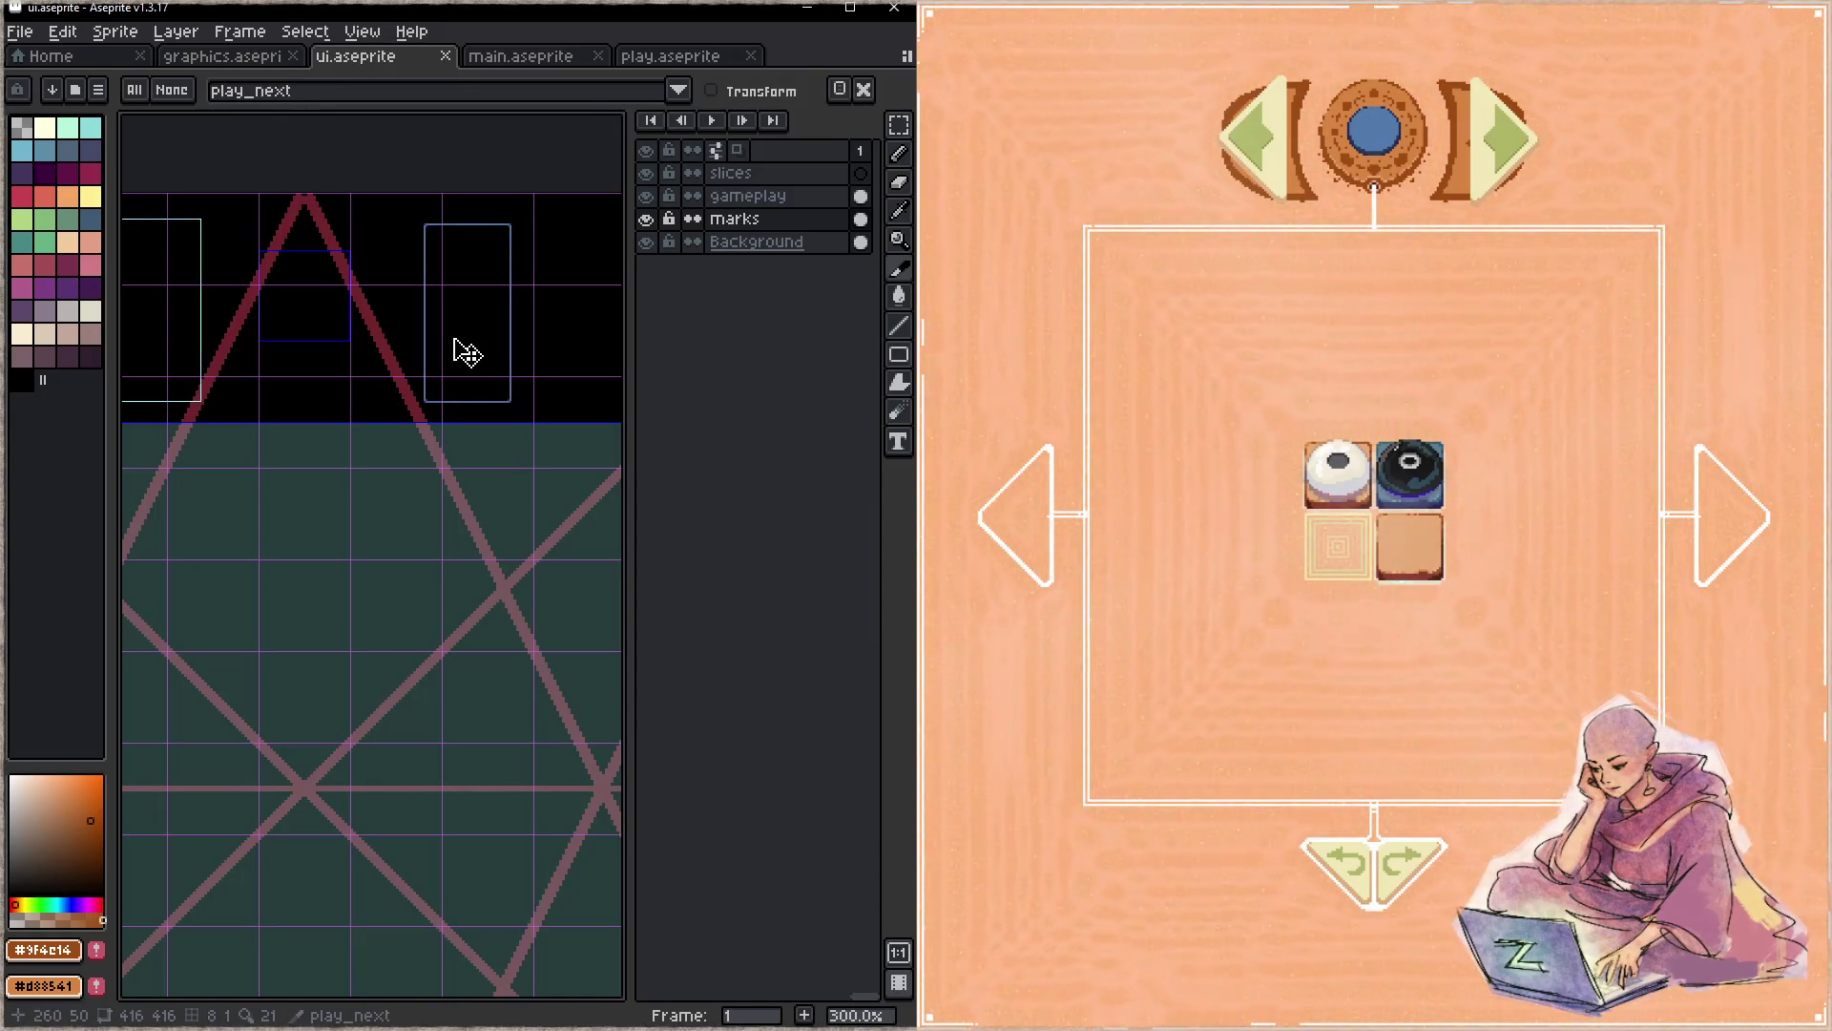
pyautogui.moveTo(469, 353); pyautogui.dragTo(453, 353)
pyautogui.hotkey('ctrl', 's')
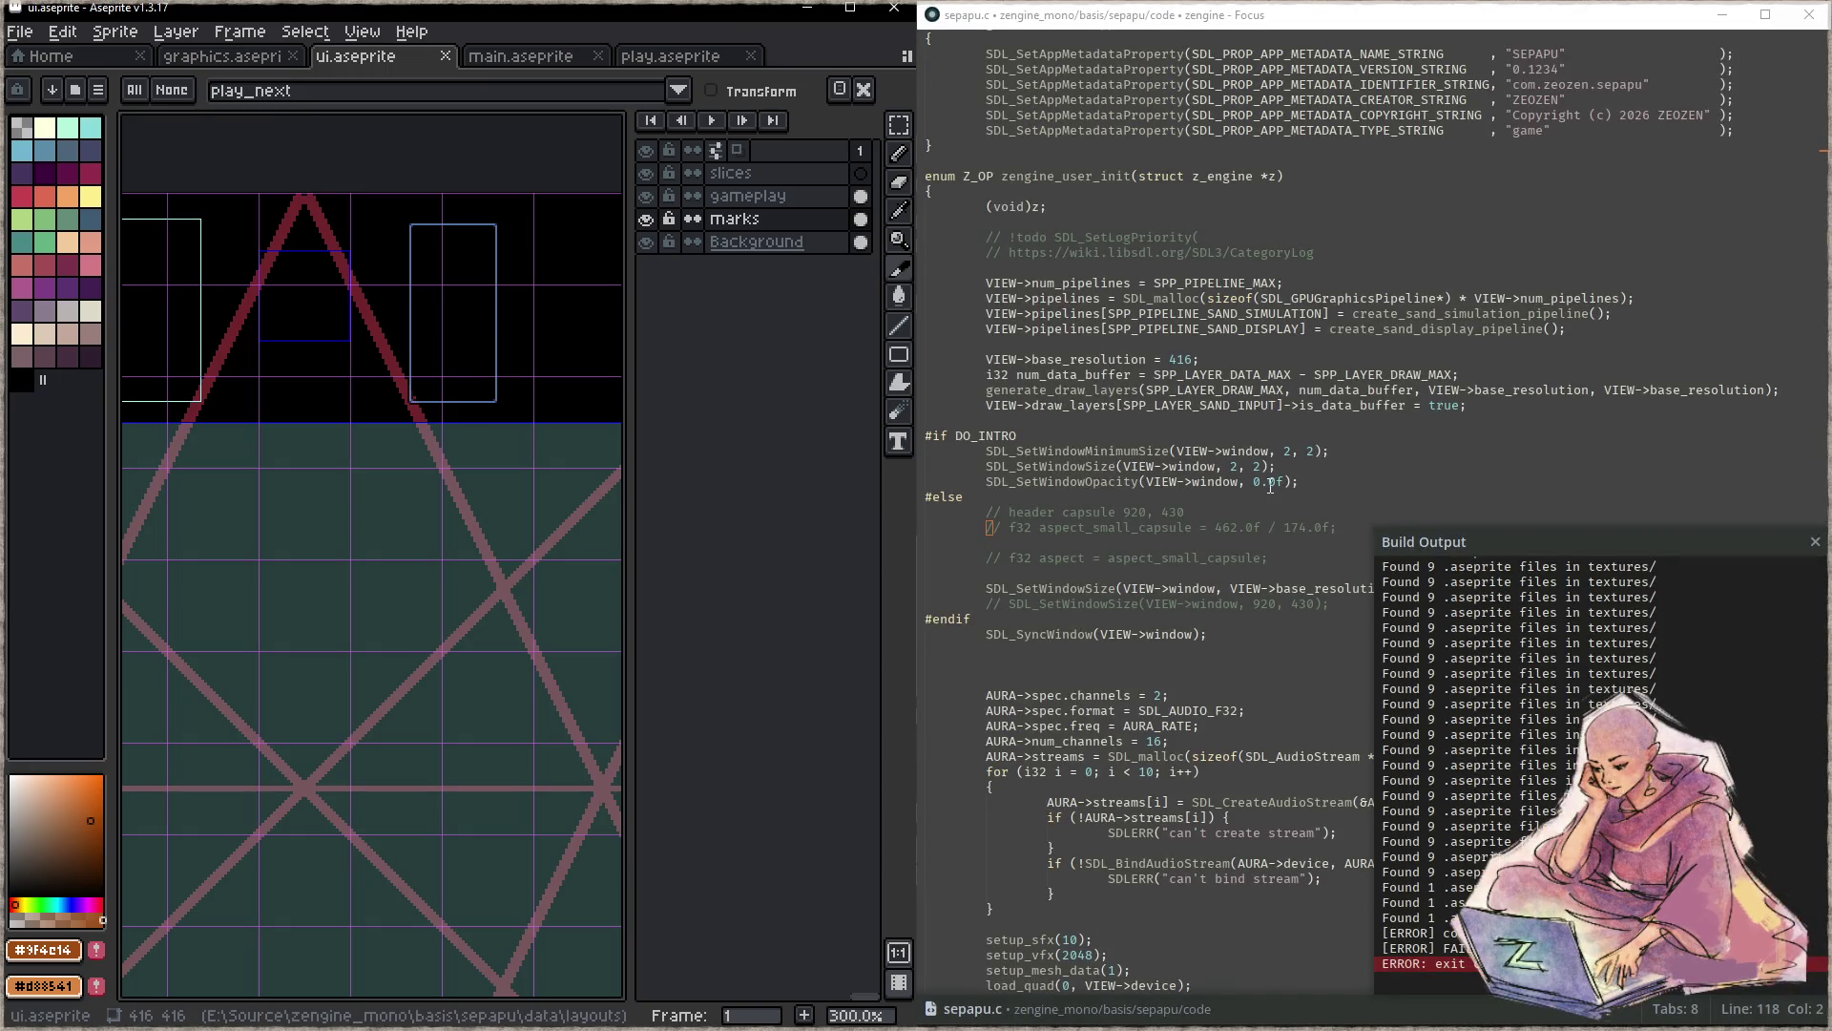
# - Rebuild with F5, dock the game right and open a puzzle board showing the top arrow buttons
pyautogui.click(1278, 483)
pyautogui.press('F5')
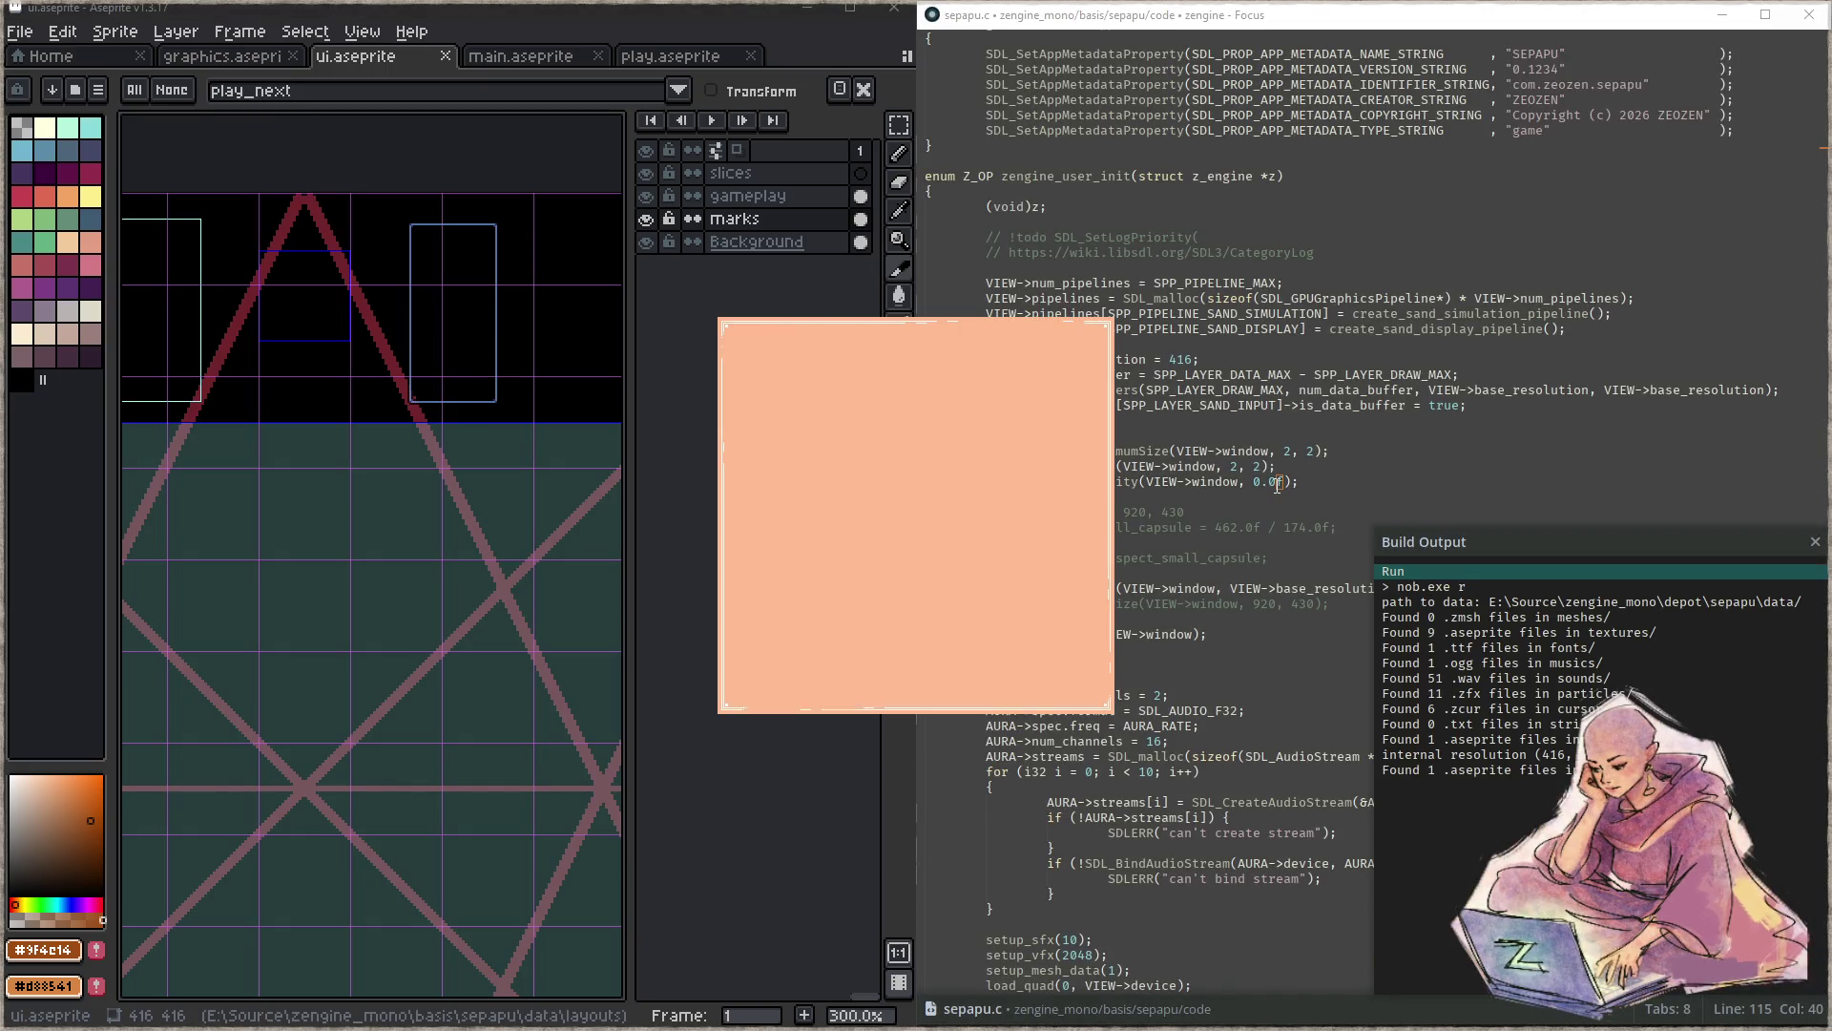
pyautogui.press('super+Right')
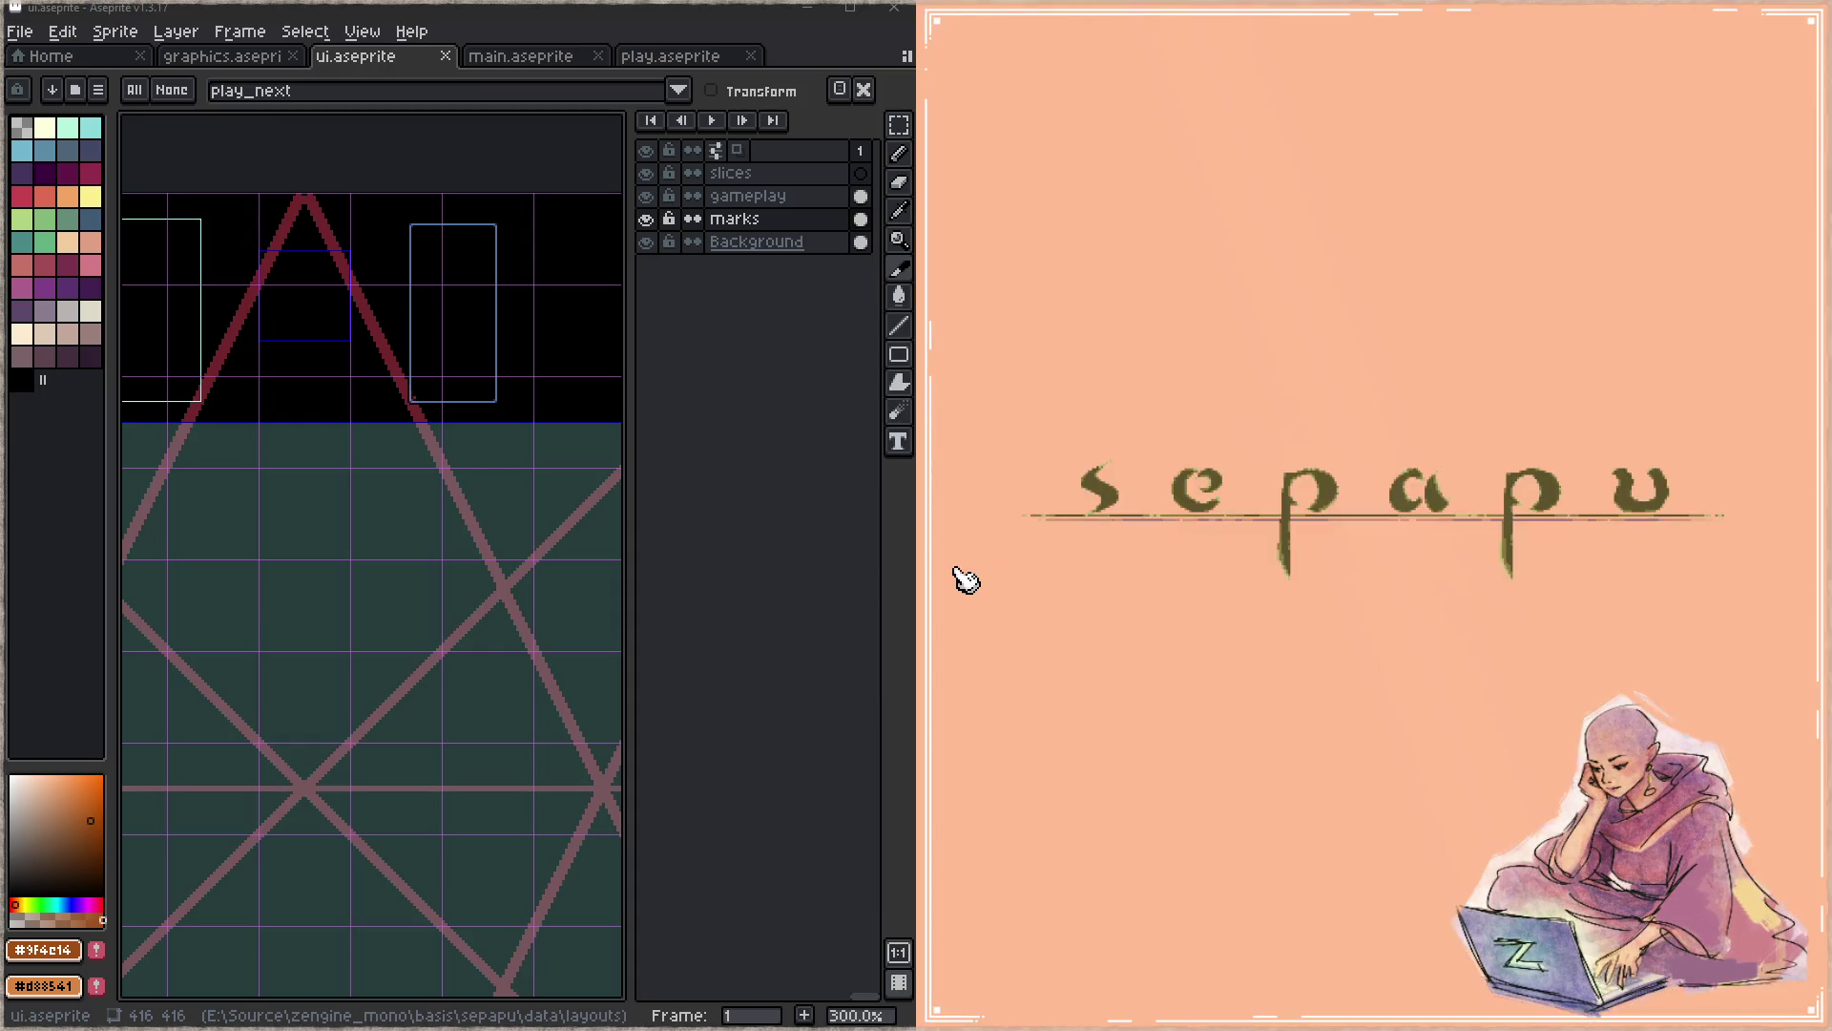
pyautogui.press('Escape')
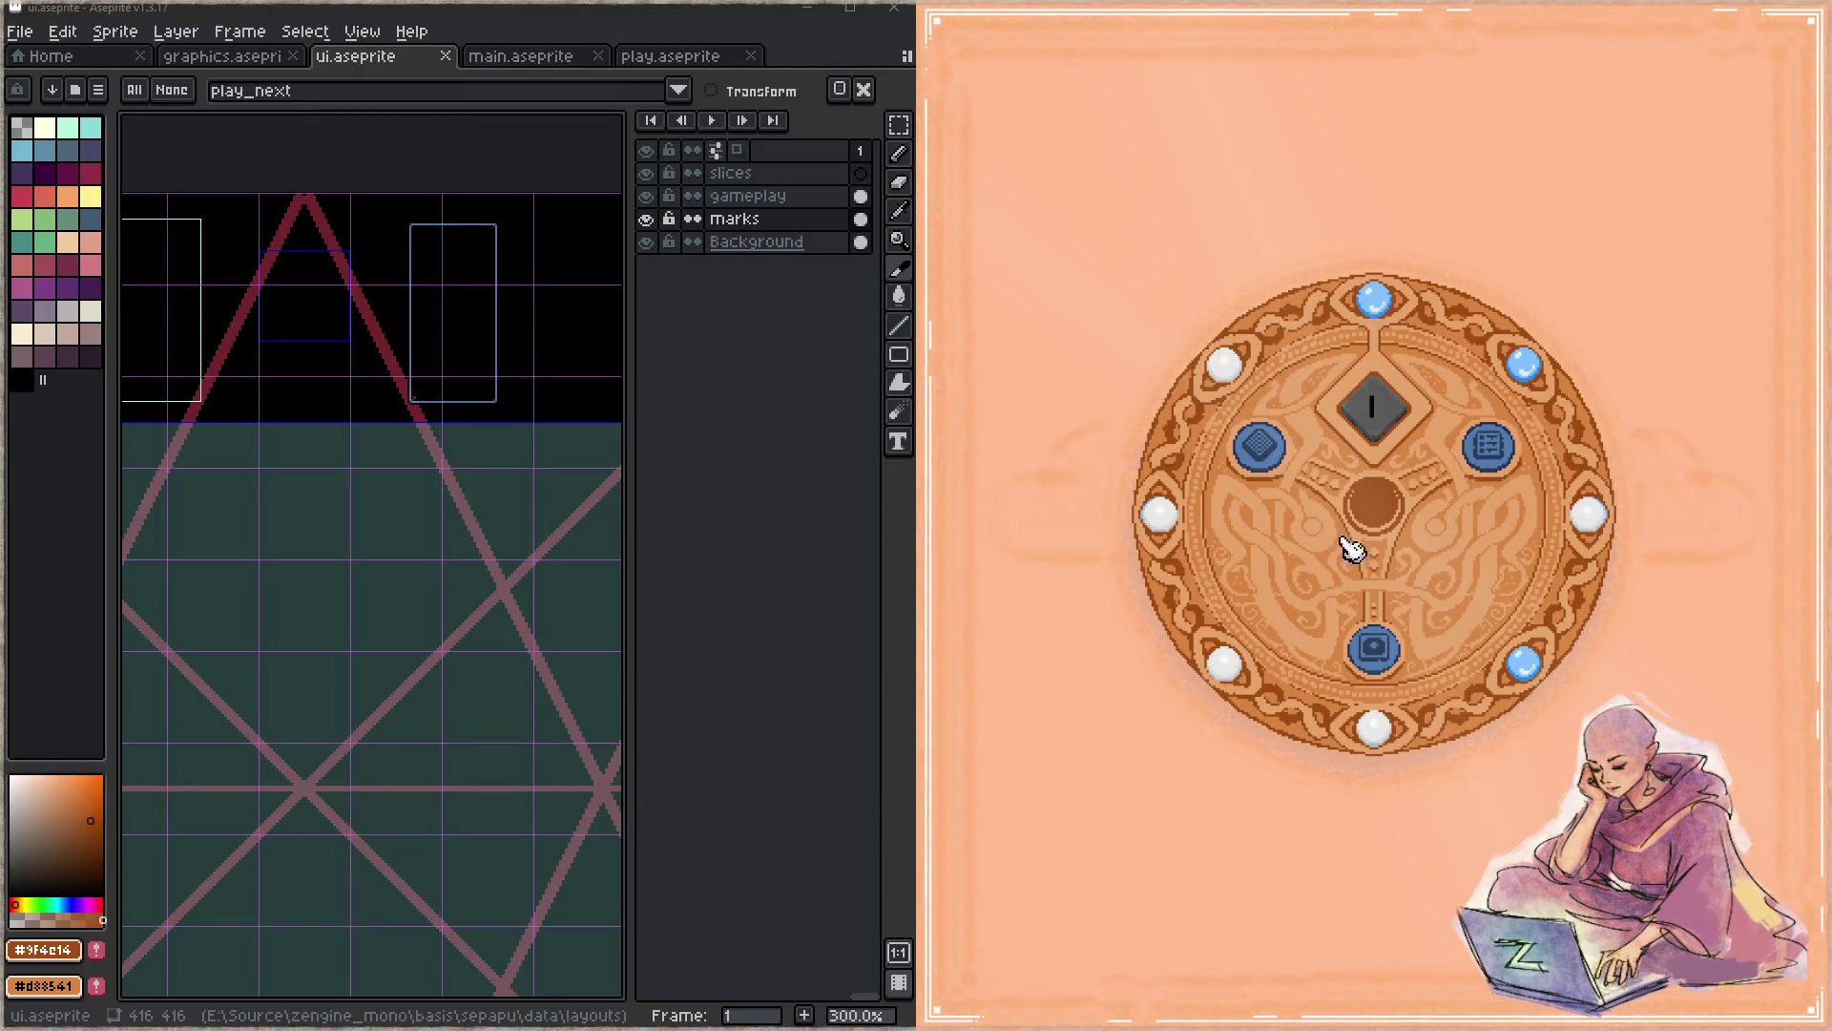
pyautogui.click(1396, 653)
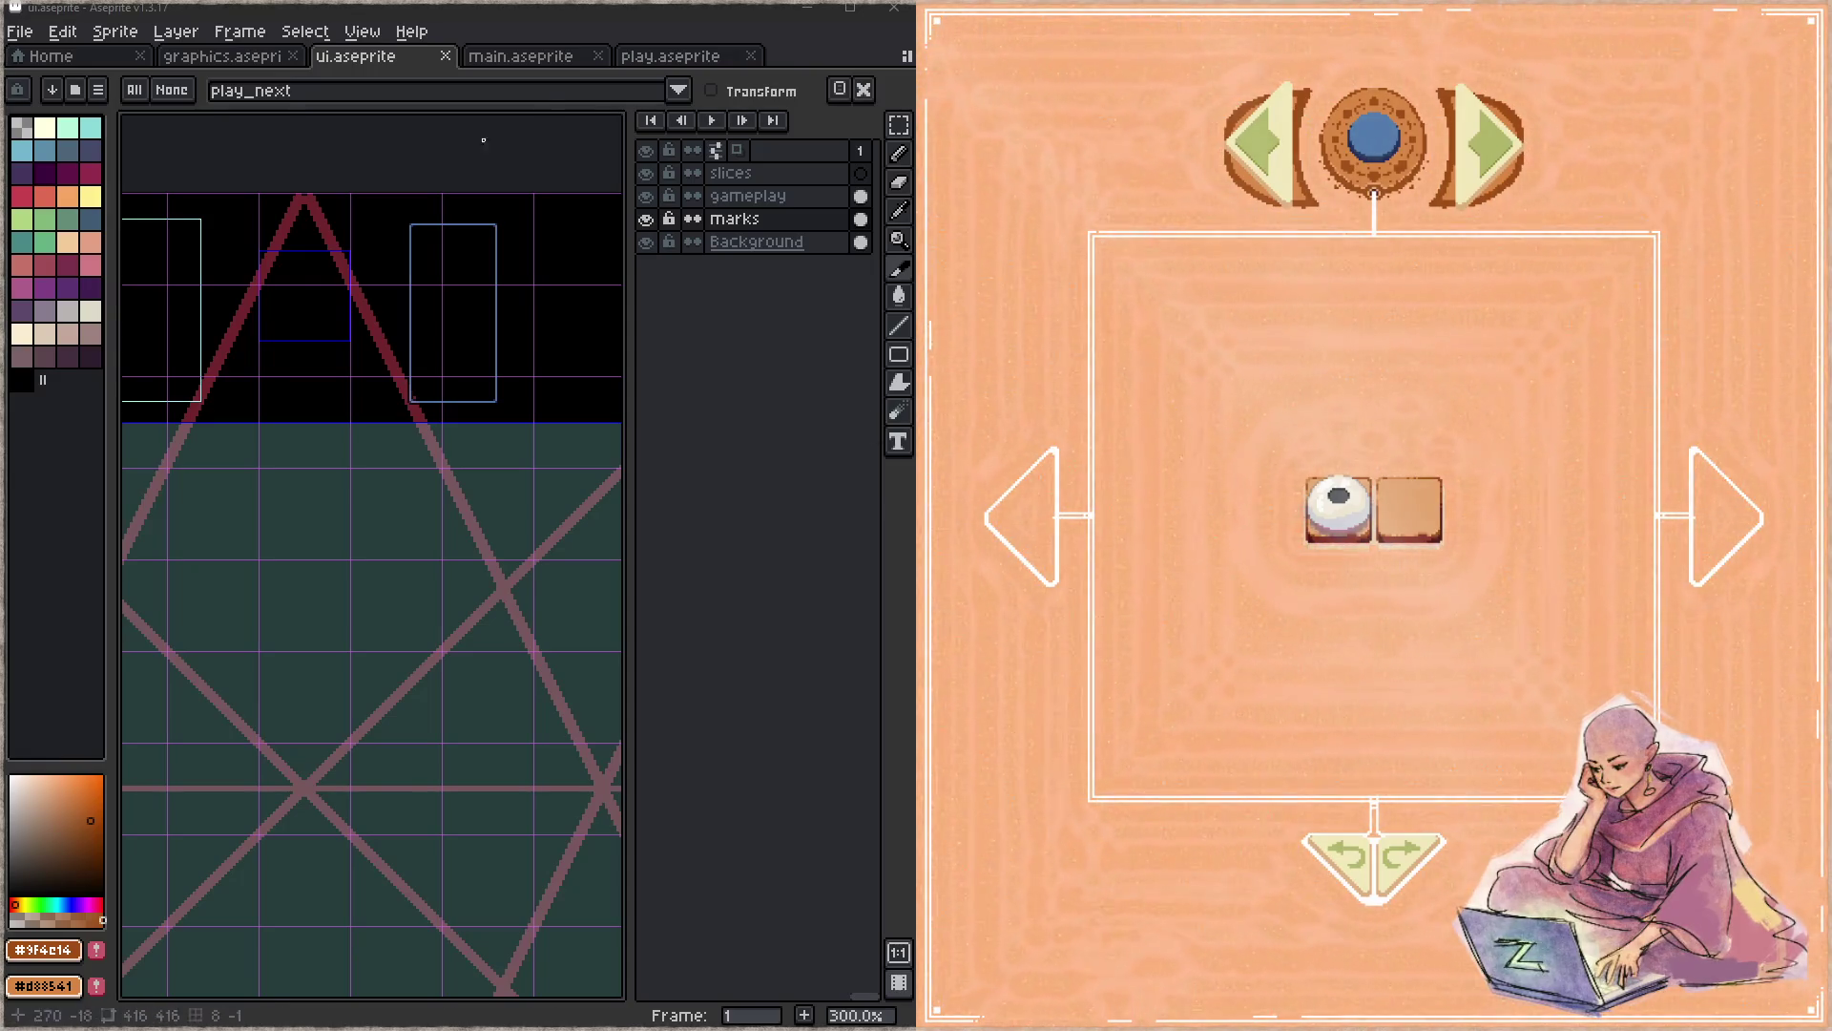
pyautogui.click(198, 75)
pyautogui.scroll(-2, 356, 431)
pyautogui.scroll(-1, 376, 601)
pyautogui.scroll(1, 482, 602)
# - Marquee-select the side arrow and its connector, delete them and save graphics.aseprite
pyautogui.press('m')
pyautogui.moveTo(418, 487); pyautogui.dragTo(504, 684)
pyautogui.moveTo(401, 448); pyautogui.dragTo(491, 639)
pyautogui.press('Delete')
pyautogui.moveTo(363, 515); pyautogui.dragTo(577, 479)
pyautogui.moveTo(243, 500)
pyautogui.mouseDown()
pyautogui.moveTo(435, 500)
pyautogui.moveTo(262, 449)
pyautogui.moveTo(156, 527)
pyautogui.mouseUp()
pyautogui.hotkey('ctrl', 's')
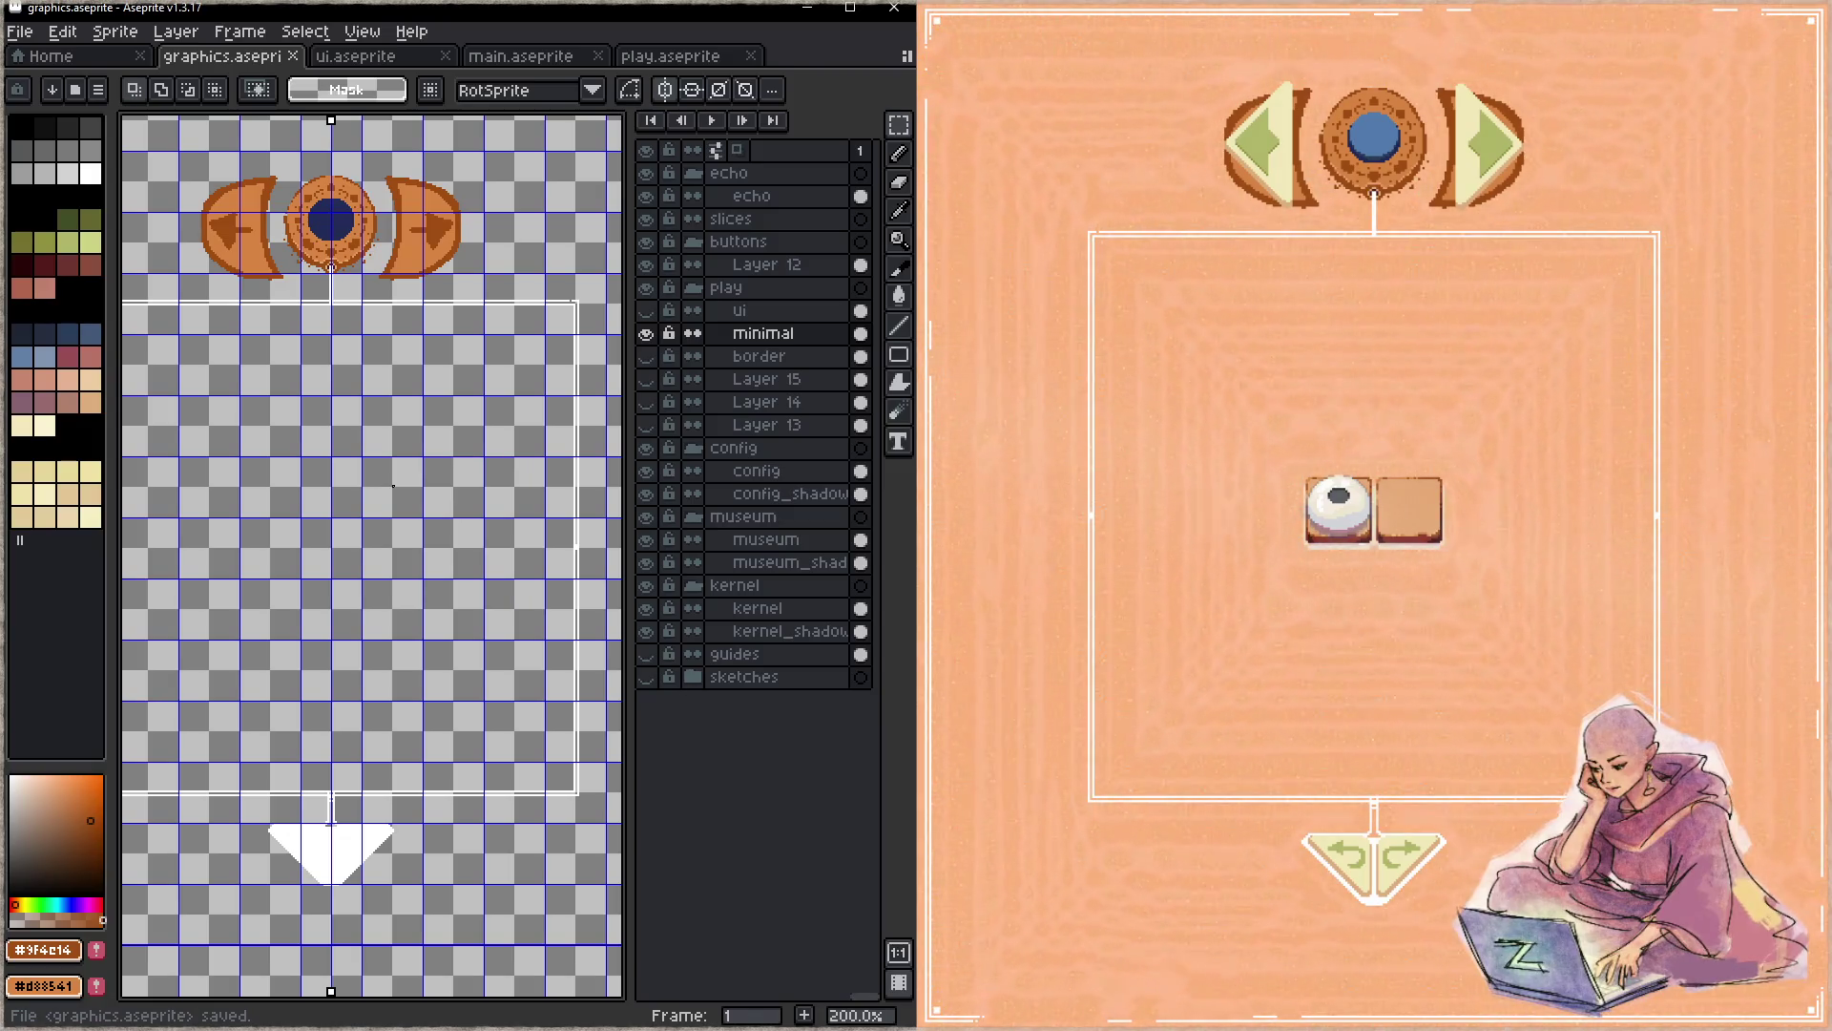
# - Focus the running game window and close it with Escape
pyautogui.click(1016, 689)
pyautogui.press('Escape')
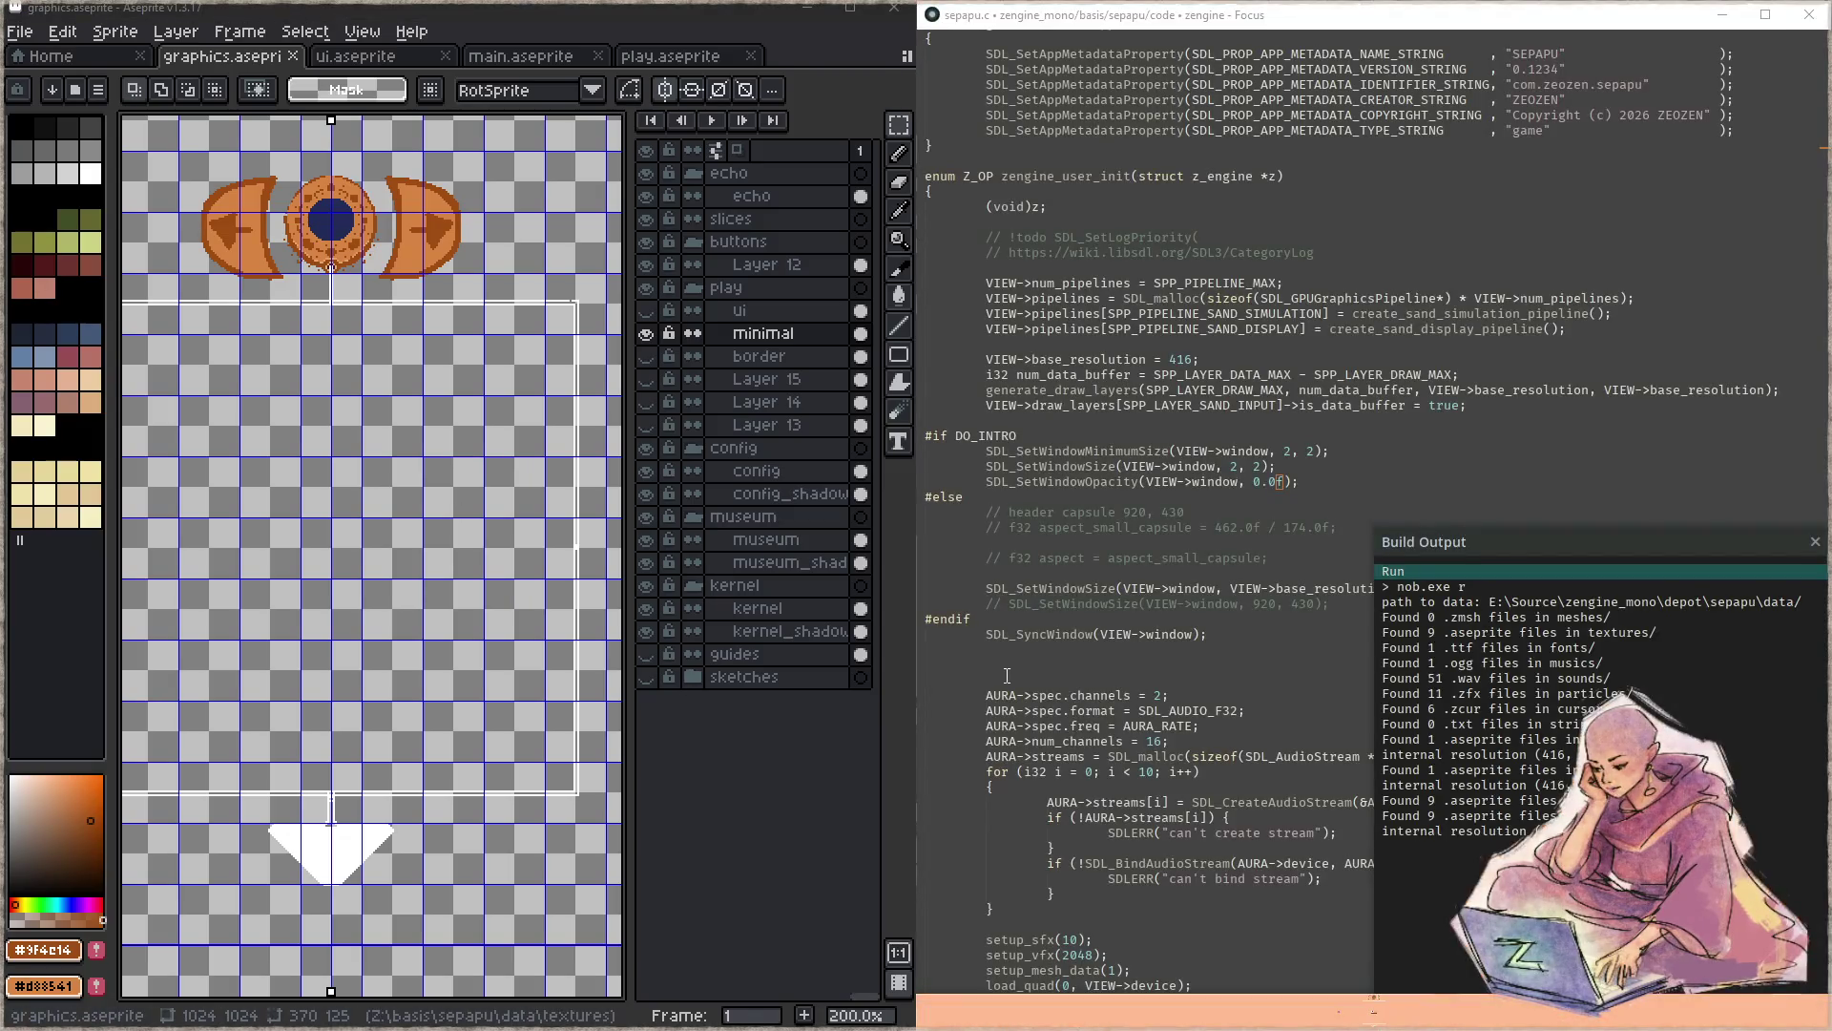
# - Relaunch the game from Focus with F5 to load the new art
pyautogui.press('F5')
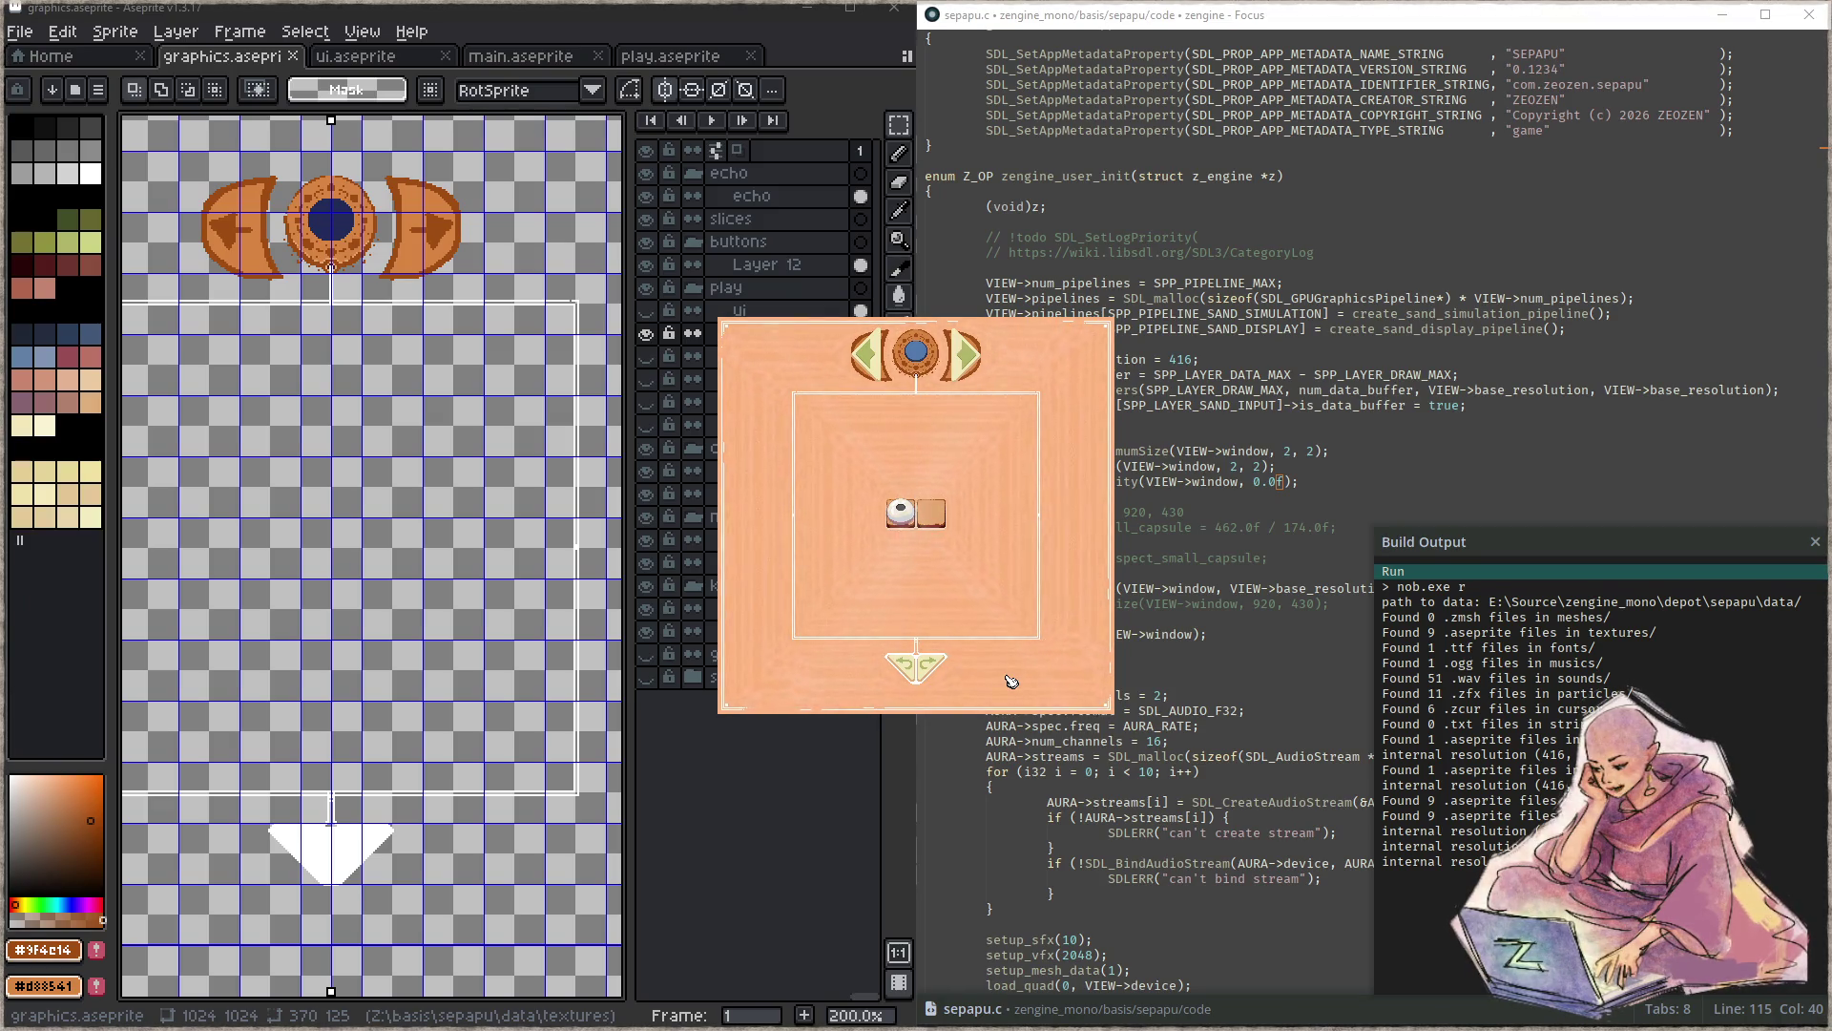
# - Step to the next puzzle and back to the 2x2 grid, then go fullscreen with F11
pyautogui.click(981, 370)
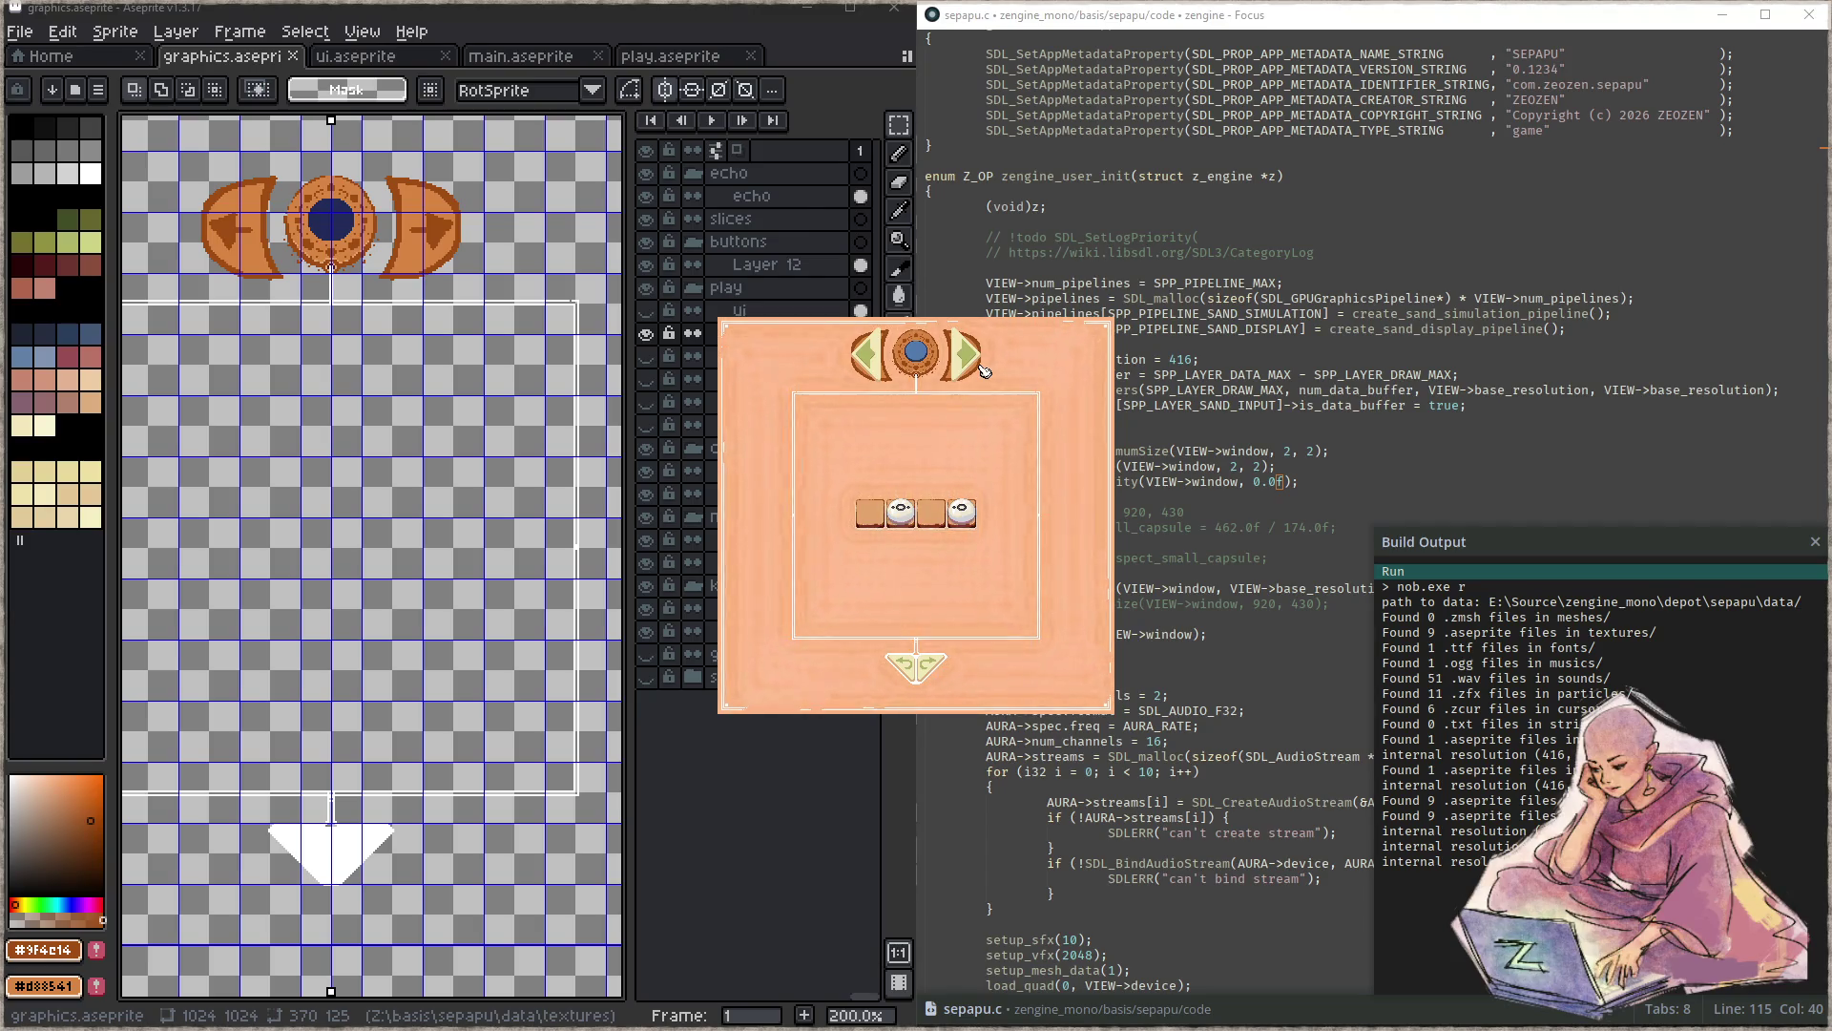
pyautogui.click(864, 378)
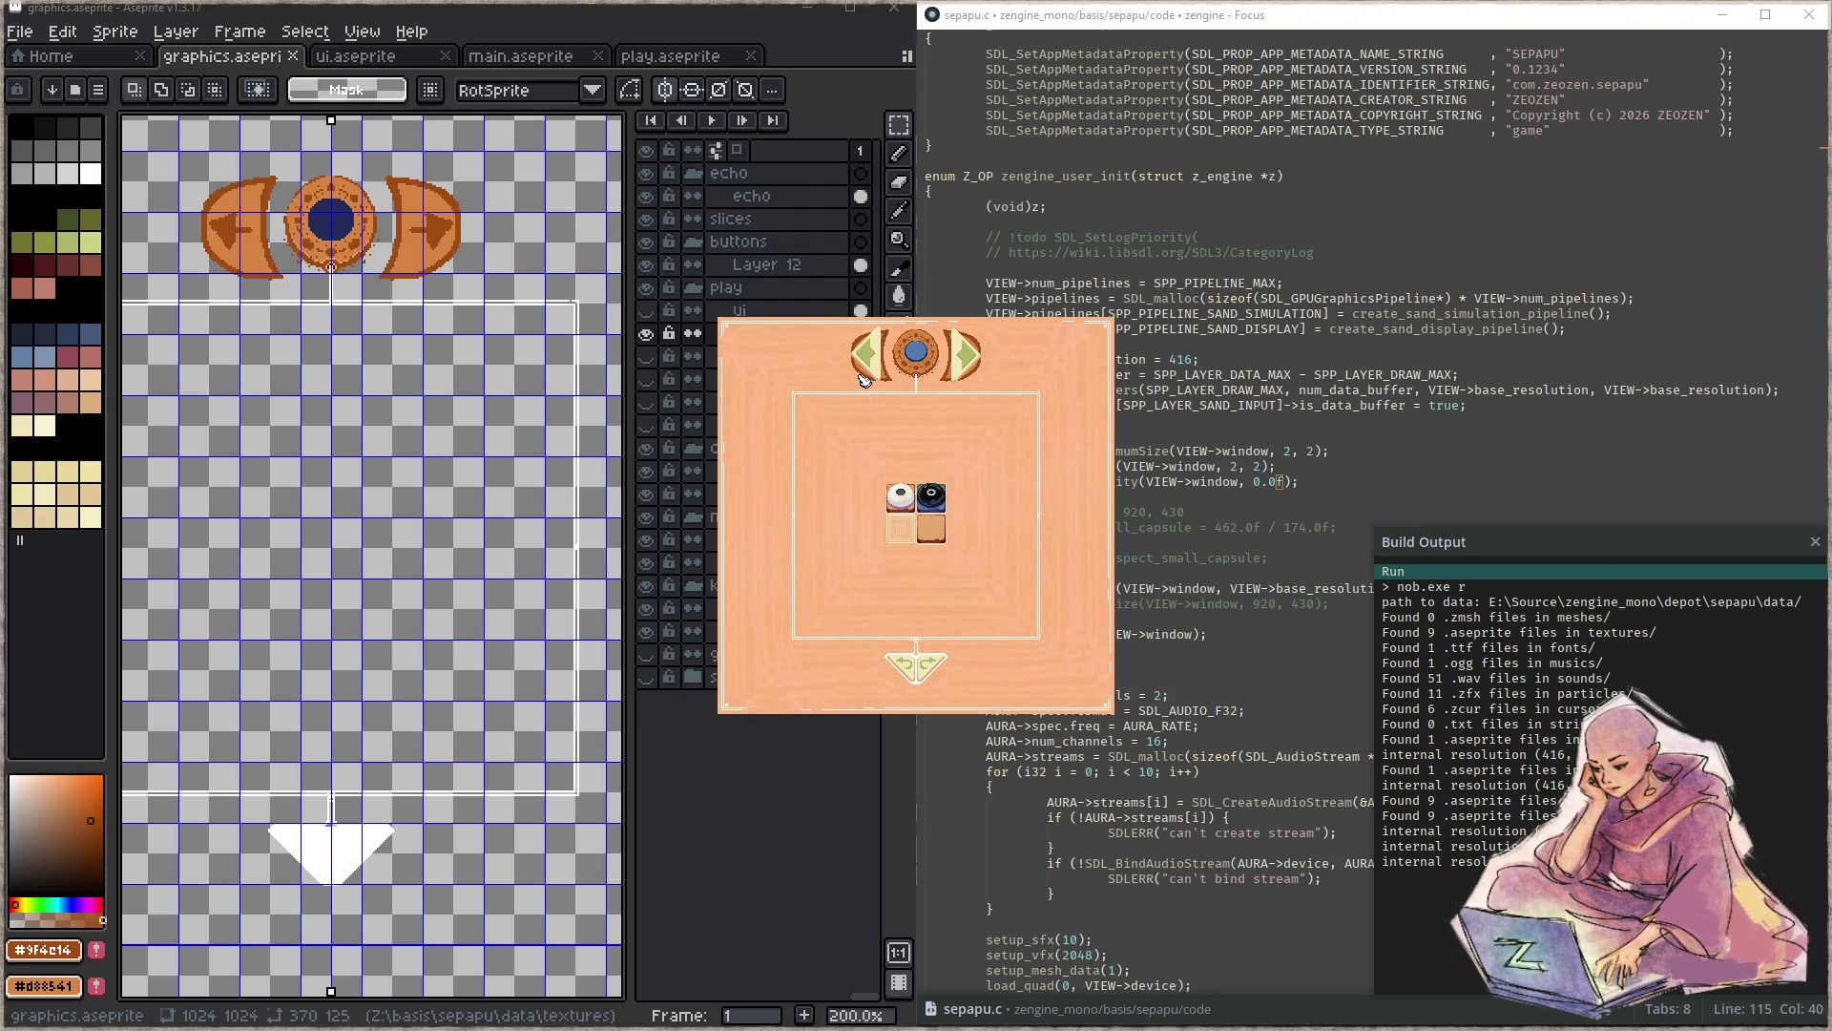
pyautogui.press('F11')
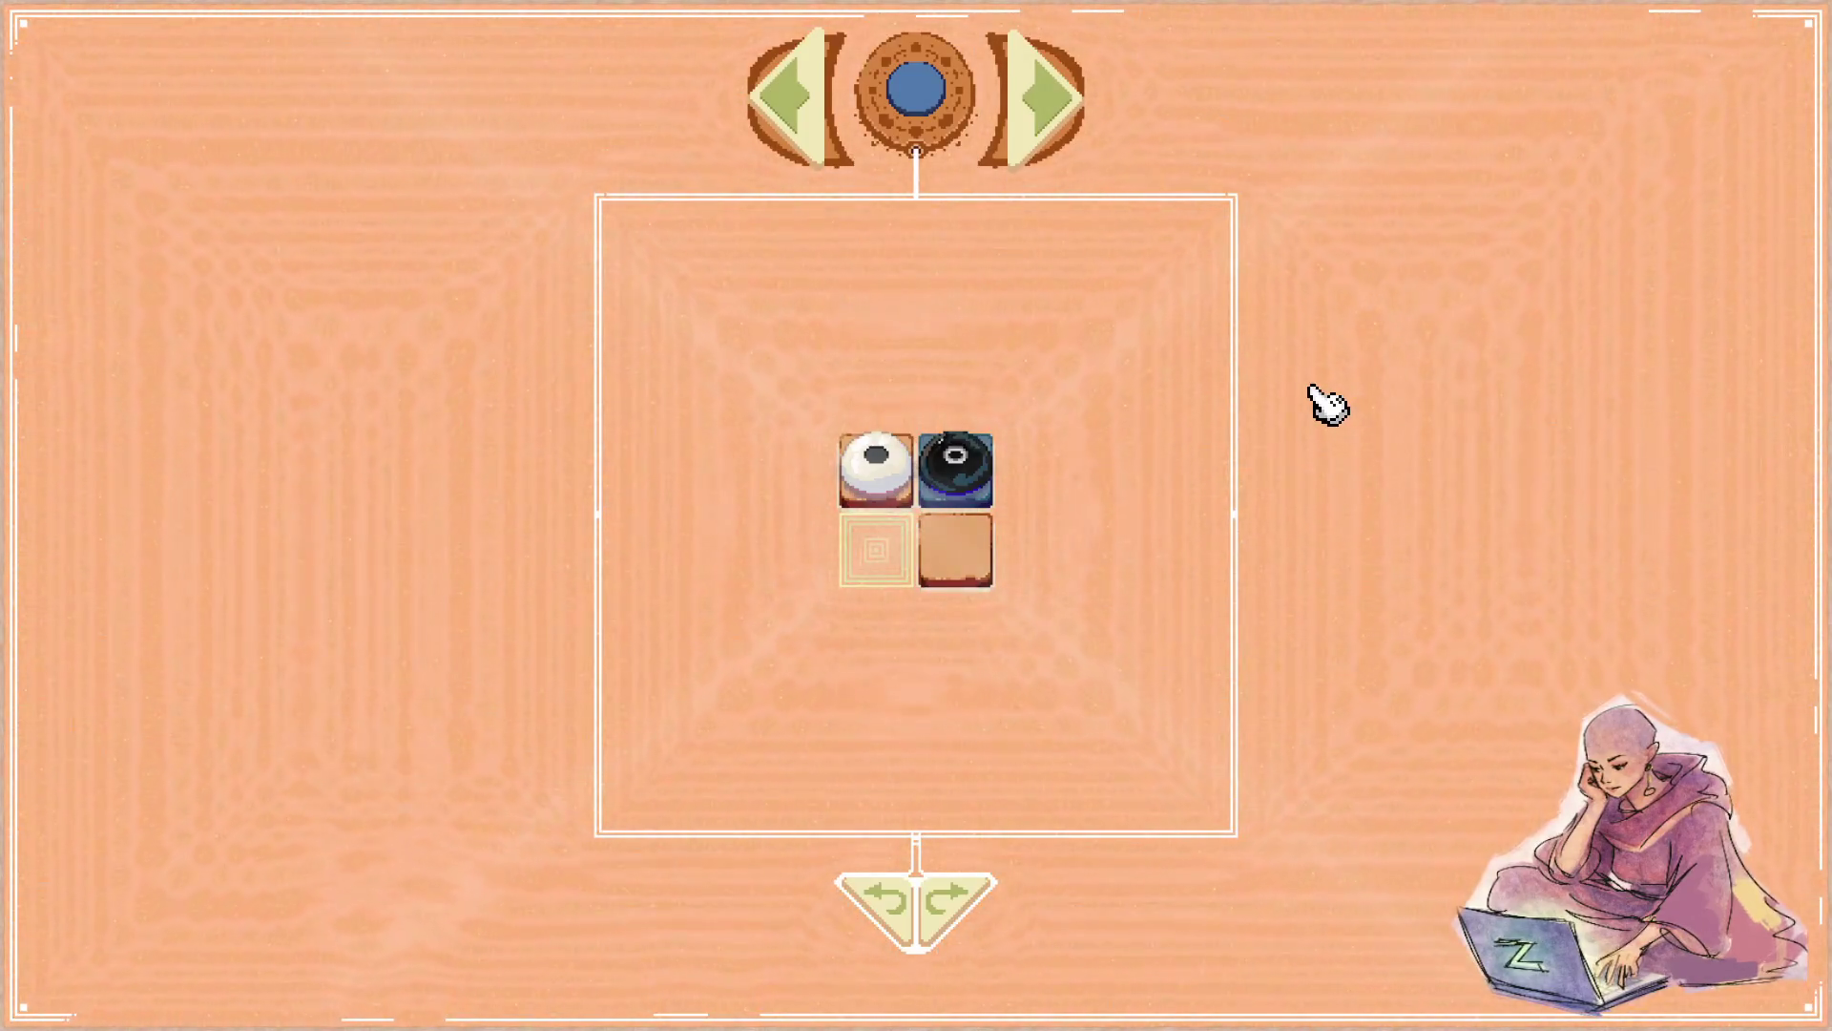
# - Advance to the four-slot puzzle, then leave it for the circular menu board
pyautogui.click(1074, 114)
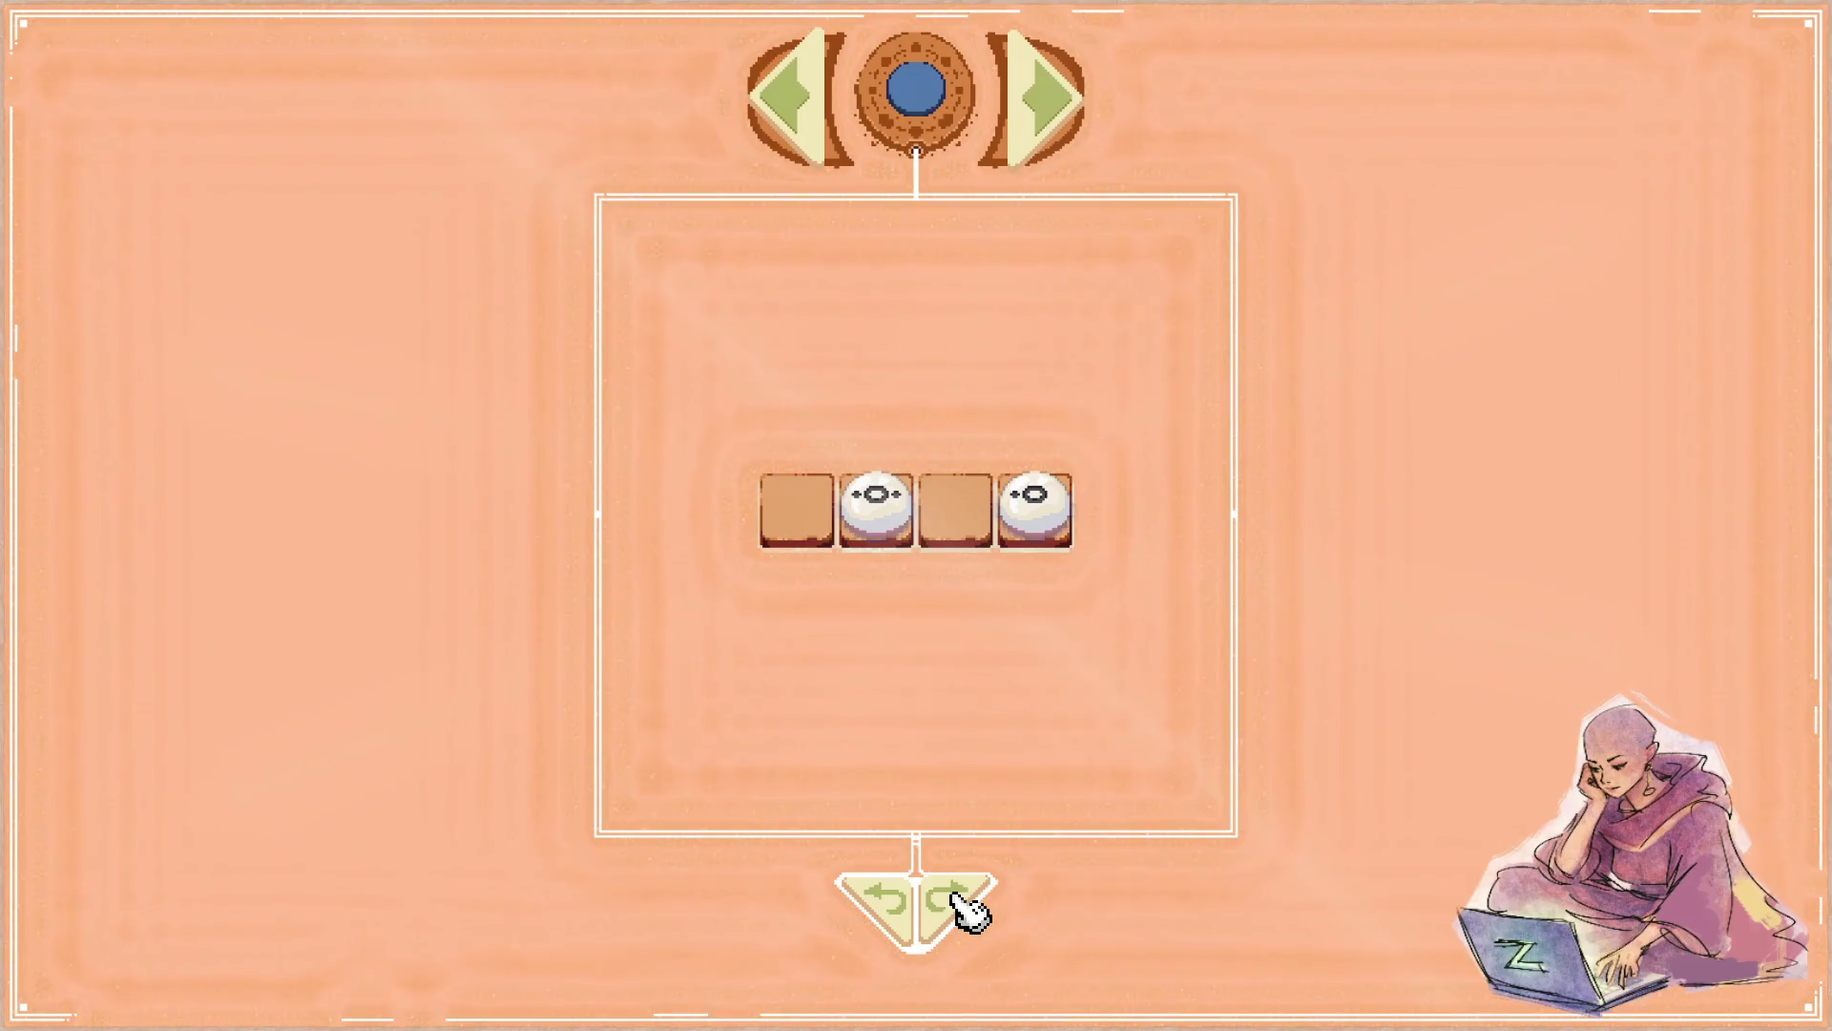
pyautogui.click(931, 110)
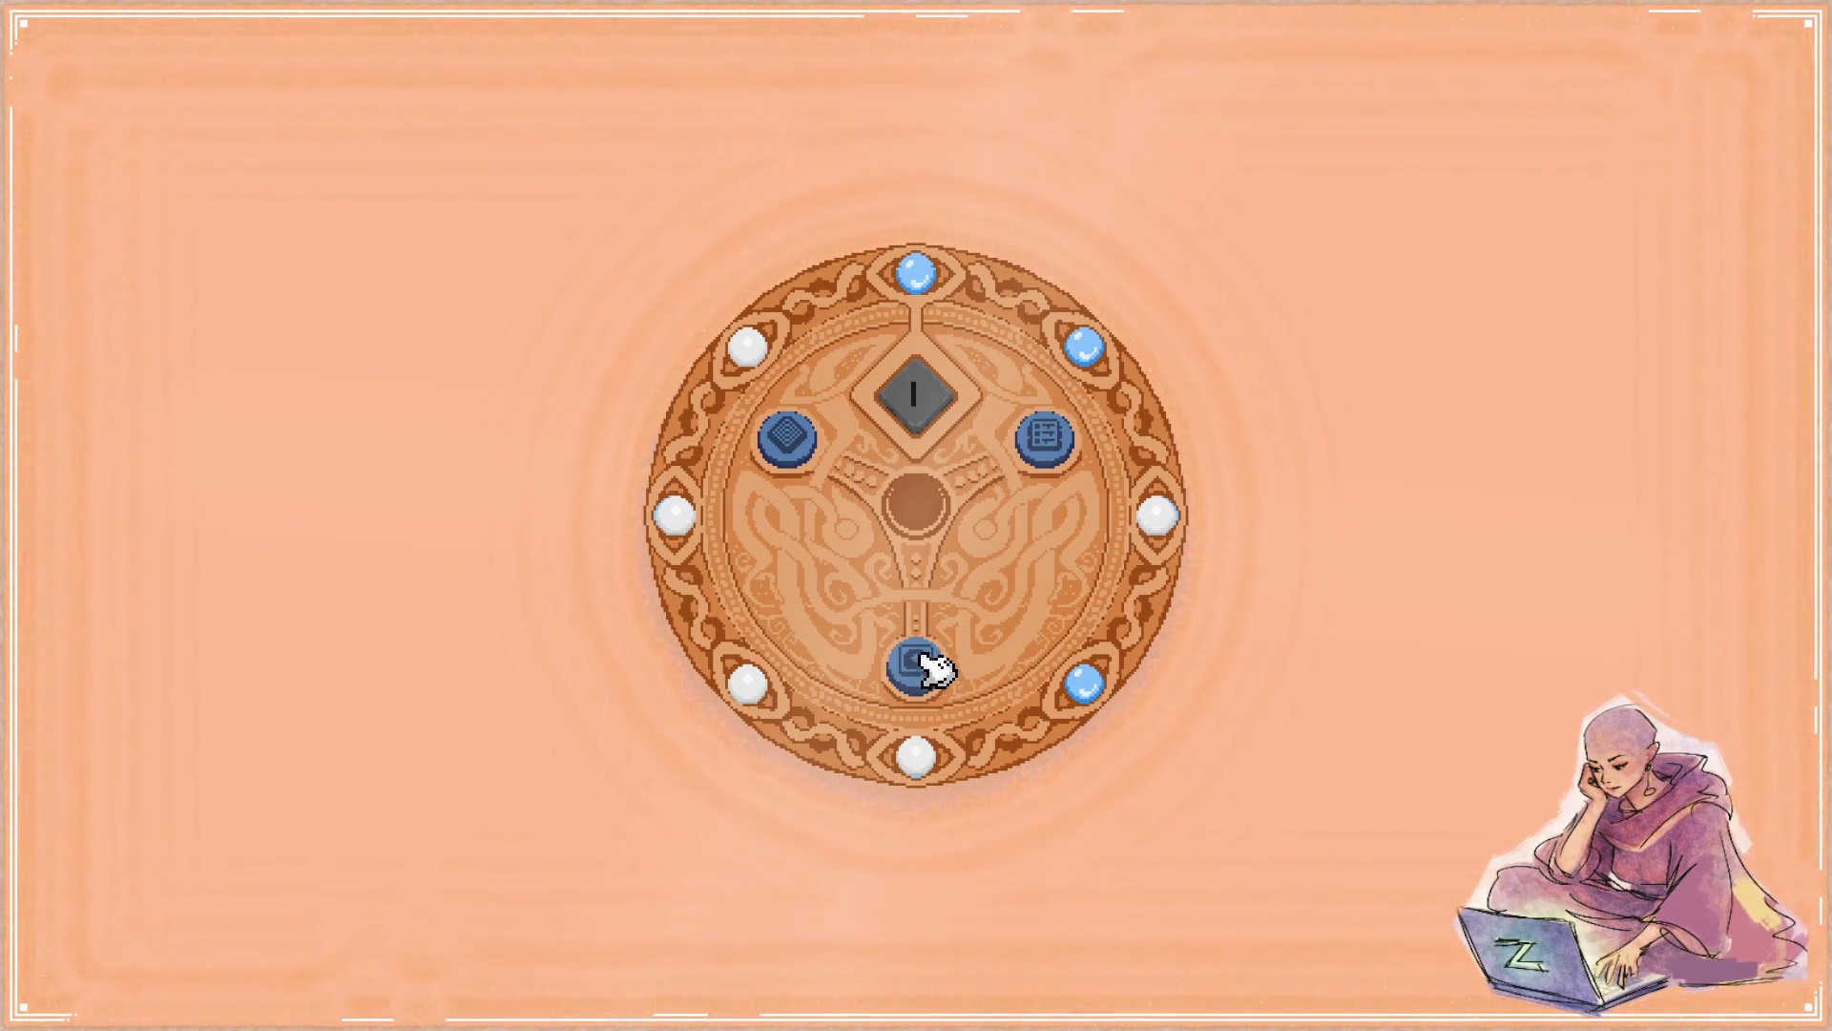
# - Enter a puzzle from the circular board and drag balls to leave them on the second and fourth tiles
pyautogui.click(917, 663)
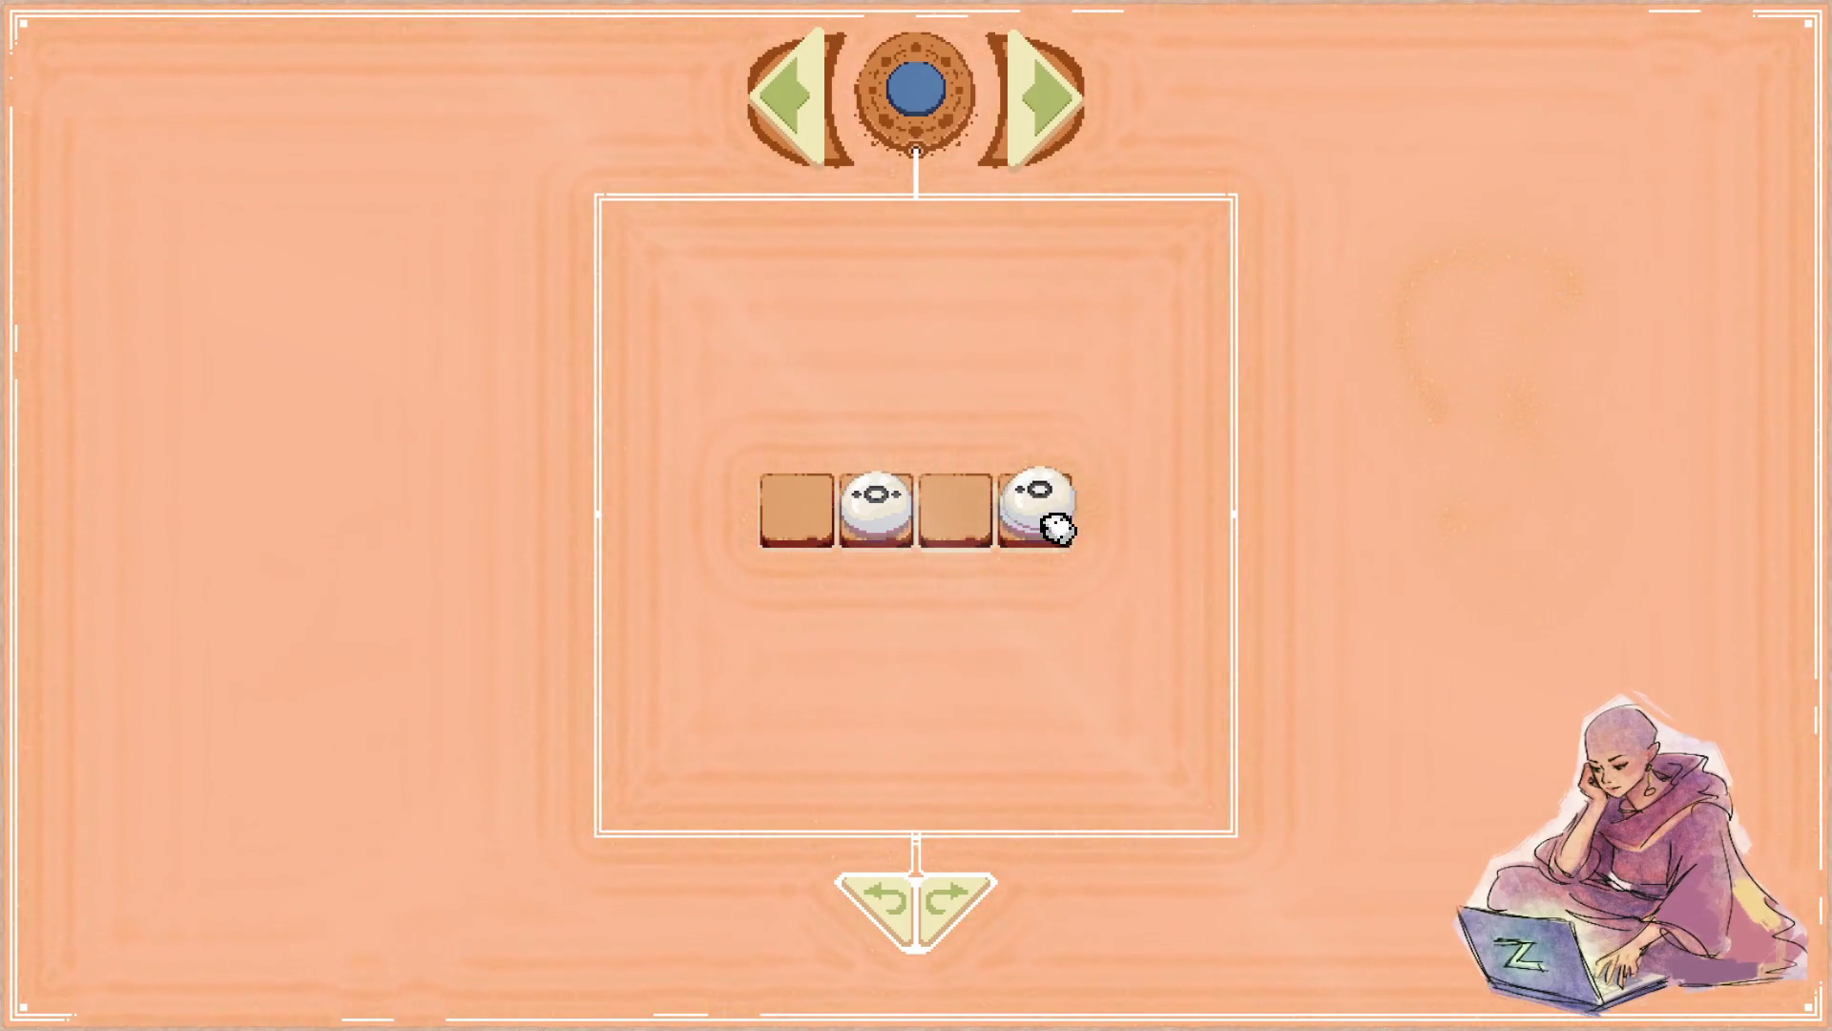
pyautogui.click(874, 518)
pyautogui.moveTo(885, 522); pyautogui.dragTo(890, 503)
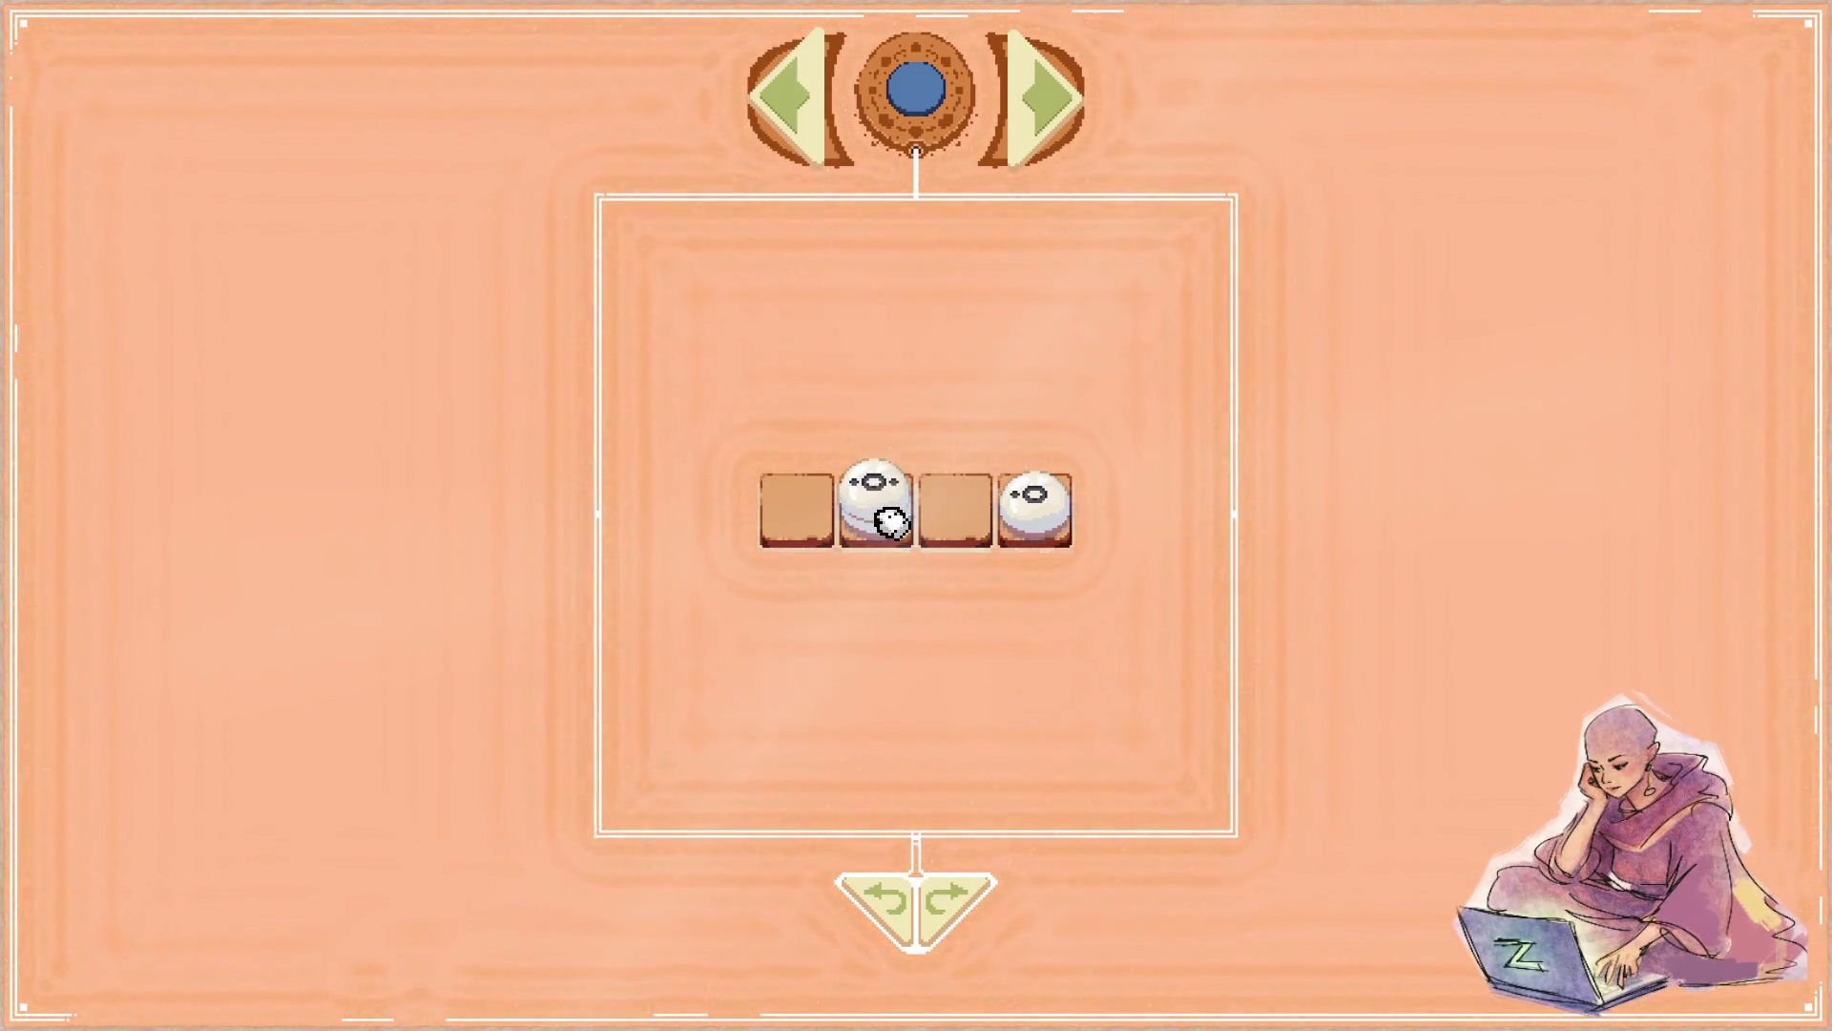
pyautogui.moveTo(890, 520)
pyautogui.mouseDown()
pyautogui.moveTo(938, 584)
pyautogui.moveTo(917, 525)
pyautogui.mouseUp()
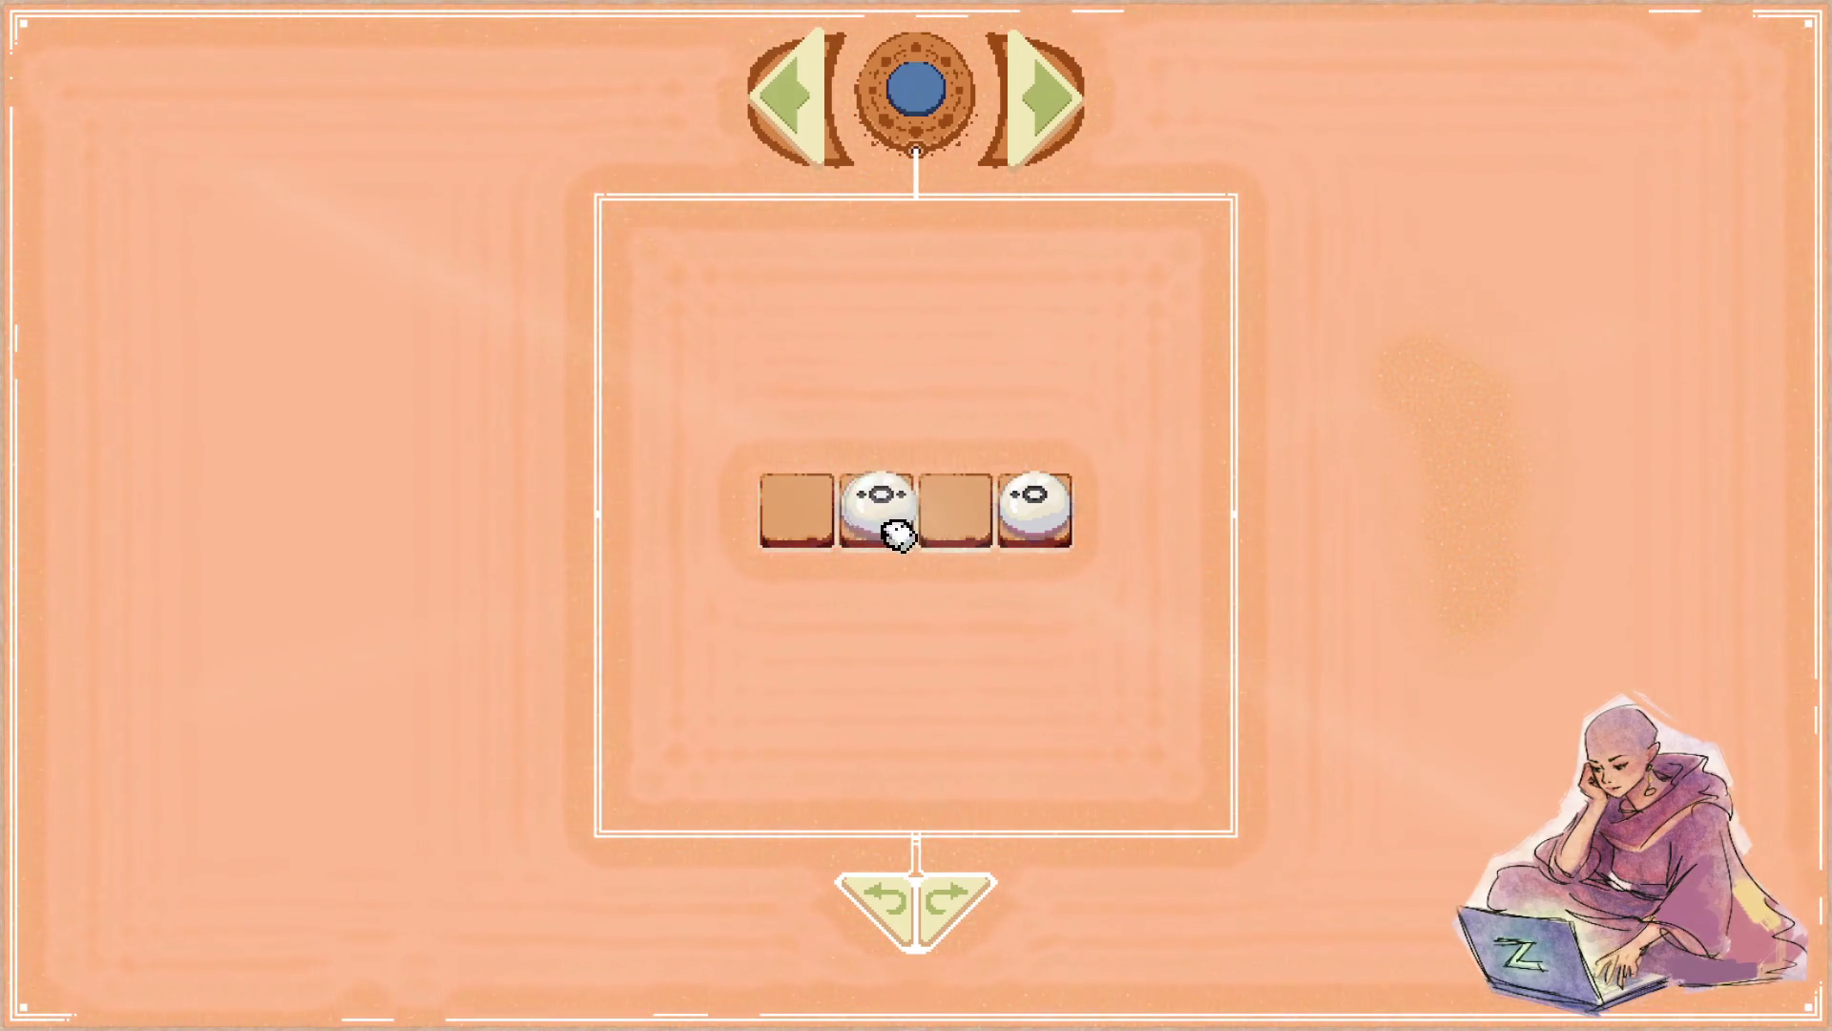
pyautogui.moveTo(888, 587); pyautogui.dragTo(895, 532)
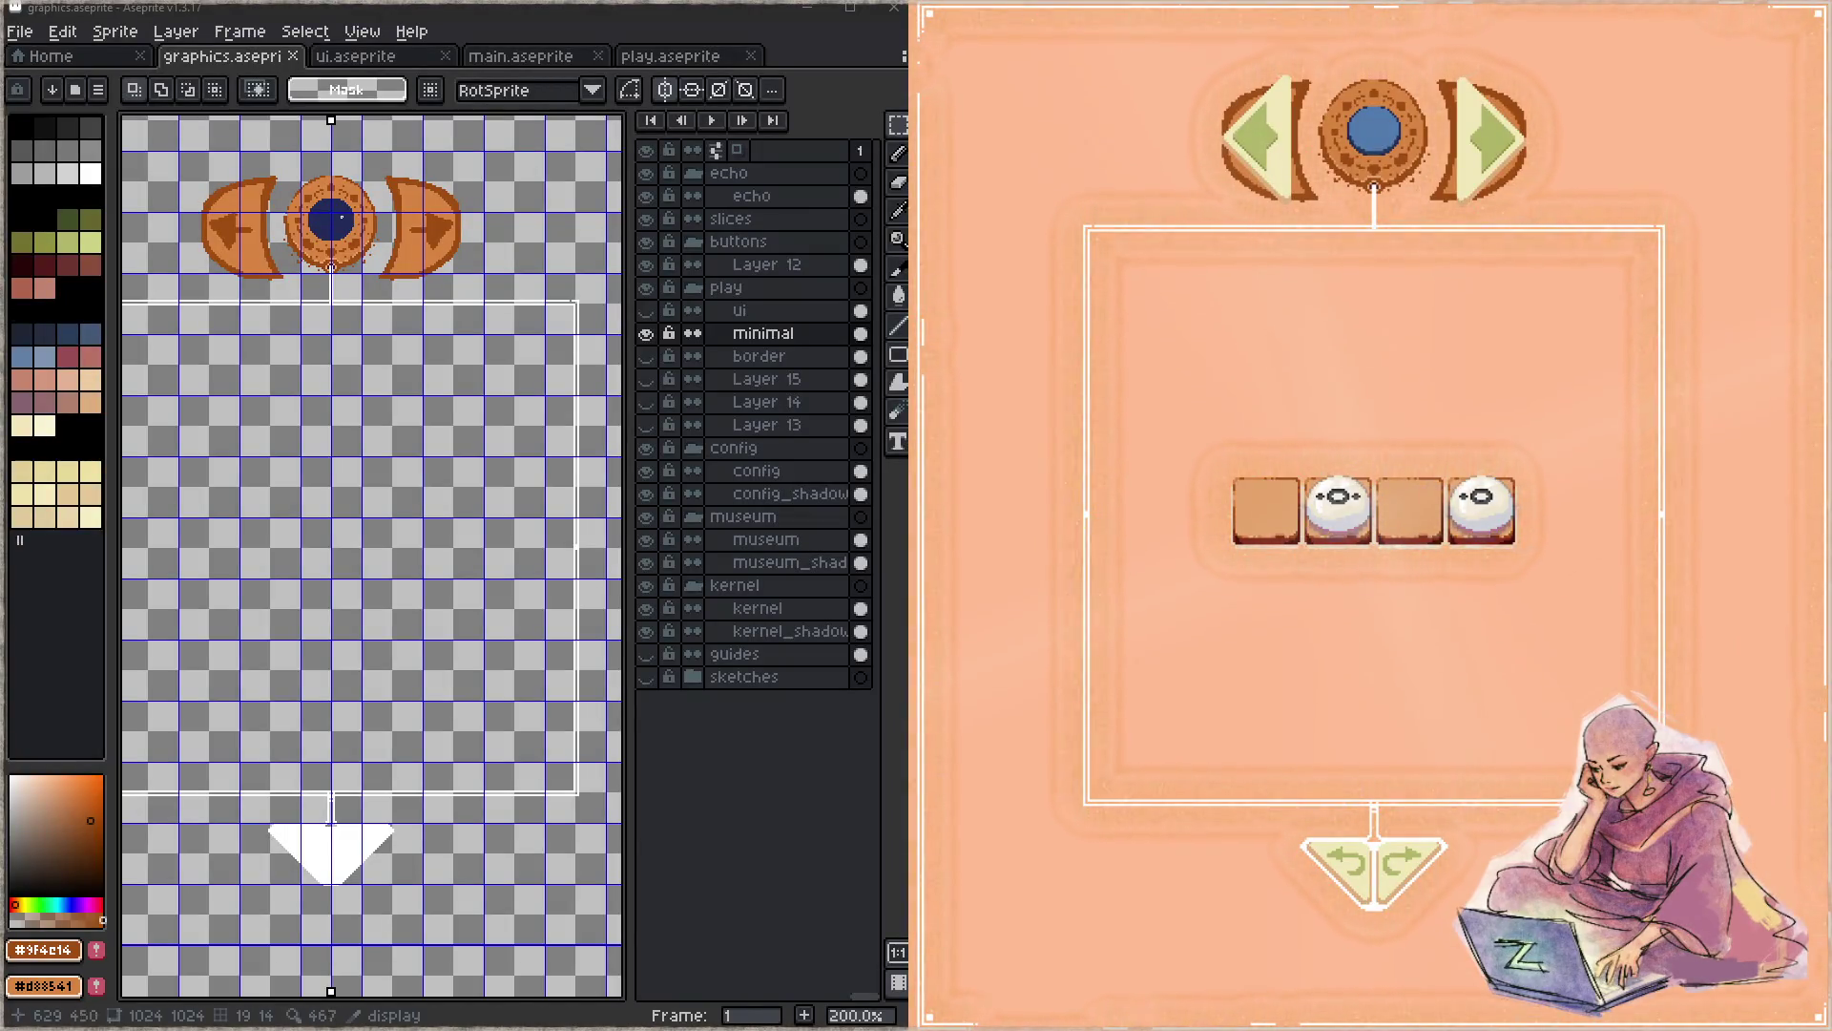
pyautogui.scroll(-4, 412, 422)
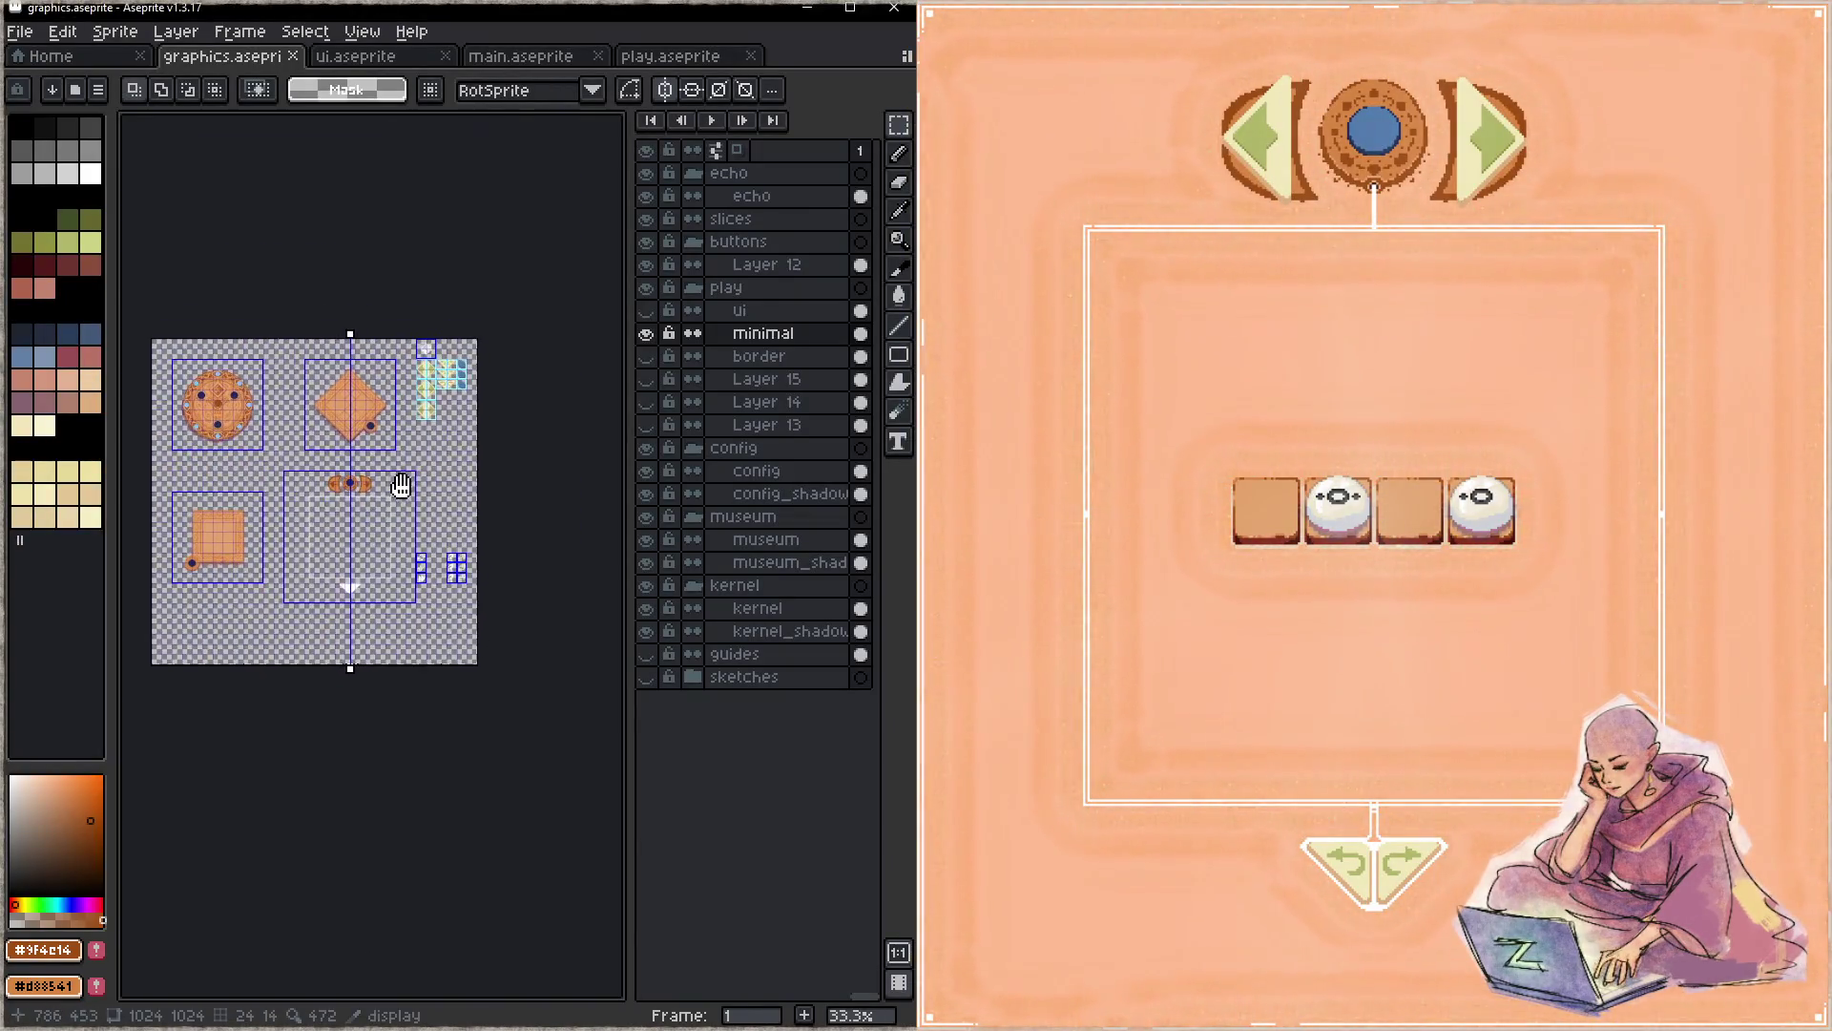
pyautogui.scroll(4, 413, 422)
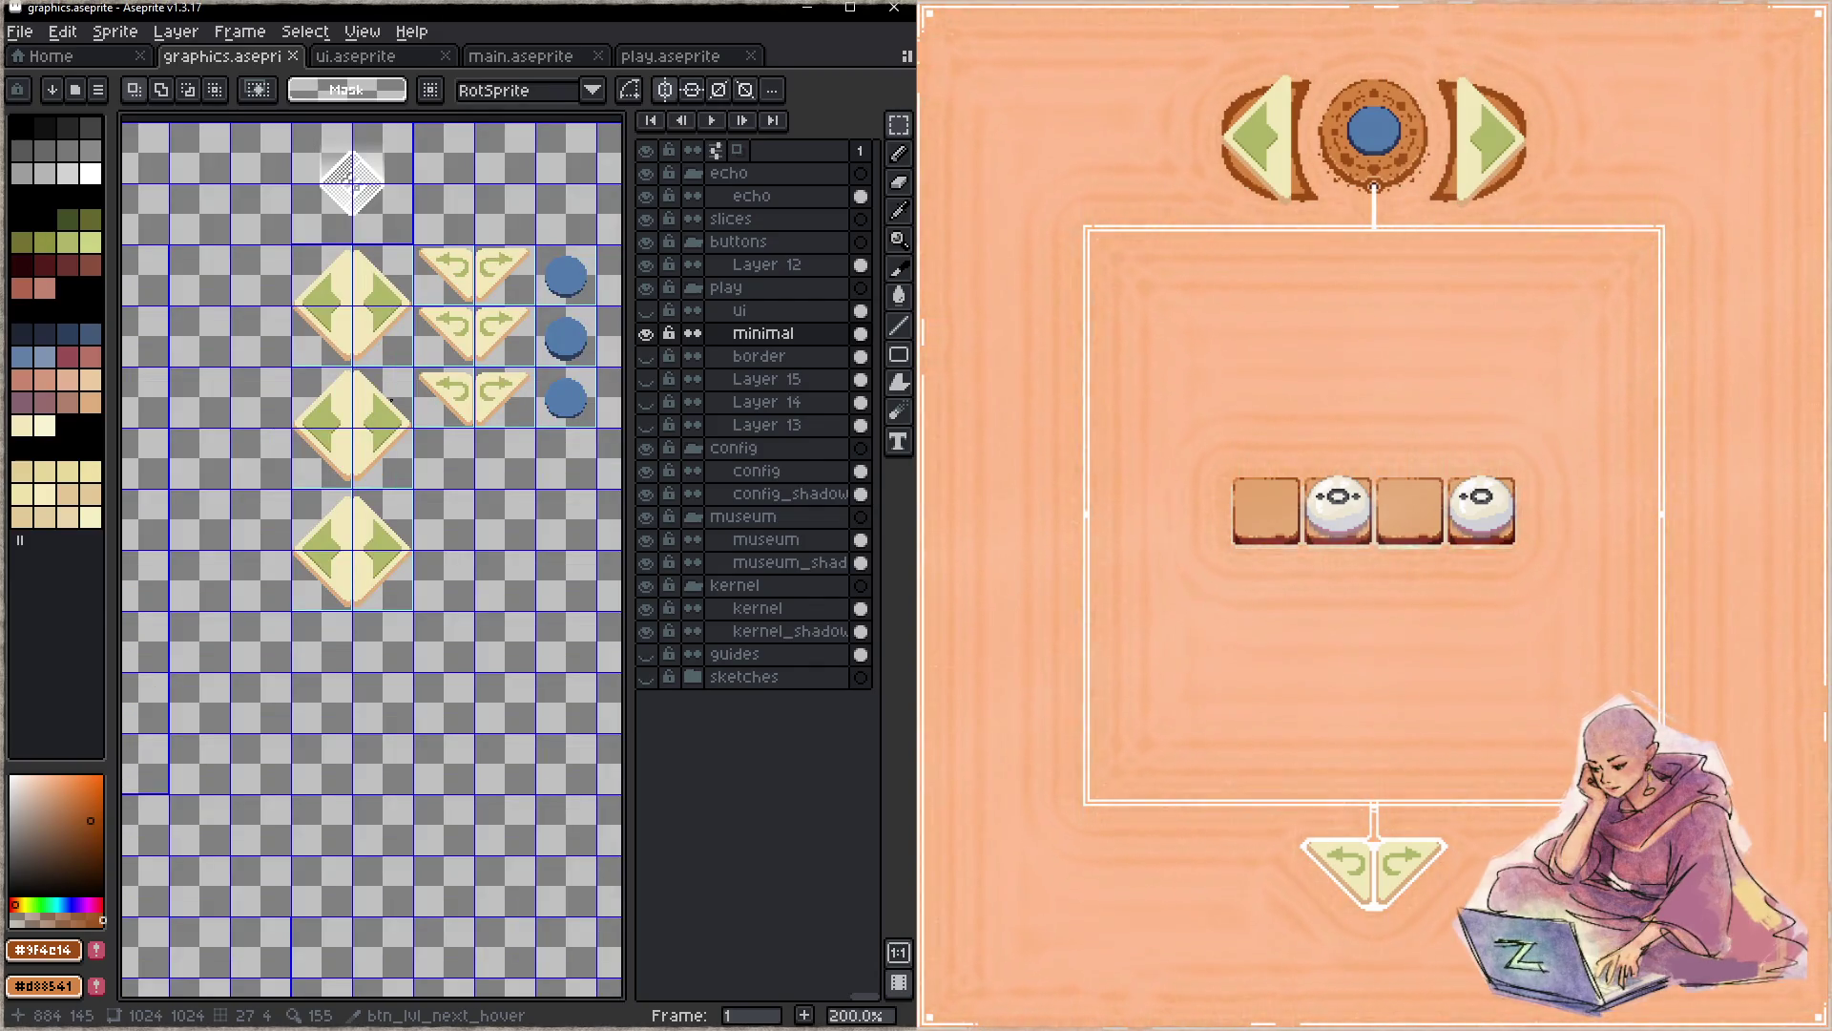
pyautogui.scroll(1, 389, 400)
# - Marquee the diamond arrow button column on Layer 12 and move it below the undo/redo rows
pyautogui.moveTo(240, 251); pyautogui.dragTo(382, 672)
pyautogui.scroll(-2, 376, 630)
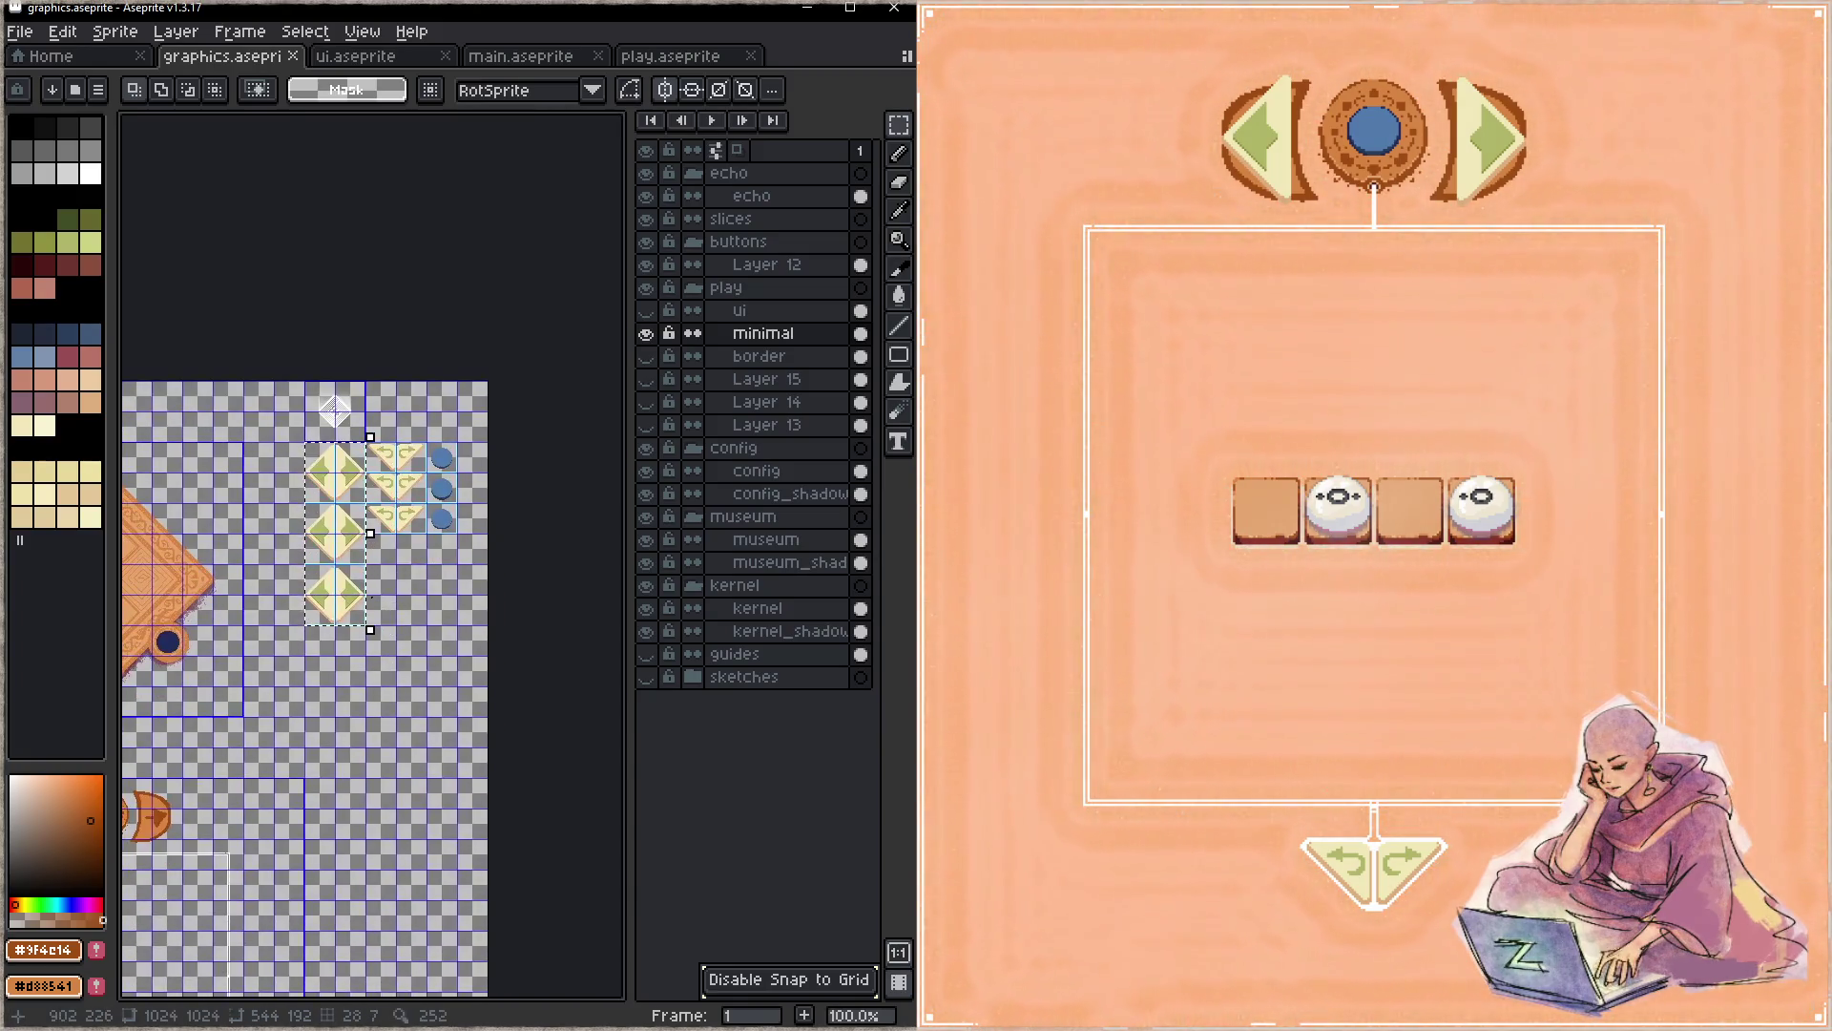
pyautogui.scroll(2, 355, 587)
pyautogui.click(766, 264)
pyautogui.moveTo(432, 597); pyautogui.dragTo(420, 496)
pyautogui.moveTo(306, 479)
pyautogui.mouseDown()
pyautogui.moveTo(420, 691)
pyautogui.moveTo(439, 670)
pyautogui.mouseUp()
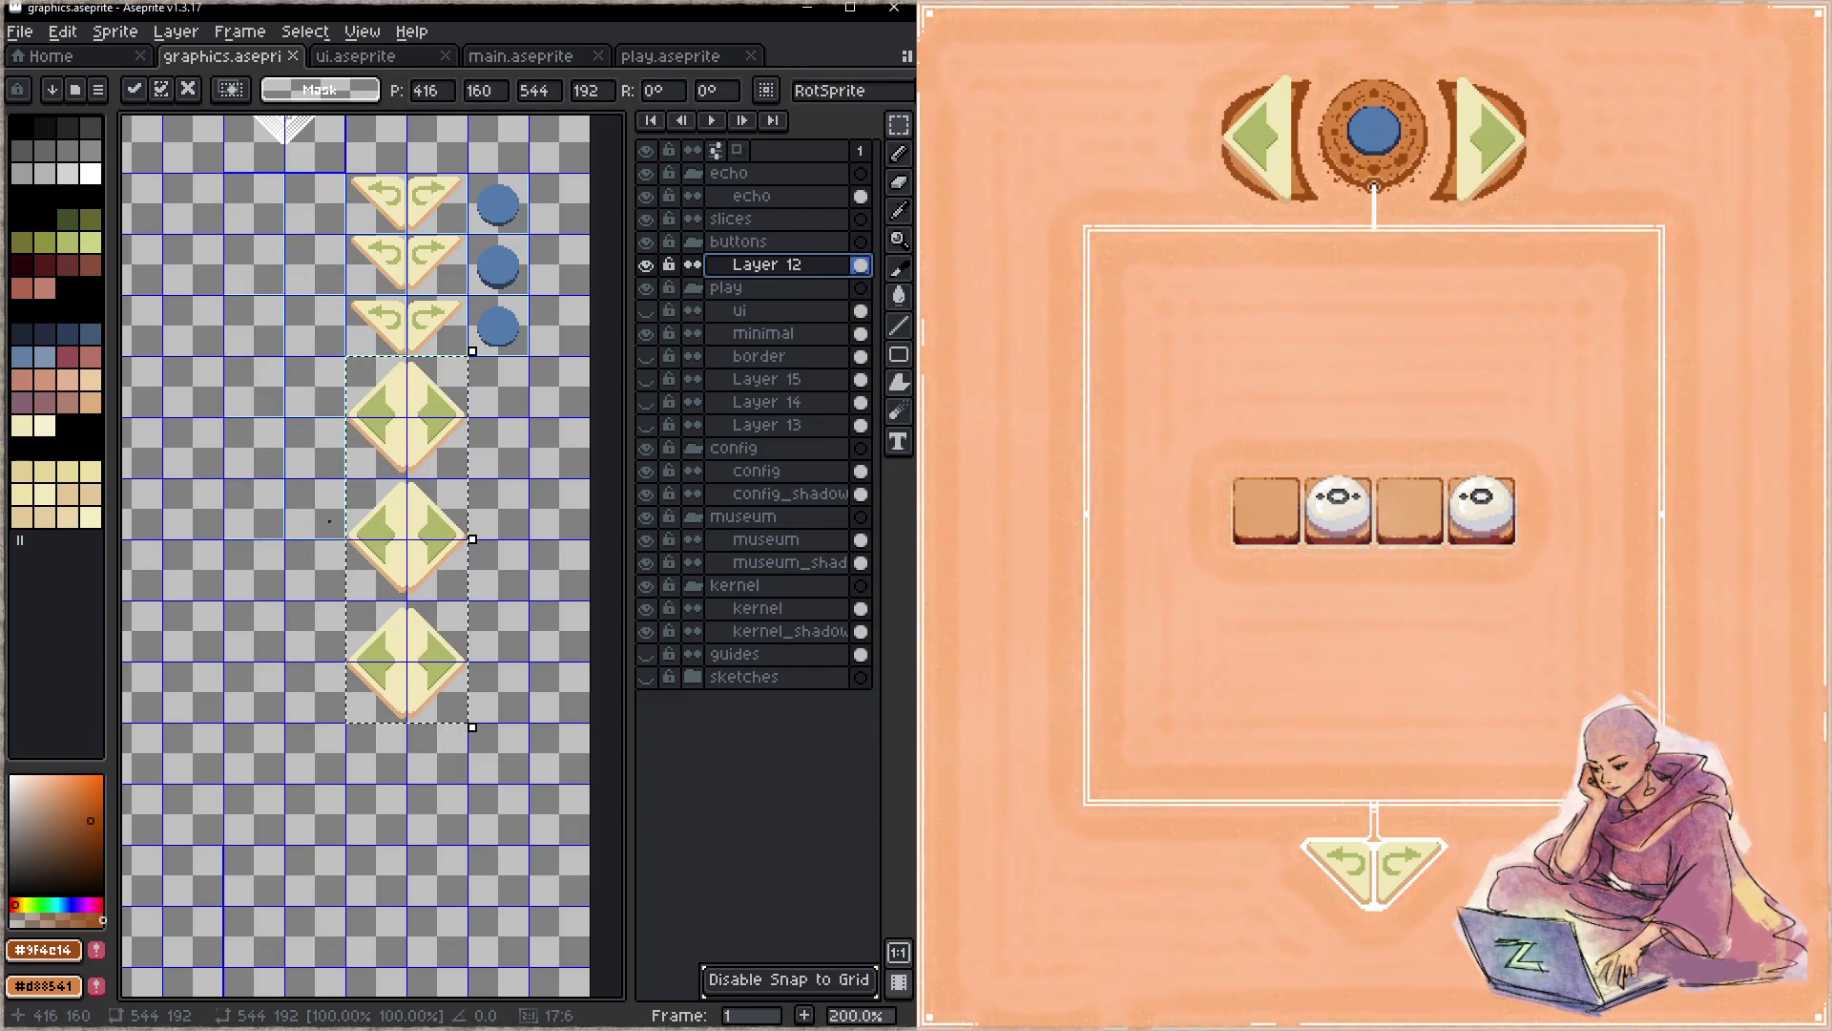
pyautogui.scroll(-2, 331, 523)
# - Confirm the moved diamond buttons and select the brown right-arrow piece by the medallion
pyautogui.moveTo(330, 522); pyautogui.dragTo(473, 601)
pyautogui.scroll(3, 193, 507)
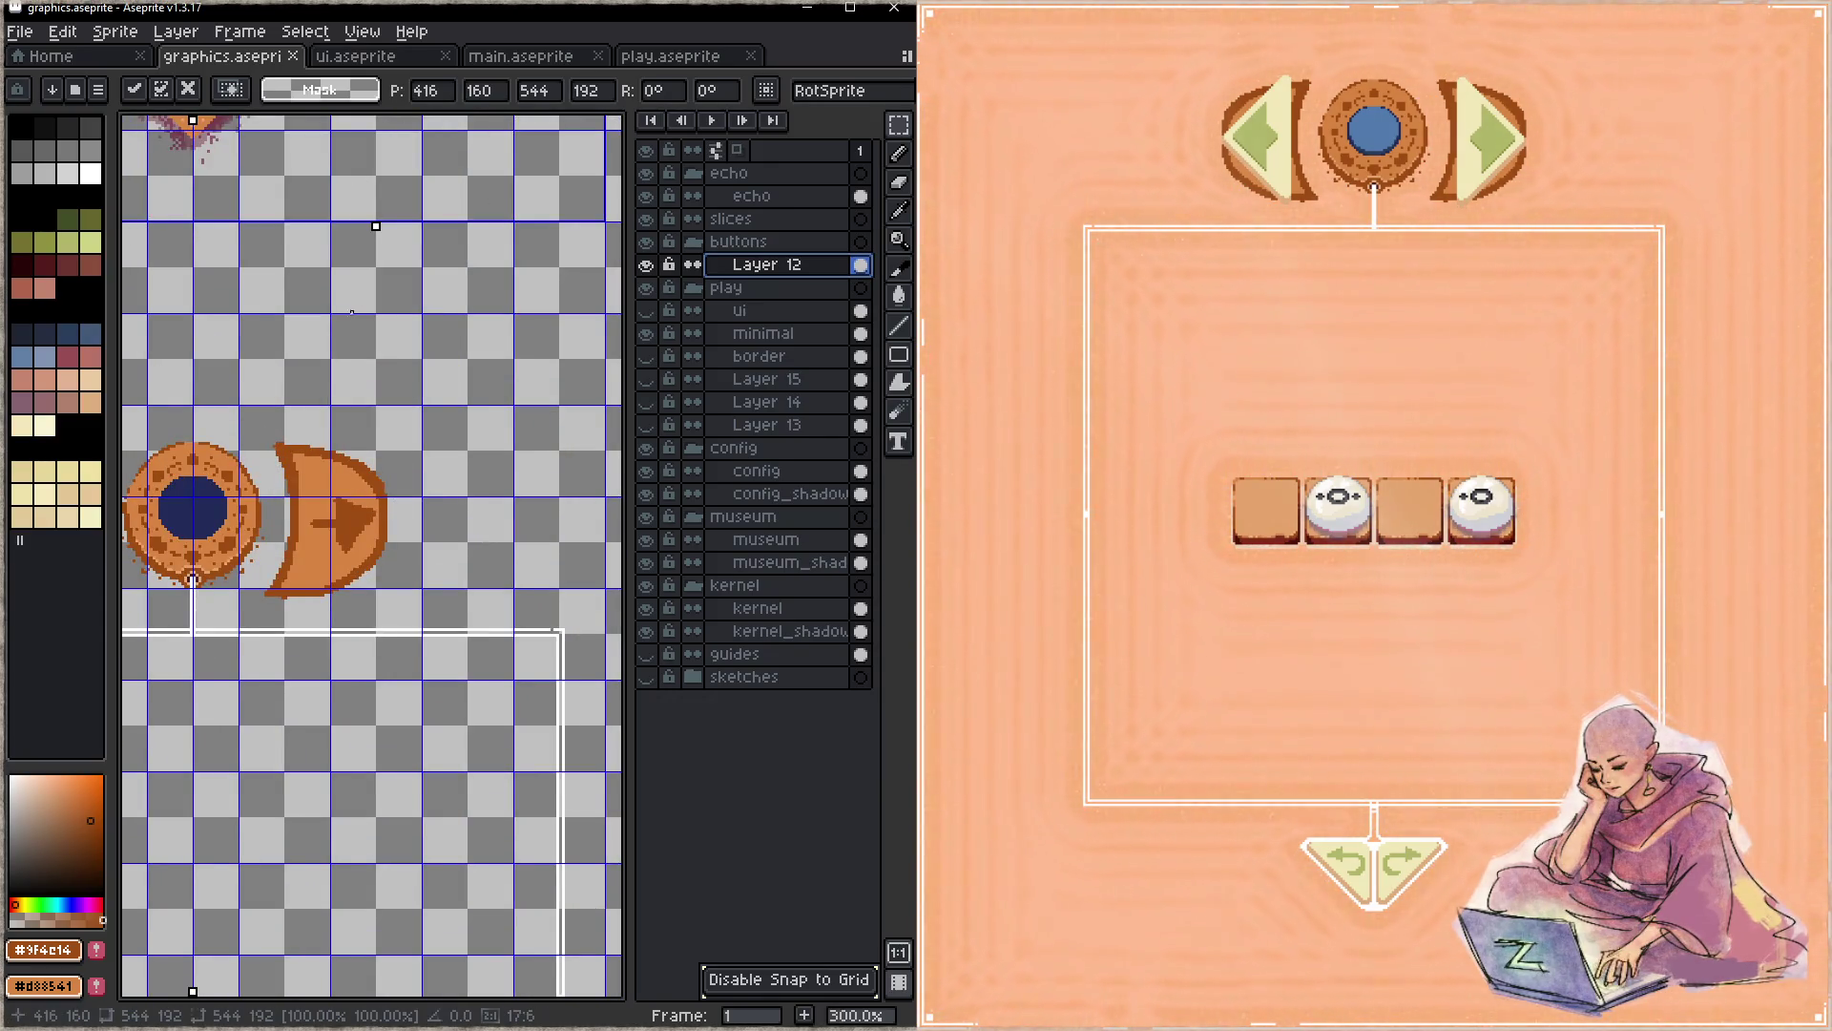
pyautogui.scroll(-3, 194, 579)
pyautogui.hotkey('ctrl', 'd')
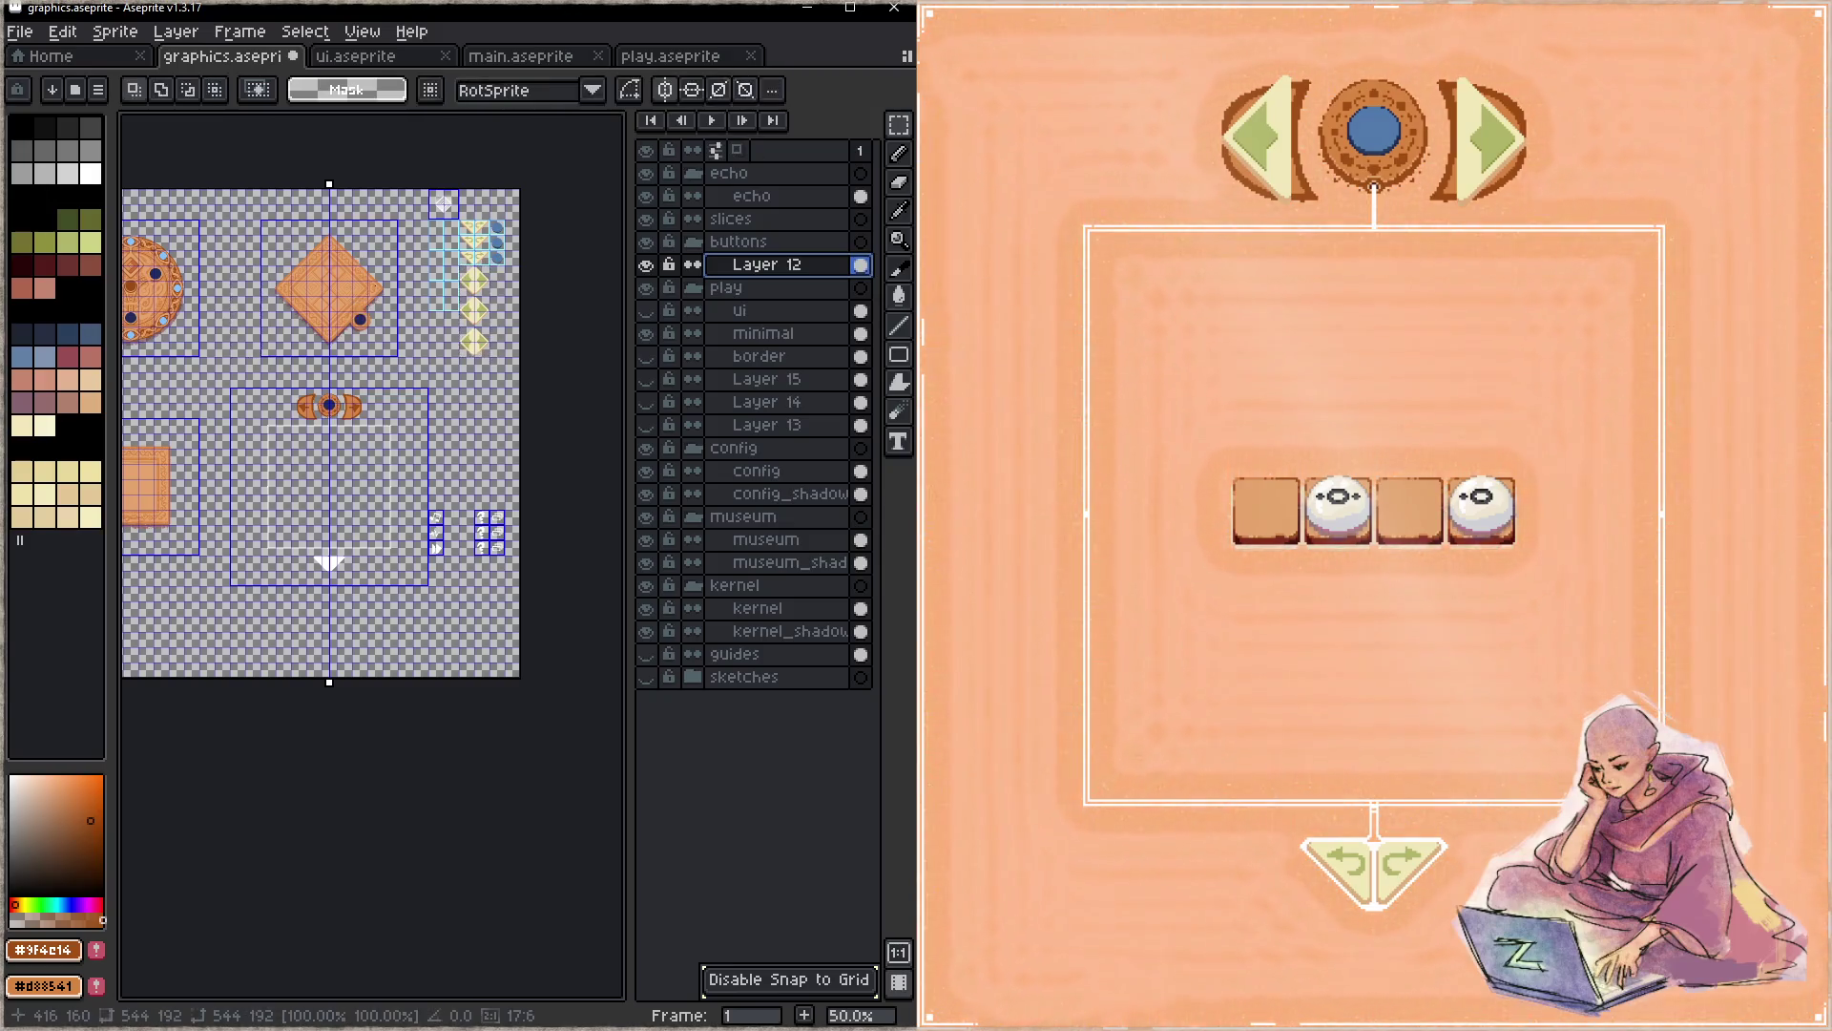
pyautogui.scroll(3, 329, 487)
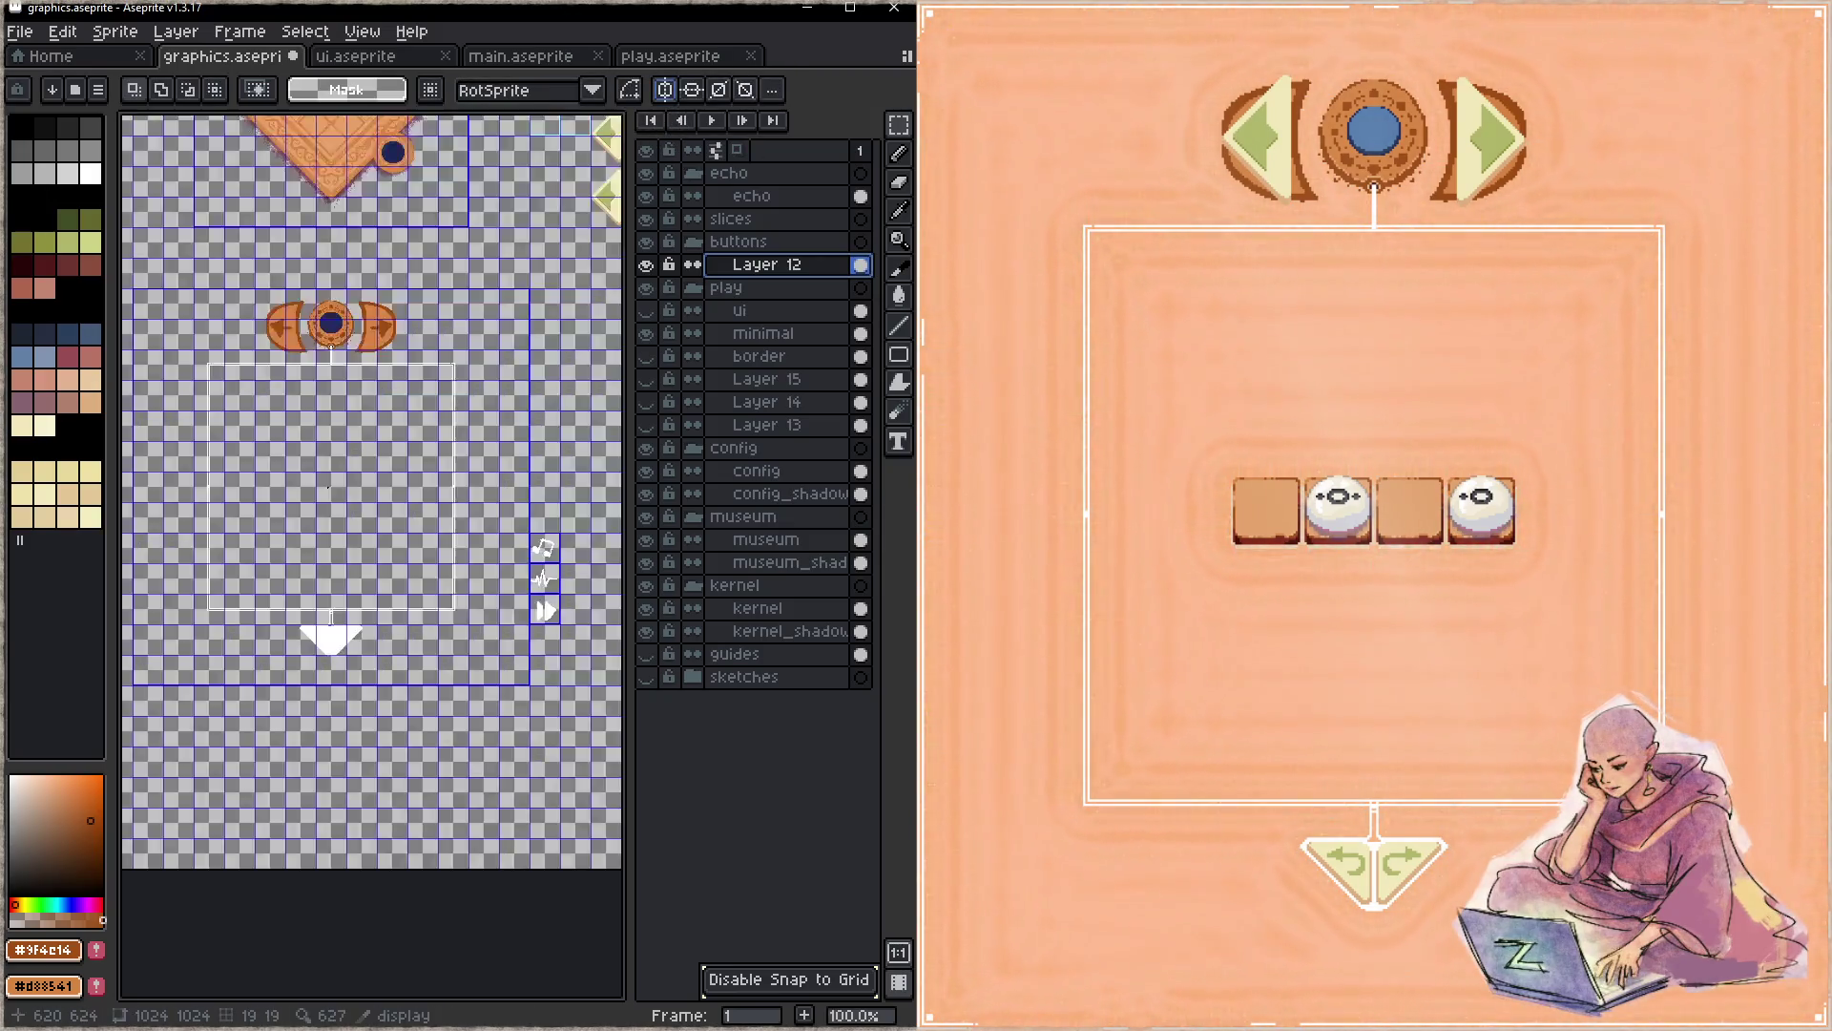
pyautogui.moveTo(329, 487); pyautogui.dragTo(272, 1002)
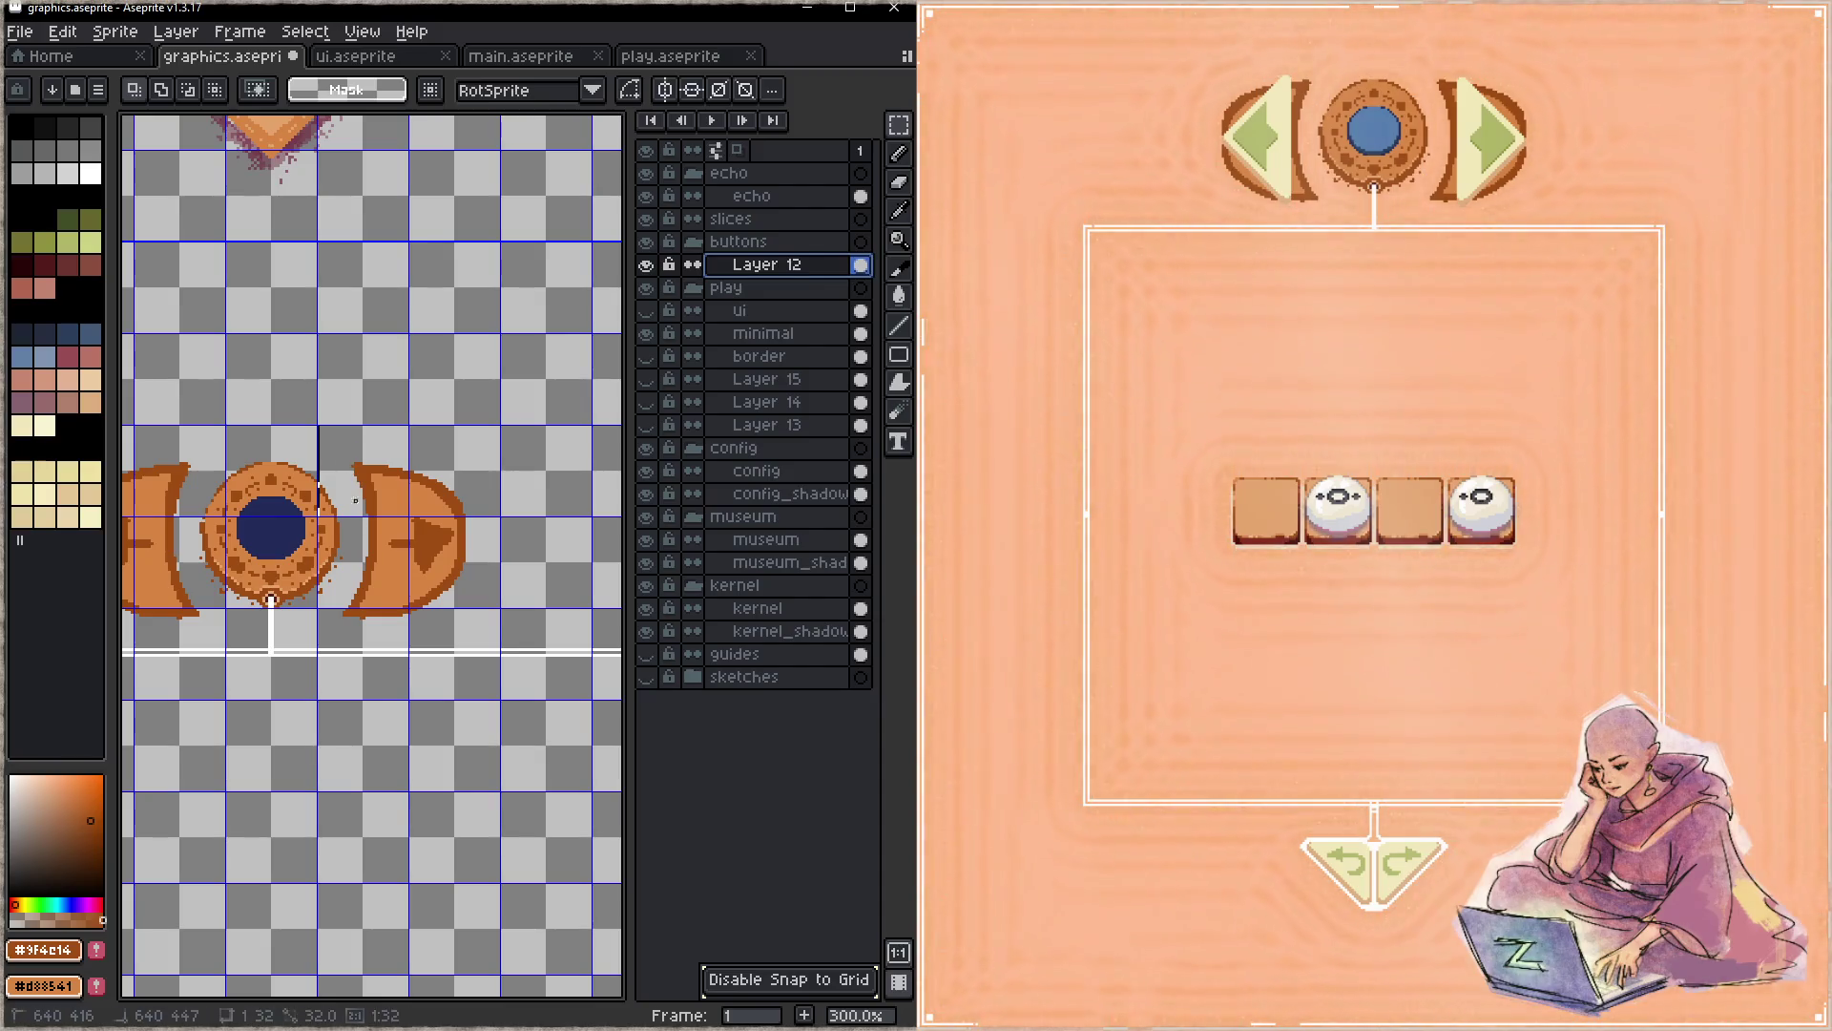
pyautogui.click(501, 578)
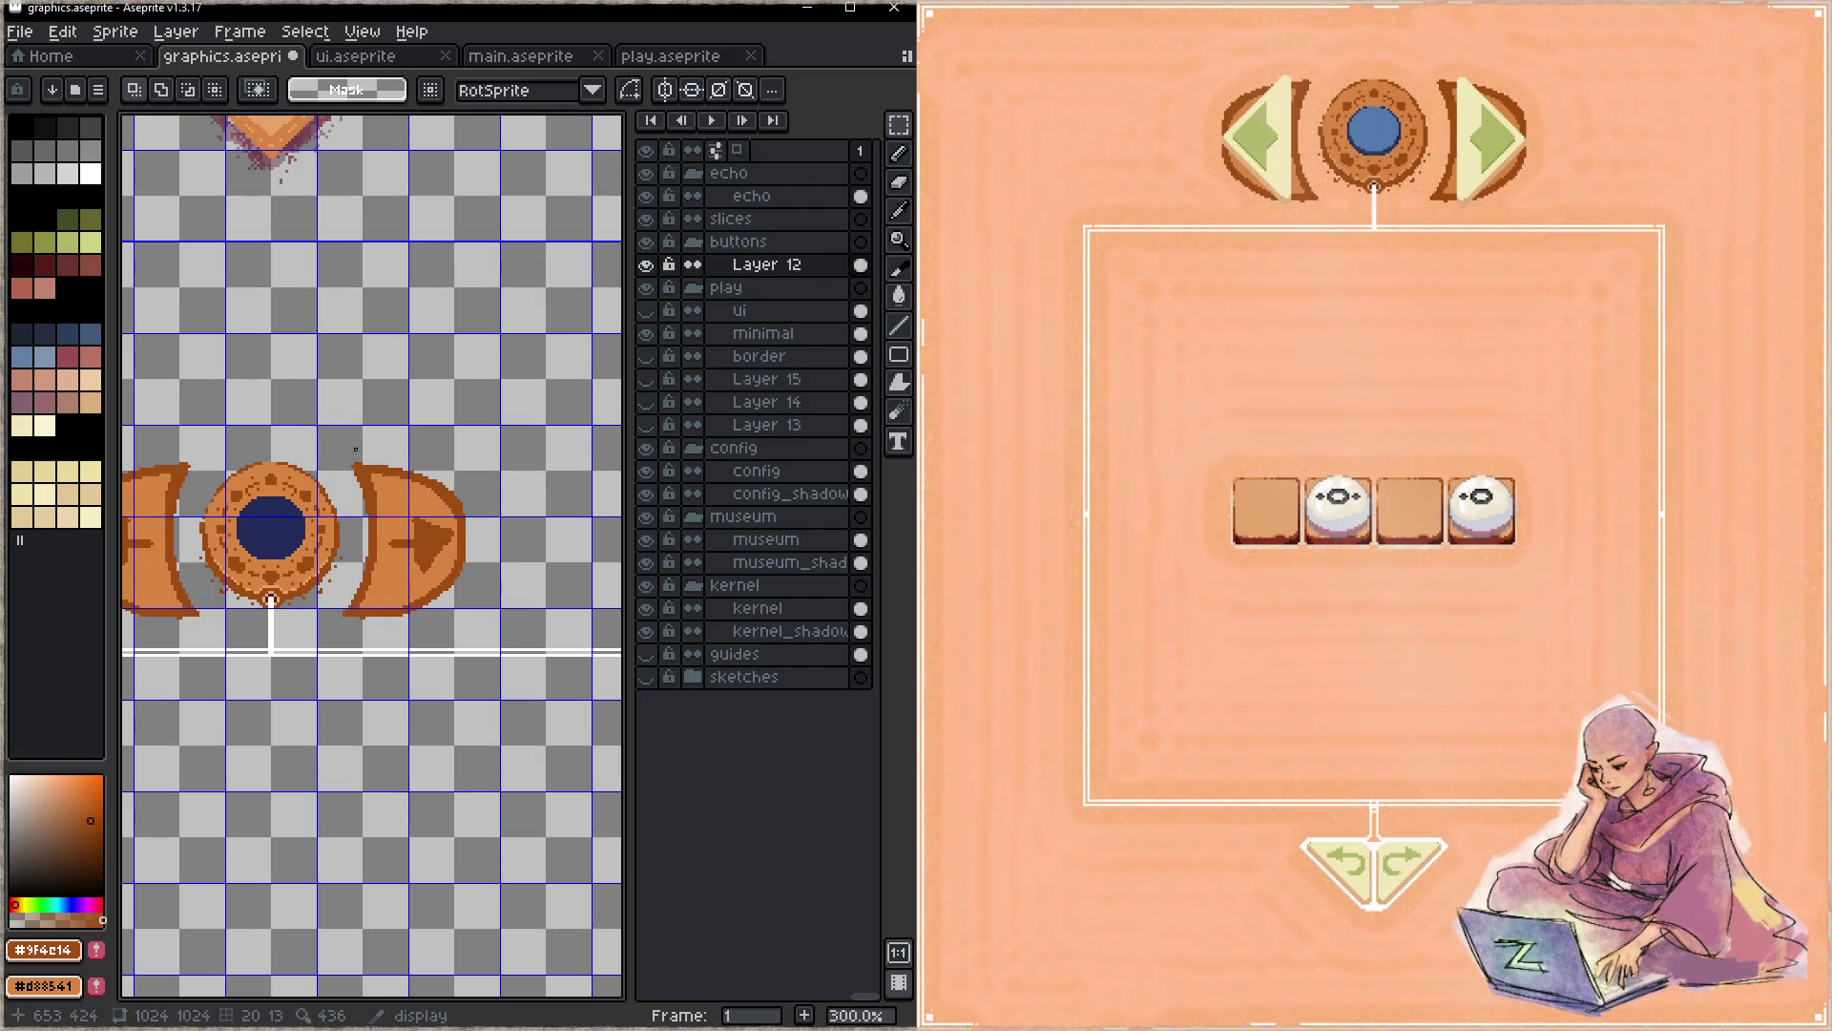
pyautogui.scroll(-3, 344, 591)
pyautogui.scroll(1, 345, 591)
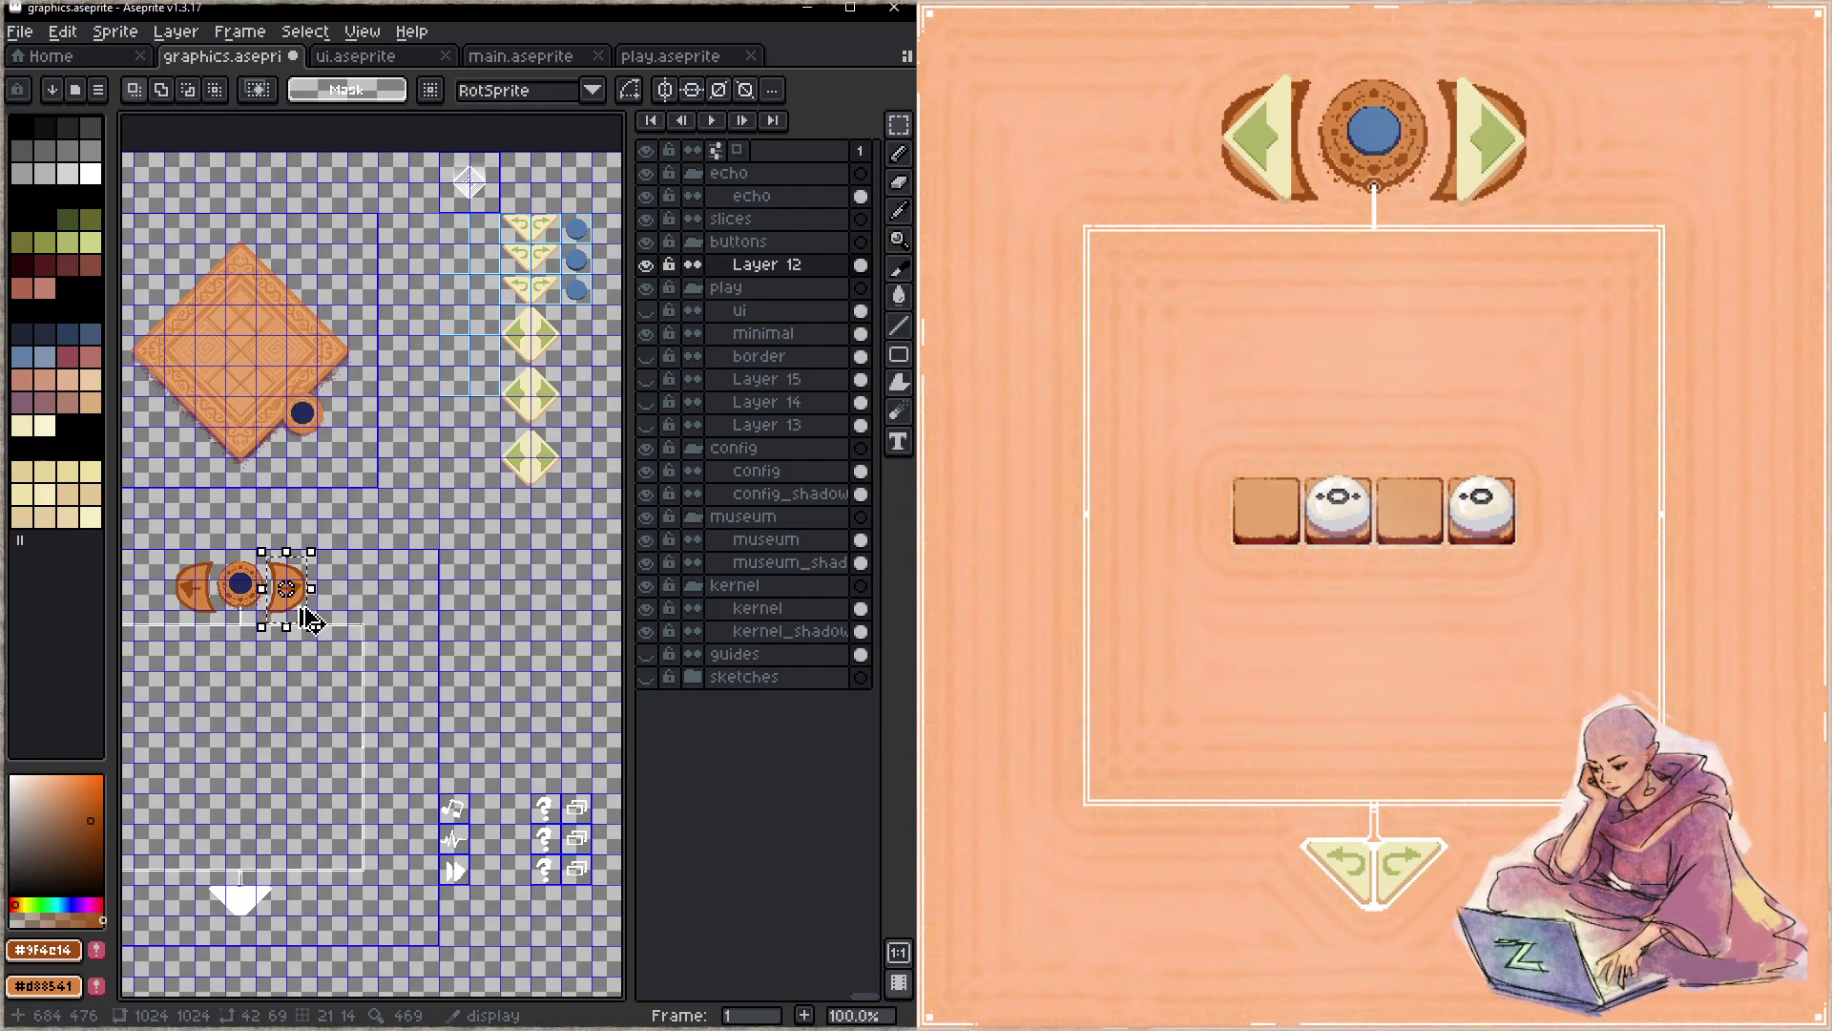
# - Cancel a misplaced move of the arrow piece and return editing to Layer 12
pyautogui.moveTo(305, 619); pyautogui.dragTo(501, 266)
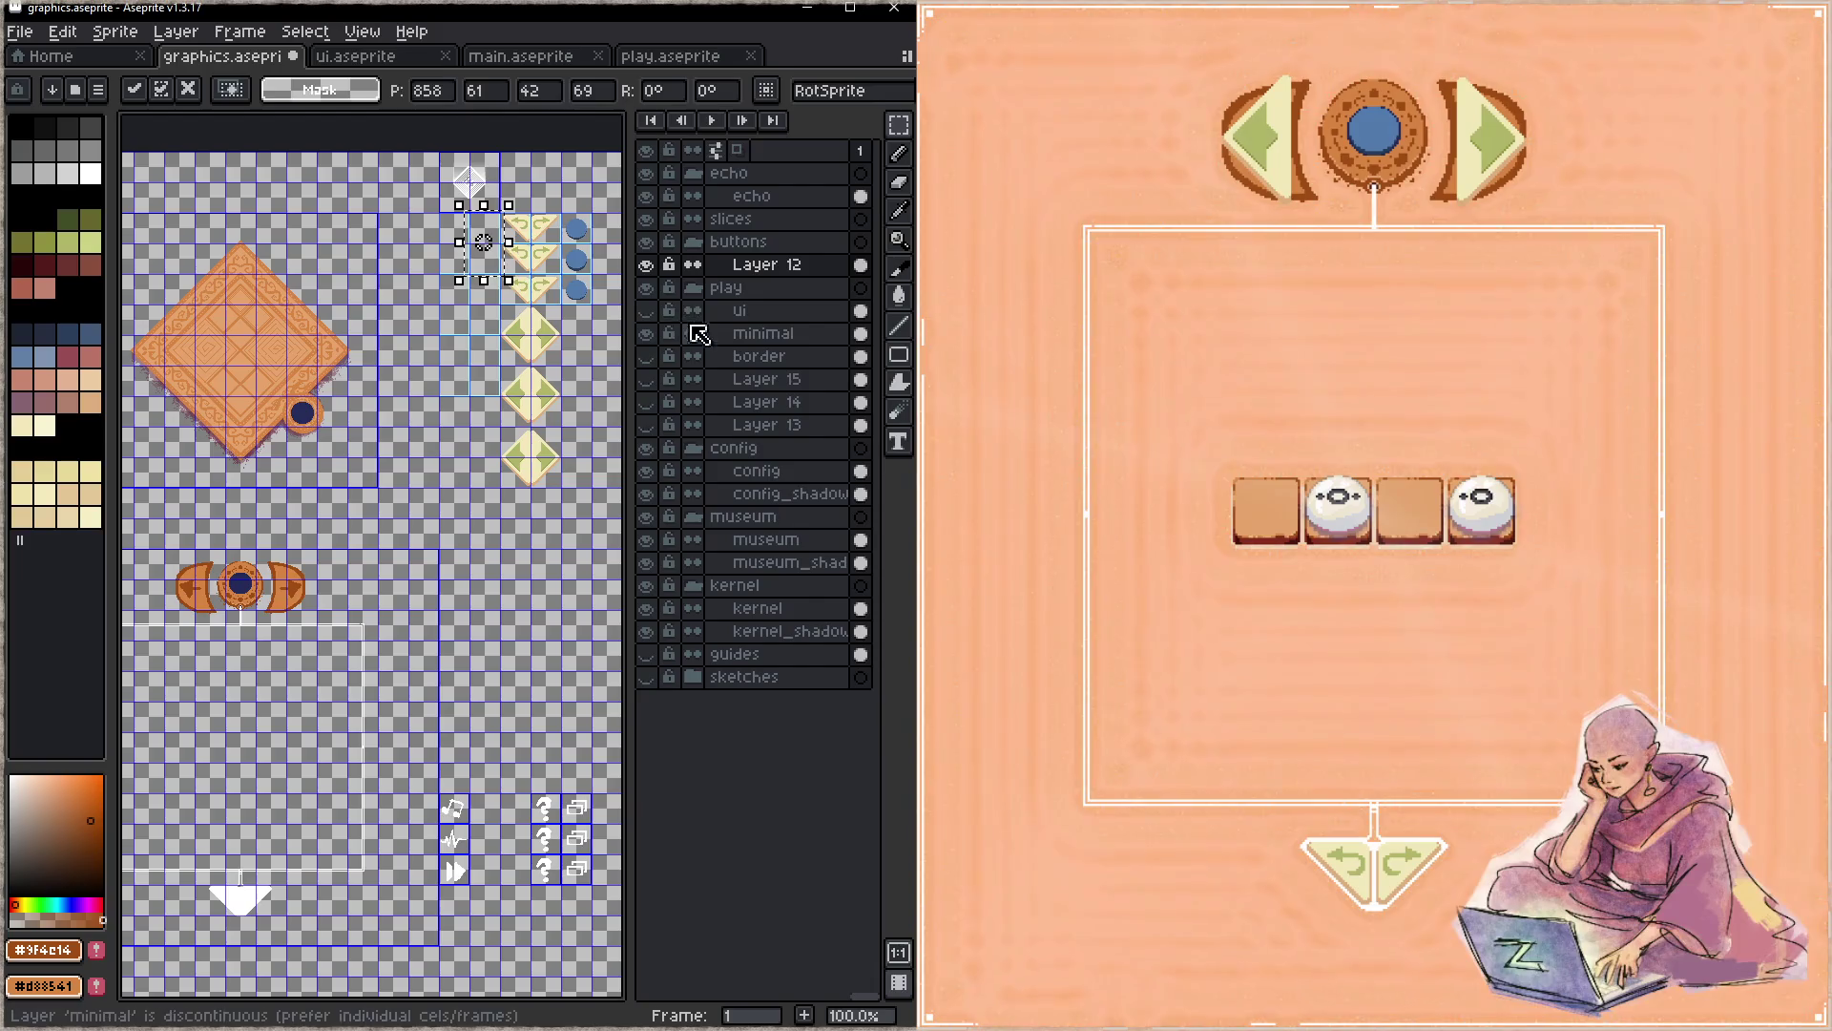
pyautogui.press('Escape')
pyautogui.click(766, 334)
pyautogui.moveTo(316, 633); pyautogui.dragTo(366, 601)
pyautogui.click(794, 264)
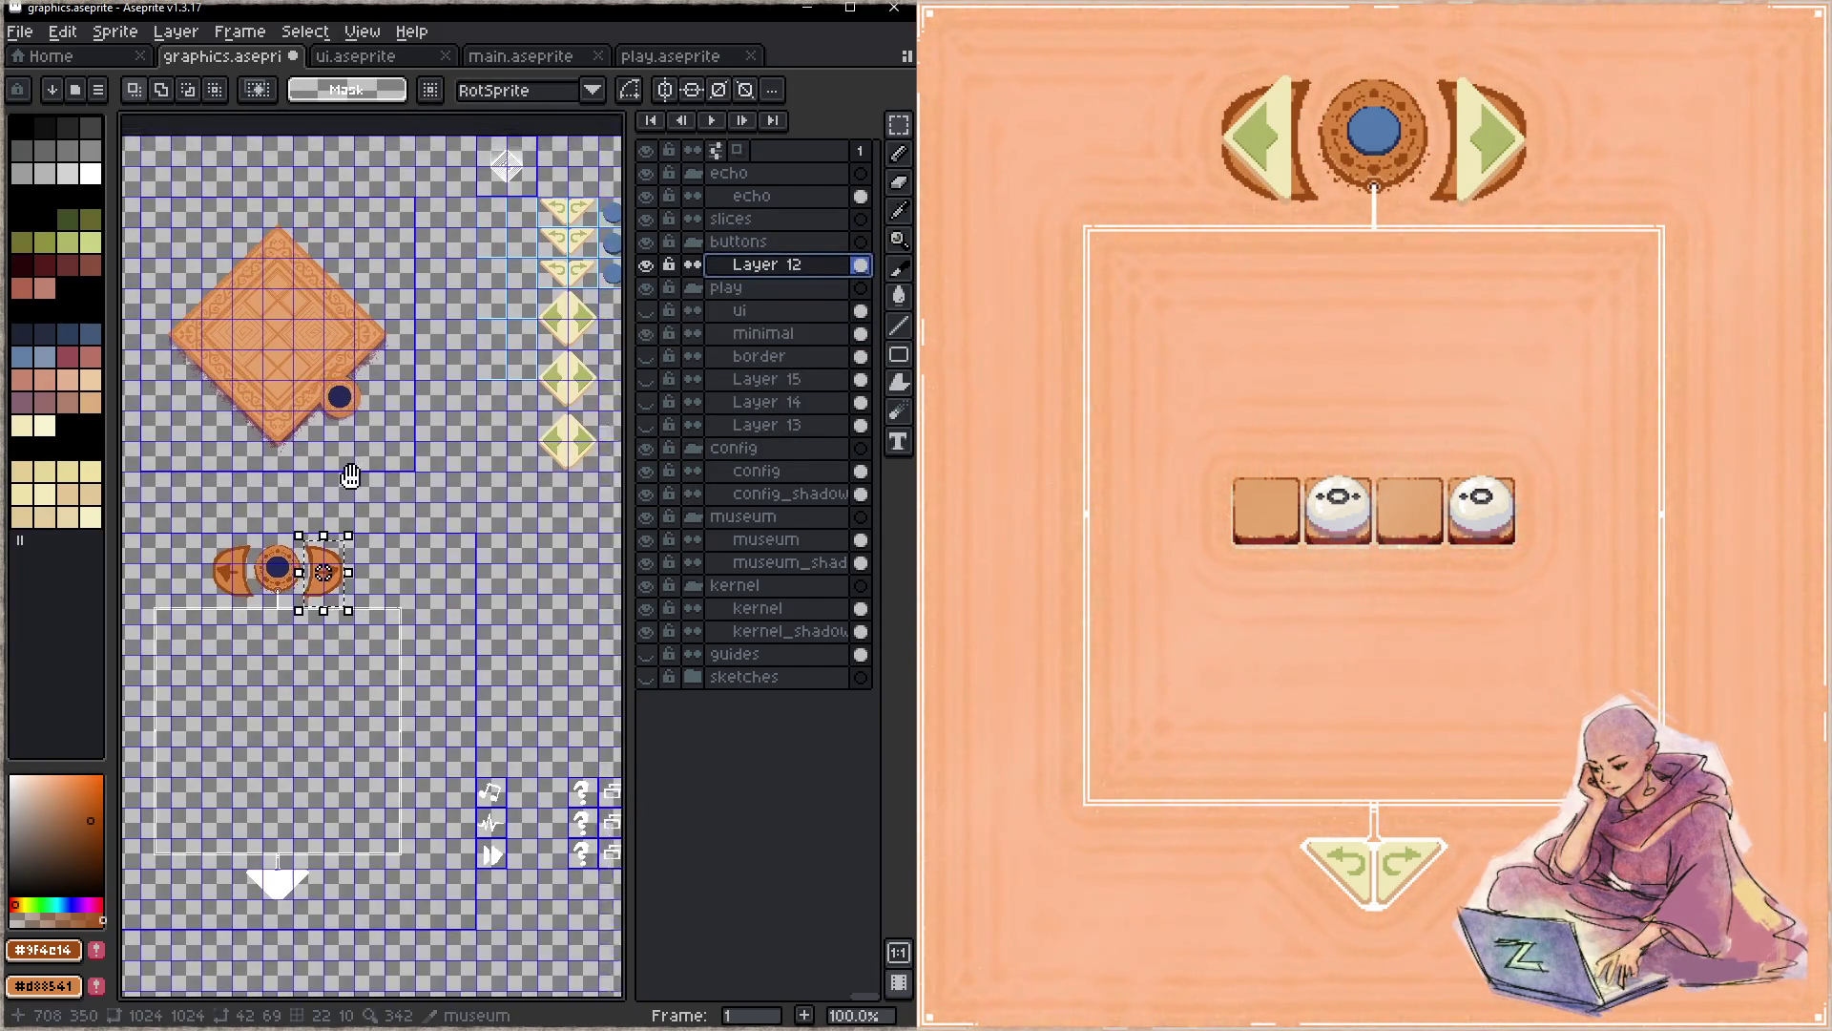
# - Move the brown right-arrow piece beside the undo/redo buttons and drop it there
pyautogui.moveTo(361, 465); pyautogui.dragTo(315, 512)
pyautogui.moveTo(296, 646); pyautogui.dragTo(491, 303)
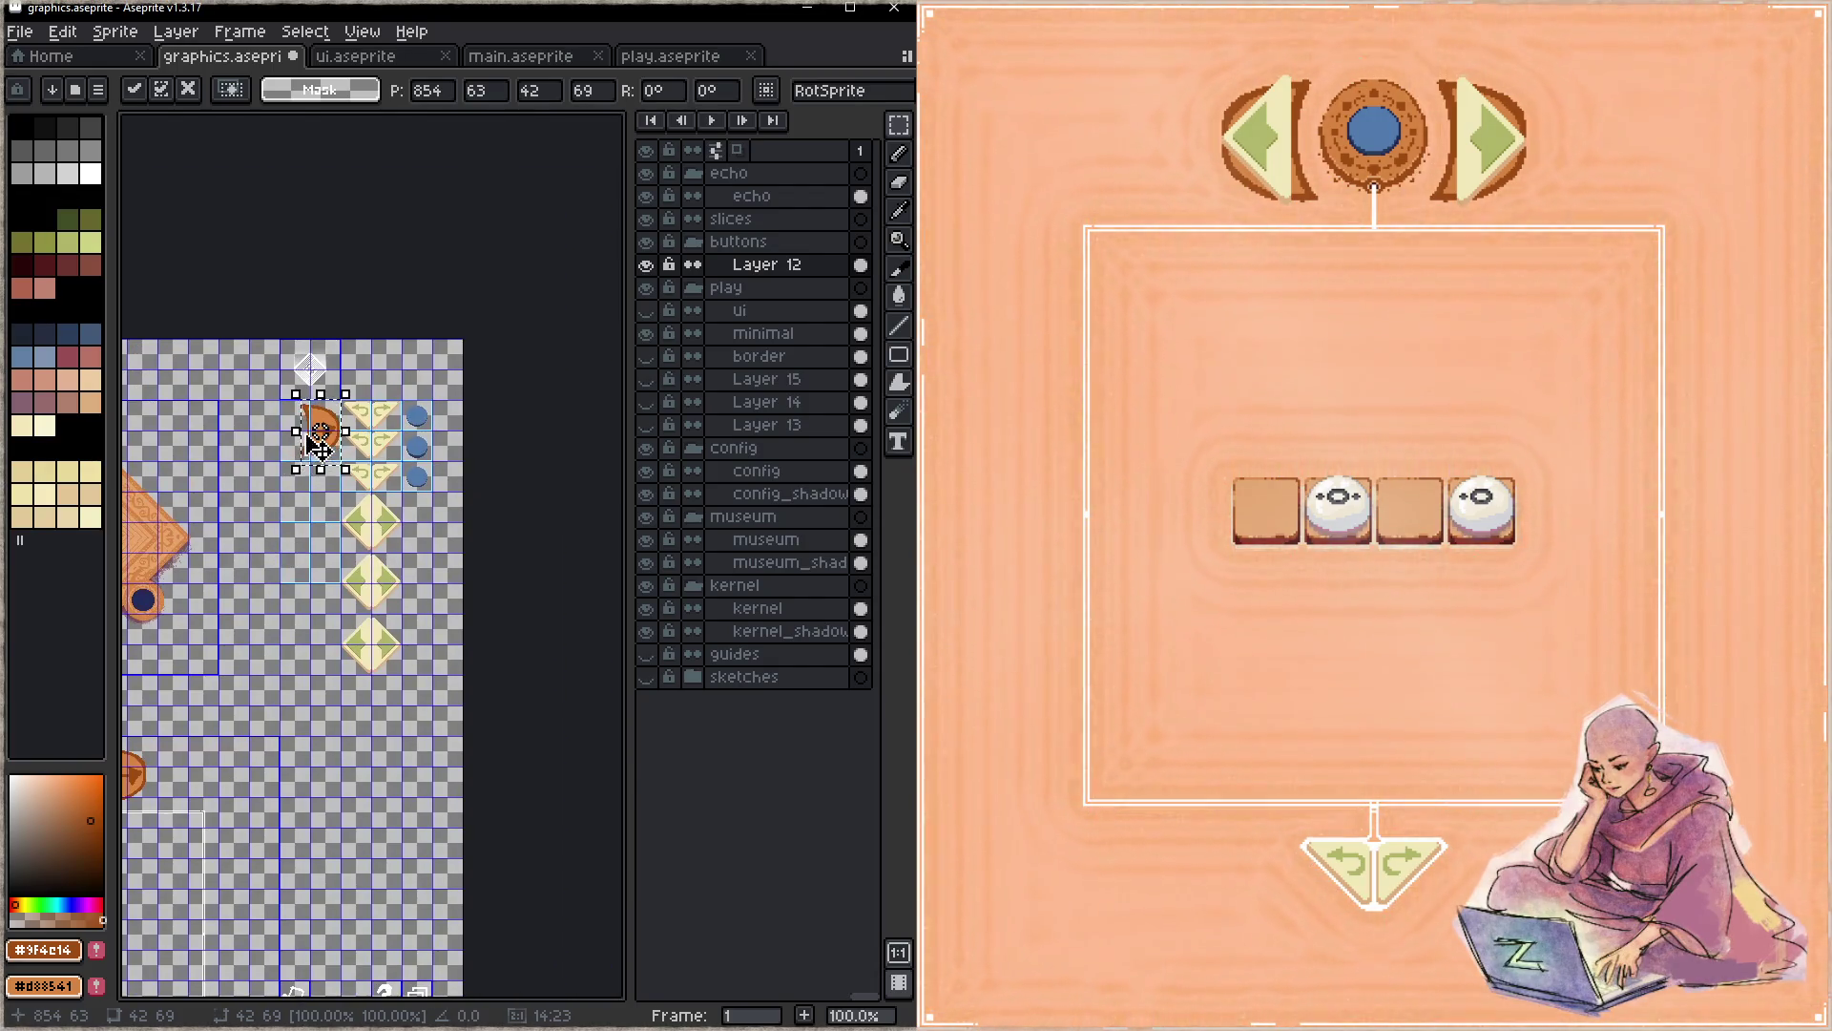
pyautogui.scroll(1, 317, 445)
pyautogui.scroll(2, 320, 437)
pyautogui.scroll(1, 324, 431)
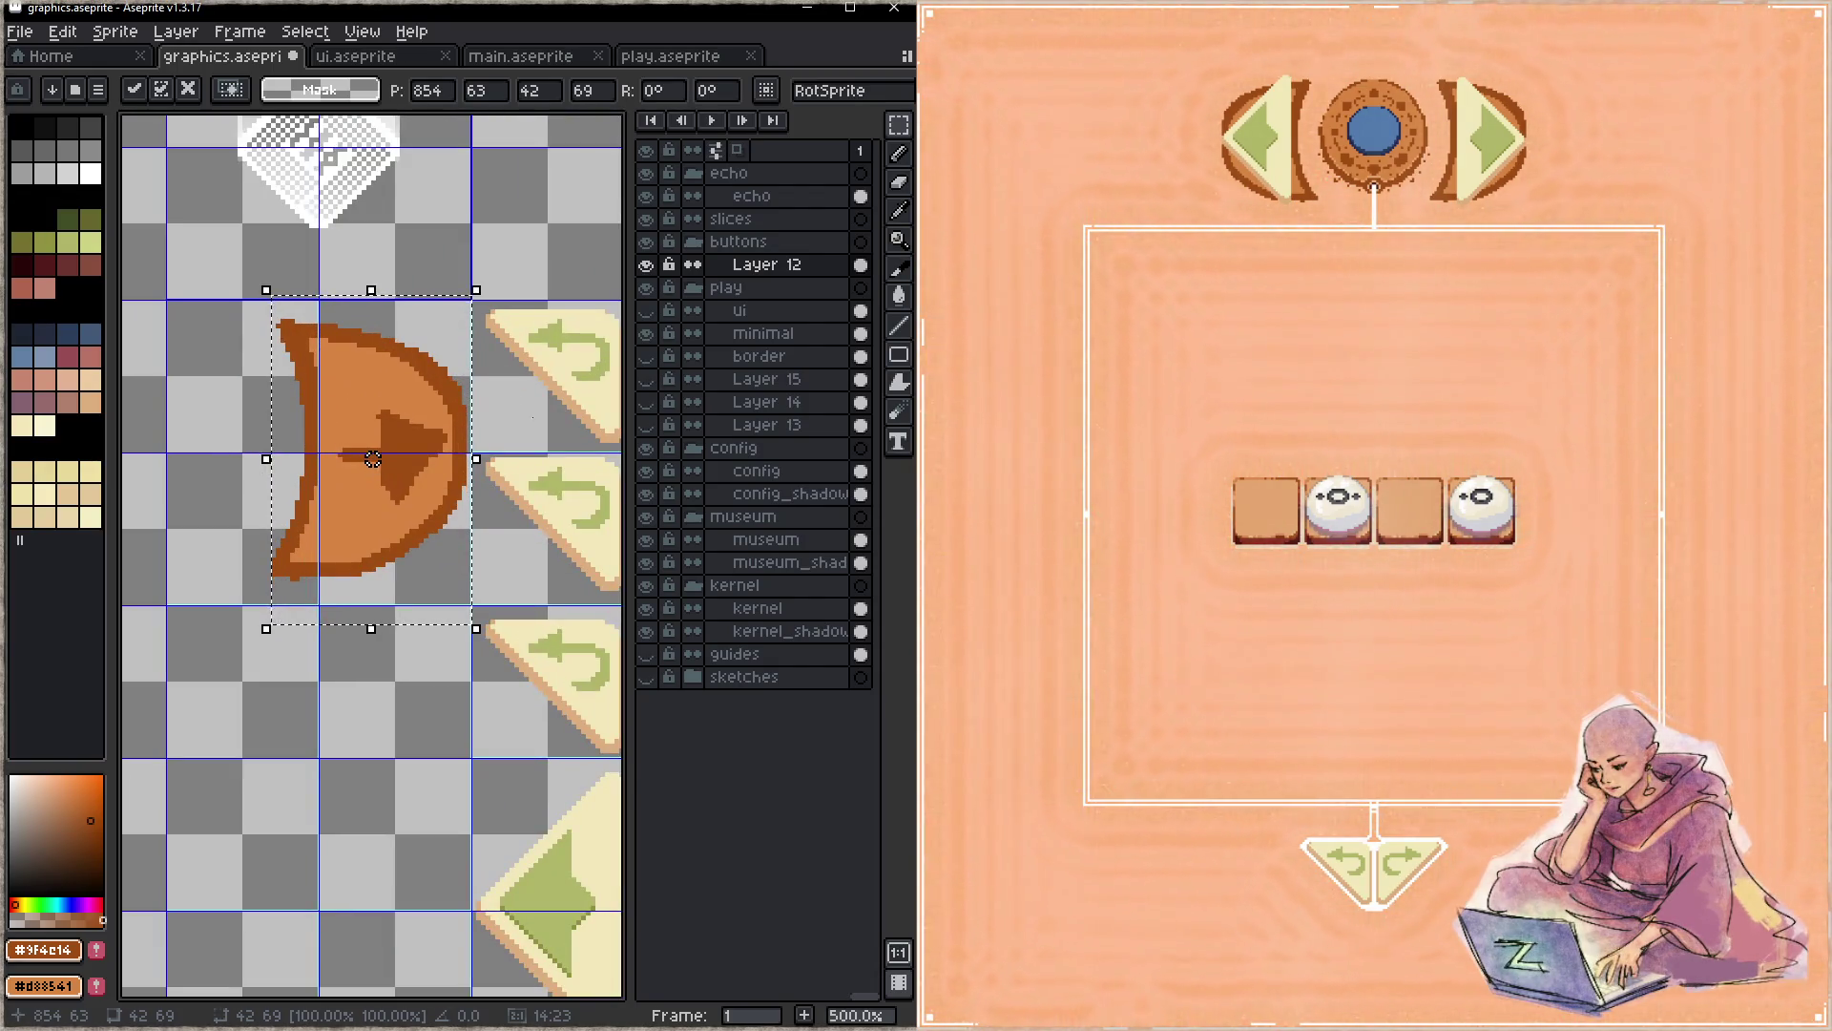
pyautogui.scroll(2, 450, 455)
pyautogui.hotkey('ctrl', 'd')
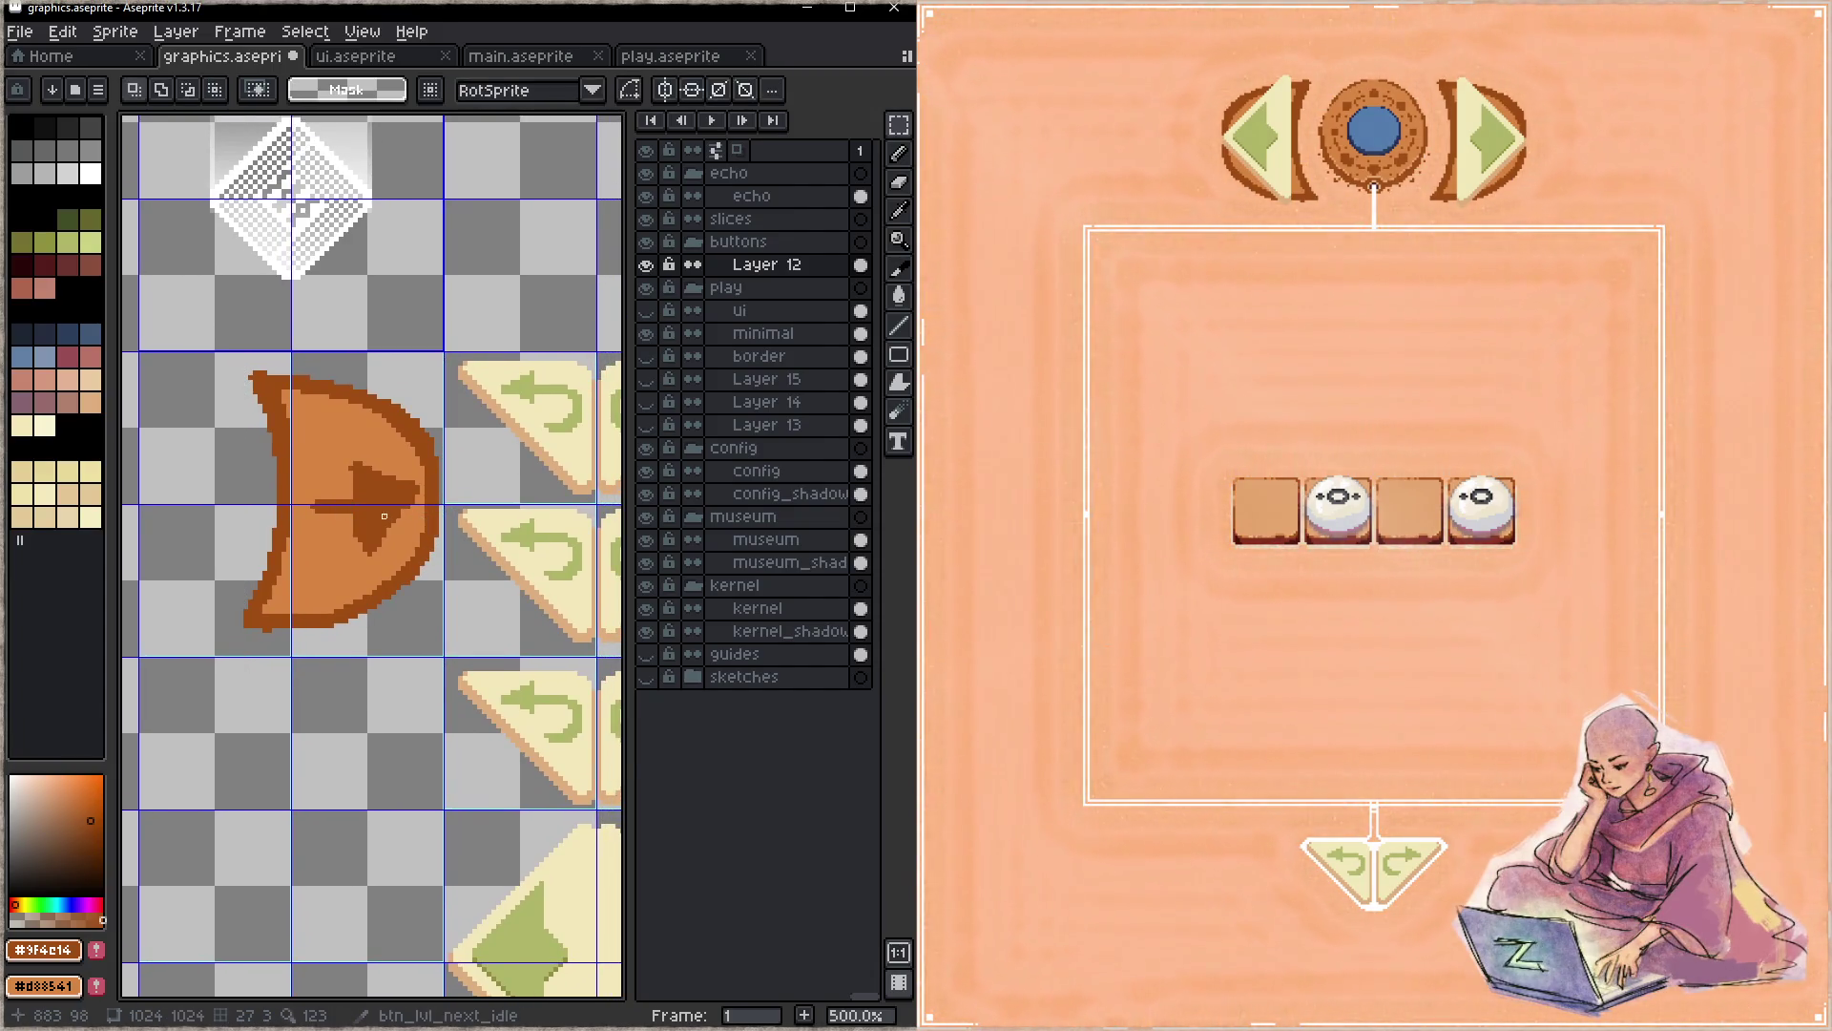
pyautogui.press('space')
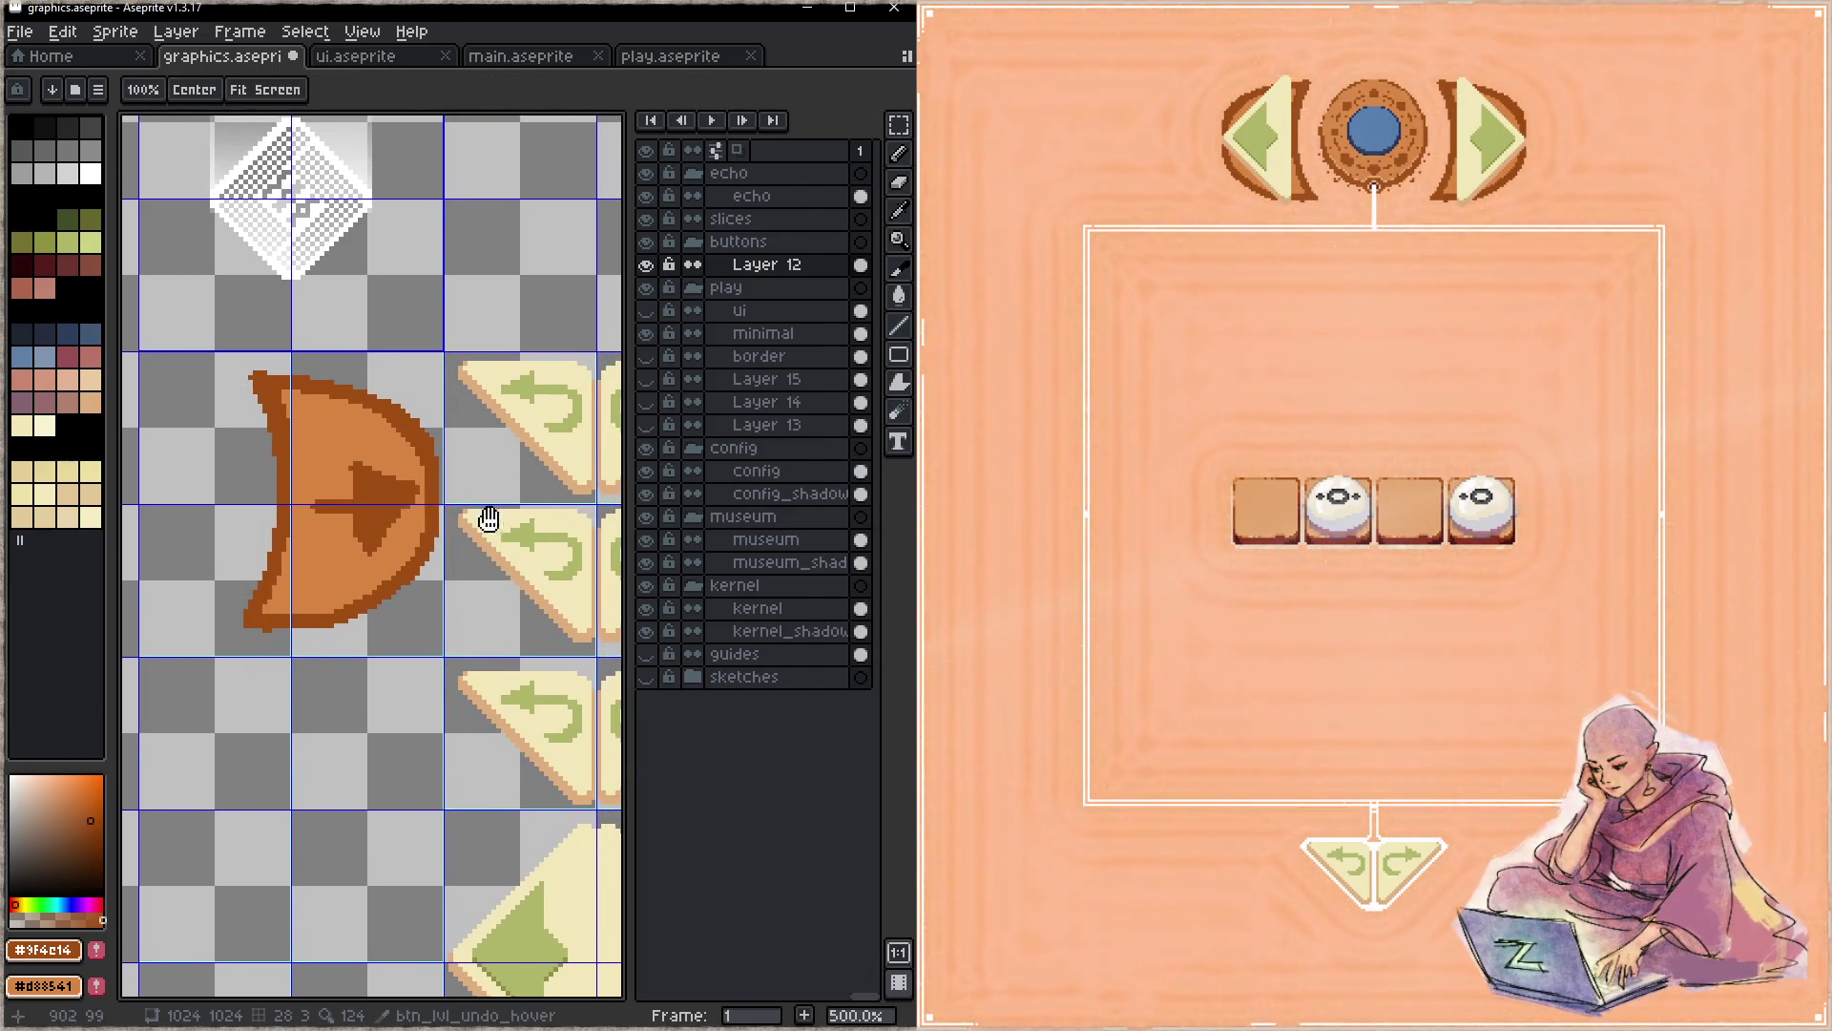
pyautogui.hscroll(5, 467, 501)
# - Repaint the arrow piece's centre as a cream circle over an eyedropped blue guide
pyautogui.press('i')
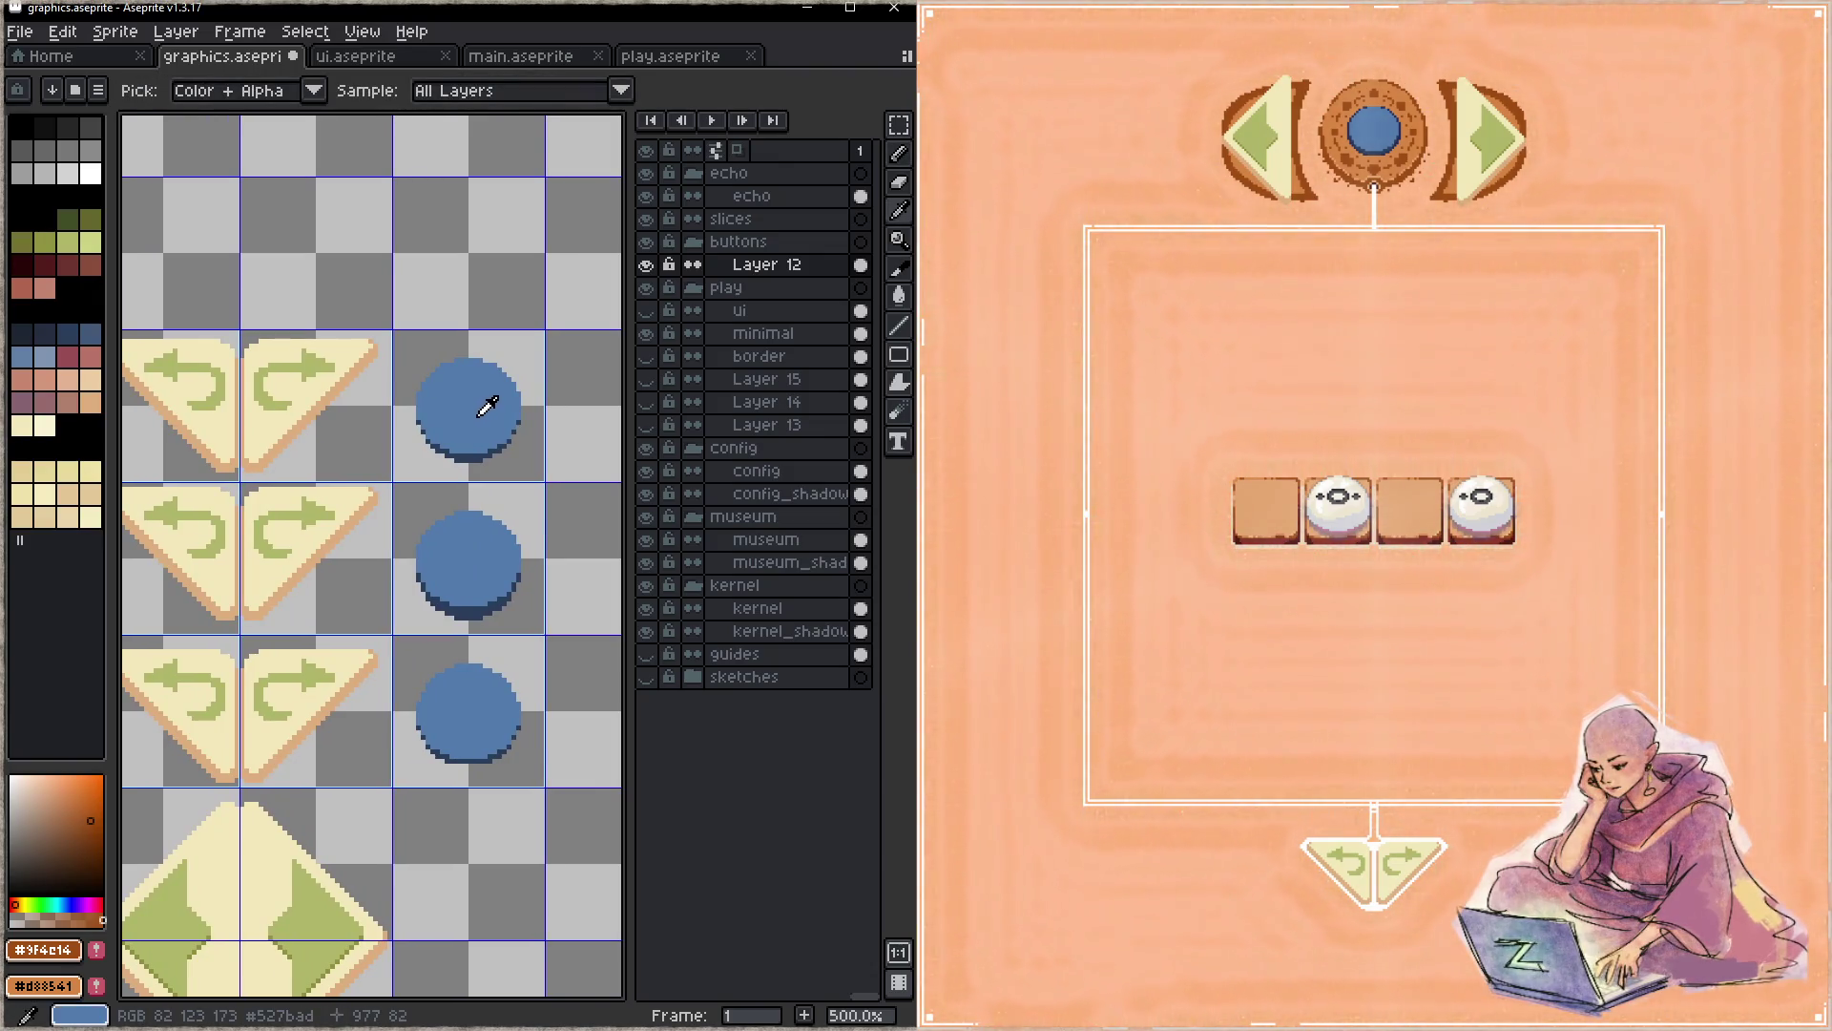
pyautogui.click(489, 405)
pyautogui.press('b')
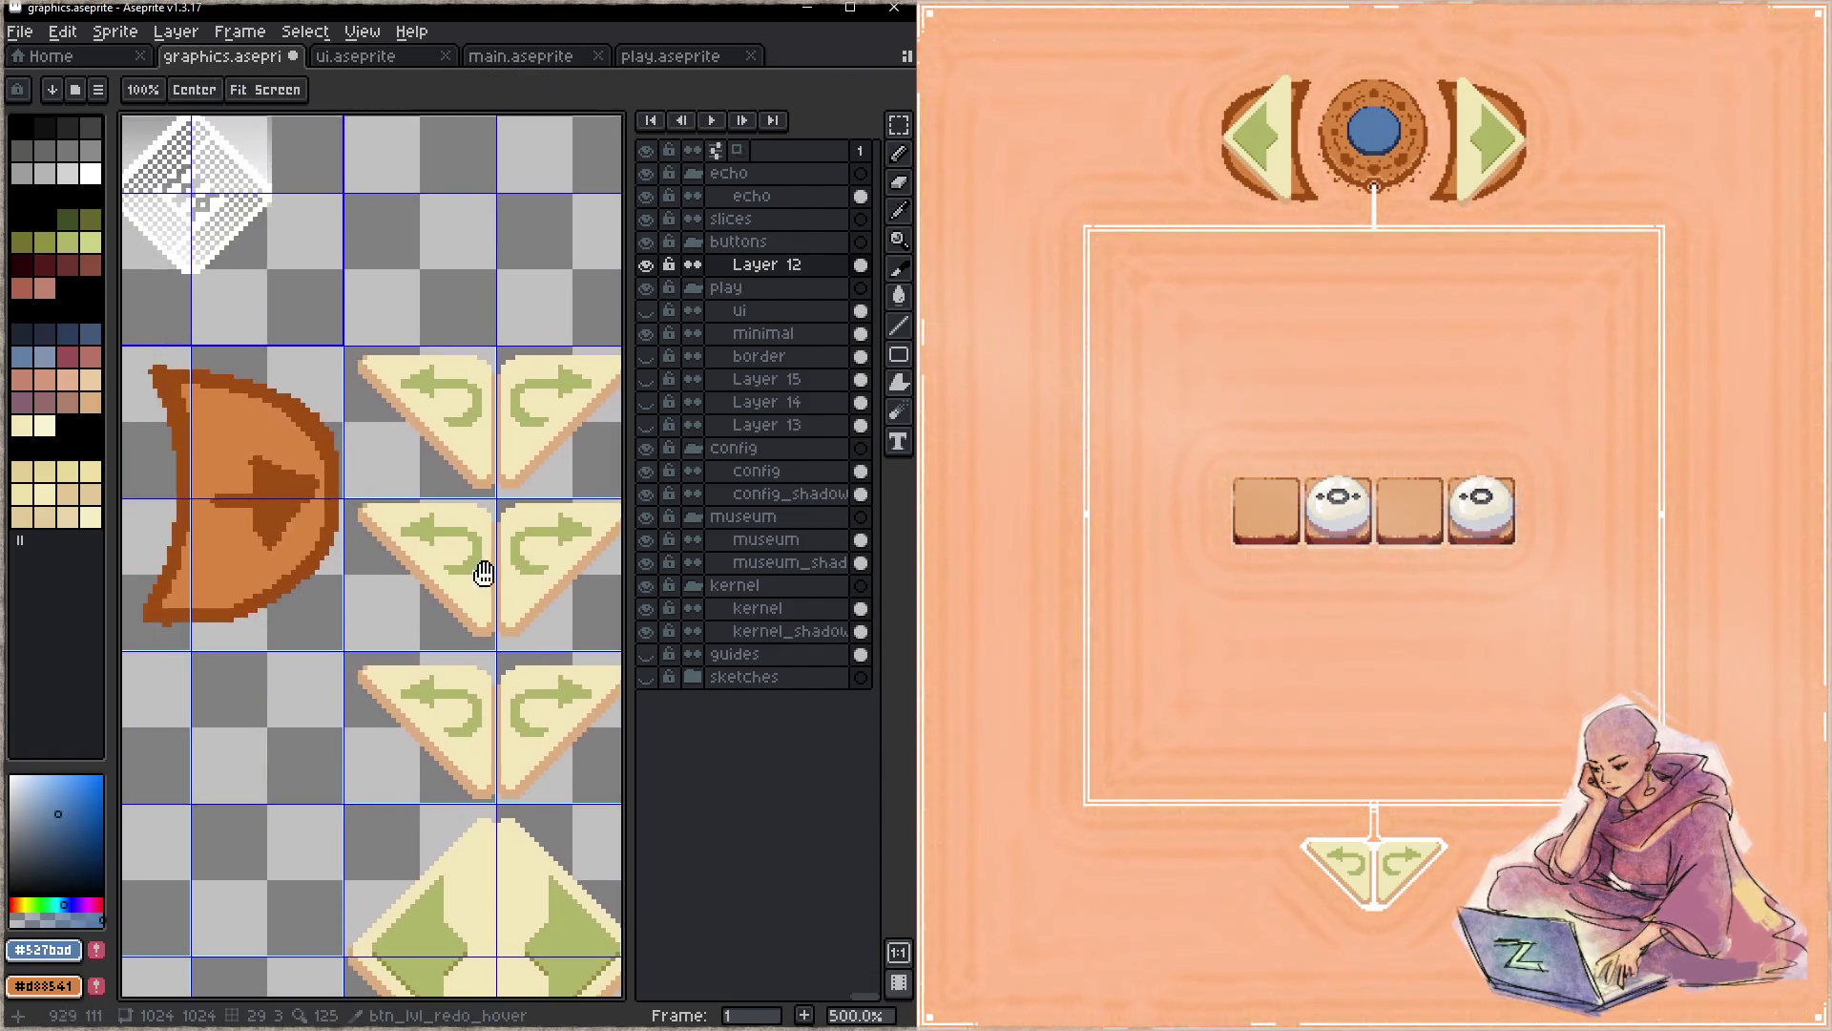
pyautogui.hscroll(-3, 511, 573)
pyautogui.hscroll(-1, 389, 561)
pyautogui.moveTo(360, 507)
pyautogui.mouseDown()
pyautogui.moveTo(316, 520)
pyautogui.moveTo(331, 544)
pyautogui.moveTo(375, 545)
pyautogui.mouseUp()
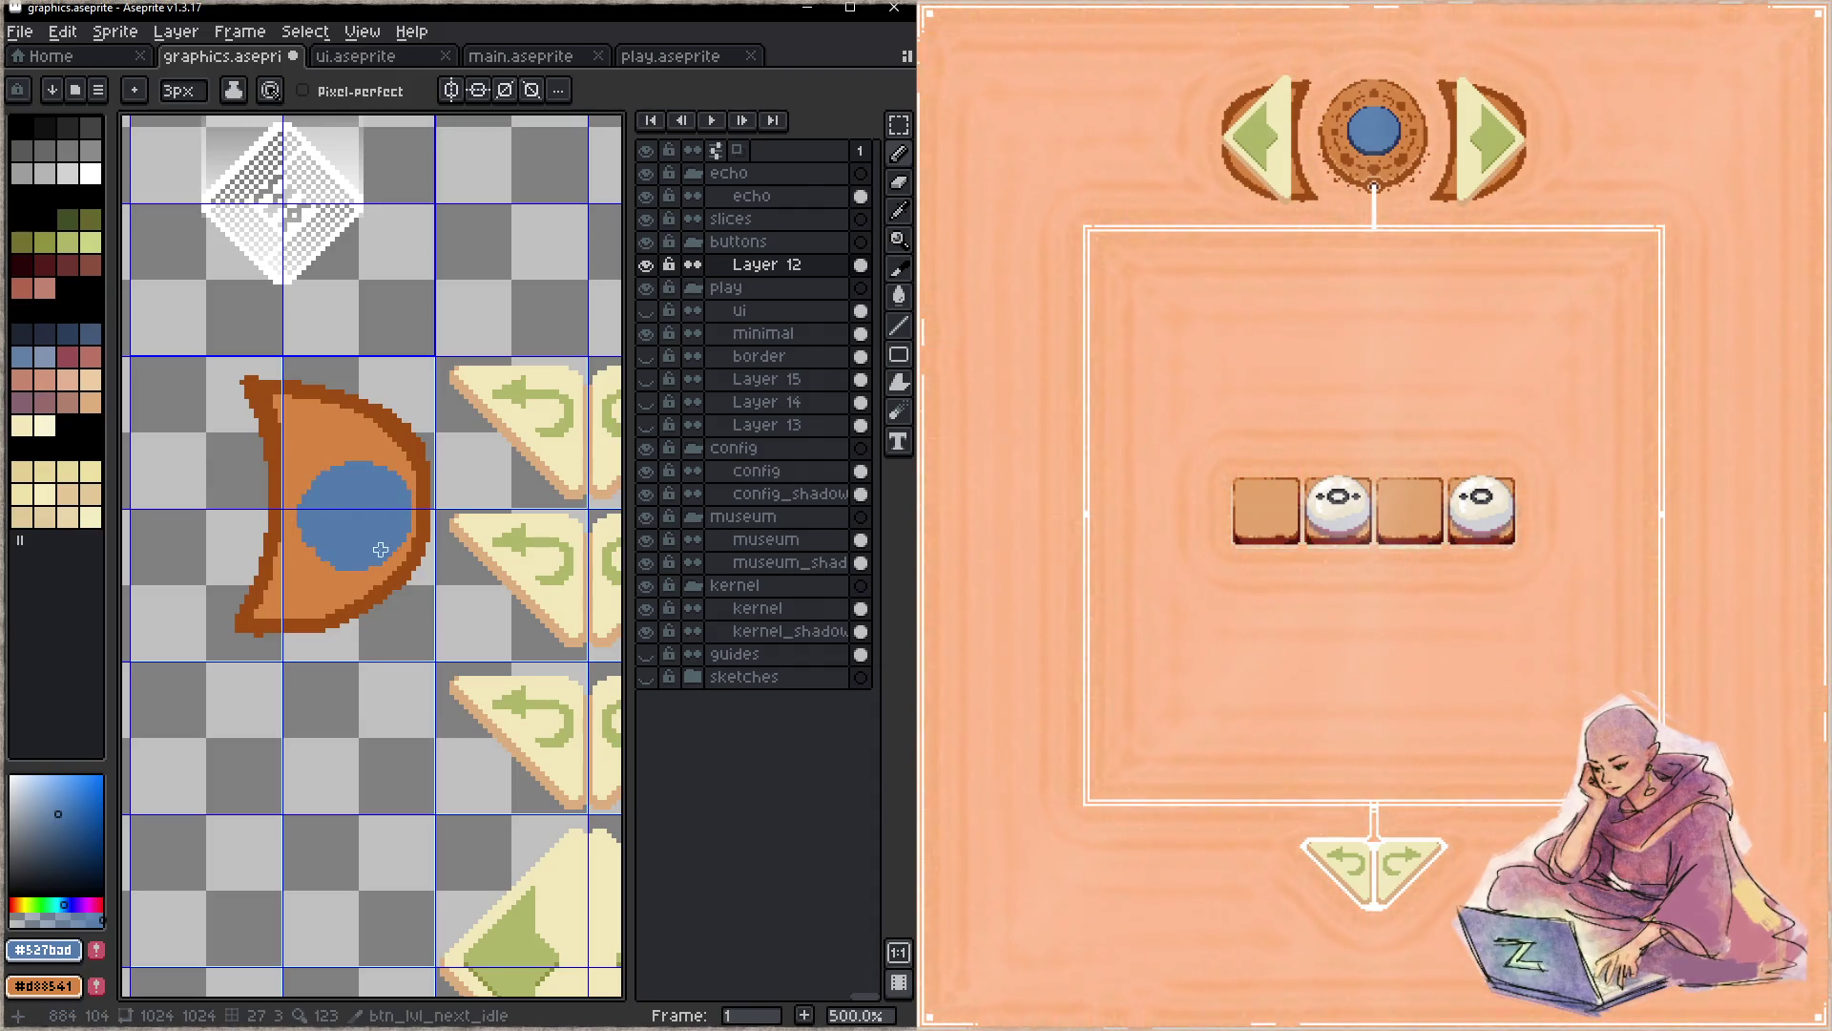
pyautogui.keyDown('alt'); pyautogui.click(584, 422); pyautogui.keyUp('alt')
pyautogui.moveTo(376, 470)
pyautogui.mouseDown()
pyautogui.moveTo(375, 562)
pyautogui.moveTo(332, 555)
pyautogui.moveTo(323, 474)
pyautogui.moveTo(361, 545)
pyautogui.mouseUp()
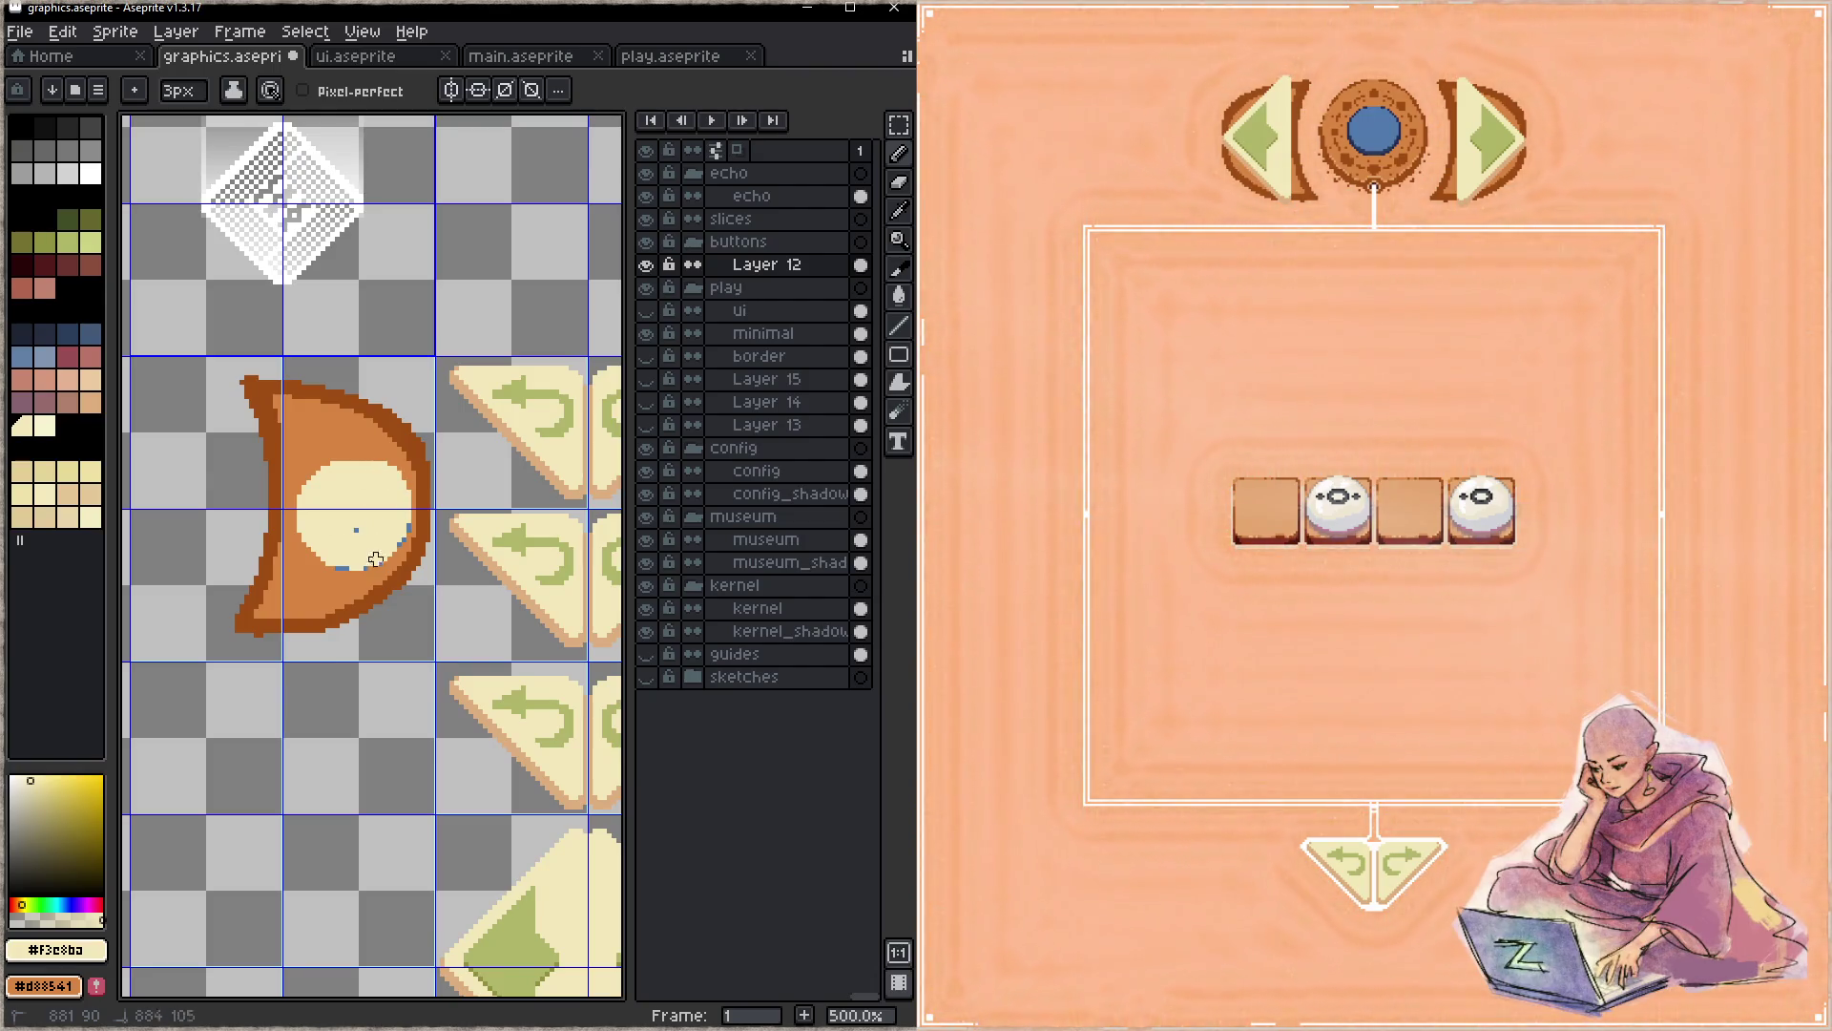
pyautogui.moveTo(400, 521)
pyautogui.mouseDown()
pyautogui.moveTo(367, 550)
pyautogui.moveTo(299, 552)
pyautogui.mouseUp()
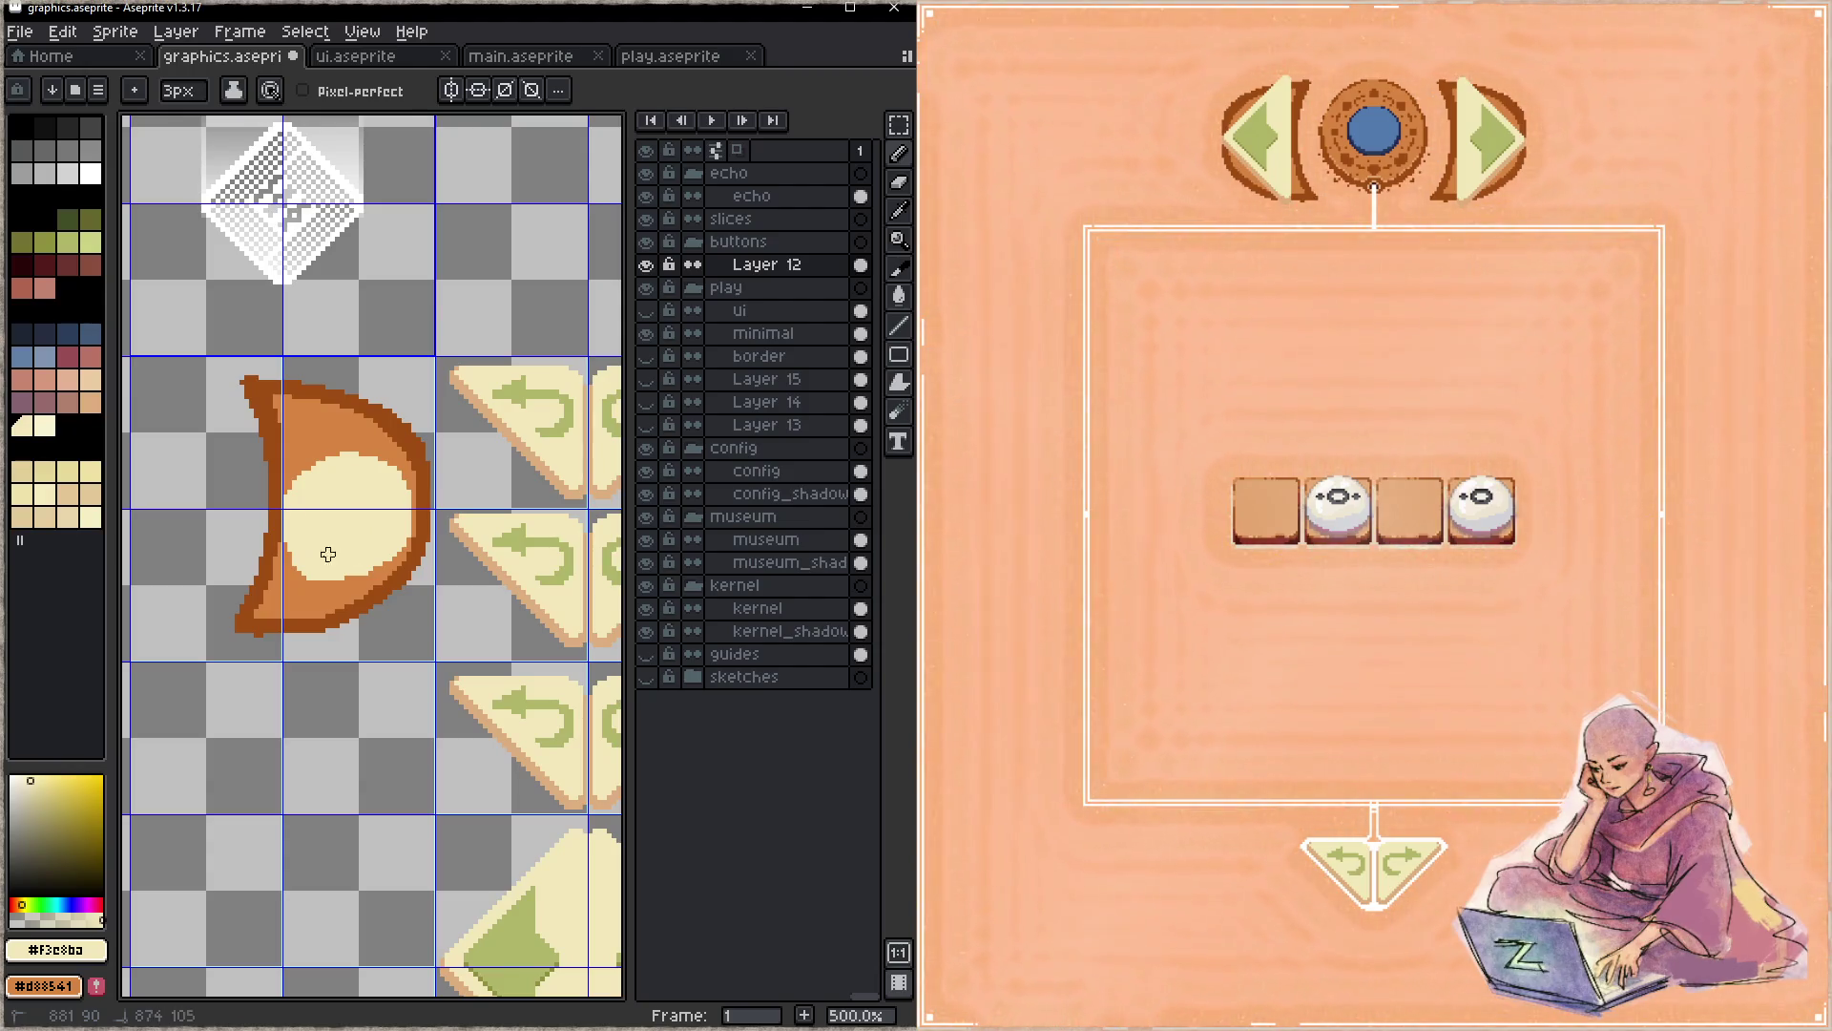
# - Draw a green arrow in the cream circle, erase the leftover crescent with a larger eraser, and save
pyautogui.keyDown('alt'); pyautogui.click(521, 381); pyautogui.keyUp('alt')
pyautogui.moveTo(326, 517)
pyautogui.mouseDown()
pyautogui.moveTo(379, 515)
pyautogui.moveTo(366, 548)
pyautogui.mouseUp()
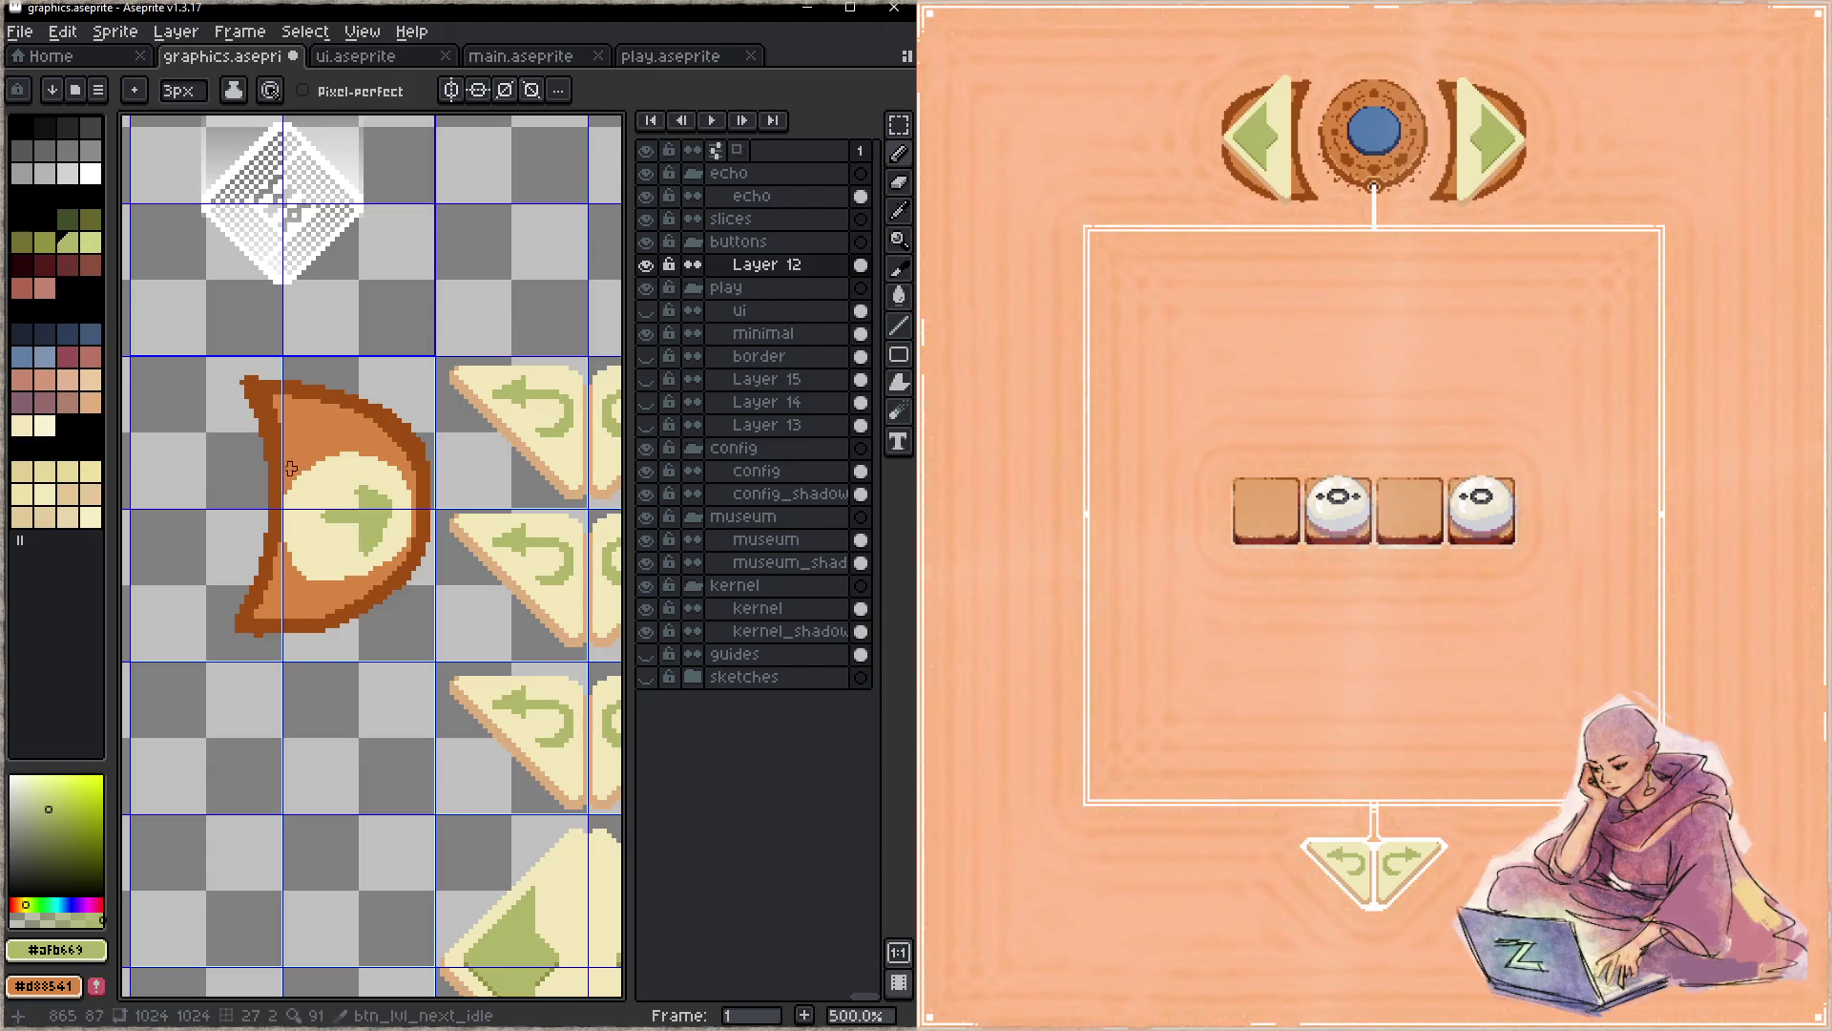
pyautogui.press('e')
pyautogui.moveTo(352, 427); pyautogui.dragTo(270, 497)
pyautogui.press('+')
pyautogui.press('+')
pyautogui.press('+')
pyautogui.moveTo(244, 390)
pyautogui.mouseDown()
pyautogui.moveTo(405, 418)
pyautogui.moveTo(318, 409)
pyautogui.moveTo(224, 552)
pyautogui.moveTo(254, 520)
pyautogui.moveTo(244, 583)
pyautogui.moveTo(410, 601)
pyautogui.moveTo(266, 646)
pyautogui.moveTo(343, 593)
pyautogui.mouseUp()
pyautogui.hotkey('ctrl', 's')
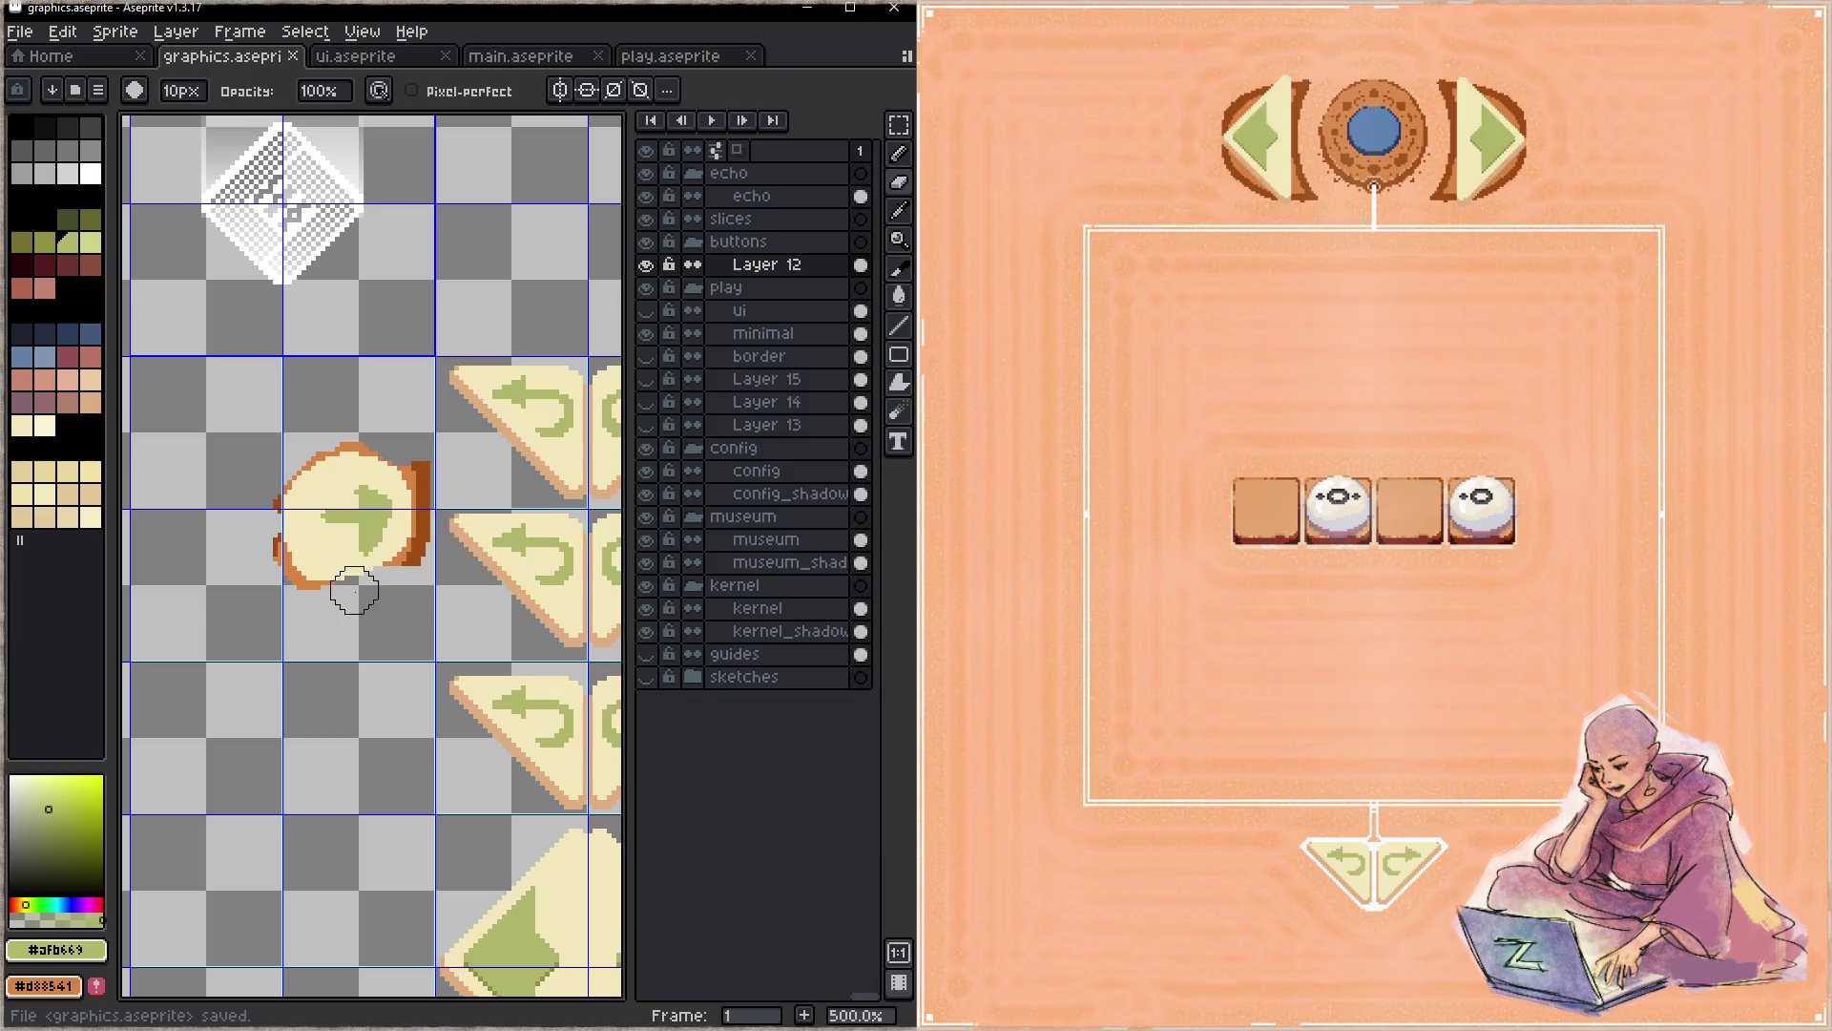
# - Zoom in close on the medallion and its right crescent with the minimal layer active
pyautogui.press('z')
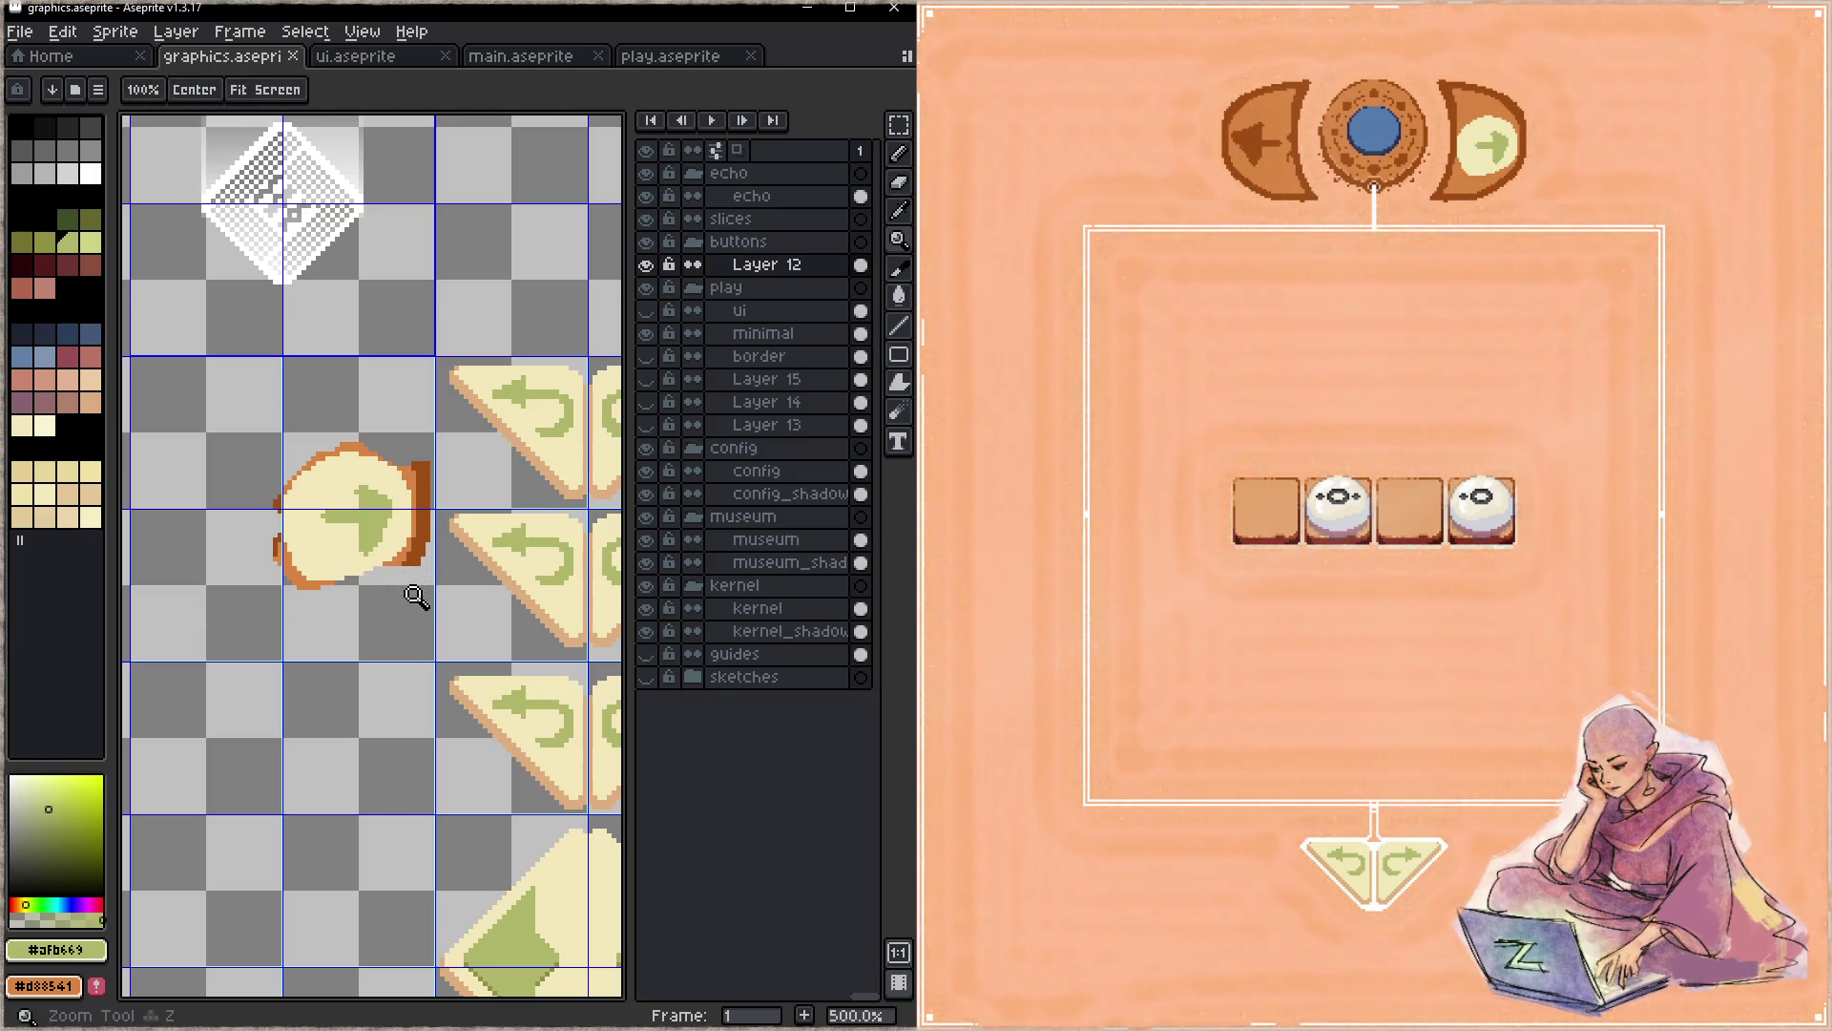
pyautogui.click(403, 607)
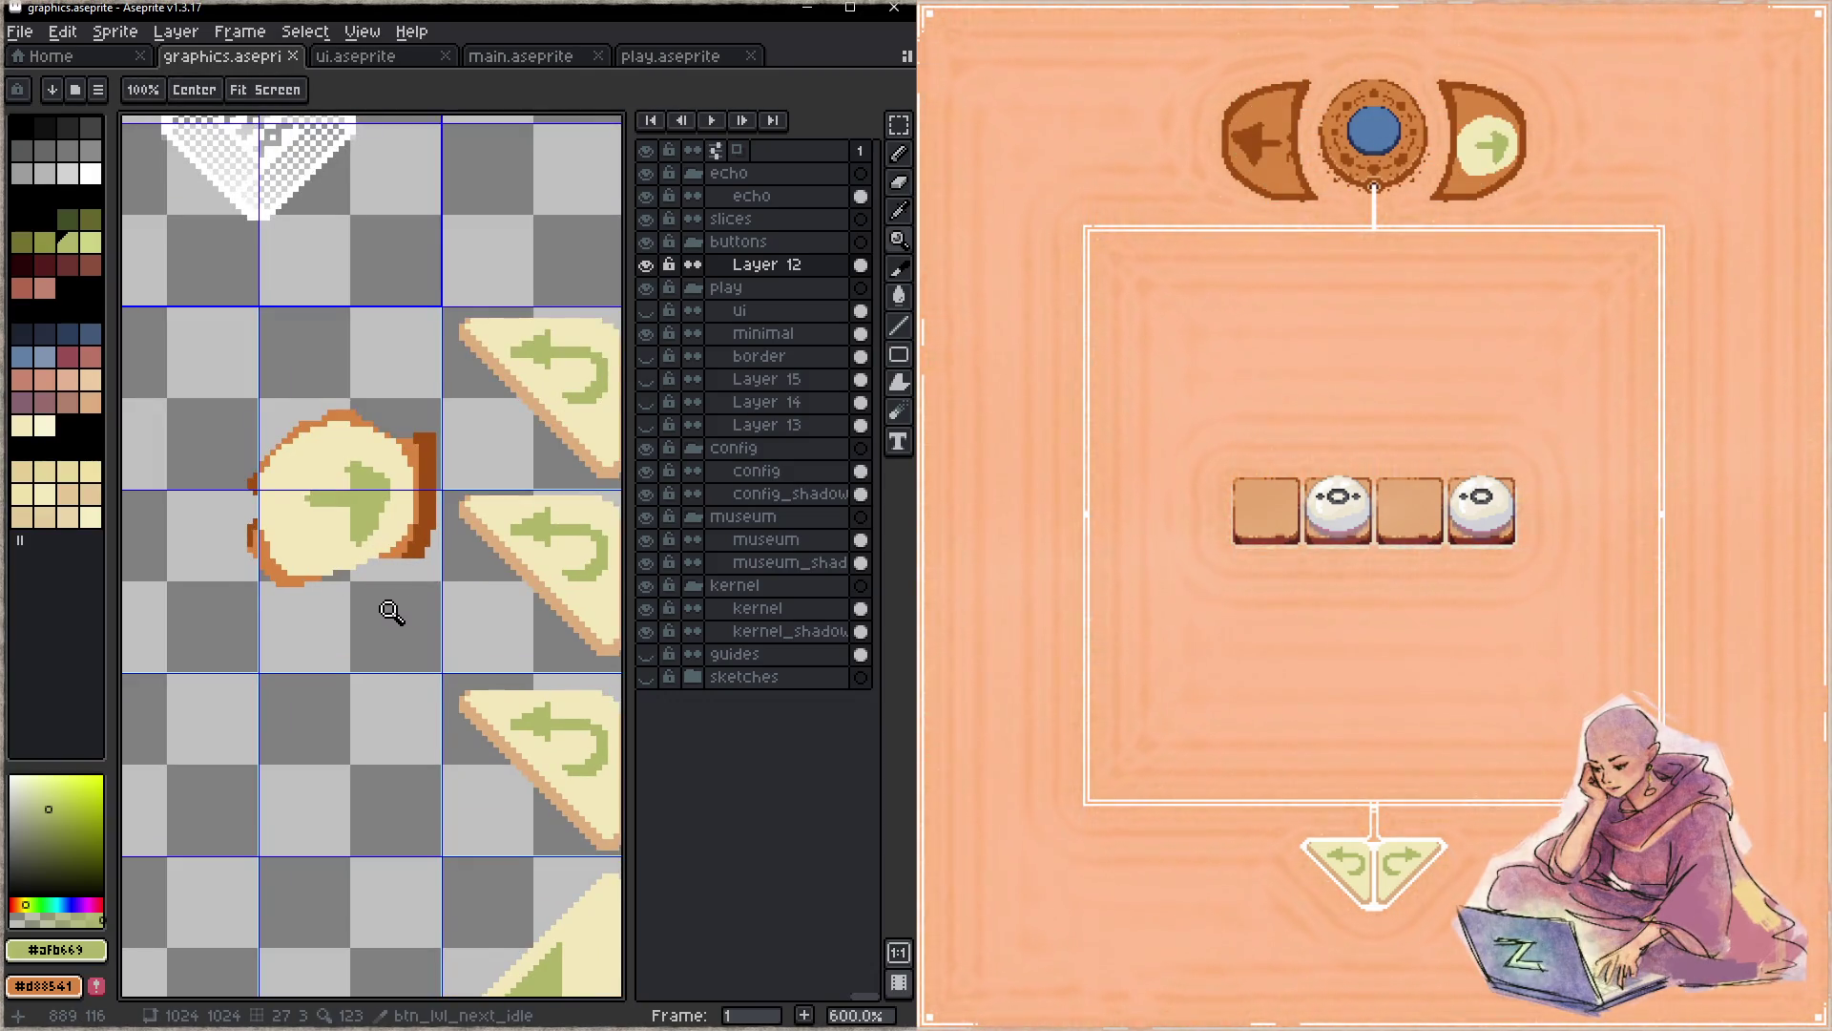
pyautogui.scroll(-3, 392, 610)
pyautogui.scroll(-1, 345, 630)
pyautogui.moveTo(296, 703); pyautogui.dragTo(400, 460)
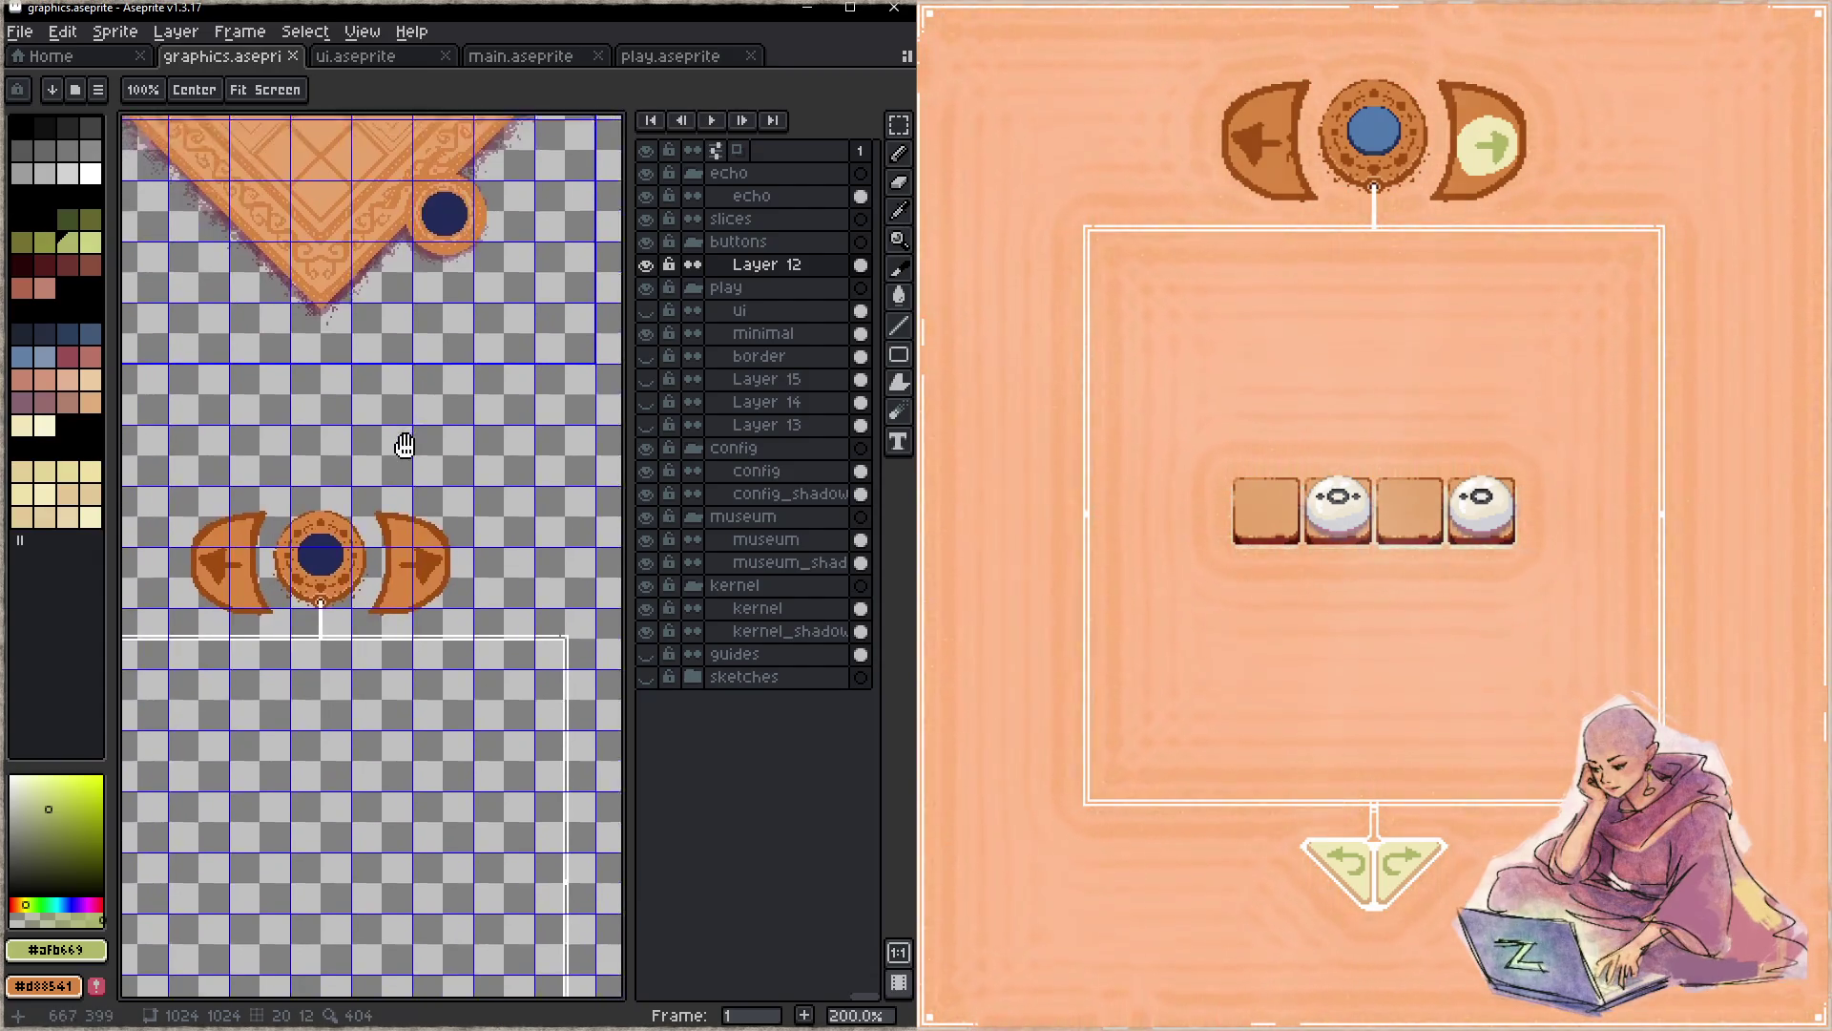
pyautogui.click(763, 332)
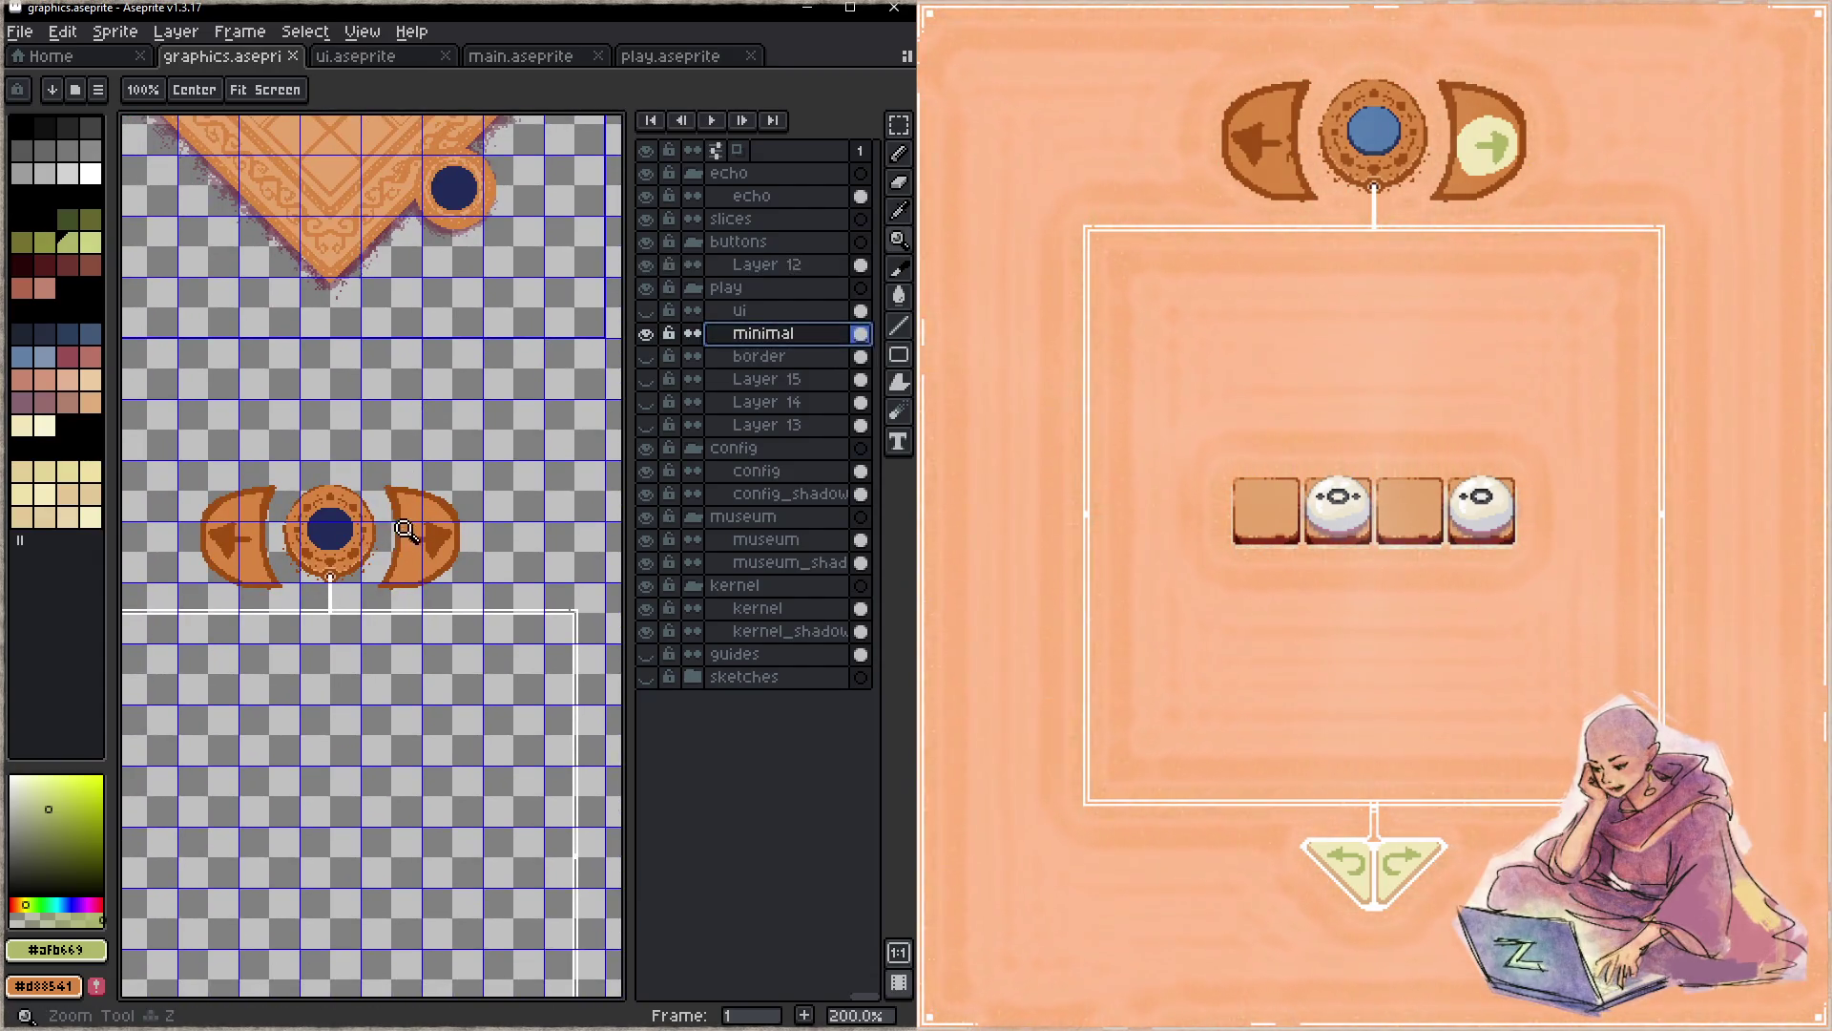
pyautogui.click(404, 529)
pyautogui.click(404, 530)
pyautogui.press('i')
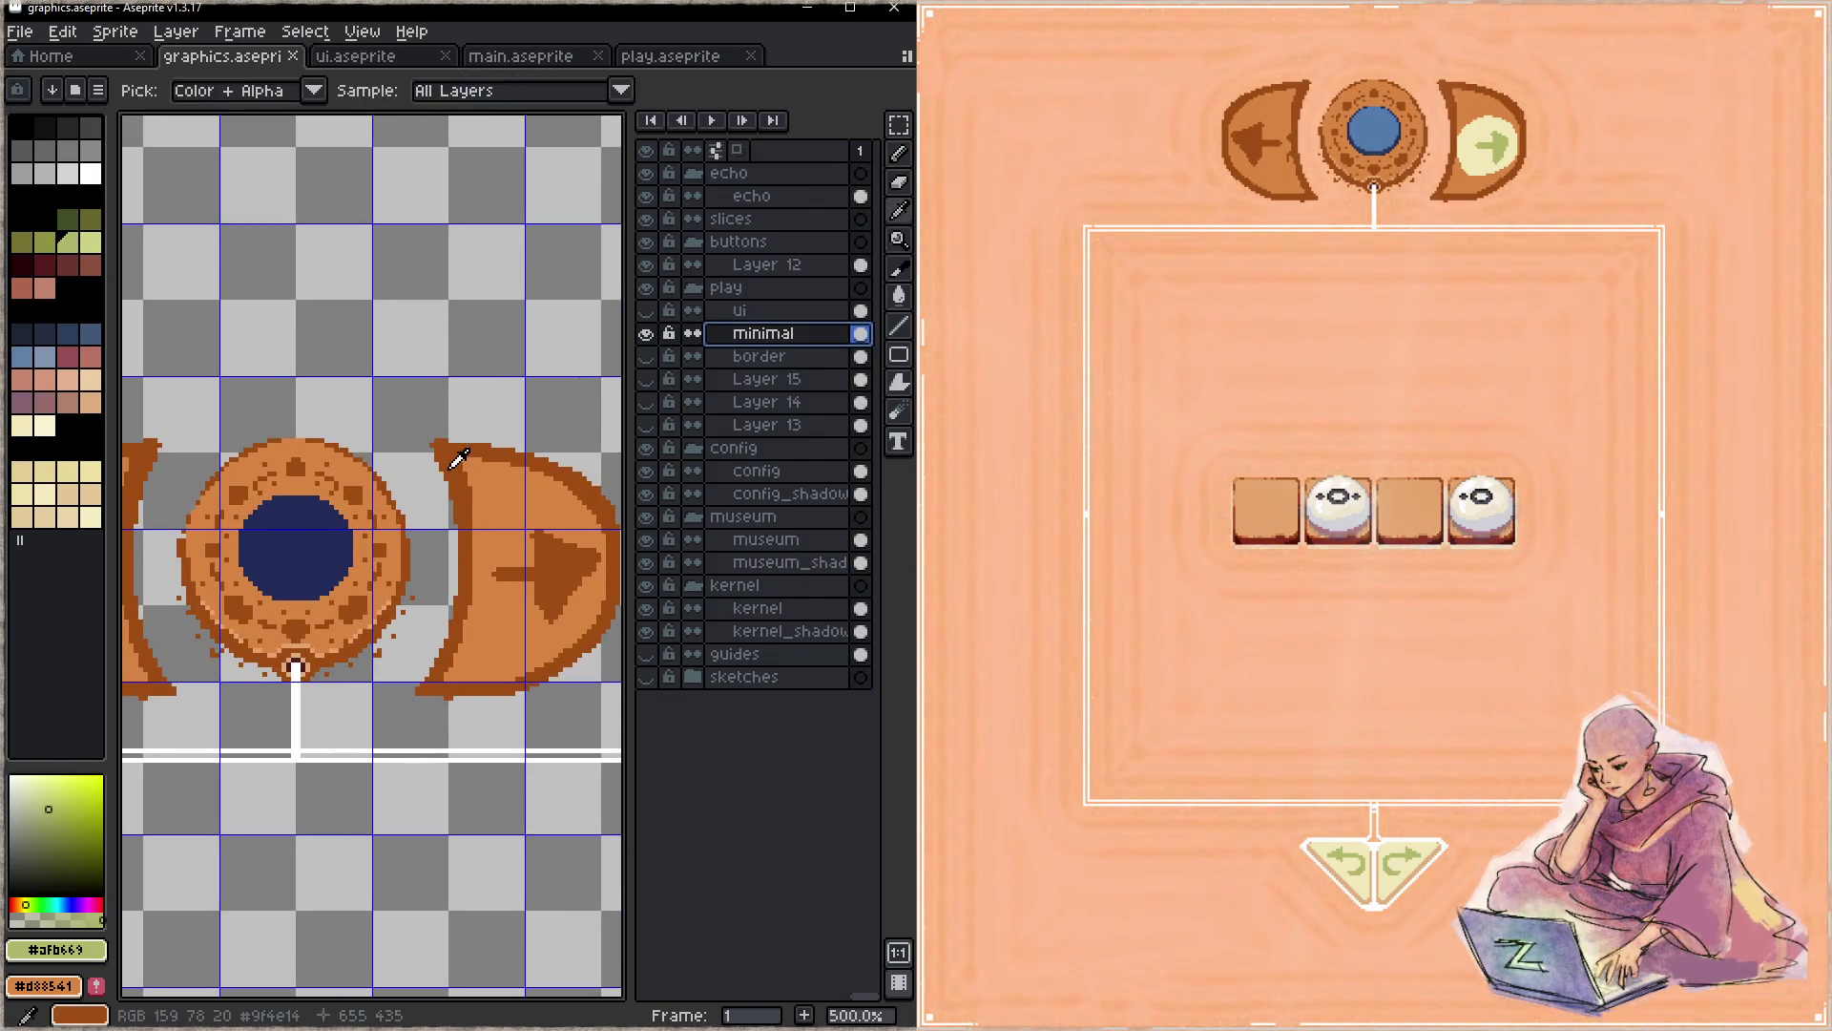
# - Try dark orange pencil touches on the right crescent, then undo the stroke
pyautogui.keyDown('alt'); pyautogui.click(452, 461); pyautogui.keyUp('alt')
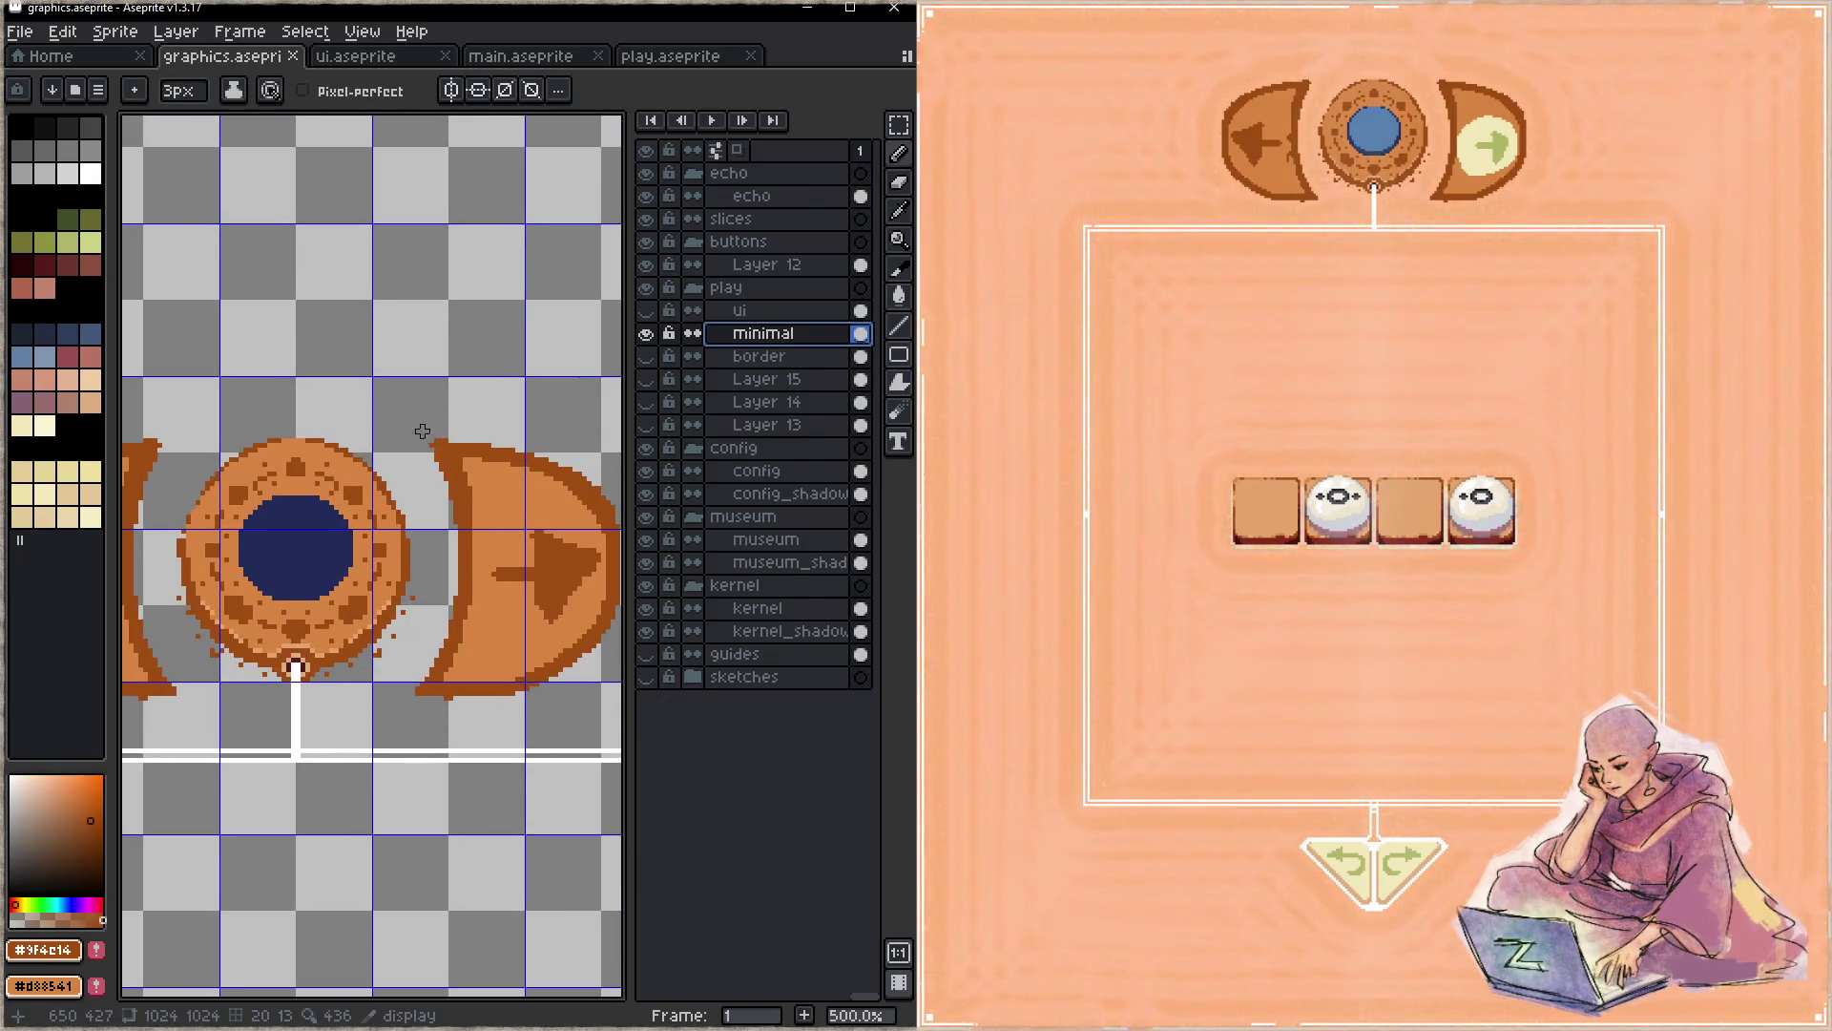
pyautogui.click(413, 426)
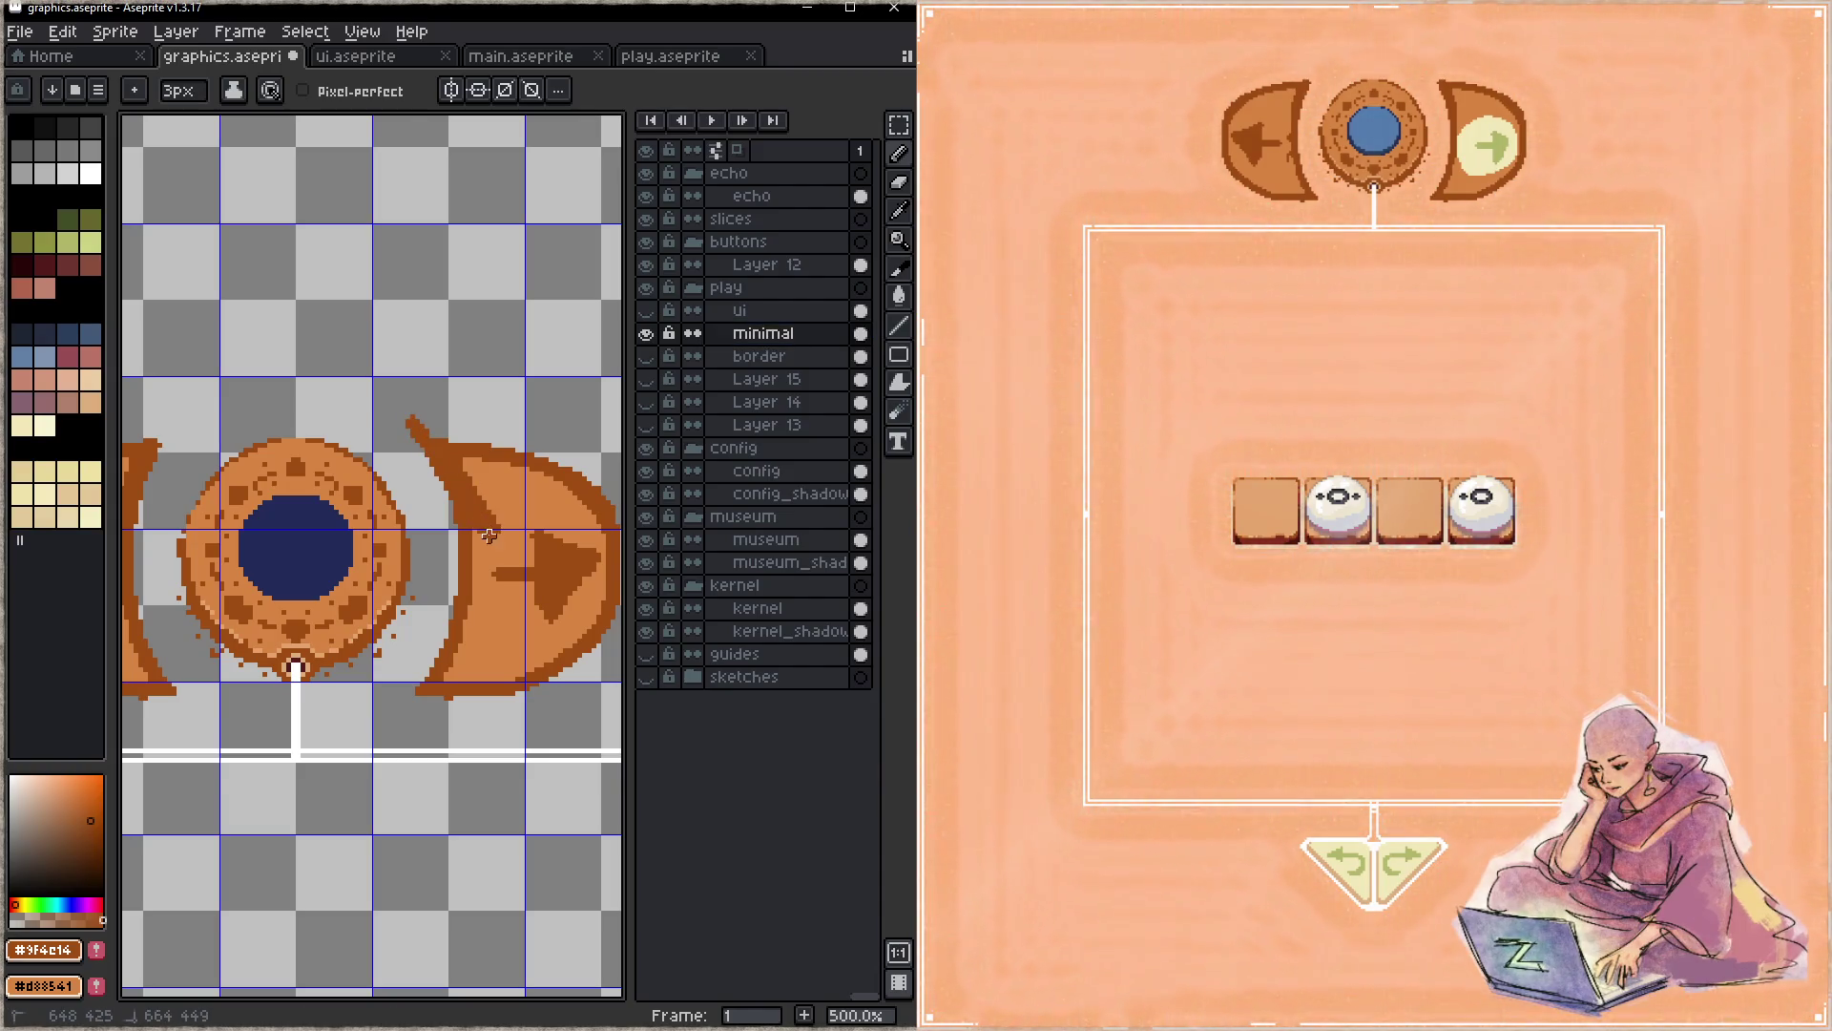
pyautogui.moveTo(461, 635)
pyautogui.mouseDown()
pyautogui.moveTo(500, 588)
pyautogui.moveTo(452, 605)
pyautogui.mouseUp()
pyautogui.press('e')
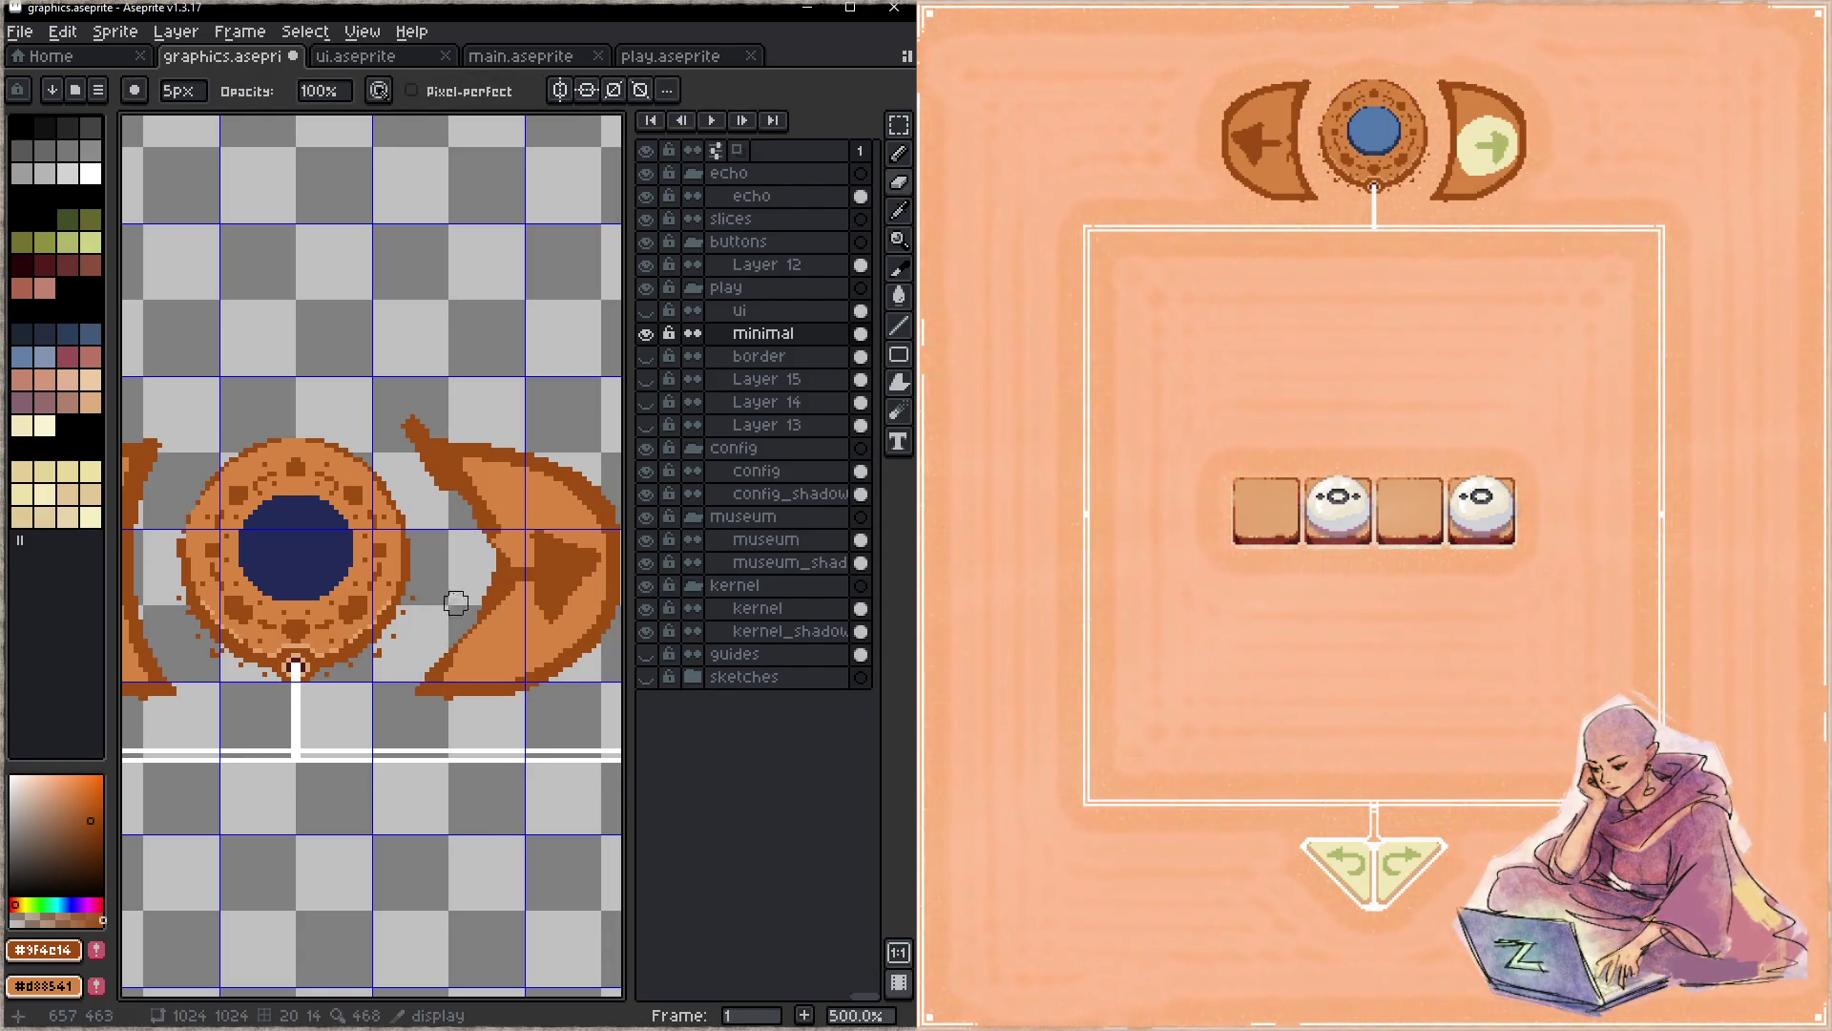
pyautogui.press('b')
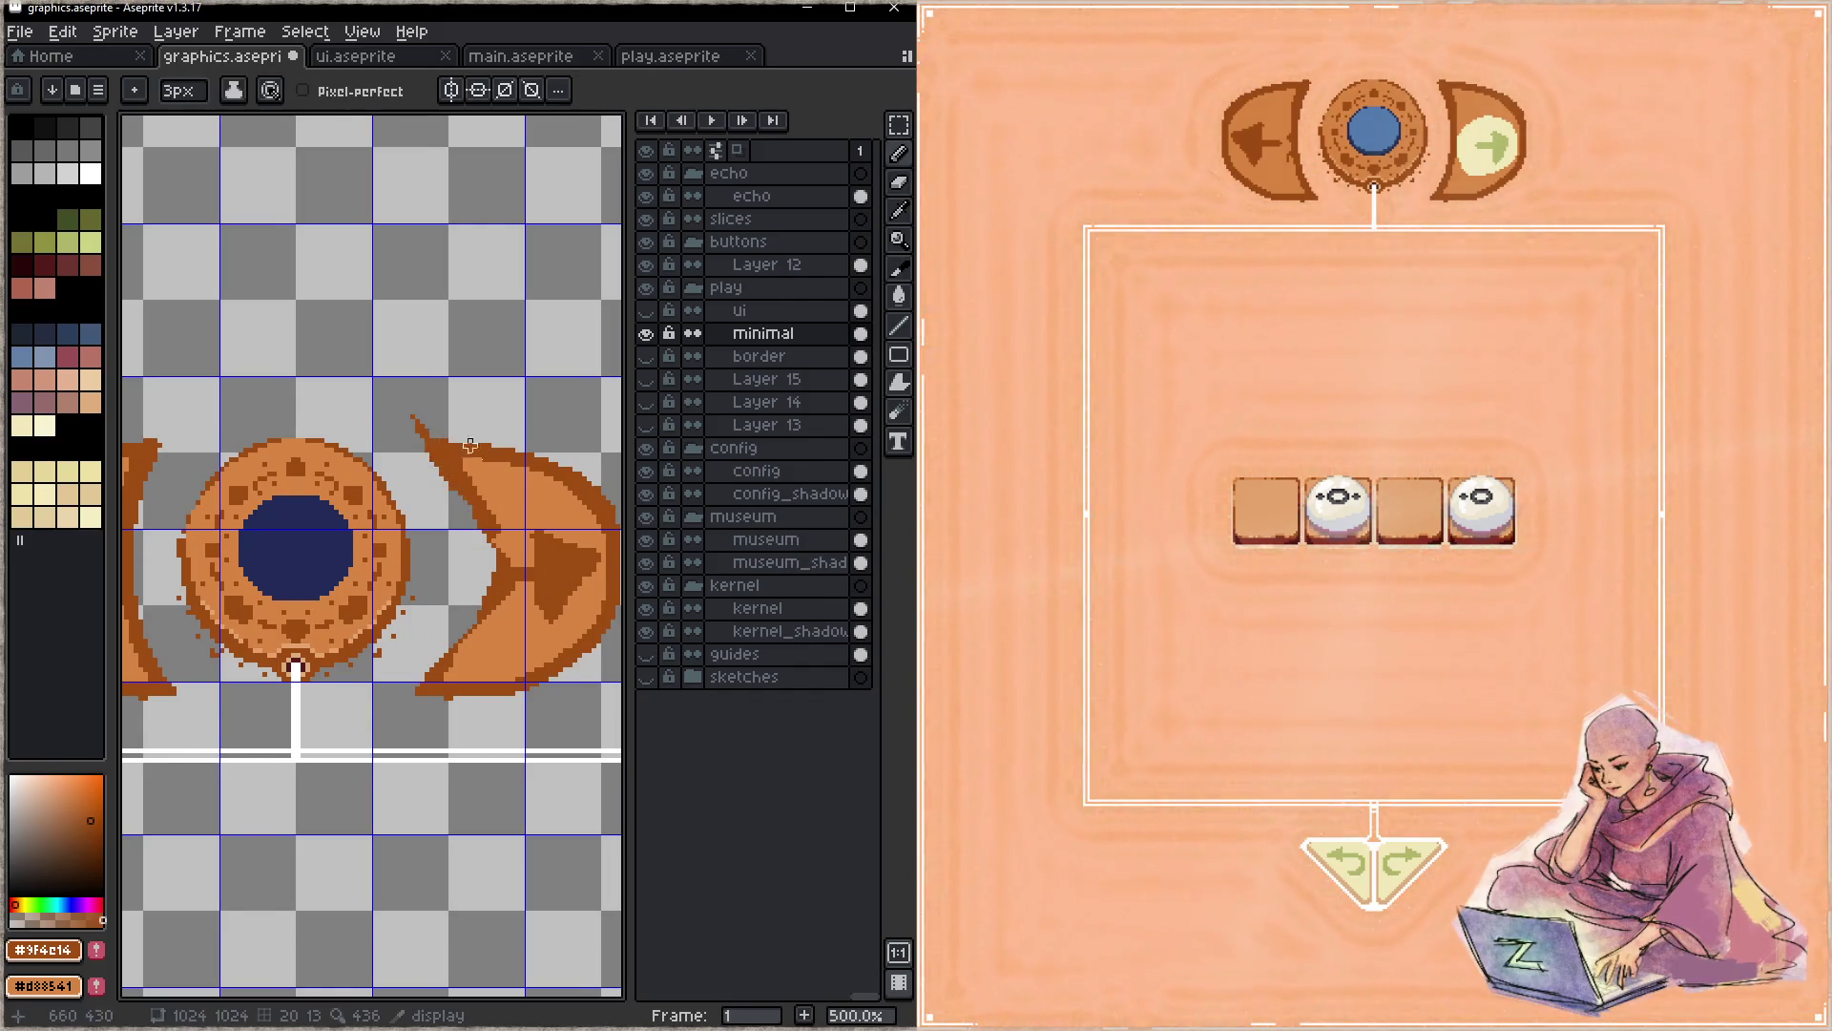
pyautogui.moveTo(436, 445); pyautogui.dragTo(372, 438)
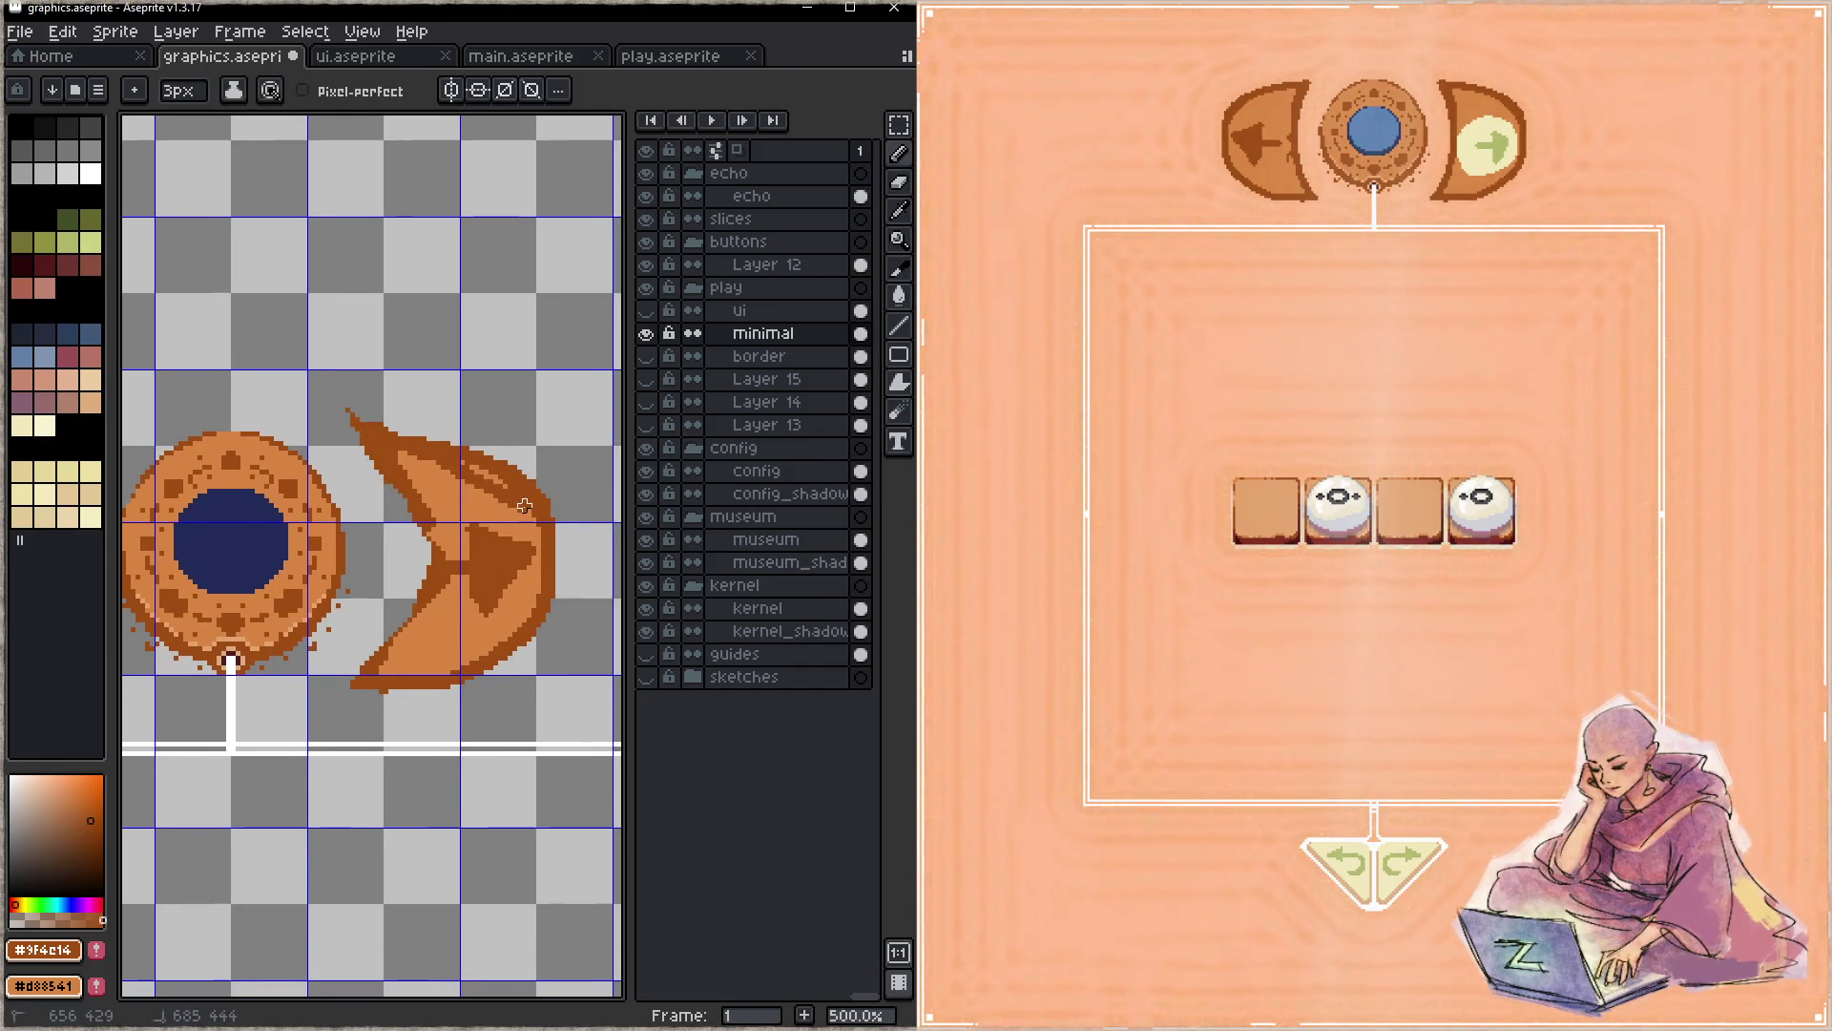
pyautogui.hotkey('ctrl', 'z')
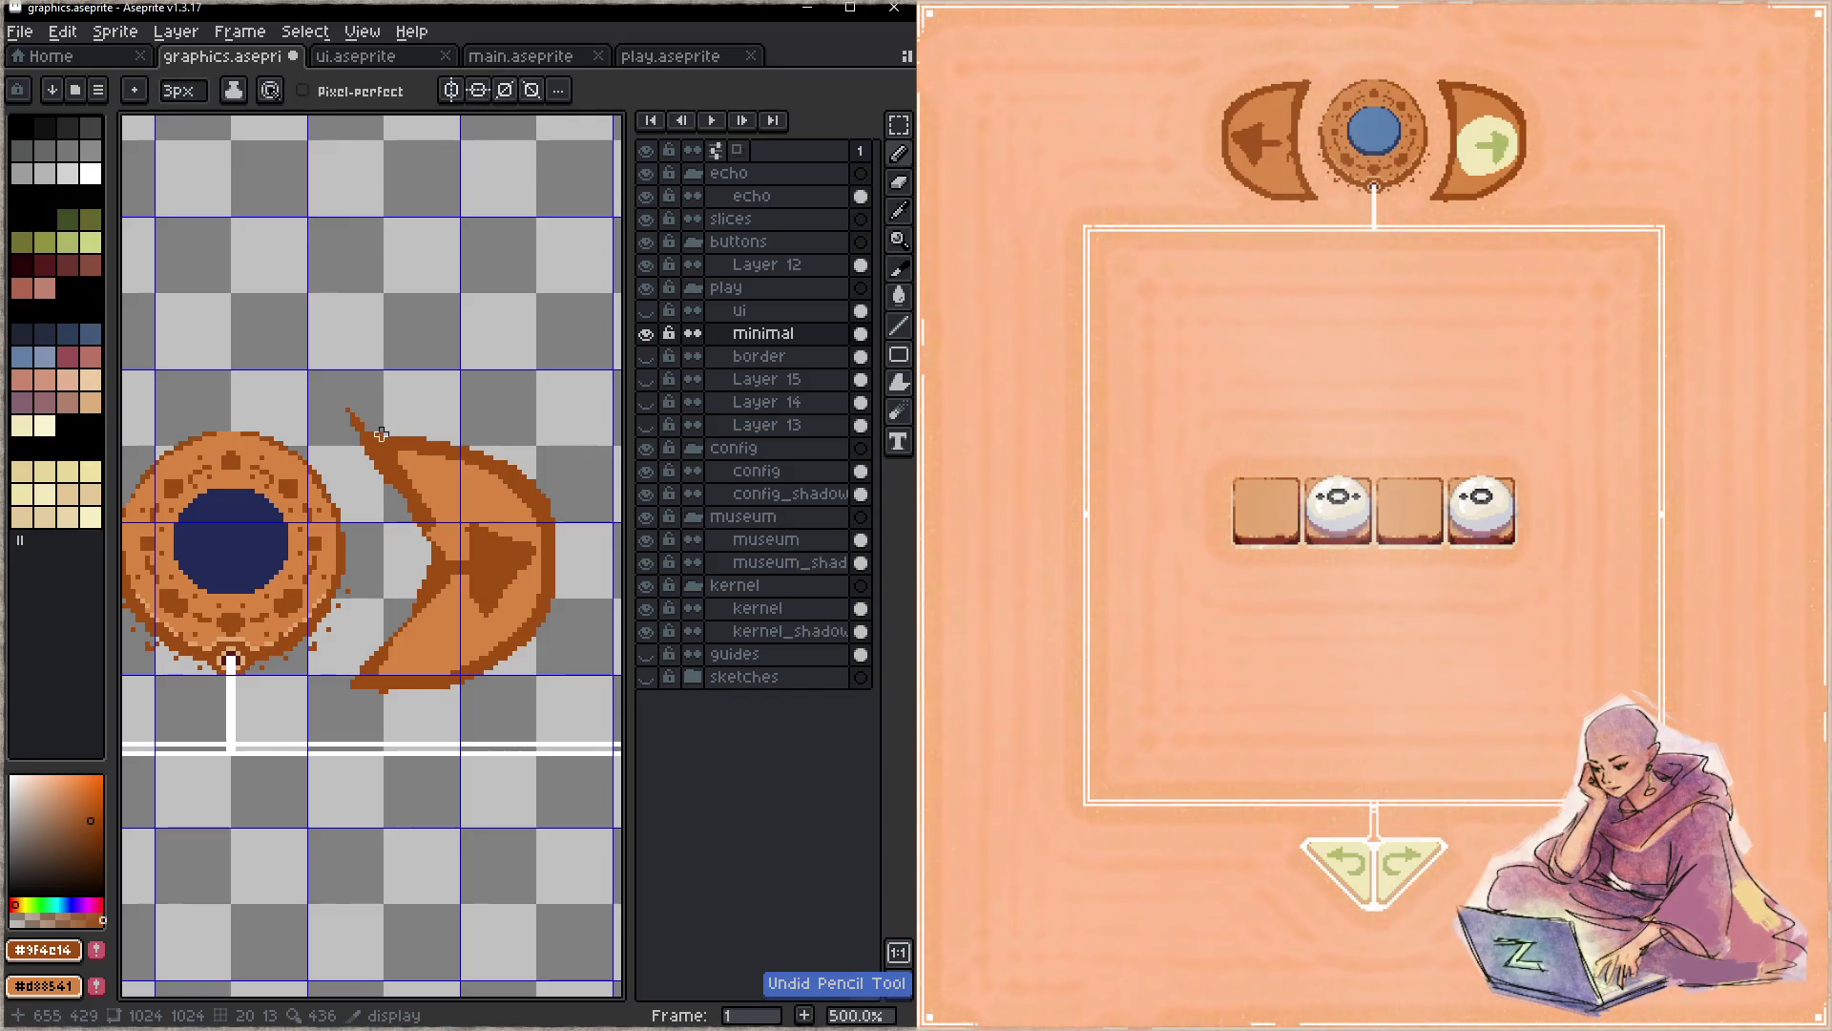
# - Erase the right crescent entirely, save graphics.aseprite, and start an orange ring beside the medallion
pyautogui.press('e')
pyautogui.moveTo(371, 681)
pyautogui.mouseDown()
pyautogui.moveTo(395, 656)
pyautogui.moveTo(381, 473)
pyautogui.moveTo(421, 466)
pyautogui.moveTo(442, 533)
pyautogui.moveTo(433, 673)
pyautogui.mouseUp()
pyautogui.moveTo(453, 609)
pyautogui.mouseDown()
pyautogui.moveTo(501, 573)
pyautogui.moveTo(511, 525)
pyautogui.moveTo(510, 601)
pyautogui.mouseUp()
pyautogui.hotkey('ctrl', 's')
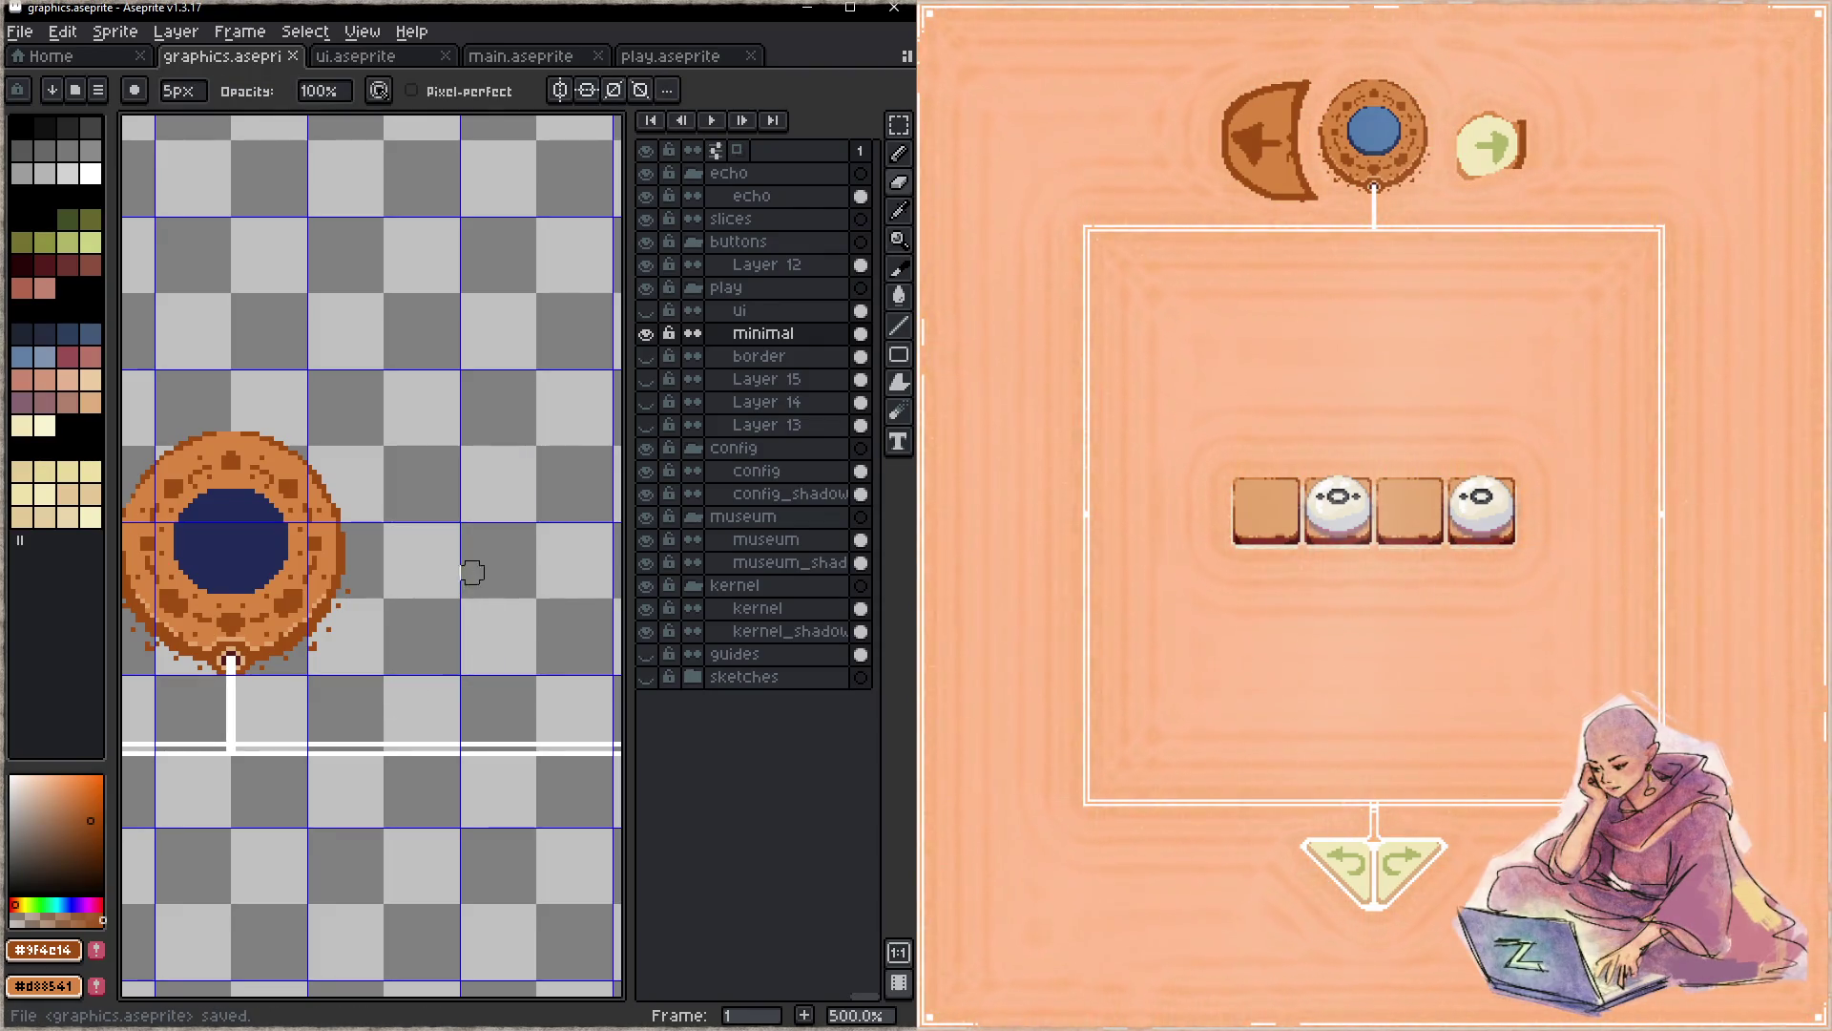
pyautogui.press('b')
pyautogui.moveTo(426, 528)
pyautogui.mouseDown()
pyautogui.moveTo(431, 594)
pyautogui.moveTo(405, 538)
pyautogui.moveTo(415, 572)
pyautogui.moveTo(512, 549)
pyautogui.moveTo(518, 493)
pyautogui.moveTo(459, 493)
pyautogui.moveTo(511, 504)
pyautogui.mouseUp()
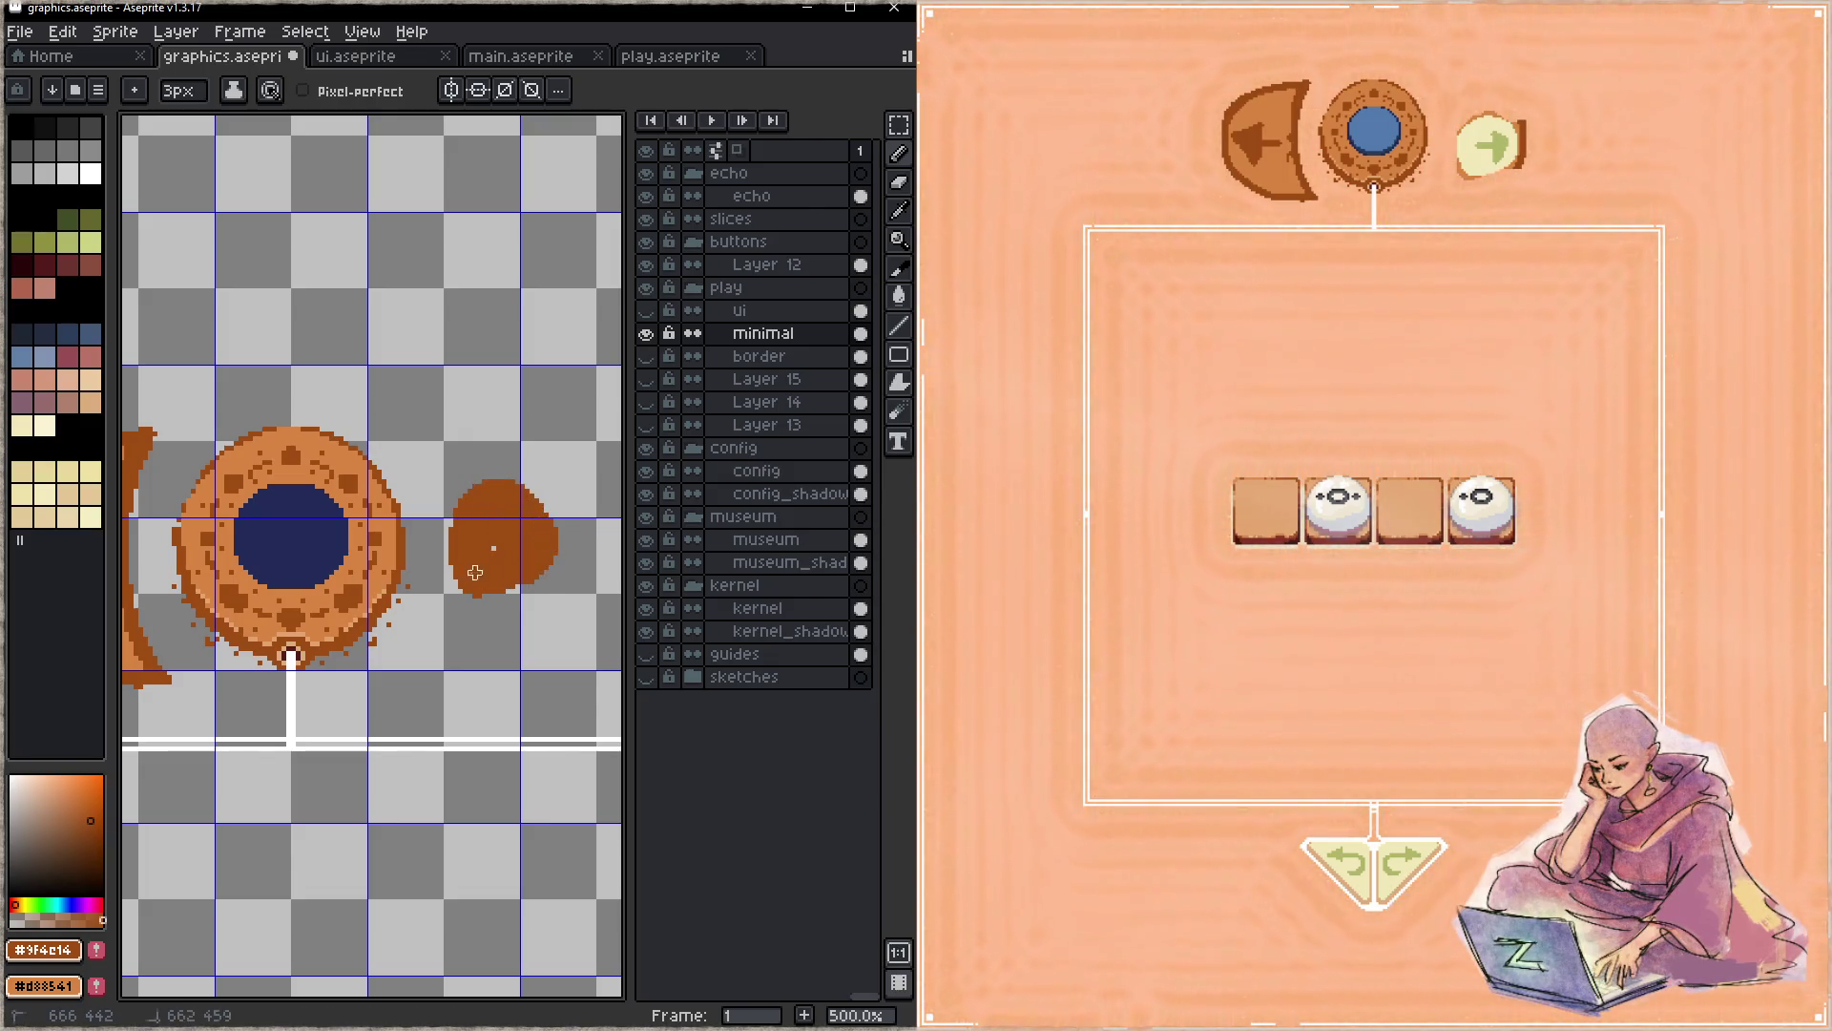
# - Fill the brown circle's lower-right edge solid and save graphics.aseprite
pyautogui.moveTo(542, 530); pyautogui.dragTo(528, 592)
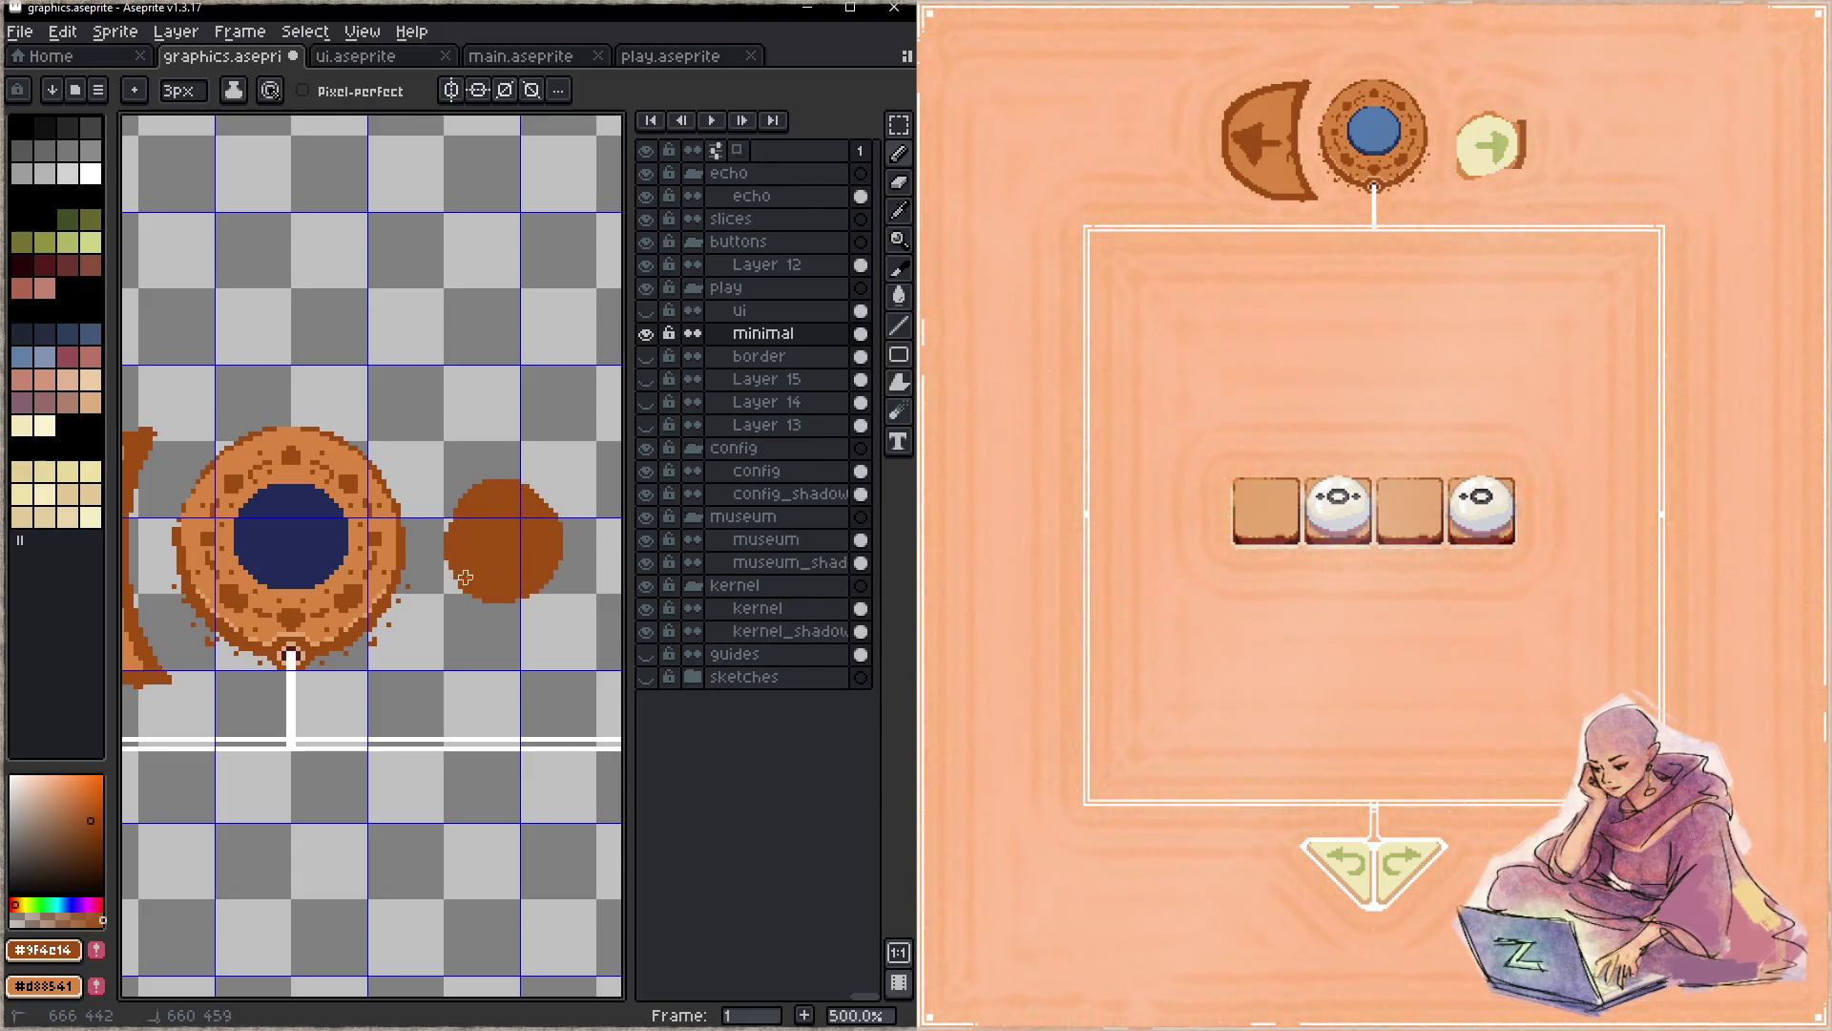
pyautogui.hotkey('ctrl', 's')
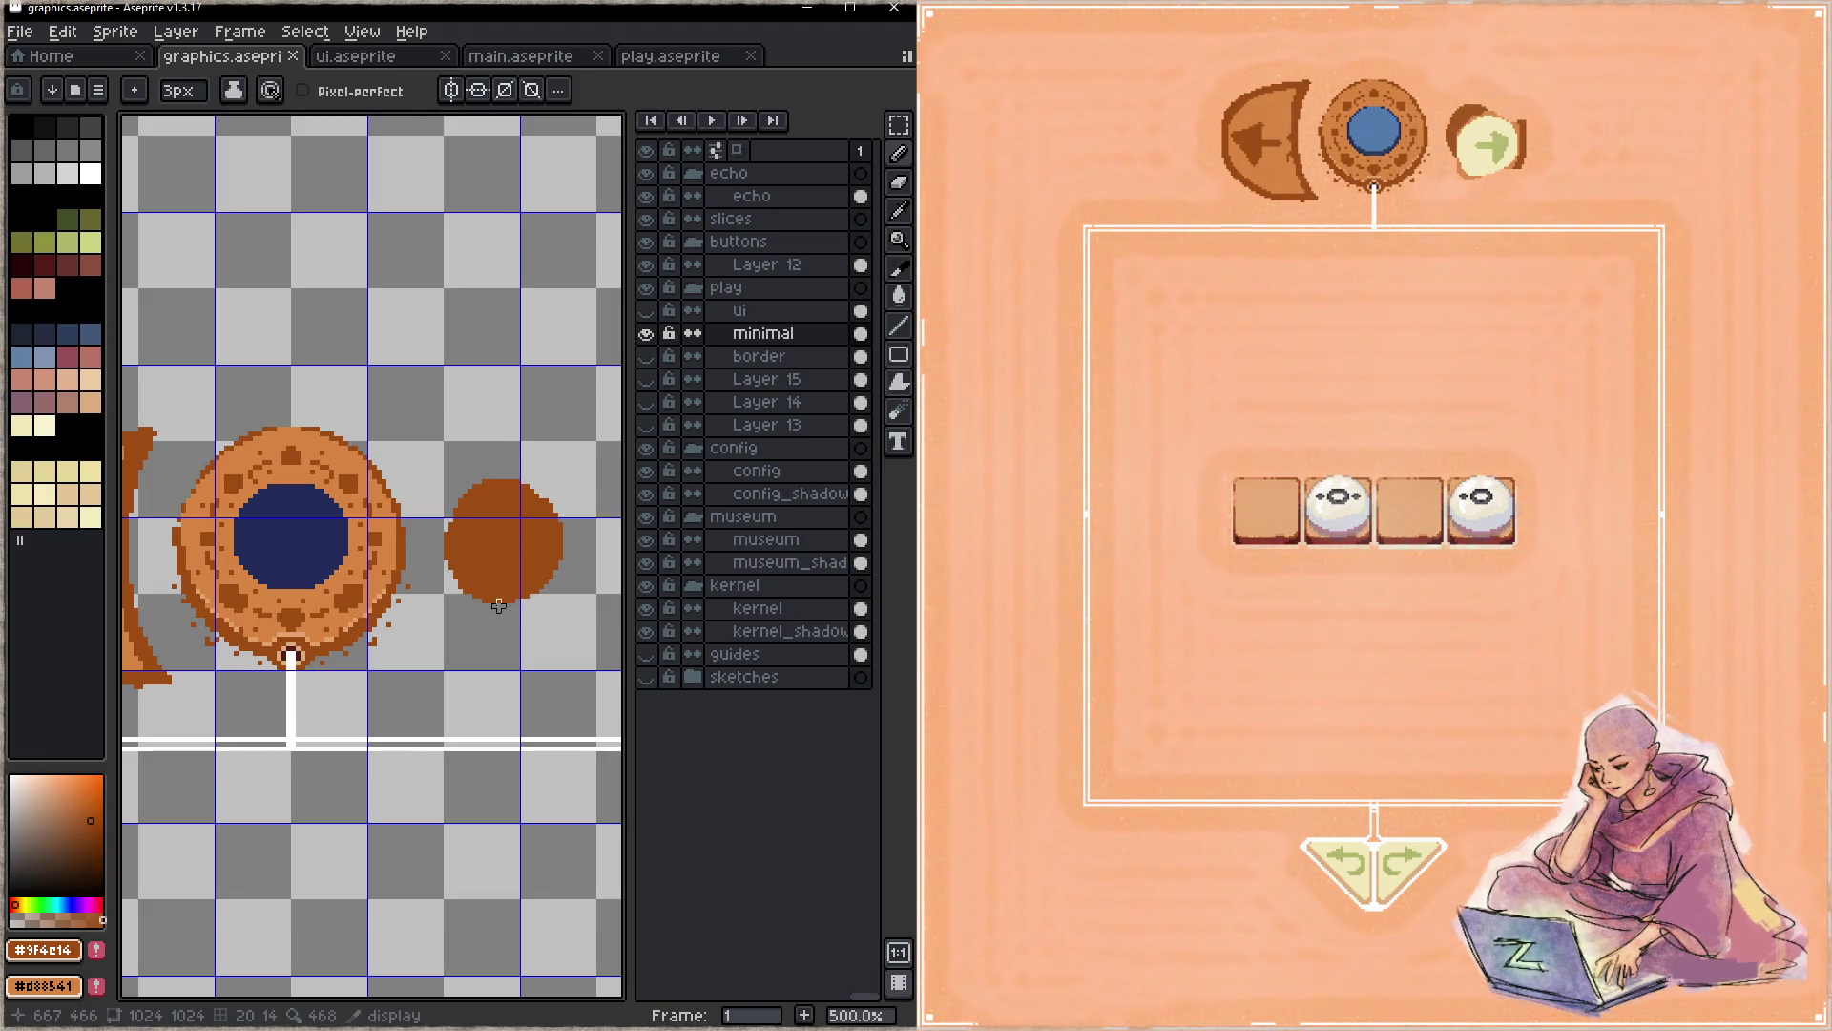
# - In ui.aseprite, move the play_next slice left and up with the Slice tool and save
pyautogui.click(397, 58)
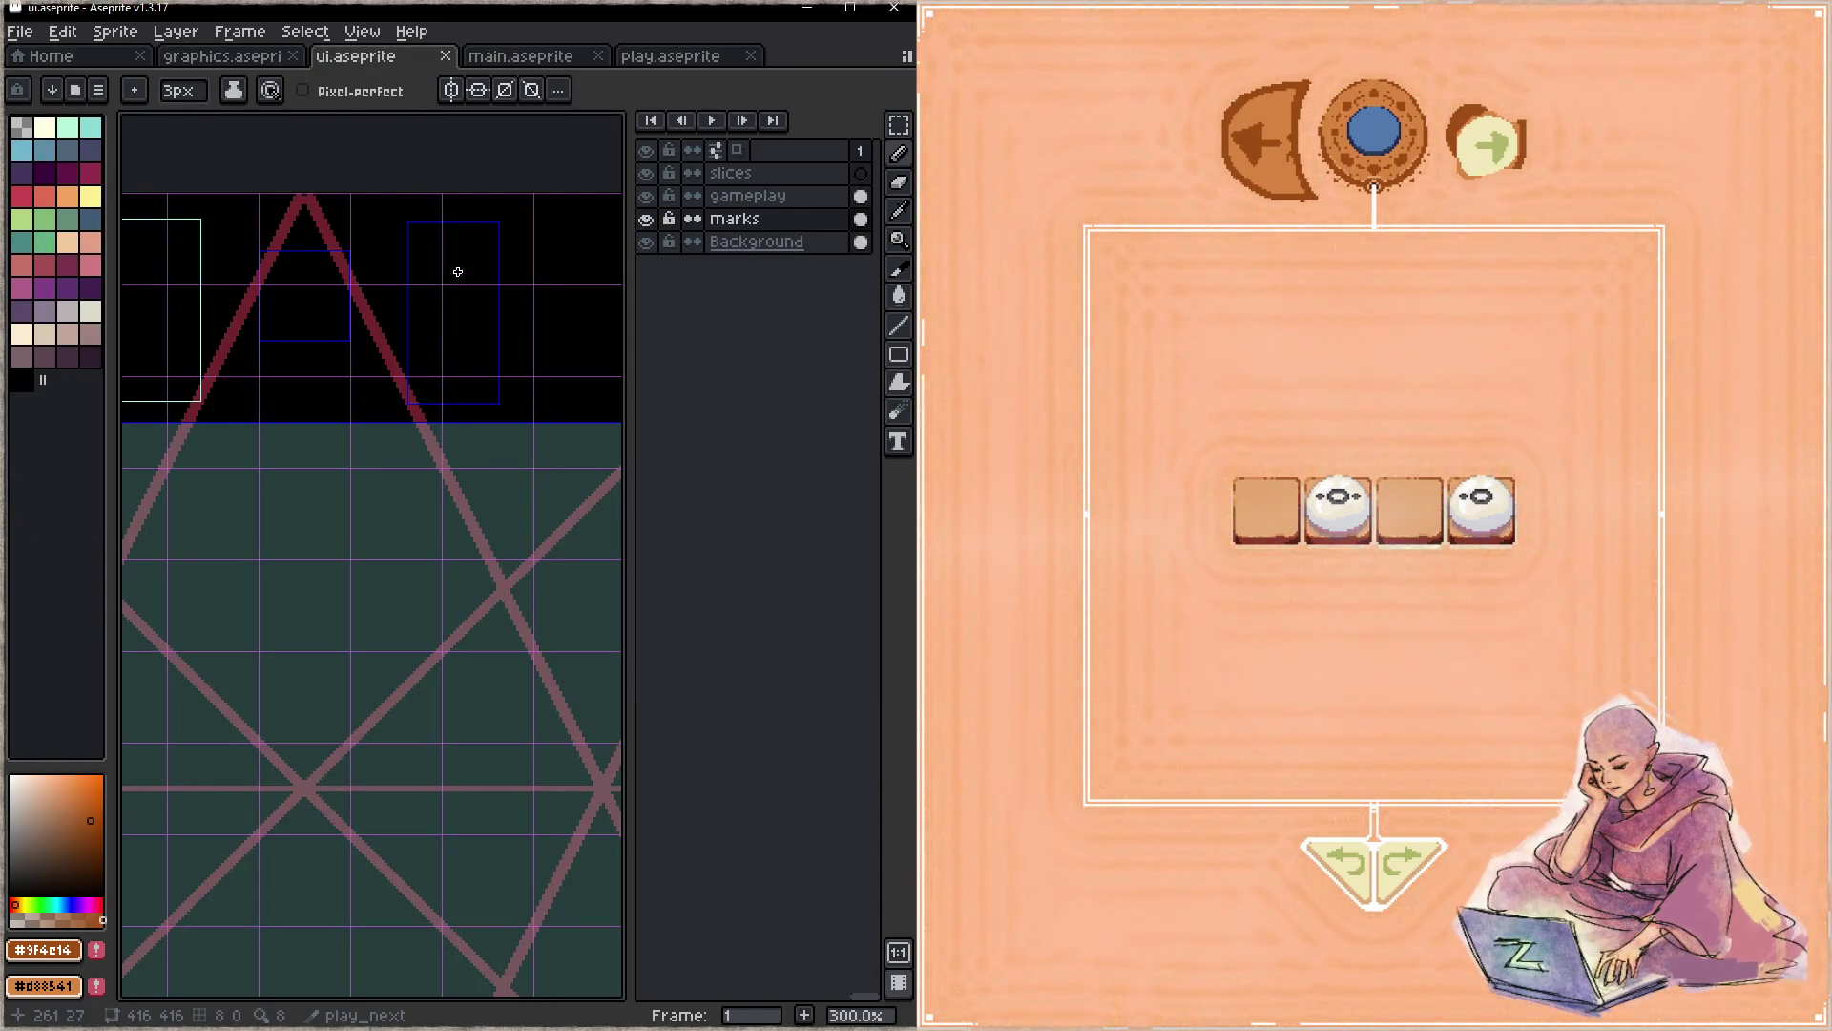
pyautogui.scroll(2, 457, 271)
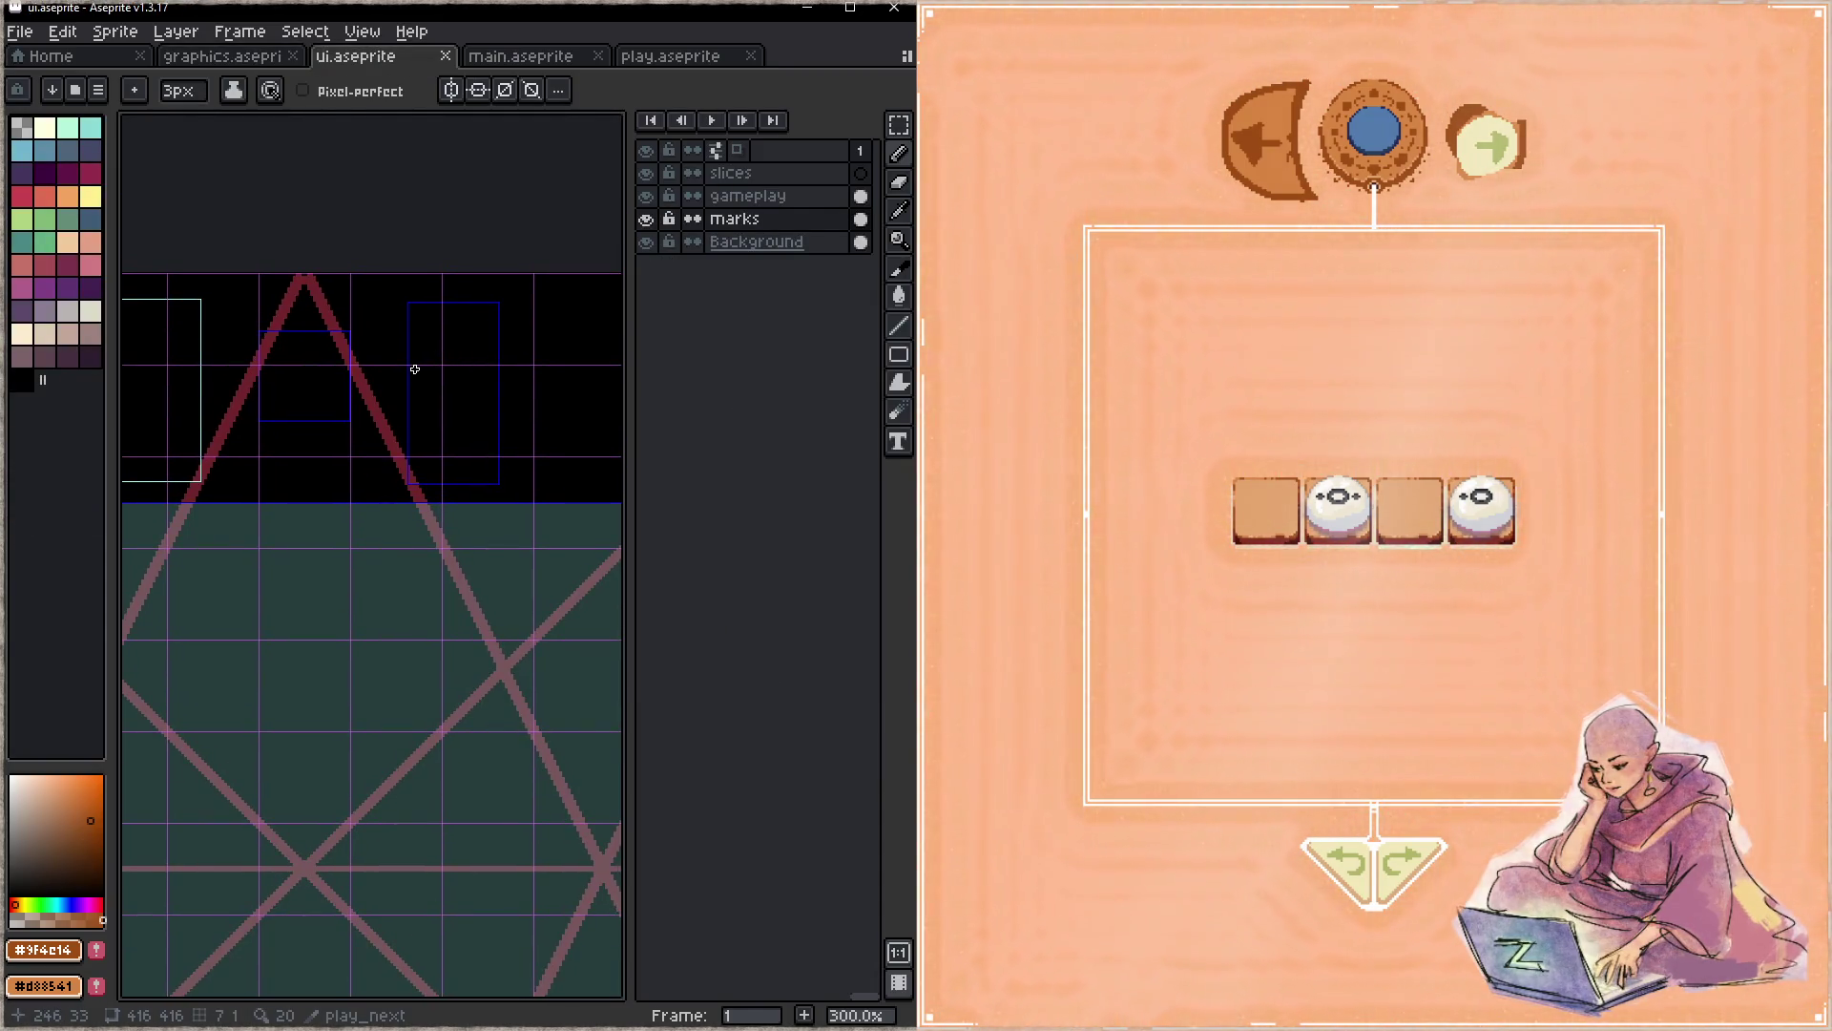
pyautogui.scroll(1, 410, 376)
pyautogui.scroll(1, 420, 404)
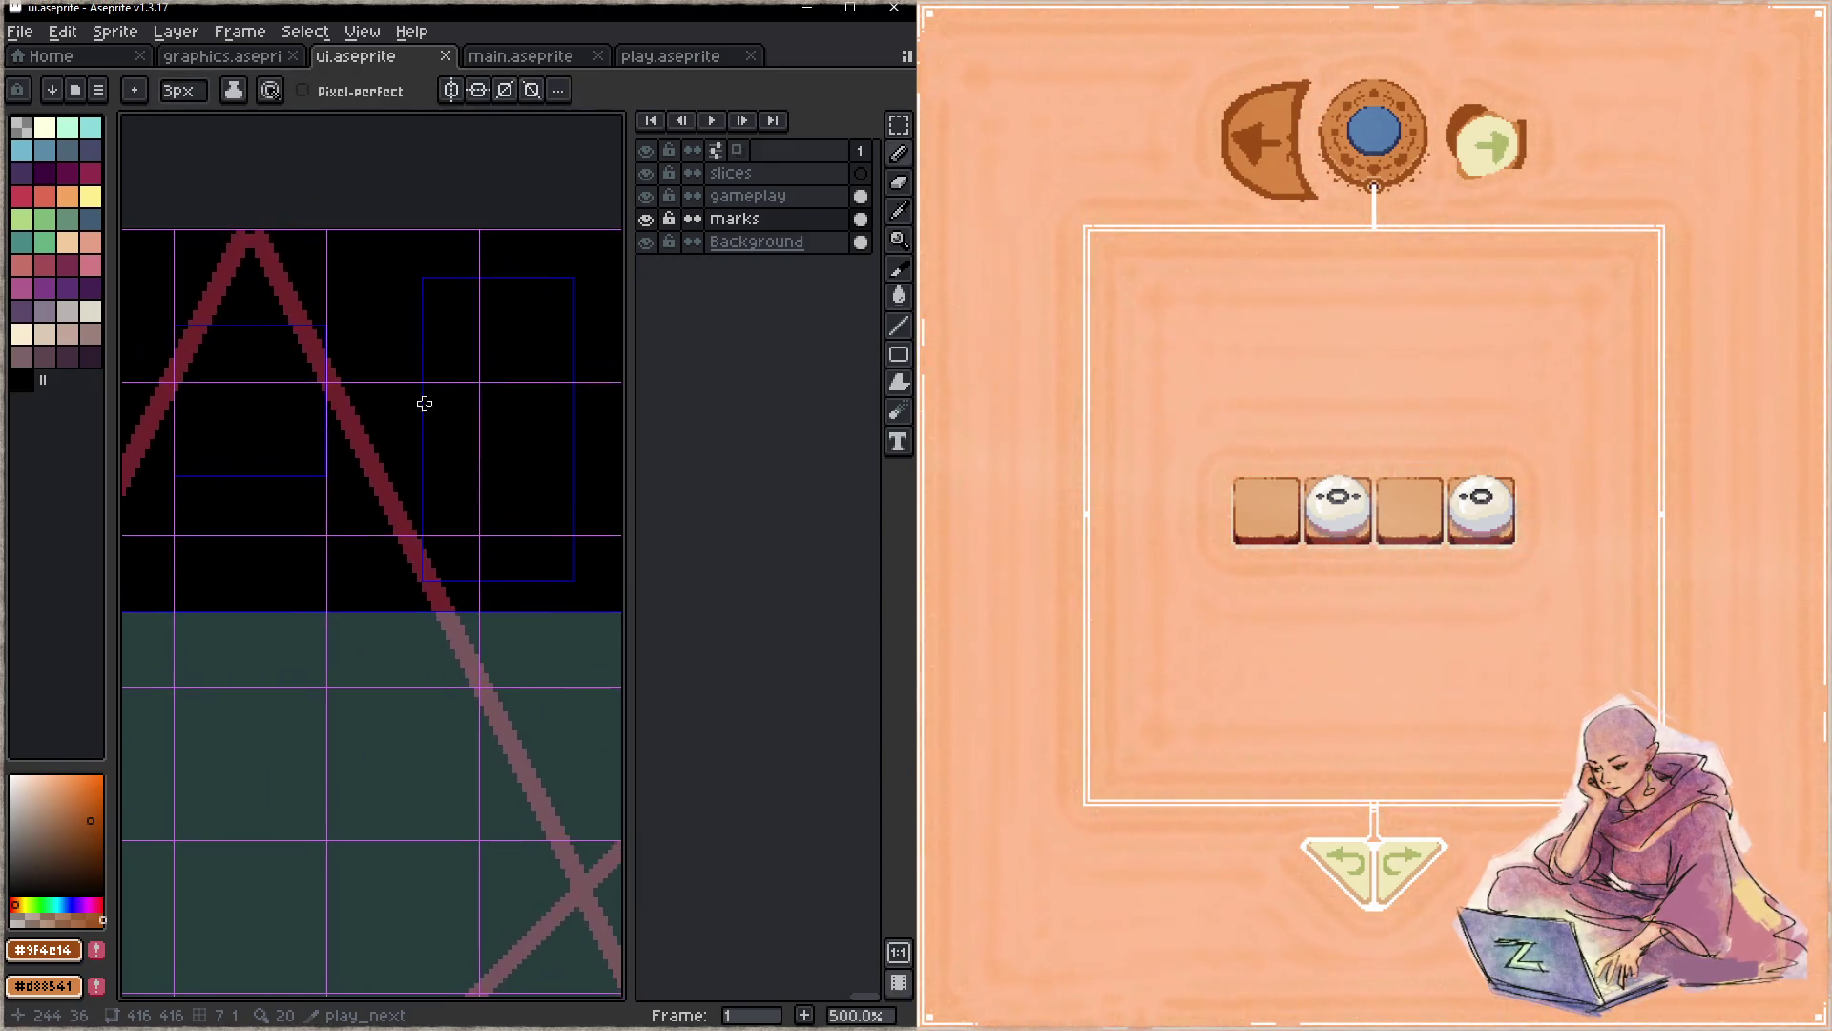
pyautogui.press('c')
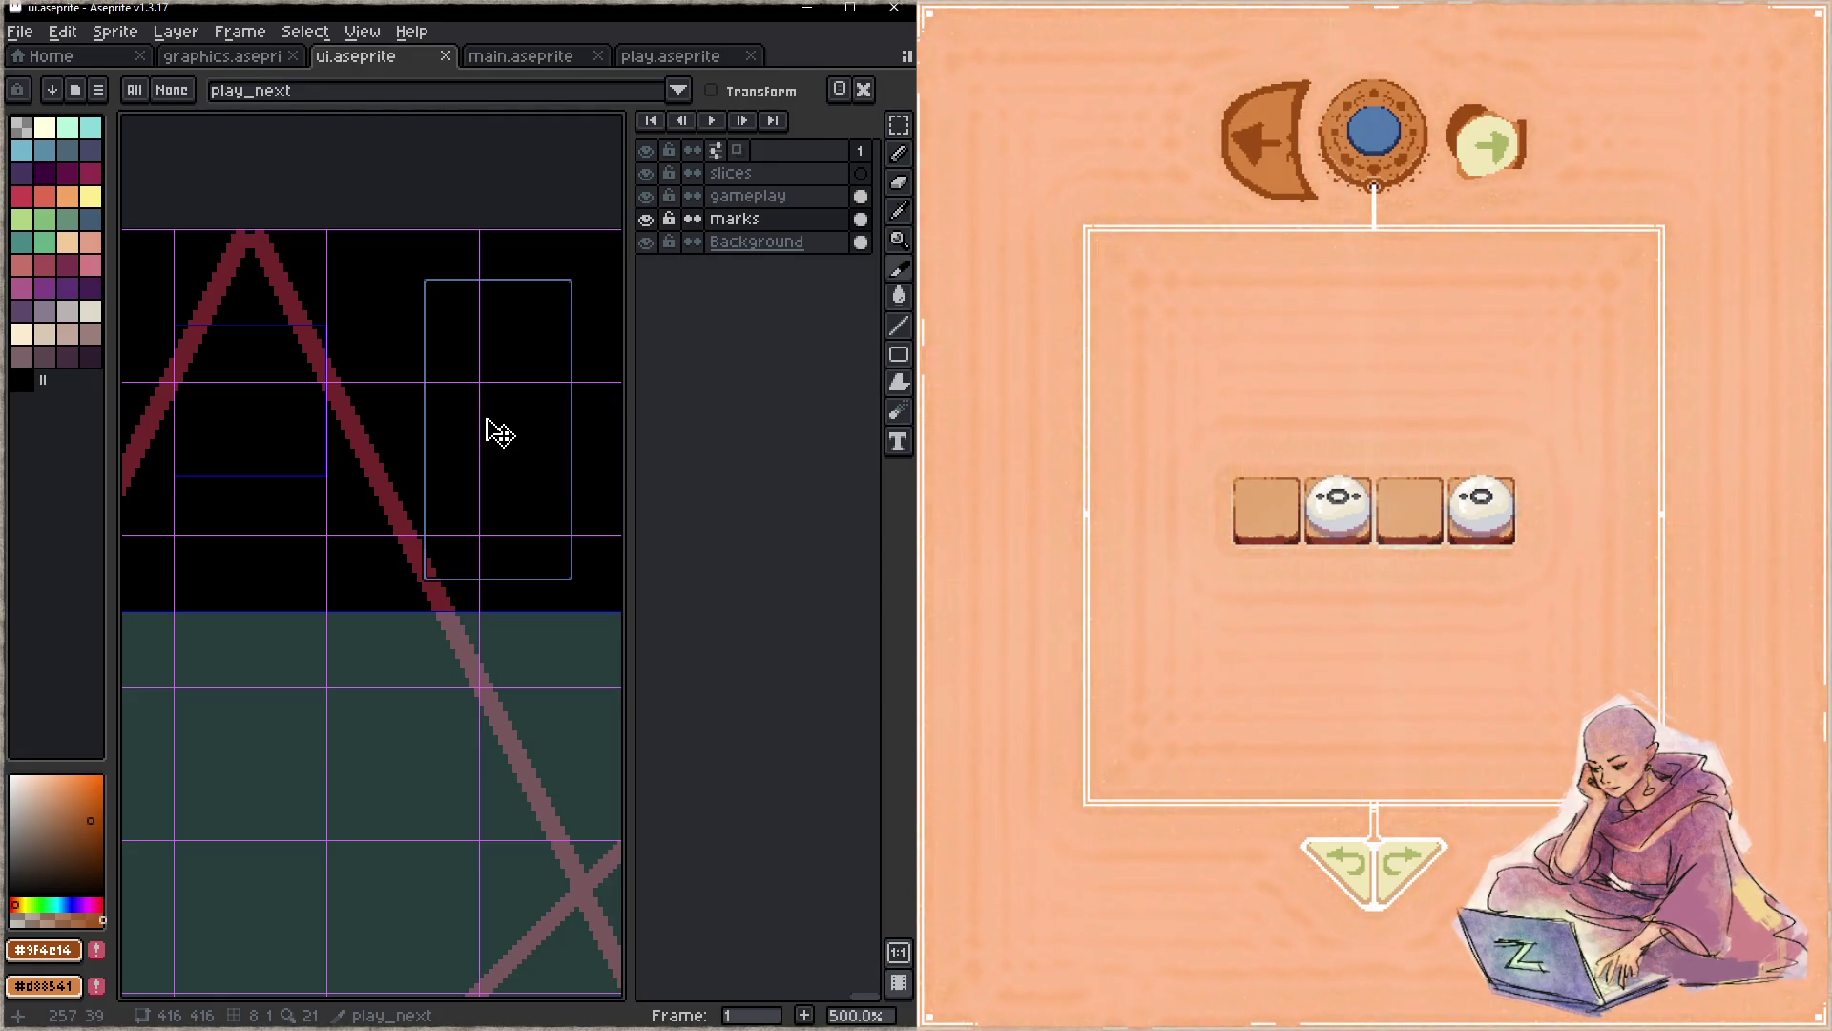
pyautogui.moveTo(487, 430)
pyautogui.mouseDown()
pyautogui.moveTo(387, 403)
pyautogui.moveTo(403, 407)
pyautogui.mouseUp()
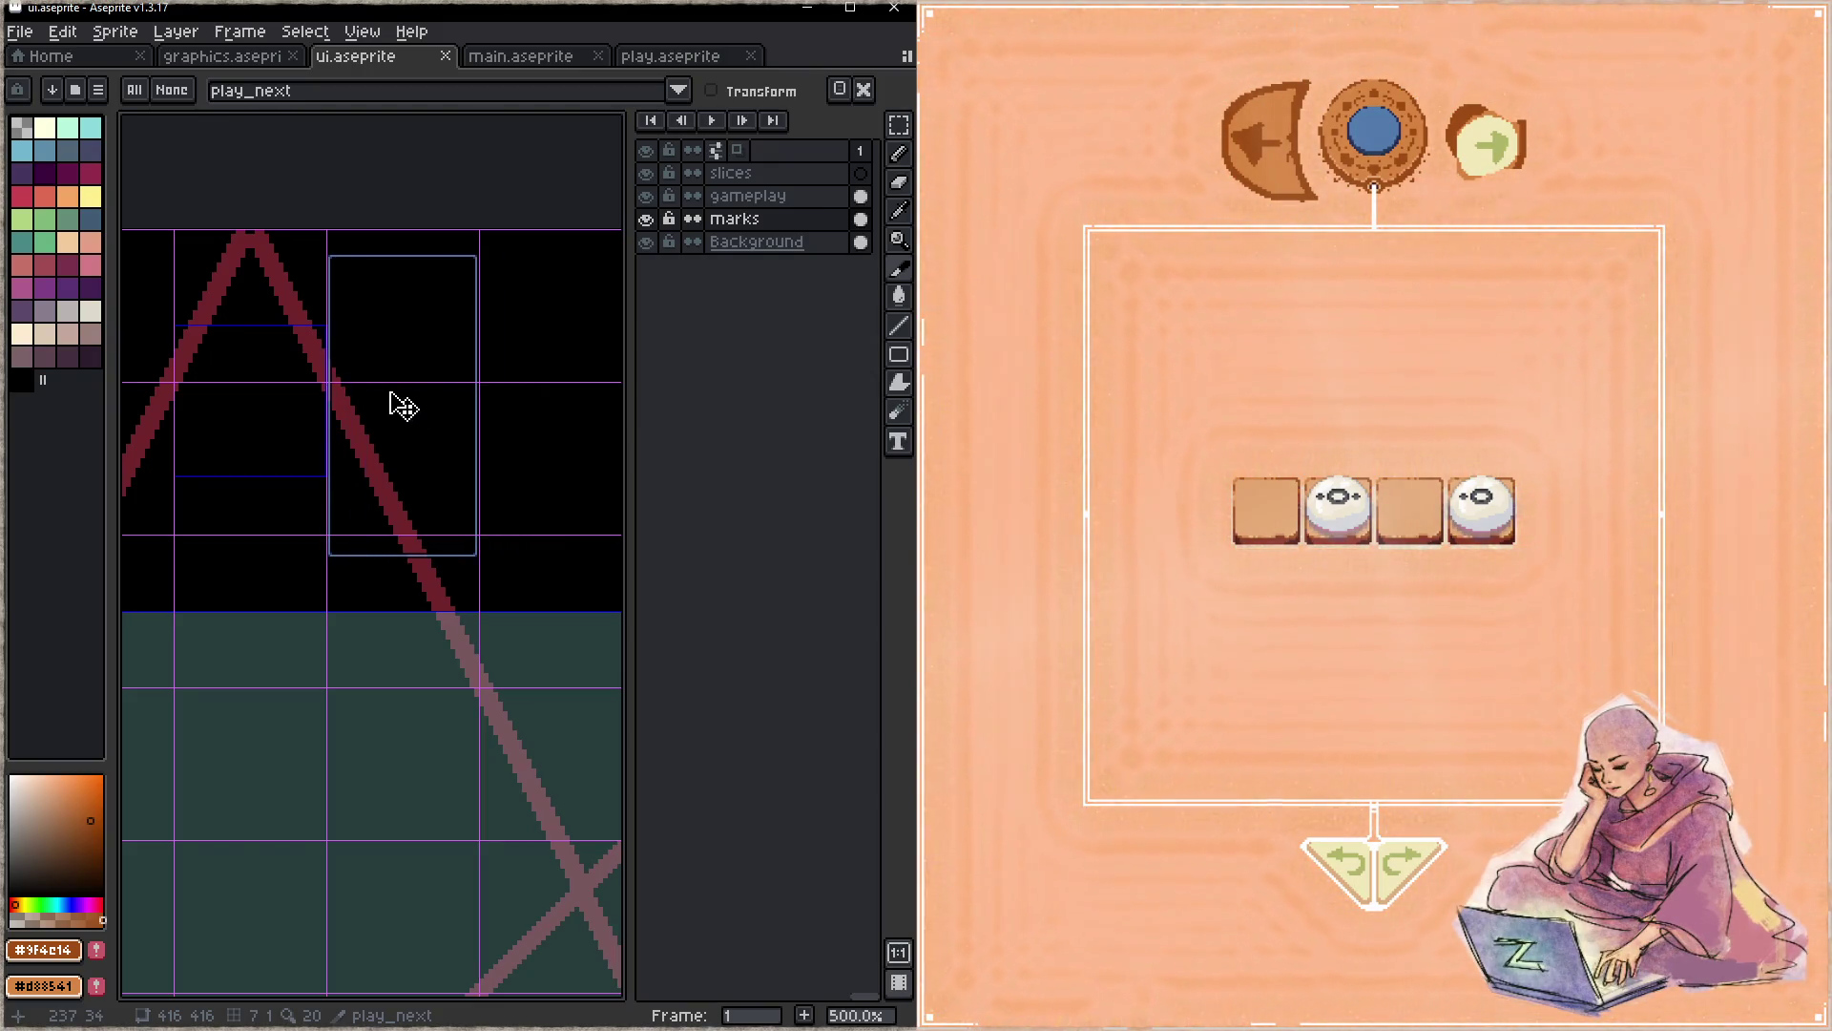
pyautogui.moveTo(391, 408); pyautogui.dragTo(478, 419)
pyautogui.hotkey('ctrl', 's')
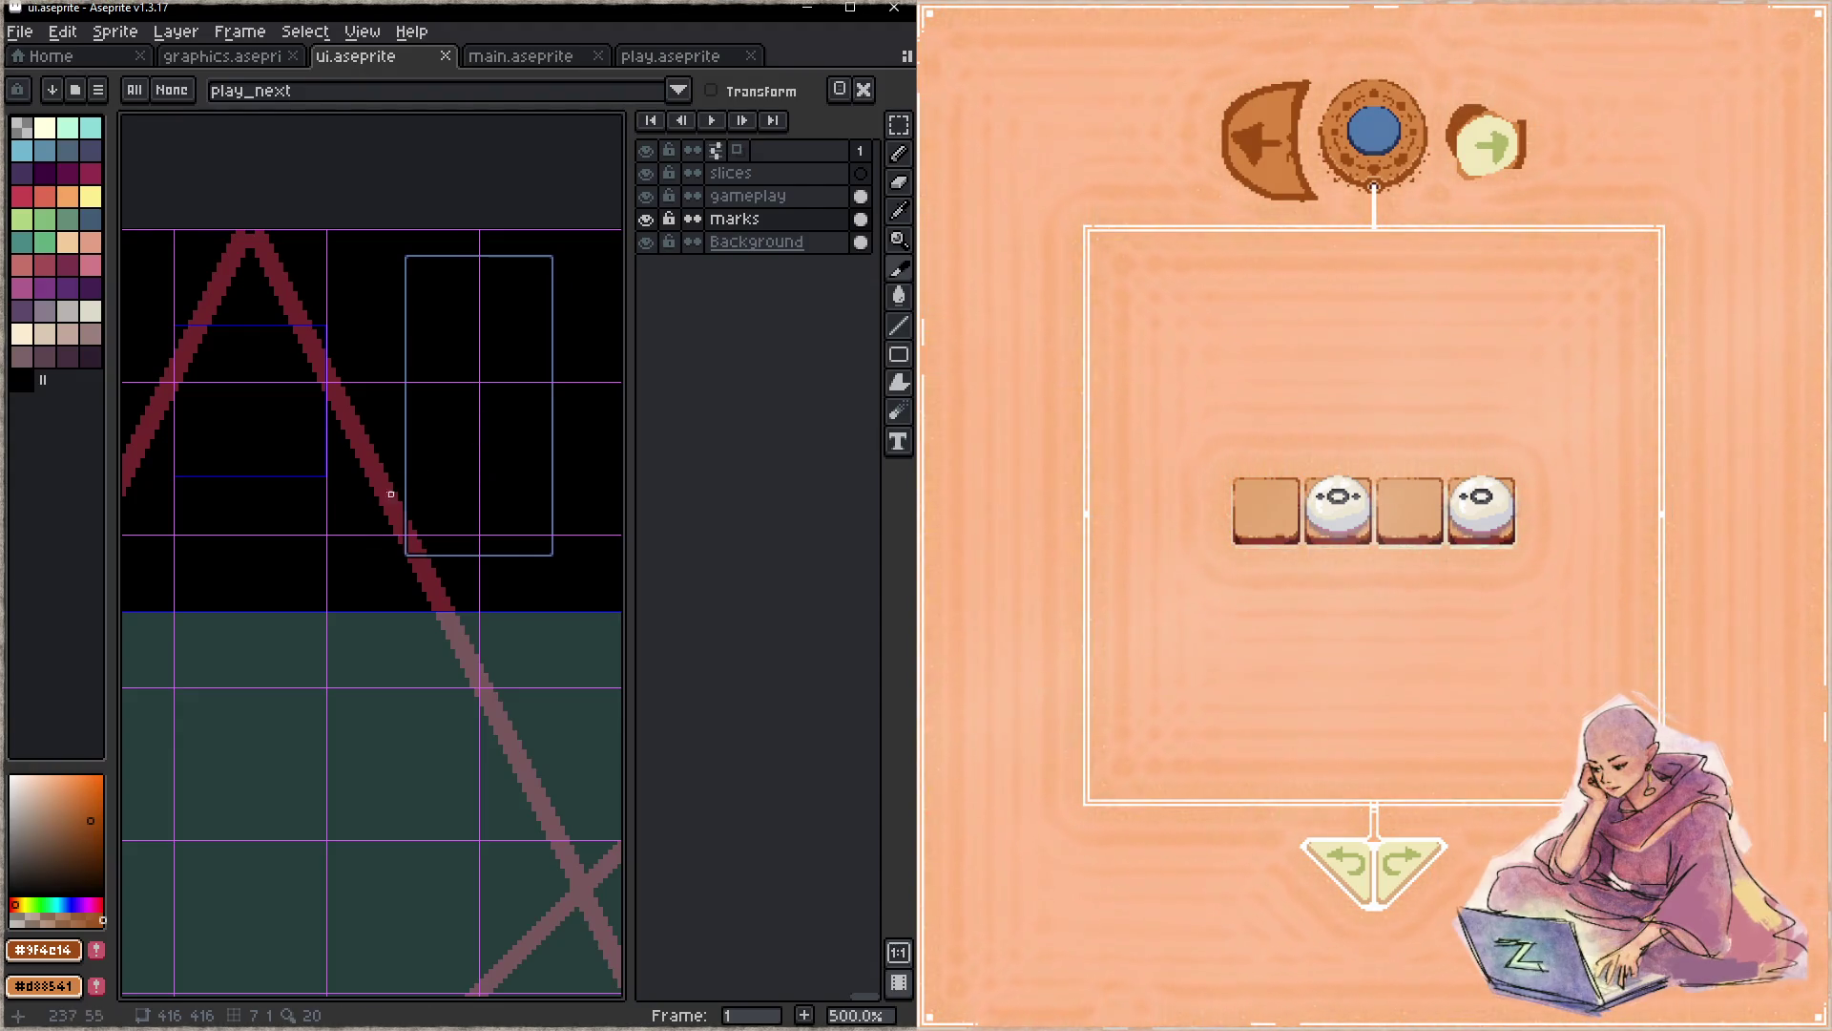
# - Move the play_prev slice to the right, save ui.aseprite, and return to graphics.aseprite
pyautogui.moveTo(228, 522); pyautogui.dragTo(436, 509)
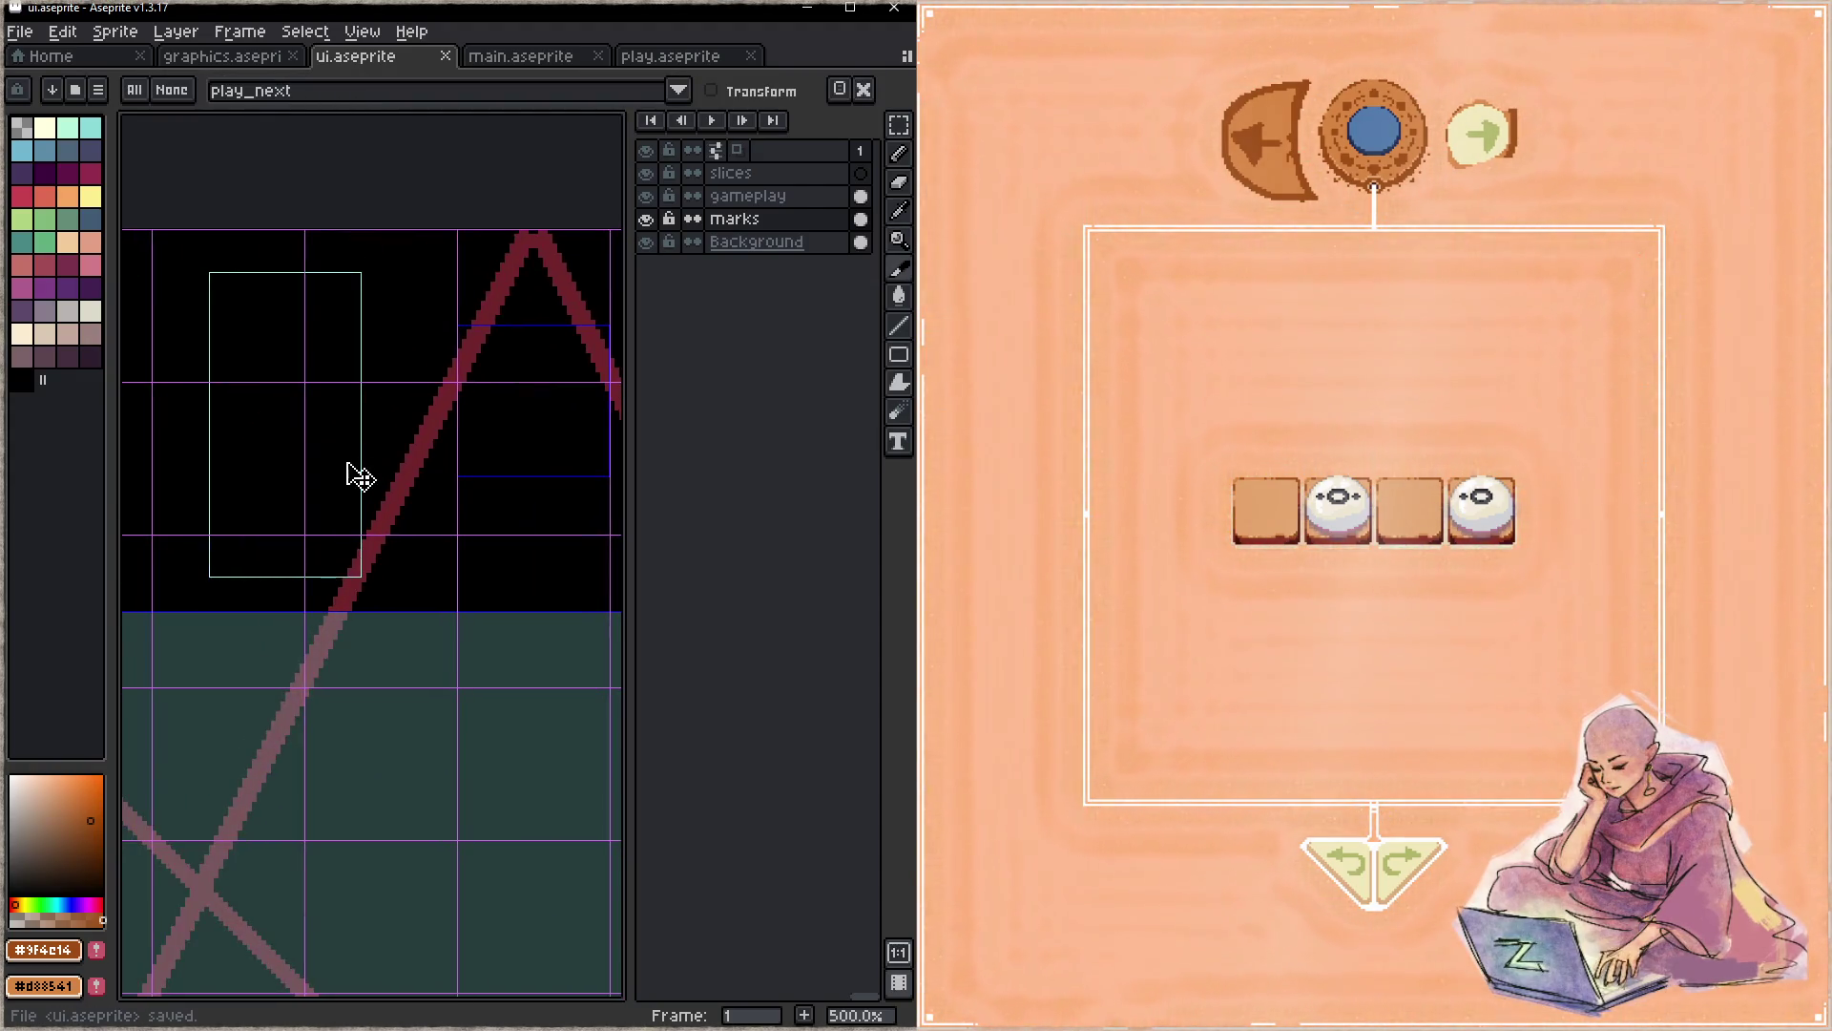
pyautogui.moveTo(345, 472)
pyautogui.mouseDown()
pyautogui.moveTo(449, 458)
pyautogui.moveTo(331, 449)
pyautogui.moveTo(365, 455)
pyautogui.moveTo(397, 510)
pyautogui.mouseUp()
pyautogui.hotkey('ctrl', 's')
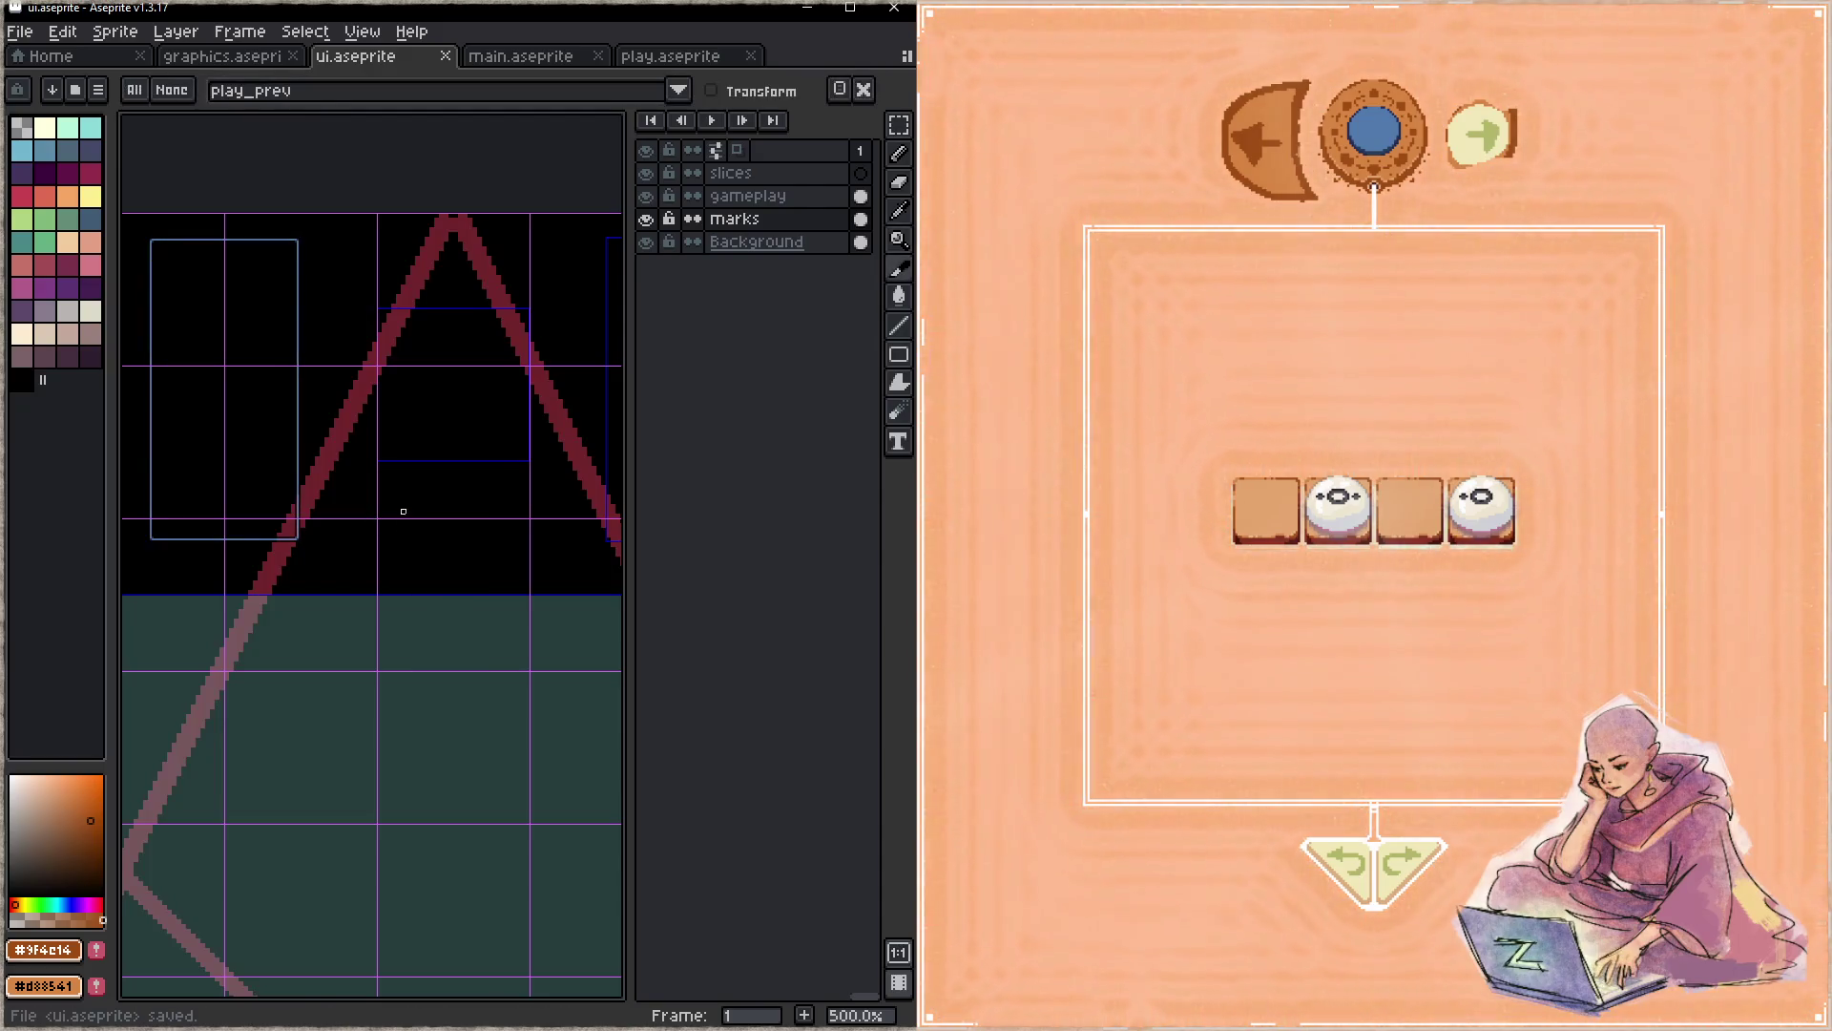
pyautogui.click(223, 54)
pyautogui.scroll(-2, 477, 497)
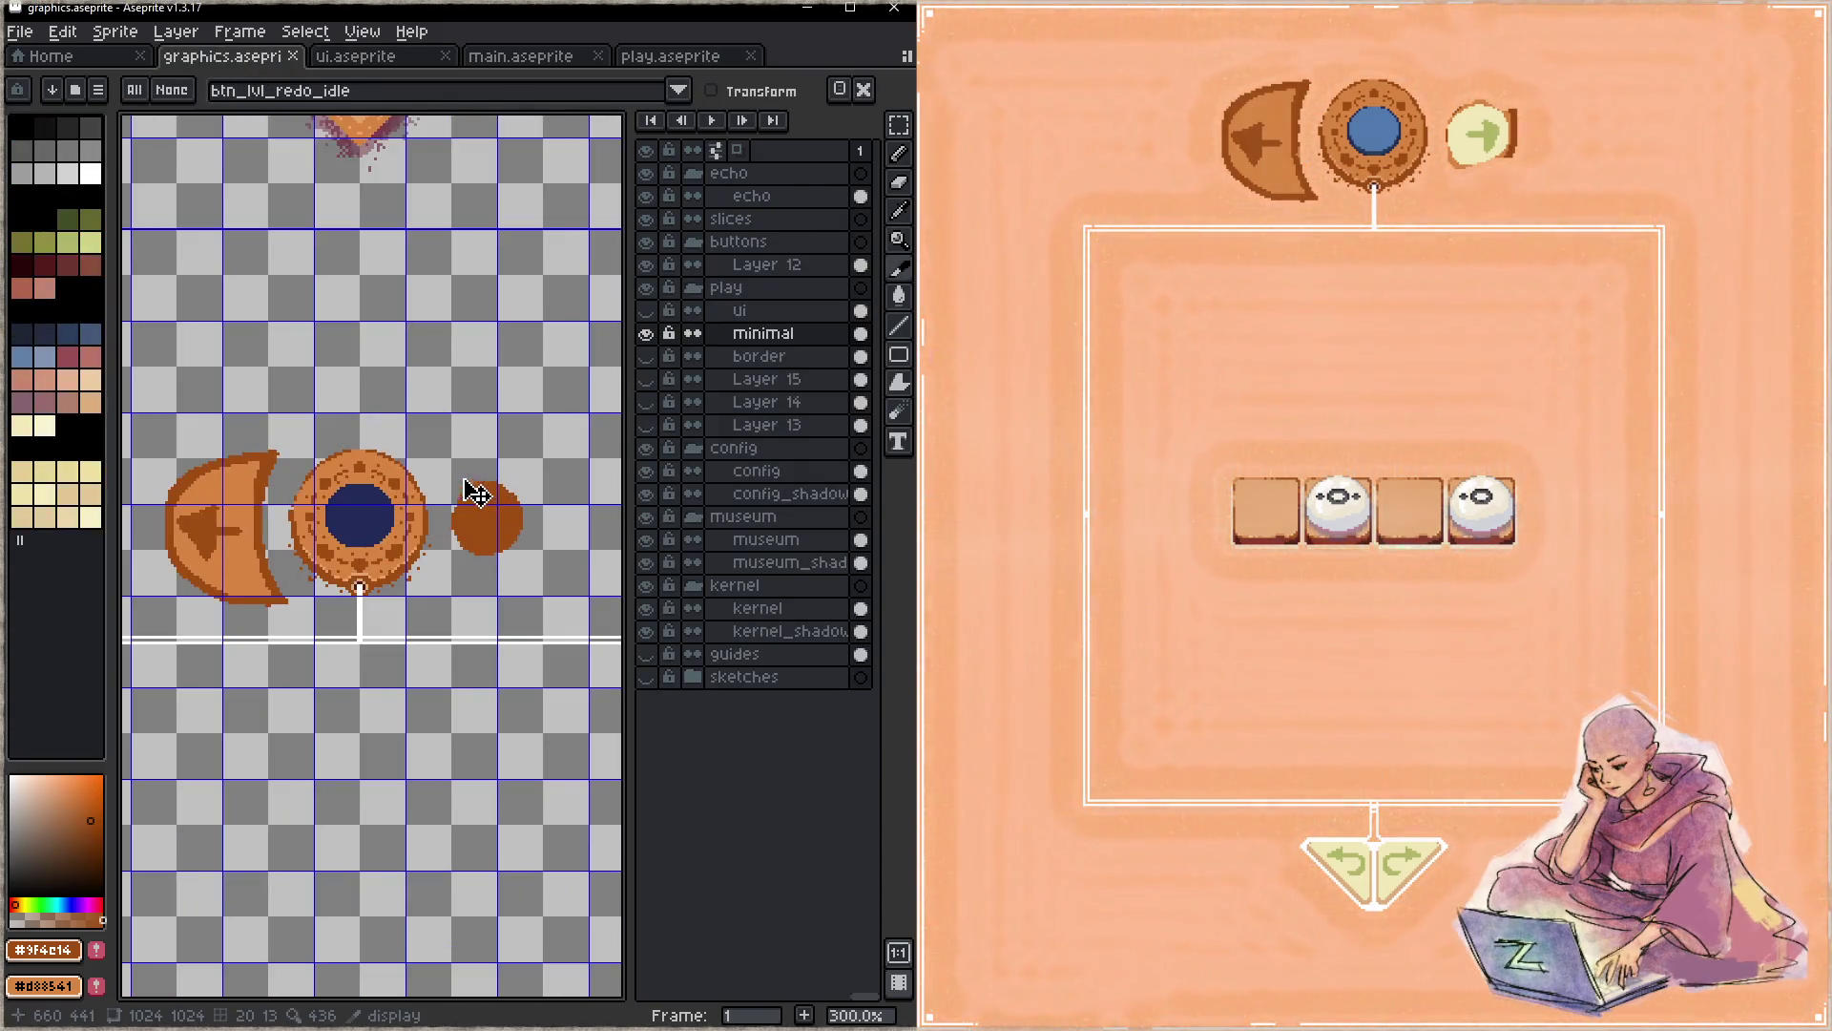
# - Select the left half-moon button beside the medallion and delete it
pyautogui.moveTo(246, 548)
pyautogui.mouseDown()
pyautogui.moveTo(346, 380)
pyautogui.moveTo(348, 436)
pyautogui.mouseUp()
pyautogui.press('m')
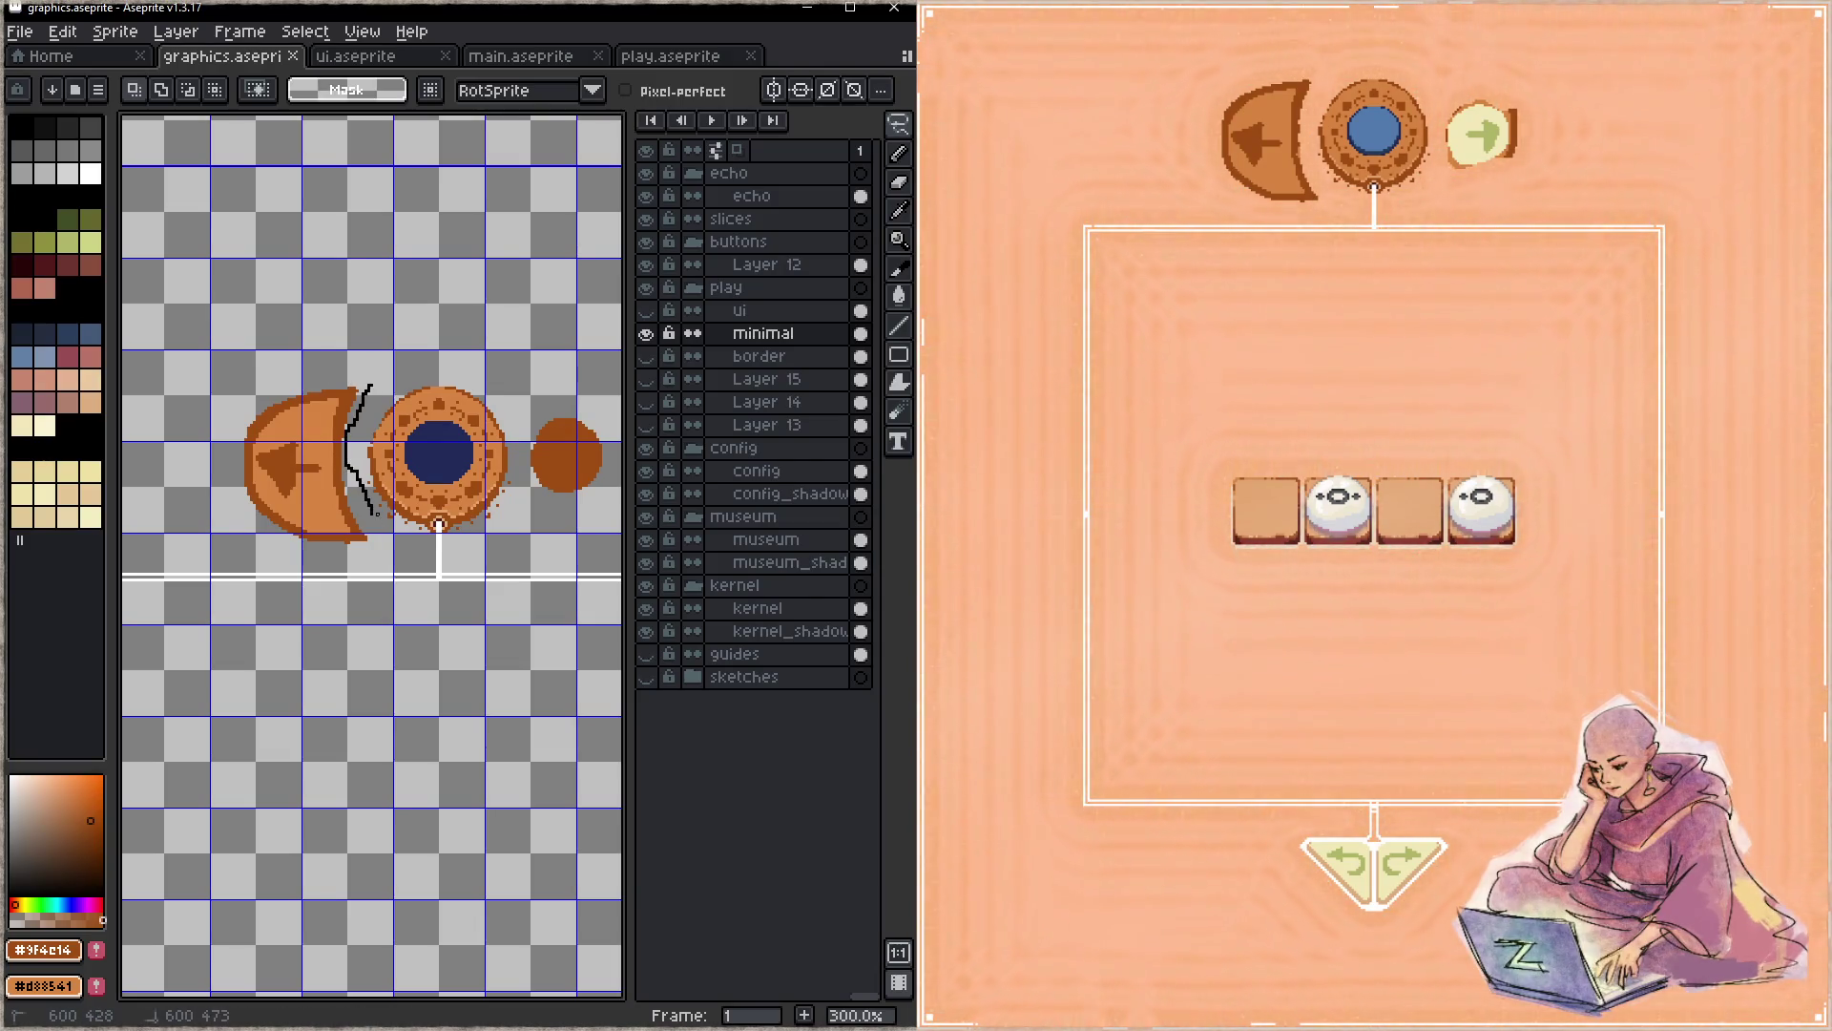
pyautogui.moveTo(369, 369); pyautogui.dragTo(368, 376)
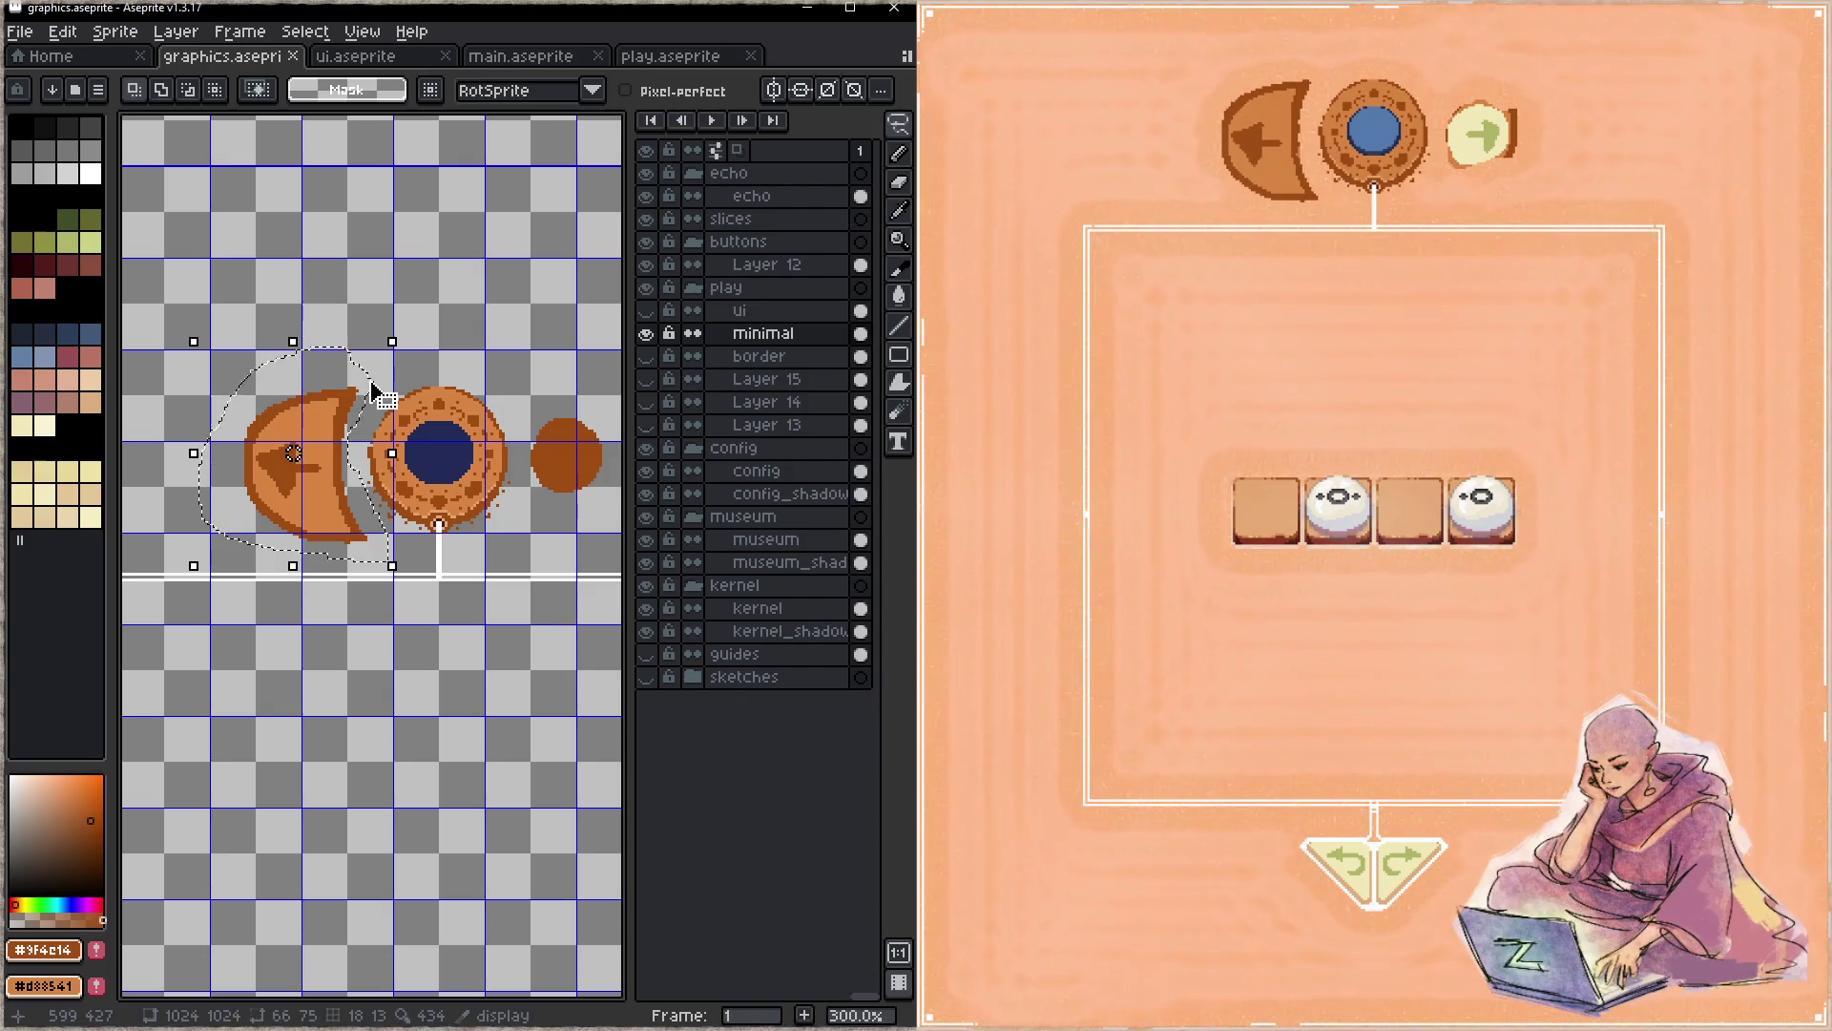
pyautogui.press('Delete')
pyautogui.moveTo(509, 426); pyautogui.dragTo(449, 442)
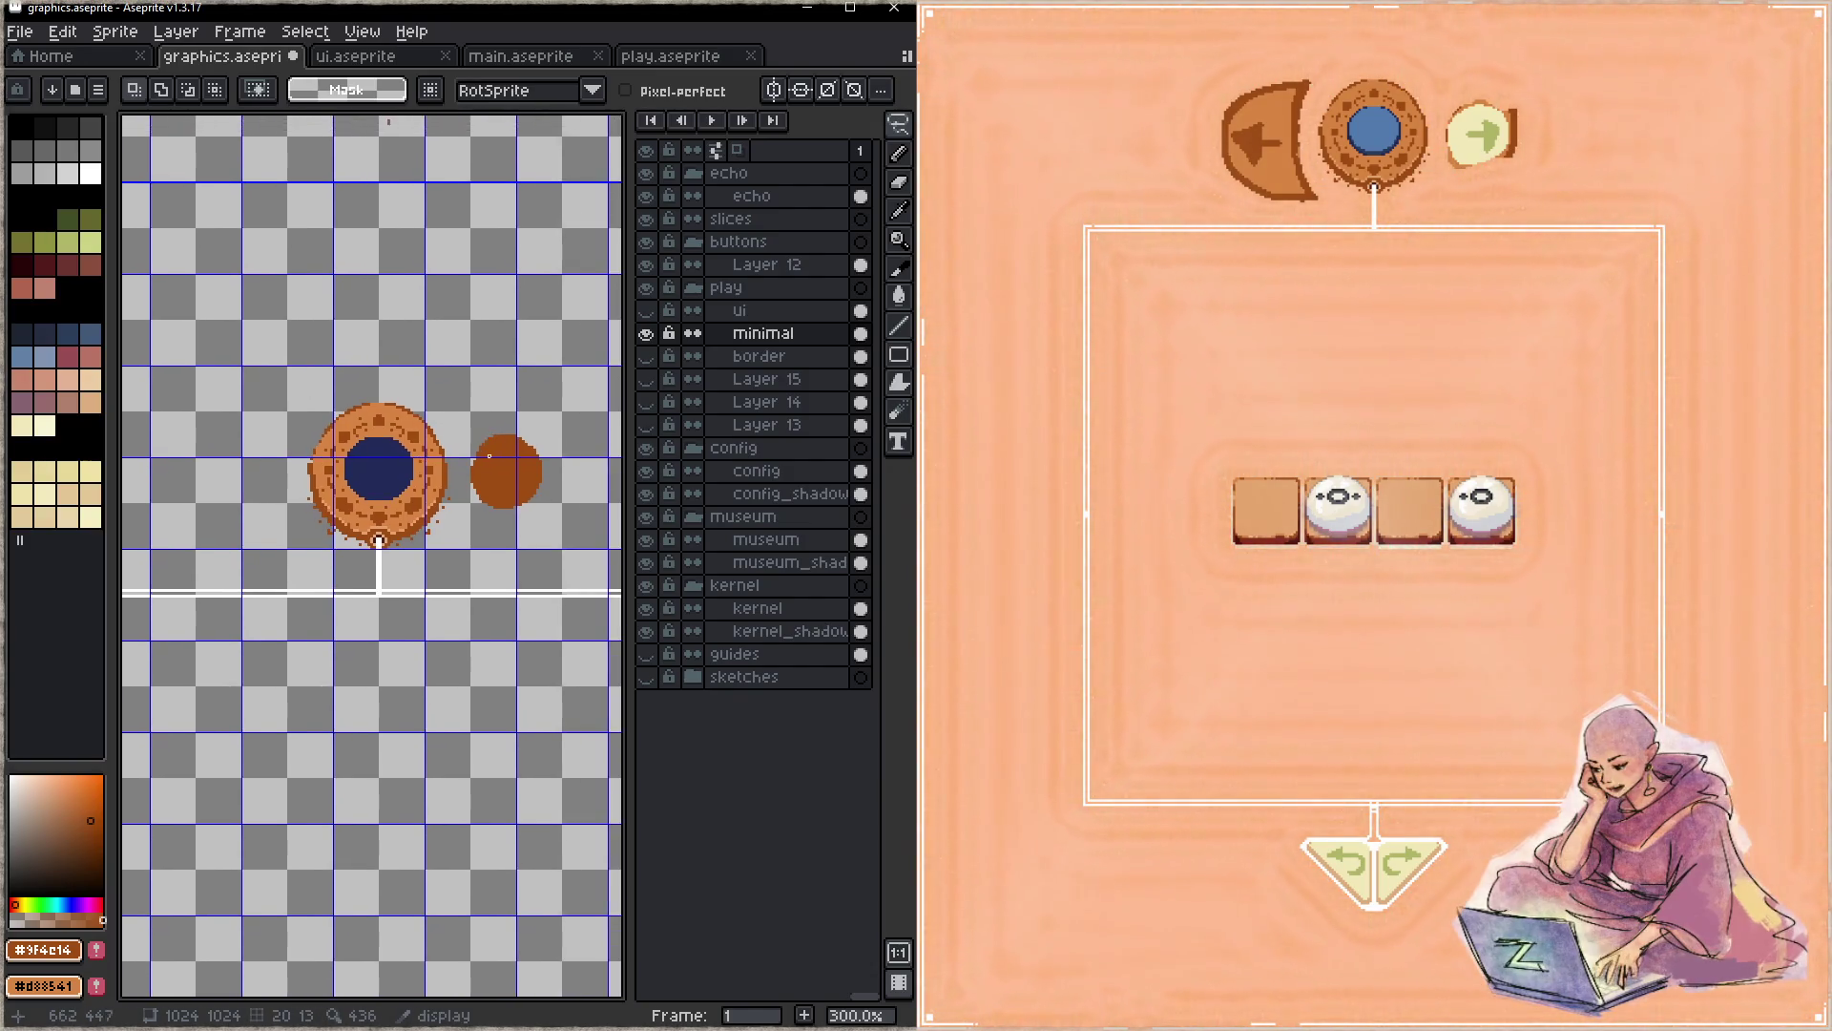
# - Stamp a brown dot right of the medallion, mirror it to the left with vertical symmetry, and save
pyautogui.press('b')
pyautogui.scroll(11, 499, 474)
pyautogui.scroll(11, 499, 473)
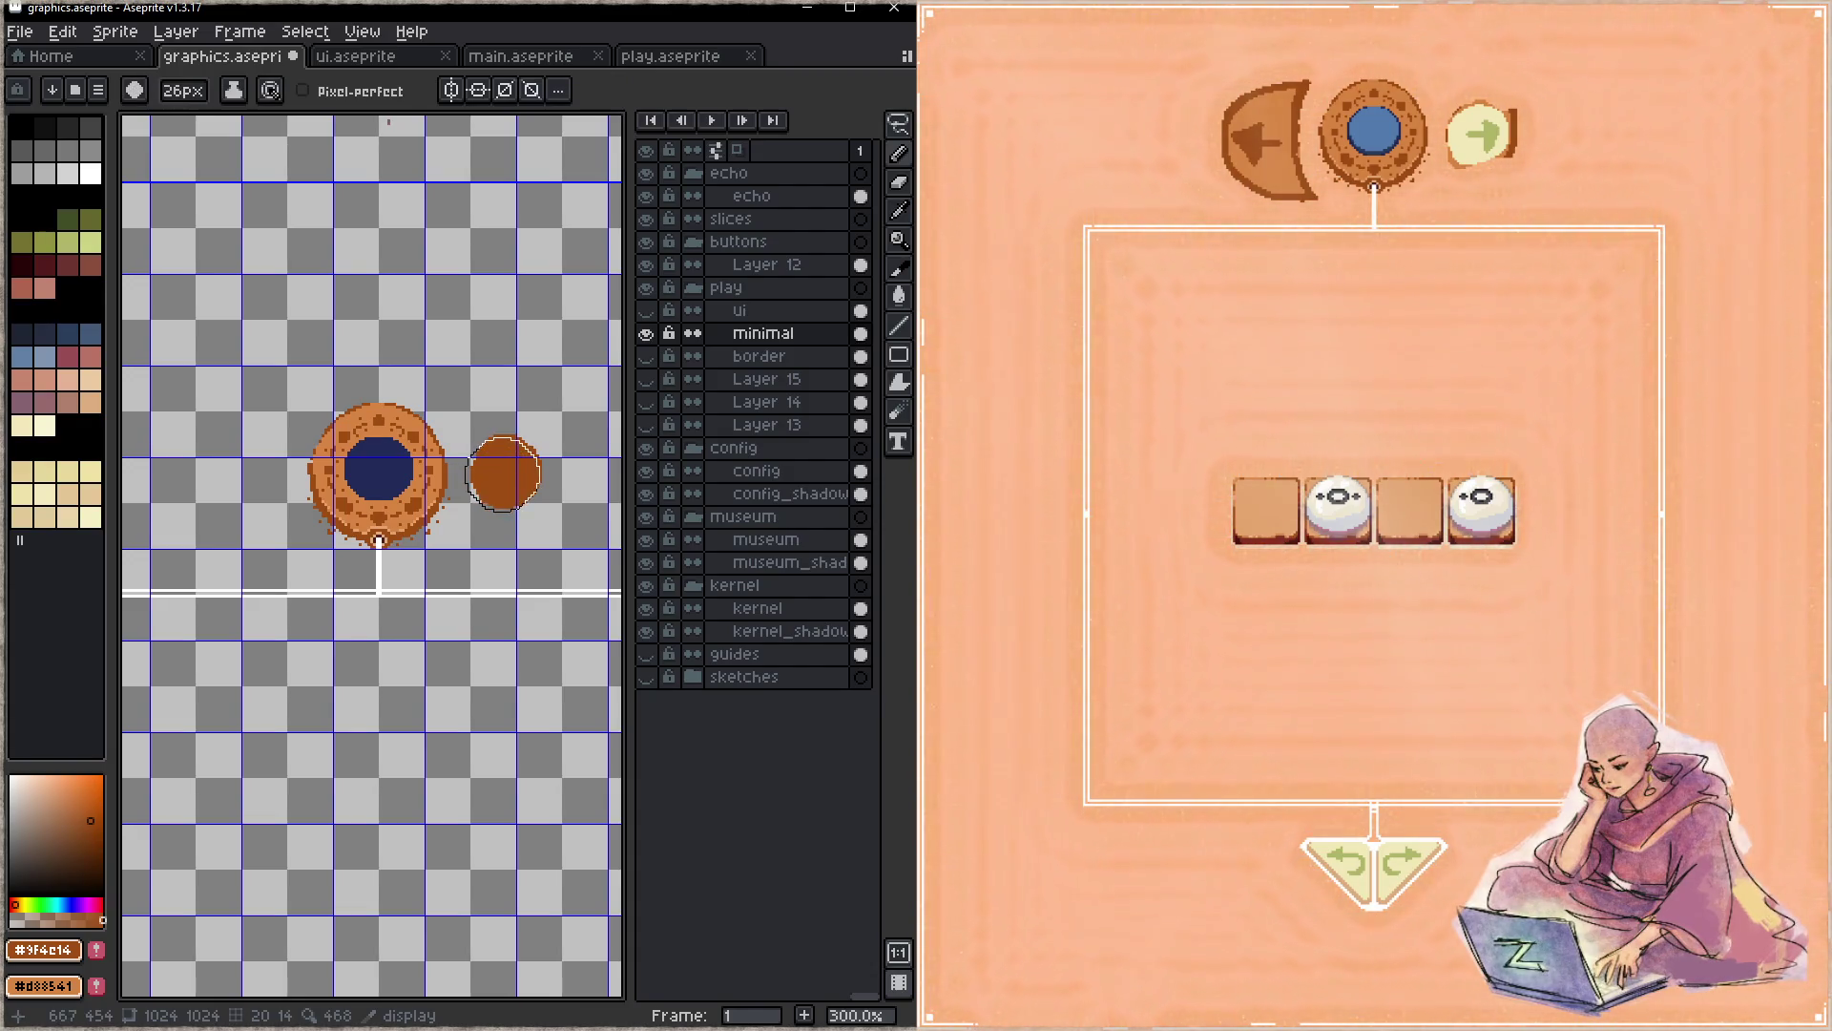
pyautogui.click(507, 473)
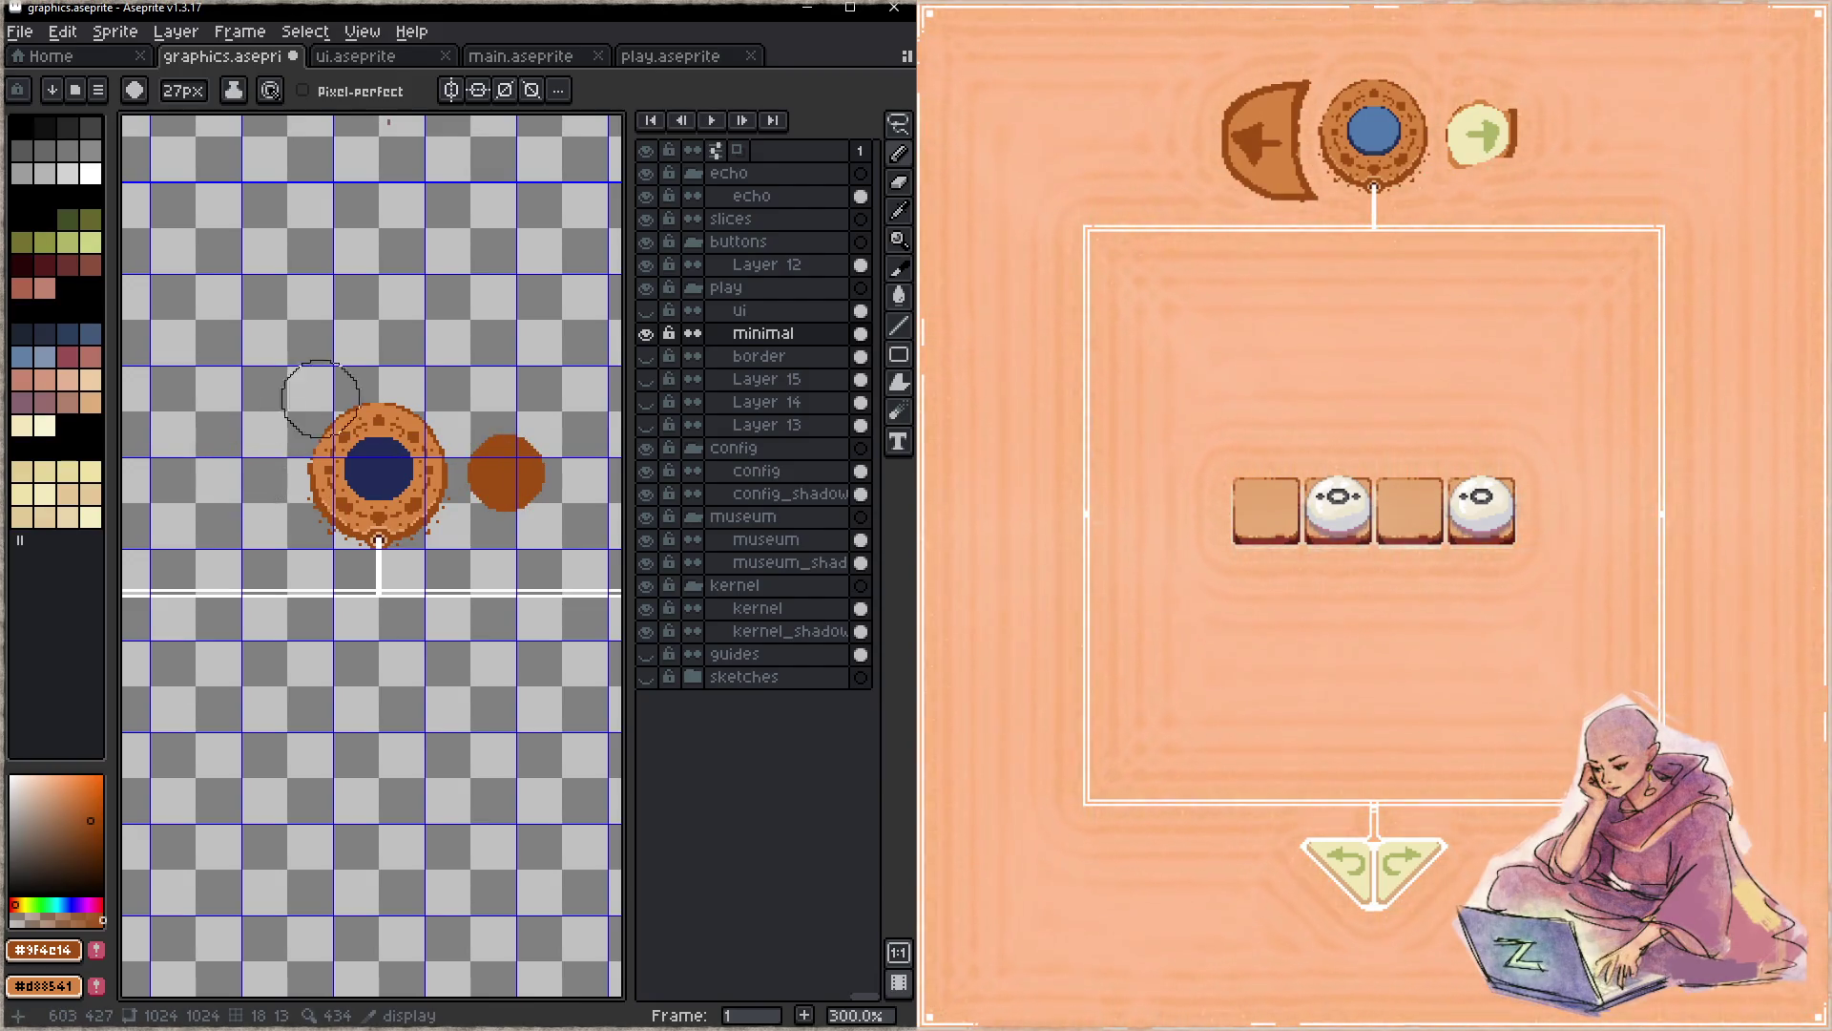
pyautogui.click(450, 90)
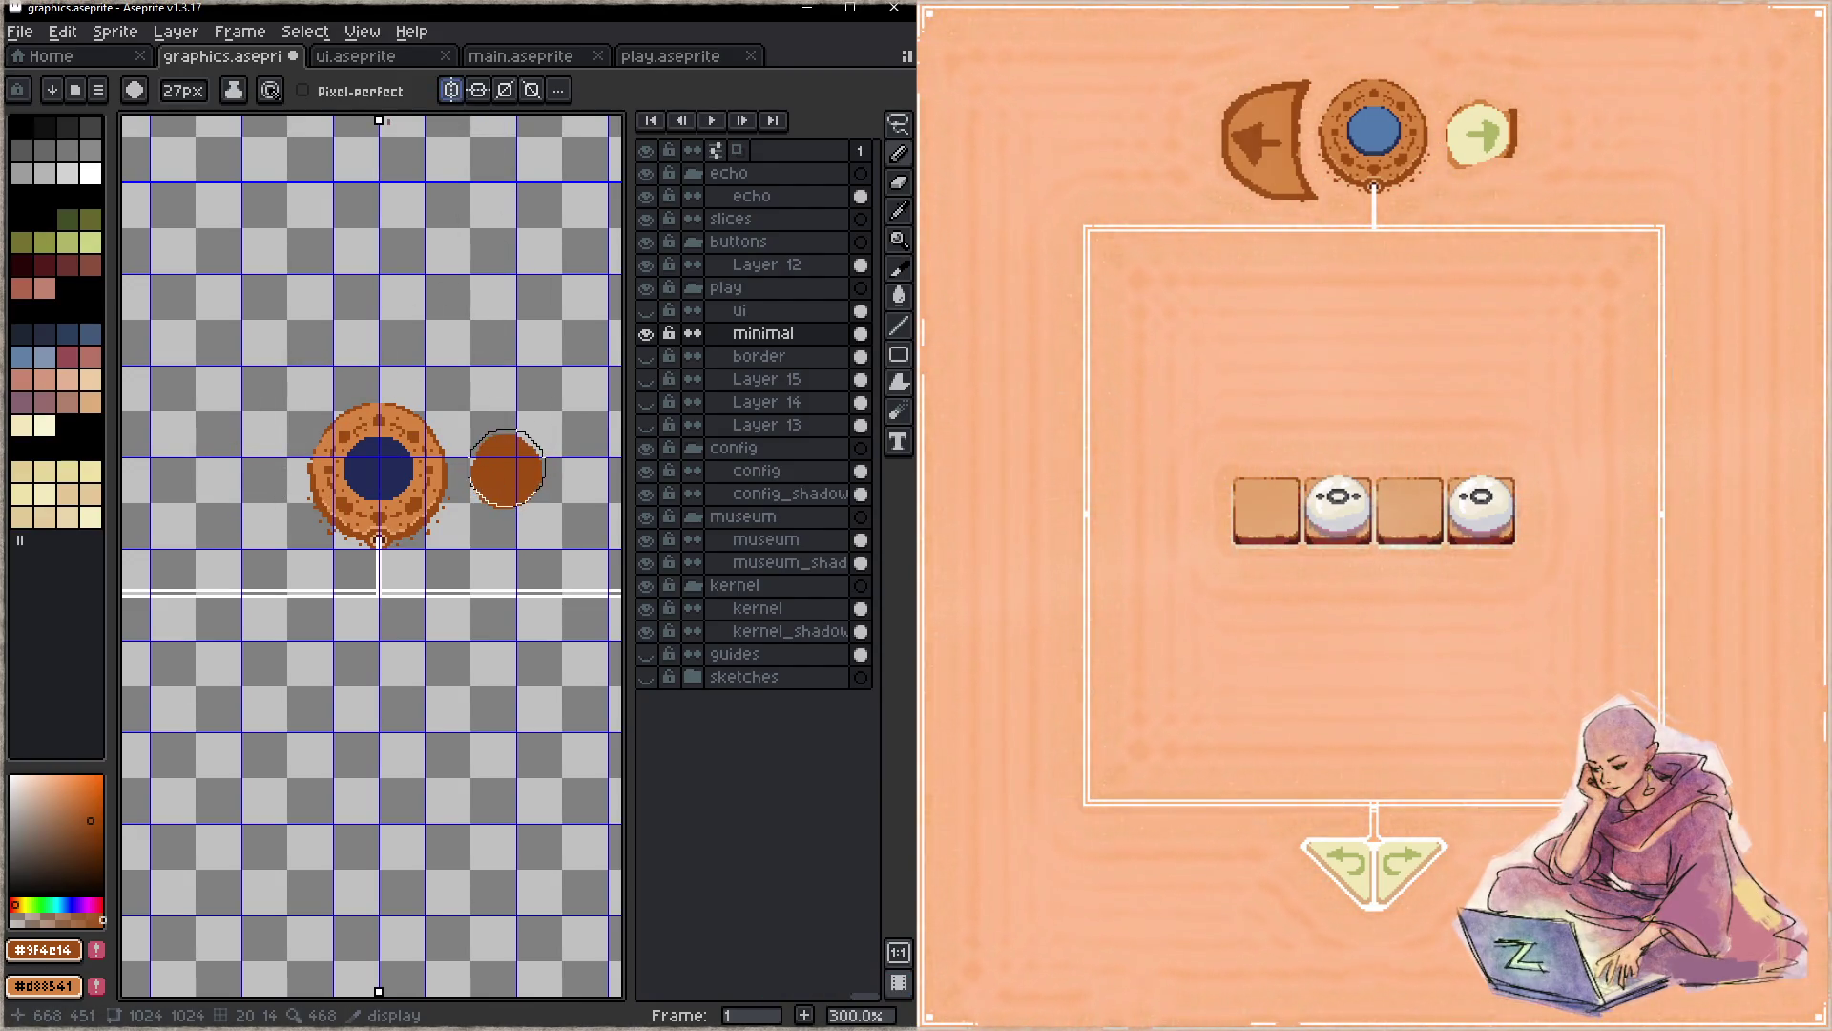
pyautogui.click(507, 473)
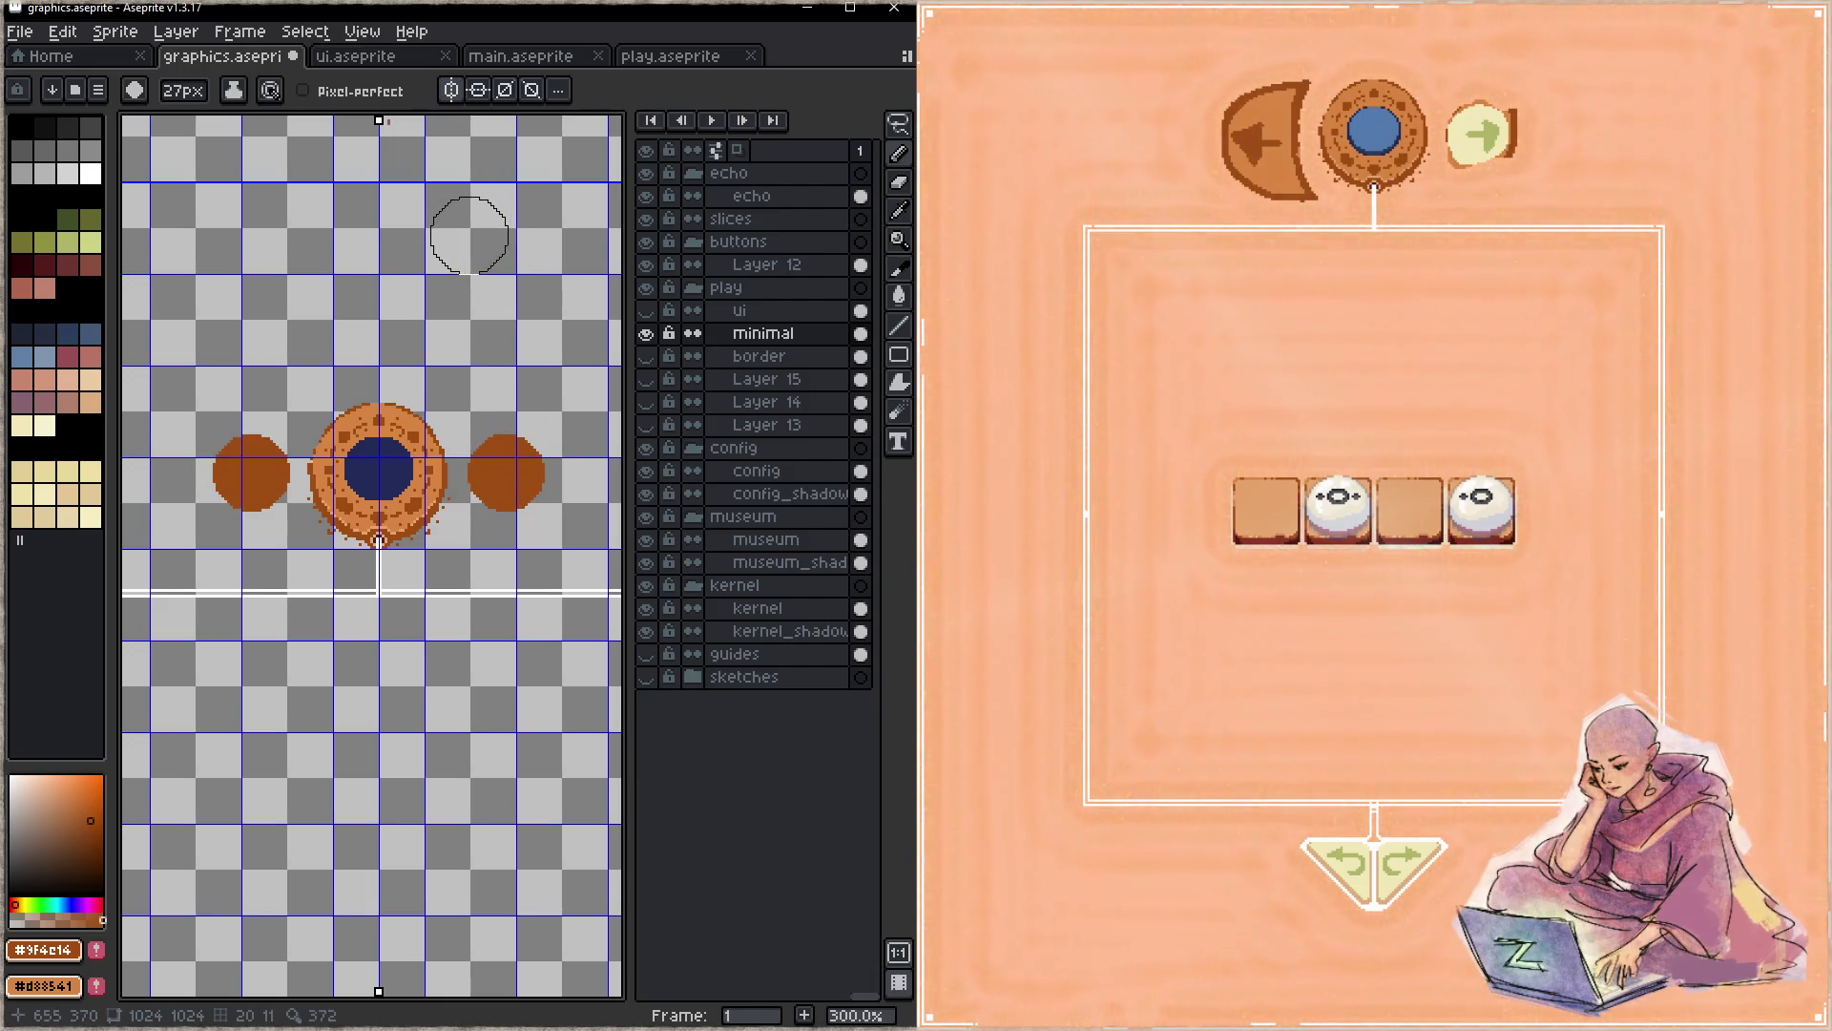
pyautogui.moveTo(474, 271); pyautogui.dragTo(296, 450)
pyautogui.hotkey('ctrl', 's')
pyautogui.moveTo(424, 348); pyautogui.dragTo(249, 638)
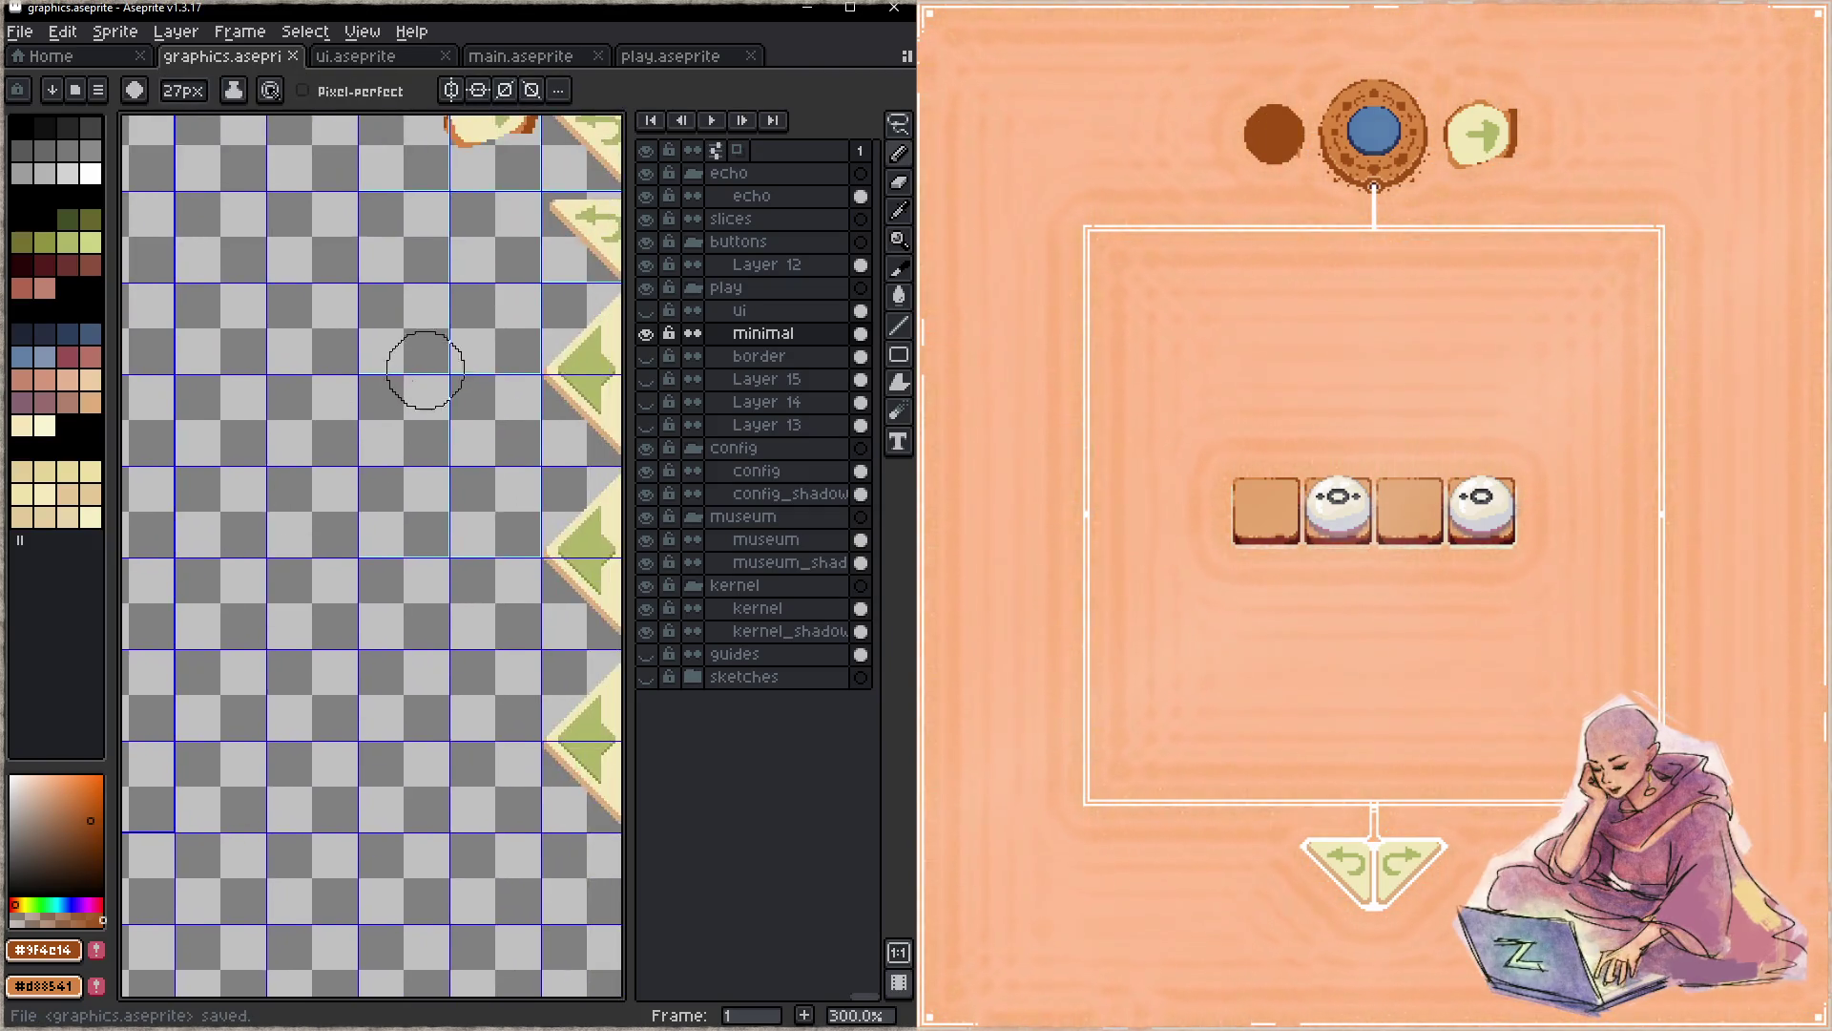
pyautogui.moveTo(276, 454)
pyautogui.mouseDown()
pyautogui.moveTo(286, 500)
pyautogui.moveTo(408, 503)
pyautogui.mouseUp()
pyautogui.scroll(2, 369, 472)
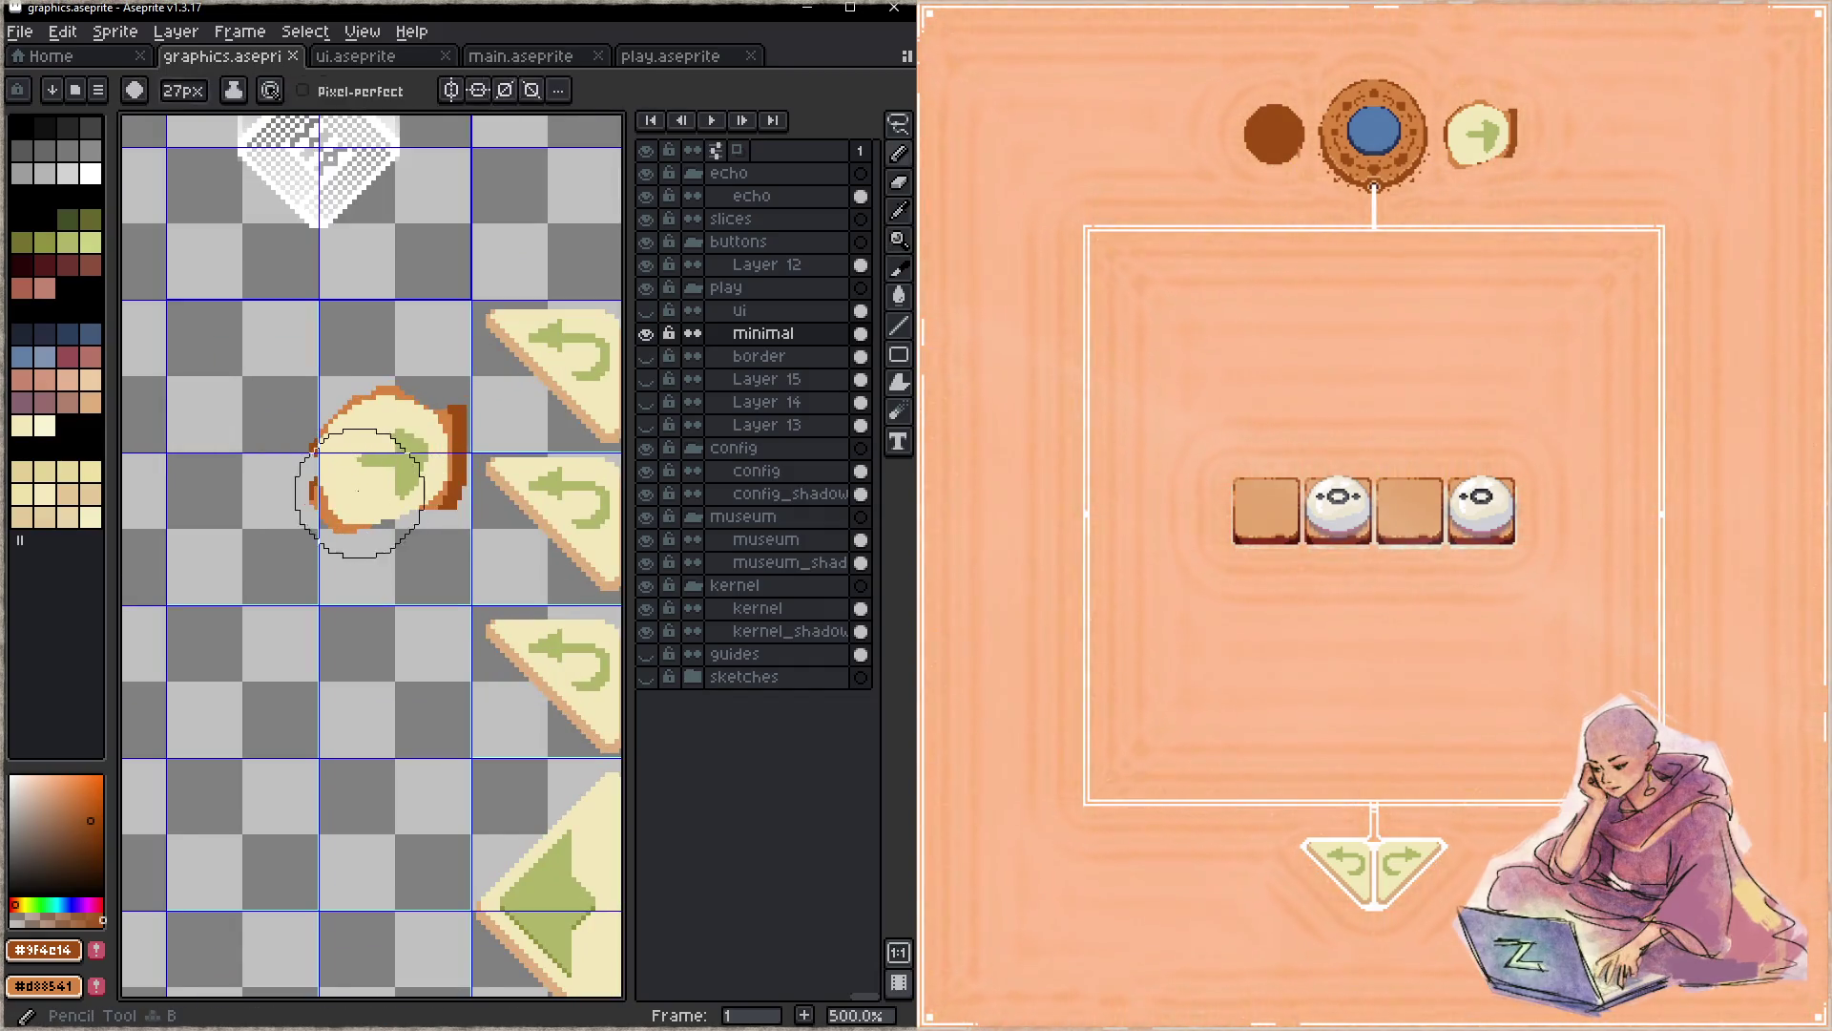
# - Adjust the brush size, dab the button rim, and switch to Layer 12
pyautogui.press('-')
pyautogui.press('-')
pyautogui.press('-')
pyautogui.press('-')
pyautogui.press('-')
pyautogui.press('-')
pyautogui.press('-')
pyautogui.press('-')
pyautogui.press('-')
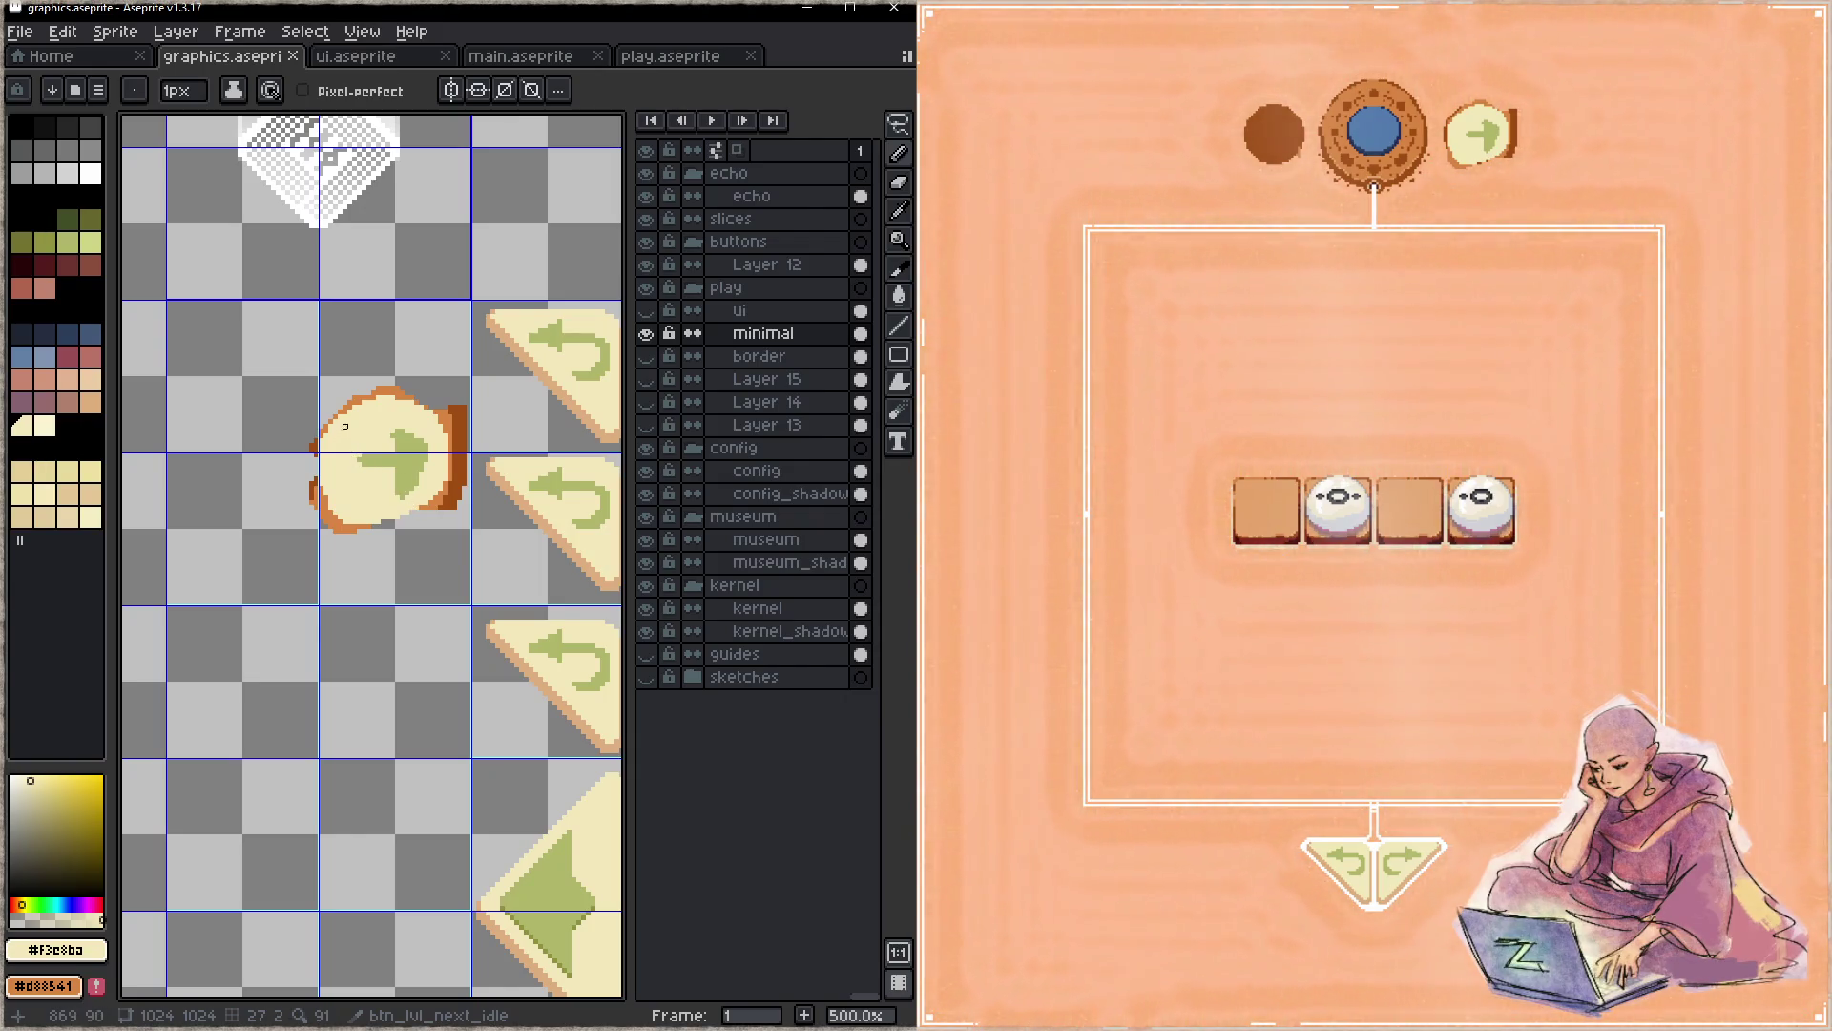
pyautogui.click(416, 516)
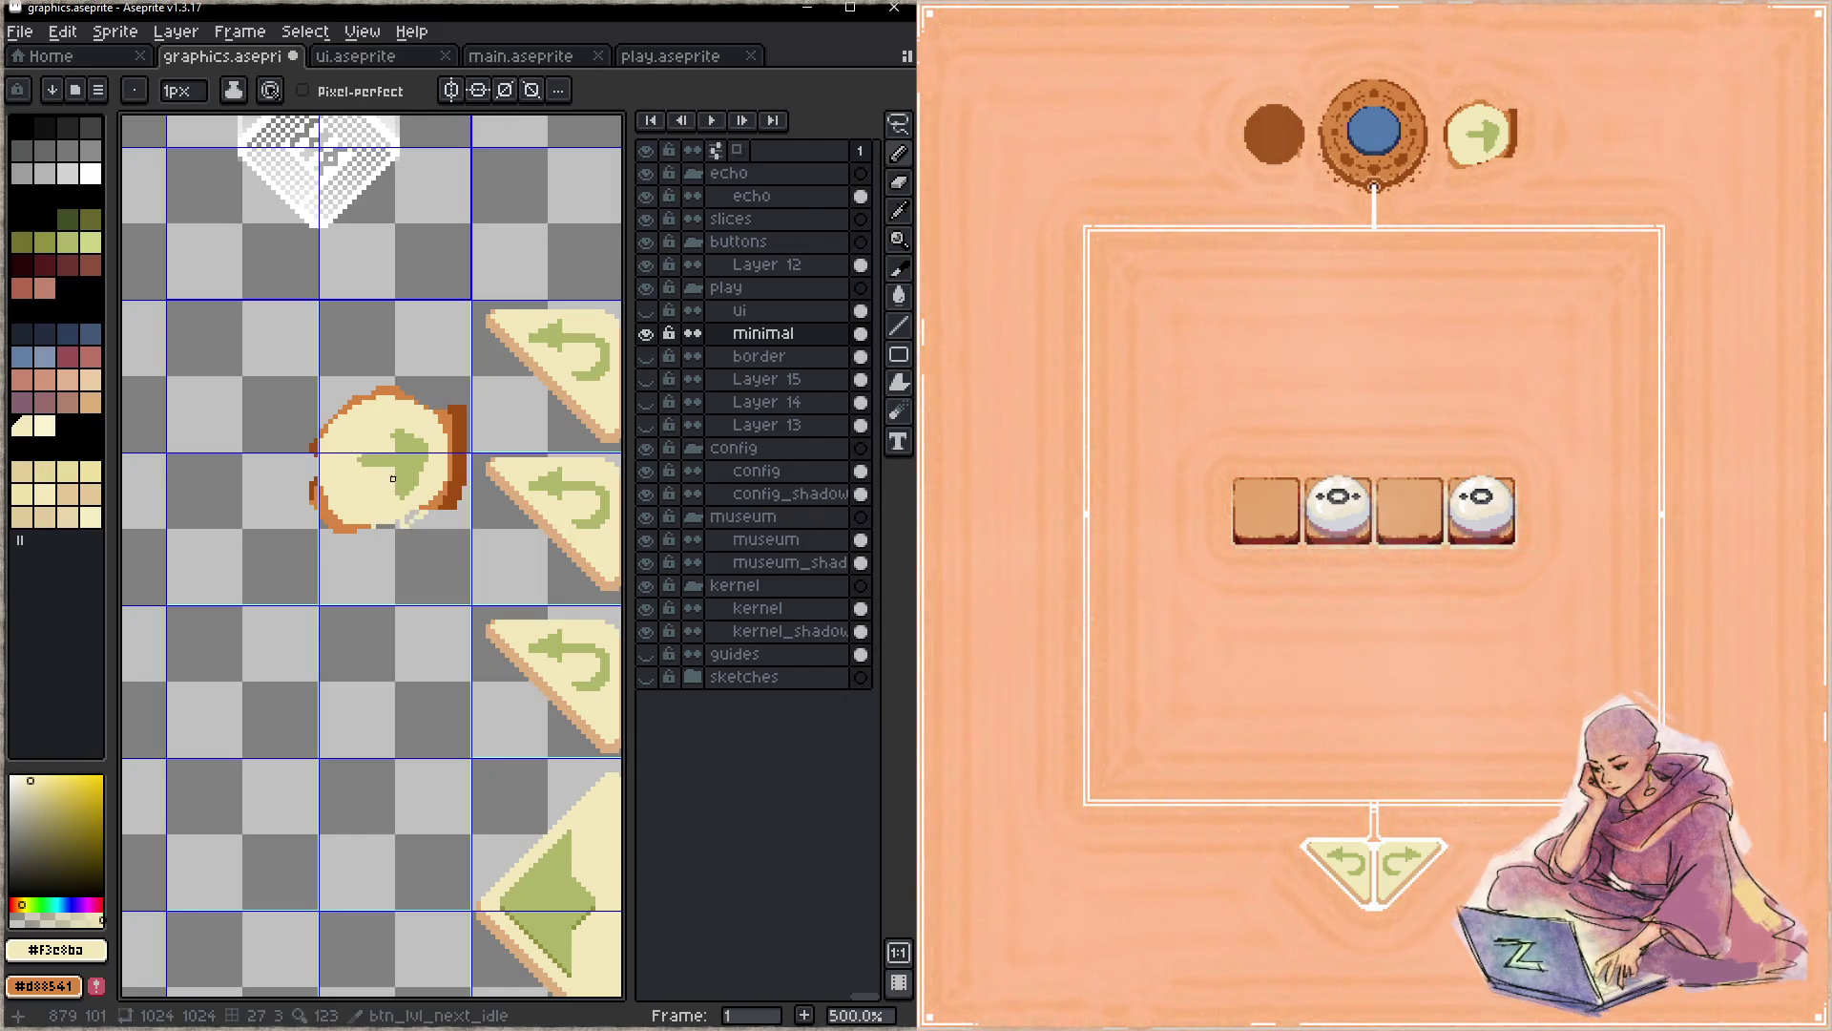
pyautogui.press('+')
pyautogui.press('+')
pyautogui.press('+')
pyautogui.press('+')
pyautogui.press('+')
pyautogui.press('+')
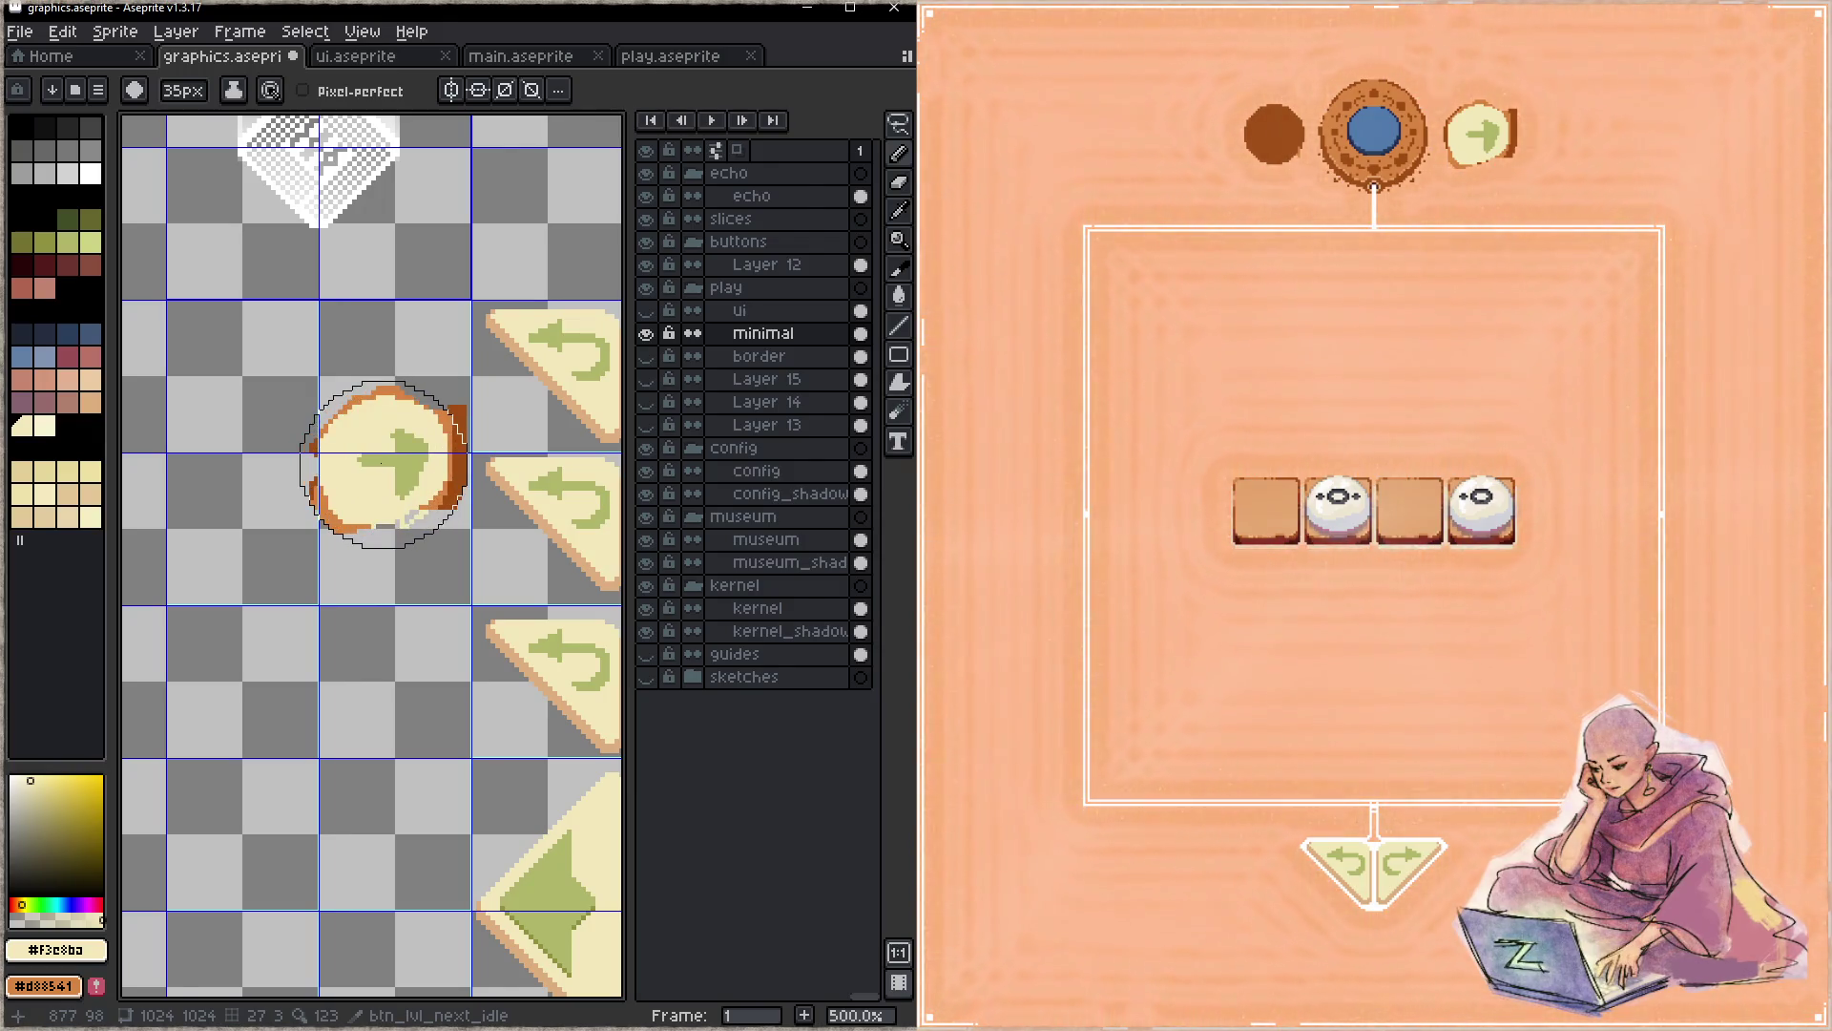
pyautogui.press('b')
pyautogui.press('-')
pyautogui.press('-')
pyautogui.press('-')
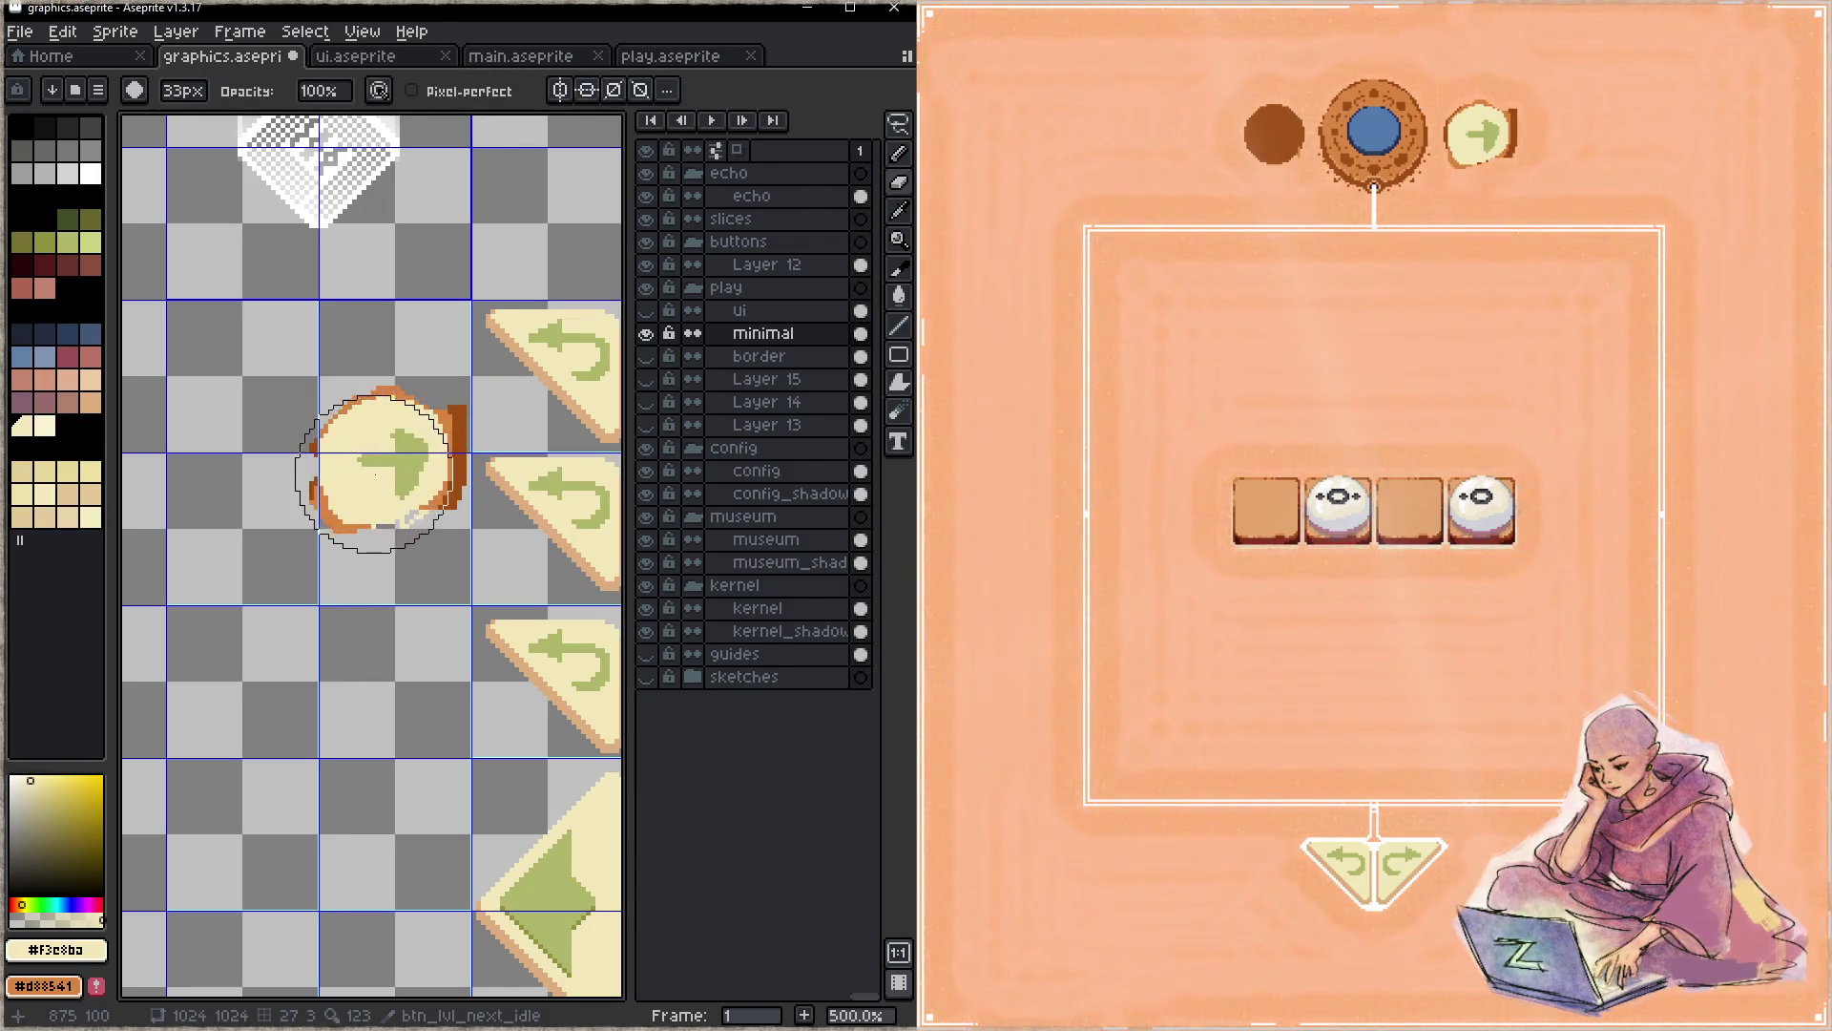
pyautogui.press('+')
pyautogui.press('+')
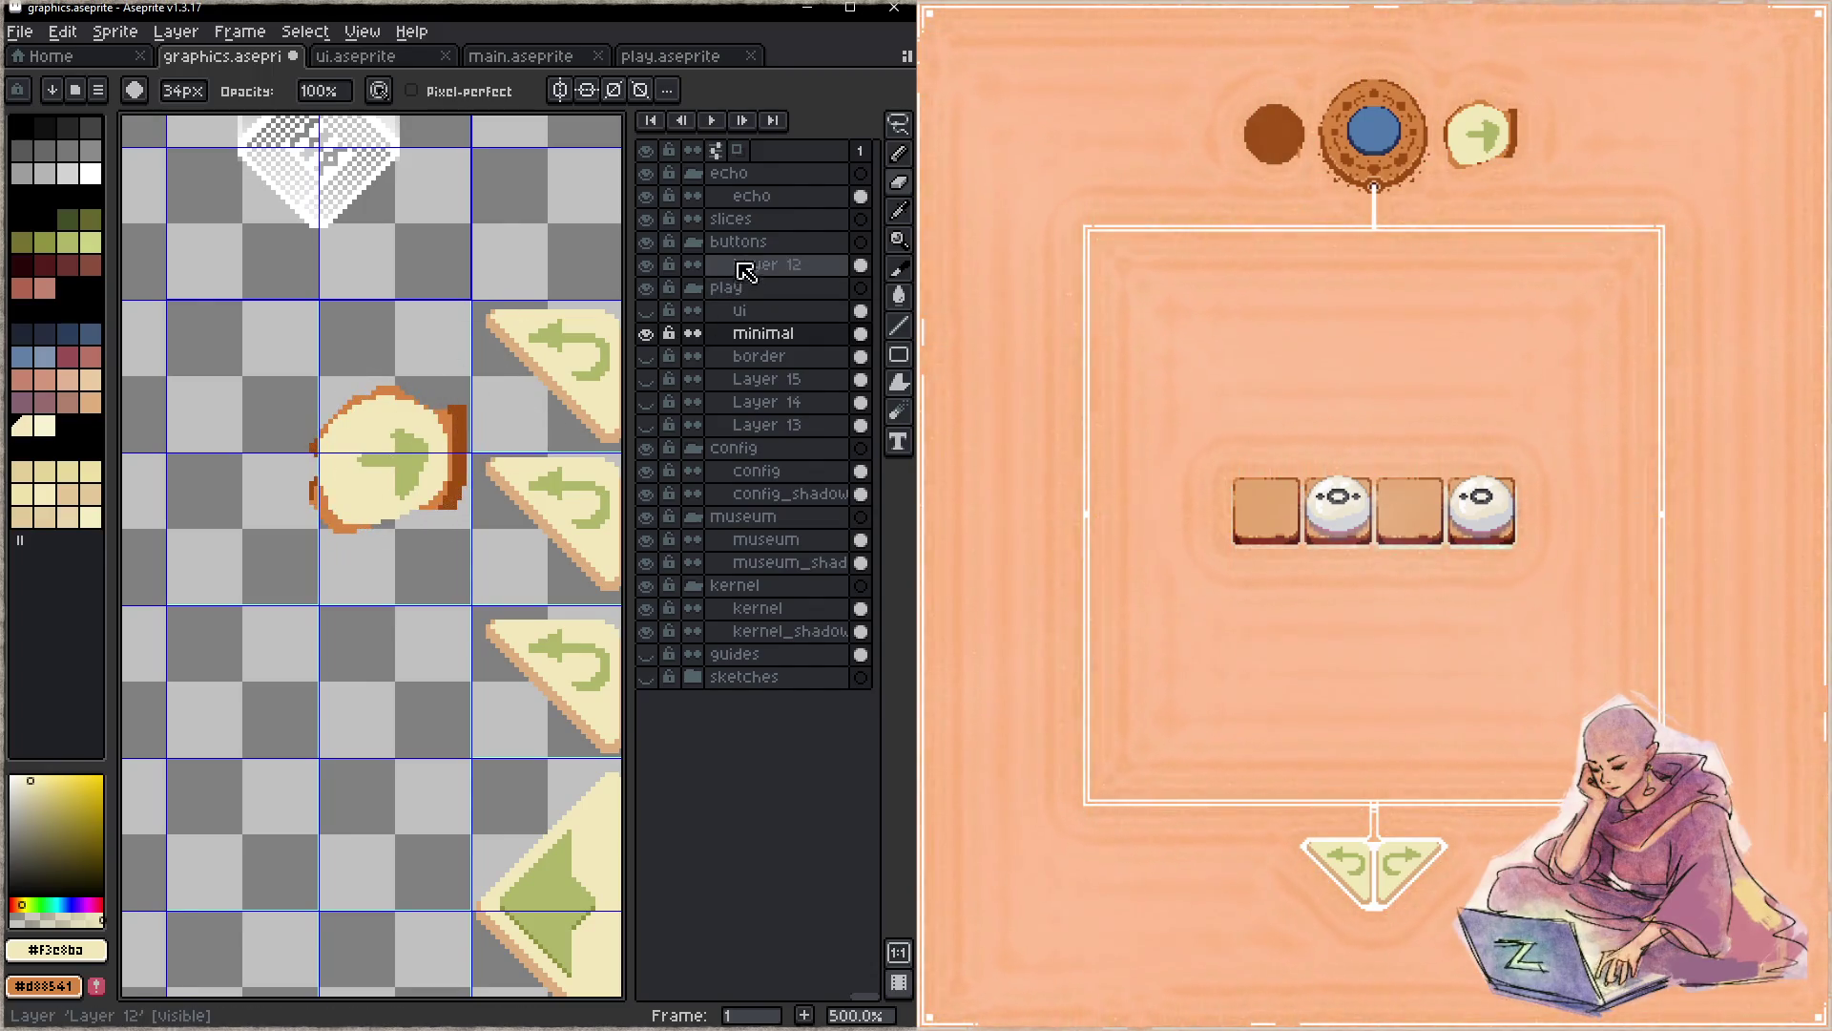
pyautogui.click(766, 266)
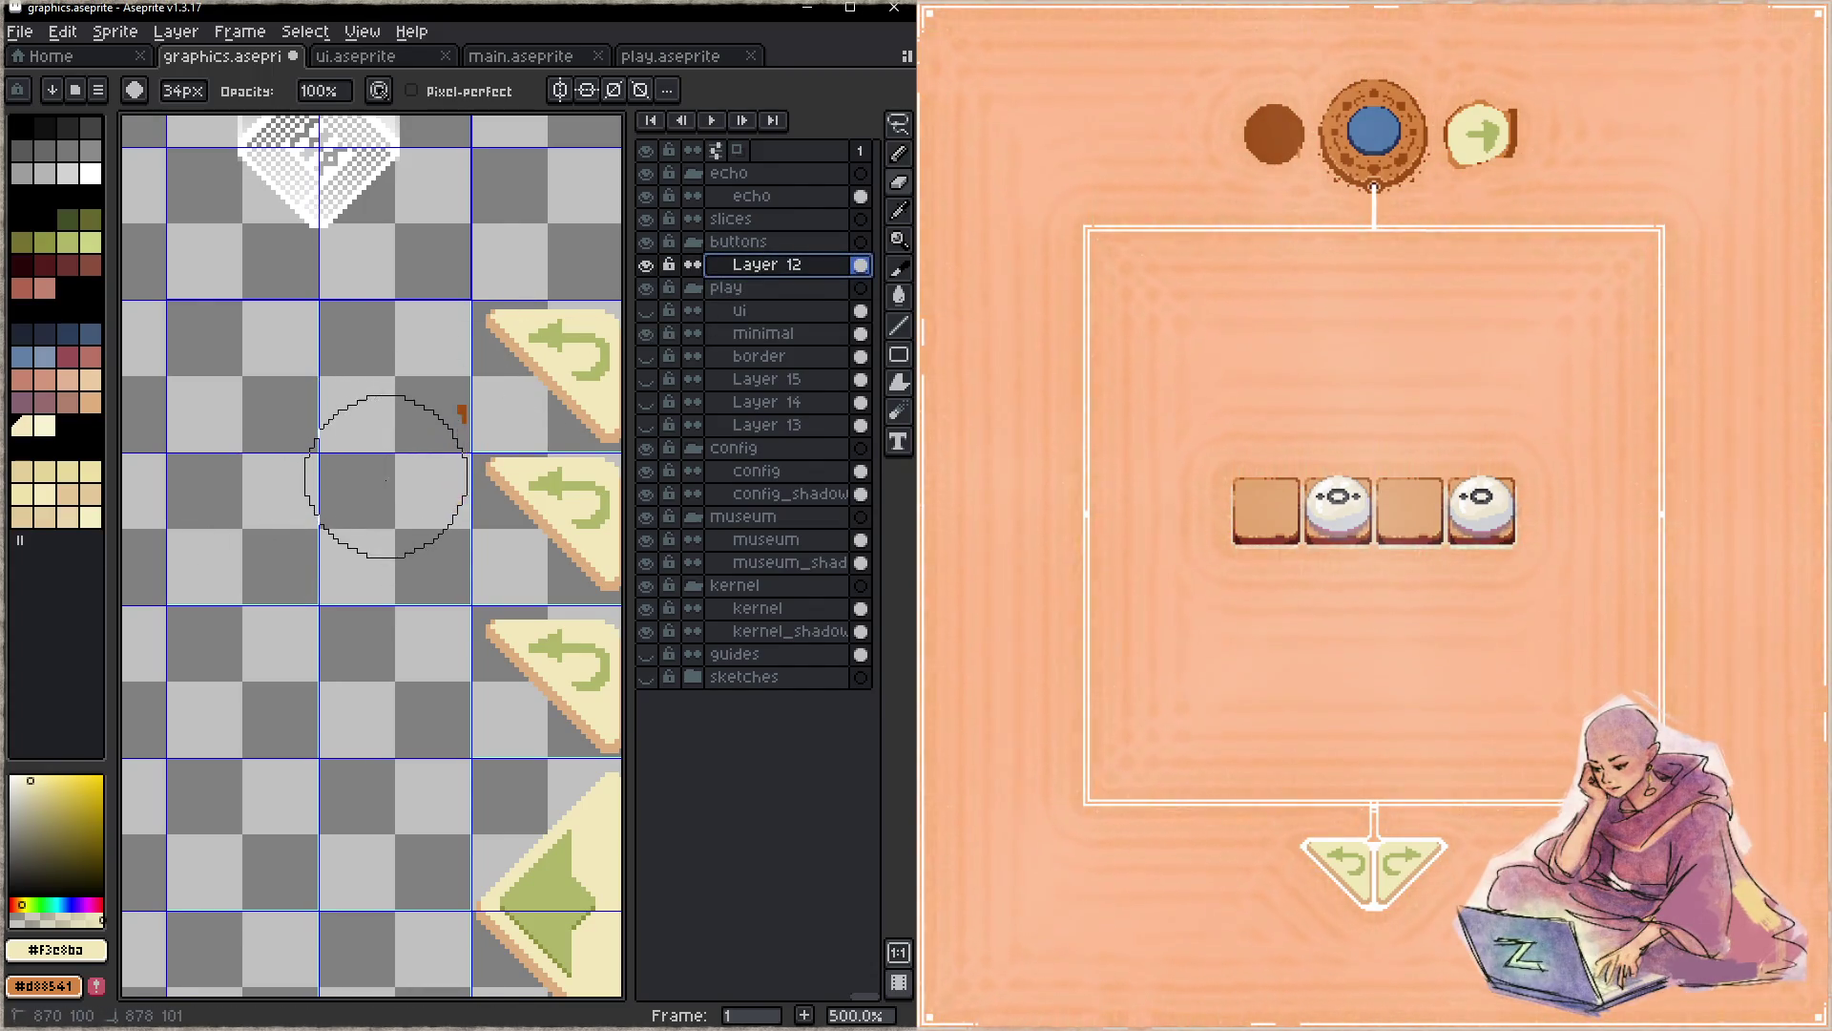
# - Stamp a large plain cream circle onto Layer 12 over the arrow button and save
pyautogui.press('e')
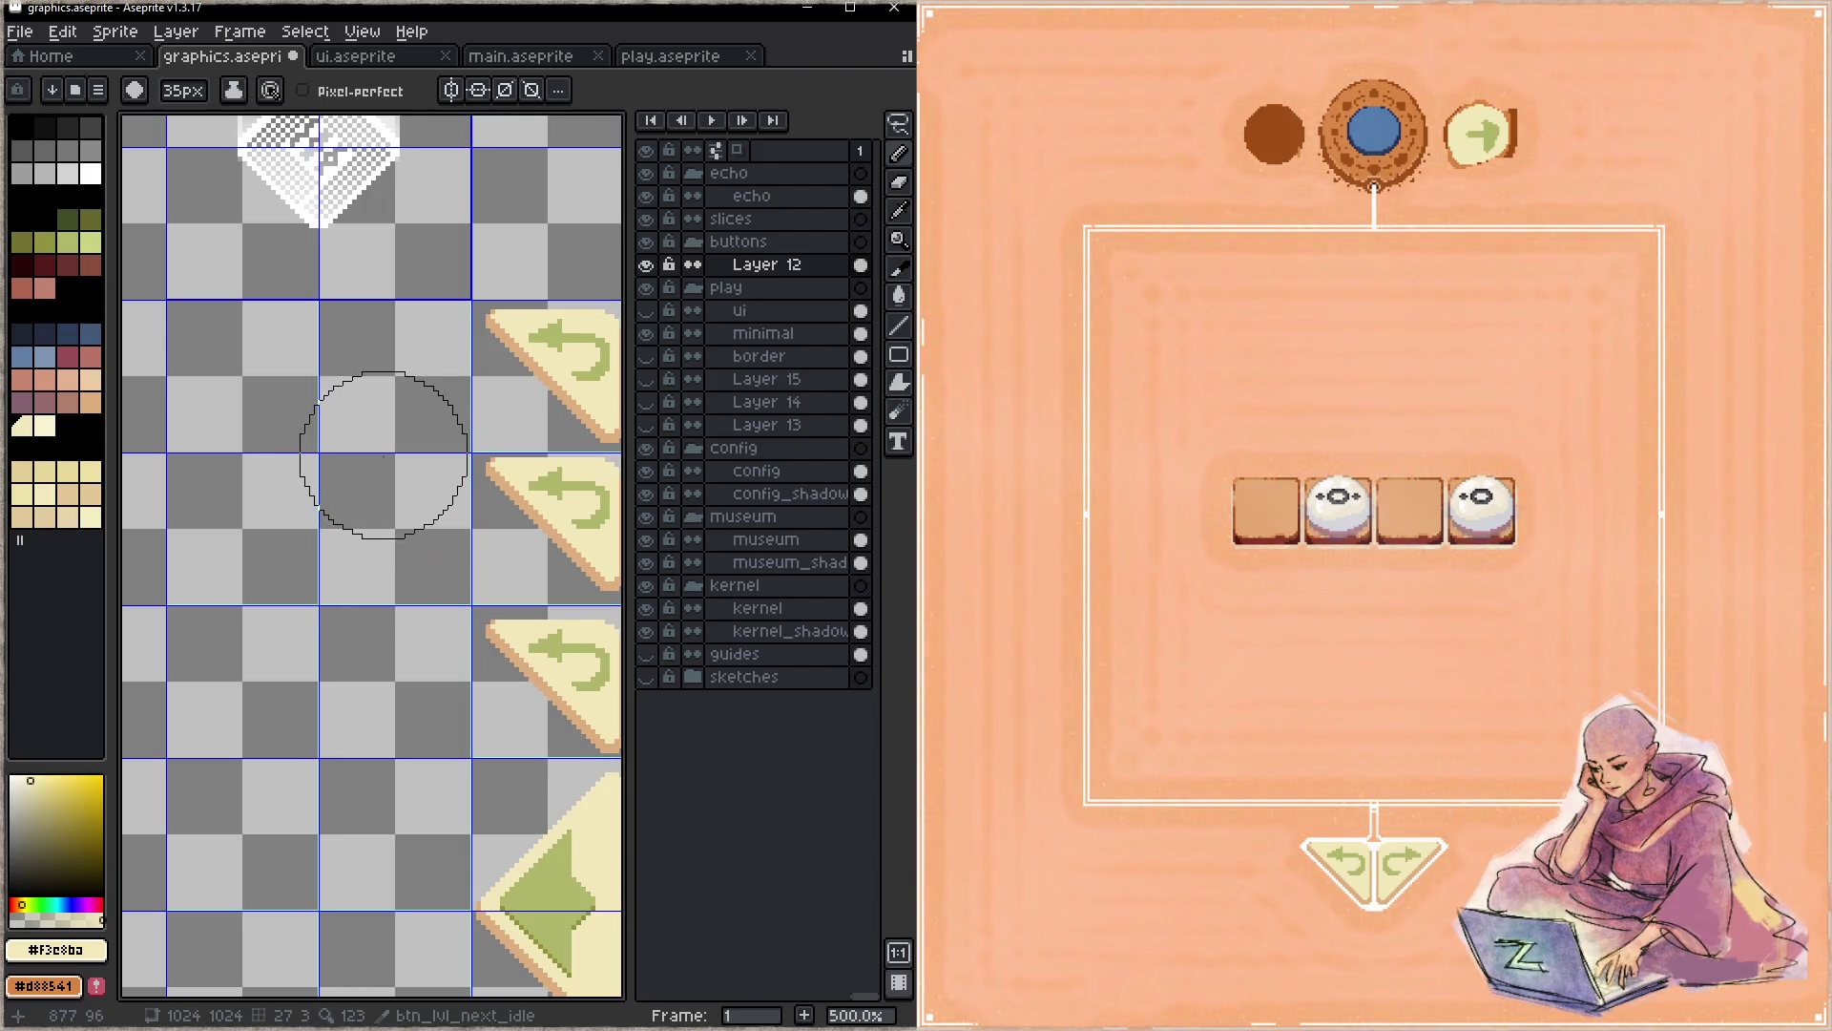
pyautogui.press('-')
pyautogui.press('-')
pyautogui.press('-')
pyautogui.press('+')
pyautogui.press('-')
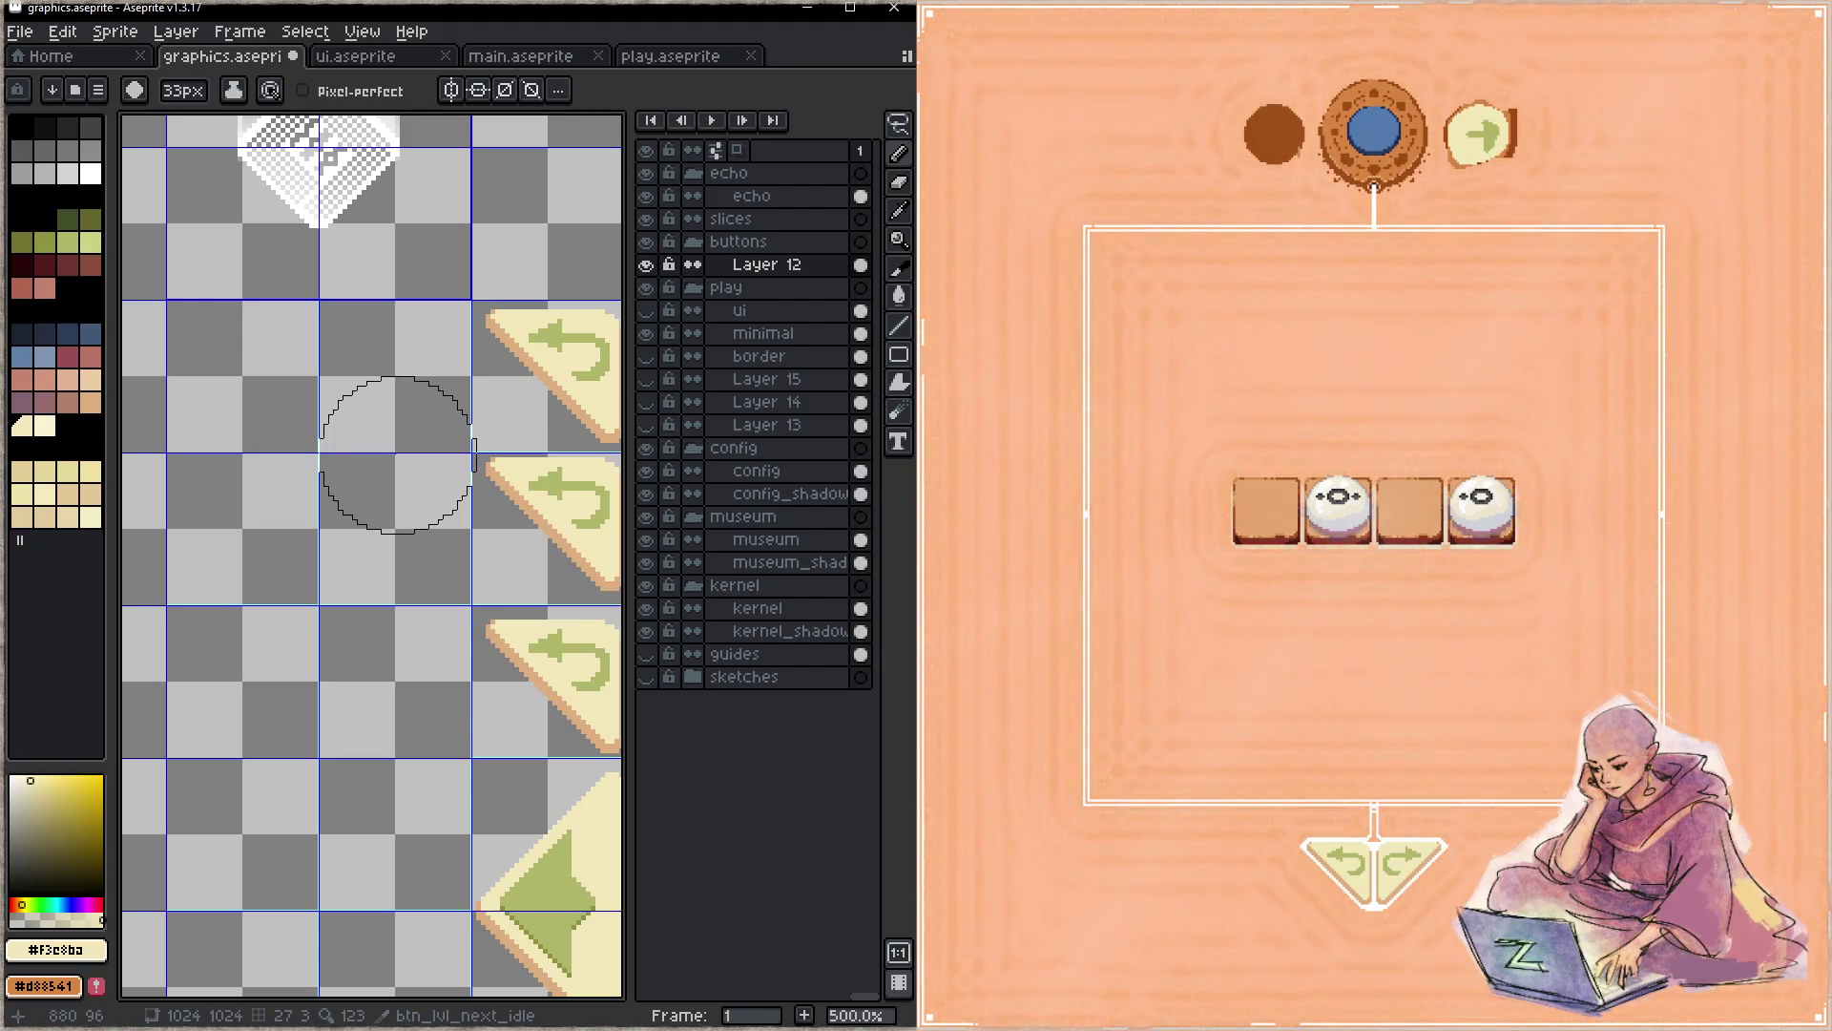
pyautogui.click(394, 450)
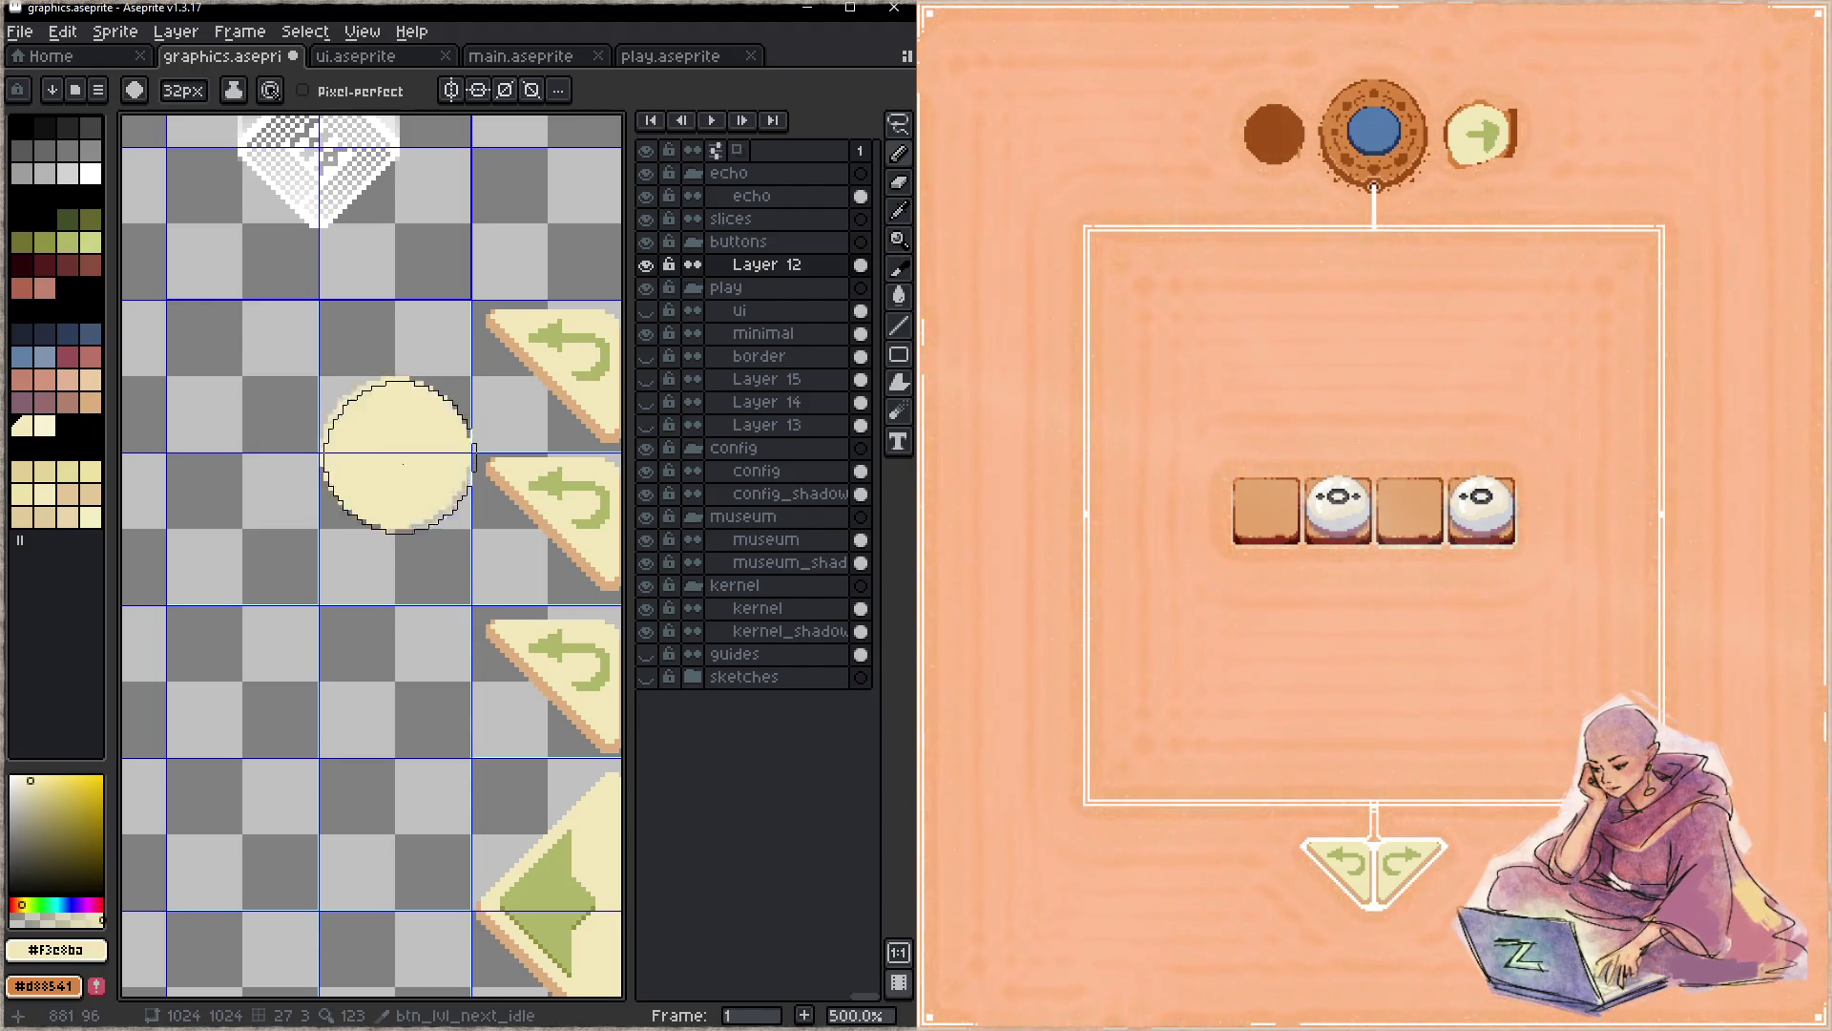
pyautogui.hotkey('ctrl', 's')
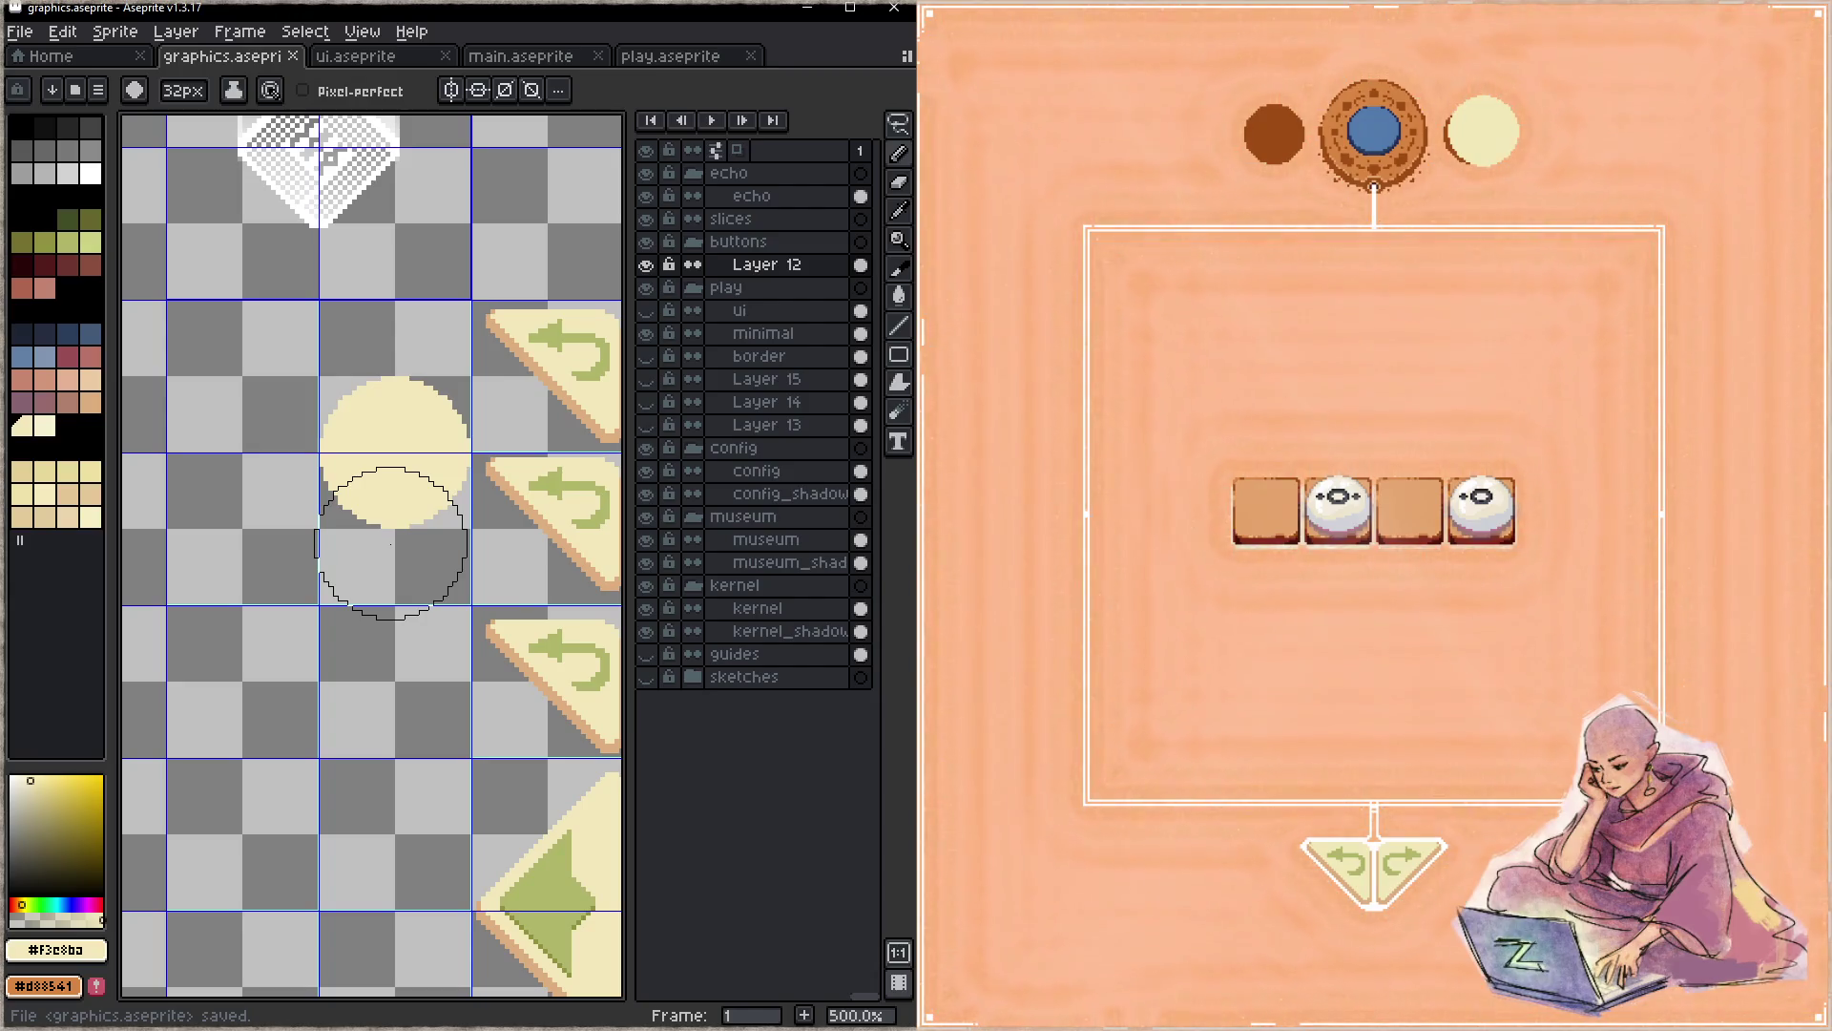
pyautogui.scroll(-5, 359, 531)
pyautogui.scroll(1, 553, 426)
pyautogui.scroll(2, 552, 426)
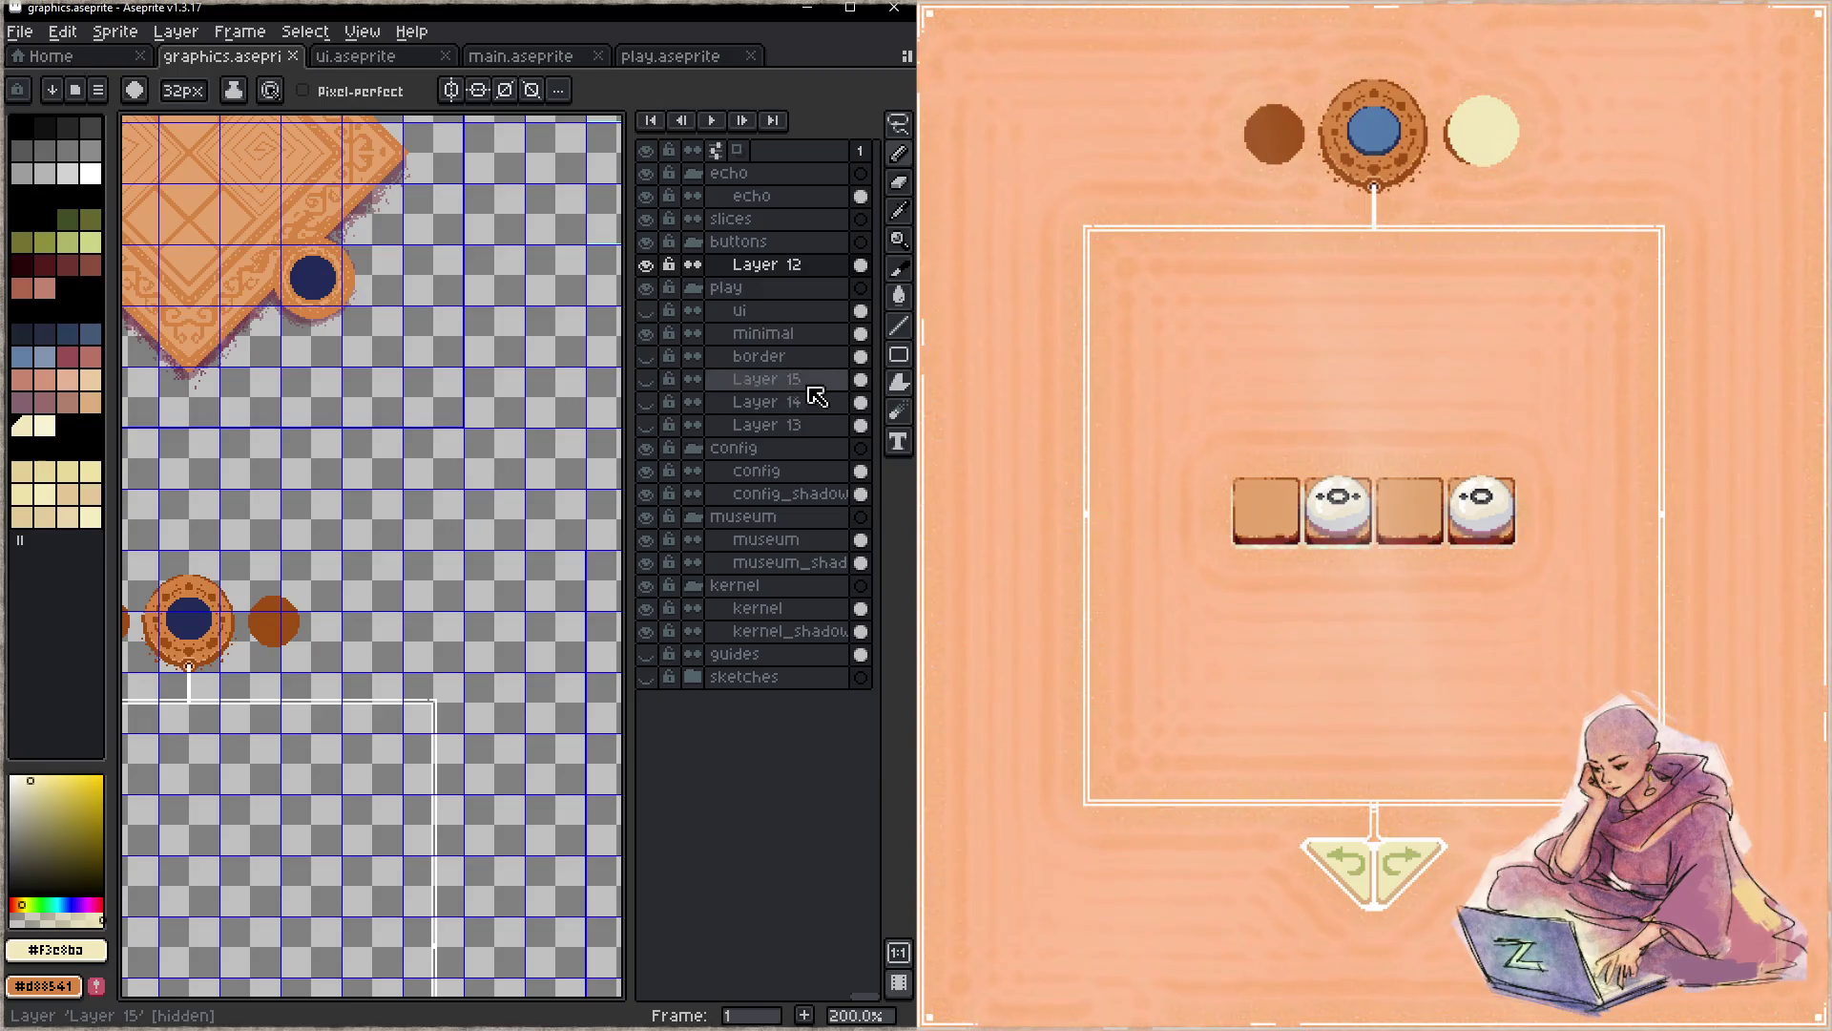
pyautogui.click(801, 333)
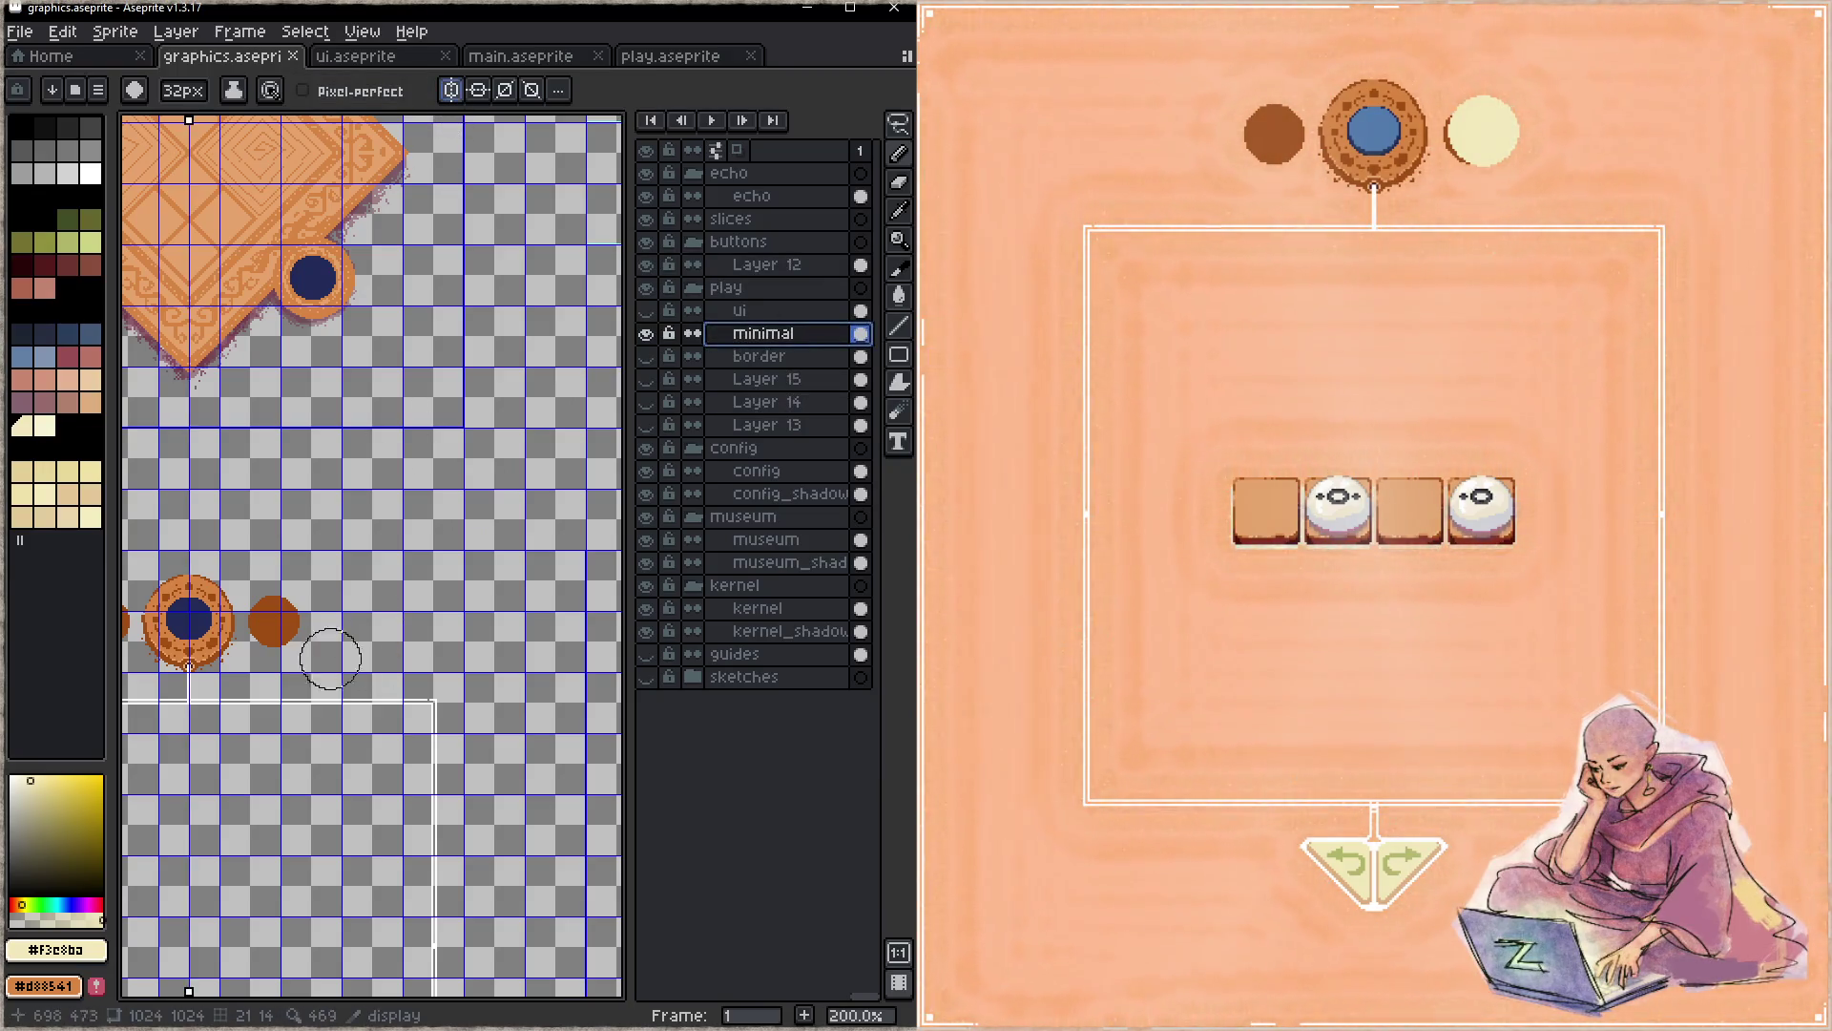
pyautogui.scroll(2, 343, 637)
pyautogui.scroll(1, 379, 580)
# - Eyedrop the brown, repaint the circle larger, nudge it right, deselect and save
pyautogui.keyDown('alt'); pyautogui.click(379, 565); pyautogui.keyUp('alt')
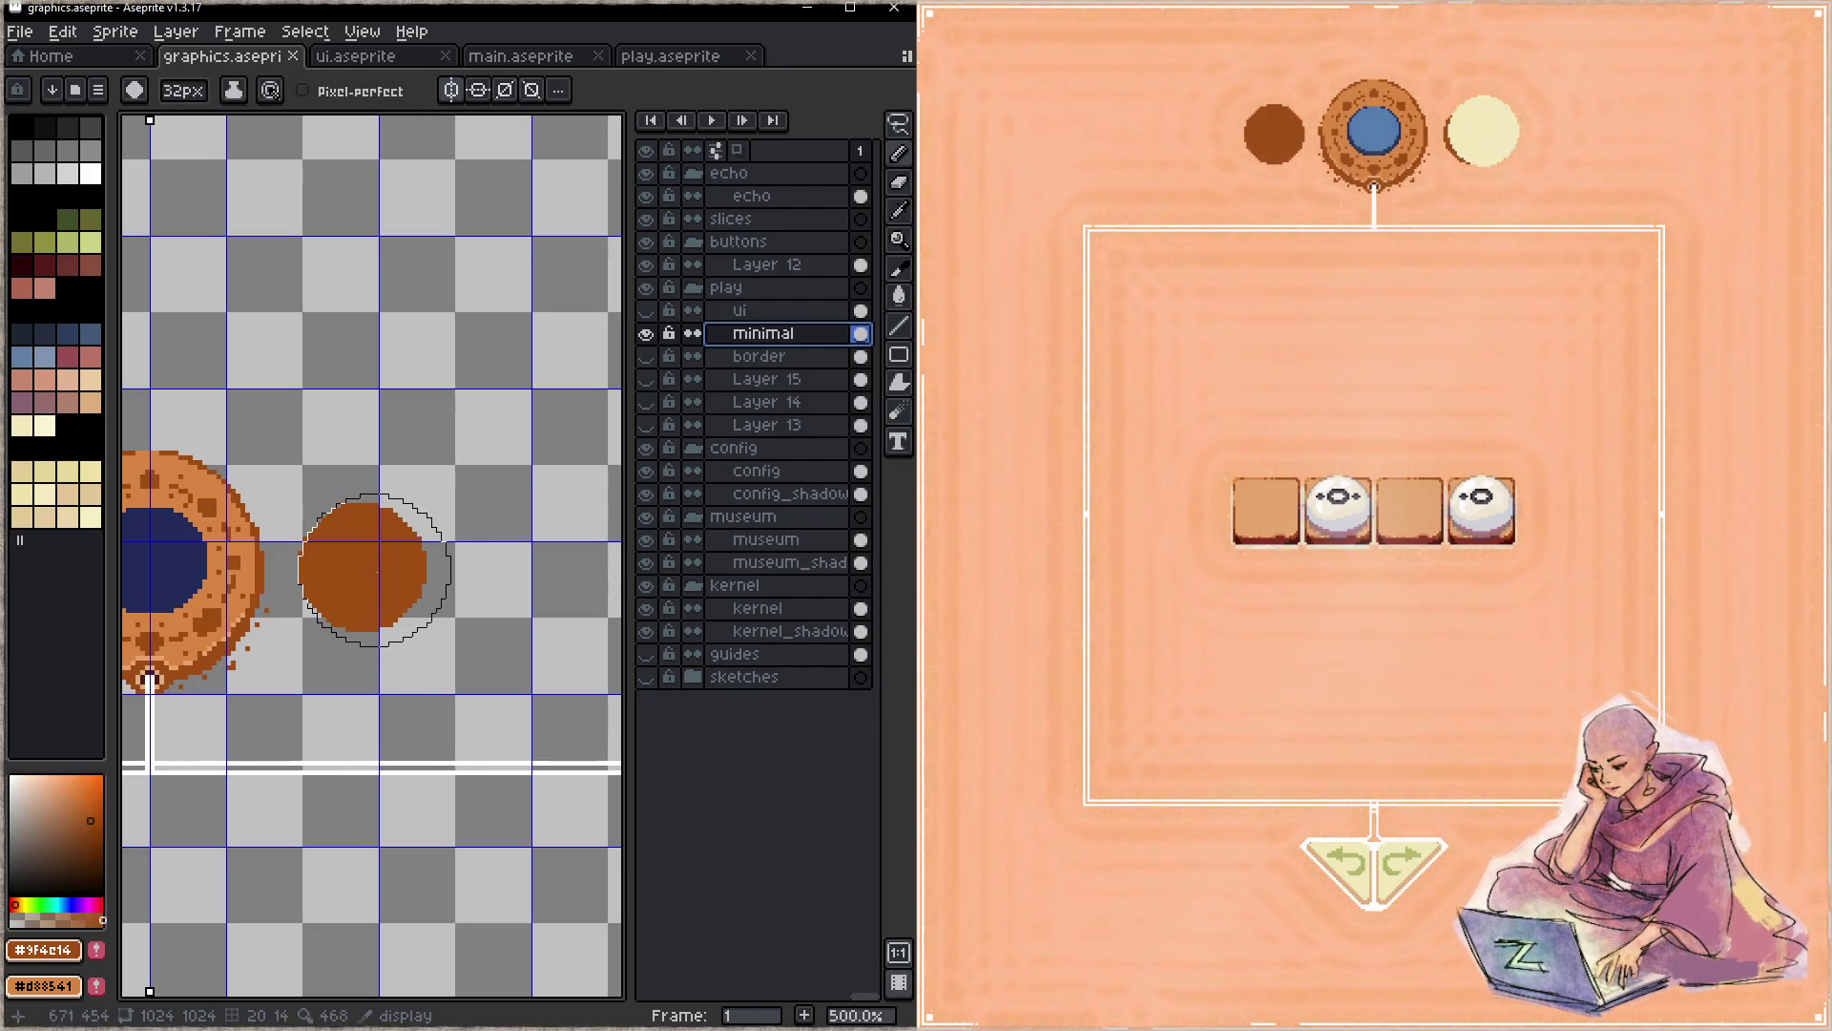
pyautogui.click(375, 569)
pyautogui.hotkey('ctrl', 's')
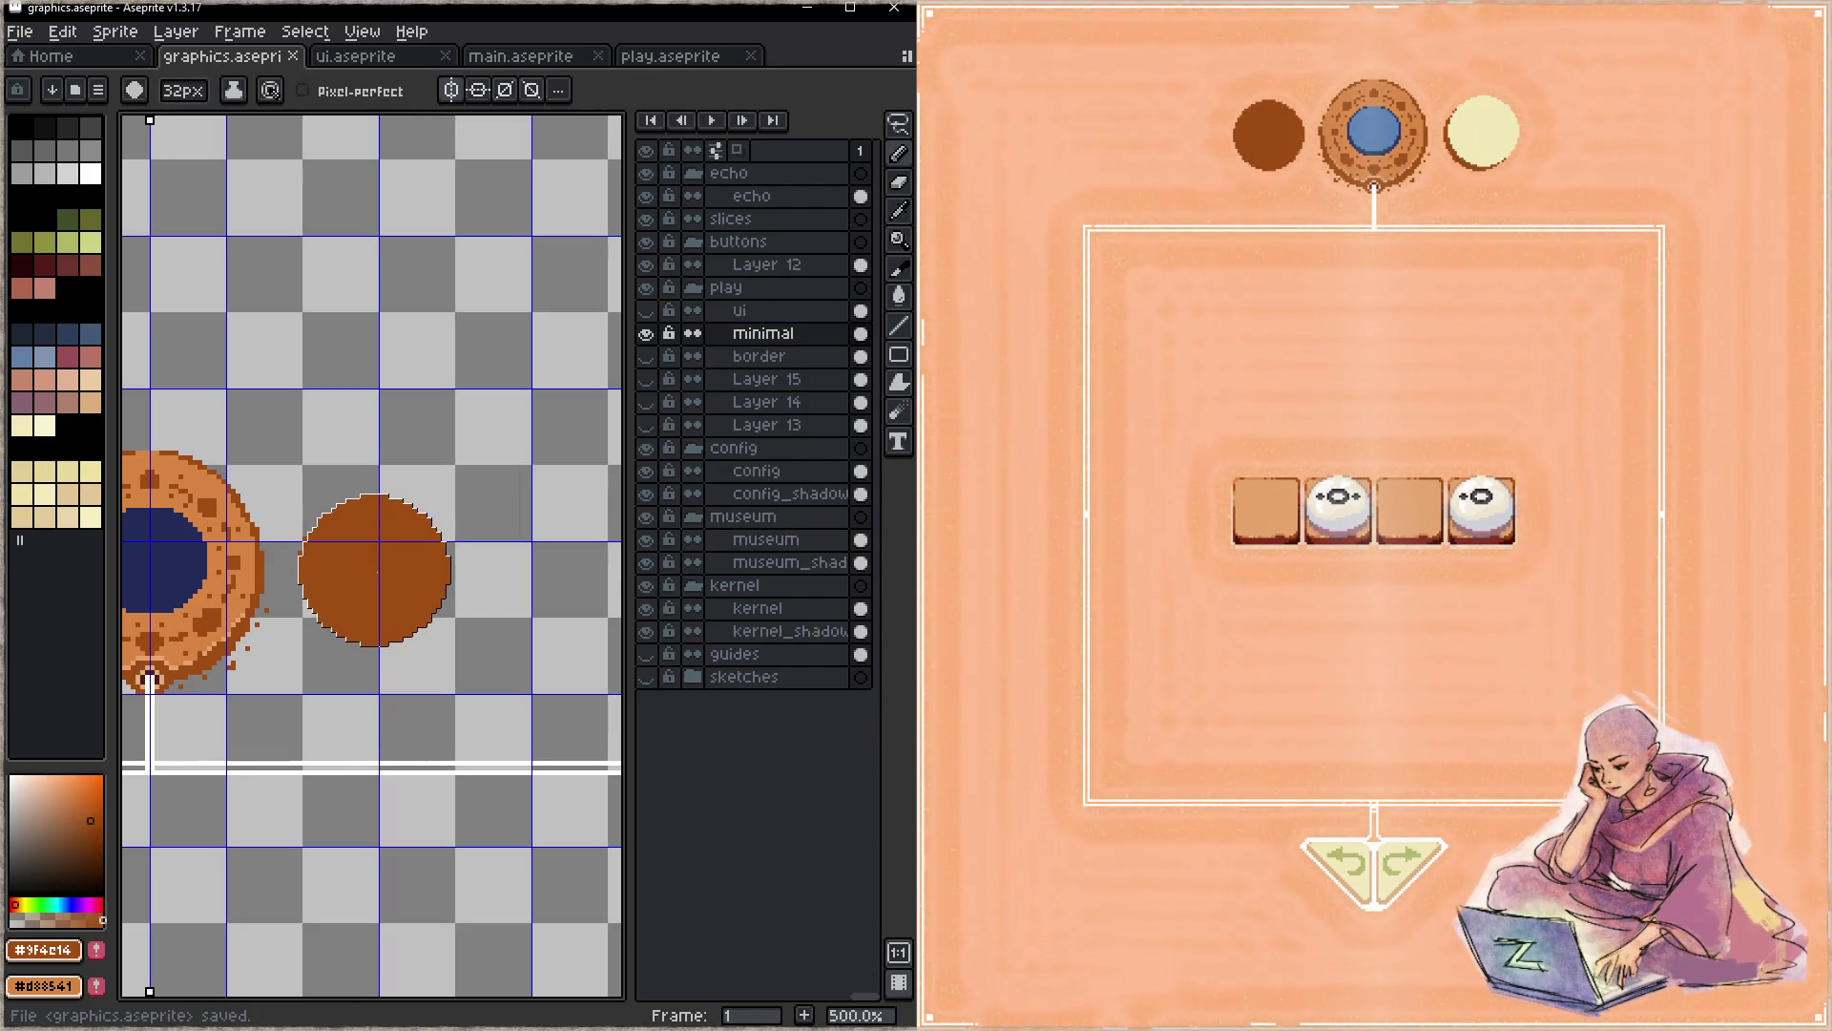
pyautogui.click(378, 569)
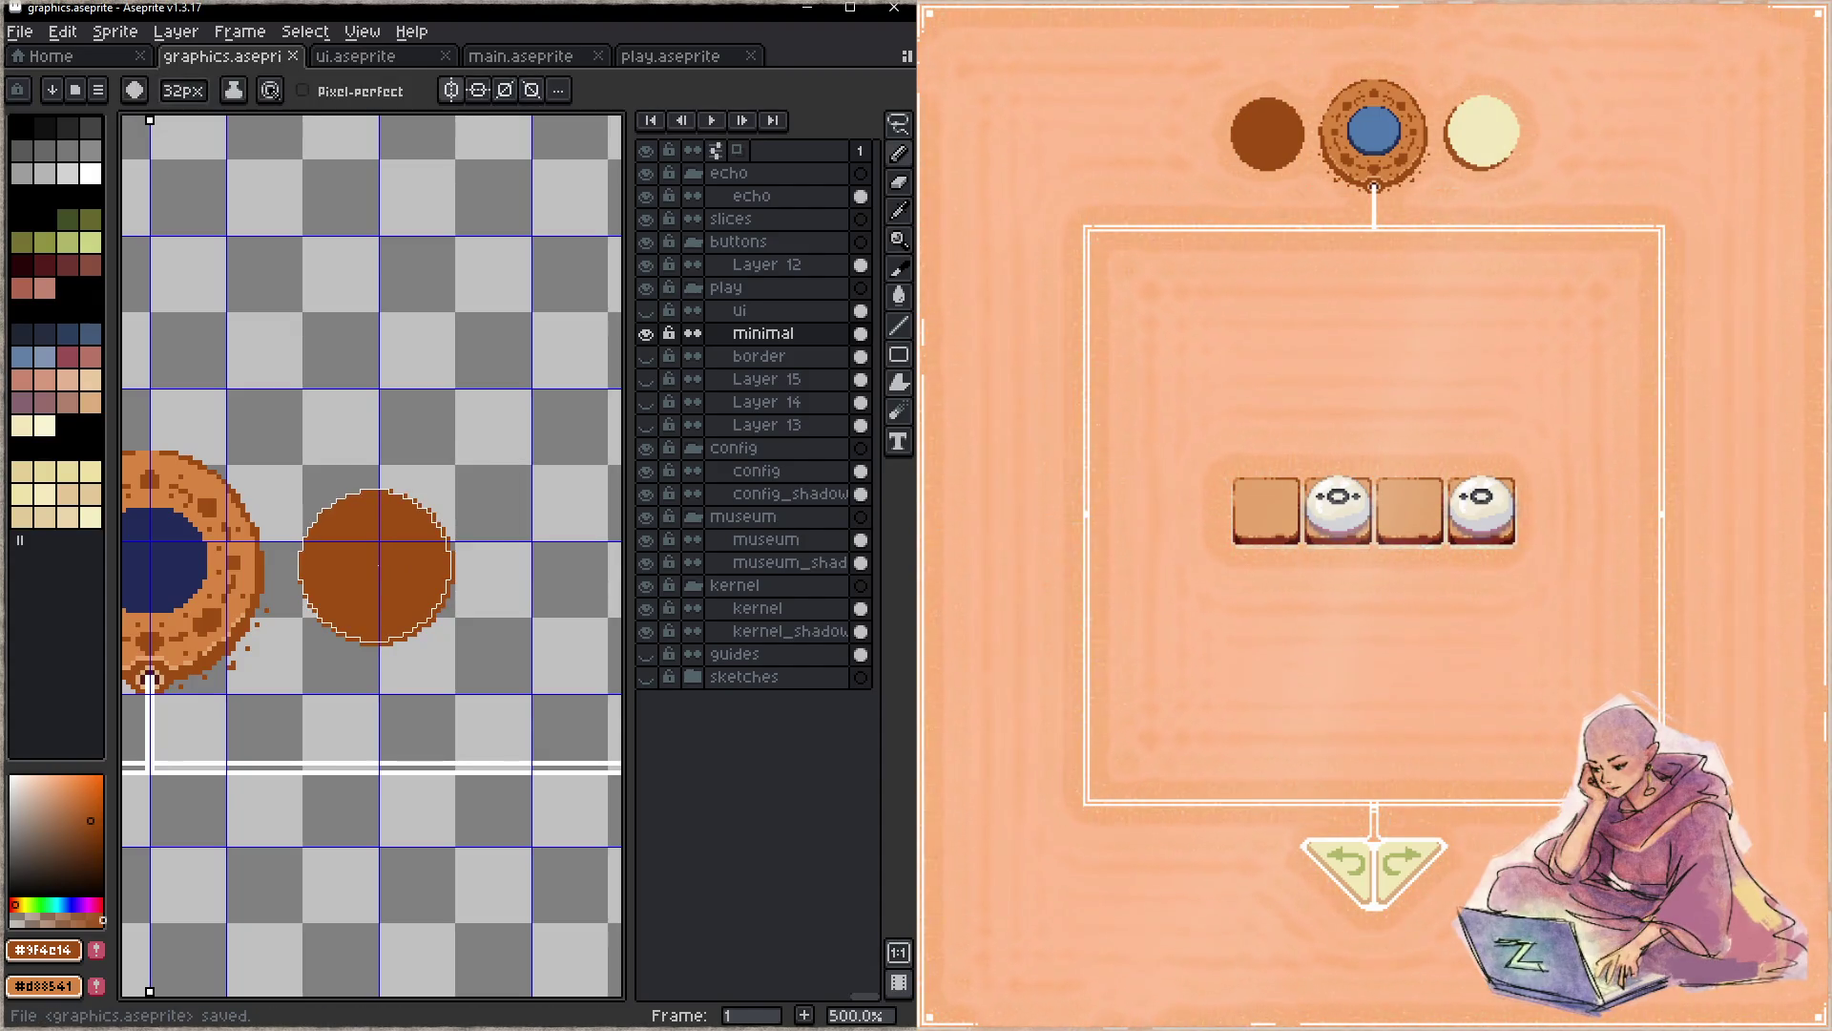
pyautogui.press('Right')
pyautogui.press('Right')
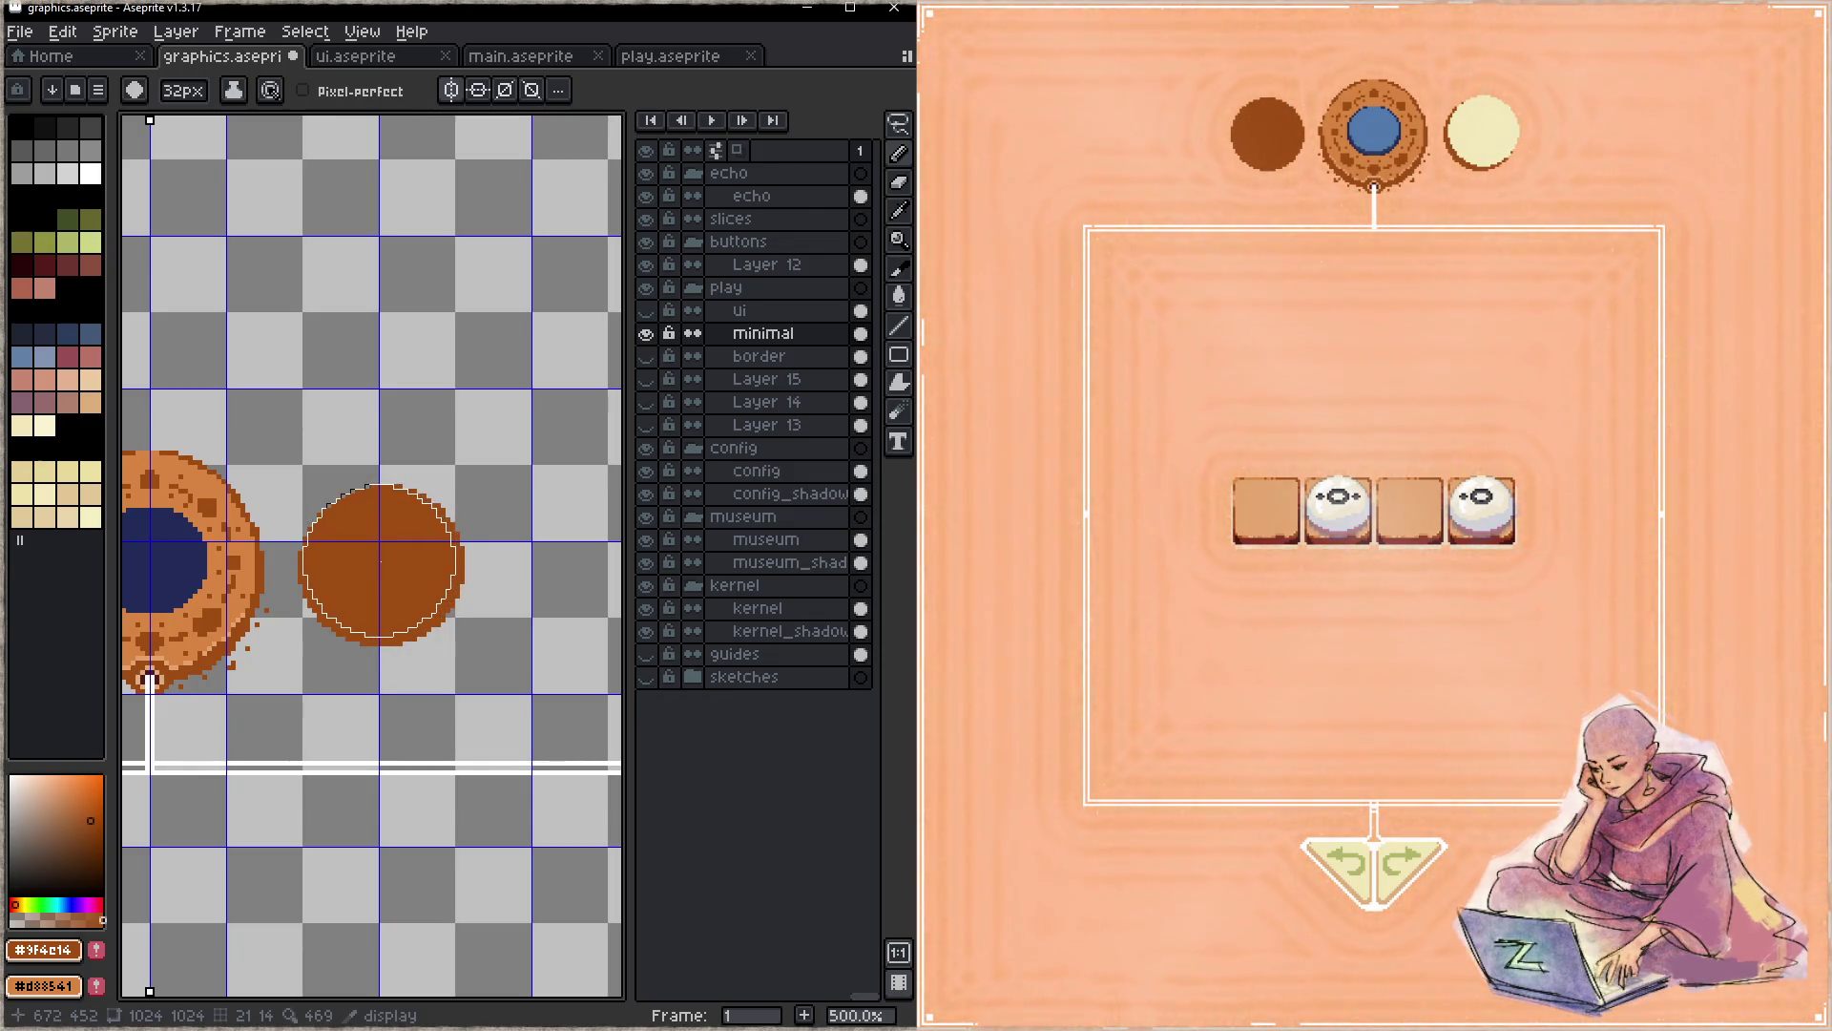
pyautogui.hotkey('ctrl', 'd')
pyautogui.hotkey('ctrl', 's')
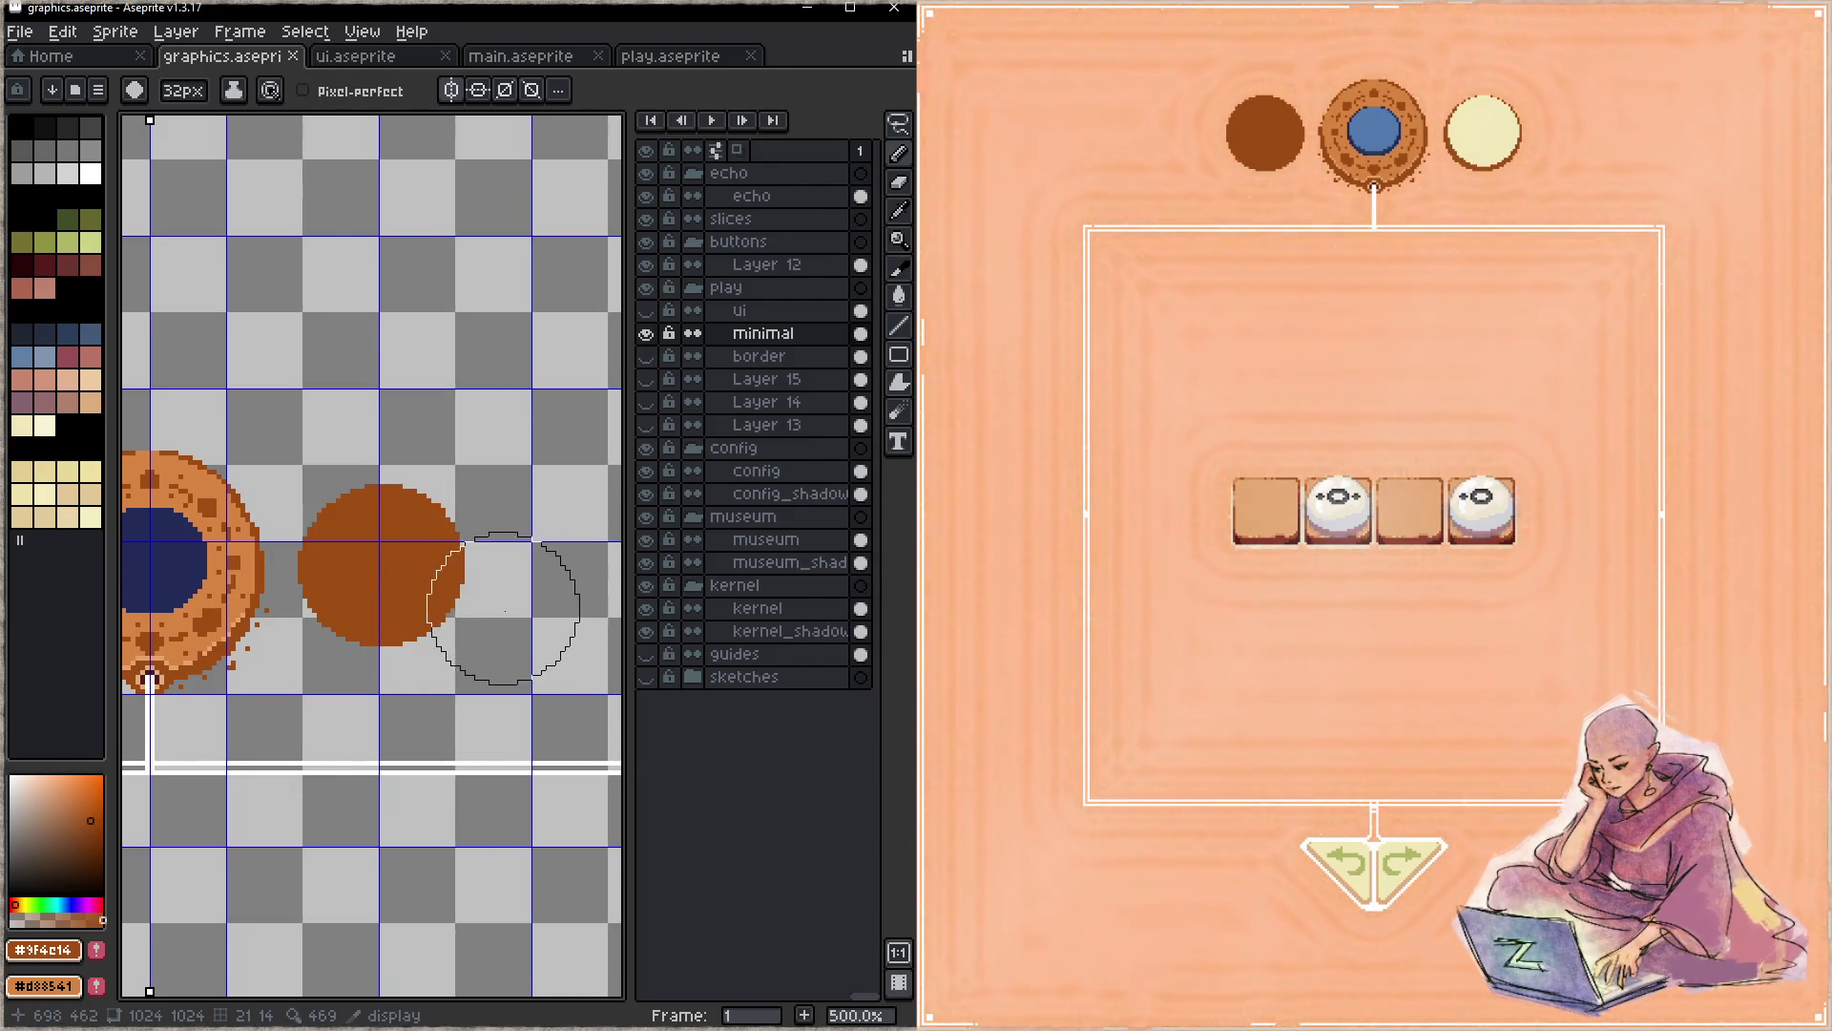
pyautogui.scroll(-1, 473, 615)
# - Draw a brown bar linking the circles to the medallion on both sides and save
pyautogui.moveTo(405, 600); pyautogui.dragTo(515, 547)
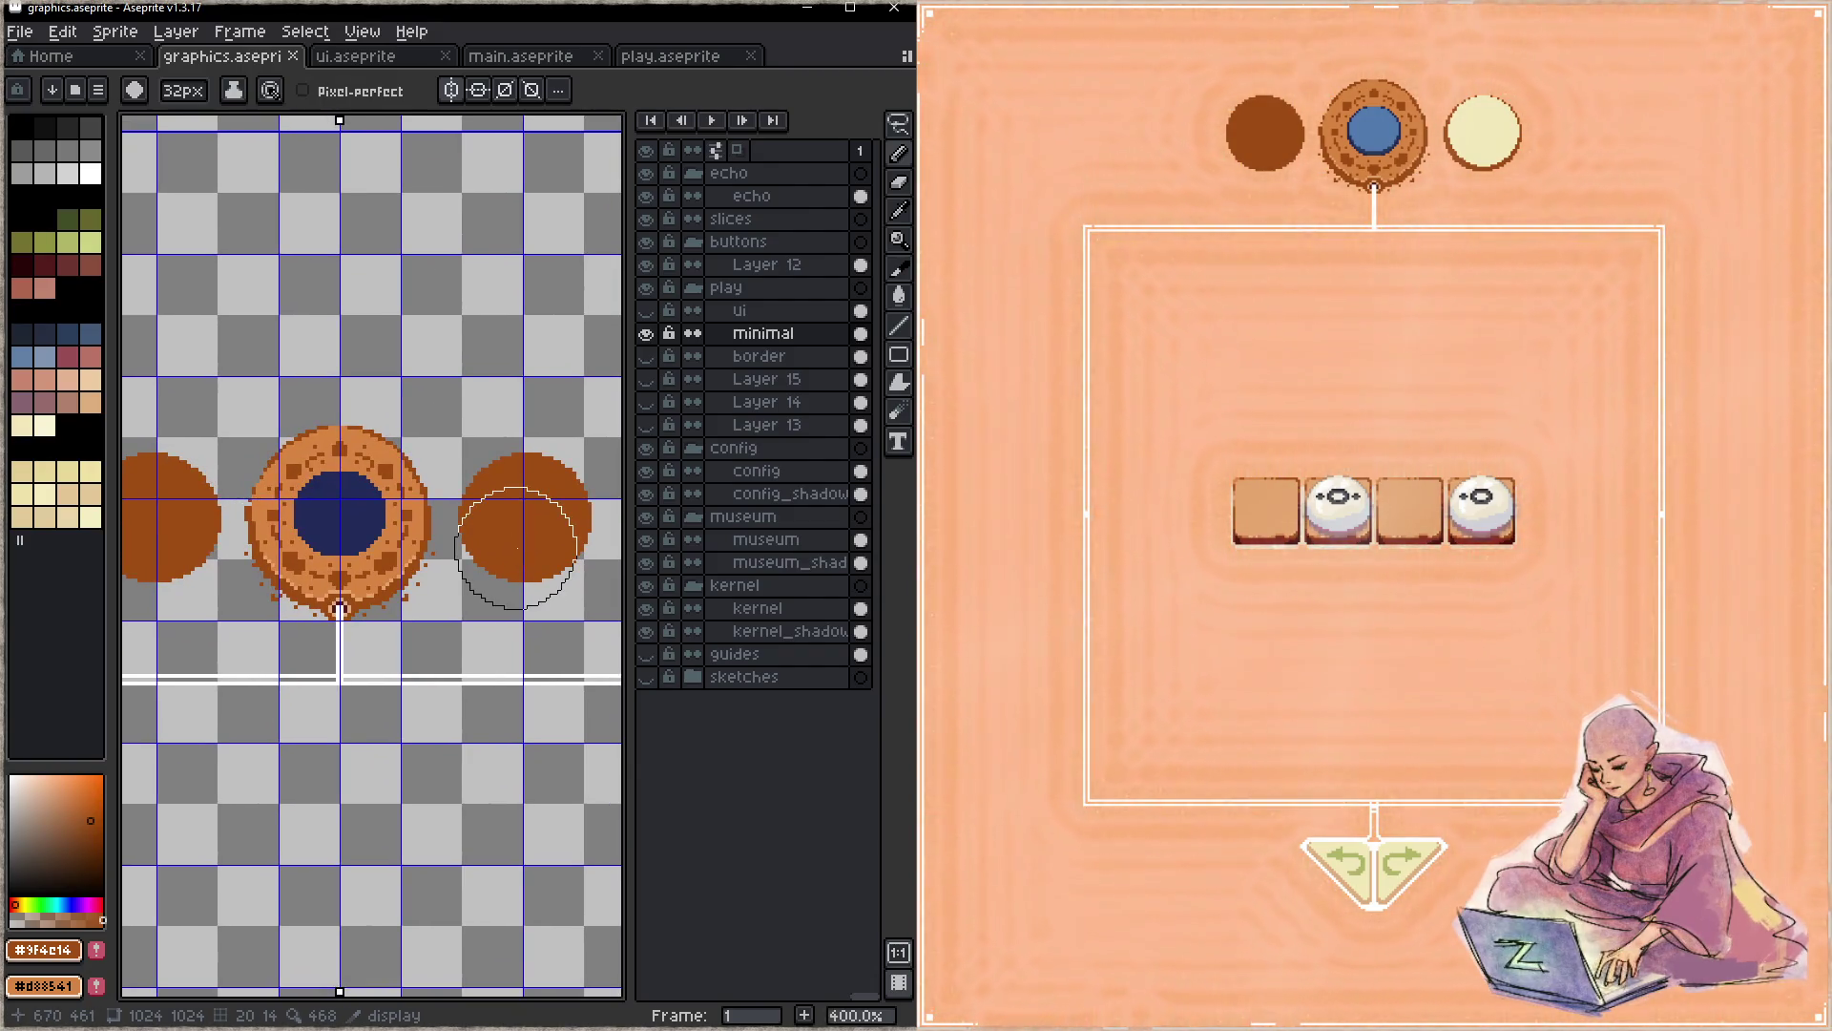
pyautogui.press('-')
pyautogui.press('-')
pyautogui.press('-')
pyautogui.keyDown('shift'); pyautogui.click(443, 517); pyautogui.keyUp('shift')
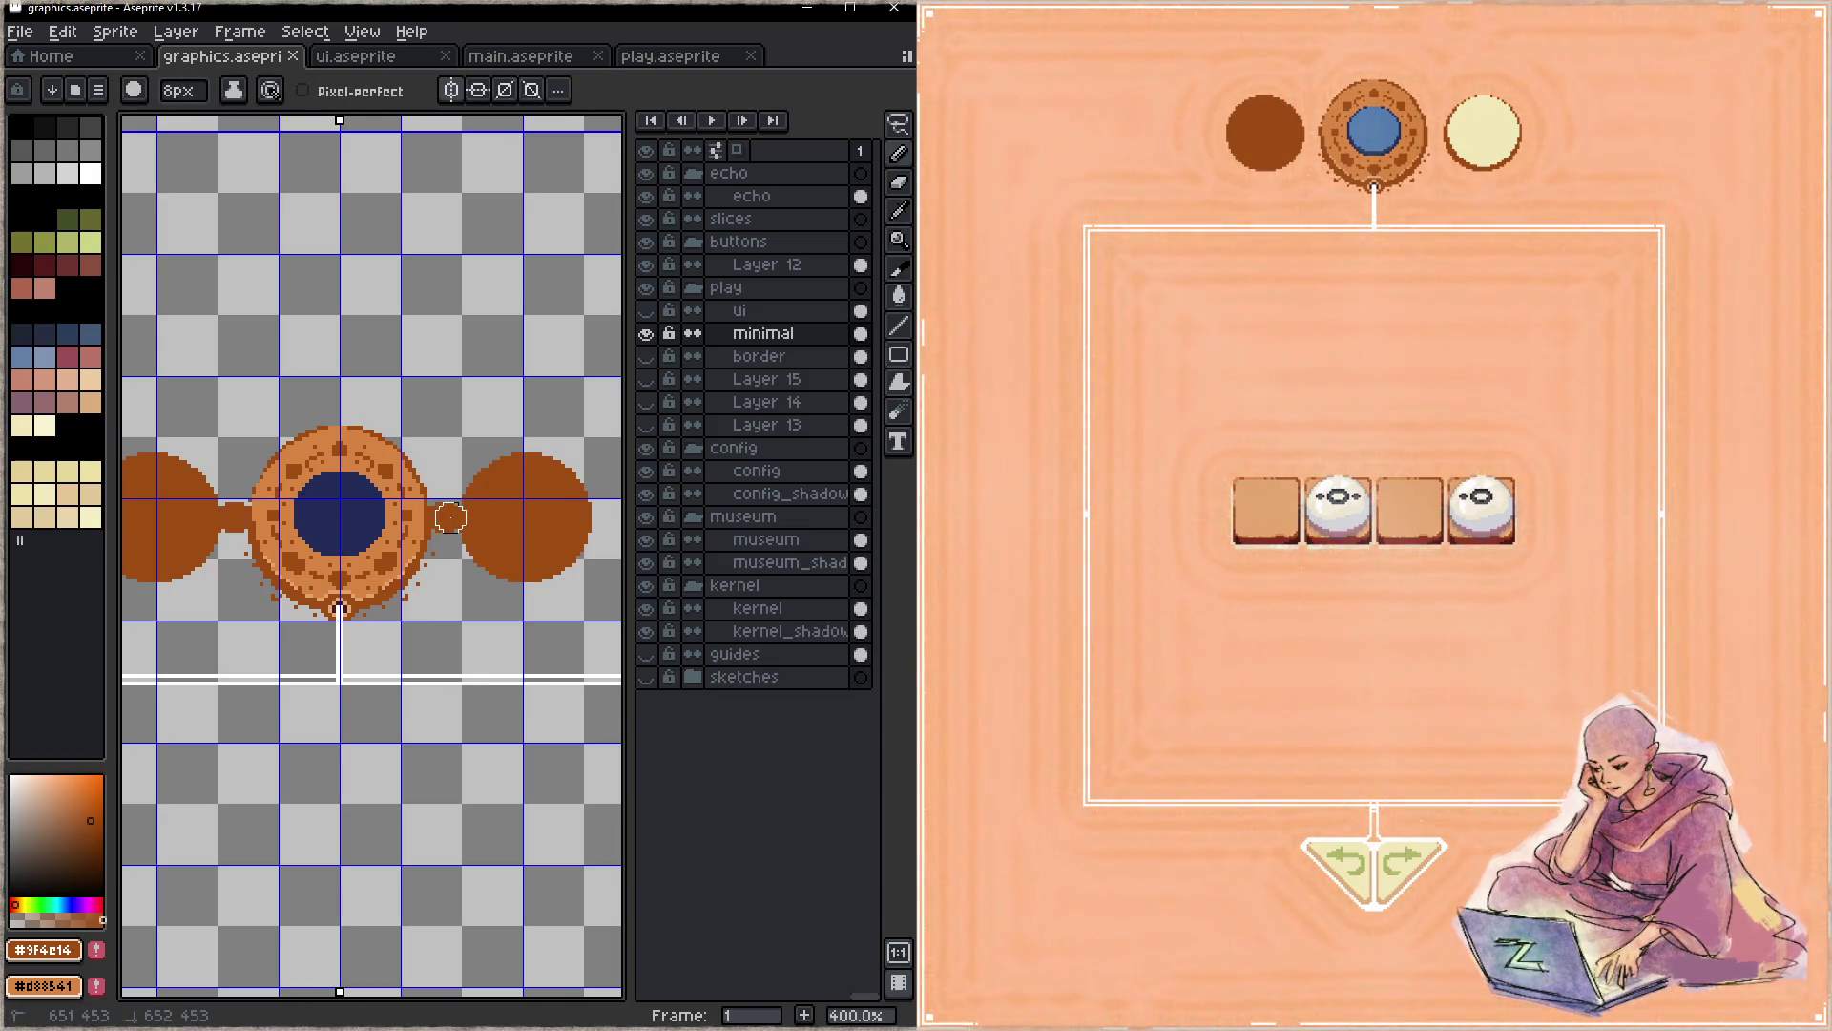
pyautogui.click(442, 516)
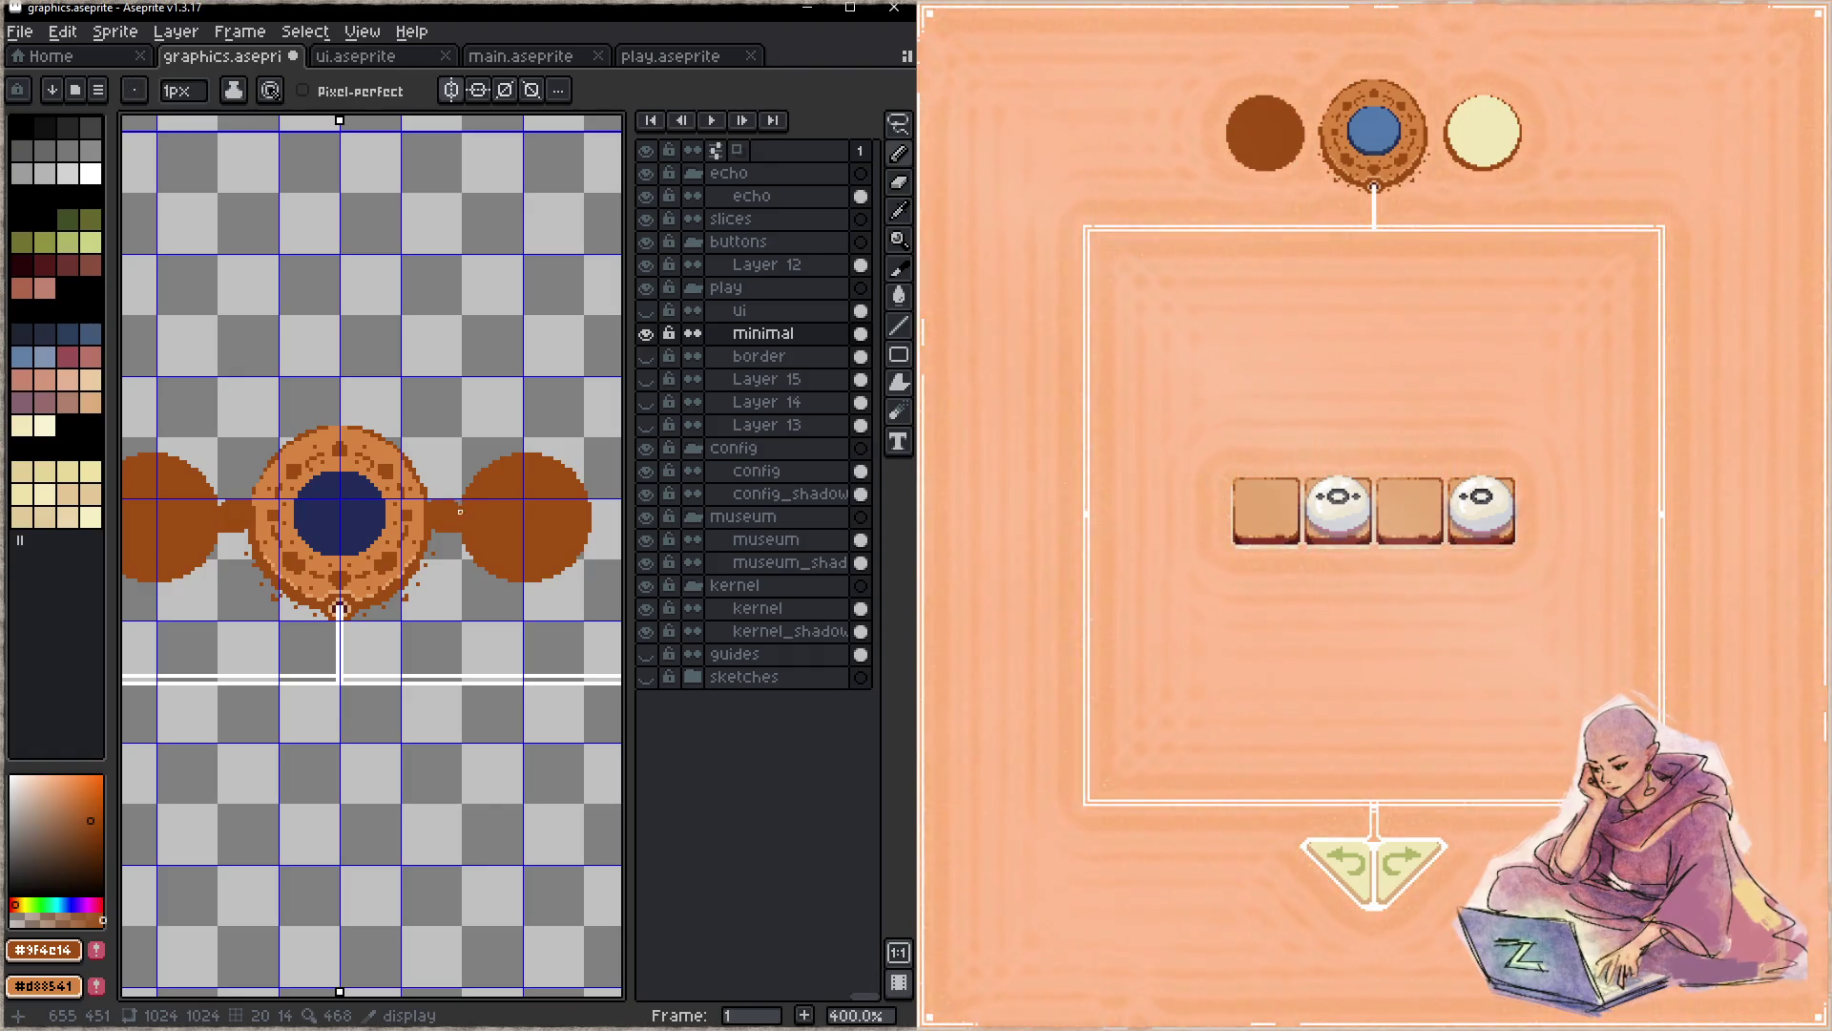
pyautogui.hotkey('ctrl', 's')
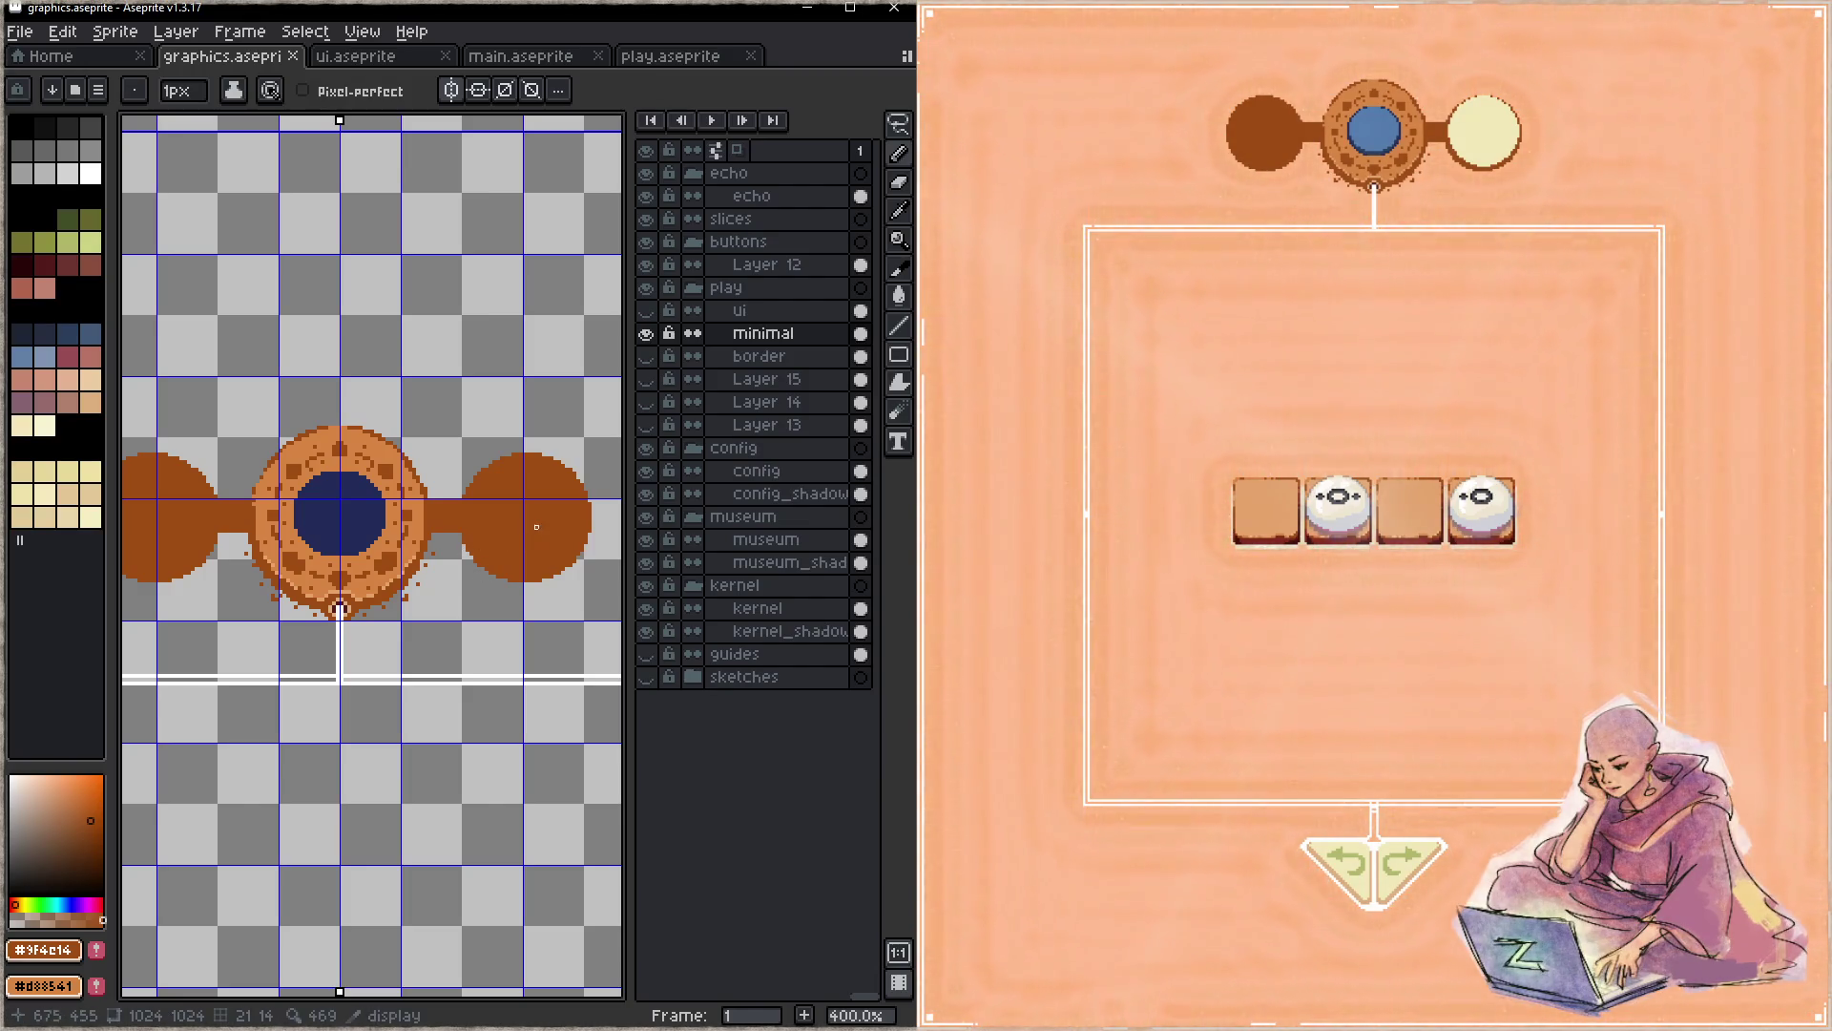
# - Repaint the right brown circle larger with a bigger brush, redoing it once, and save
pyautogui.press('+')
pyautogui.press('+')
pyautogui.press('+')
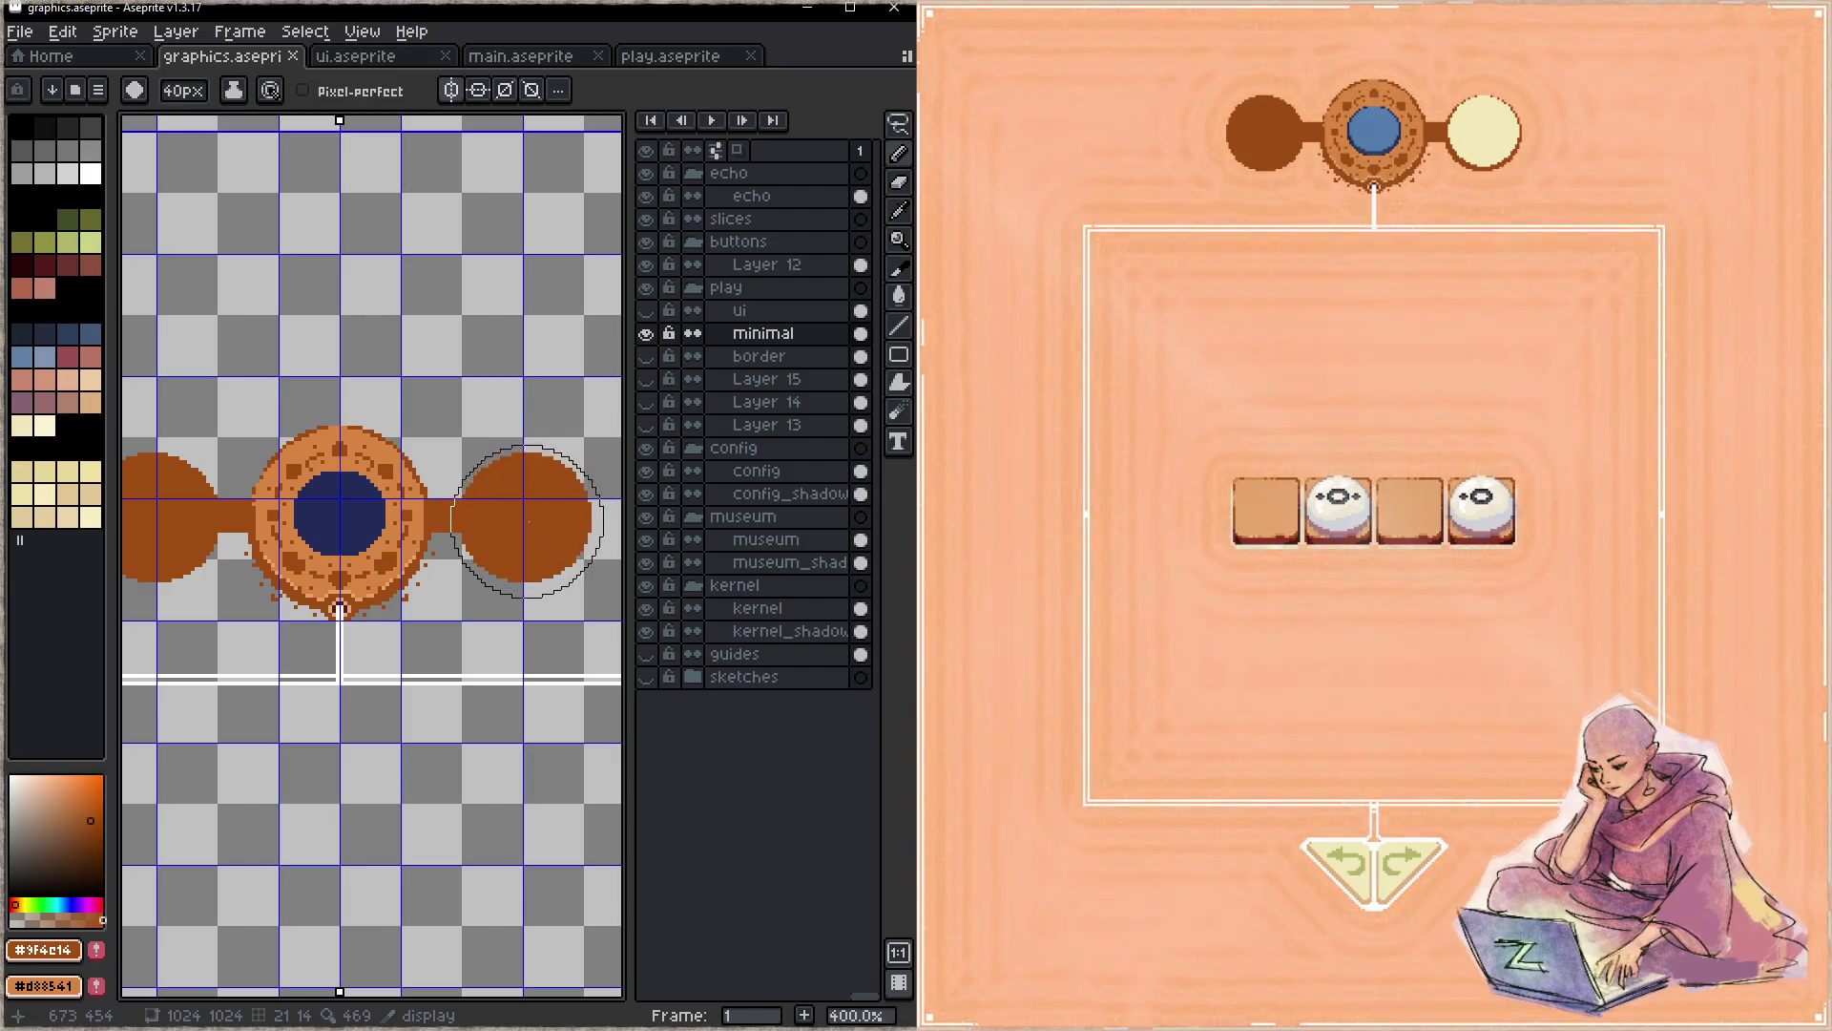
pyautogui.press('+')
pyautogui.click(532, 520)
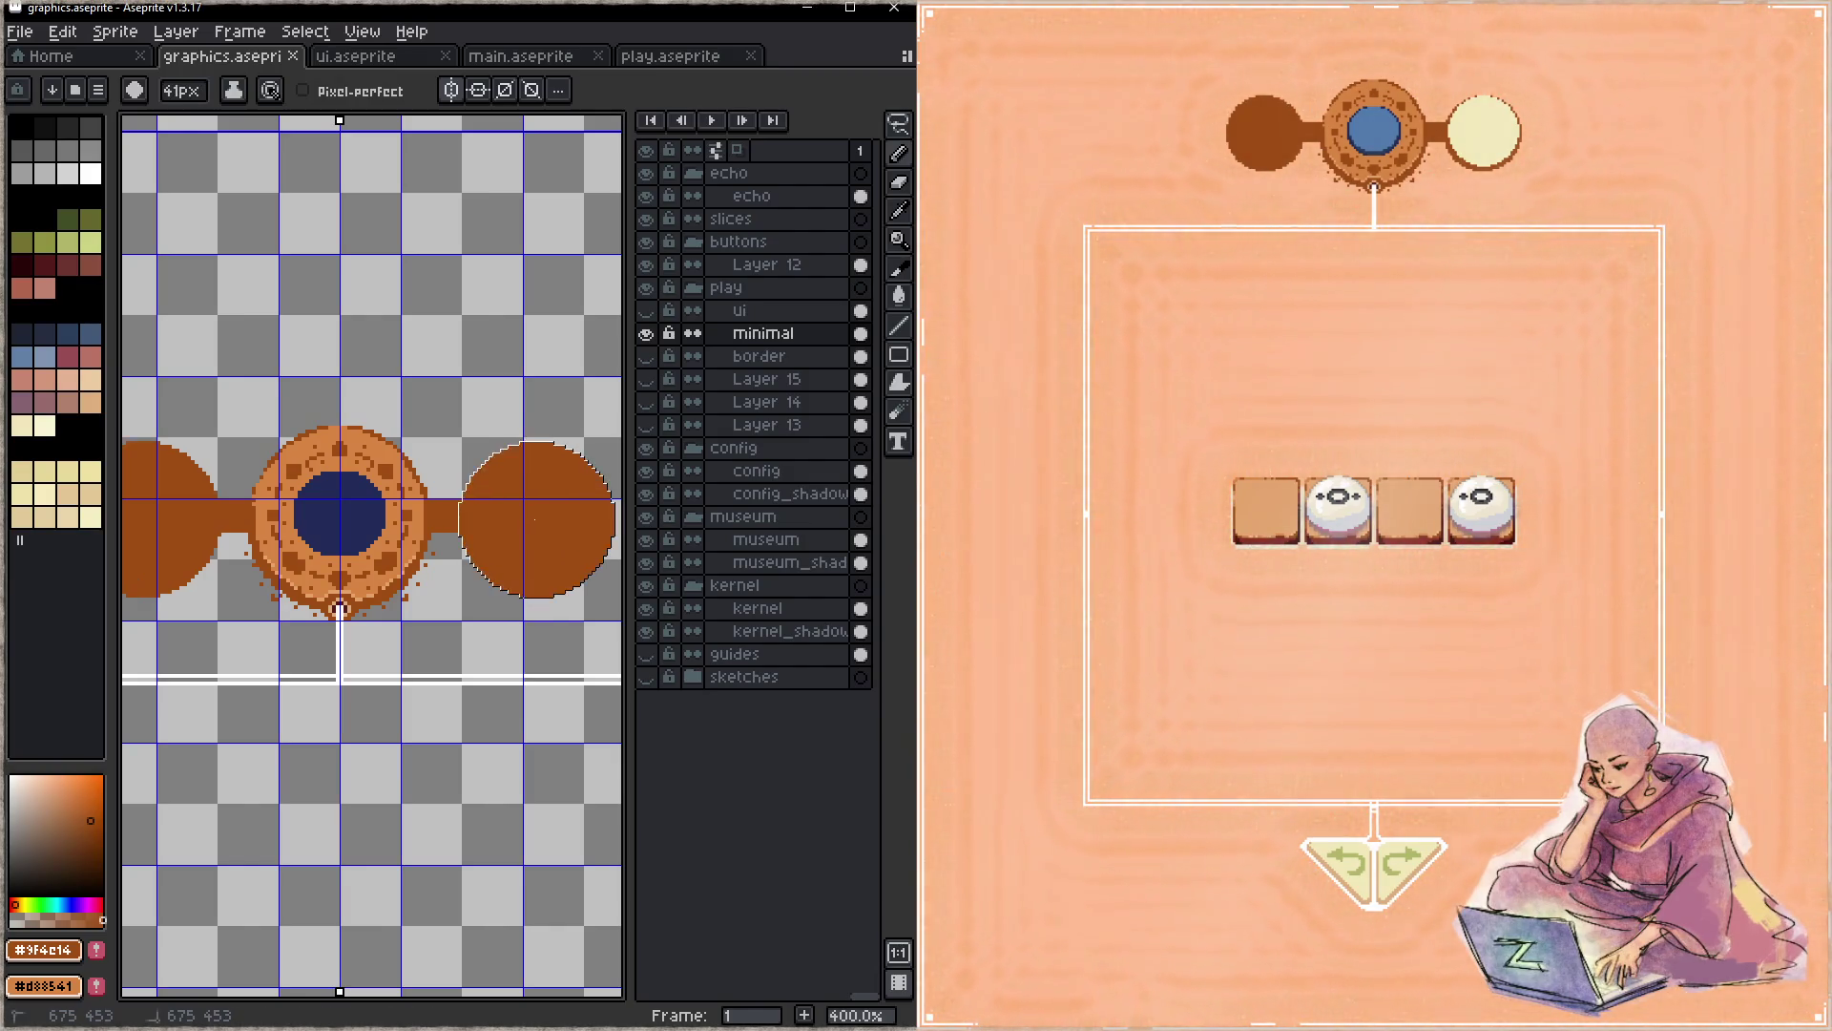
pyautogui.hotkey('ctrl', 's')
pyautogui.hotkey('ctrl', 'z')
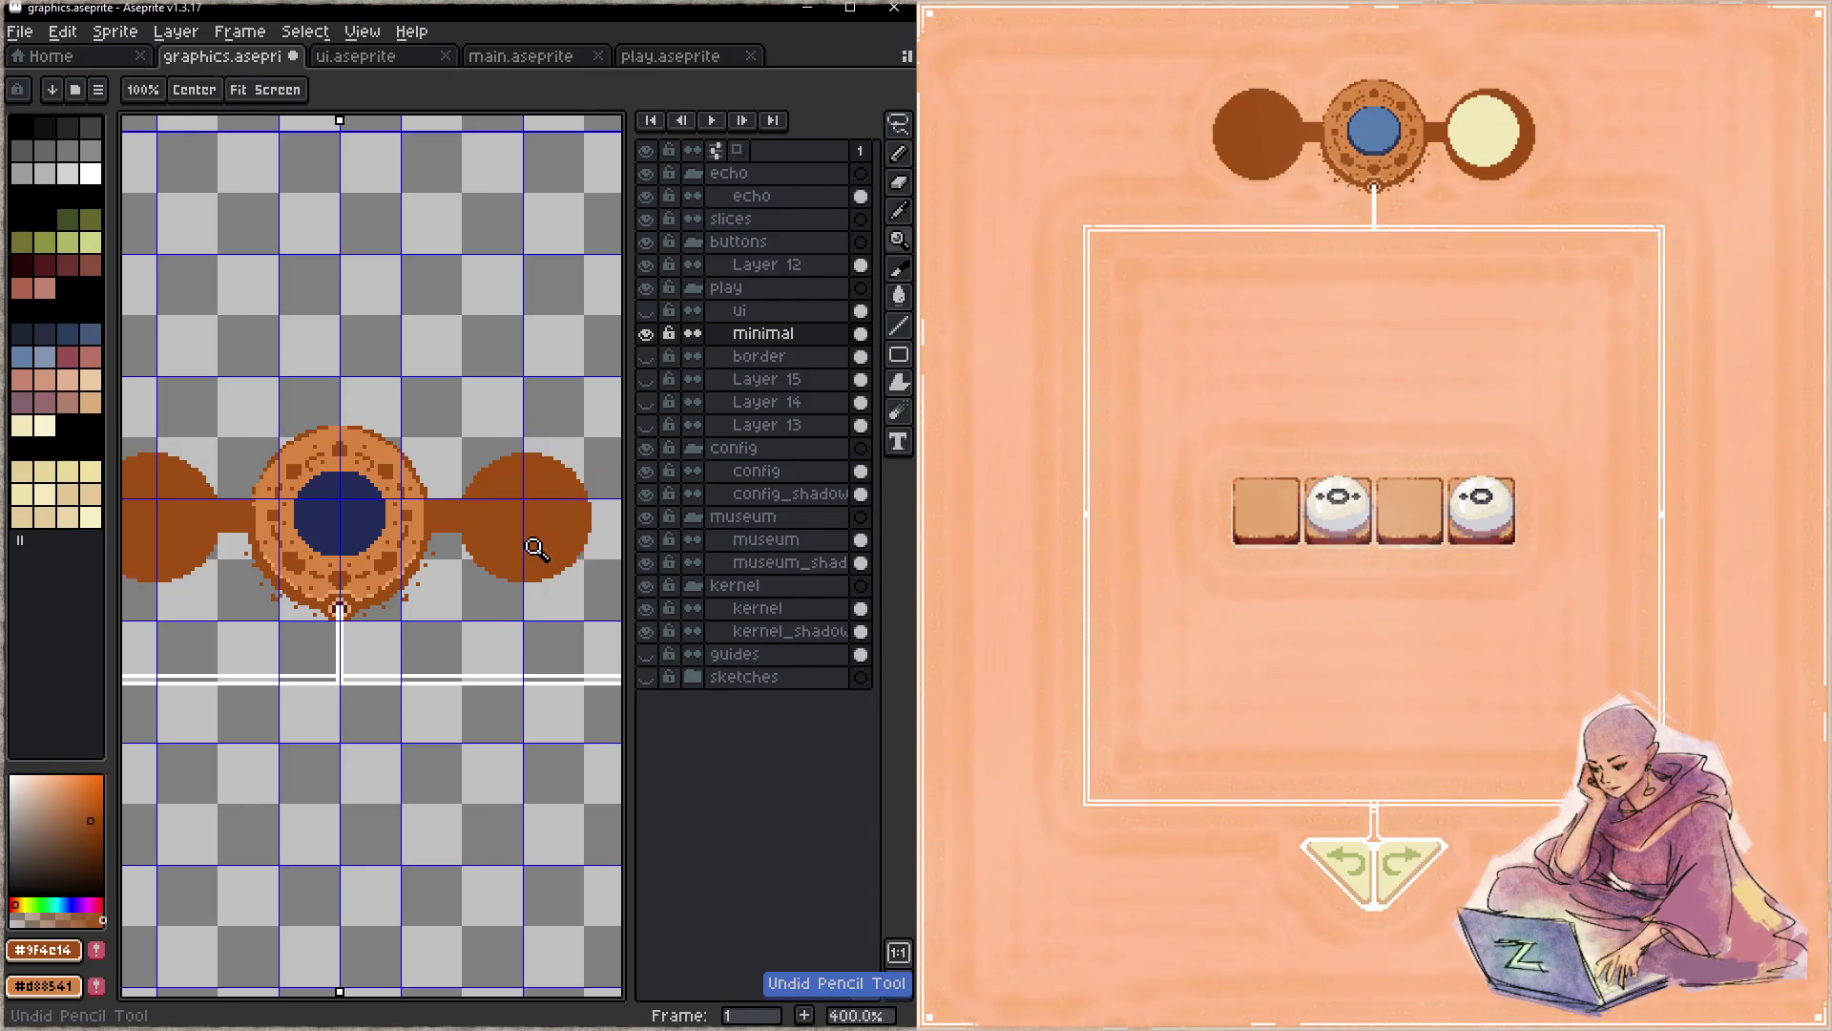
pyautogui.click(530, 520)
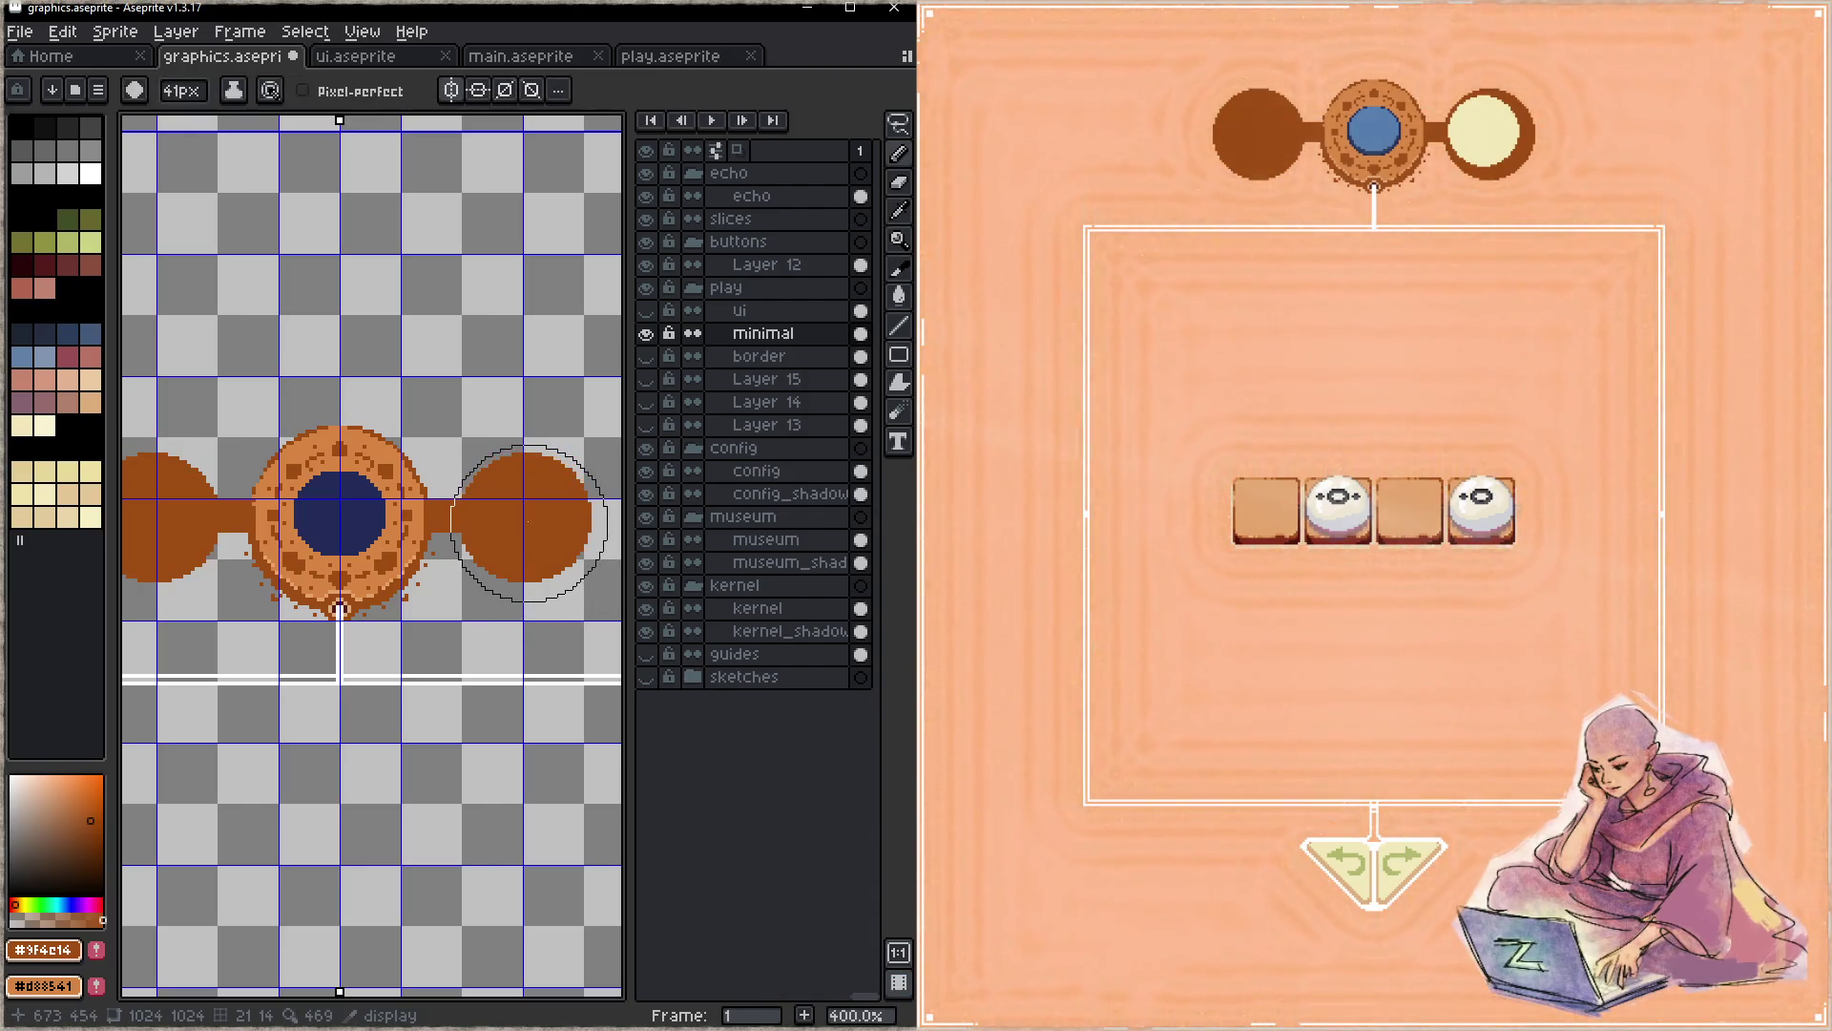
pyautogui.hotkey('ctrl', 's')
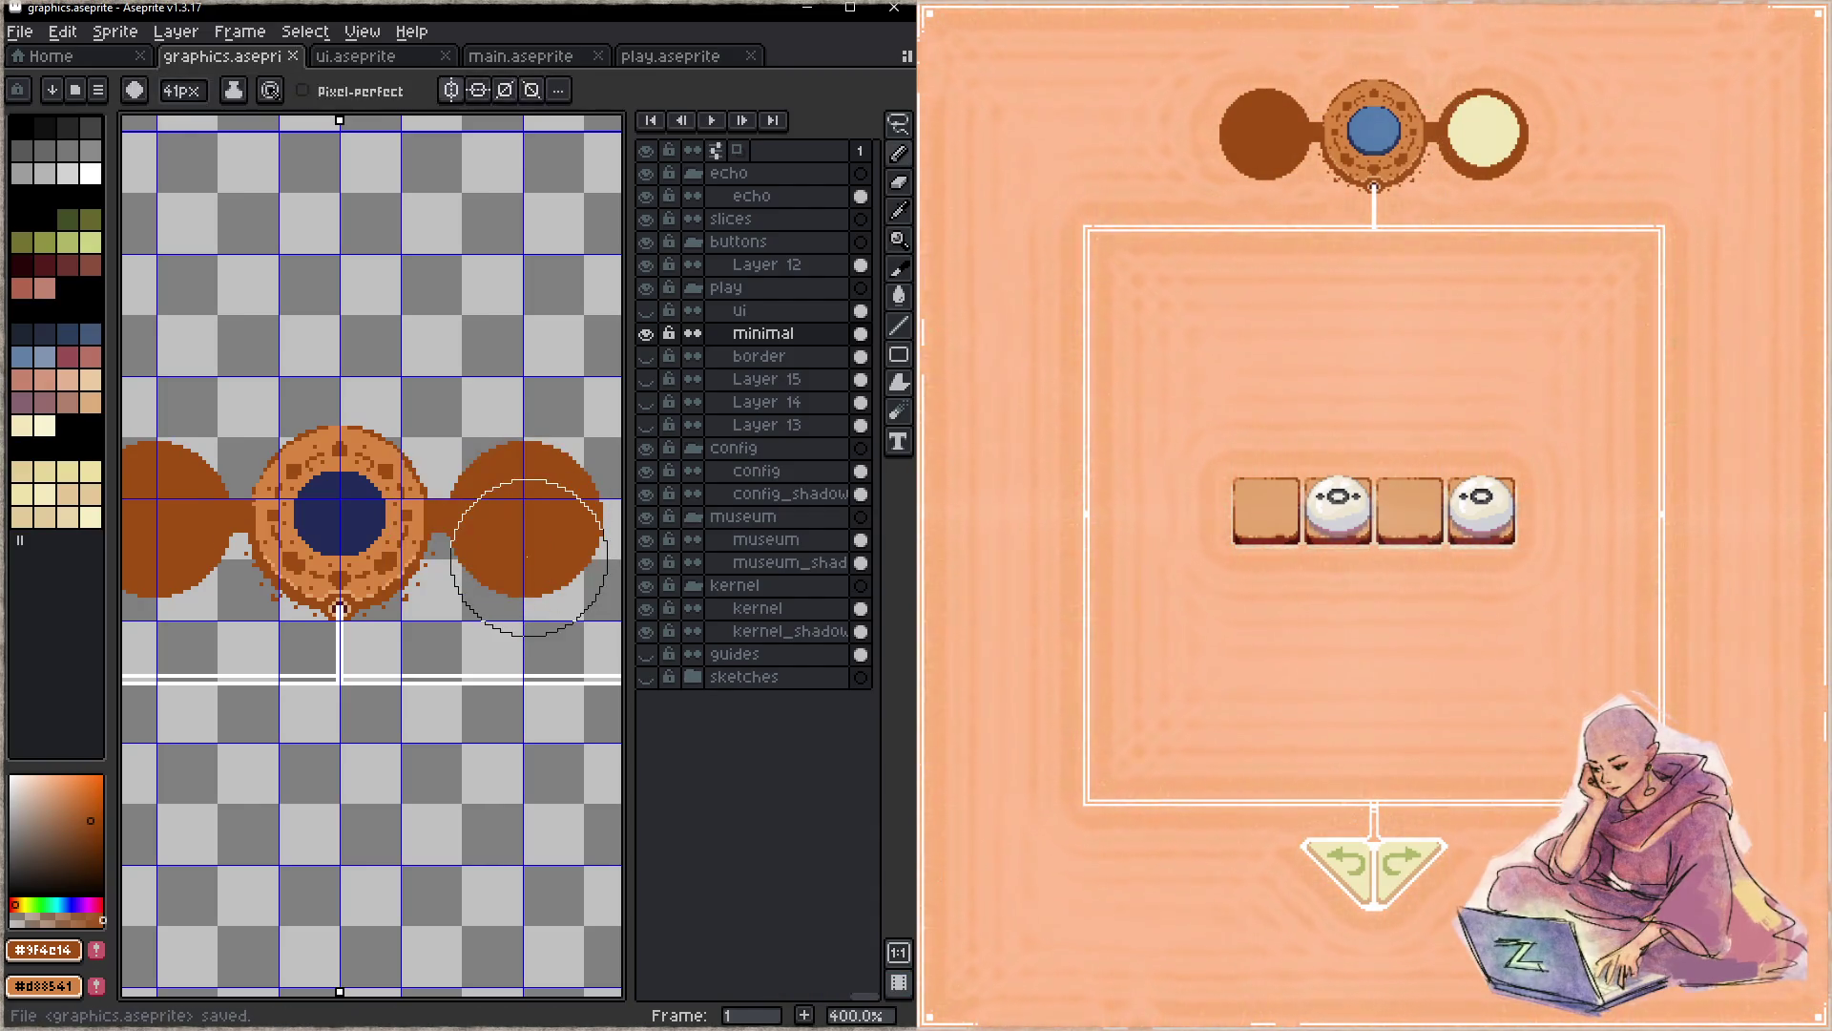
# - Pan over to the arrow button sprites and select Layer 12
pyautogui.press('z')
pyautogui.press('b')
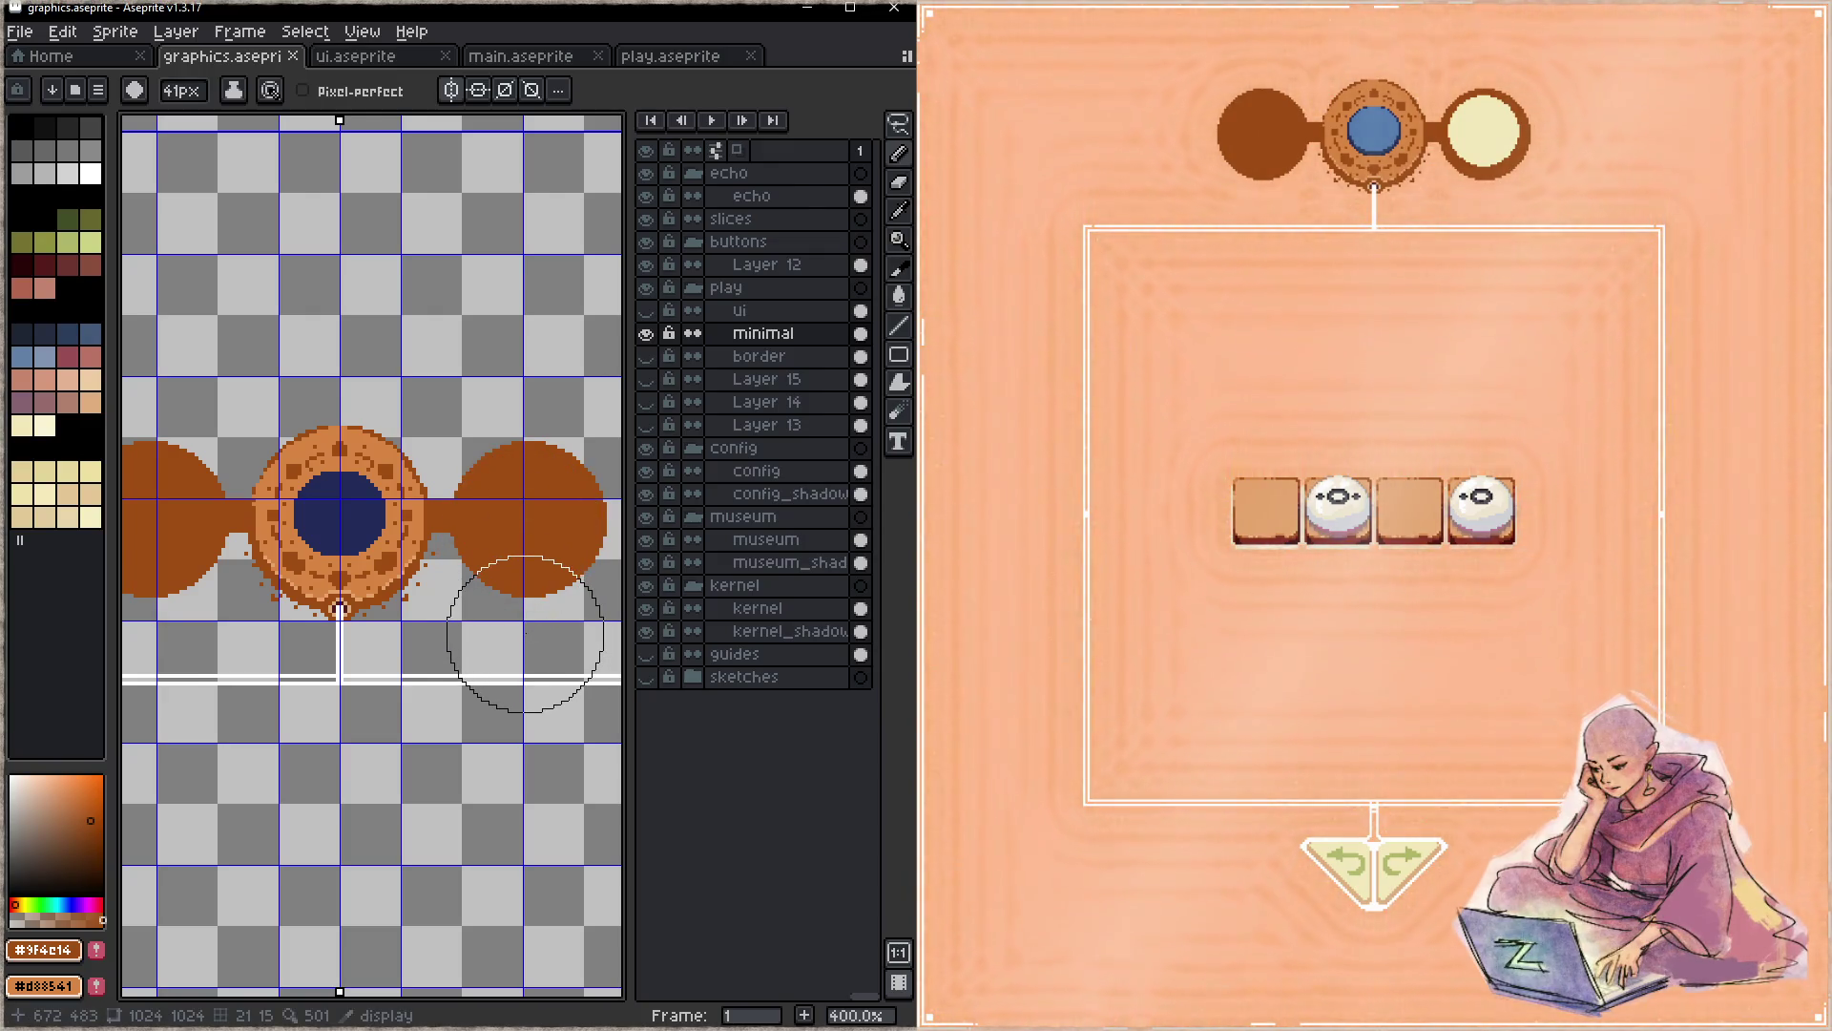
pyautogui.moveTo(531, 594)
pyautogui.mouseDown()
pyautogui.moveTo(255, 706)
pyautogui.moveTo(537, 684)
pyautogui.moveTo(241, 645)
pyautogui.moveTo(410, 531)
pyautogui.mouseUp()
pyautogui.click(774, 264)
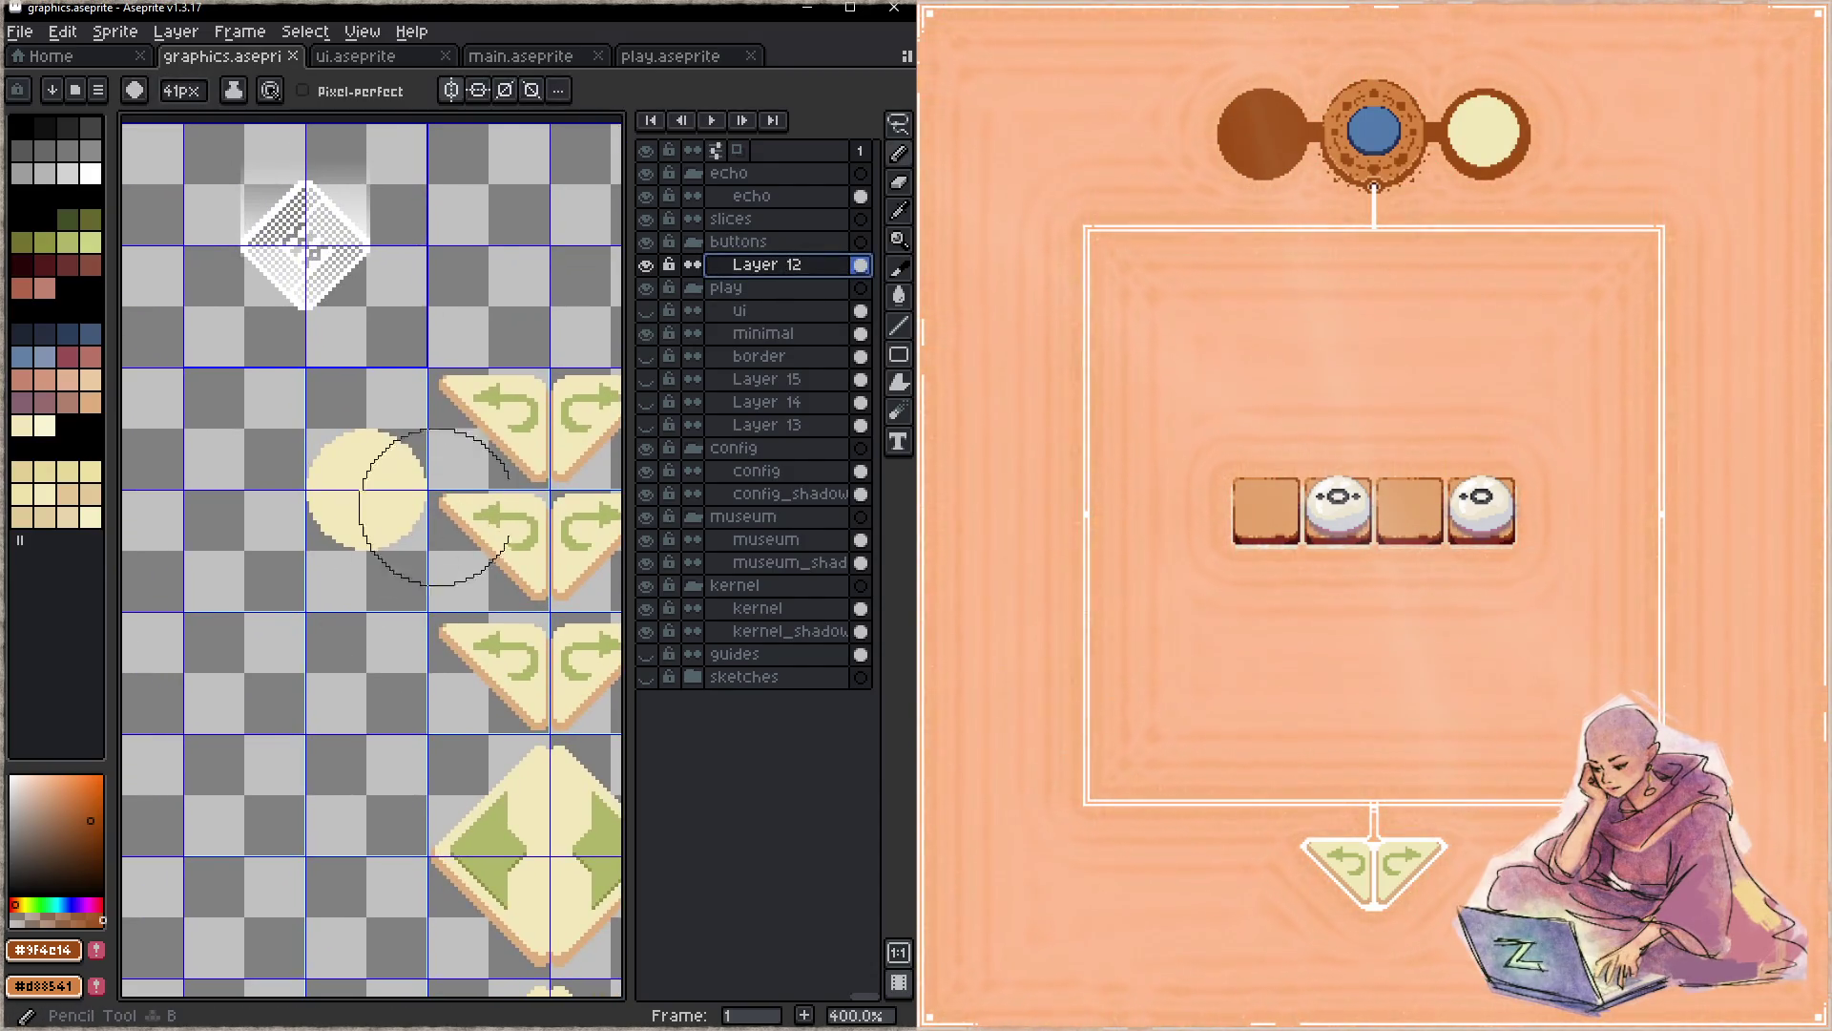
# - Sample the arrow green as drawing colour and try a Magic Wand selection on the button sprites
pyautogui.keyDown('alt'); pyautogui.click(530, 544); pyautogui.keyUp('alt')
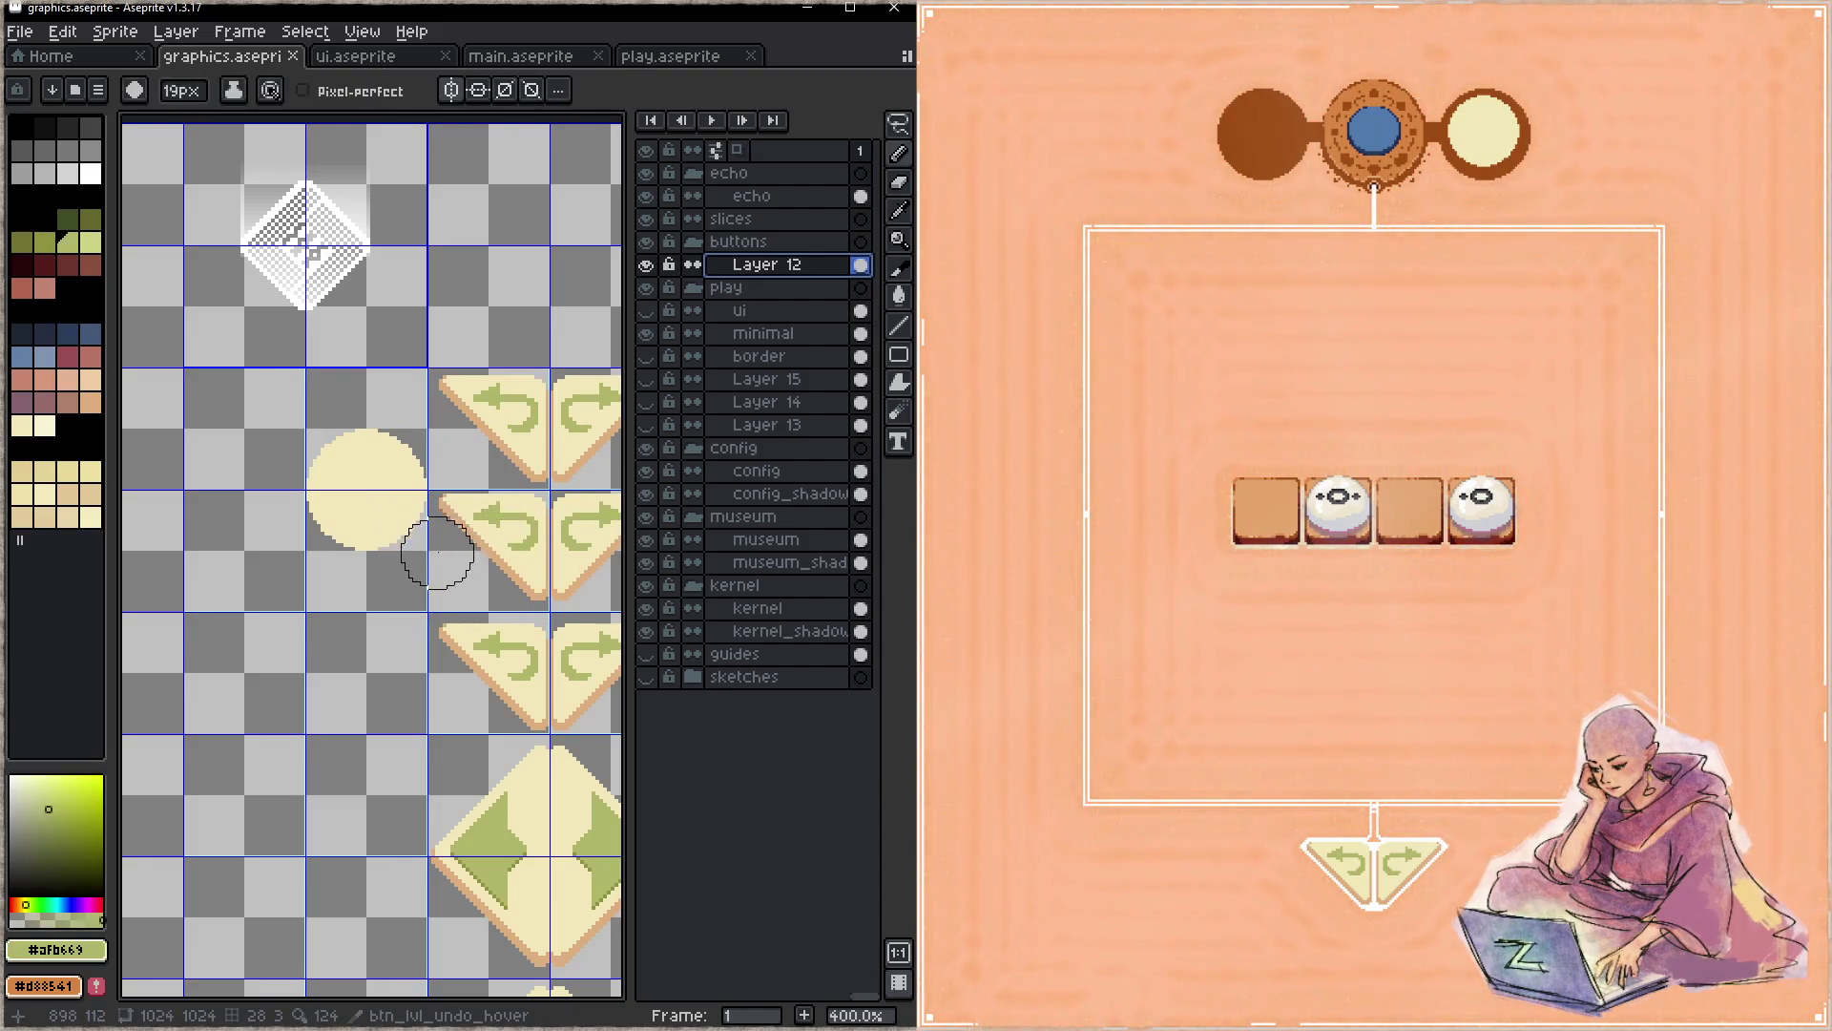
pyautogui.moveTo(437, 555); pyautogui.dragTo(354, 420)
pyautogui.press('w')
pyautogui.click(528, 703)
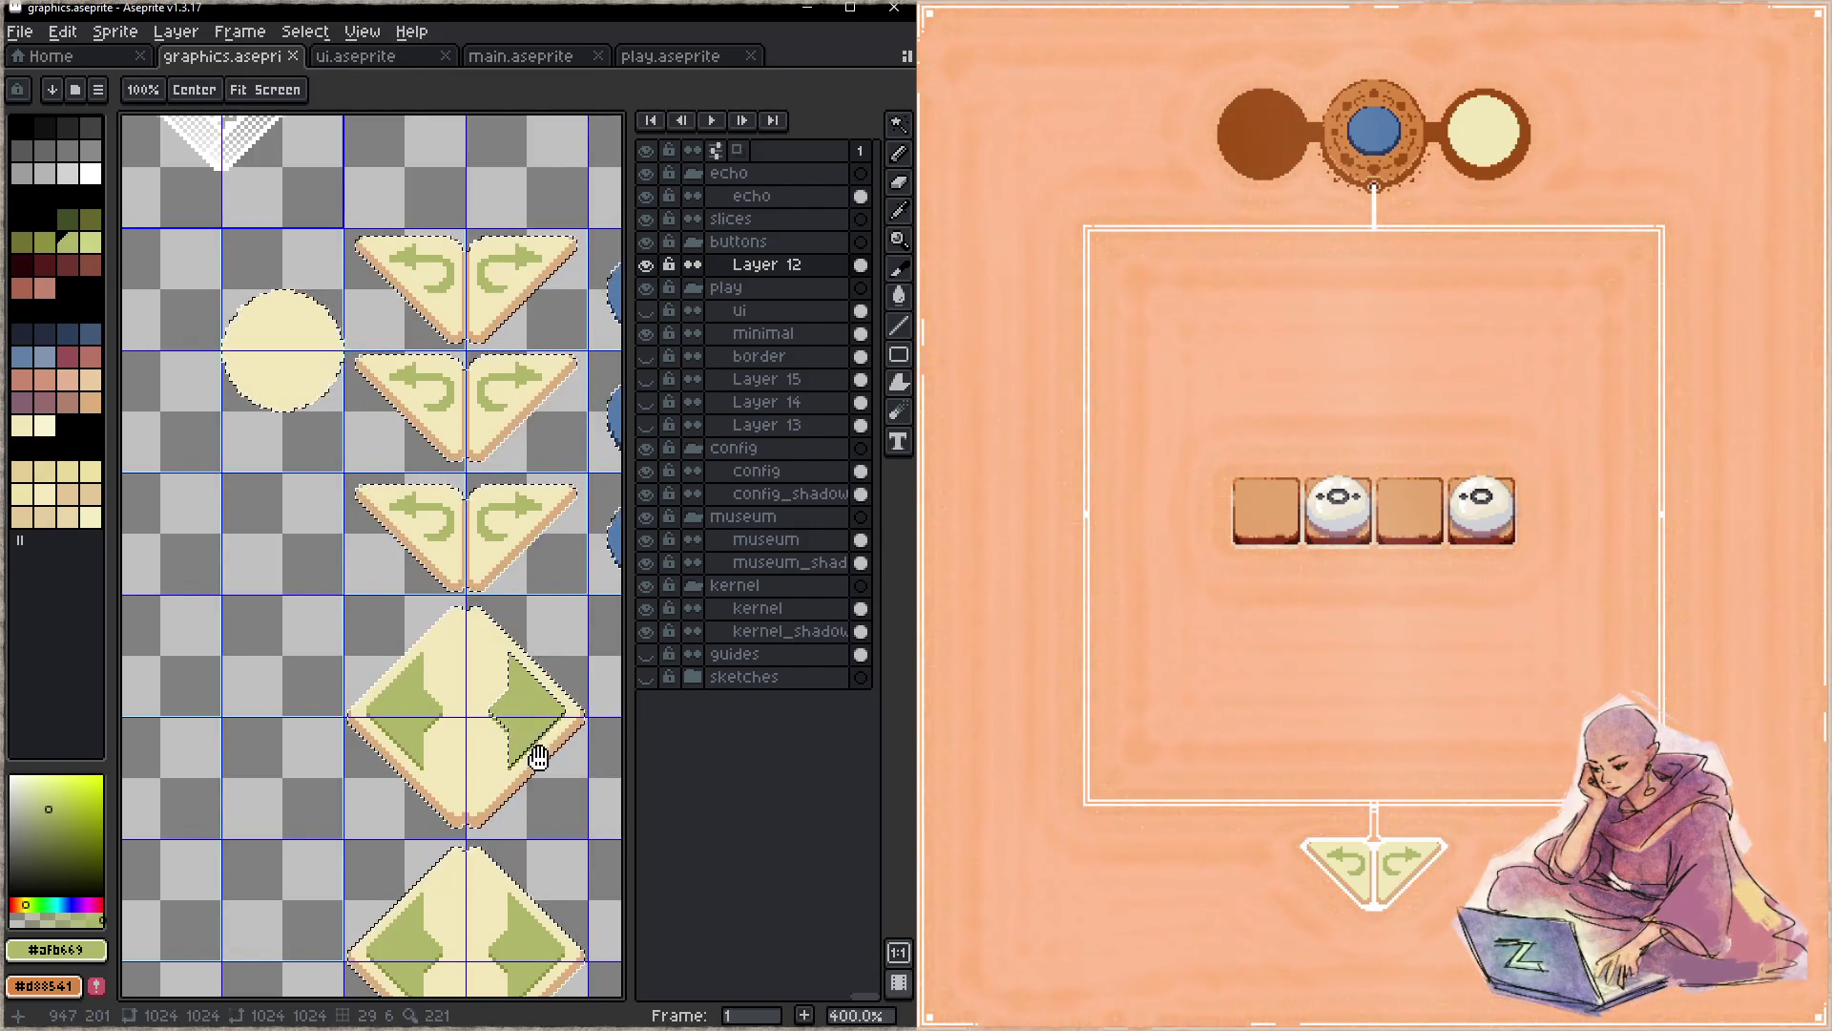
pyautogui.moveTo(527, 723); pyautogui.dragTo(408, 606)
# - Toggle Layer 12's visibility to check its contents, selecting and deselecting the sprite shapes
pyautogui.click(646, 264)
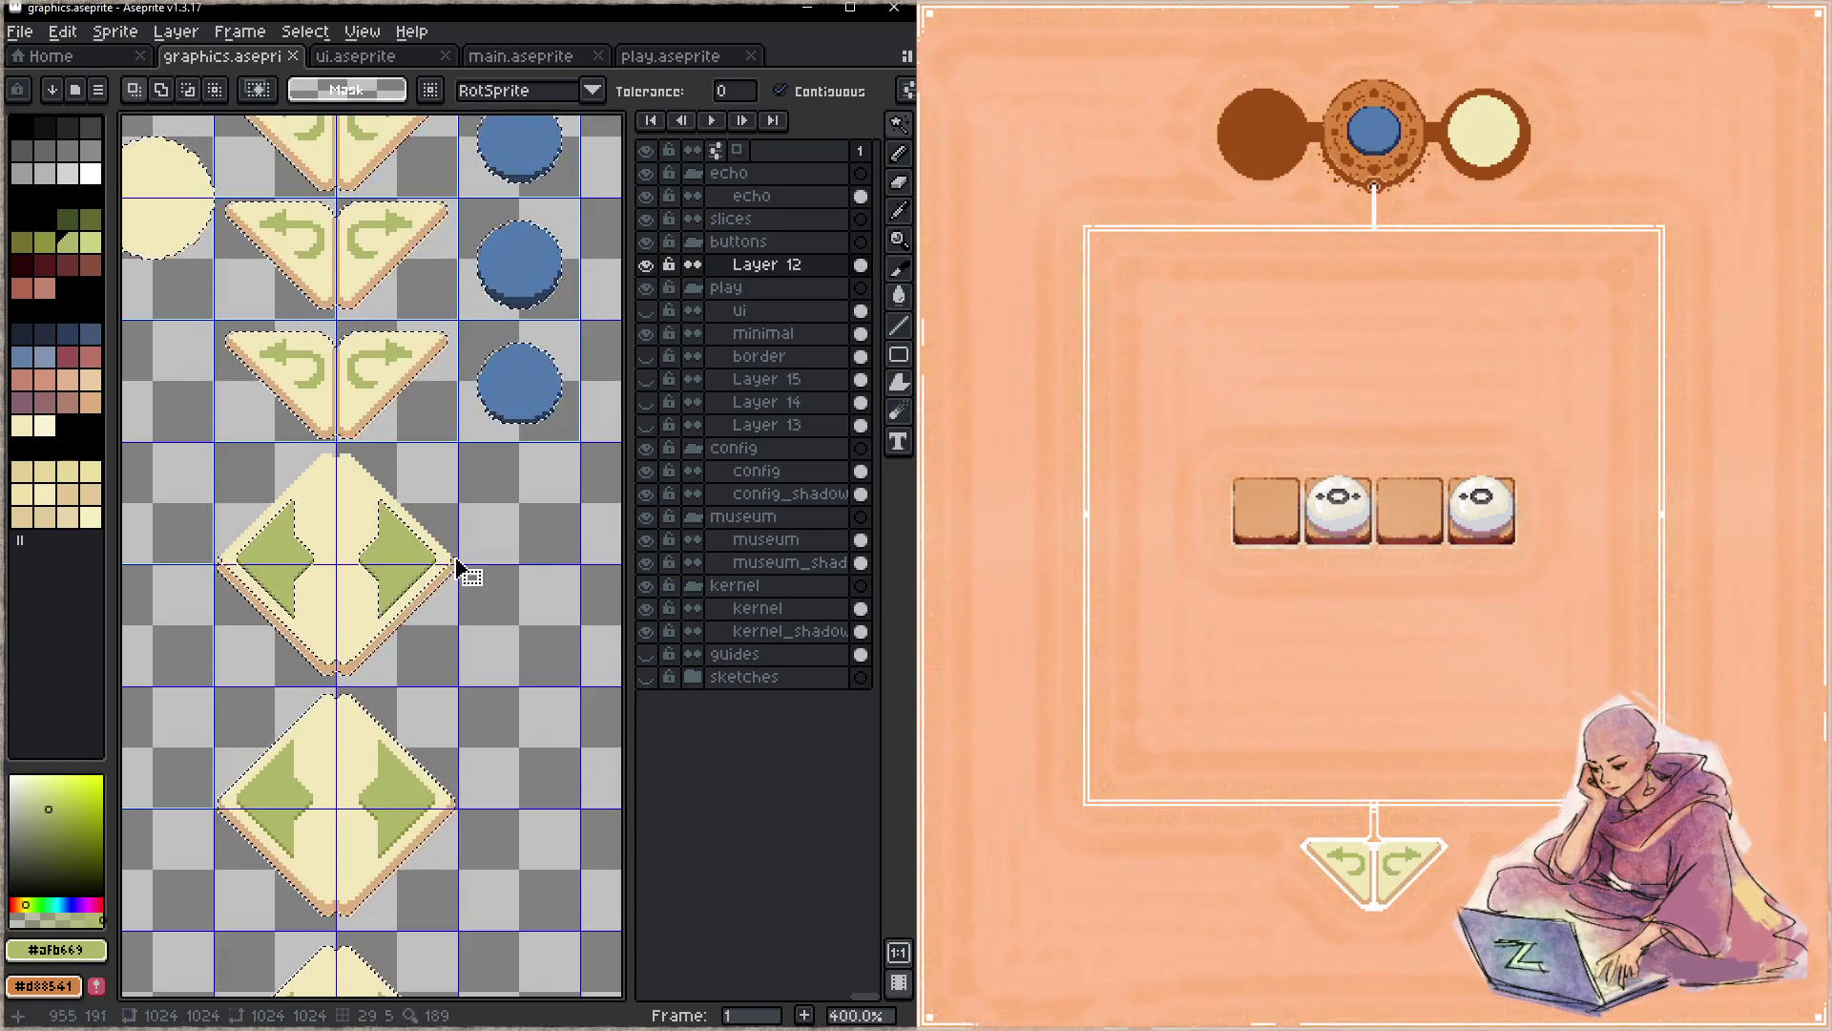
pyautogui.click(557, 536)
pyautogui.hotkey('ctrl', 'd')
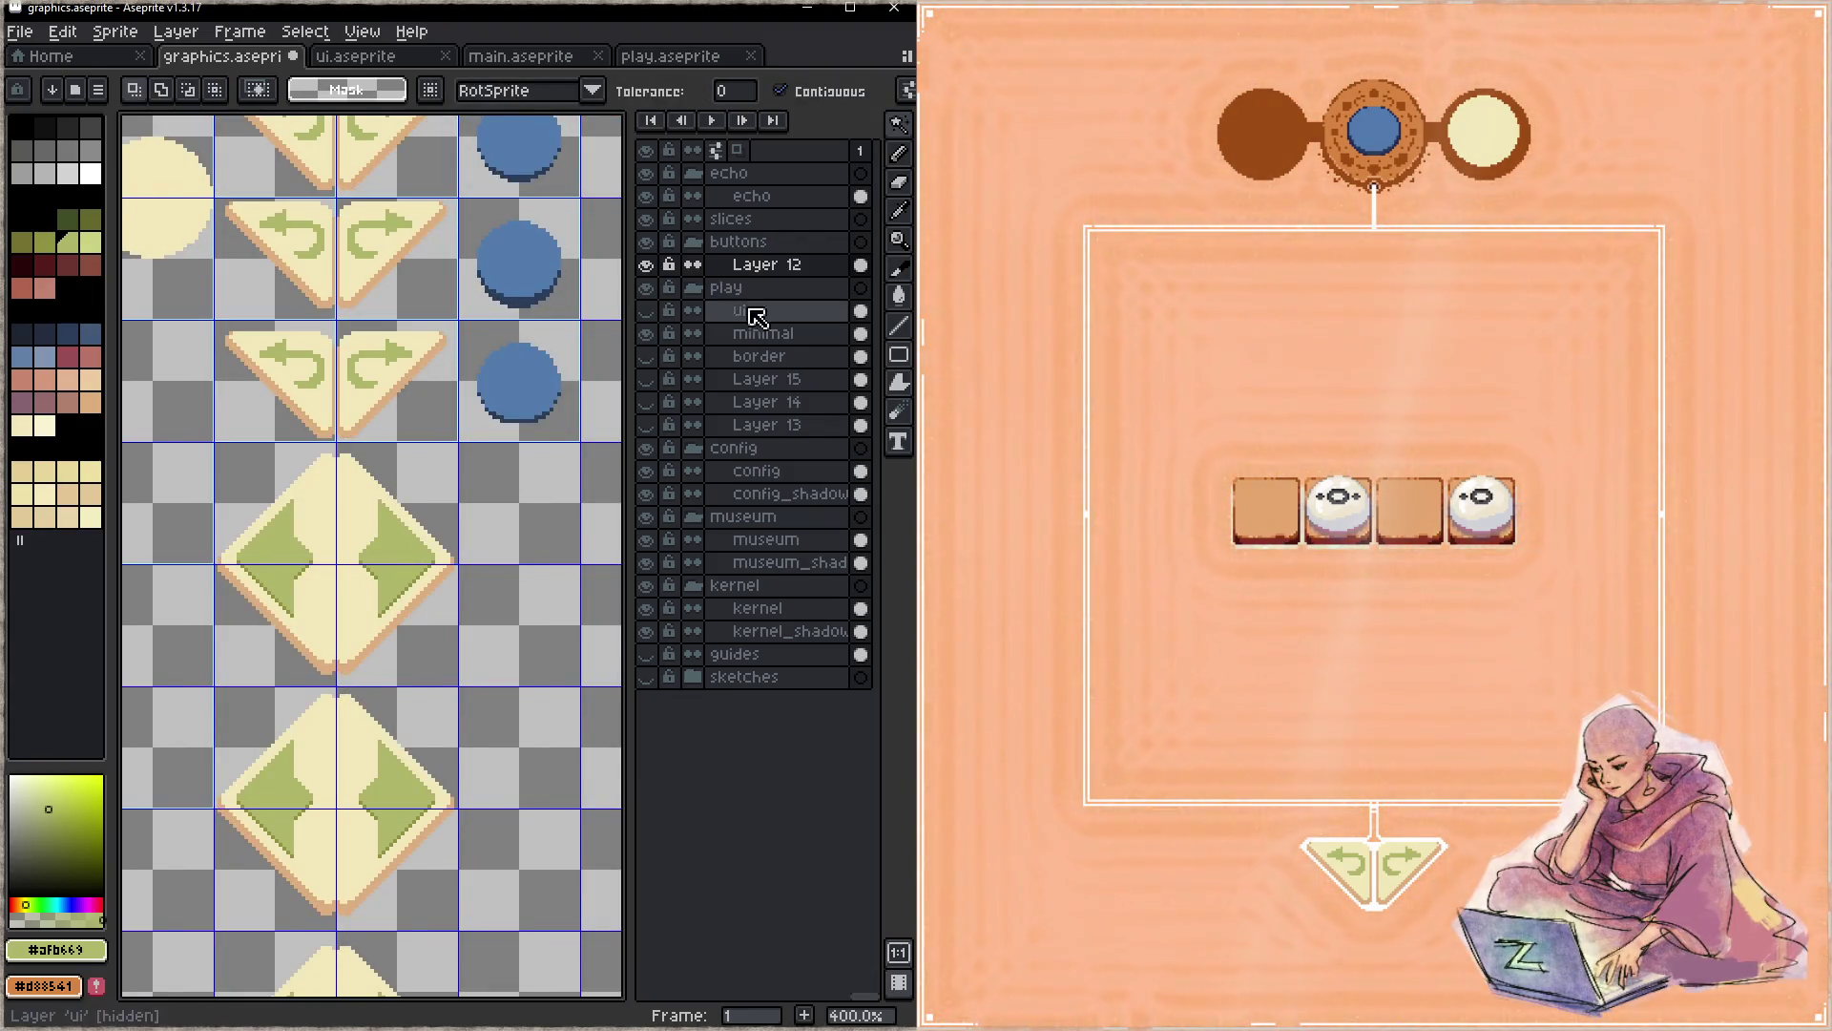
pyautogui.click(646, 267)
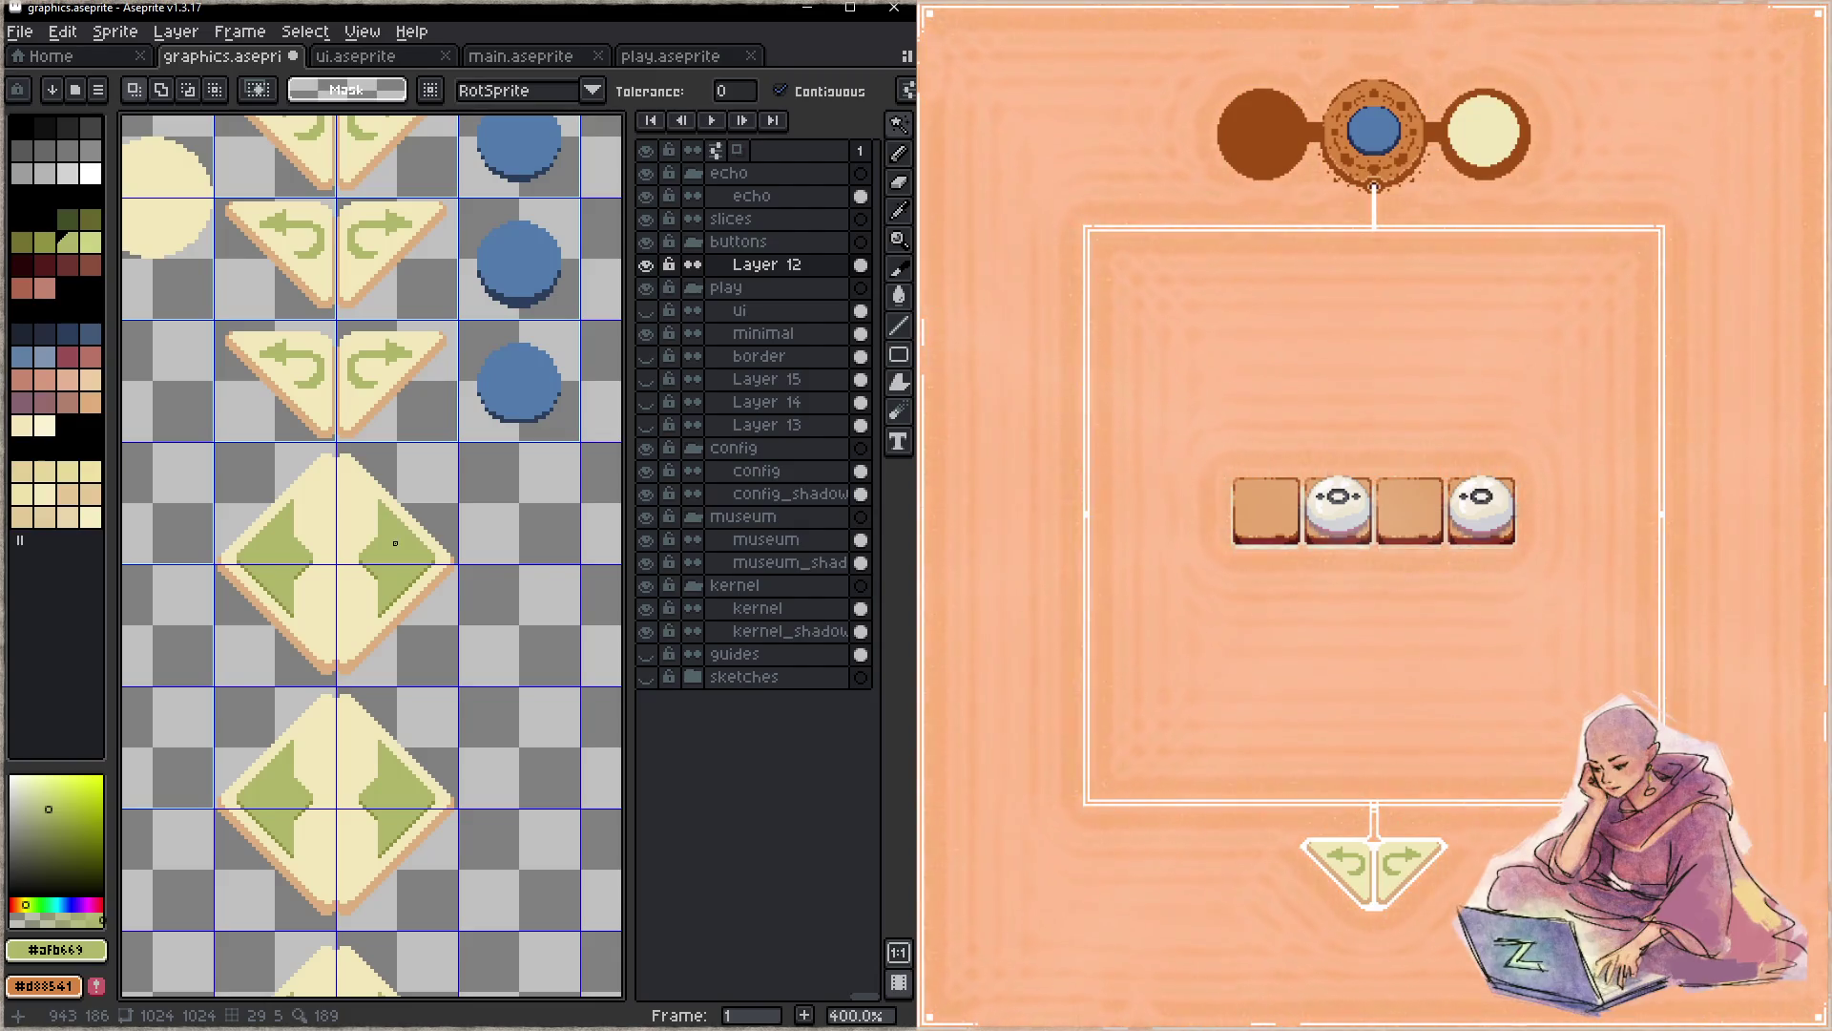
# - Lasso the right green arrow on the diamond button and commit the selection
pyautogui.press('q')
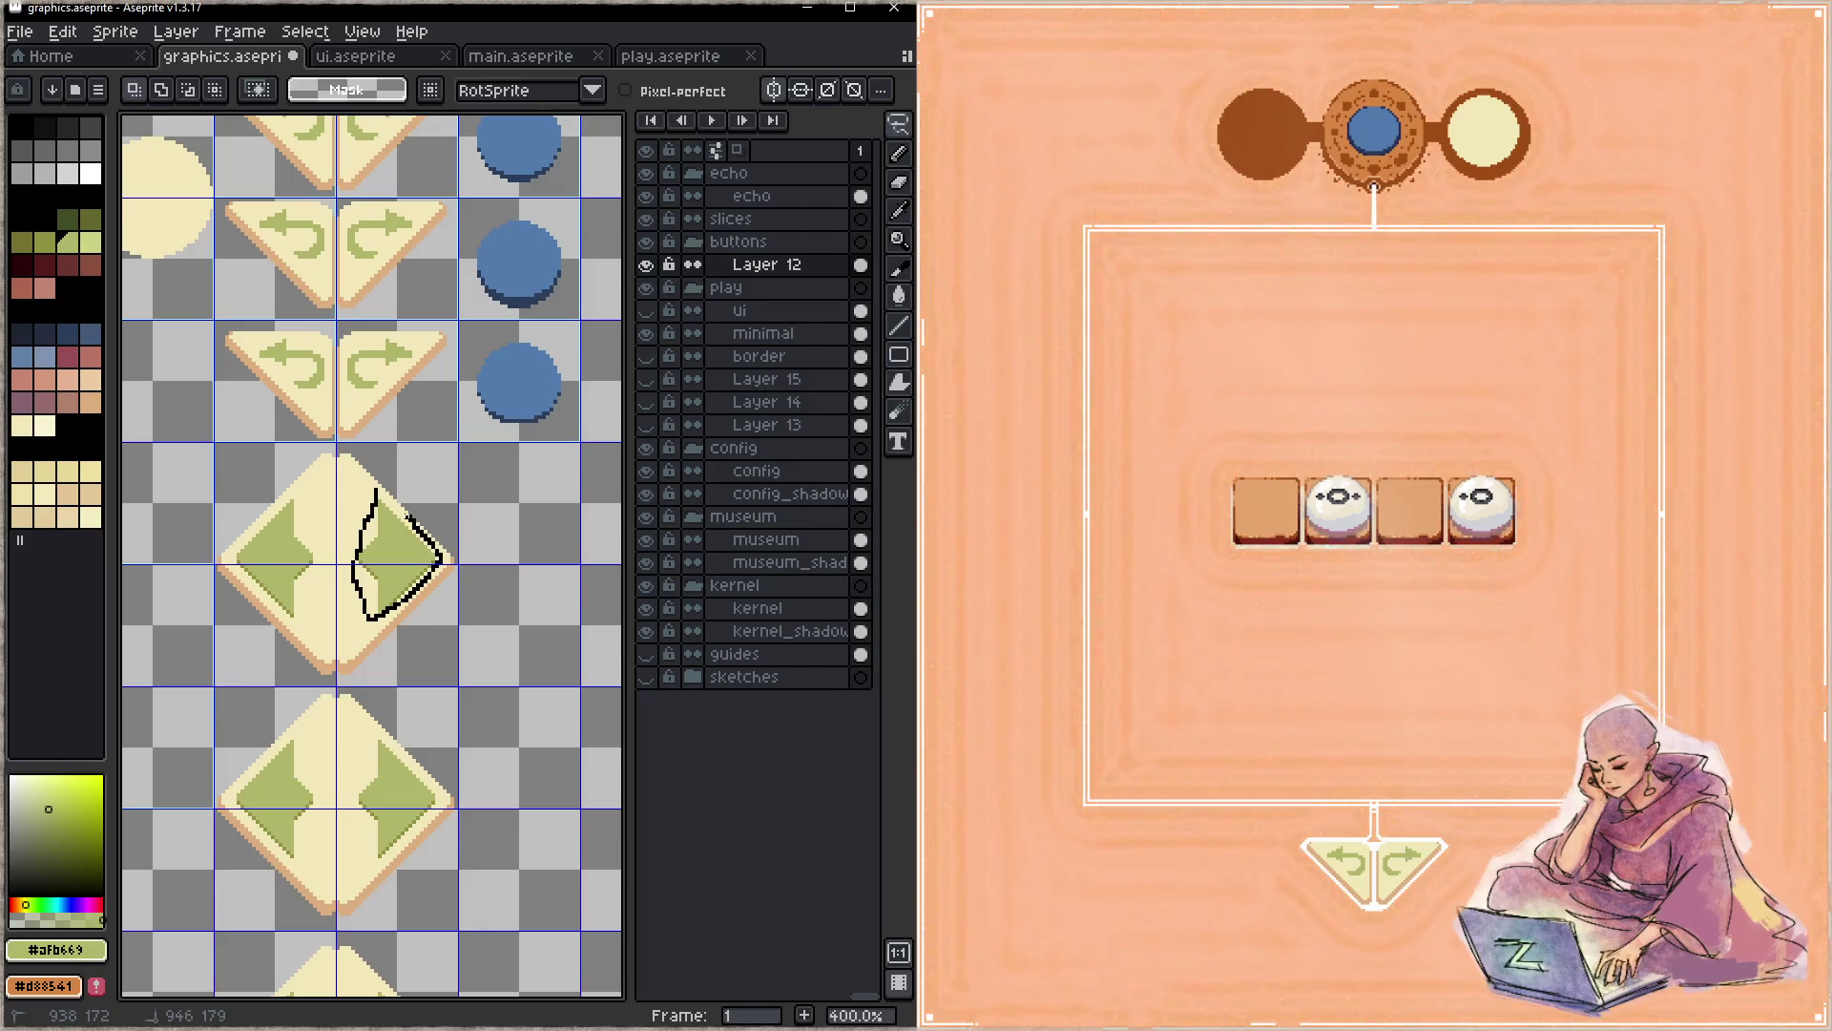
pyautogui.moveTo(375, 494); pyautogui.dragTo(372, 703)
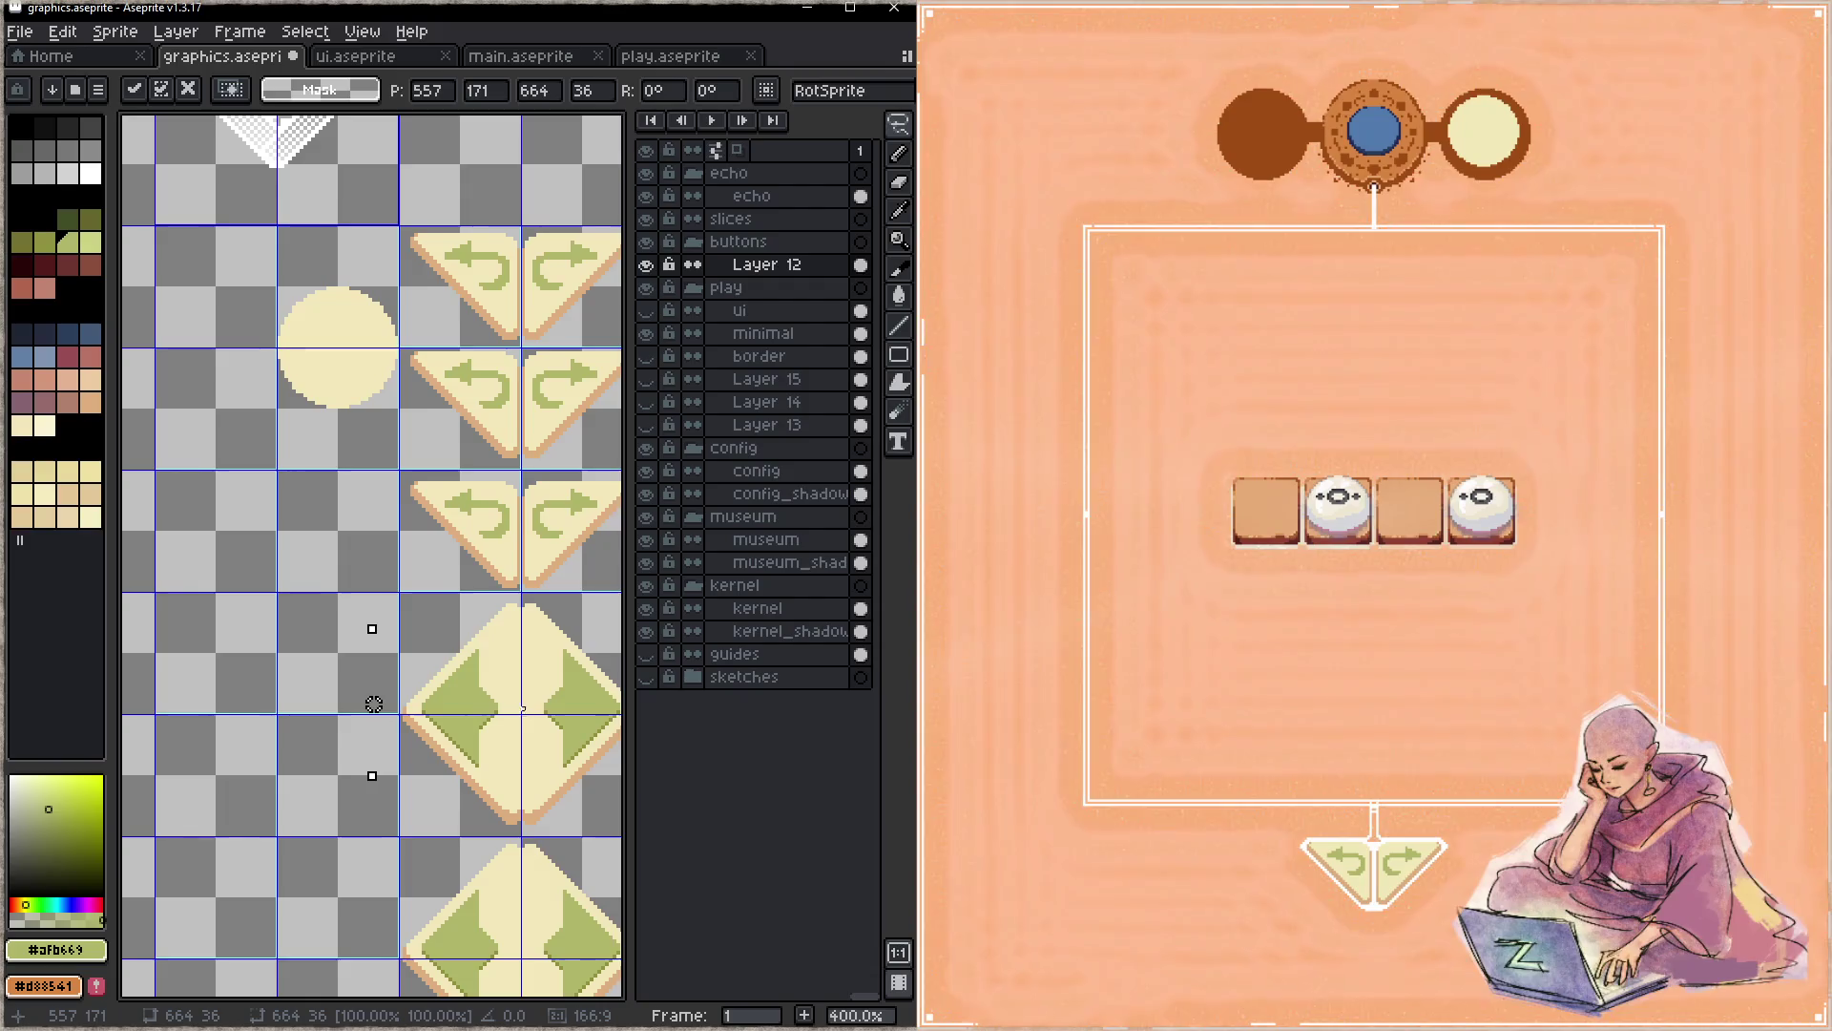
pyautogui.scroll(-3, 373, 703)
pyautogui.press('Return')
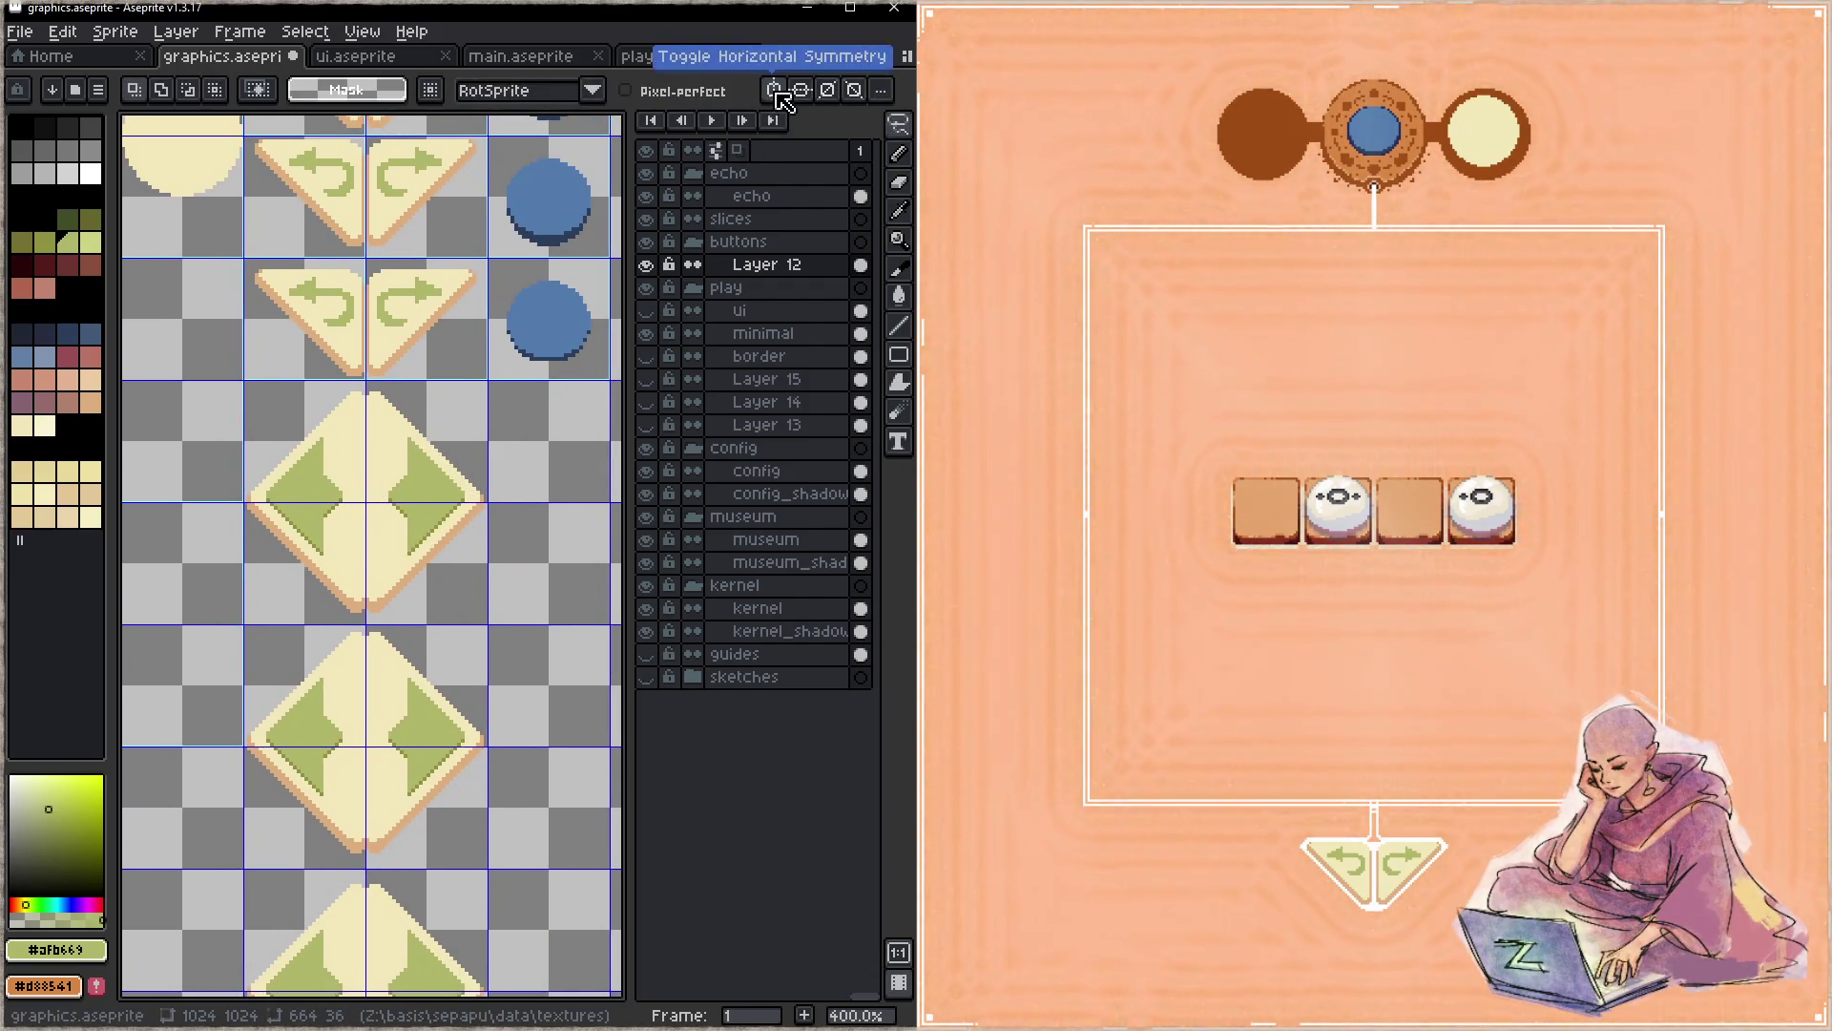
pyautogui.press('h')
pyautogui.moveTo(500, 462); pyautogui.dragTo(471, 534)
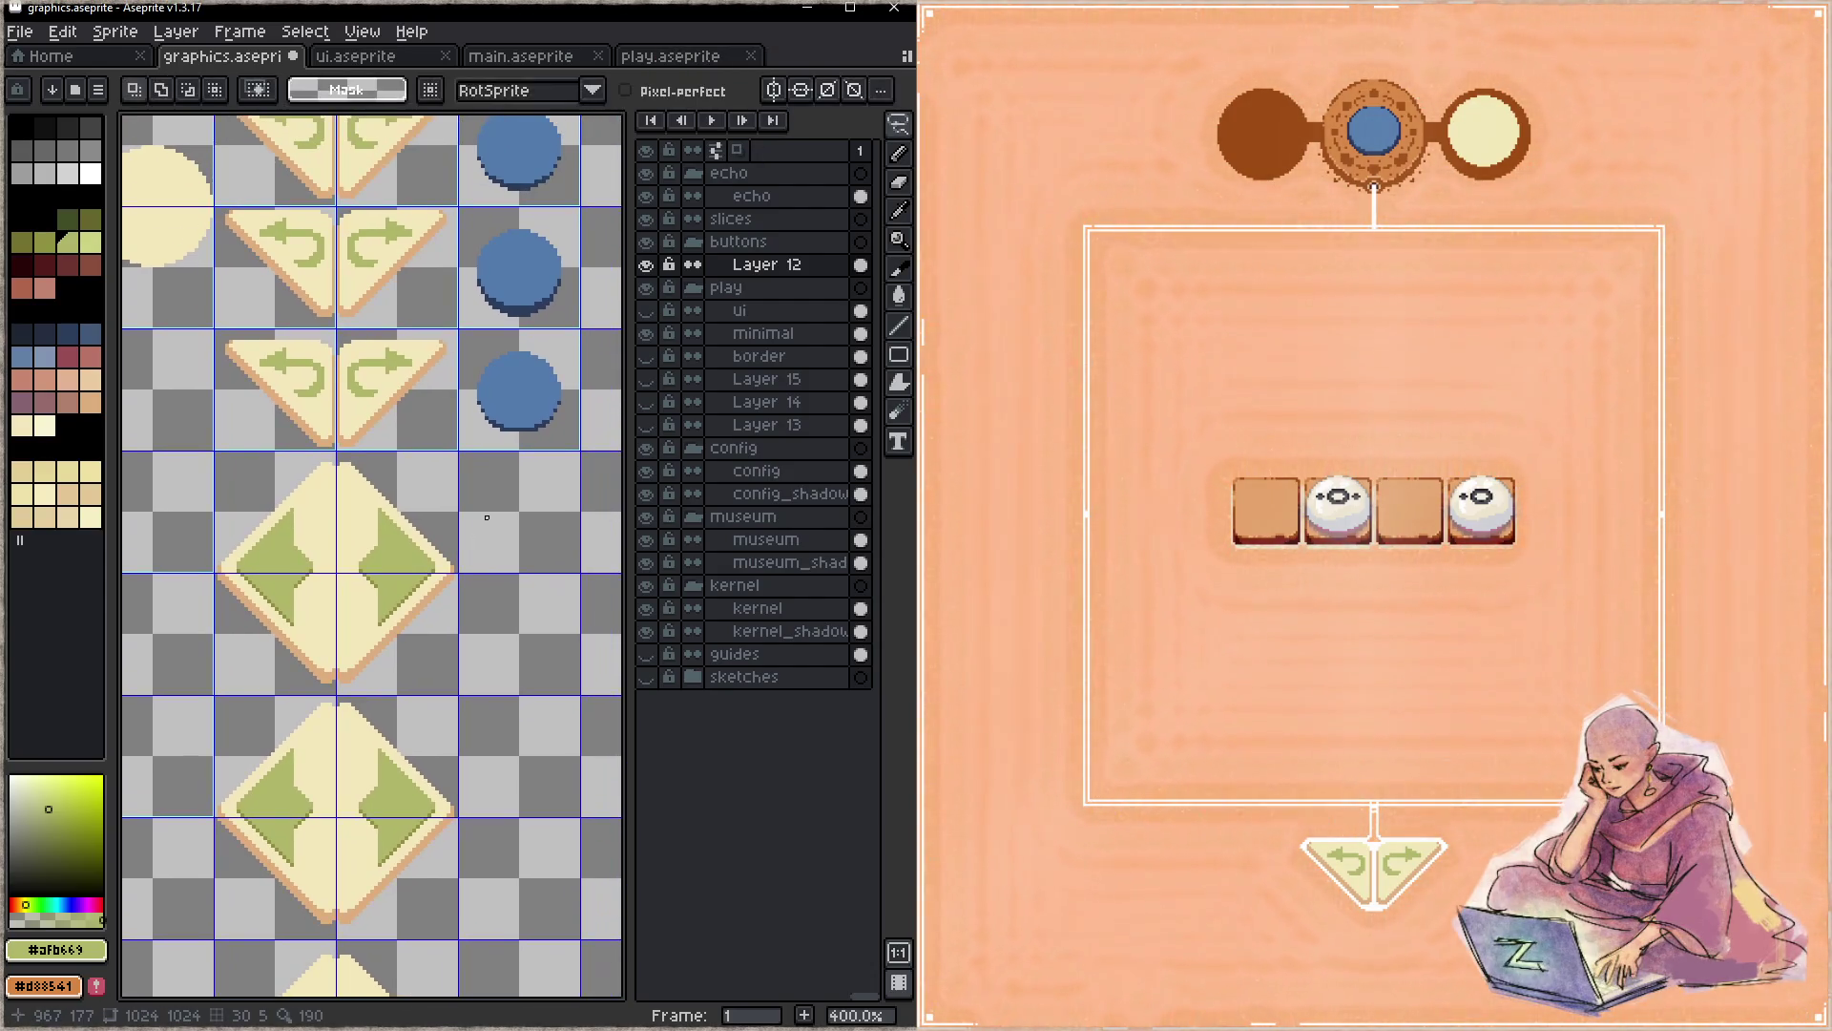
# - Magic Wand select the right green triangle on the first diamond button
pyautogui.press('b')
pyautogui.scroll(-3, 433, 560)
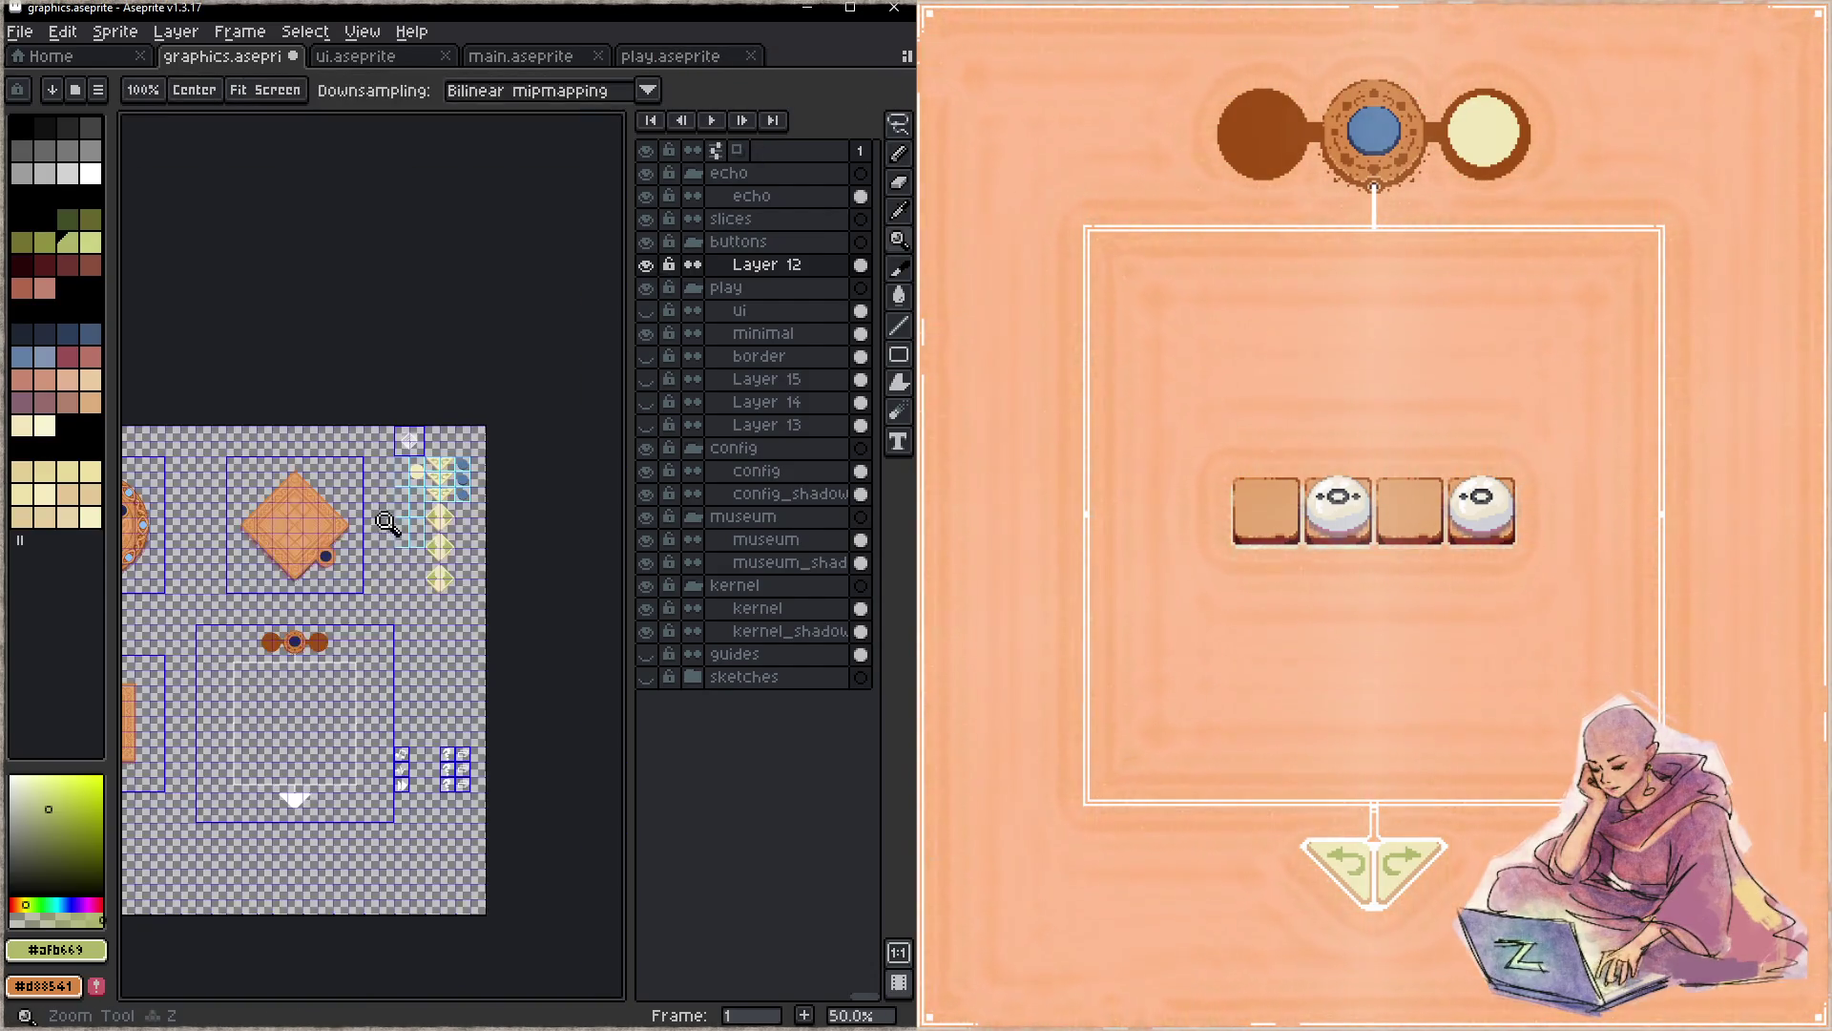
pyautogui.press('z')
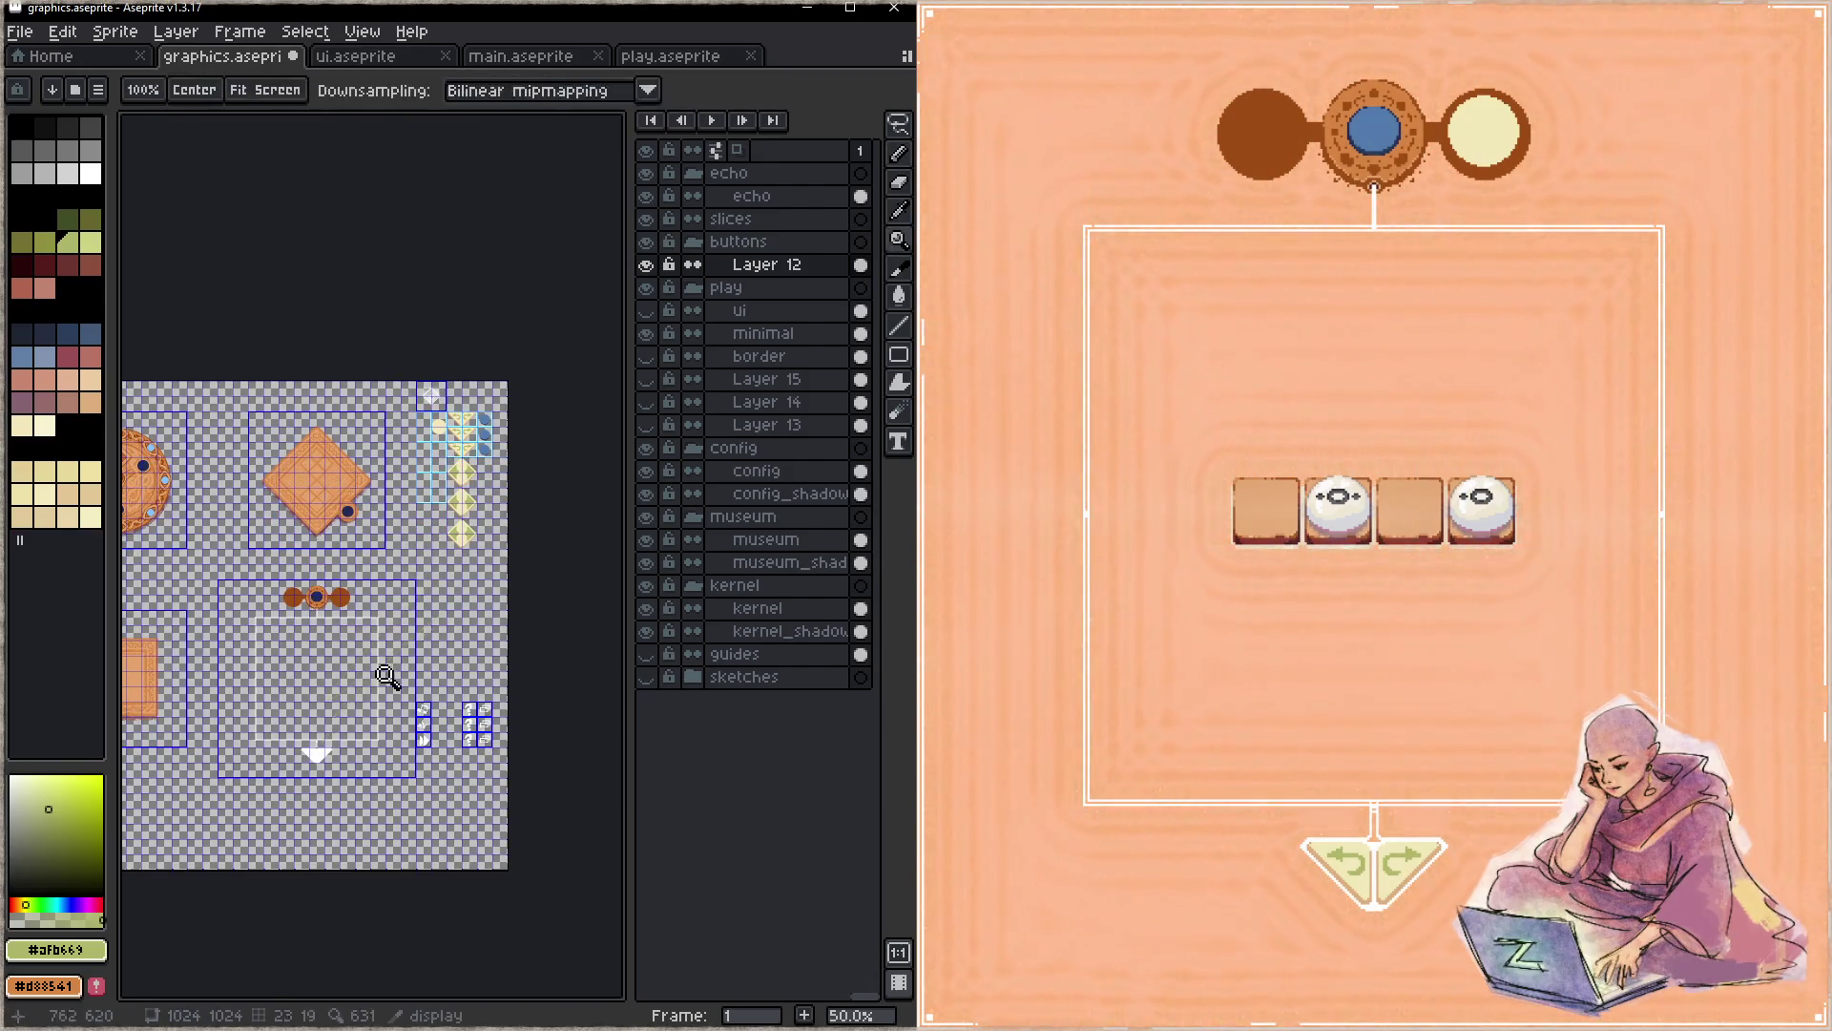
pyautogui.scroll(5, 525, 448)
pyautogui.scroll(-2, 501, 473)
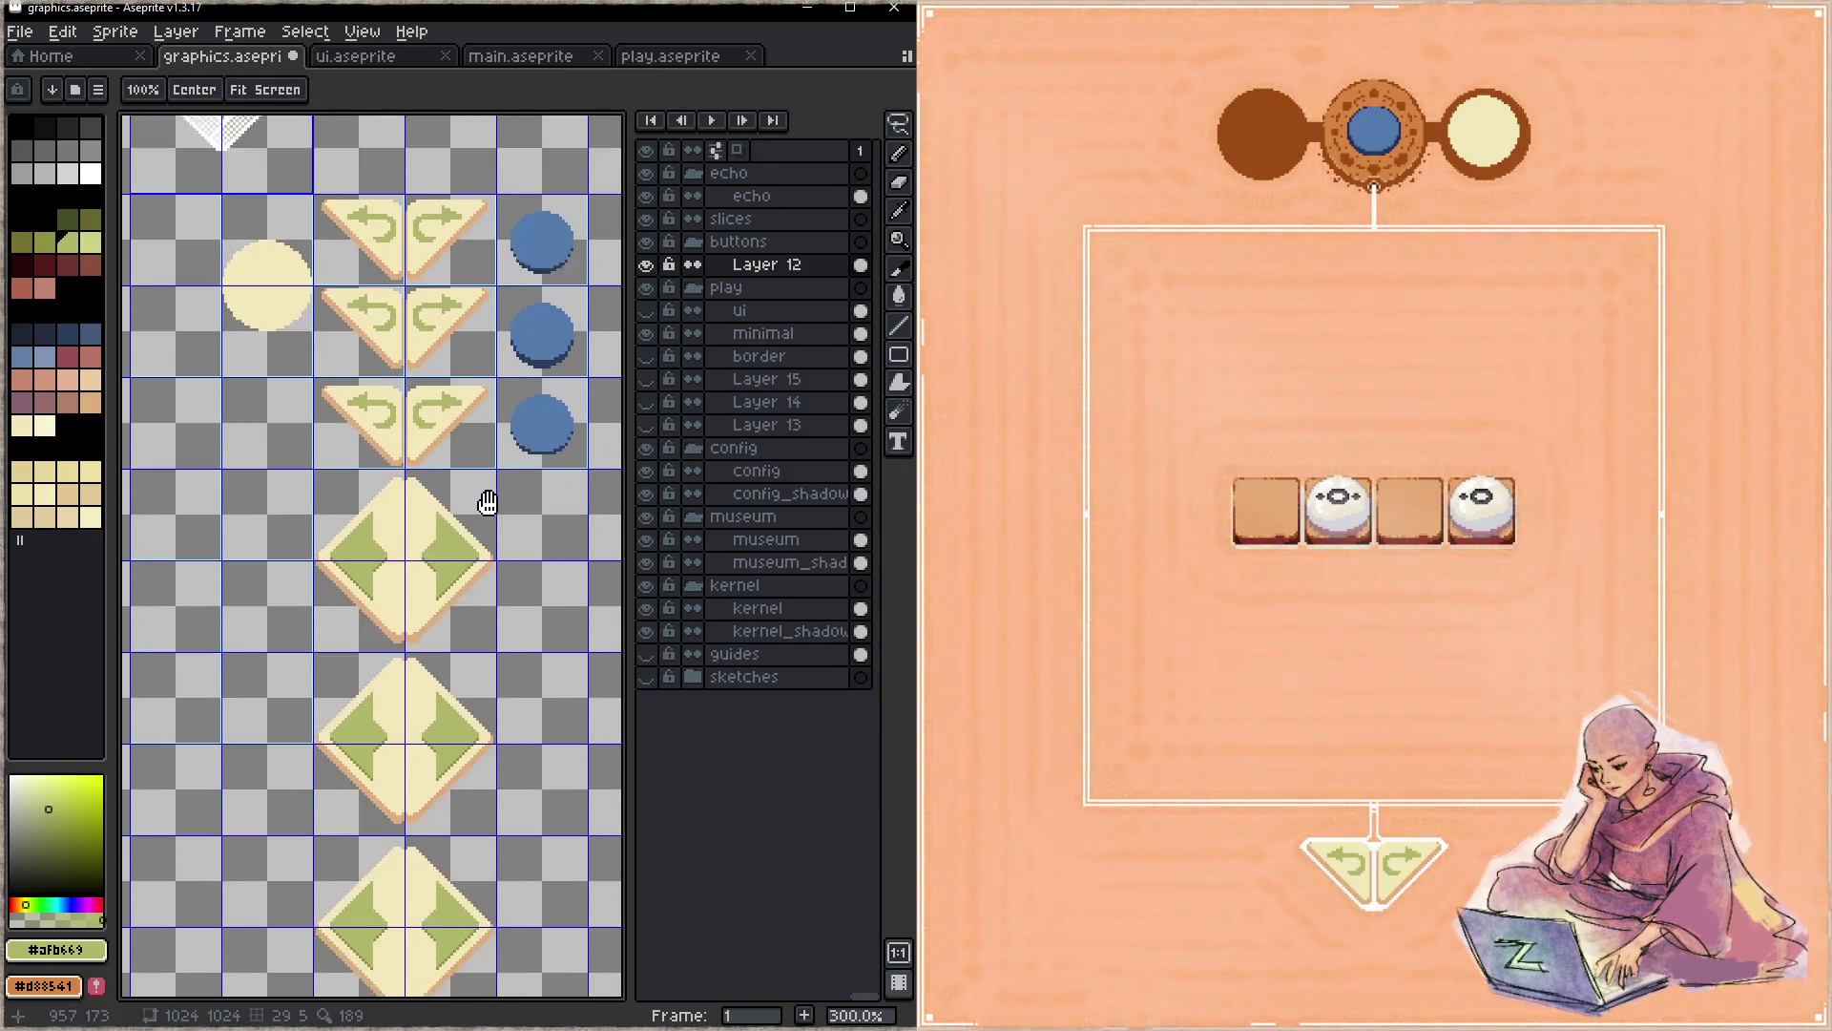
pyautogui.scroll(-2, 475, 480)
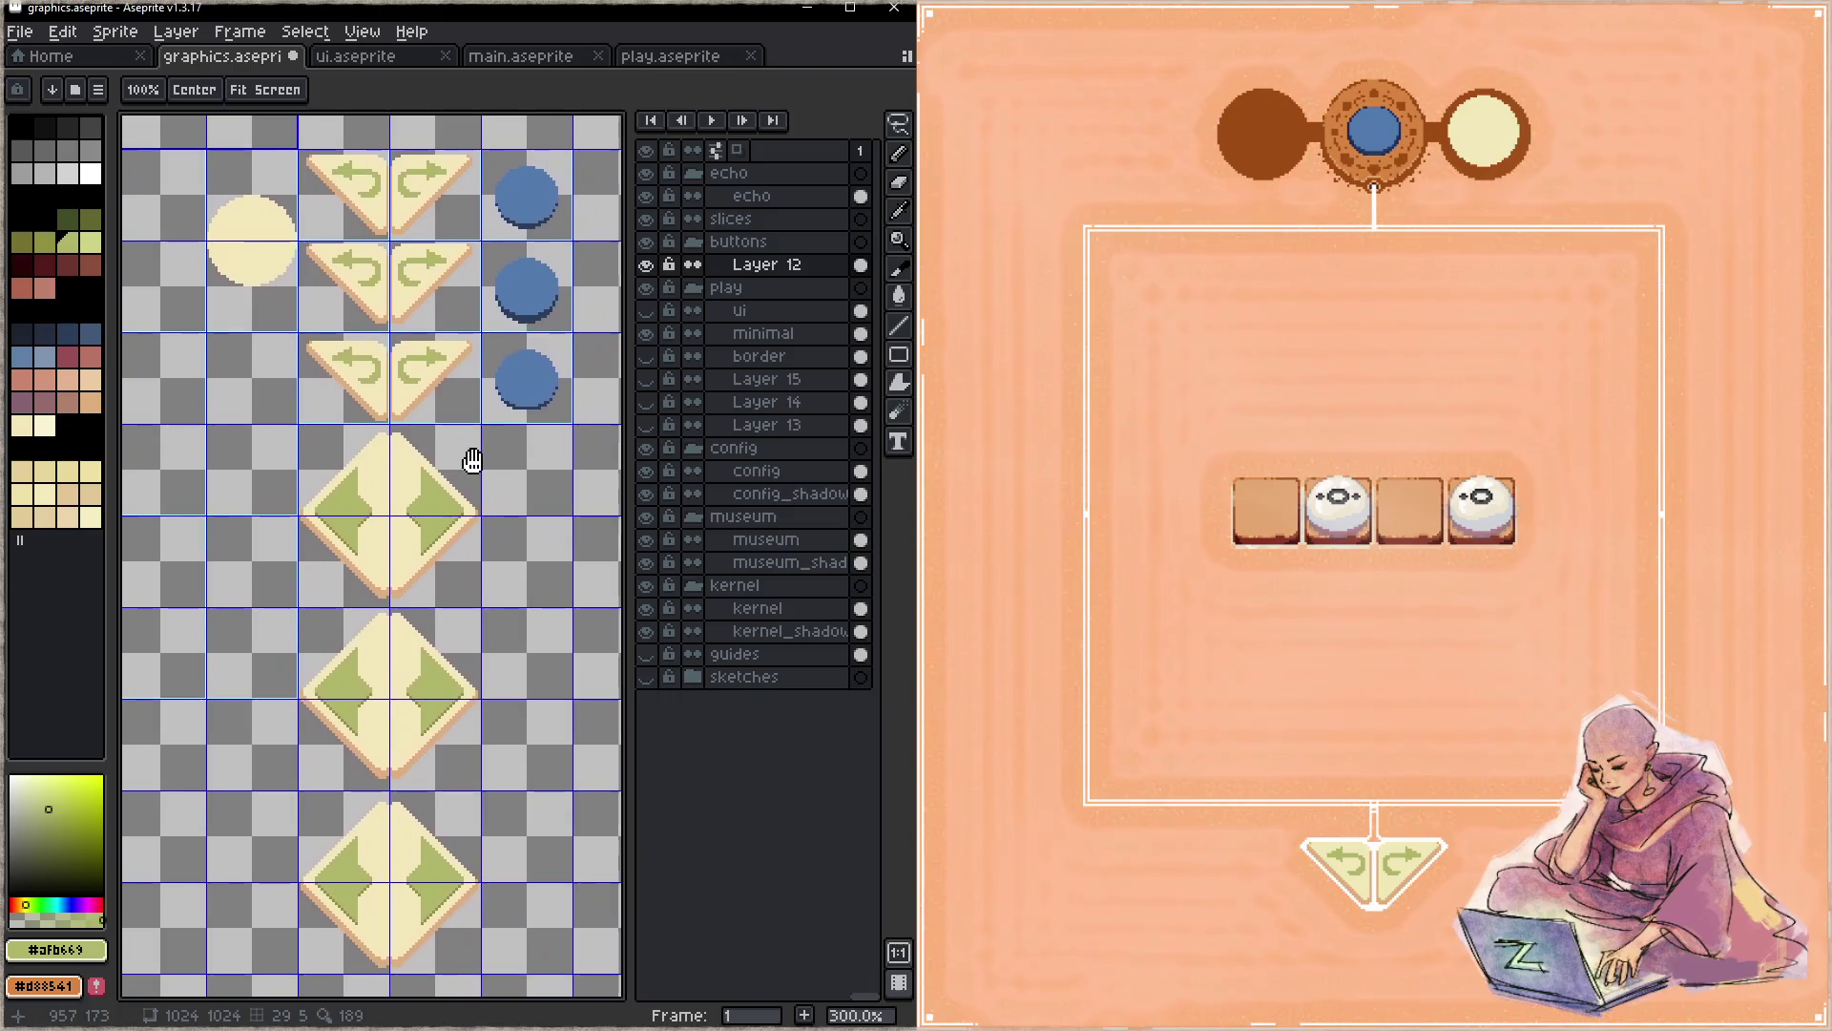
pyautogui.press('w')
pyautogui.click(447, 494)
pyautogui.moveTo(411, 387); pyautogui.dragTo(490, 518)
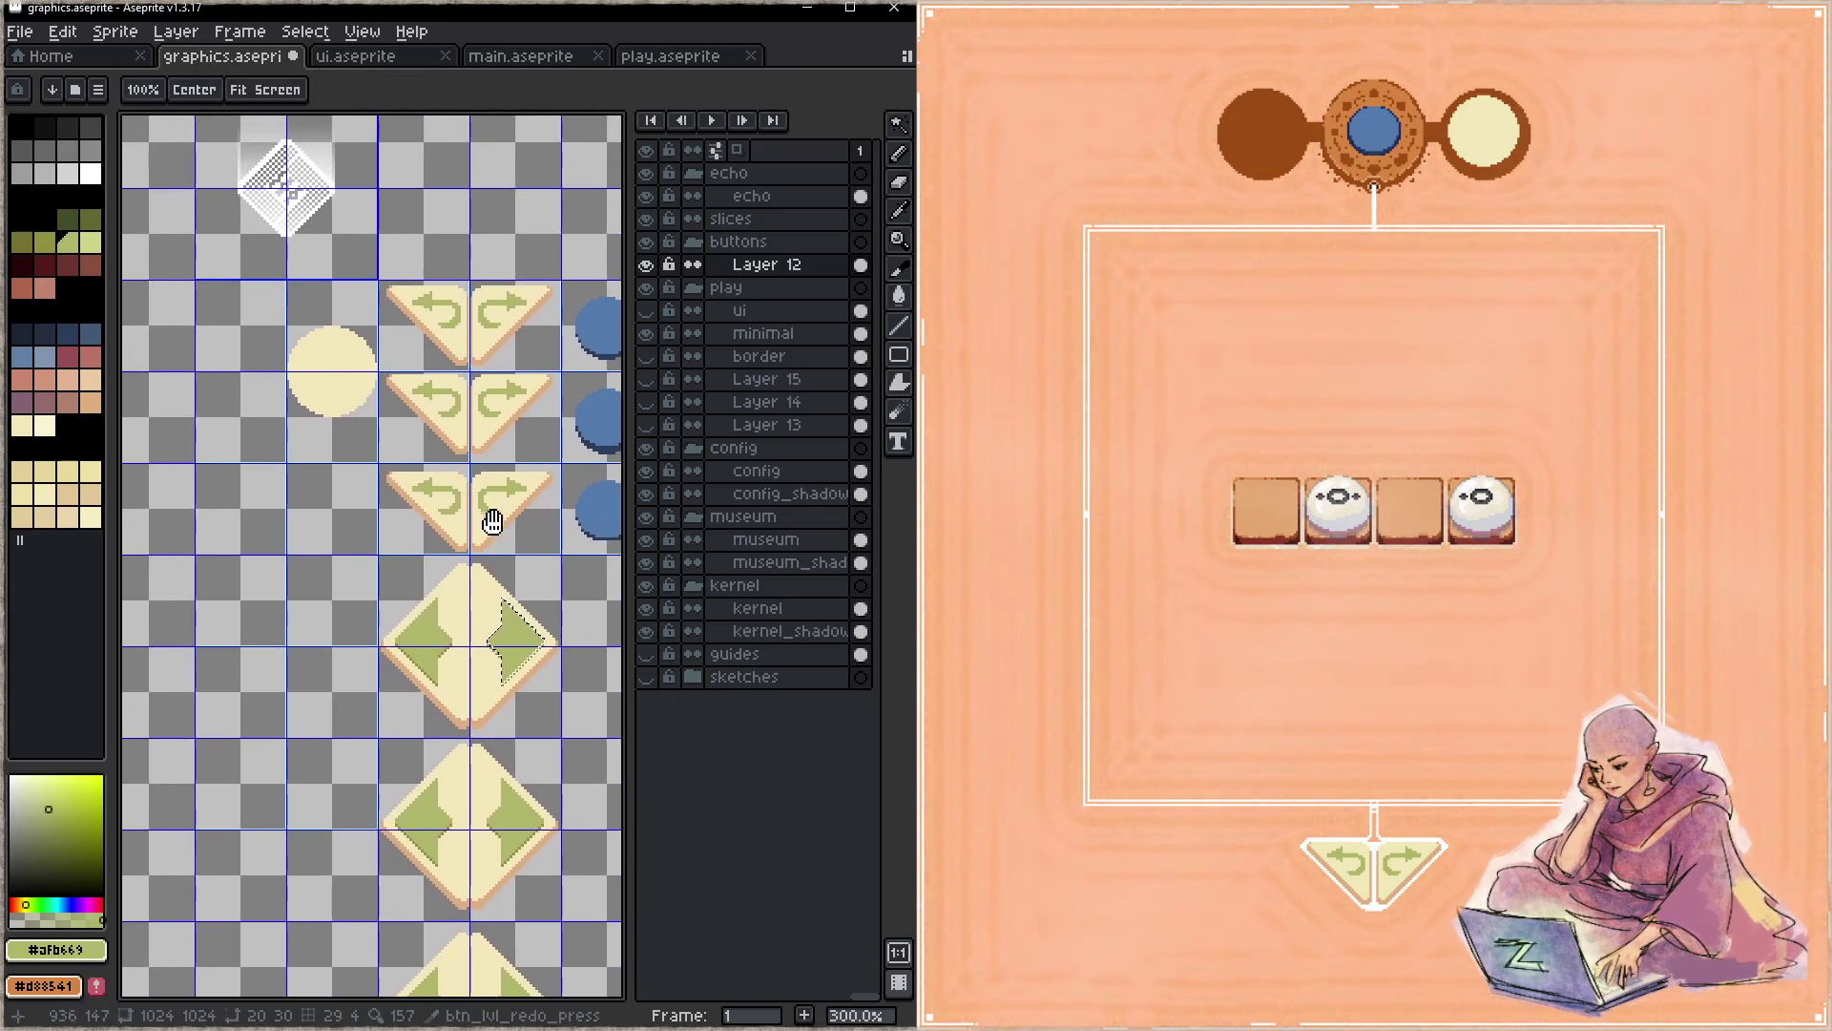
# - Drag the selected green arrow onto the plain cream circle button and centre it in view
pyautogui.moveTo(522, 652); pyautogui.dragTo(339, 409)
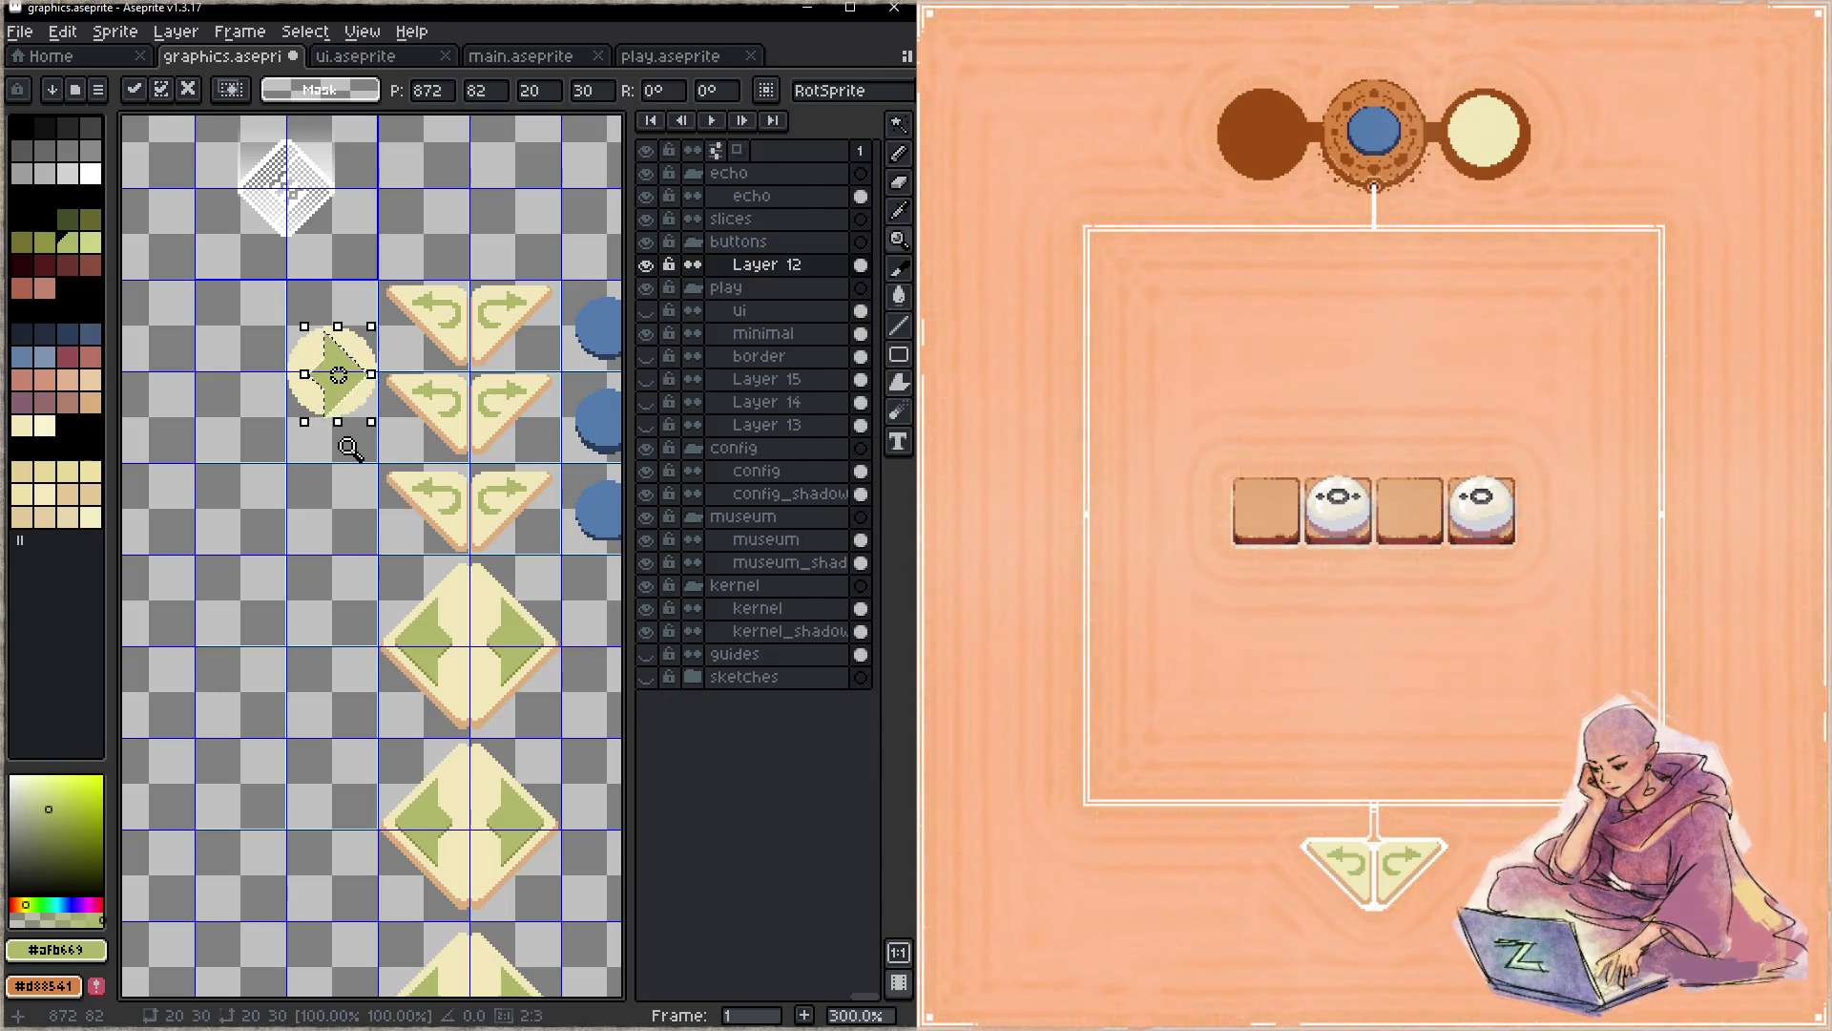
pyautogui.scroll(1, 366, 458)
pyautogui.scroll(2, 400, 462)
pyautogui.scroll(1, 386, 480)
pyautogui.moveTo(360, 492); pyautogui.dragTo(390, 663)
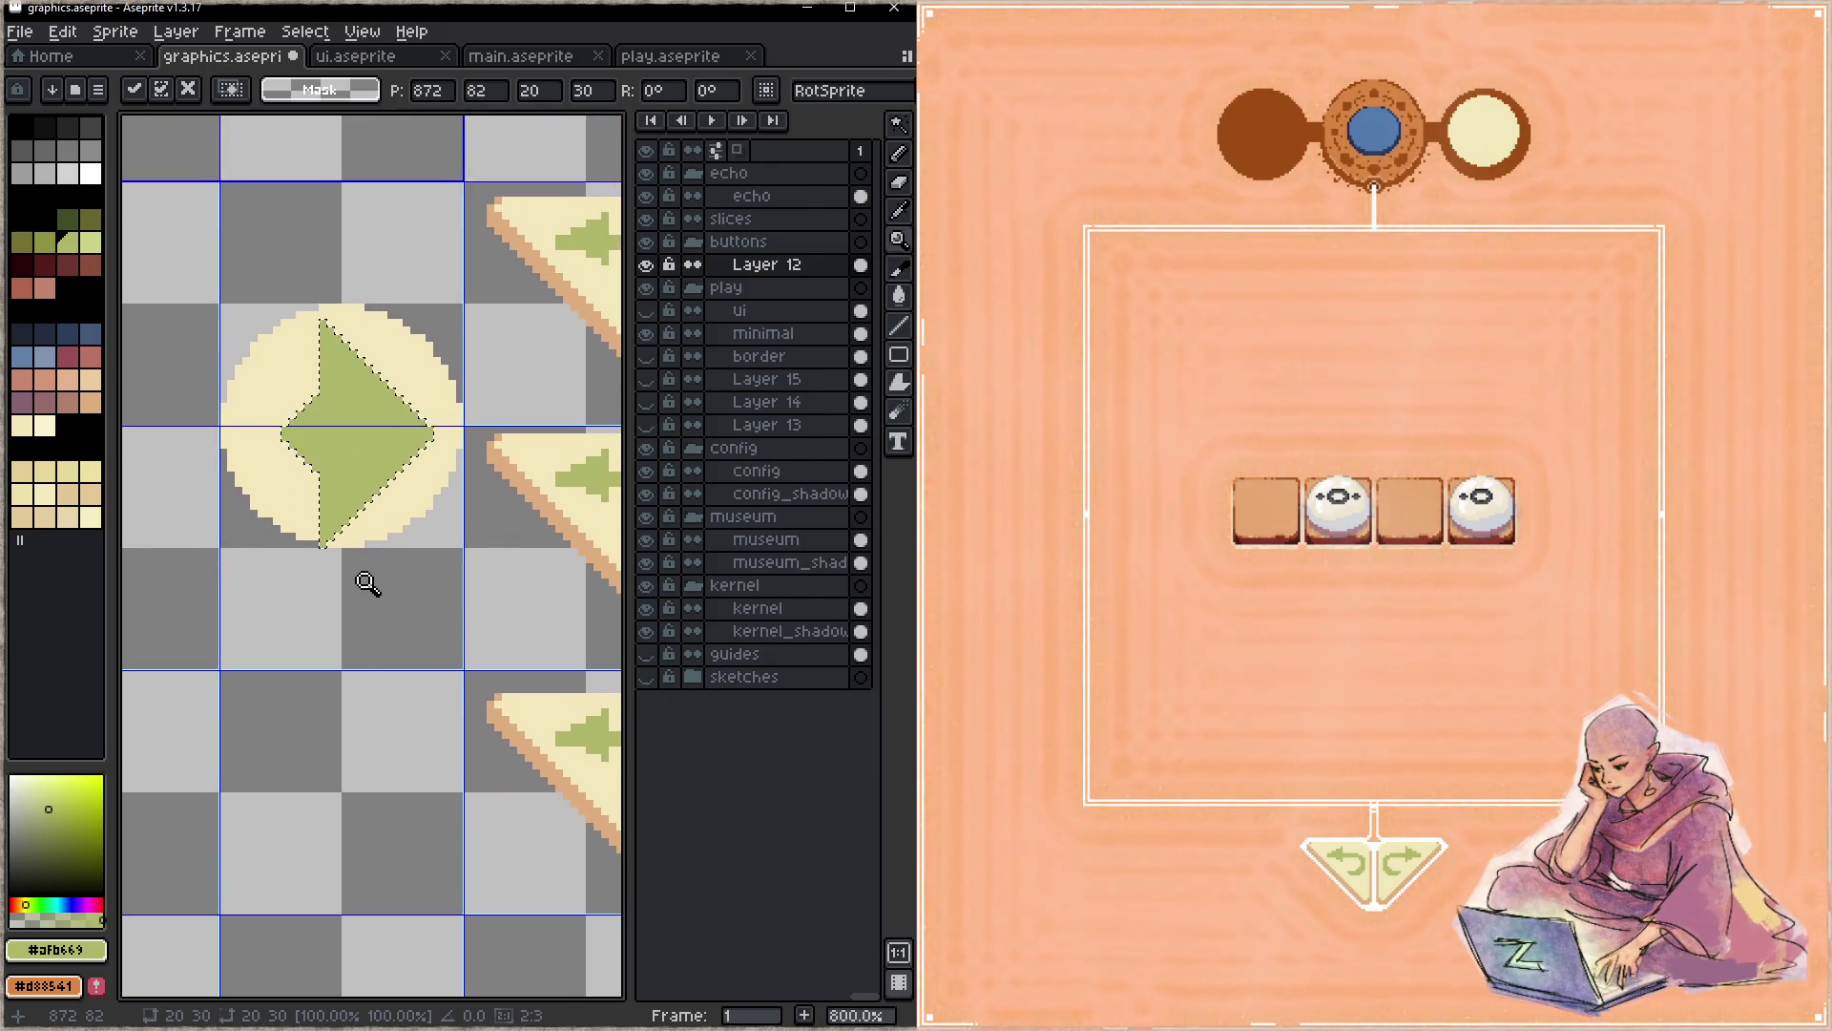